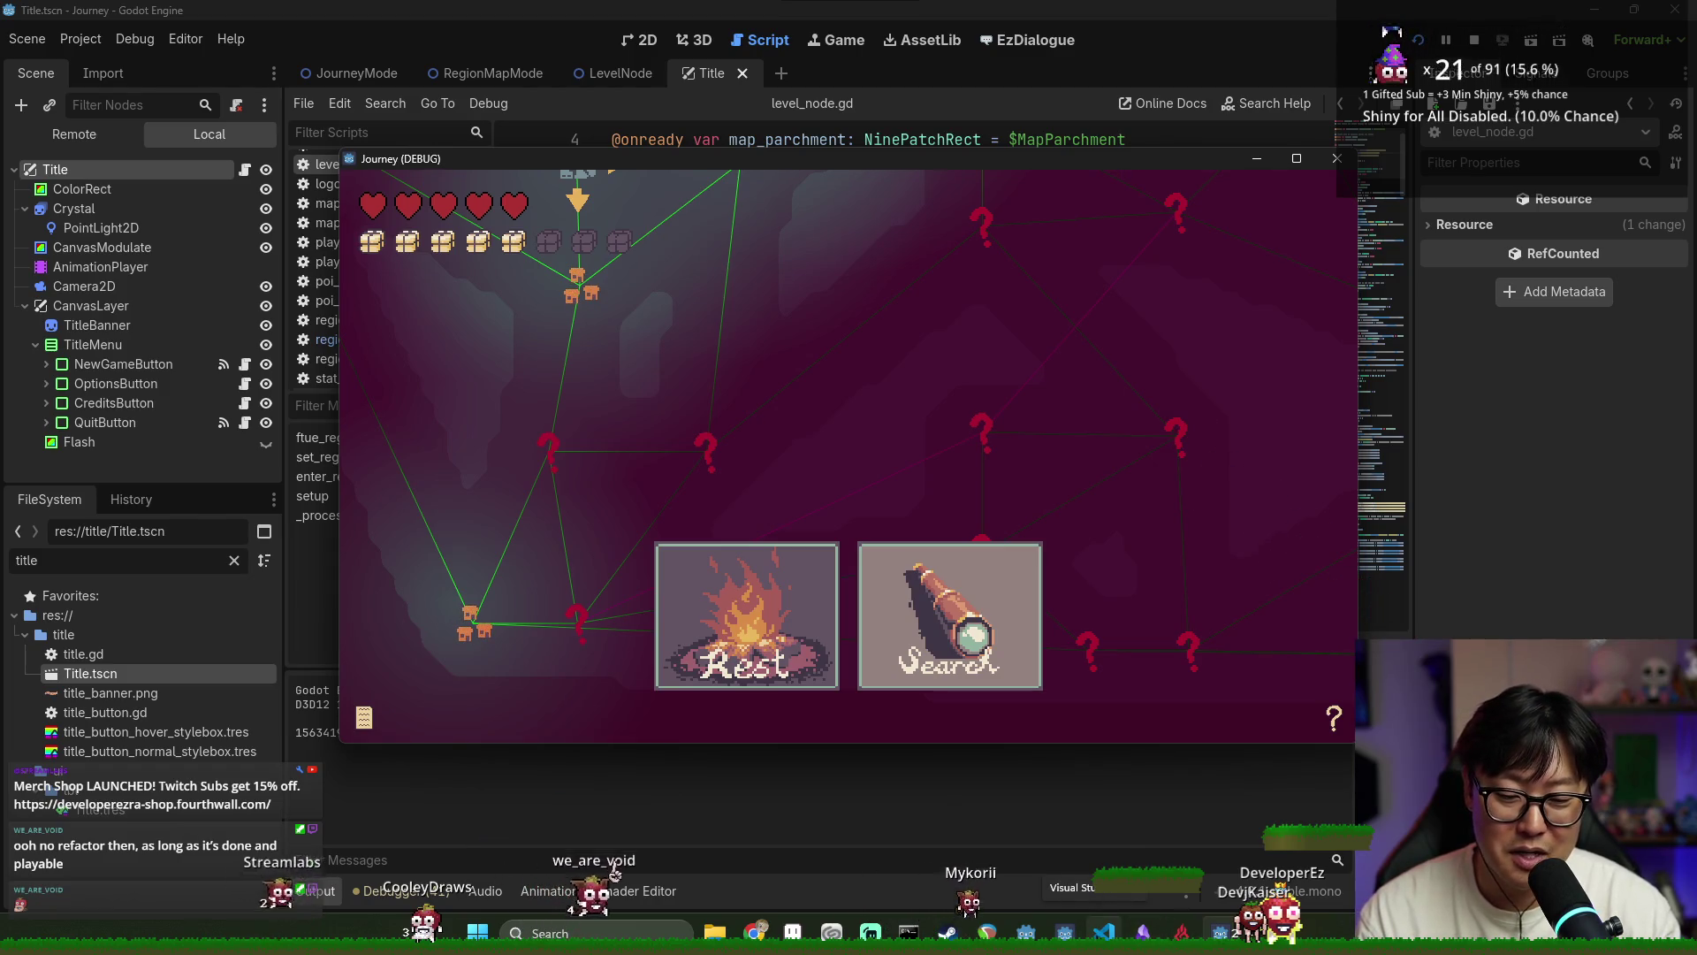
# Pick the Search card at the rest stop in the Journey (DEBUG) window
pyautogui.click(1038, 644)
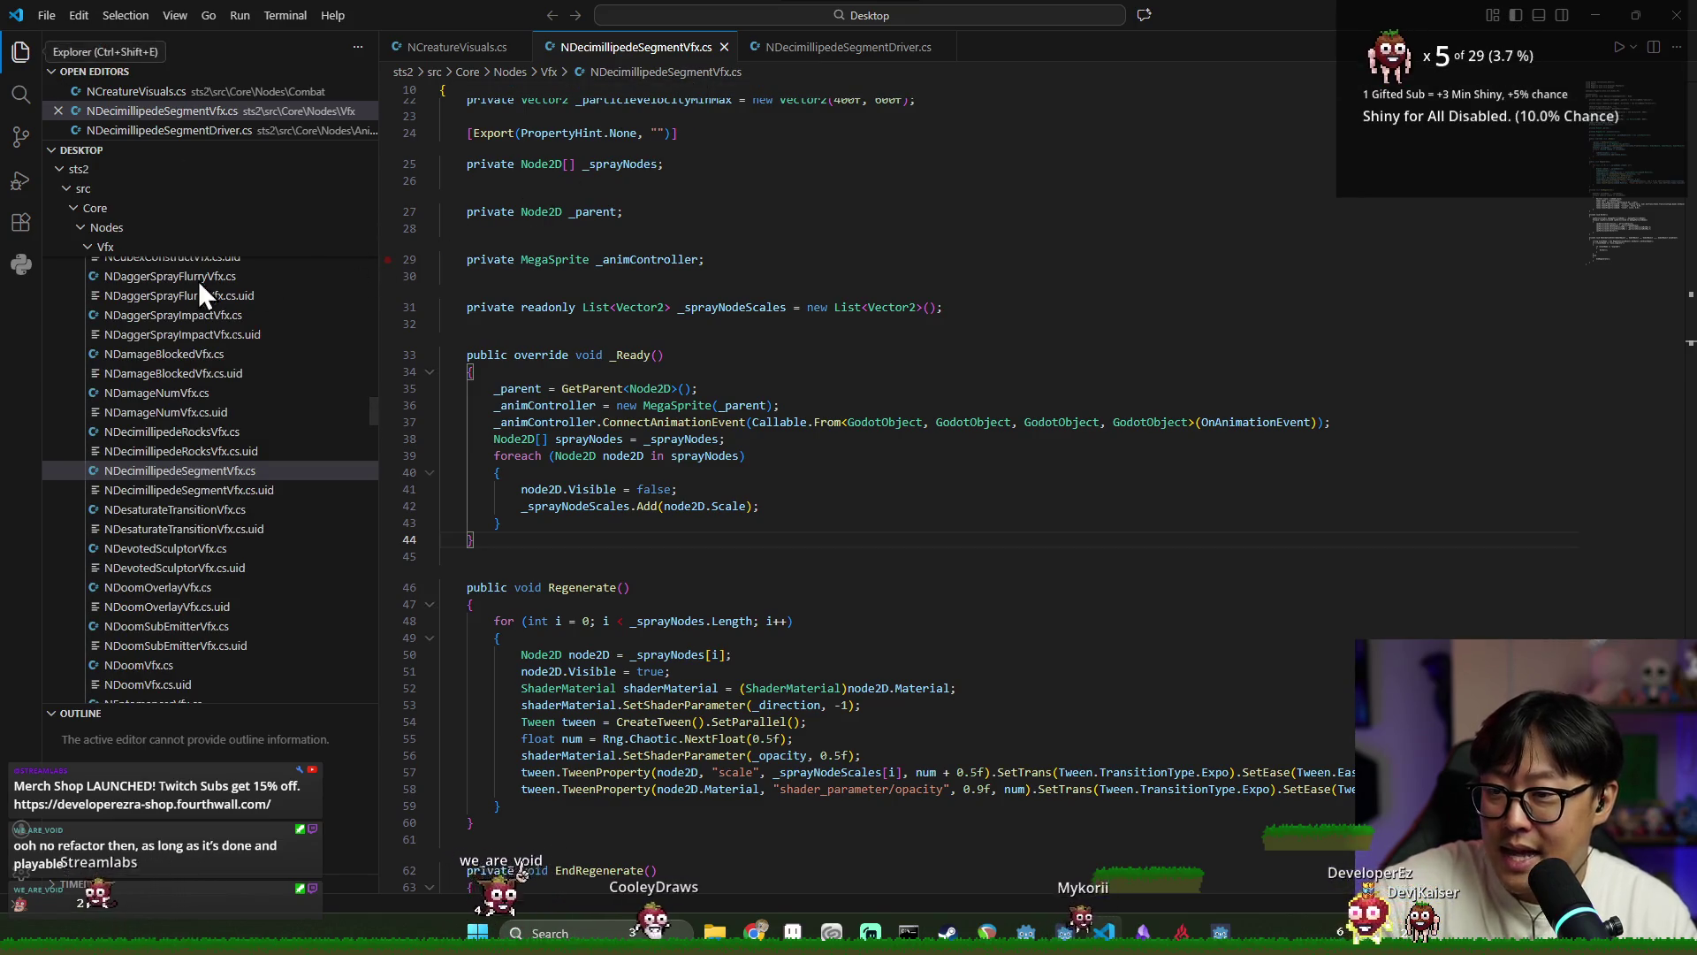
# Close the three open source files and collapse the nested folders under src
pyautogui.scroll(10, 265, 301)
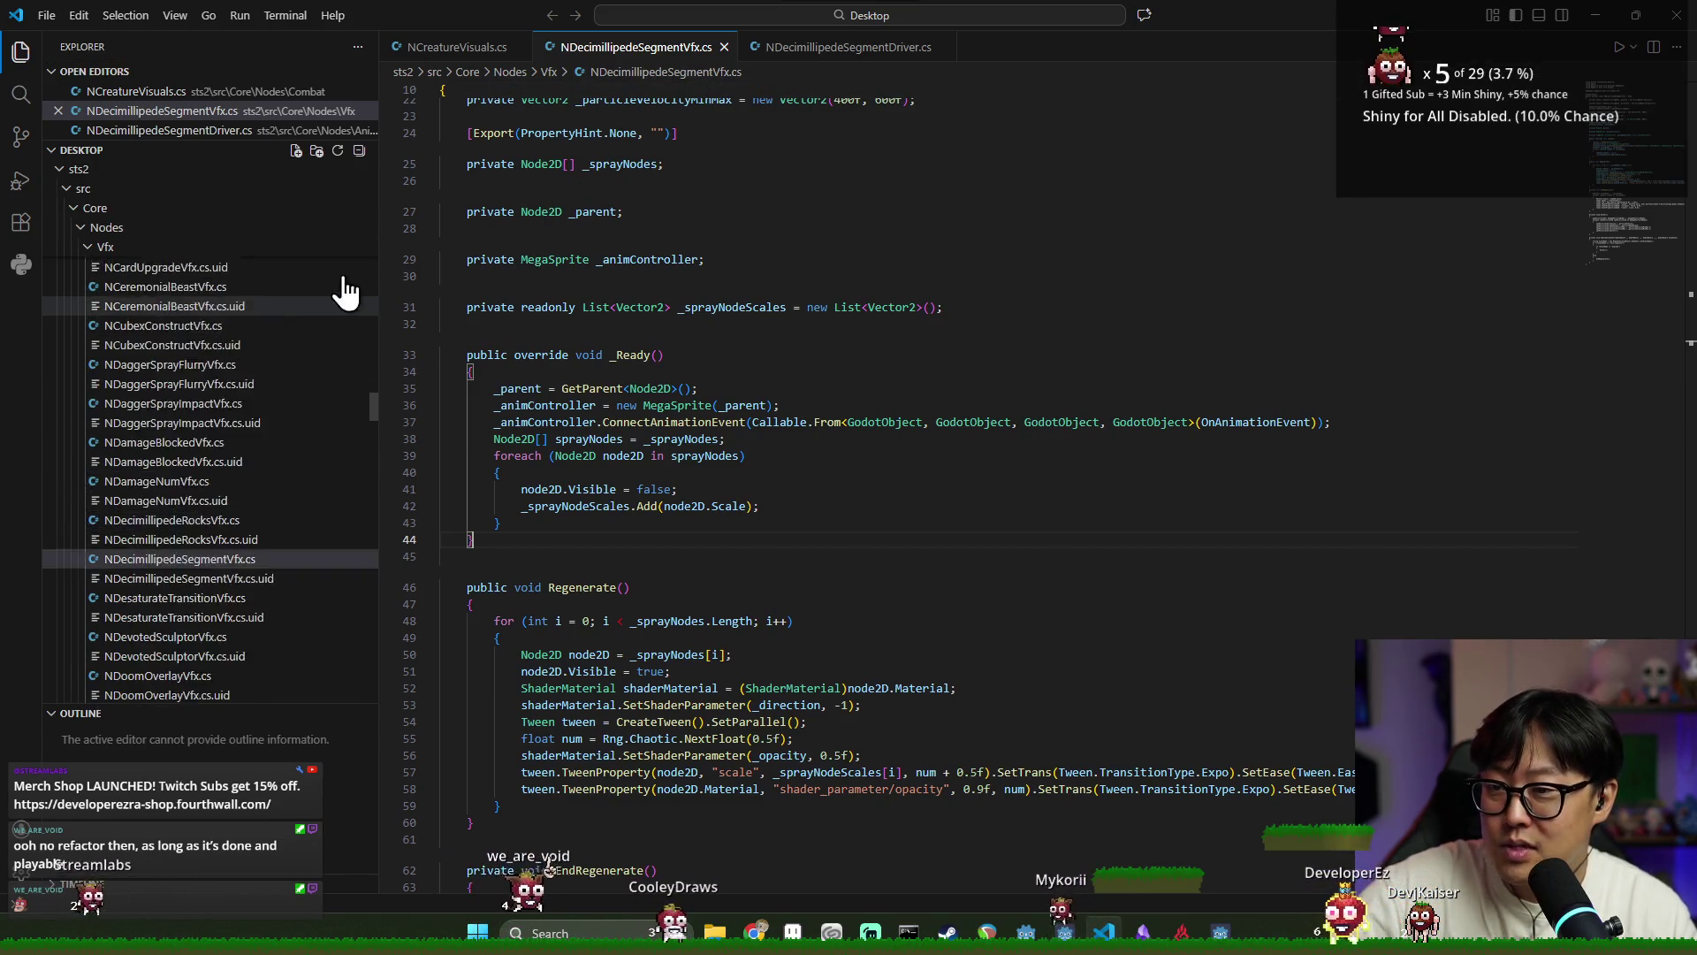
pyautogui.click(724, 47)
pyautogui.click(736, 48)
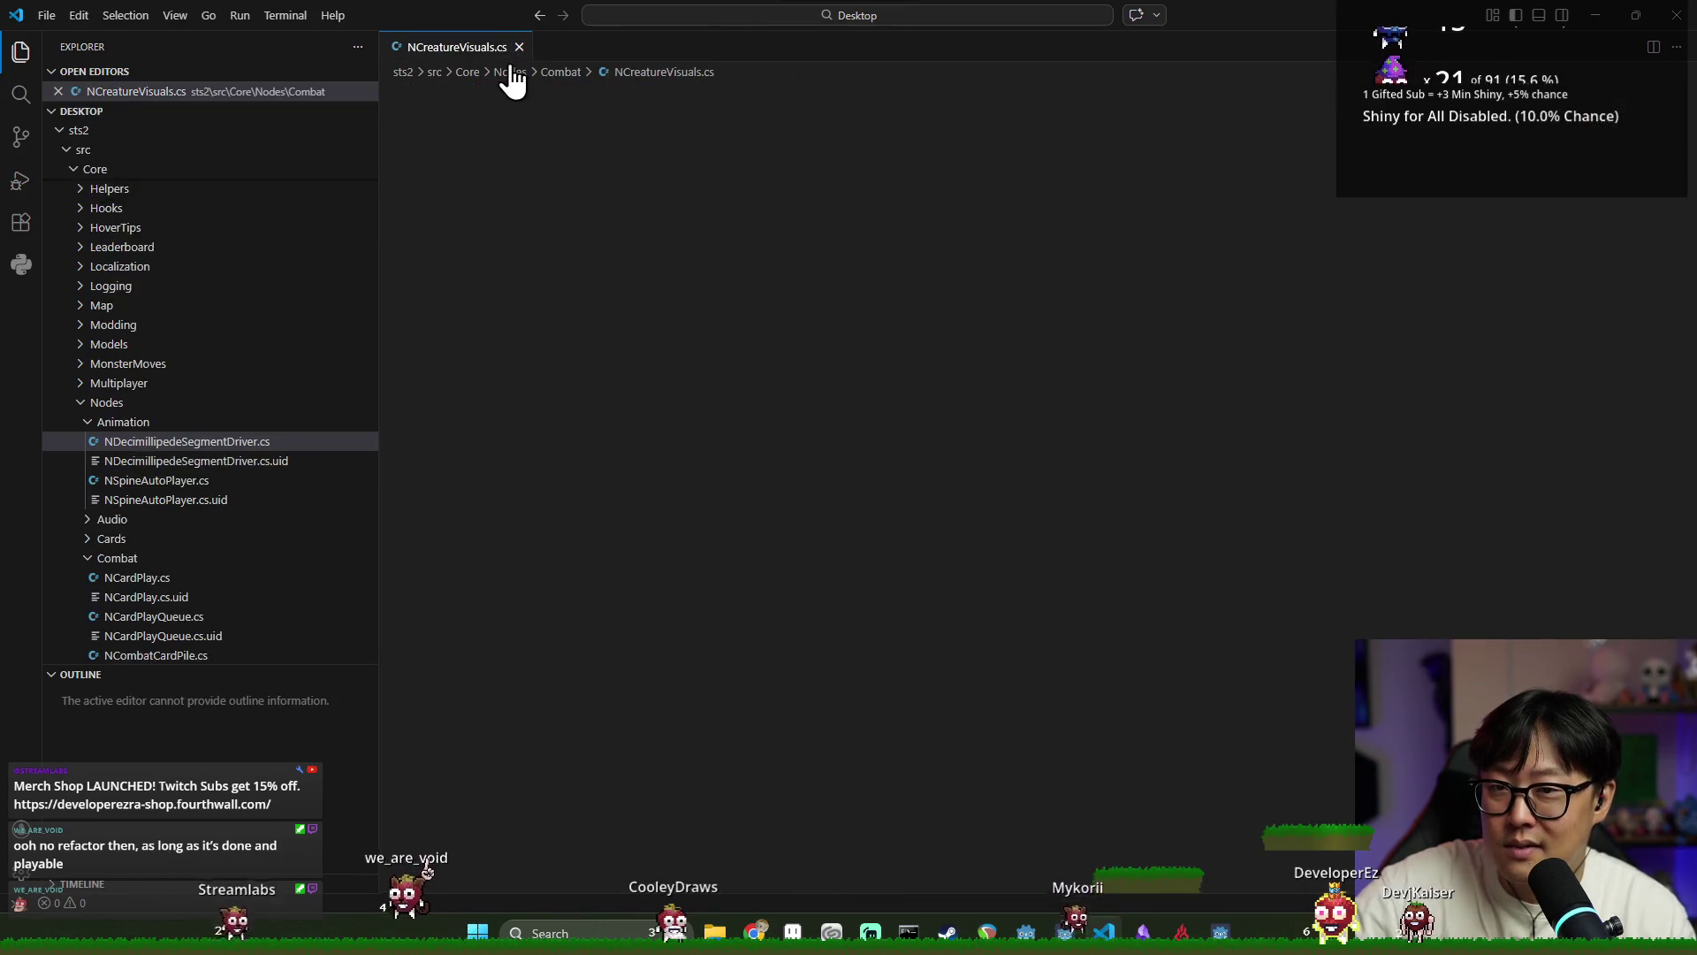
pyautogui.click(518, 46)
pyautogui.click(125, 216)
pyautogui.click(95, 175)
pyautogui.scroll(5, 115, 199)
# Widen the Explorer sidebar and browse the addons, animations and character_select folders
pyautogui.moveTo(380, 219); pyautogui.dragTo(926, 235)
pyautogui.scroll(-2, 150, 232)
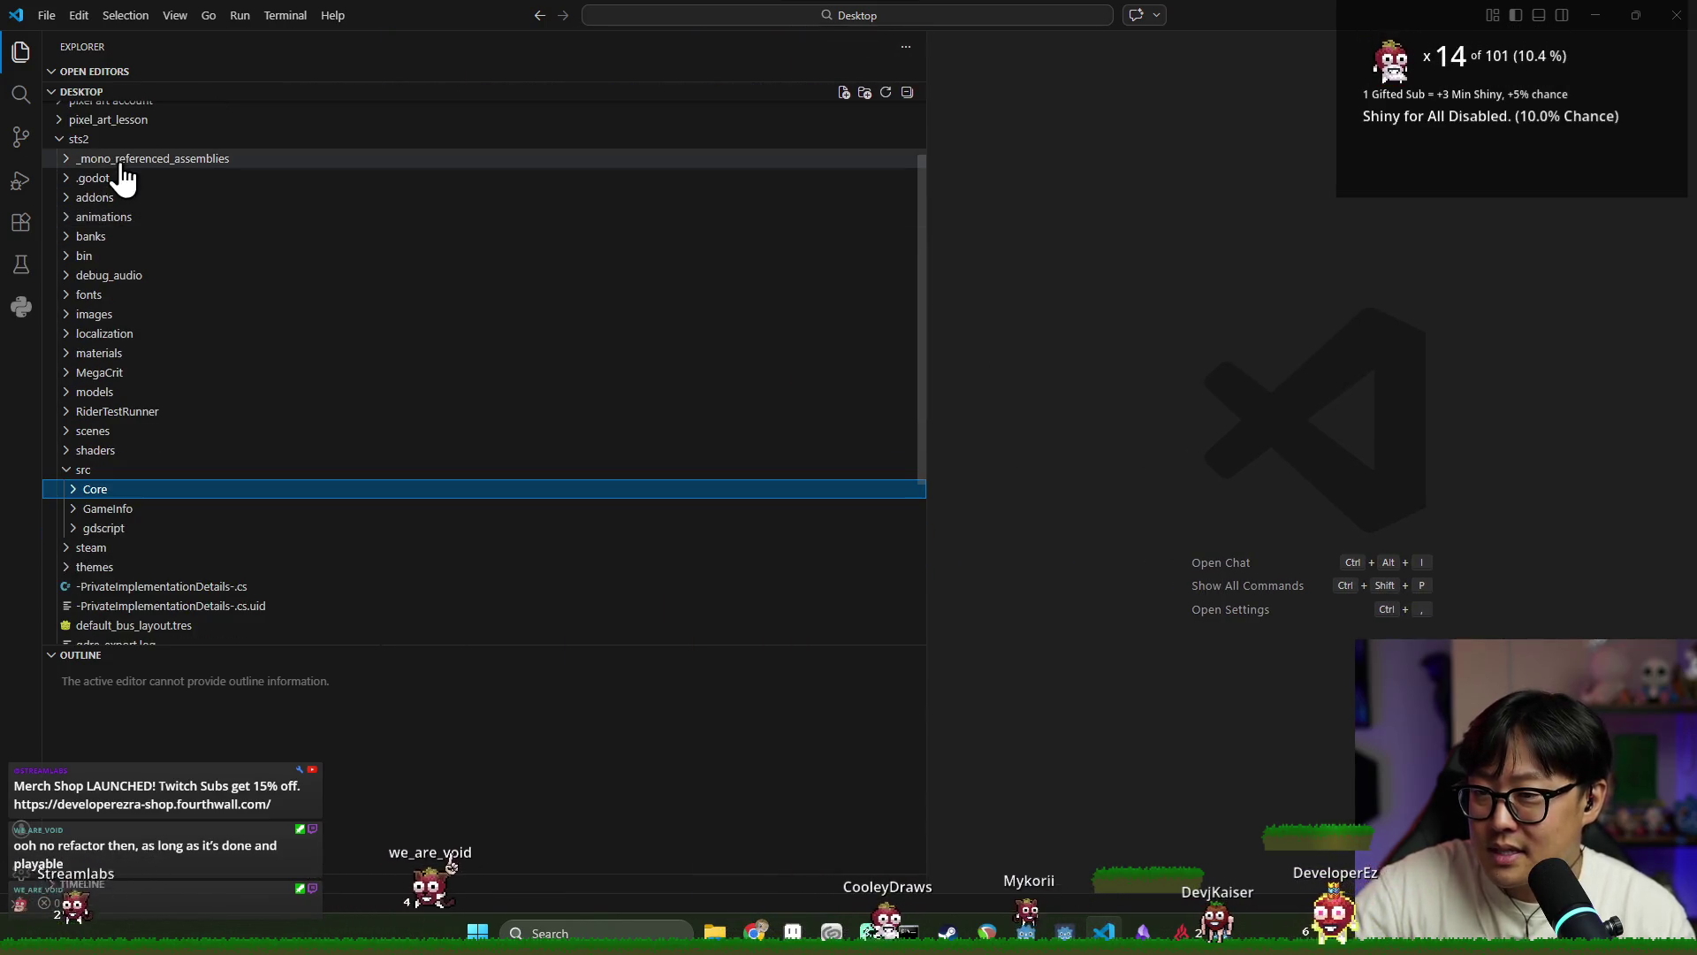
pyautogui.doubleClick(121, 199)
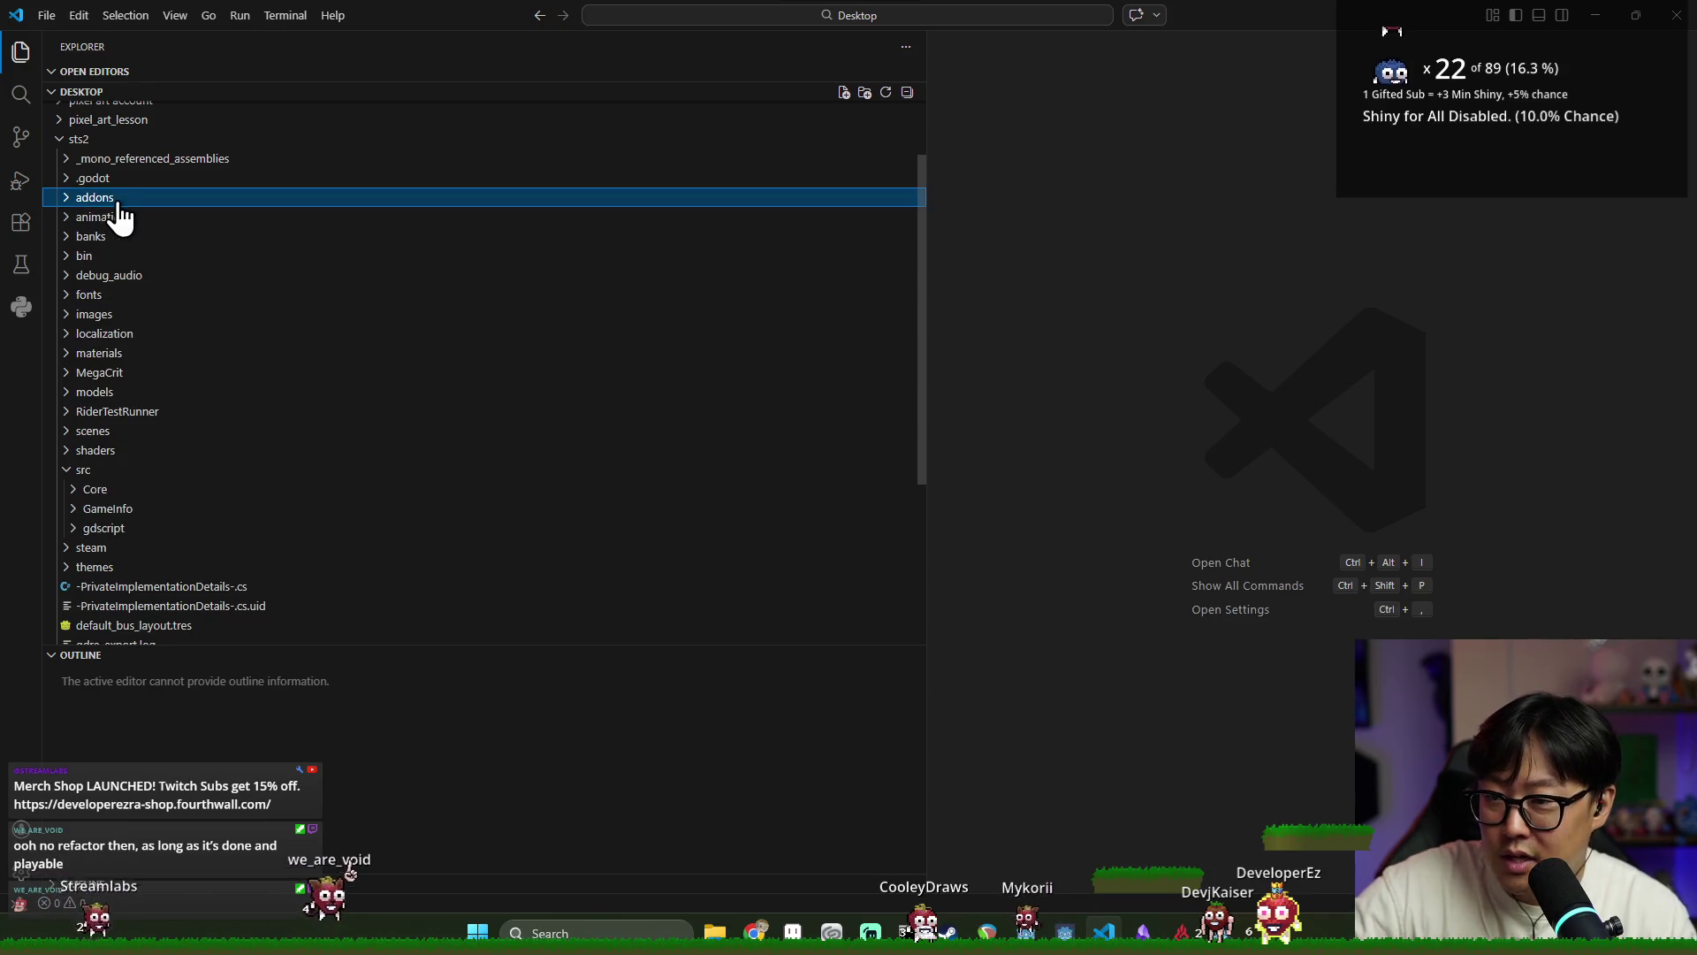
pyautogui.click(121, 200)
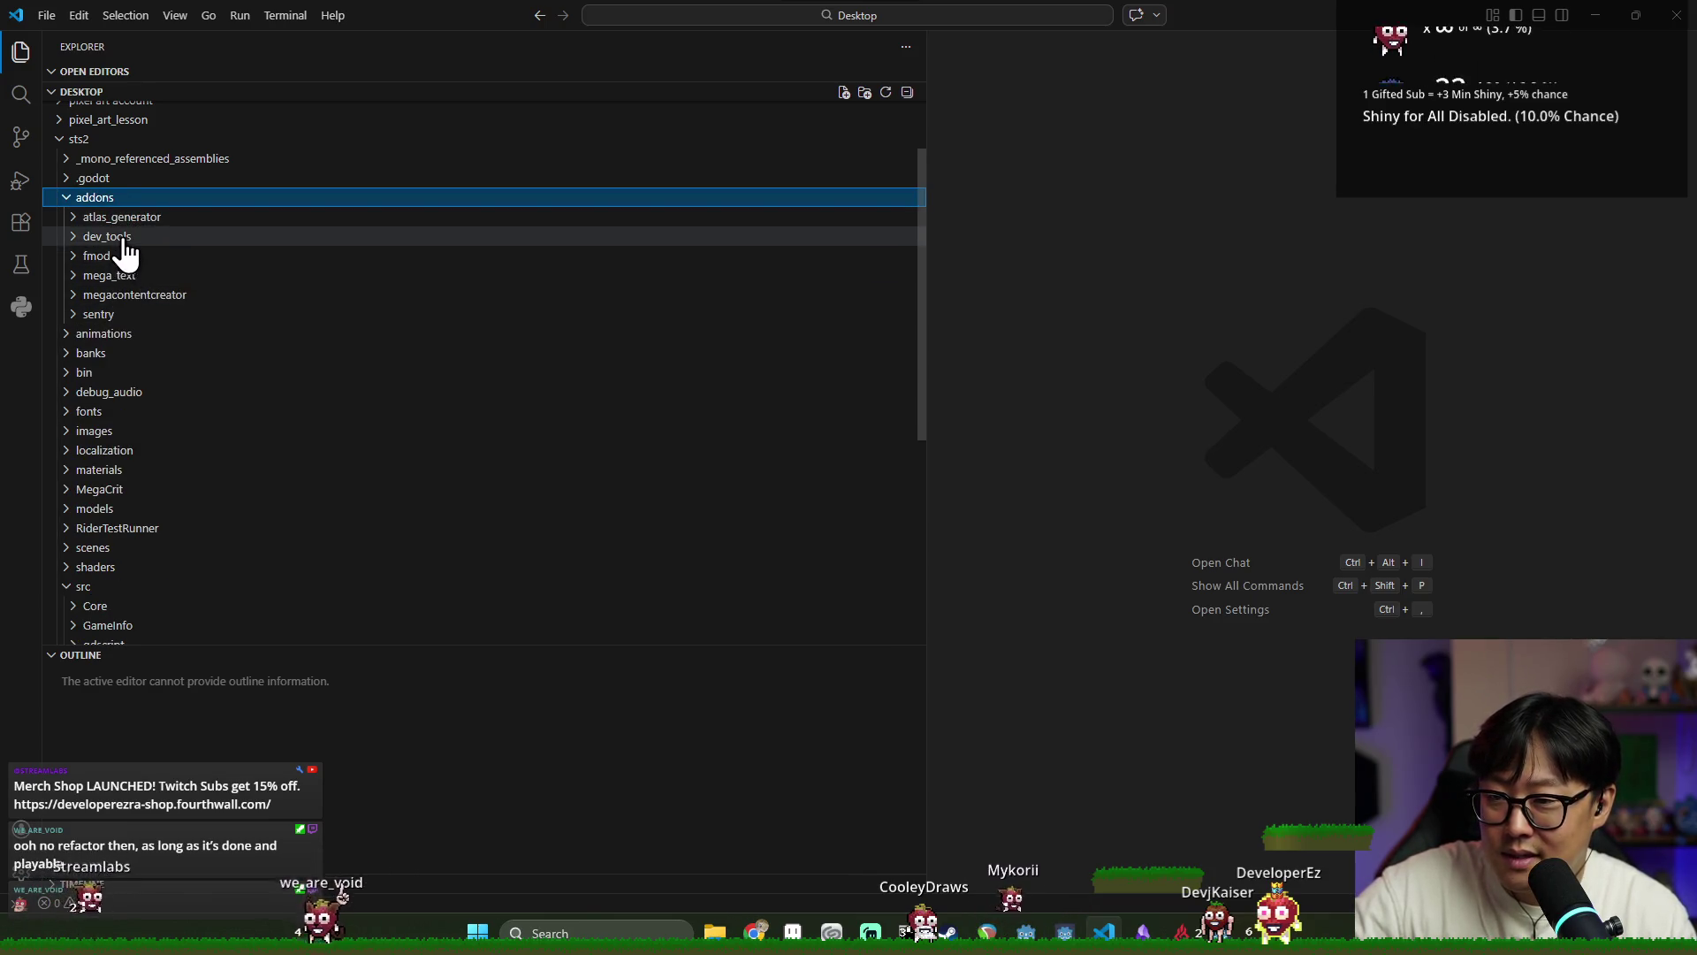
pyautogui.click(125, 199)
pyautogui.click(132, 221)
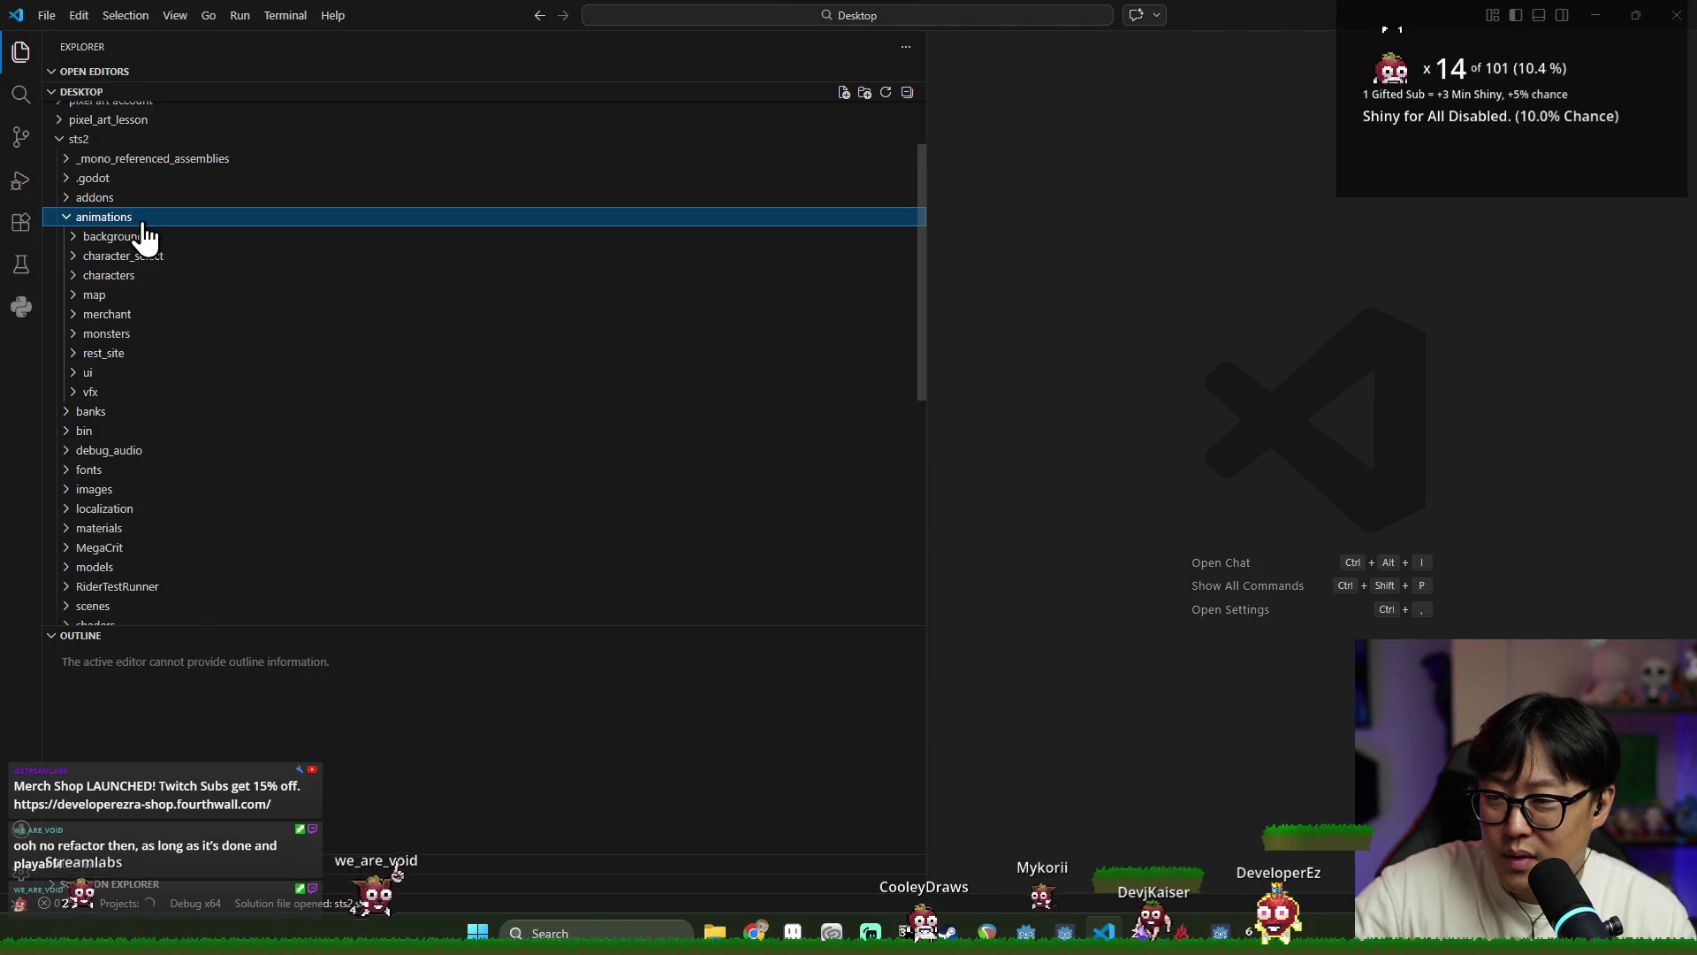
pyautogui.click(133, 255)
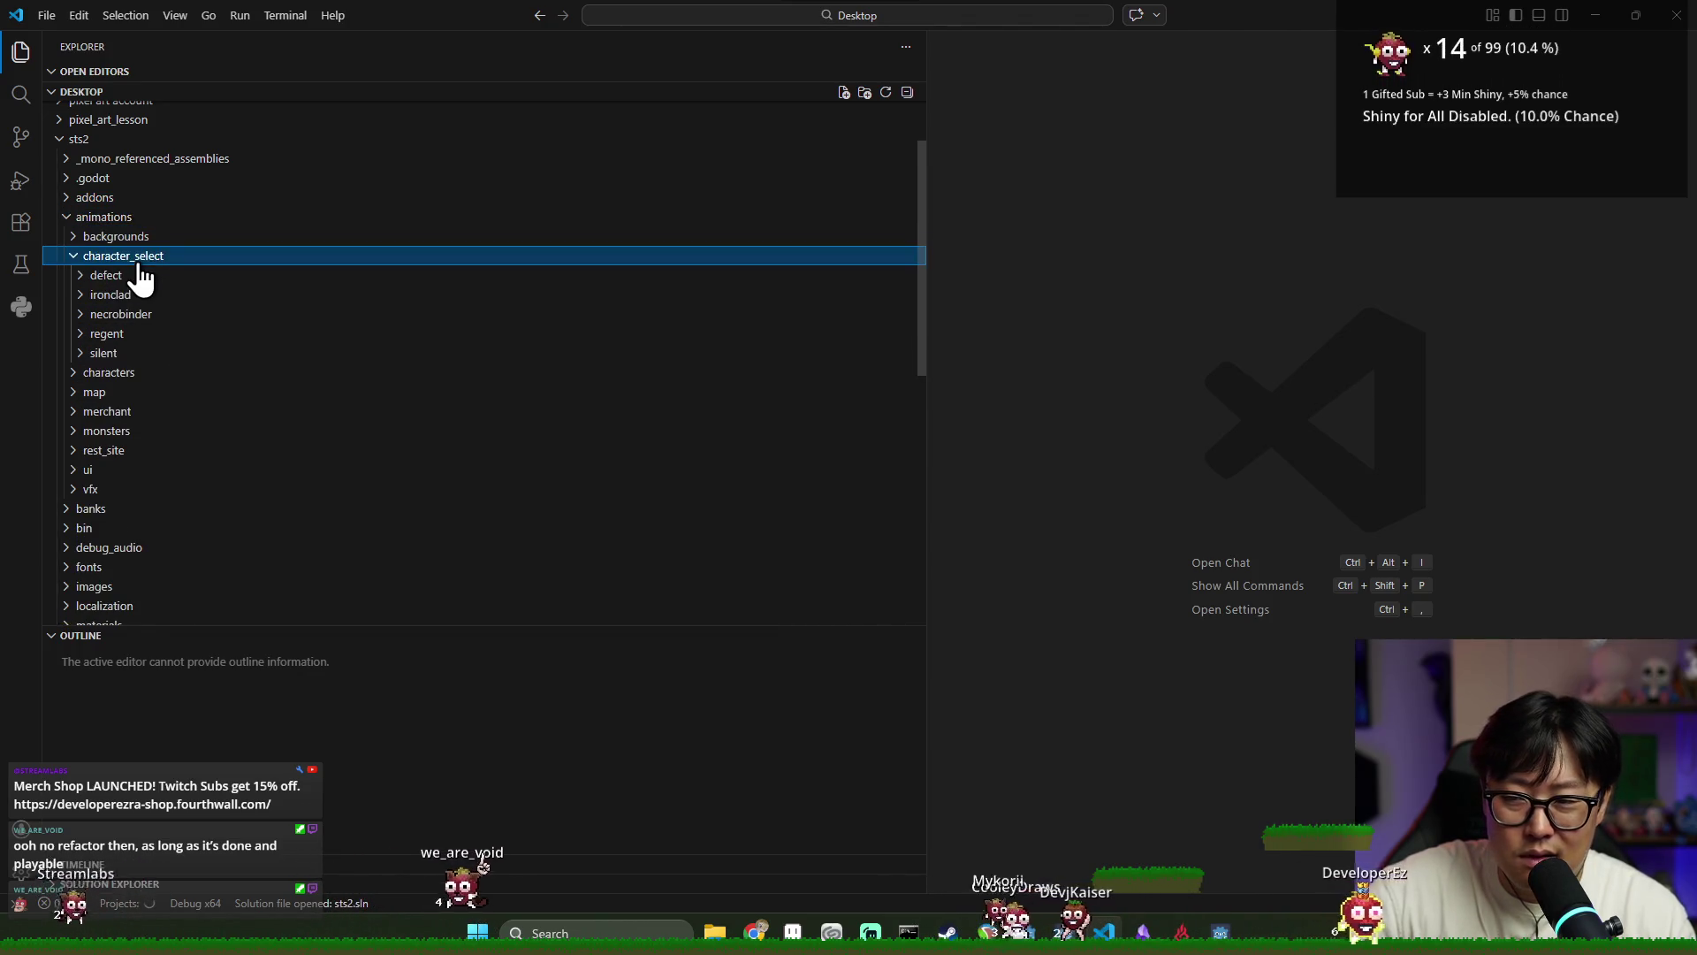
pyautogui.click(144, 219)
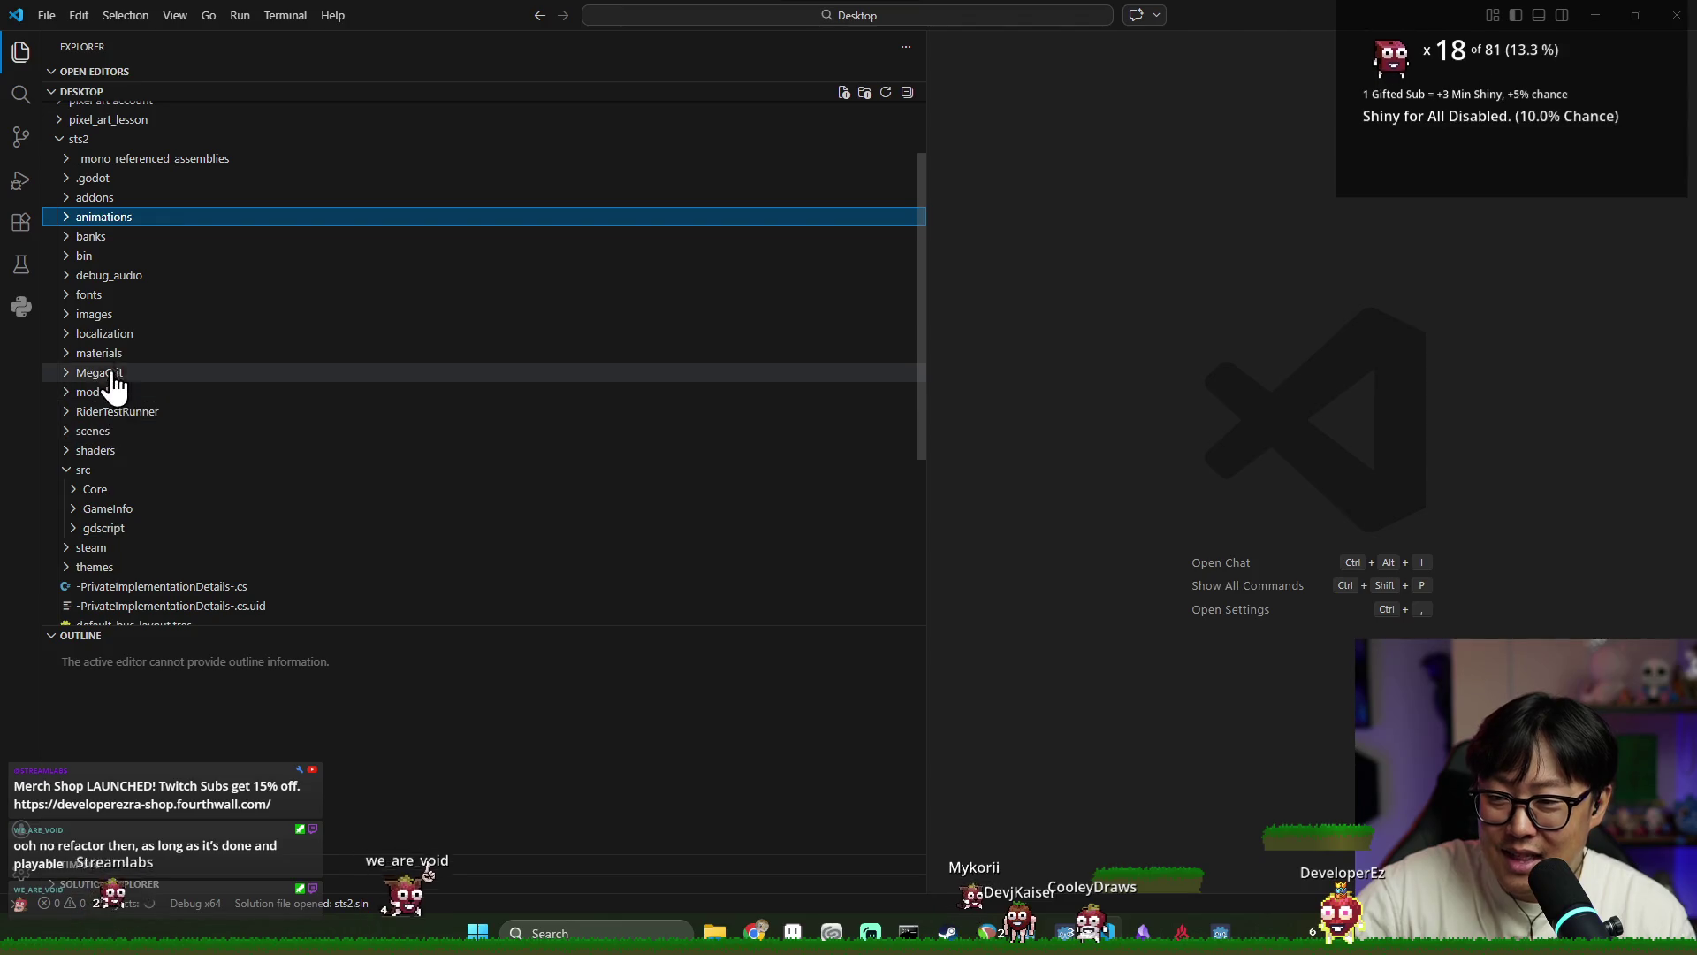
# Expand the Core folder, then minimize VS Code to return to Godot
pyautogui.scroll(-1, 110, 482)
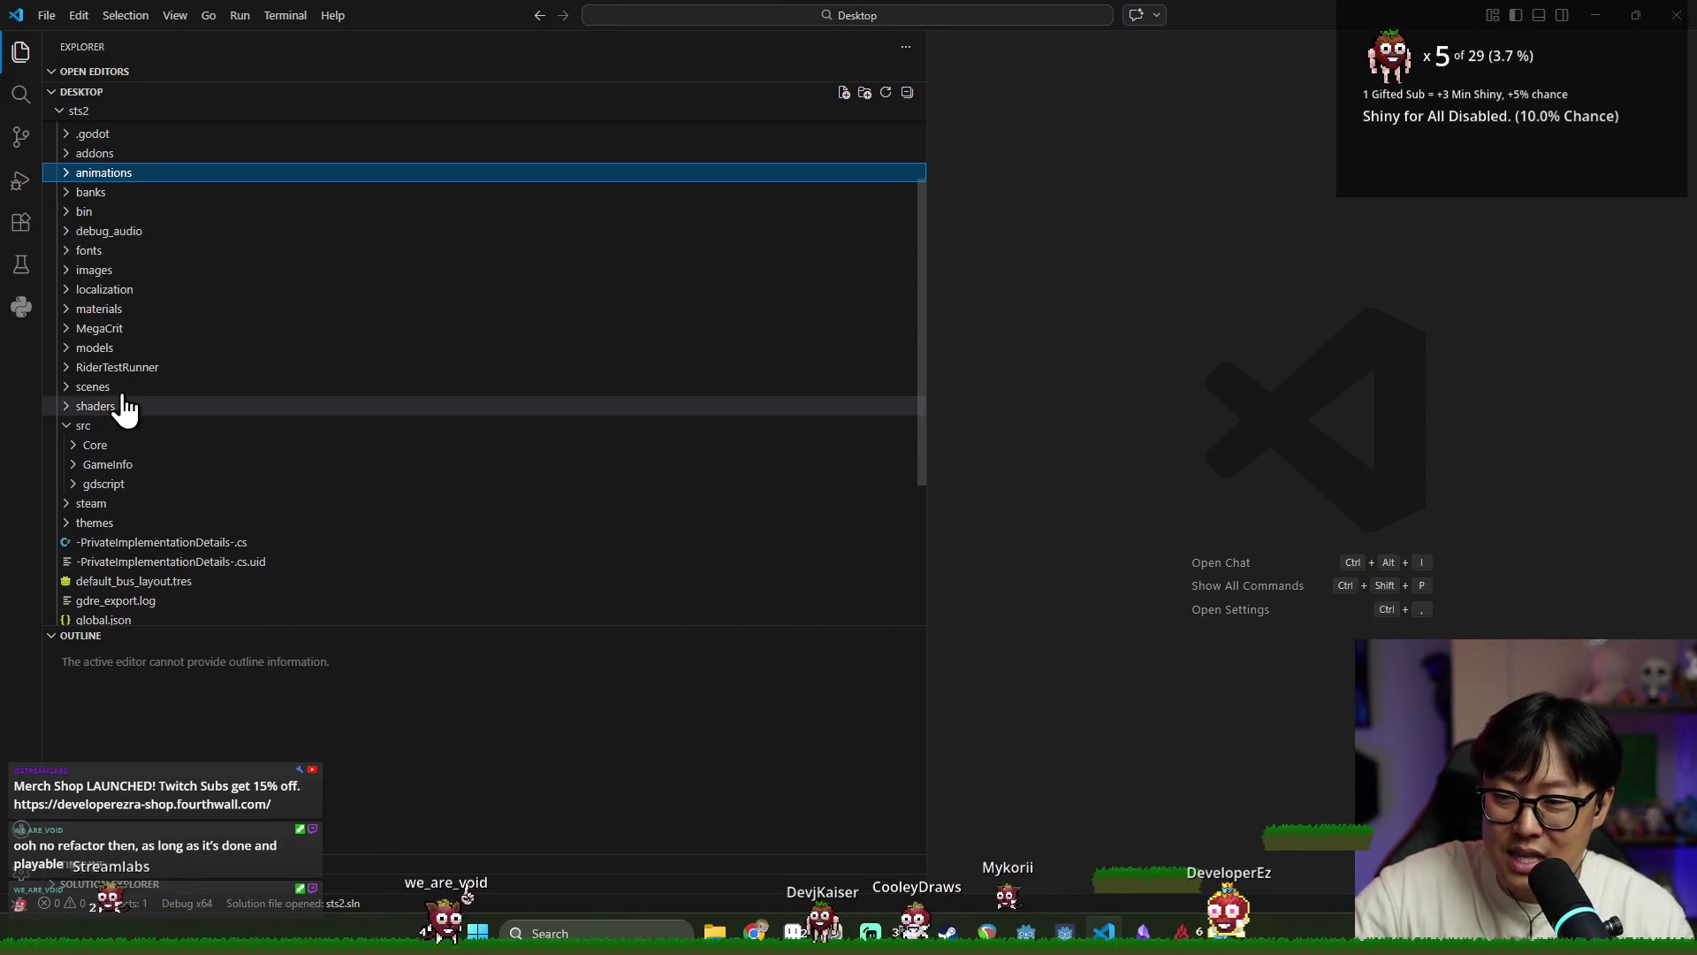
pyautogui.click(111, 446)
pyautogui.scroll(-4, 133, 460)
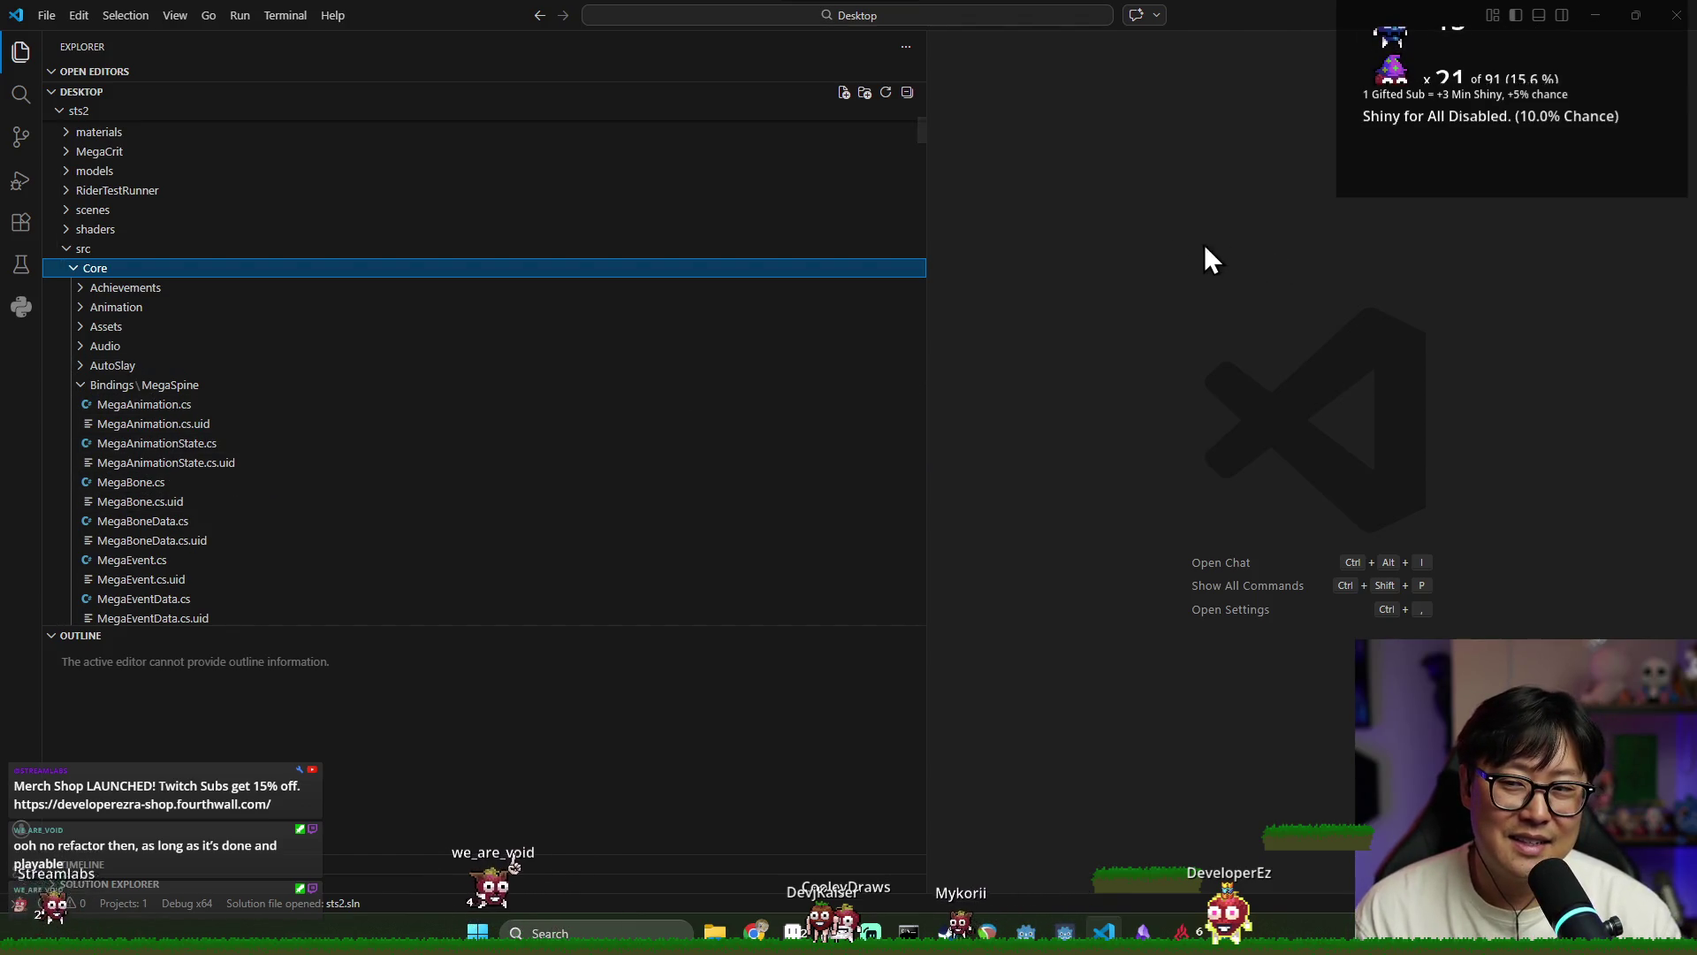
pyautogui.click(1595, 15)
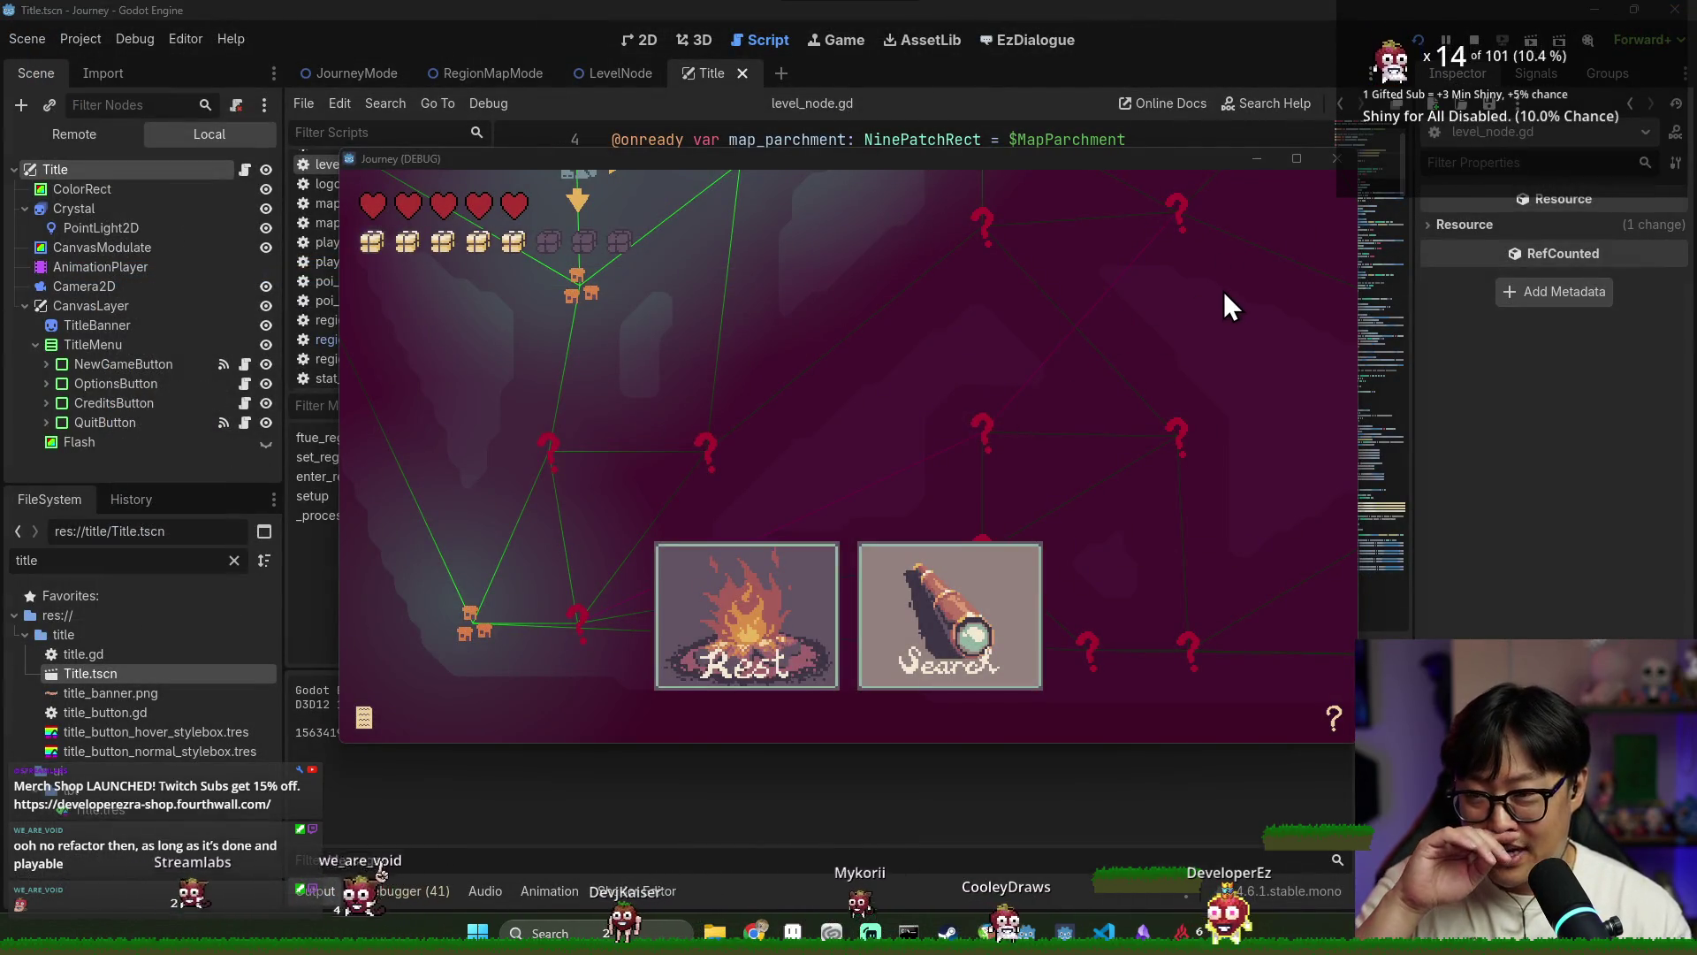
# Stop the running Journey game and clear the Output log
pyautogui.click(1474, 41)
pyautogui.click(973, 351)
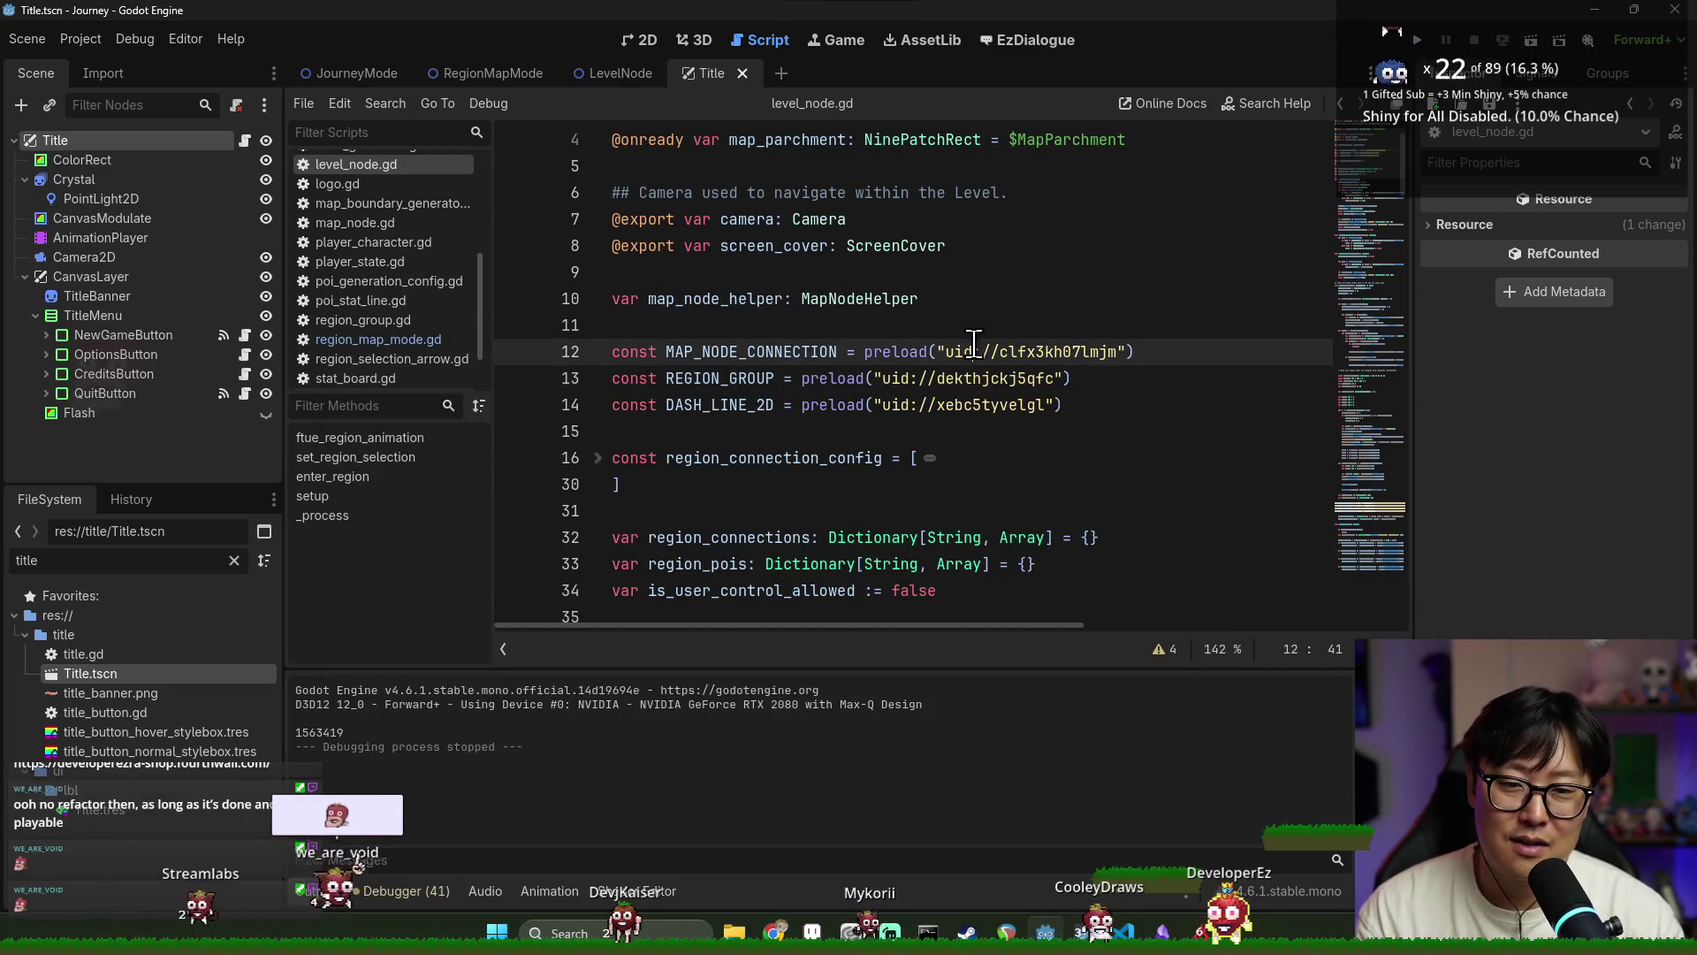
pyautogui.click(794, 377)
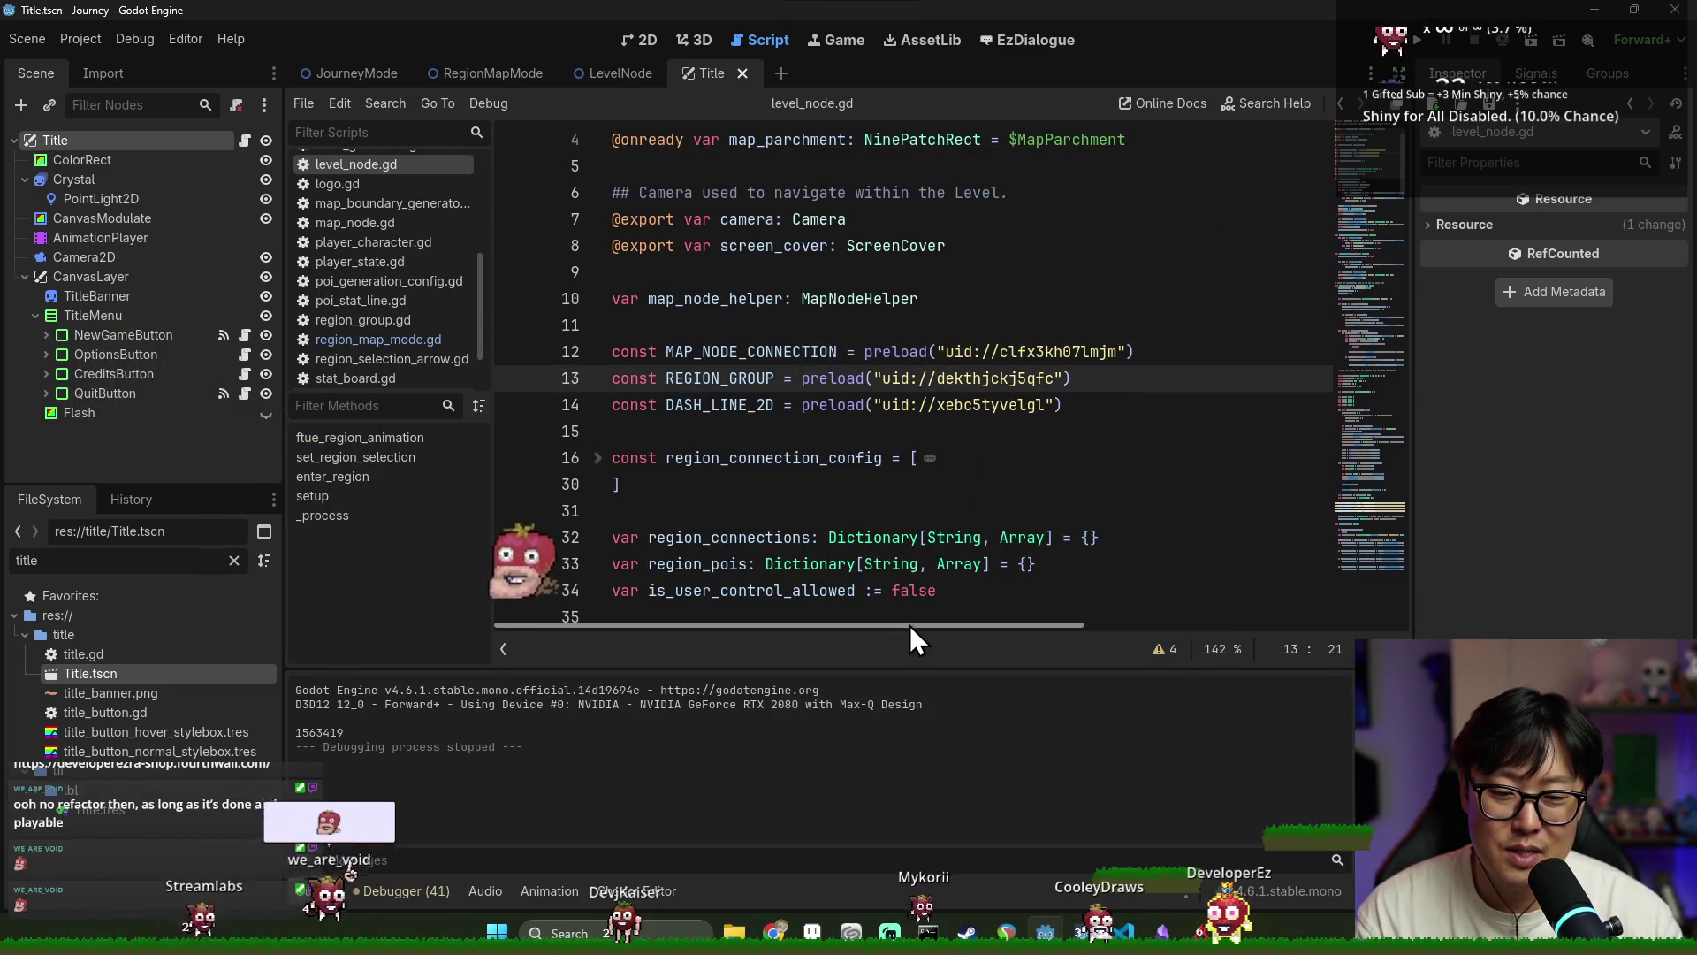
pyautogui.click(1379, 688)
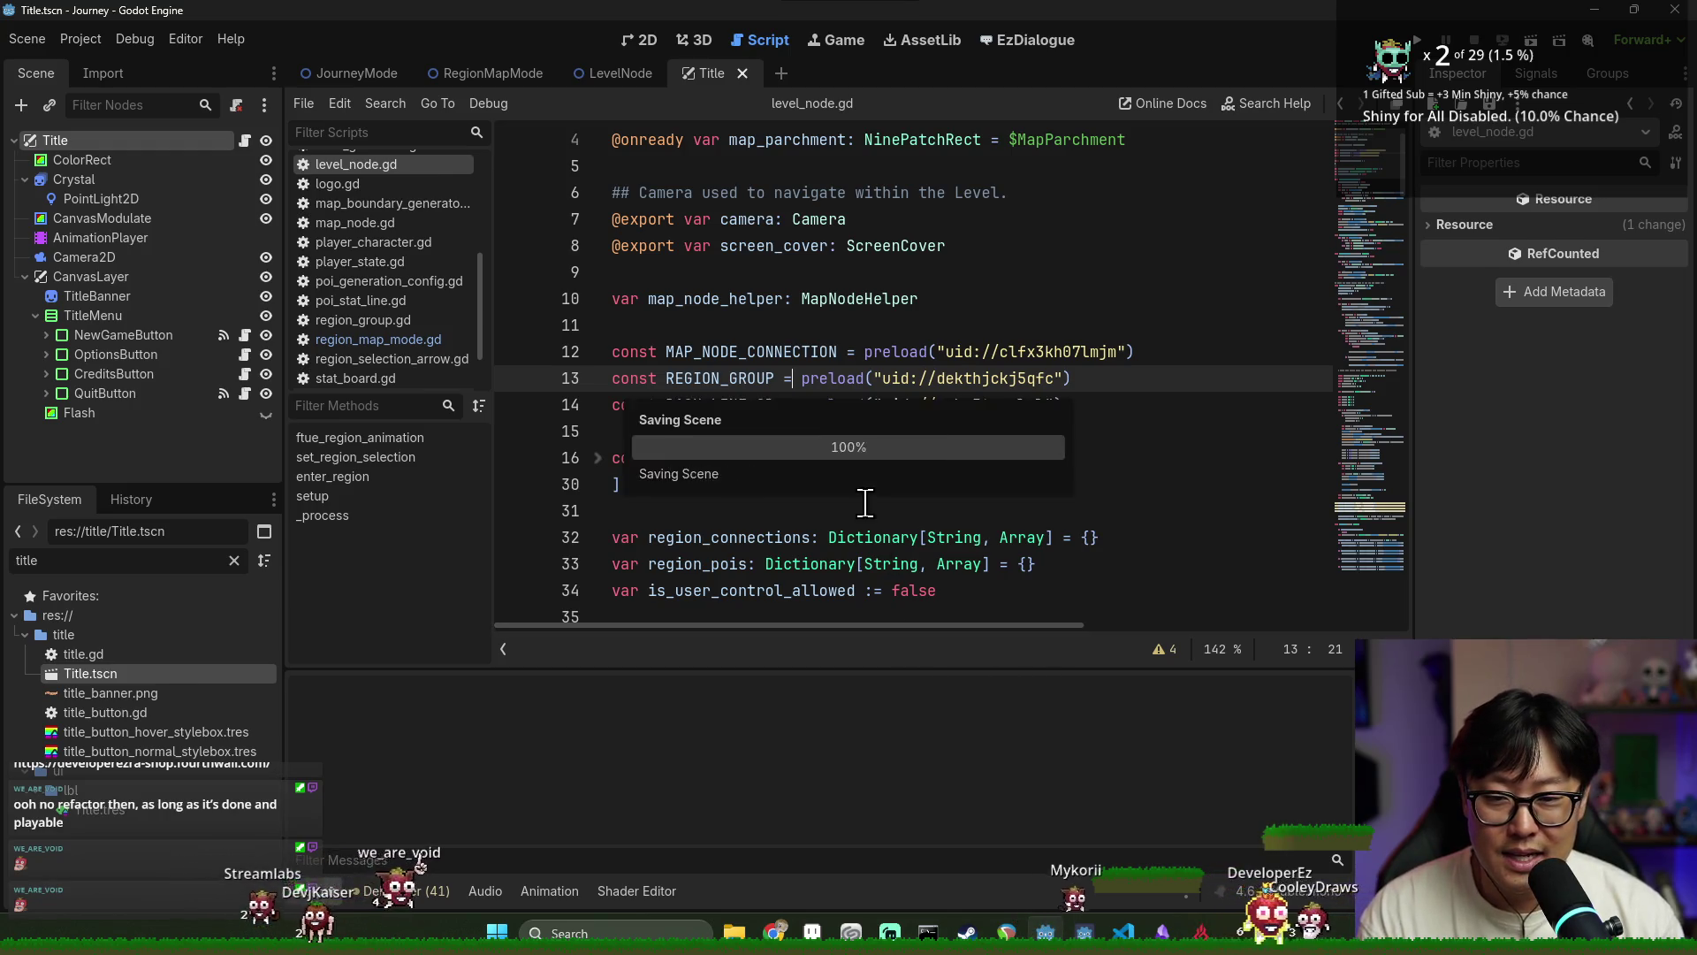
# Run the project again with F5
pyautogui.press('Down')
pyautogui.press('Left')
pyautogui.press('Left')
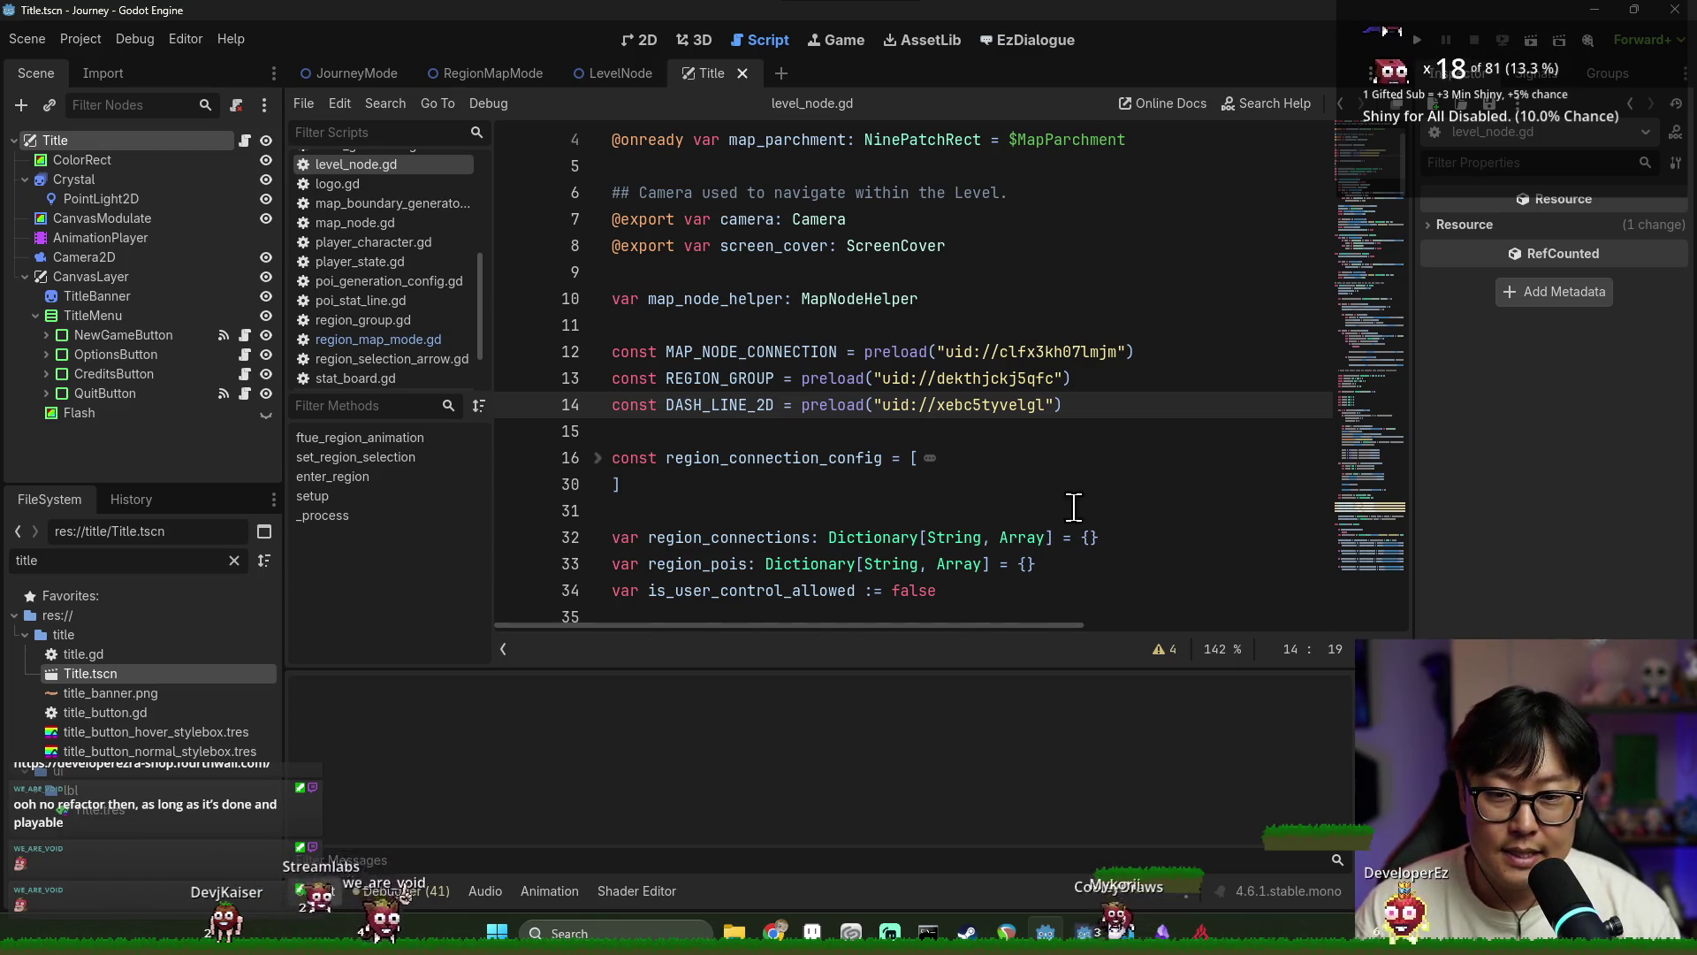
pyautogui.scroll(-4, 1082, 516)
pyautogui.press('F5')
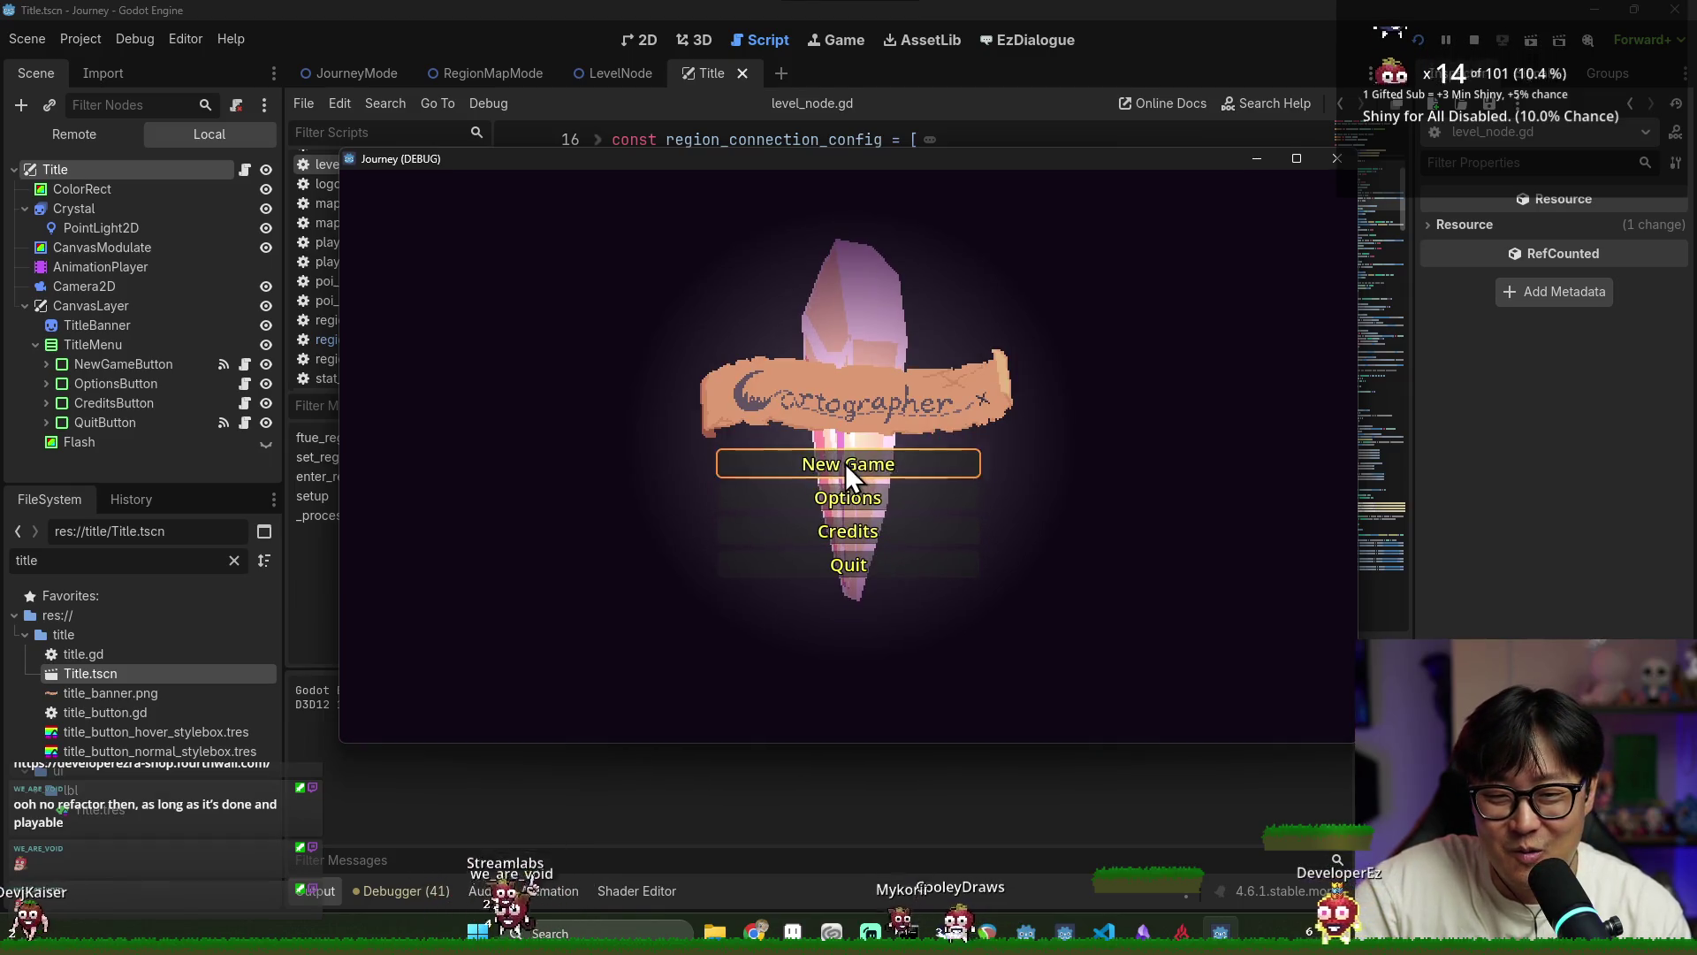
# Start a New Game from the title menu and close the 'Click to Move / W,A,S,D' hint
pyautogui.click(845, 463)
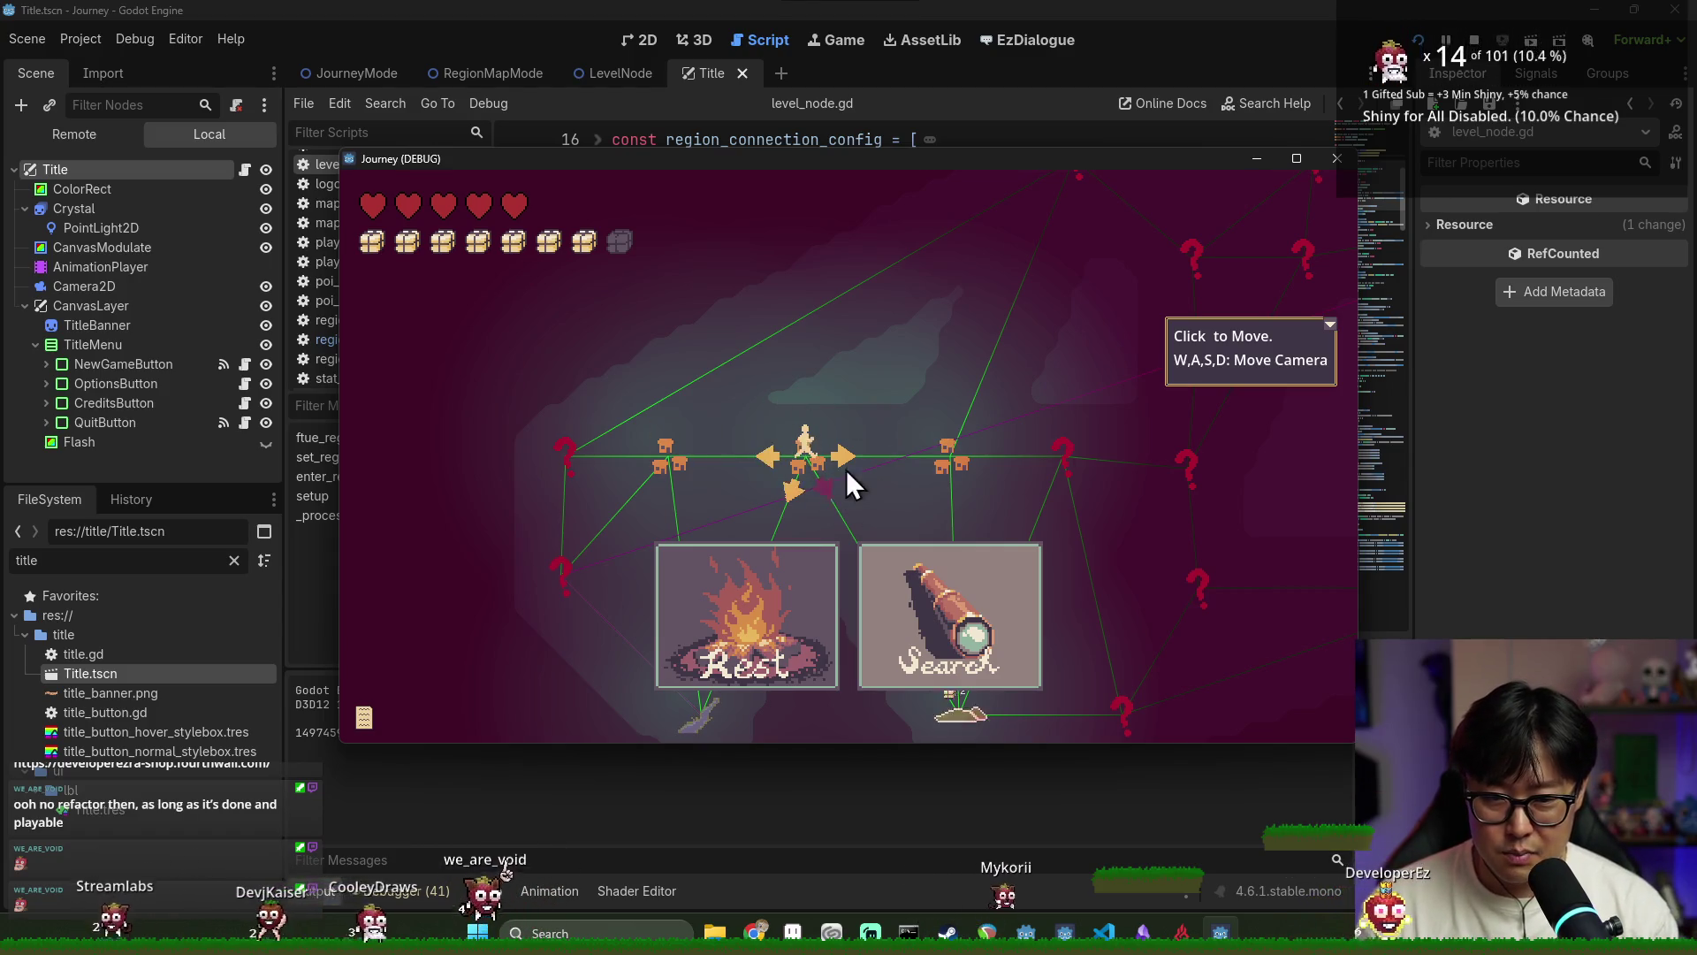
pyautogui.click(1330, 325)
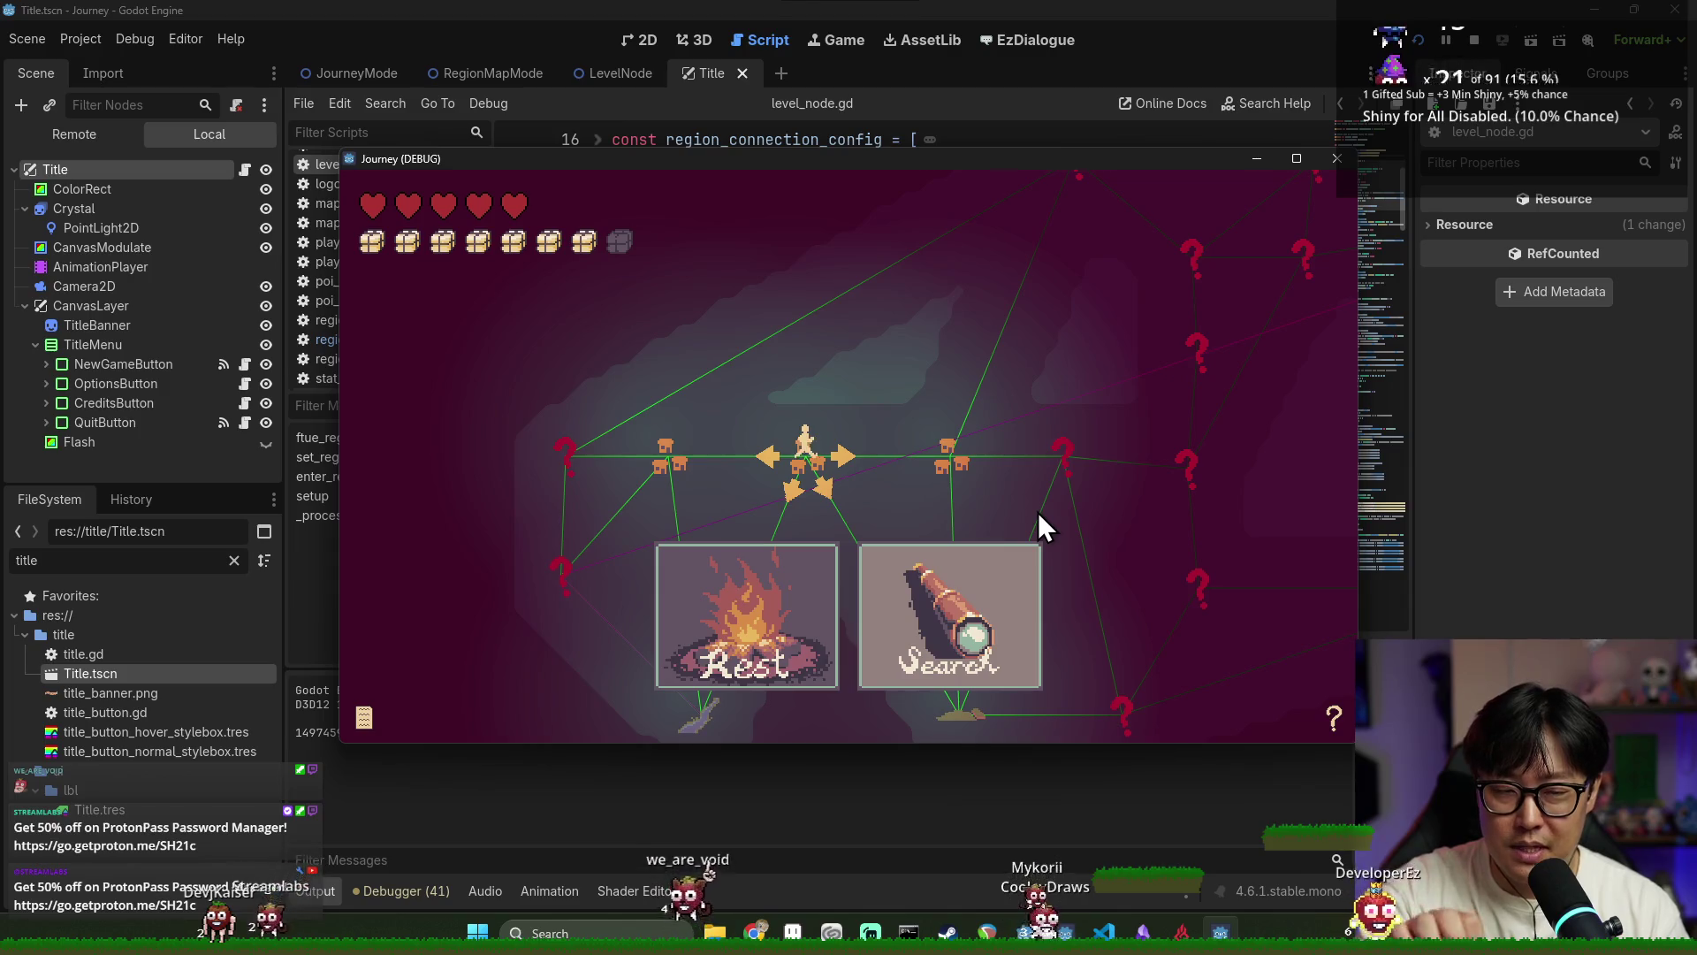
# Stop the game with Alt+F4, collapse CanvasLayer and save the scene
pyautogui.hotkey('alt', 'F4')
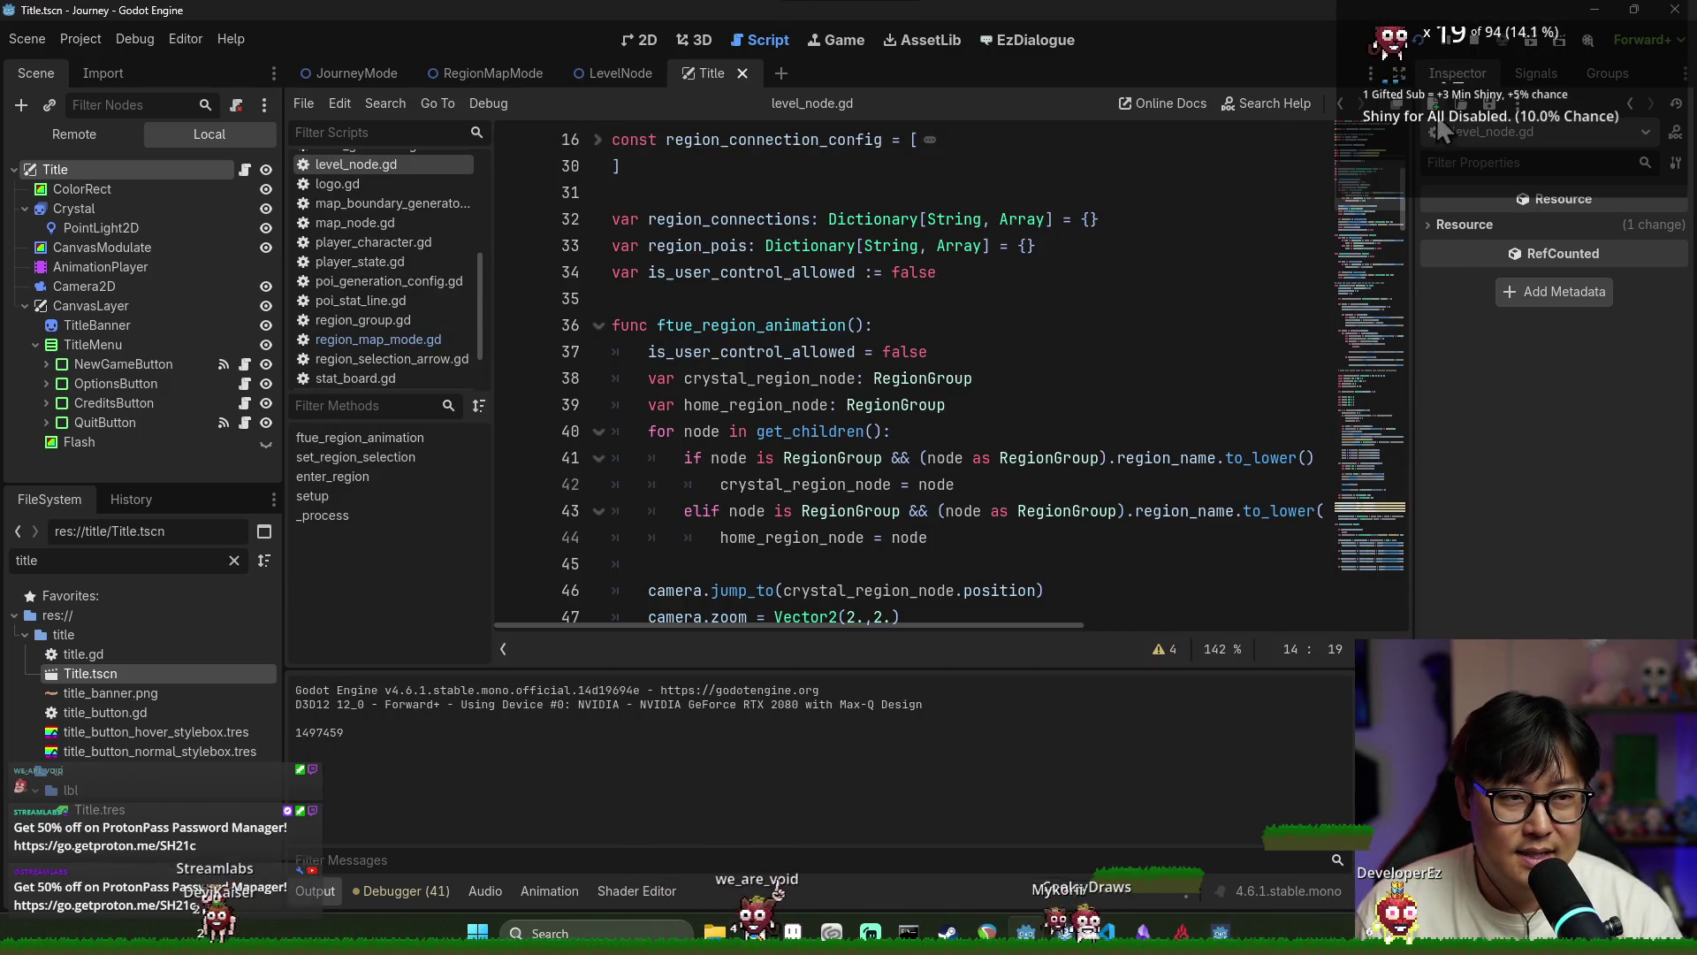
pyautogui.click(1015, 301)
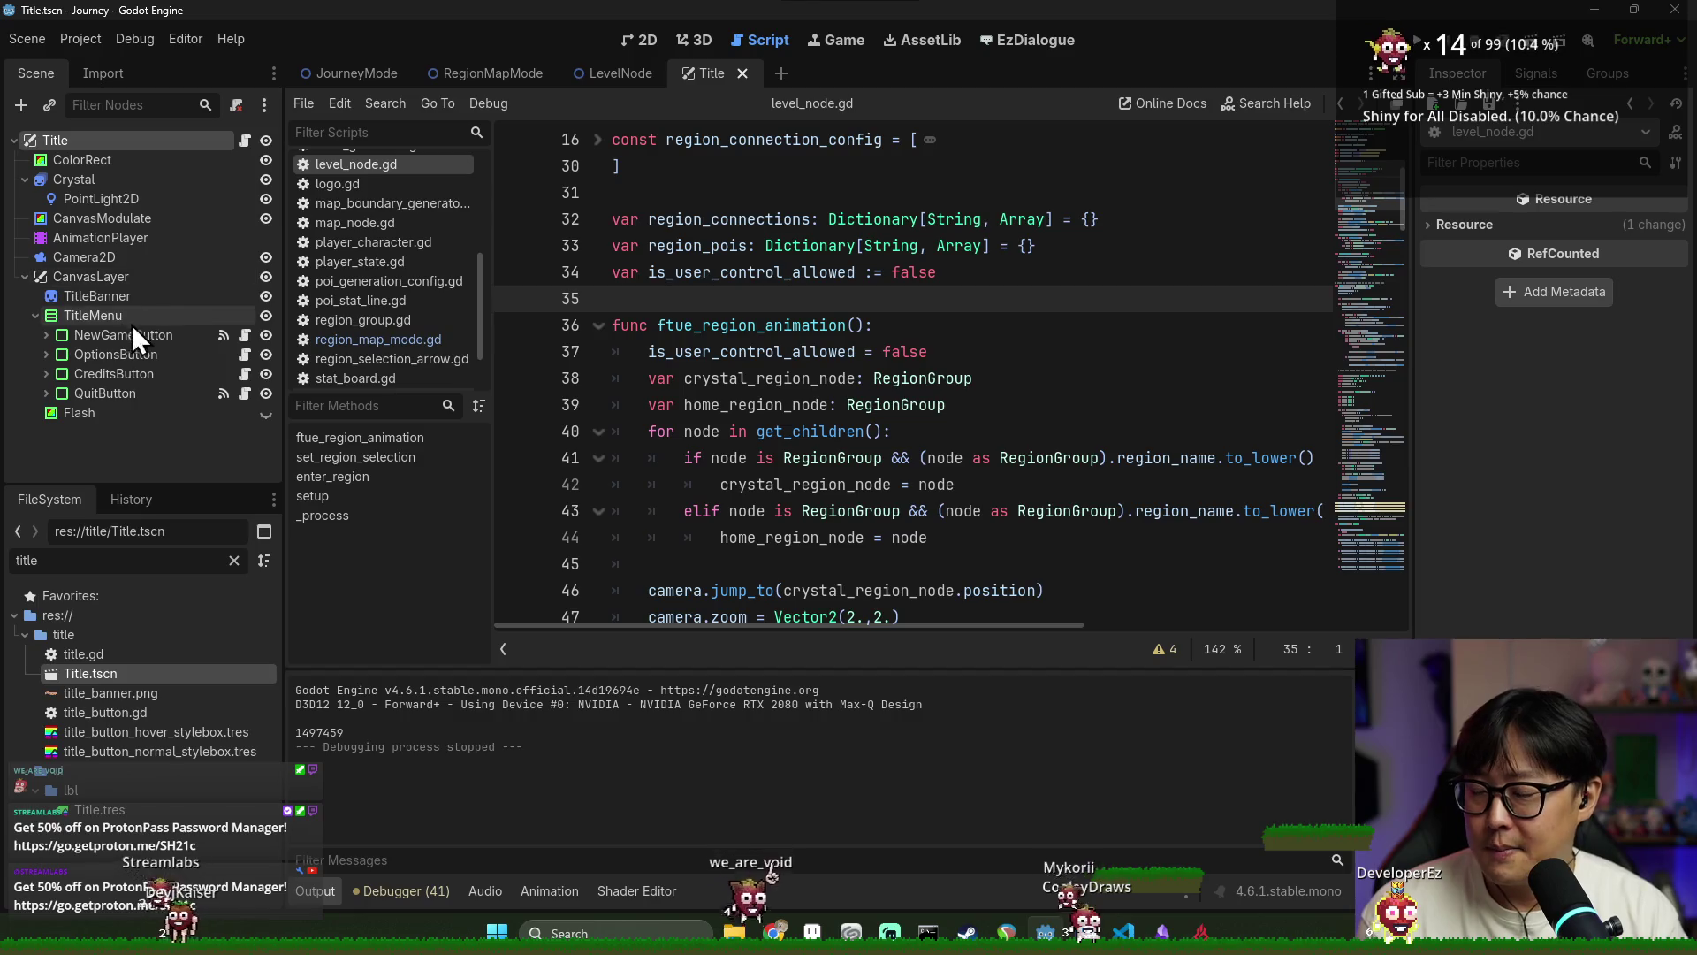
pyautogui.click(24, 277)
pyautogui.click(618, 218)
pyautogui.hotkey('ctrl', 's')
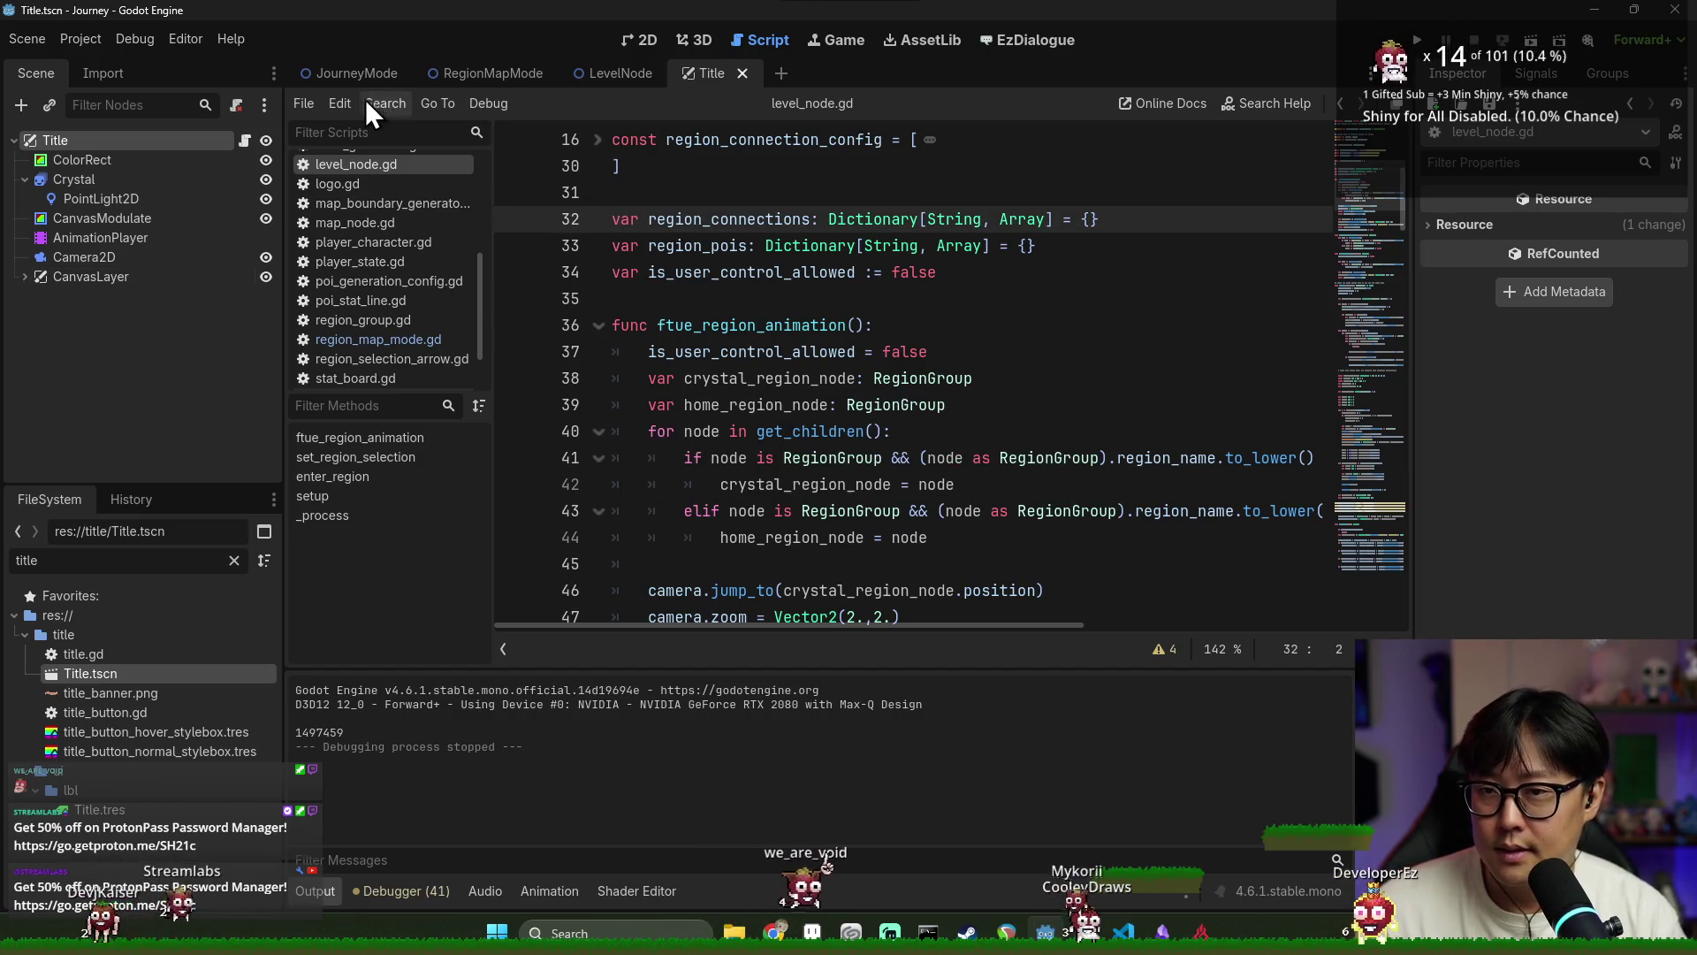
# Switch to the JourneyMode scene and scroll through journey_mode.gd
pyautogui.click(384, 78)
pyautogui.hotkey('ctrl', 's')
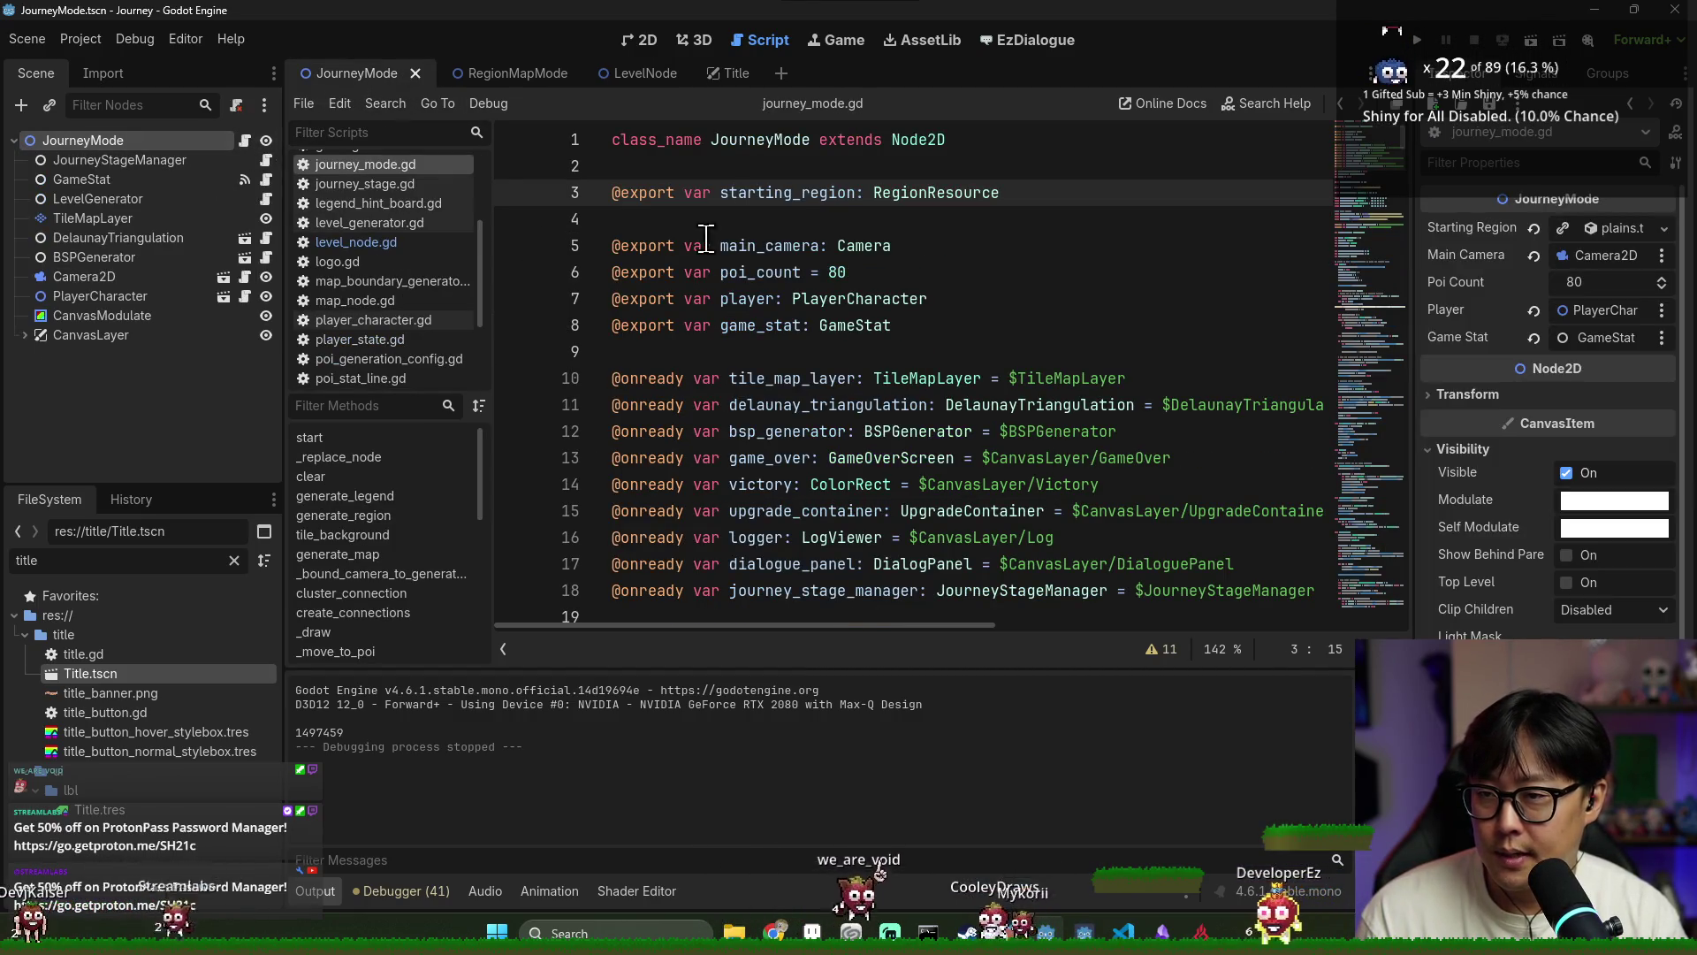
pyautogui.click(734, 277)
pyautogui.scroll(-4, 784, 324)
pyautogui.scroll(2, 784, 324)
pyautogui.scroll(2, 784, 325)
pyautogui.scroll(-4, 786, 324)
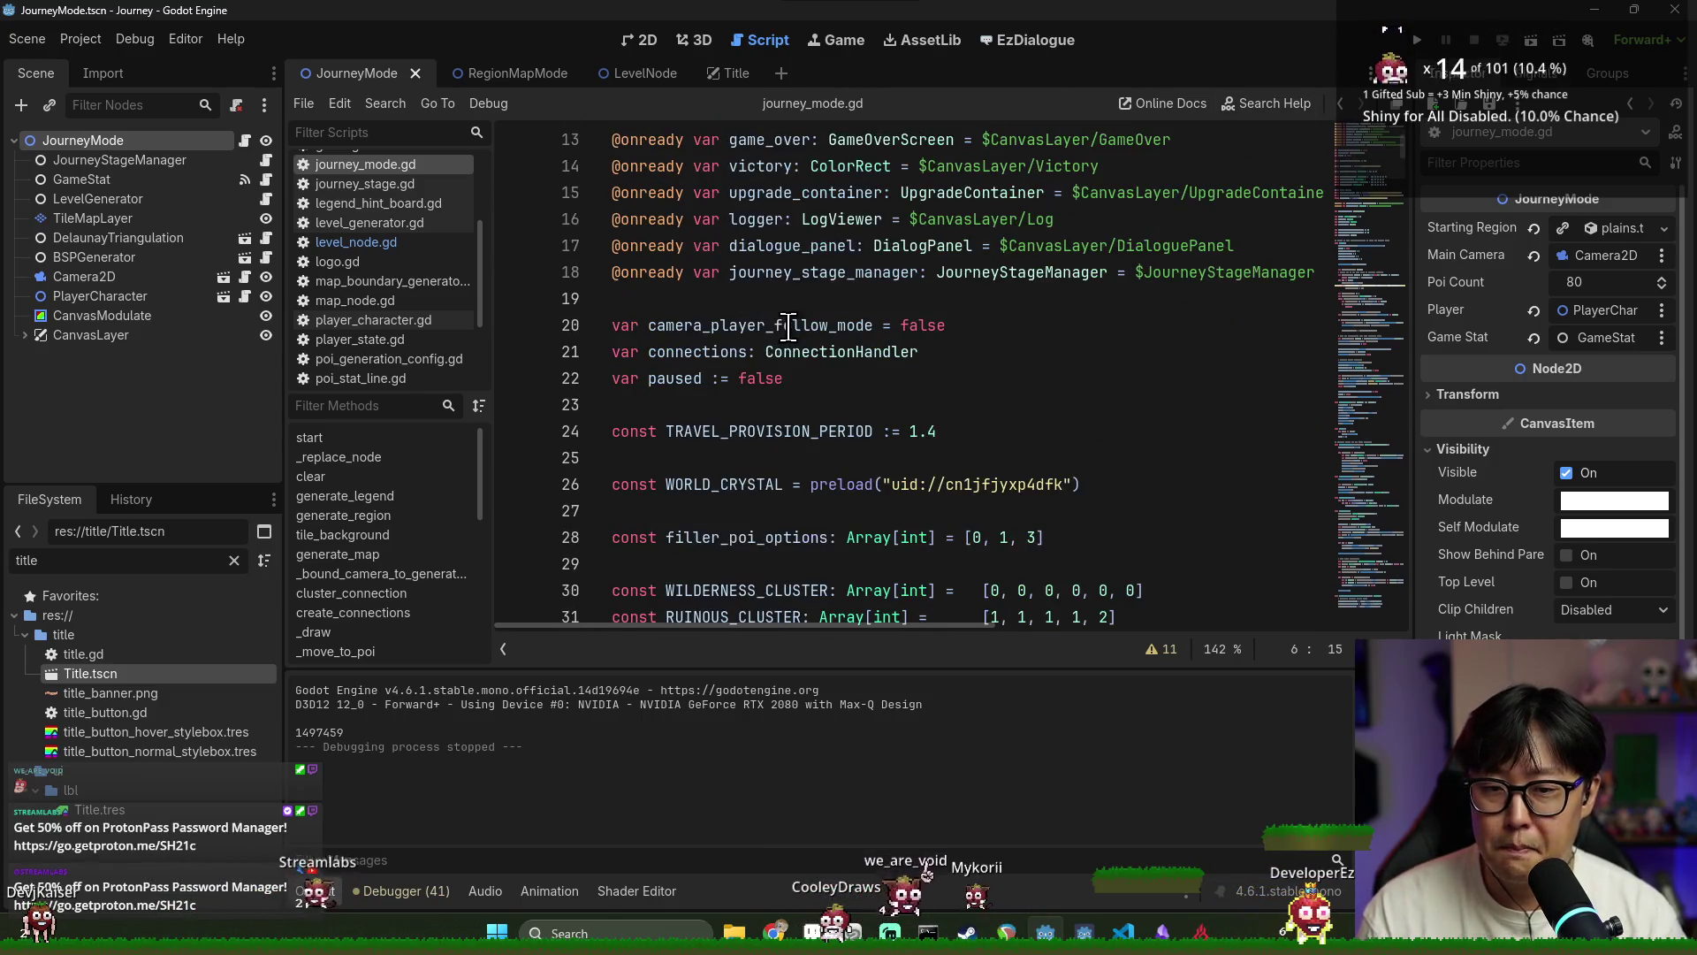
pyautogui.scroll(-2, 783, 311)
pyautogui.click(817, 305)
pyautogui.scroll(-1, 845, 331)
pyautogui.press('Down')
pyautogui.press('Down')
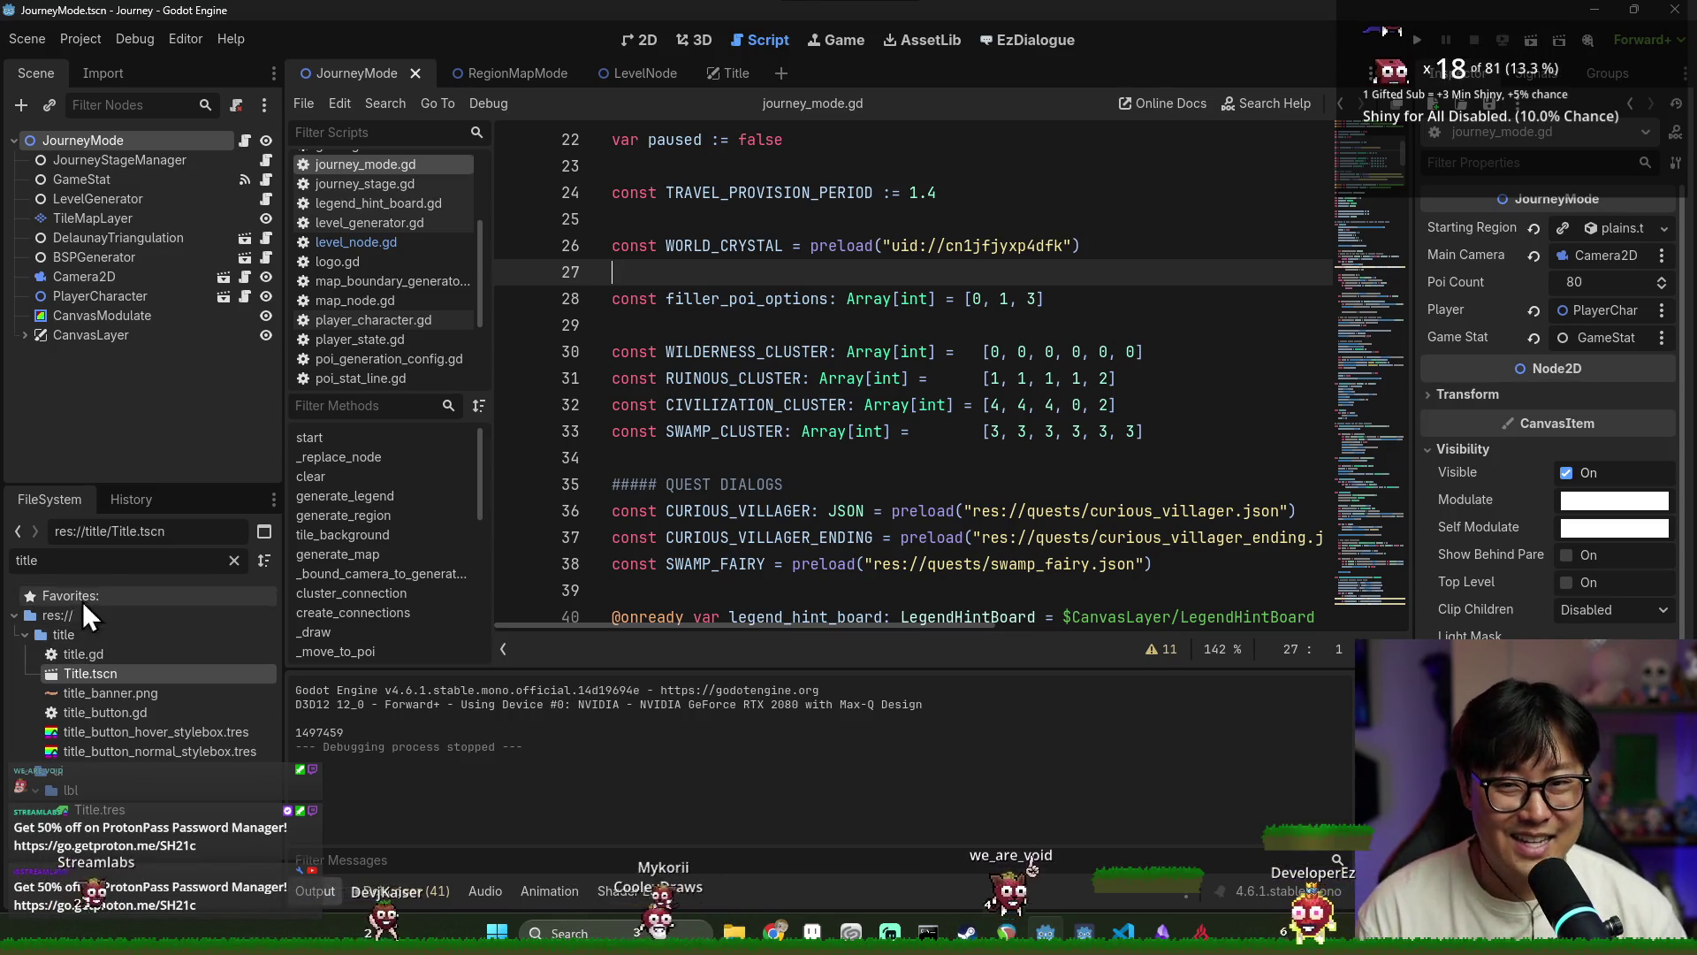
# Review the CIVILIZATION_CLUSTER and WORLD_CRYSTAL constants and save the scene
pyautogui.click(719, 405)
pyautogui.hotkey('ctrl', 's')
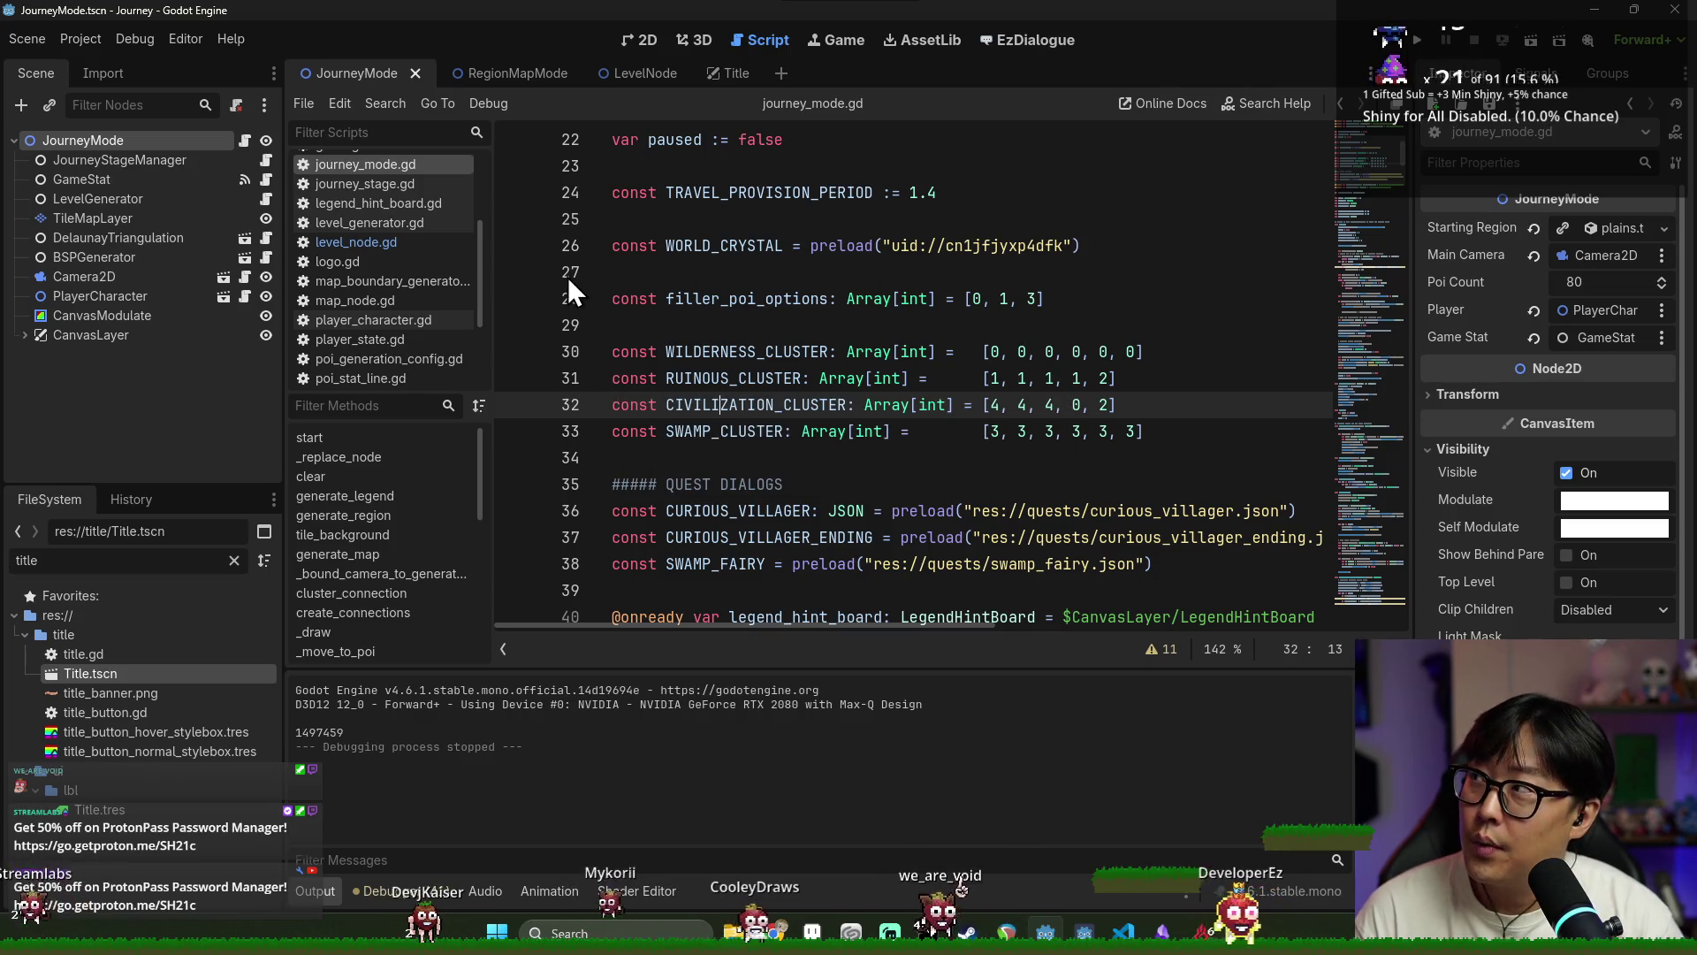
pyautogui.hotkey('ctrl', 's')
pyautogui.click(672, 247)
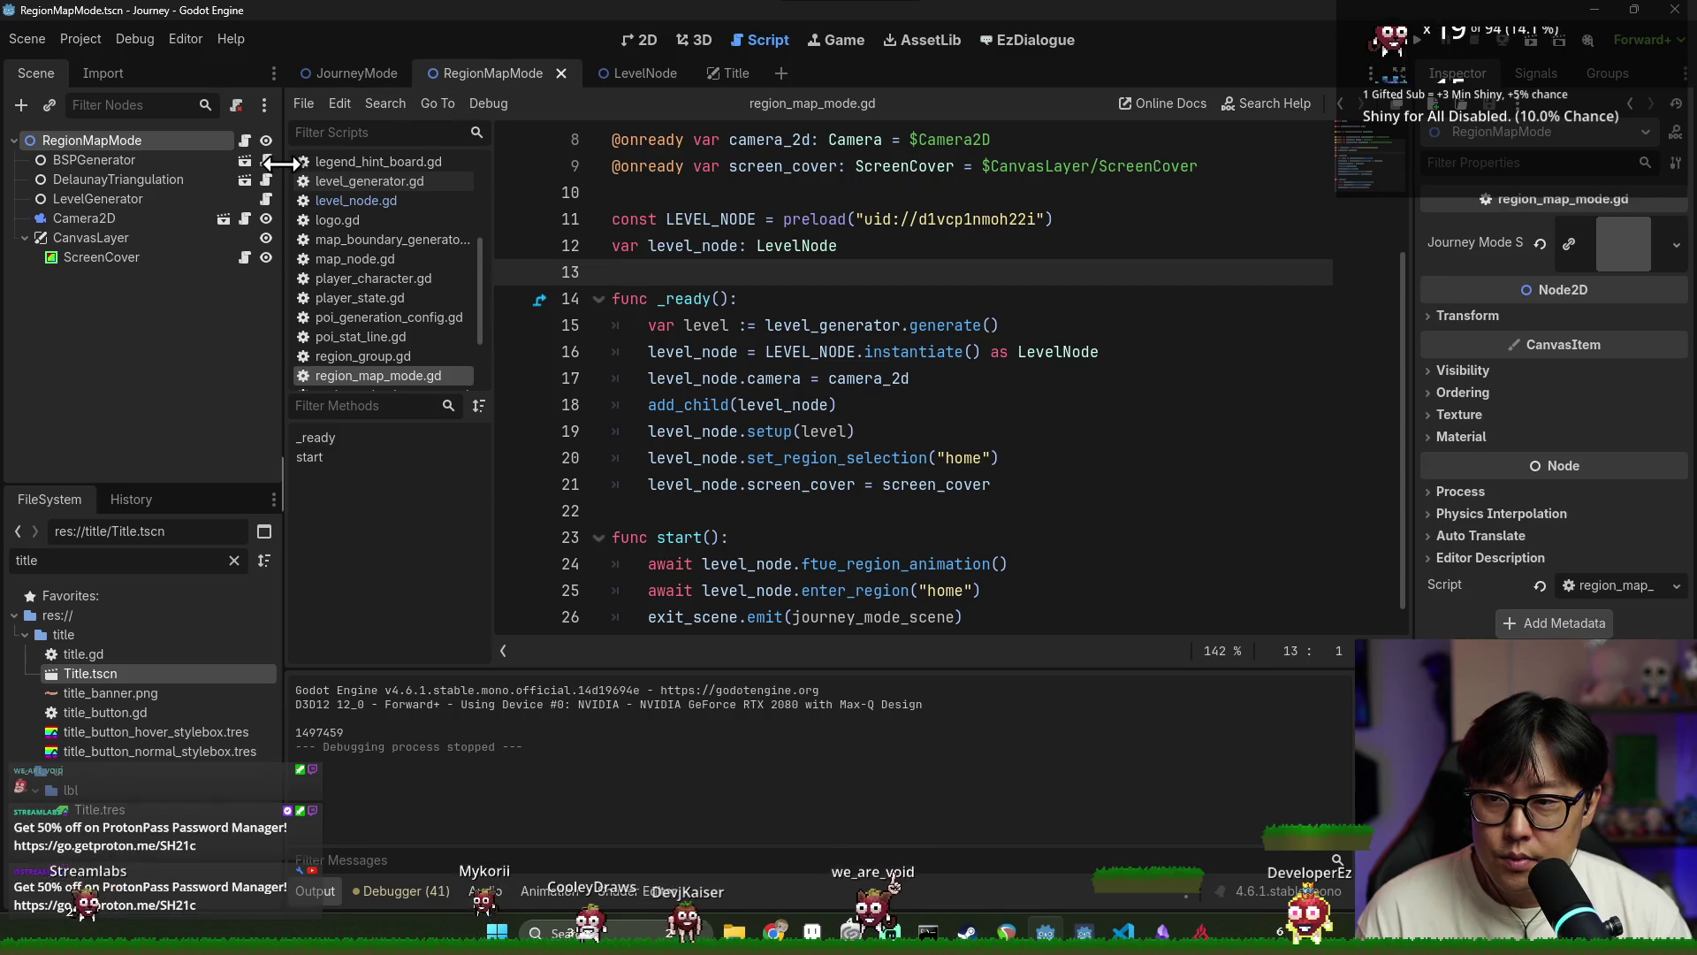
# Inspect level_node and the set_region_selection documentation in region_map_mode.gd
pyautogui.scroll(-1, 747, 303)
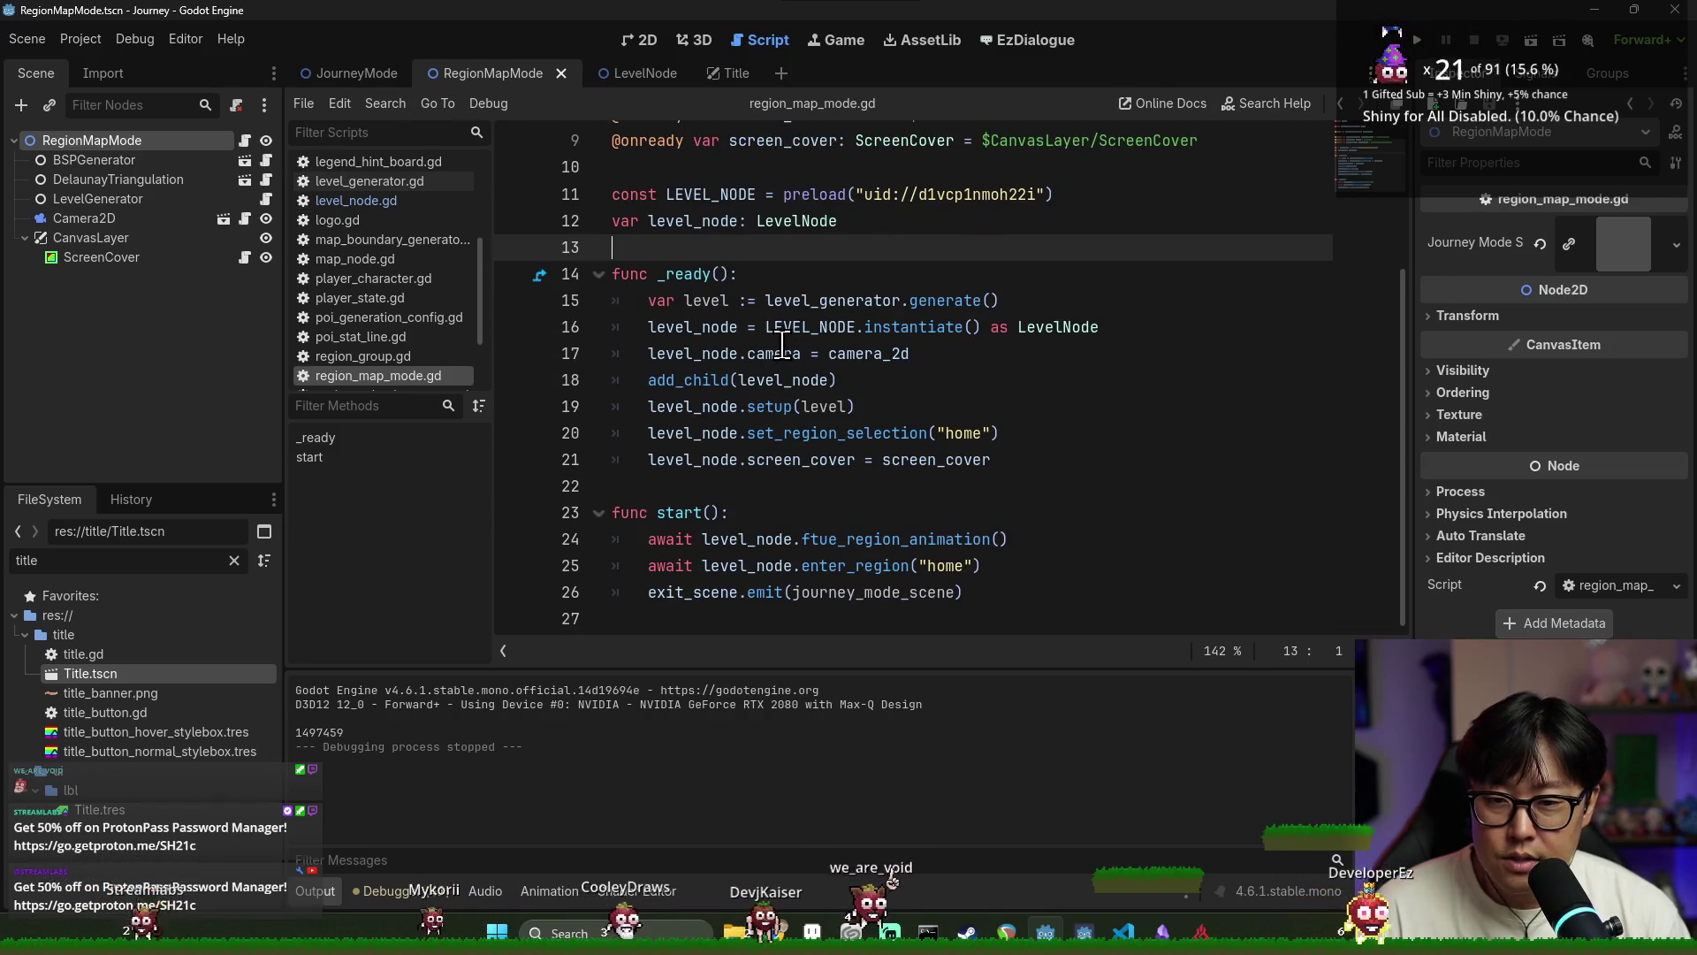
pyautogui.scroll(4, 782, 343)
pyautogui.scroll(-4, 781, 343)
pyautogui.doubleClick(722, 412)
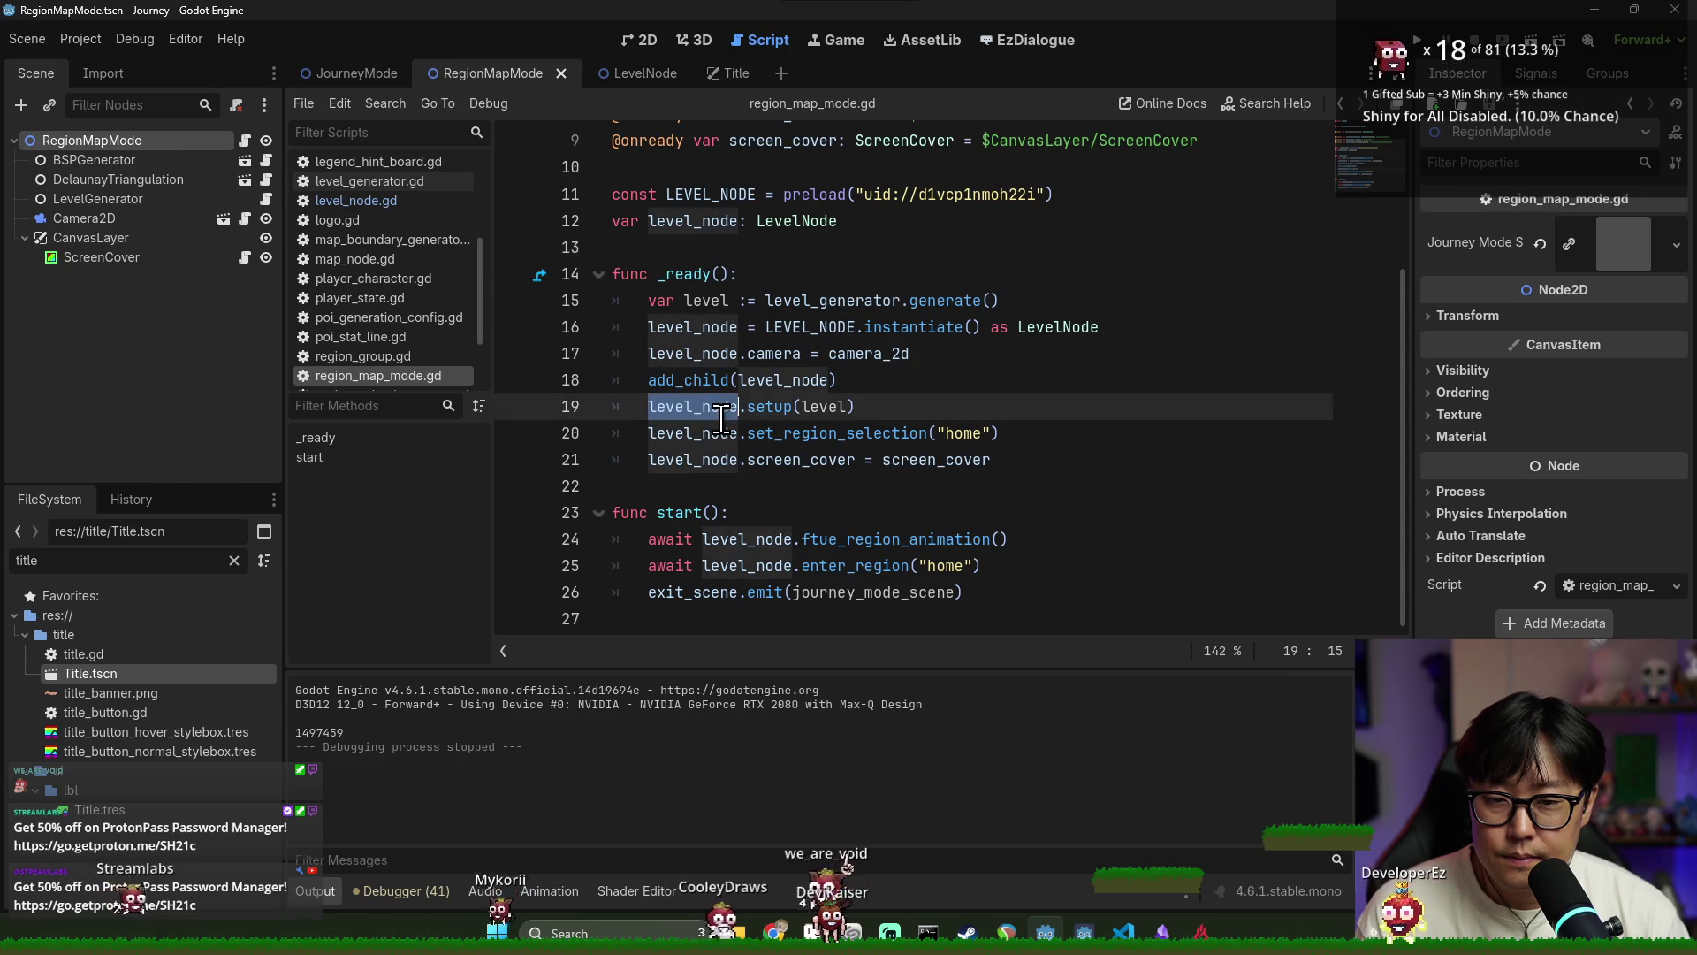
pyautogui.doubleClick(799, 434)
pyautogui.click(727, 433)
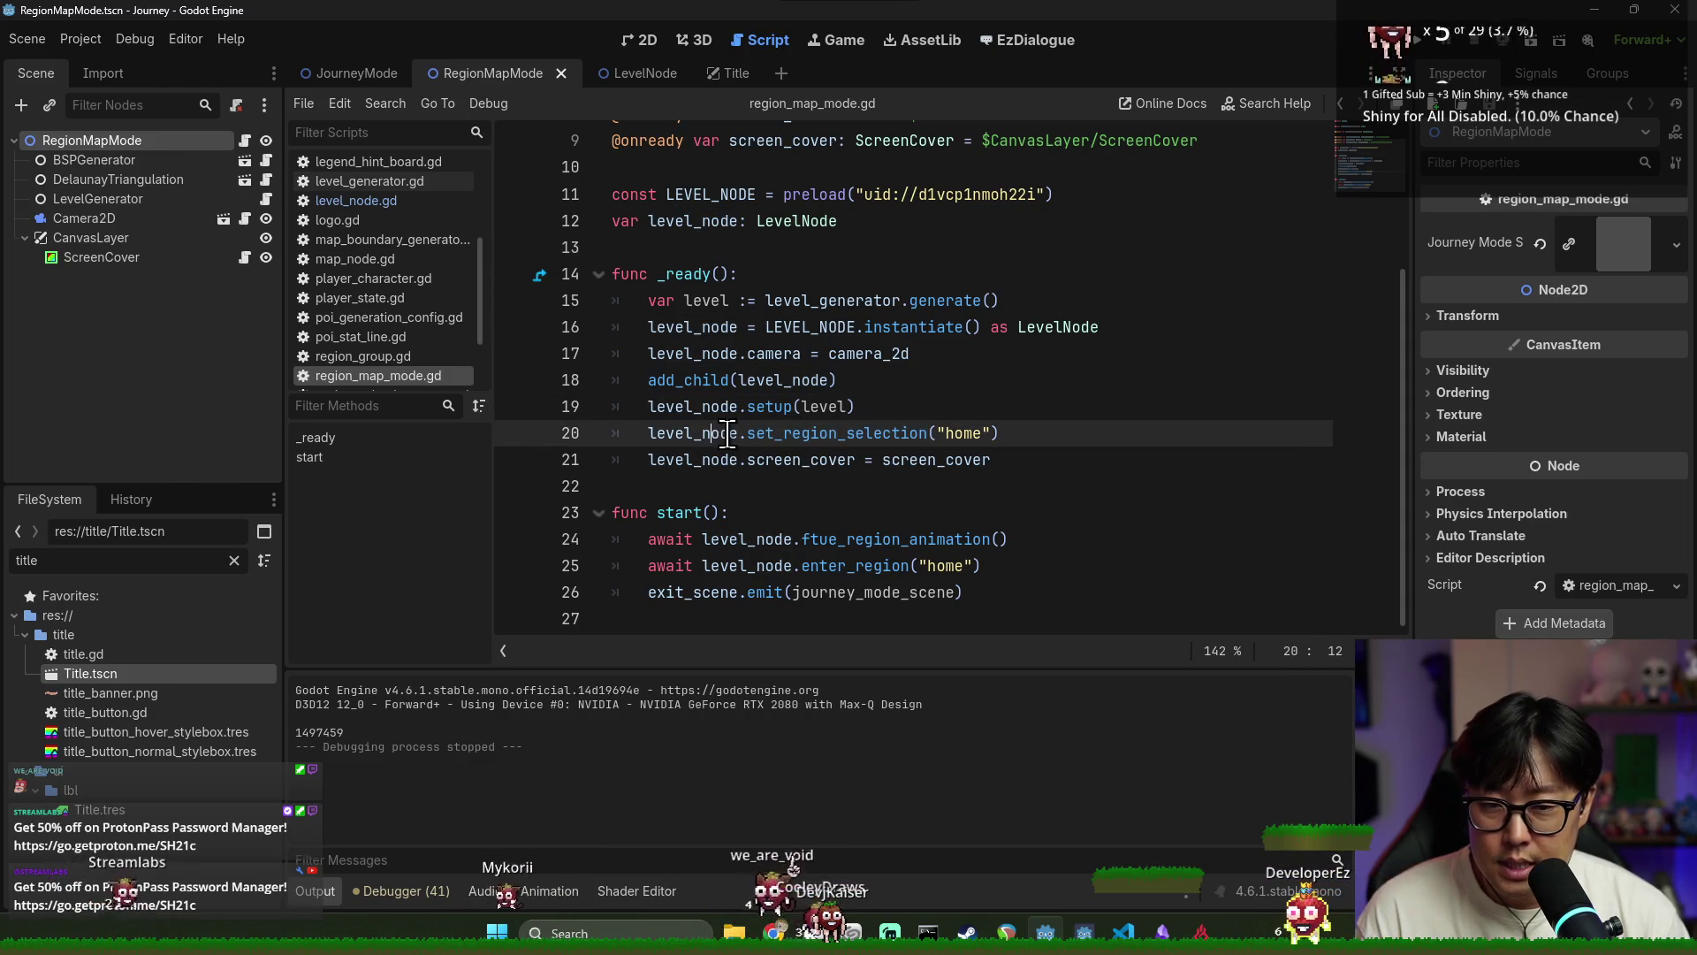
pyautogui.moveTo(750, 431)
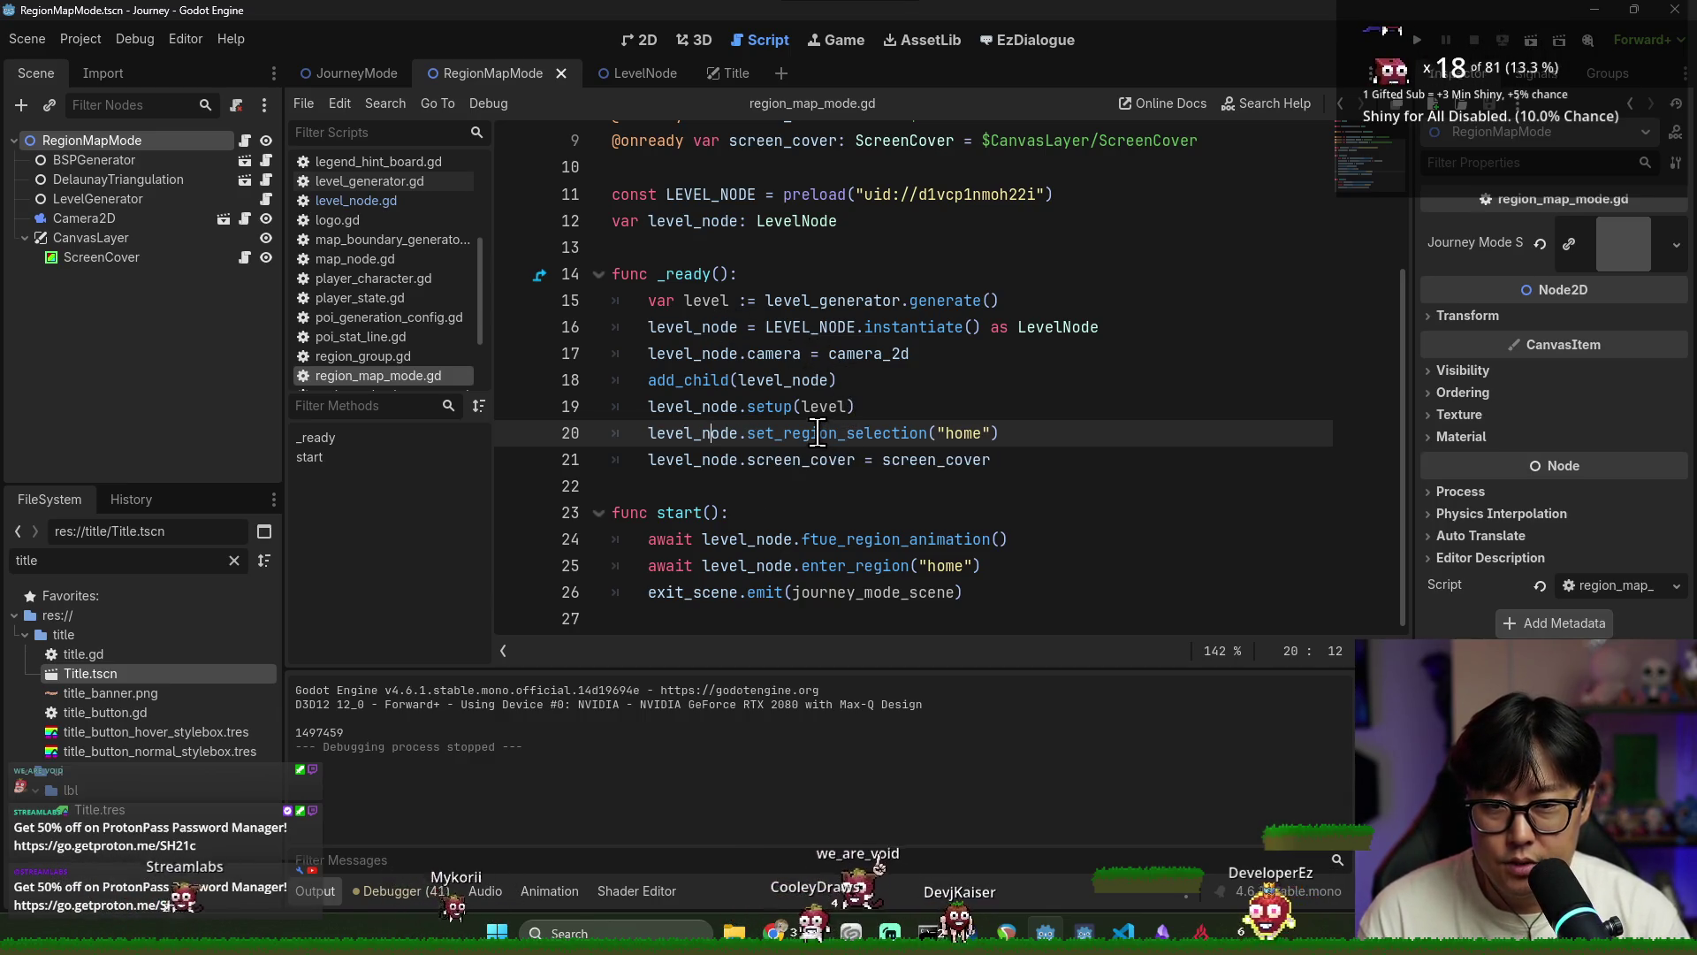
pyautogui.moveTo(838, 430)
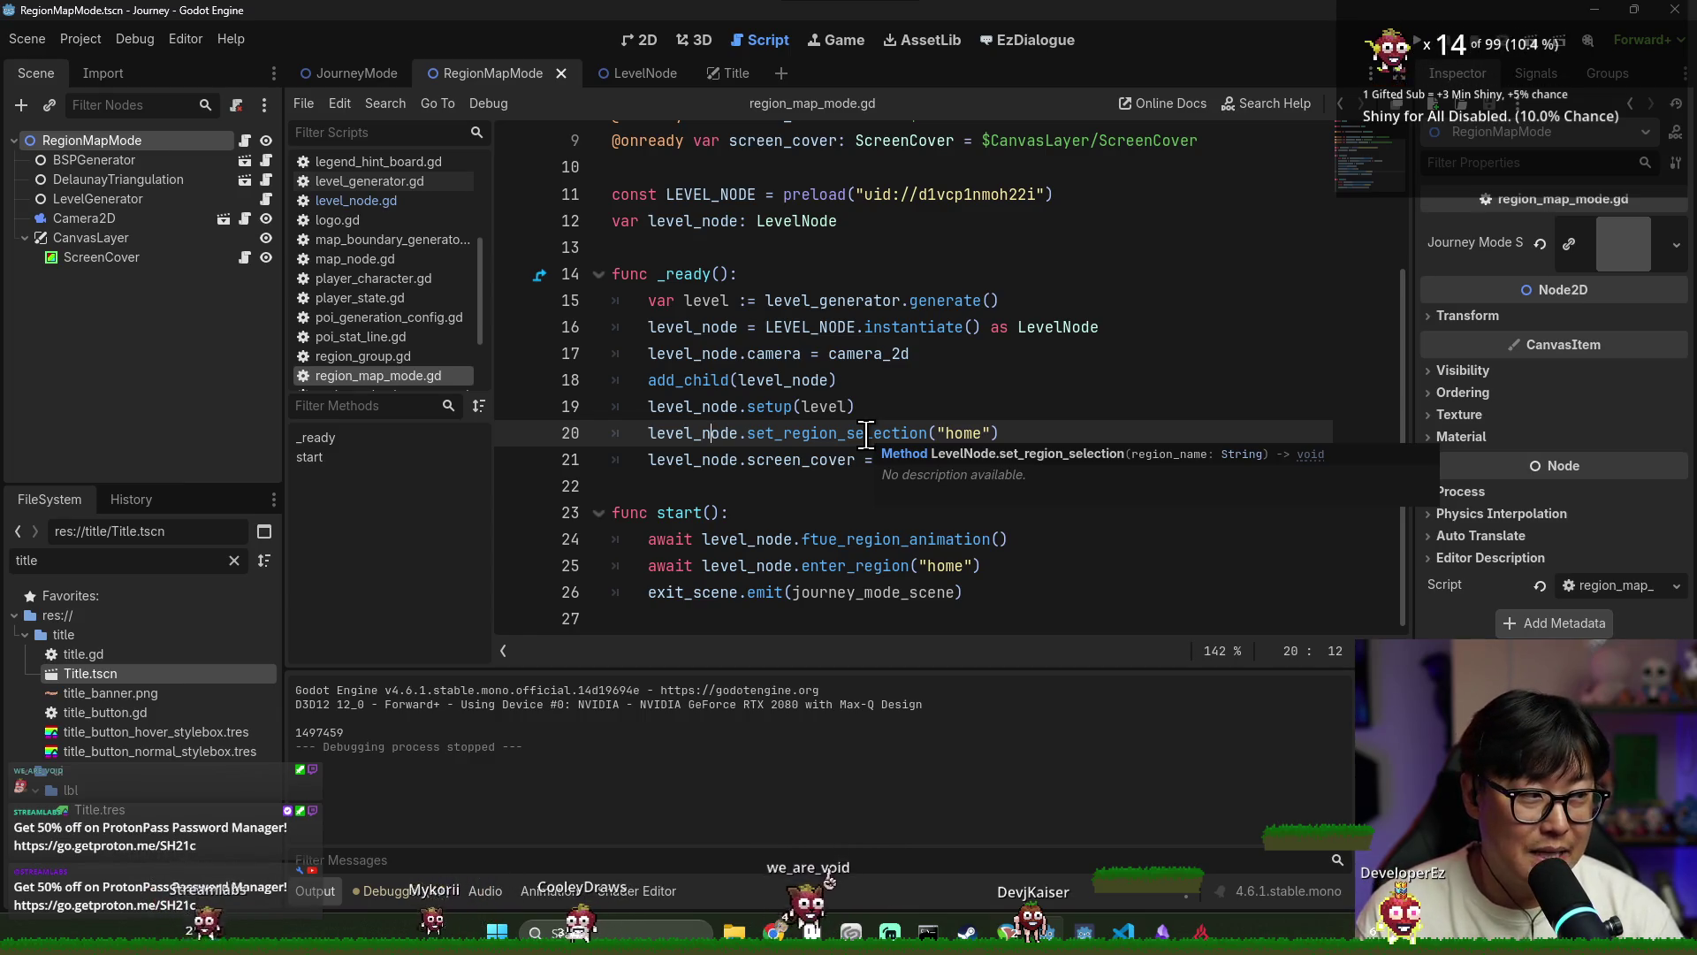
pyautogui.press('ctrl')
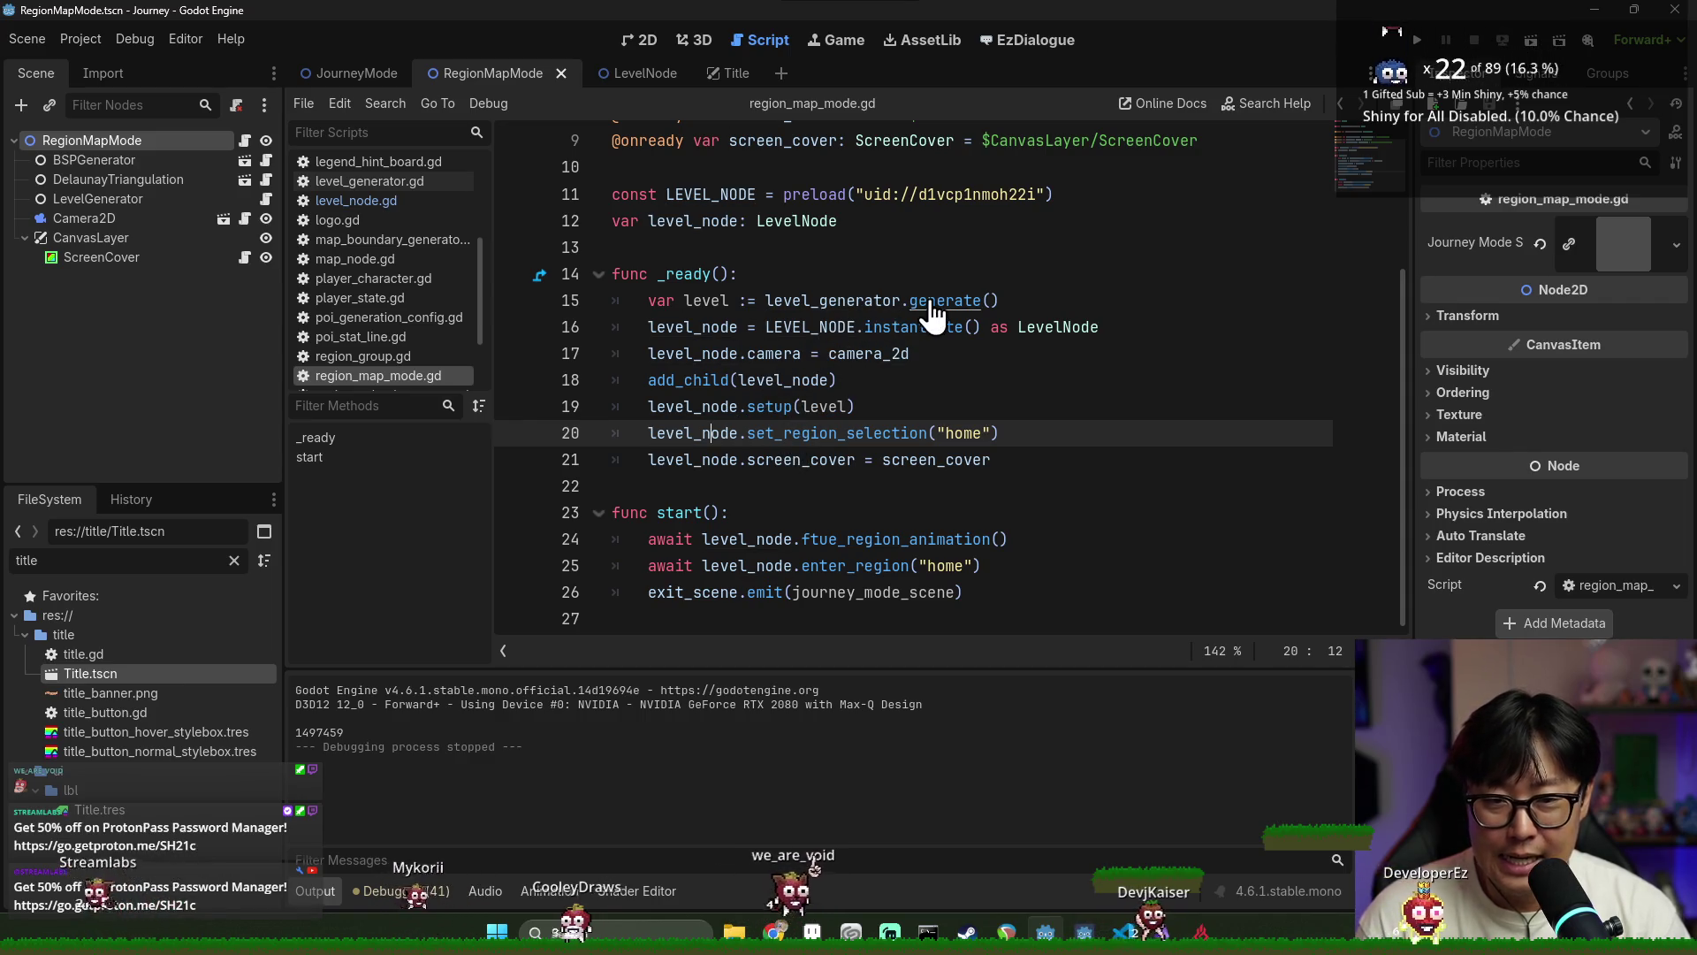
# Trace the level variable through setup and level_node, and save the scene
pyautogui.doubleClick(707, 300)
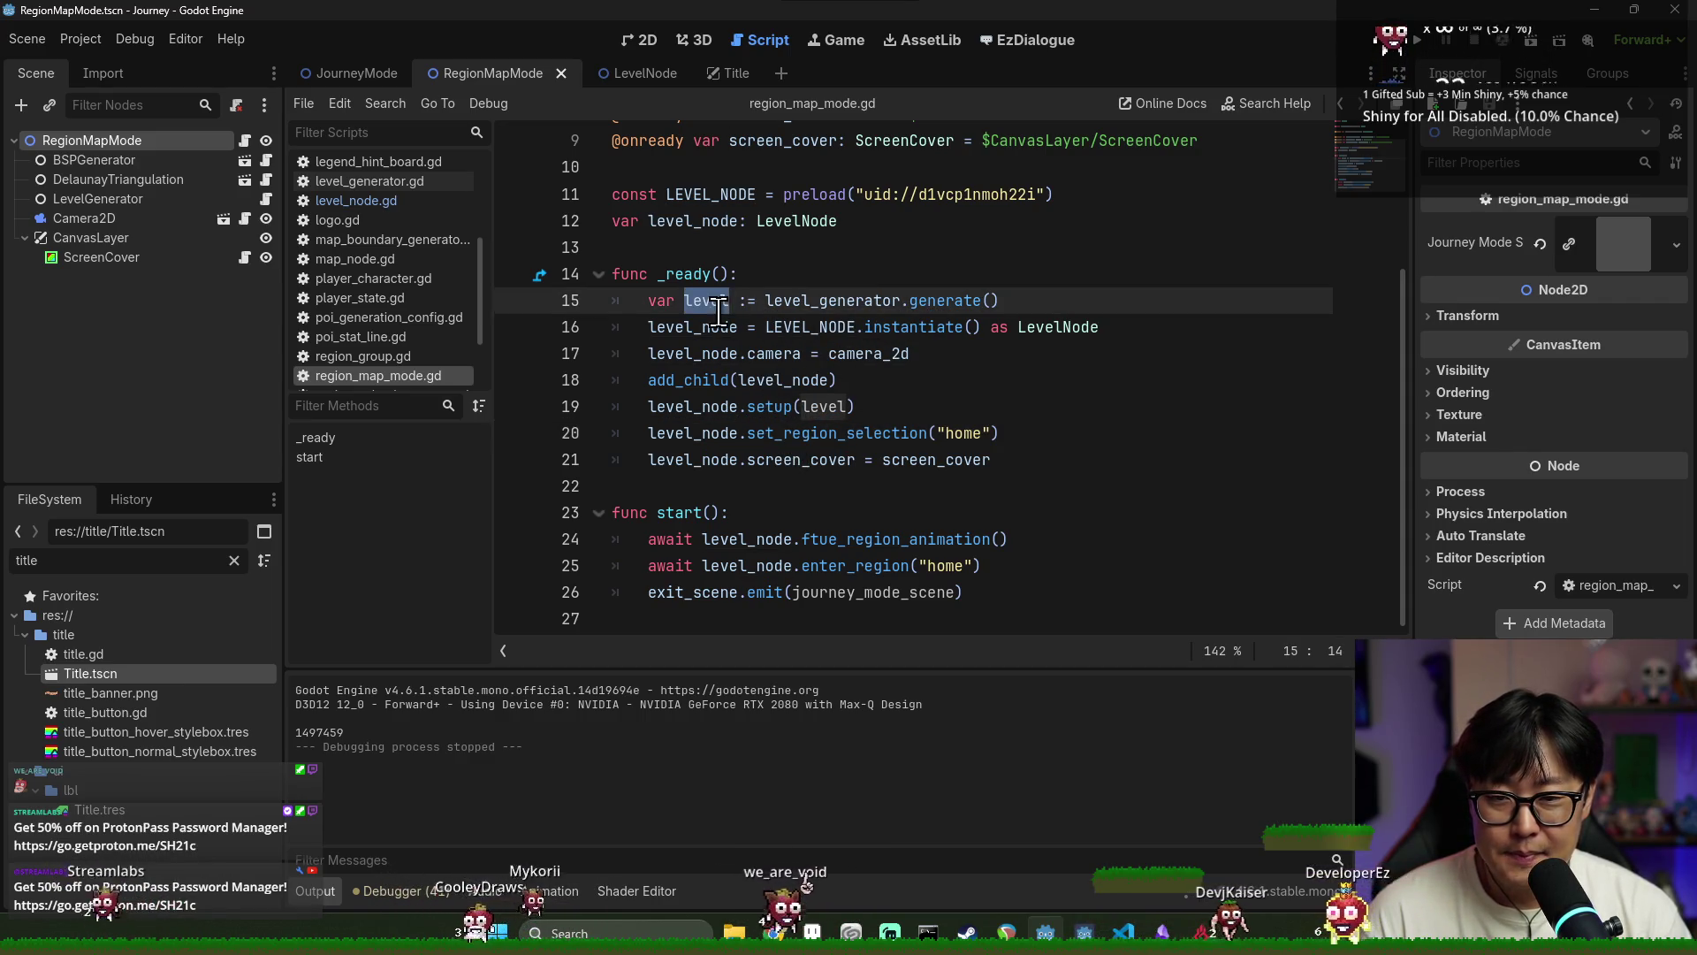
pyautogui.doubleClick(823, 407)
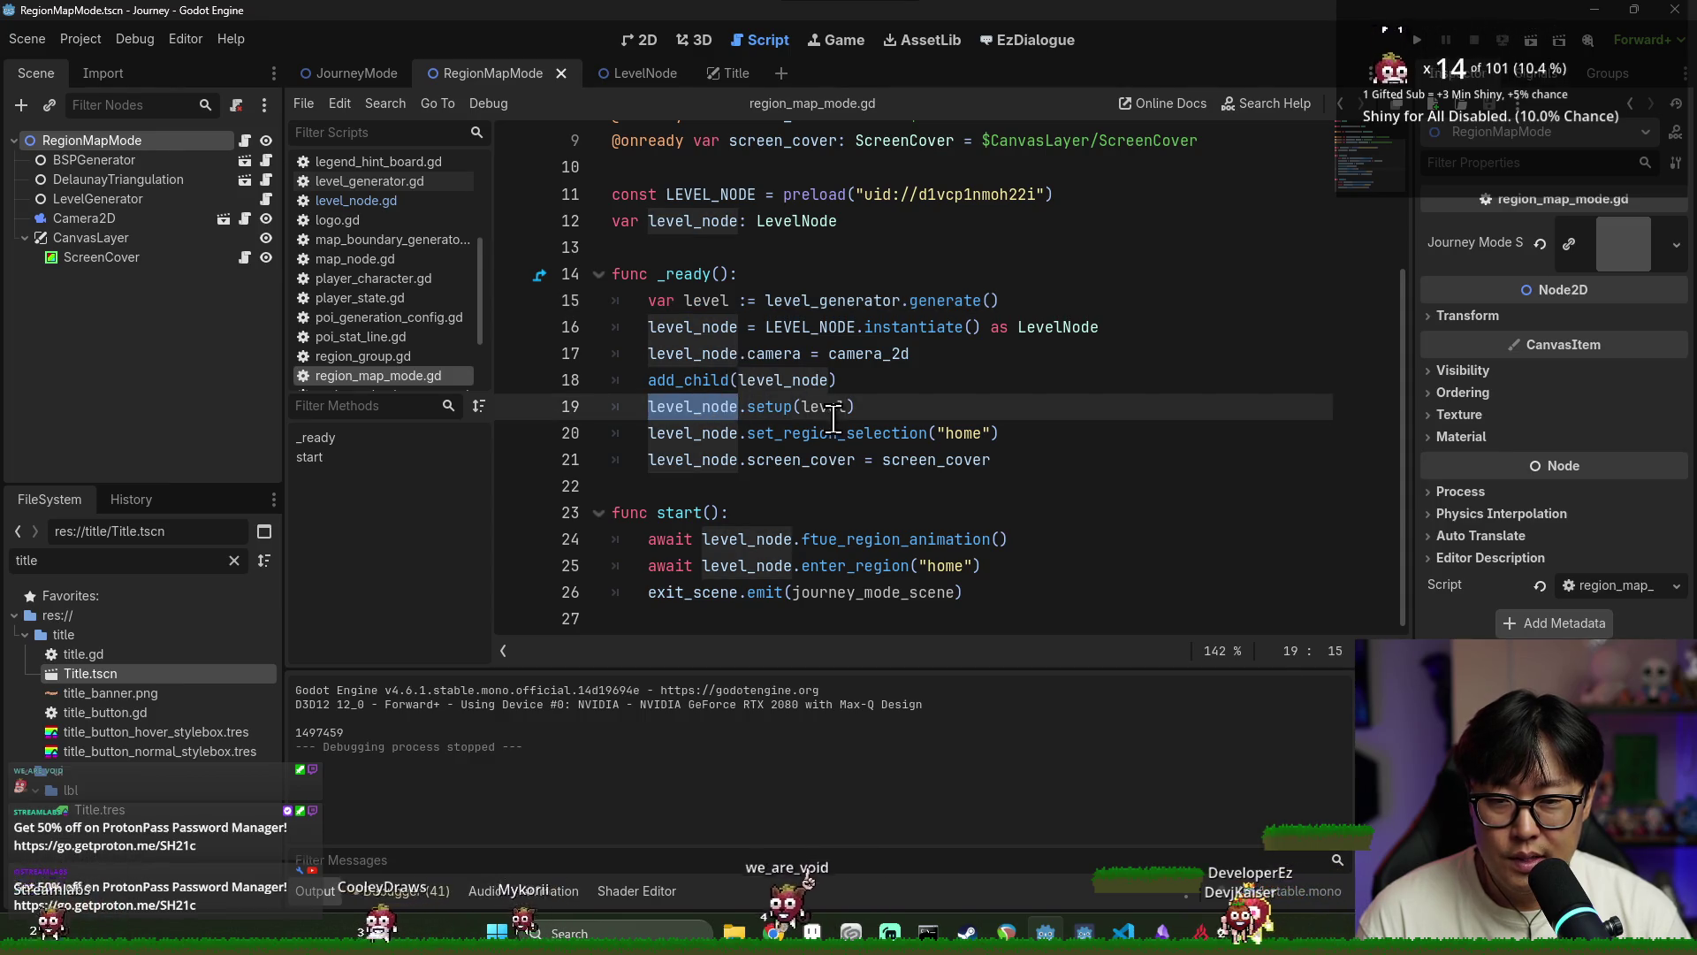
pyautogui.doubleClick(743, 406)
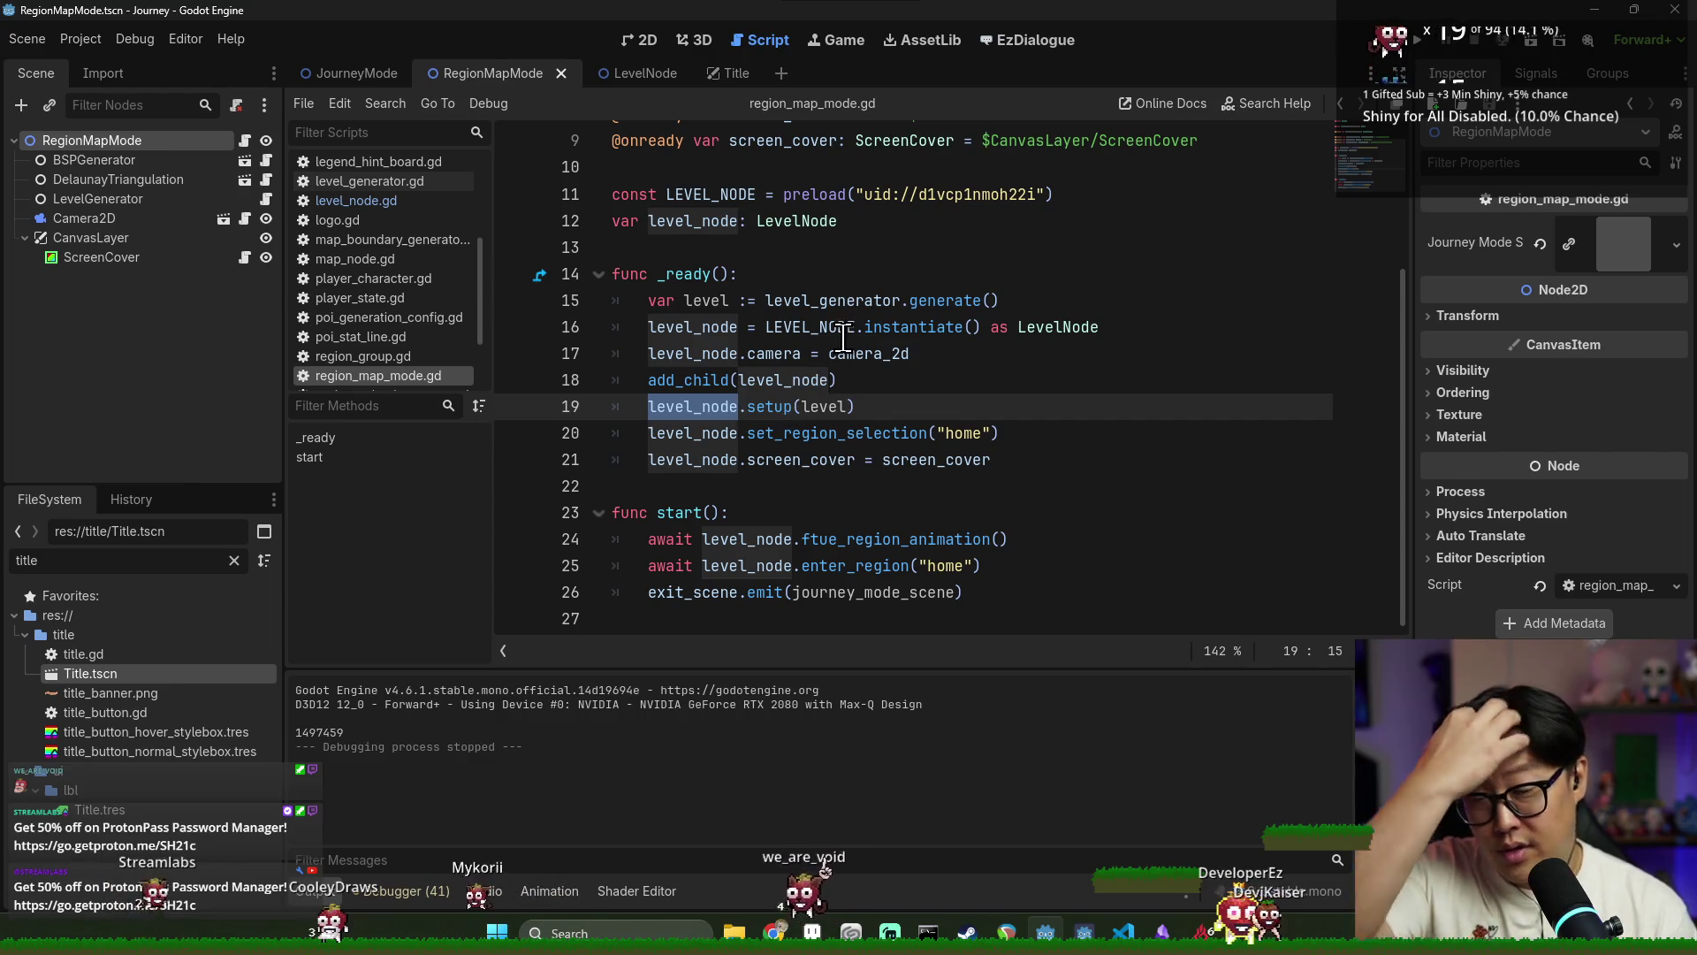
pyautogui.moveTo(831, 340)
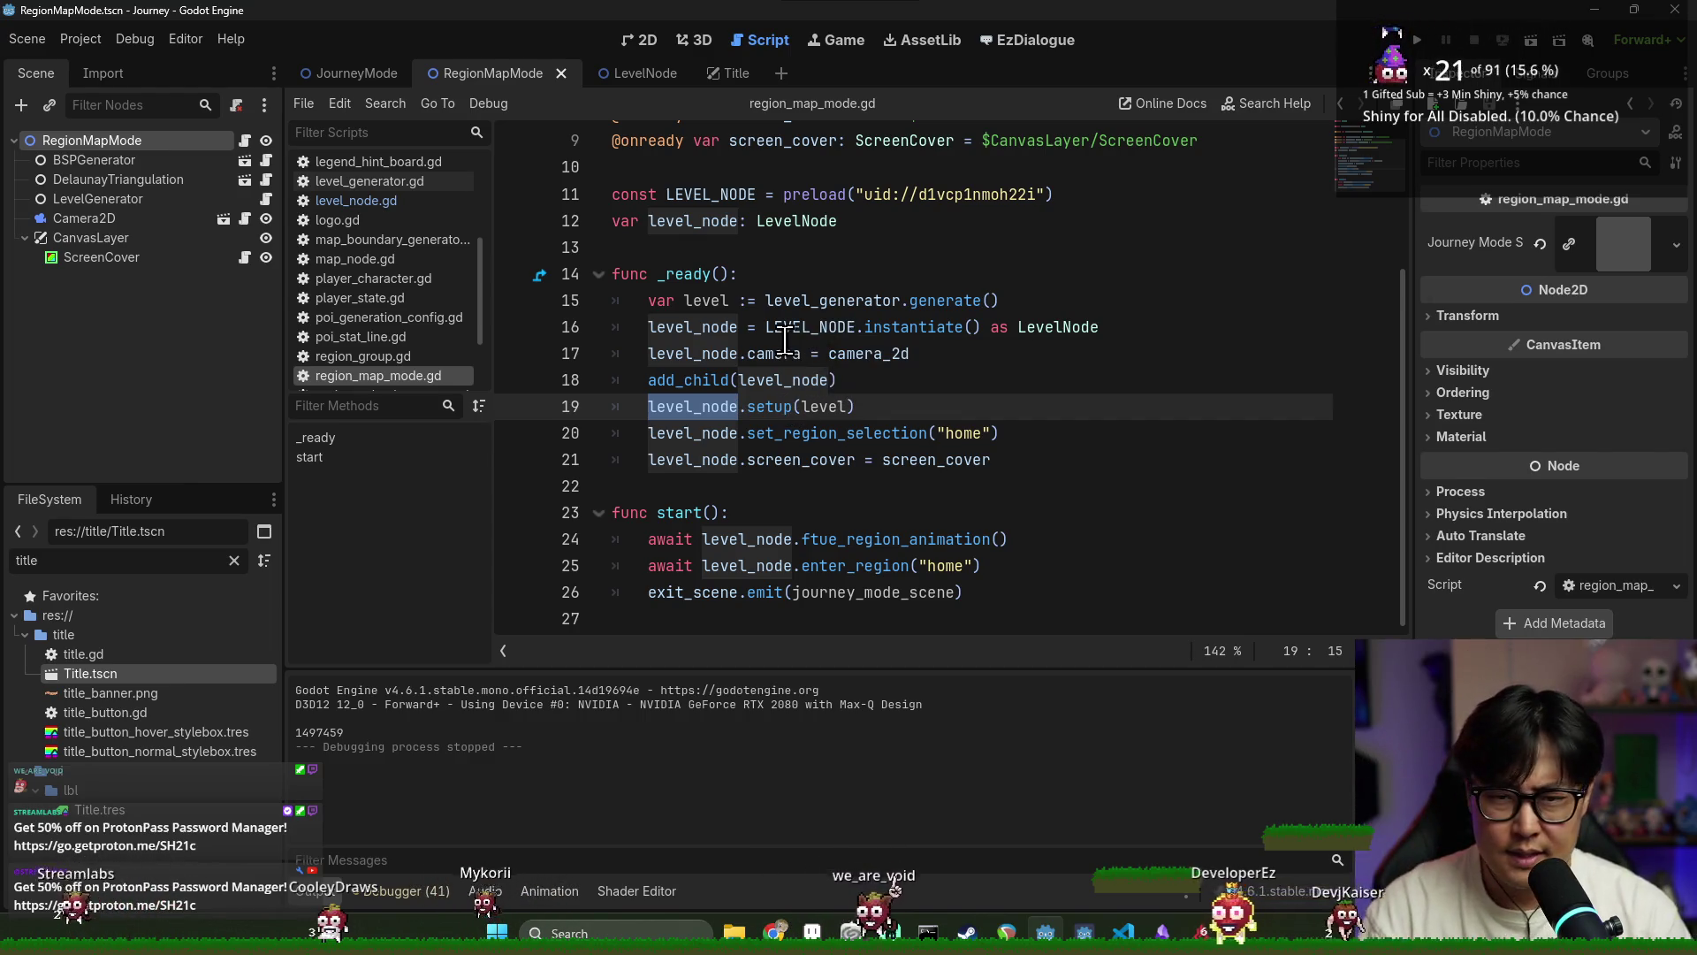
pyautogui.hotkey('ctrl', 's')
pyautogui.doubleClick(707, 300)
pyautogui.scroll(1, 822, 361)
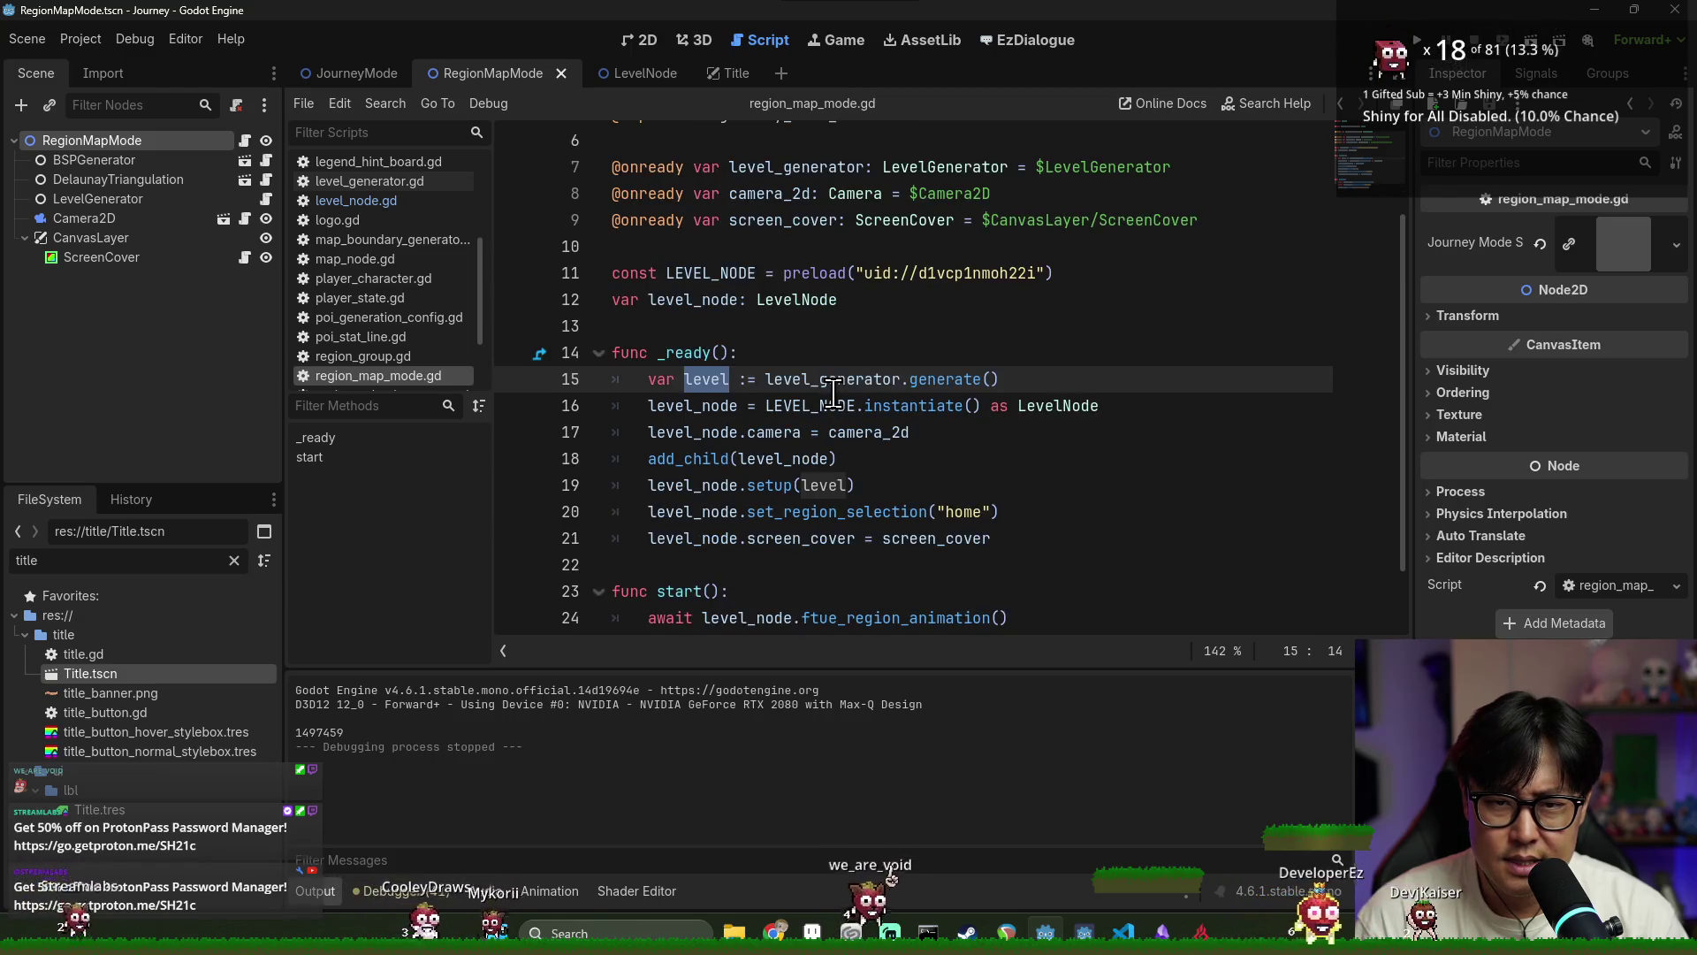
pyautogui.scroll(2, 839, 395)
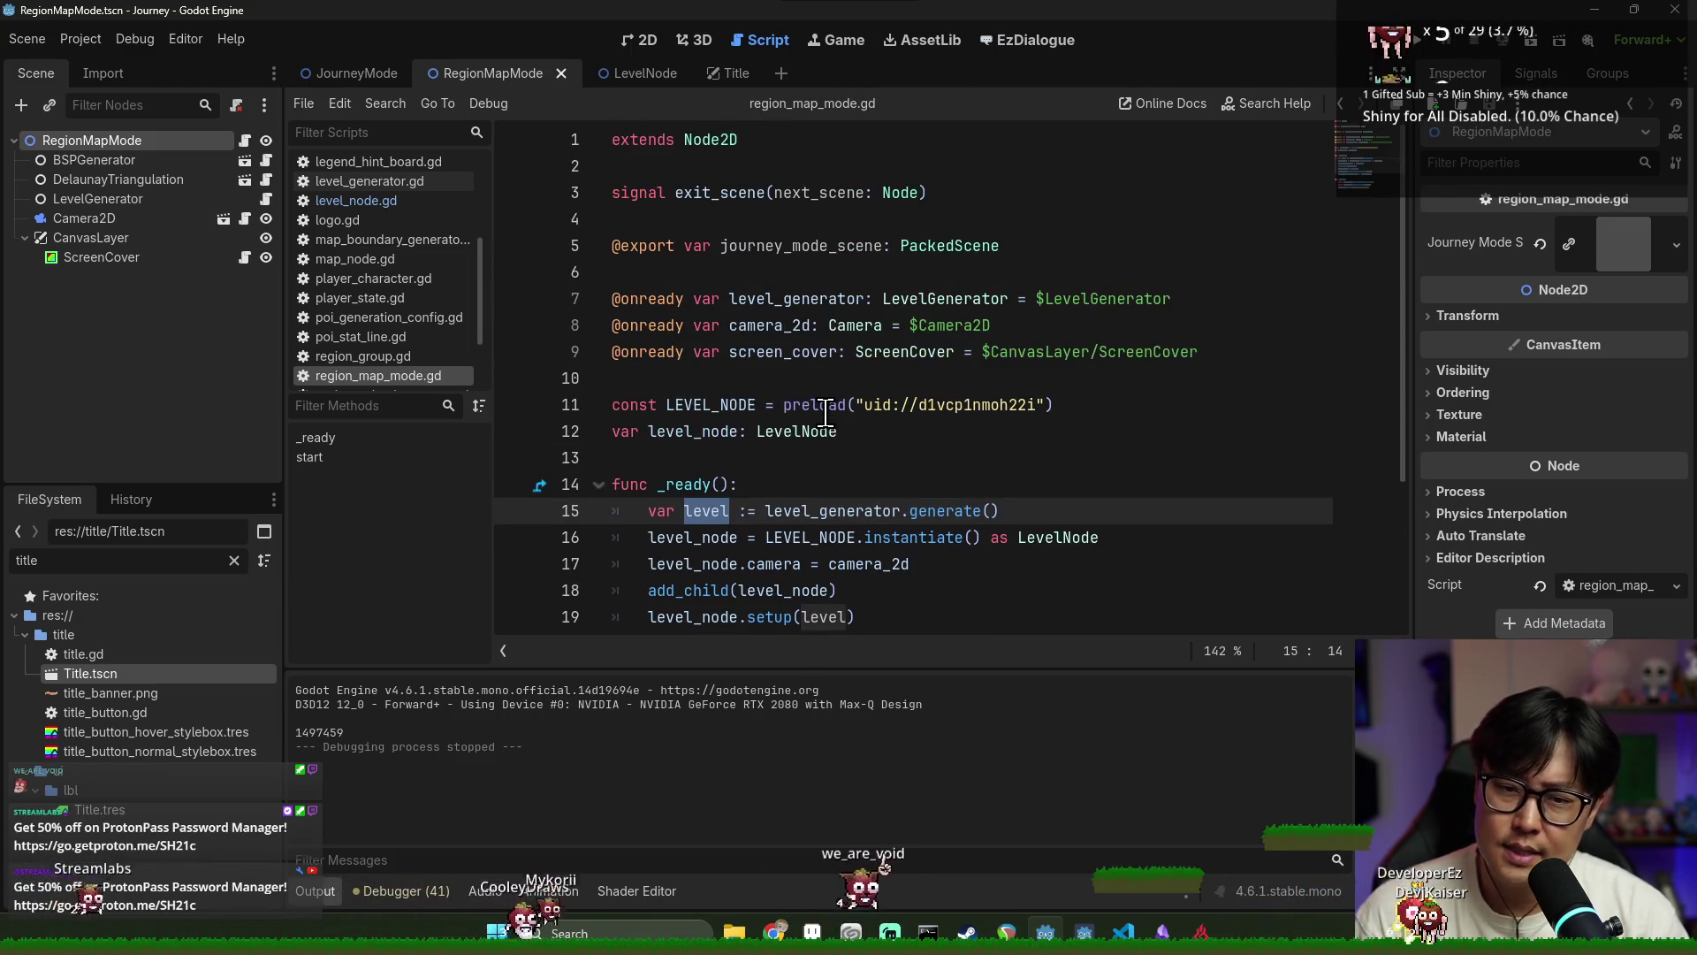
# Trace the exit_scene signal and the journey_mode_scene variable it emits
pyautogui.doubleClick(726, 196)
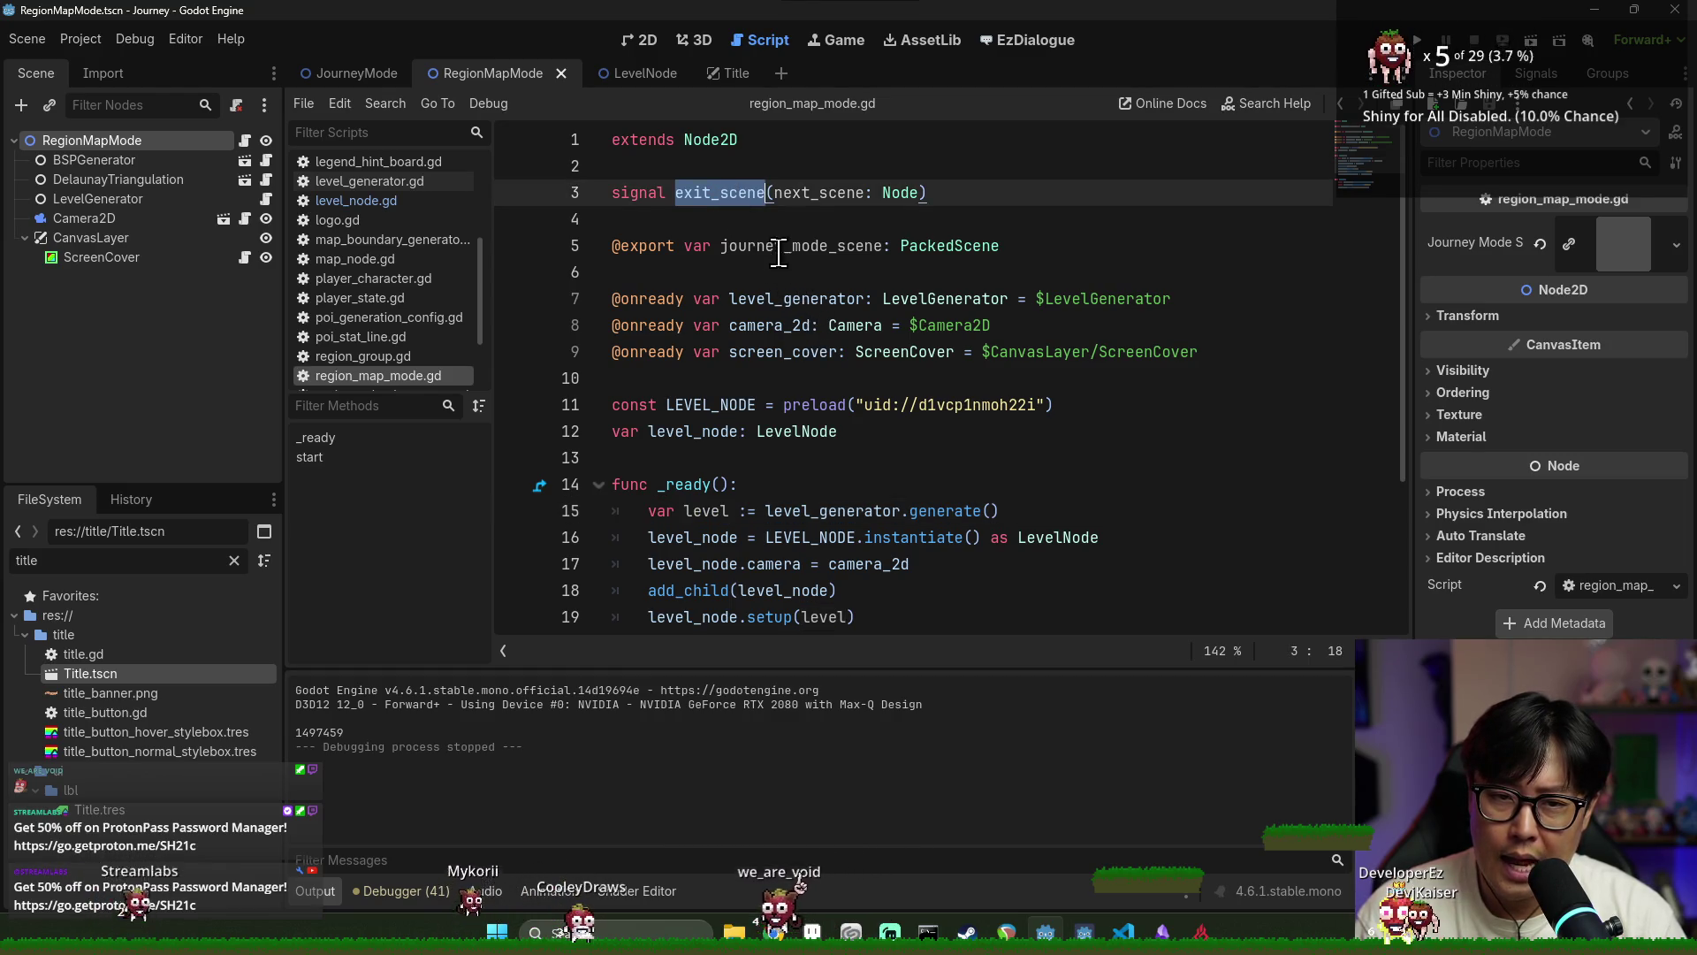
pyautogui.doubleClick(791, 195)
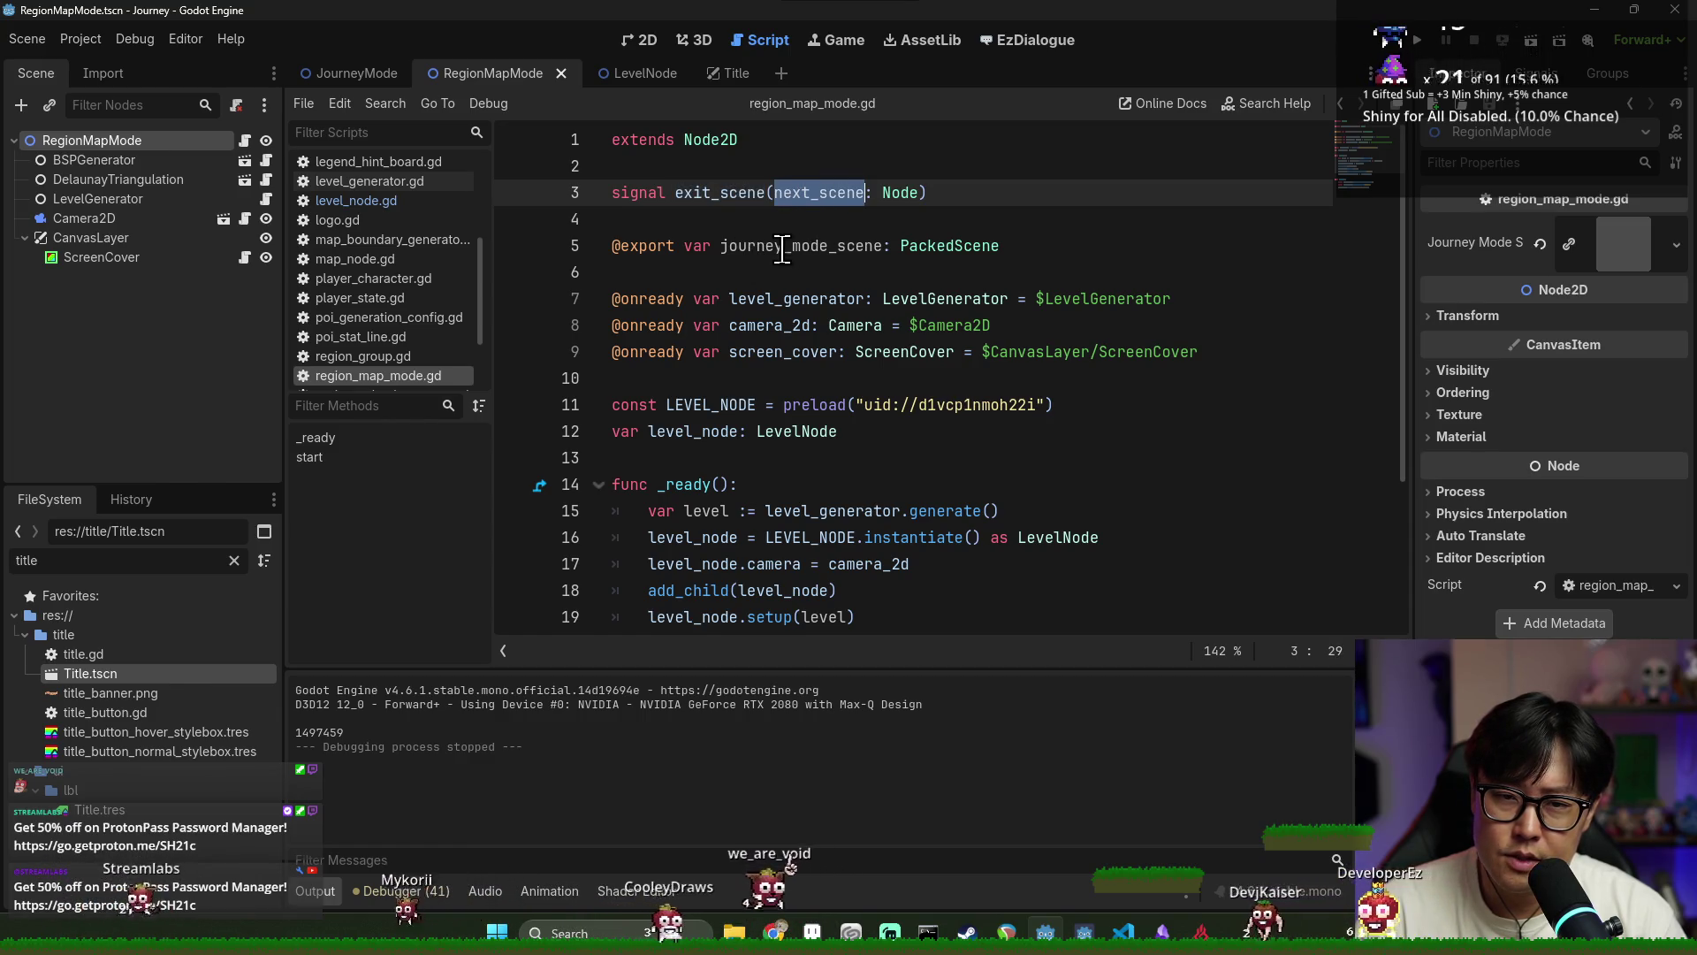
pyautogui.doubleClick(807, 245)
pyautogui.scroll(-3, 878, 303)
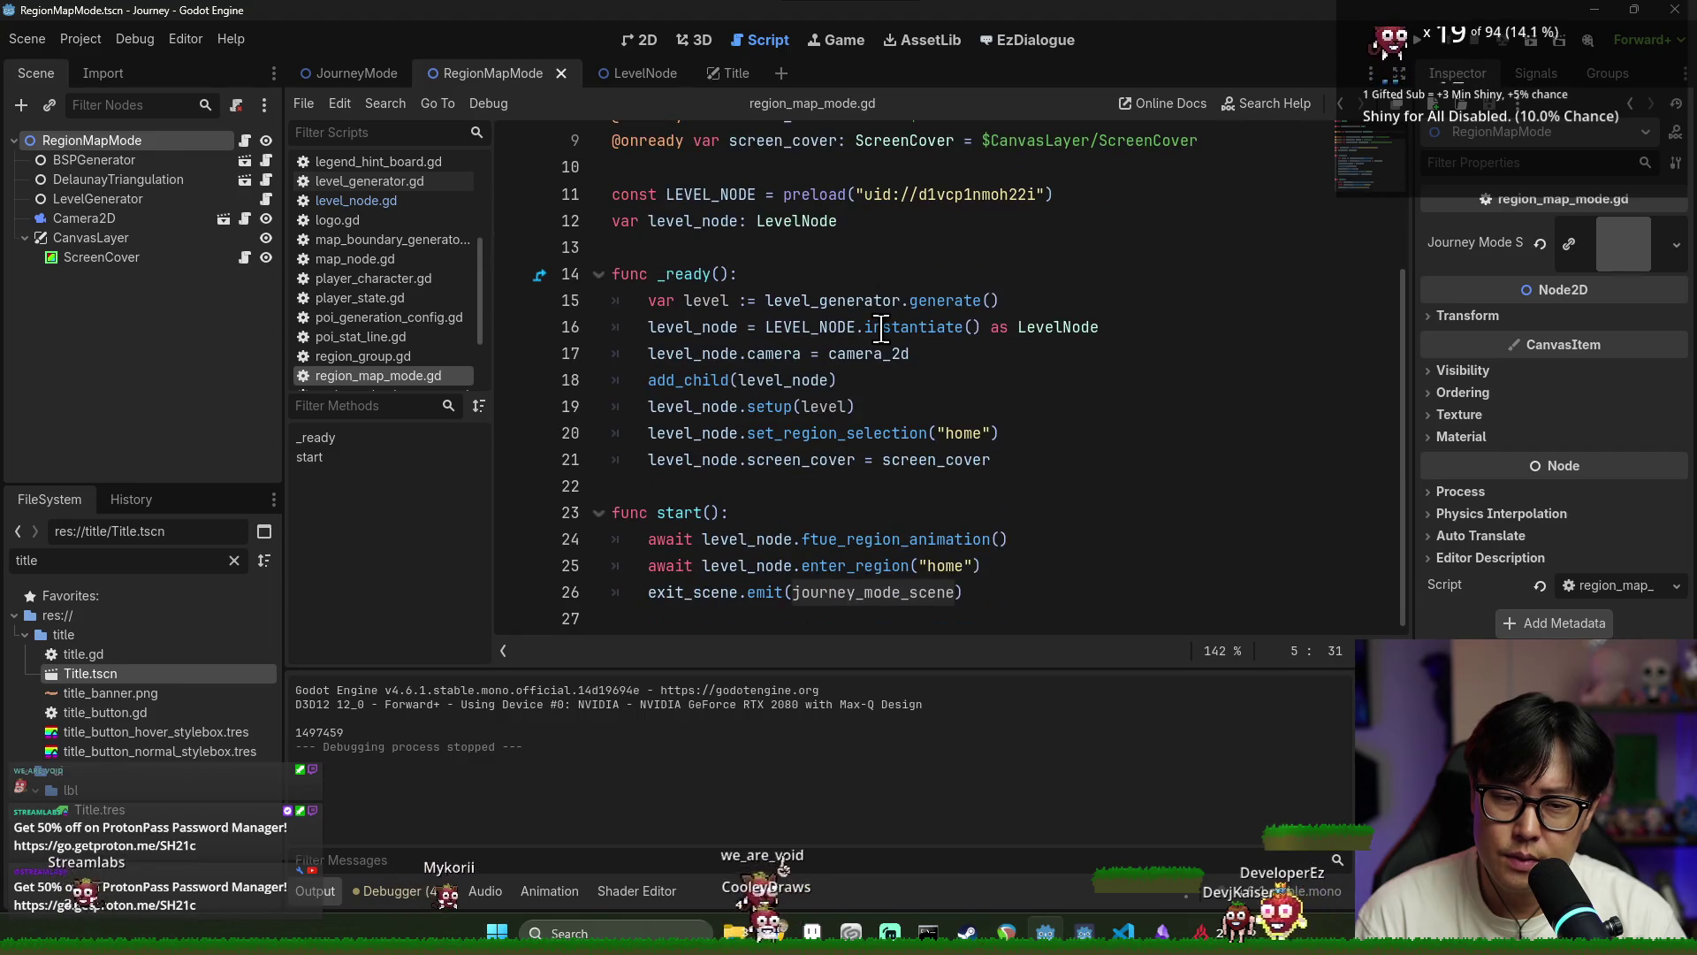
pyautogui.click(741, 592)
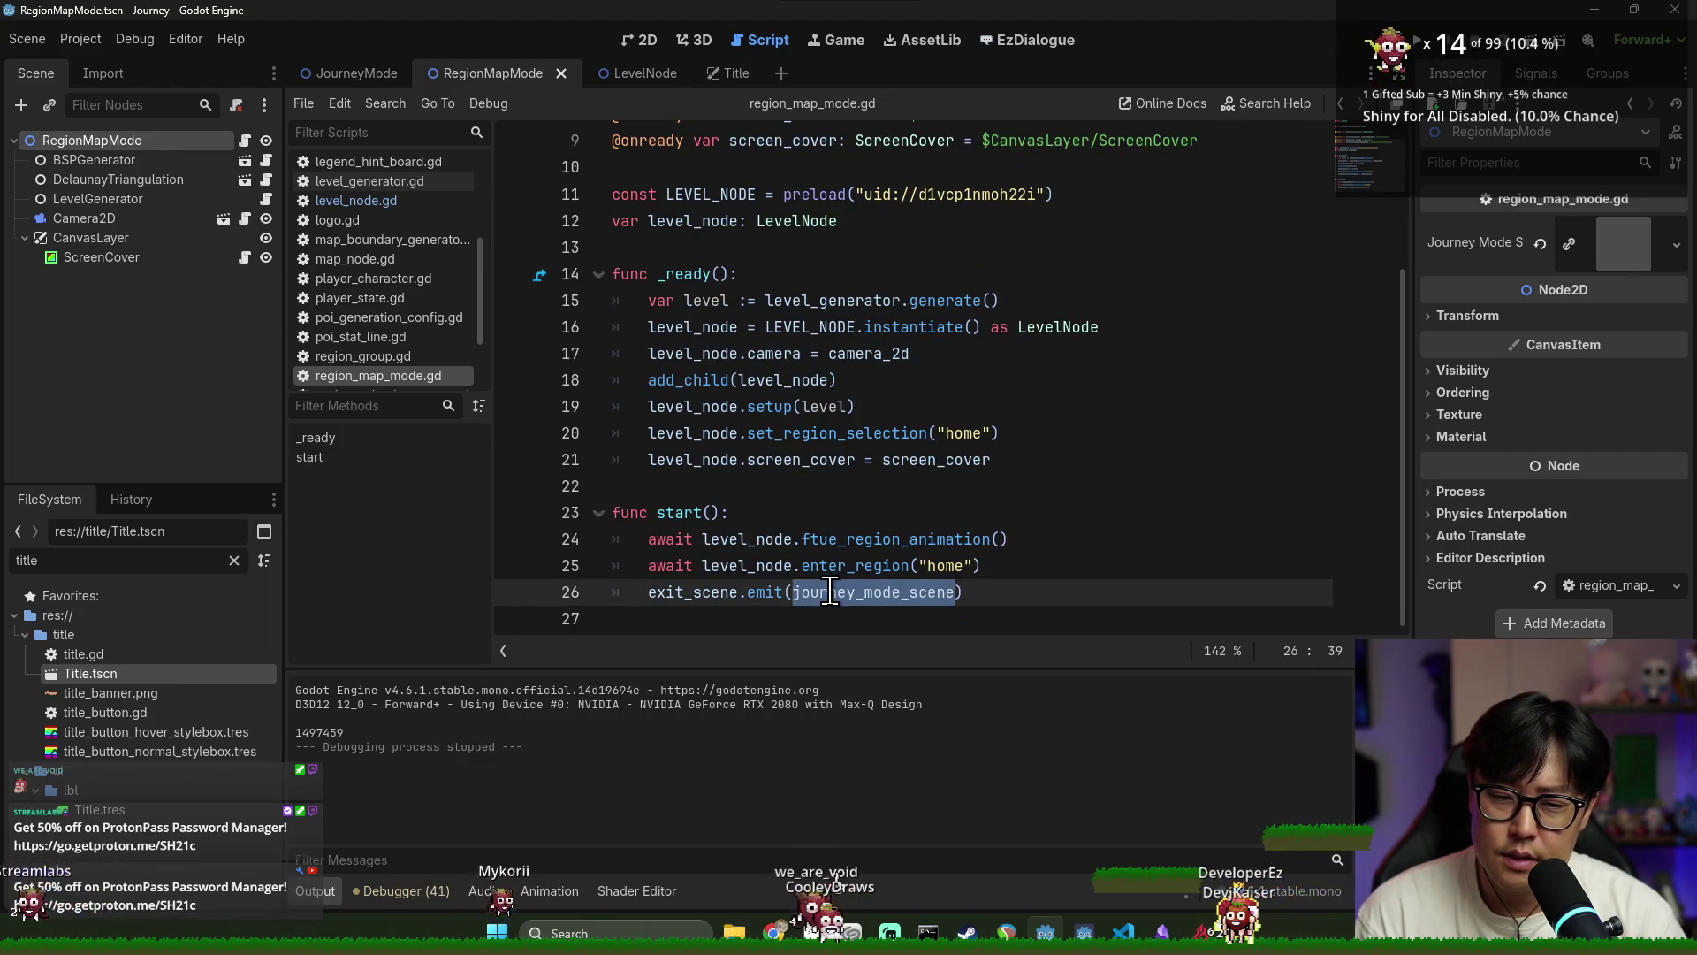
pyautogui.doubleClick(844, 594)
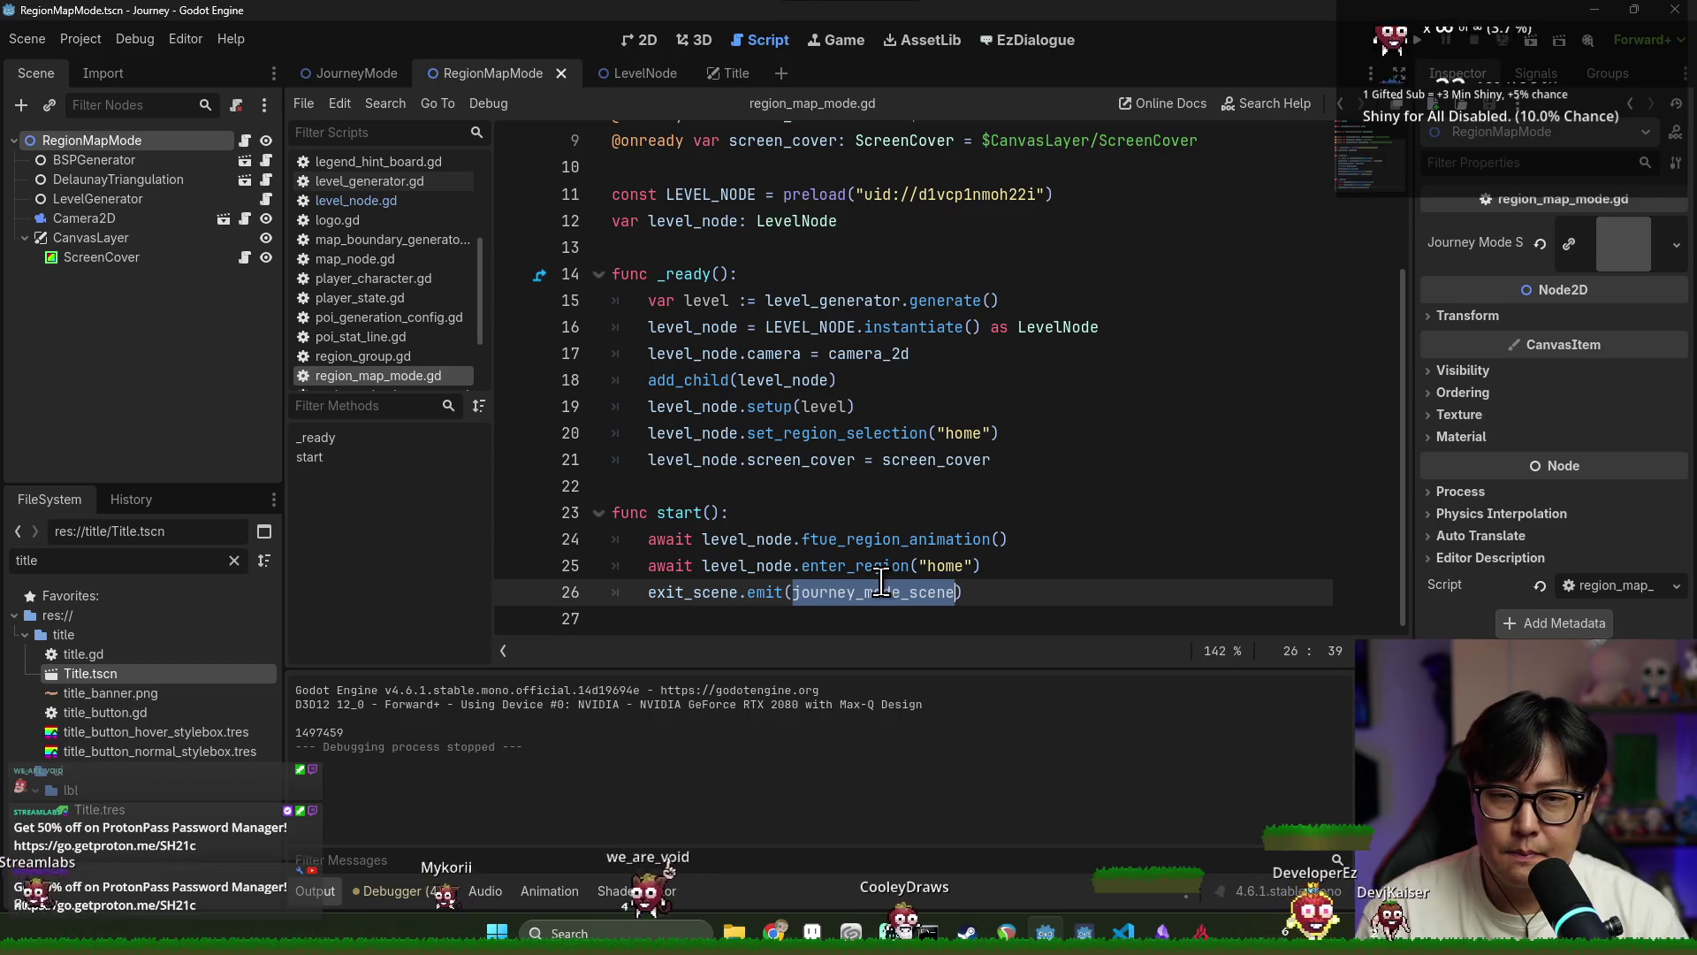
pyautogui.doubleClick(693, 327)
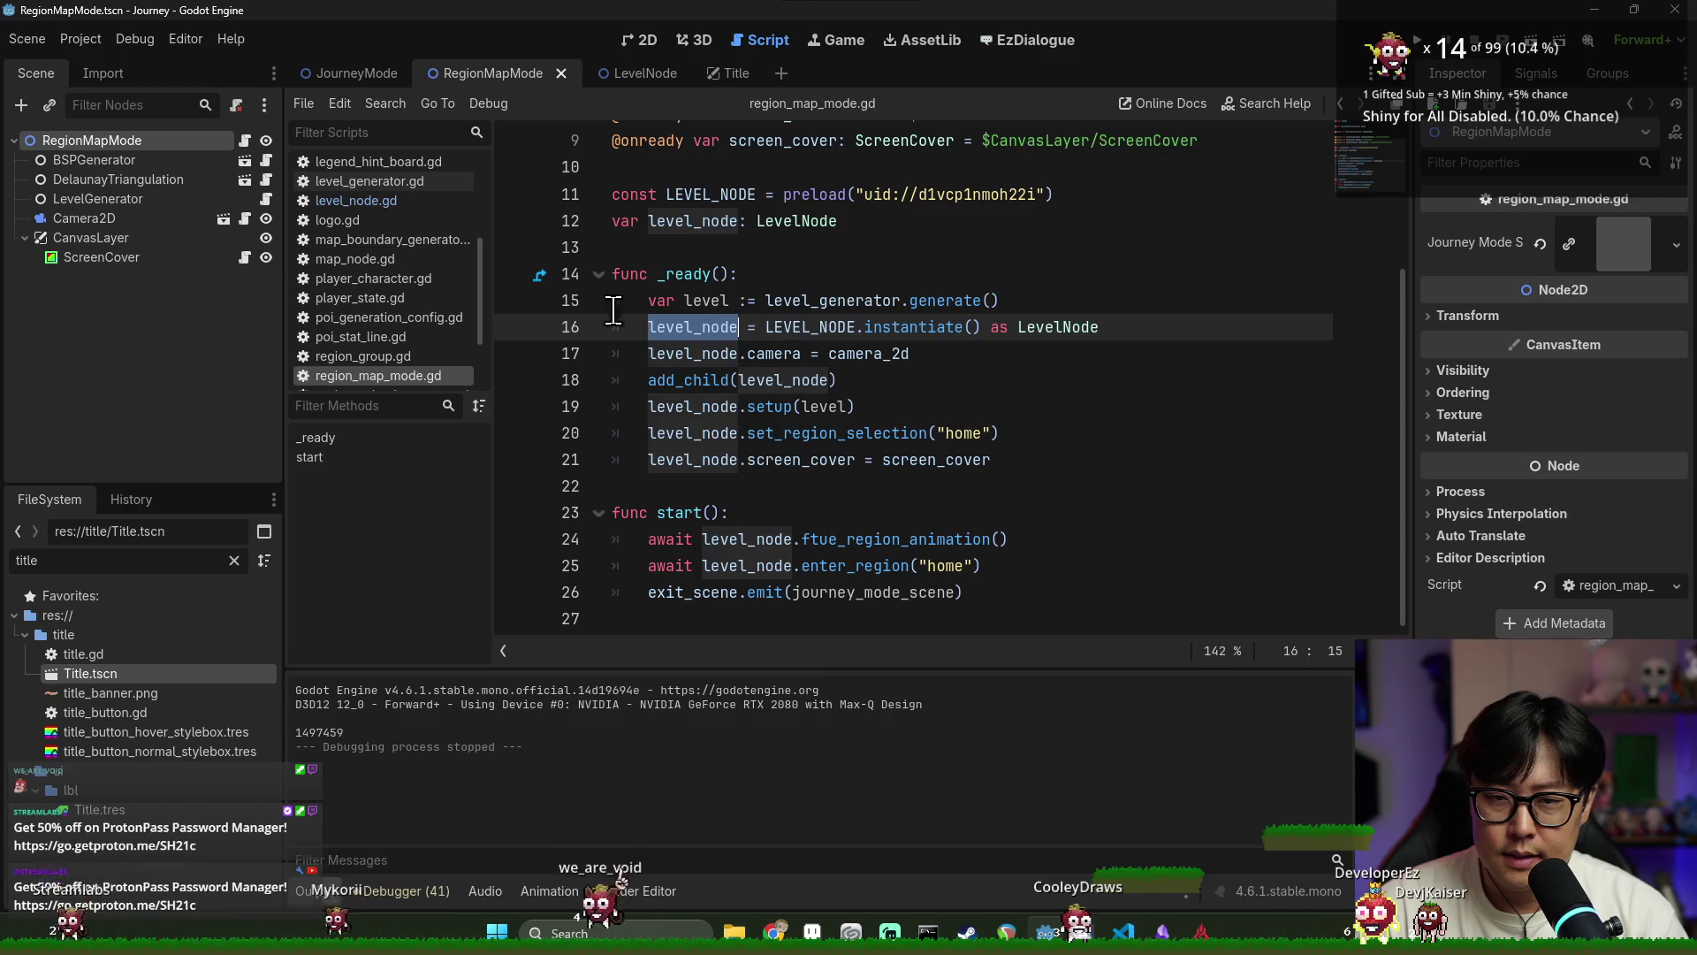
pyautogui.scroll(3, 682, 277)
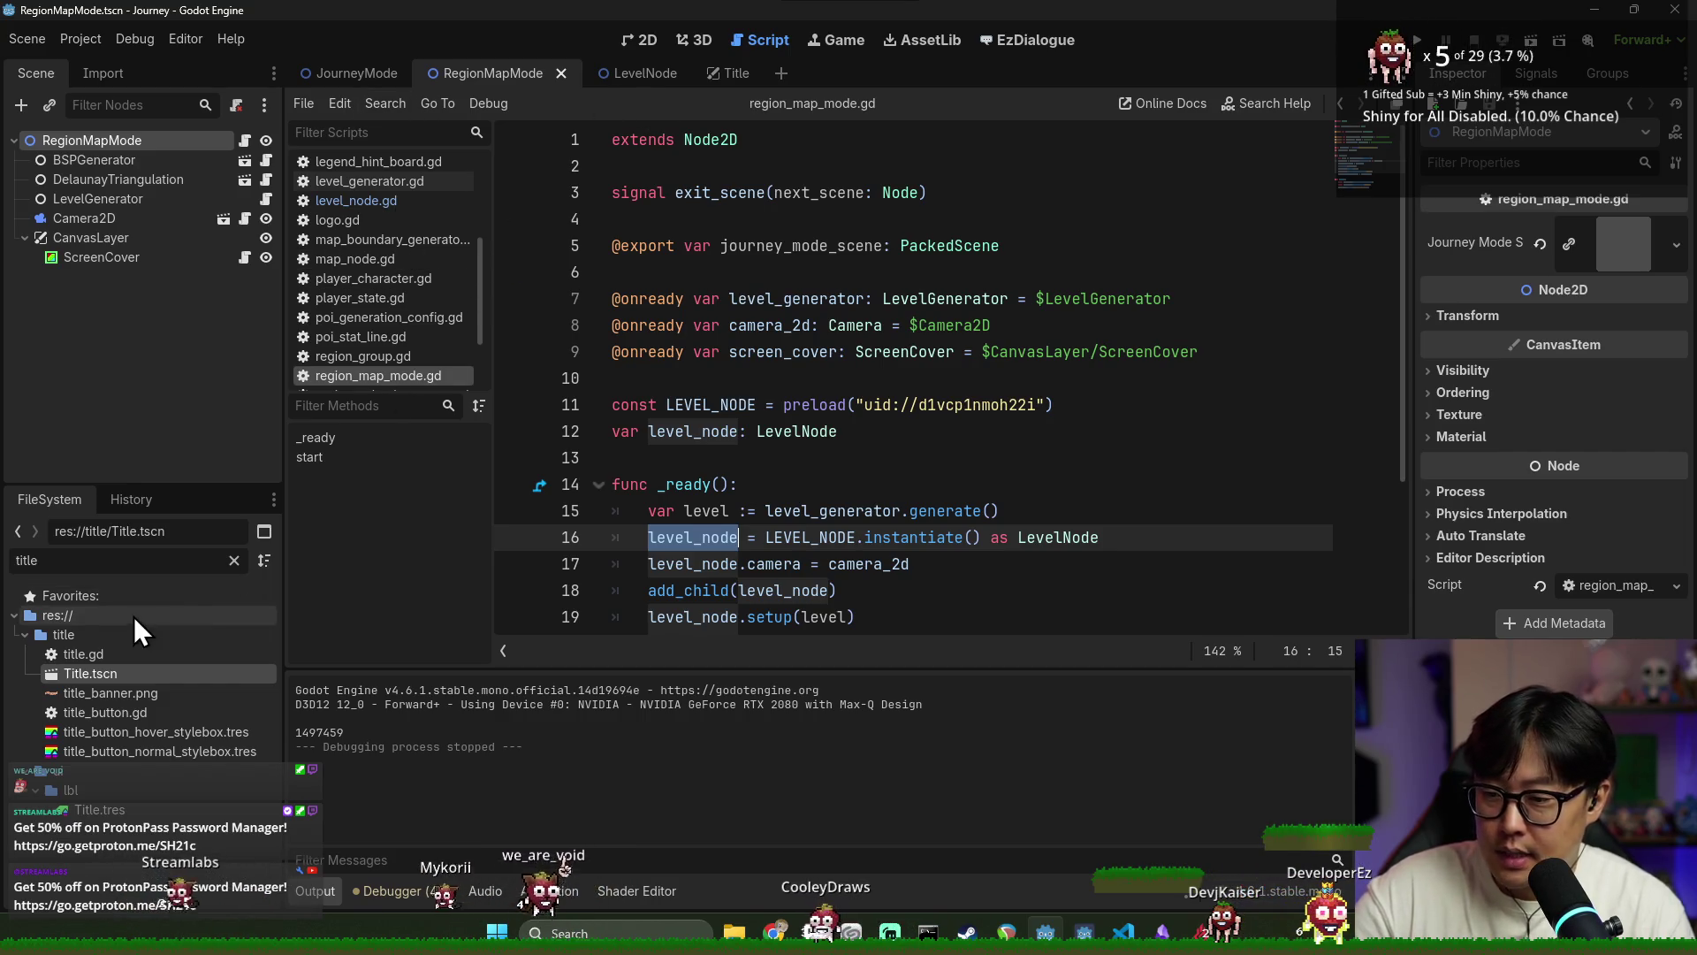
# Filter the FileSystem dock for 'game', open game.gd and Game.tscn, and select the Game root
pyautogui.doubleClick(102, 561)
pyautogui.write('ga')
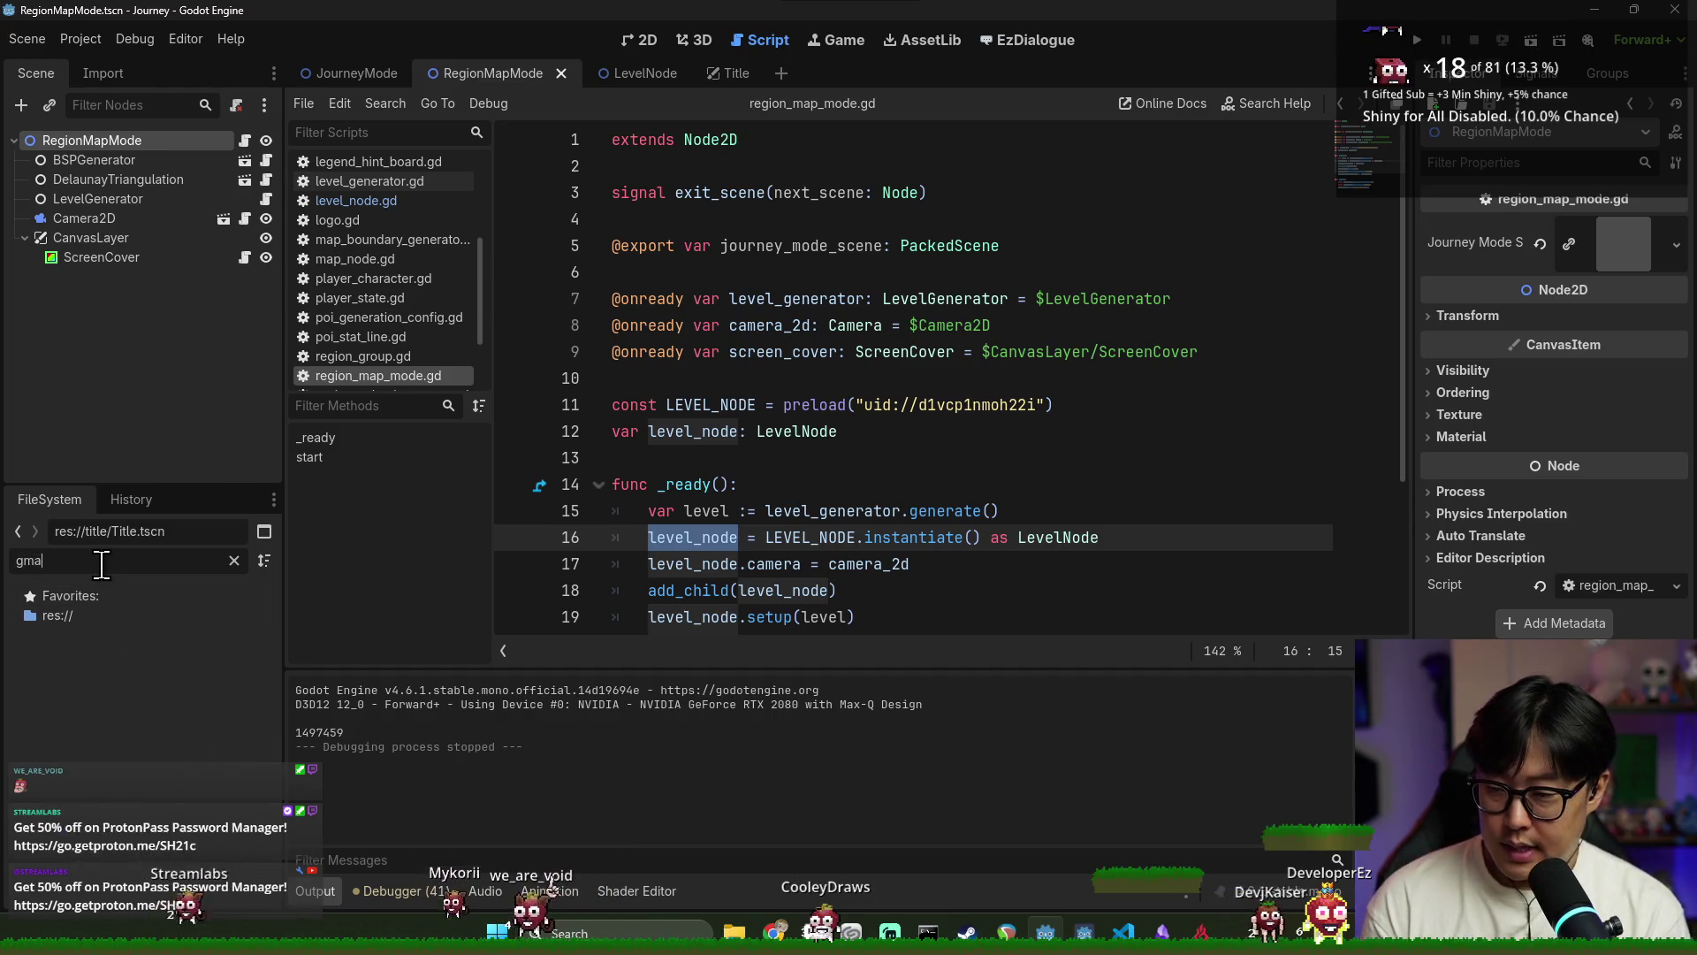
pyautogui.write('me')
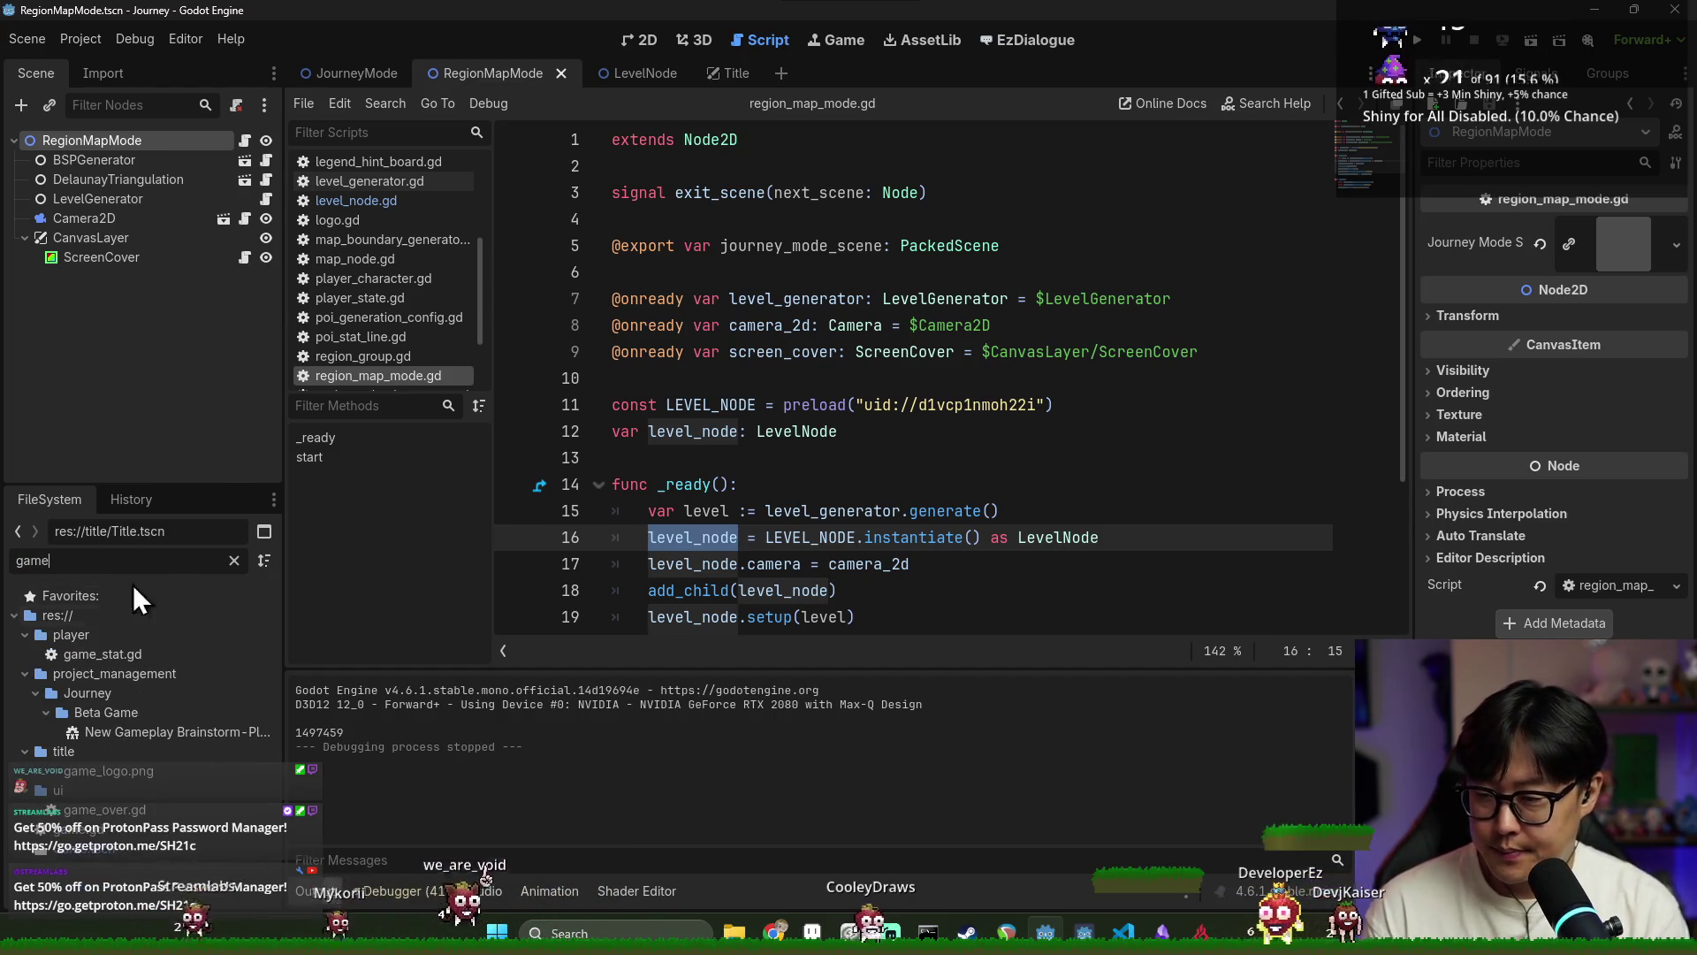
pyautogui.doubleClick(79, 849)
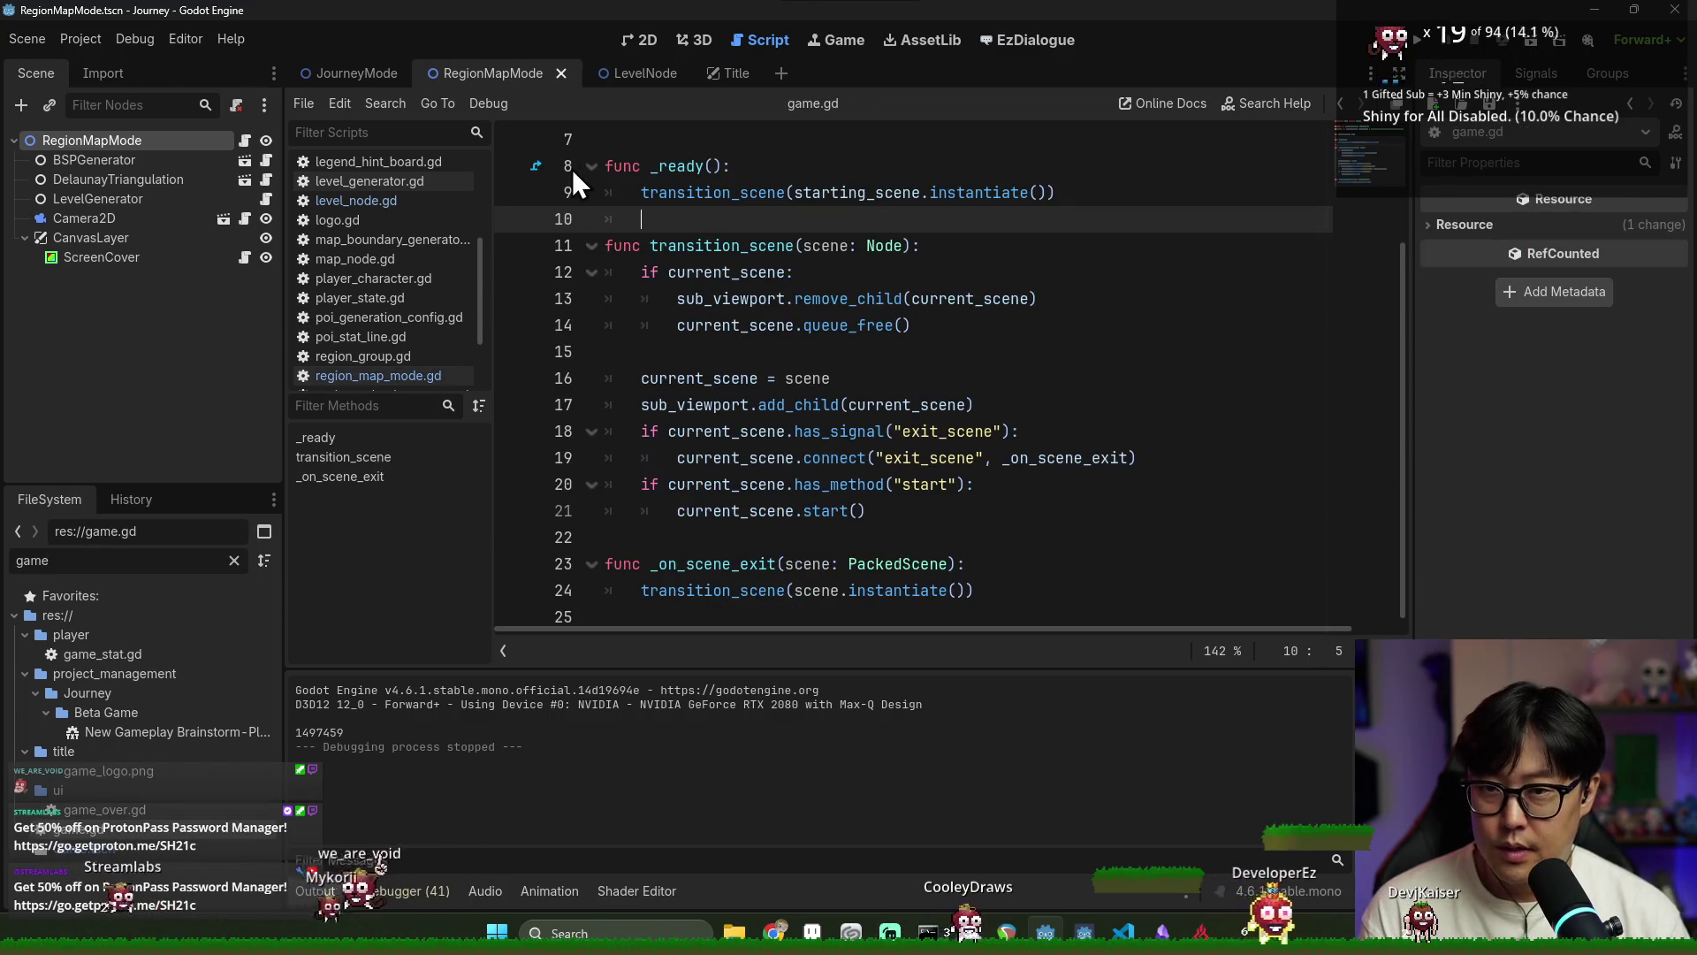
pyautogui.doubleClick(119, 848)
pyautogui.click(25, 159)
pyautogui.click(99, 145)
# Add a plain Node as a direct child of the Game node
pyautogui.rightClick(99, 145)
pyautogui.click(161, 189)
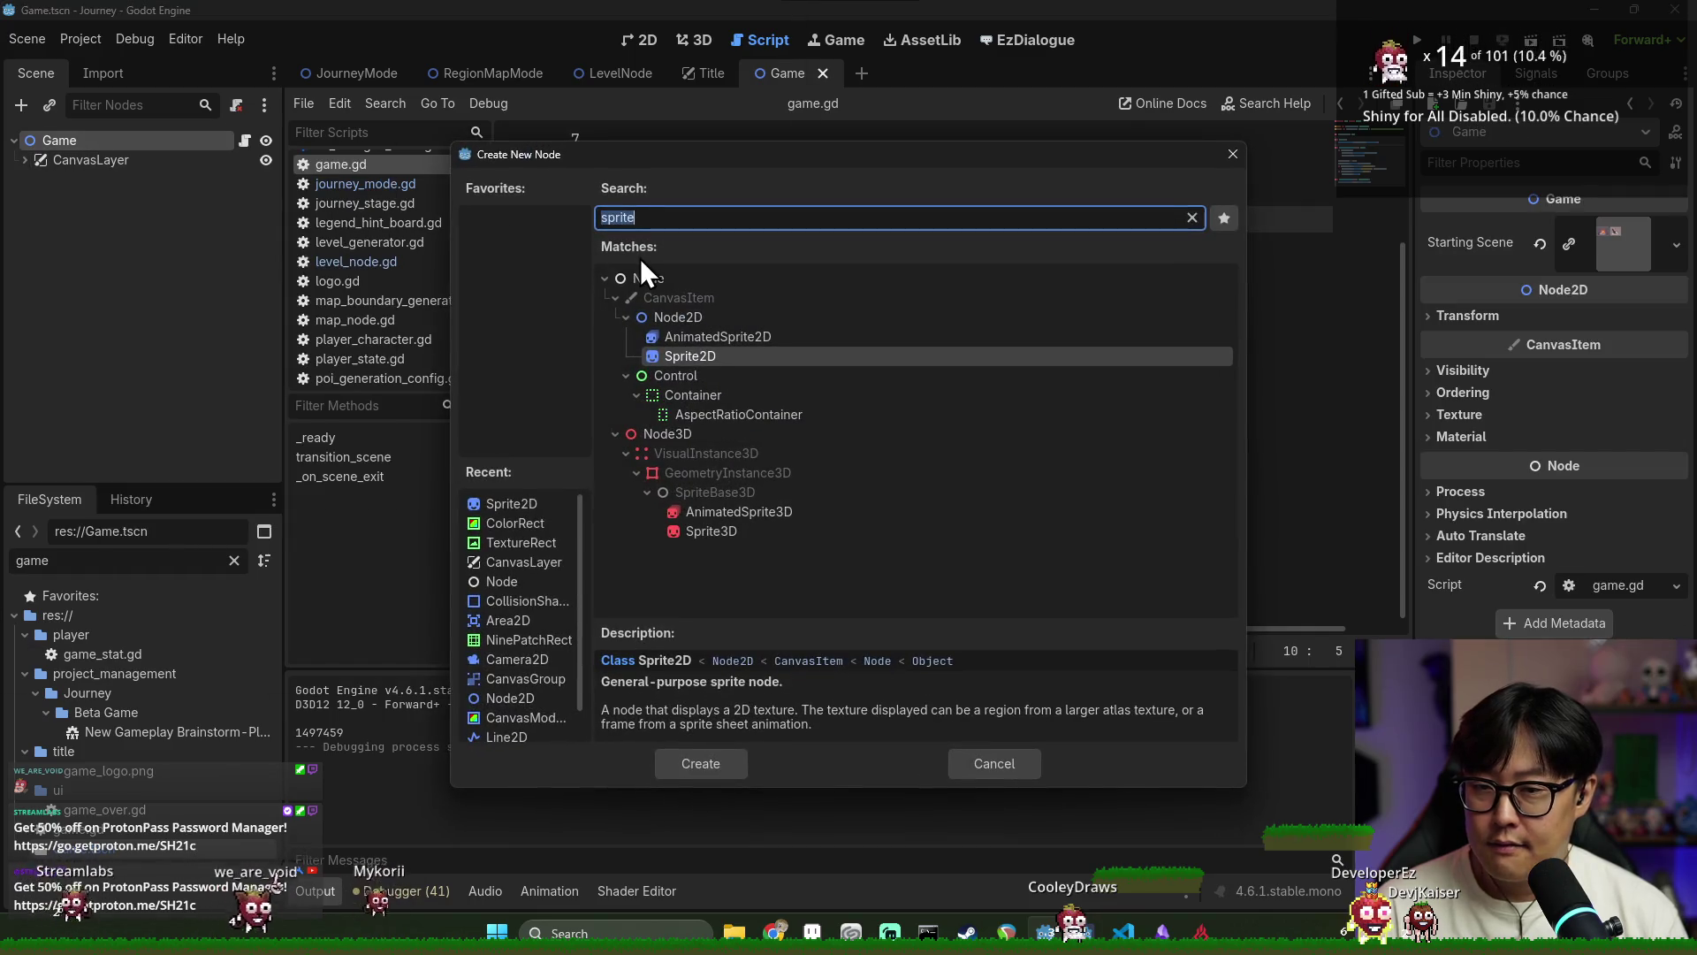
pyautogui.click(691, 280)
pyautogui.doubleClick(692, 274)
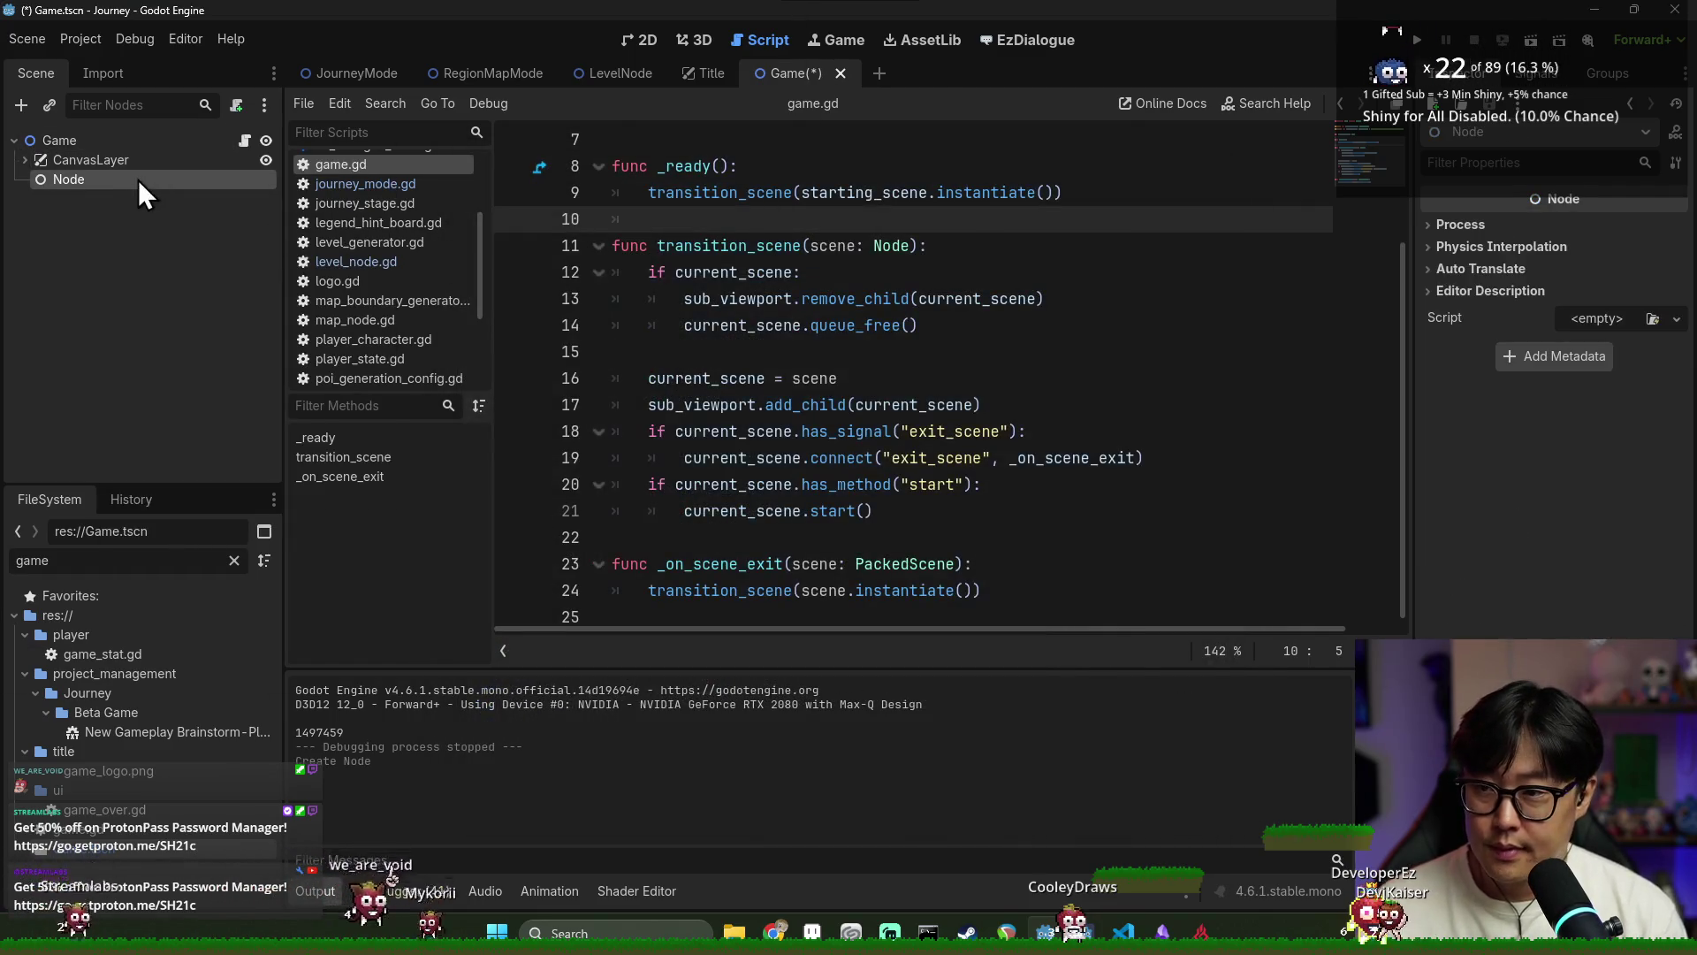
pyautogui.moveTo(142, 178); pyautogui.dragTo(145, 159)
pyautogui.moveTo(104, 235); pyautogui.dragTo(112, 156)
# Rename the new Node to WorldInfoManager
pyautogui.click(113, 162)
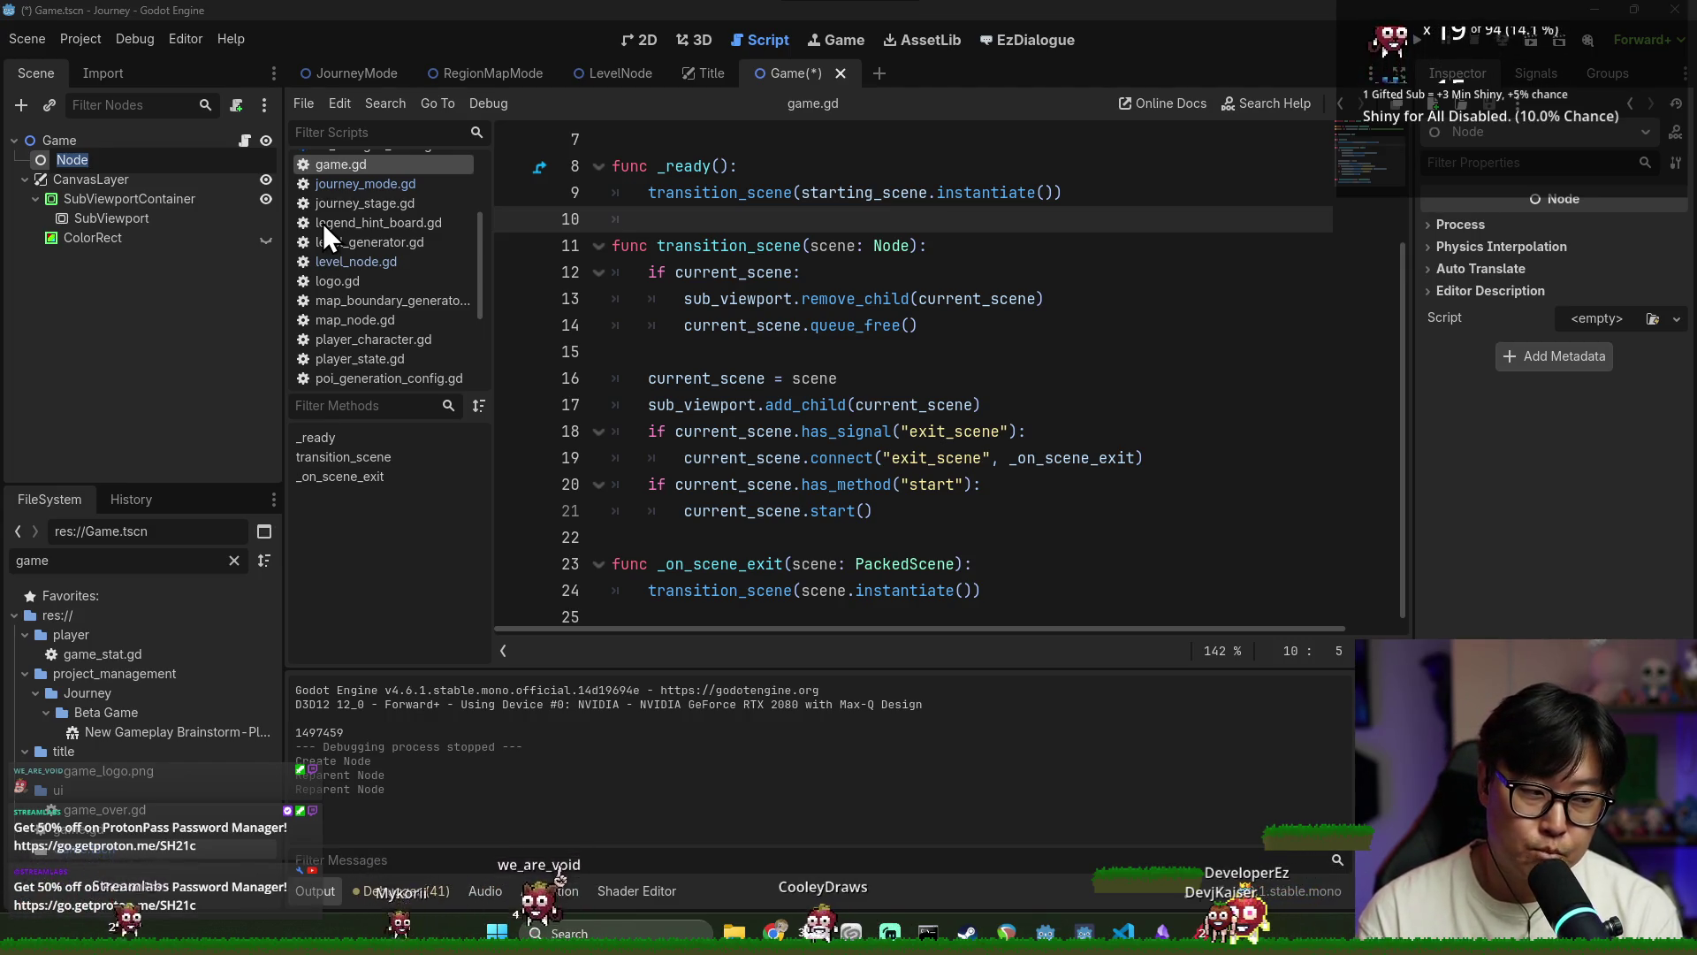
pyautogui.write('Level')
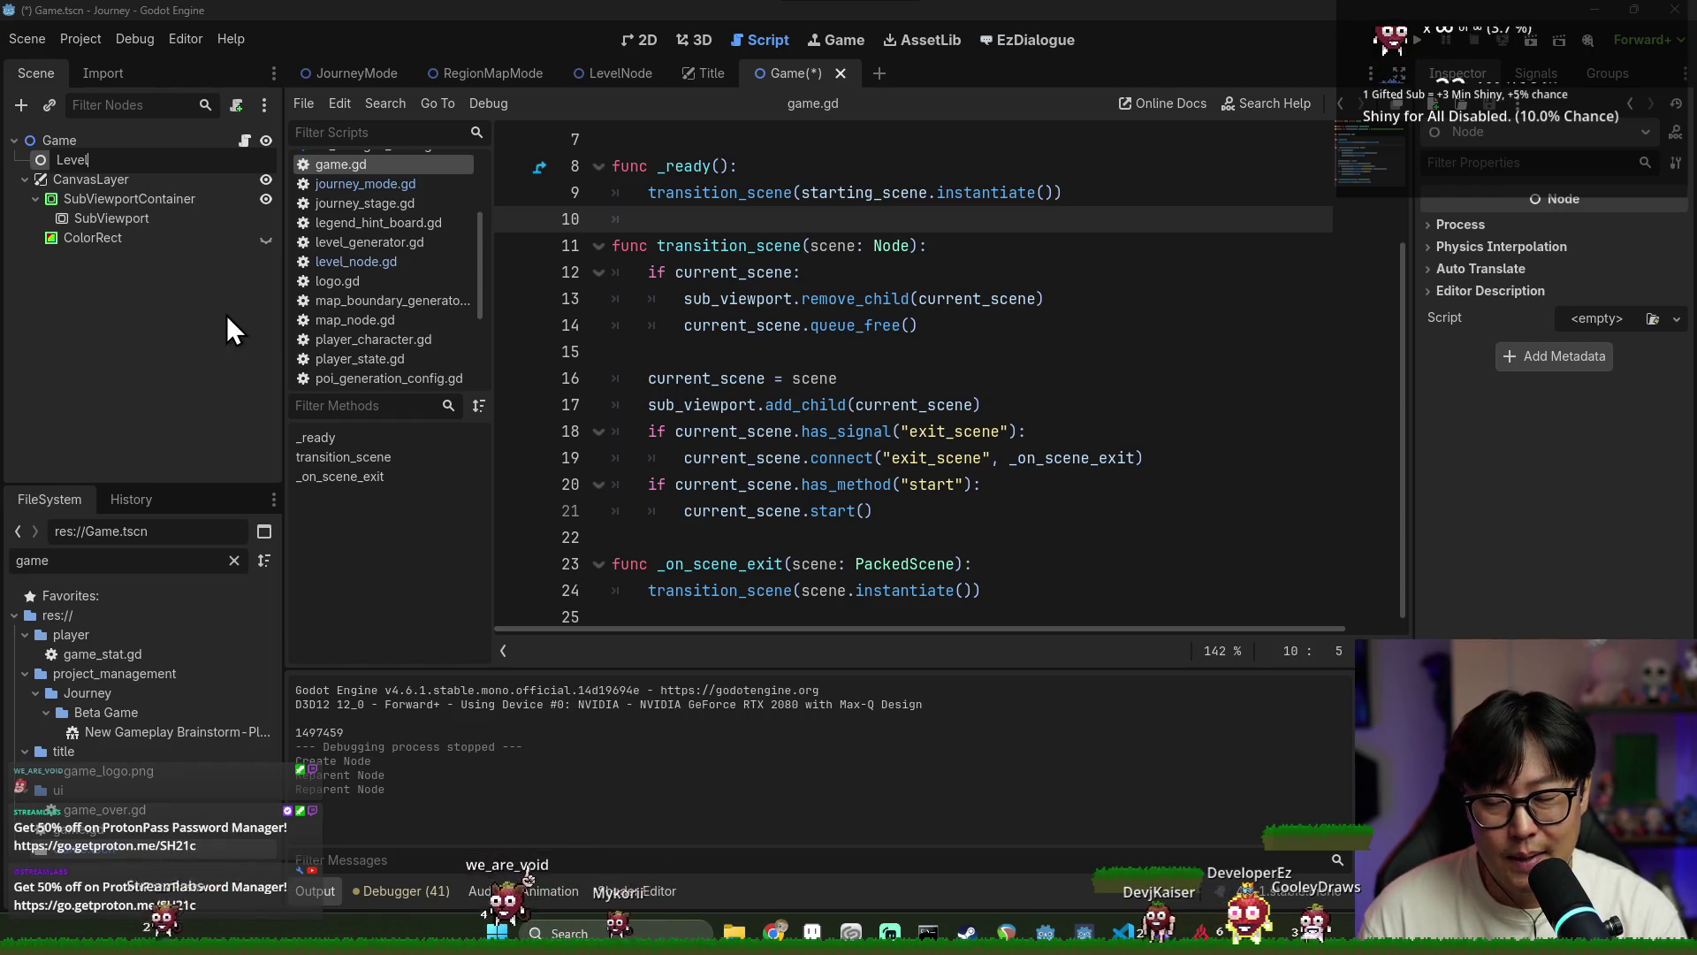
pyautogui.press('BackSpace')
pyautogui.press('BackSpace')
pyautogui.press('BackSpace')
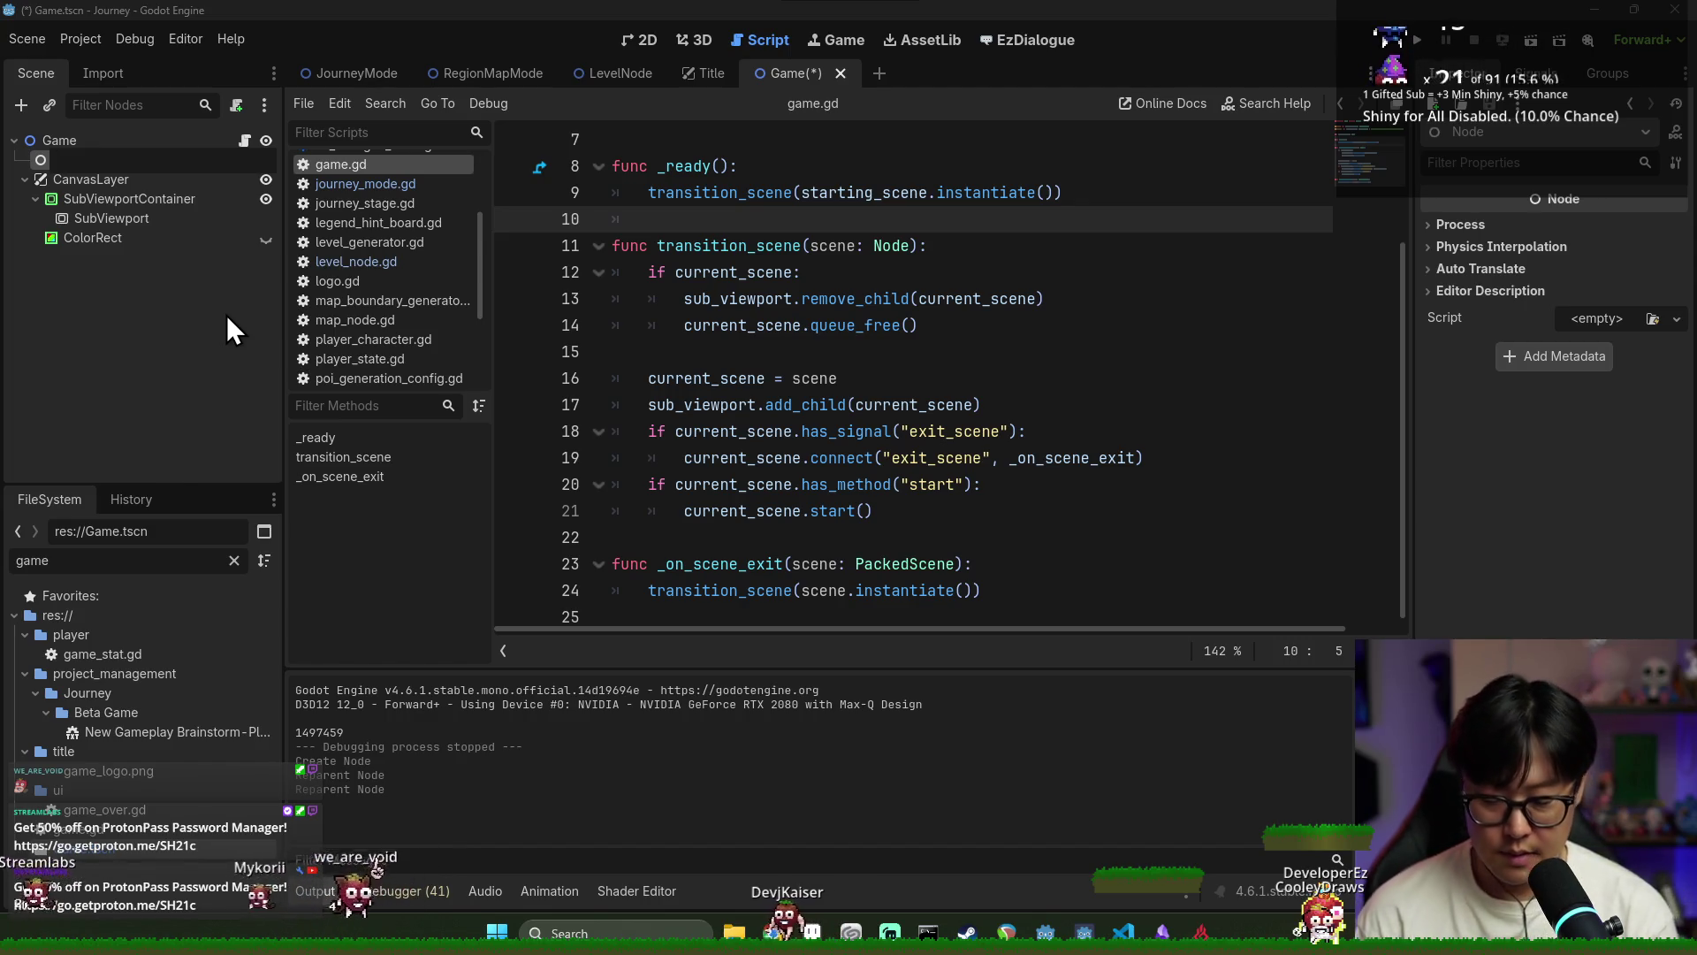
pyautogui.write('WorldMode')
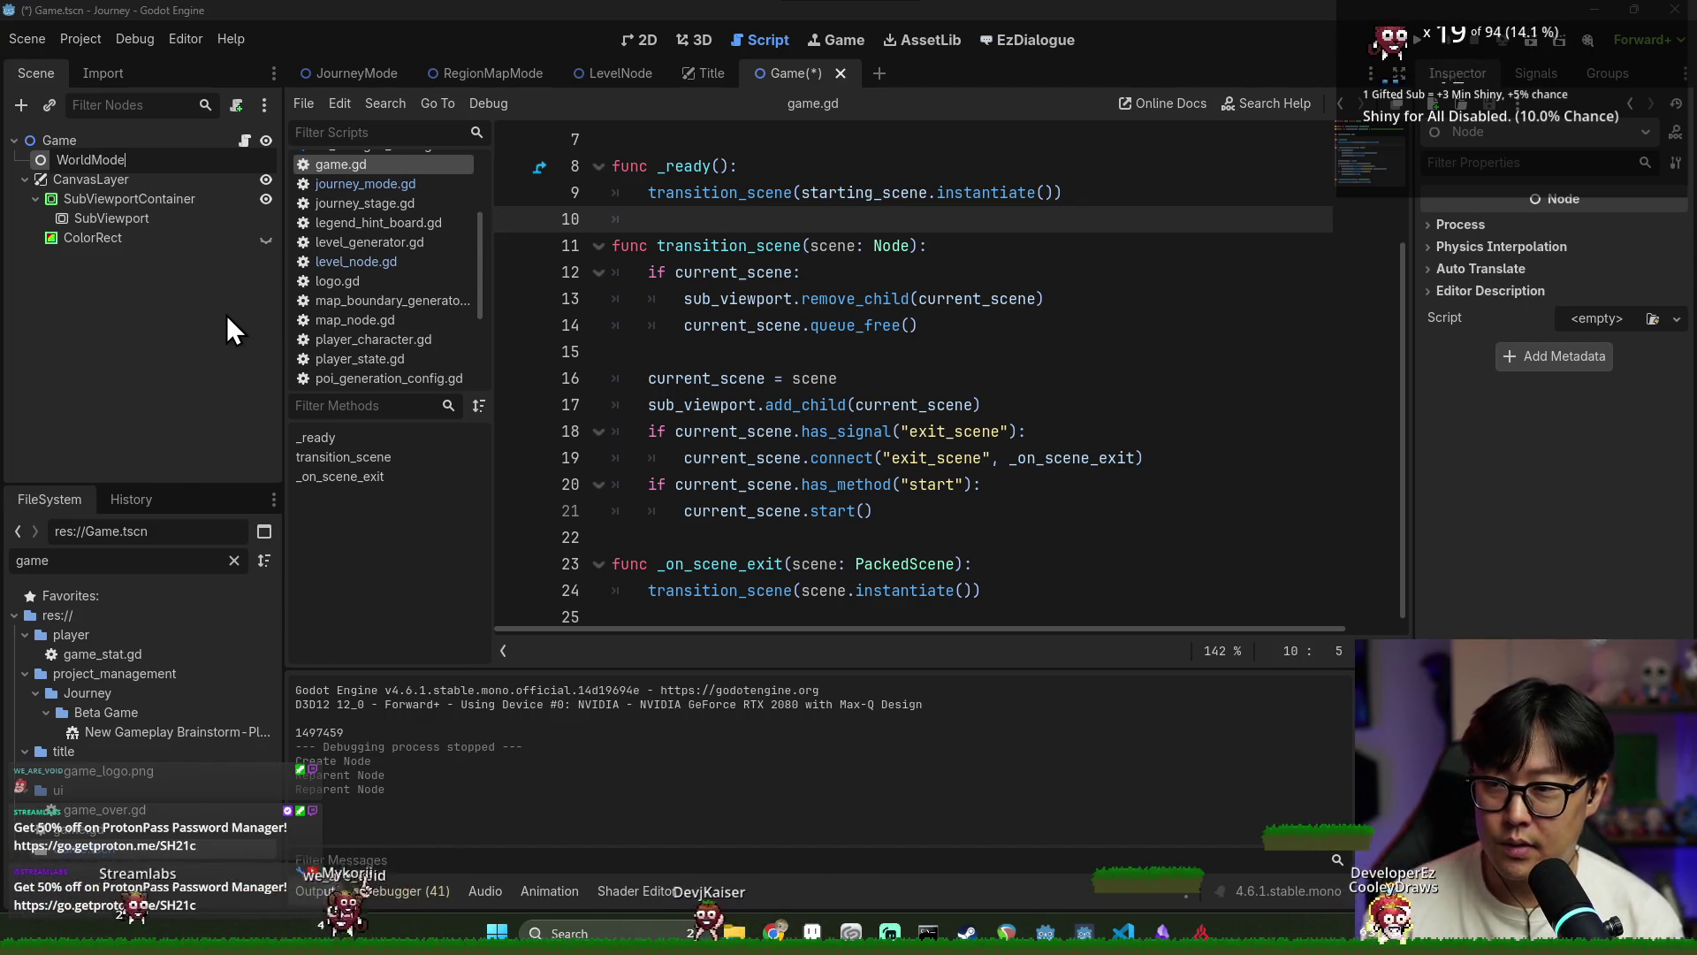
pyautogui.press('Return')
pyautogui.doubleClick(128, 160)
pyautogui.write('Info')
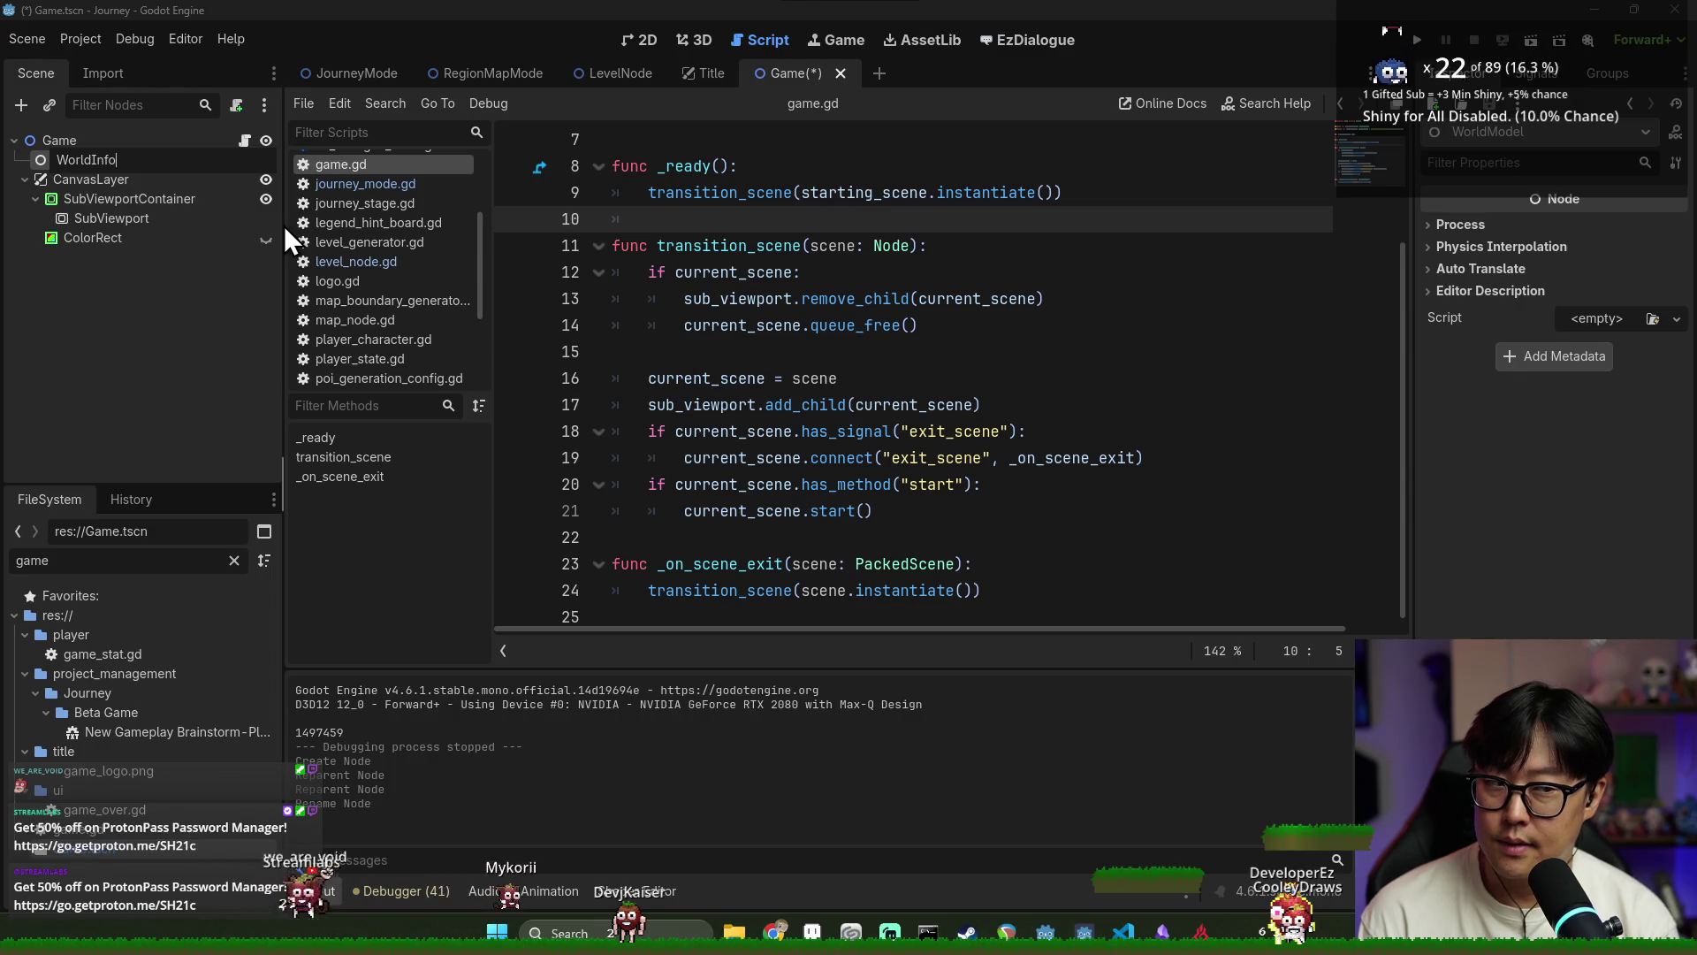
pyautogui.write('Manager')
pyautogui.press('Return')
pyautogui.rightClick(185, 164)
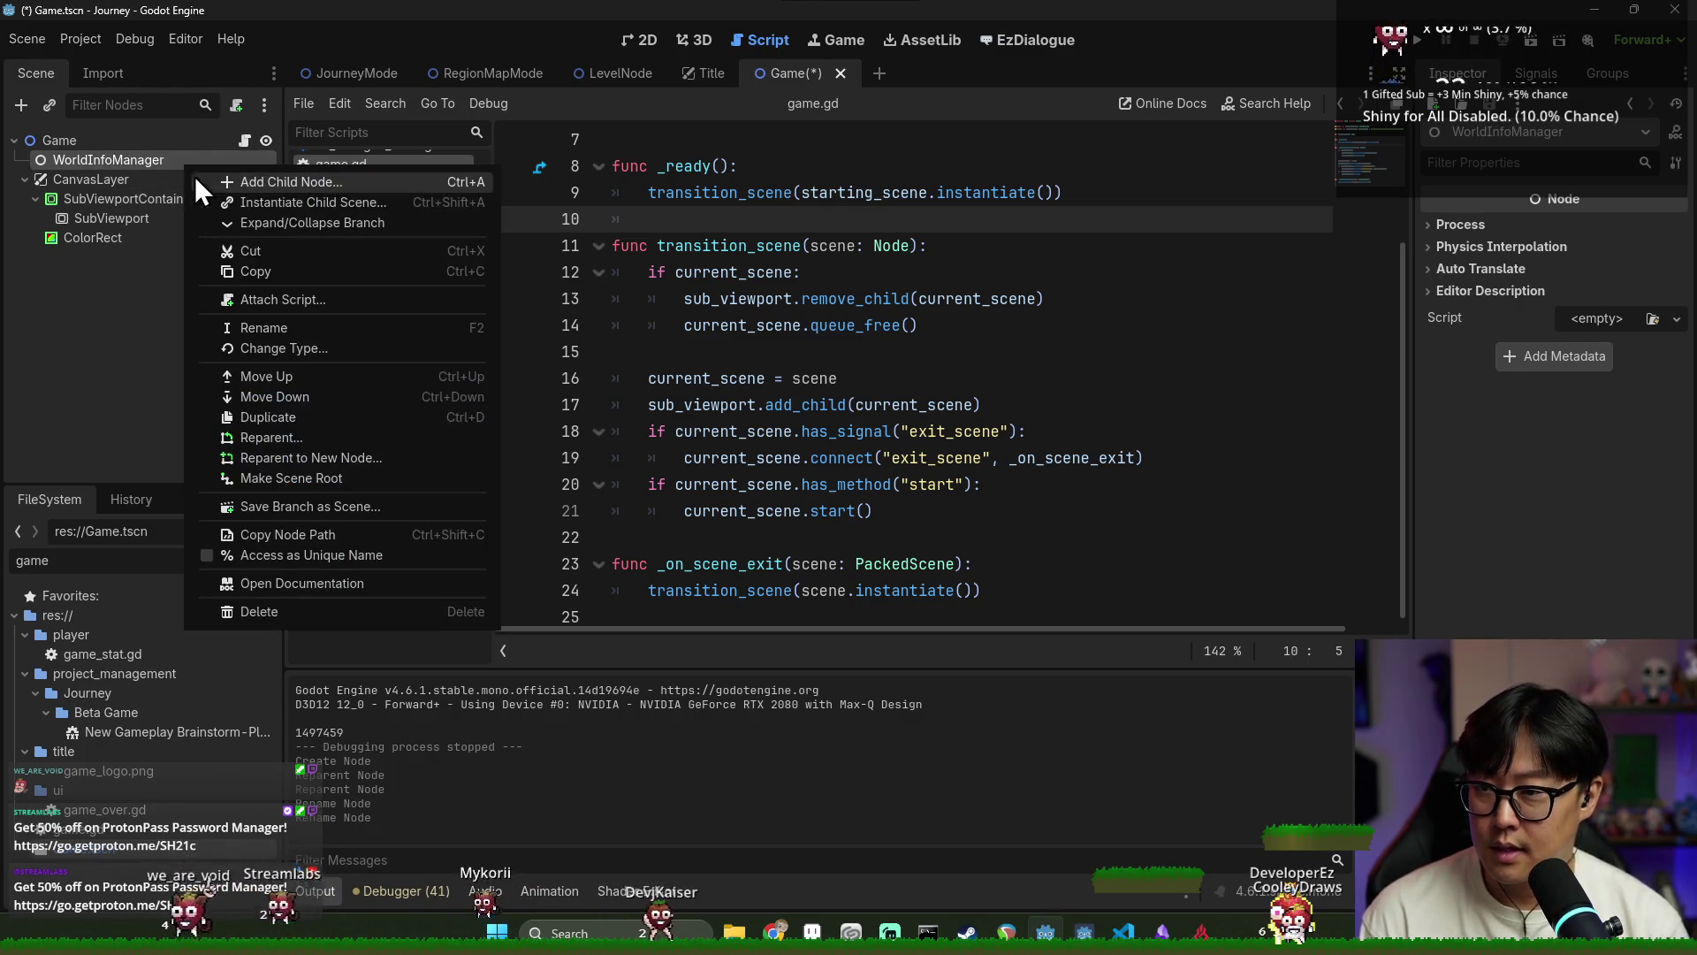
# Attach a new world_info_manager.gd script to WorldInfoManager with a class_name declaration
pyautogui.click(277, 311)
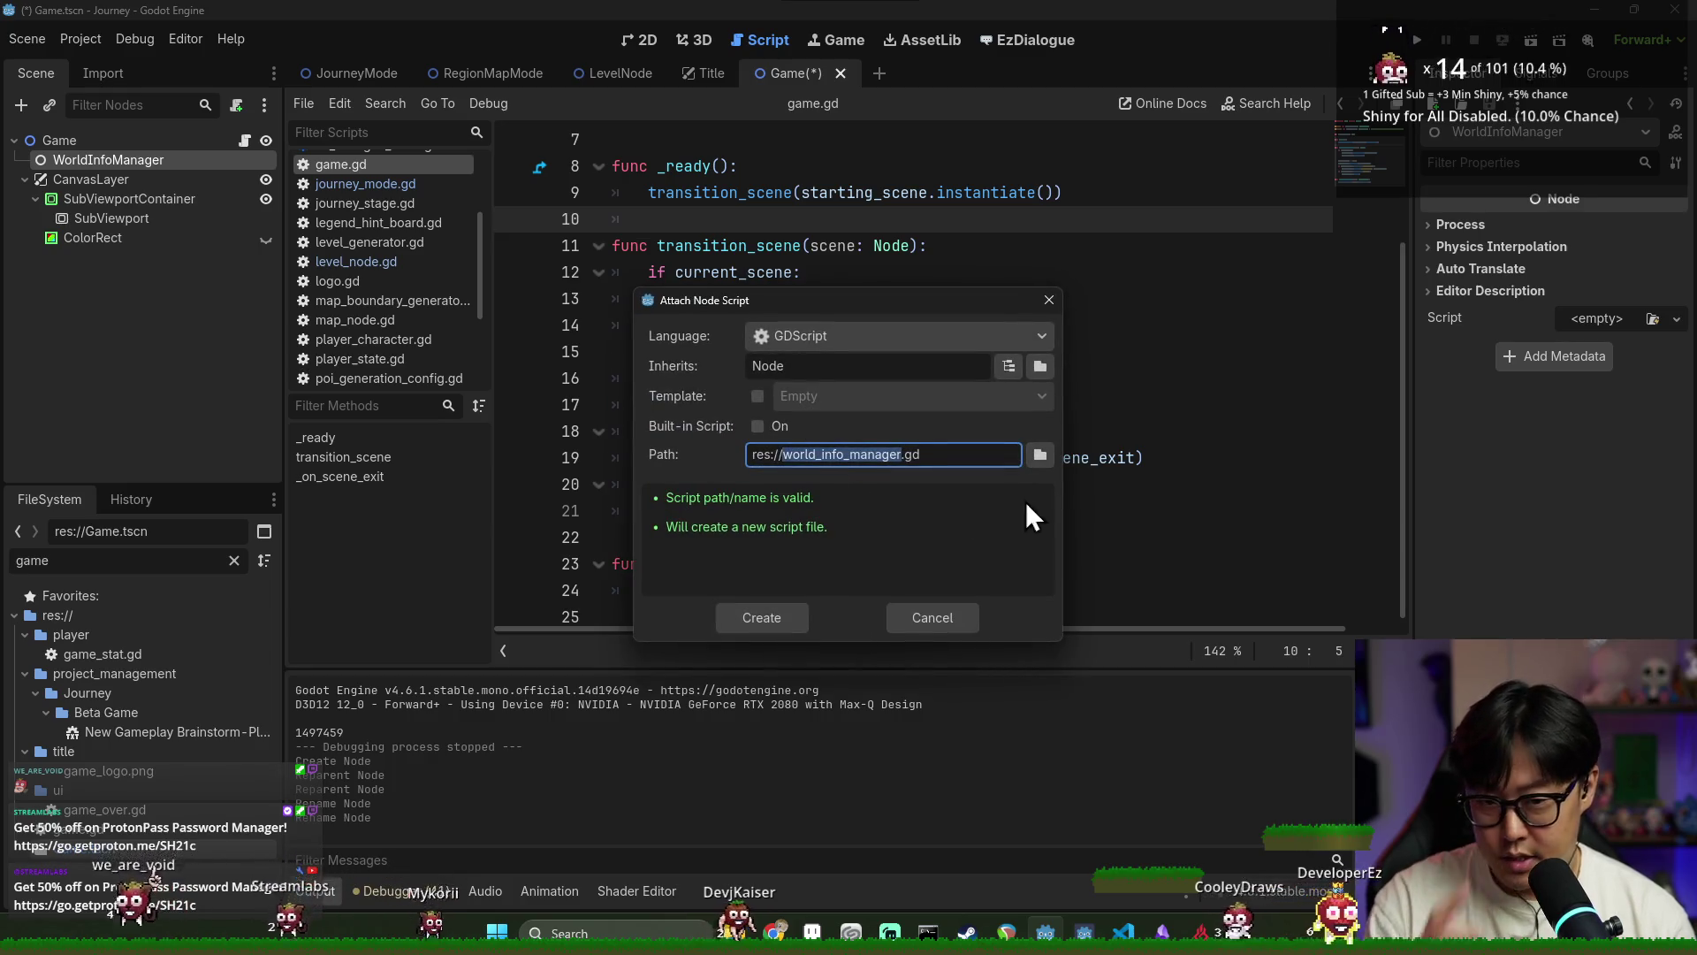
pyautogui.click(769, 608)
pyautogui.write('class_na')
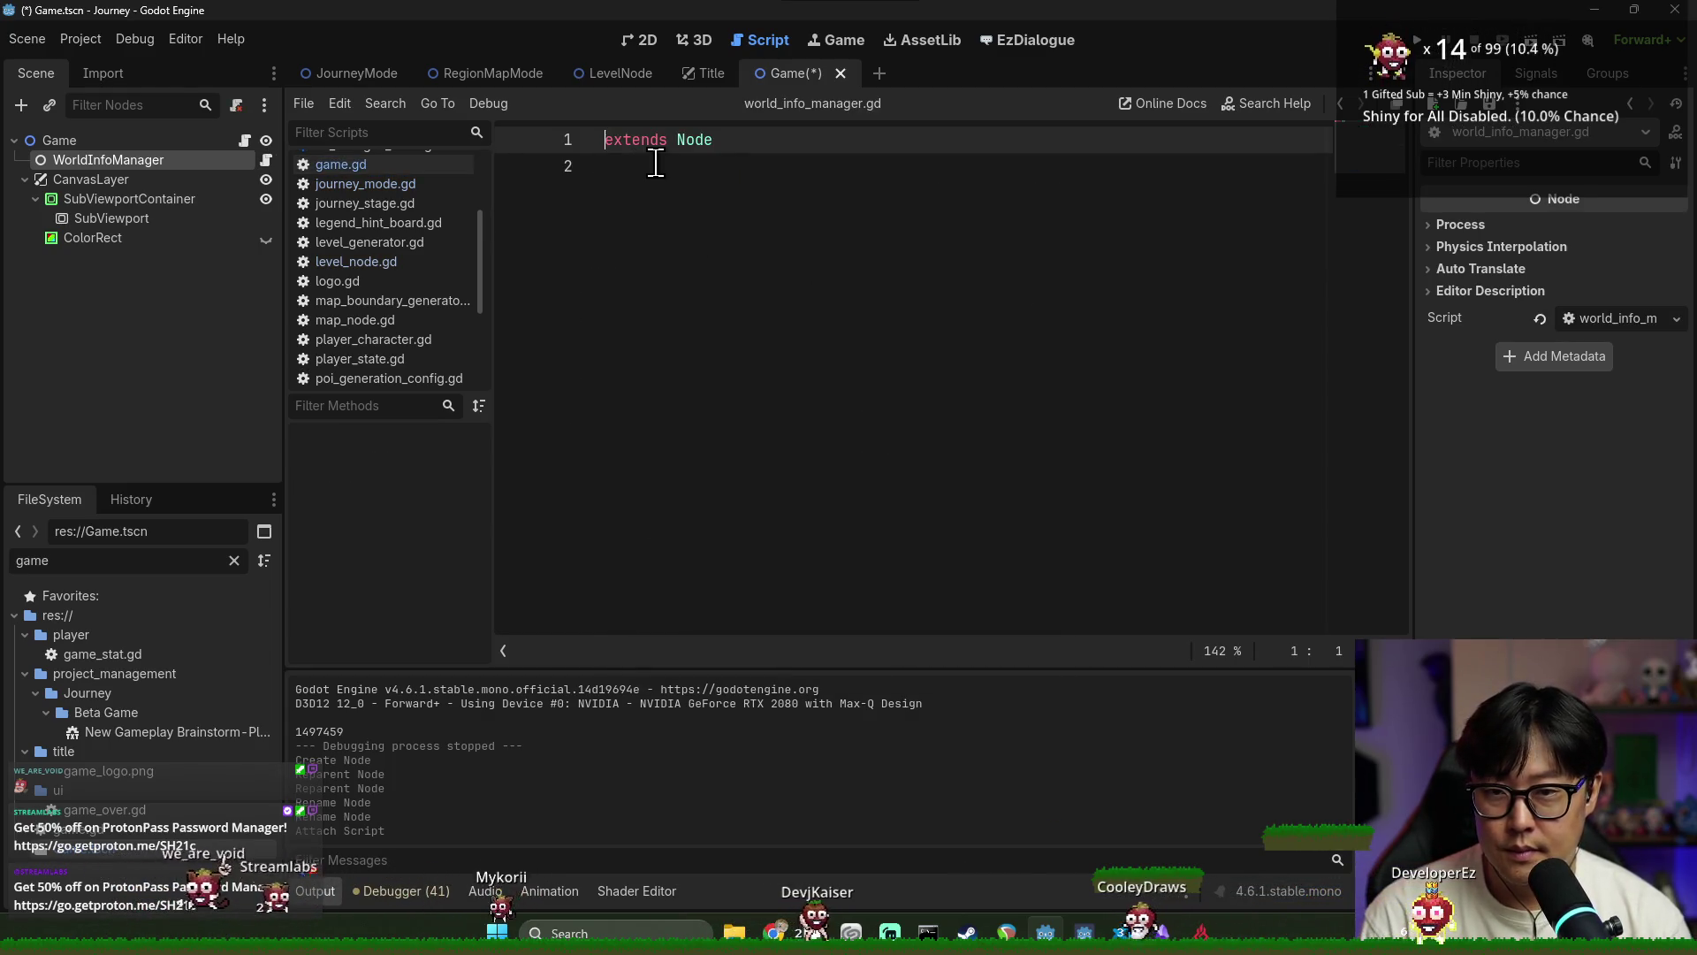
pyautogui.write('me WorldInfoManager')
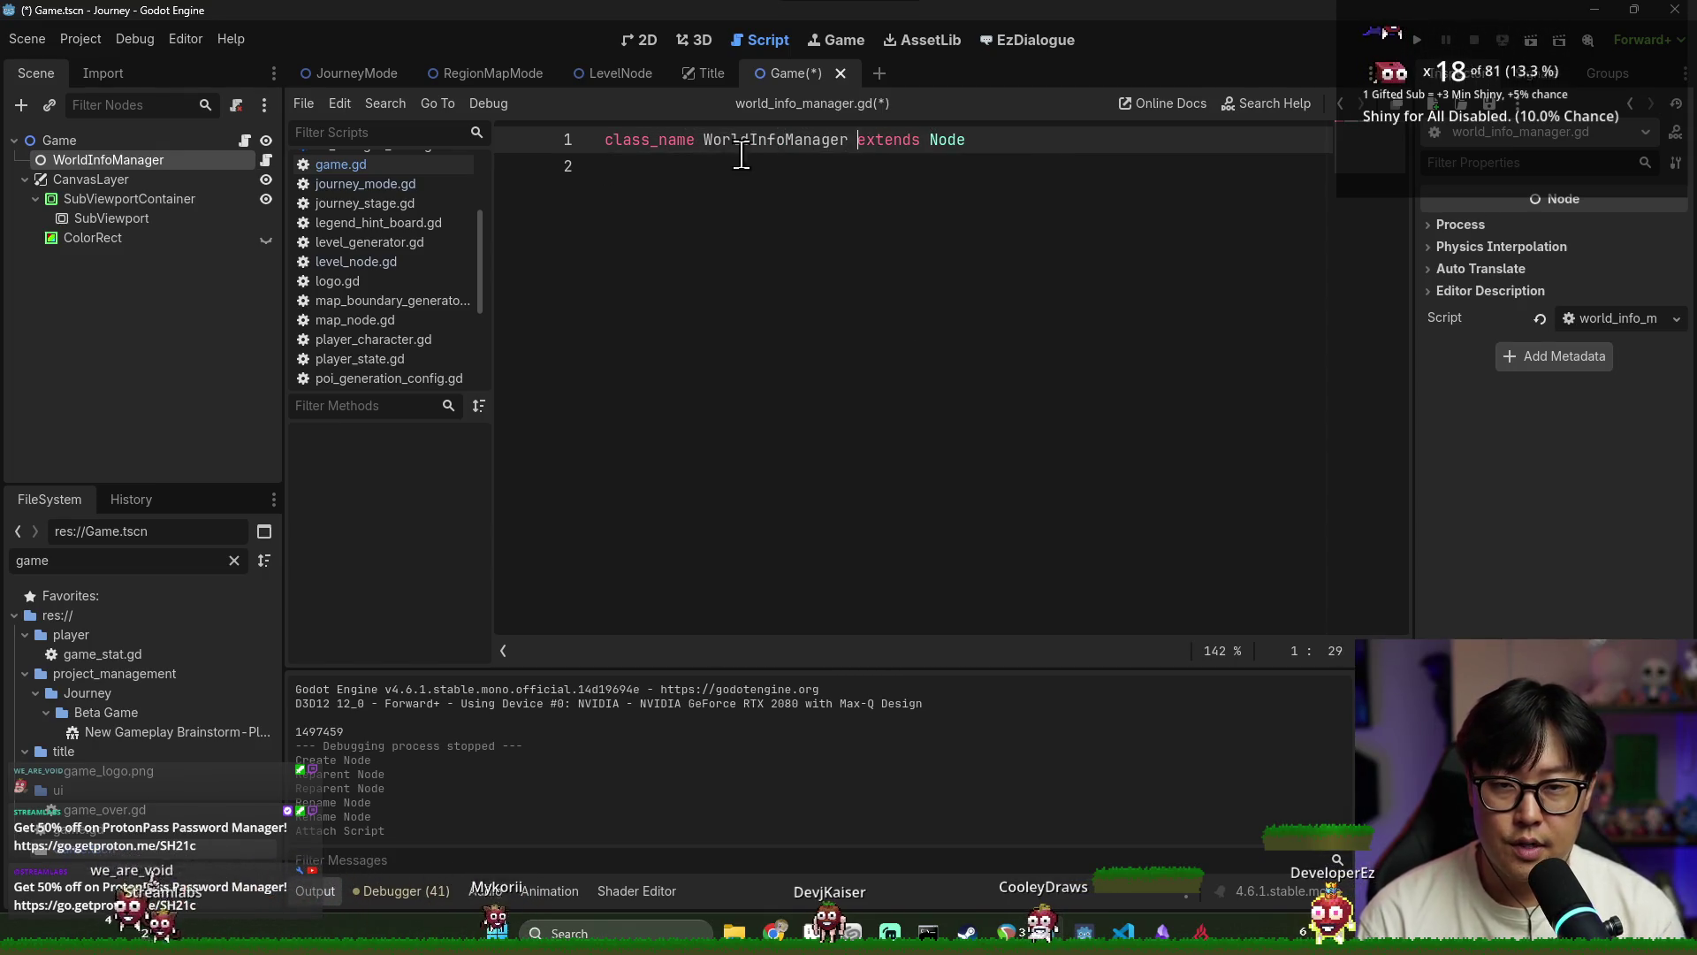
pyautogui.press('Down')
pyautogui.hotkey('ctrl', 's')
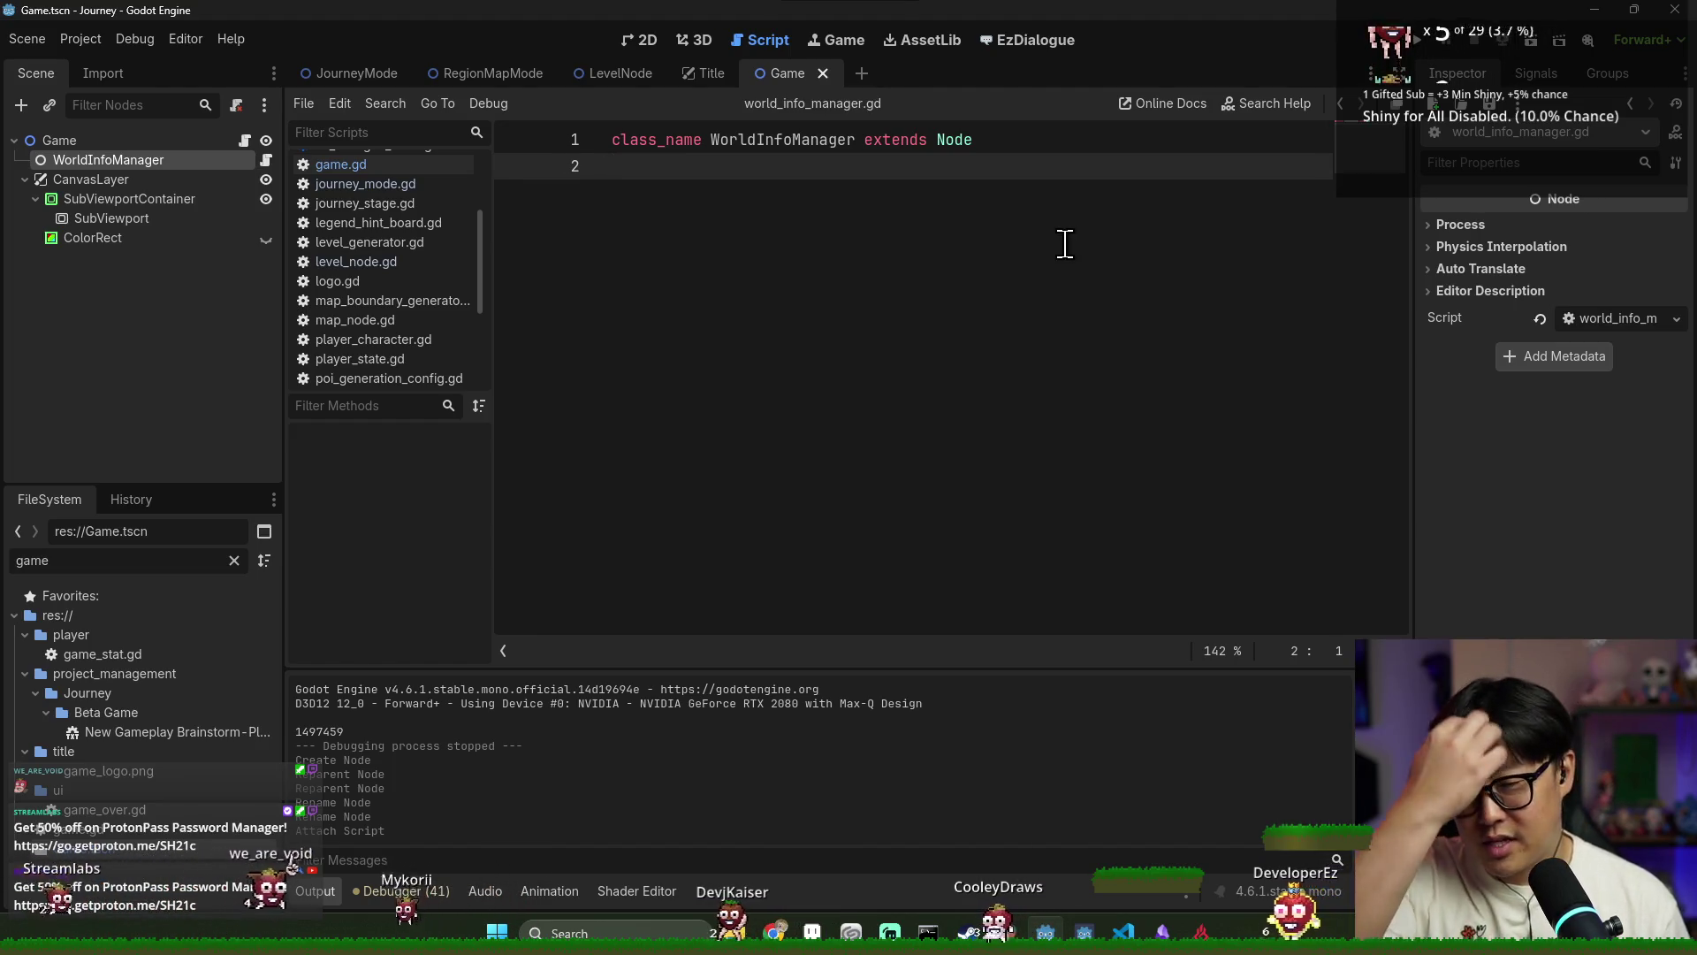
# Declare a level_model: LevelModel variable on line 3 and save the script
pyautogui.press('Return')
pyautogui.write('var level_model: Lev')
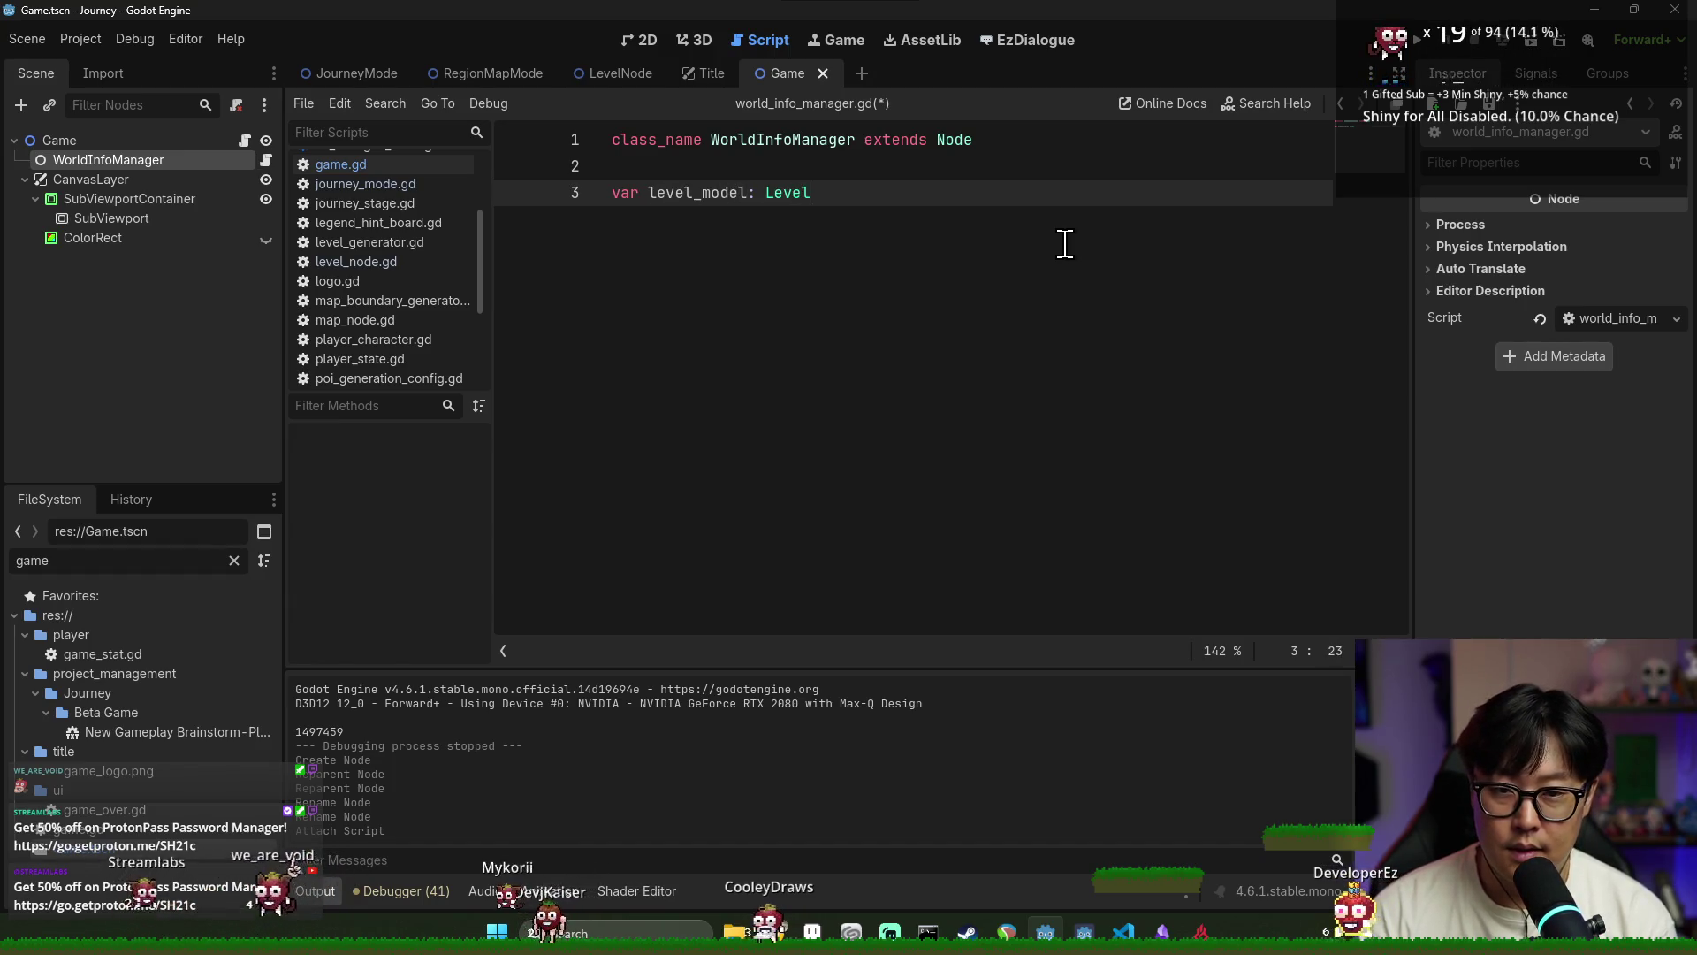
pyautogui.write('el')
pyautogui.hotkey('ctrl', 's')
pyautogui.press('Return')
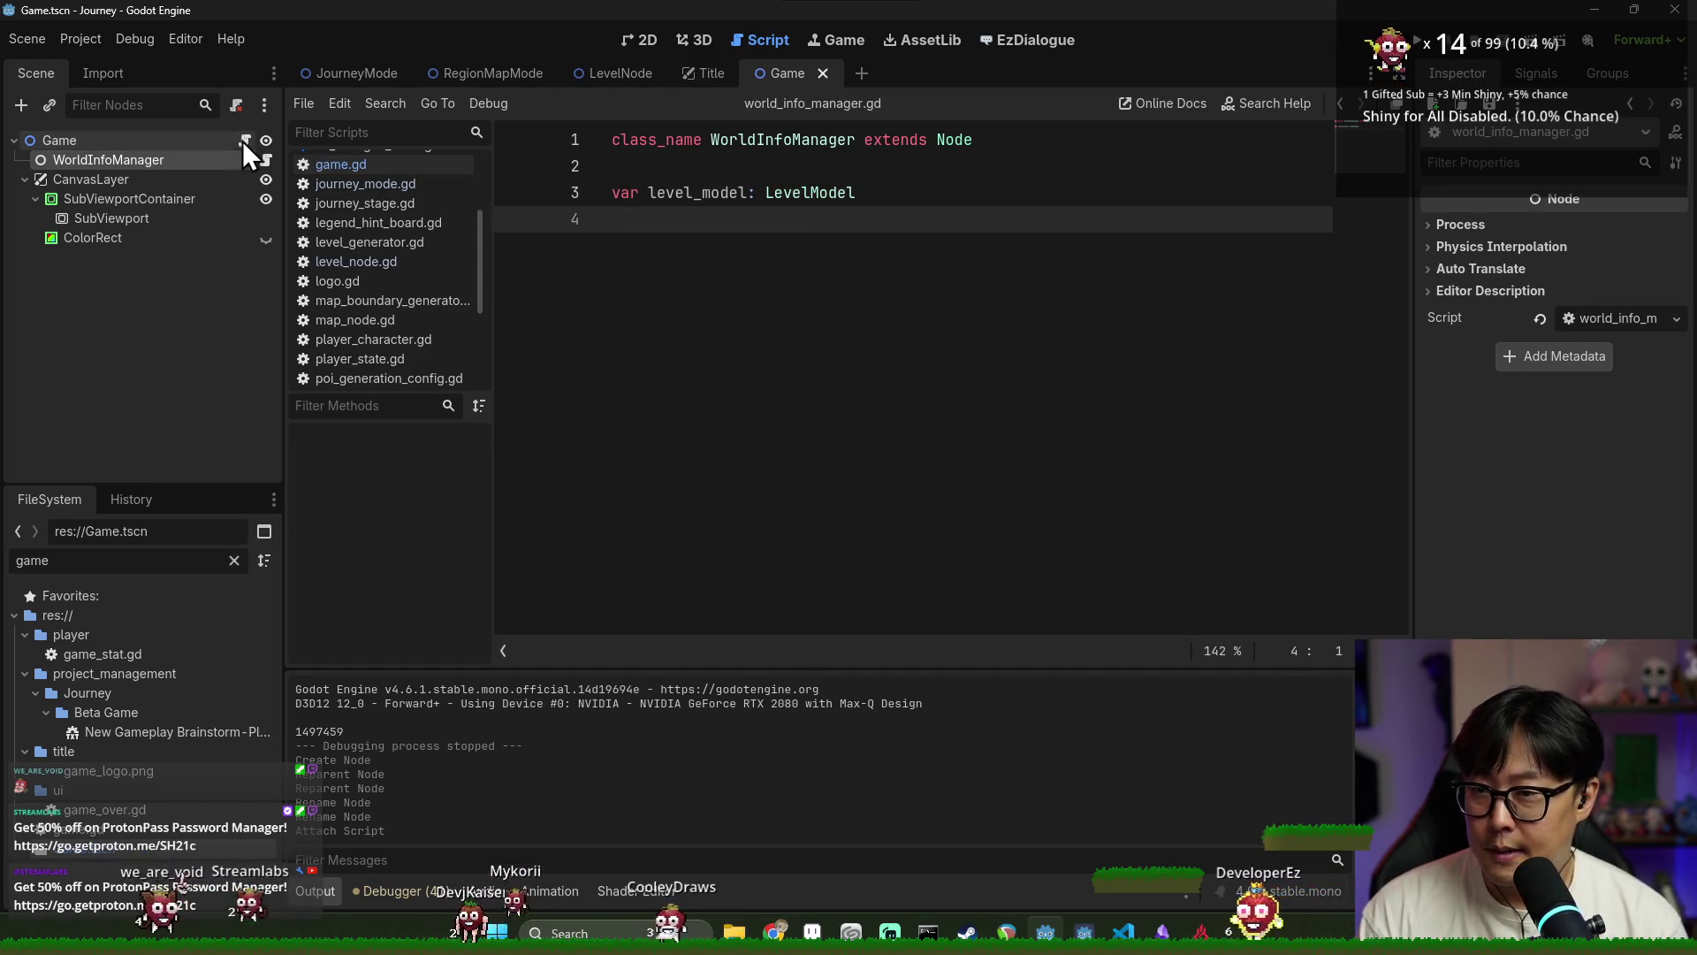
pyautogui.hotkey('ctrl', 's')
pyautogui.doubleClick(698, 193)
pyautogui.click(715, 218)
pyautogui.hotkey('ctrl', 's')
# Save the Game scene and reopen the Game node's game.gd script
pyautogui.doubleClick(720, 203)
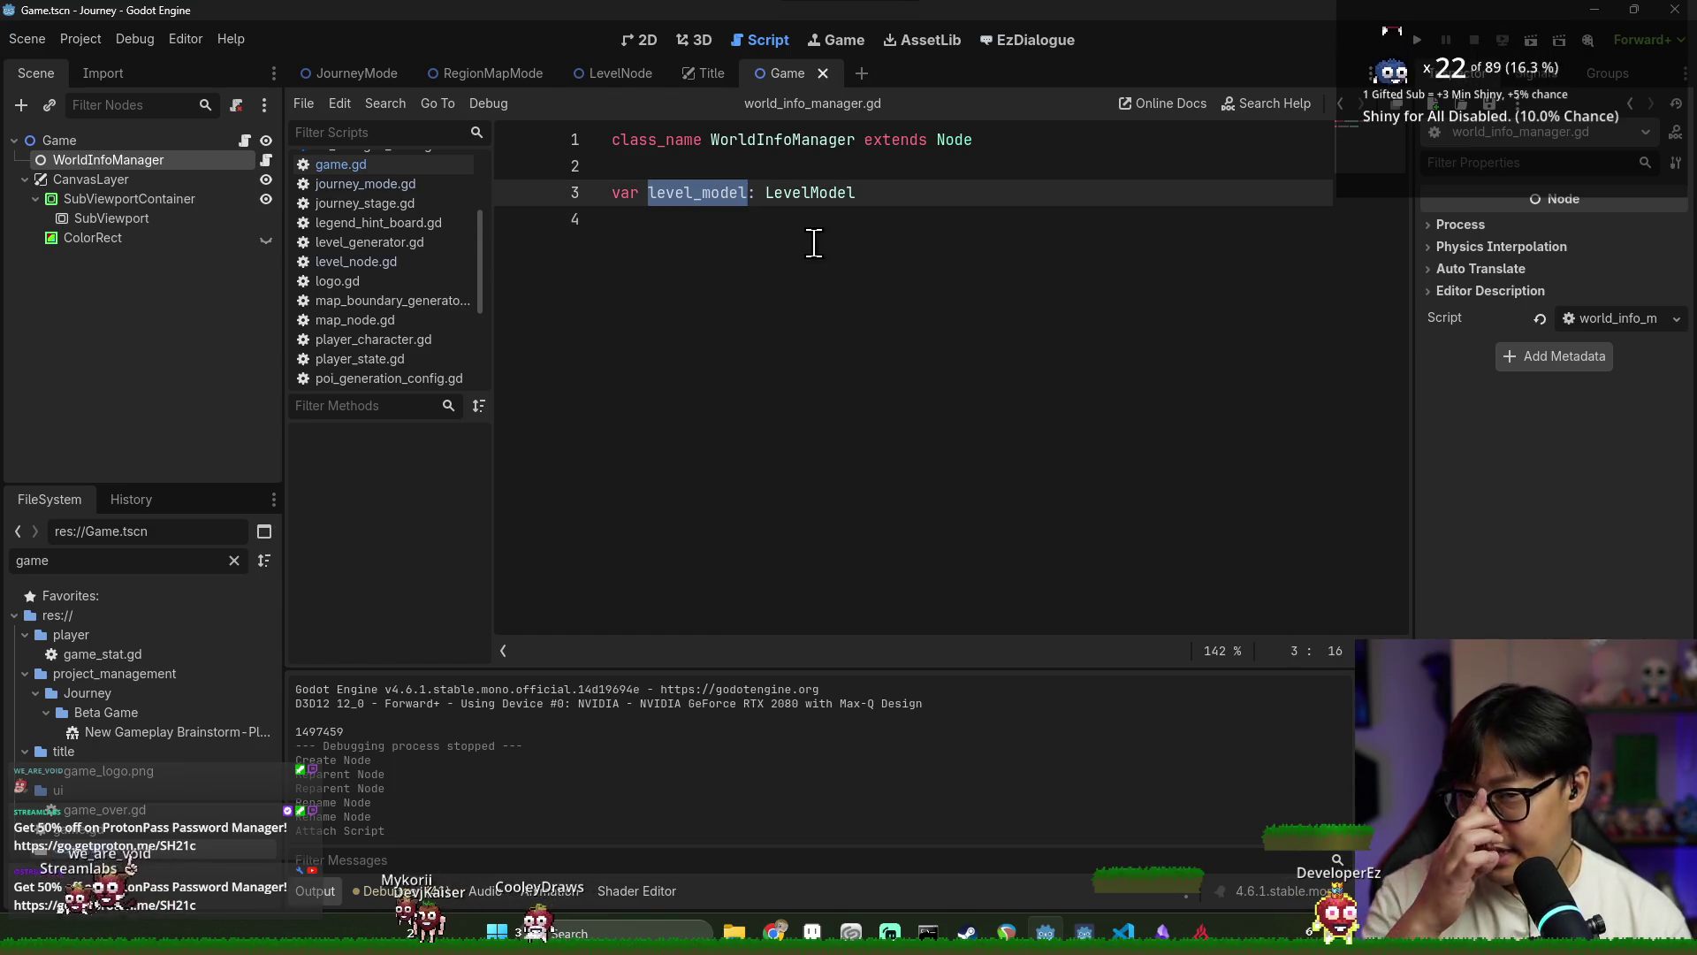
pyautogui.hotkey('ctrl', 's')
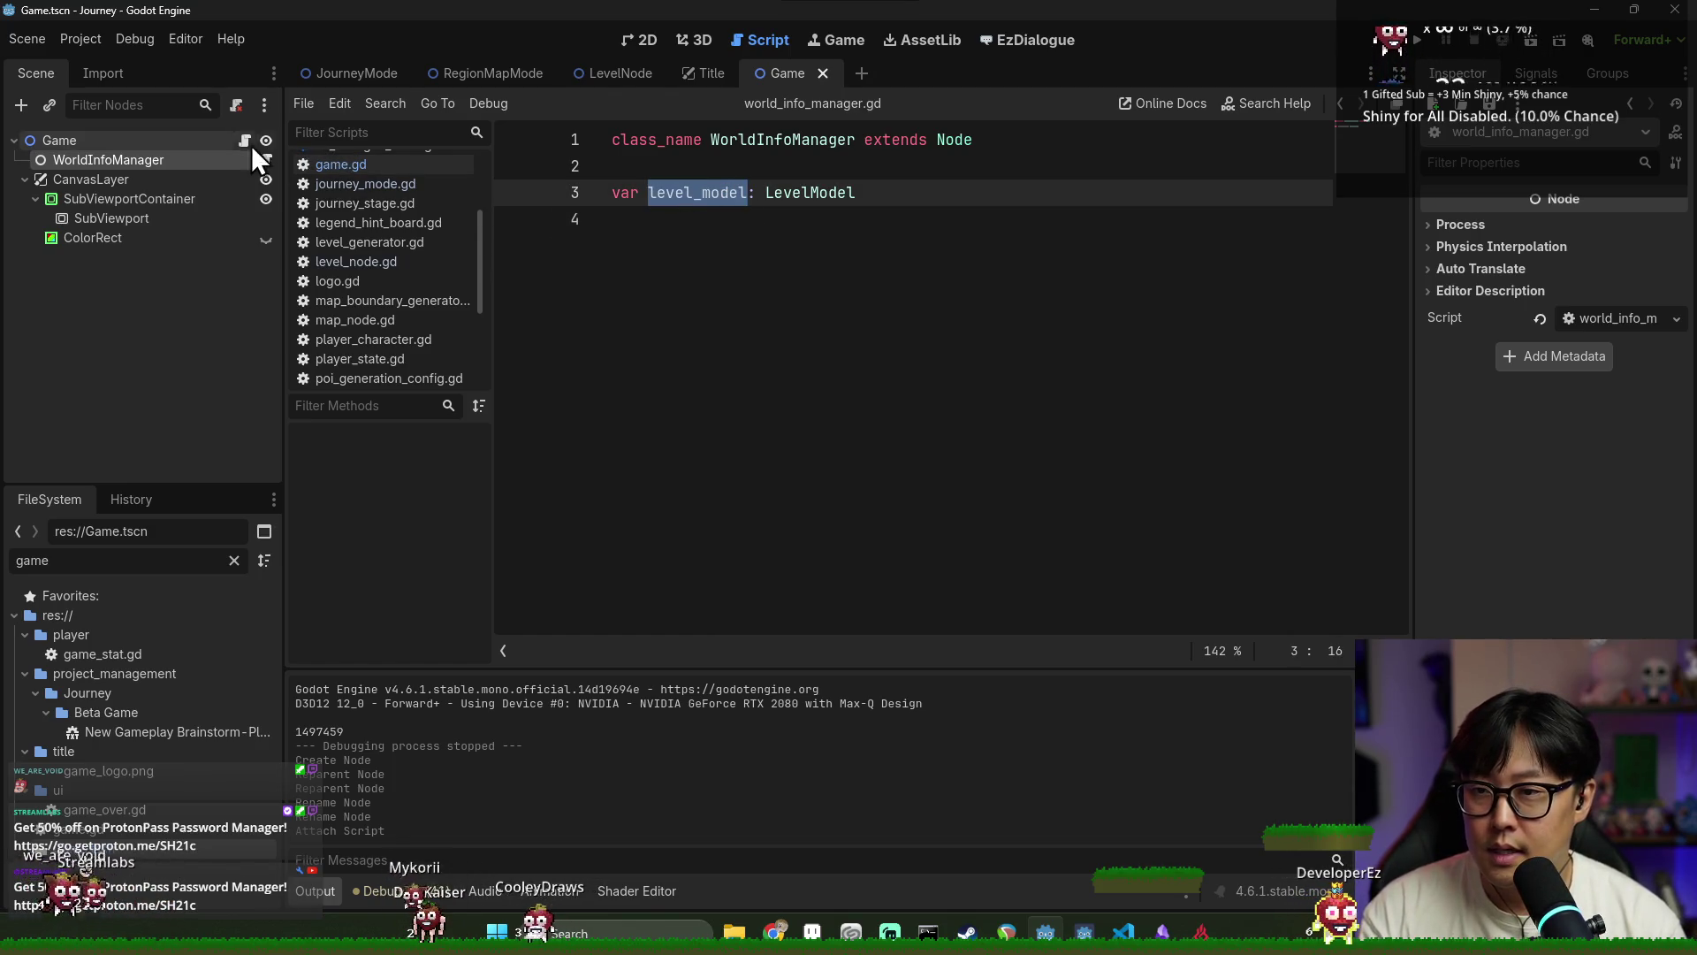
pyautogui.click(244, 139)
pyautogui.click(305, 168)
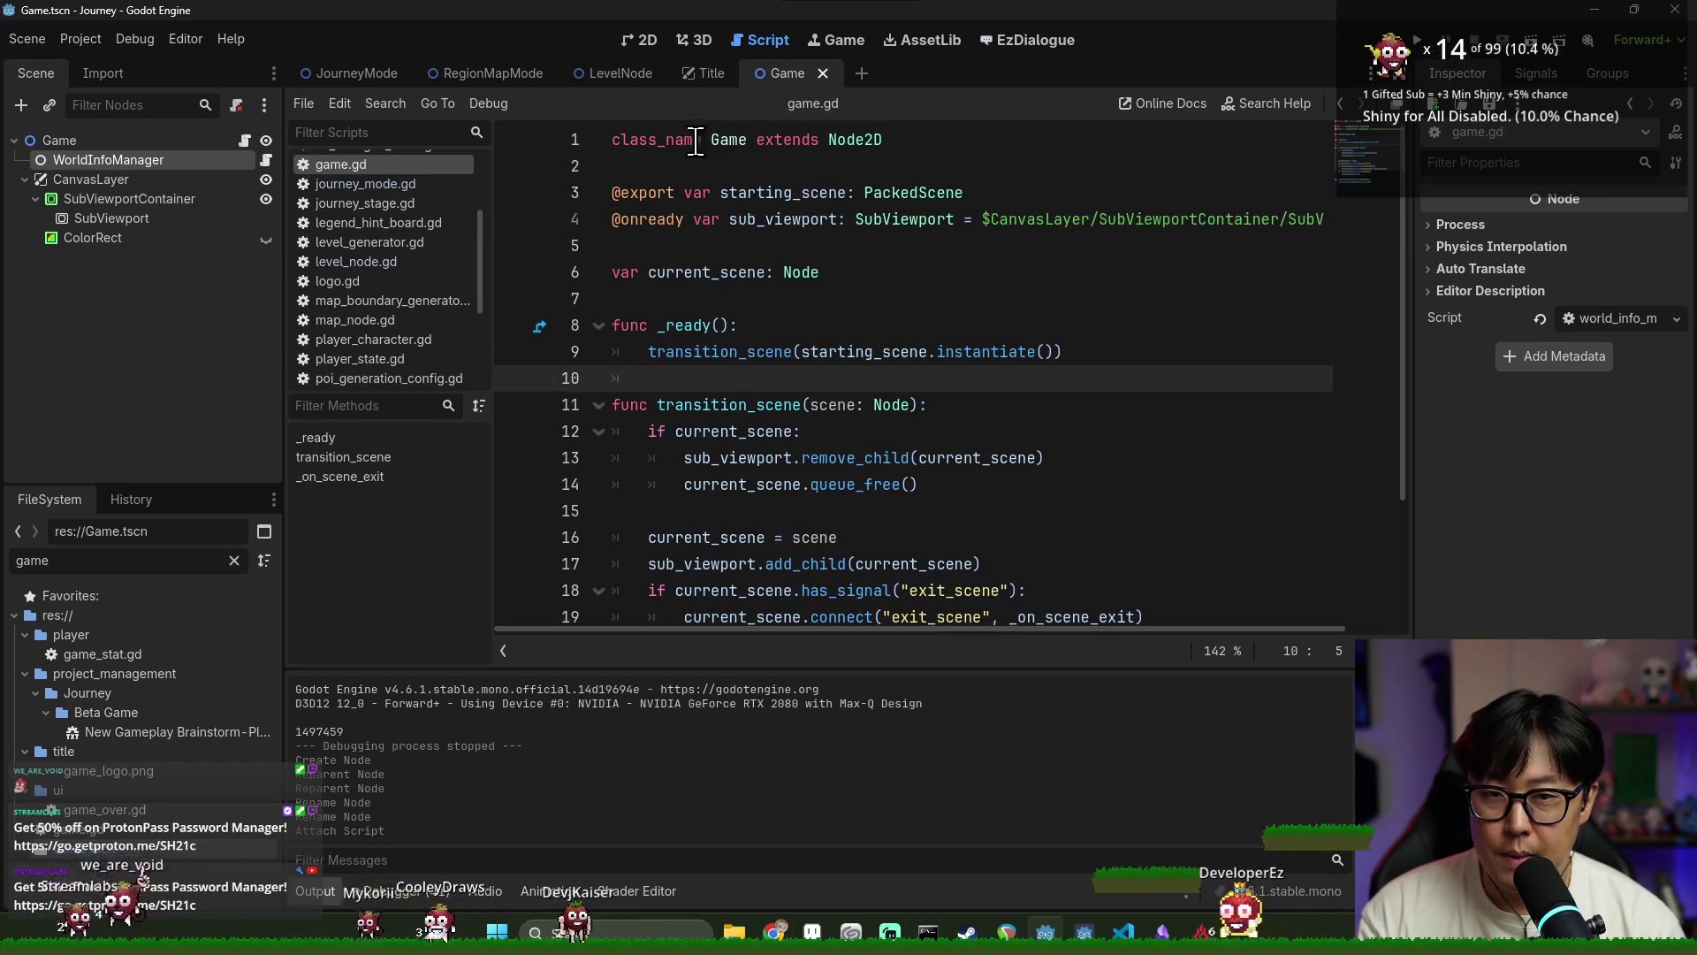
# Review transition_scene in game.gd, highlighting the exit_scene and has_method usages
pyautogui.scroll(-1, 746, 257)
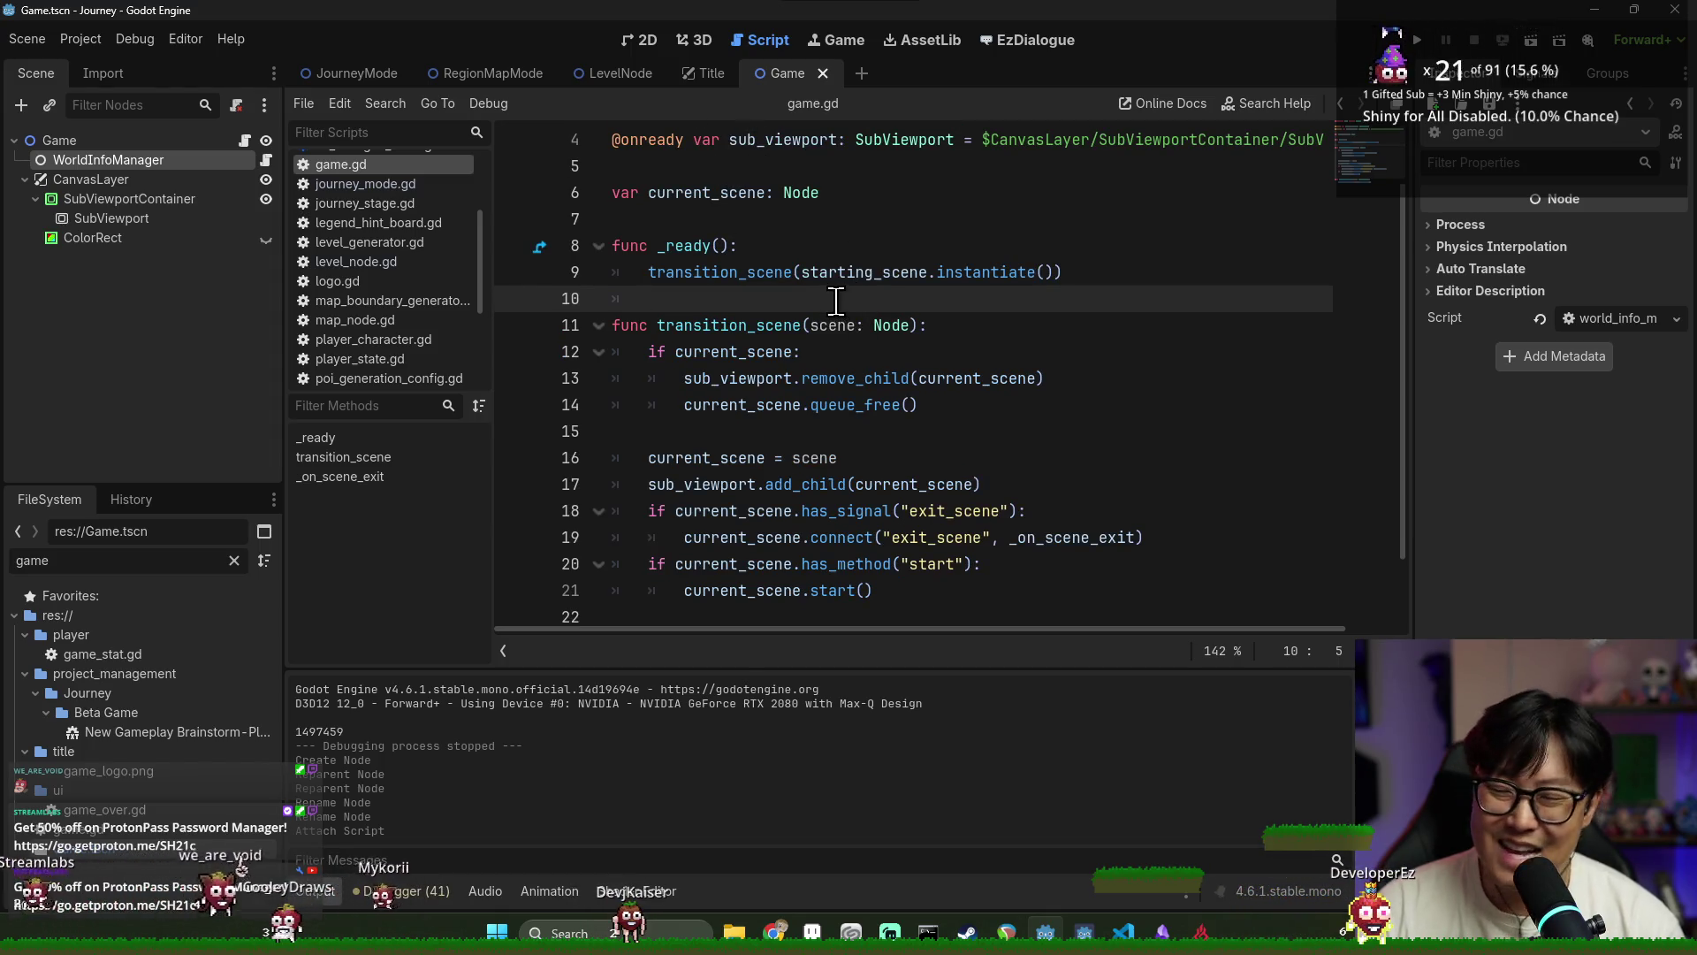
pyautogui.scroll(-1, 819, 325)
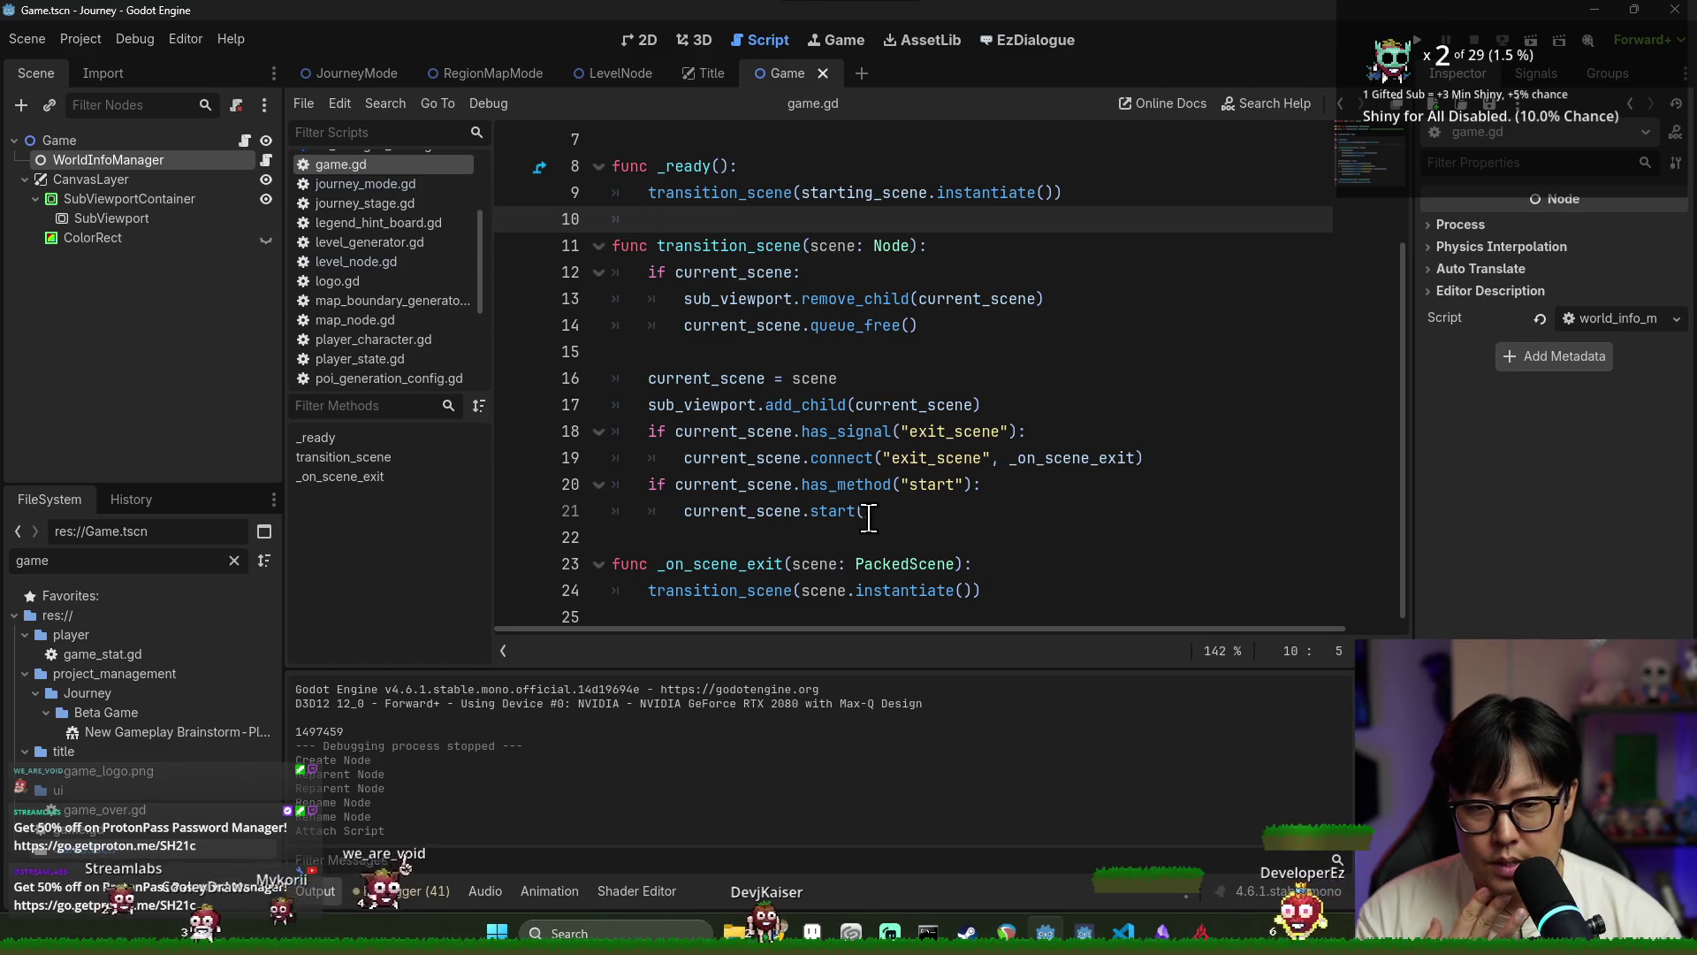
pyautogui.scroll(2, 736, 353)
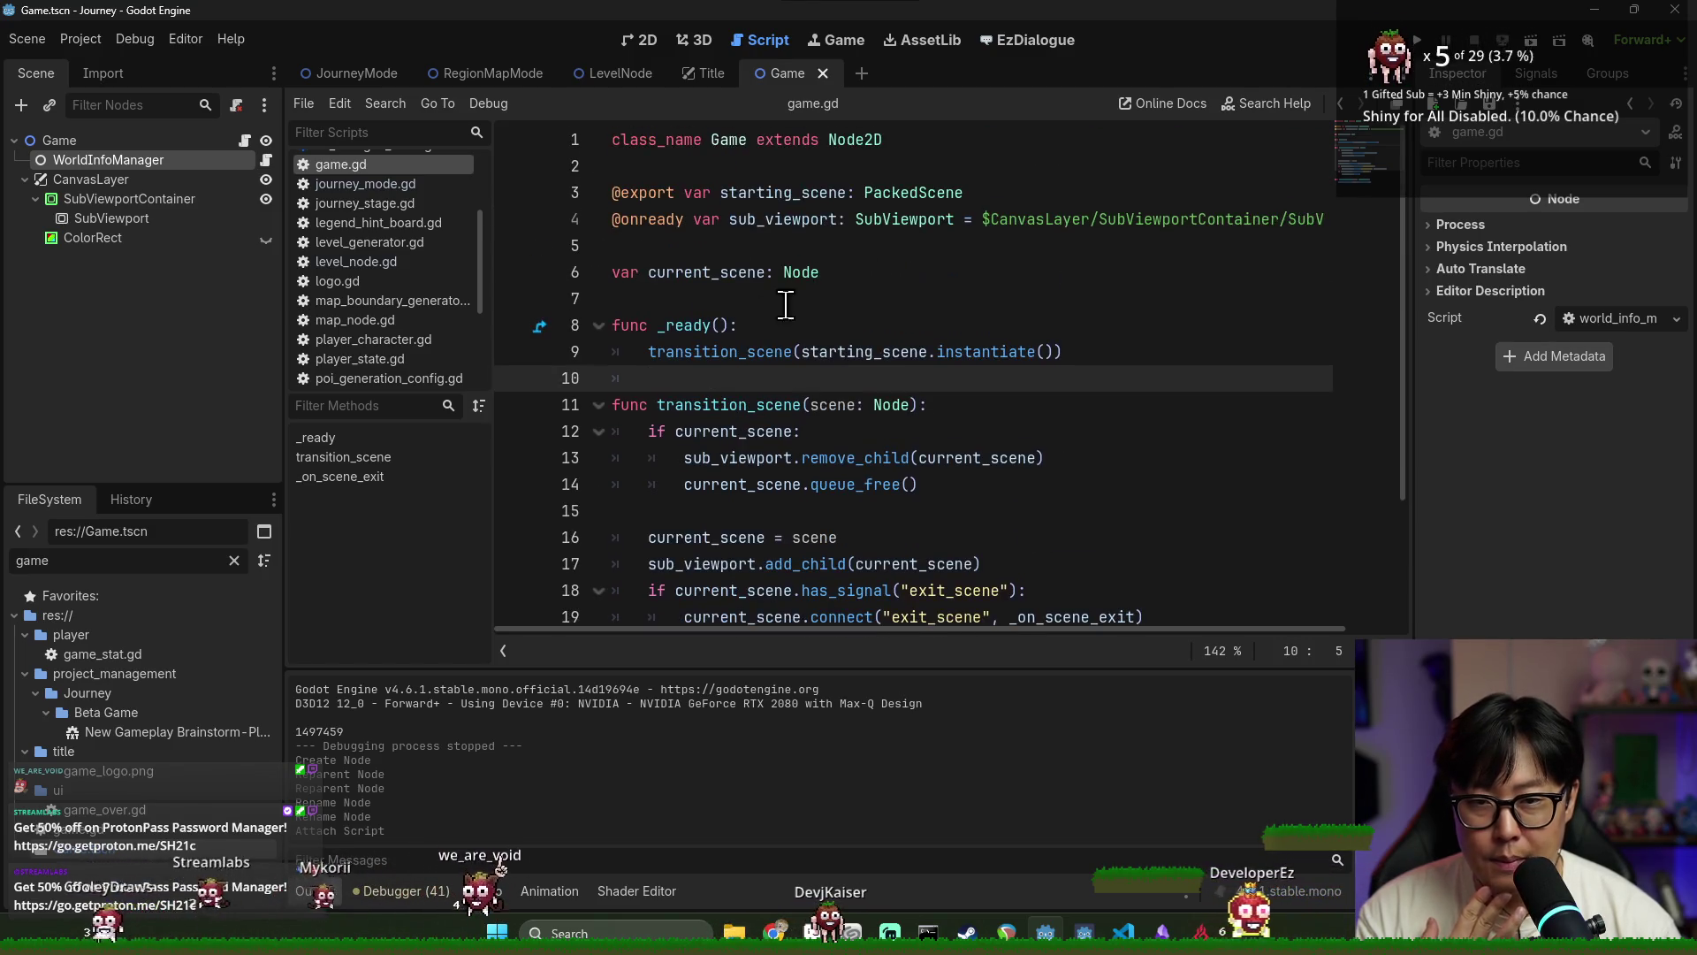
pyautogui.doubleClick(735, 352)
pyautogui.scroll(-1, 840, 403)
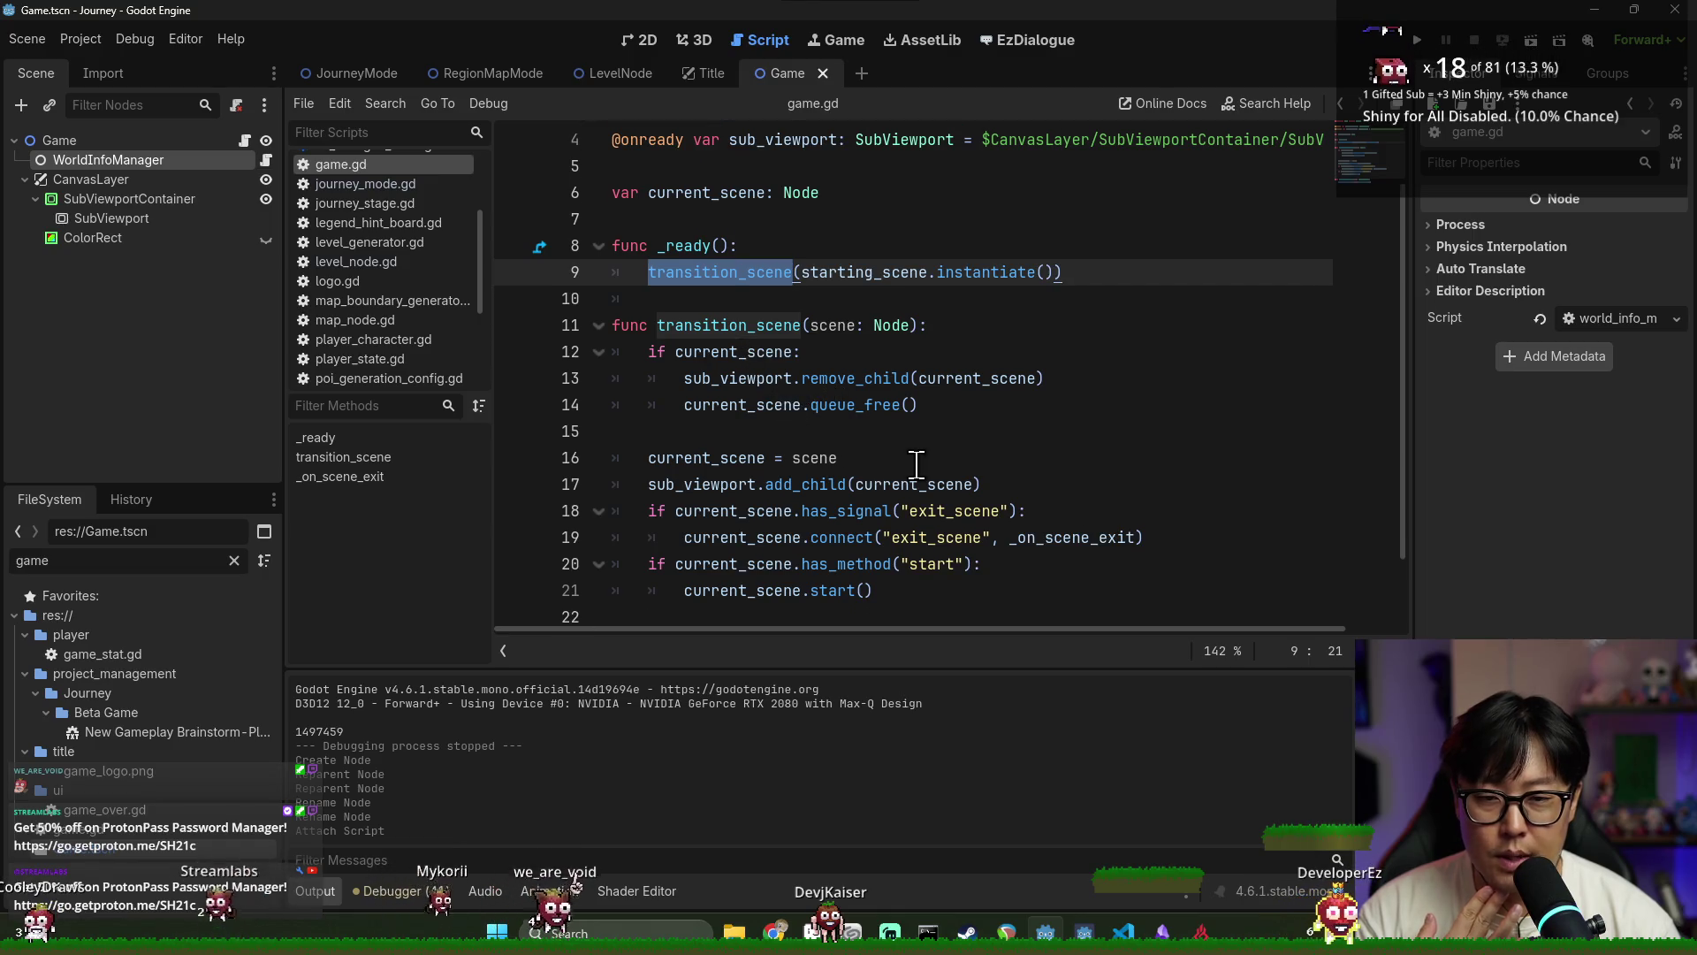
pyautogui.scroll(-1, 911, 481)
pyautogui.doubleClick(839, 486)
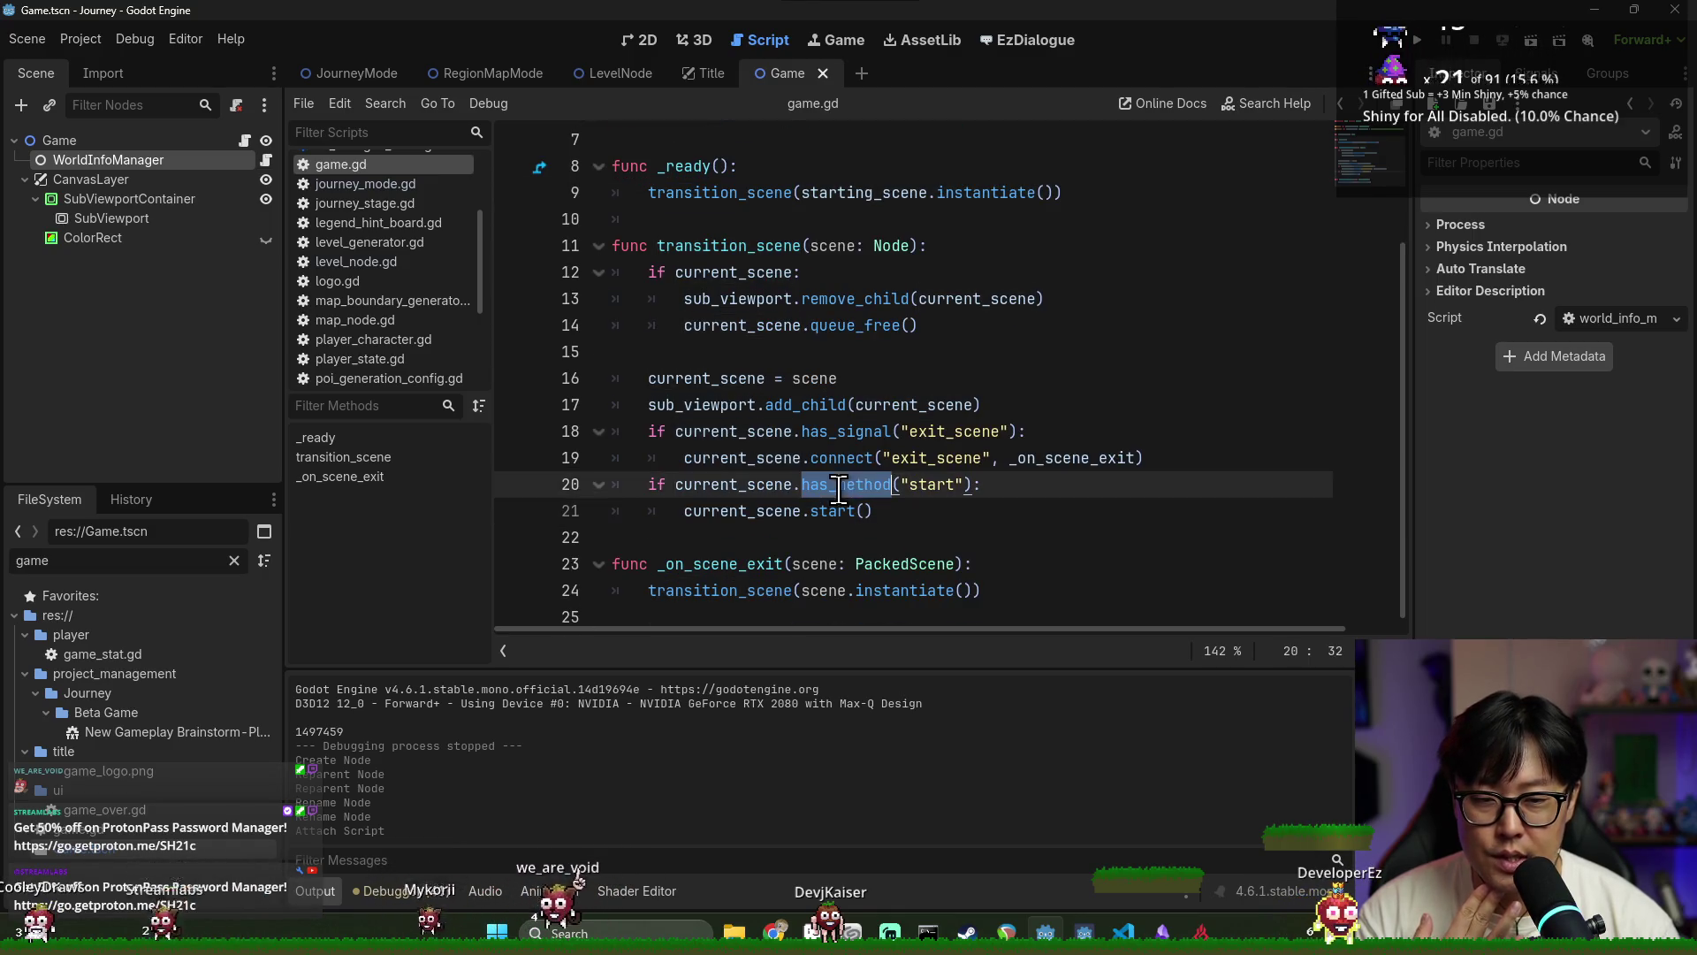
pyautogui.doubleClick(891, 458)
pyautogui.press('Up')
pyautogui.hotkey('ctrl', 'd')
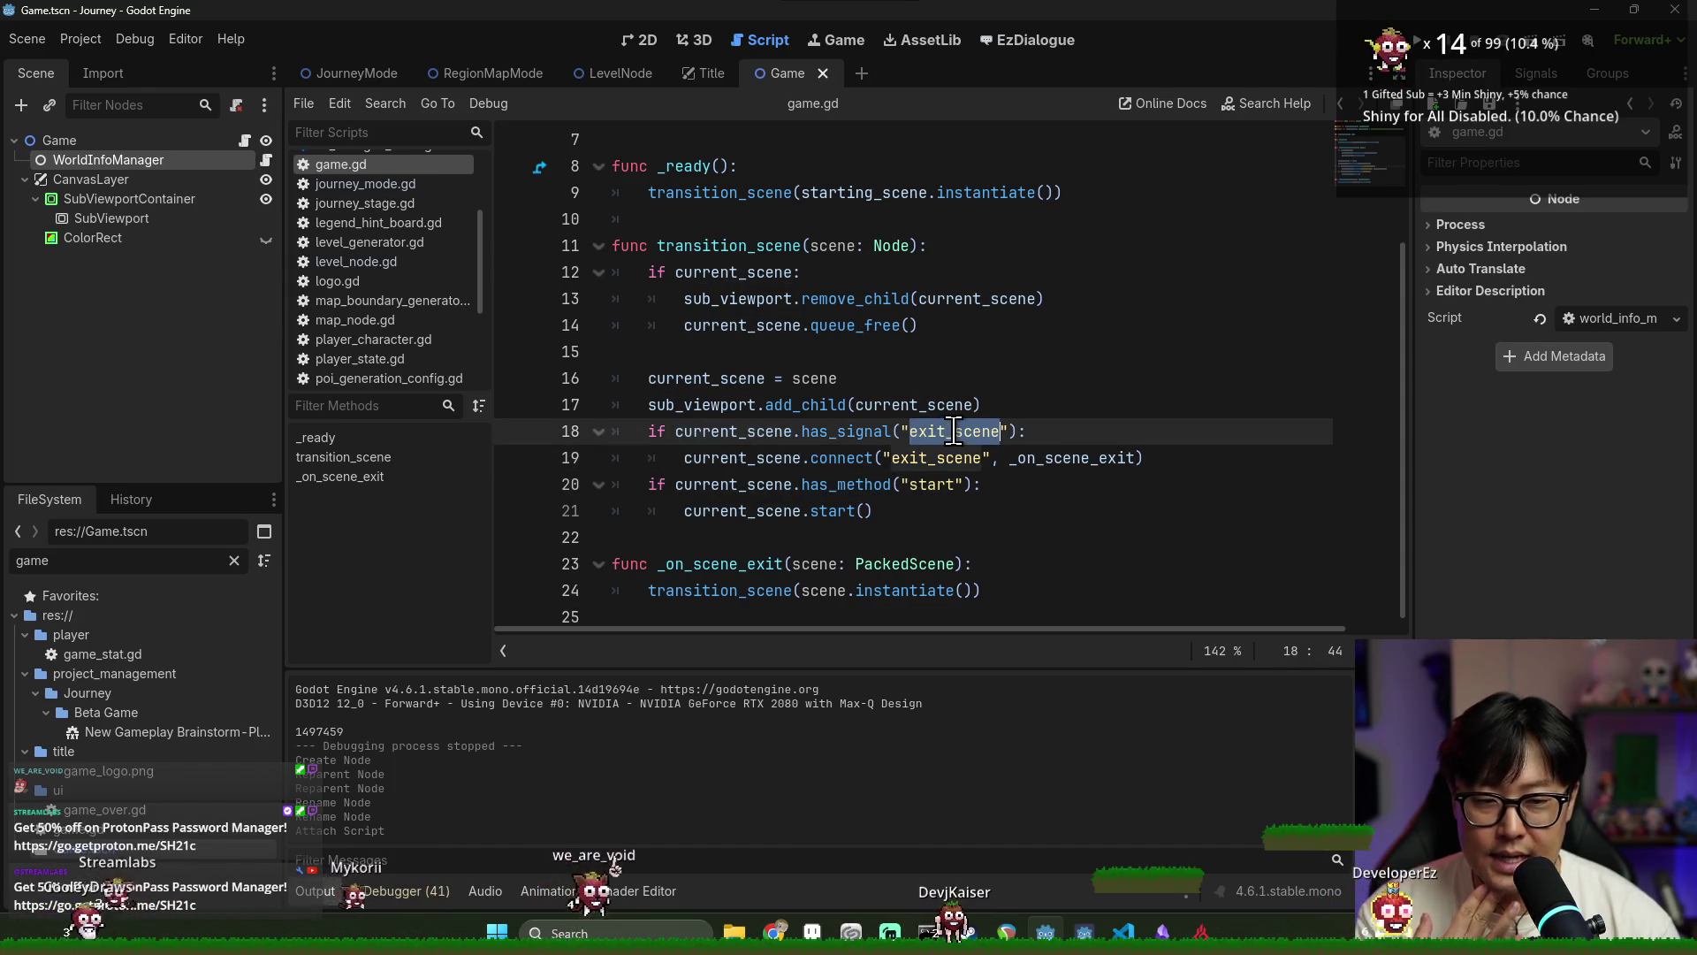
# After current_scene.start(), type 'if current_scene.get_property_list().has(' and view its documentation
pyautogui.click(908, 506)
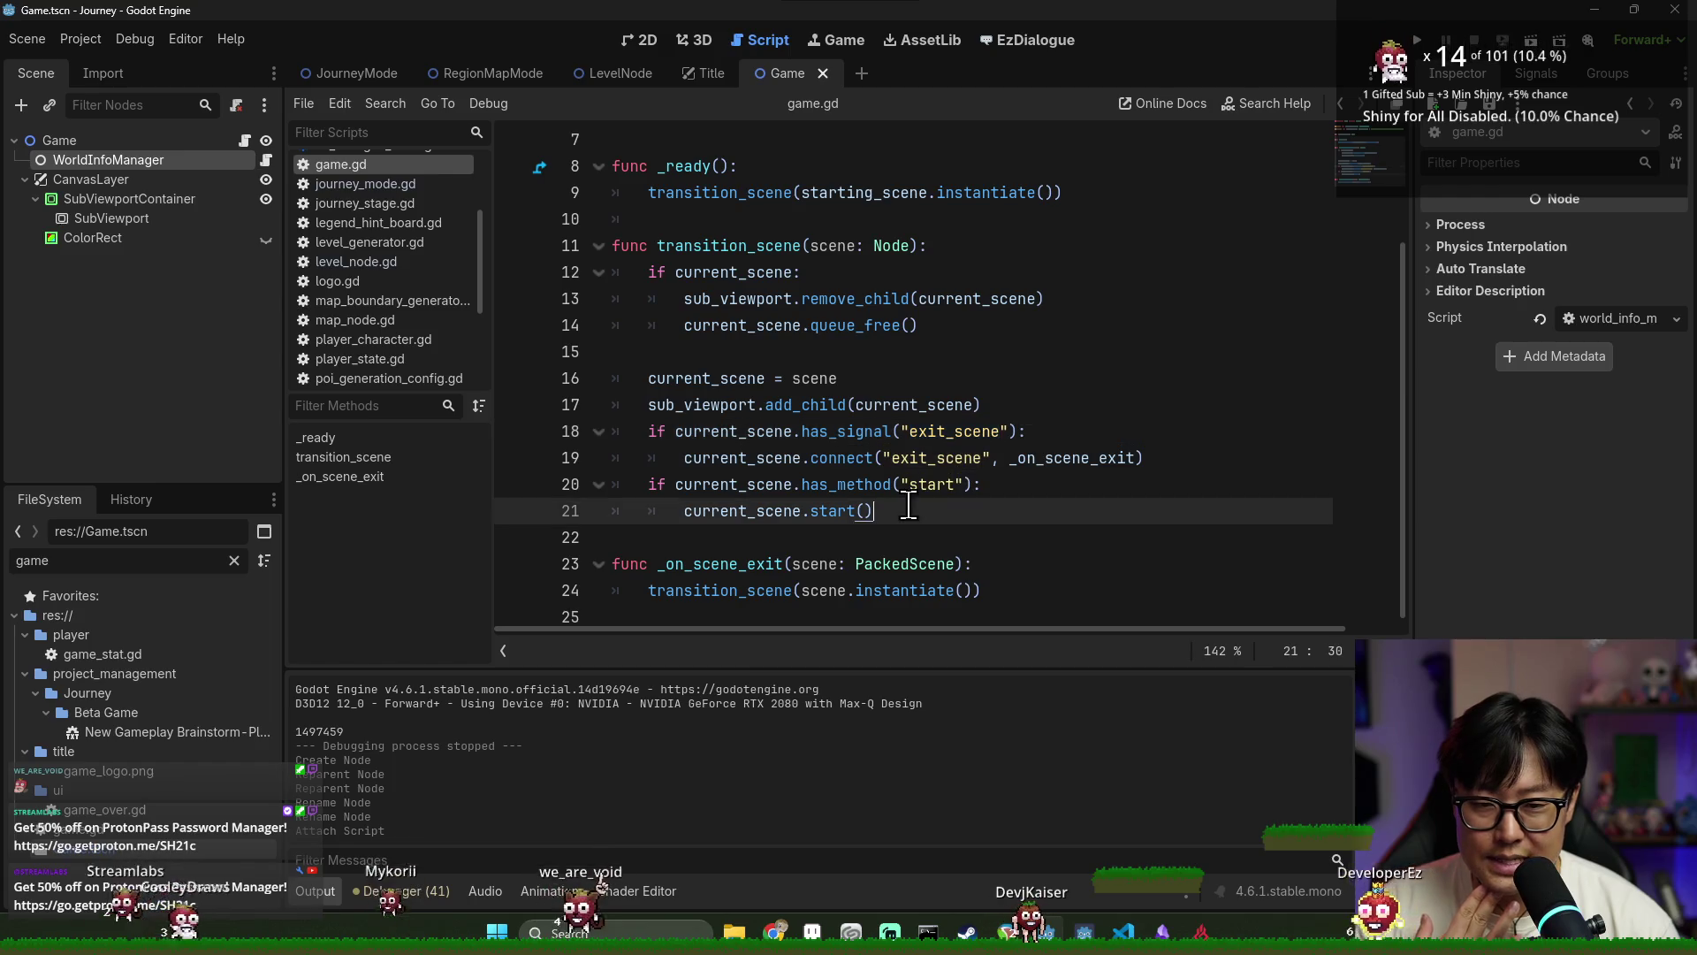
pyautogui.press('Return')
pyautogui.write('if cu')
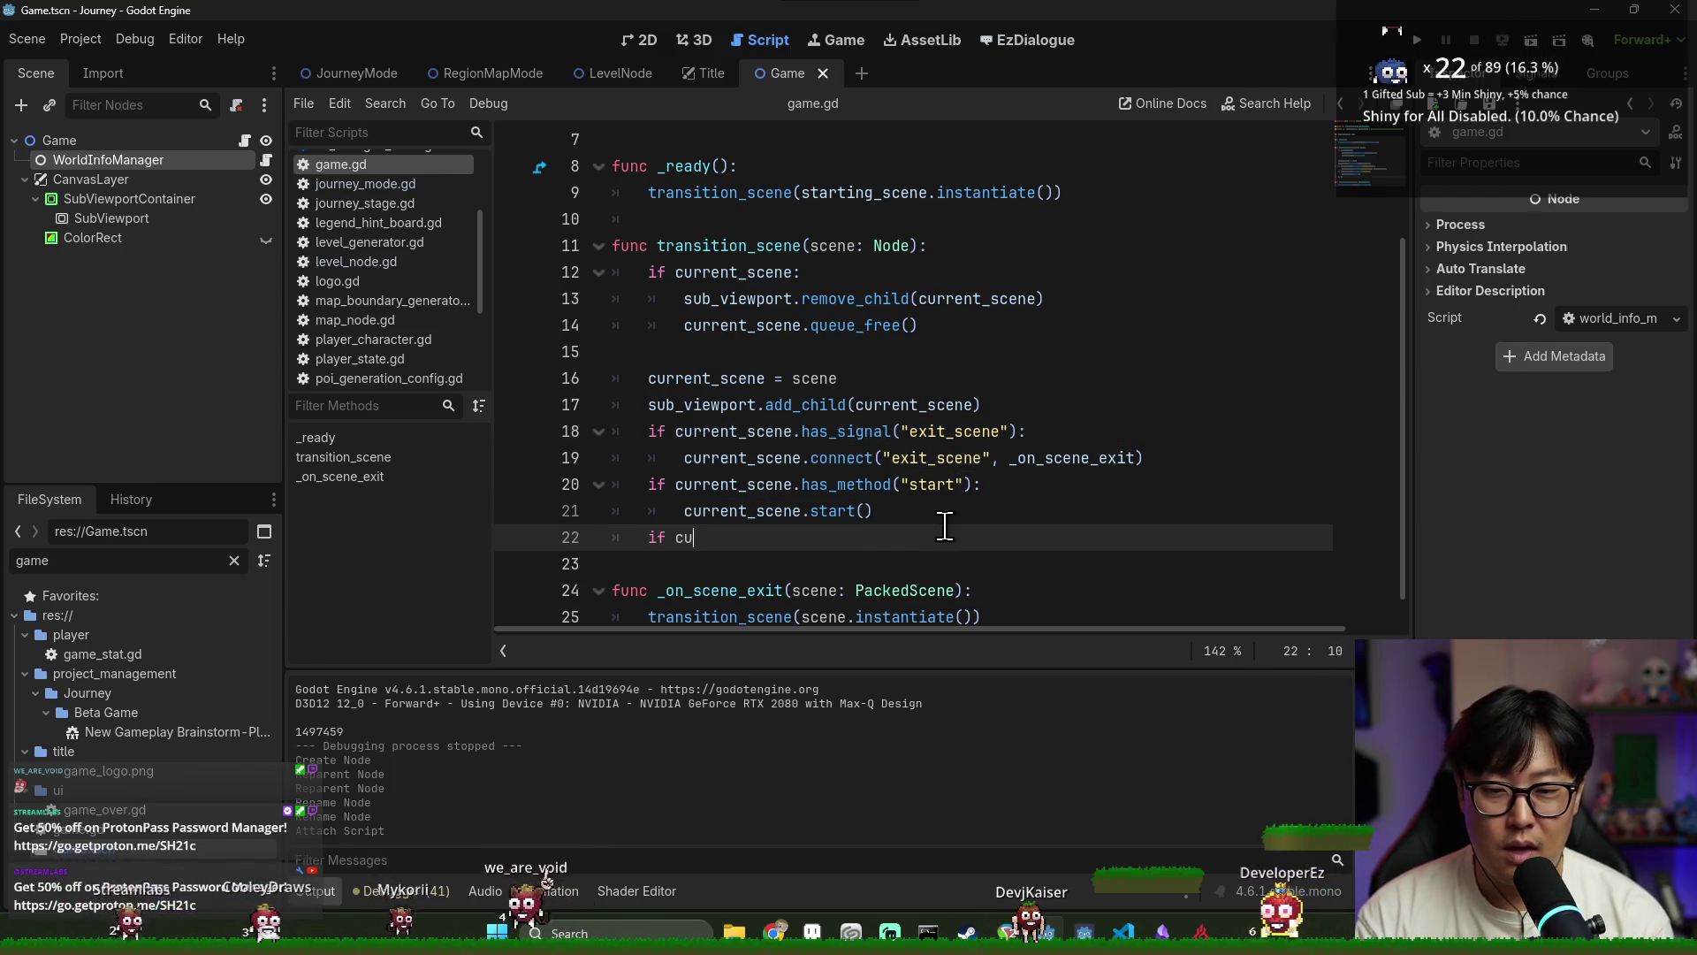
pyautogui.write('rrent_scn')
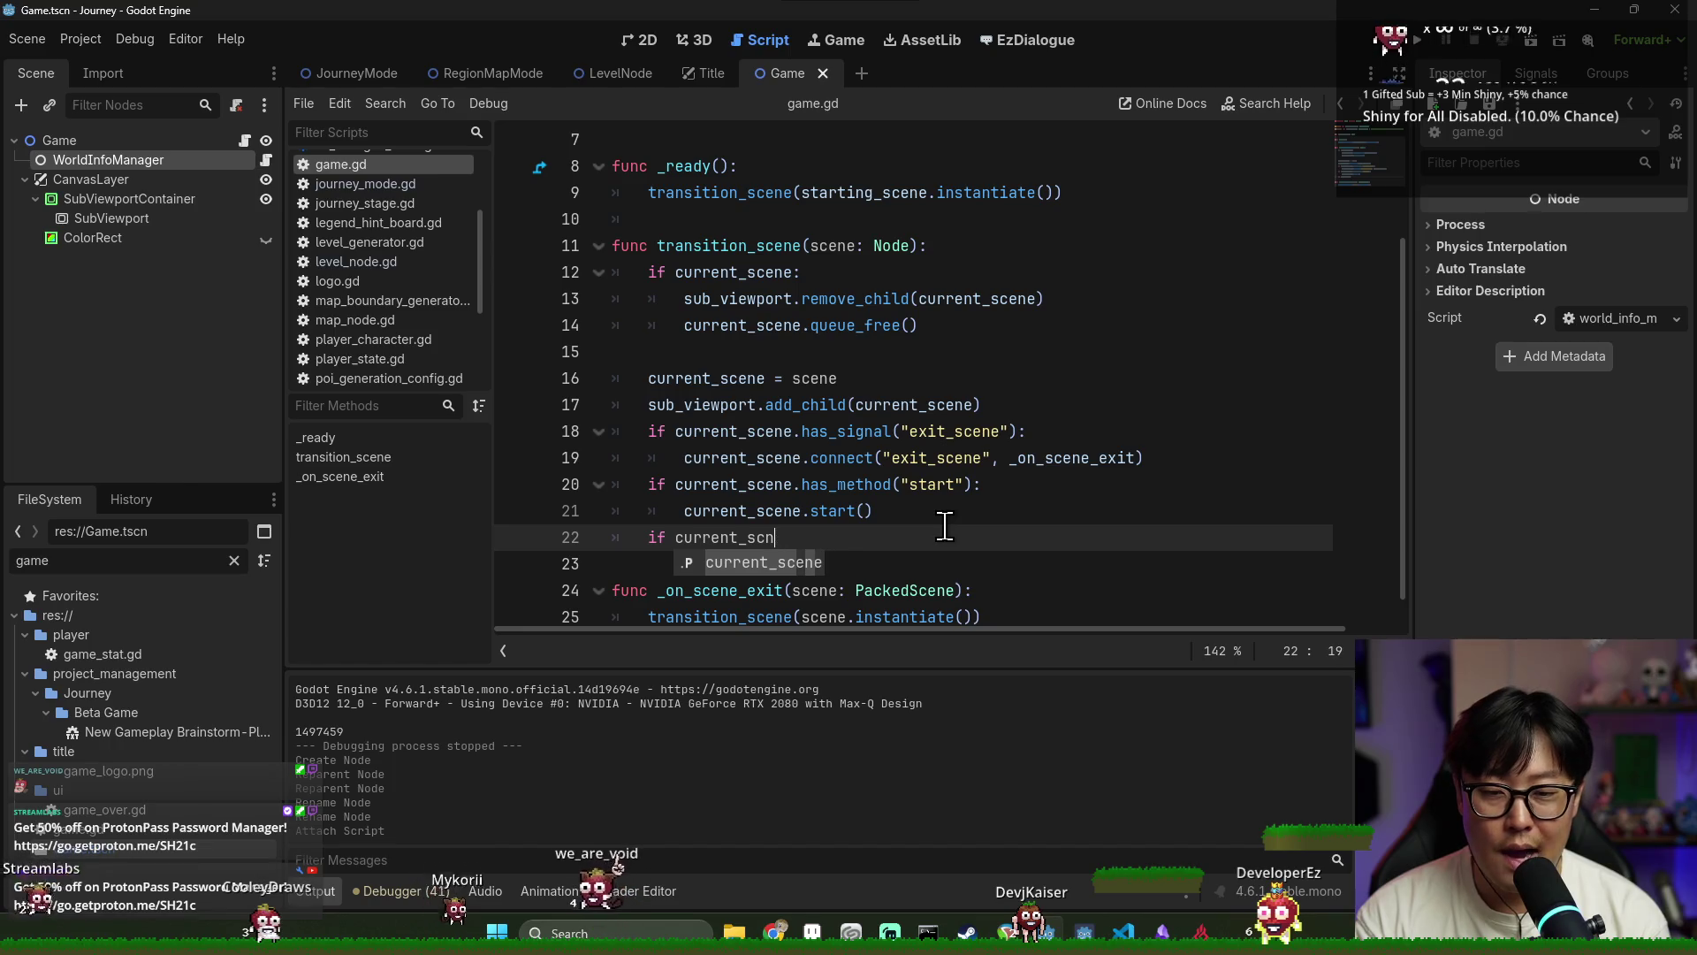
pyautogui.press('BackSpace')
pyautogui.write('ene.has')
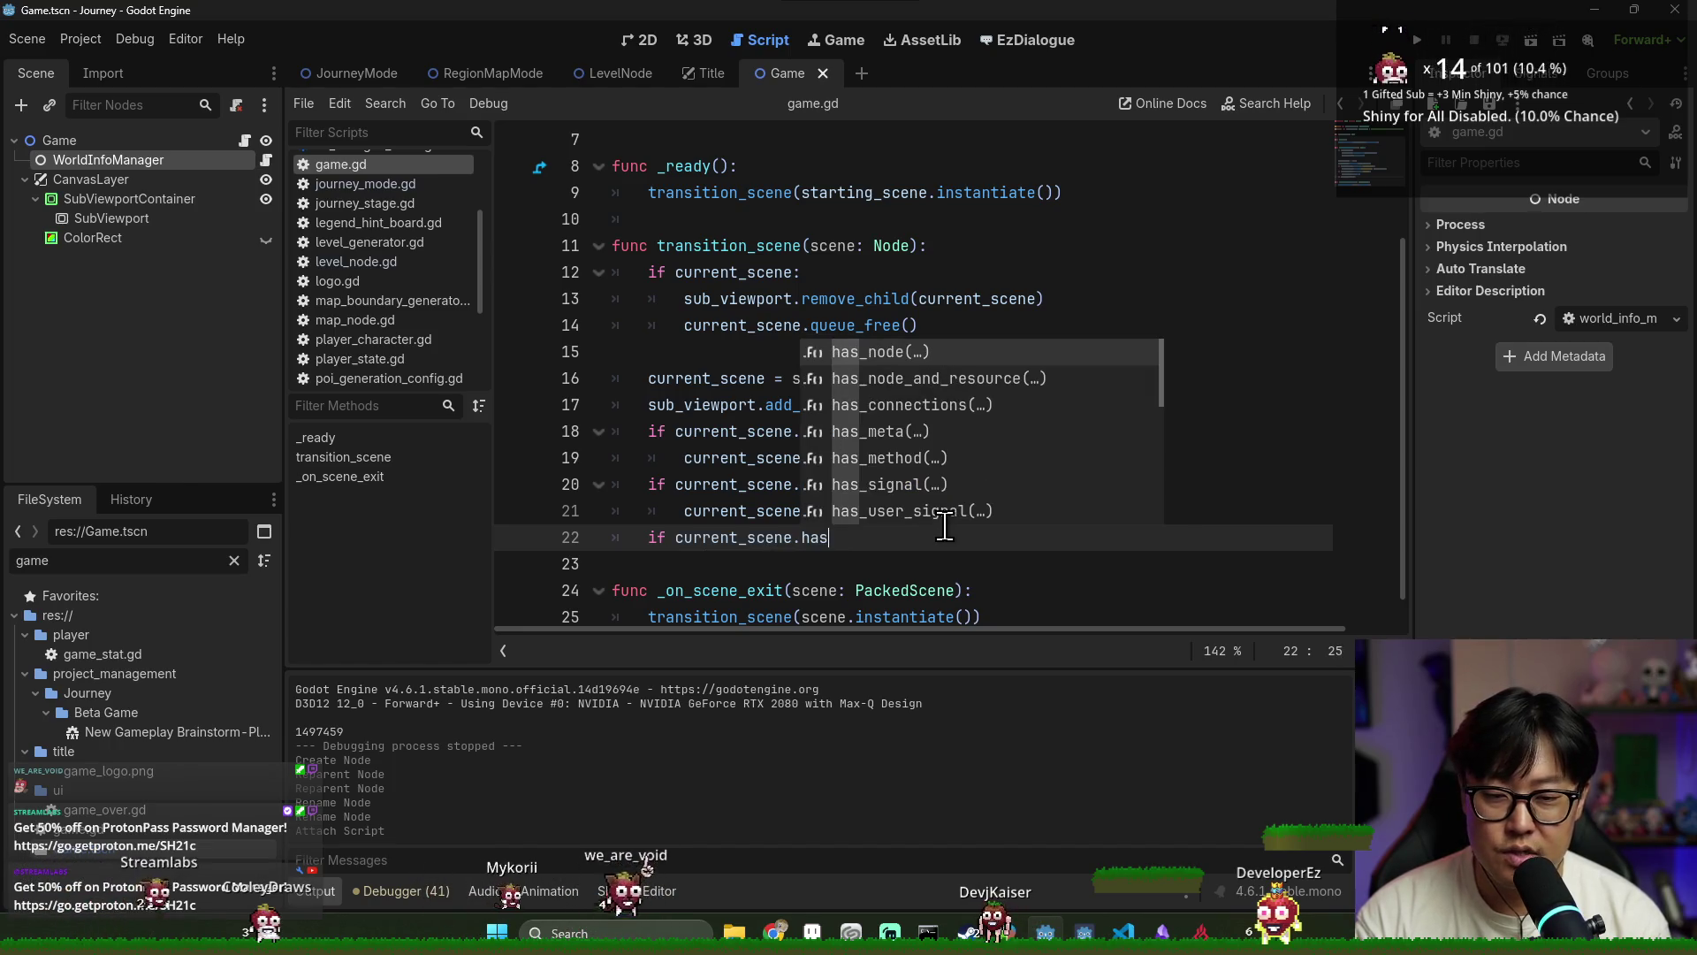
pyautogui.write('_p')
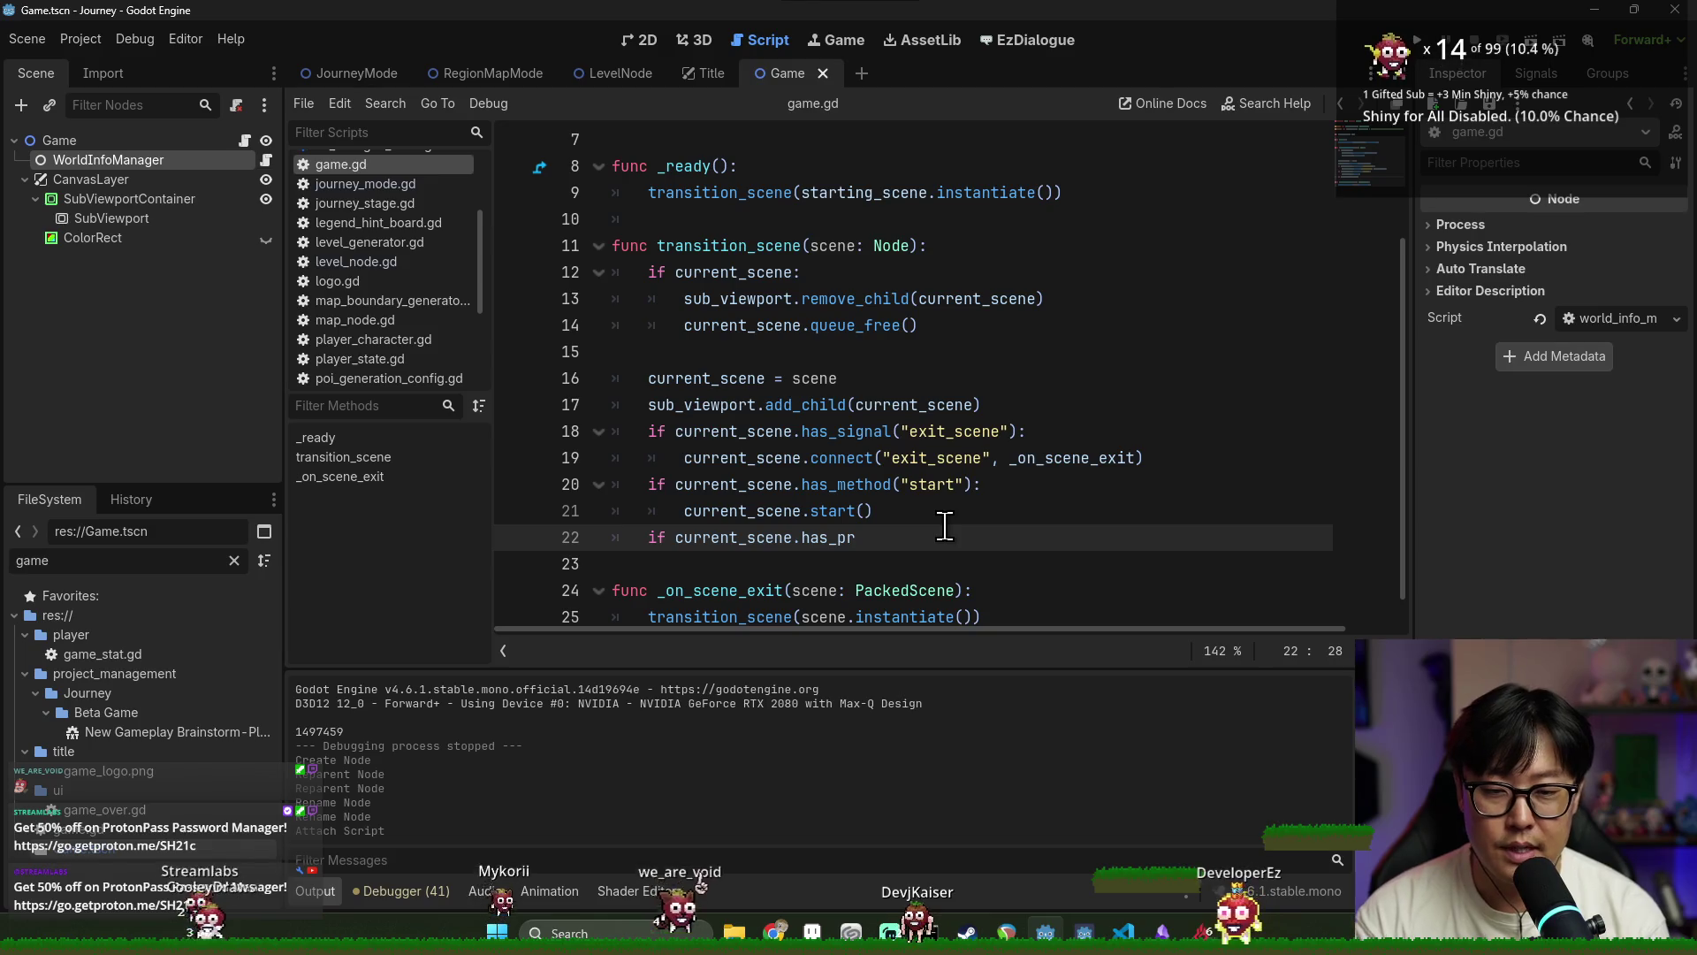
pyautogui.press('BackSpace')
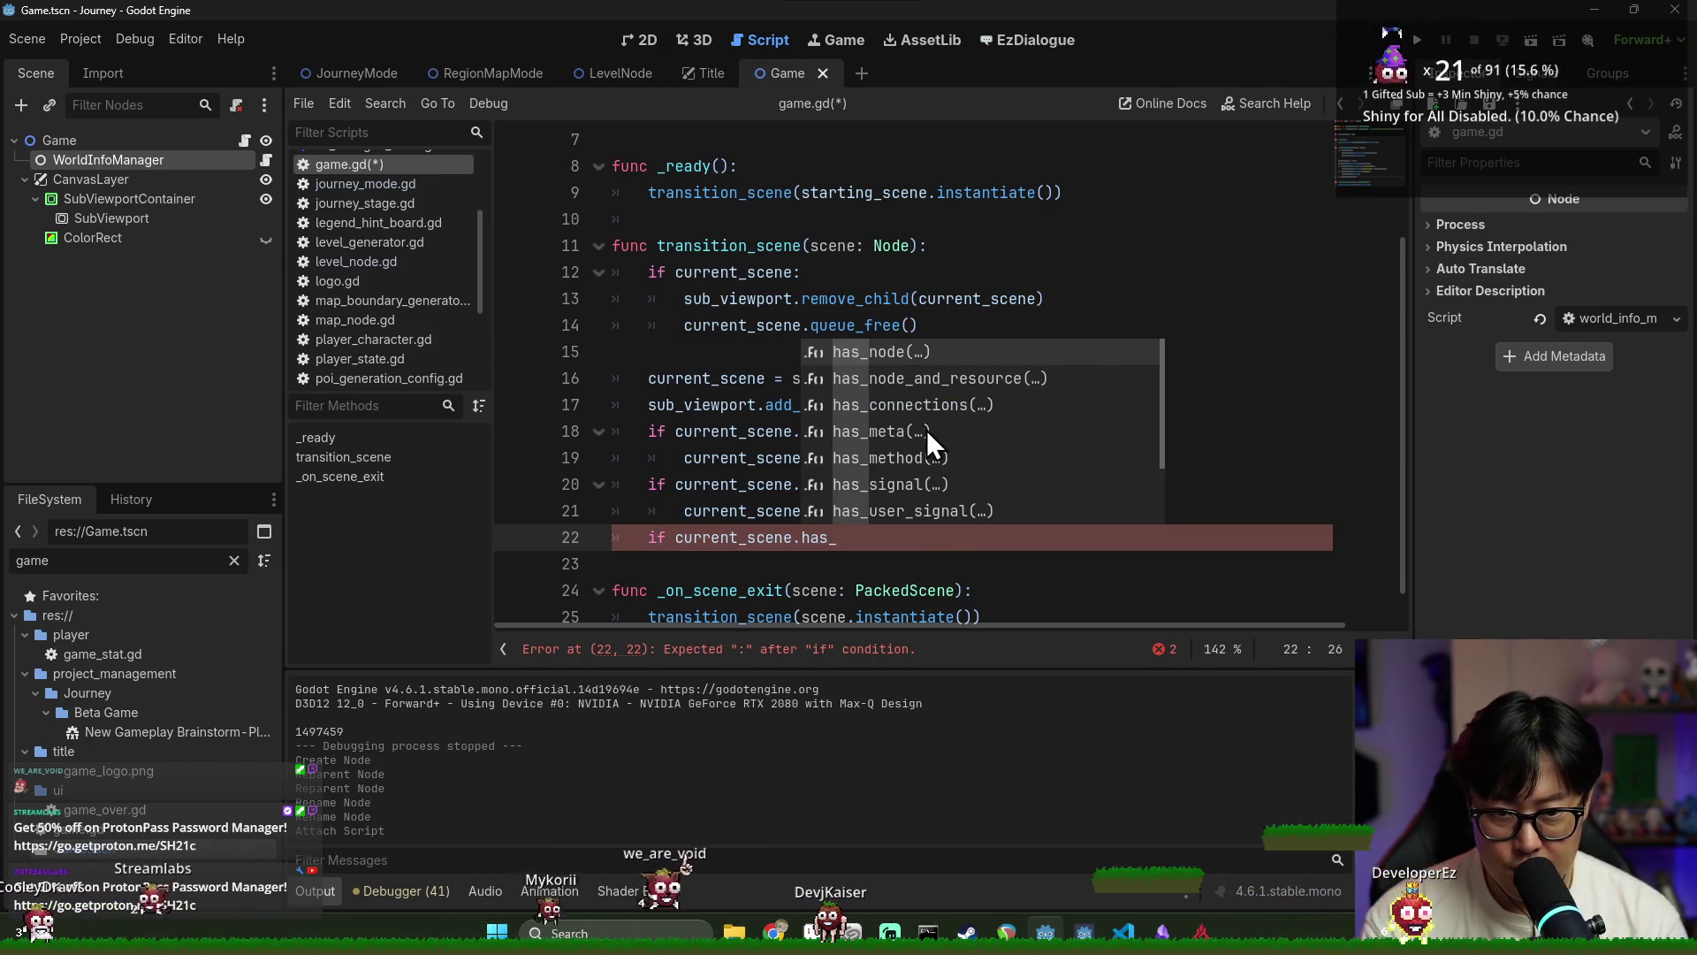
pyautogui.scroll(-4, 937, 449)
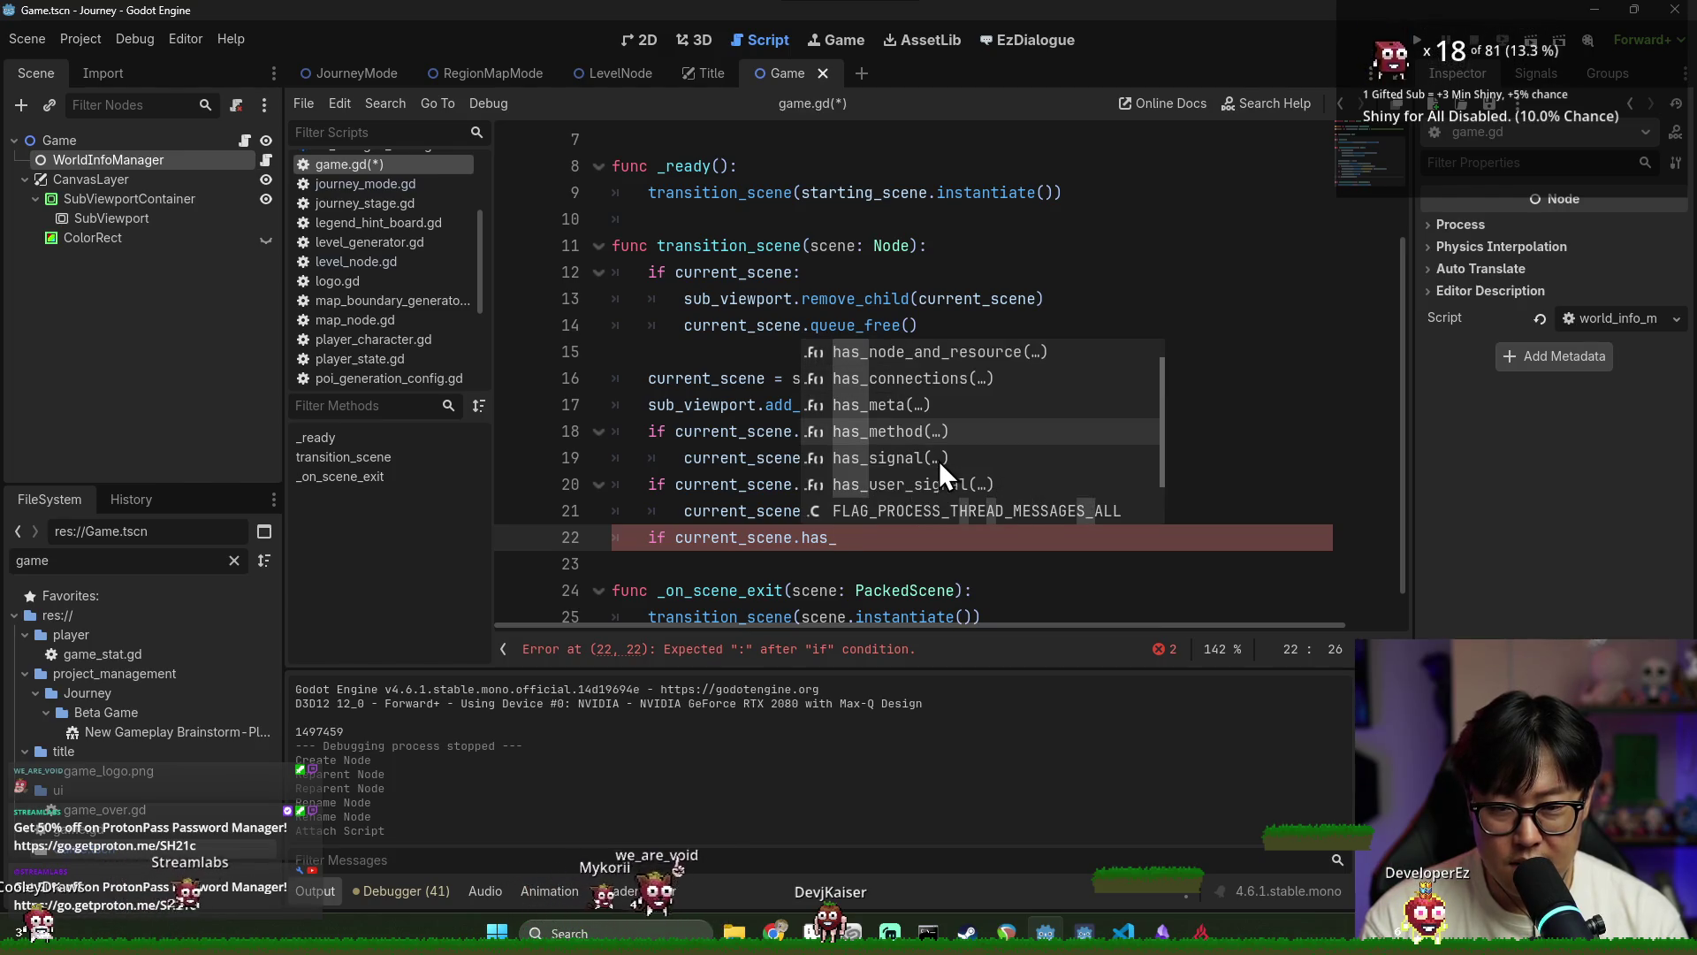
pyautogui.scroll(3, 939, 459)
pyautogui.press('BackSpace')
pyautogui.press('BackSpace')
pyautogui.press('BackSpace')
pyautogui.press('BackSpace')
pyautogui.write('property')
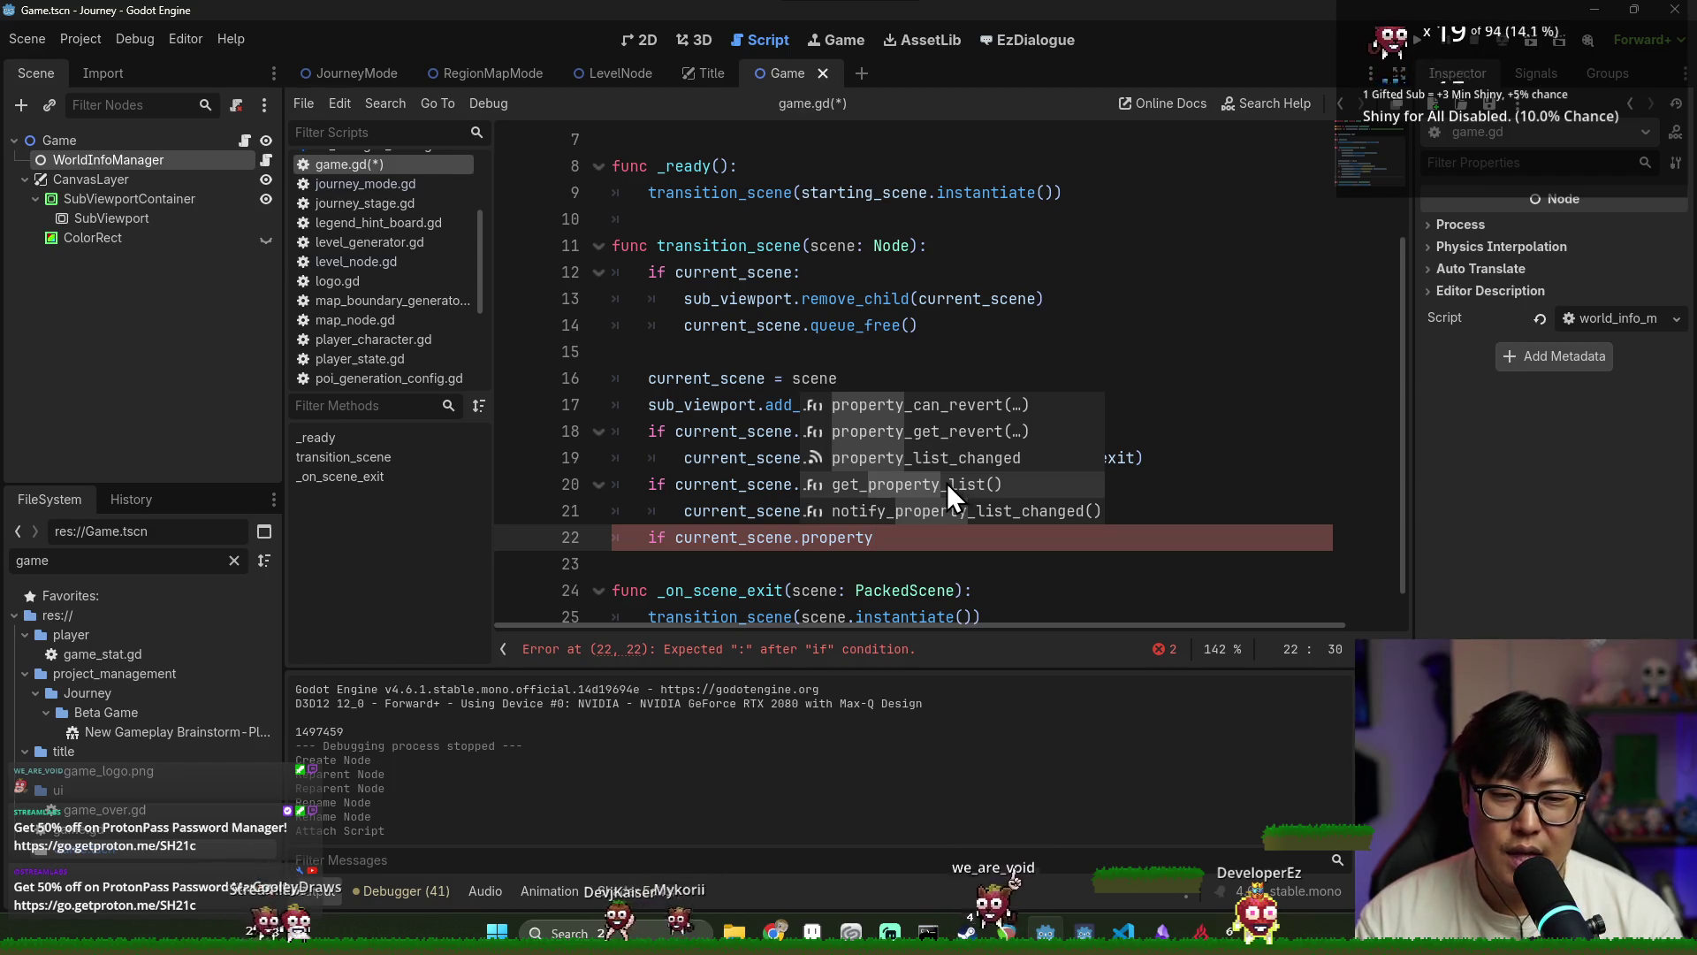
pyautogui.click(945, 482)
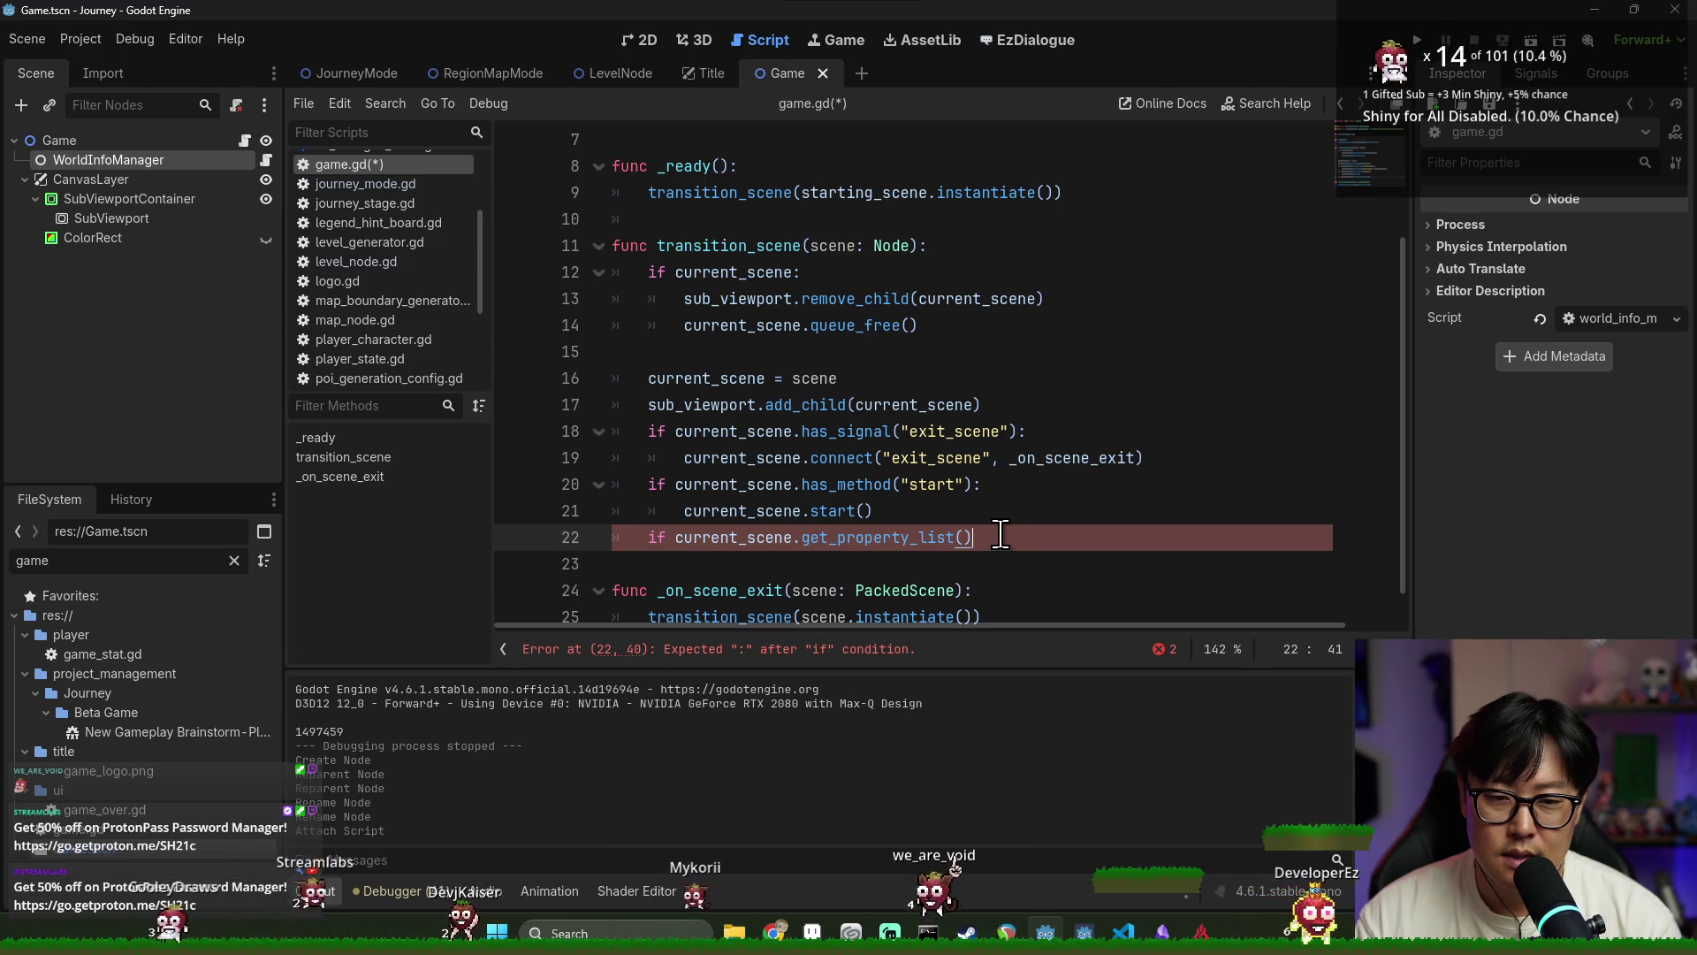
pyautogui.write('.has(')
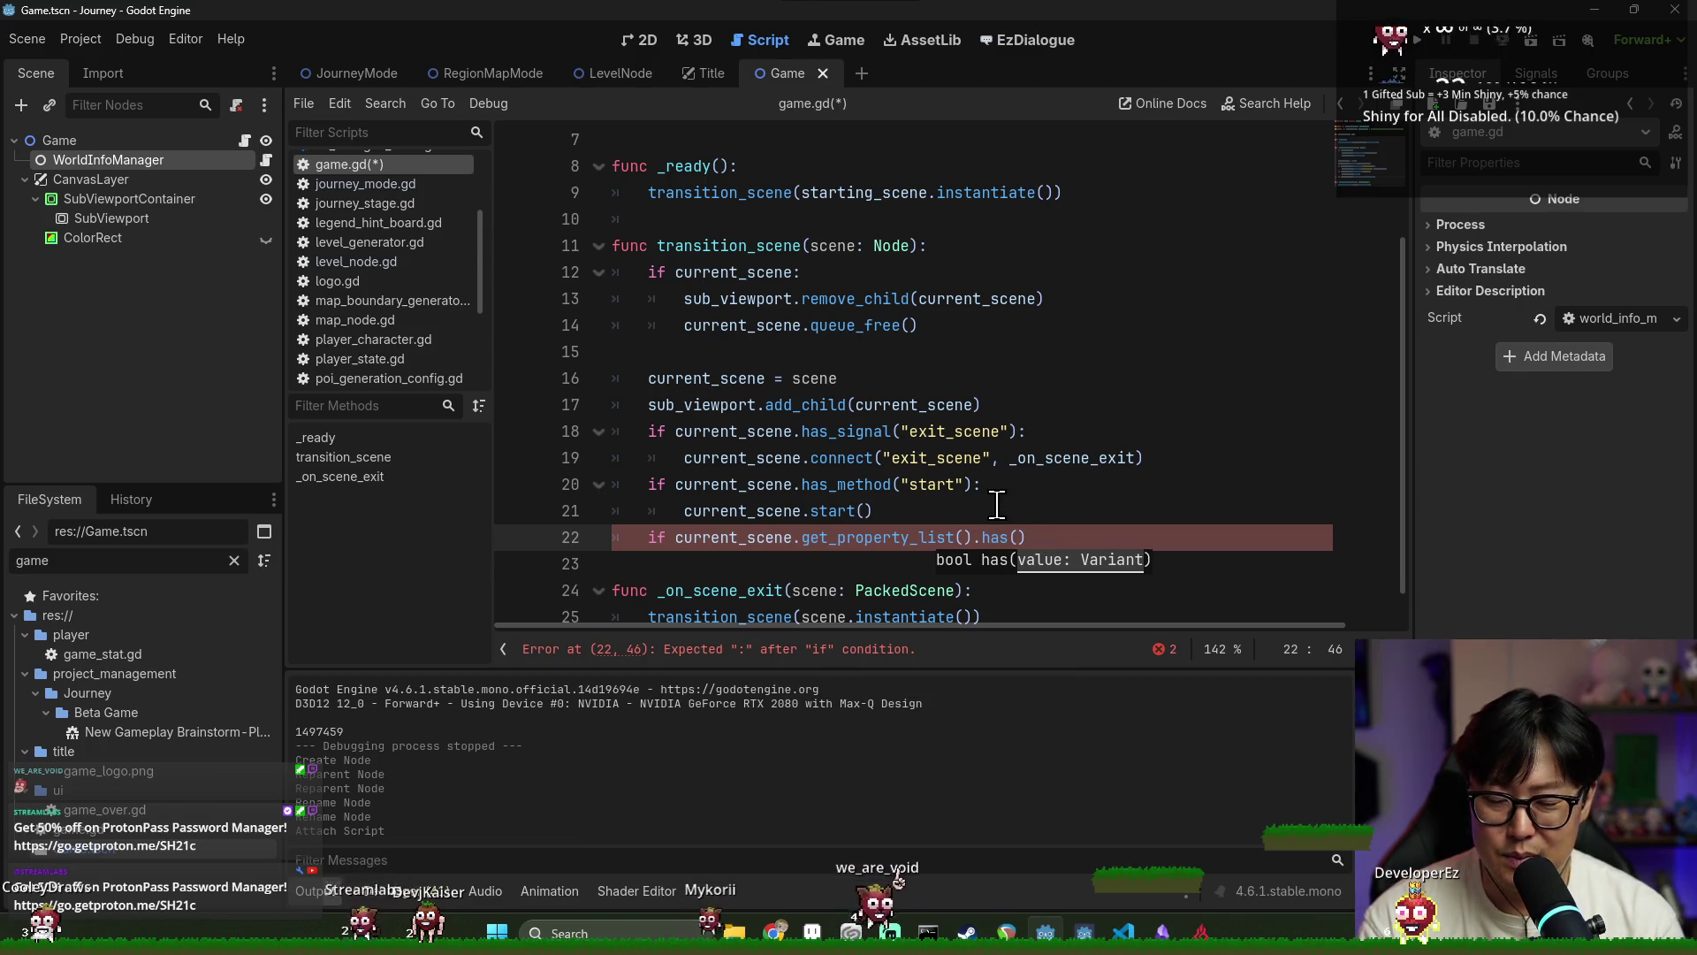
pyautogui.keyDown('ctrl'); pyautogui.click(884, 538); pyautogui.keyUp('ctrl')
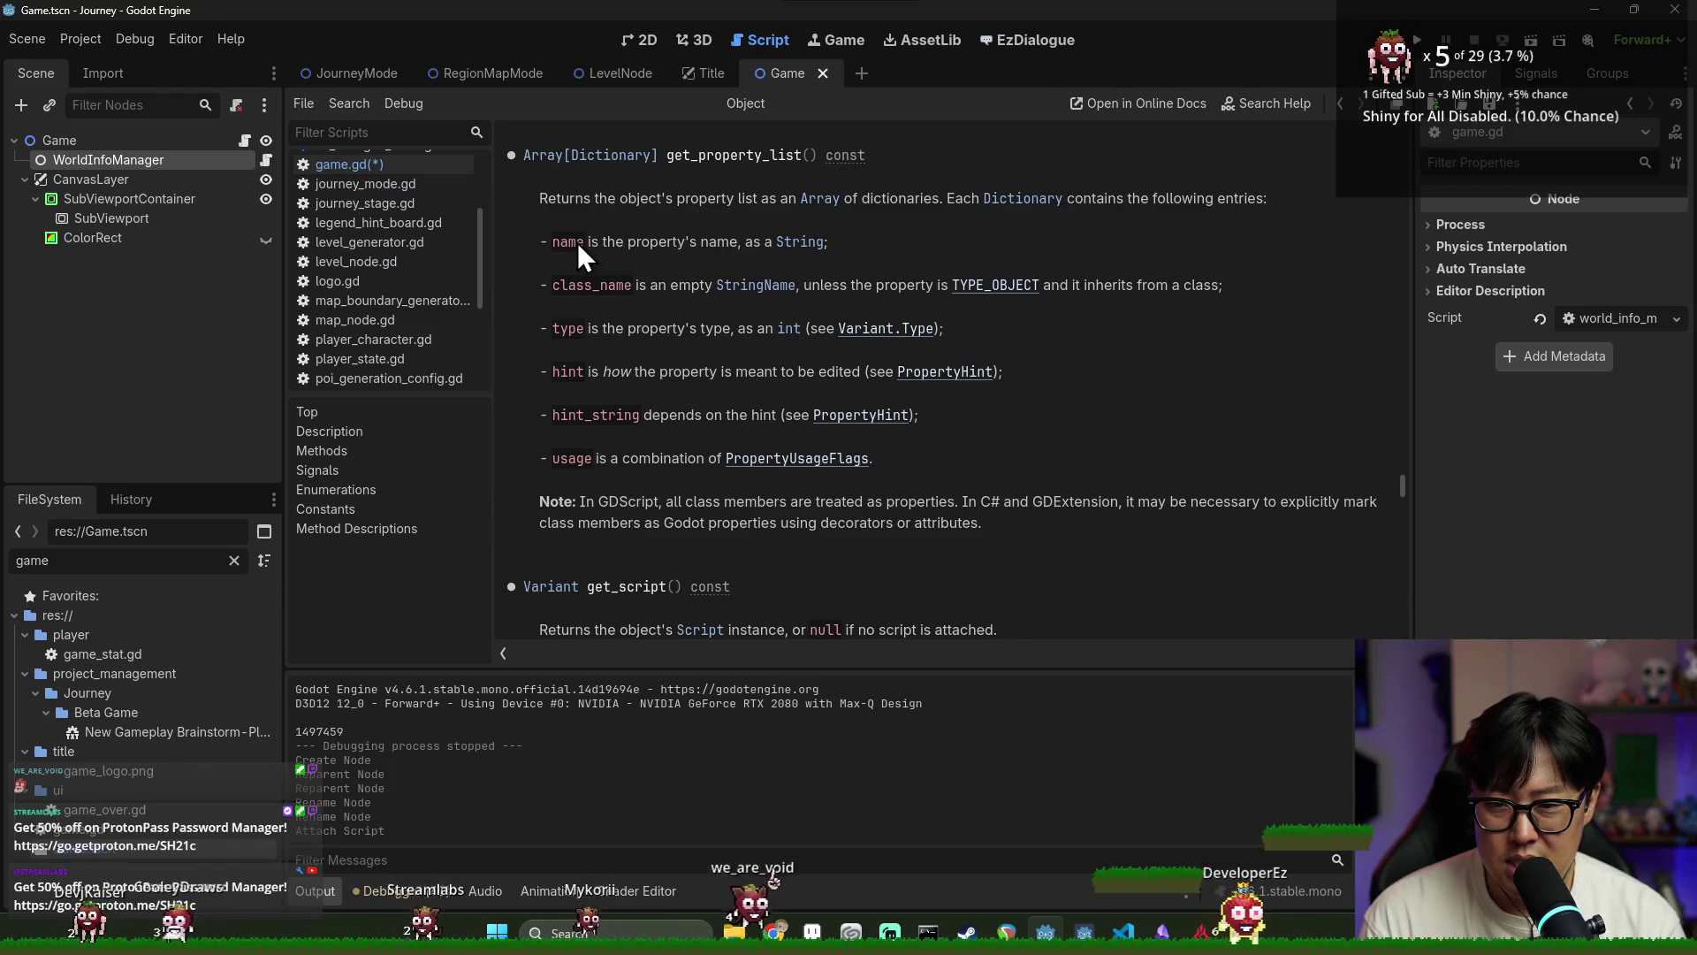
pyautogui.scroll(3, 887, 268)
pyautogui.scroll(2, 875, 315)
pyautogui.scroll(2, 826, 292)
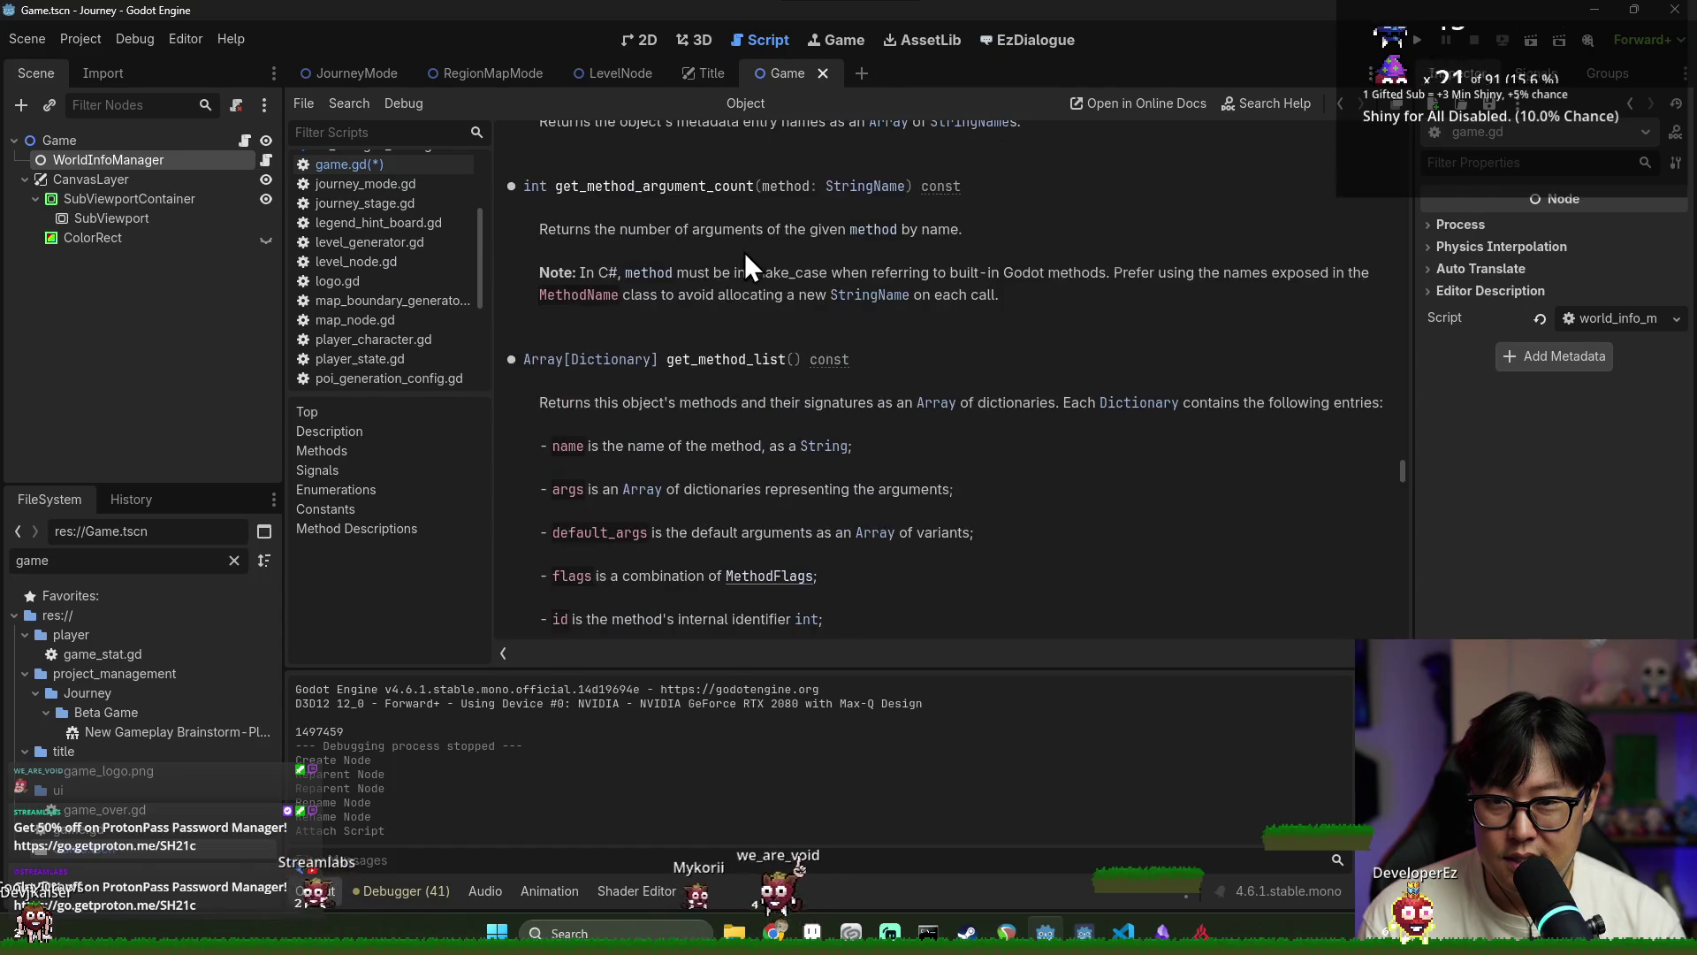
pyautogui.hotkey('ctrl', 'f')
pyautogui.write('p')
pyautogui.press('BackSpace')
pyautogui.write('has')
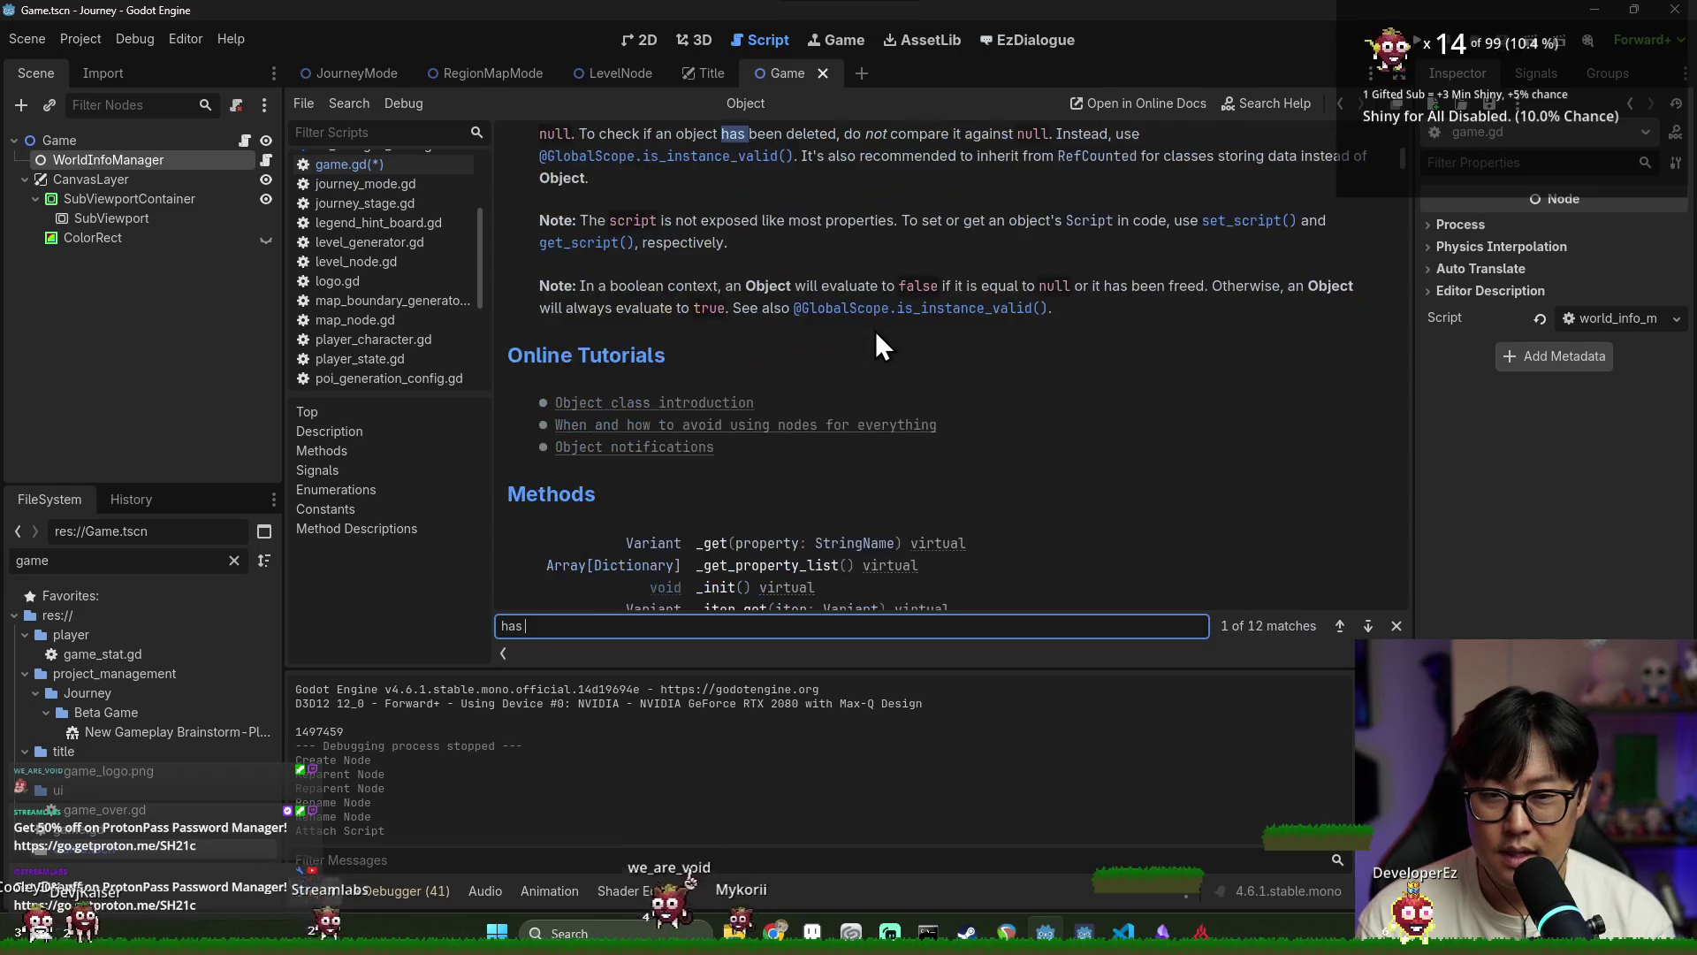
pyautogui.press('BackSpace')
pyautogui.press('BackSpace')
pyautogui.press('BackSpace')
pyautogui.write('_method')
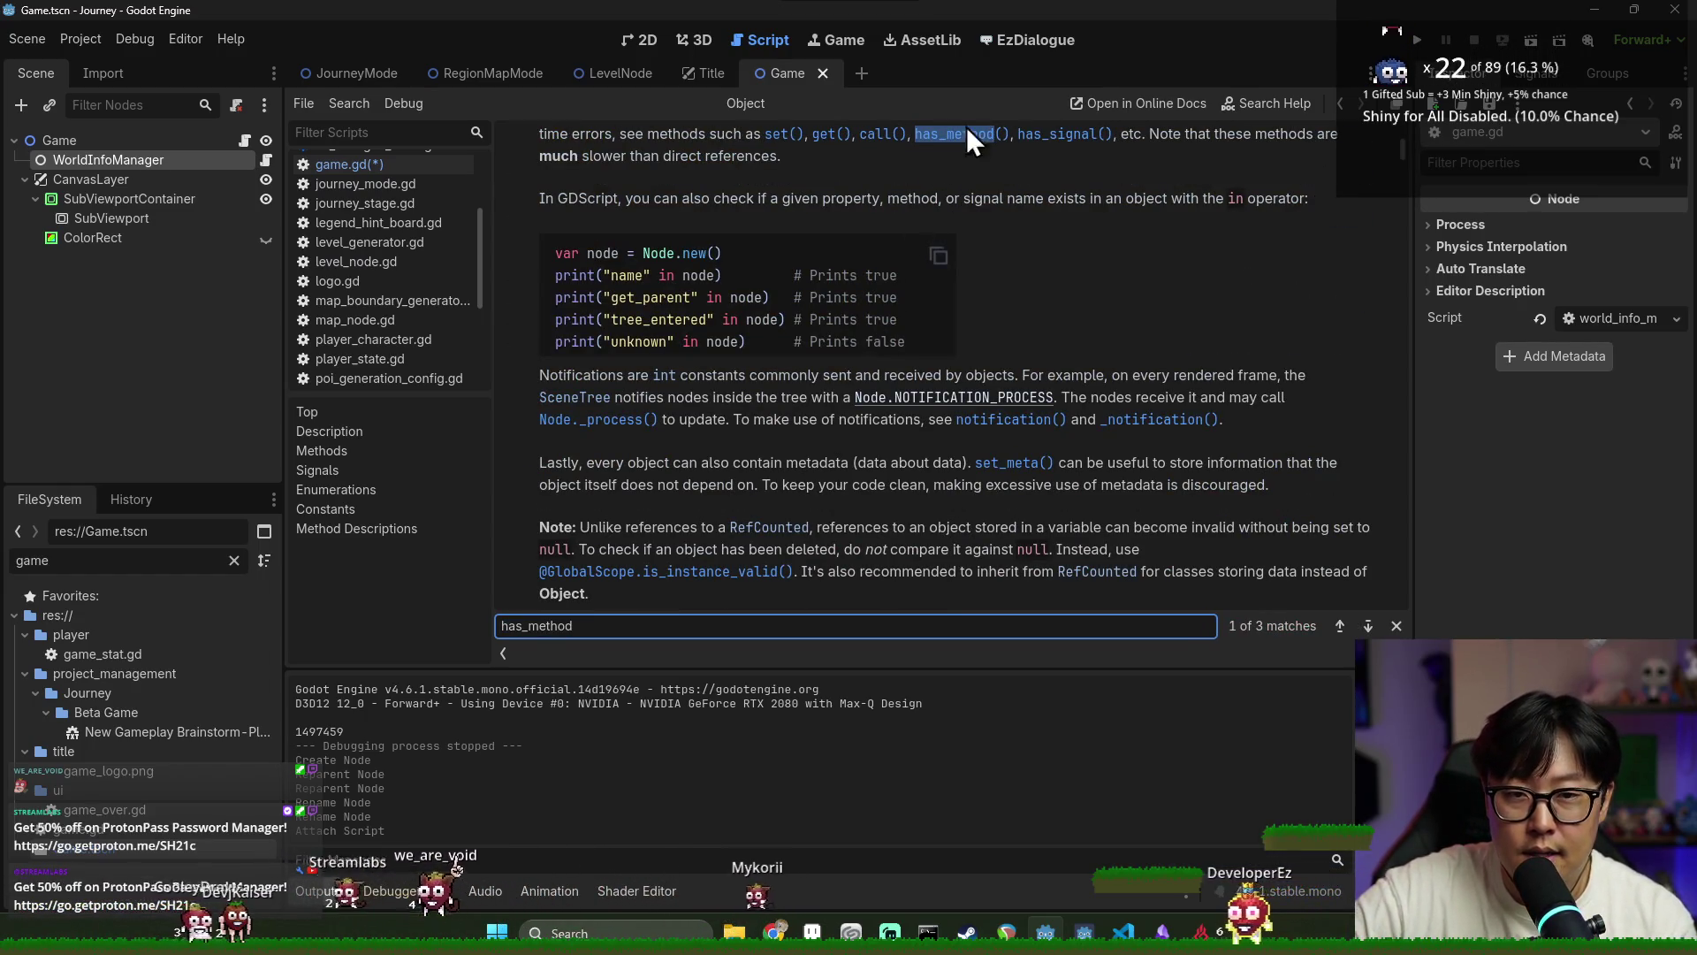
pyautogui.click(825, 140)
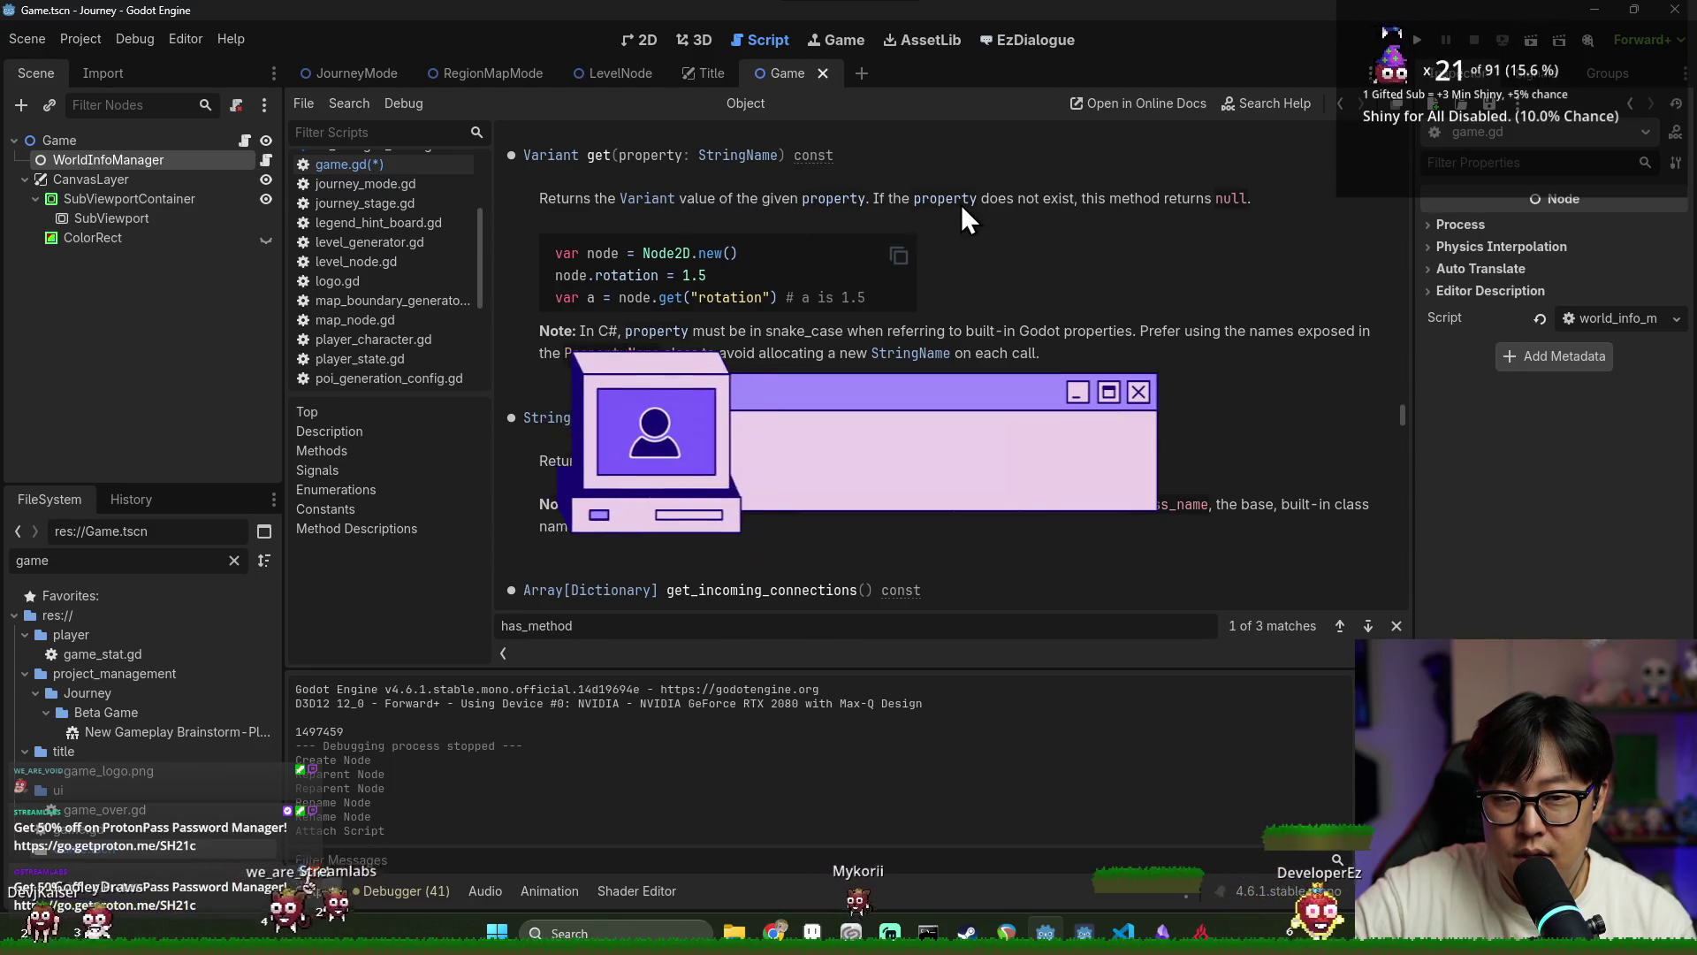
pyautogui.hotkey('alt', 'Left')
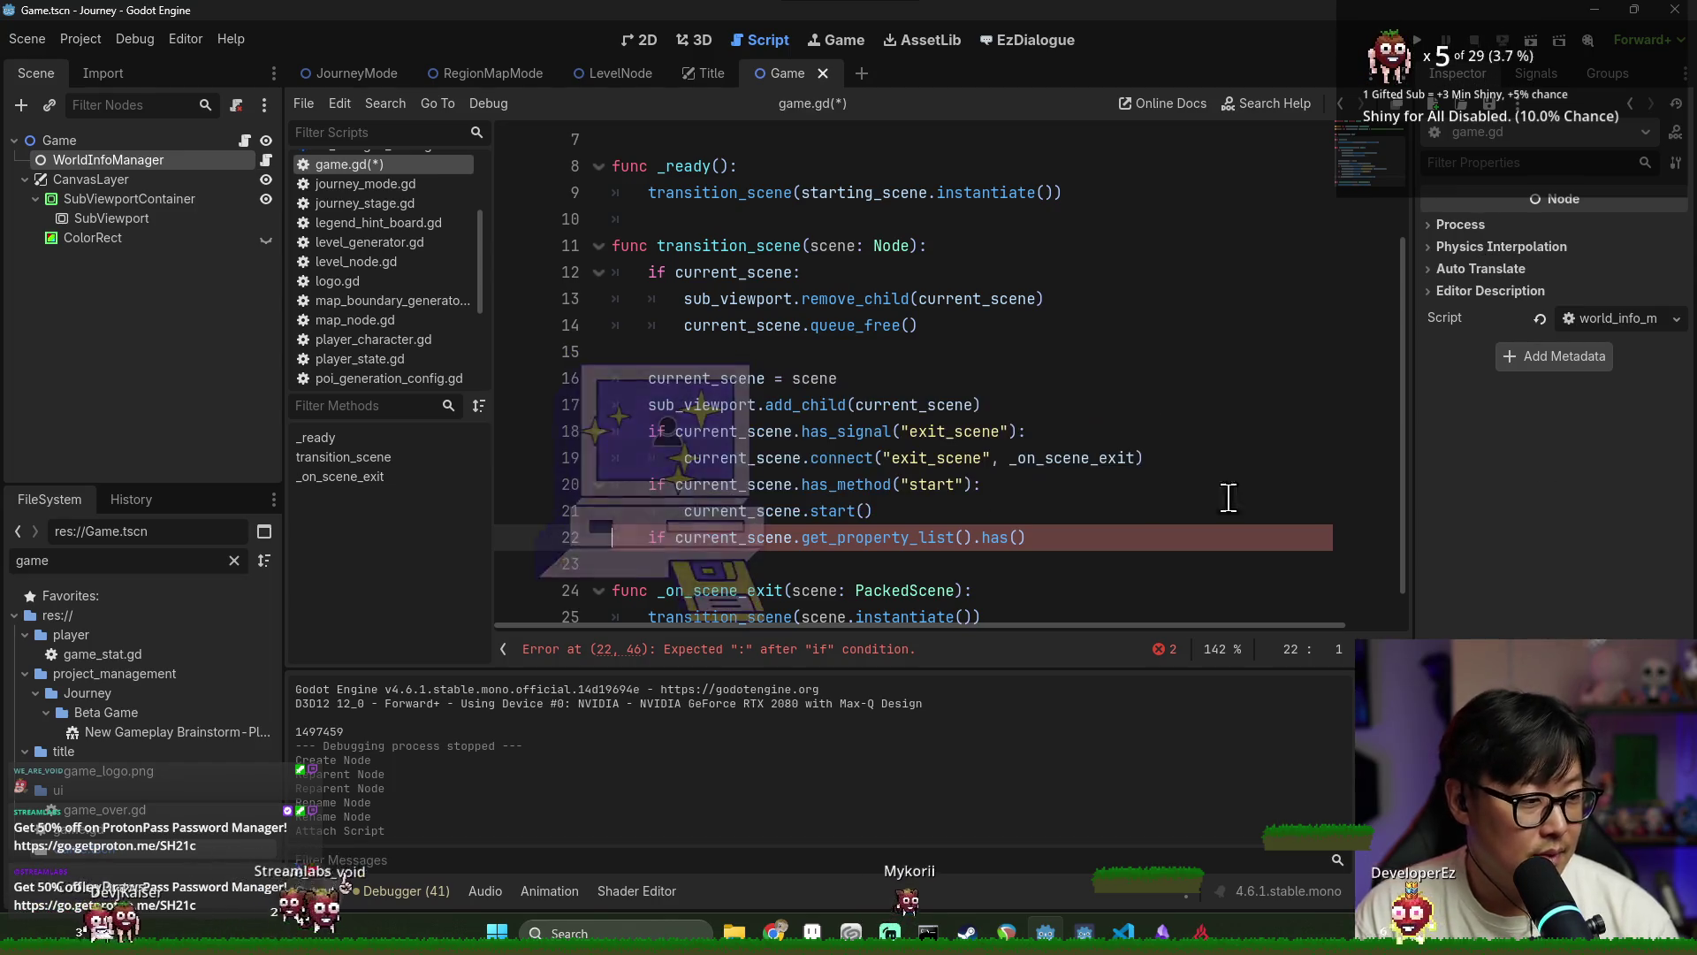
# Rewrite the line 22 condition to test current_scene.get("world_info") and open an if block
pyautogui.scroll(-1, 788, 498)
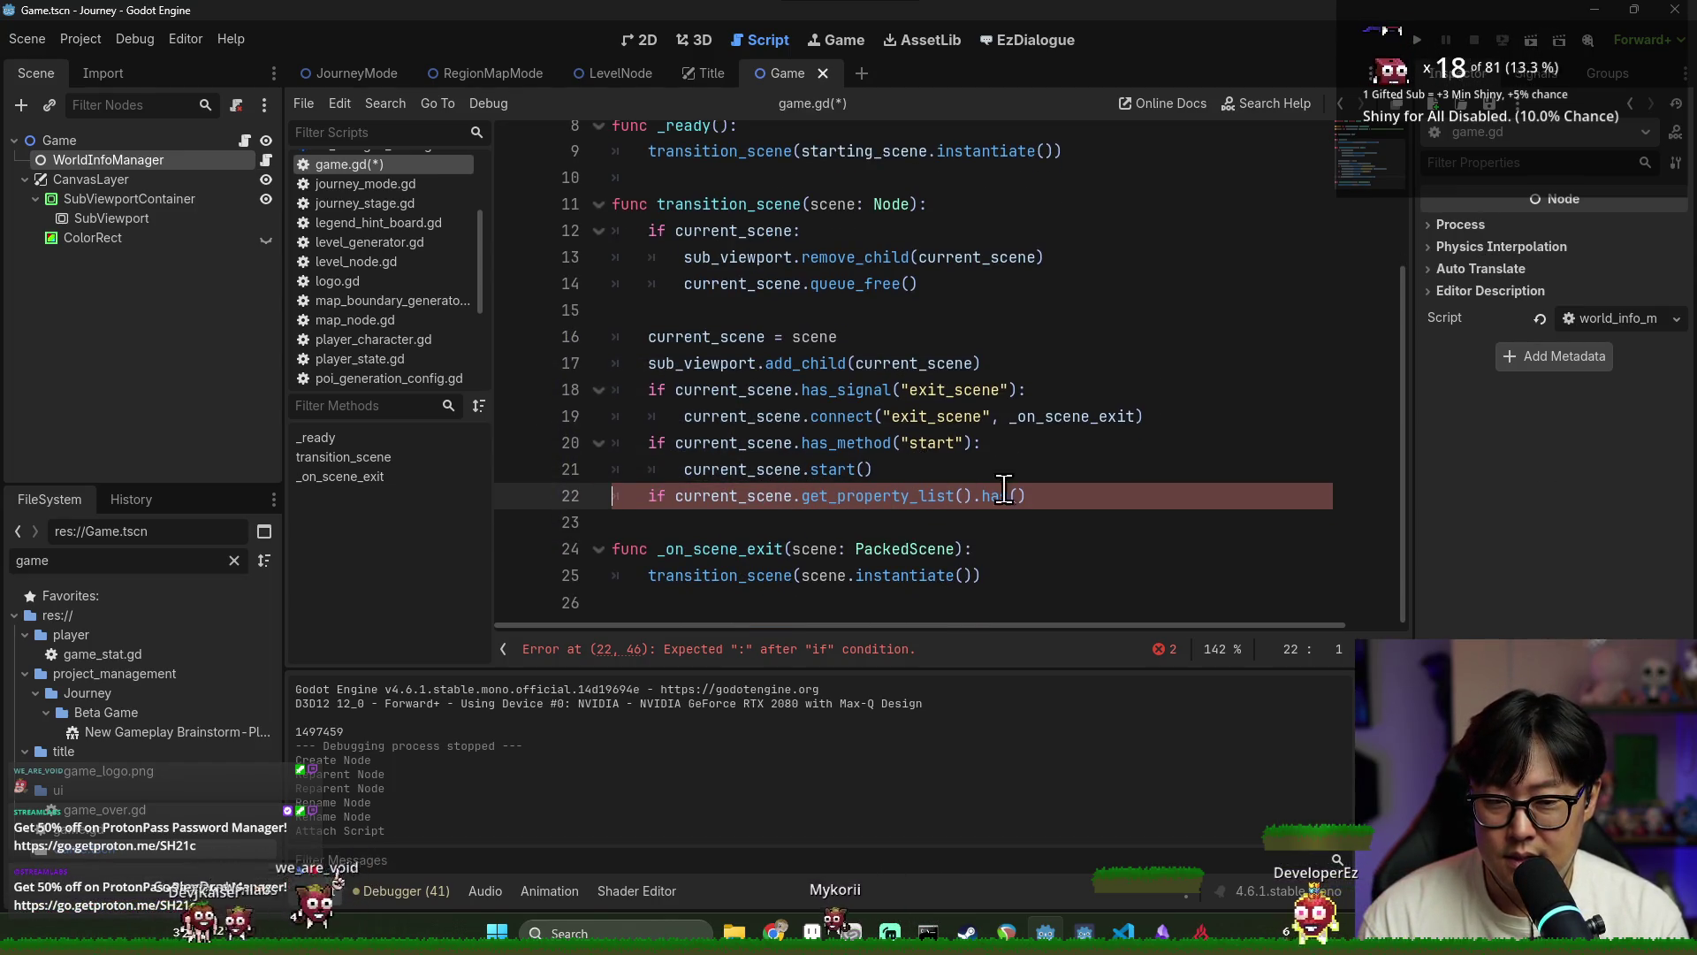
pyautogui.moveTo(1018, 496); pyautogui.dragTo(800, 495)
pyautogui.press('BackSpace')
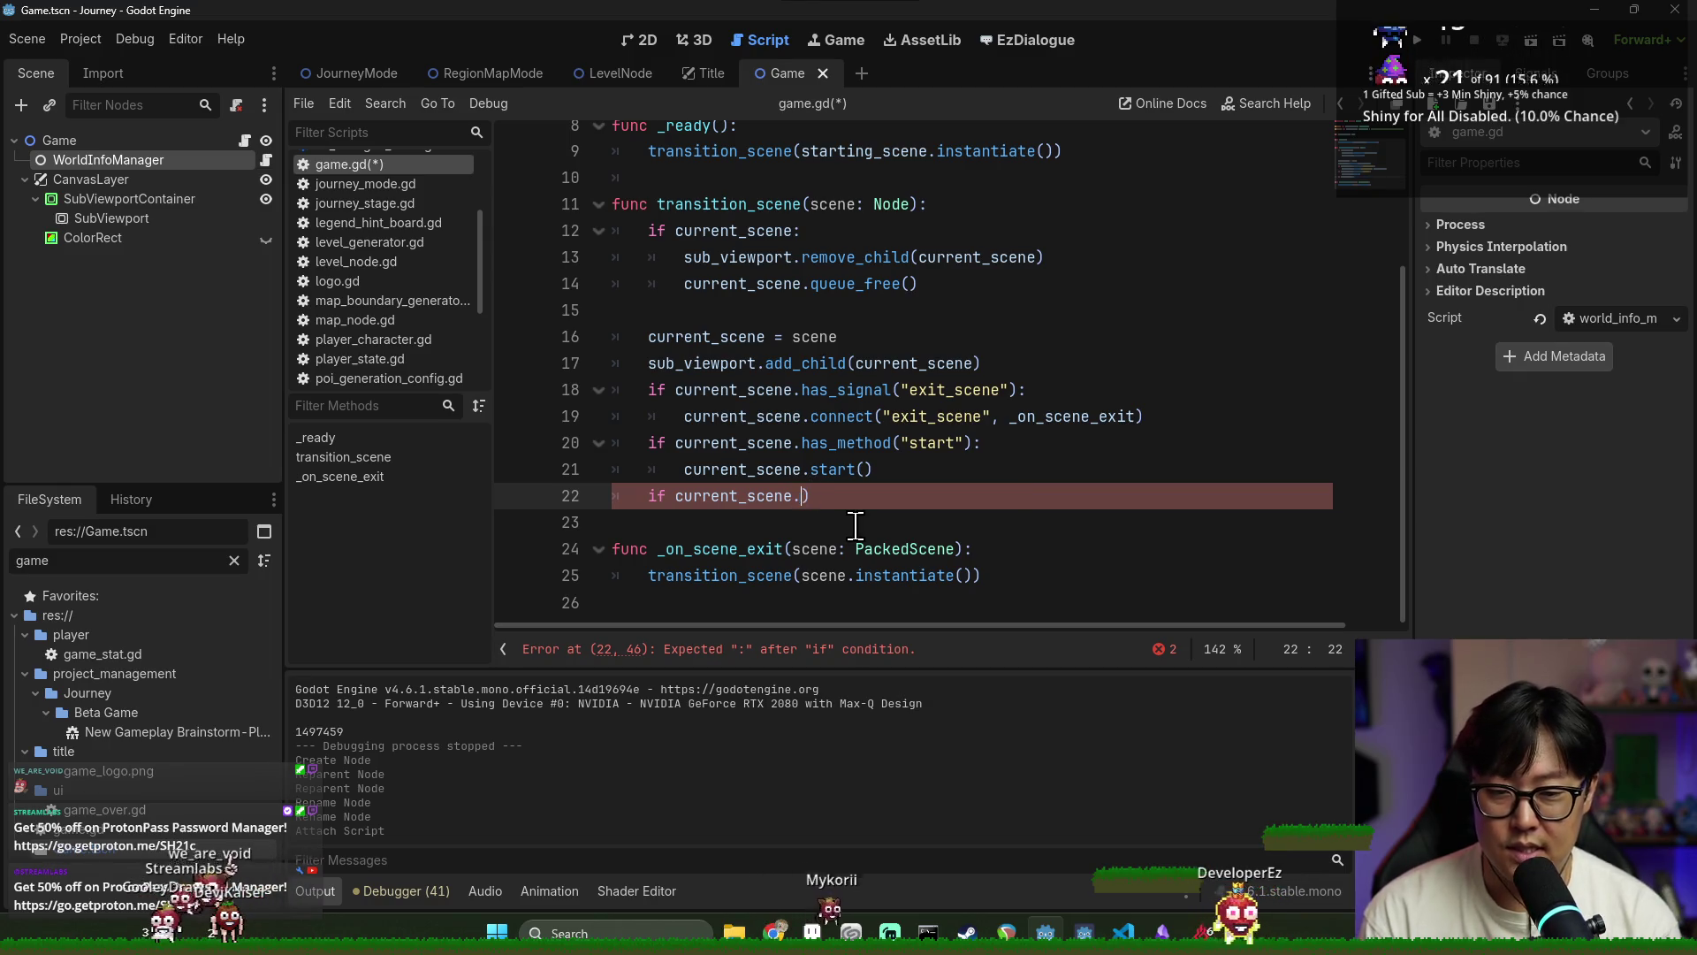
pyautogui.write('get("world_info')
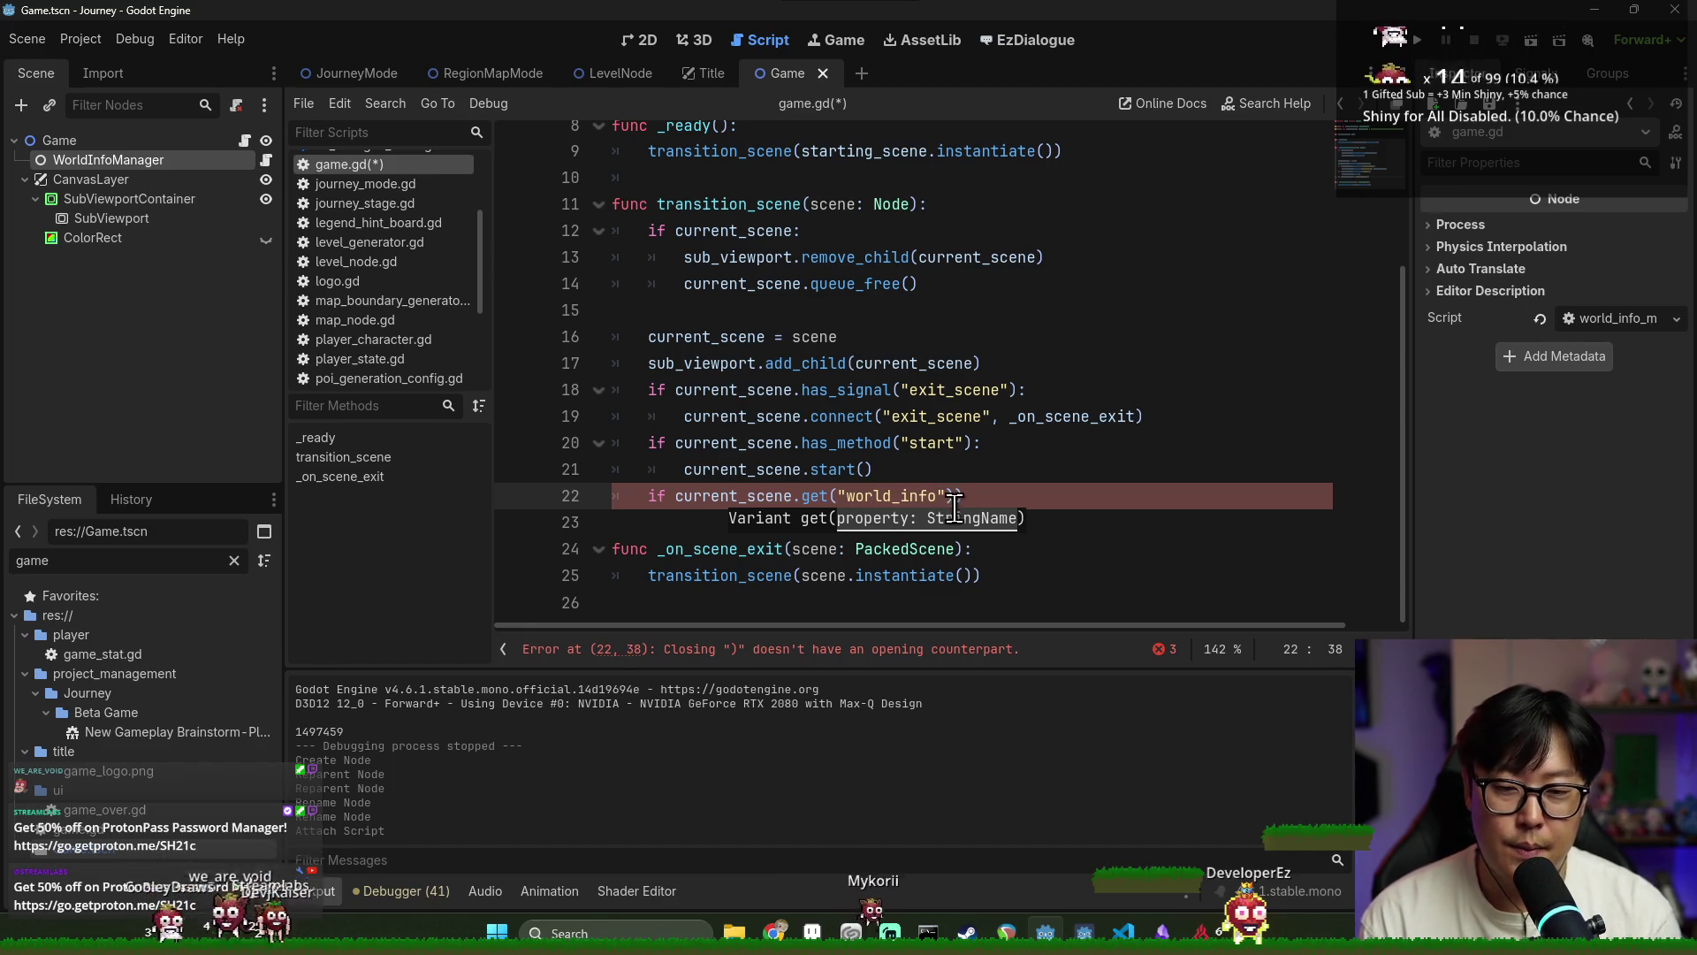
pyautogui.press('Delete')
pyautogui.press('End')
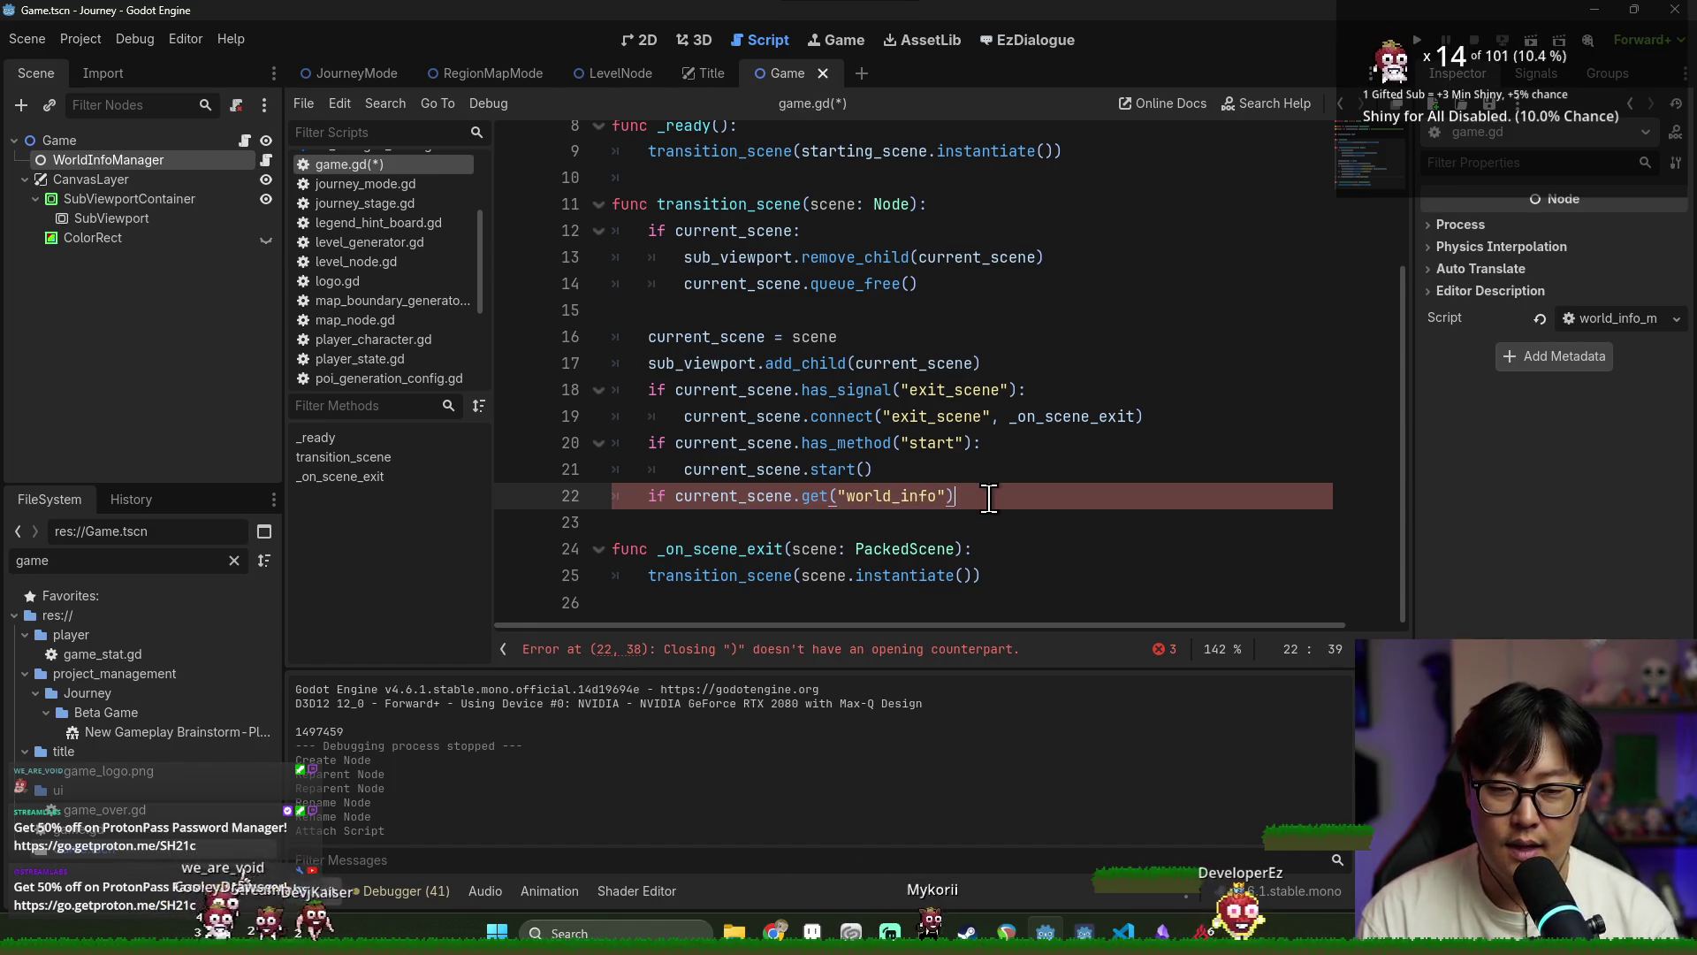
pyautogui.write(':')
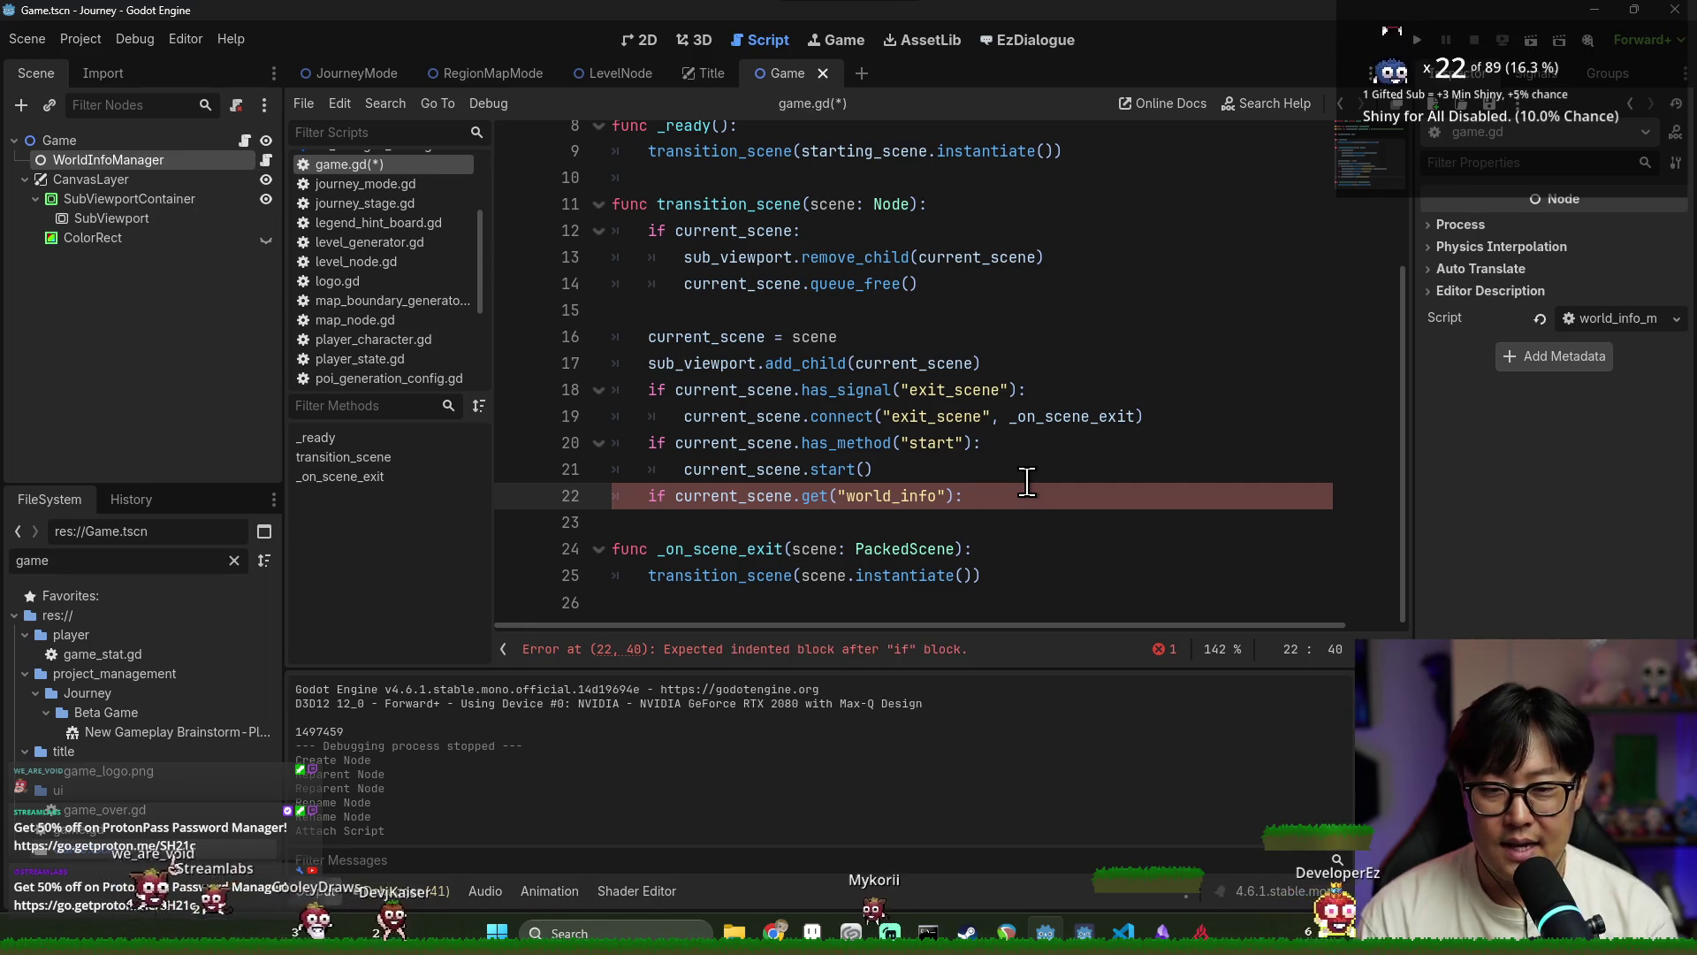
pyautogui.press('Return')
pyautogui.write('current_sce')
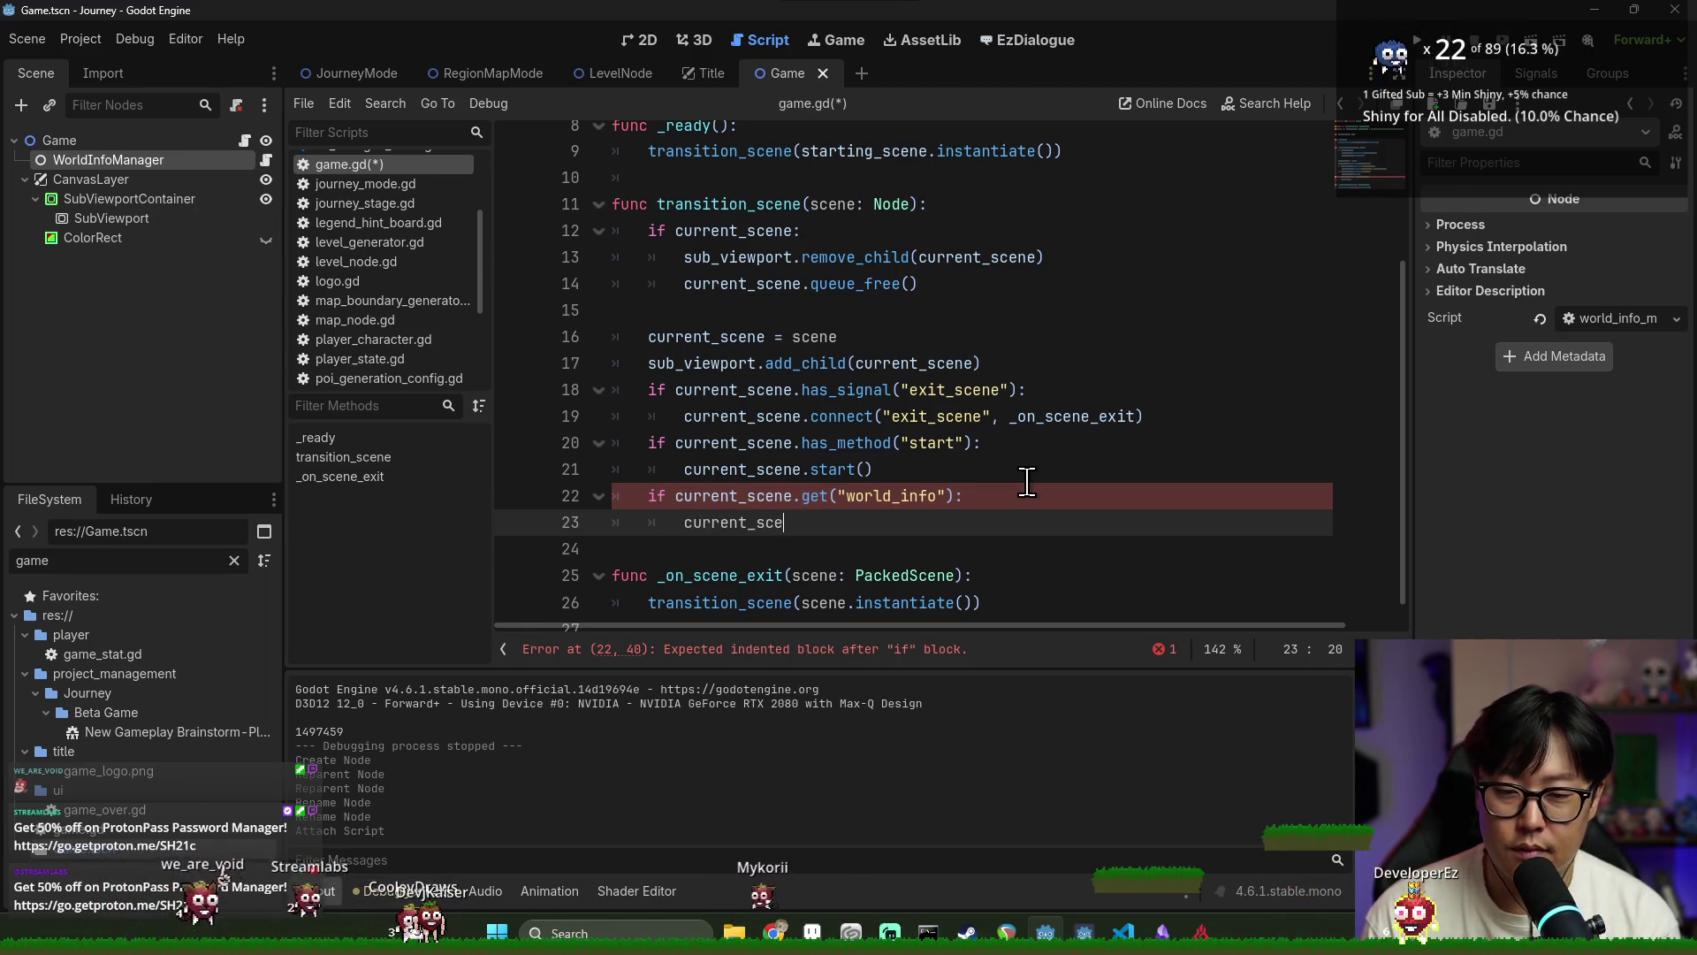
# Complete line 24 as current_scene.world_info = world_info_manager using the dragged WorldInfoManager node
pyautogui.write('ne.world')
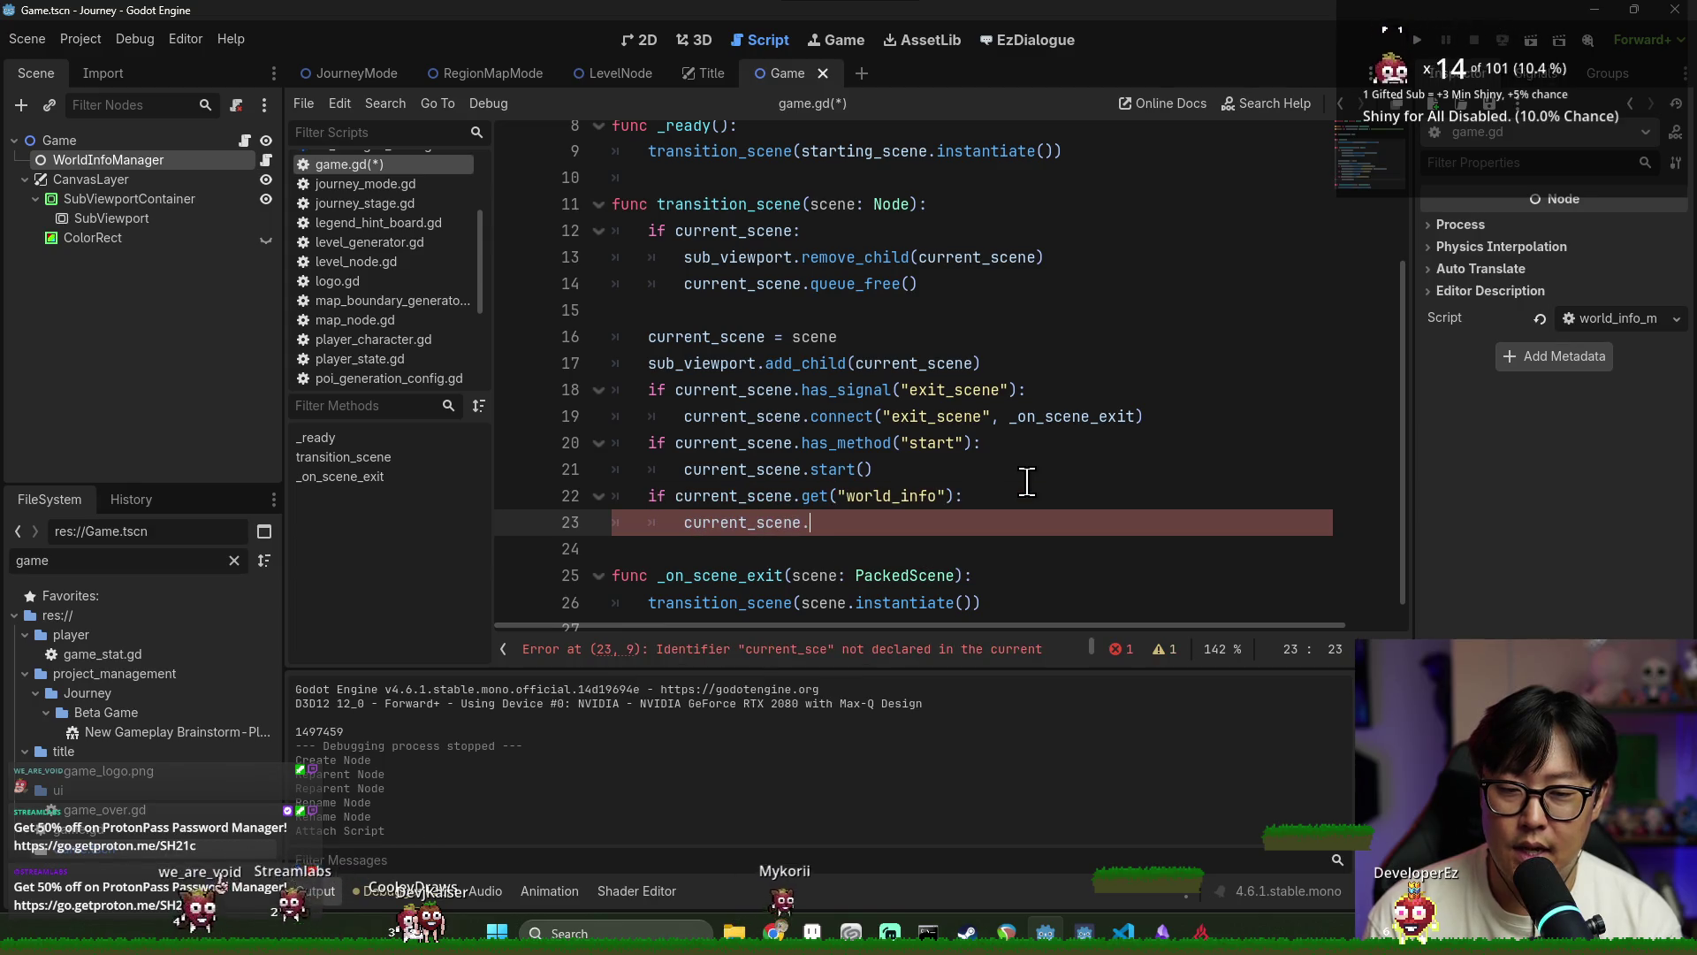
pyautogui.write('_info =')
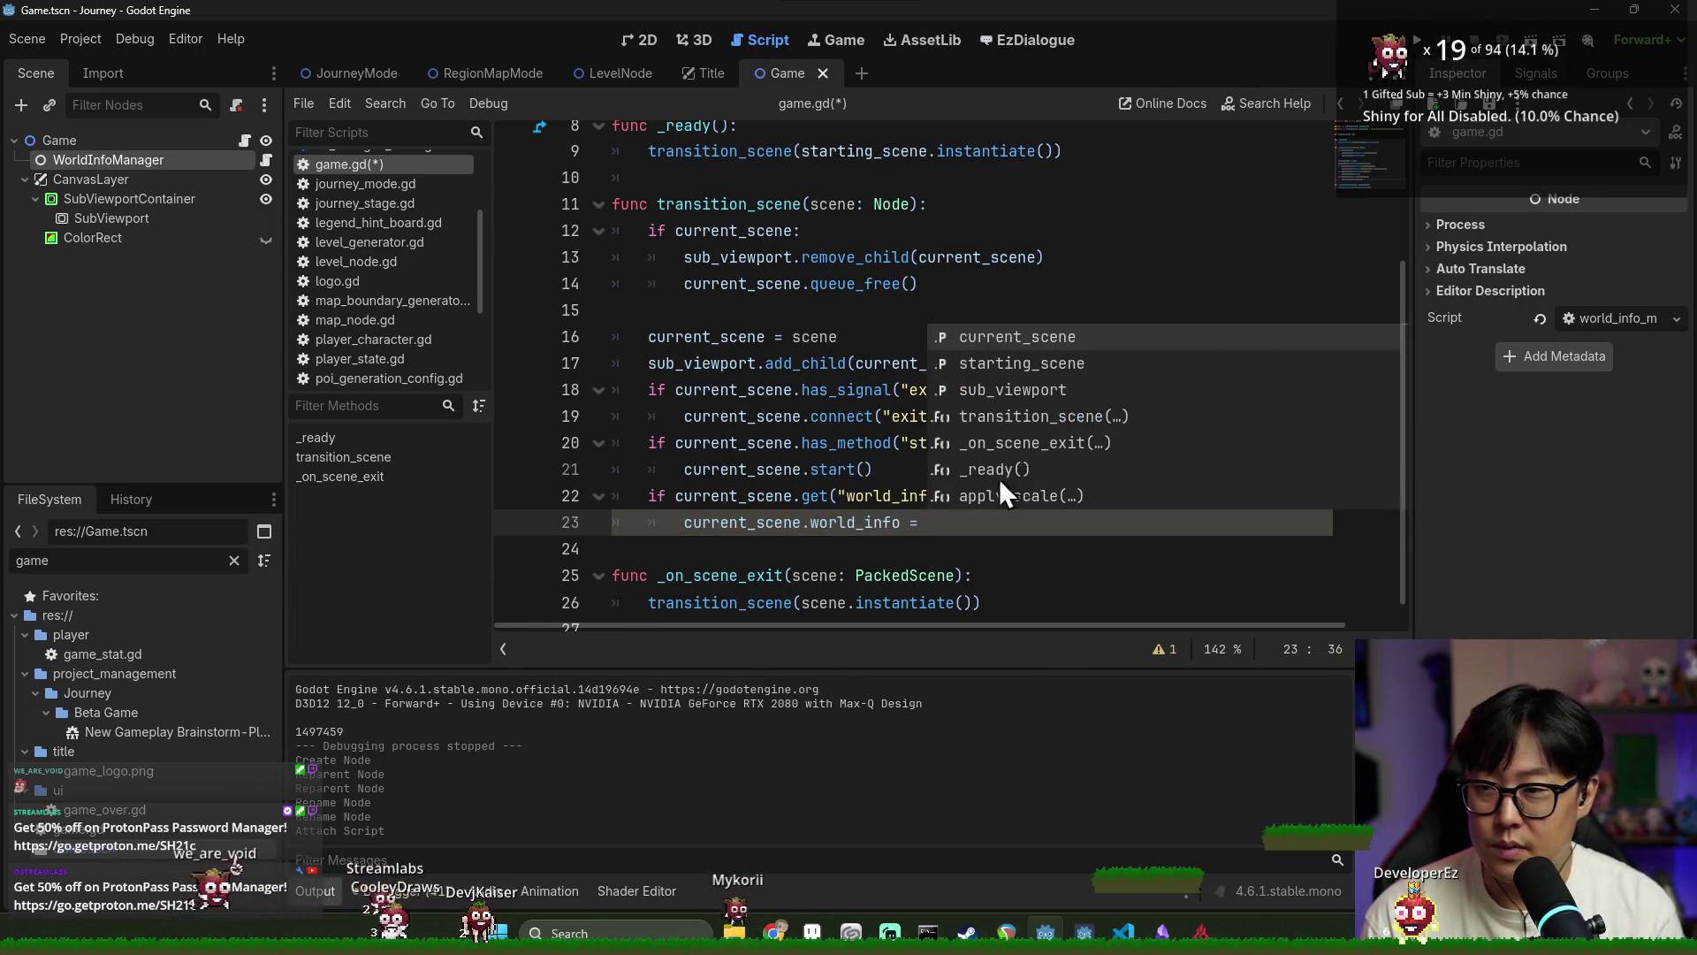
pyautogui.scroll(3, 999, 479)
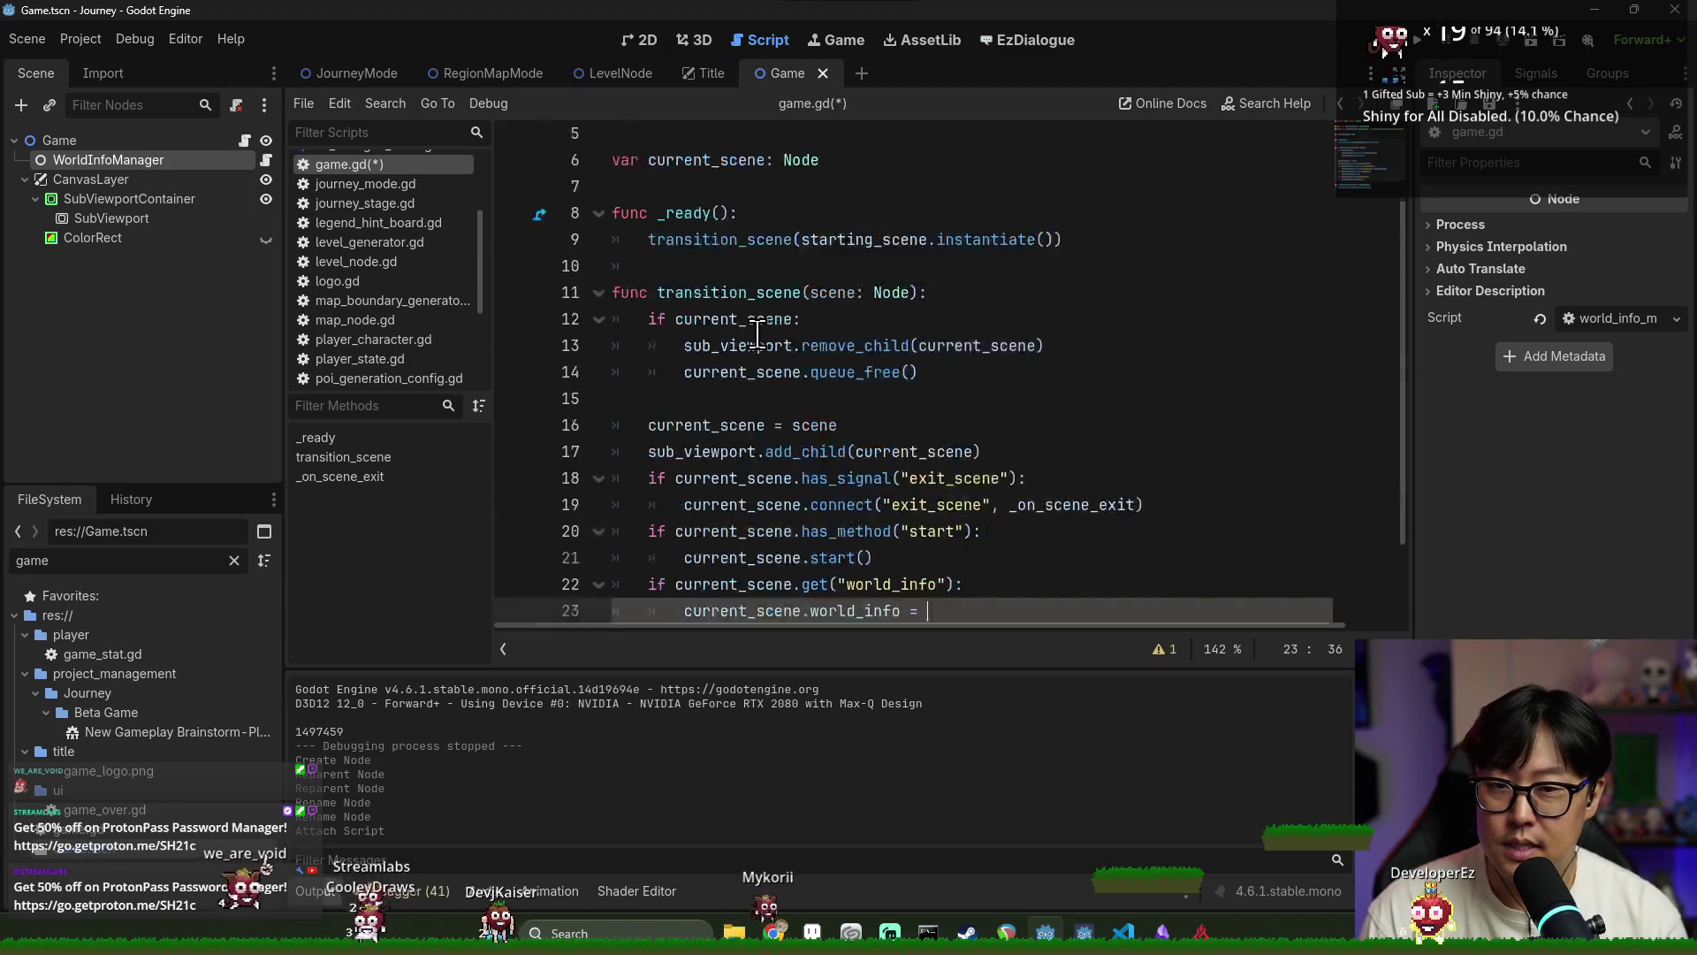
pyautogui.moveTo(199, 174); pyautogui.dragTo(629, 245)
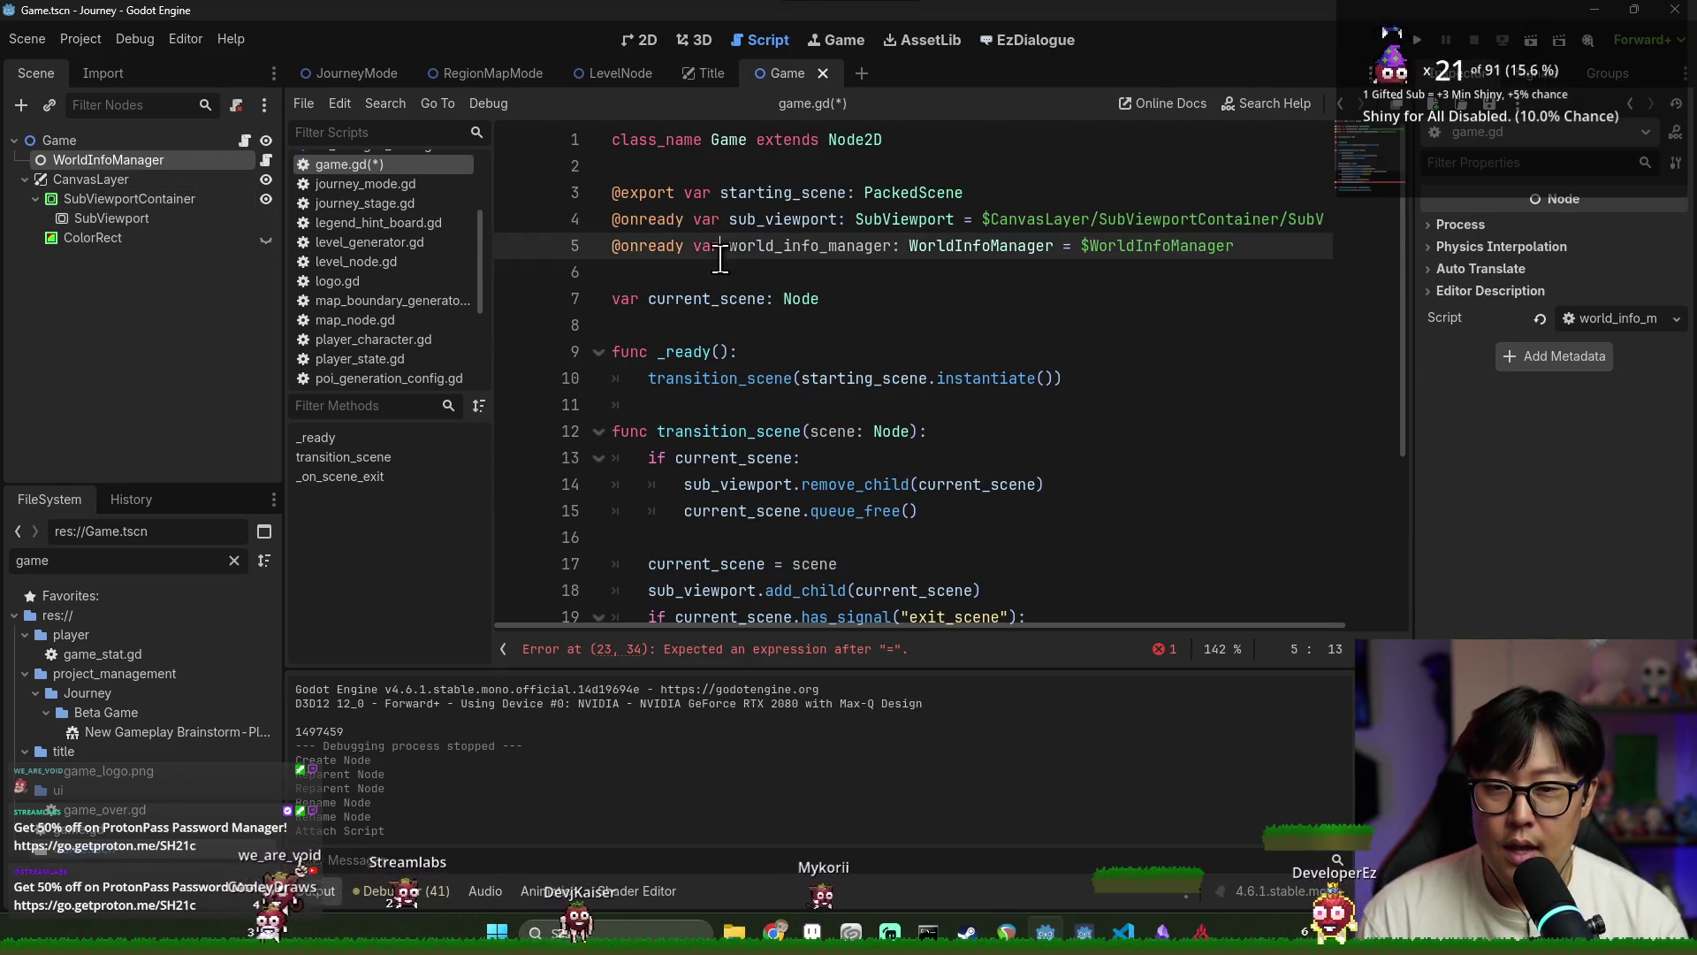
pyautogui.scroll(-3, 850, 464)
pyautogui.click(972, 496)
pyautogui.write('world_info = world_info_manager')
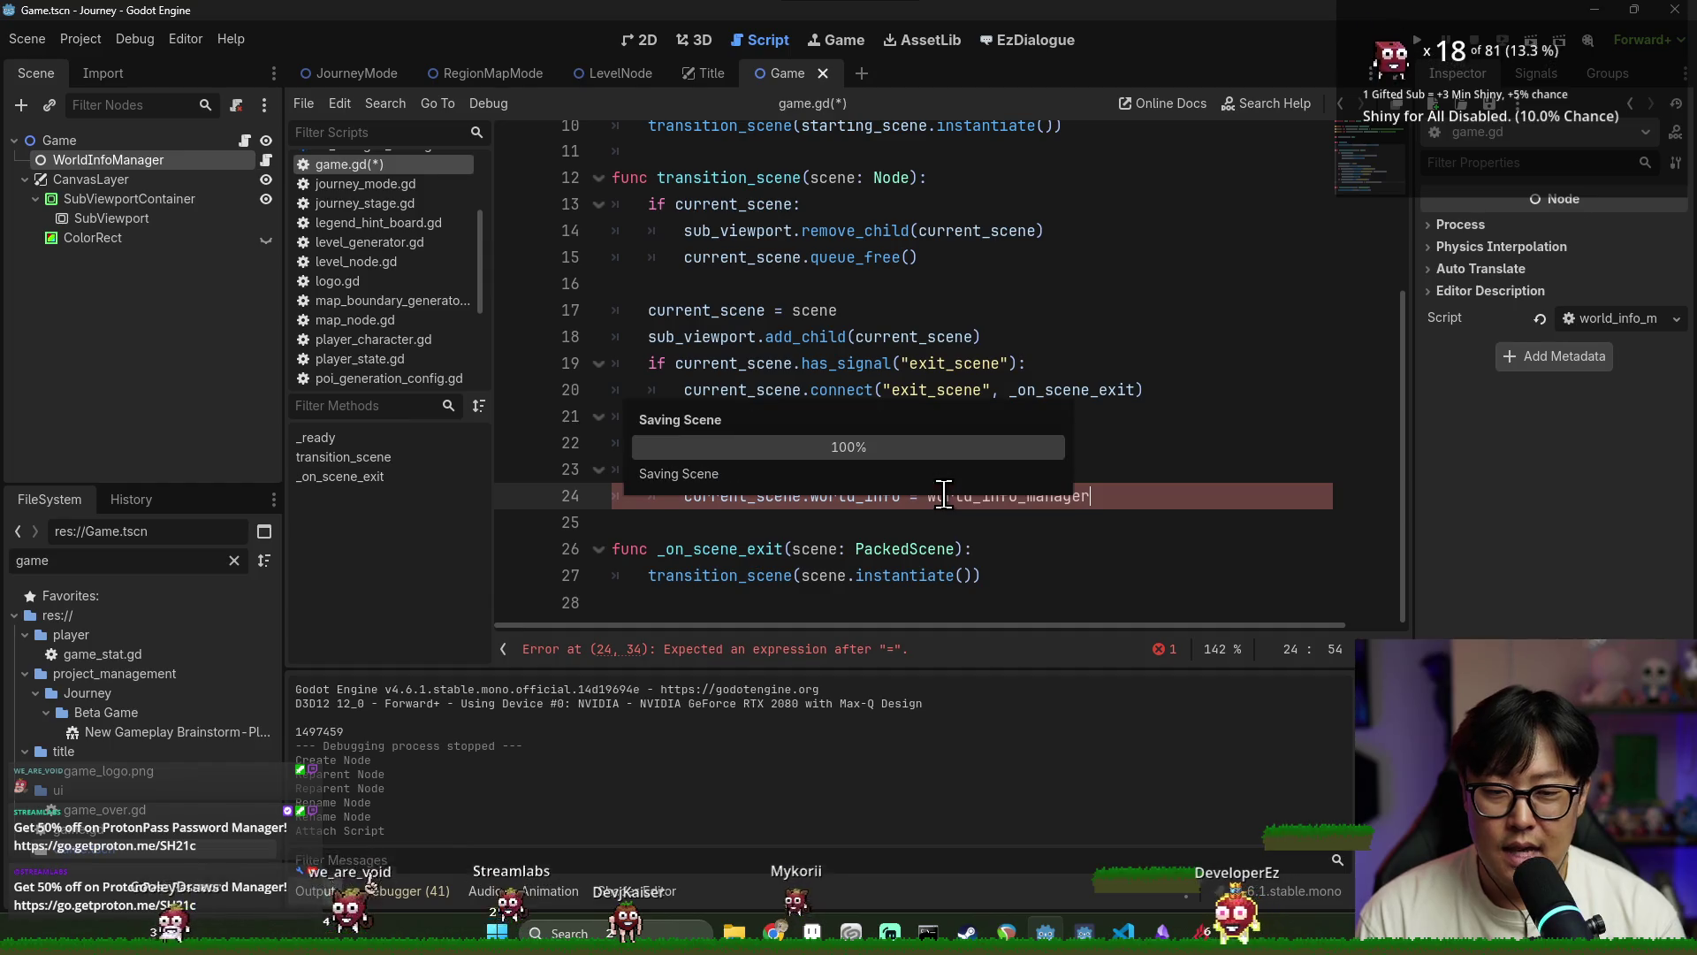
pyautogui.press('Return')
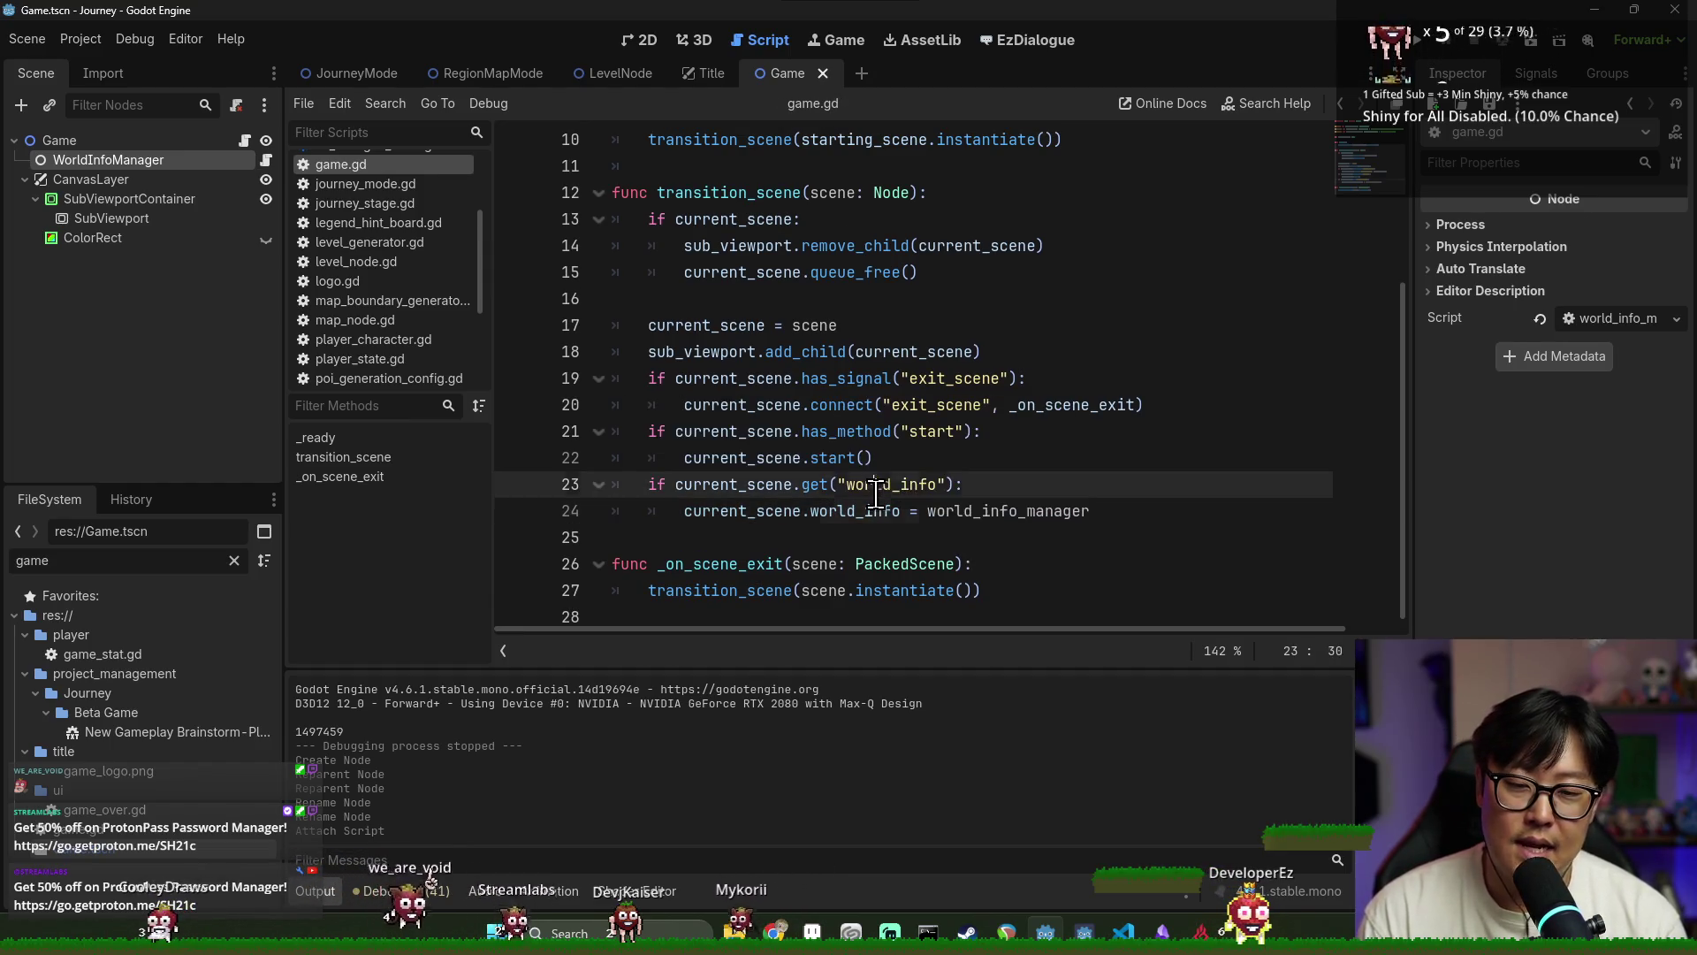
# Review the new world_info check and assignment lines in transition_scene
pyautogui.doubleClick(875, 492)
pyautogui.click(844, 502)
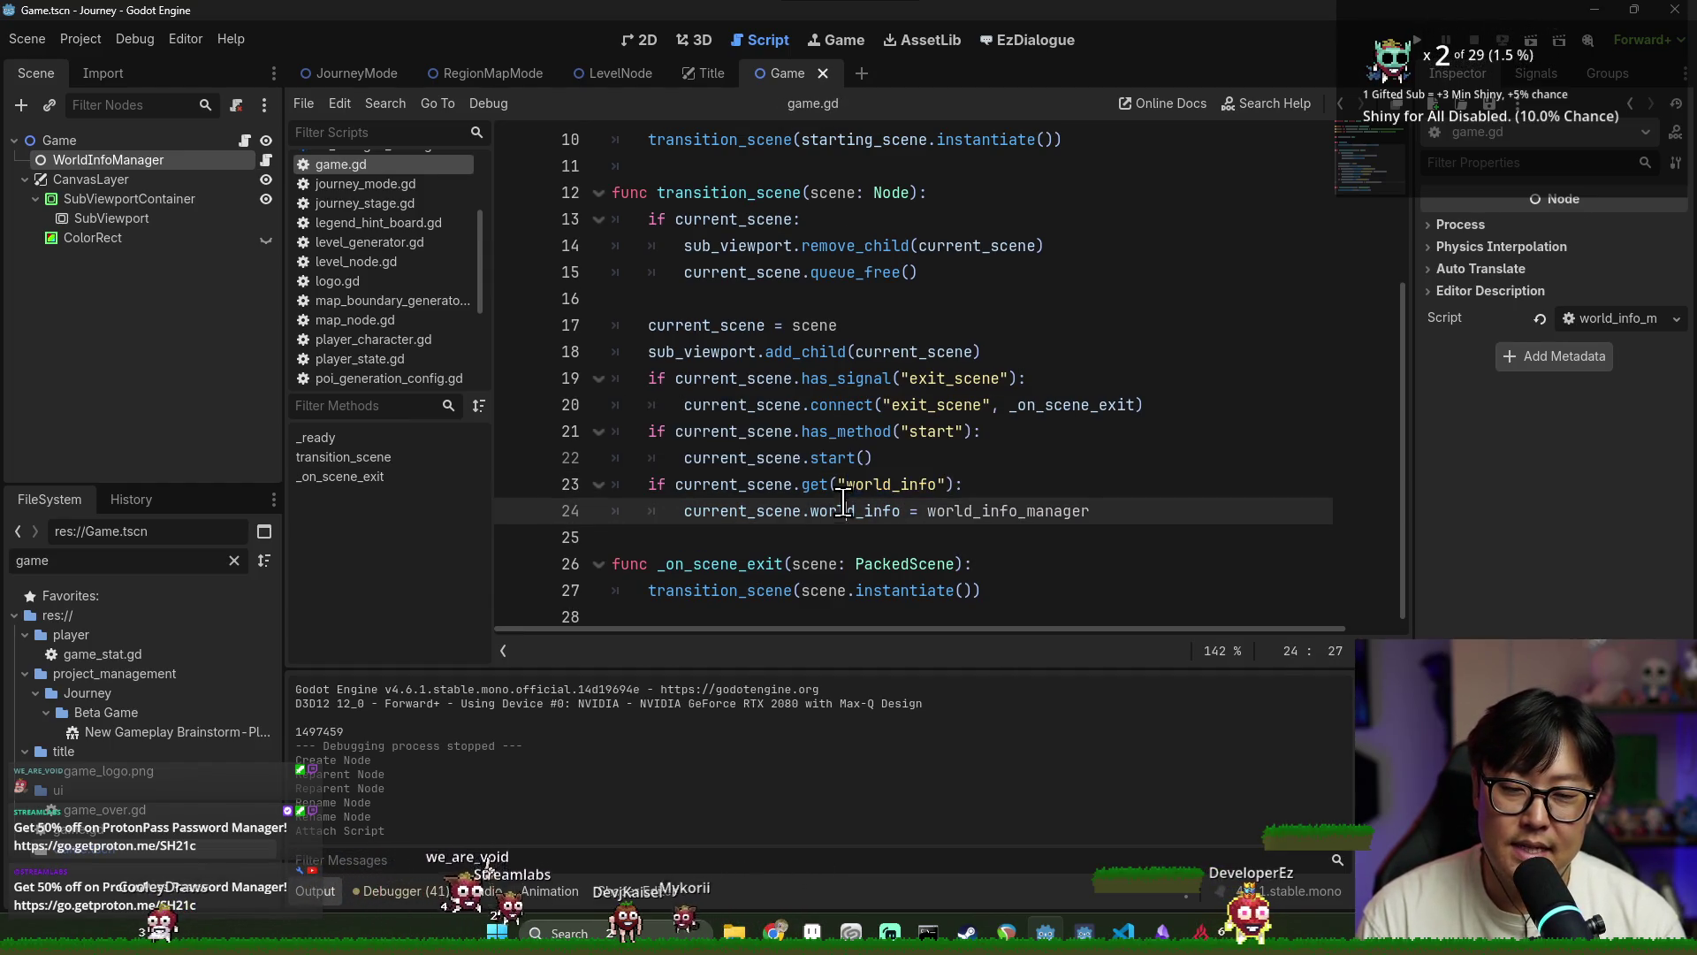
pyautogui.doubleClick(999, 511)
pyautogui.doubleClick(875, 486)
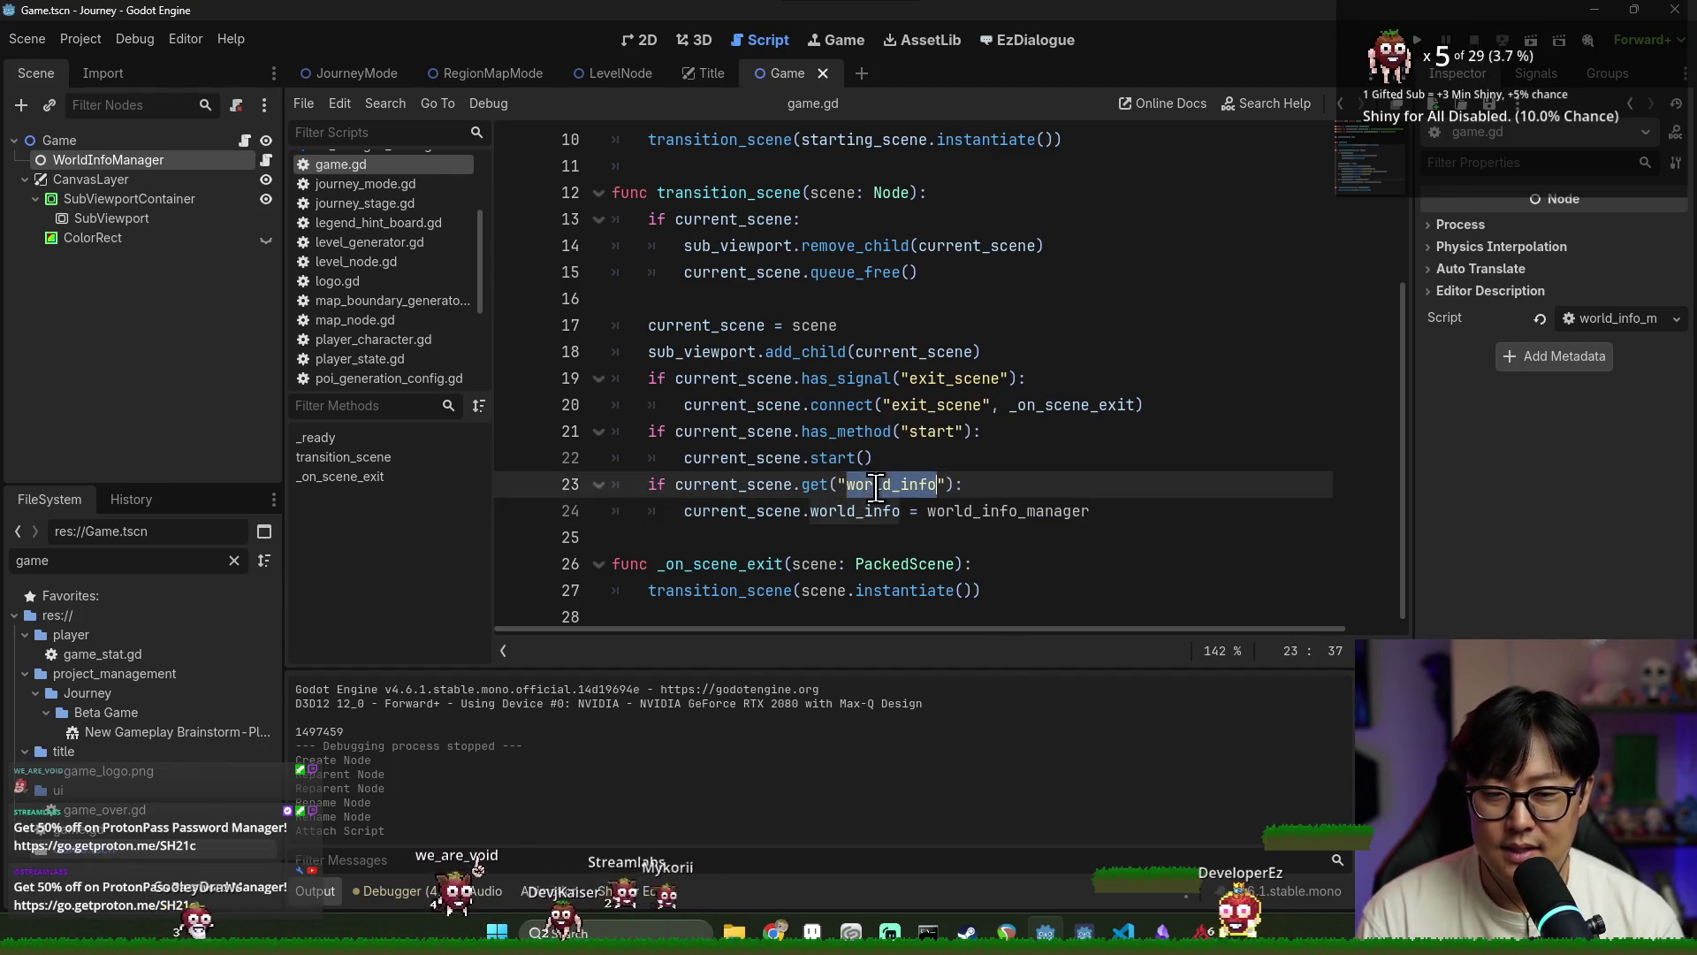
pyautogui.click(864, 511)
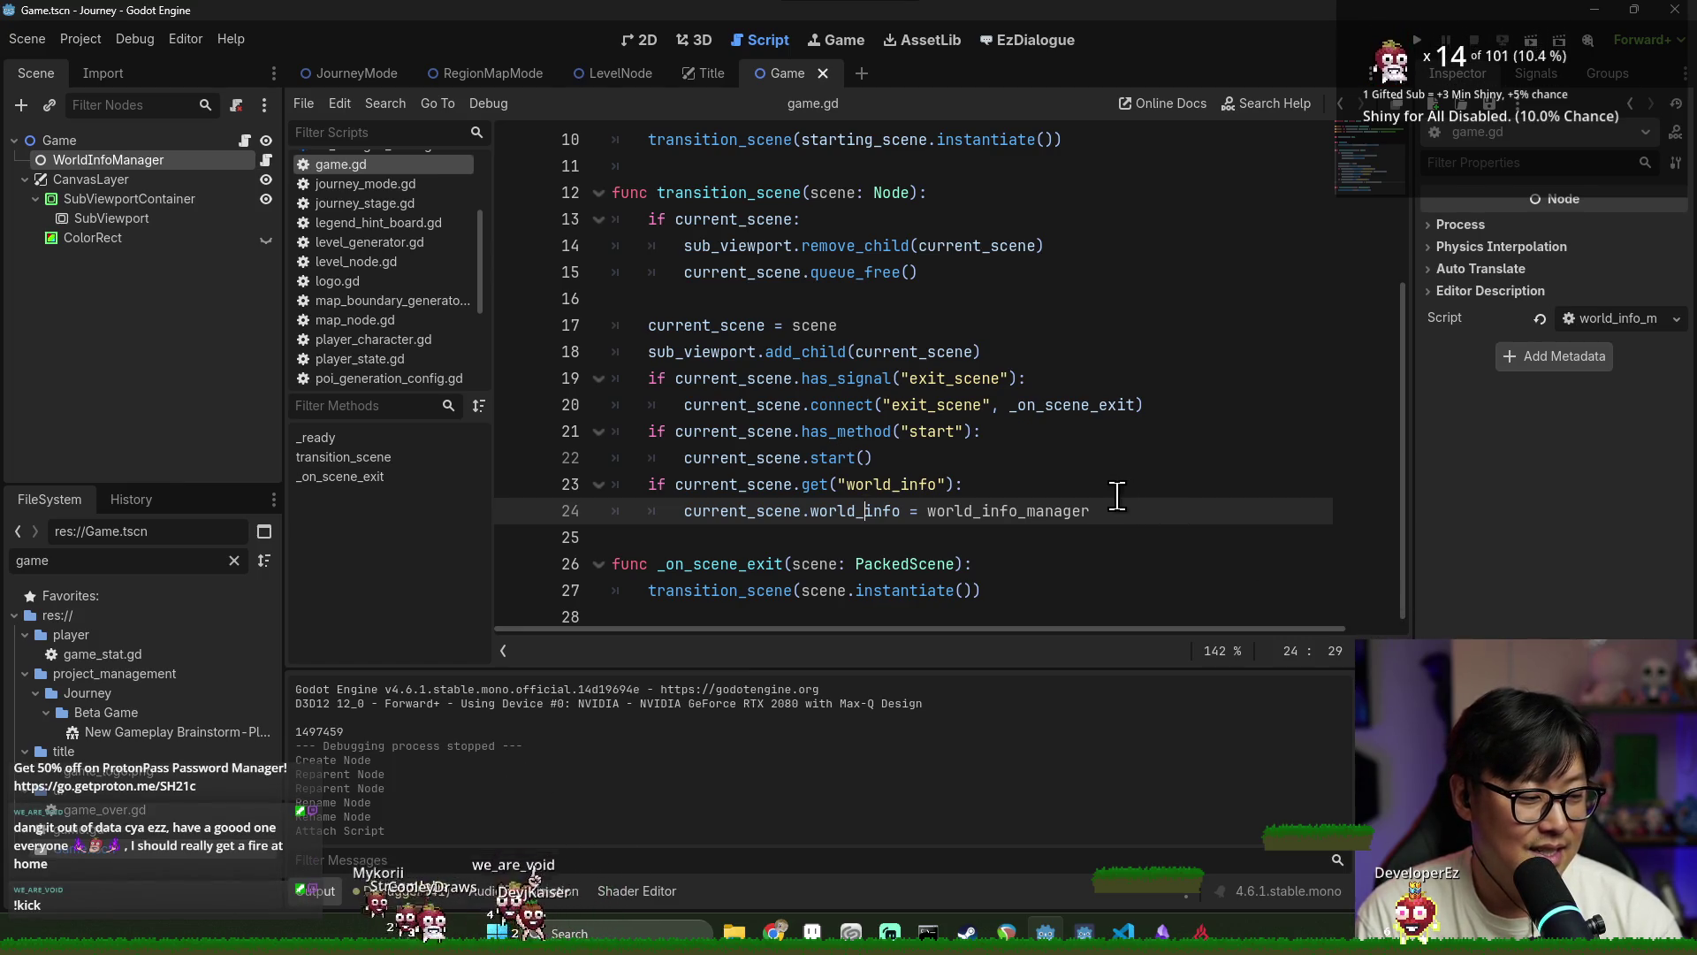
pyautogui.click(983, 511)
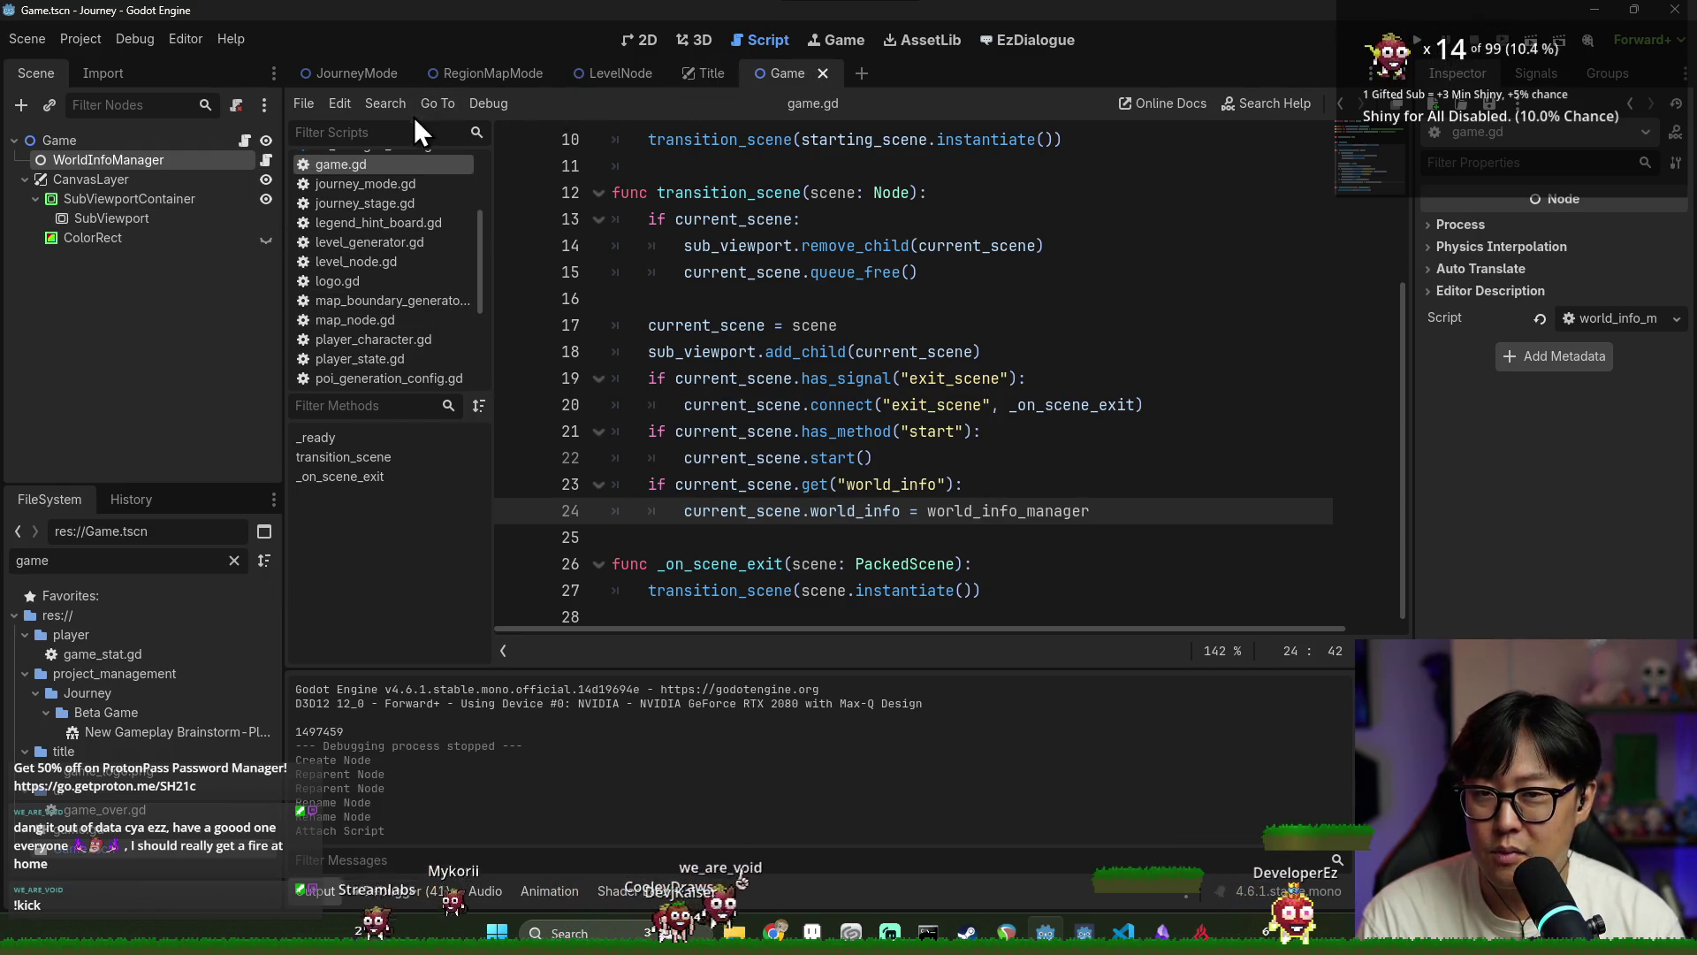
pyautogui.click(733, 405)
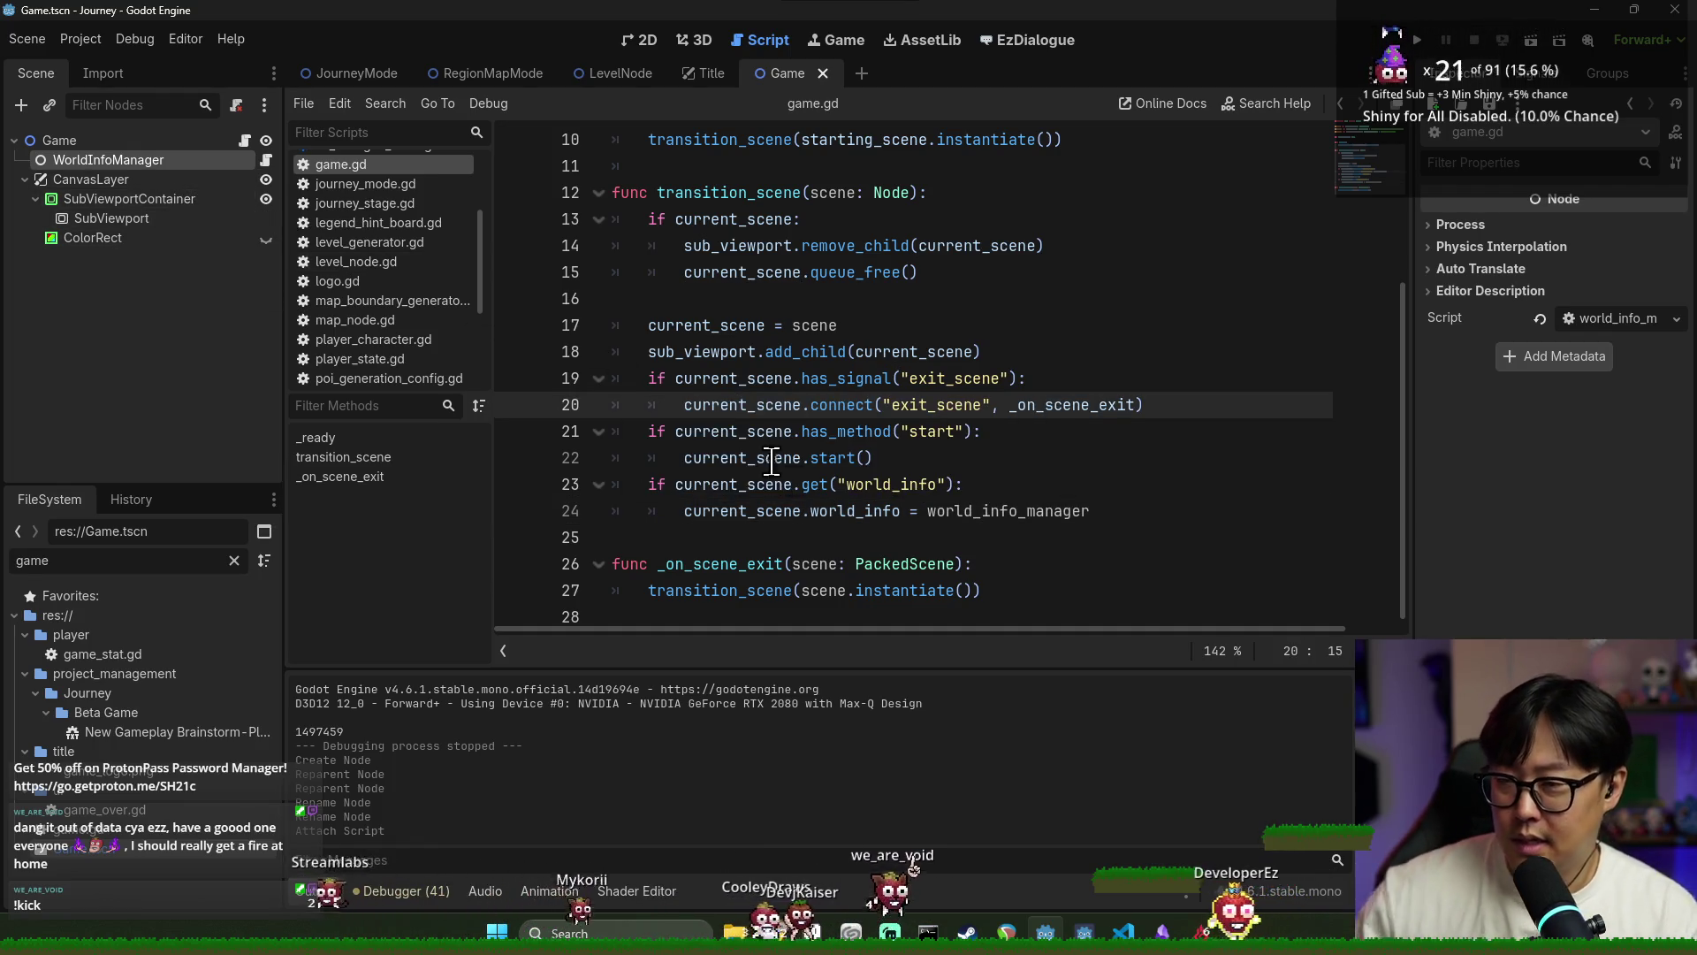
pyautogui.click(926, 511)
pyautogui.doubleClick(901, 485)
pyautogui.click(864, 511)
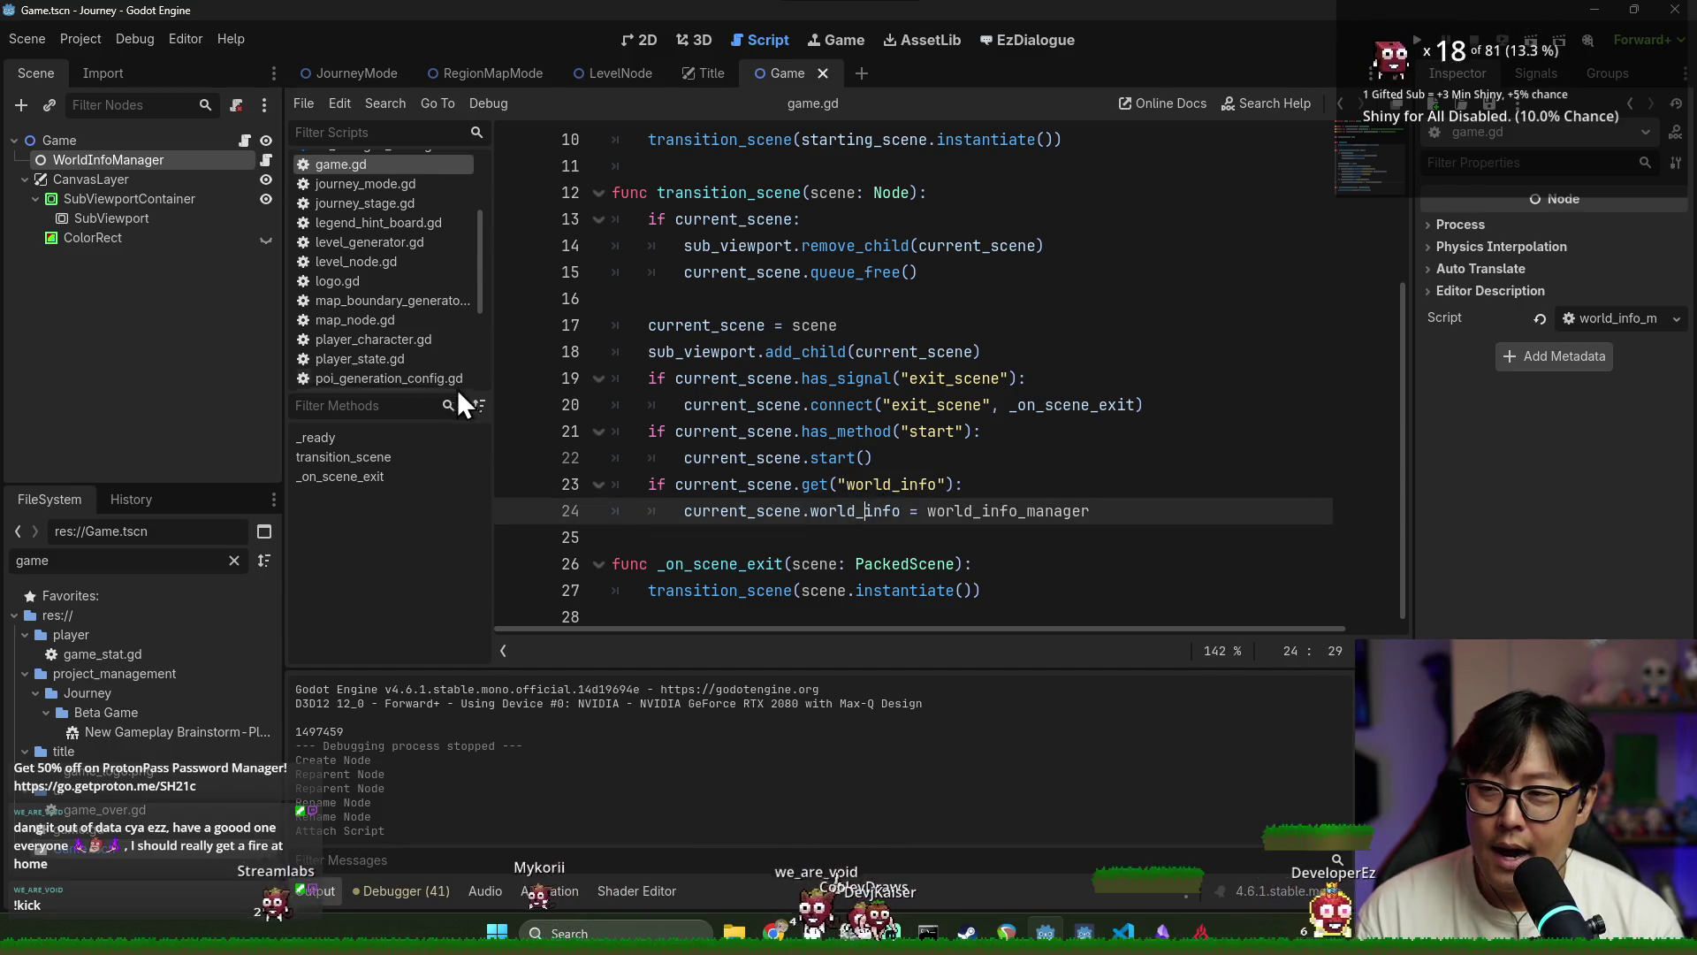
pyautogui.click(756, 340)
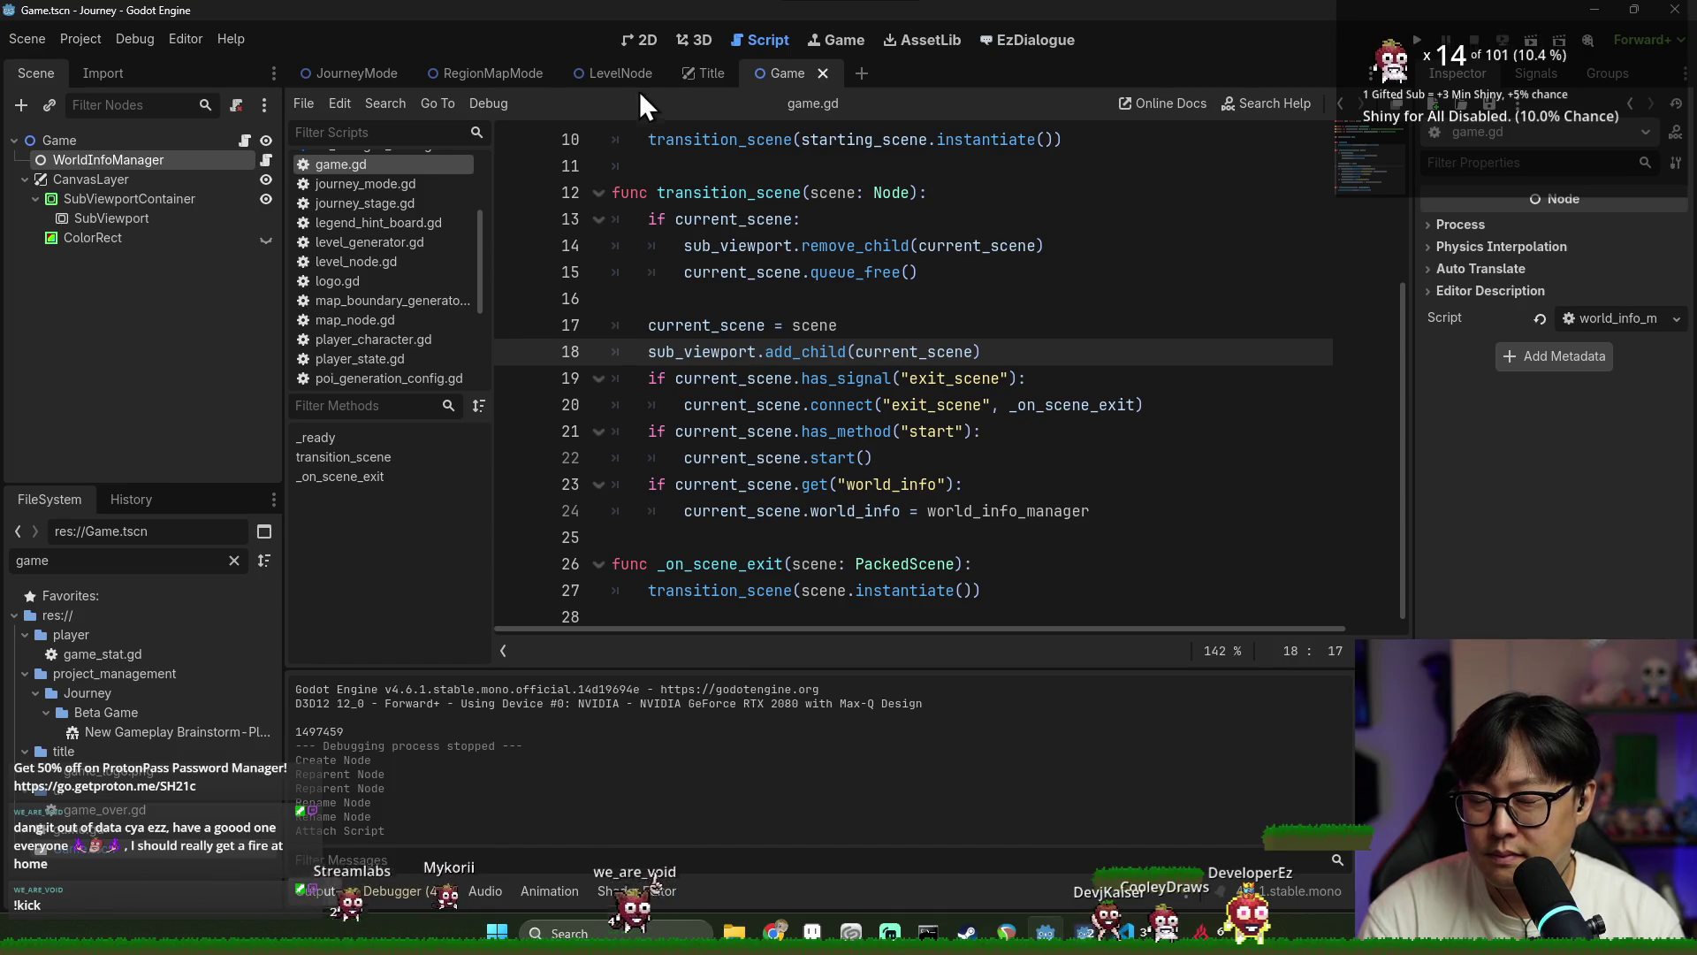
pyautogui.click(720, 76)
pyautogui.click(745, 74)
pyautogui.click(527, 74)
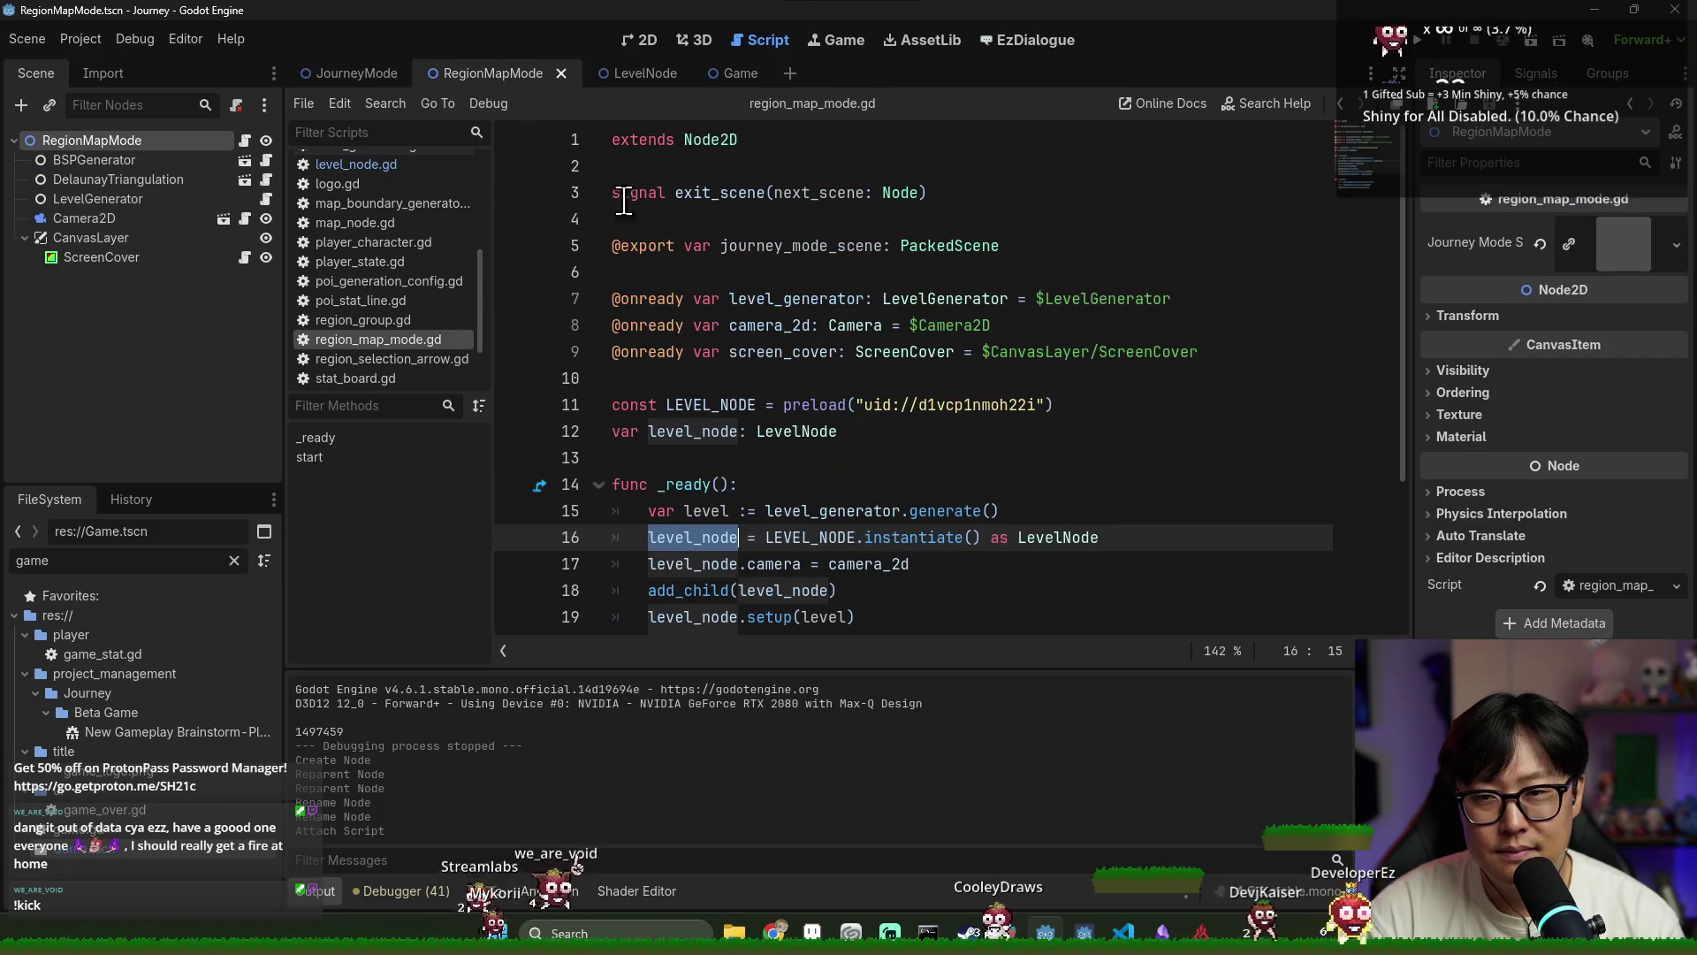
pyautogui.scroll(-1, 834, 383)
pyautogui.scroll(1, 795, 302)
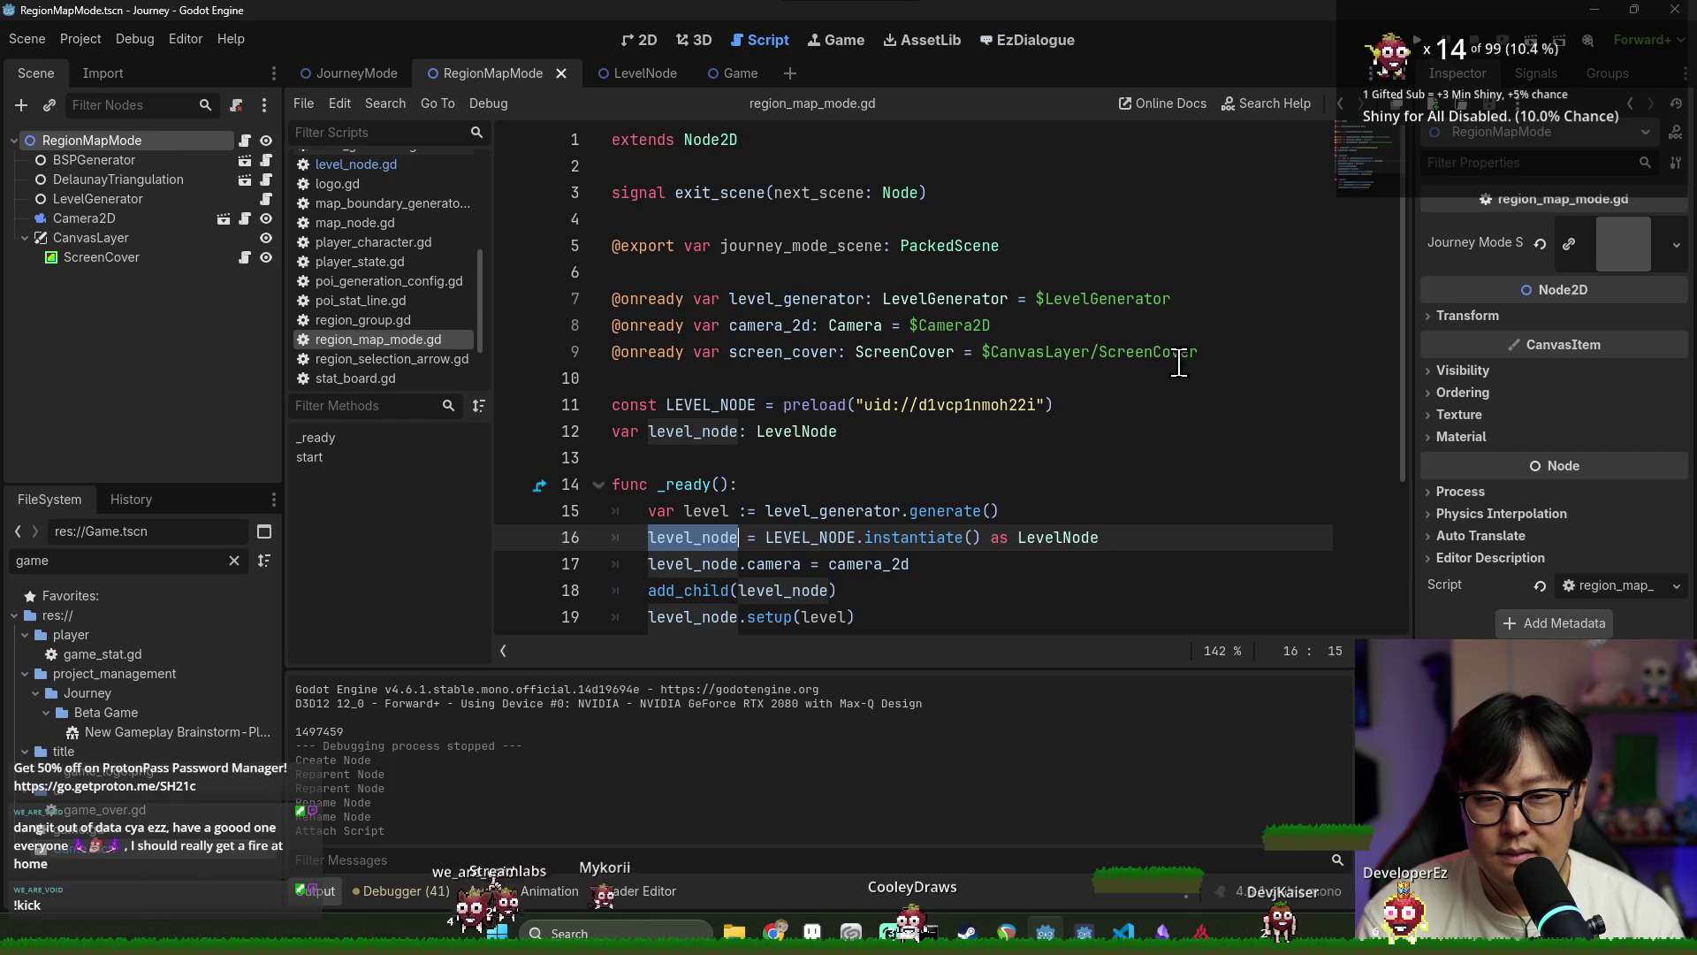
pyautogui.click(1235, 355)
pyautogui.press('Return')
pyautogui.press('Return')
pyautogui.write('var w')
pyautogui.write('o')
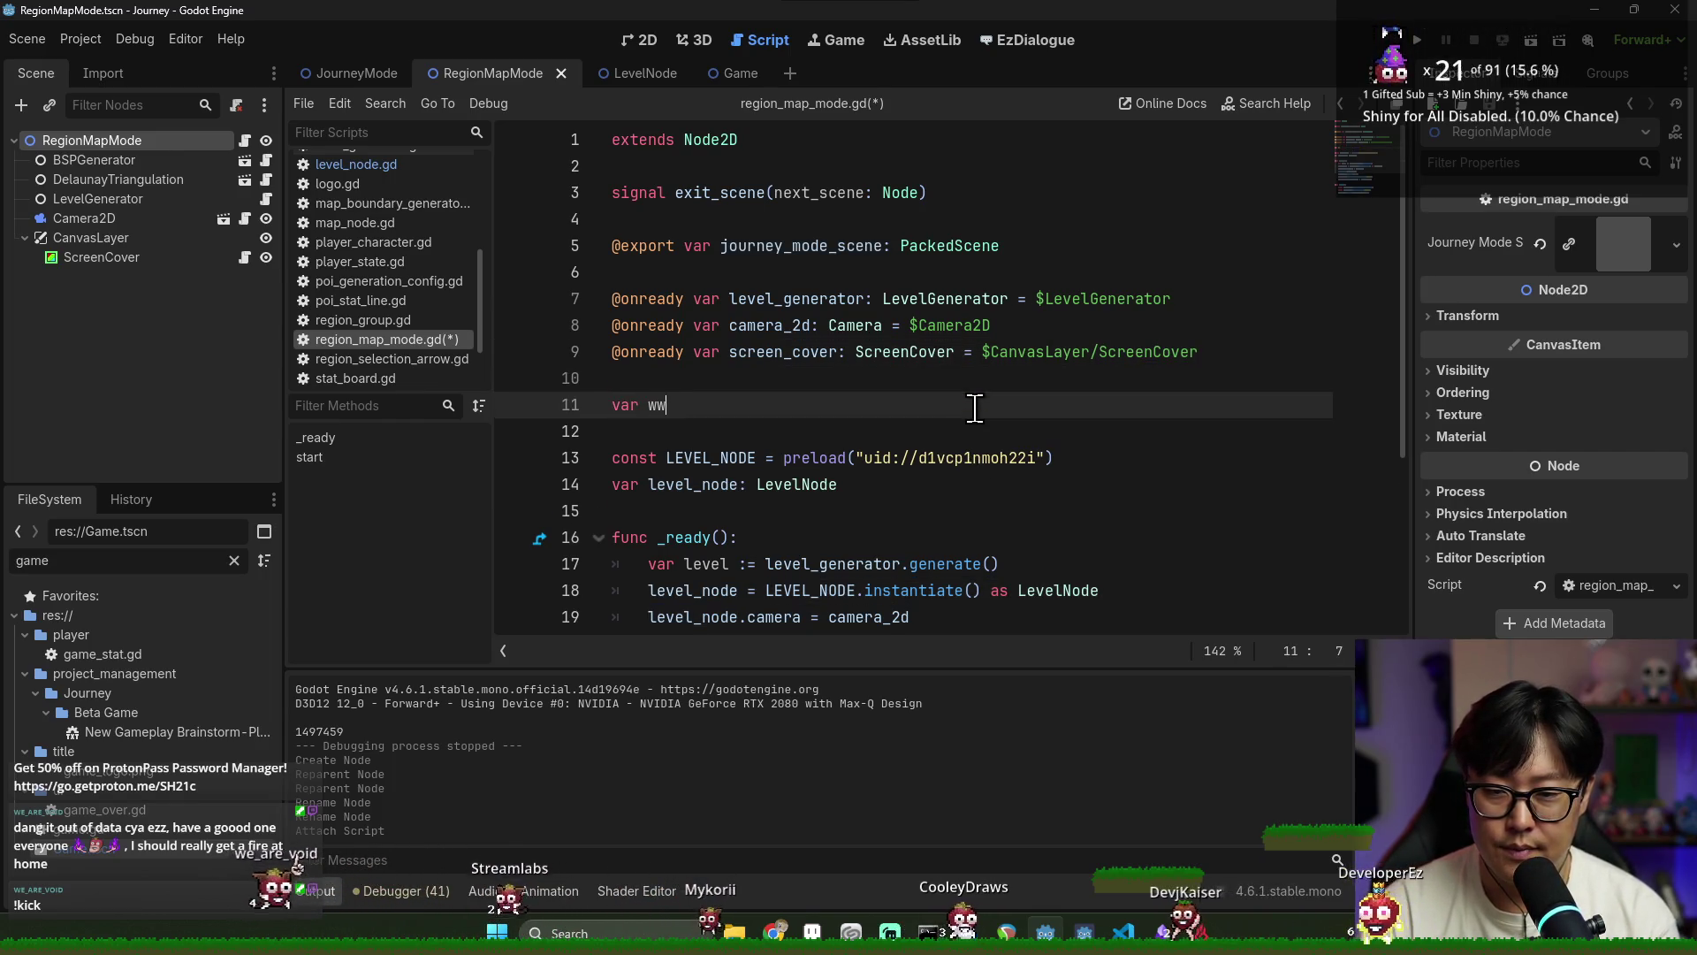
pyautogui.write('rld_info: W')
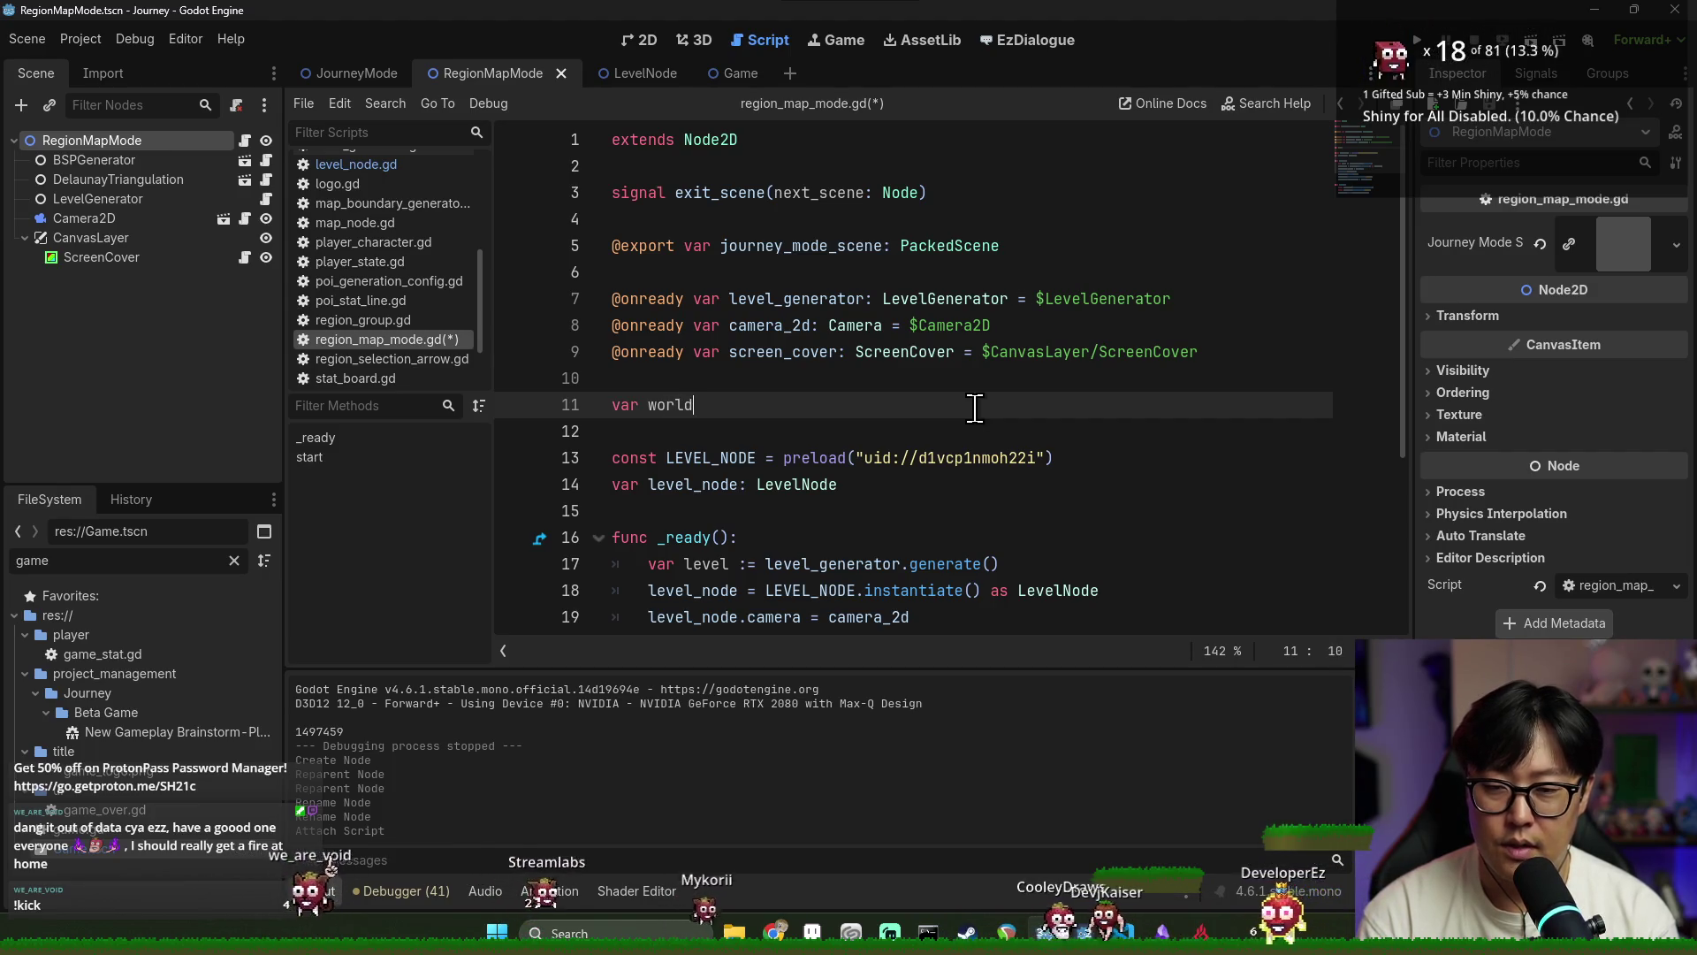
pyautogui.press('Return')
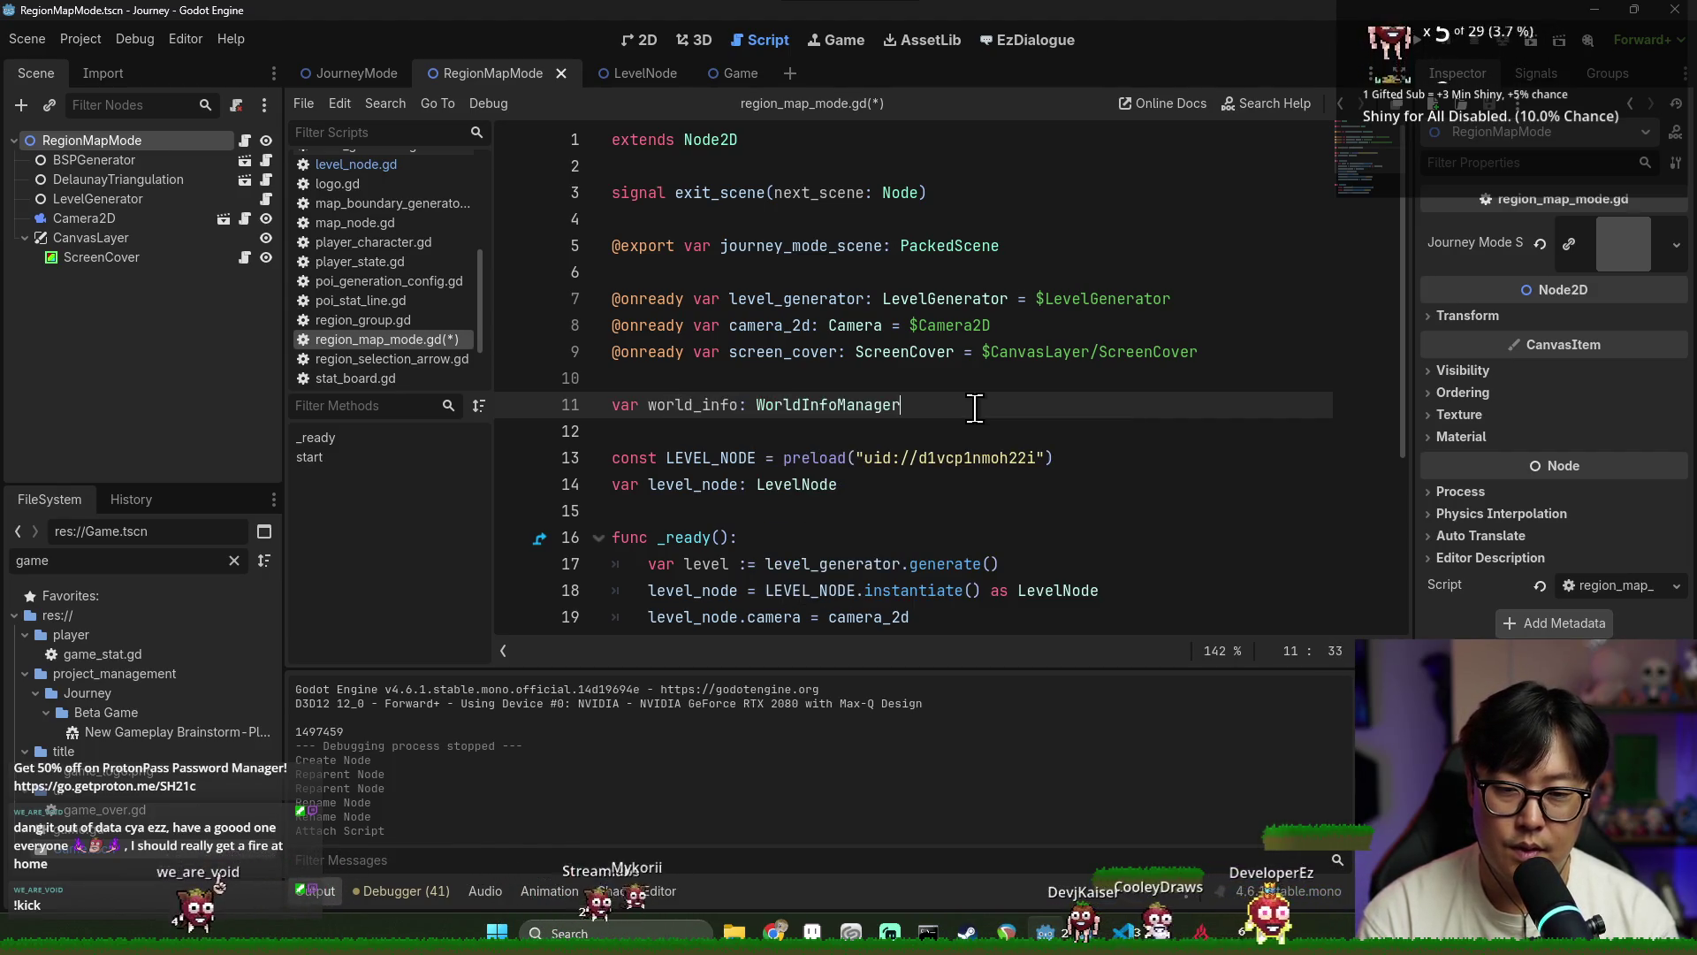
pyautogui.hotkey('ctrl', 's')
# Re-save the scene and look over the start function and the end of _ready
pyautogui.click(713, 405)
pyautogui.doubleClick(713, 405)
pyautogui.scroll(-3, 865, 433)
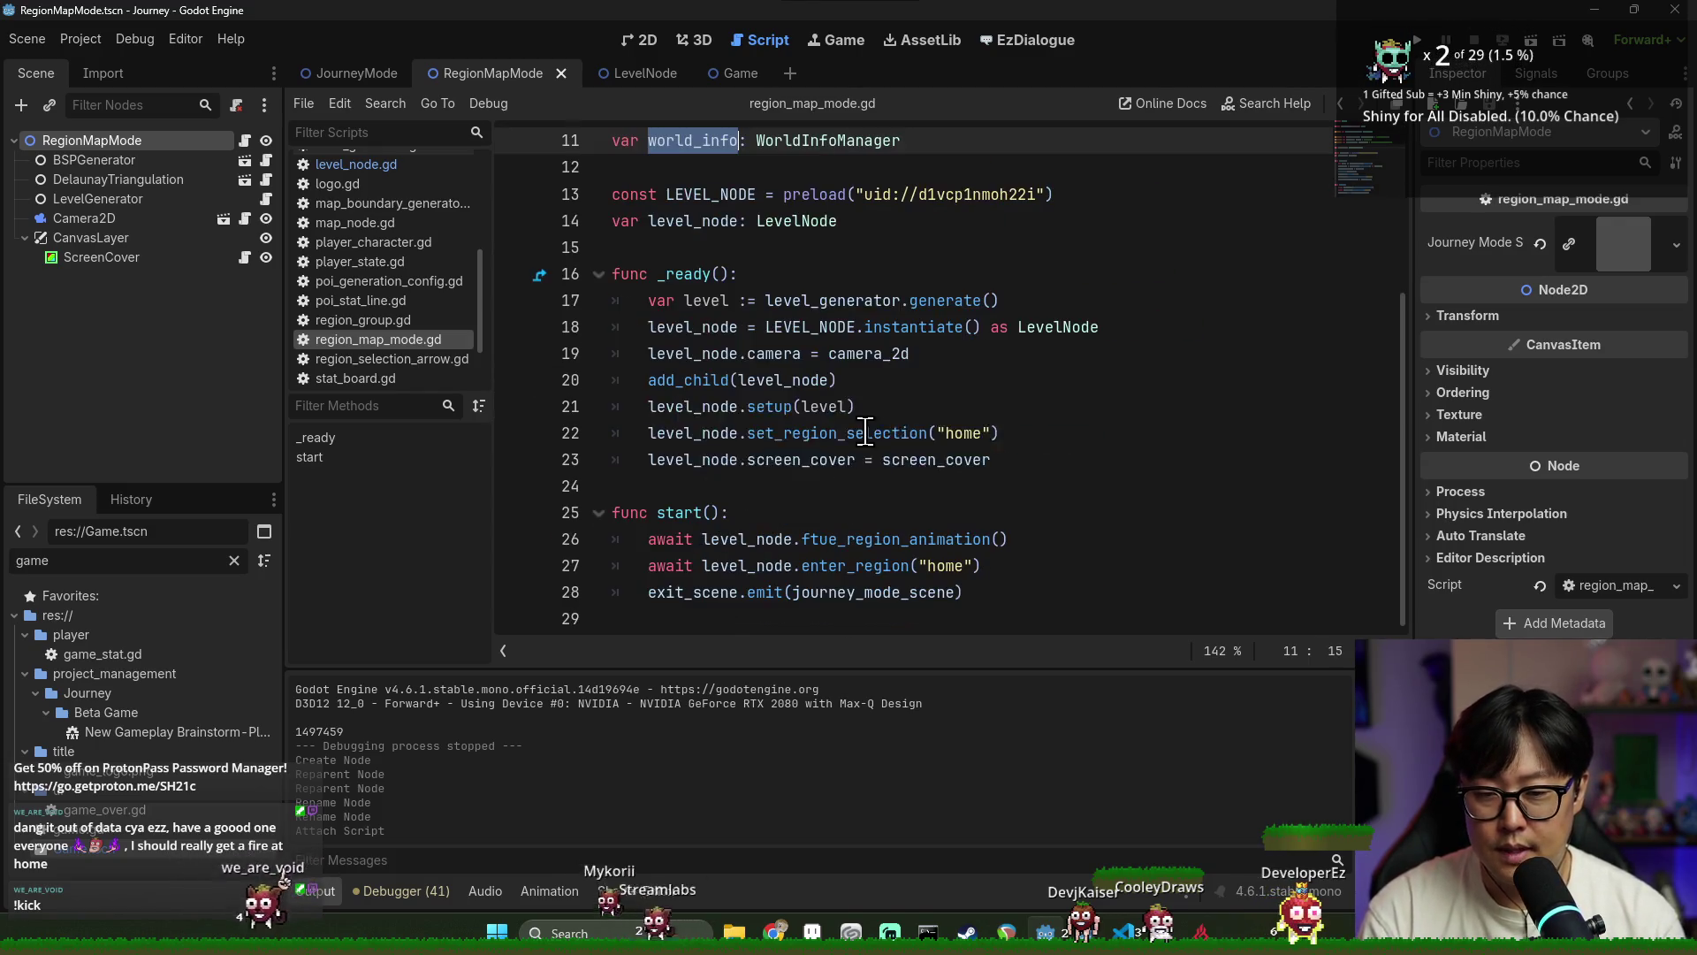
pyautogui.hotkey('ctrl', 's')
pyautogui.click(698, 514)
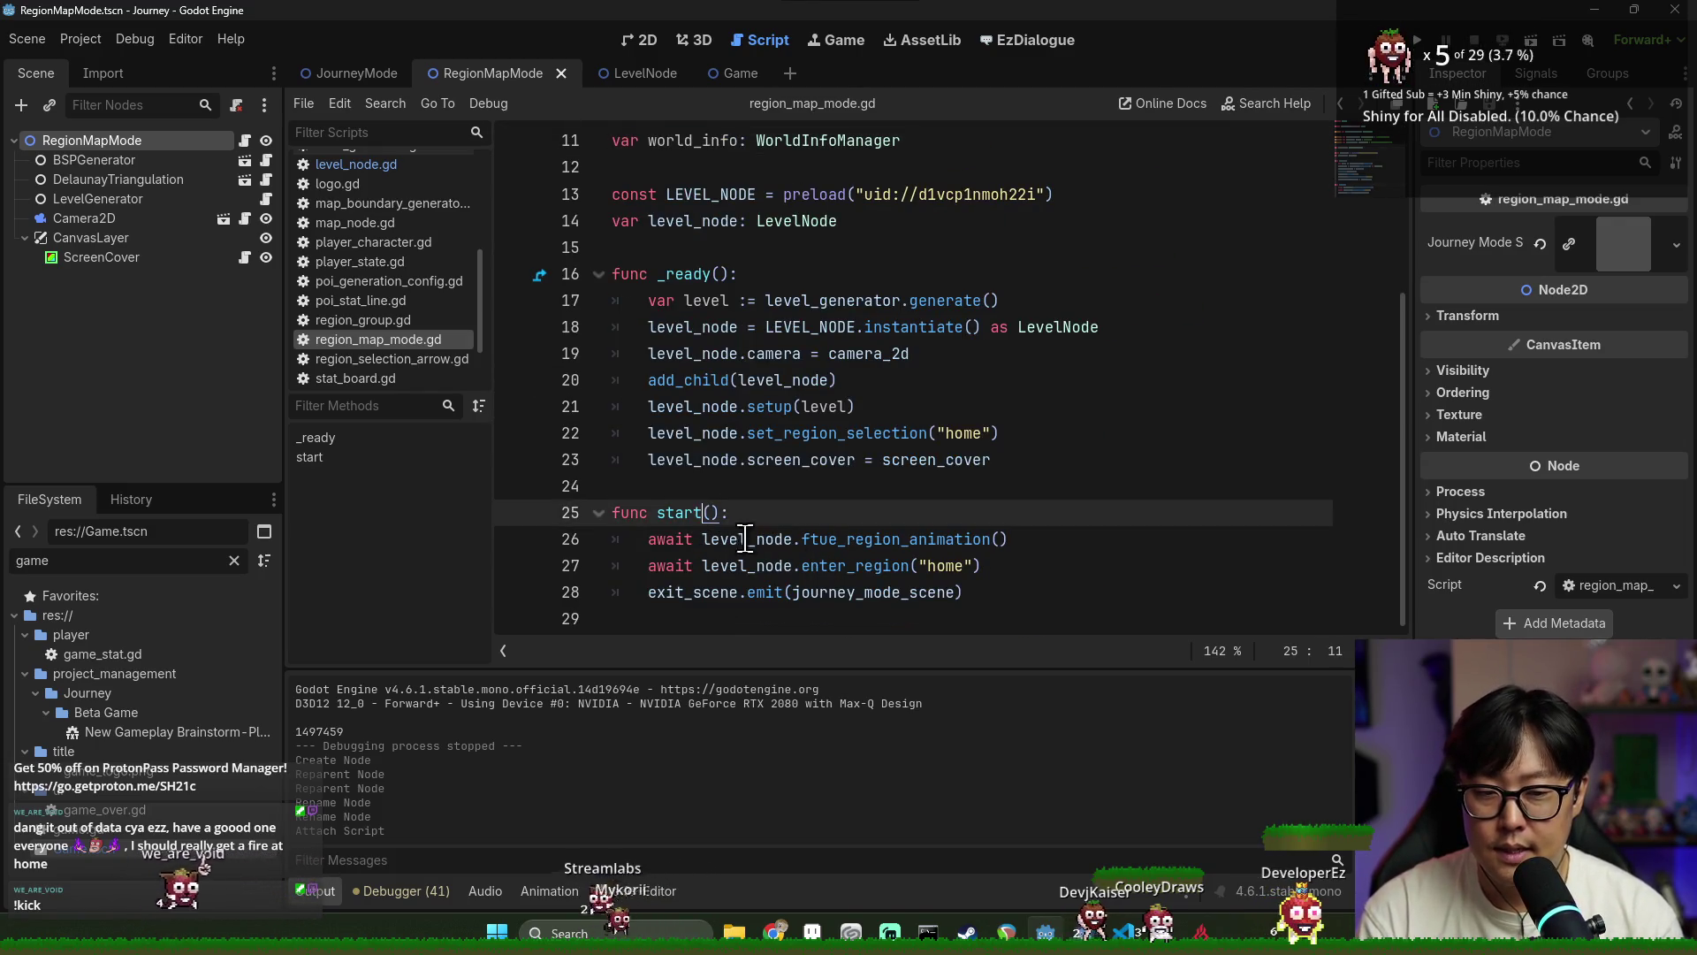
pyautogui.doubleClick(870, 592)
pyautogui.click(711, 301)
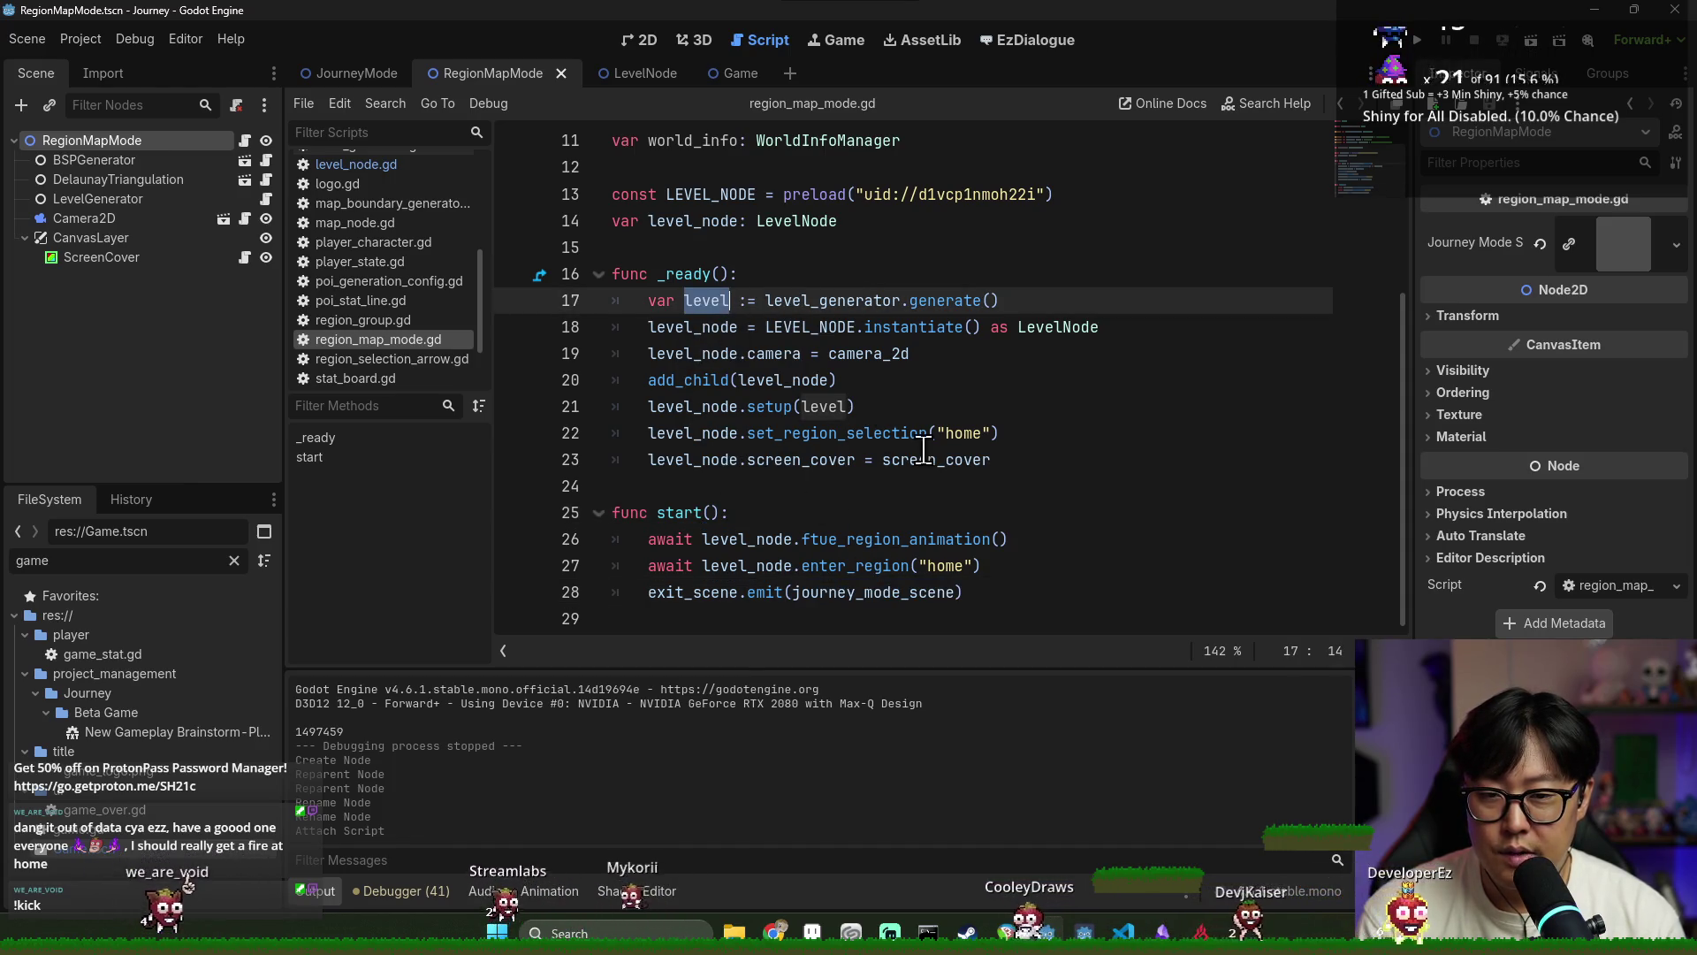
pyautogui.click(1026, 449)
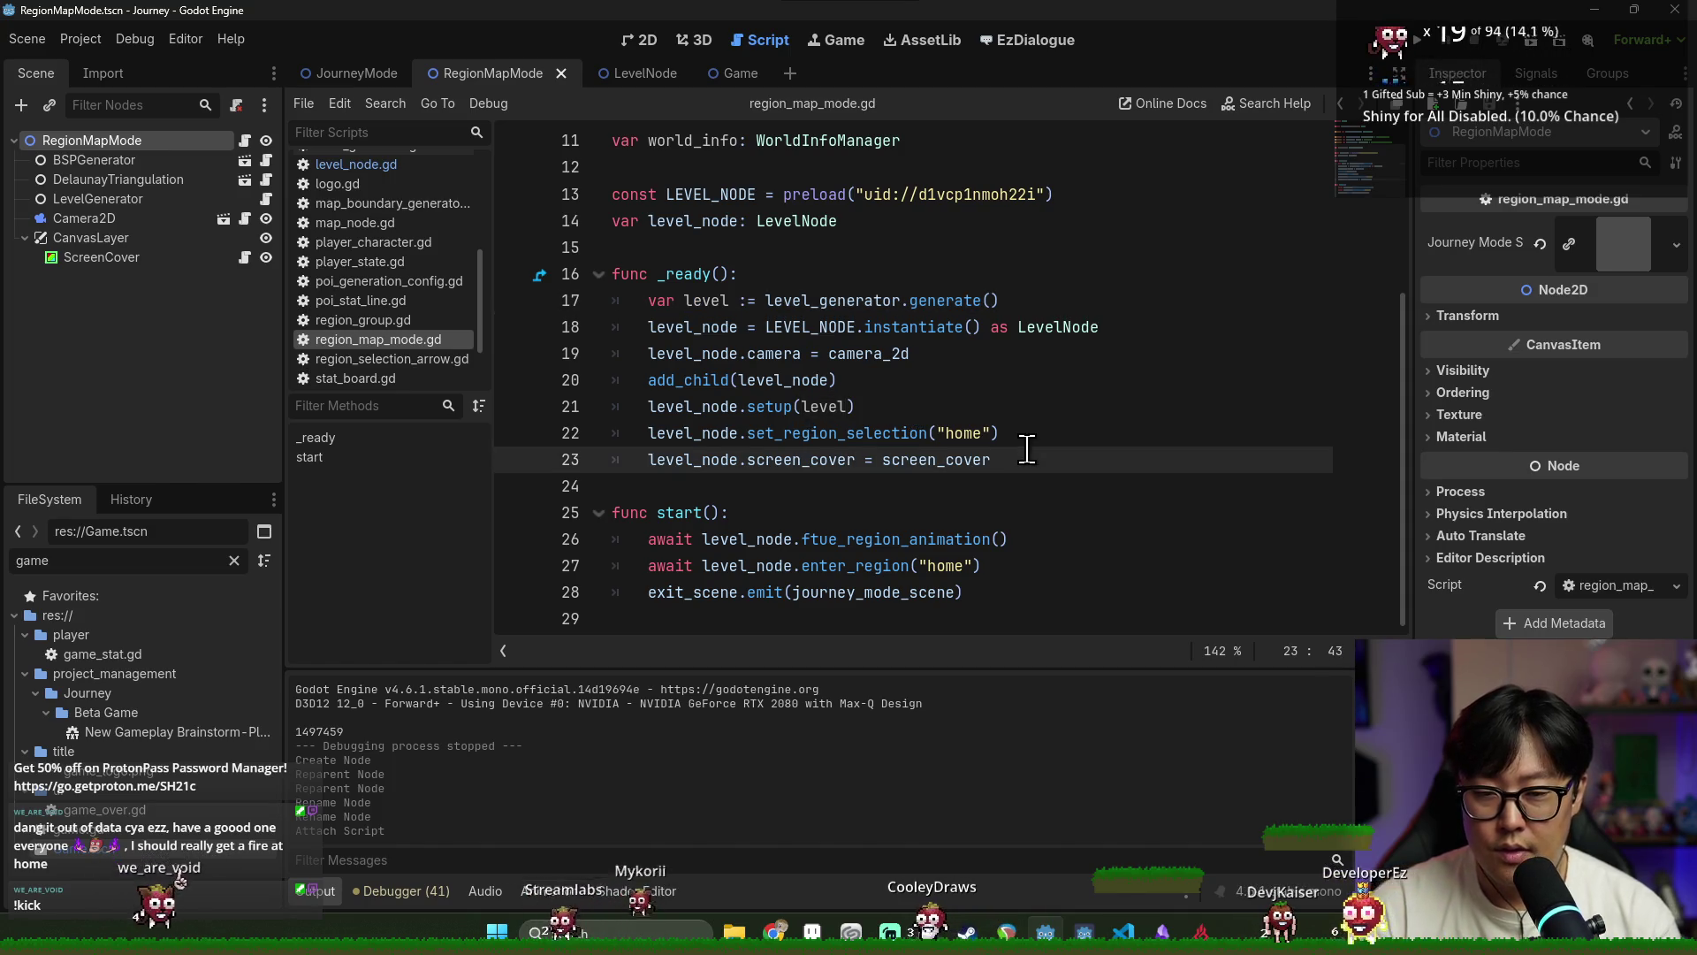
# Add a world_info = world_info line at the end of _ready
pyautogui.press('Return')
pyautogui.write('world_info =')
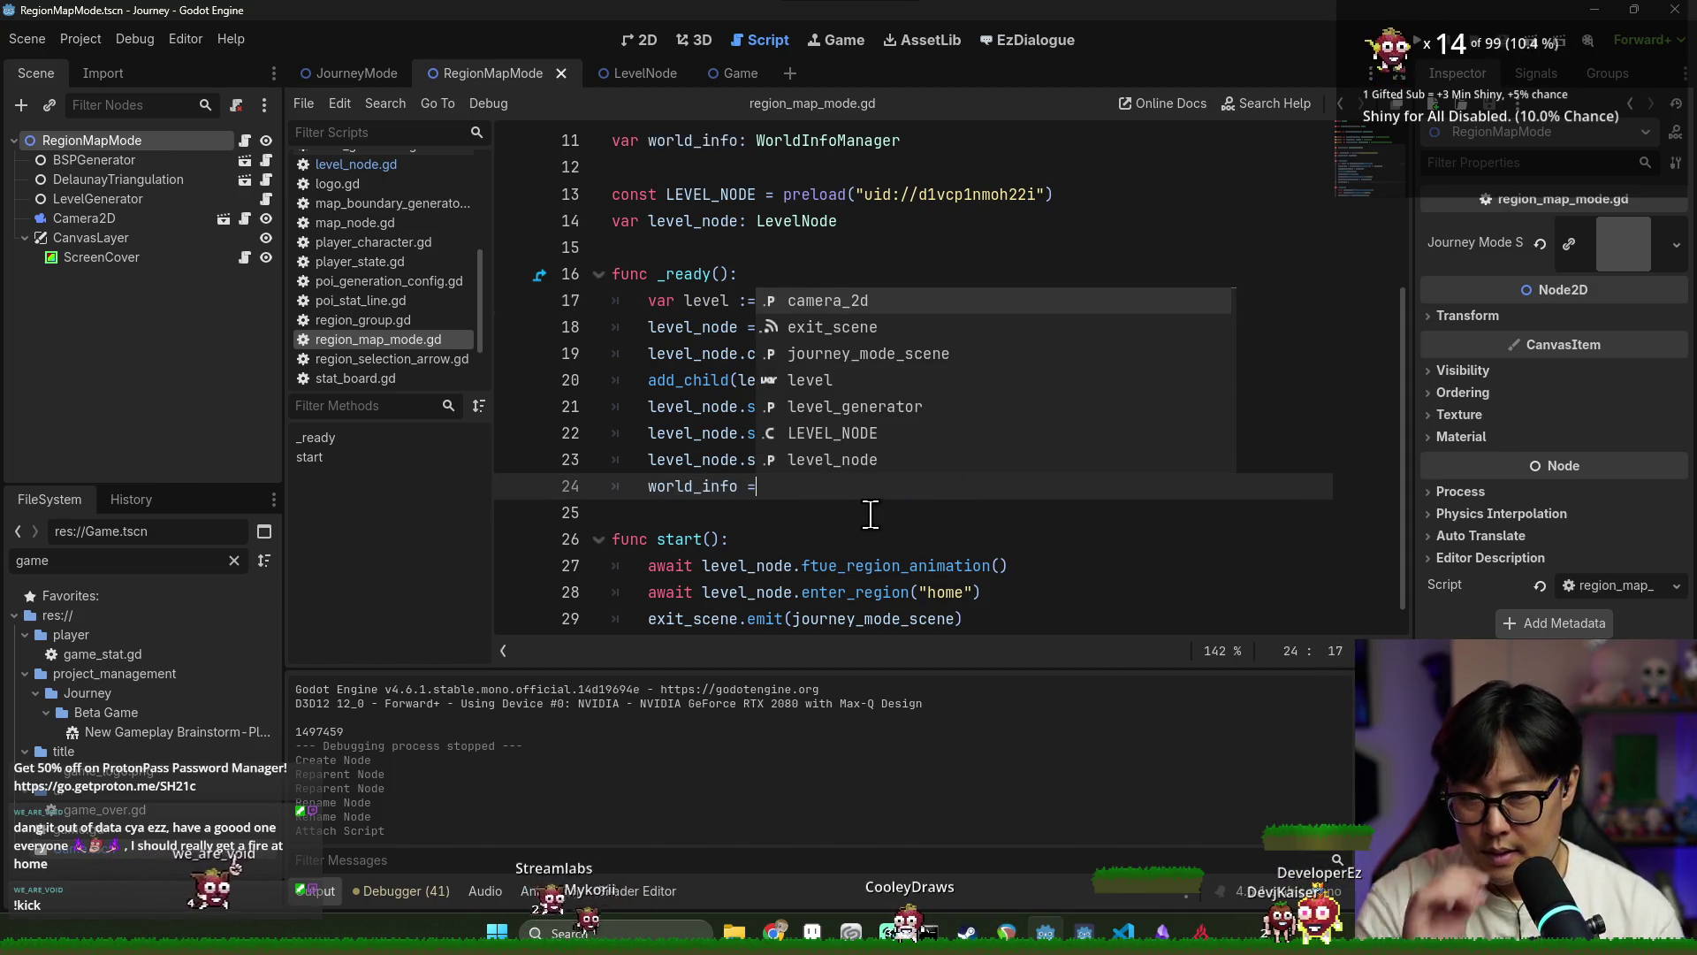
pyautogui.click(826, 537)
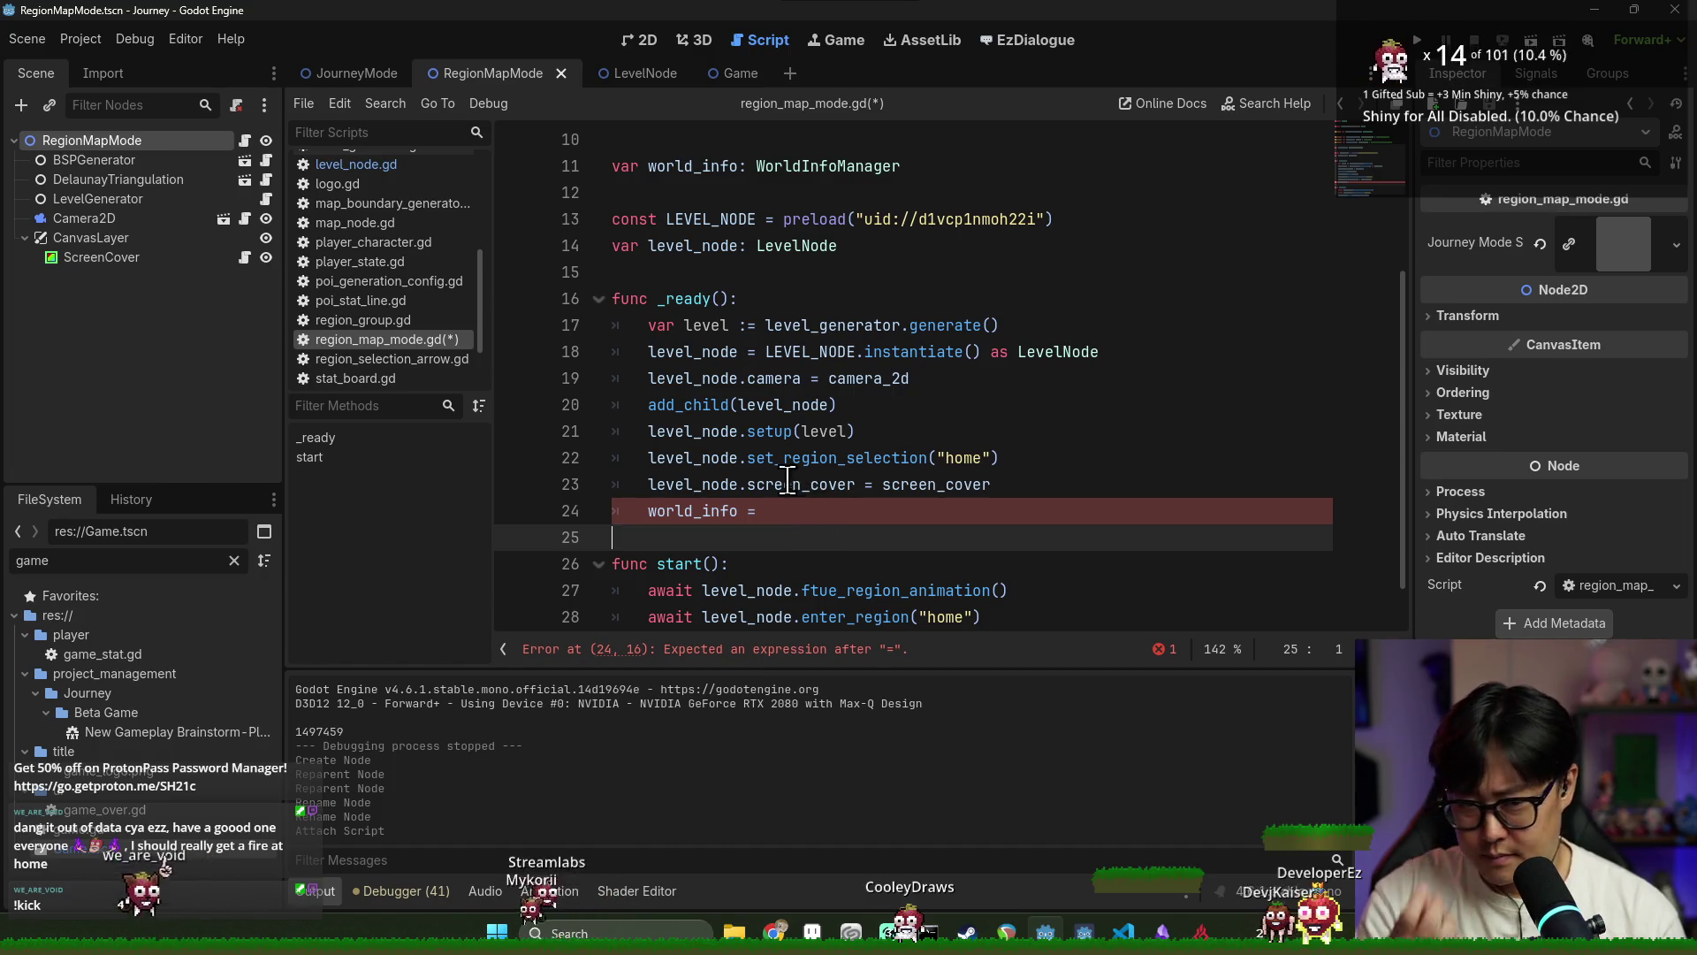
pyautogui.click(767, 334)
pyautogui.click(884, 511)
pyautogui.write('world_info')
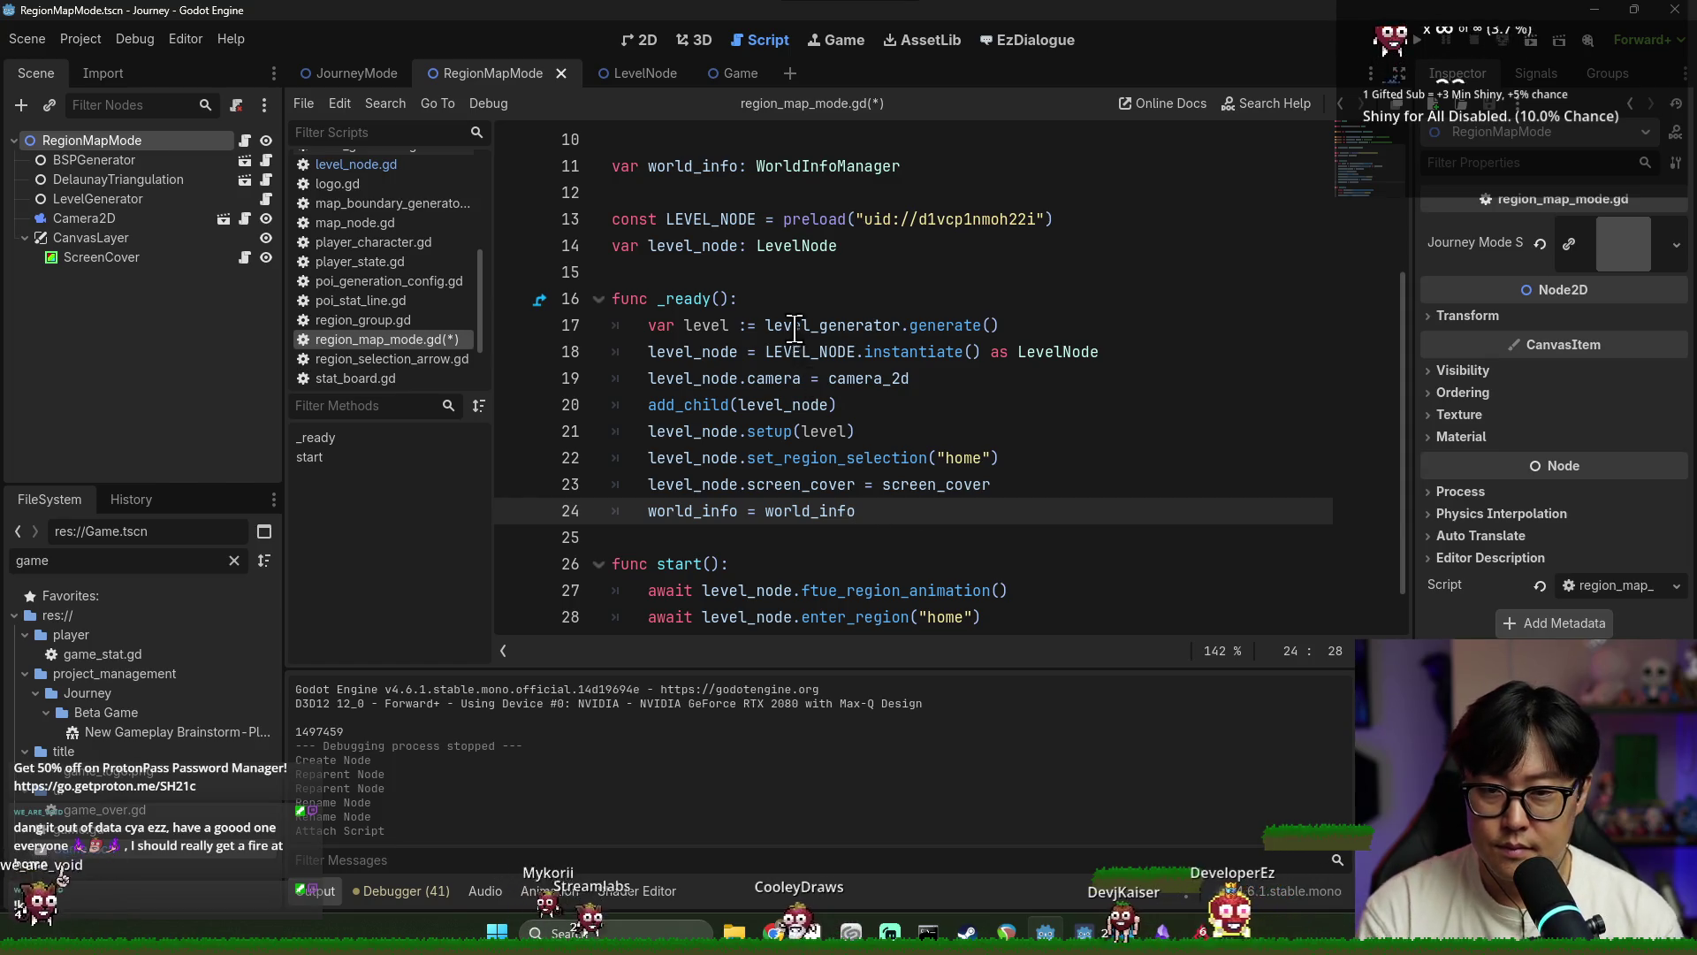
# Inspect _ready's add_child(level_node) line and the journey_mode_scene emit call, then return to line 24
pyautogui.doubleClick(686, 299)
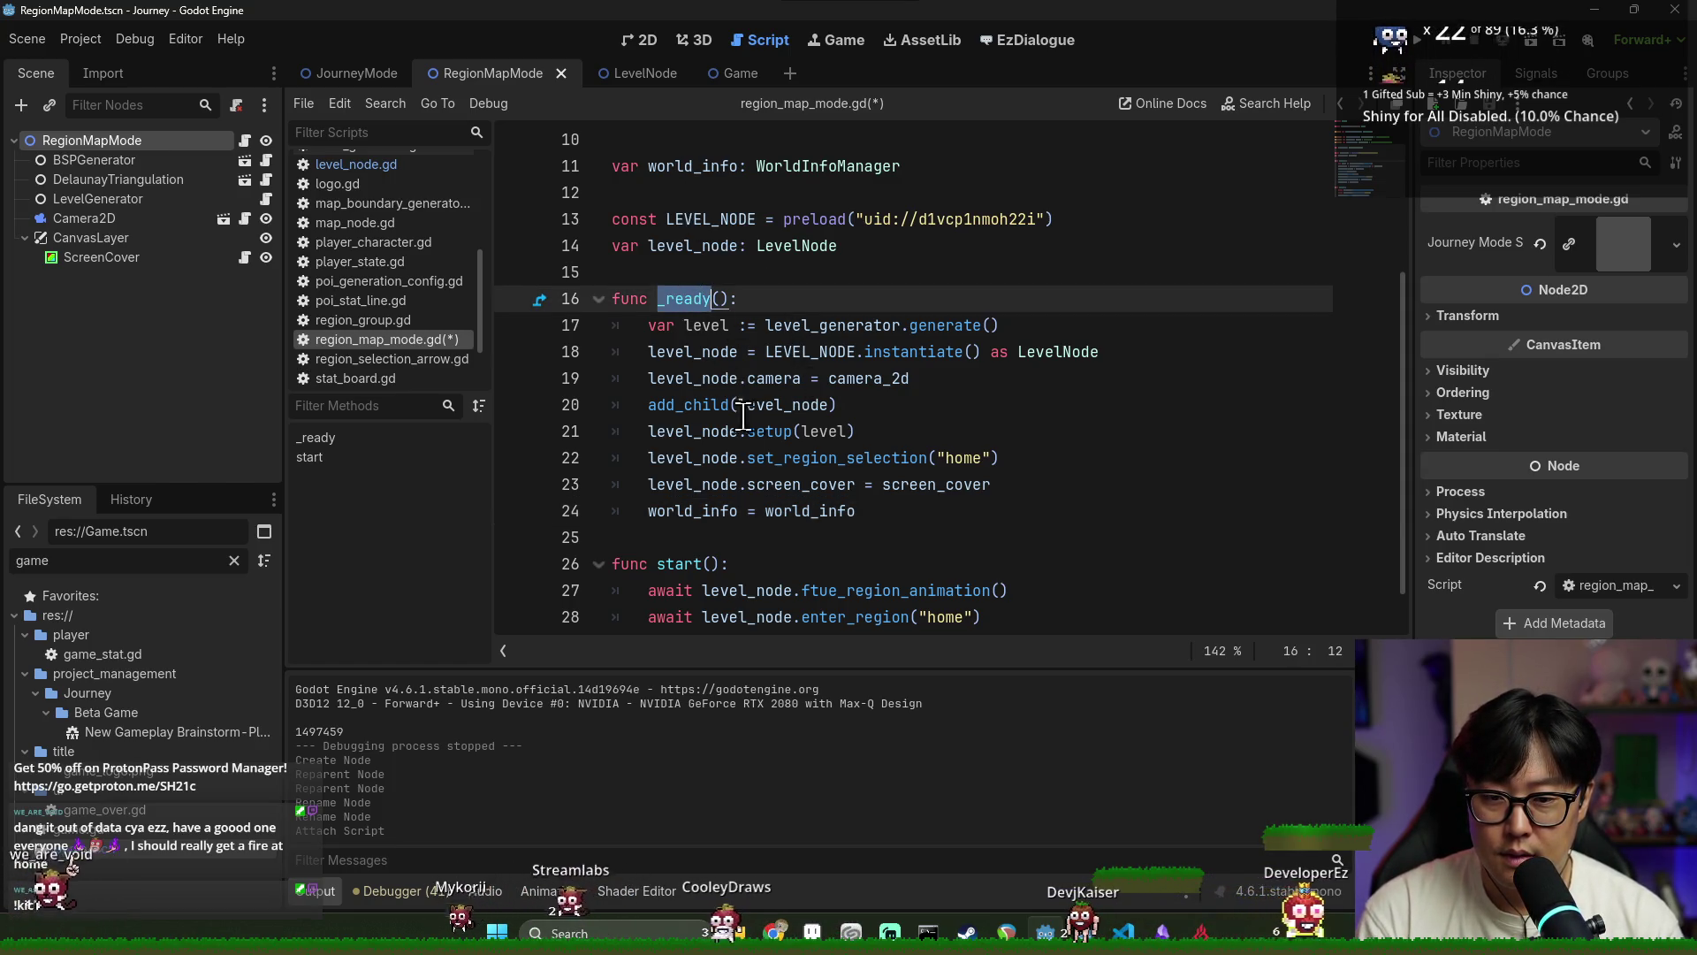
pyautogui.click(749, 541)
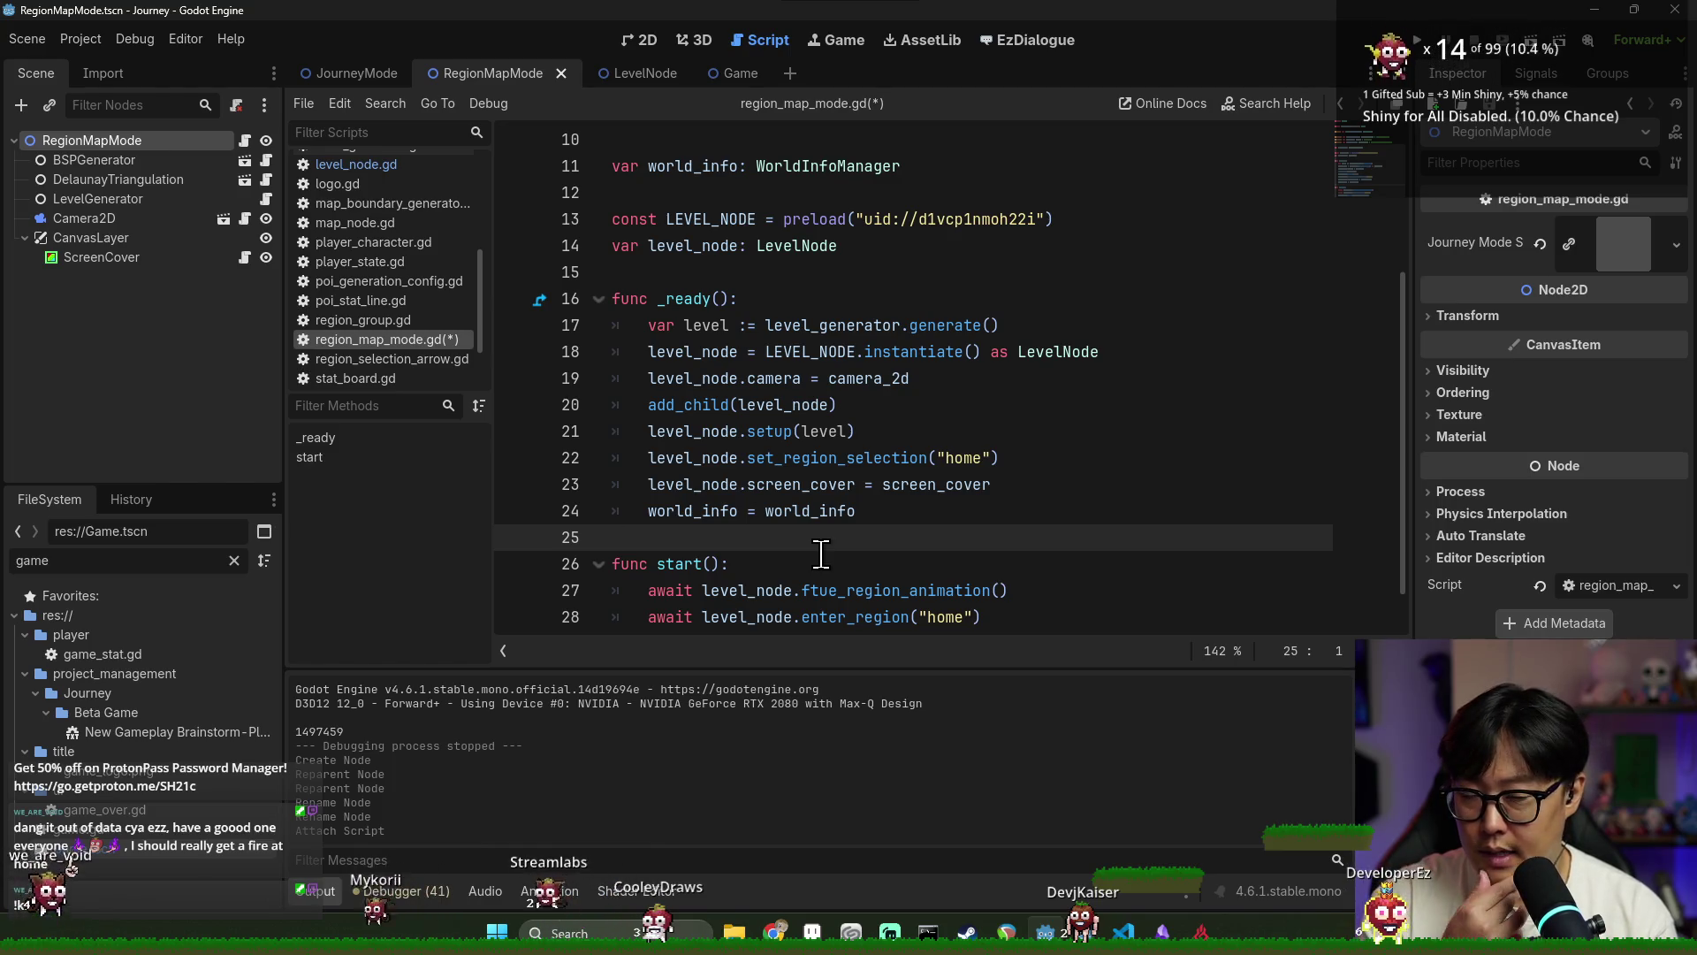
pyautogui.scroll(-1, 818, 540)
pyautogui.click(840, 514)
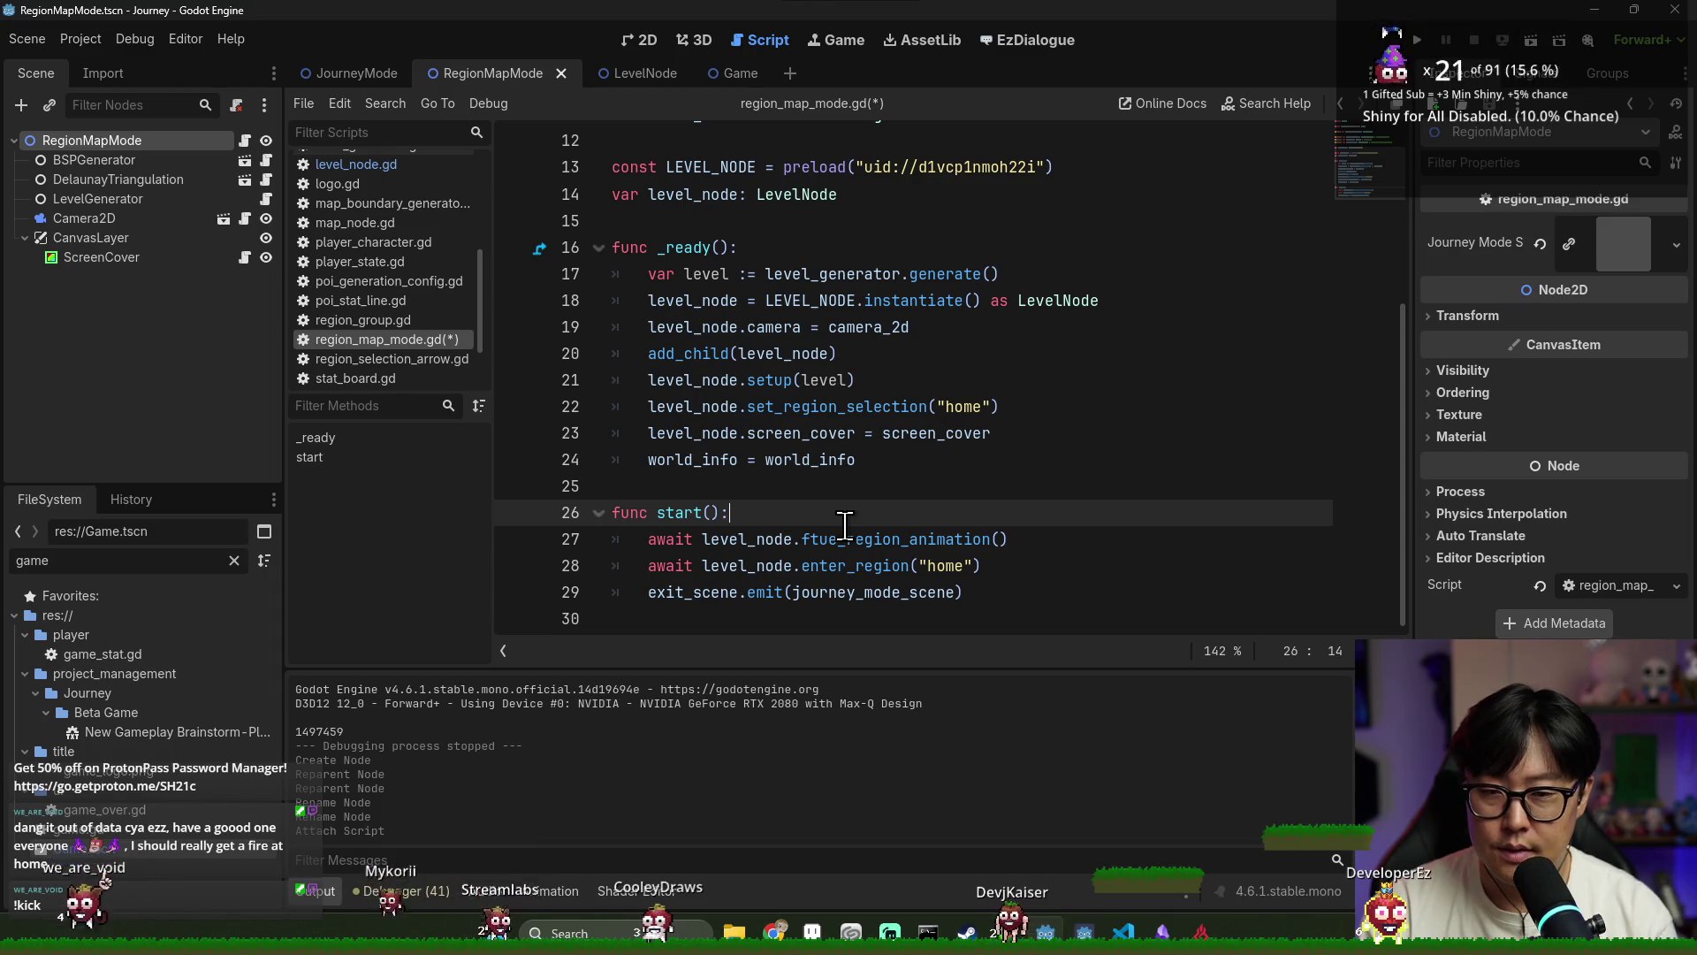
pyautogui.tripleClick(698, 352)
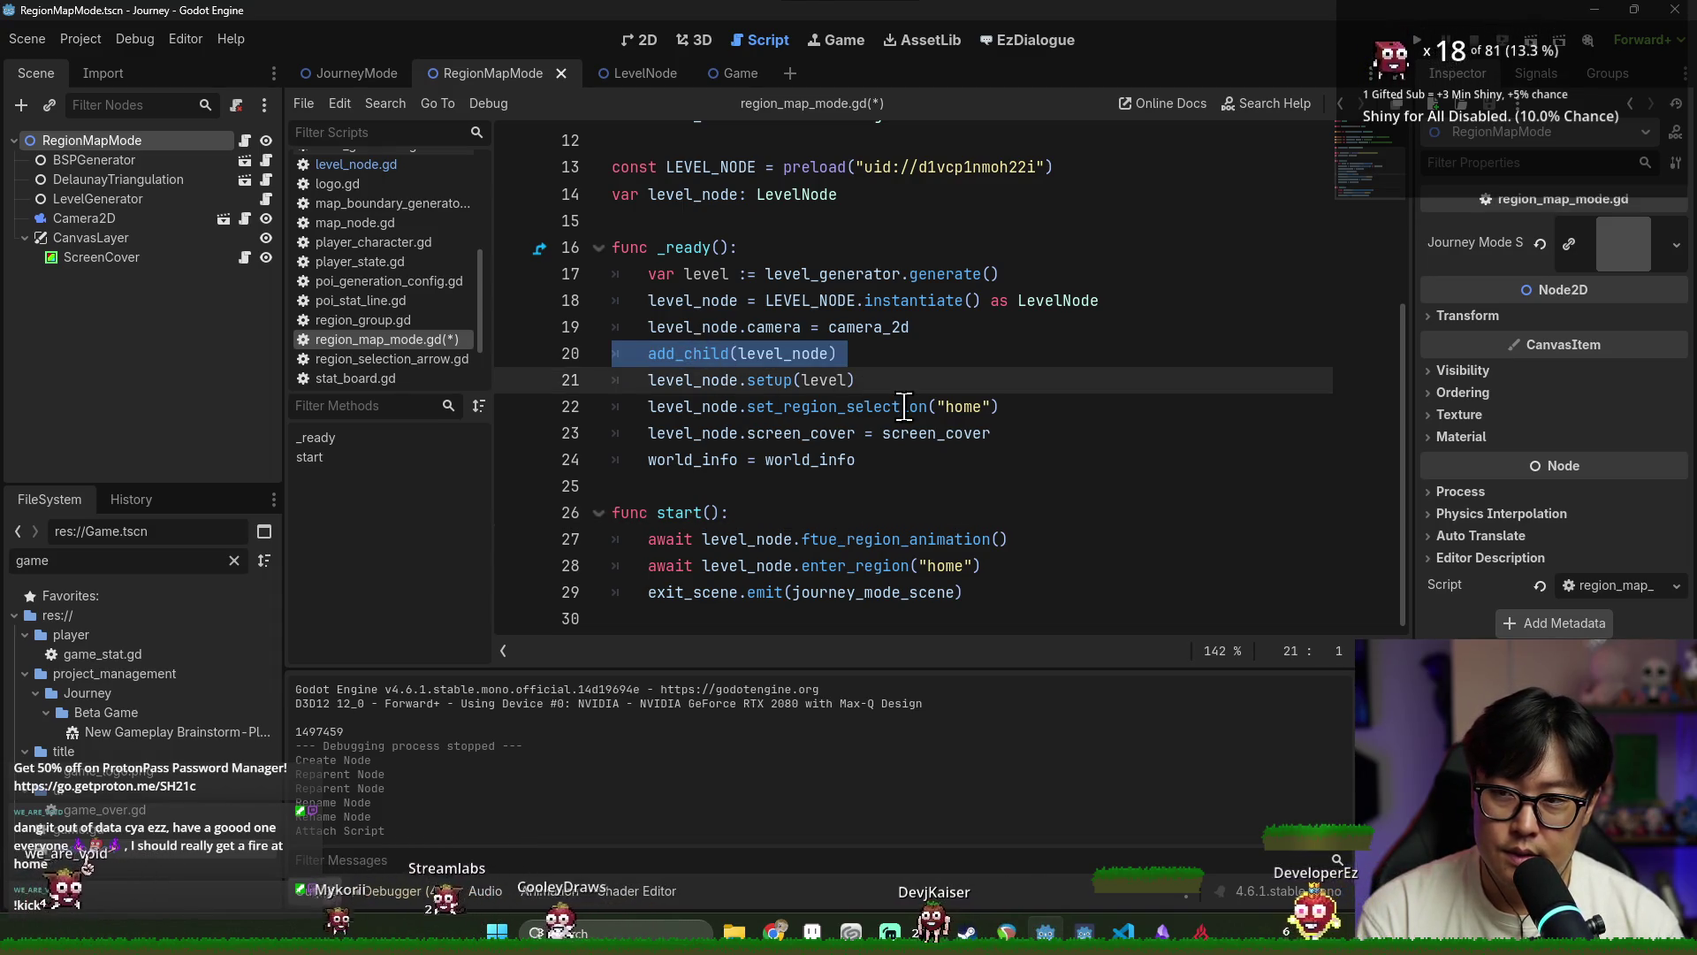
pyautogui.moveTo(901, 399)
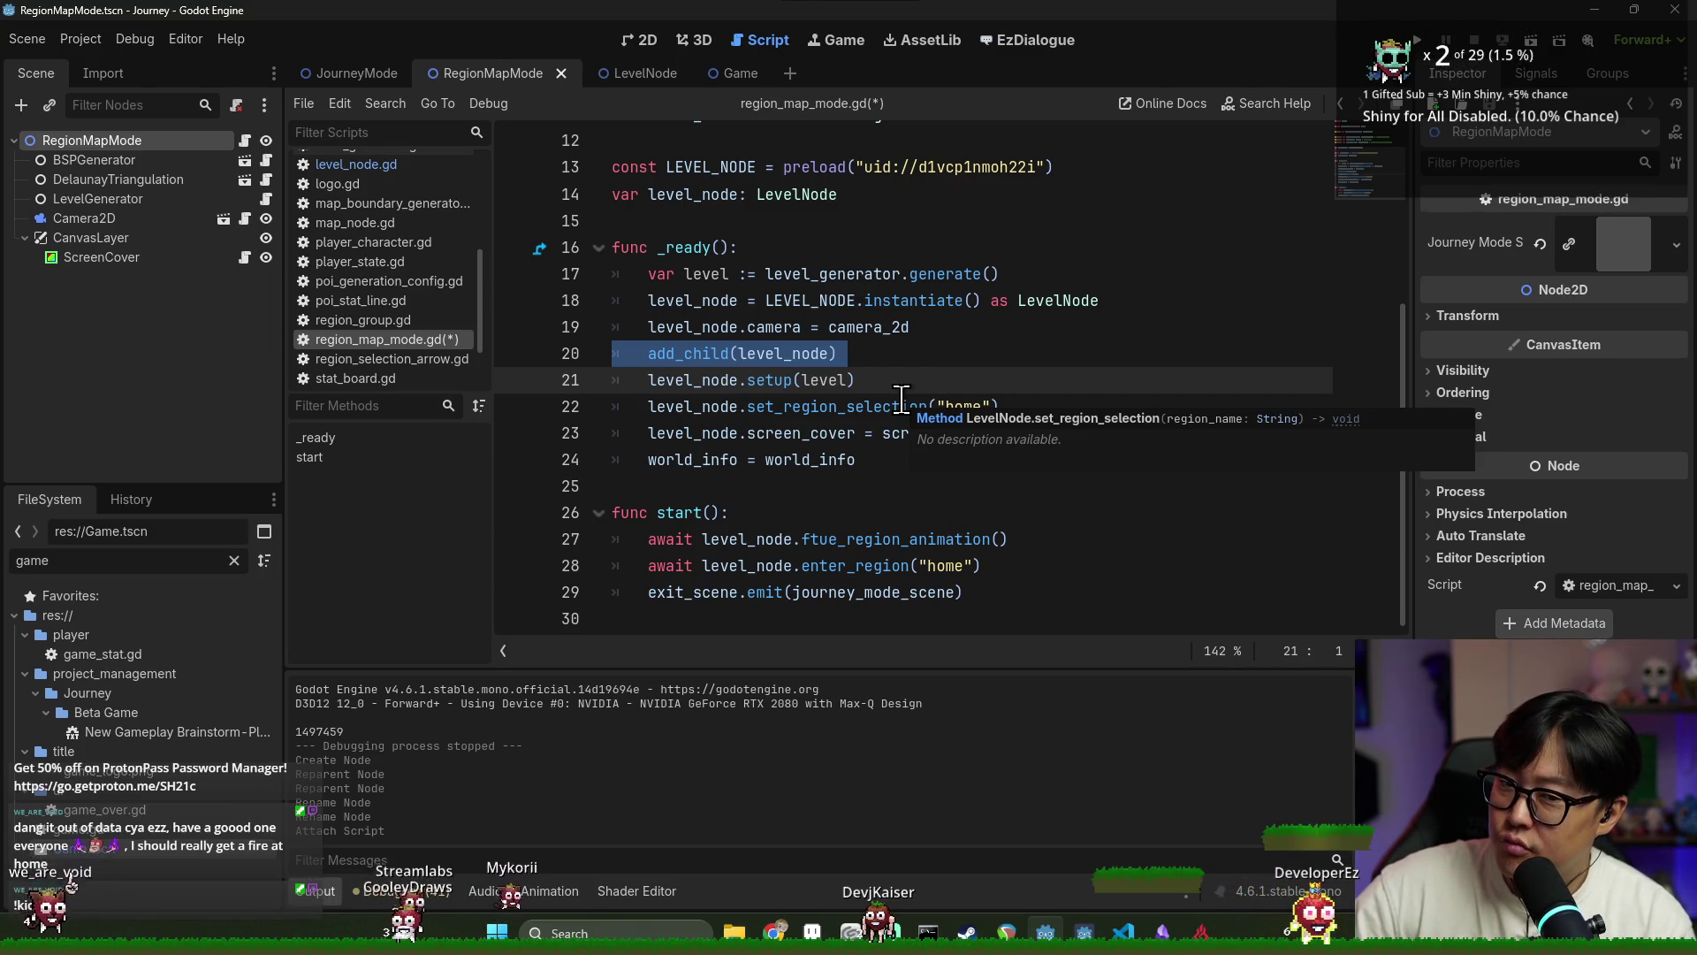
pyautogui.doubleClick(705, 353)
pyautogui.doubleClick(888, 593)
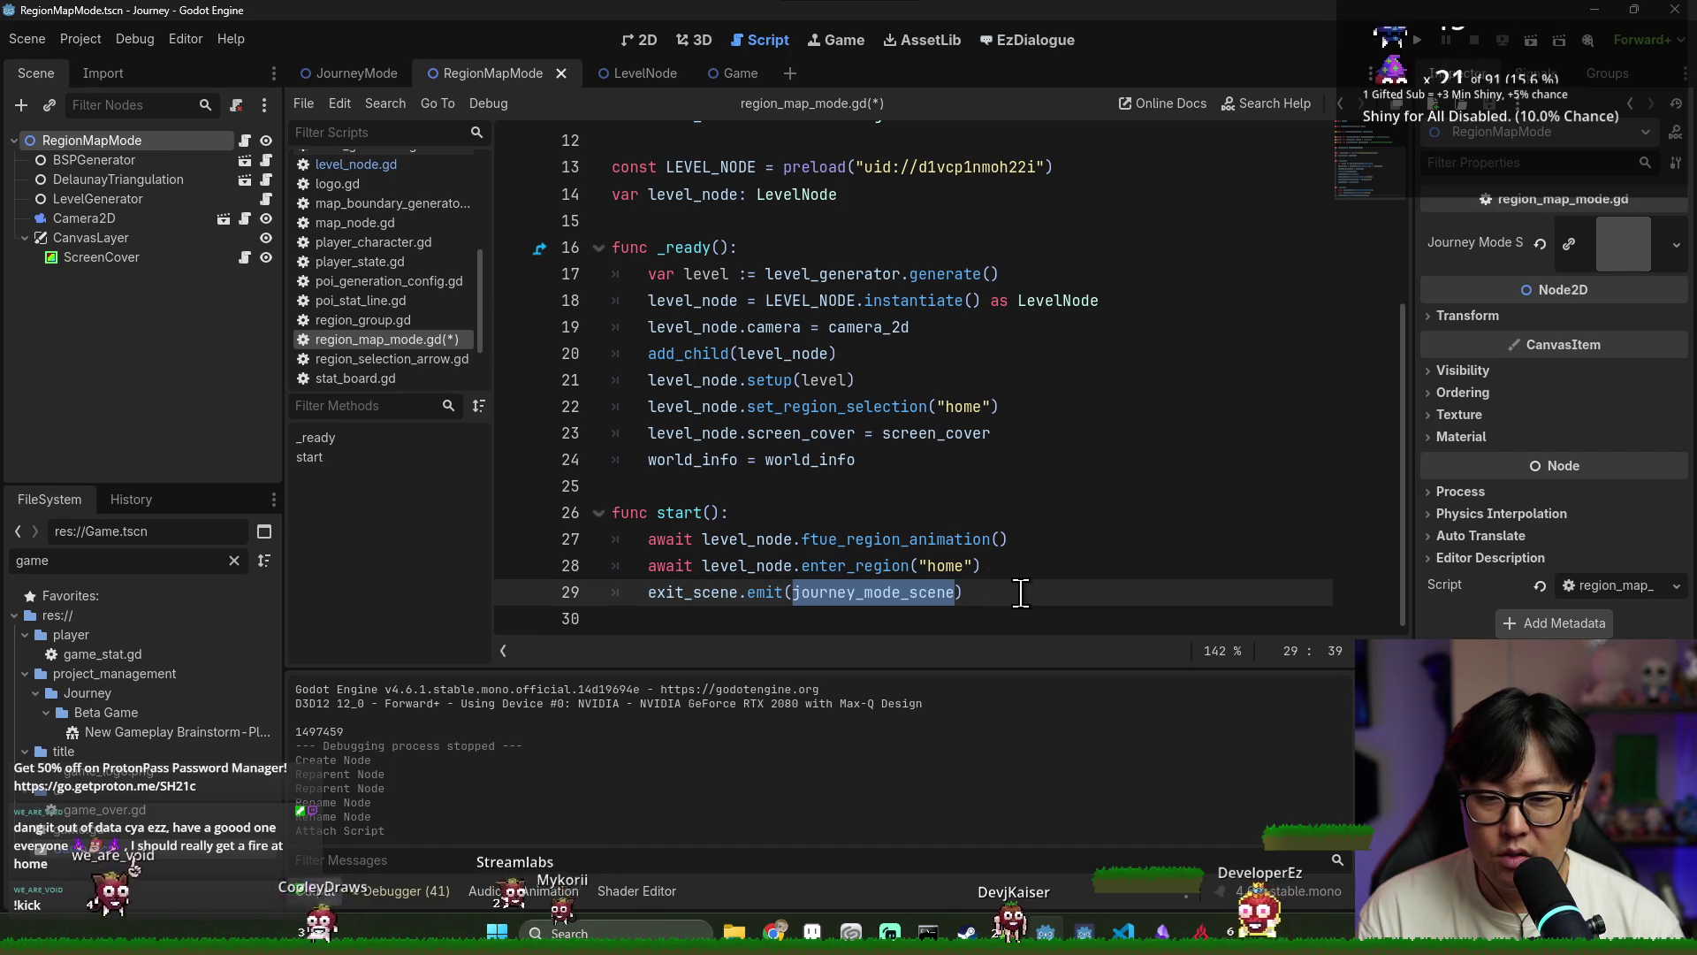
pyautogui.moveTo(948, 548)
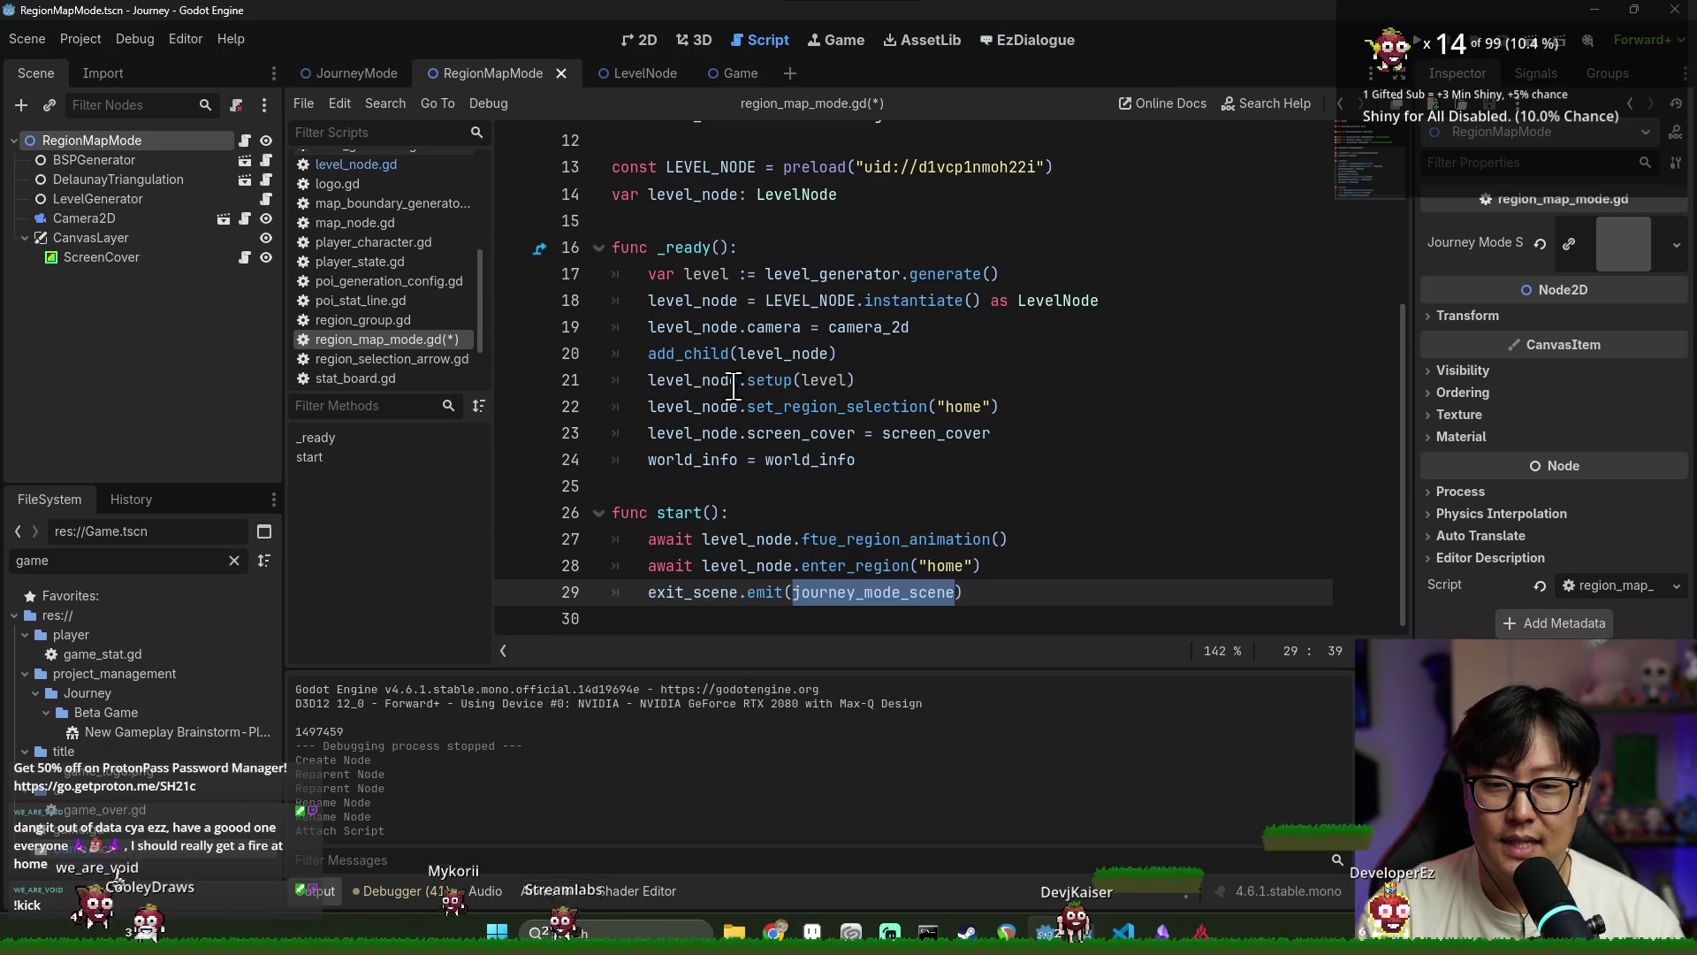
pyautogui.doubleClick(783, 353)
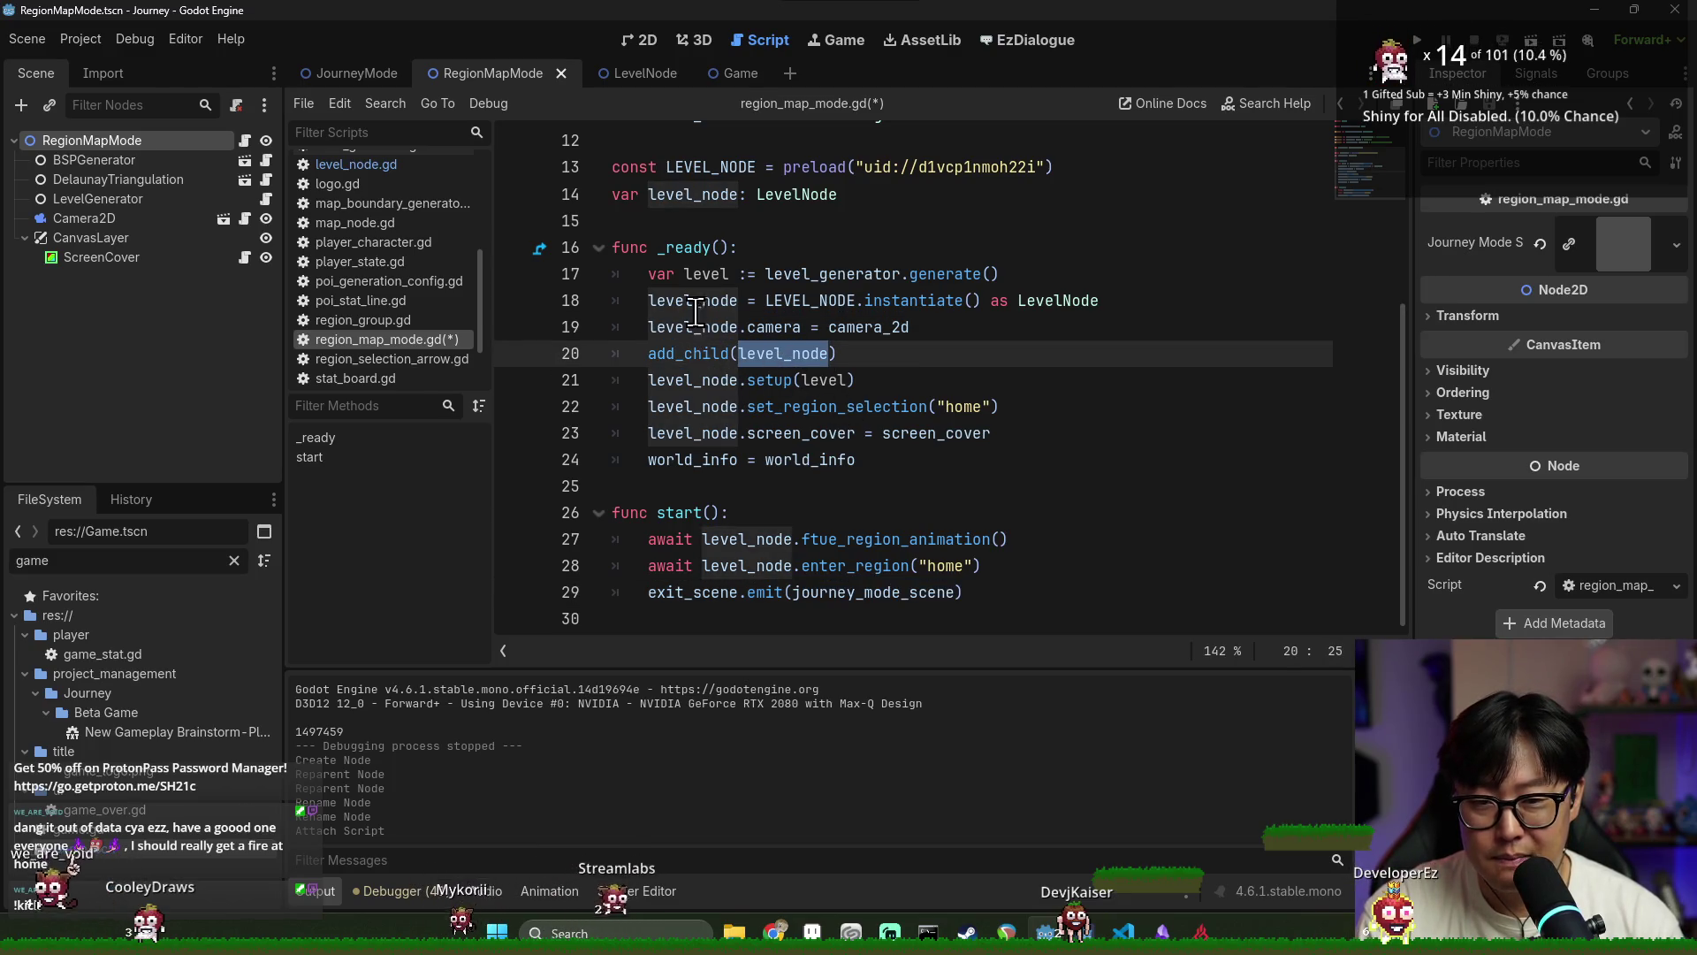
pyautogui.click(697, 273)
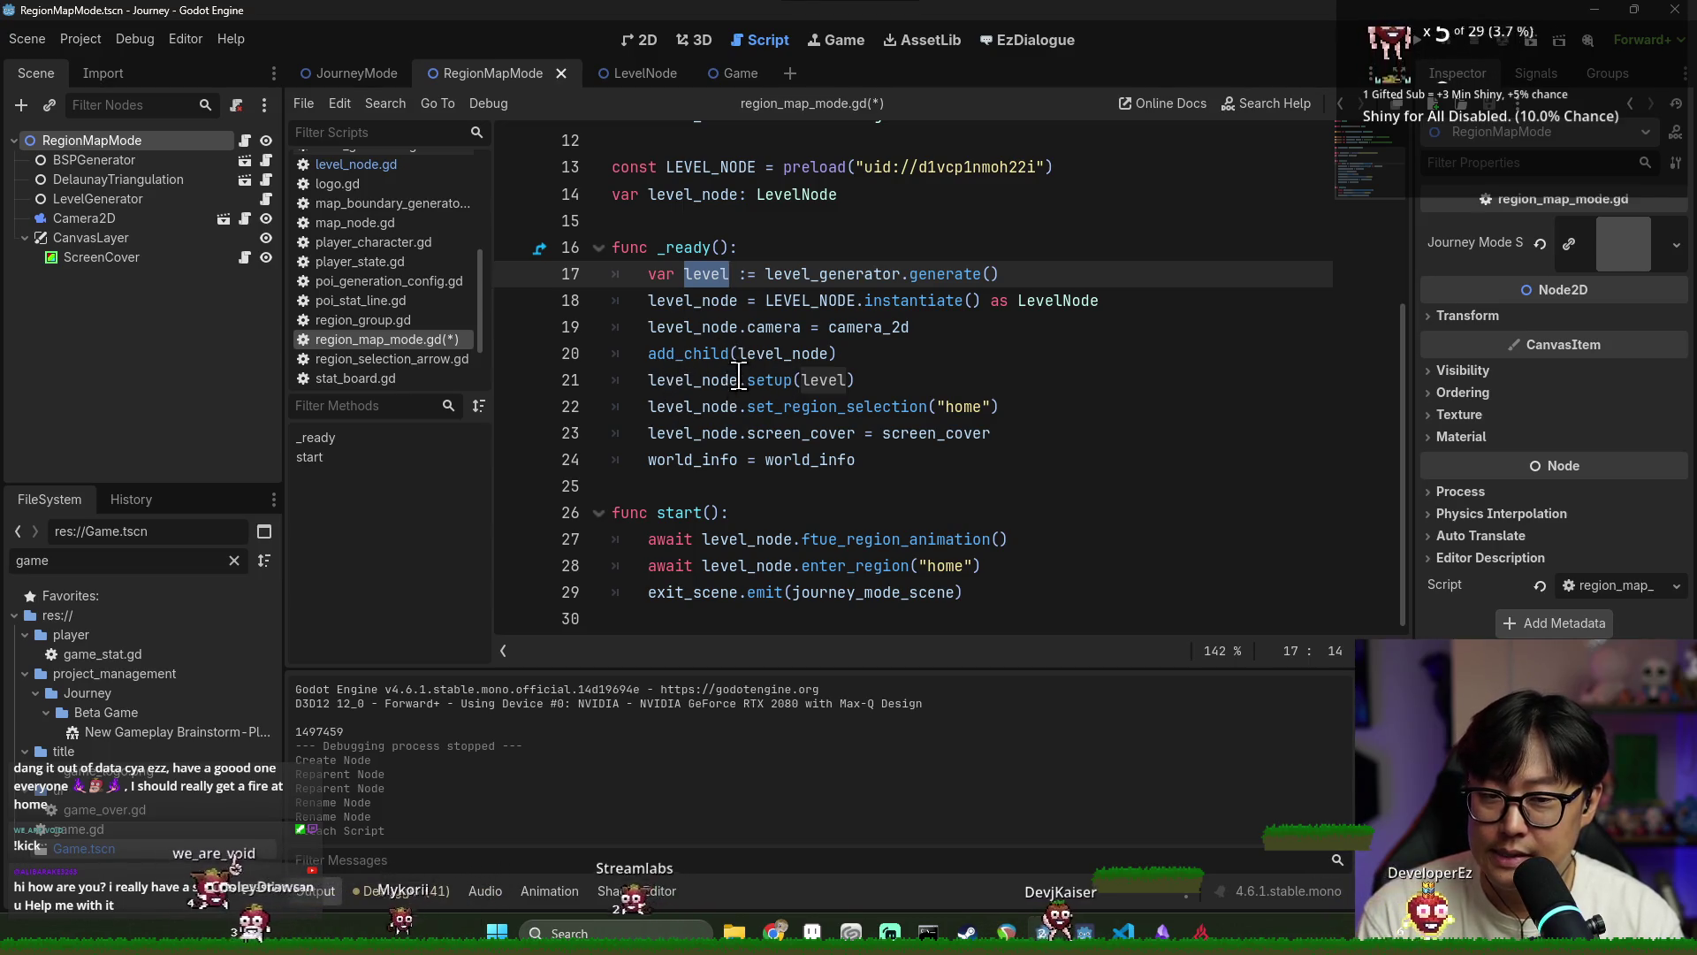
pyautogui.click(709, 459)
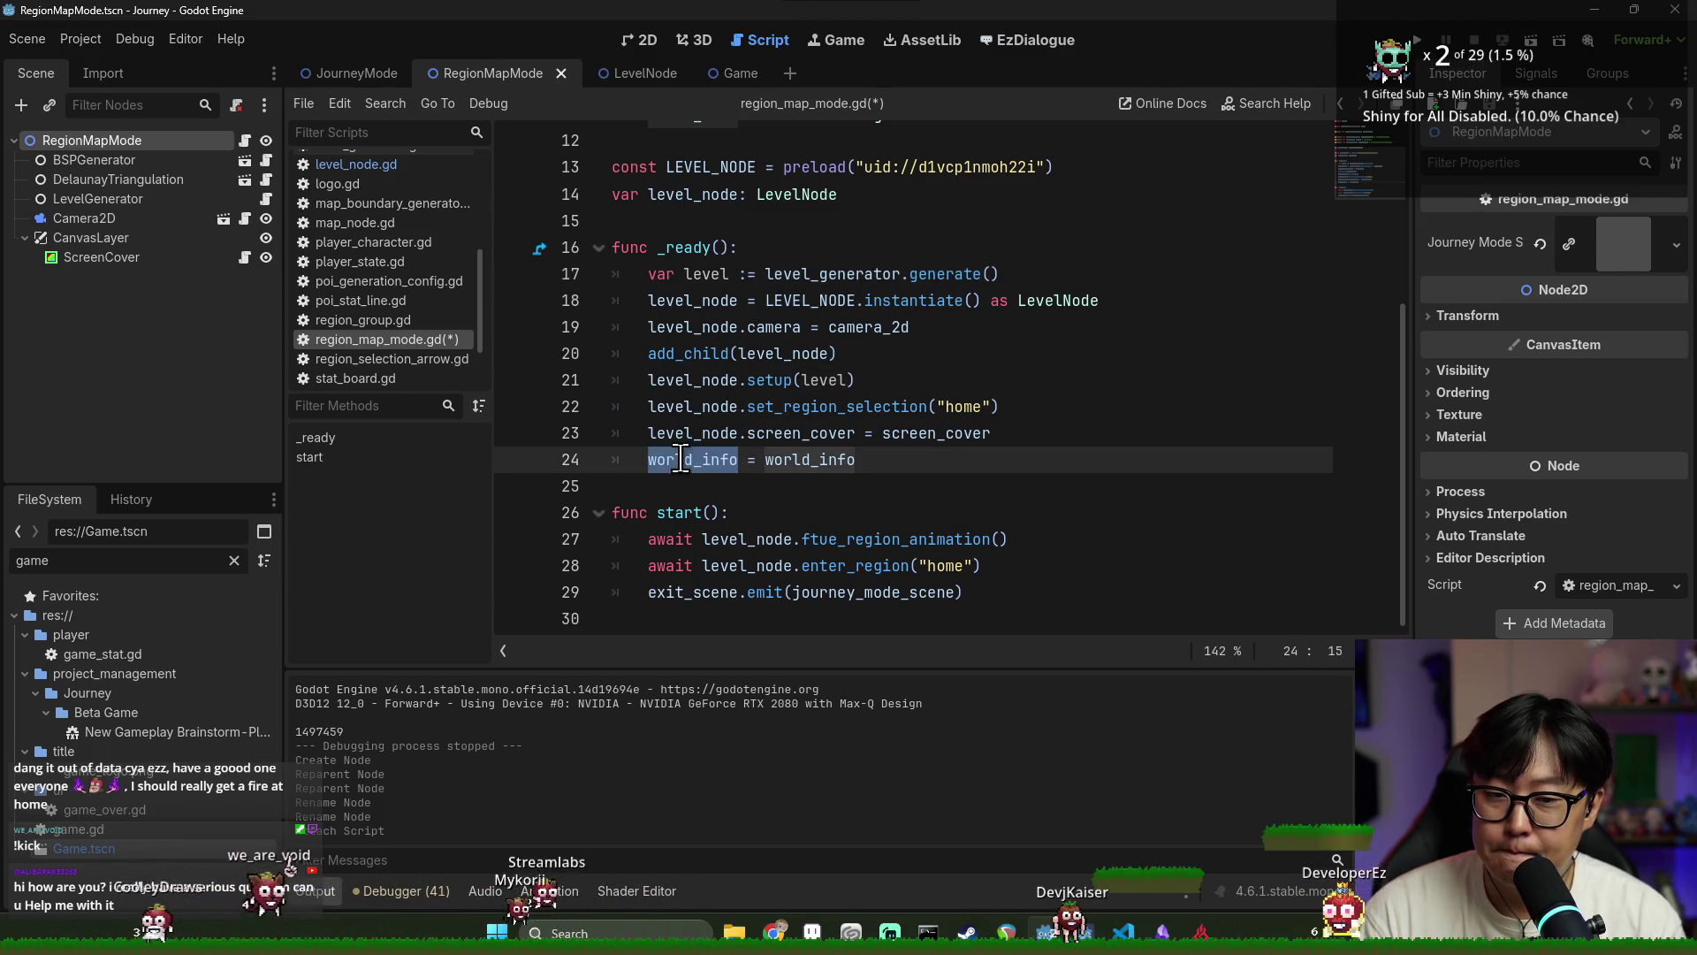
pyautogui.scroll(2, 695, 460)
# Change line 24 to world_info.level_model = level and save the script
pyautogui.scroll(-2, 749, 459)
pyautogui.write('level_model')
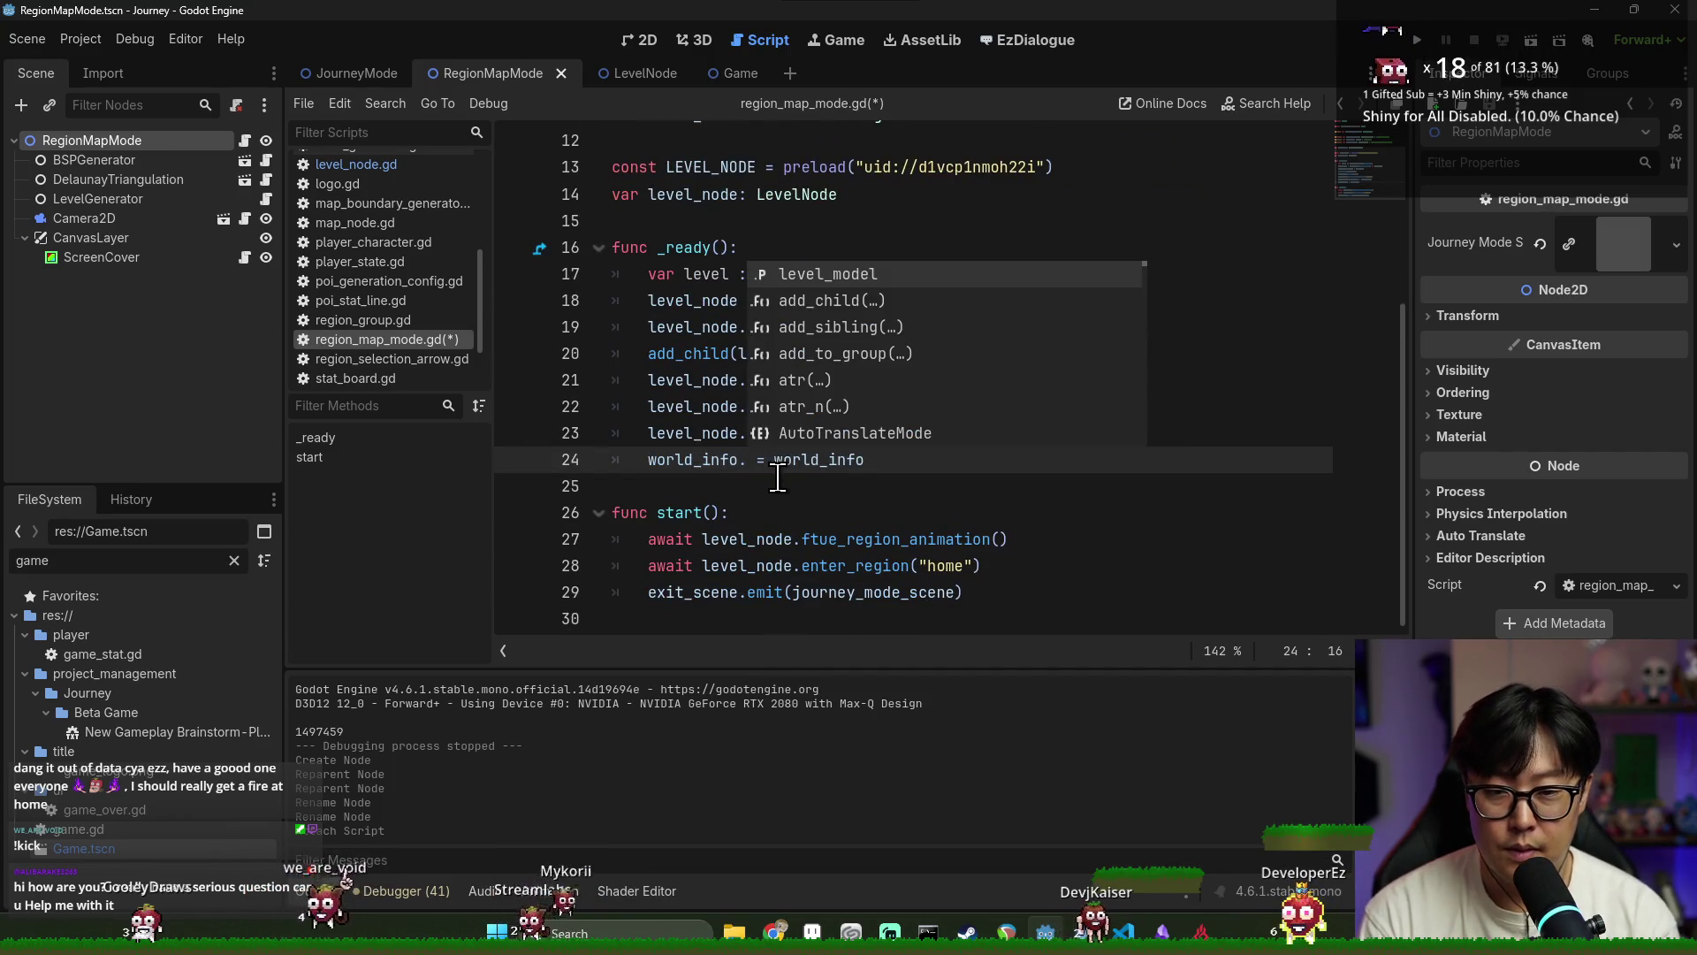
pyautogui.click(707, 274)
pyautogui.scroll(1, 707, 274)
pyautogui.click(916, 484)
pyautogui.doubleClick(916, 484)
pyautogui.write('level_model')
pyautogui.hotkey('ctrl', 's')
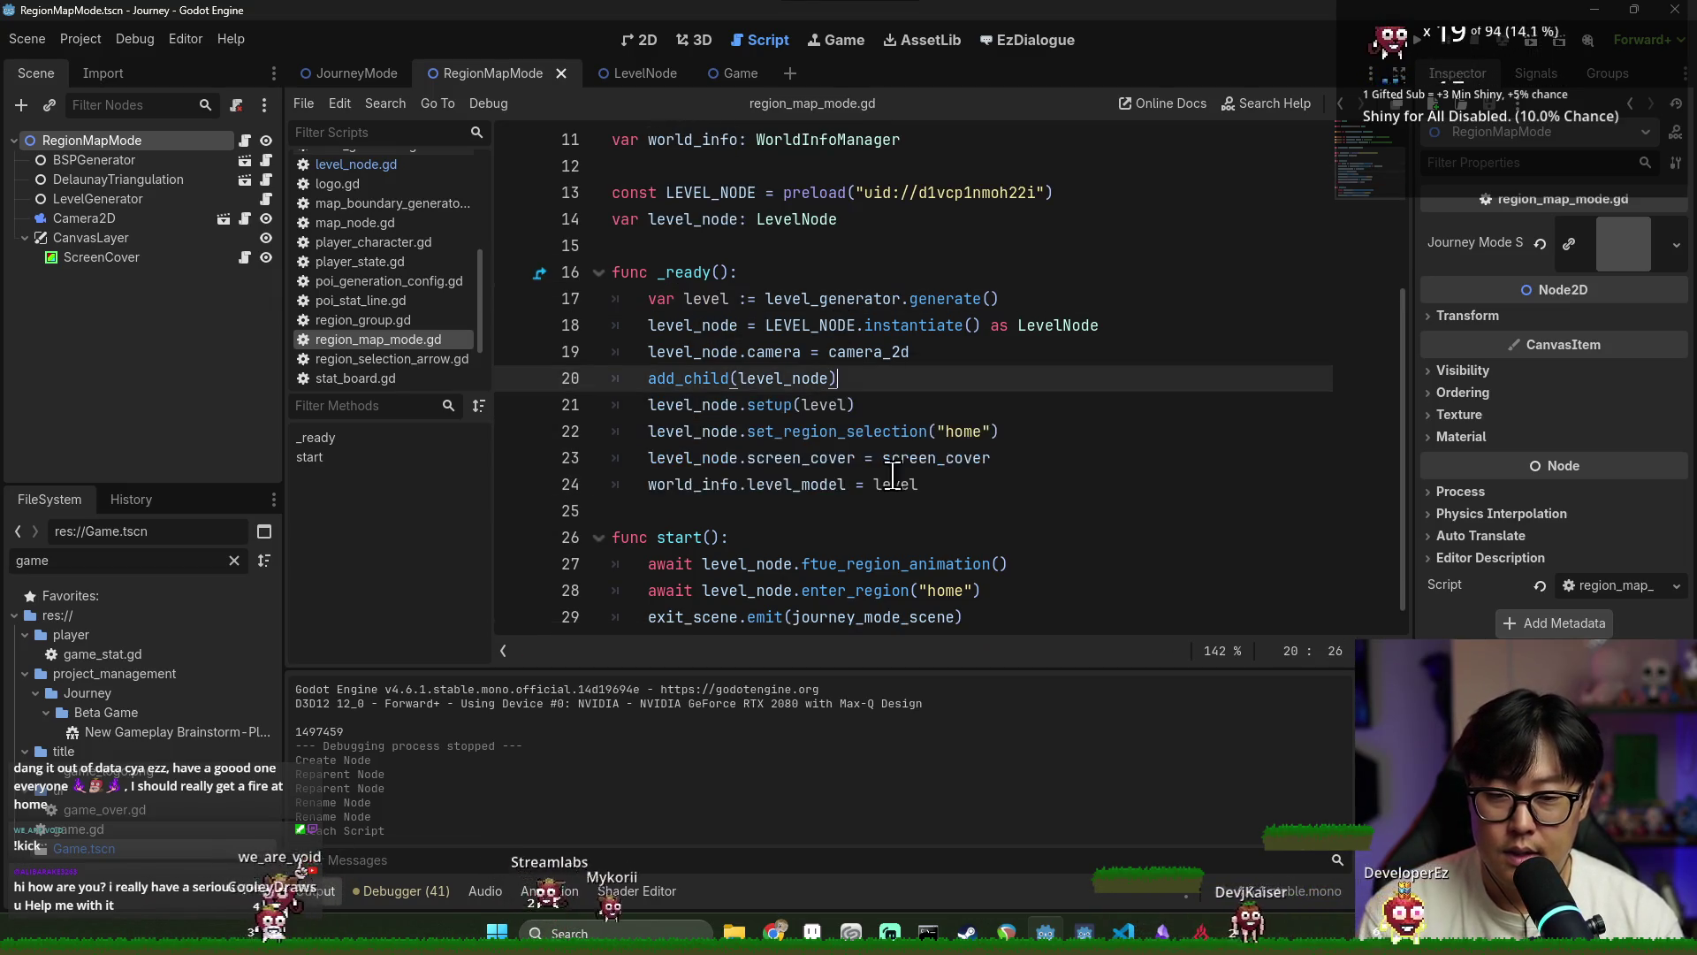
# Review the _ready and start functions, re-saving region_map_mode.gd several times
pyautogui.click(1026, 482)
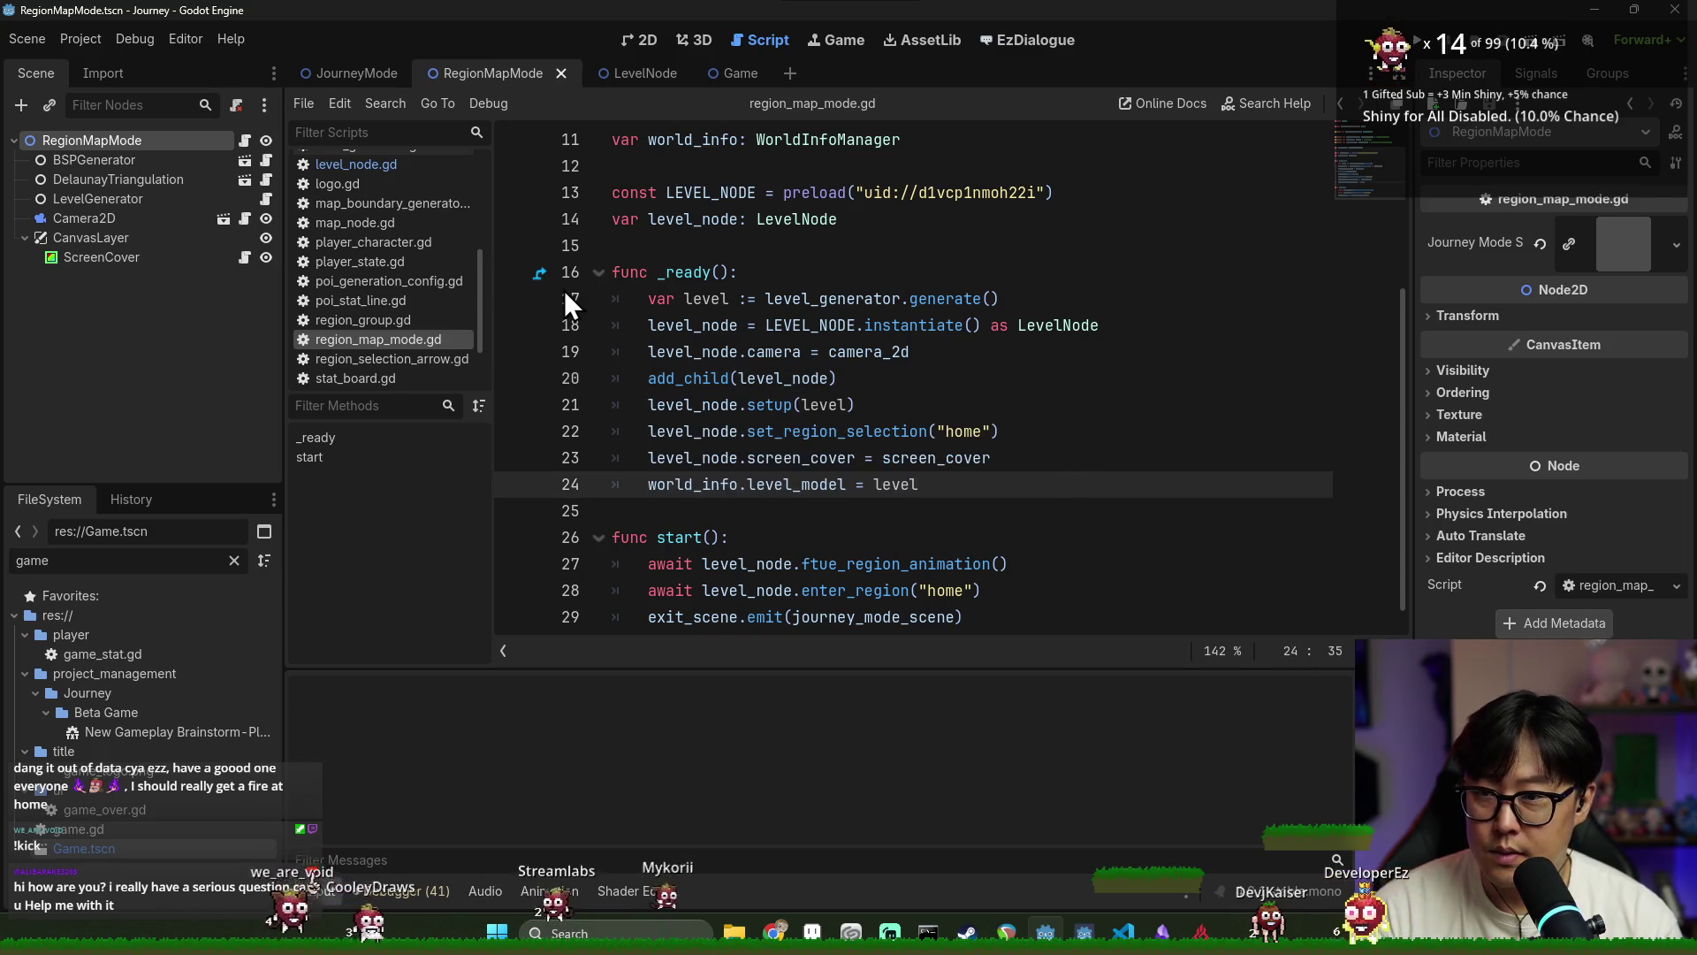
pyautogui.doubleClick(676, 267)
pyautogui.doubleClick(681, 536)
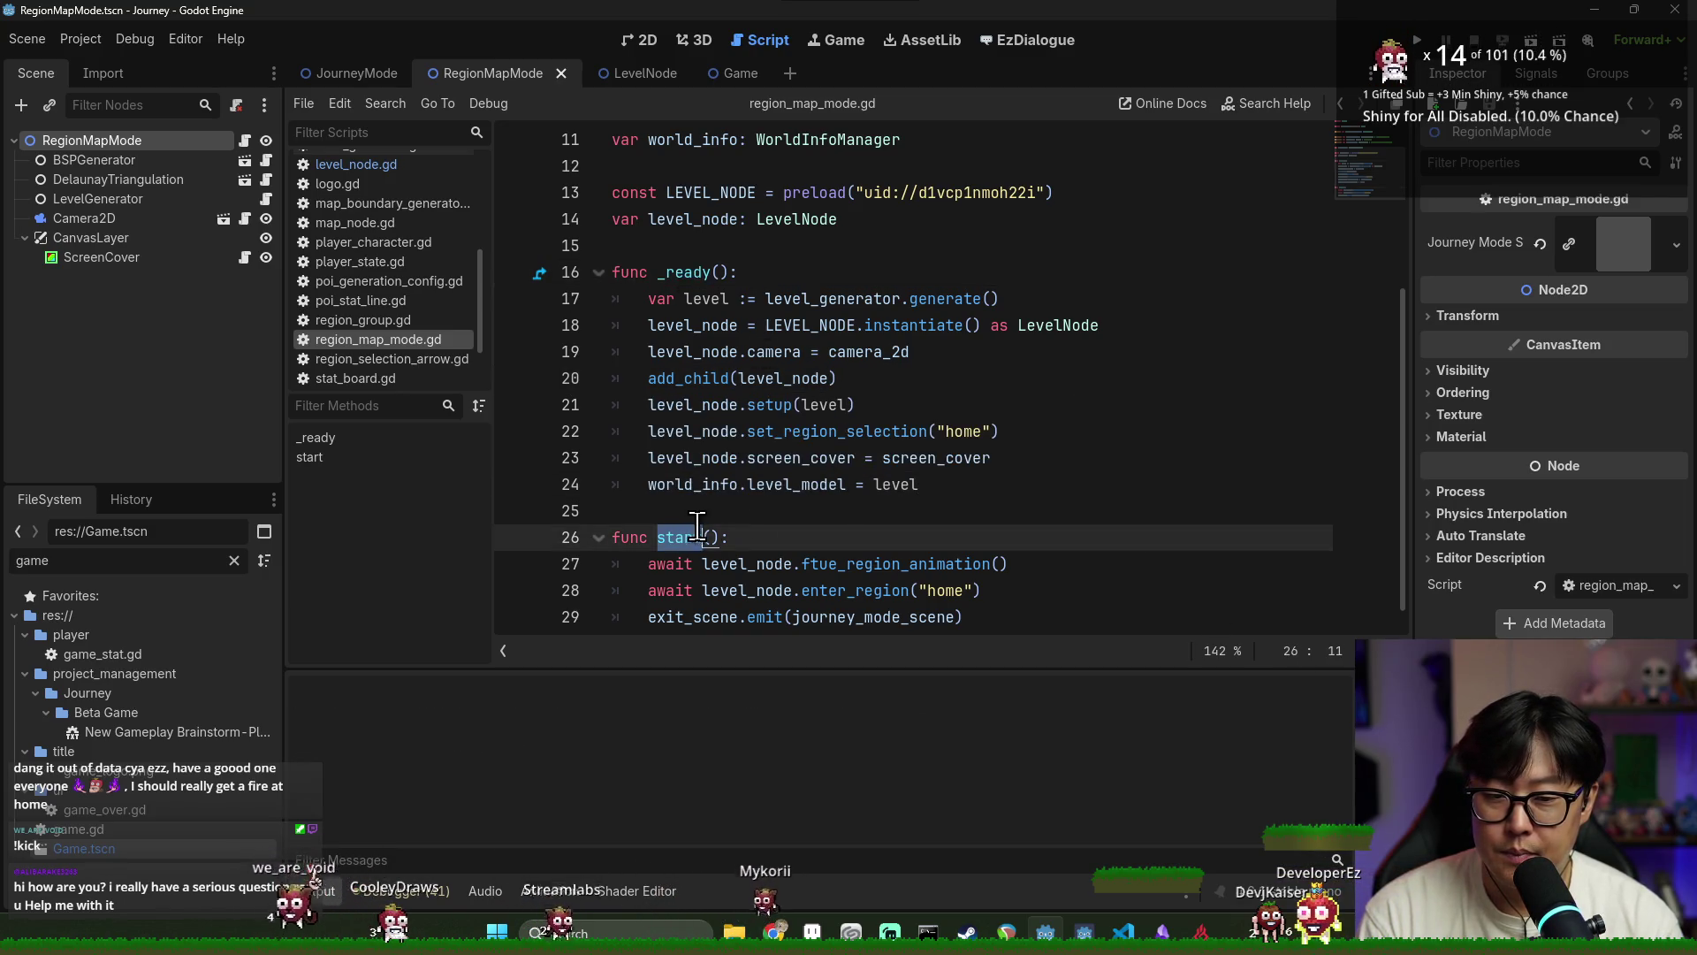
pyautogui.scroll(-1, 748, 522)
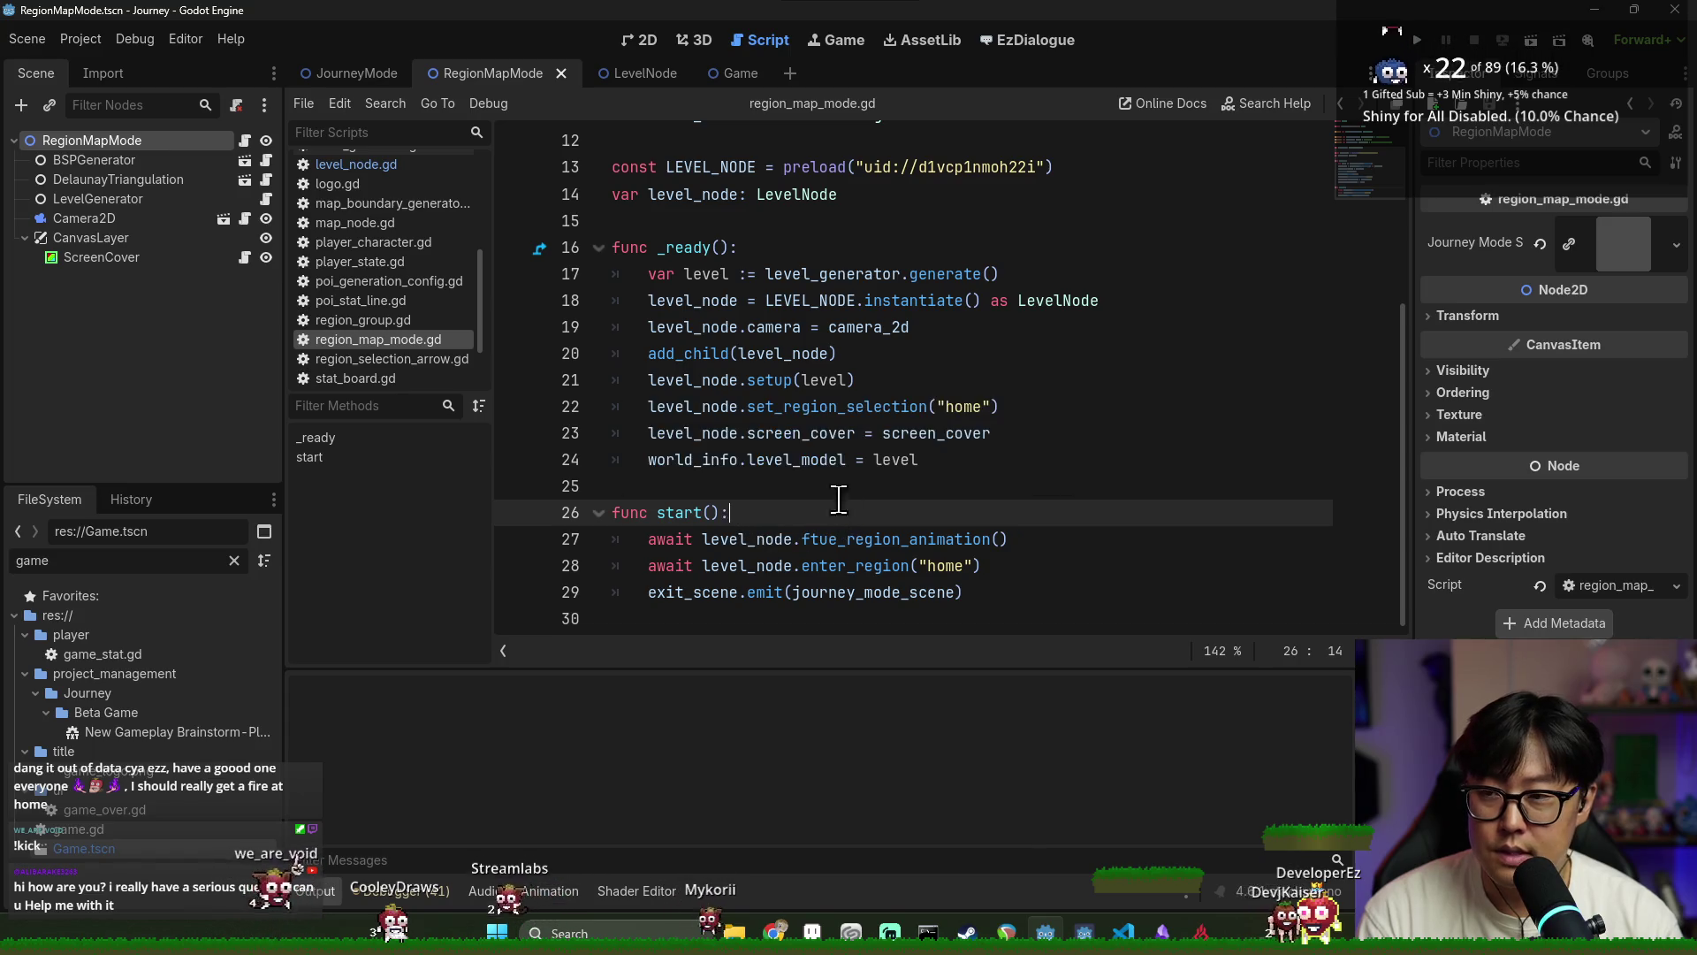
pyautogui.scroll(2, 708, 373)
pyautogui.scroll(-2, 728, 418)
pyautogui.doubleClick(778, 459)
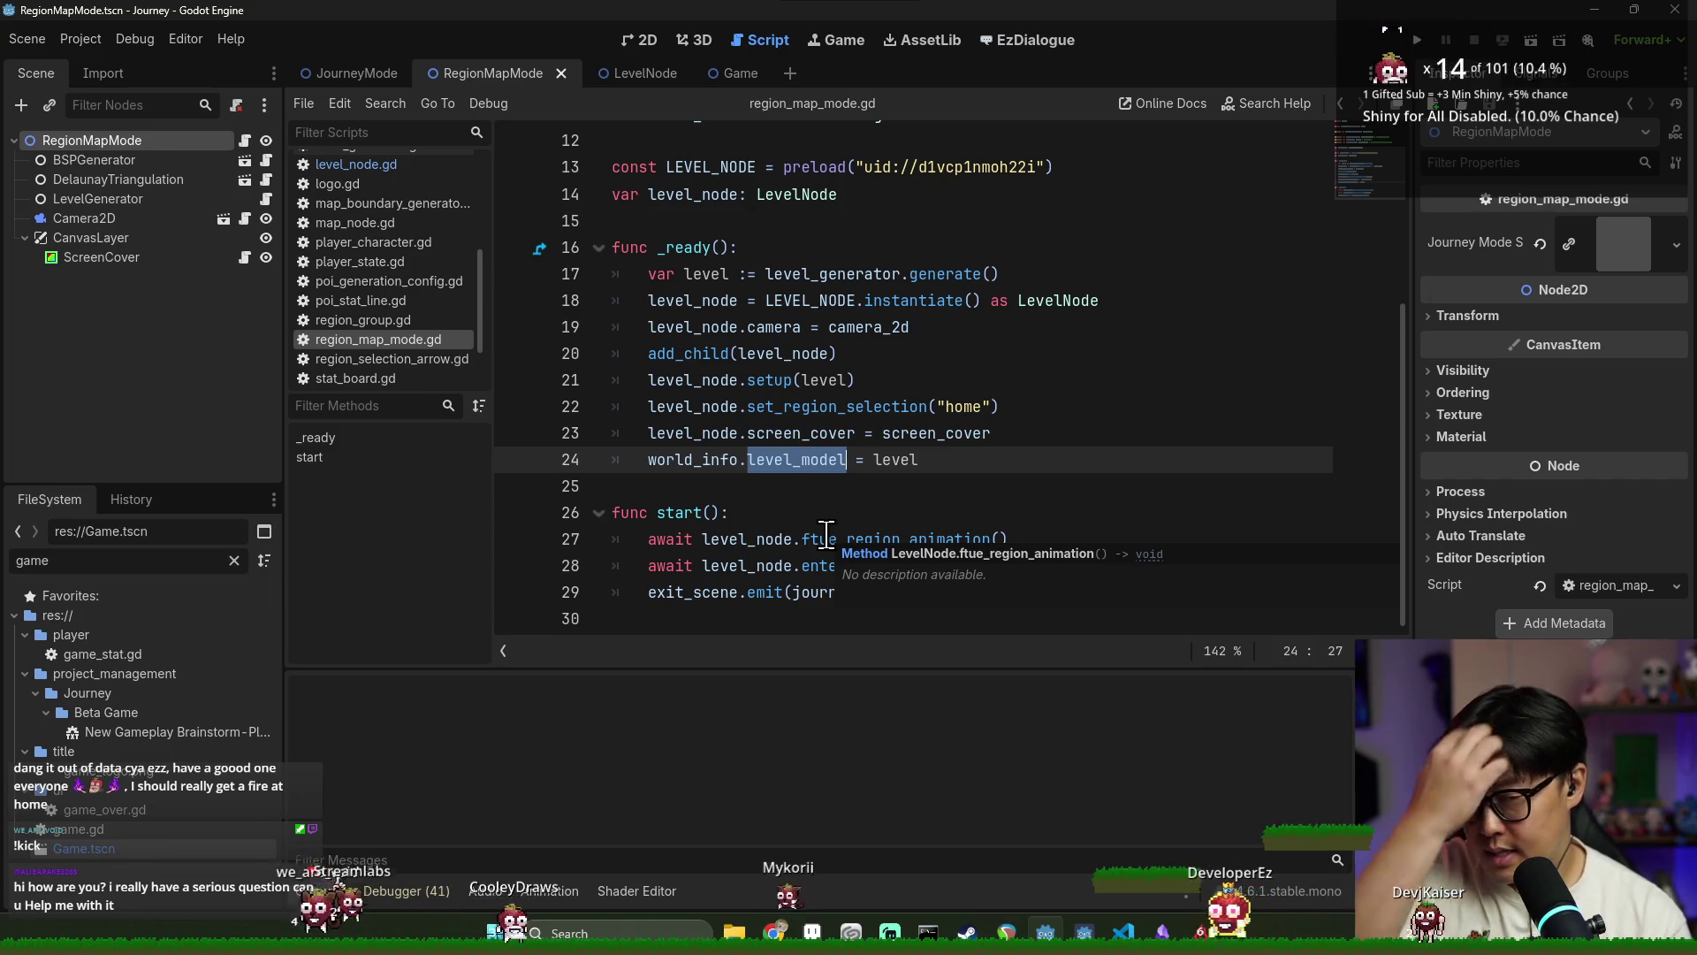
pyautogui.hotkey('ctrl', 's')
pyautogui.click(814, 407)
pyautogui.hotkey('ctrl', 's')
pyautogui.click(740, 380)
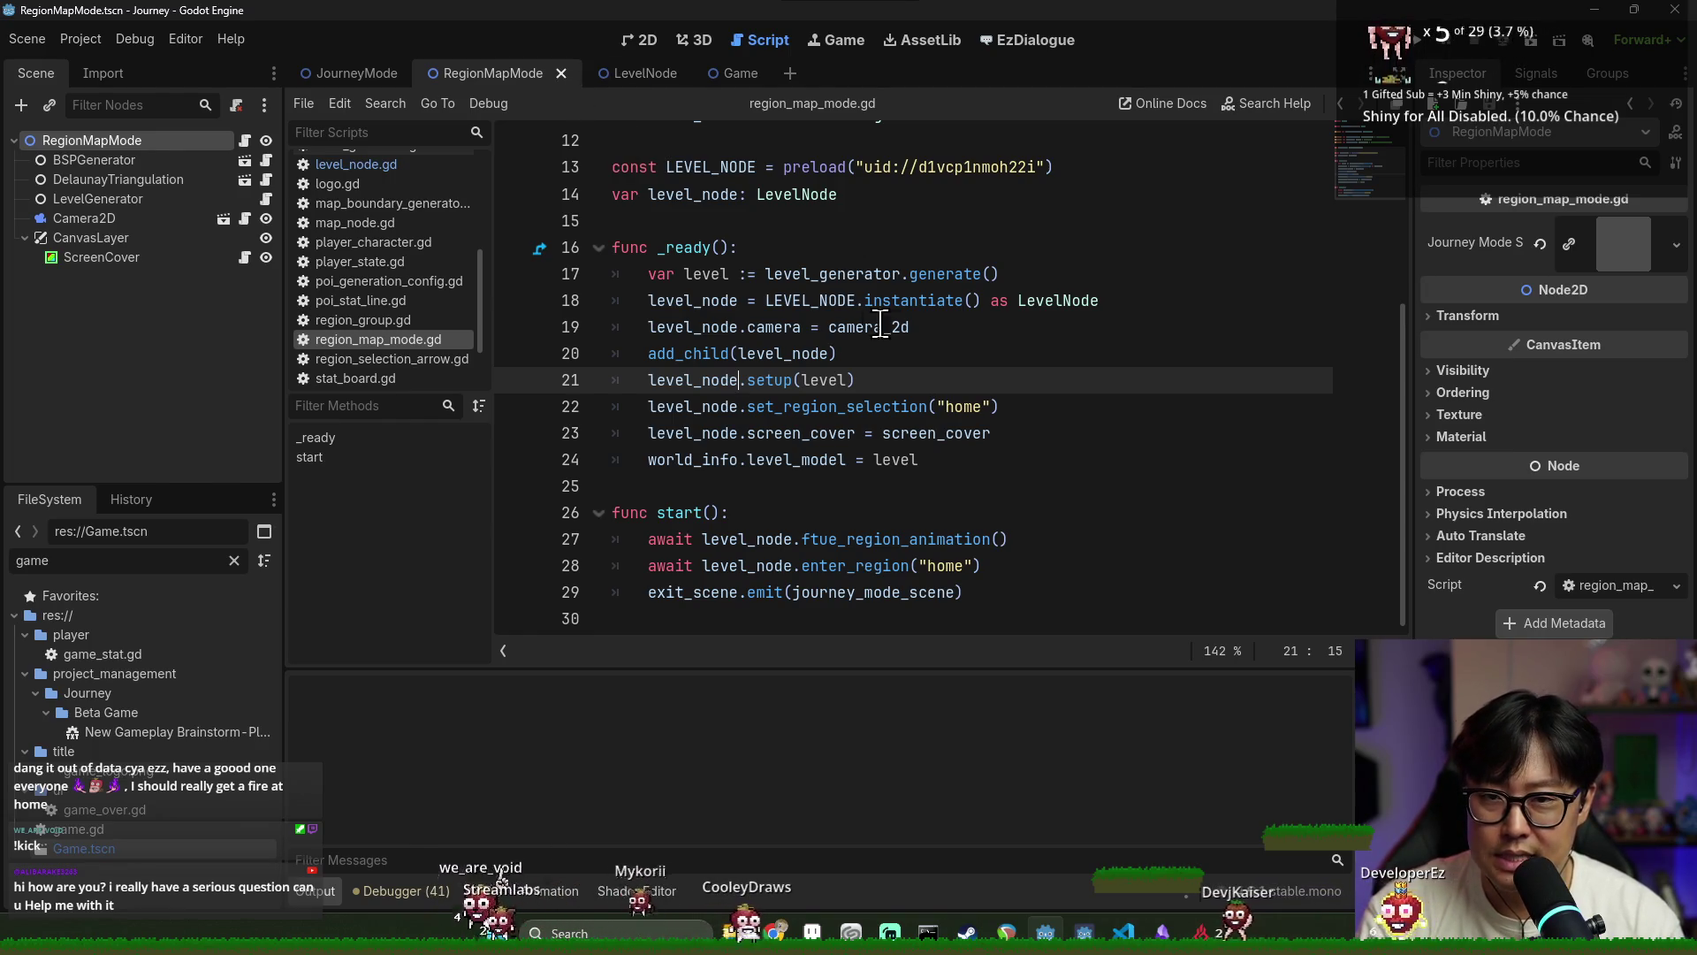
pyautogui.click(799, 327)
pyautogui.hotkey('ctrl', 's')
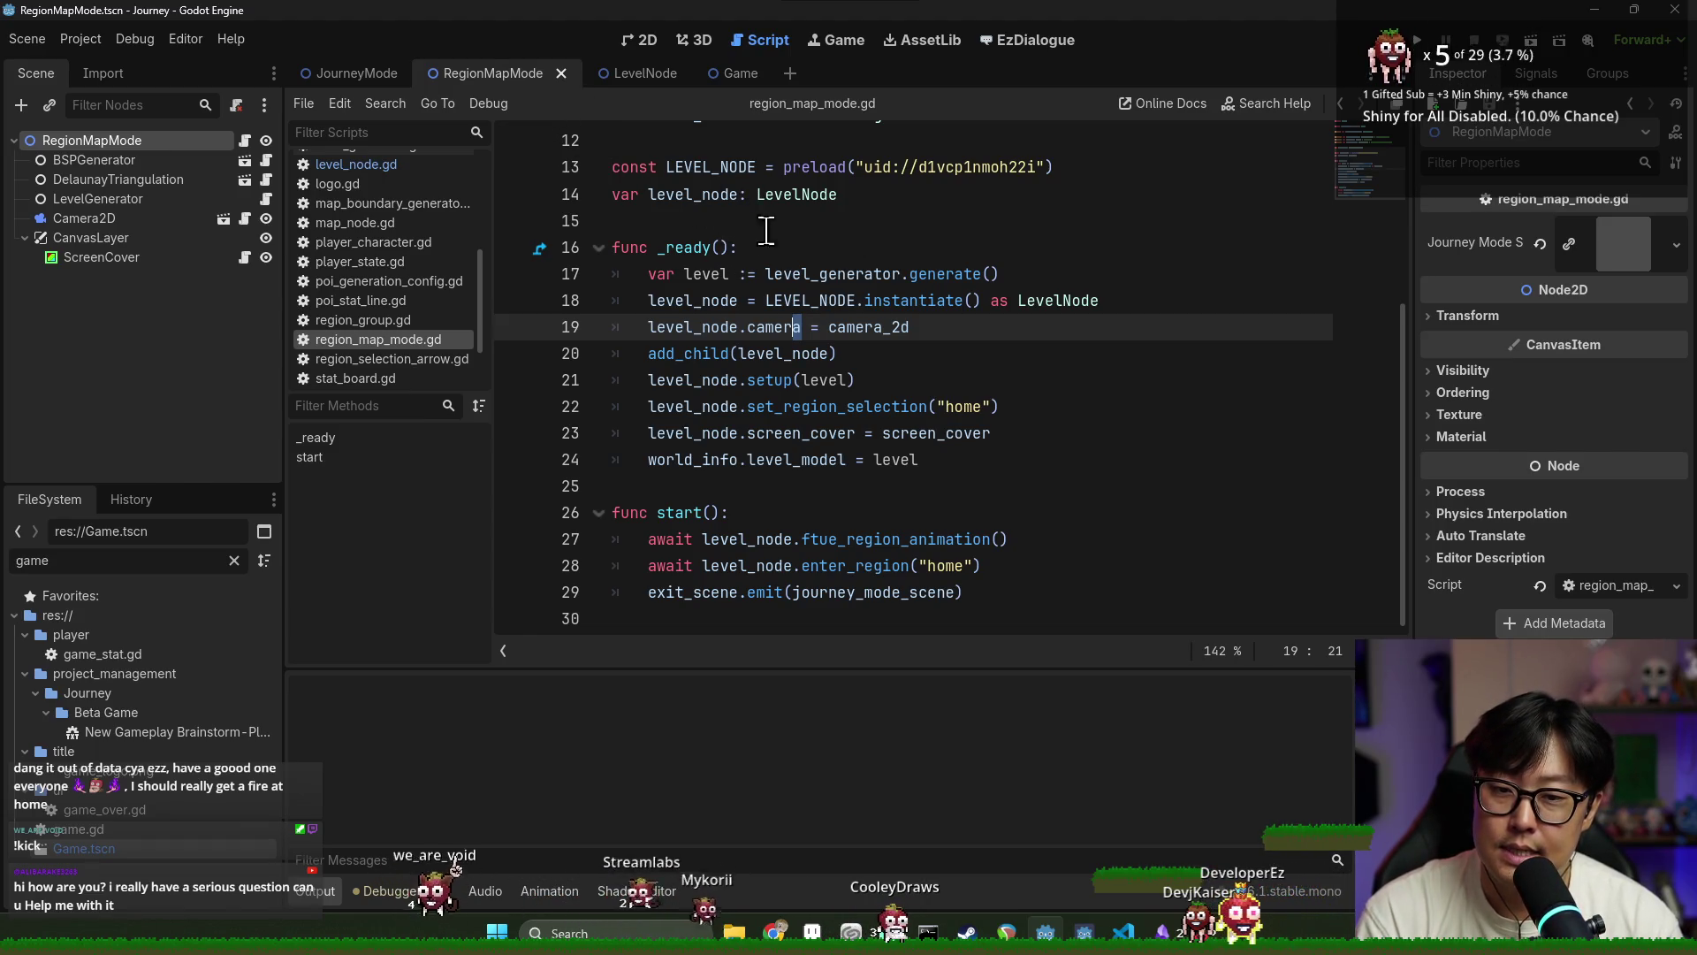
pyautogui.click(841, 353)
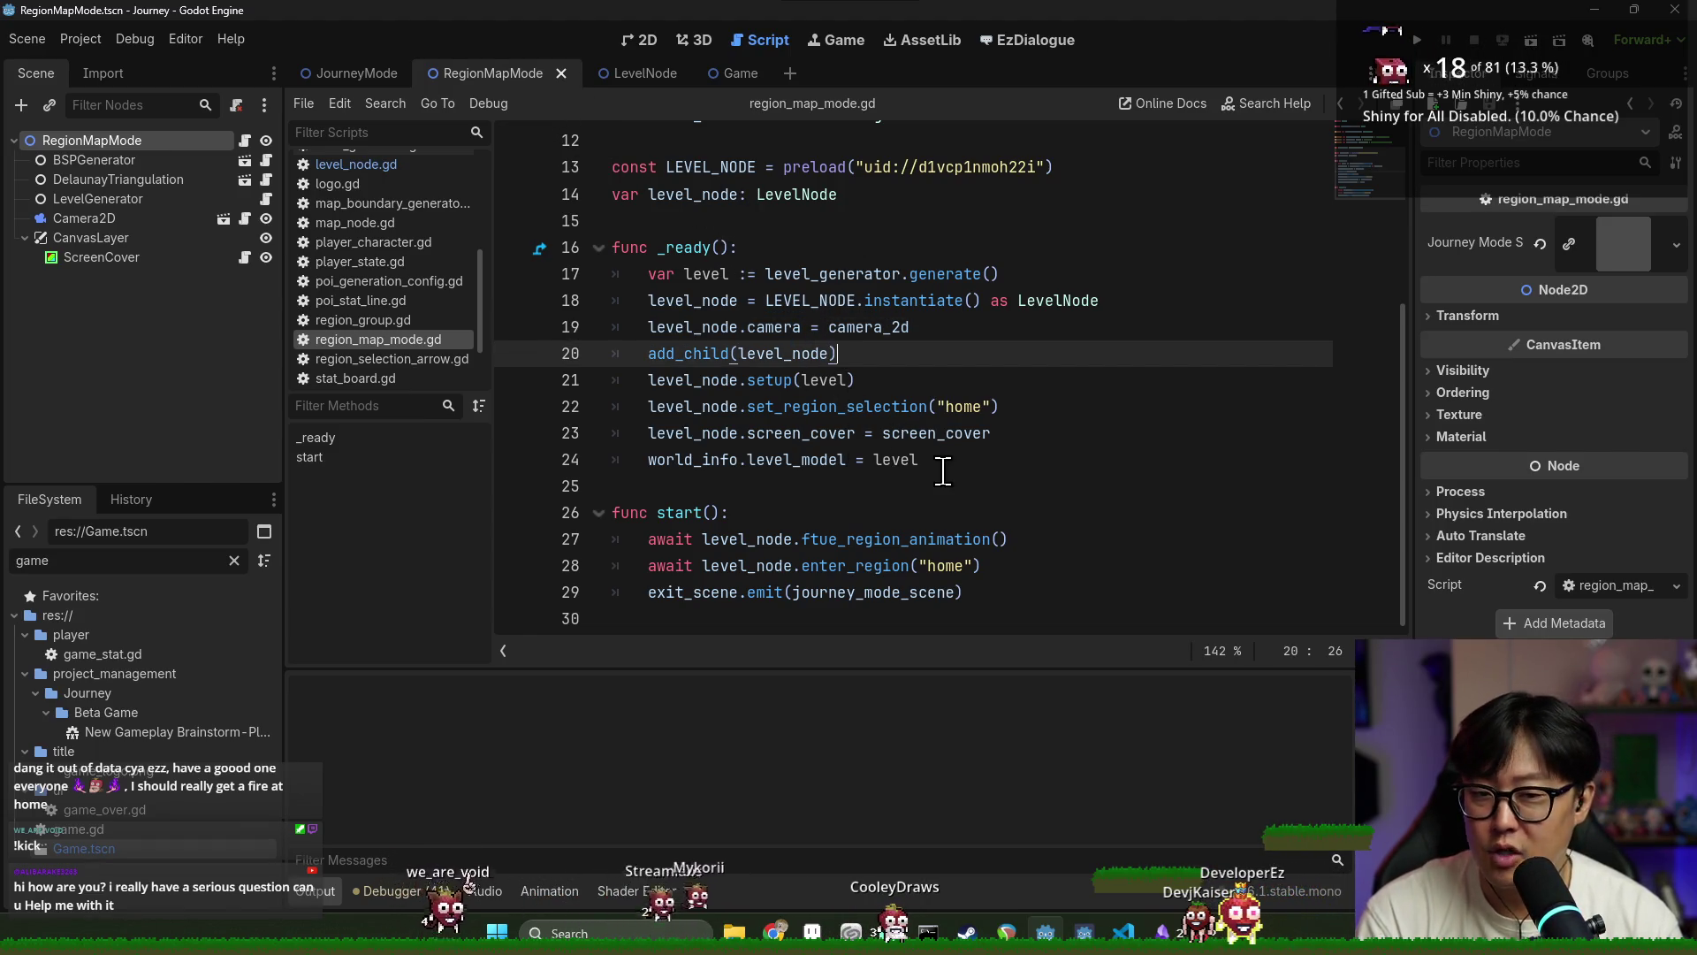
pyautogui.click(850, 434)
pyautogui.hotkey('ctrl', 's')
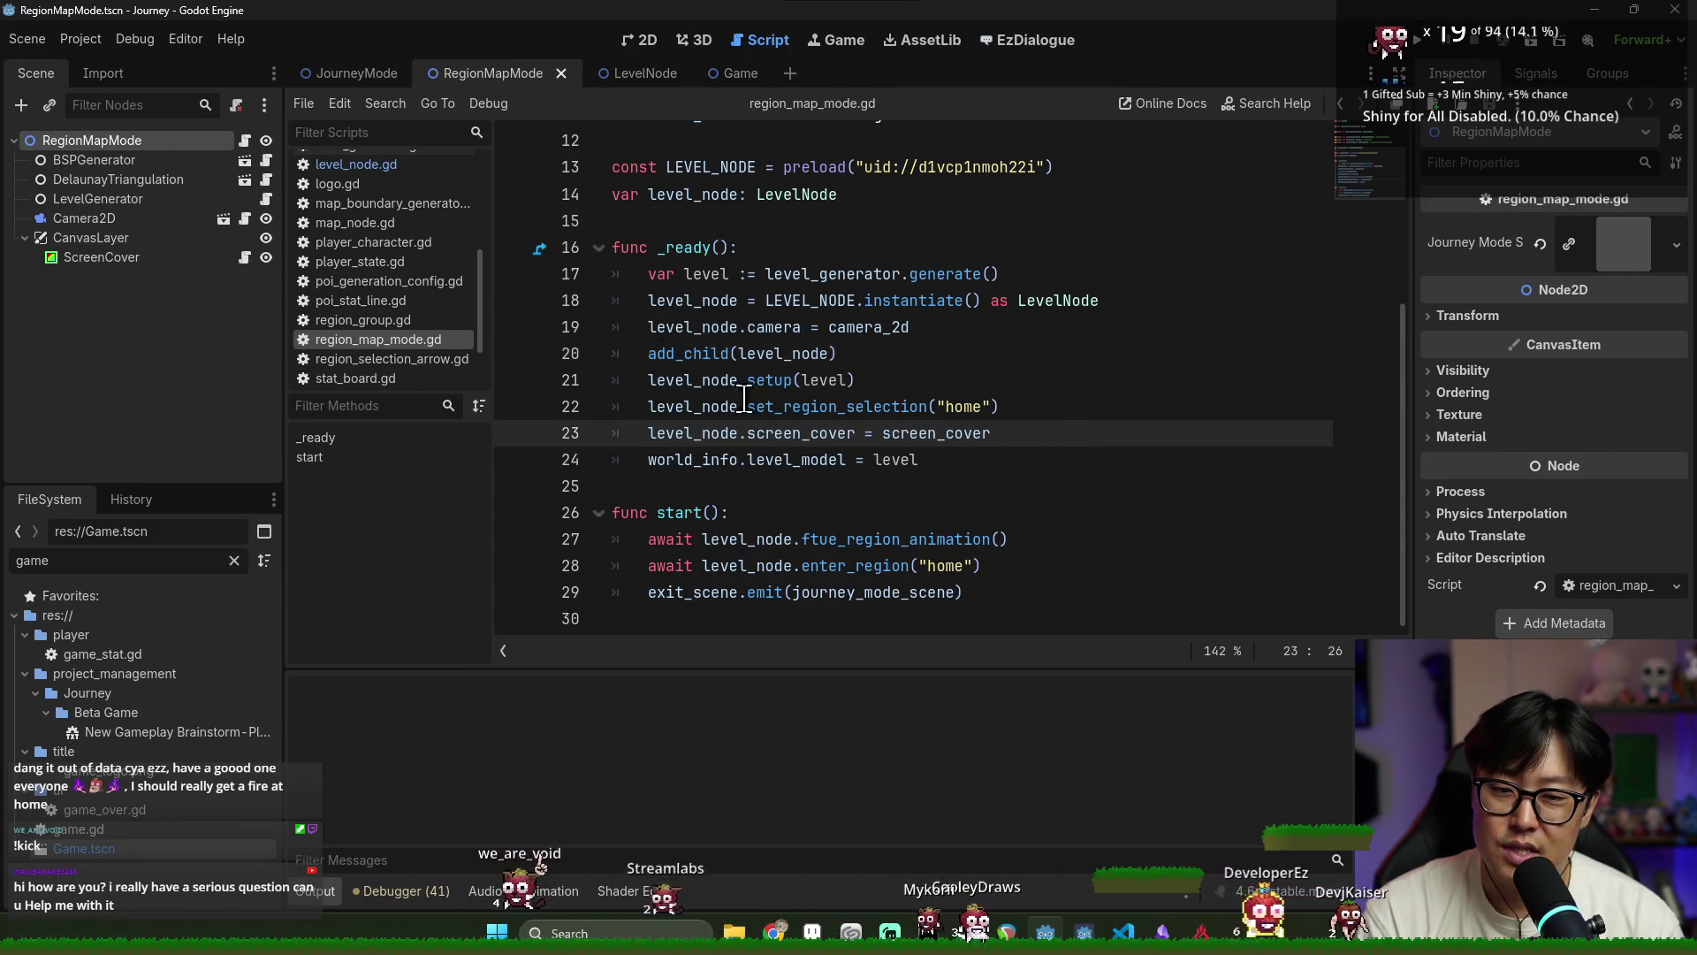
# Check the world_info.level_model line, then close the RegionMapMode scene
pyautogui.click(760, 460)
pyautogui.doubleClick(693, 460)
pyautogui.doubleClick(795, 460)
pyautogui.click(726, 327)
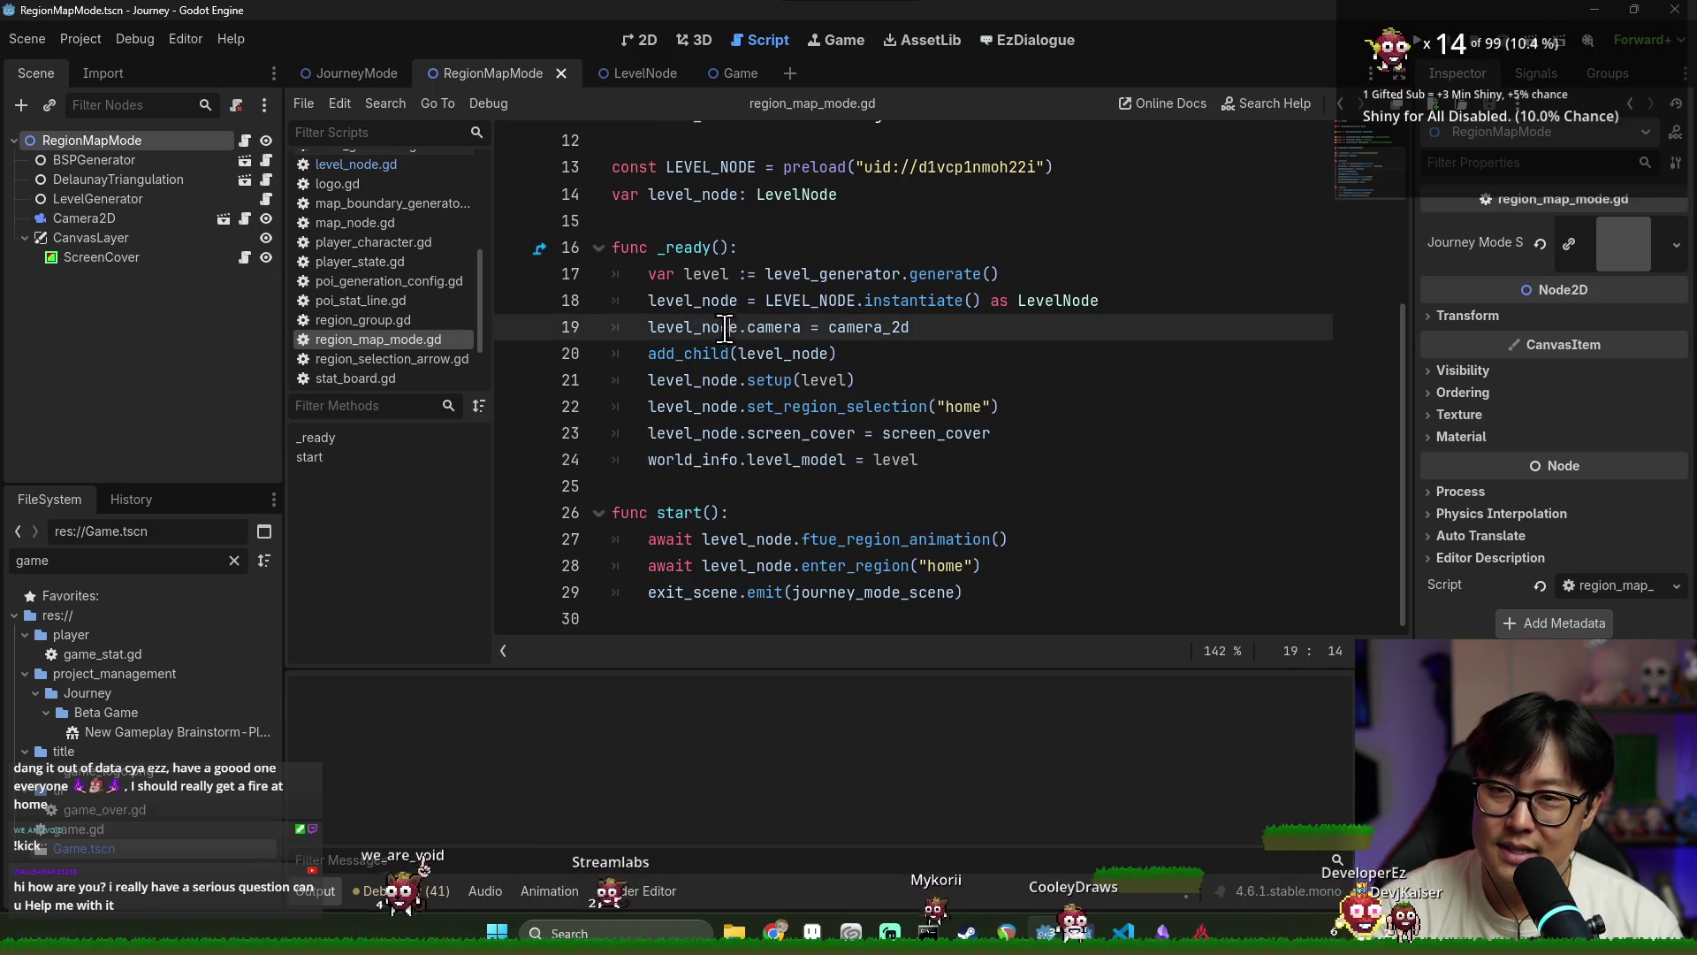
pyautogui.click(560, 75)
# Save the JourneyMode scene and look over journey_mode.gd's variable declarations
pyautogui.hotkey('ctrl', 's')
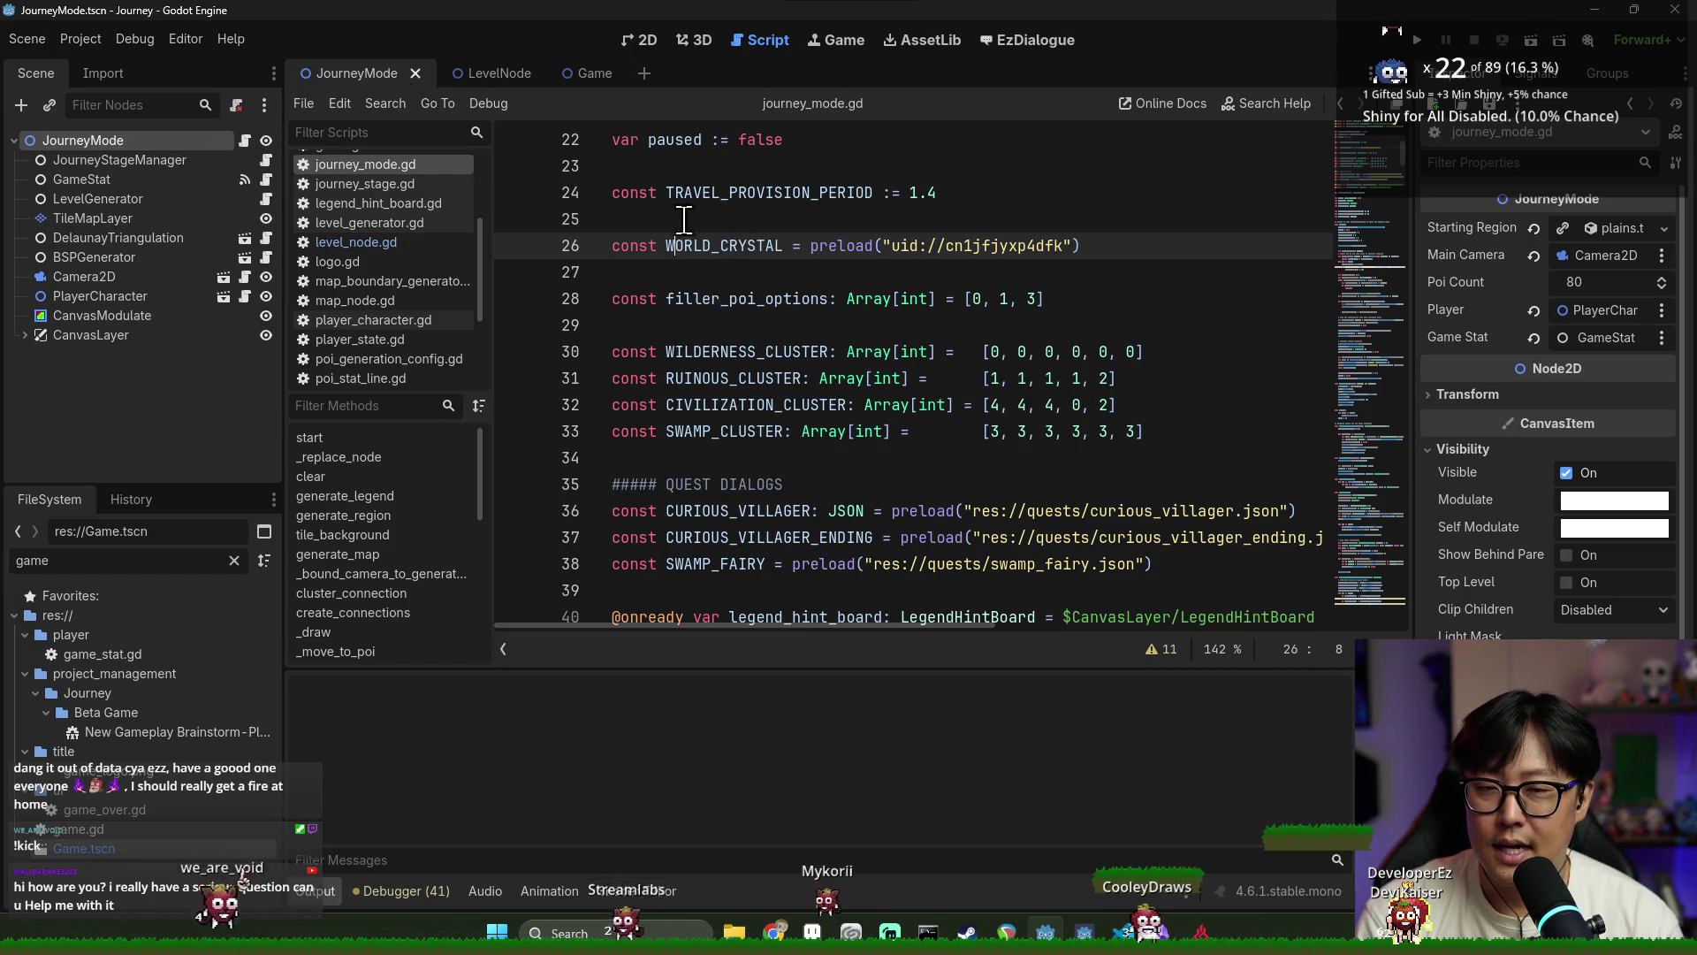
pyautogui.scroll(7, 681, 219)
pyautogui.scroll(-3, 741, 245)
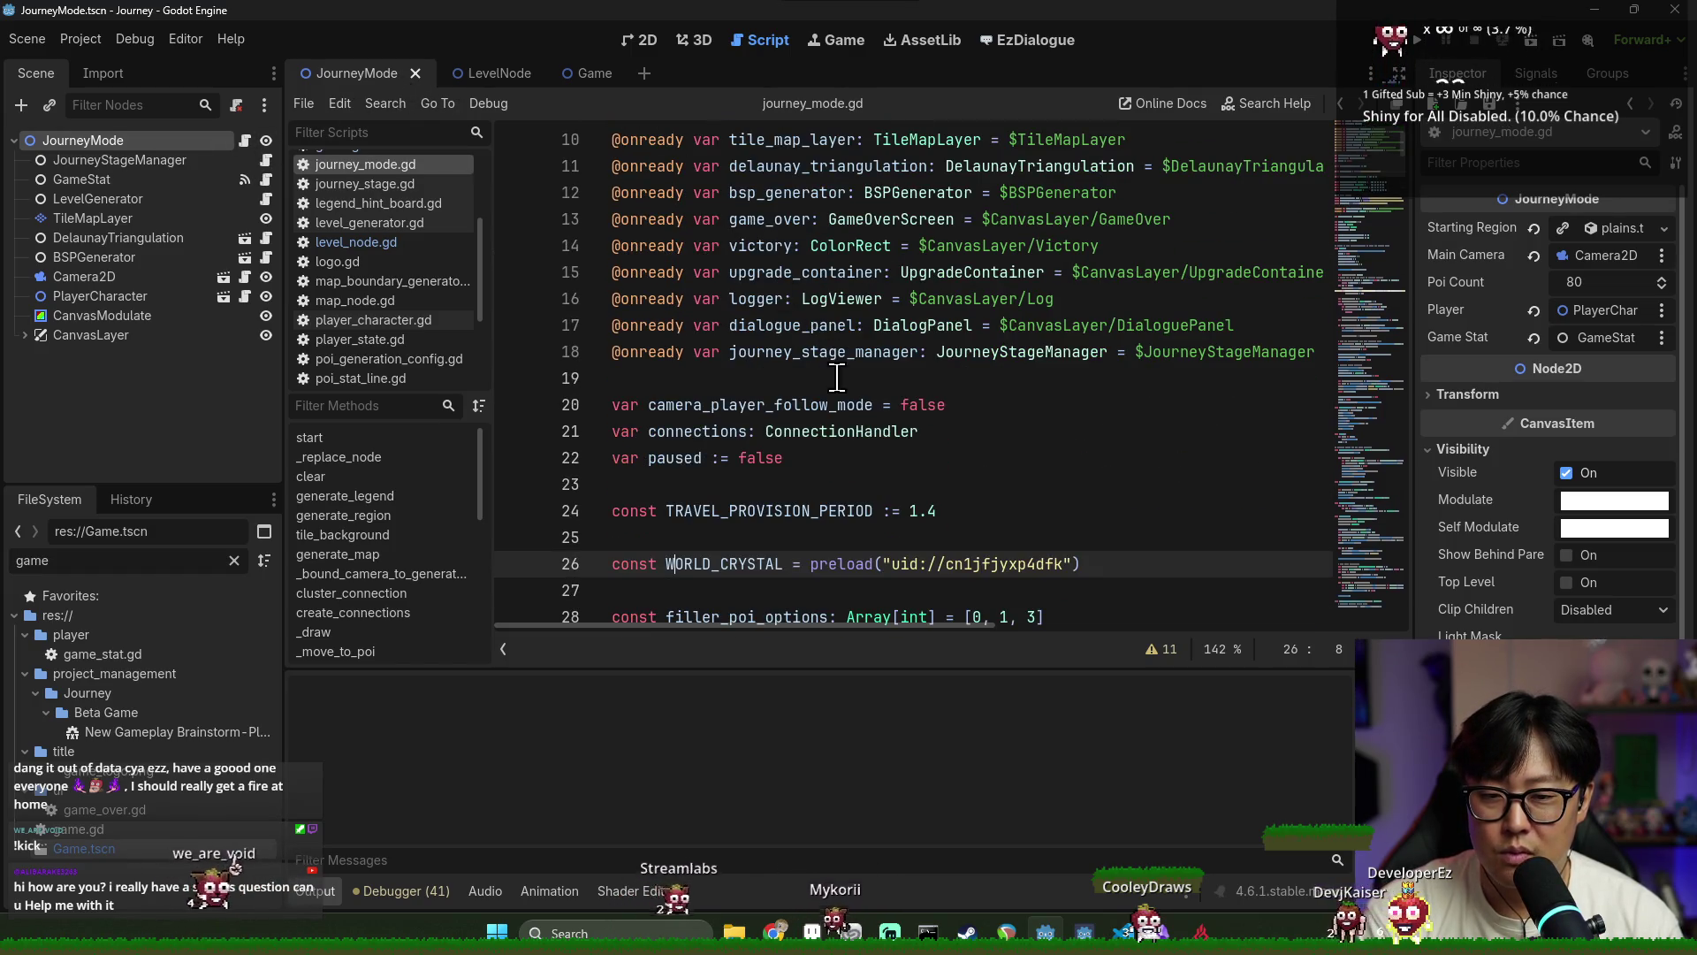
pyautogui.scroll(-1, 837, 378)
pyautogui.scroll(2, 807, 389)
pyautogui.scroll(2, 747, 312)
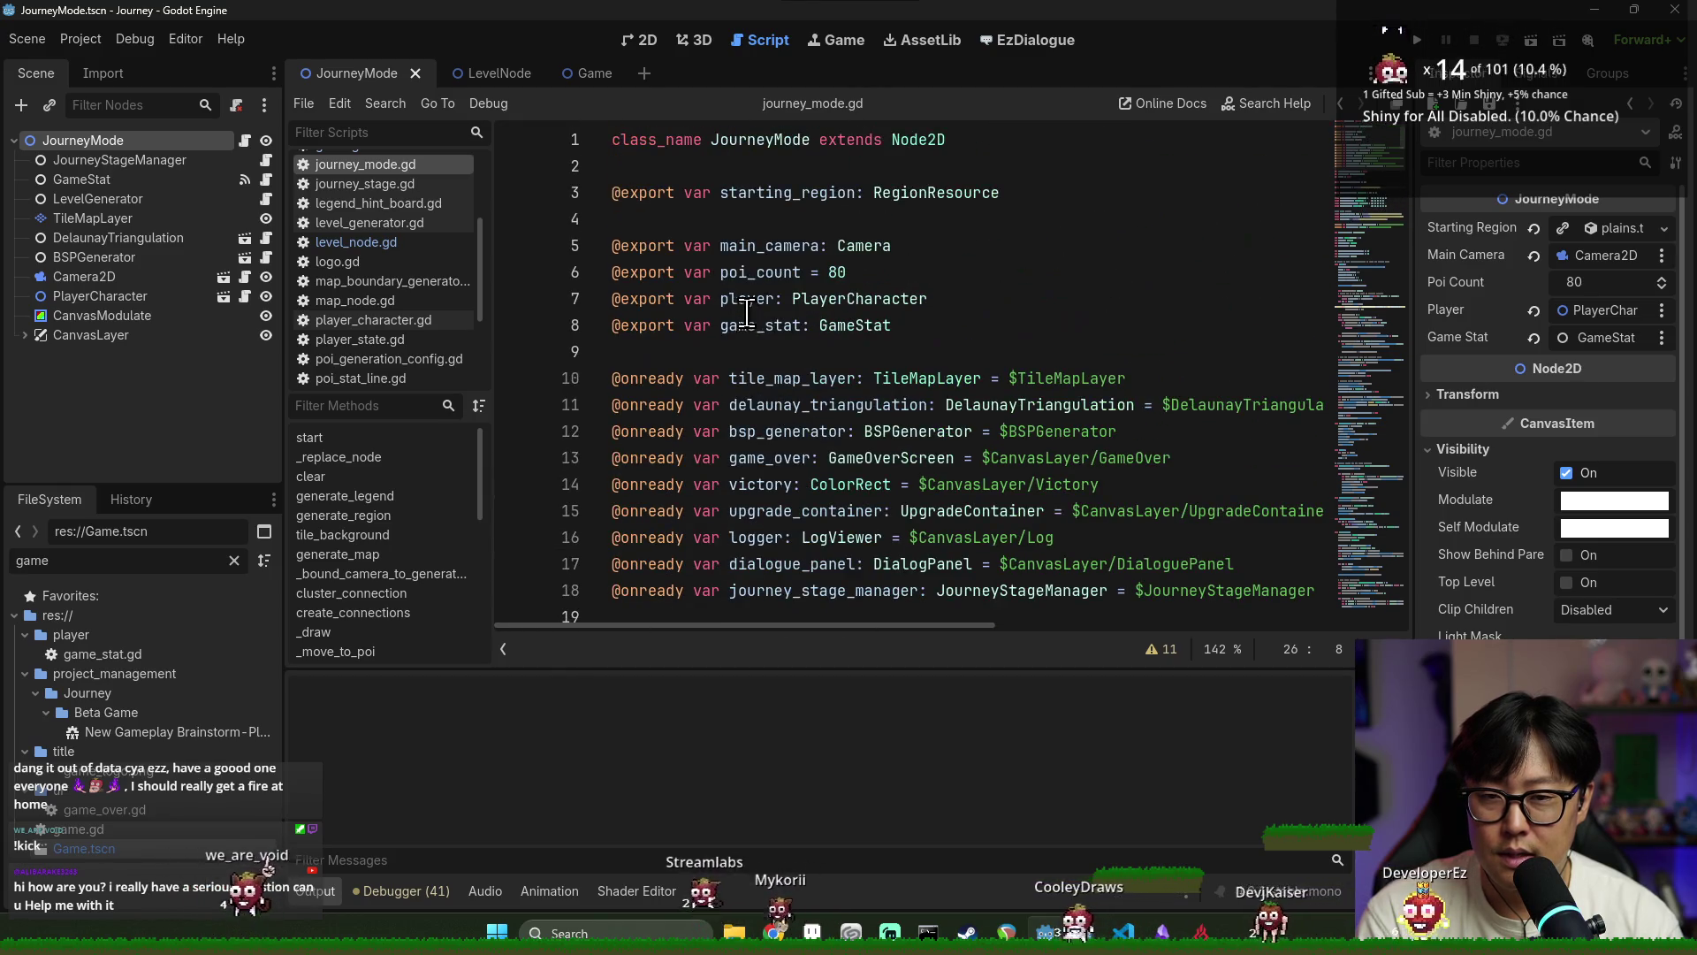
pyautogui.doubleClick(749, 324)
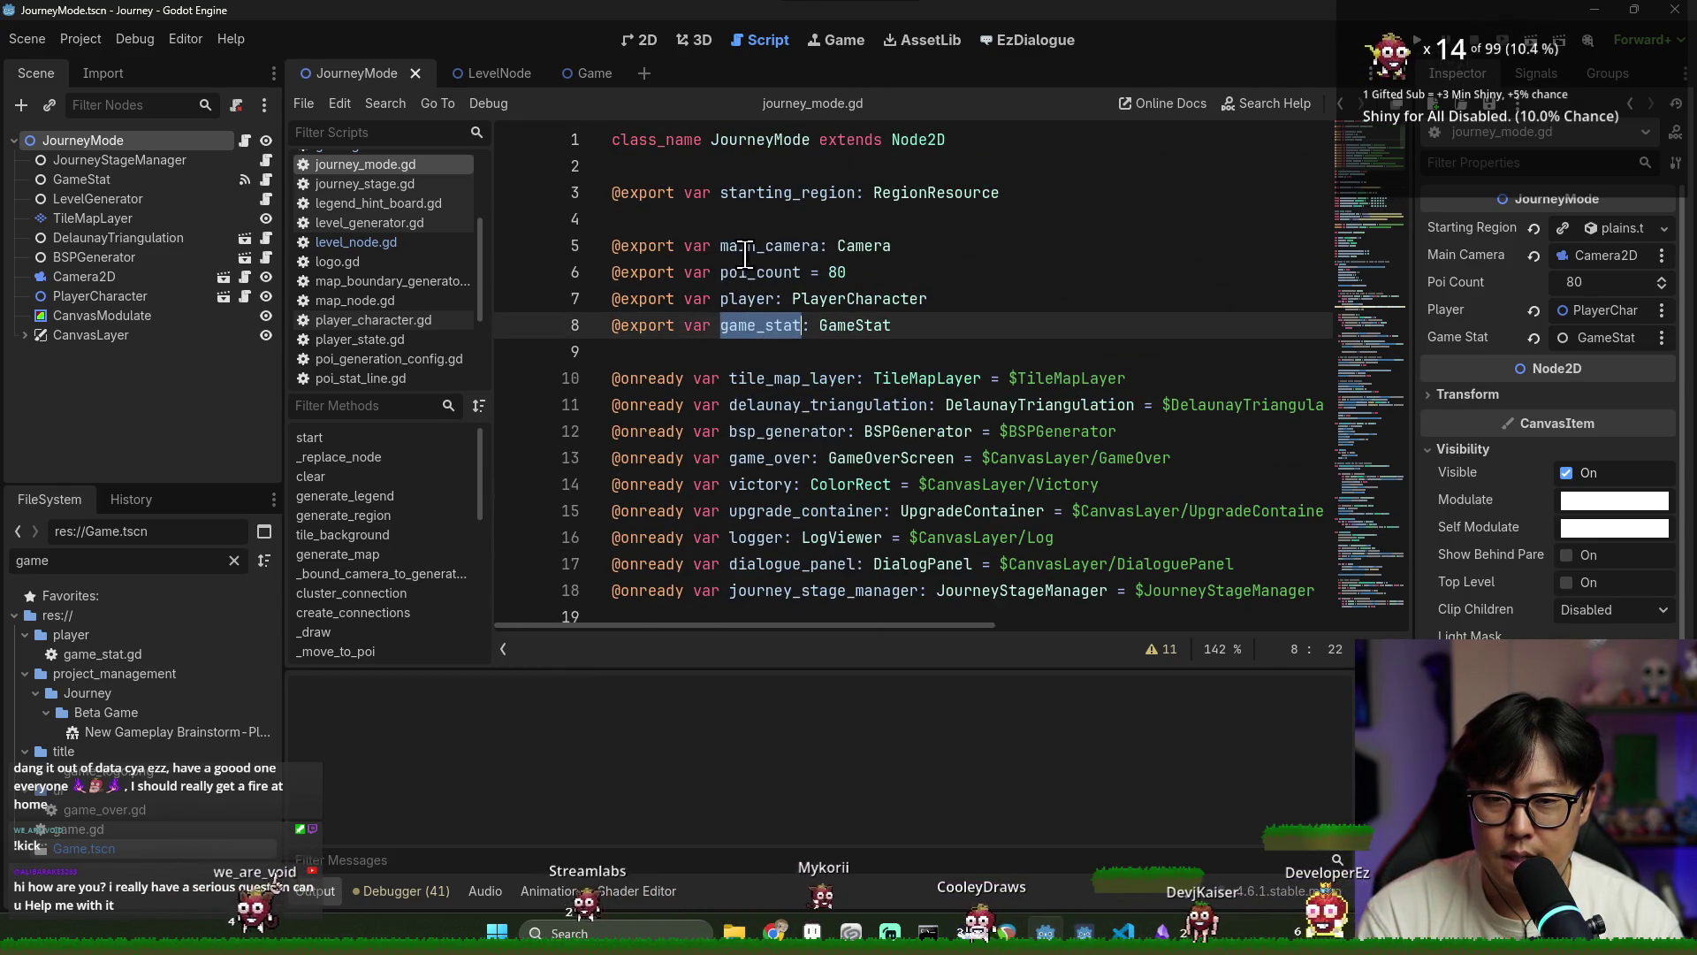
pyautogui.scroll(-4, 733, 309)
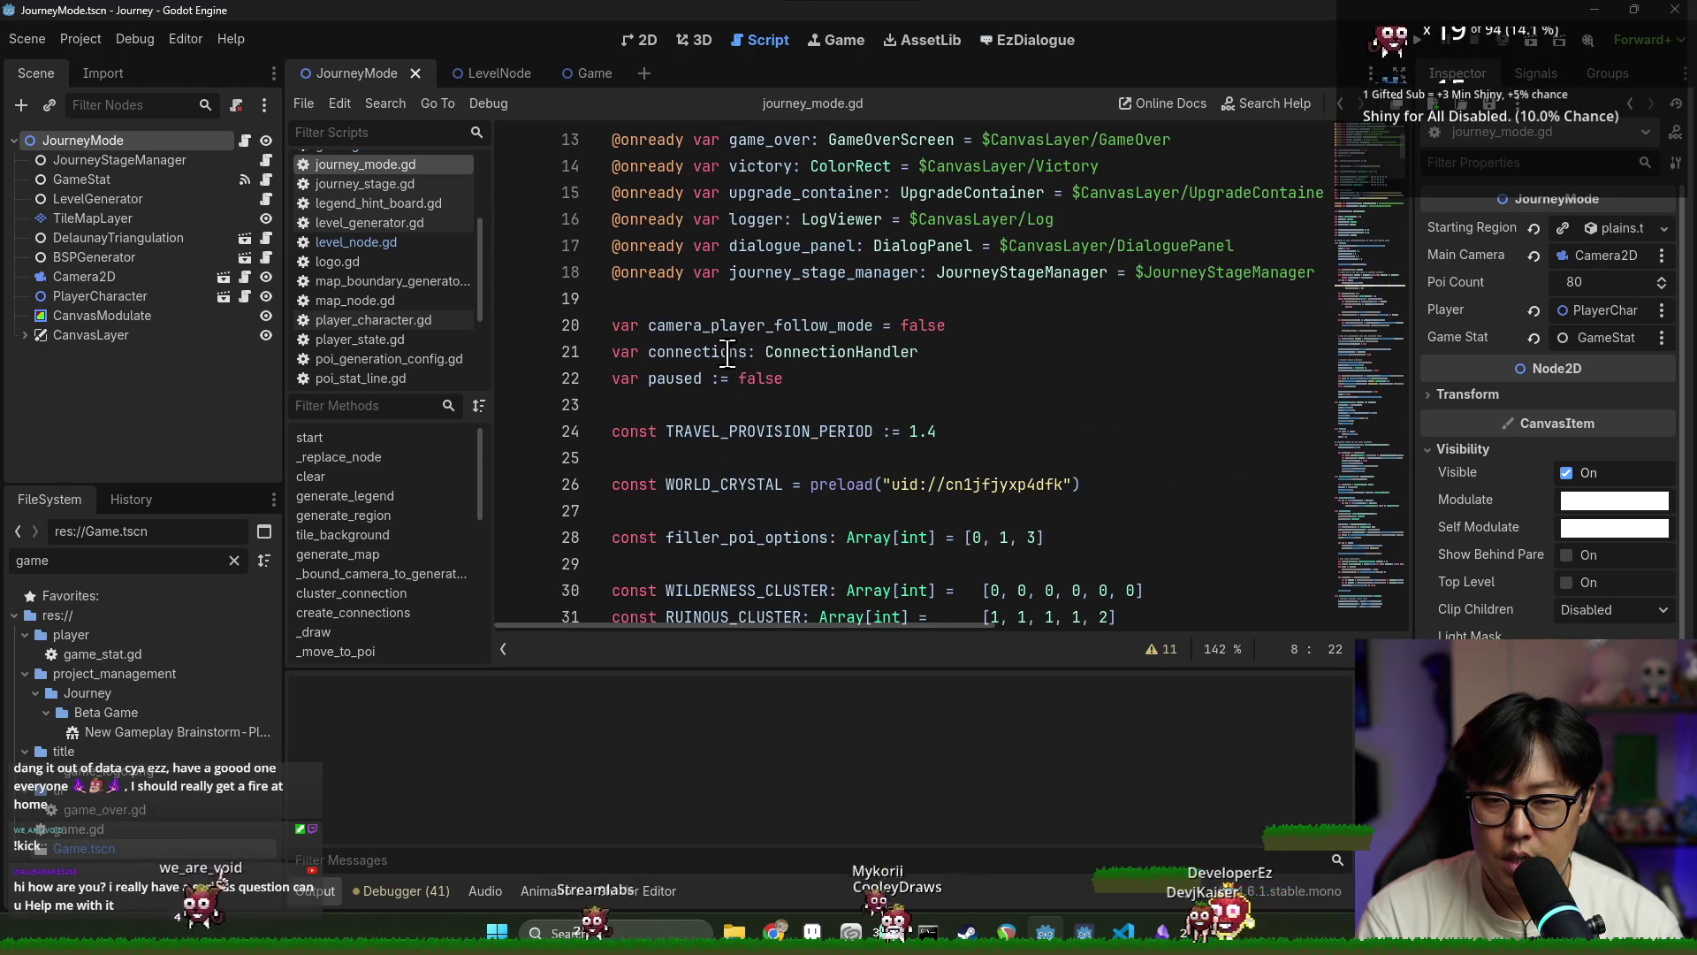
pyautogui.click(787, 309)
pyautogui.press('Return')
pyautogui.write('var ')
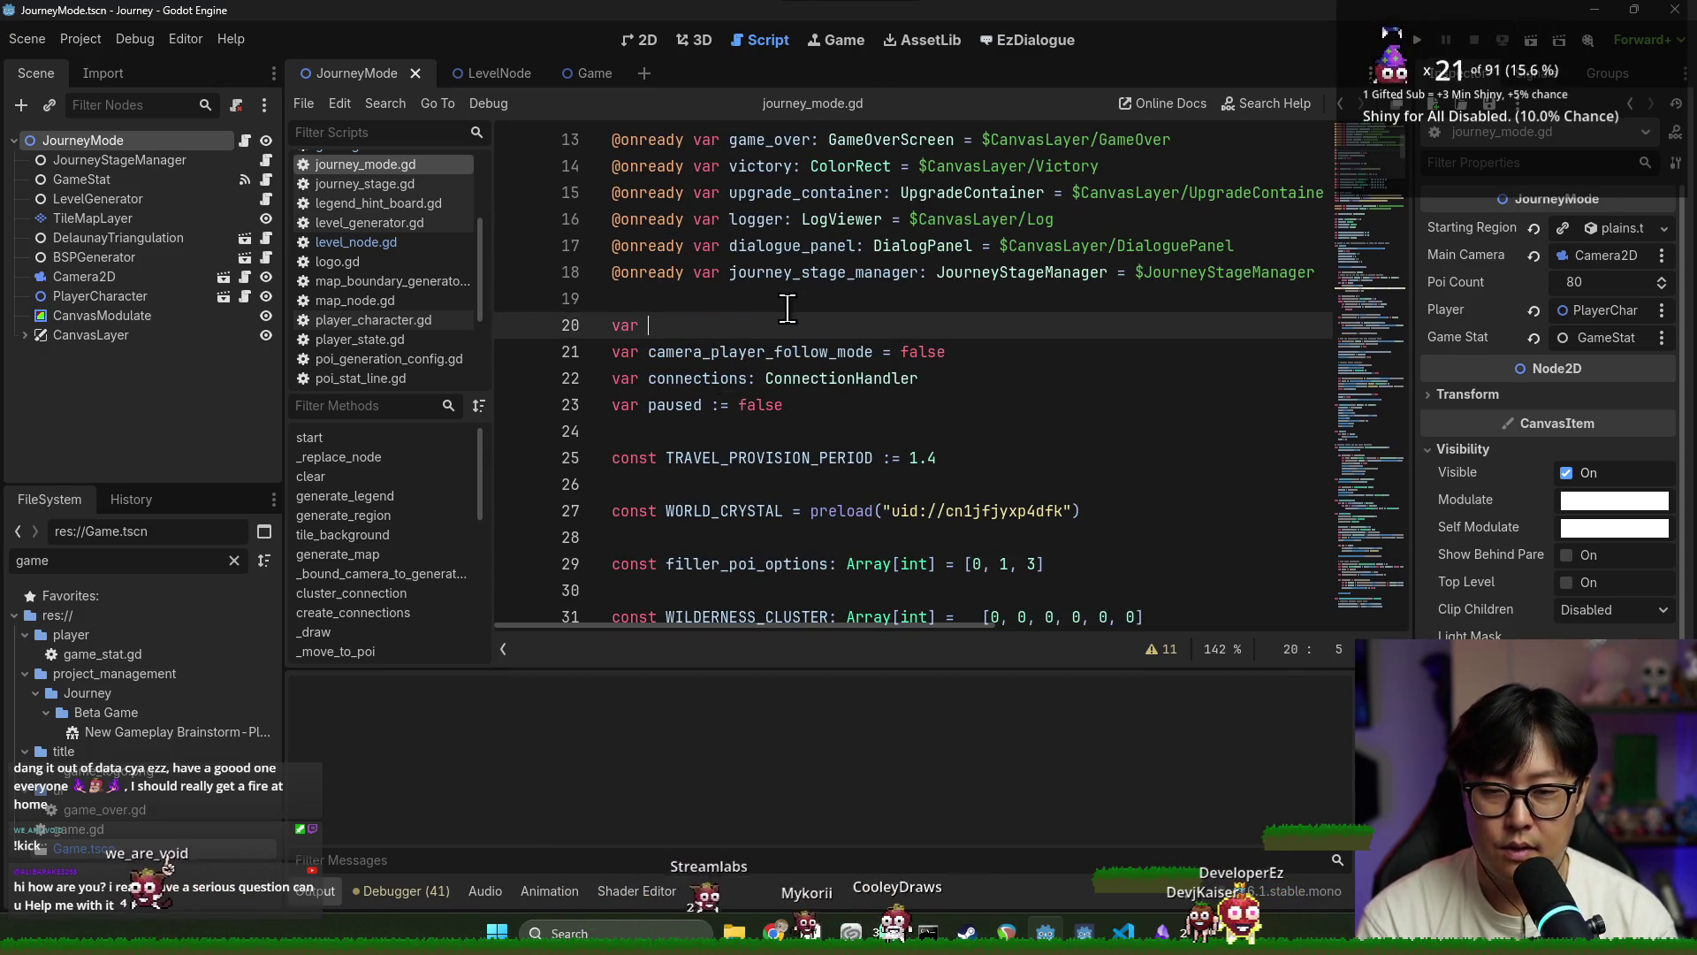
pyautogui.write('world_info')
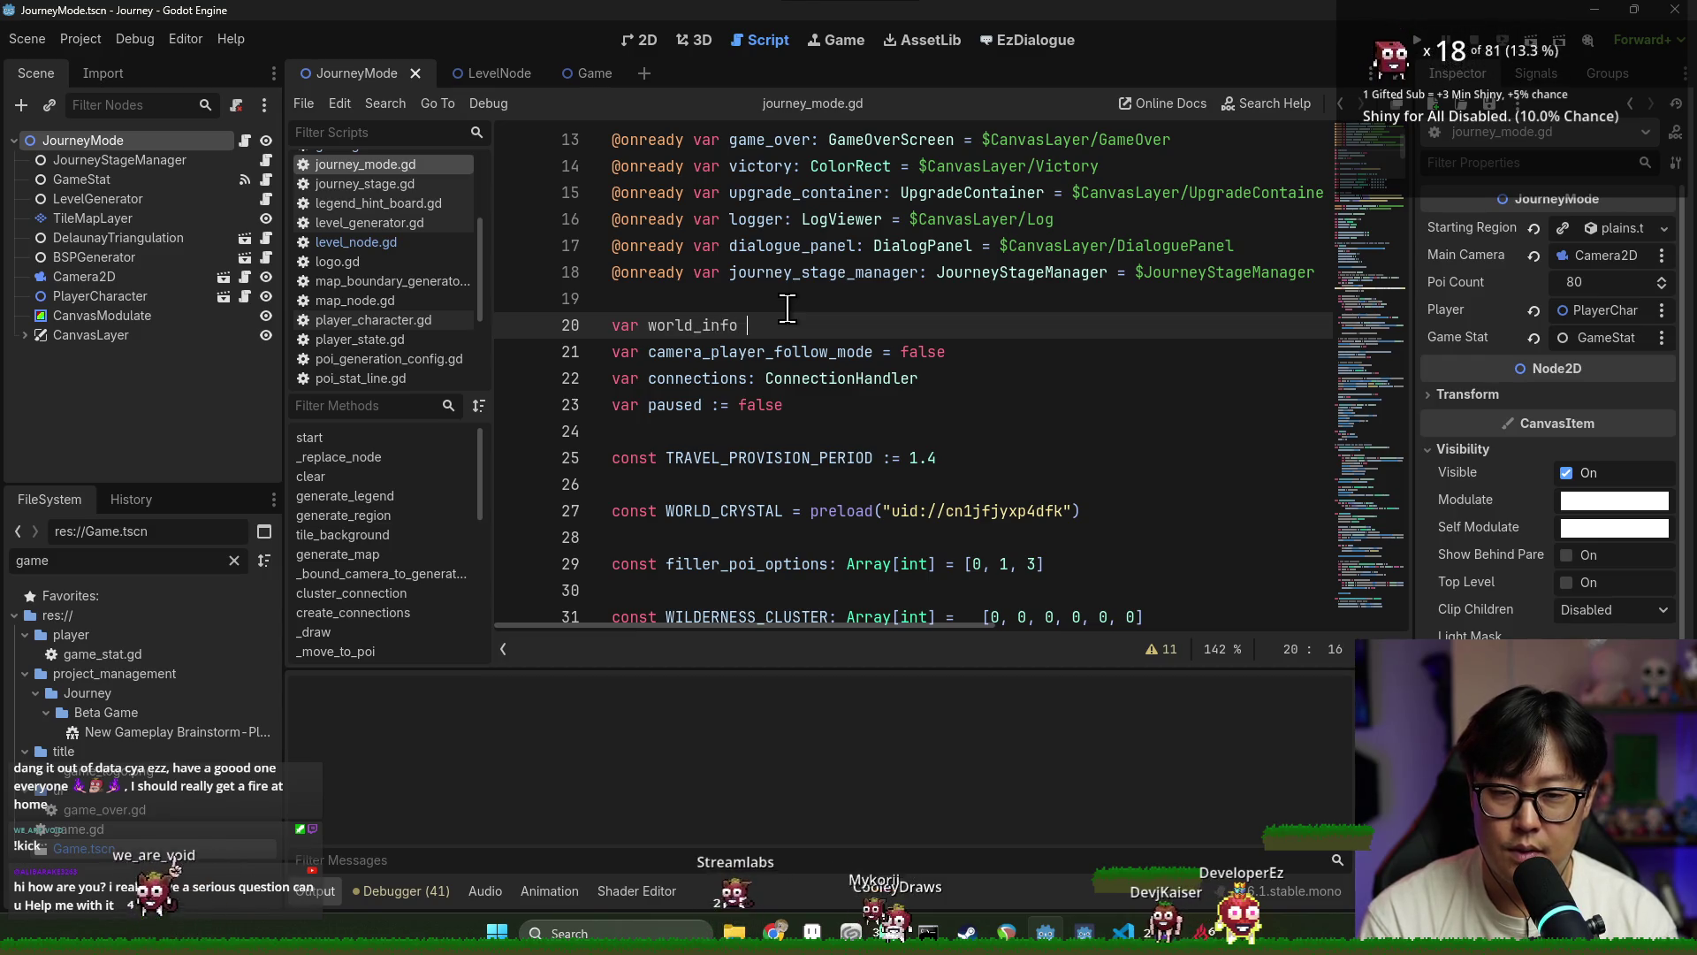
pyautogui.write(': Wor')
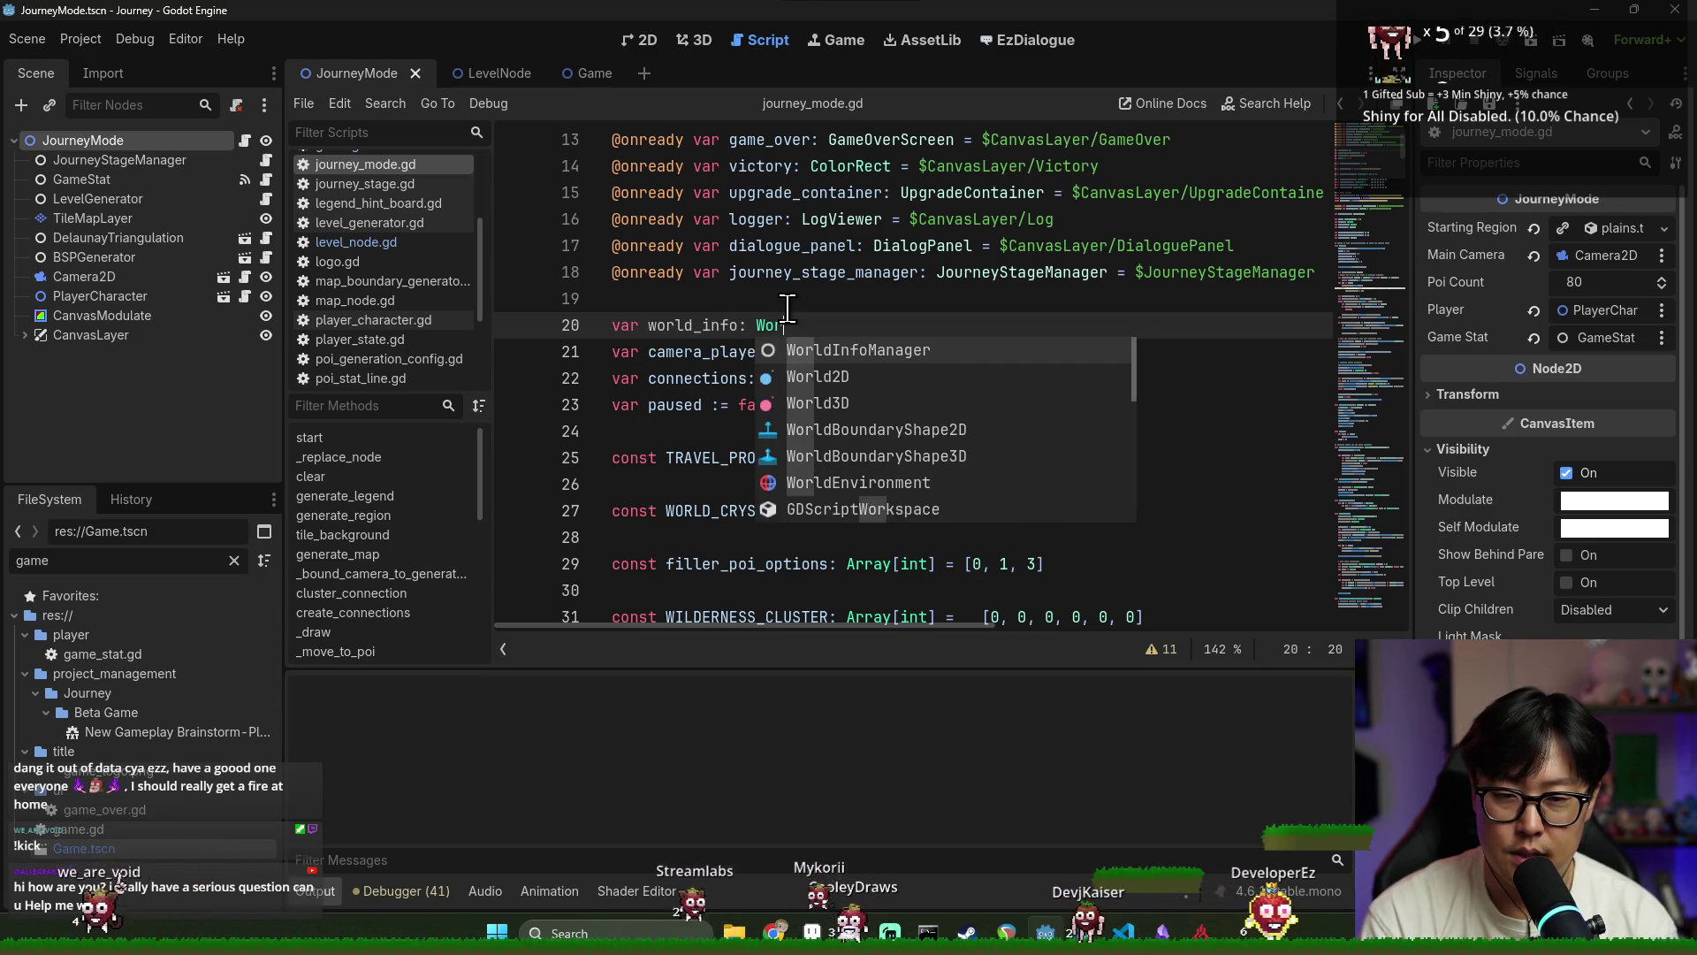
pyautogui.press('Return')
pyautogui.hotkey('ctrl', 's')
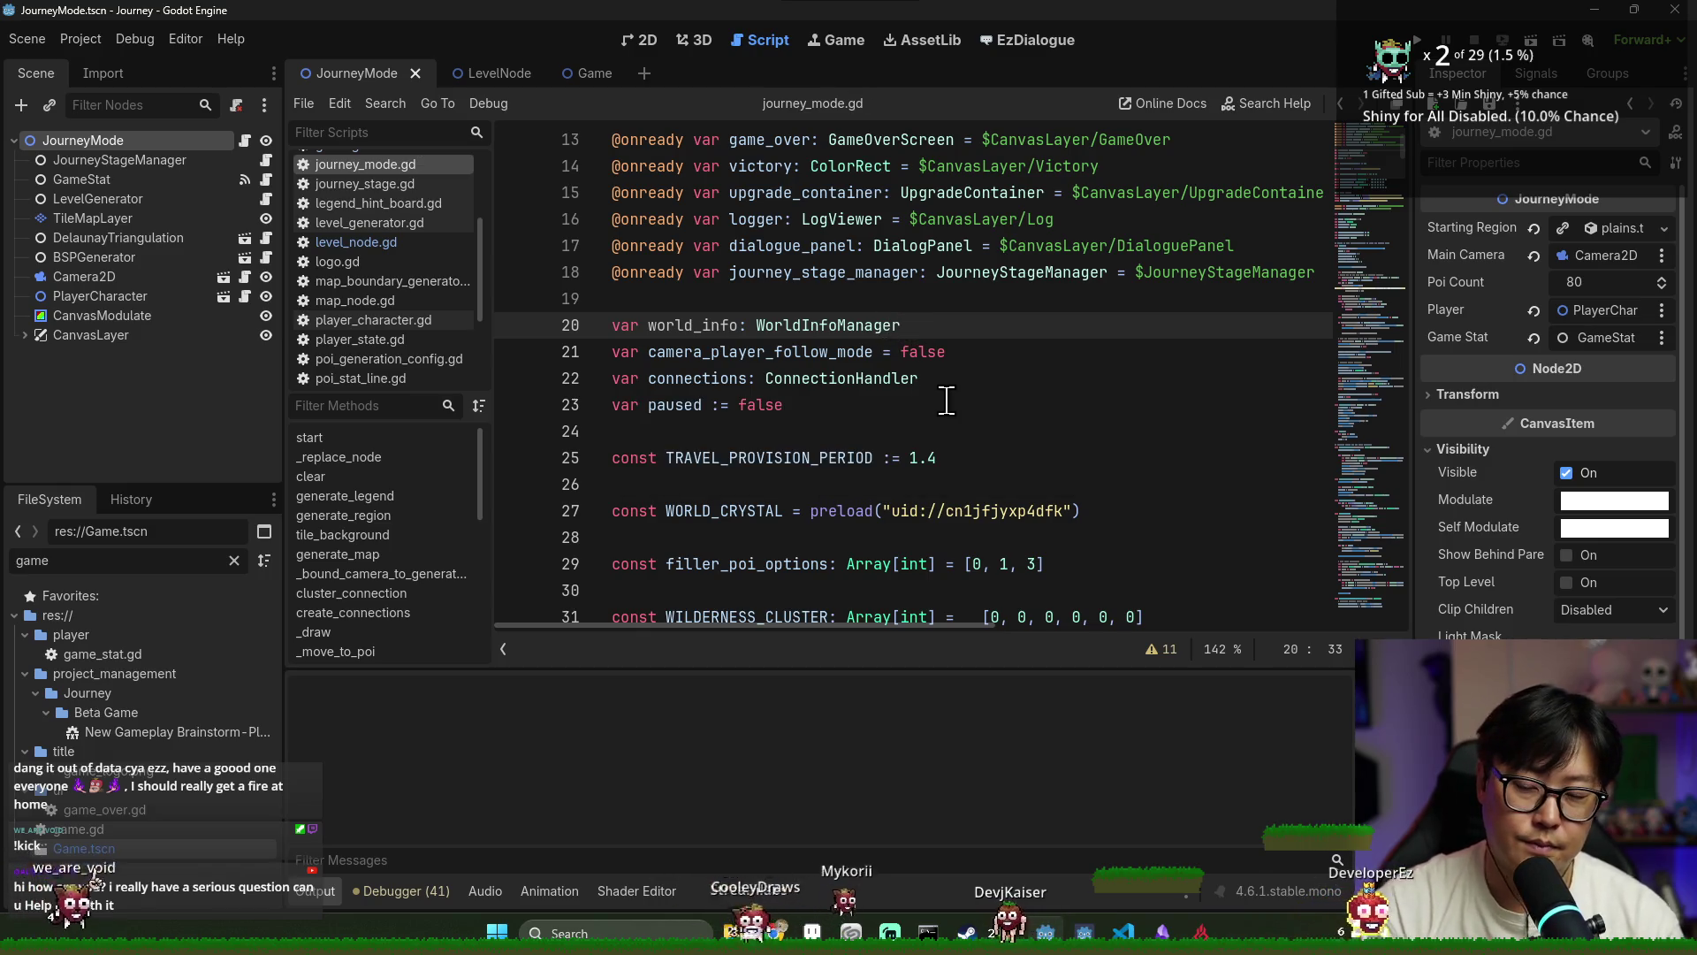
# Inspect start() and its generate_region(starting_region) call
pyautogui.scroll(-13, 818, 394)
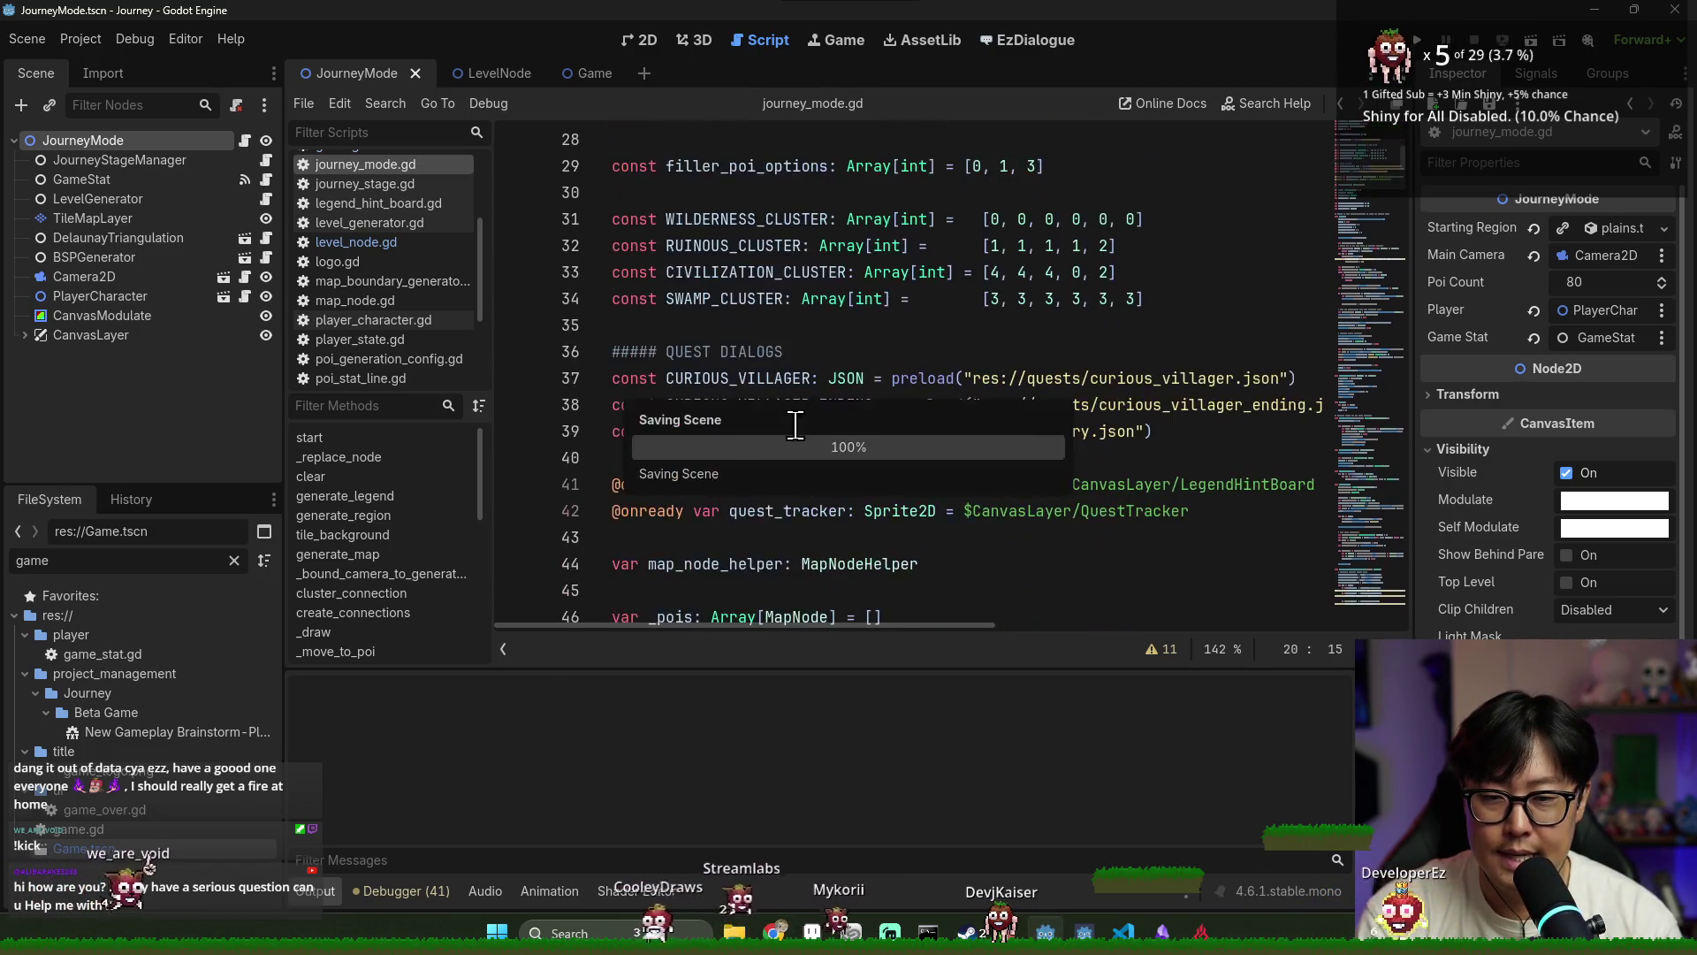
pyautogui.doubleClick(698, 244)
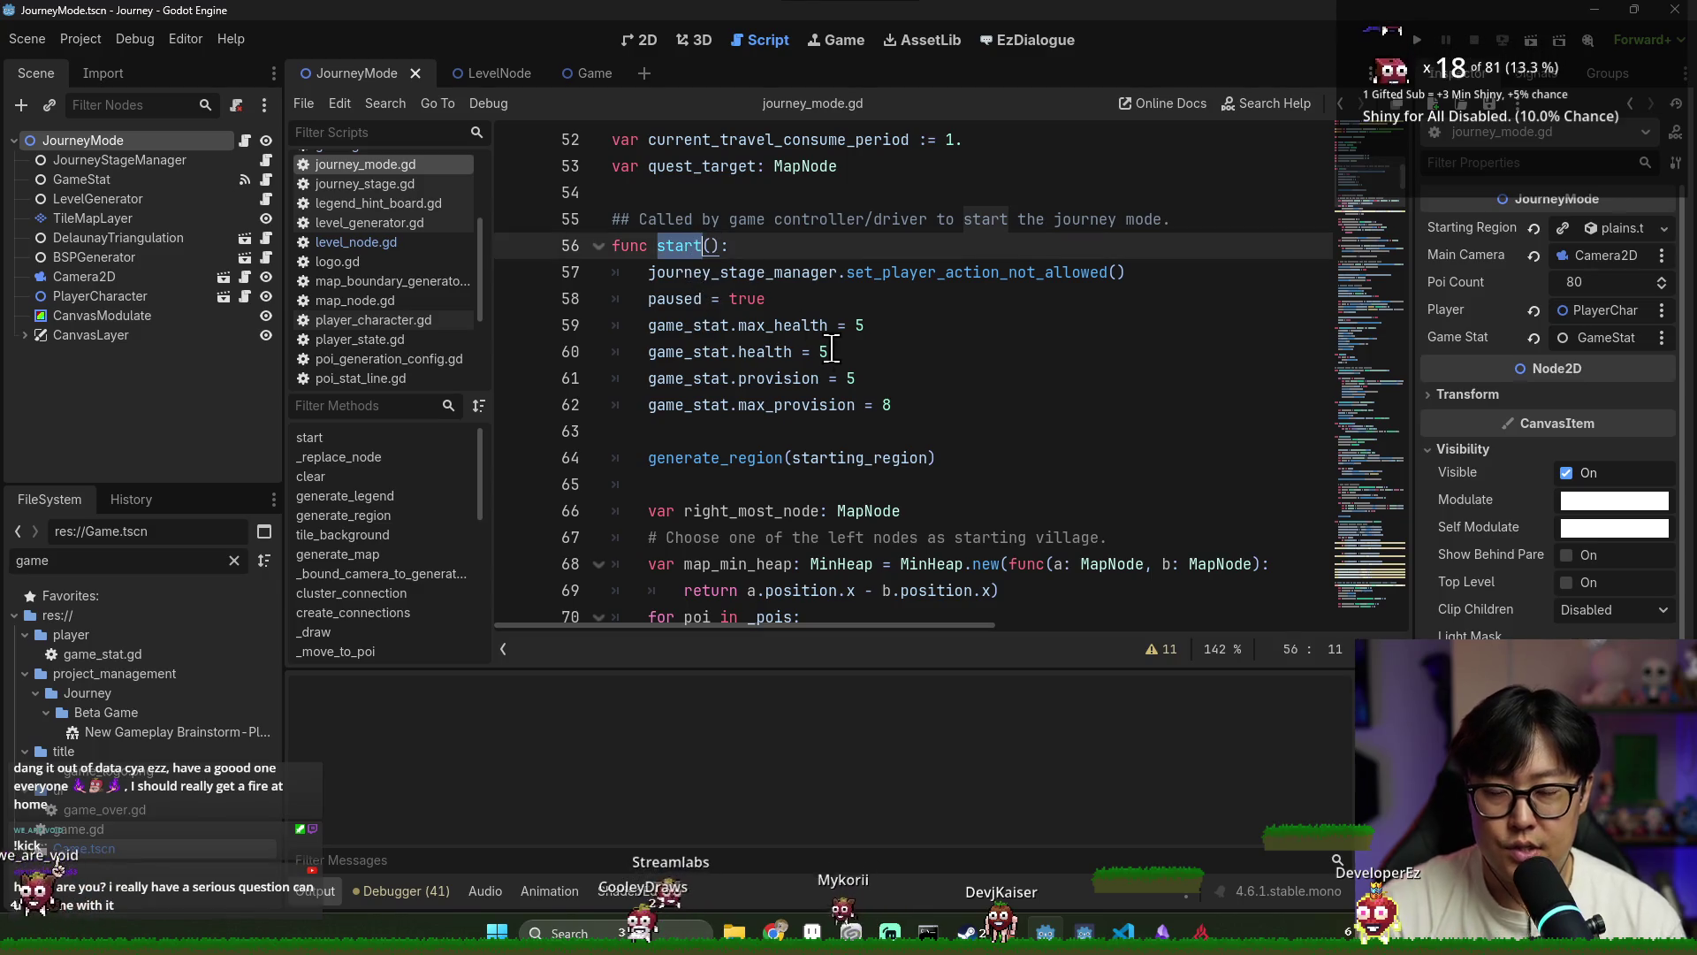
pyautogui.scroll(-3, 875, 346)
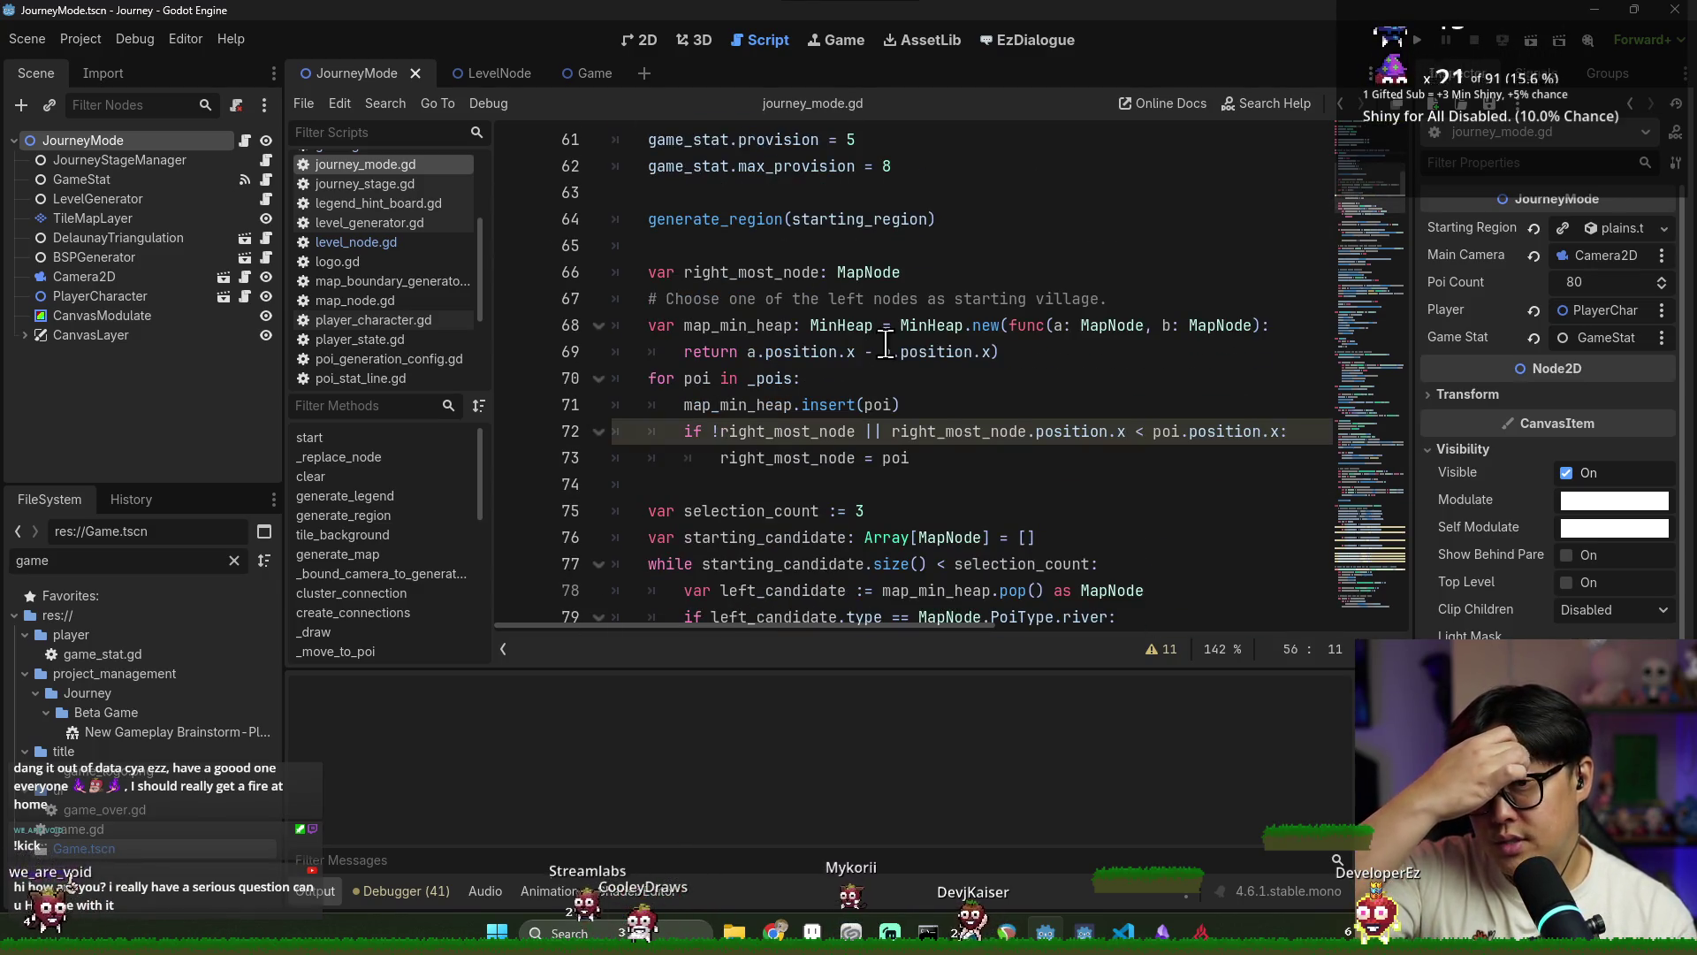
pyautogui.doubleClick(749, 219)
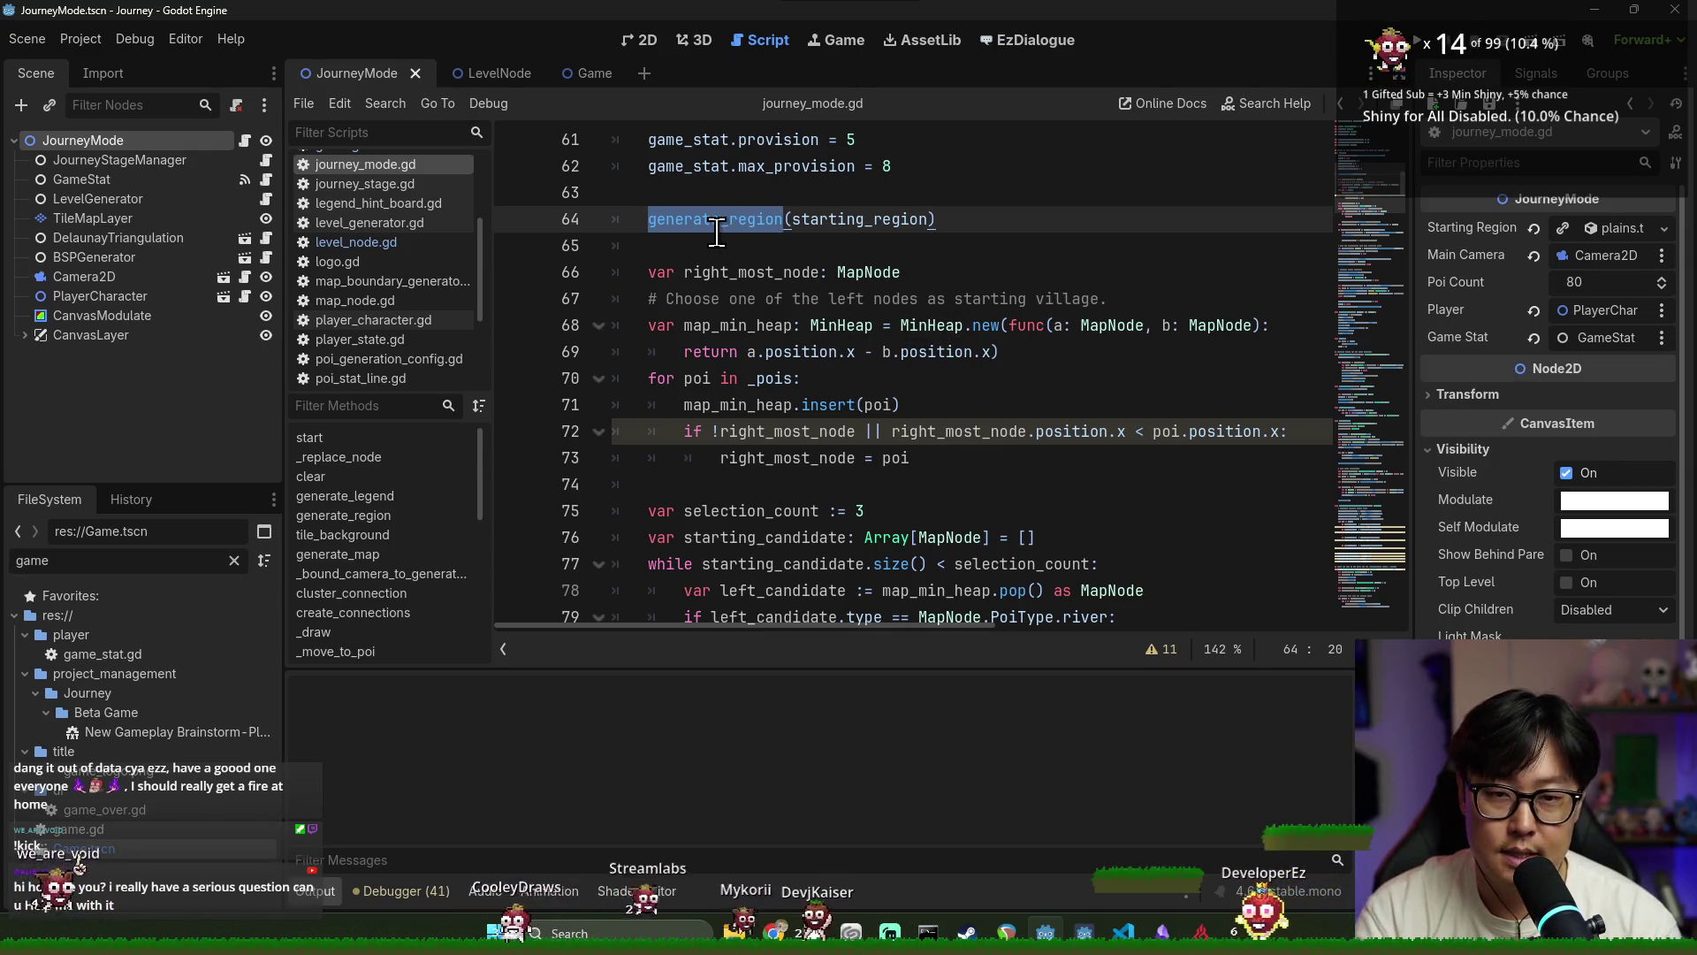
pyautogui.scroll(1, 870, 318)
pyautogui.doubleClick(859, 299)
pyautogui.scroll(3, 875, 351)
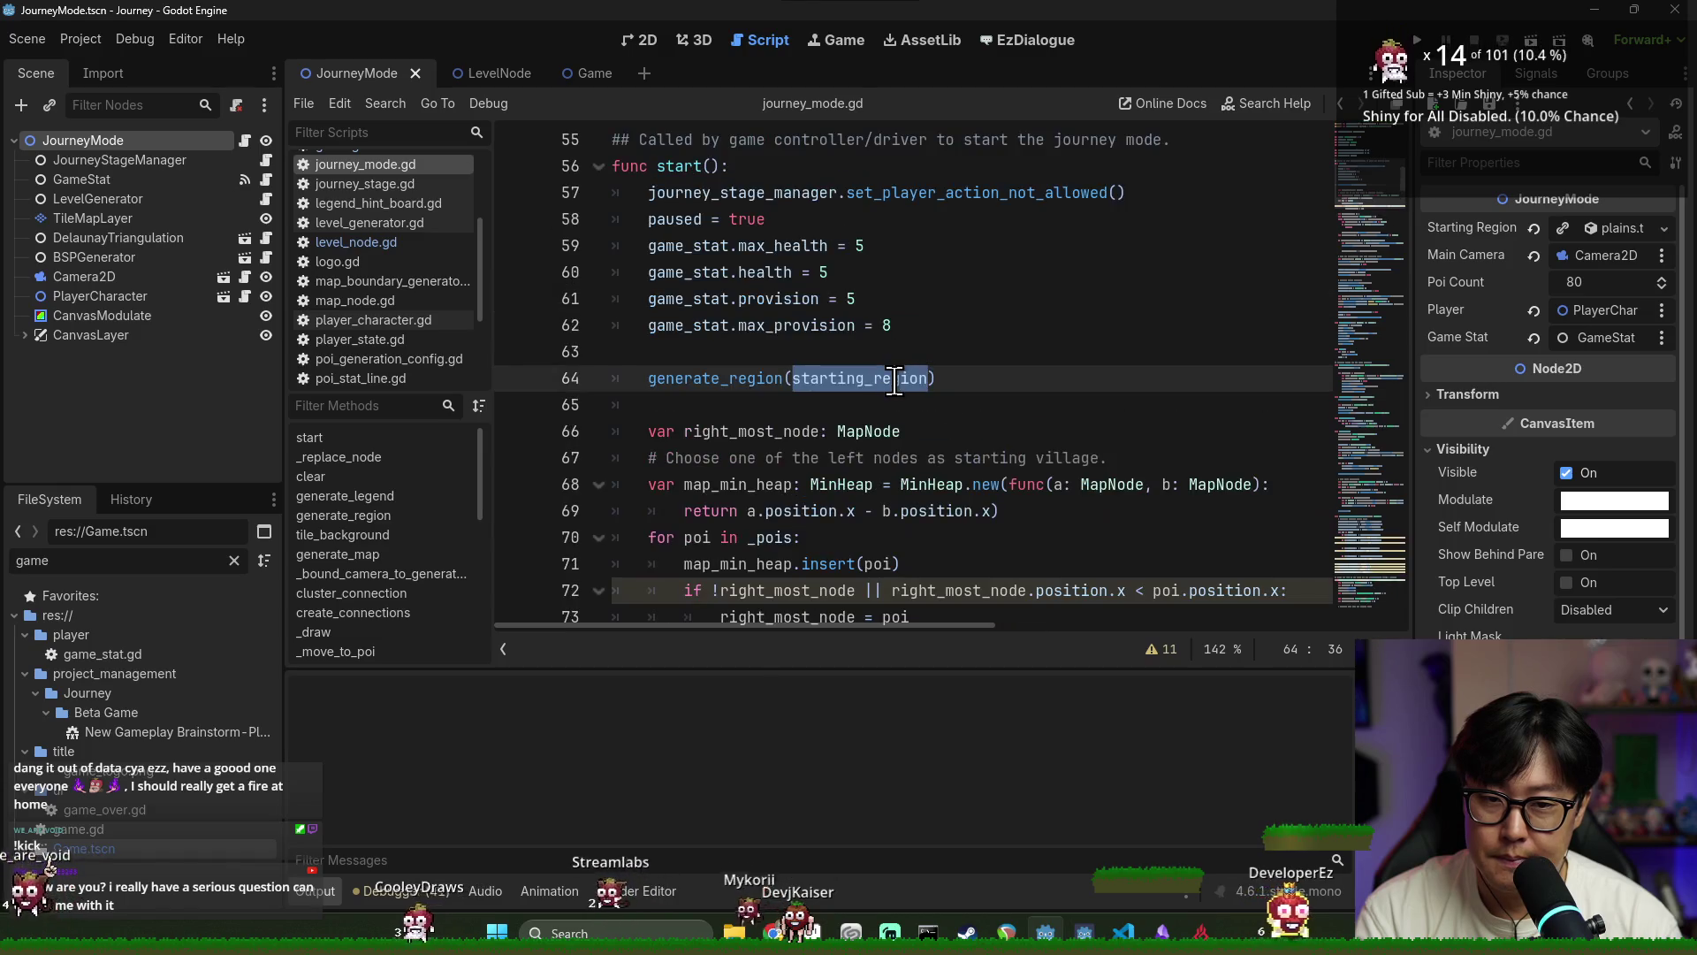
pyautogui.scroll(-2, 827, 371)
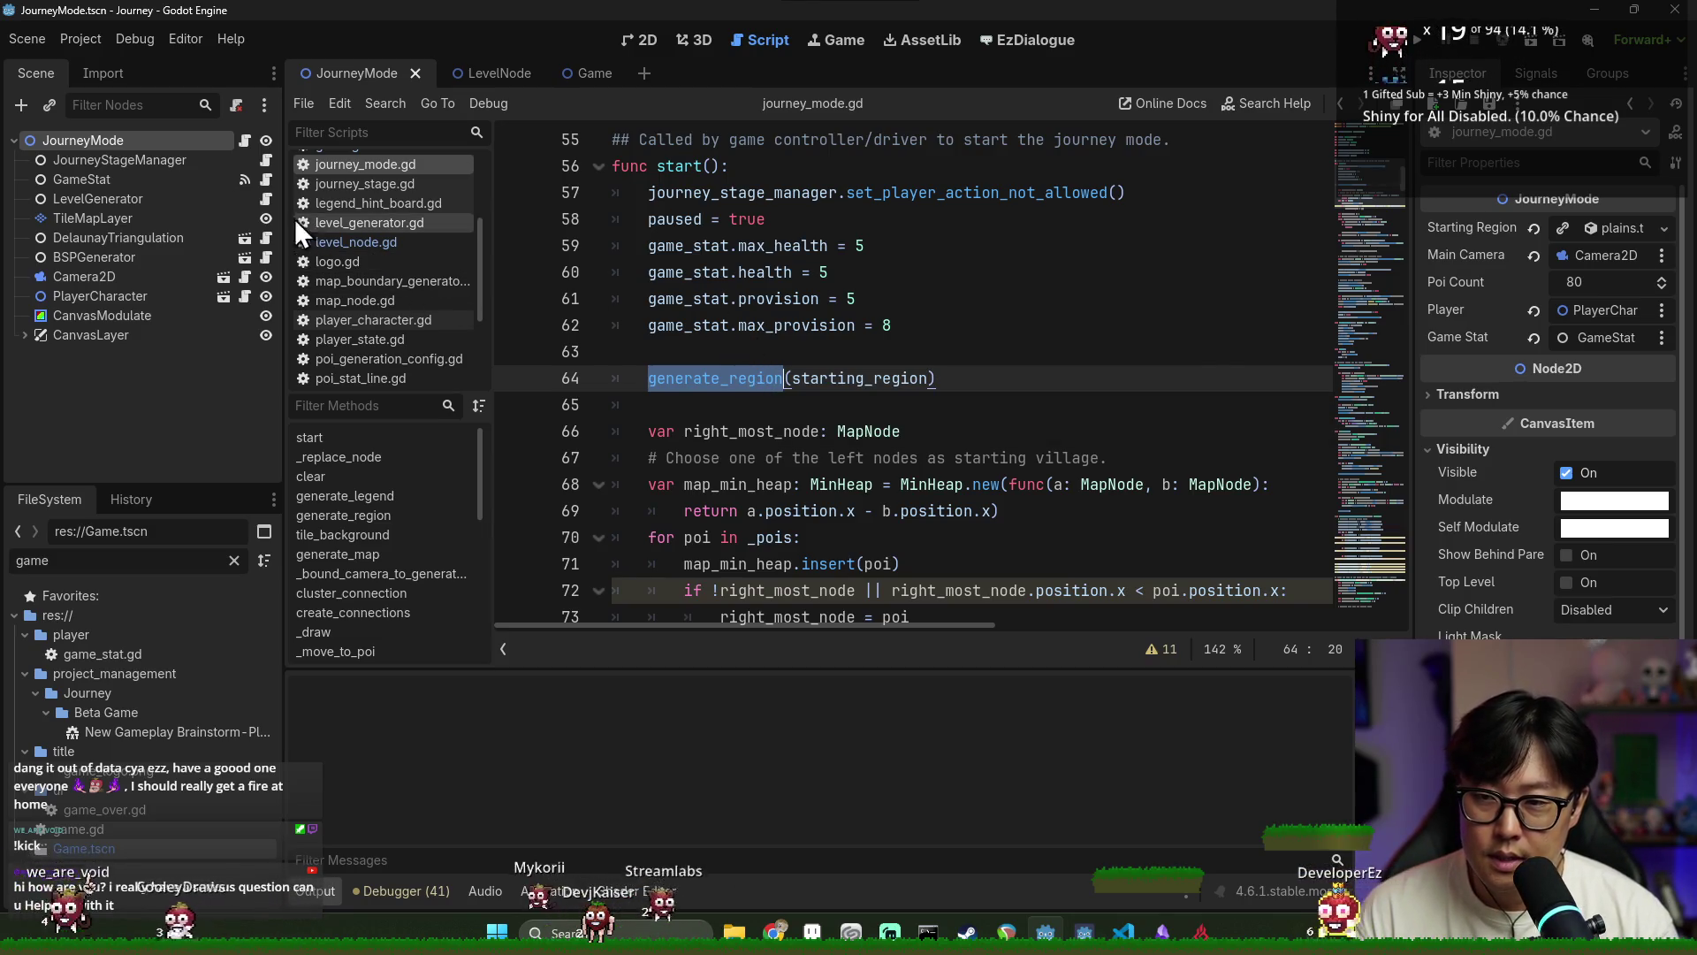
# Delete the LevelGenerator node from the scene tree
pyautogui.click(177, 199)
pyautogui.rightClick(177, 199)
pyautogui.click(336, 713)
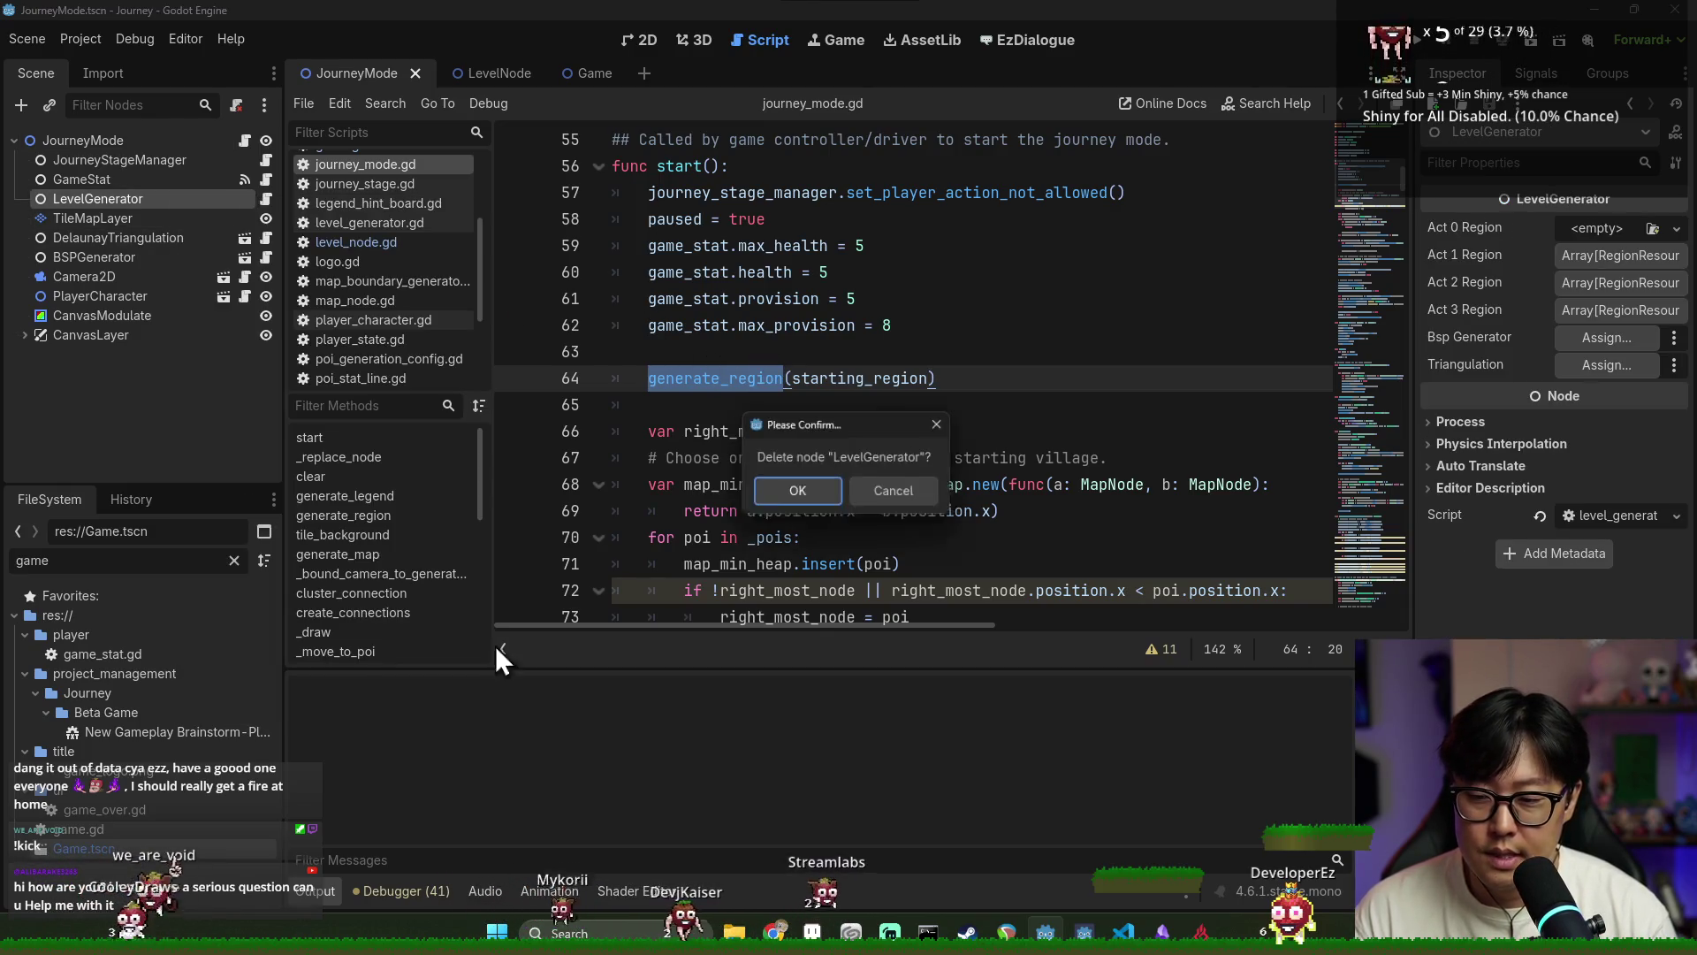
pyautogui.click(803, 494)
pyautogui.click(767, 354)
# Search journey_mode.gd for 'generator' matches, then close the search and save
pyautogui.hotkey('ctrl', 'f')
pyautogui.write('level_up')
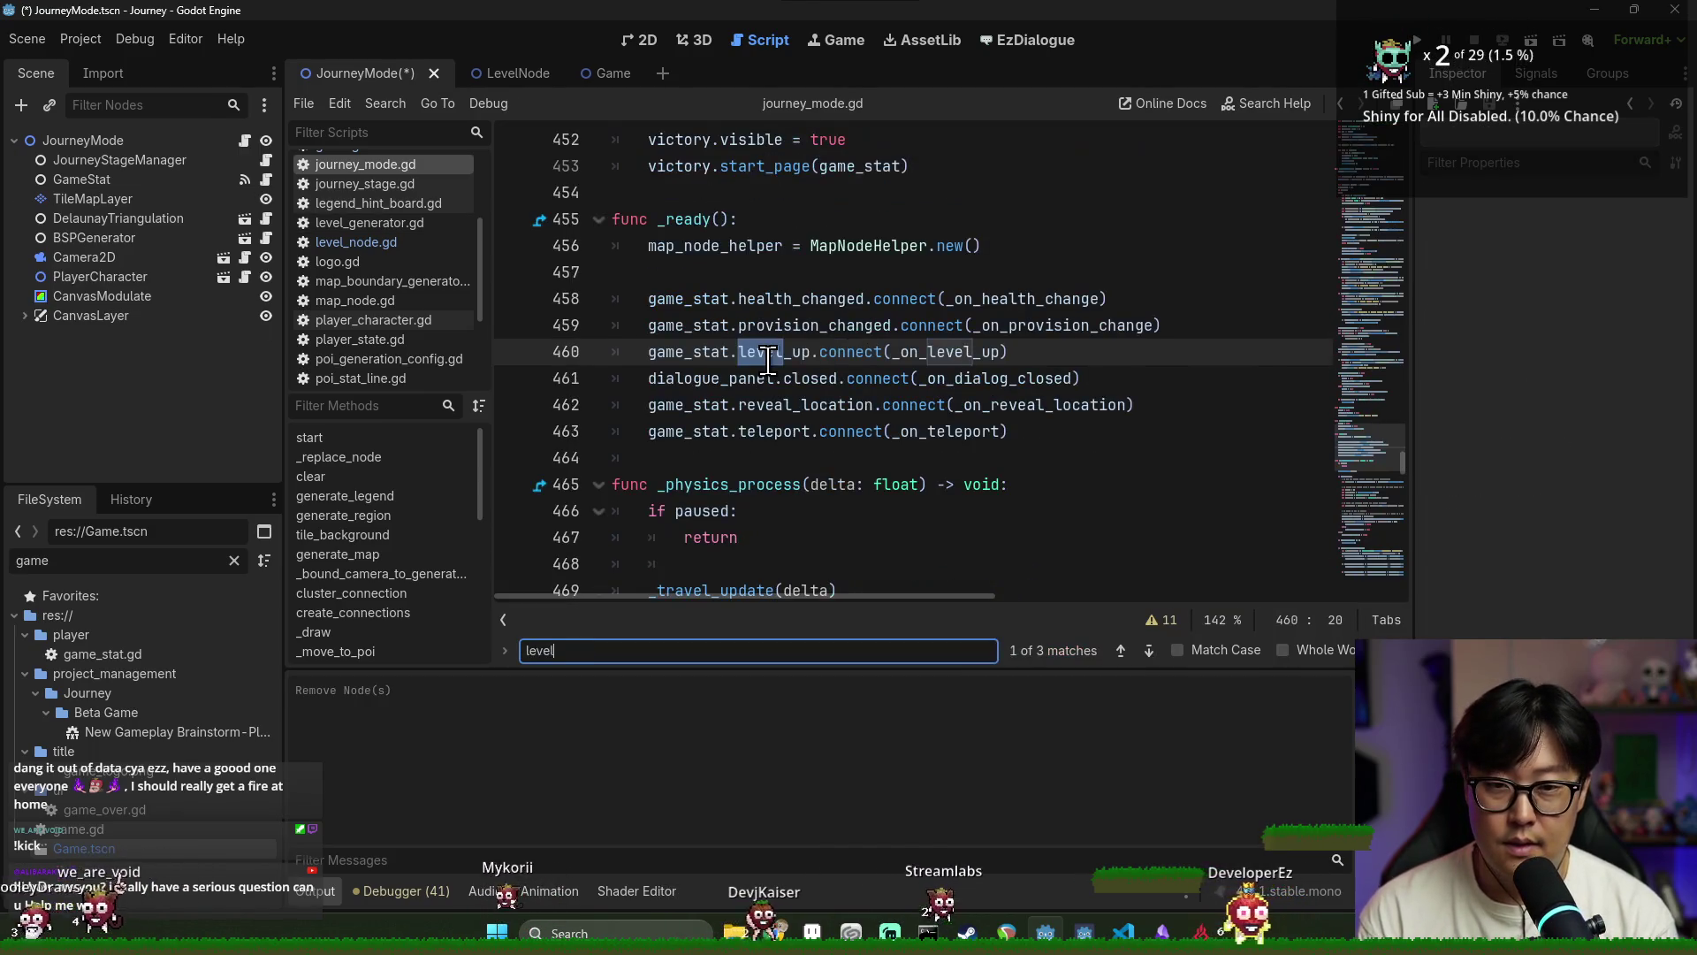
pyautogui.hotkey('ctrl', 'a')
pyautogui.press('BackSpace')
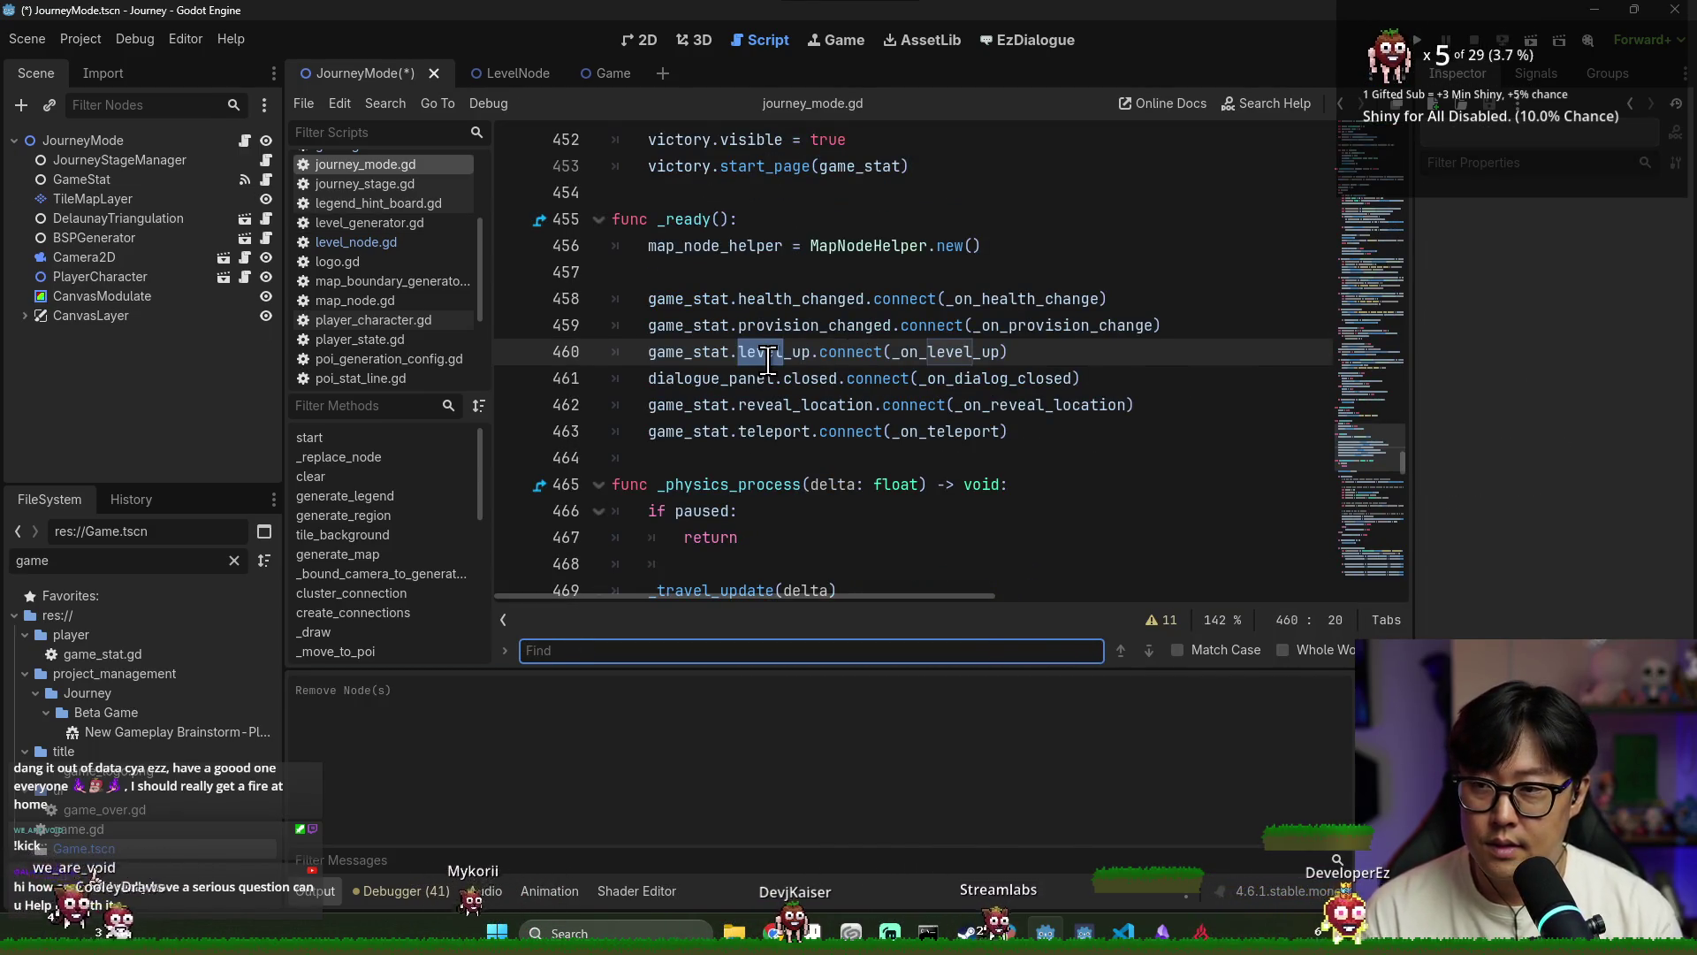
pyautogui.write('generator')
pyautogui.press('Return')
pyautogui.press('Return')
pyautogui.press('Return')
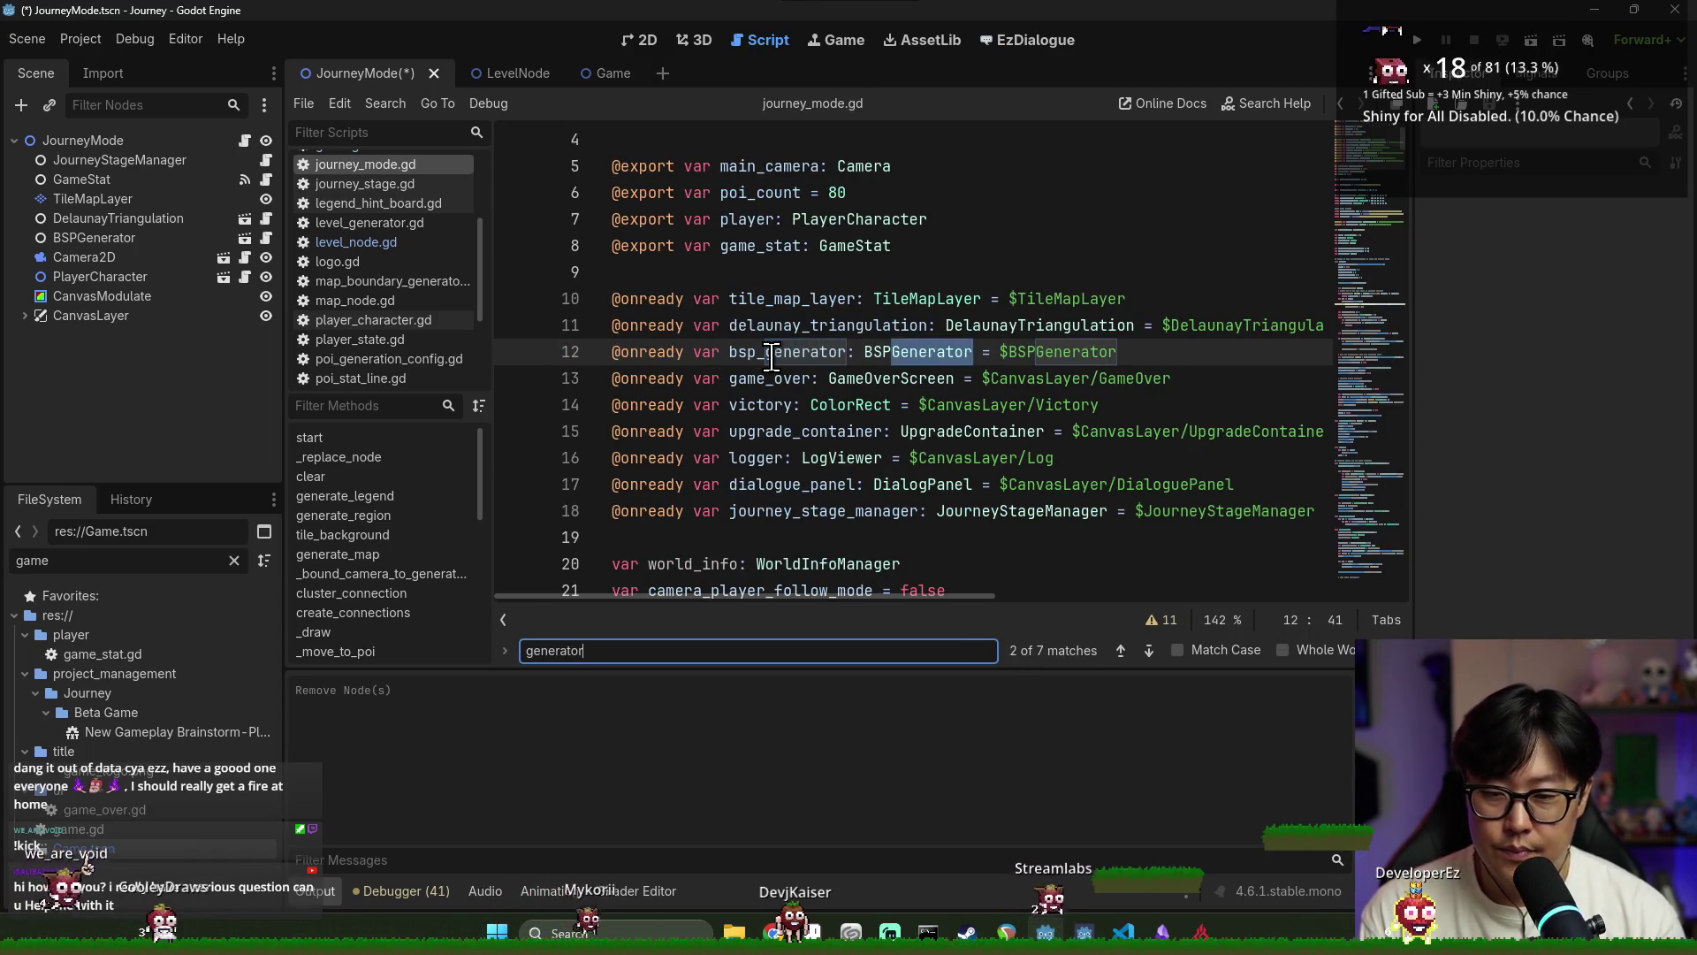
pyautogui.press('Return')
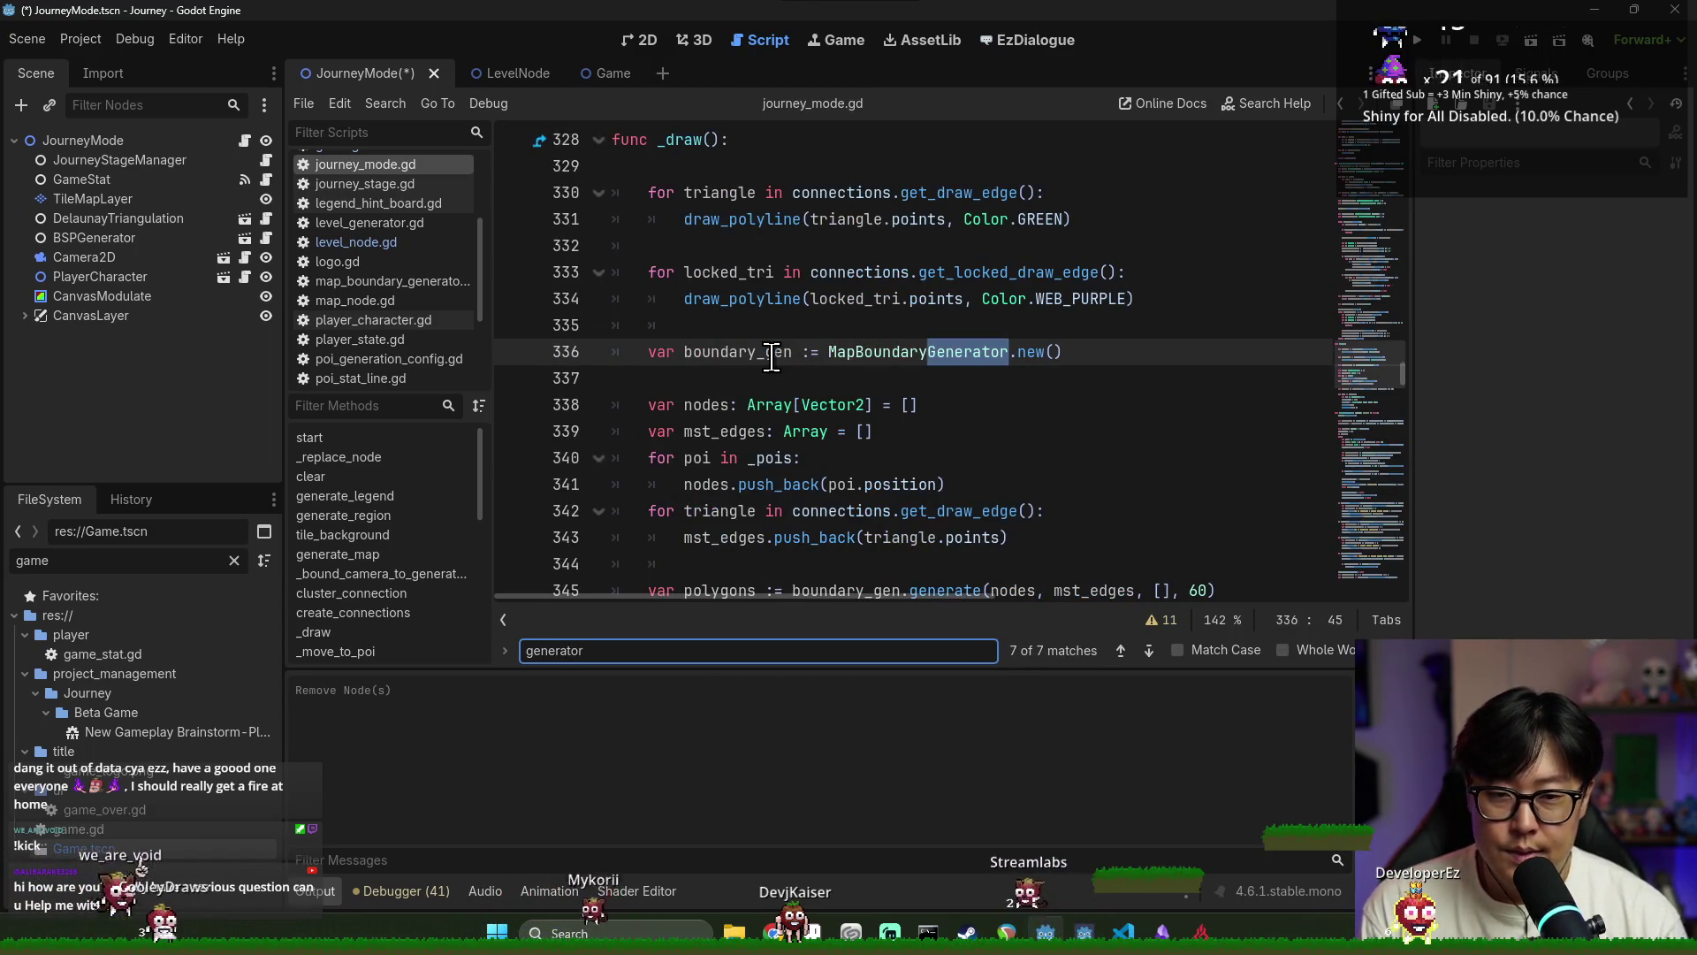
pyautogui.press('Escape')
pyautogui.click(863, 404)
pyautogui.hotkey('ctrl', 's')
# Collapse the Output and Debugger panels and hide the scripts and methods lists
pyautogui.scroll(20, 1020, 497)
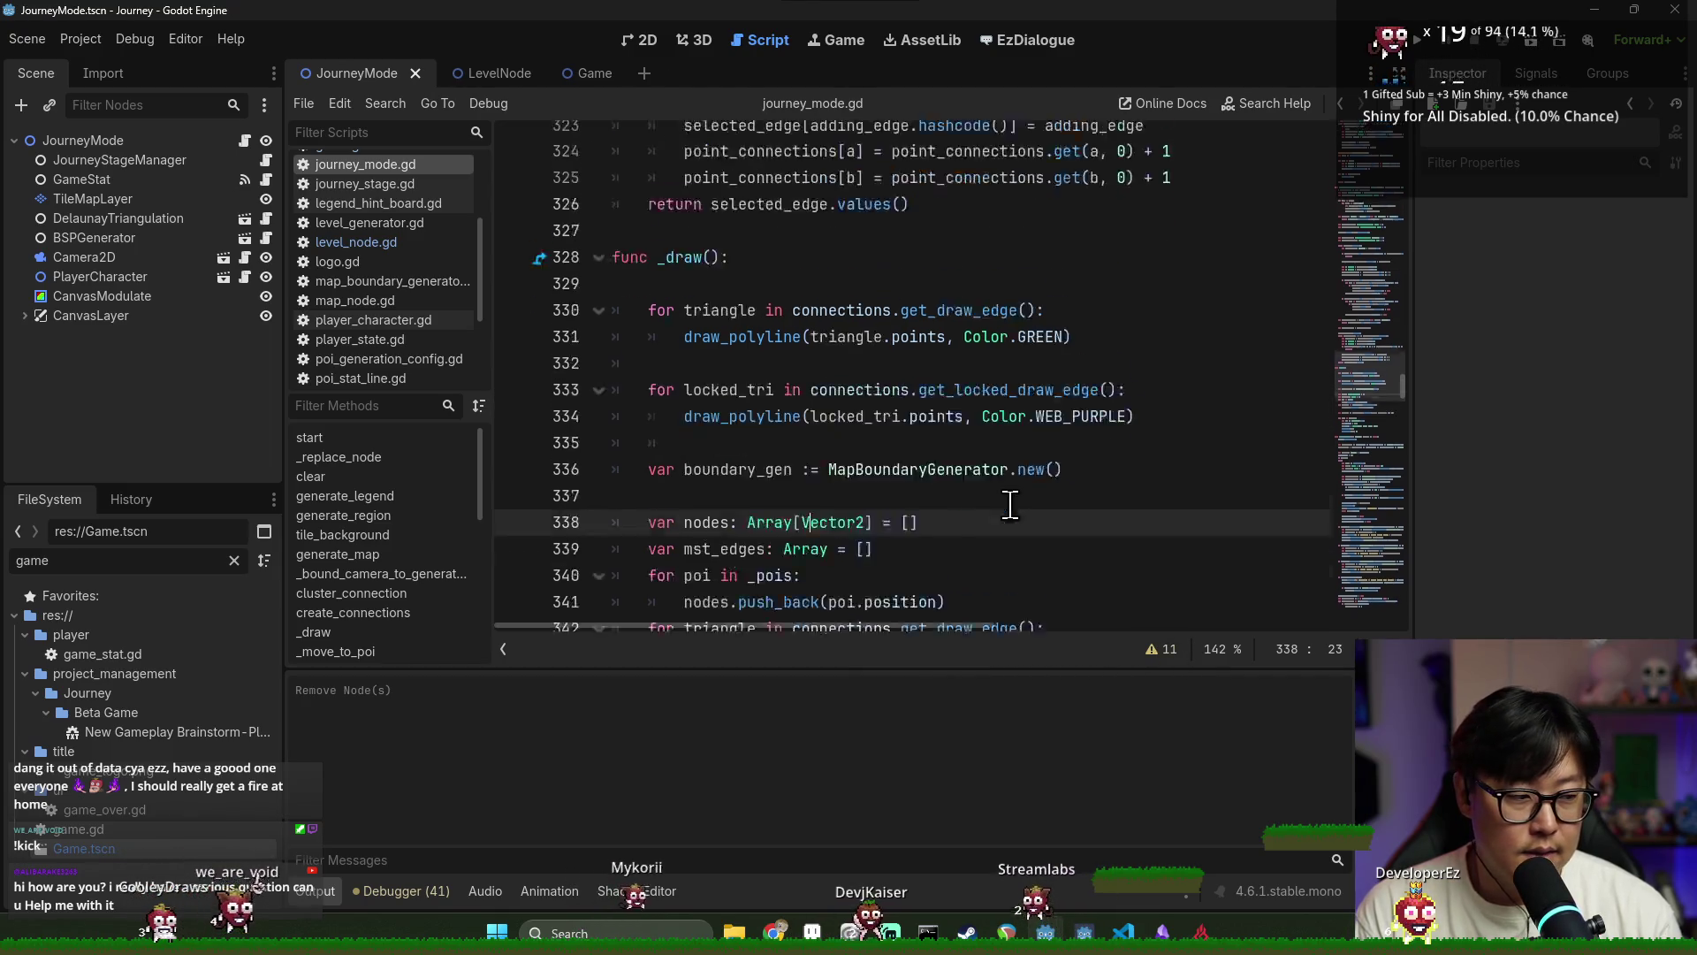
pyautogui.scroll(20, 1020, 497)
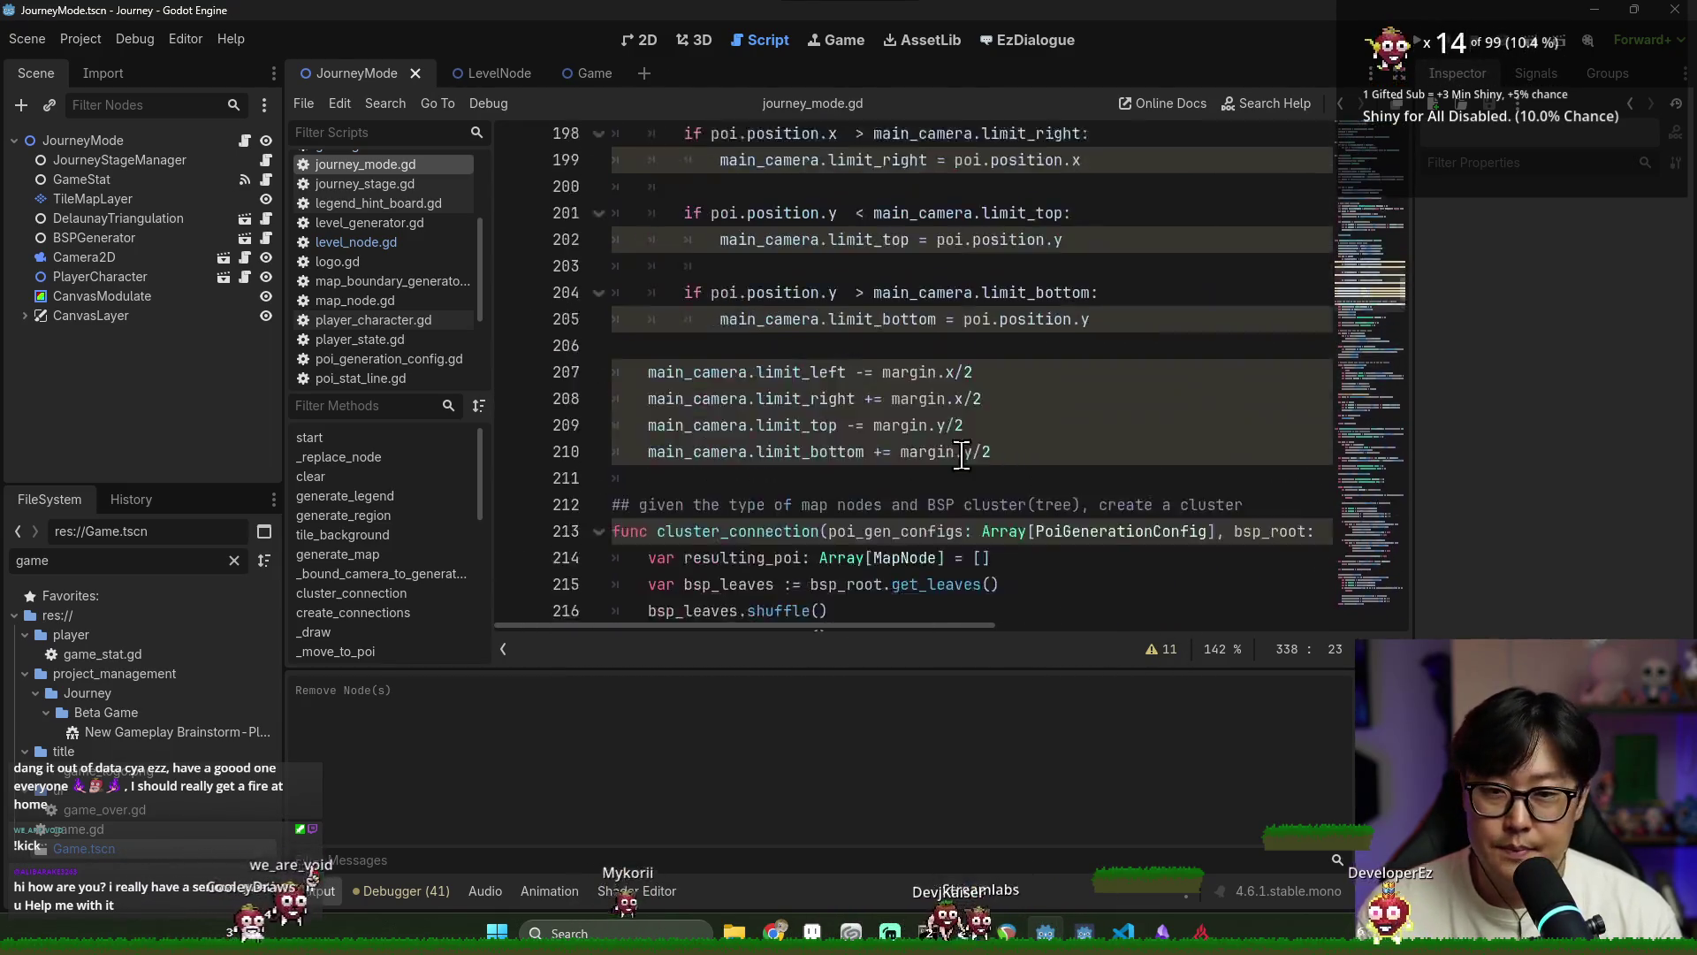
pyautogui.scroll(8, 905, 438)
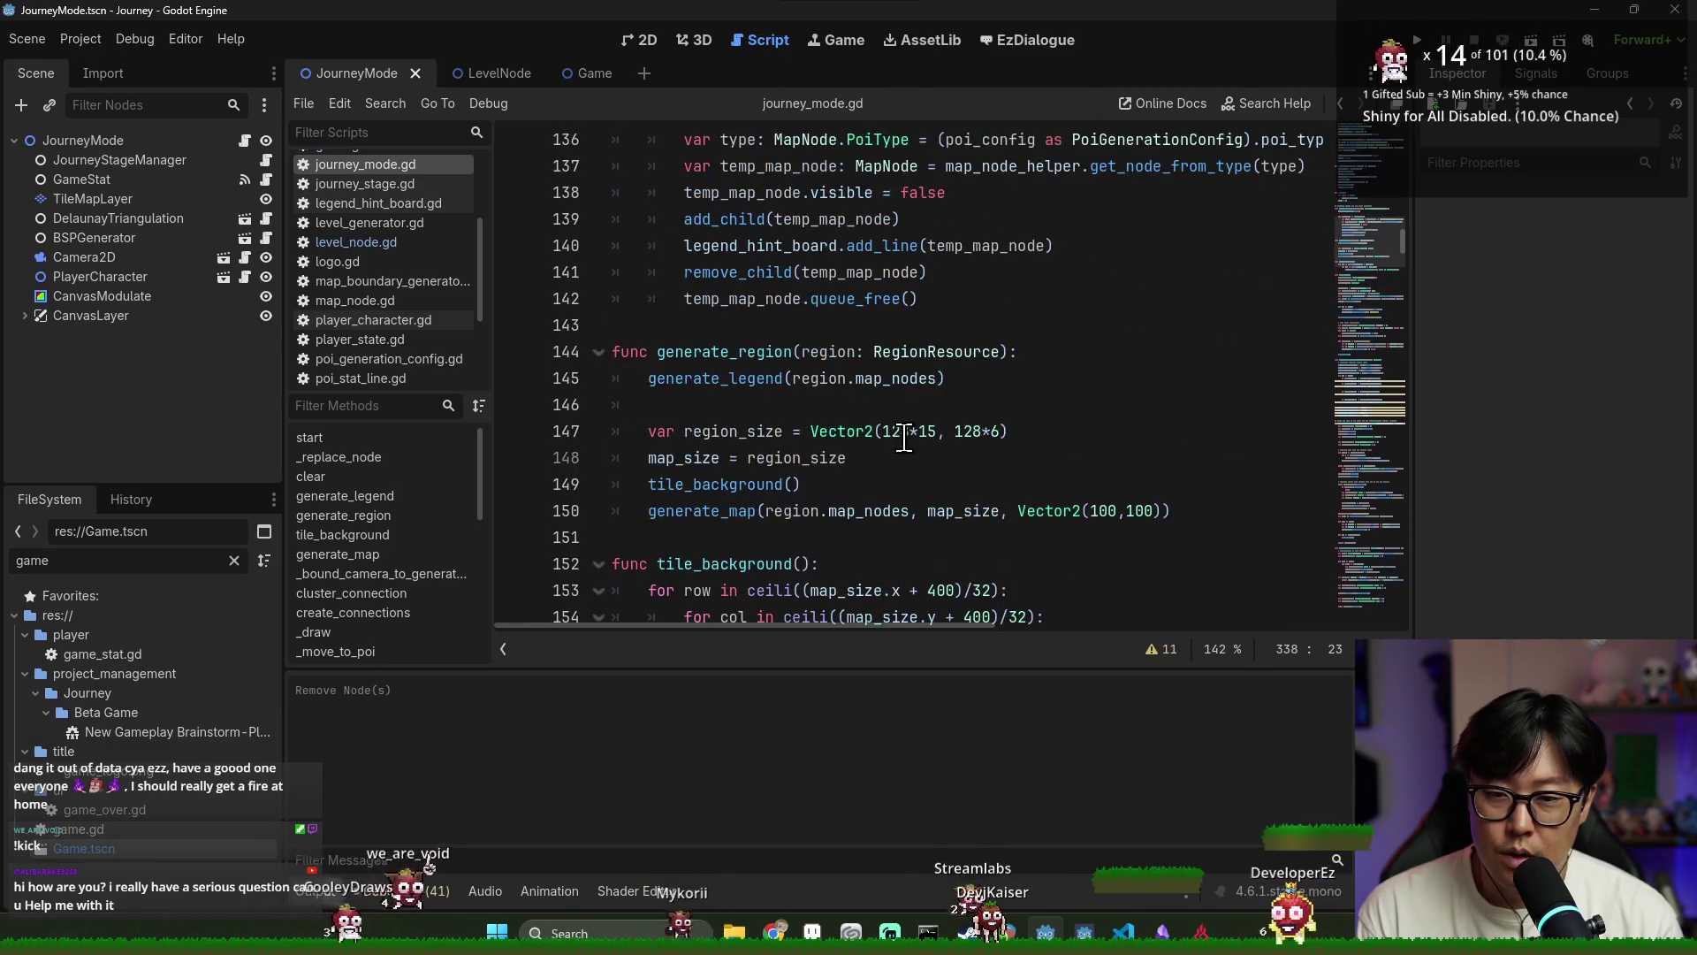
pyautogui.click(322, 889)
pyautogui.click(865, 404)
pyautogui.scroll(12, 849, 406)
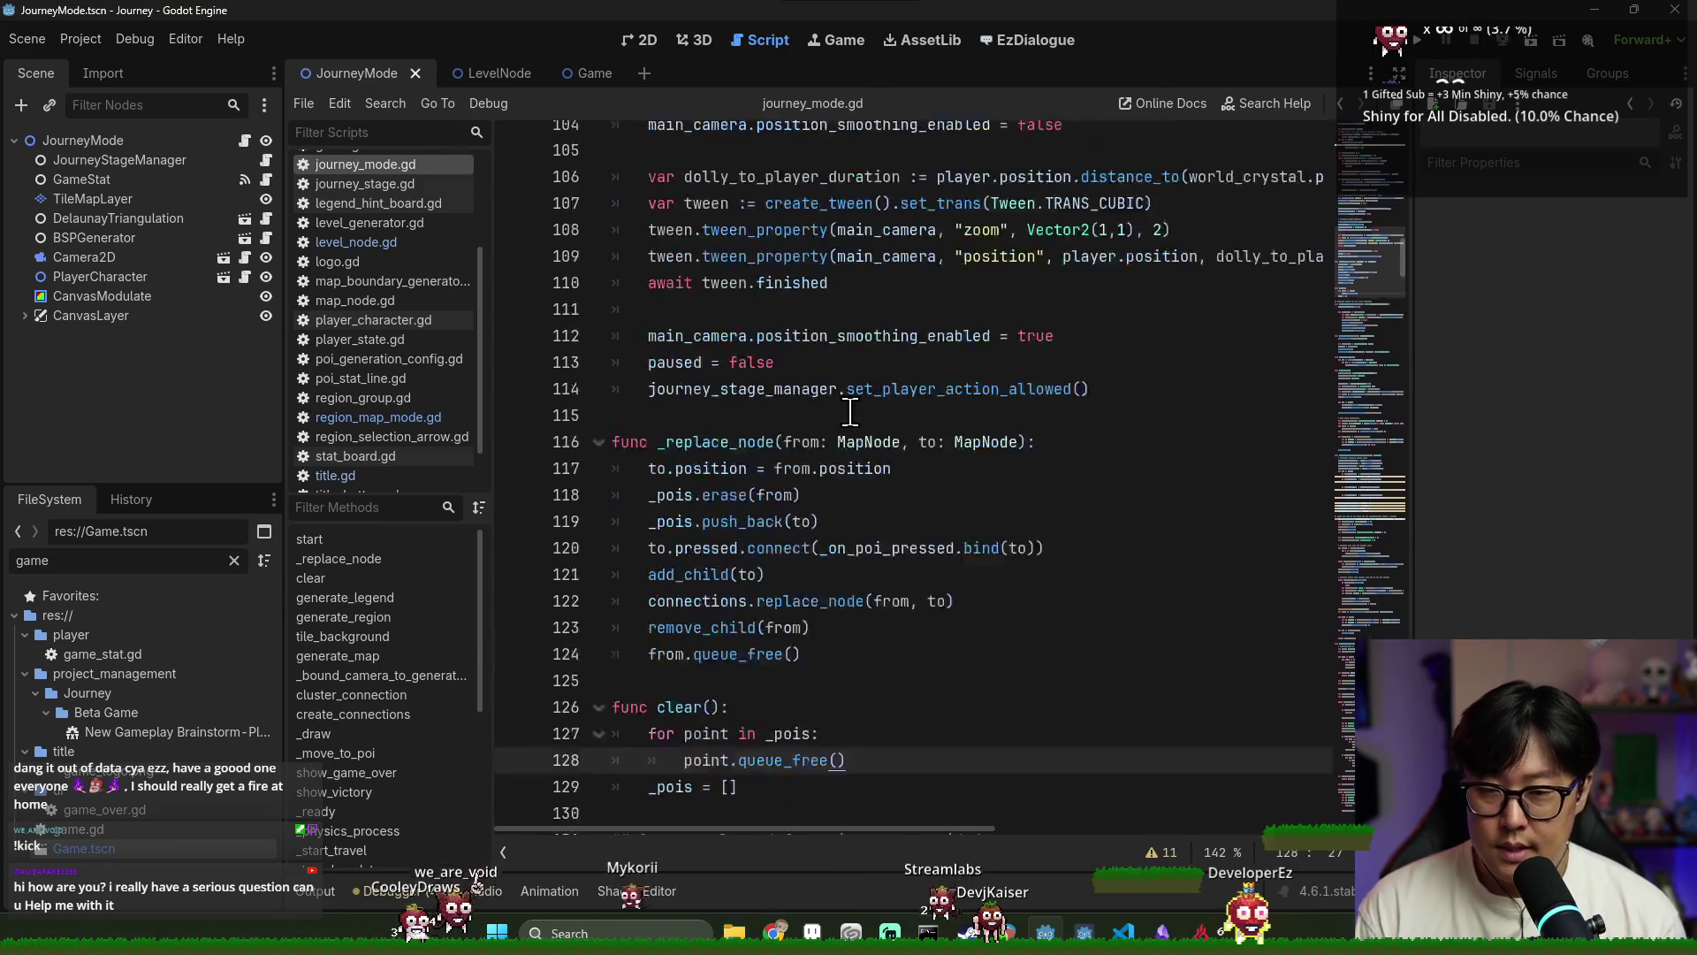
pyautogui.scroll(3, 813, 412)
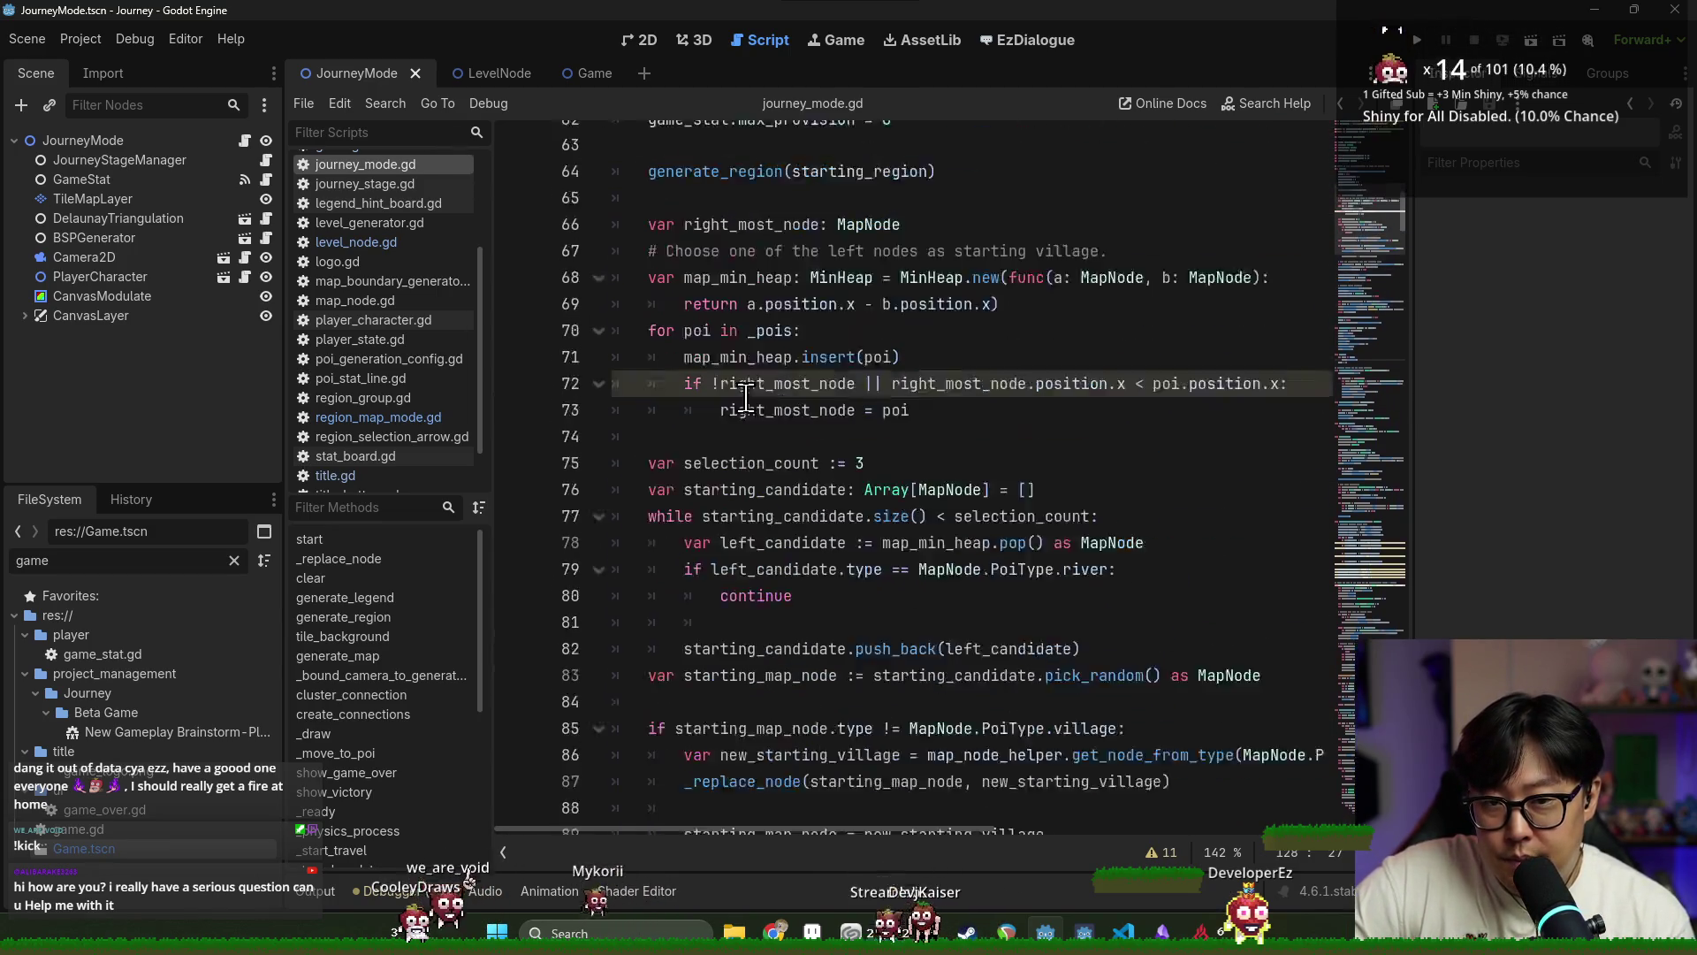
pyautogui.click(318, 890)
pyautogui.click(318, 890)
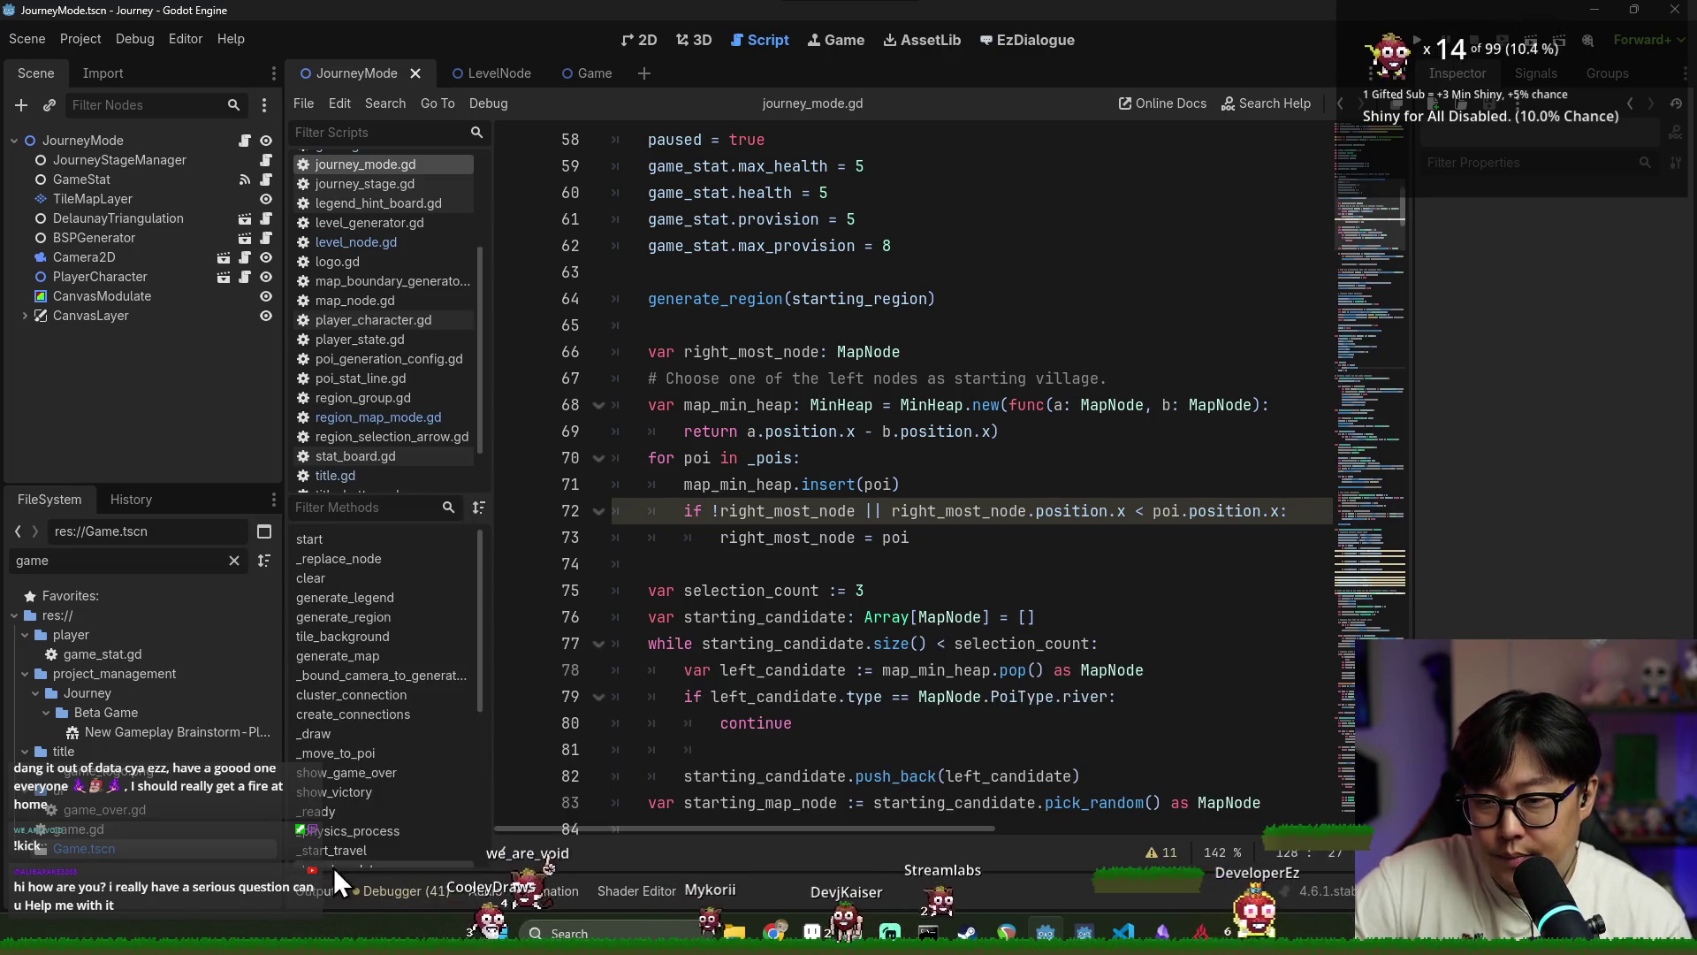
pyautogui.click(351, 898)
pyautogui.click(368, 895)
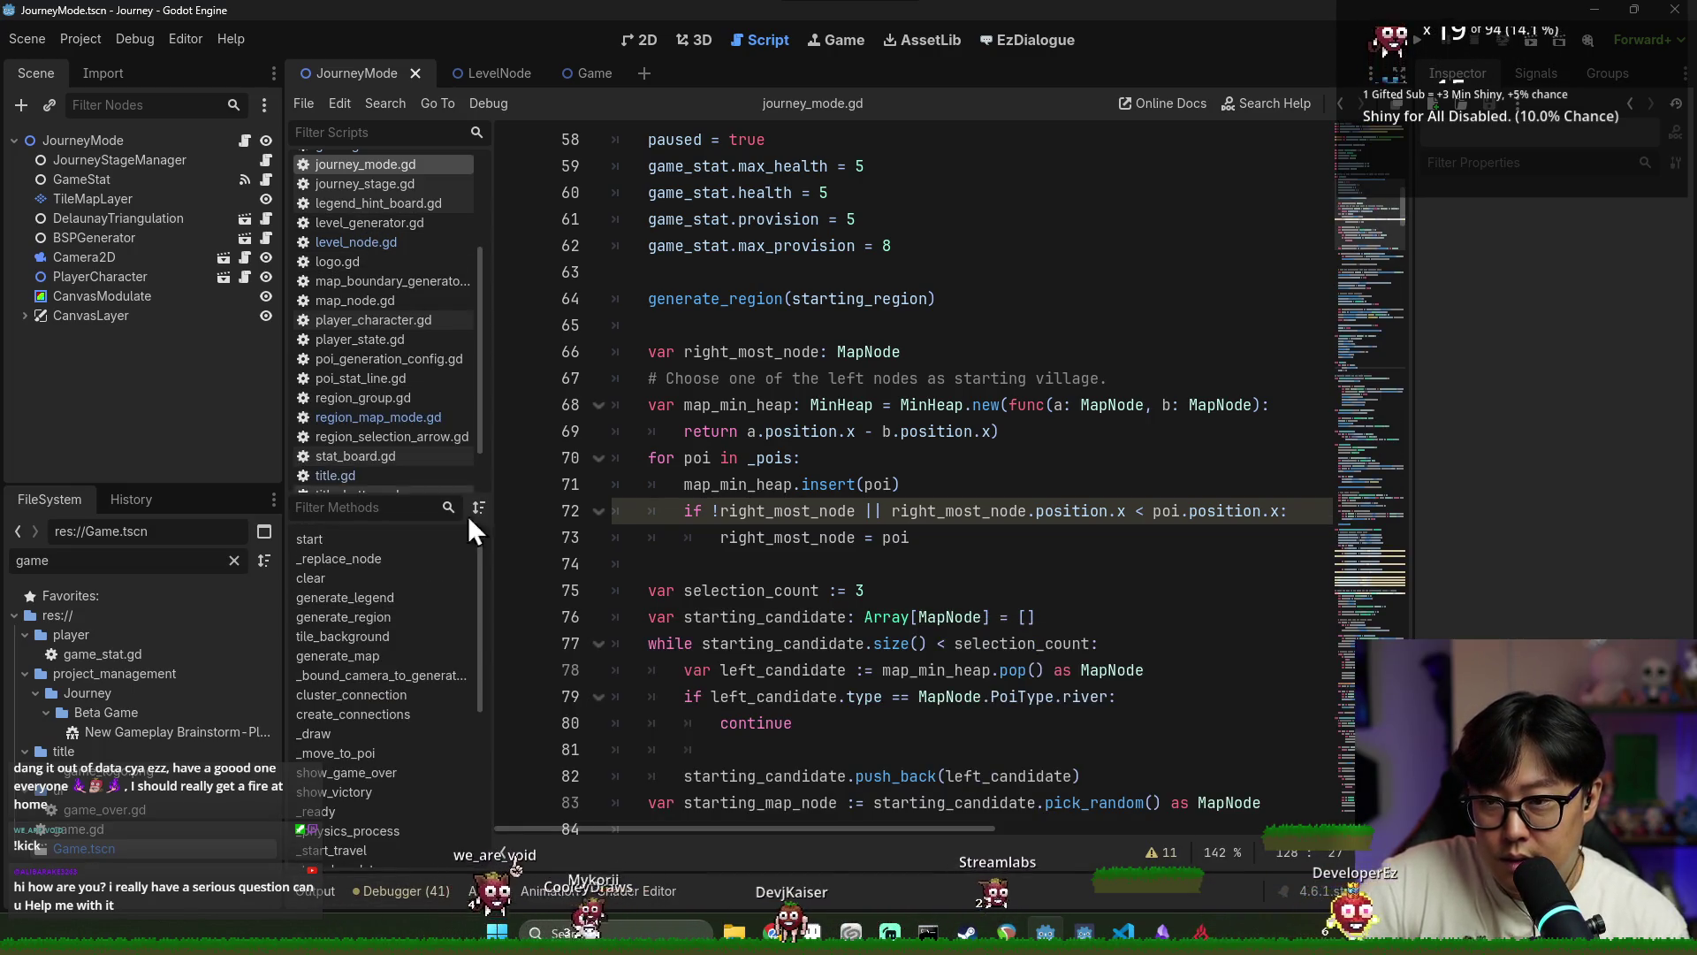
pyautogui.hotkey('ctrl', '\\')
# Scroll up to func start() and select the start function name
pyautogui.click(589, 485)
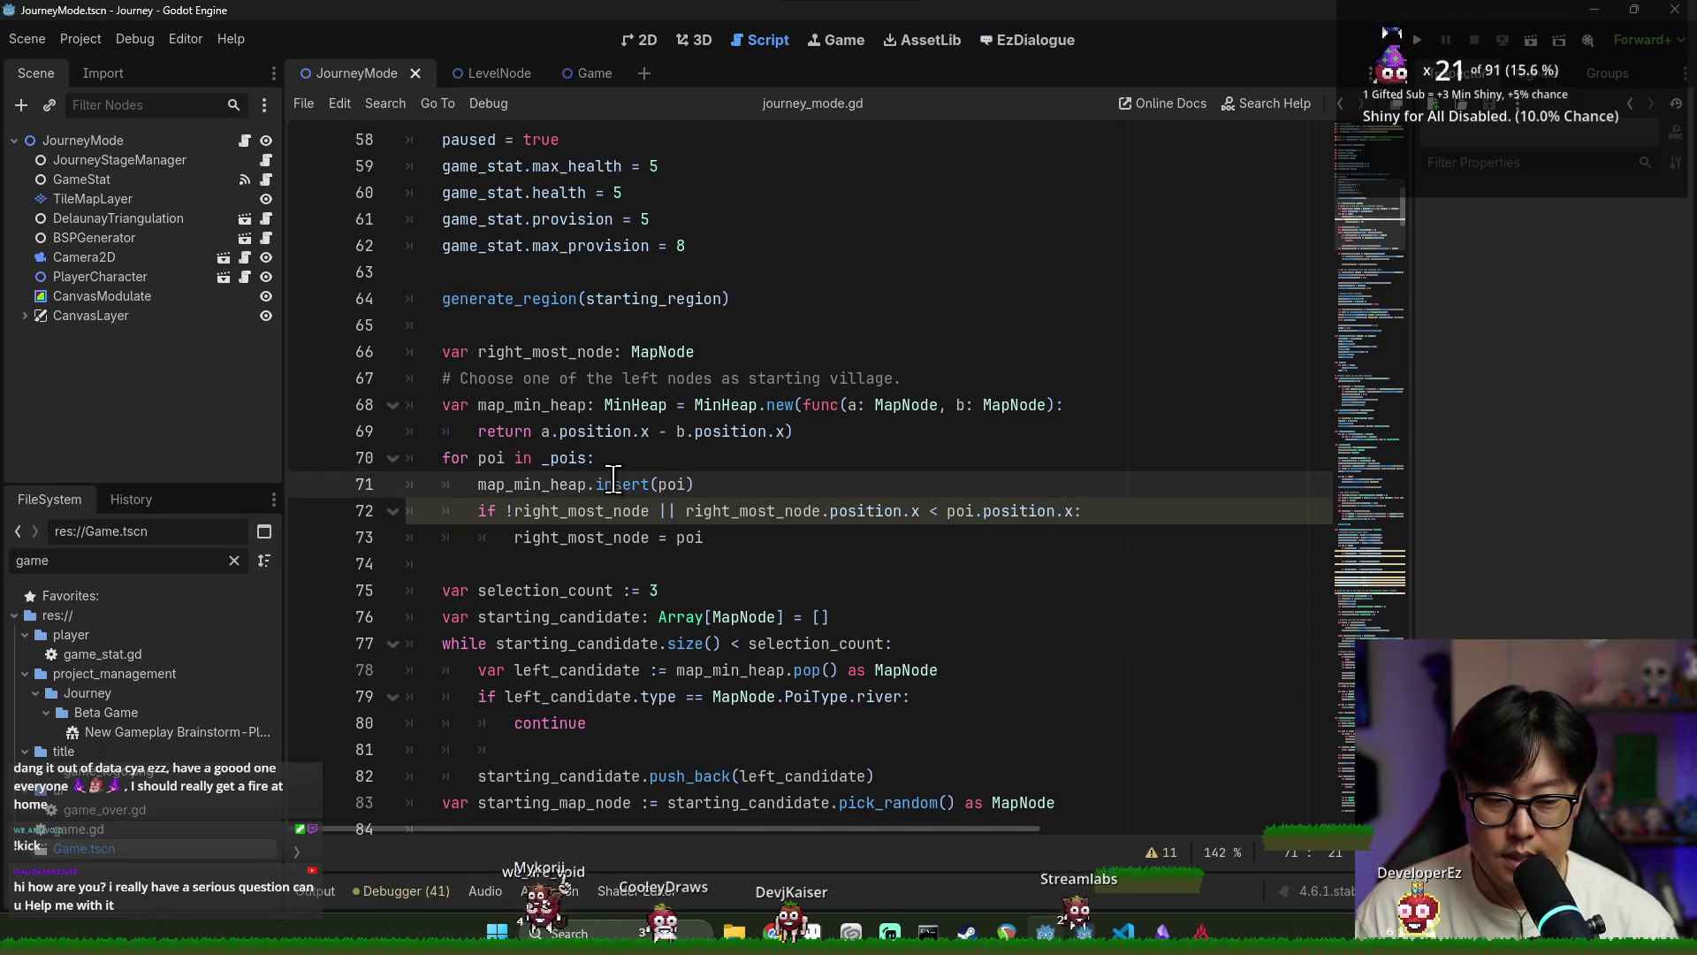
pyautogui.keyDown('ctrl'); pyautogui.scroll(1, 601, 481); pyautogui.keyUp('ctrl')
pyautogui.click(549, 390)
pyautogui.scroll(3, 558, 402)
pyautogui.doubleClick(482, 493)
pyautogui.scroll(-3, 566, 517)
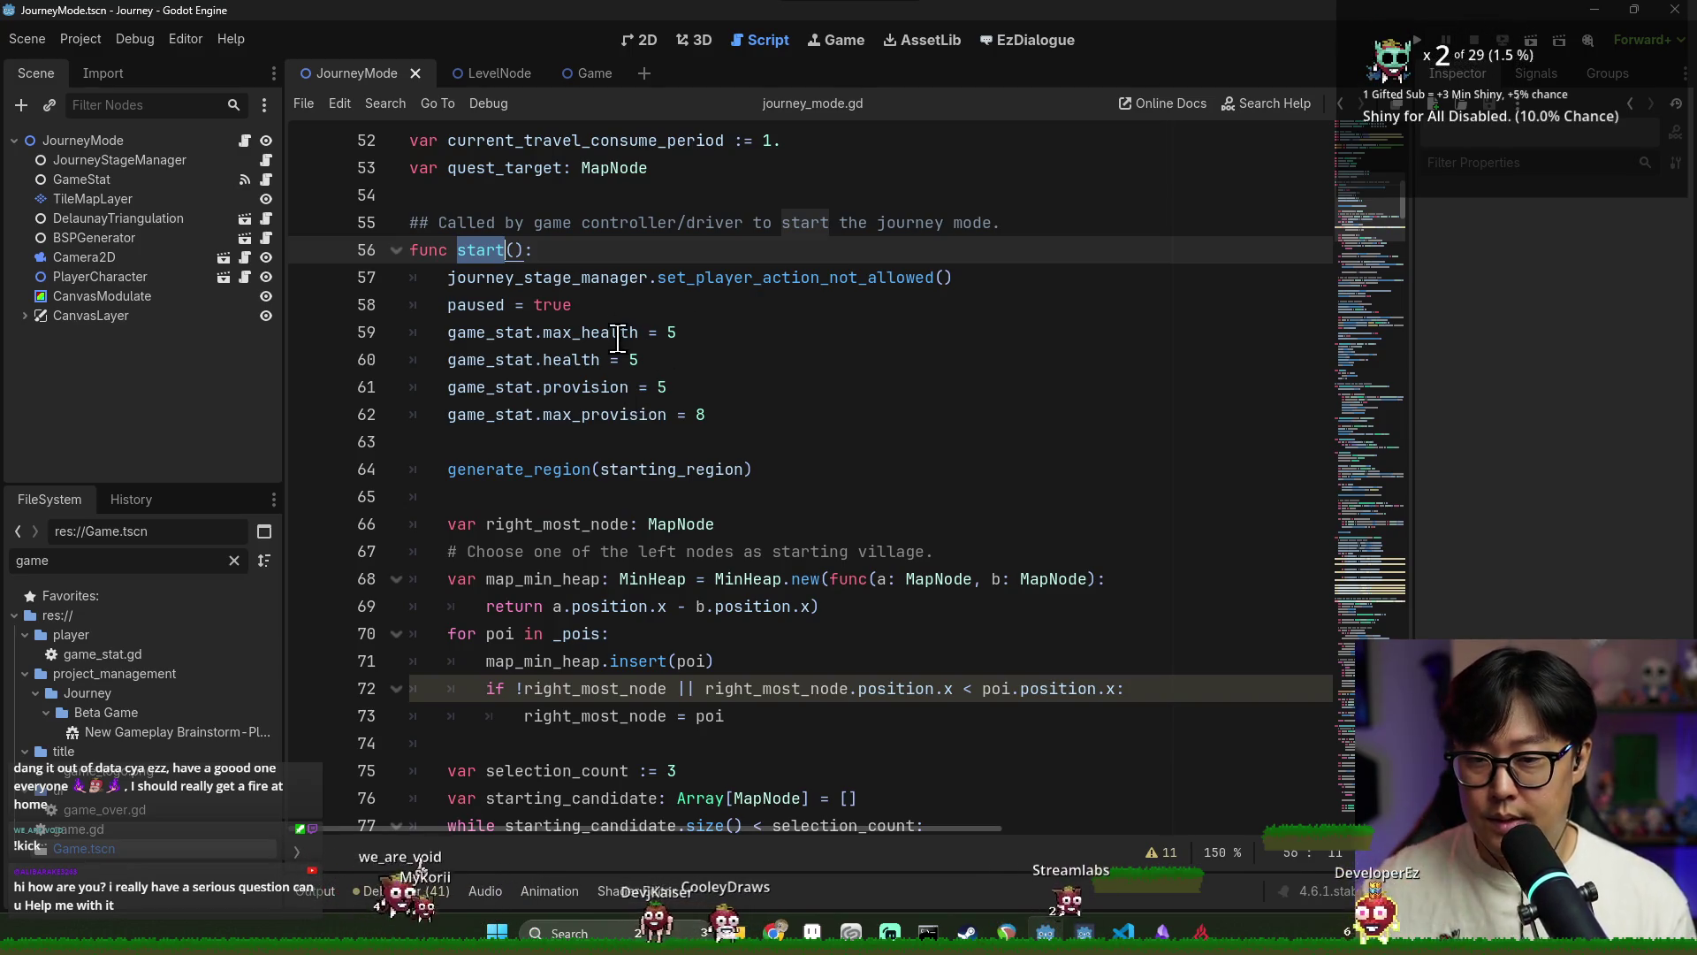
pyautogui.scroll(-3, 619, 327)
pyautogui.scroll(1, 591, 320)
# Inspect generate_region(starting_region) on line 64 and put the caret on empty line 63
pyautogui.moveTo(595, 312)
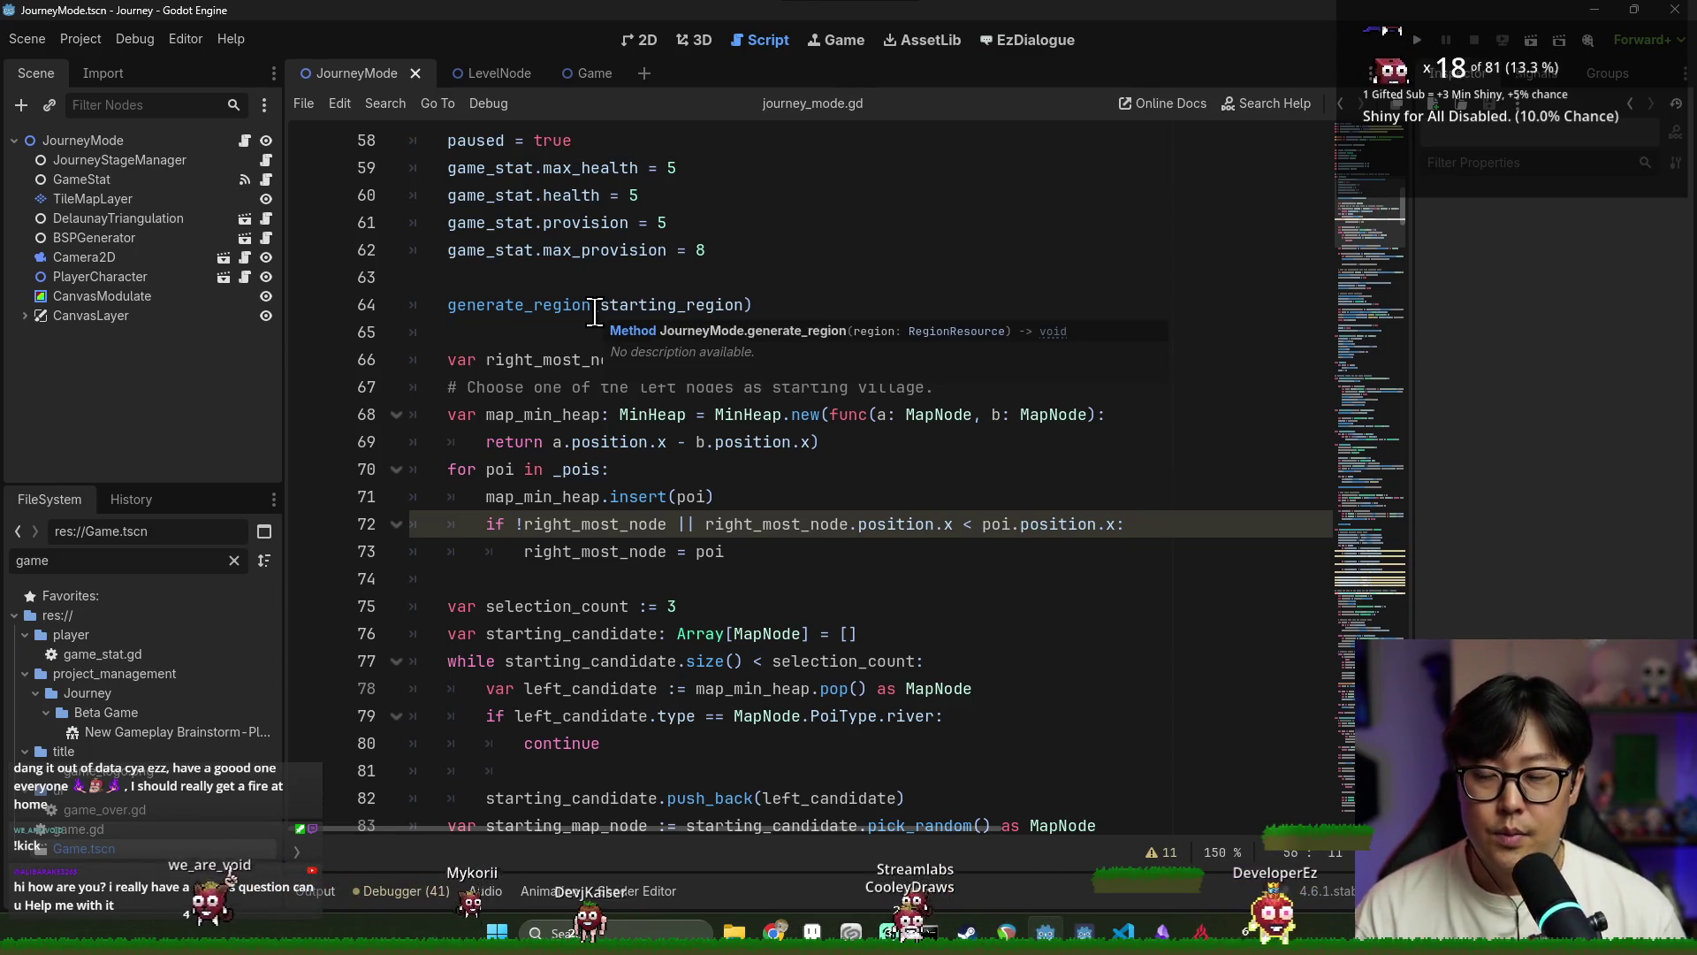
pyautogui.scroll(1, 531, 375)
pyautogui.doubleClick(530, 381)
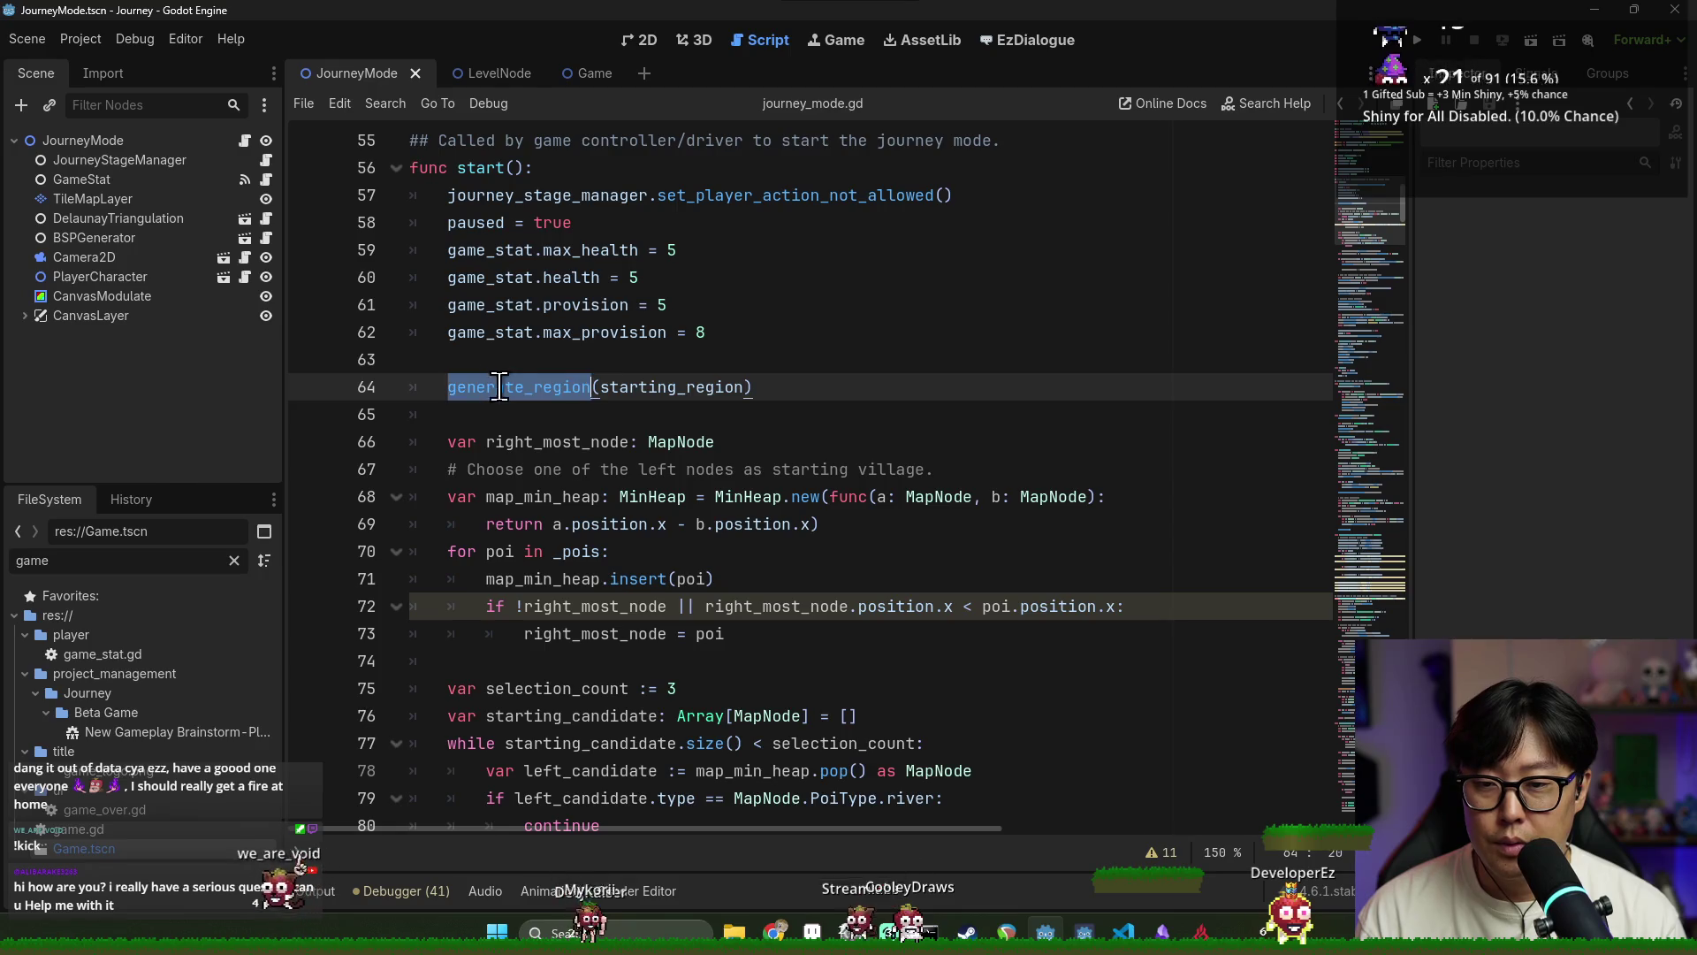
pyautogui.doubleClick(670, 387)
pyautogui.doubleClick(516, 388)
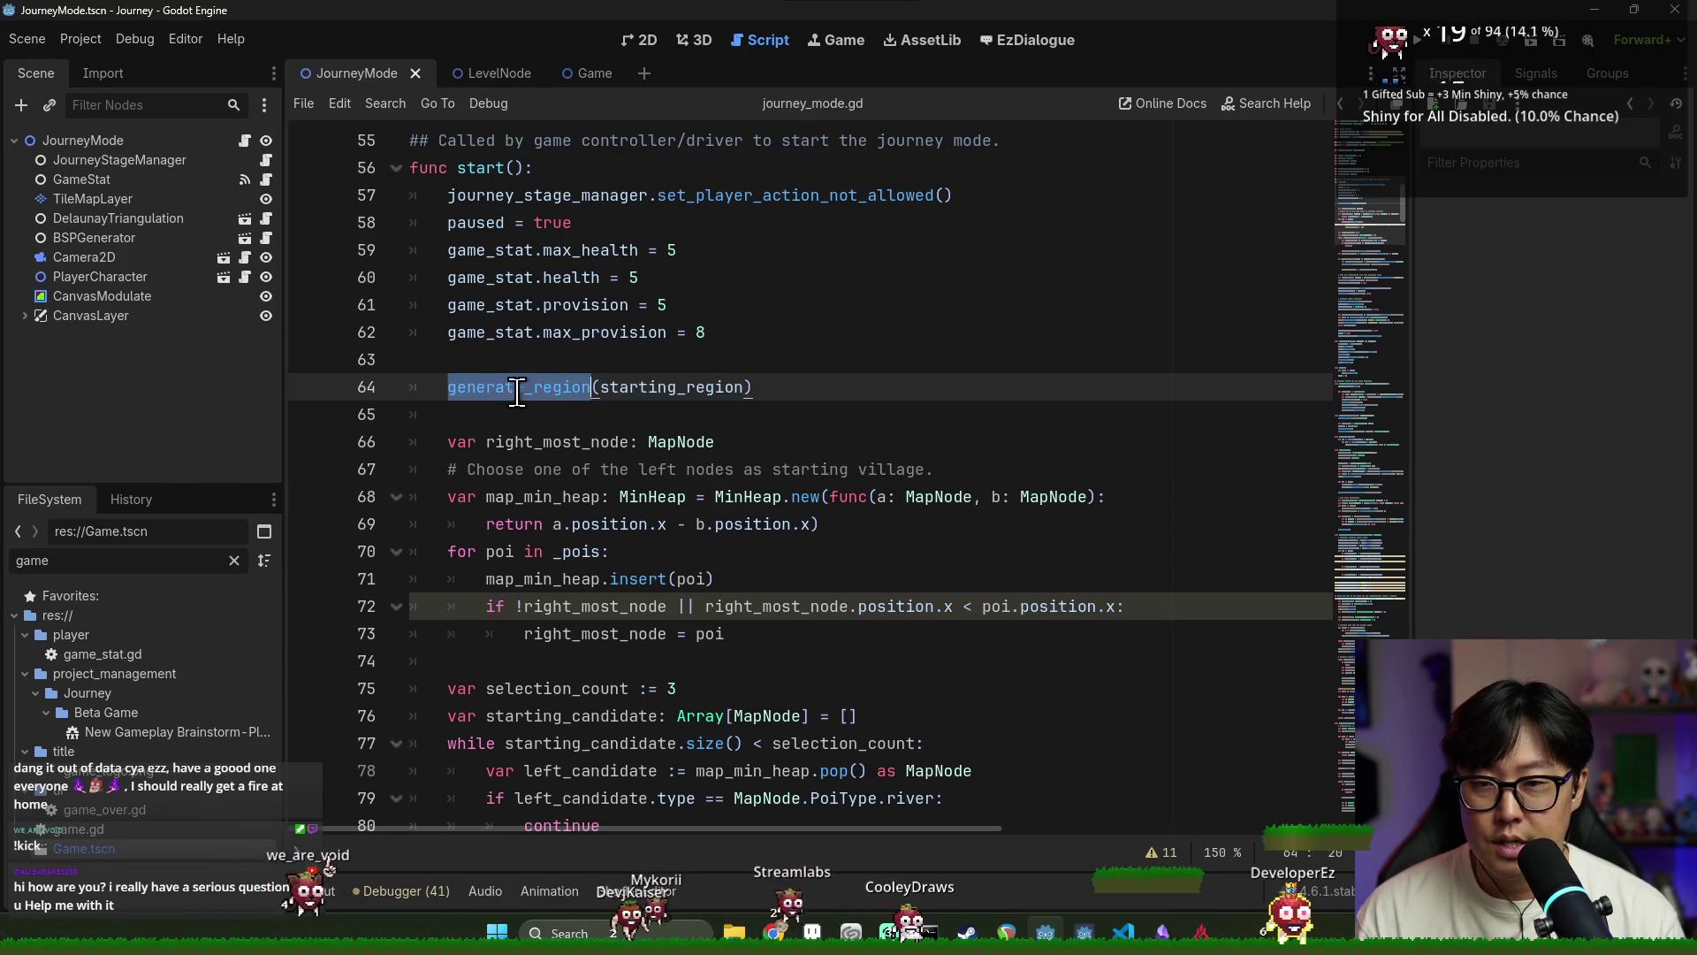
pyautogui.scroll(1, 636, 416)
pyautogui.click(542, 442)
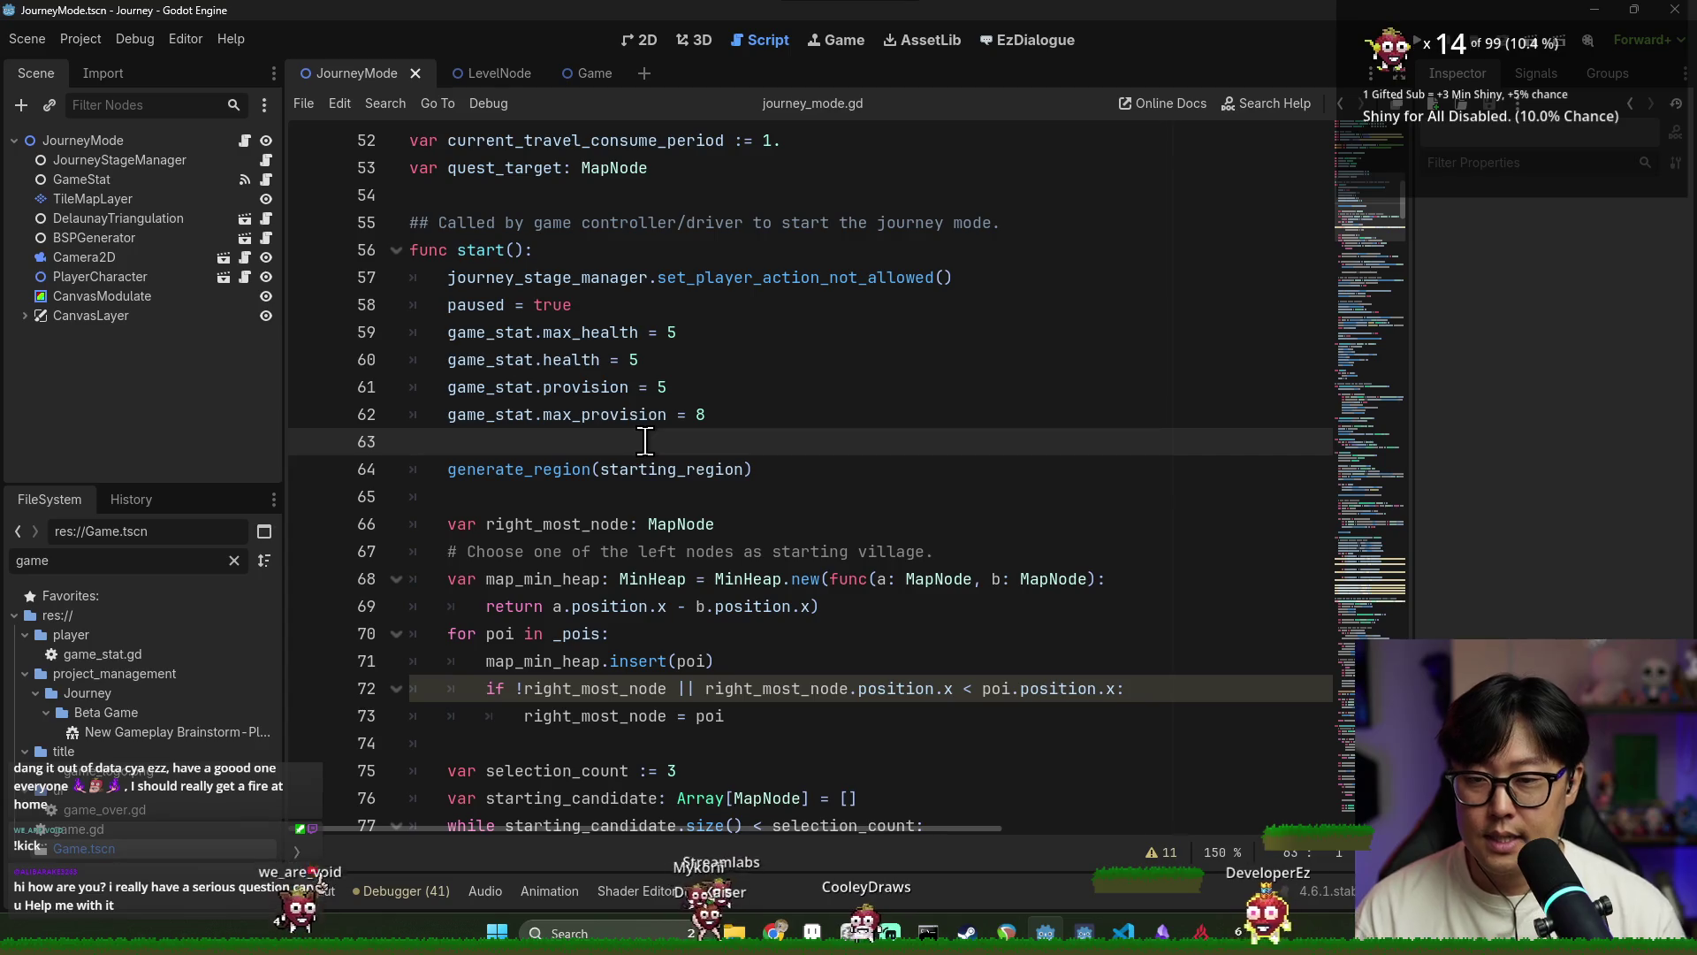
# Insert _load_level_model(world_info.level_model) above generate_region in start() and save
pyautogui.press('Tab')
pyautogui.press('Tab')
pyautogui.press('Return')
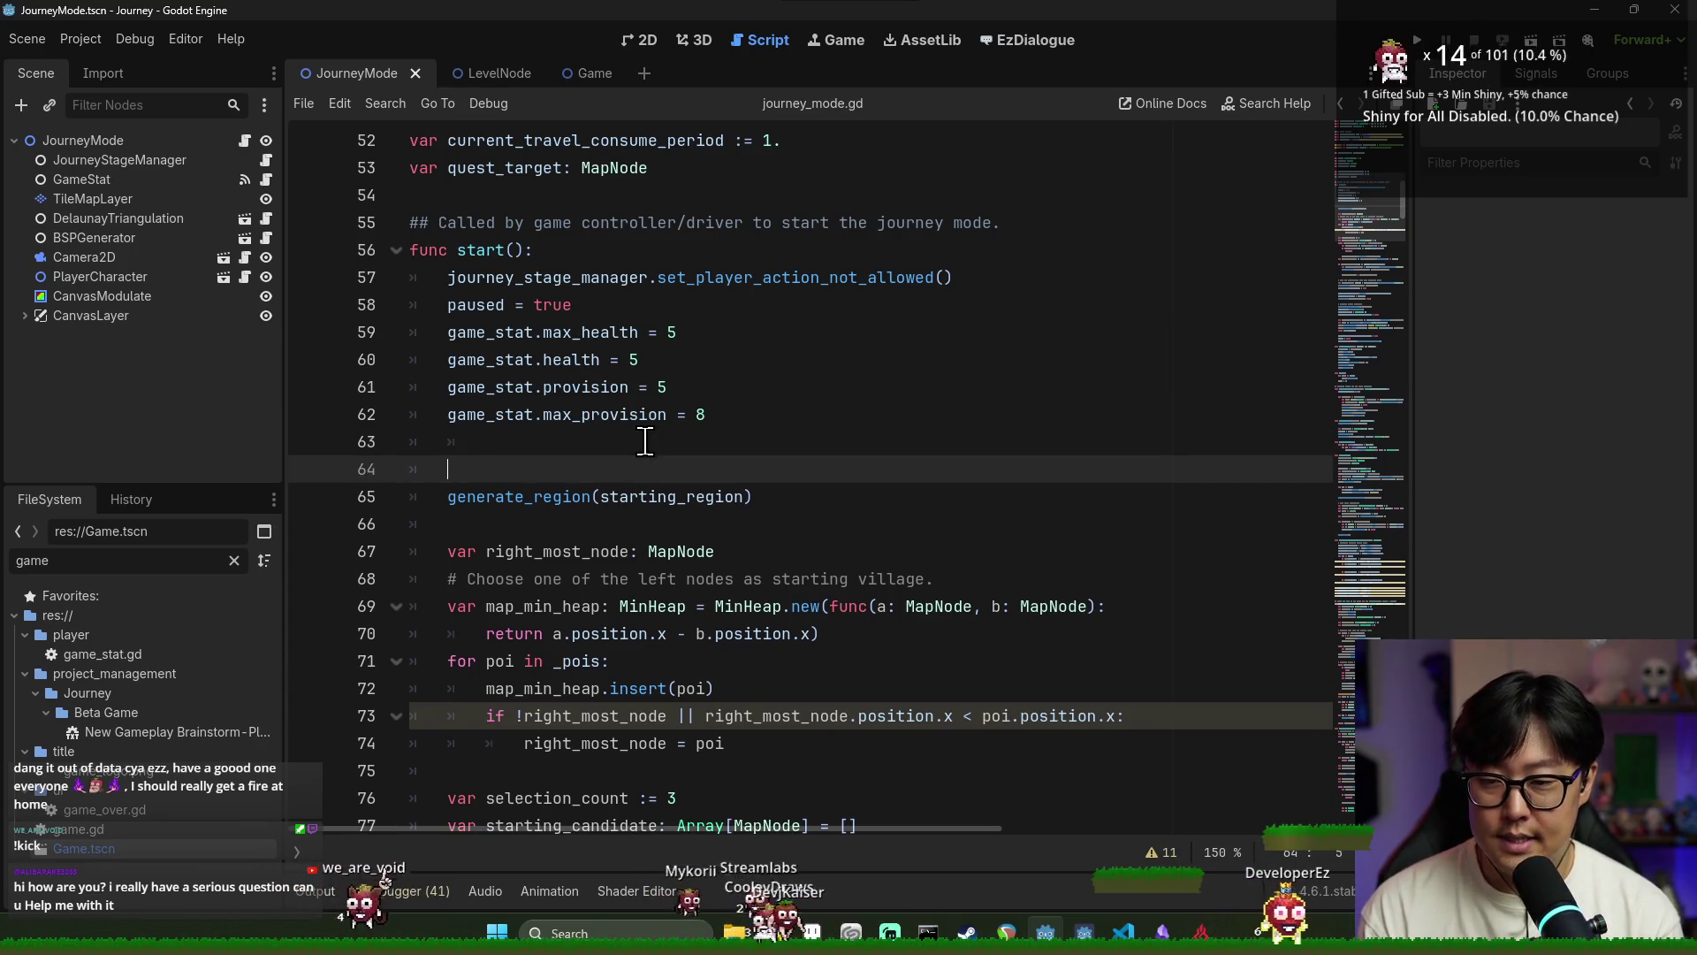
pyautogui.press('BackSpace')
pyautogui.press('BackSpace')
pyautogui.press('BackSpace')
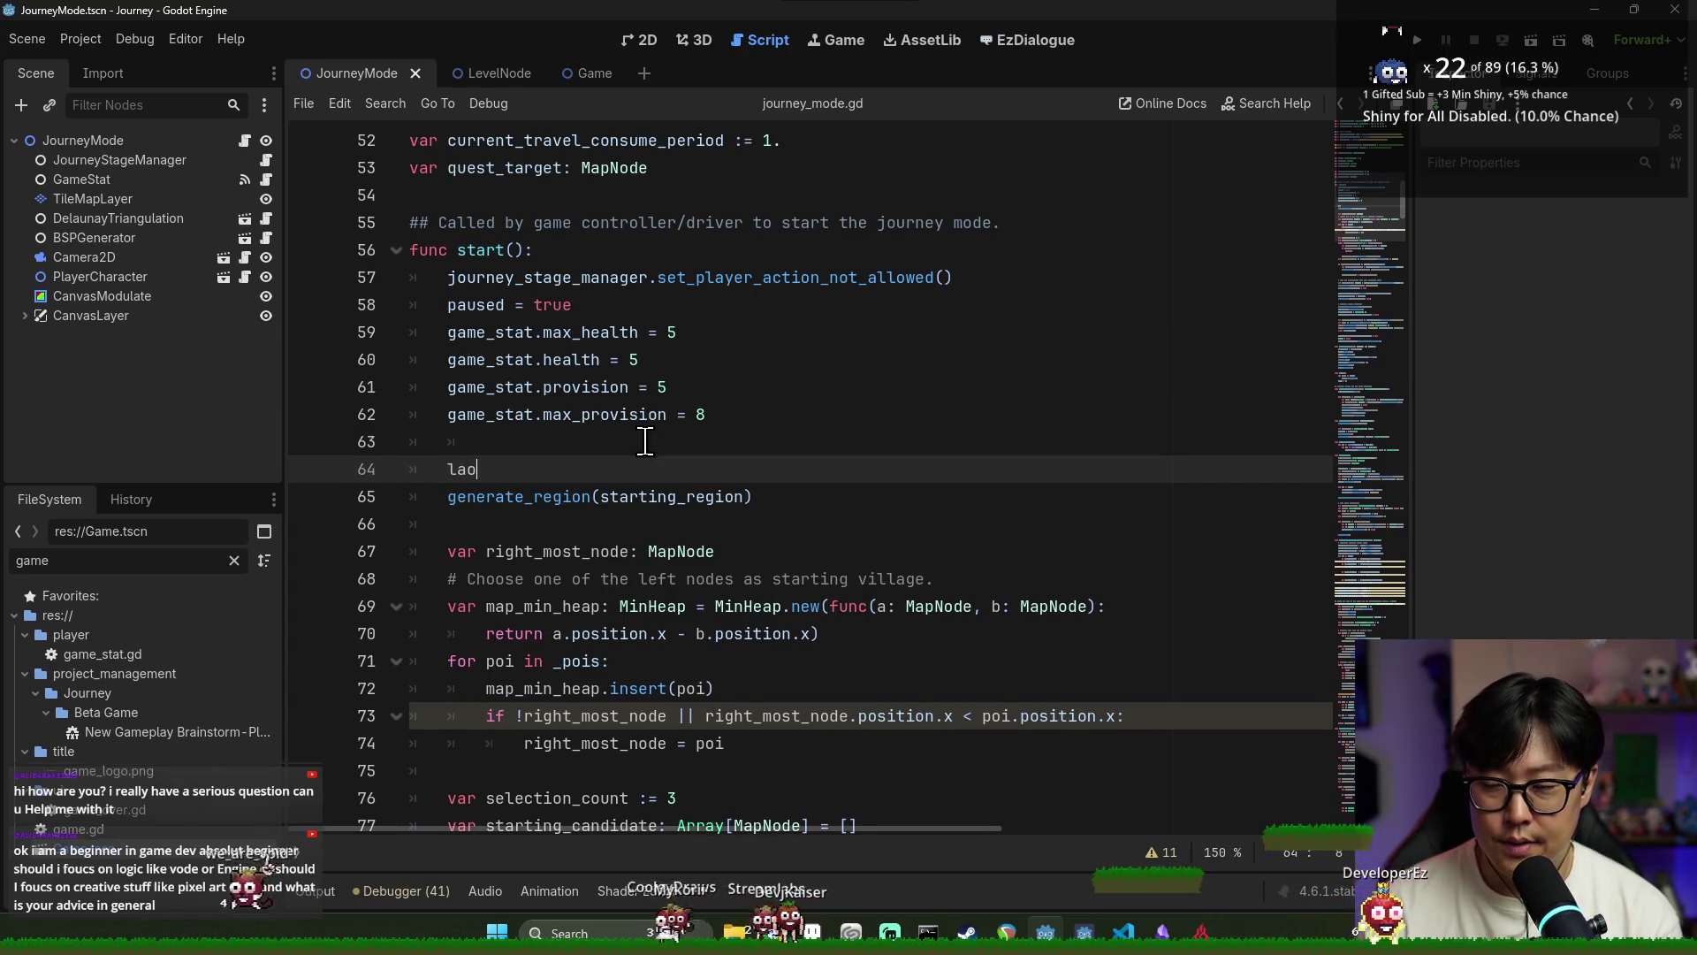
pyautogui.press('BackSpace')
pyautogui.press('BackSpace')
pyautogui.write('oad_w')
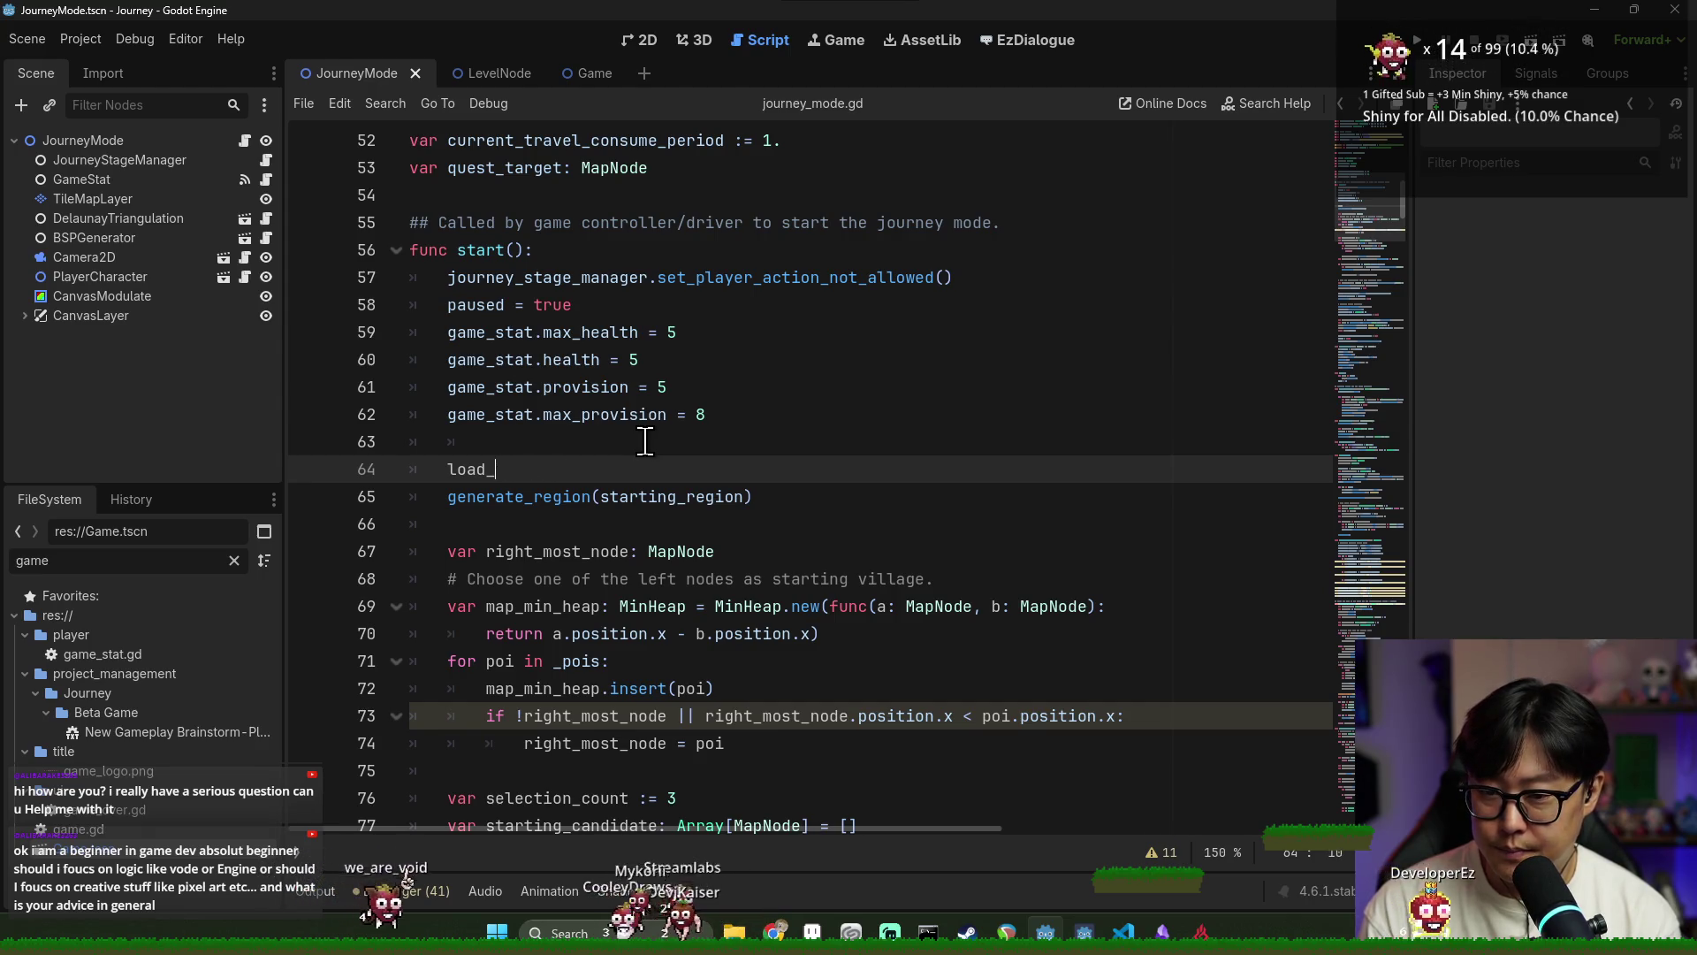
pyautogui.write('(world_info.')
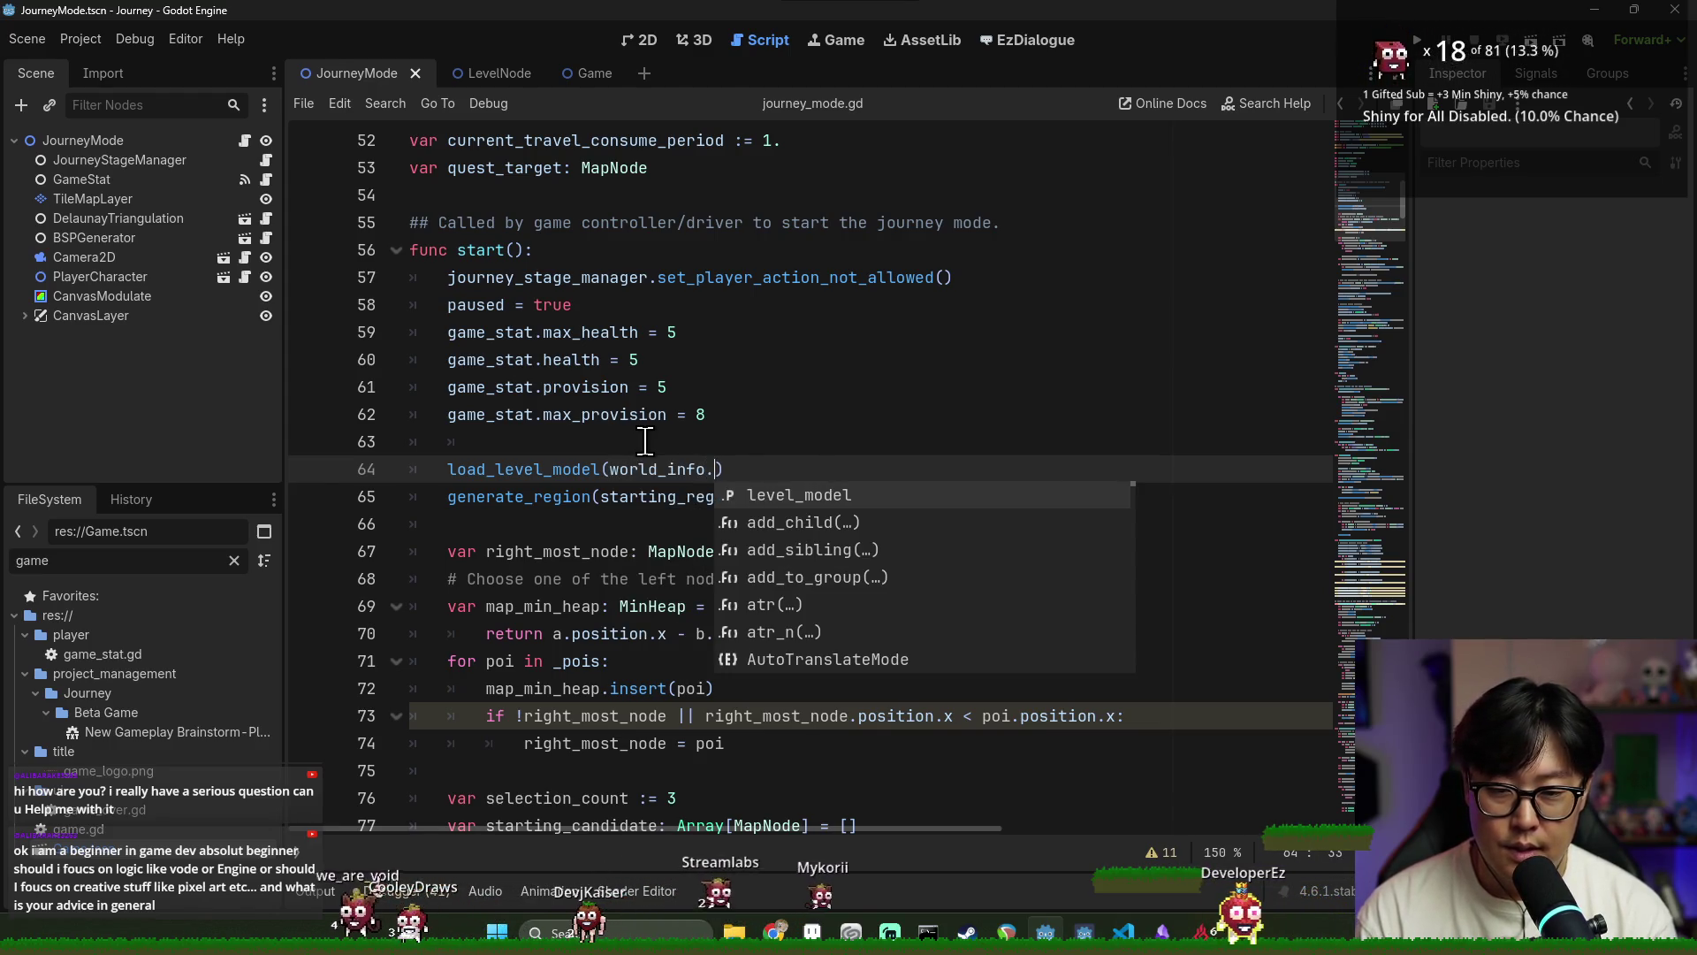
pyautogui.press('Return')
pyautogui.doubleClick(459, 477)
pyautogui.write('_load_level_model')
pyautogui.hotkey('ctrl', 's')
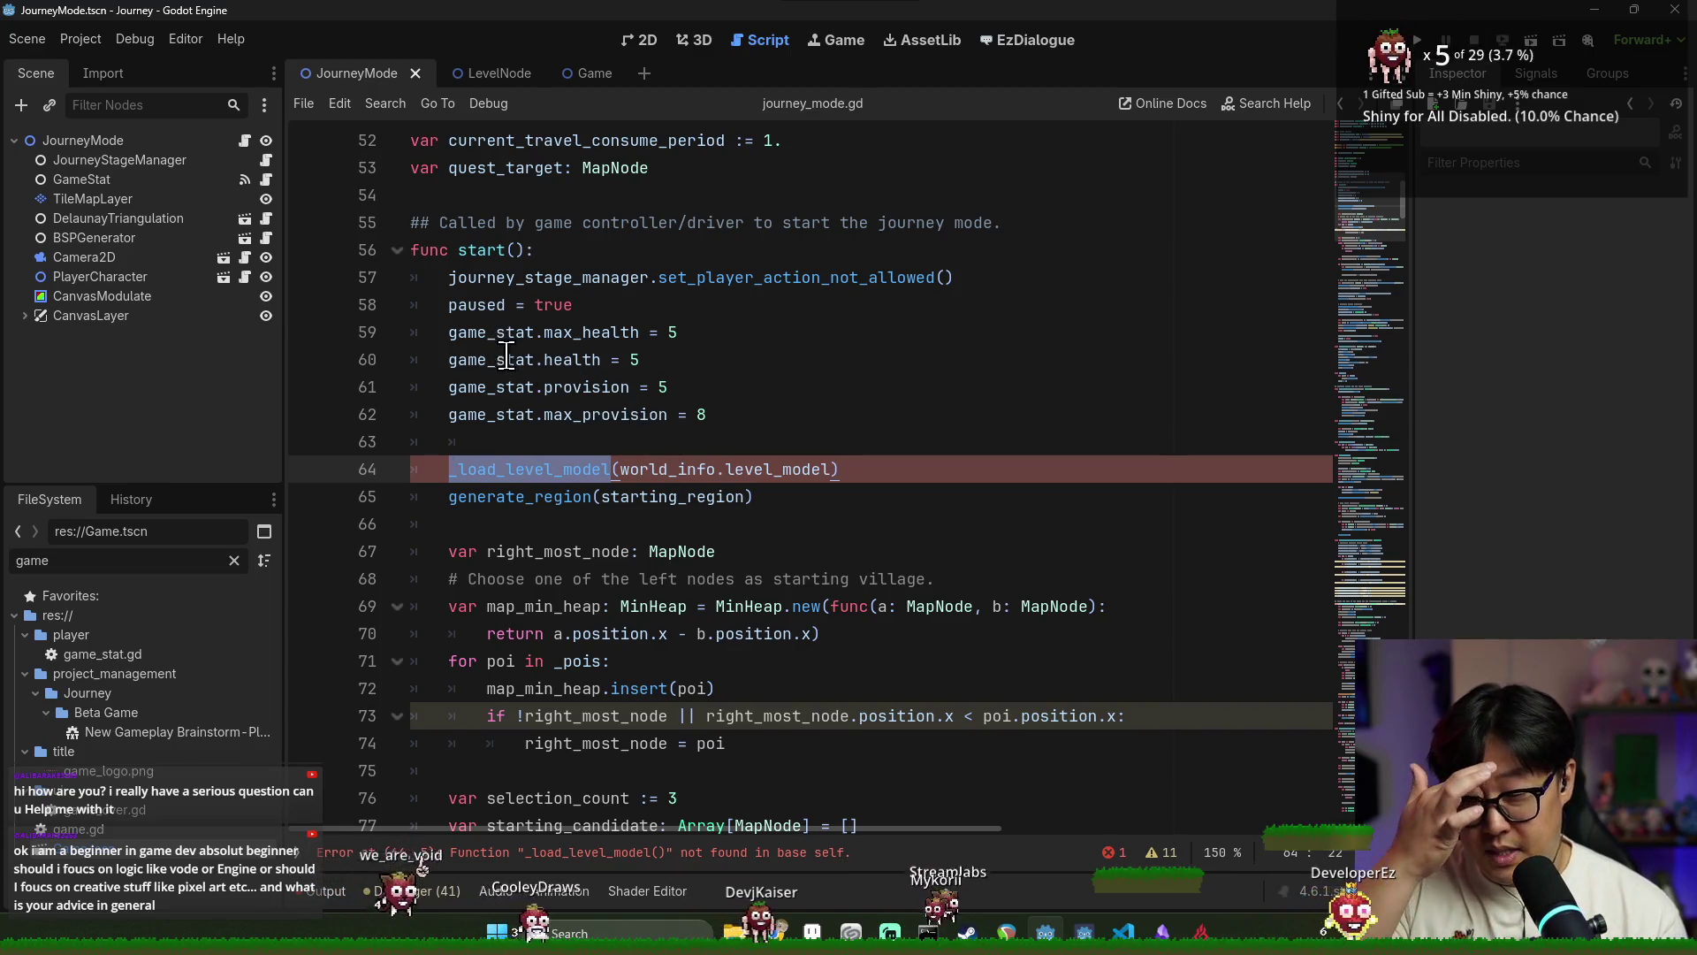
# Add a stub func _load_level_model(level_mode: LevelModel) with pass below line 115, and save
pyautogui.scroll(1, 563, 340)
pyautogui.scroll(-12, 566, 372)
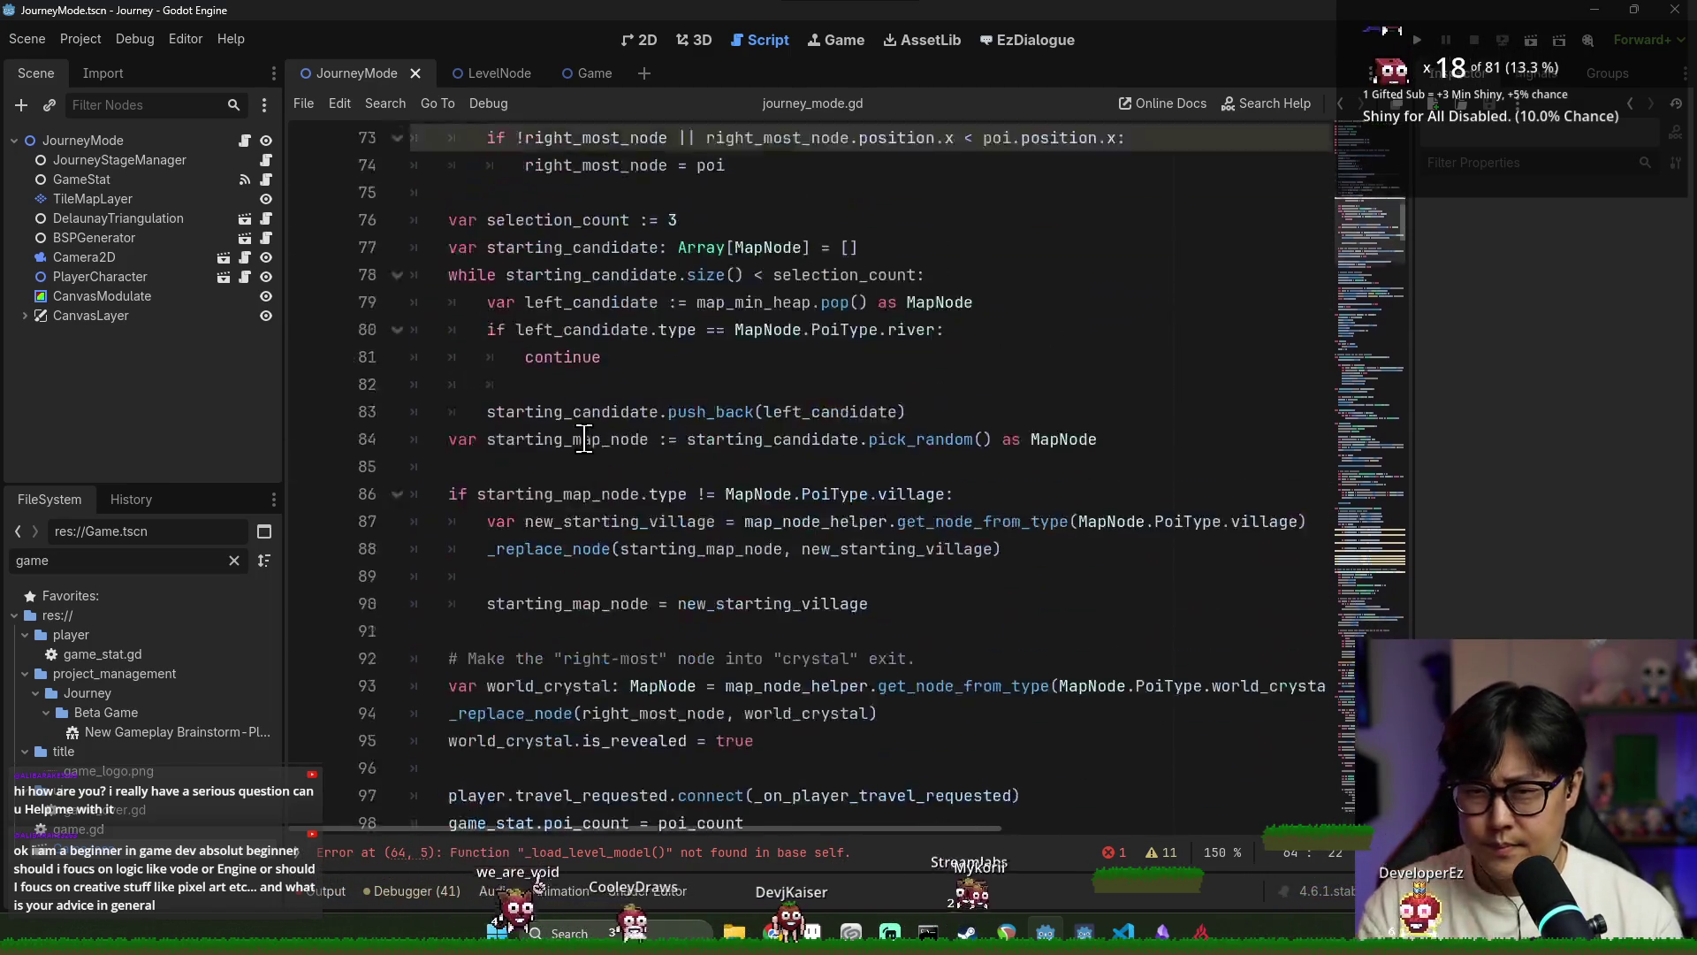
pyautogui.scroll(-9, 565, 460)
pyautogui.scroll(1, 499, 354)
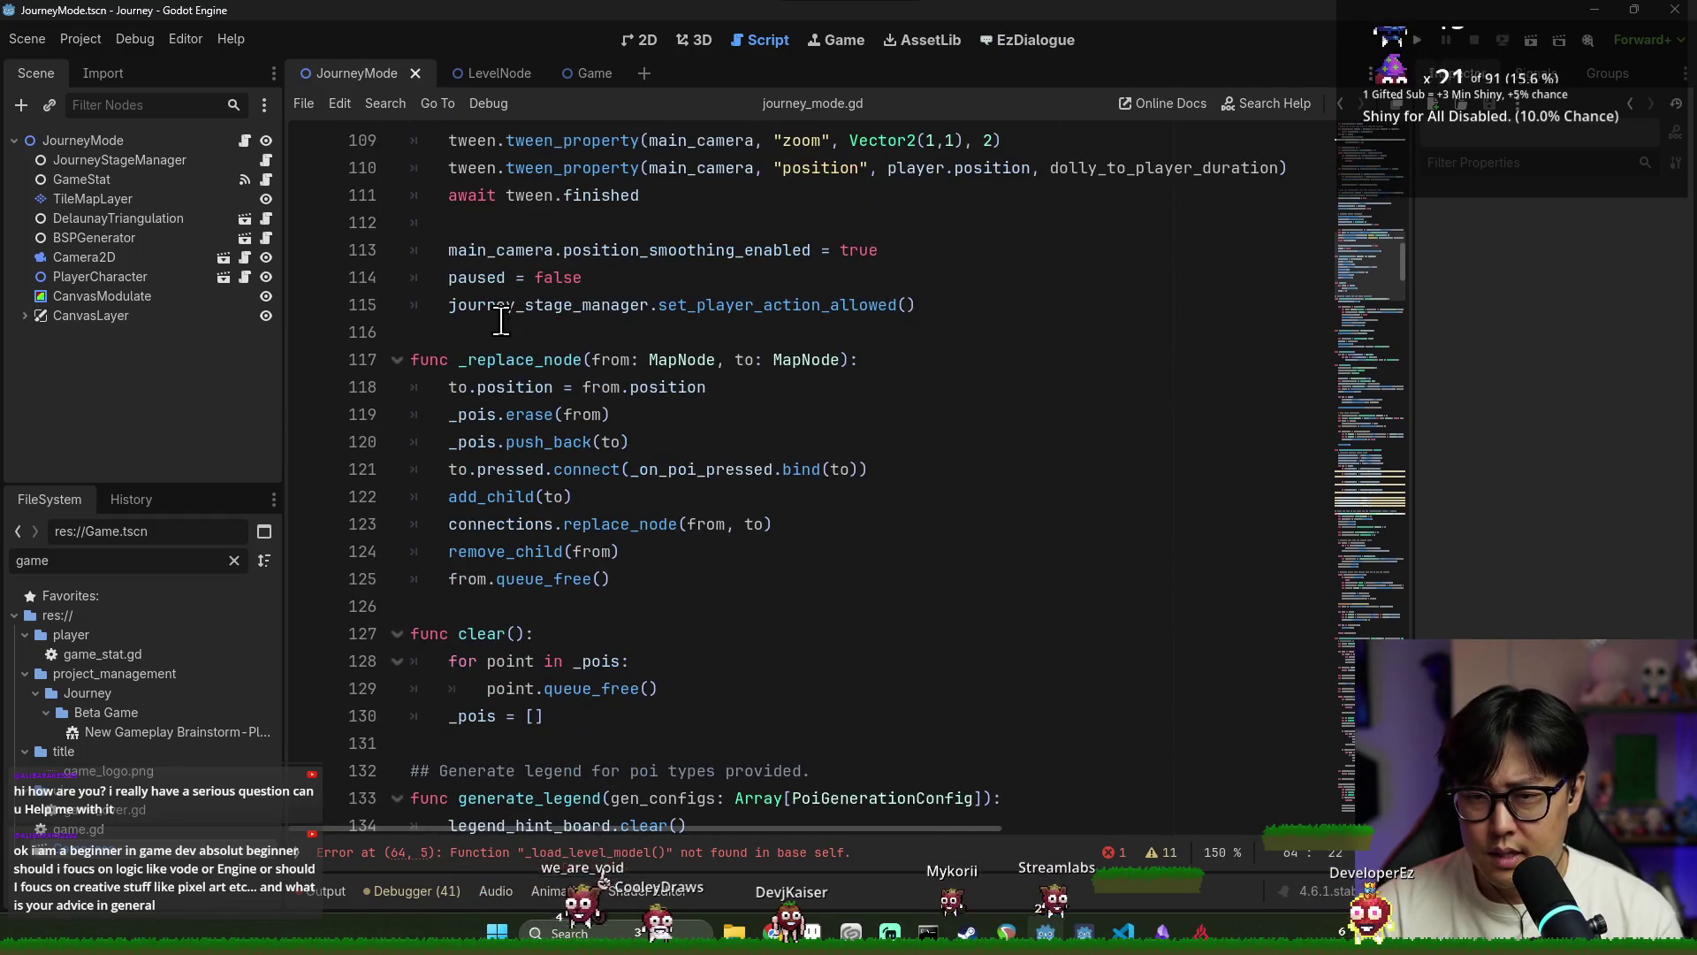
pyautogui.click(465, 332)
pyautogui.press('Return')
pyautogui.press('Return')
pyautogui.press('Up')
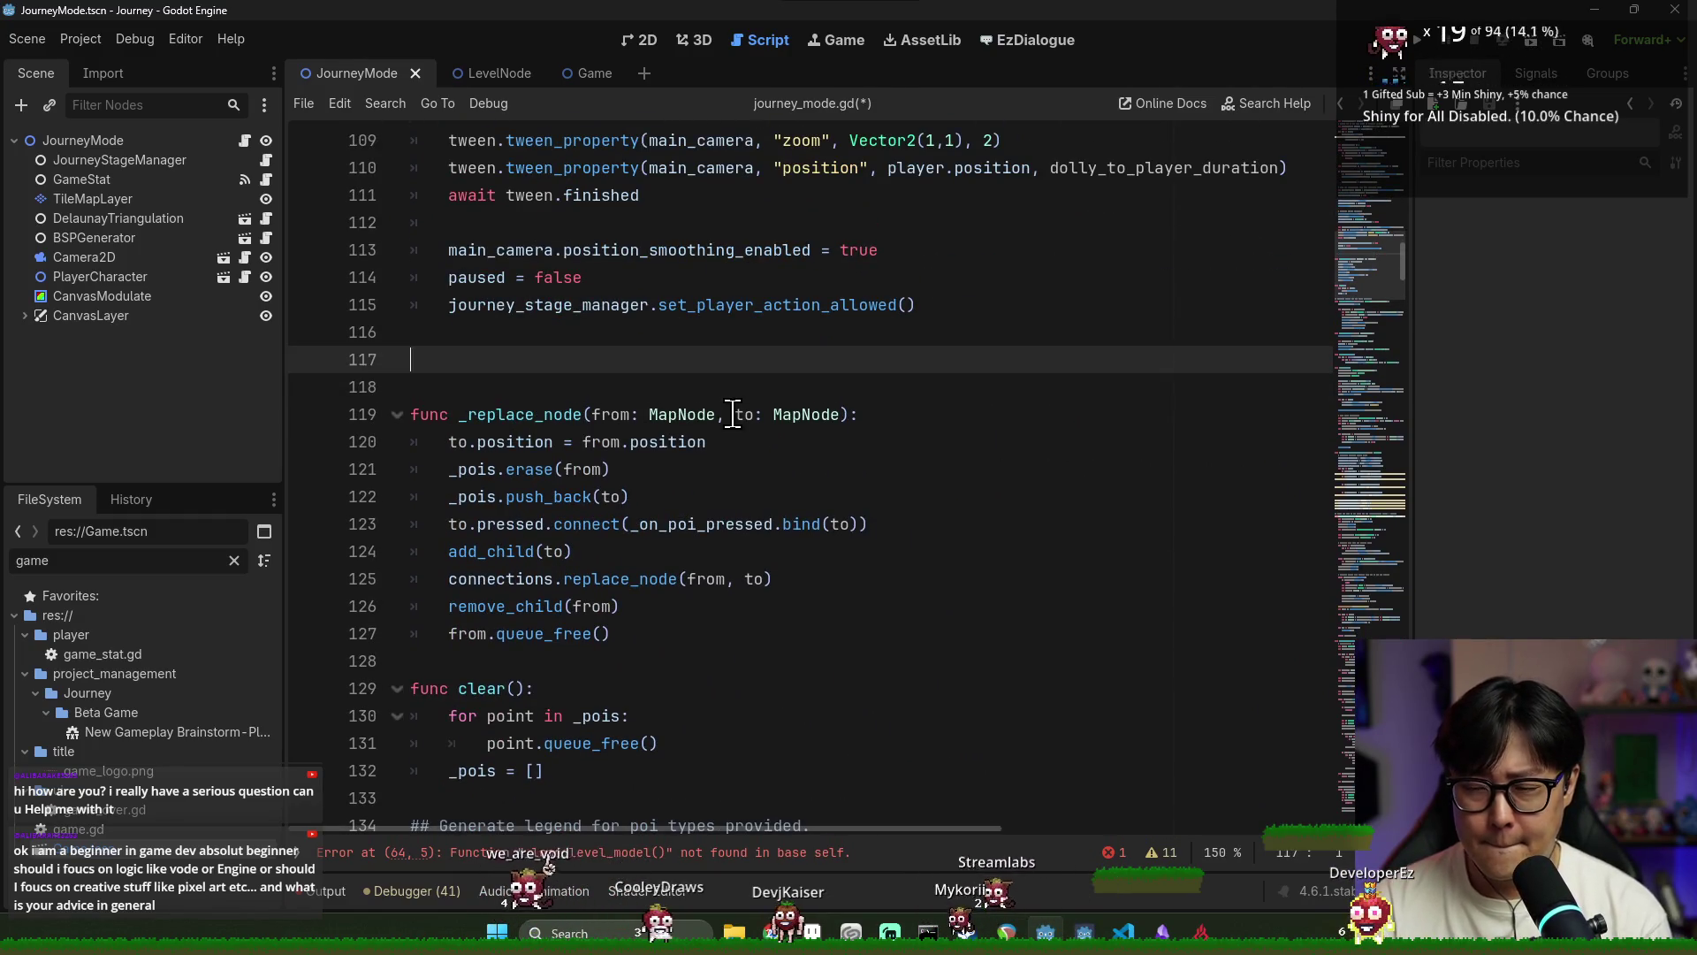
pyautogui.write('):')
pyautogui.press('Return')
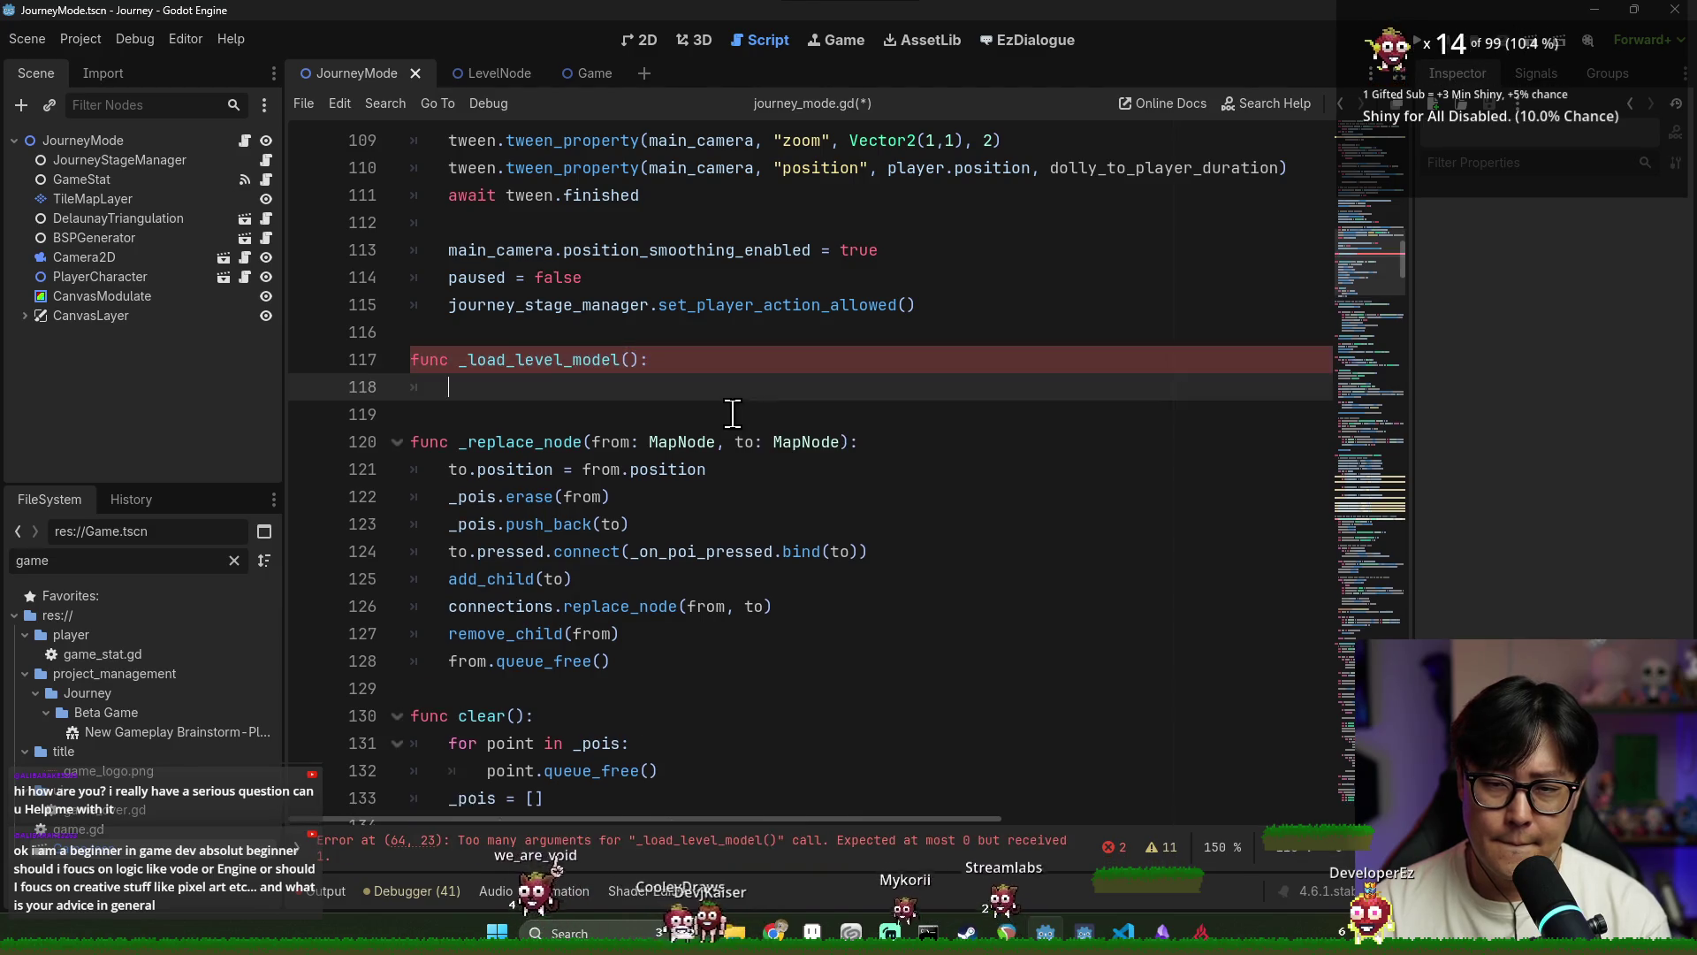
pyautogui.write('pass')
pyautogui.hotkey('ctrl', 's')
pyautogui.click(632, 361)
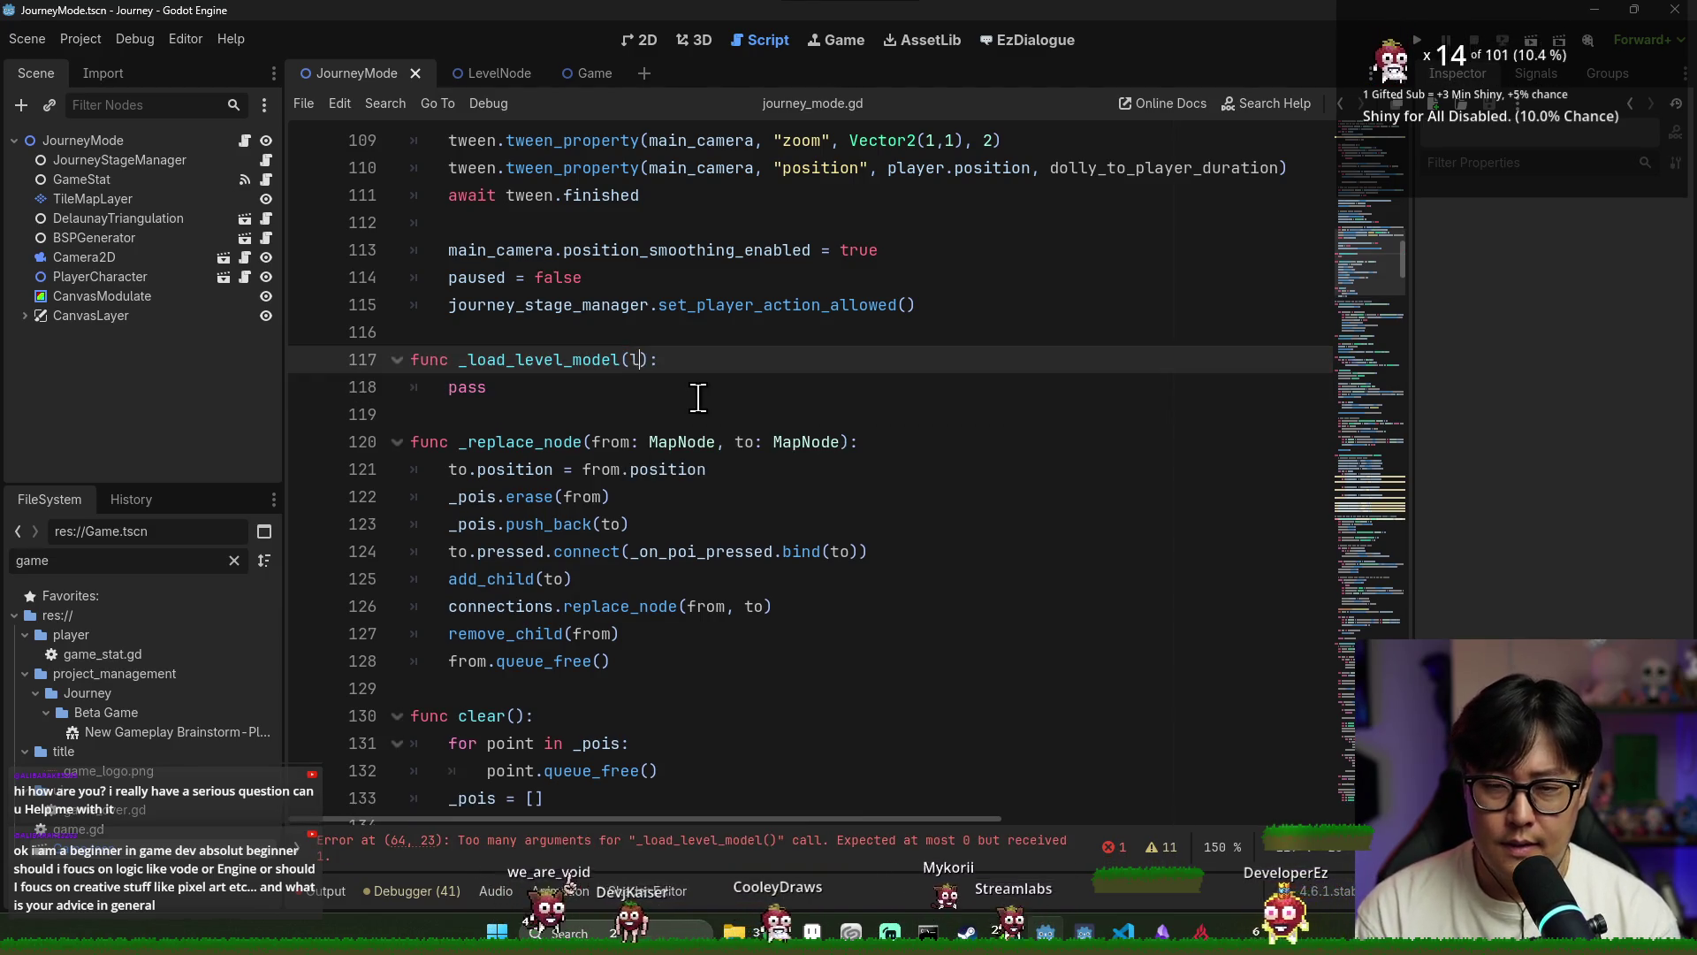
pyautogui.press('BackSpace')
pyautogui.press('BackSpace')
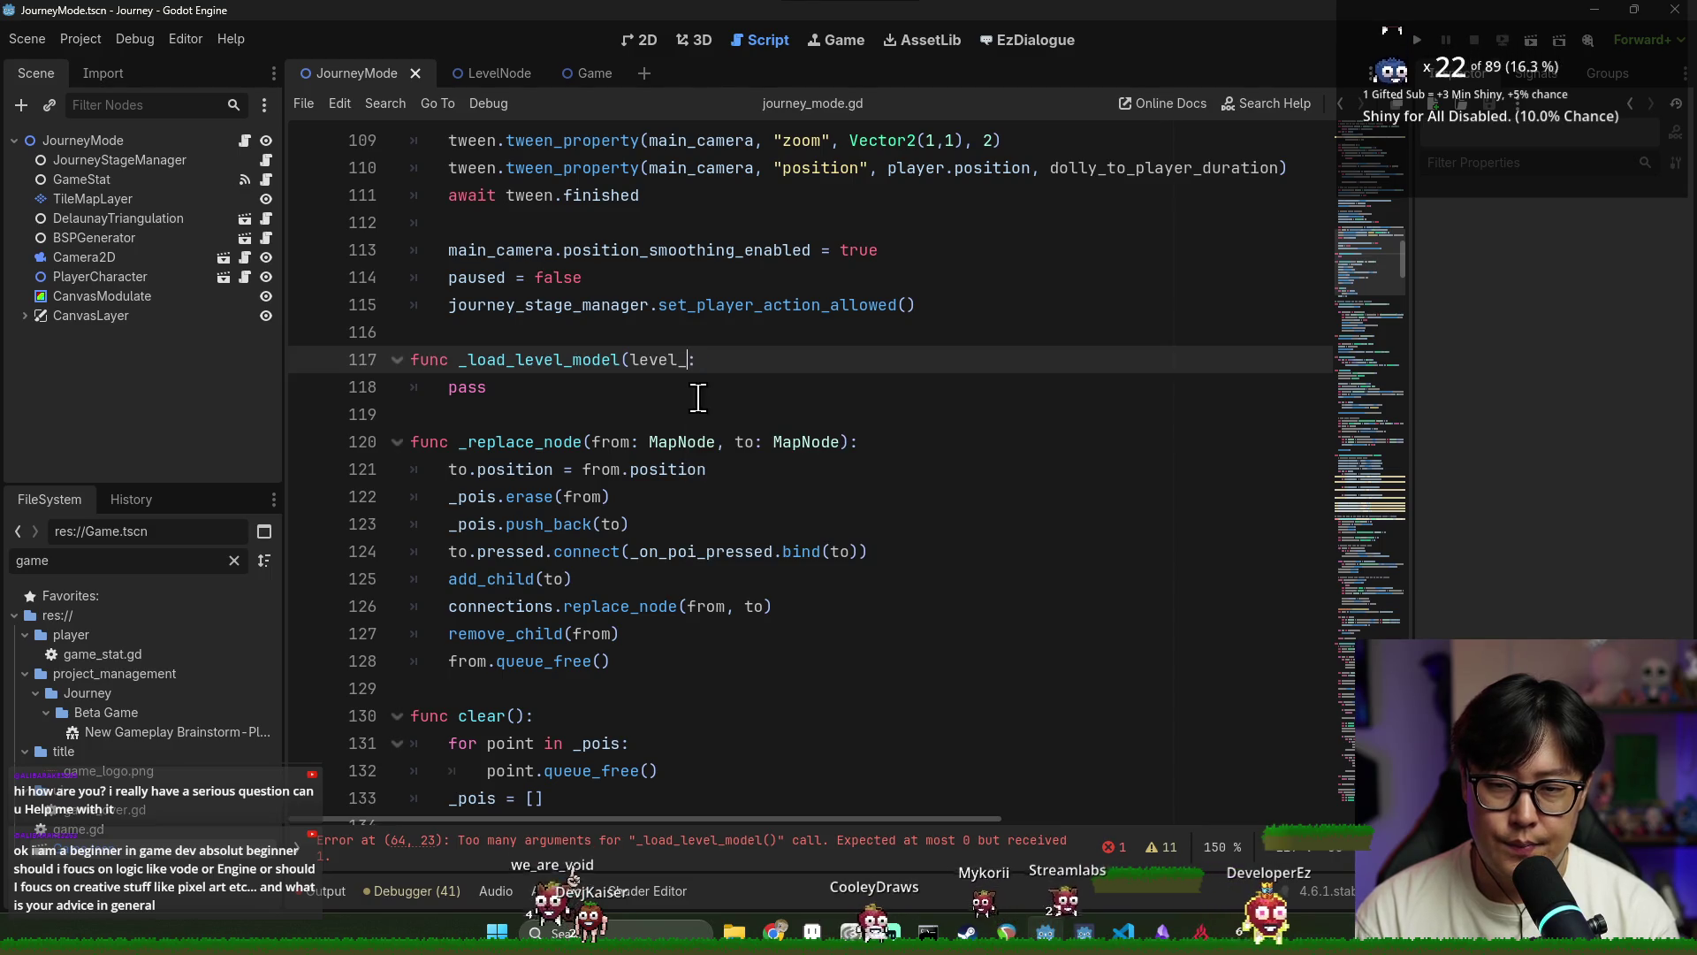
pyautogui.write('mode')
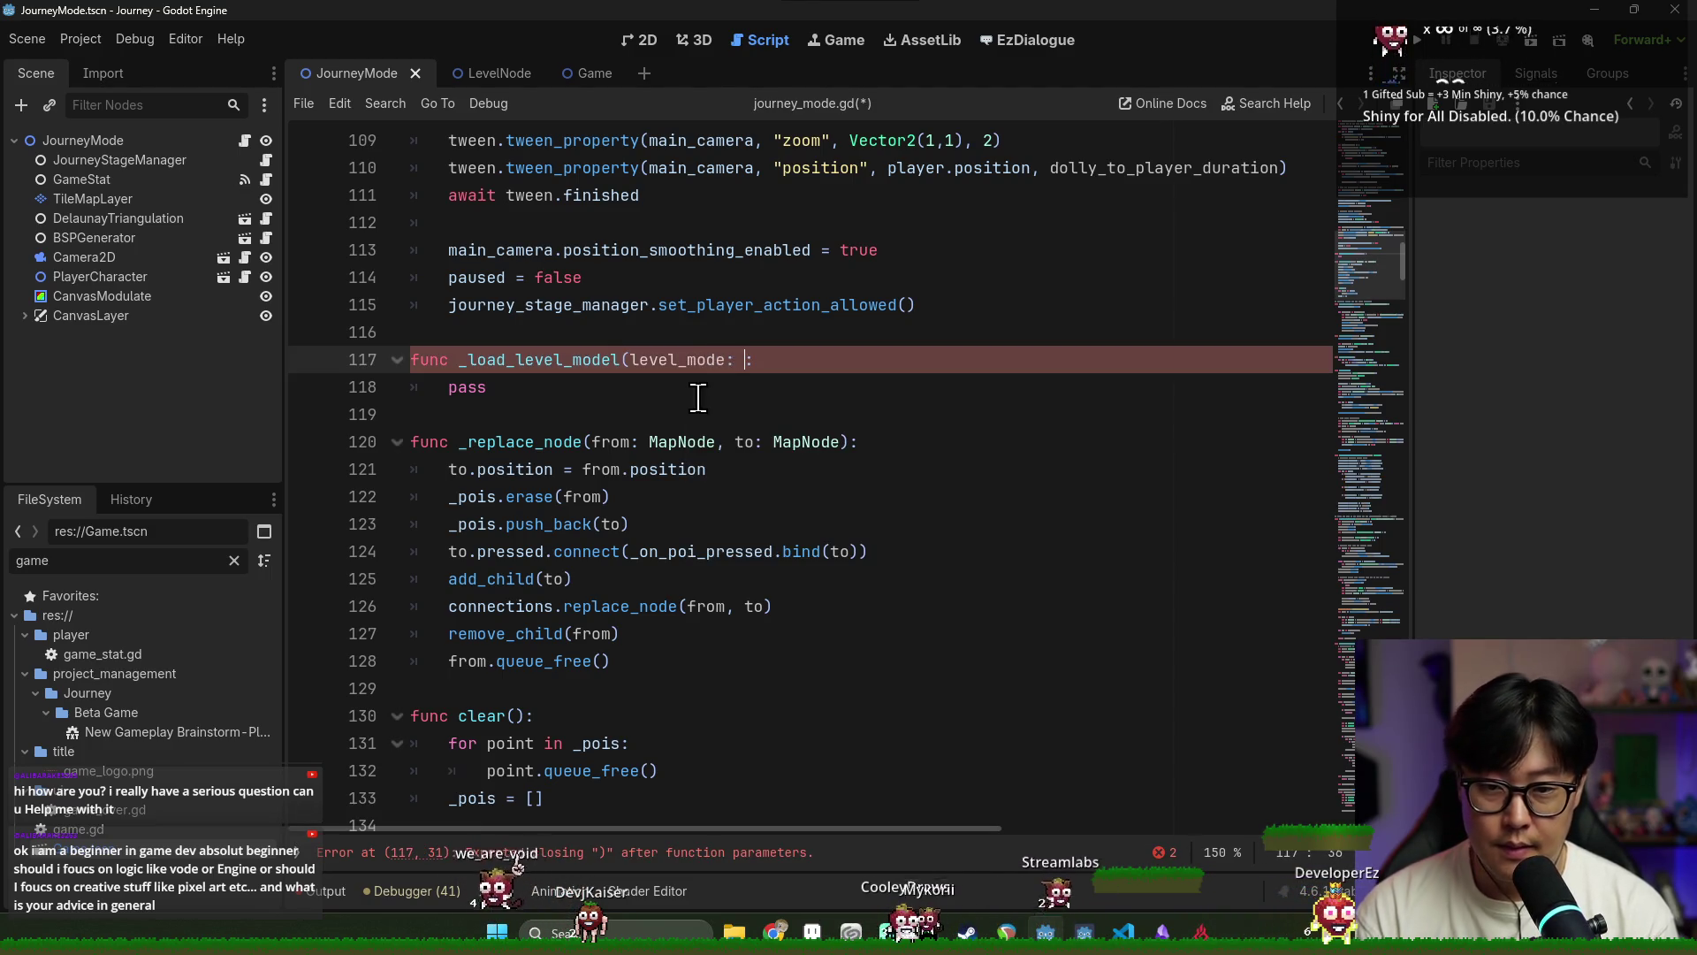
pyautogui.write(': LevelModel')
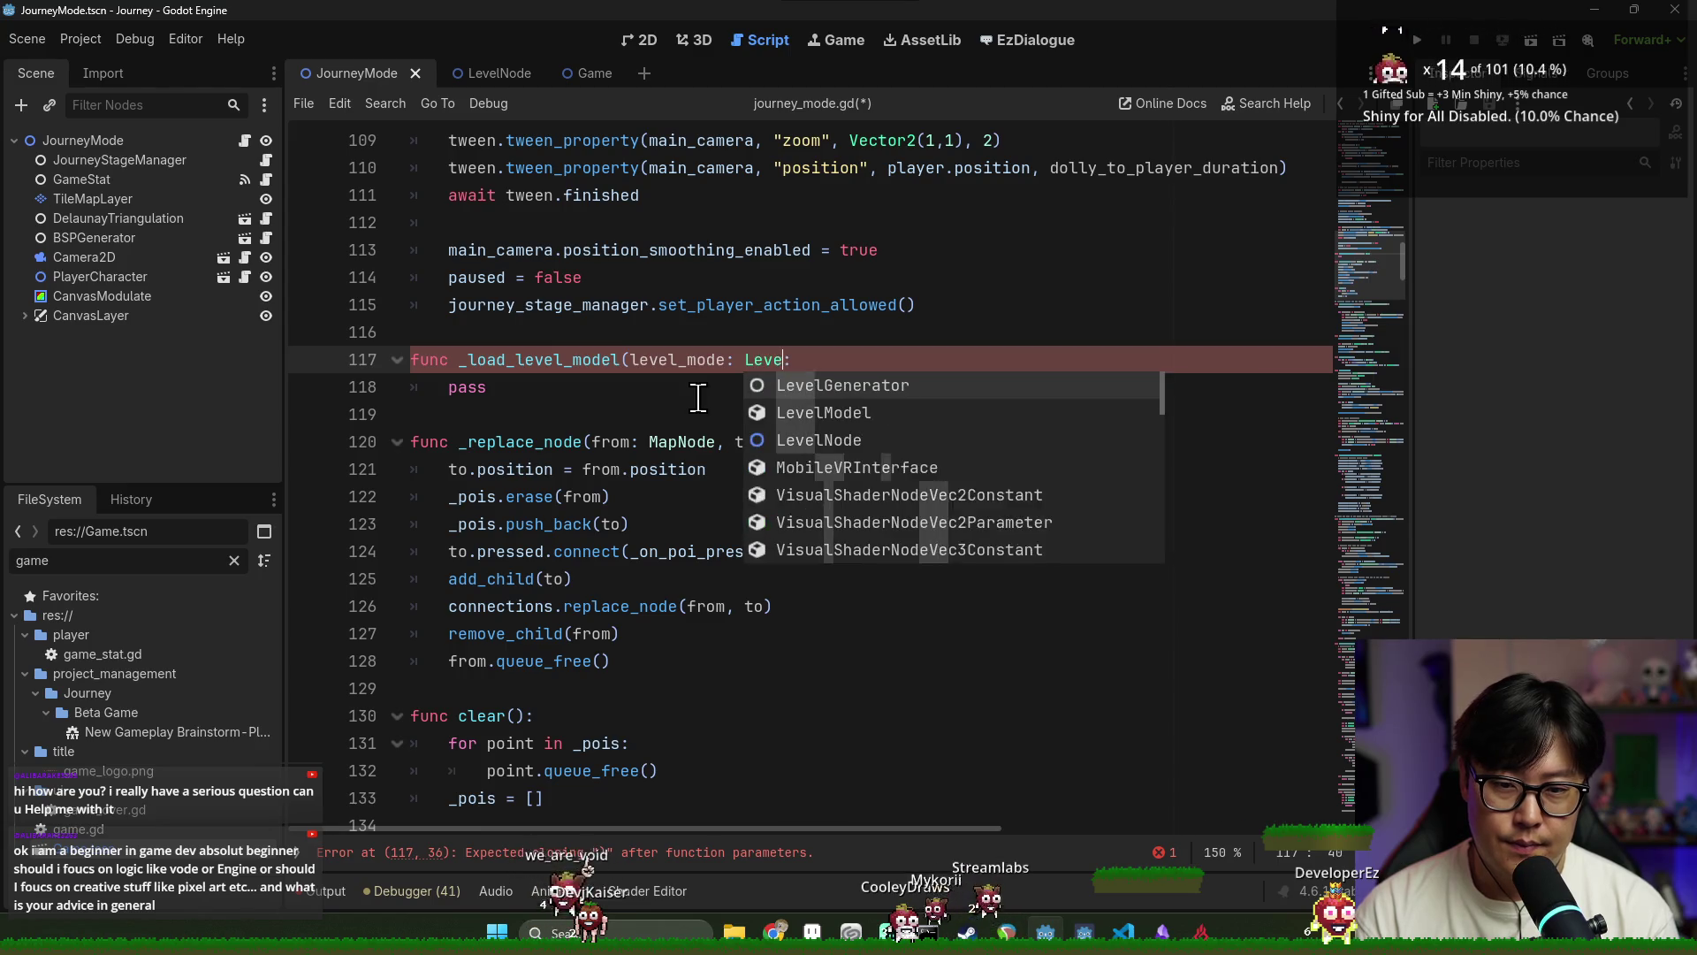
pyautogui.hotkey('ctrl', 's')
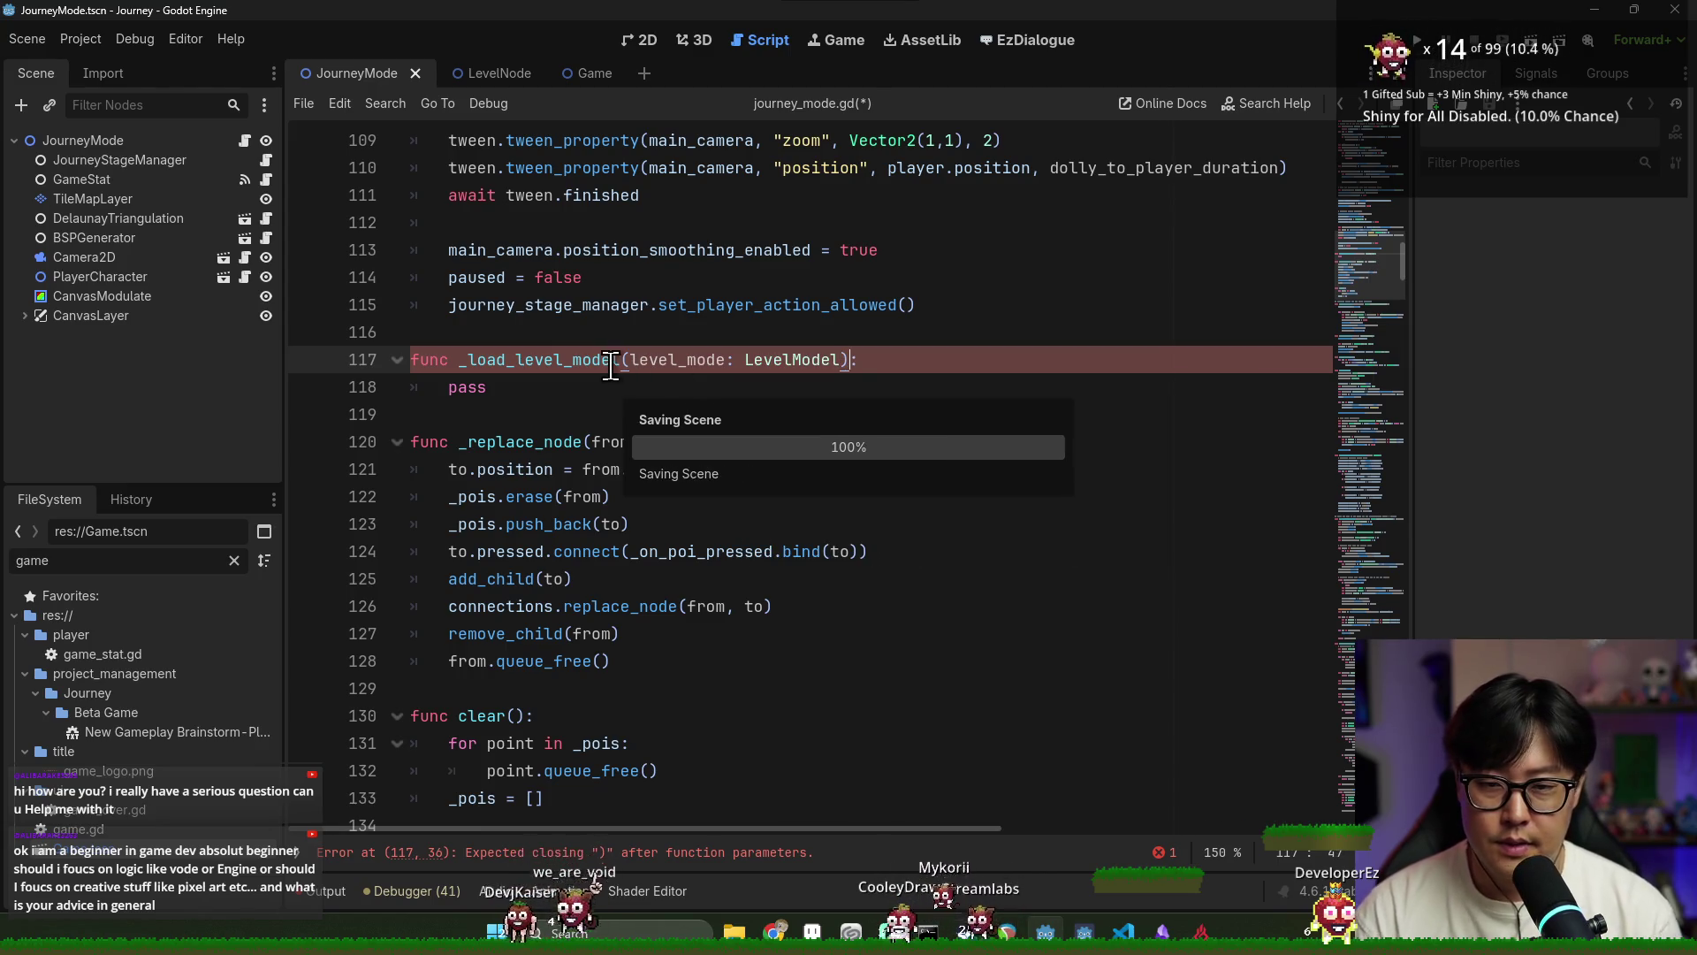
pyautogui.click(880, 371)
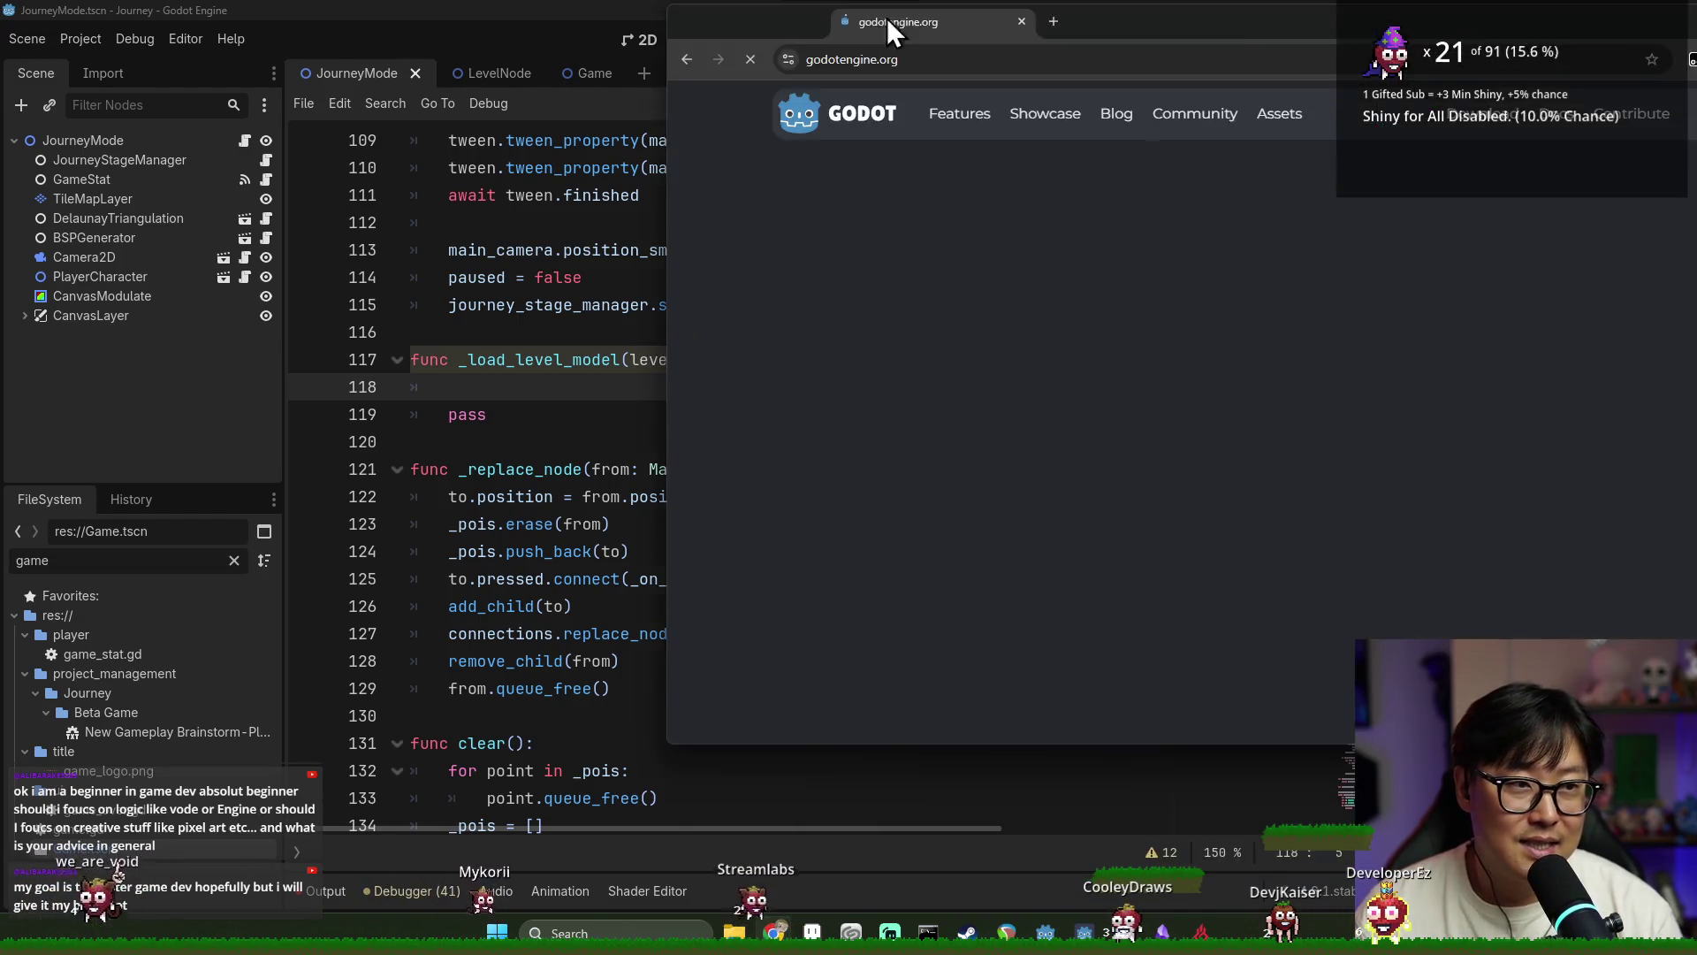
# Maximize the browser window showing the Godot Engine homepage
pyautogui.moveTo(887, 18); pyautogui.dragTo(828, 2)
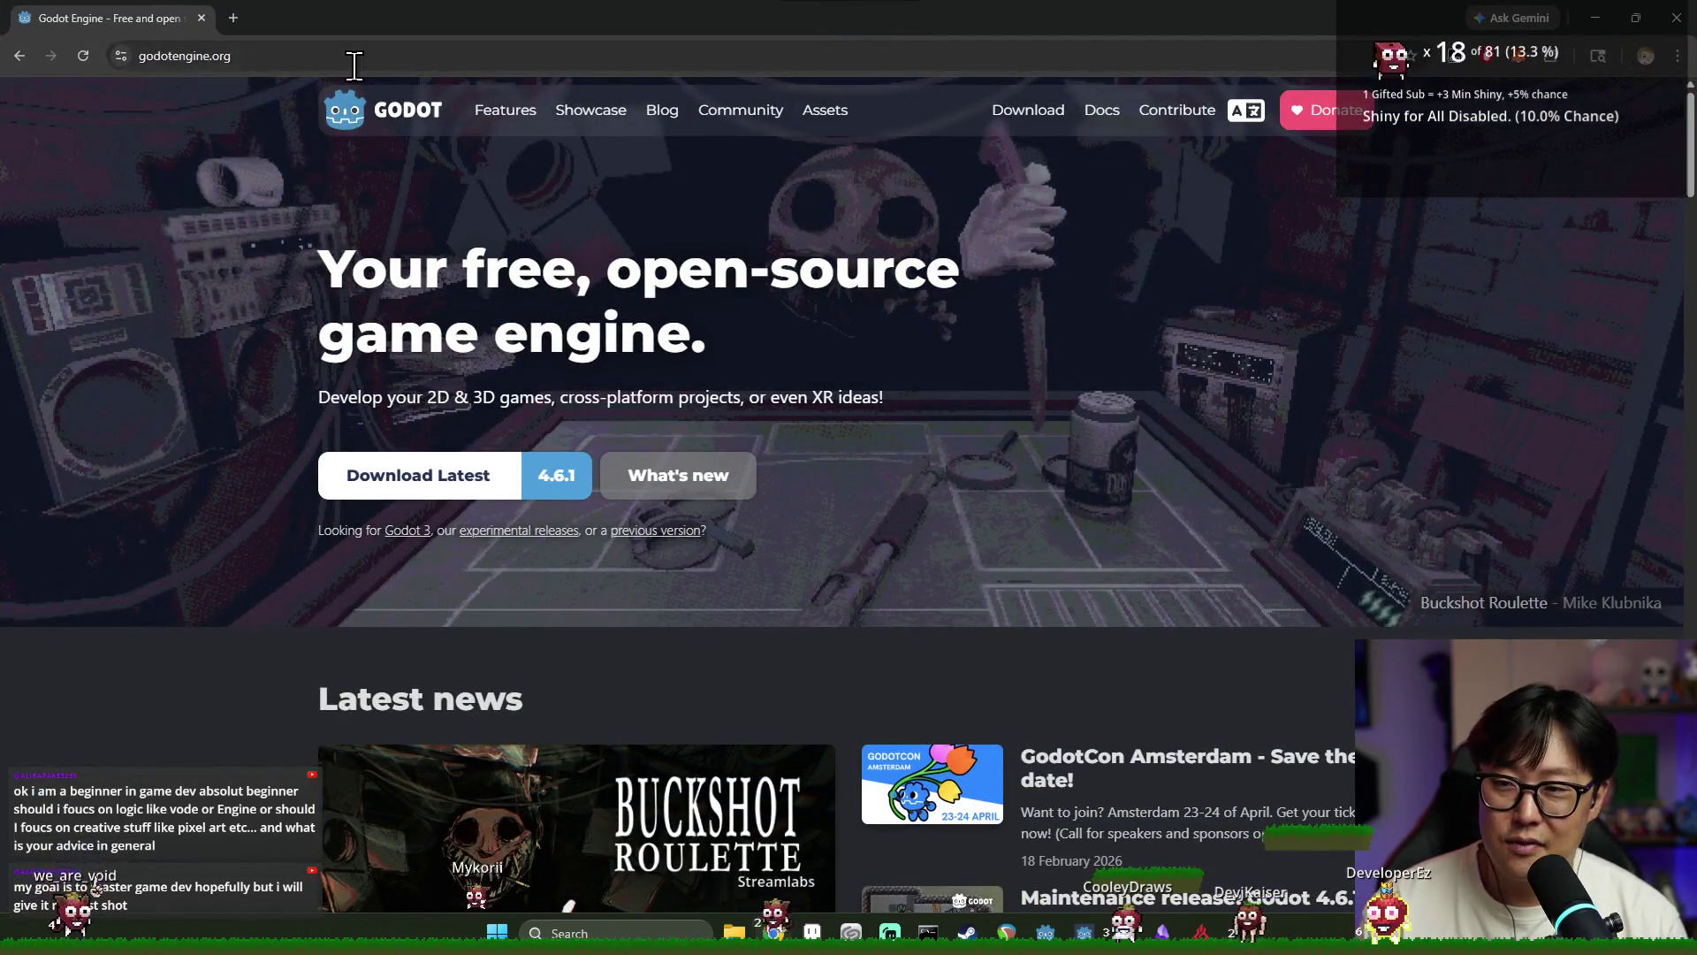
# Search for 'godot engine documentation' and open the official Godot Docs
pyautogui.click(353, 62)
pyautogui.write('gd')
pyautogui.press('BackSpace')
pyautogui.write('odot engine documentation')
pyautogui.press('Return')
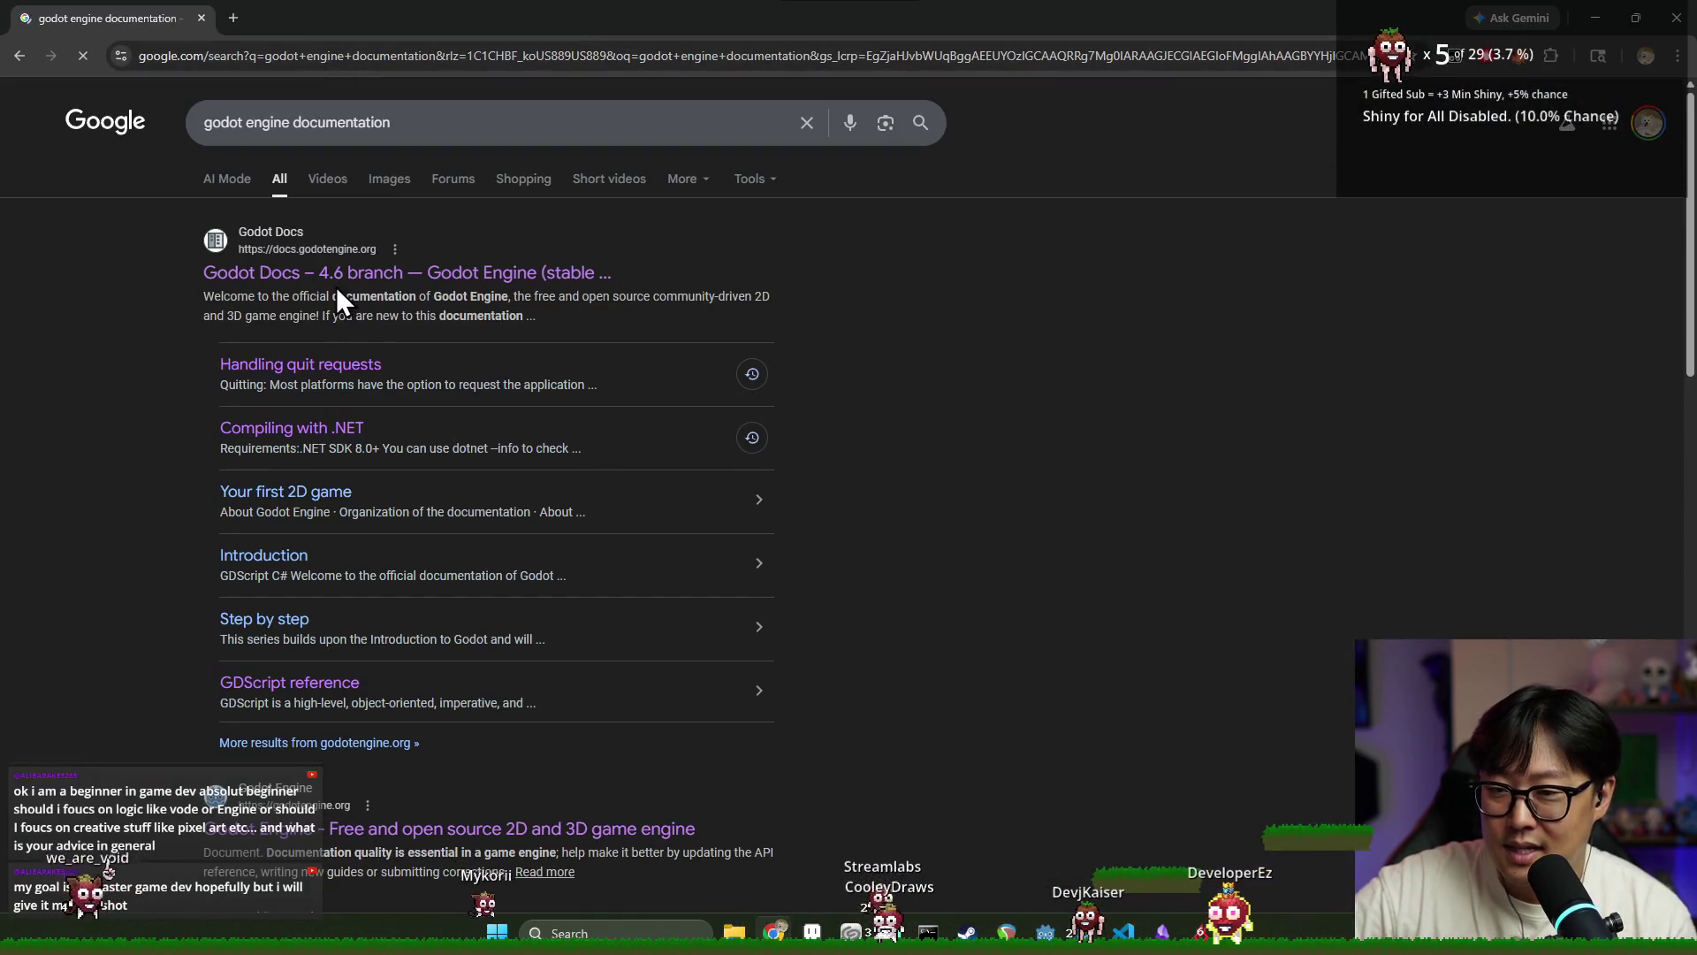
pyautogui.click(342, 289)
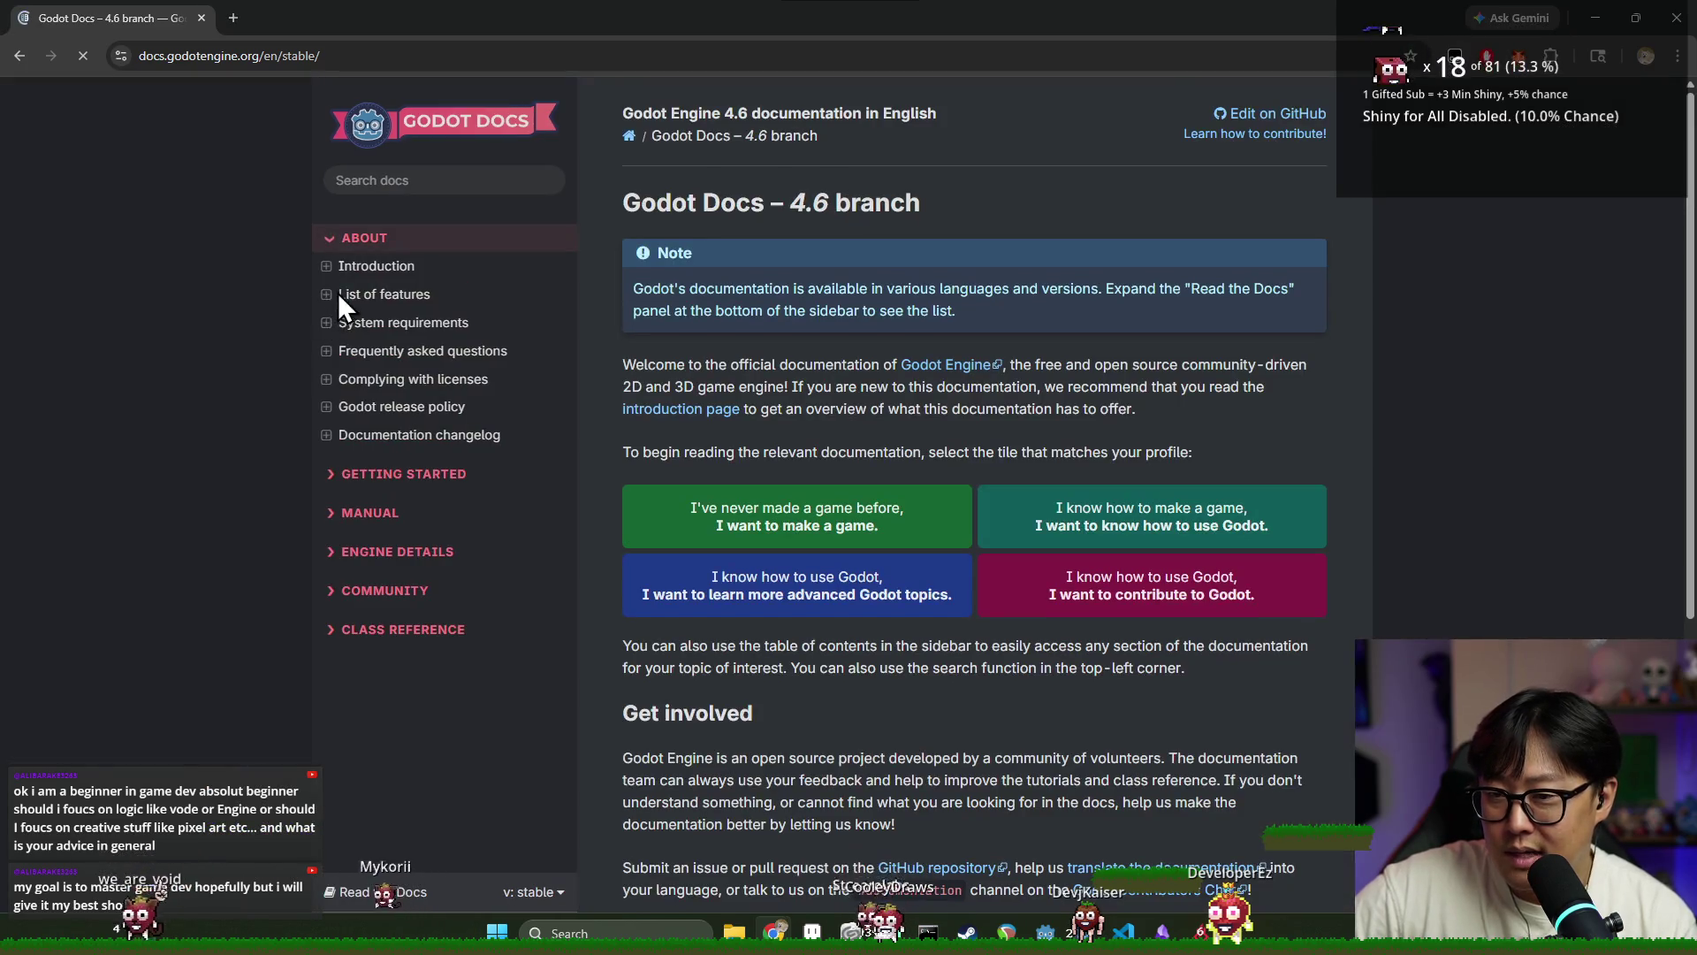
# Open Getting Started, then Step by step, then the Your first 2D game tutorial
pyautogui.click(351, 477)
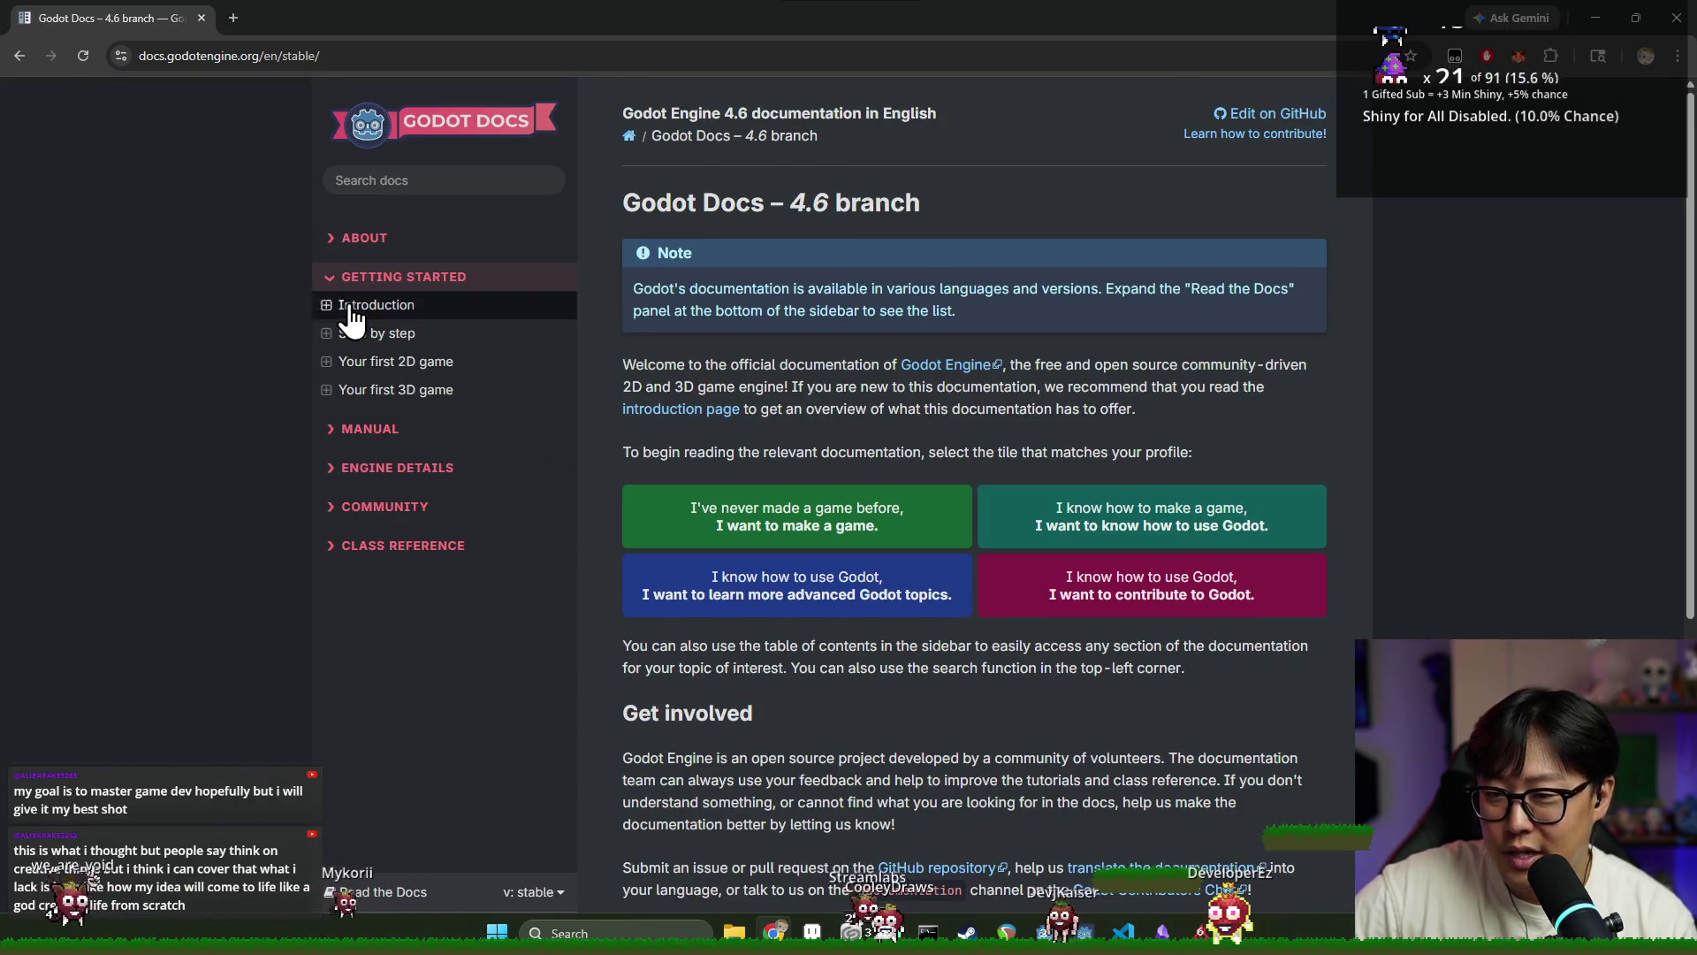
pyautogui.click(371, 300)
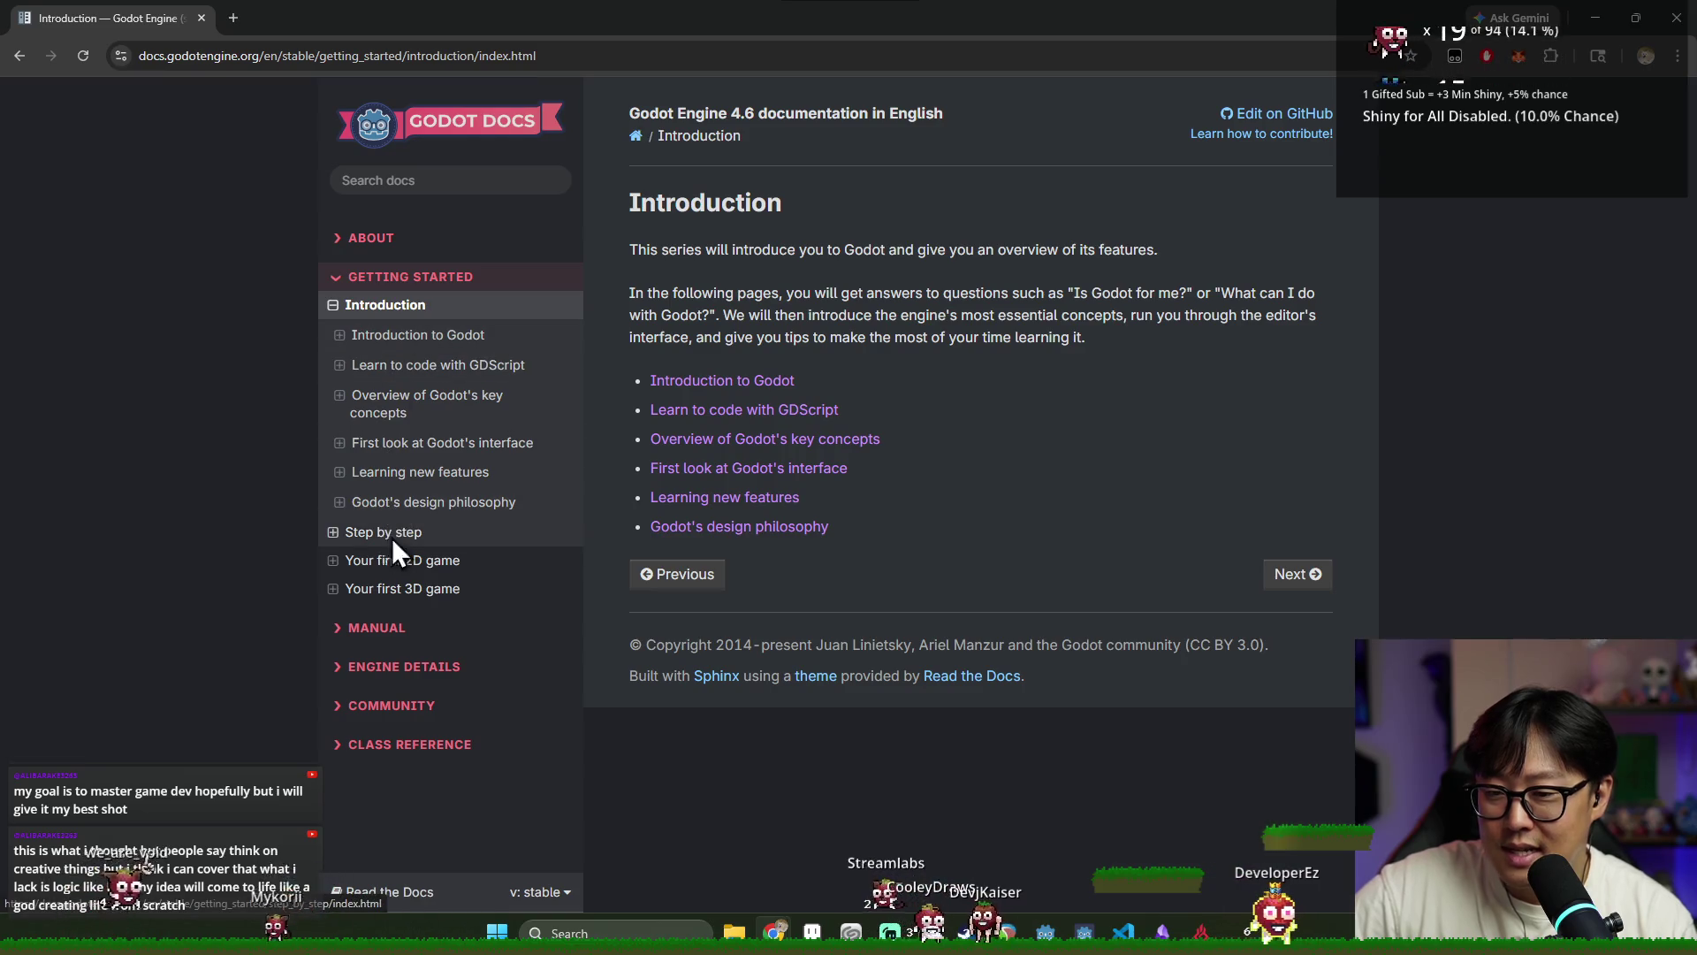
pyautogui.click(358, 530)
pyautogui.click(403, 541)
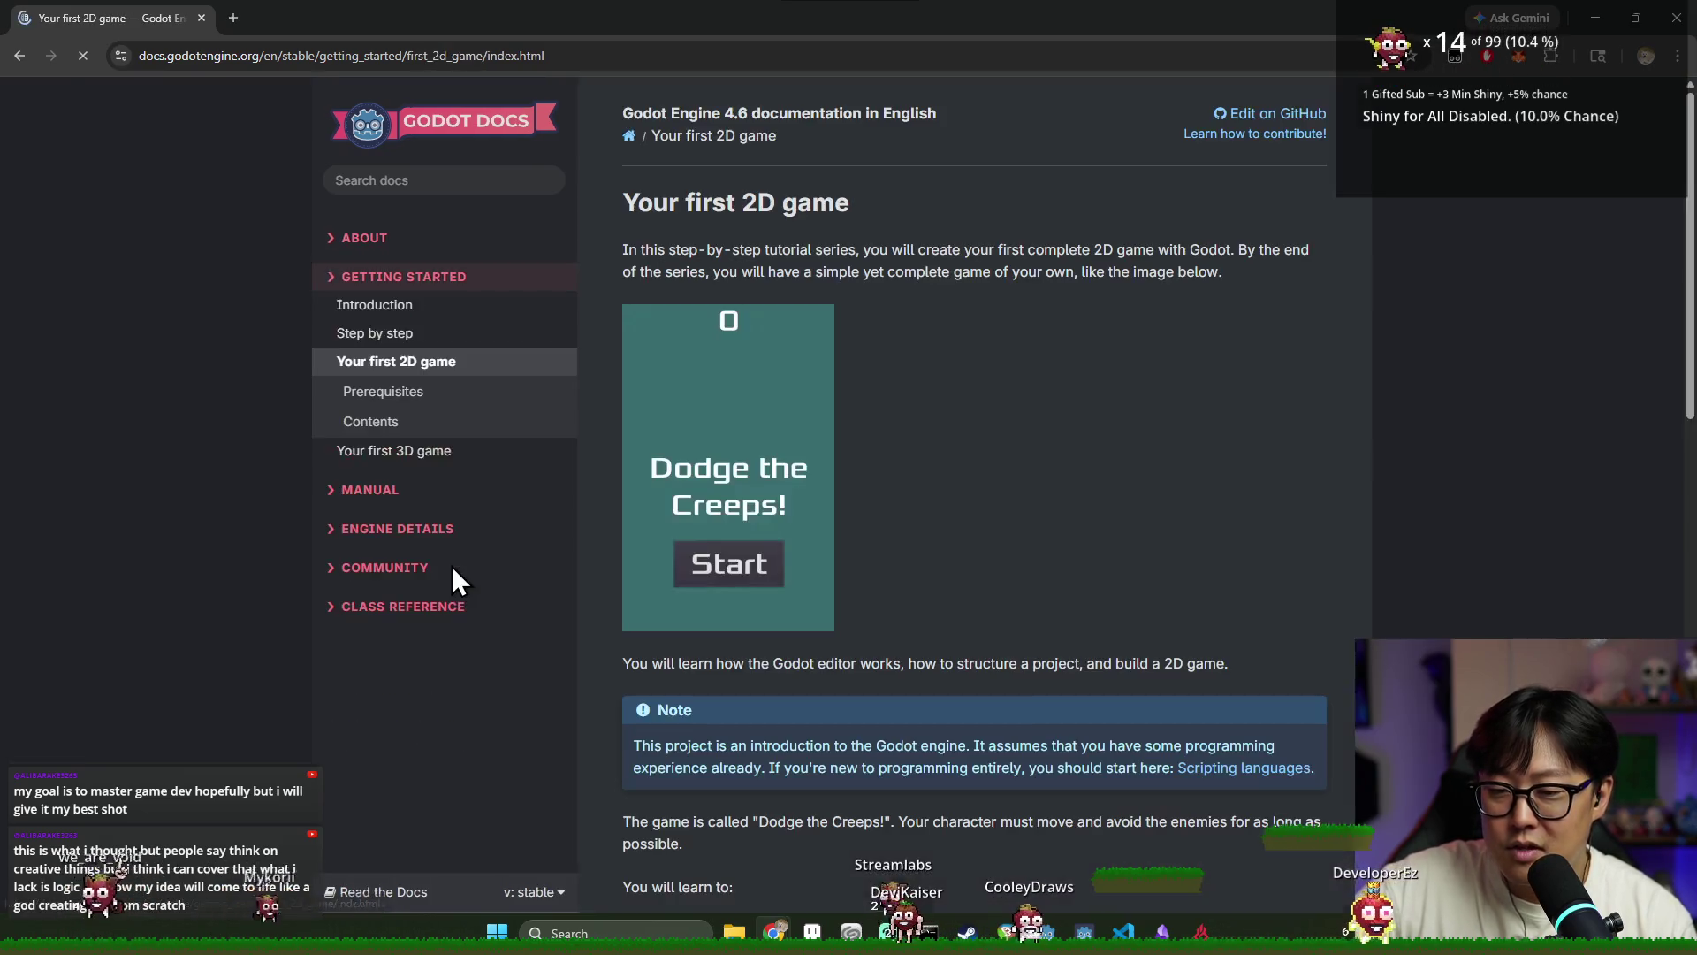
pyautogui.scroll(-2, 757, 468)
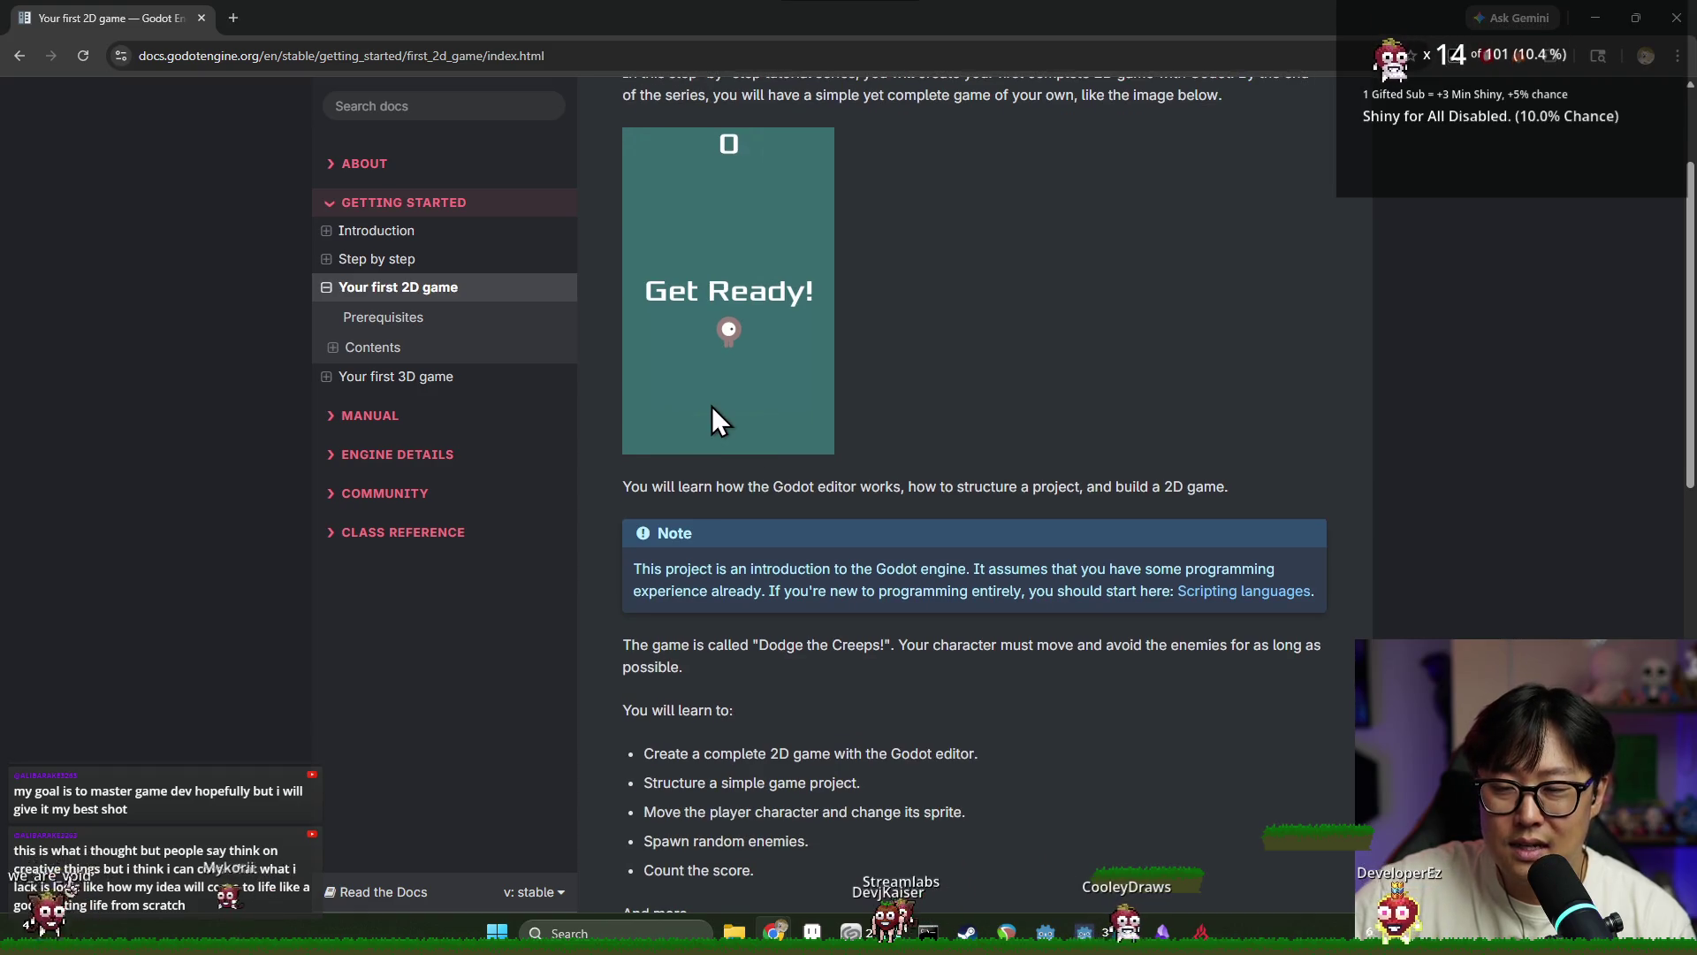
pyautogui.scroll(2, 766, 369)
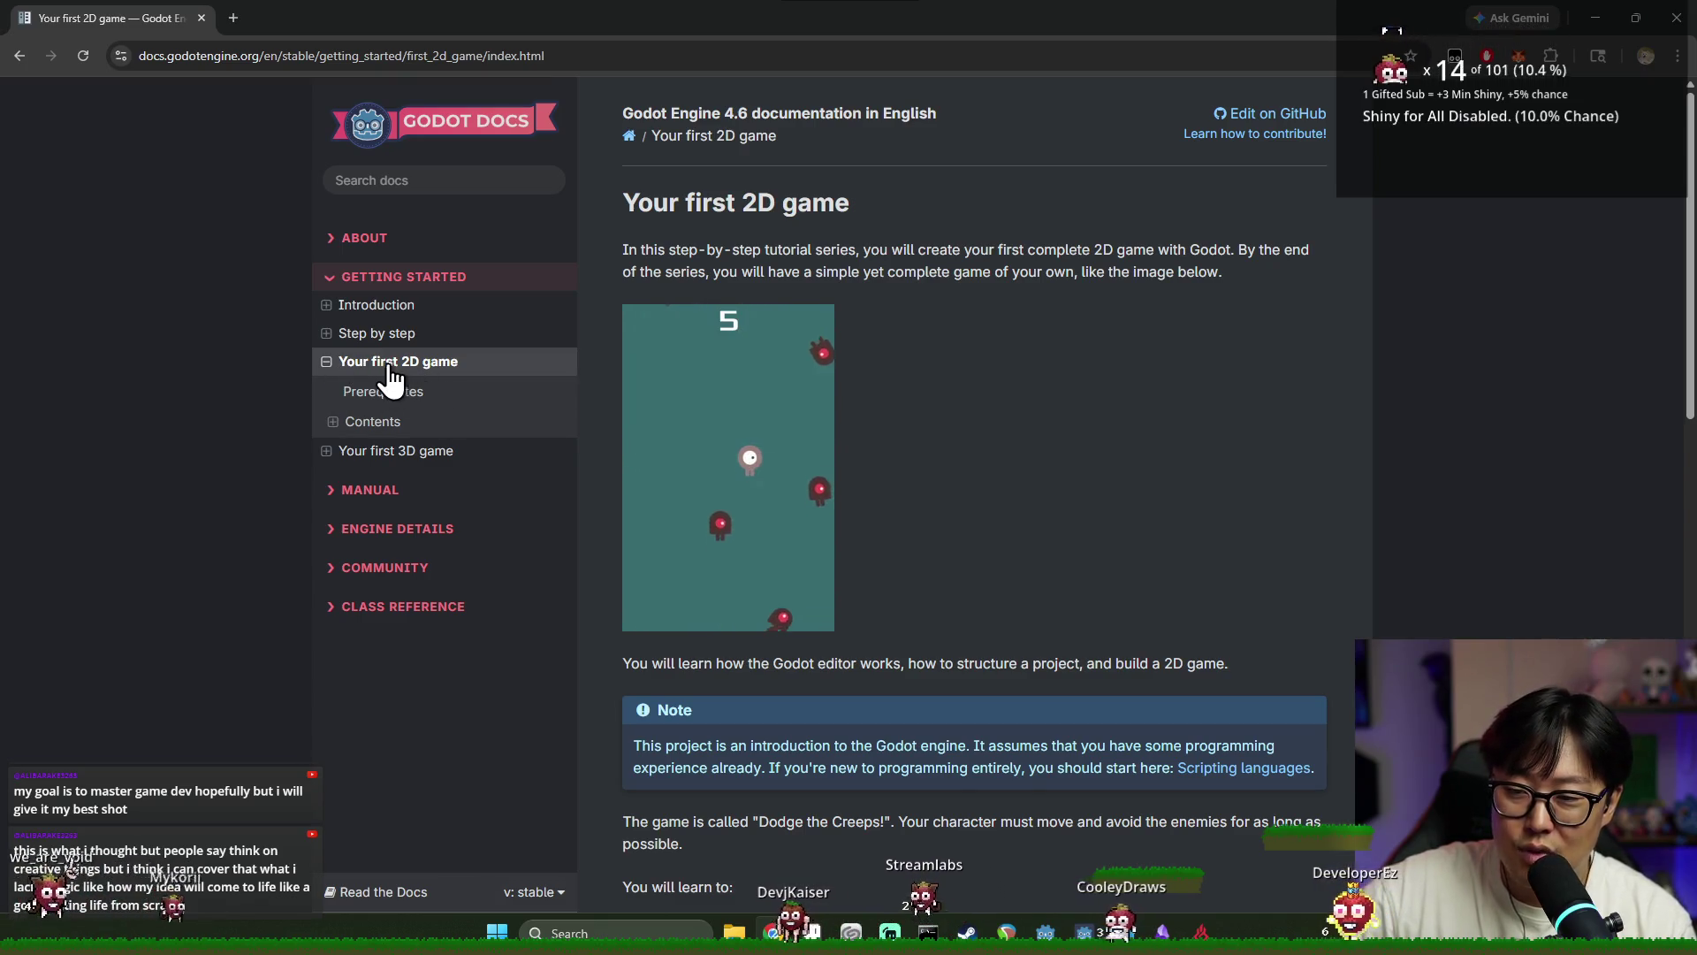
# Peek at Your first 3D game, return to the 2D game page, then minimize Chrome
pyautogui.click(403, 451)
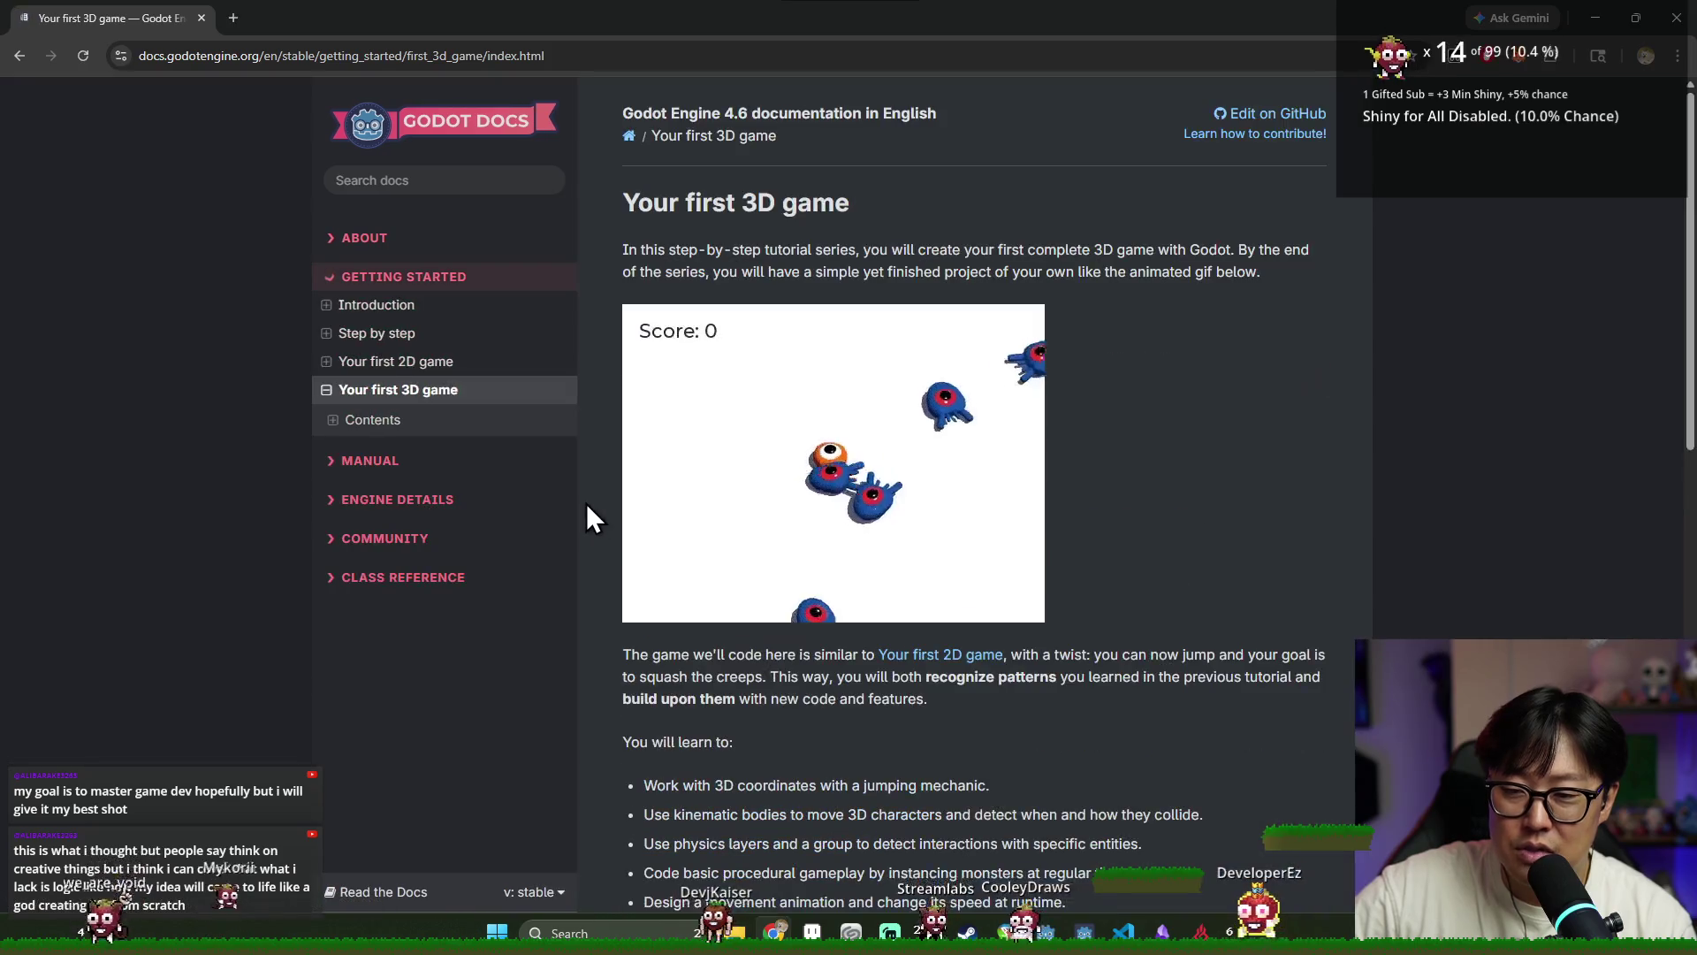
pyautogui.click(398, 361)
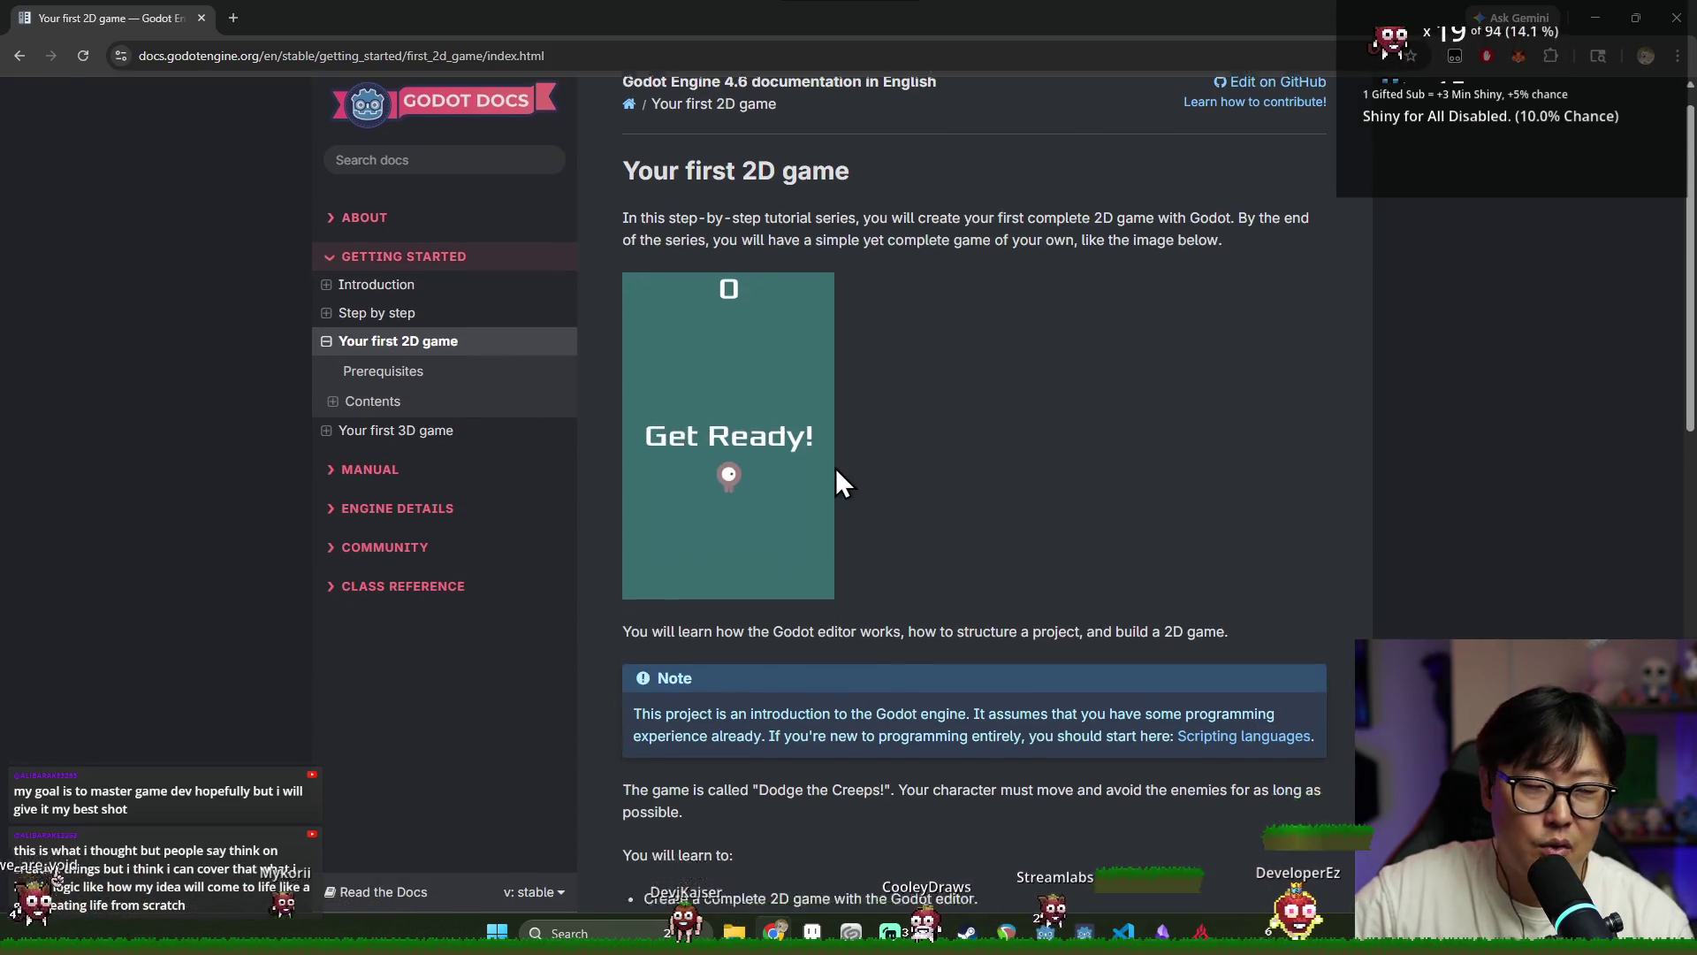
pyautogui.scroll(-6, 835, 468)
pyautogui.scroll(-1, 861, 482)
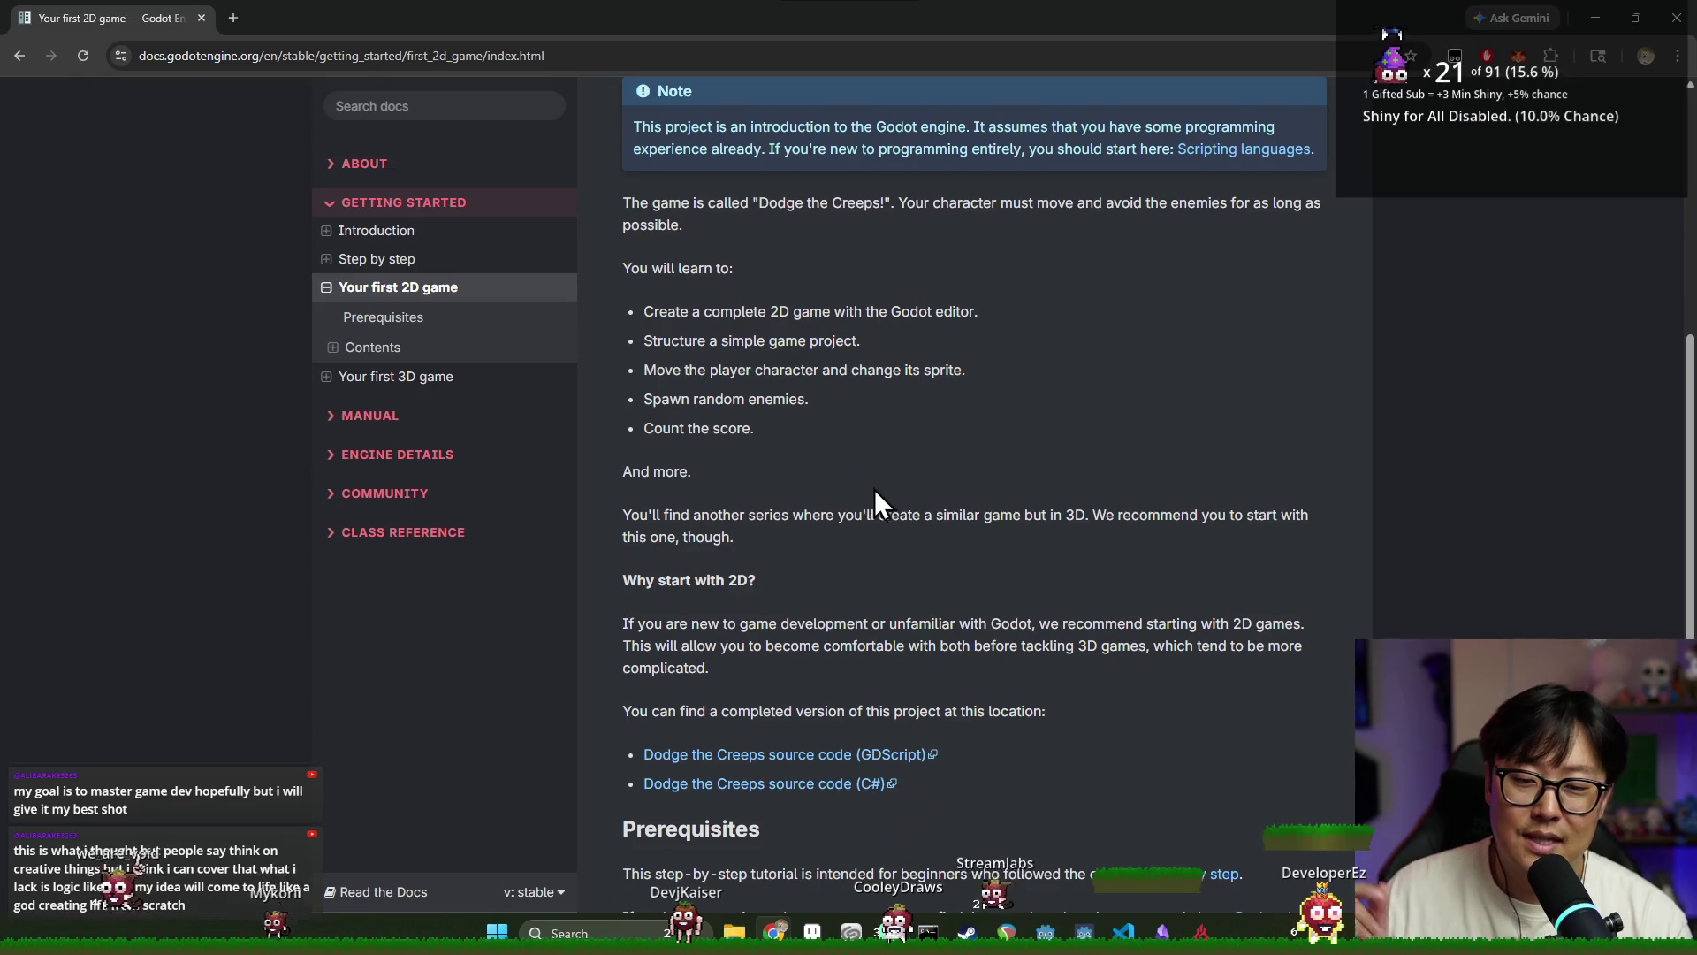
pyautogui.scroll(-5, 885, 507)
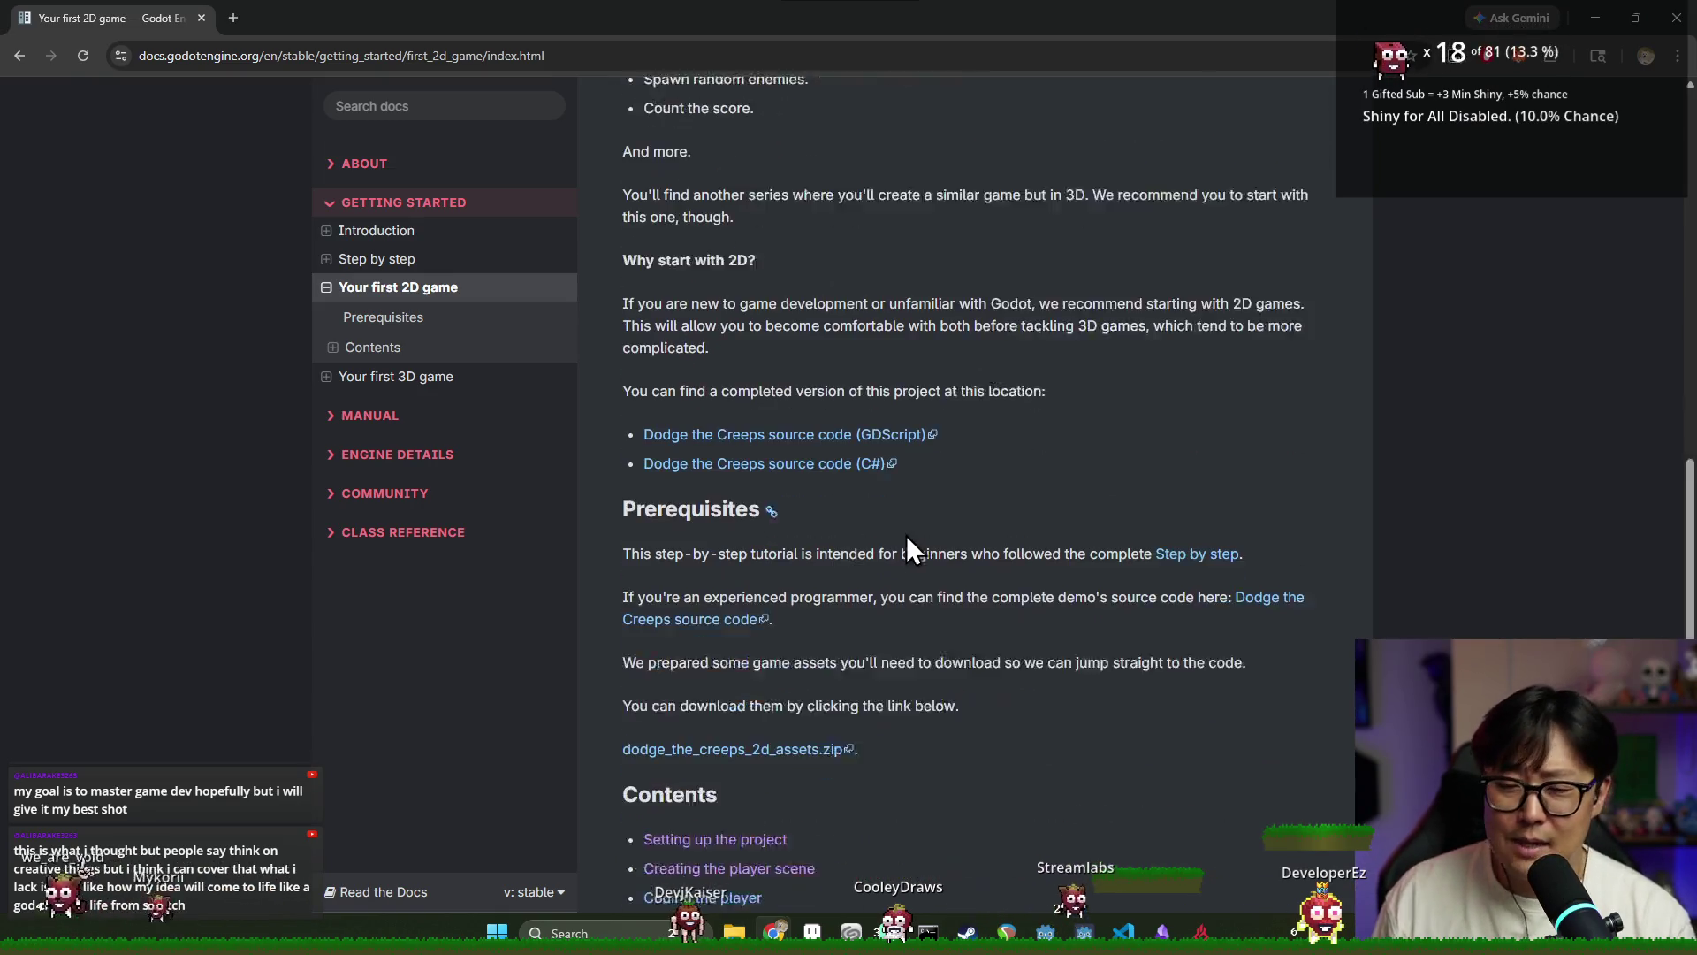
pyautogui.scroll(12, 897, 601)
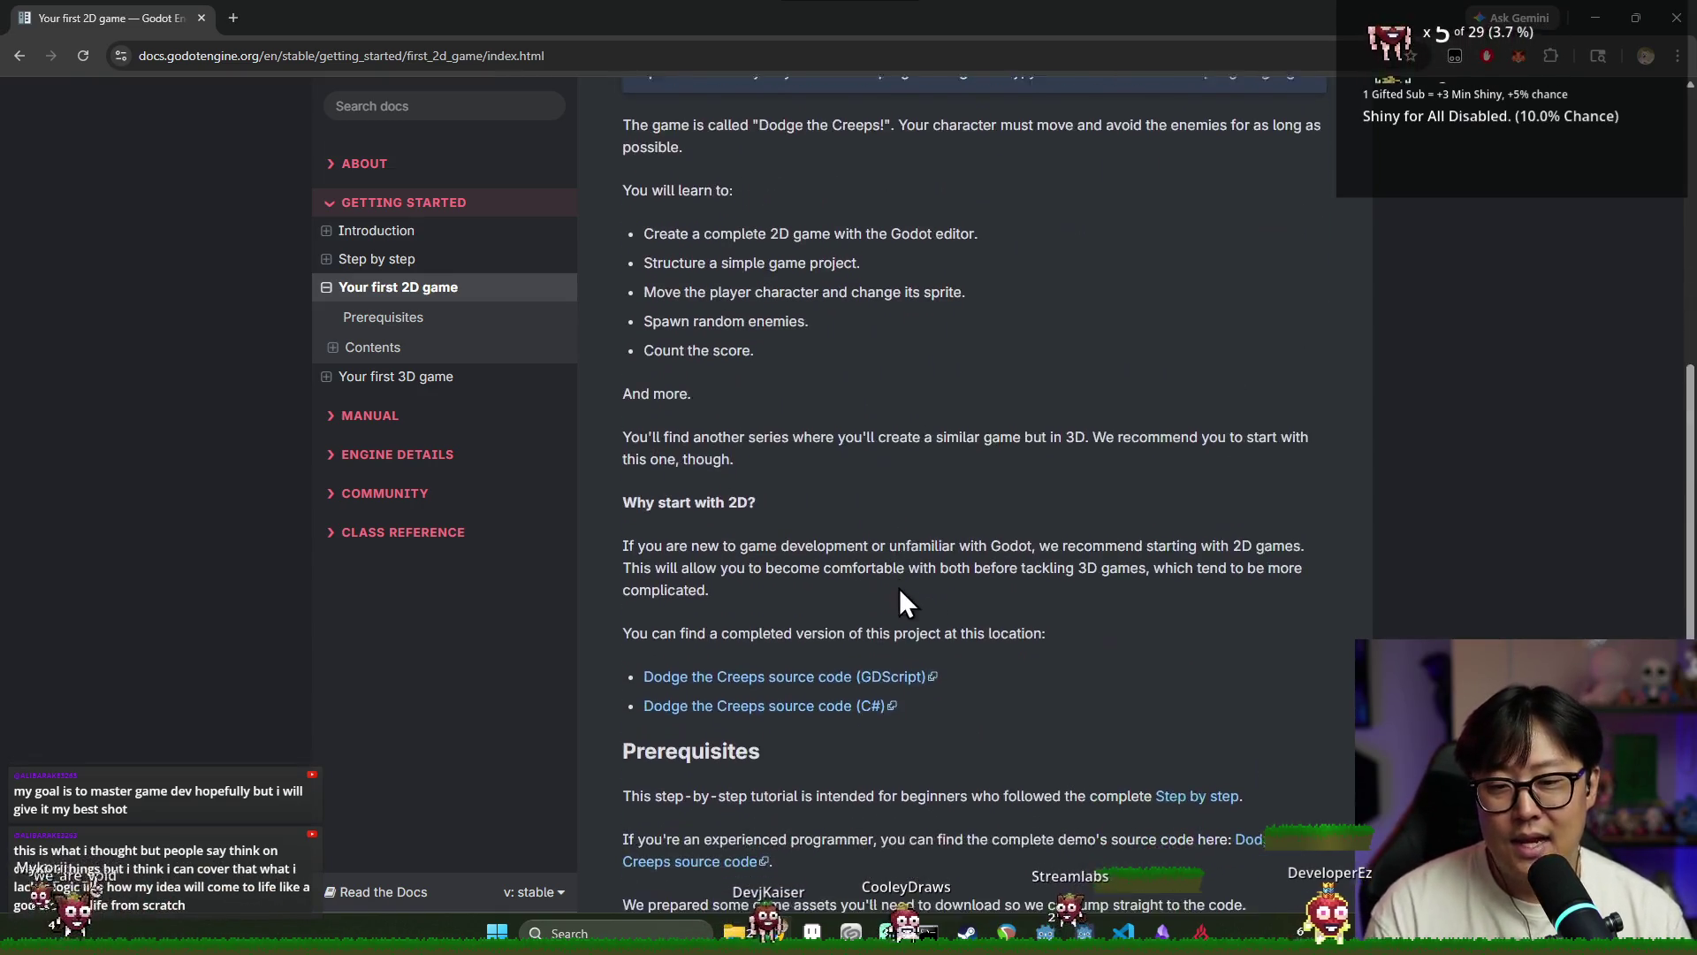
pyautogui.scroll(-11, 894, 557)
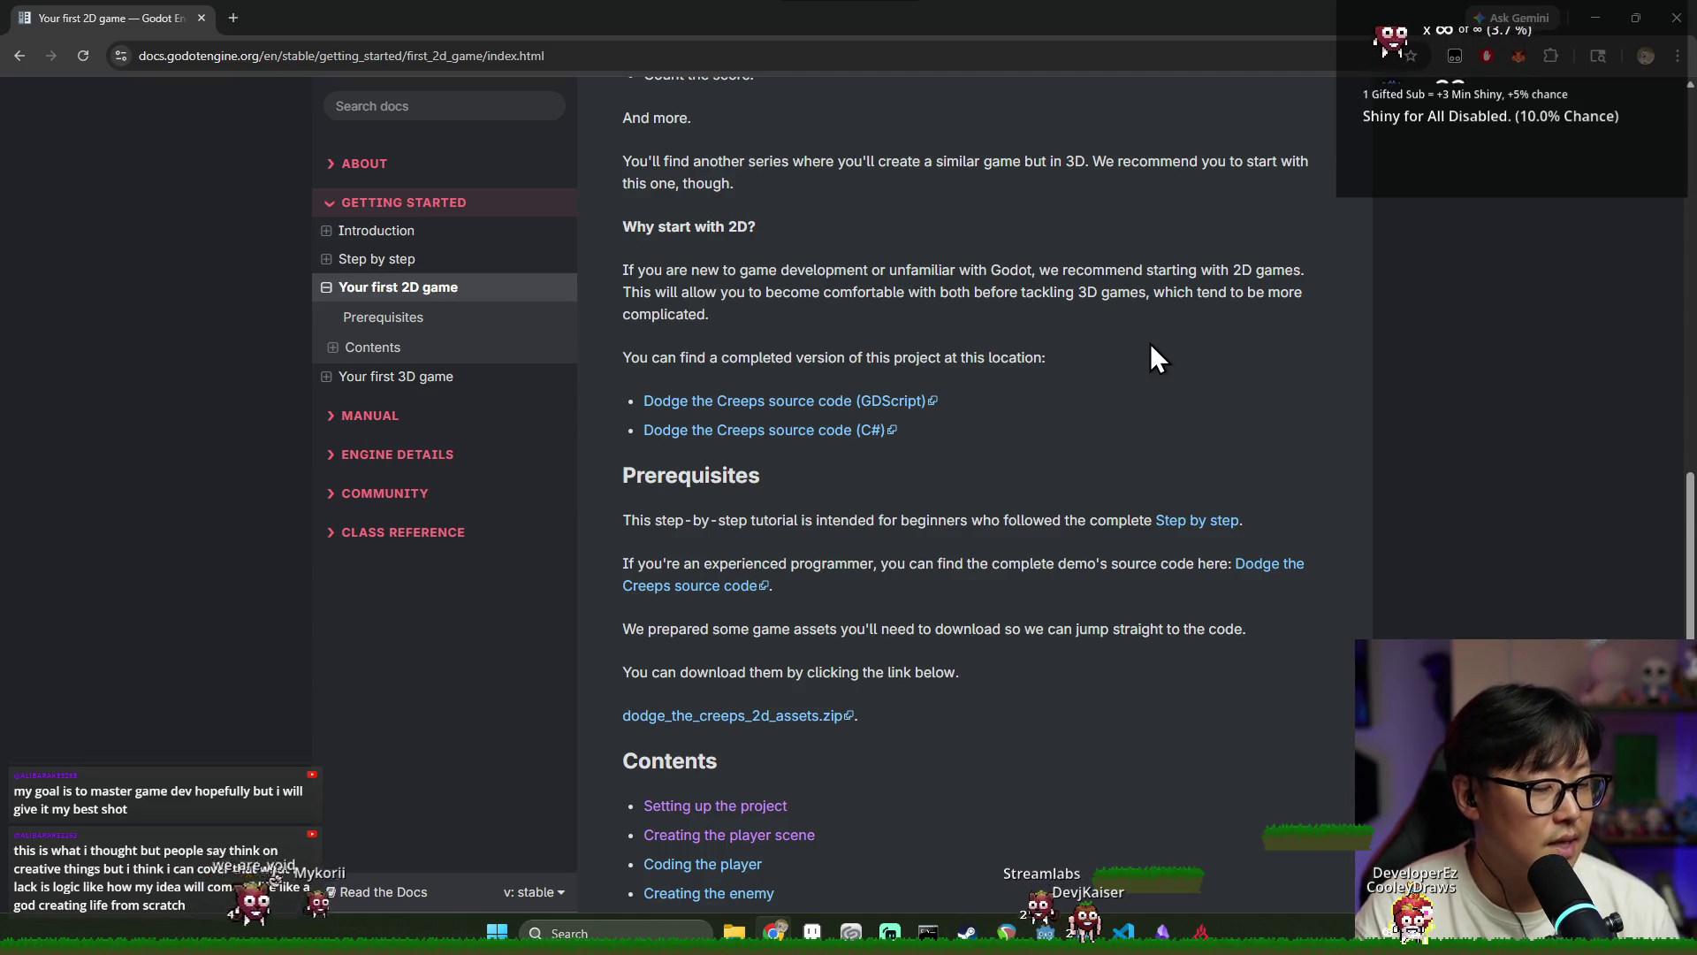
pyautogui.click(1670, 27)
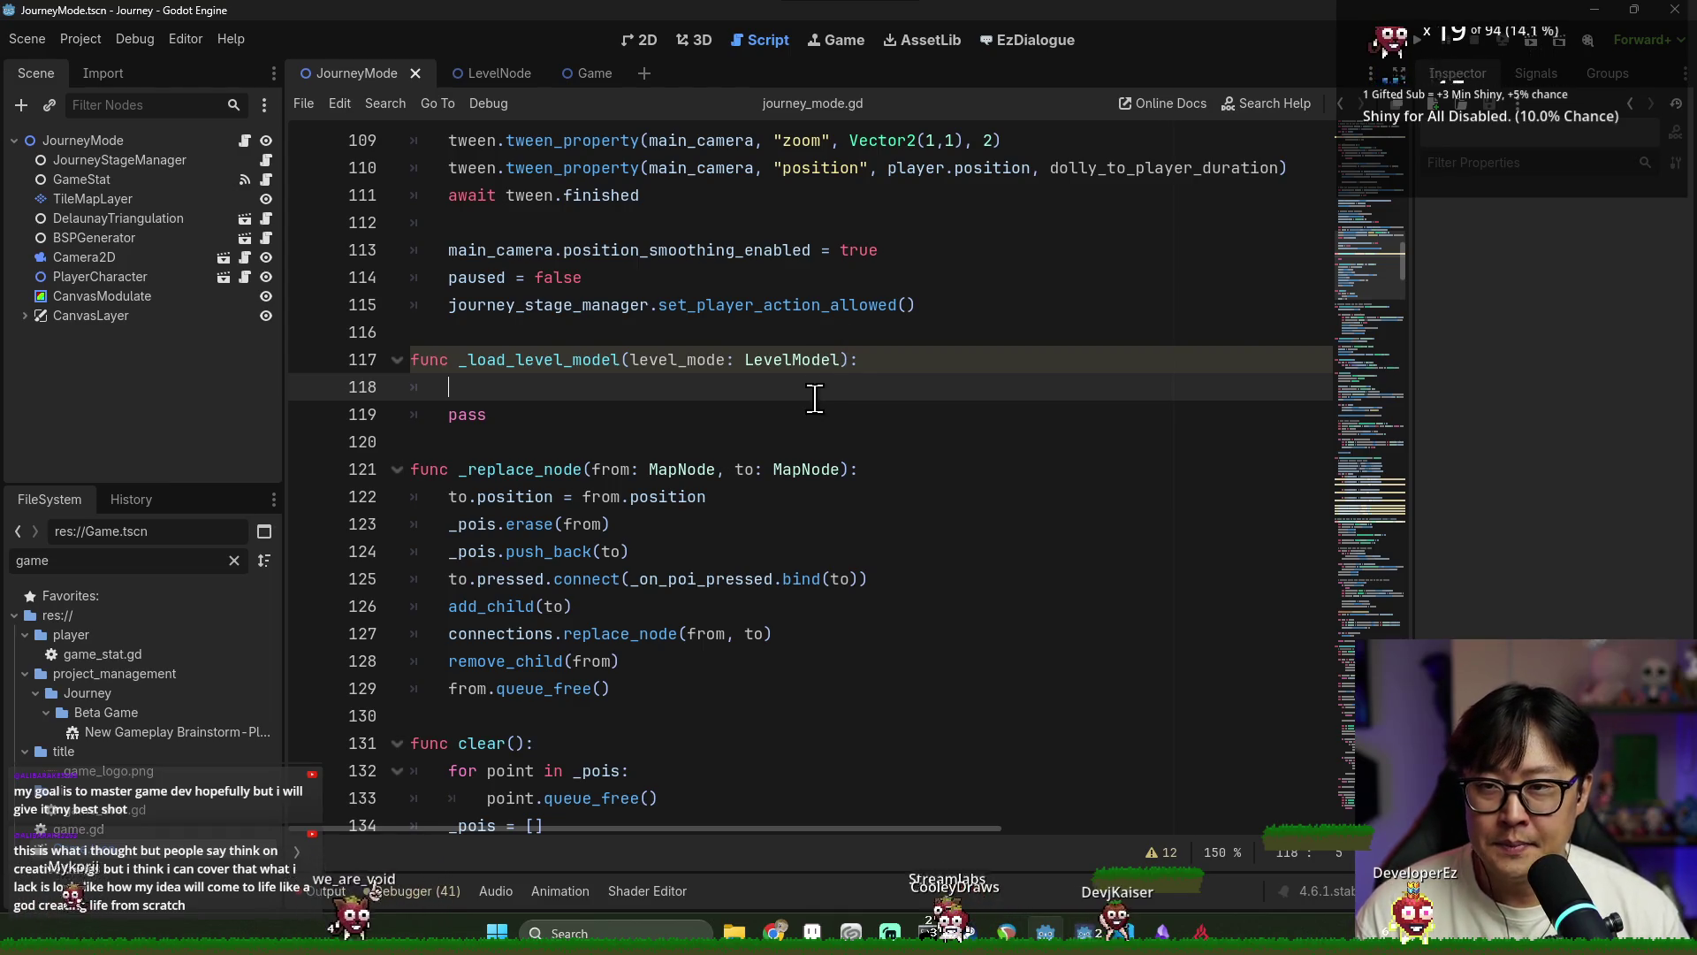
pyautogui.hotkey('alt', 'Tab')
pyautogui.click(539, 398)
pyautogui.click(668, 401)
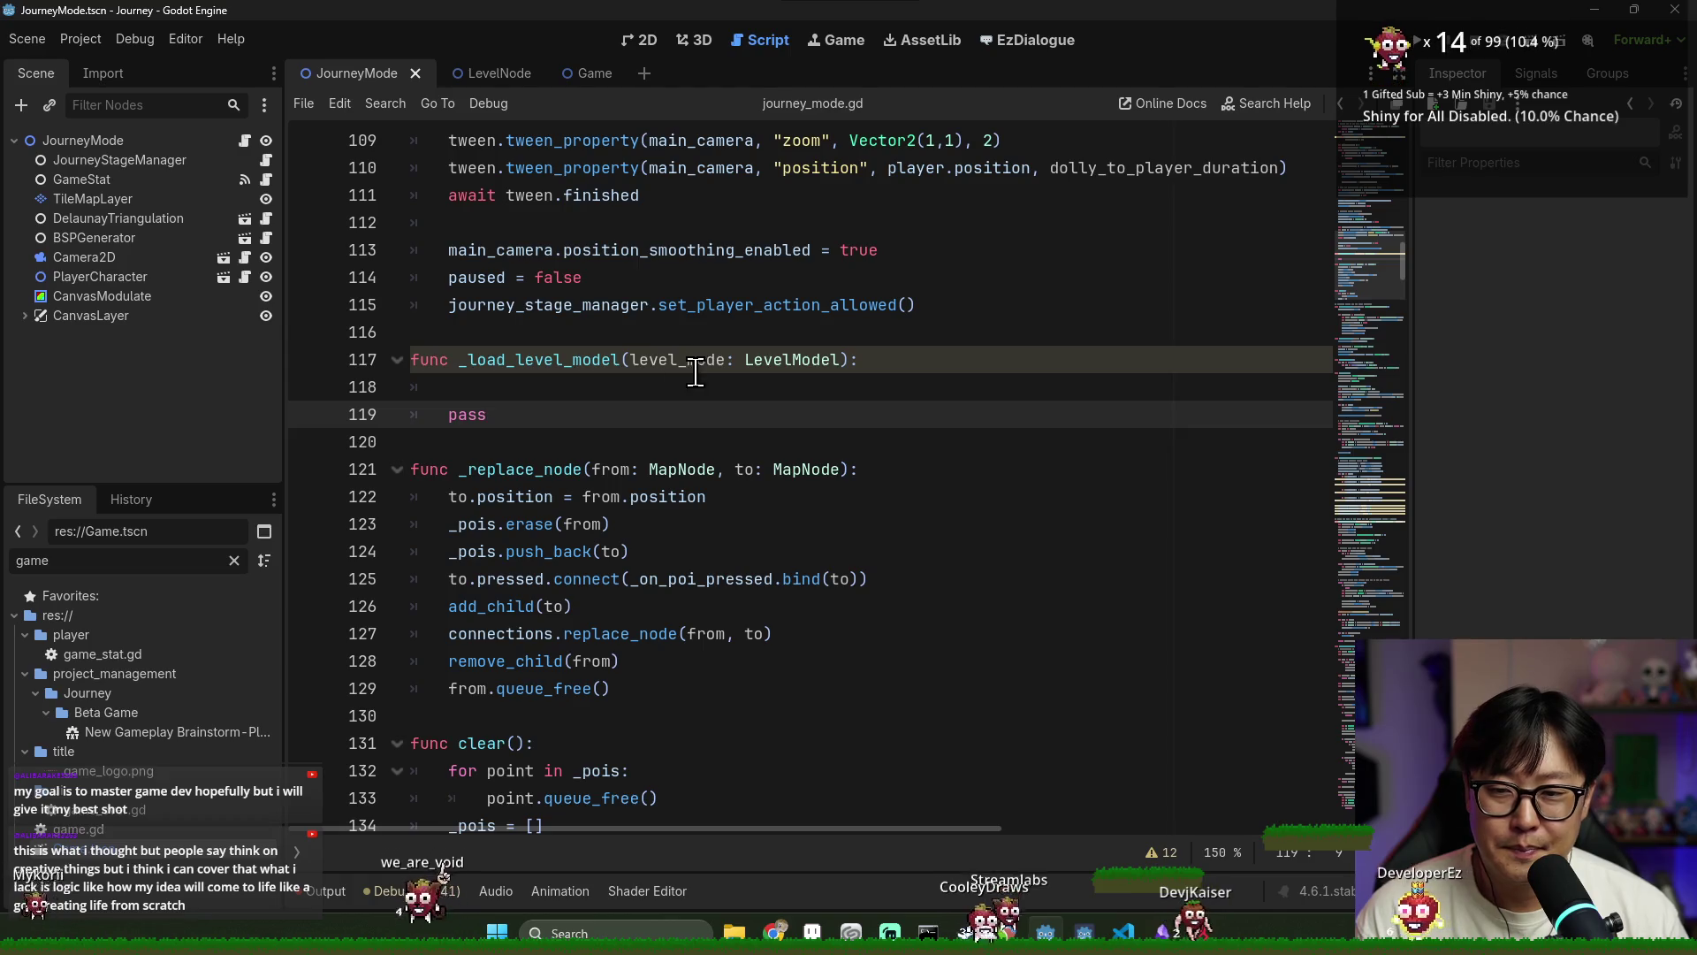
pyautogui.press('Up')
pyautogui.hotkey('ctrl', 's')
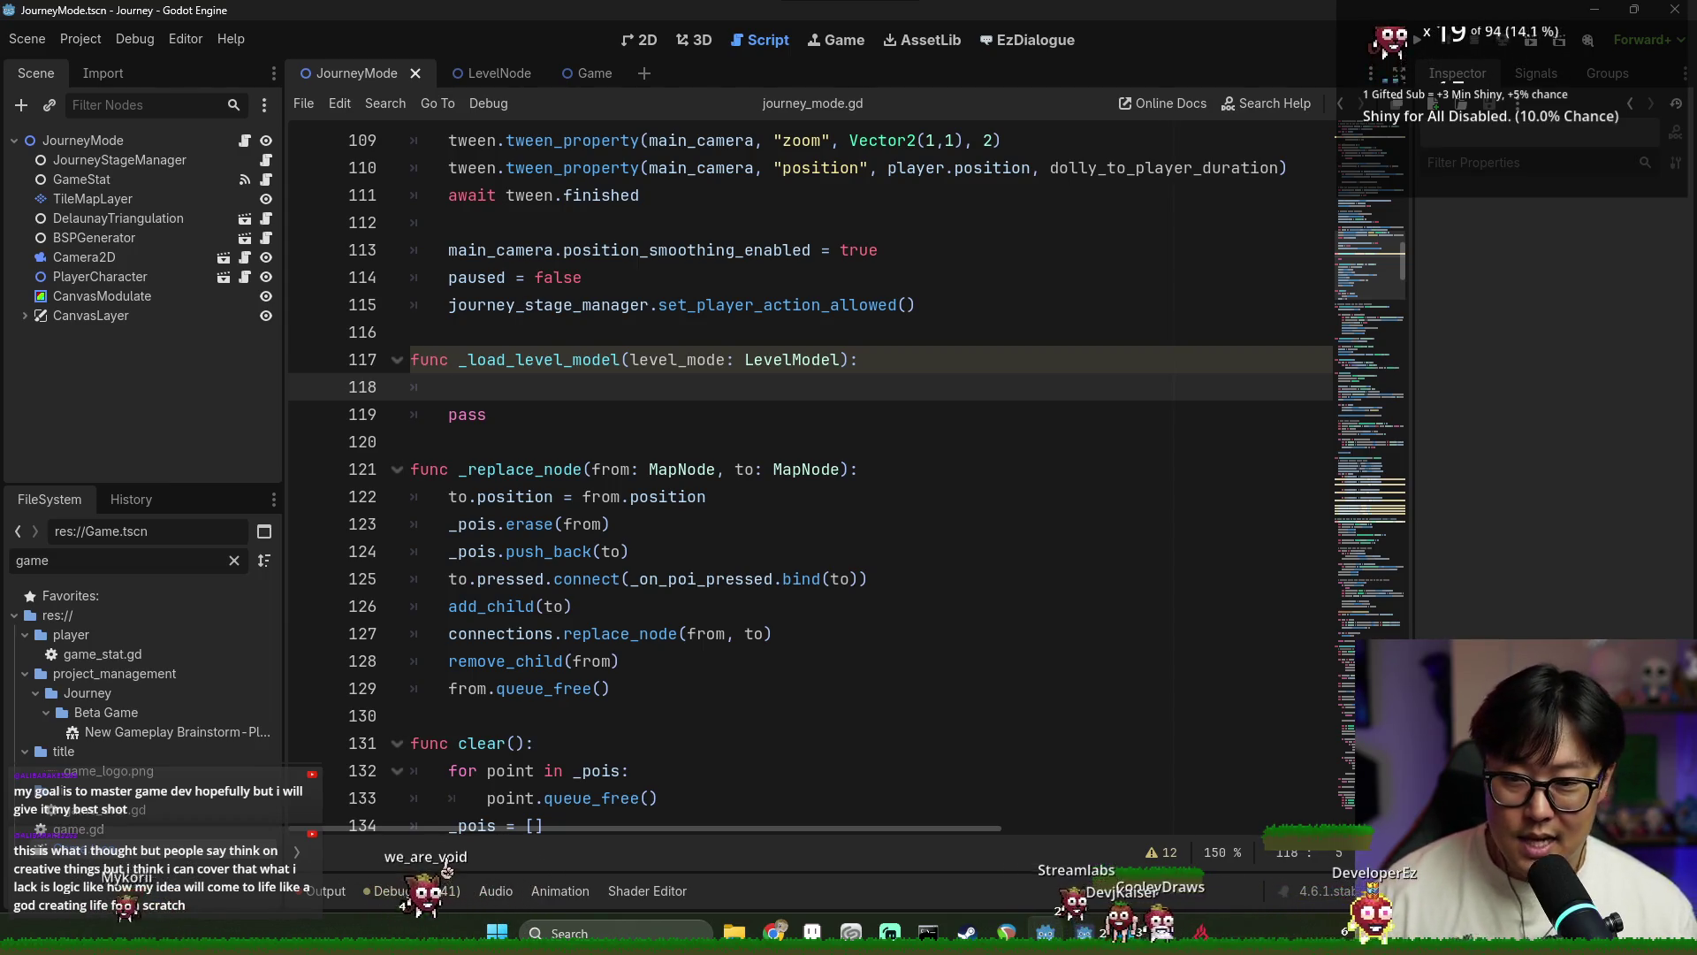
pyautogui.hotkey('ctrl', 's')
pyautogui.doubleClick(674, 362)
pyautogui.click(829, 386)
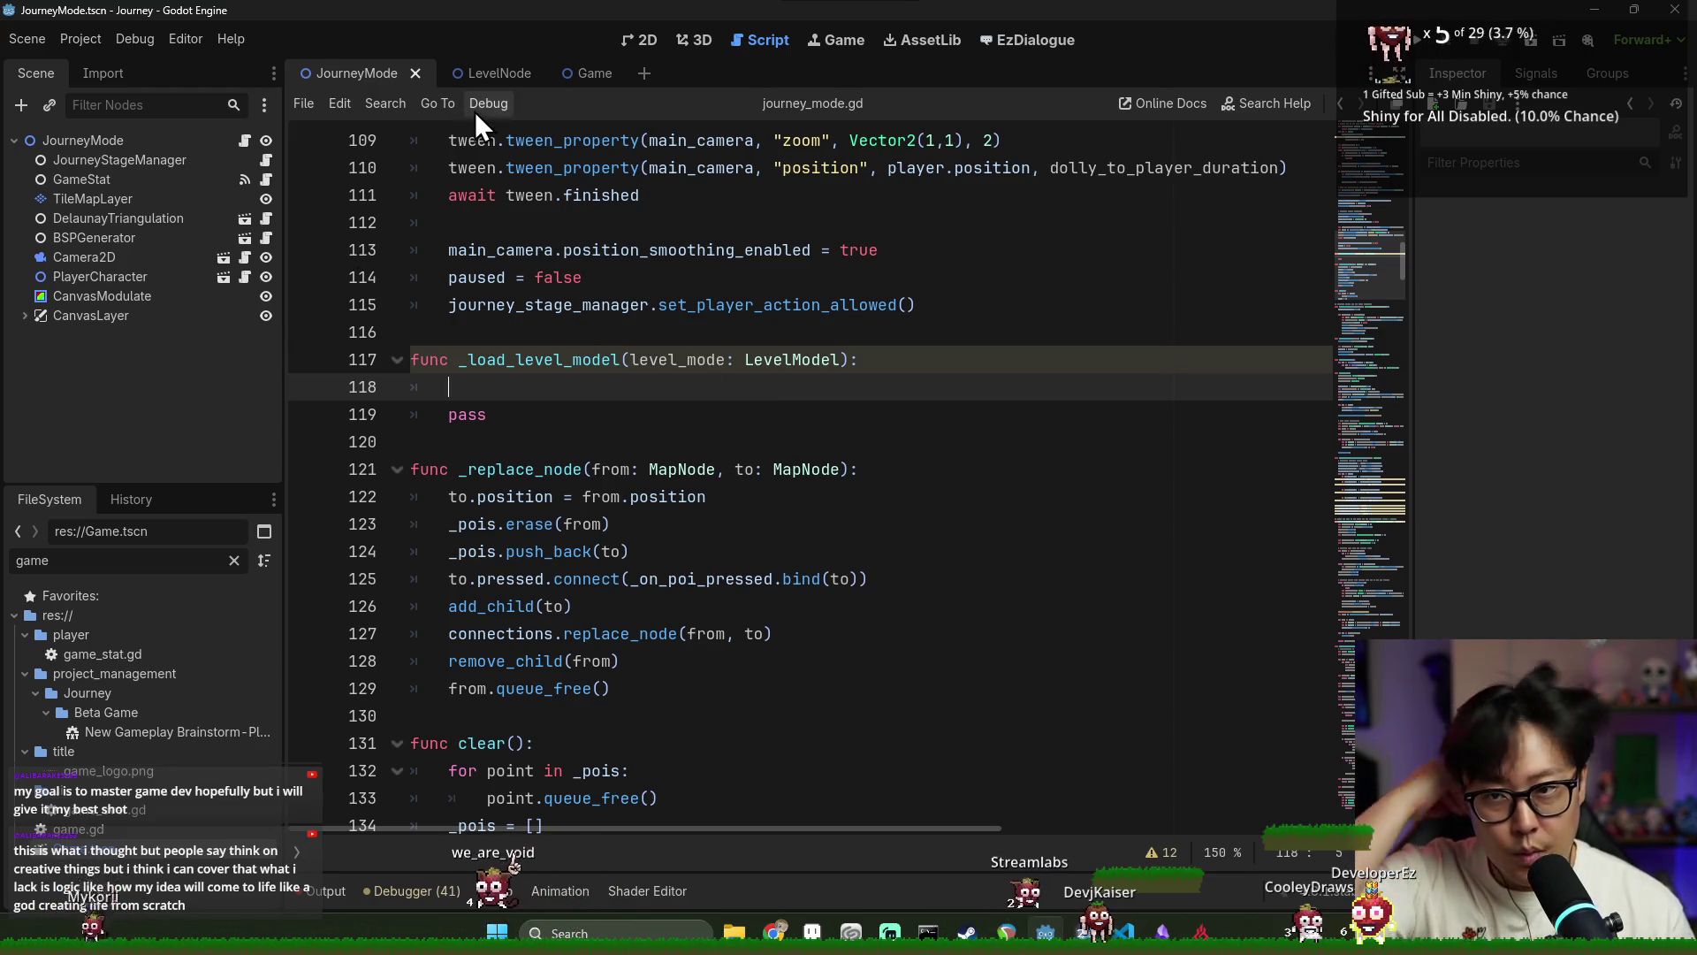
pyautogui.hotkey('ctrl', 's')
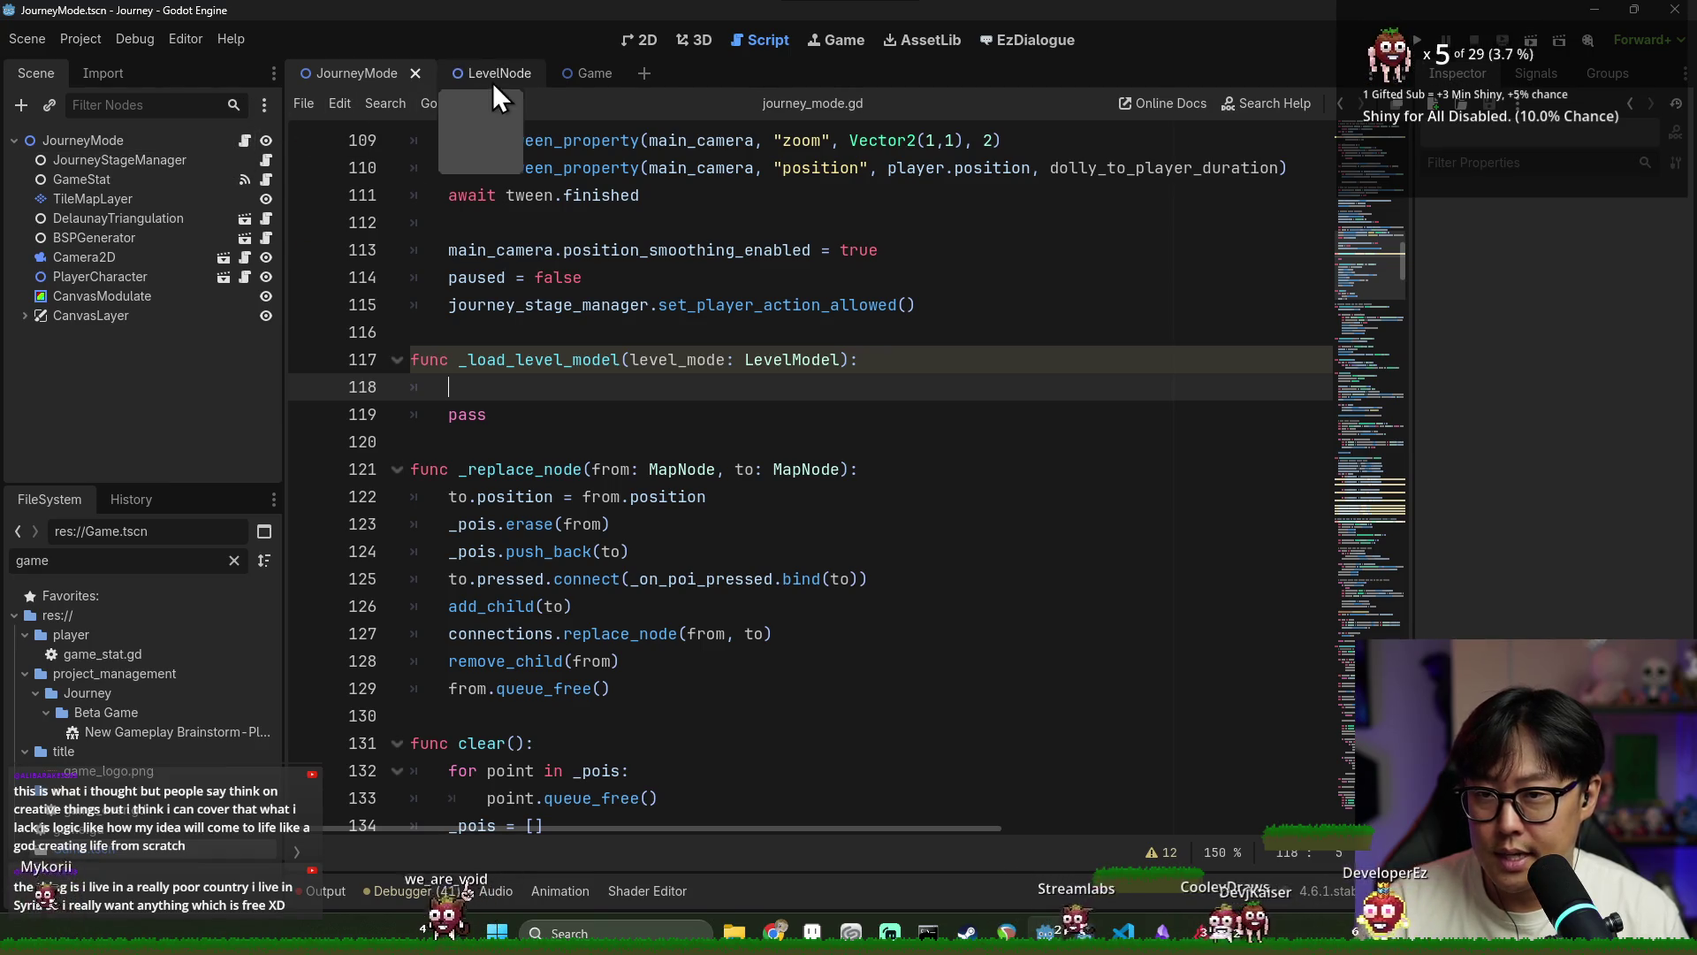
pyautogui.click(571, 74)
# Open the WorldInfoManager script, peek at the LevelModel class definition, and go back
pyautogui.click(264, 161)
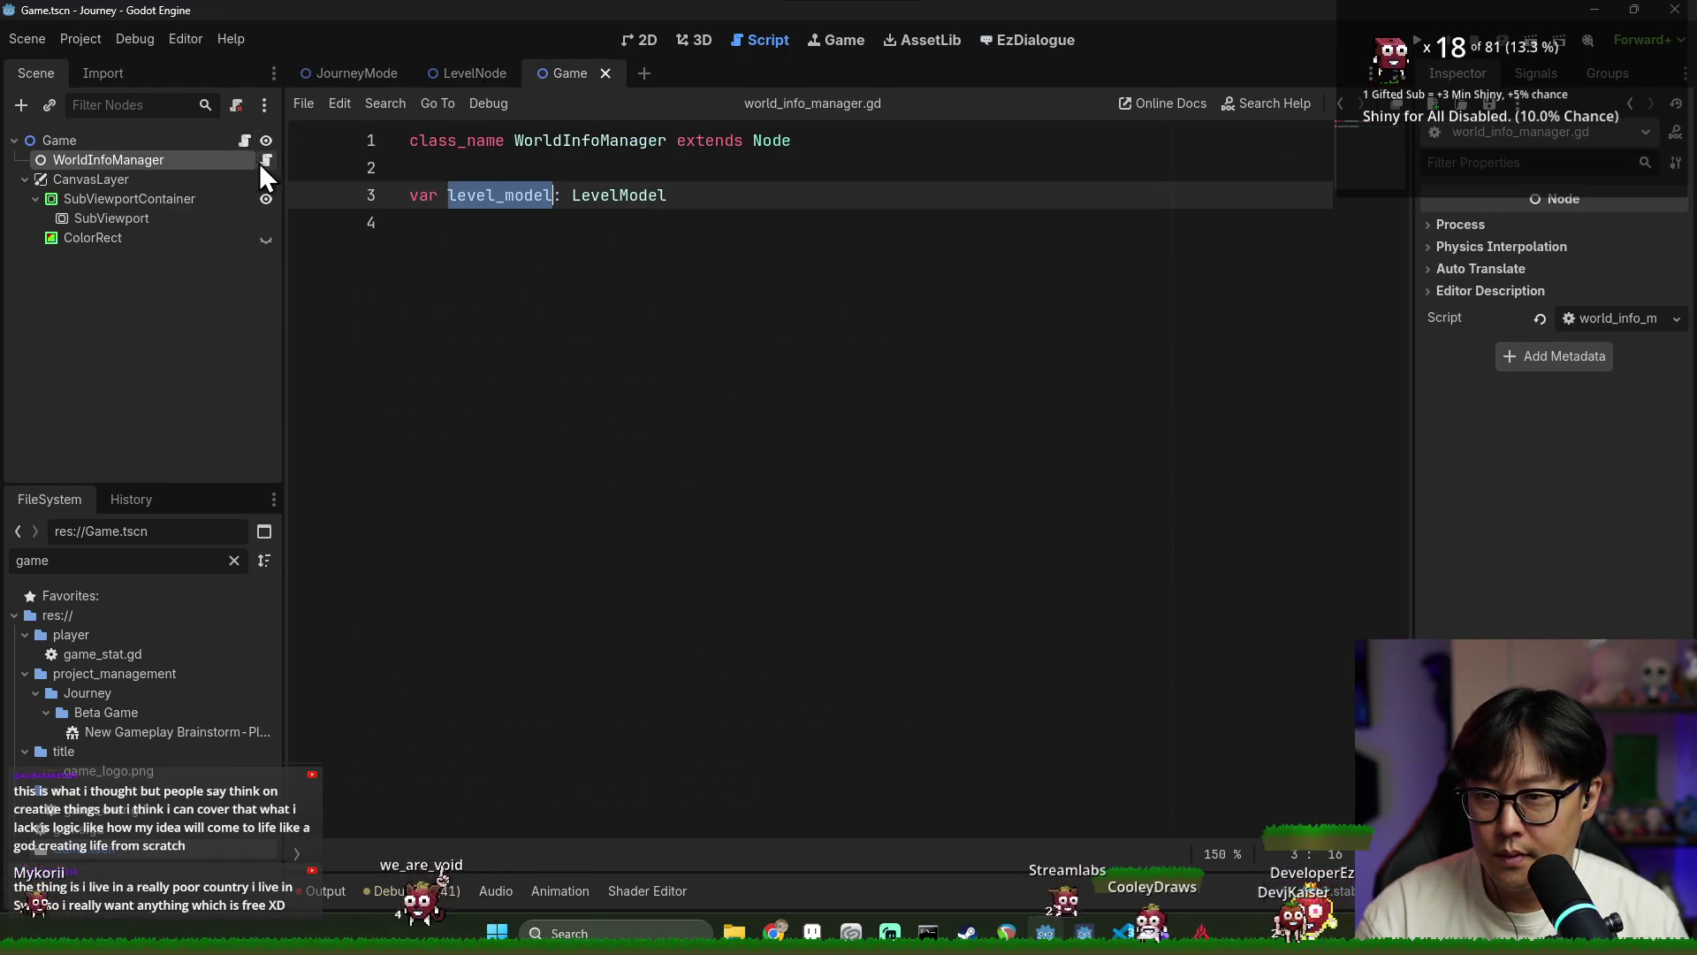
pyautogui.click(705, 200)
pyautogui.keyDown('ctrl'); pyautogui.click(603, 198); pyautogui.keyUp('ctrl')
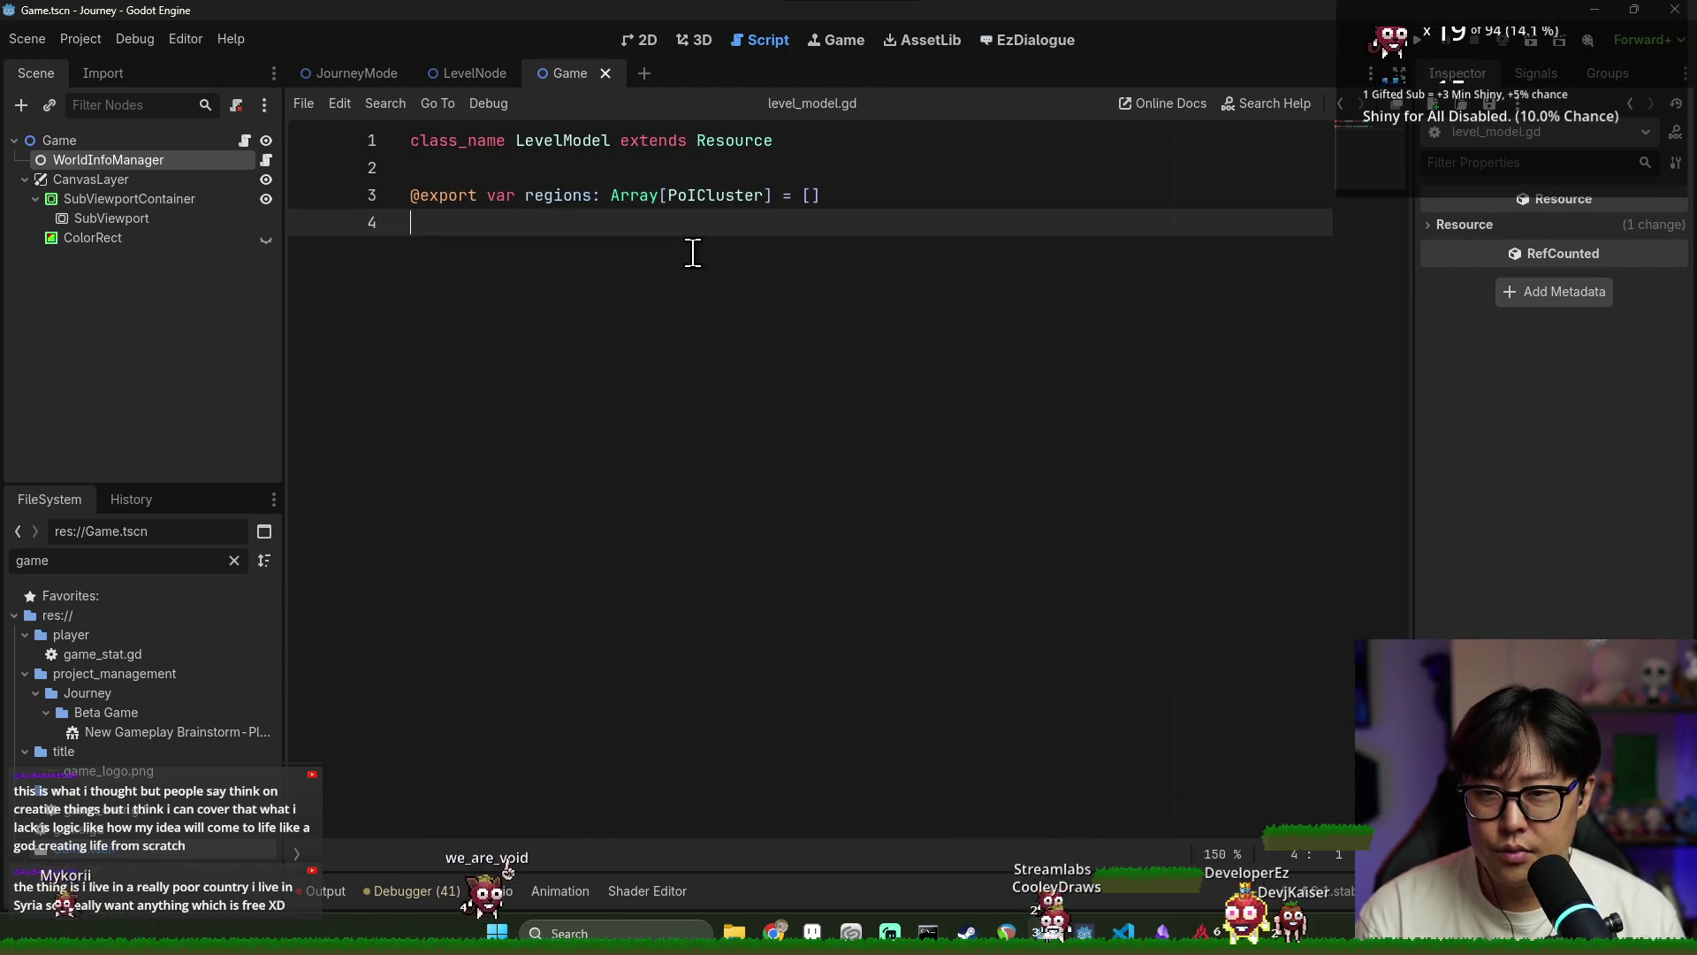
pyautogui.click(558, 141)
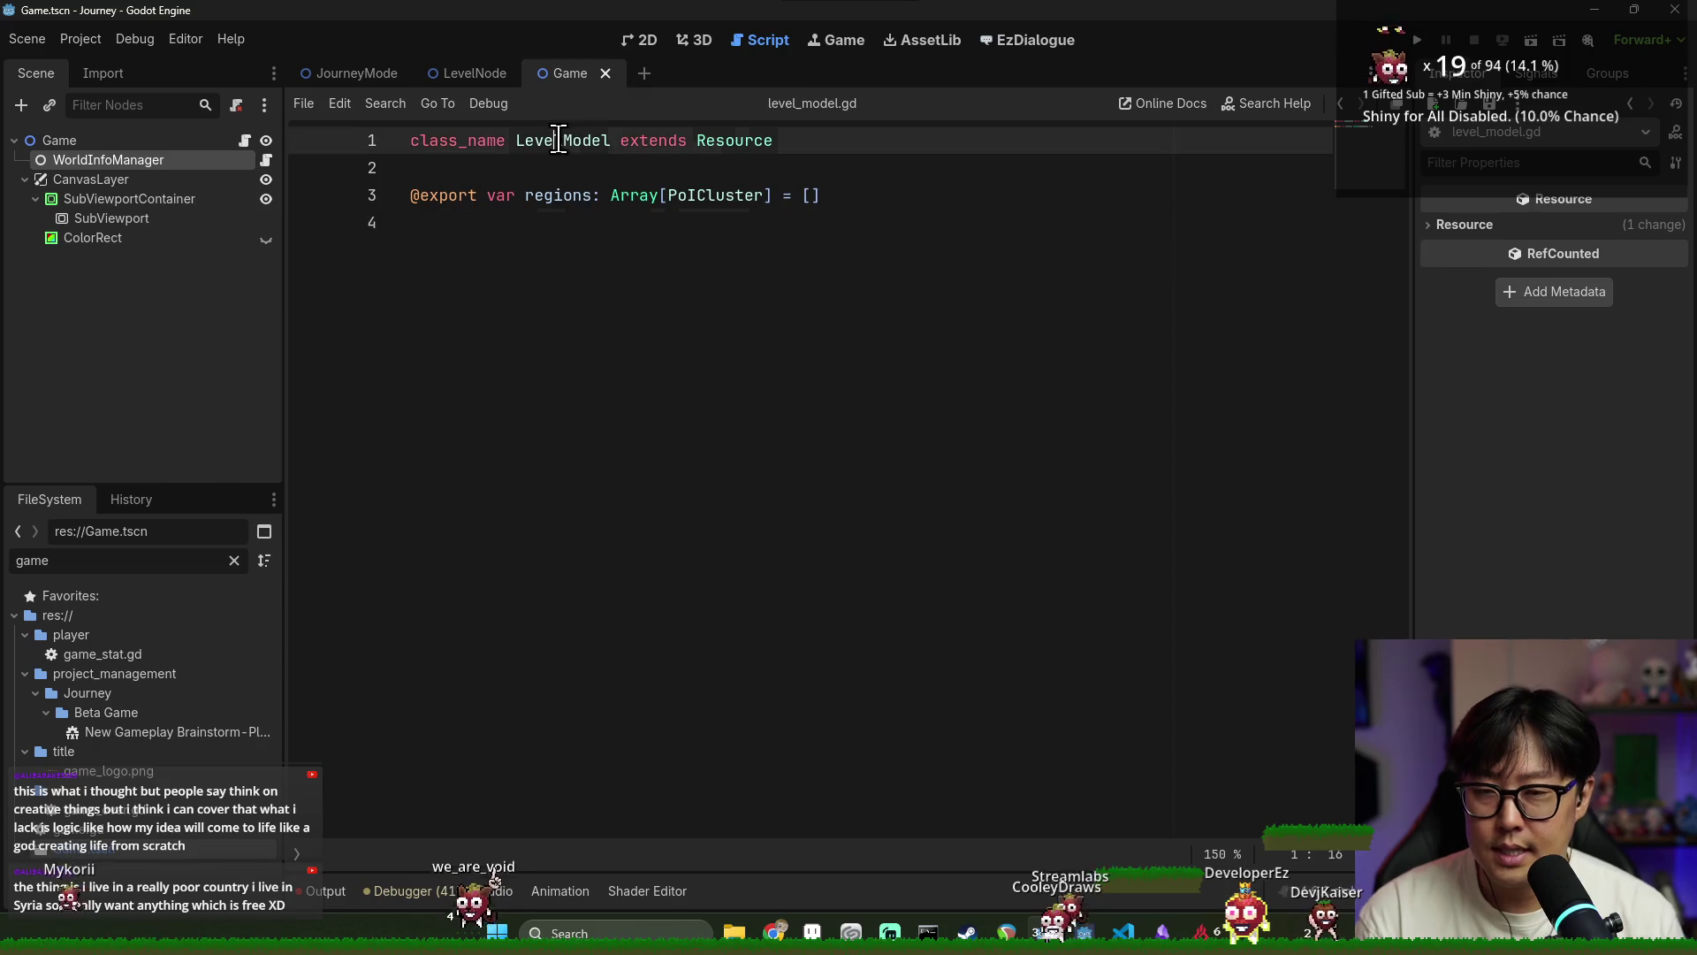
pyautogui.click(621, 222)
pyautogui.hotkey('alt', 'Left')
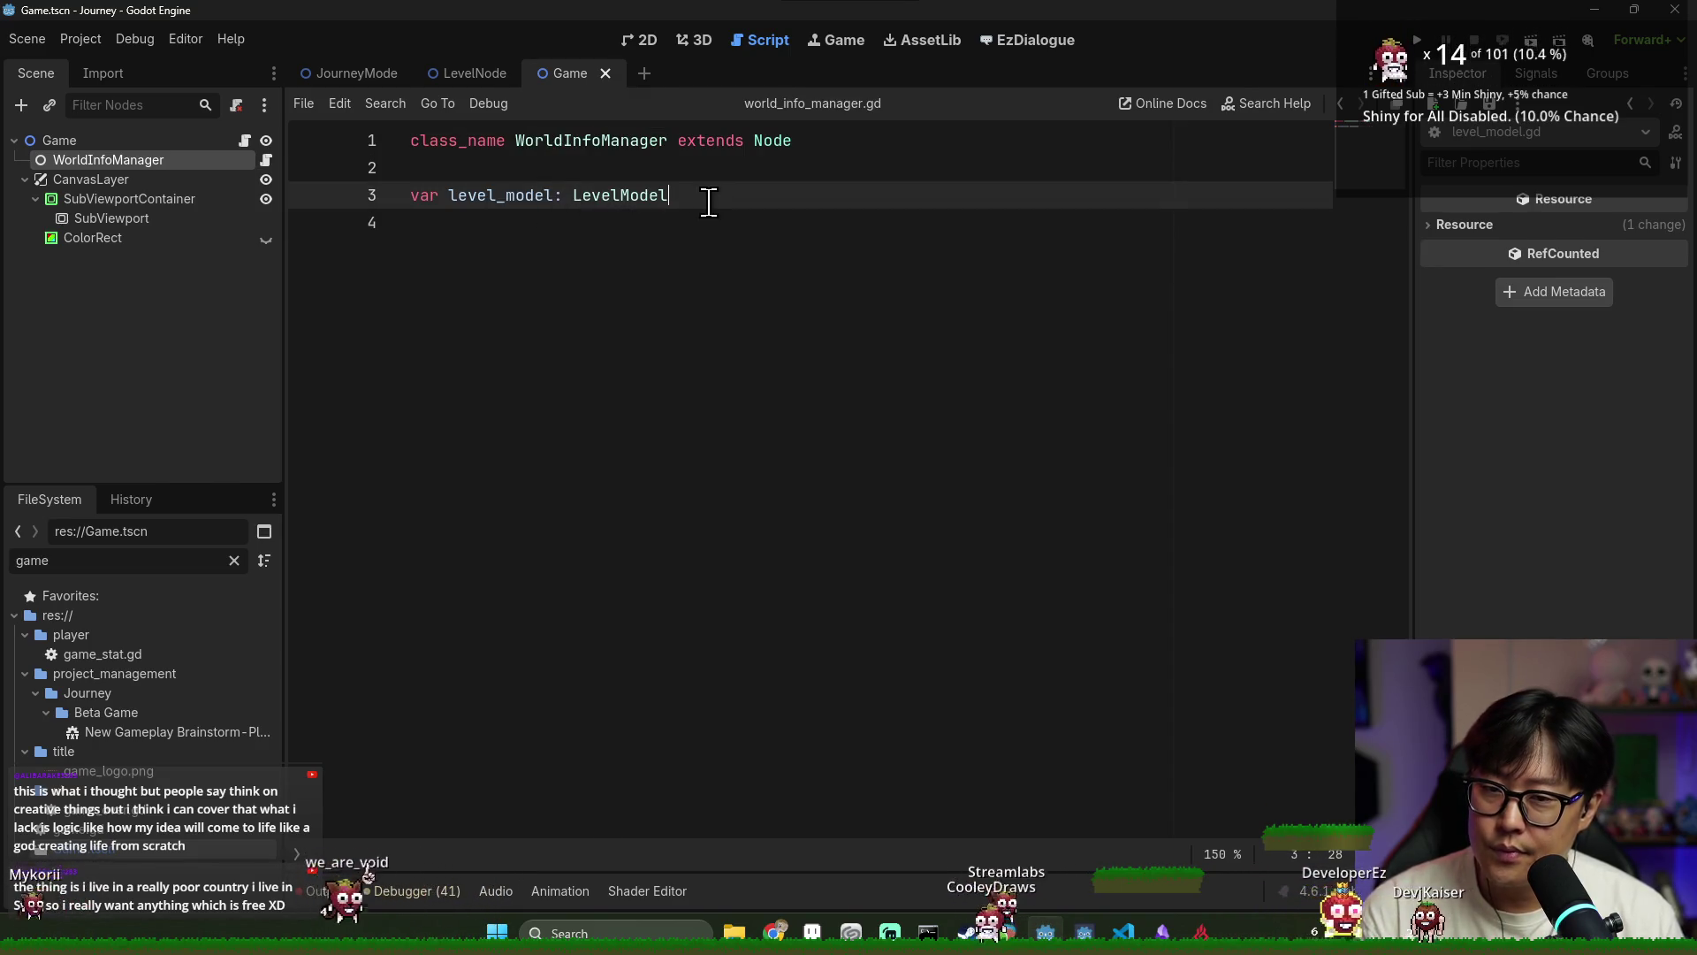
# Declare var current_region: String on line 4 and save the script
pyautogui.press('Return')
pyautogui.write('var current_region')
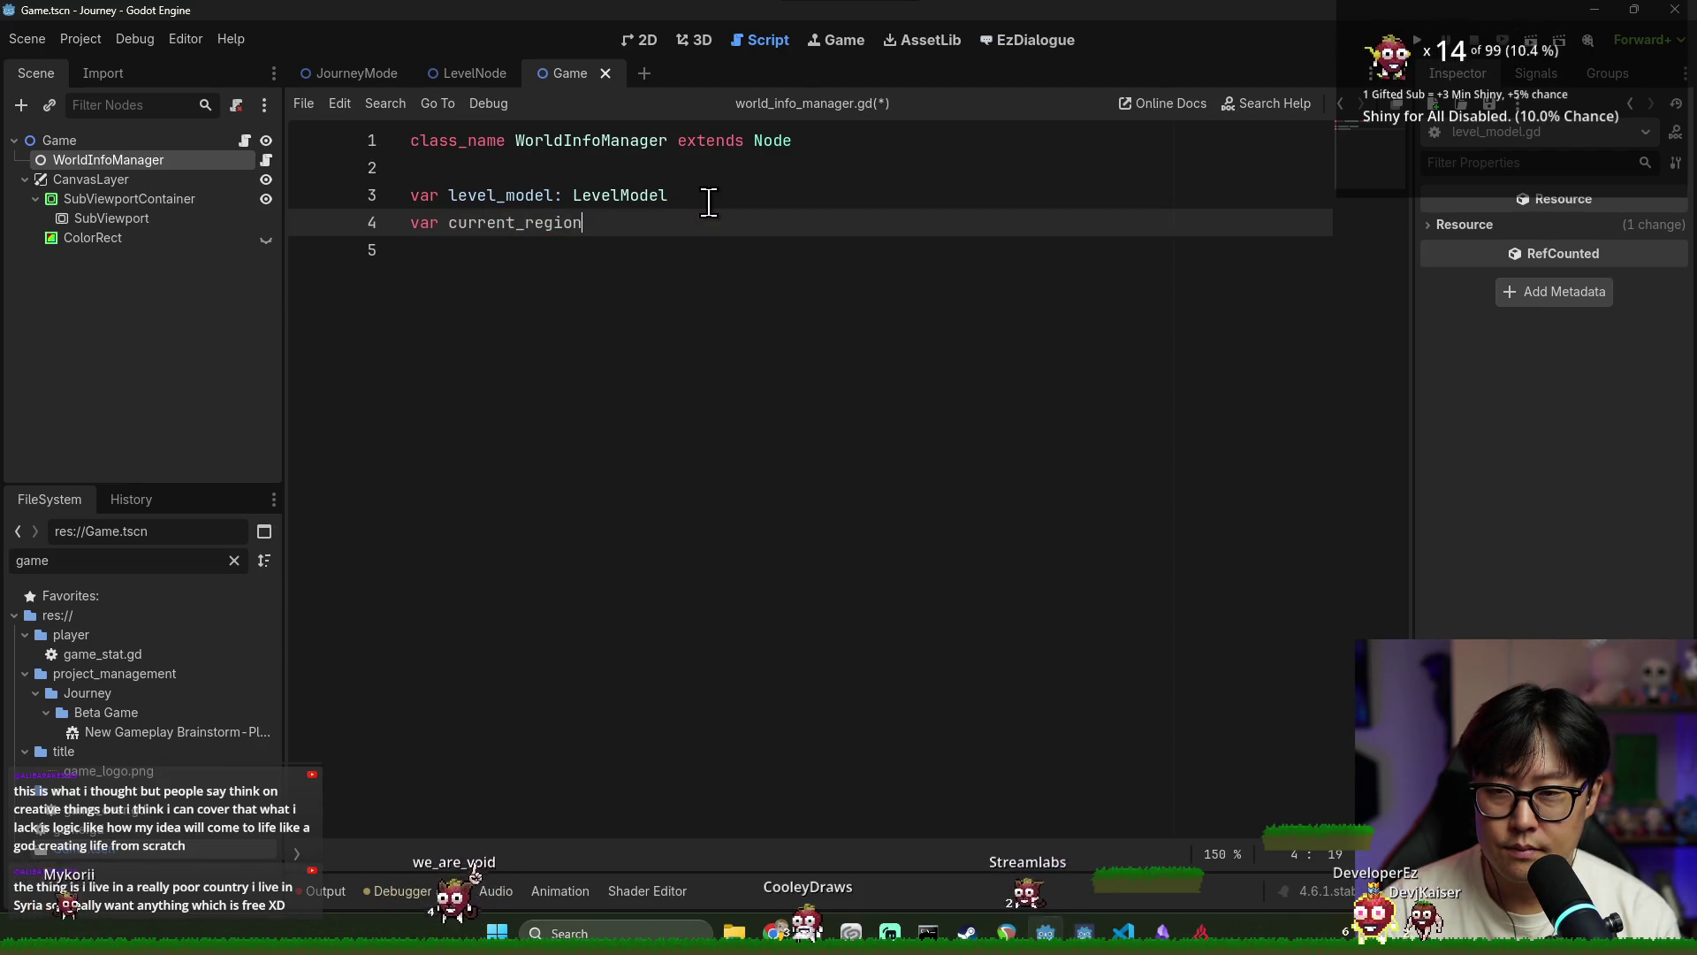
pyautogui.write(': ')
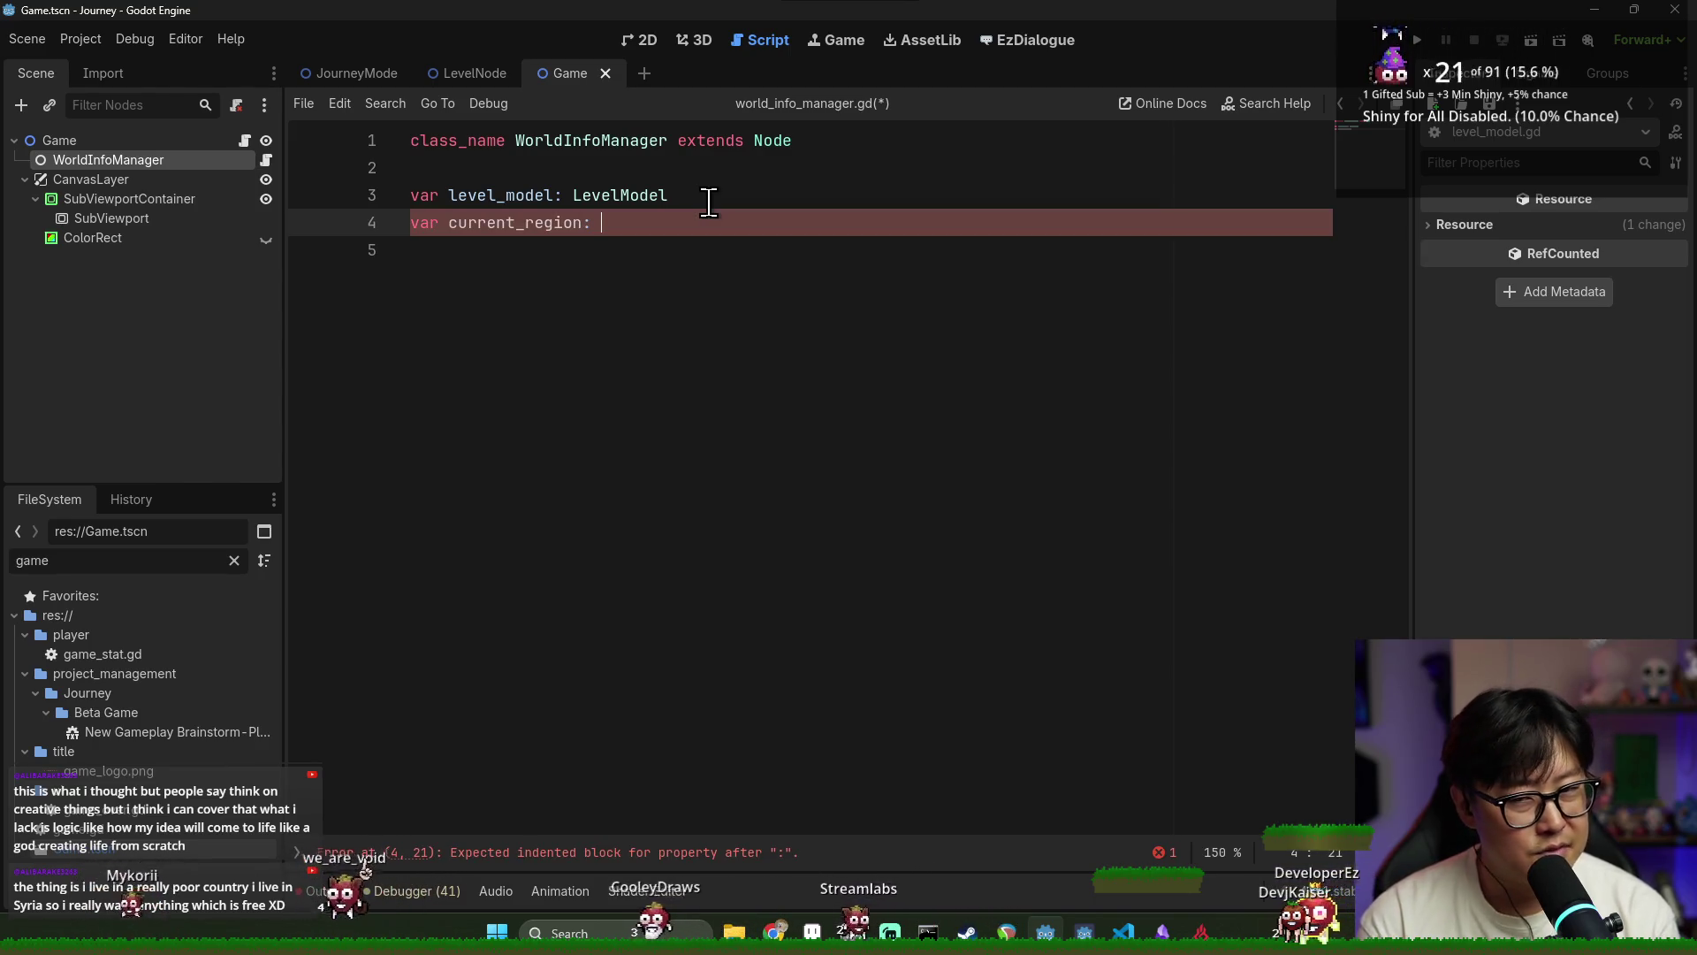
pyautogui.write('String =')
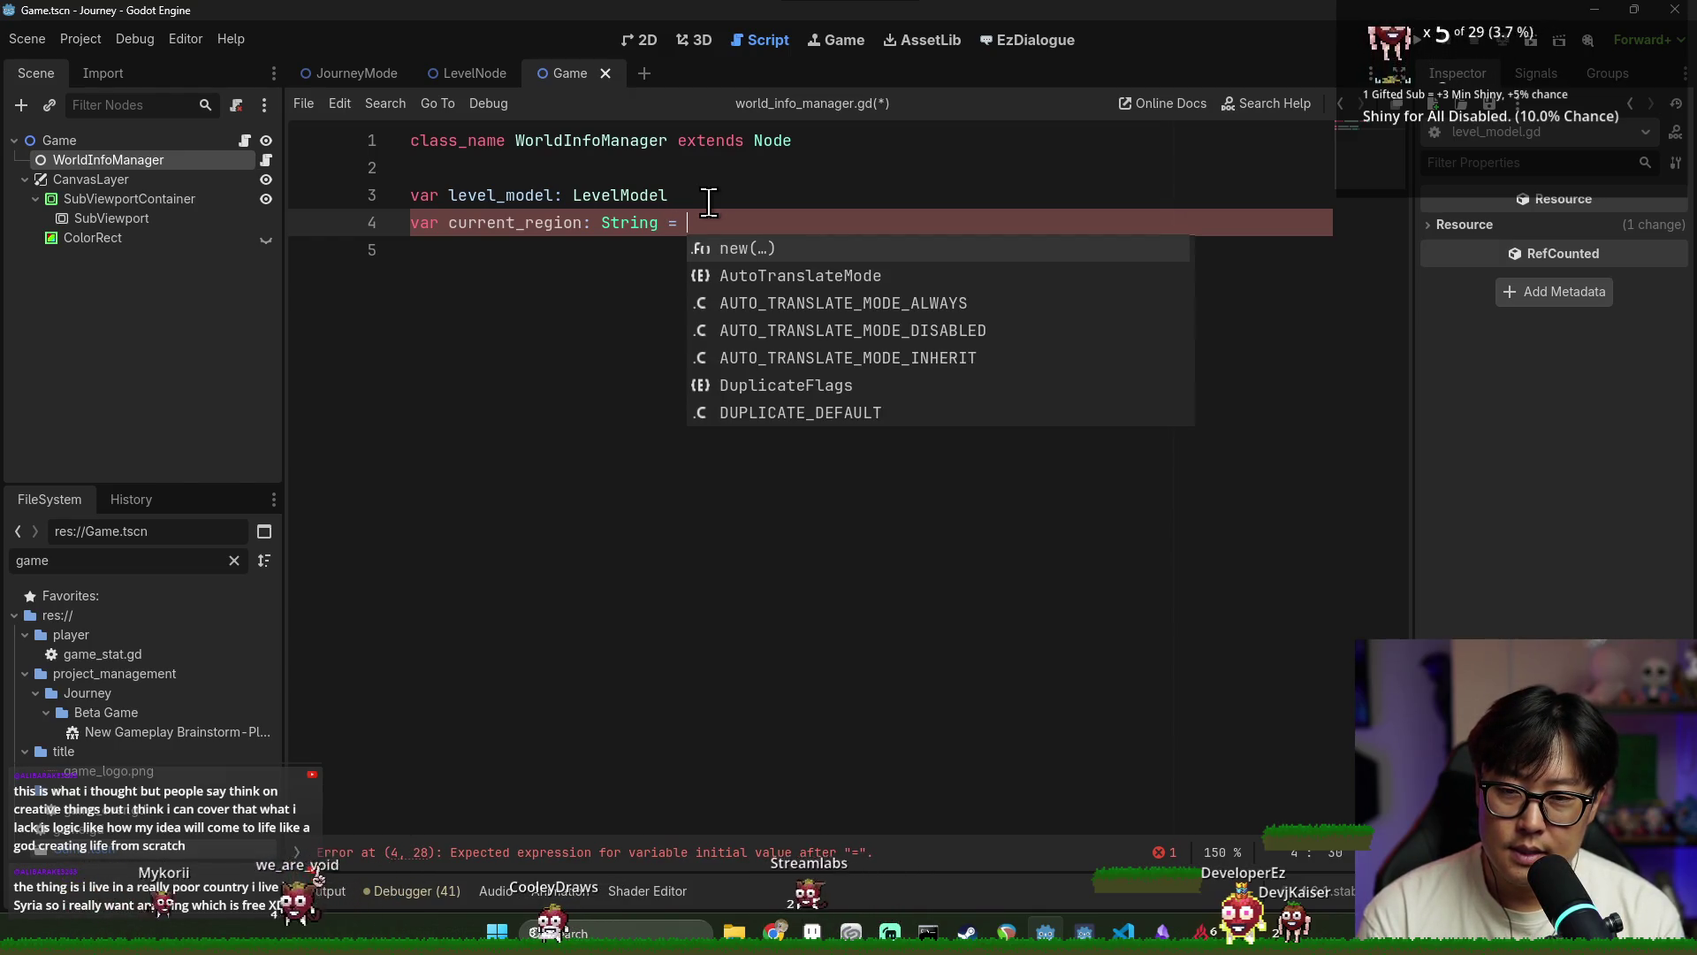
pyautogui.press('BackSpace')
pyautogui.press('BackSpace')
pyautogui.press('BackSpace')
pyautogui.press('Escape')
pyautogui.doubleClick(516, 223)
pyautogui.hotkey('ctrl', 's')
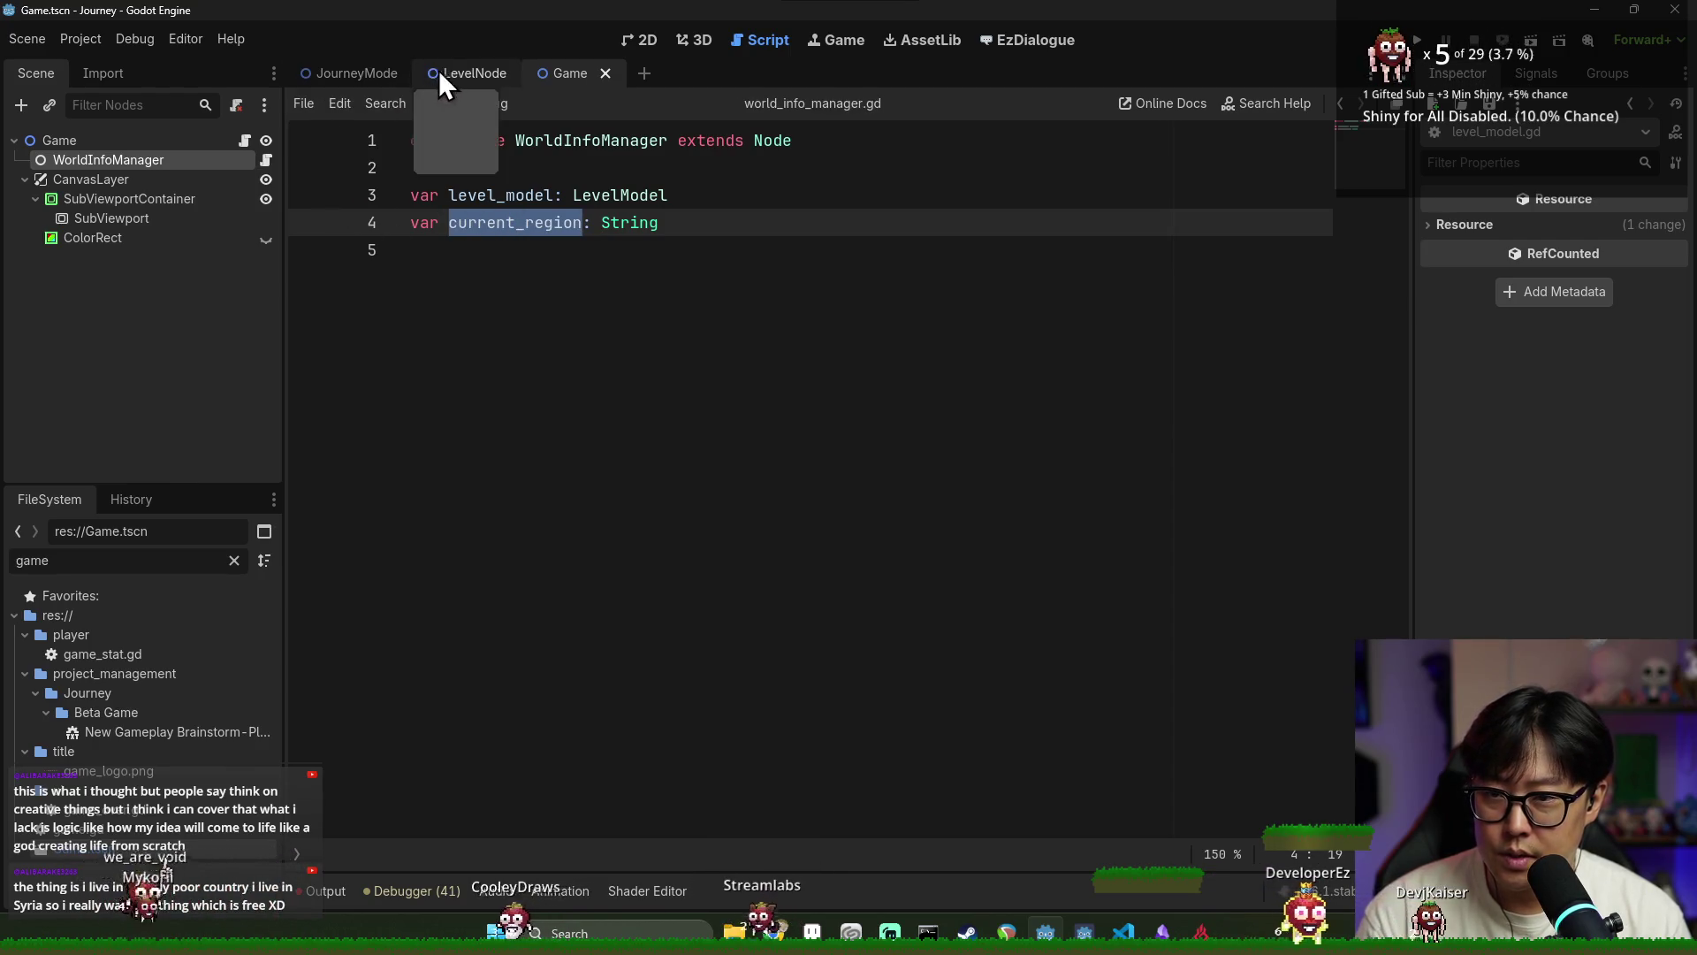
# Filter the file list for 'region' and open the RegionMapMode scene
pyautogui.click(179, 566)
pyautogui.write('regopm')
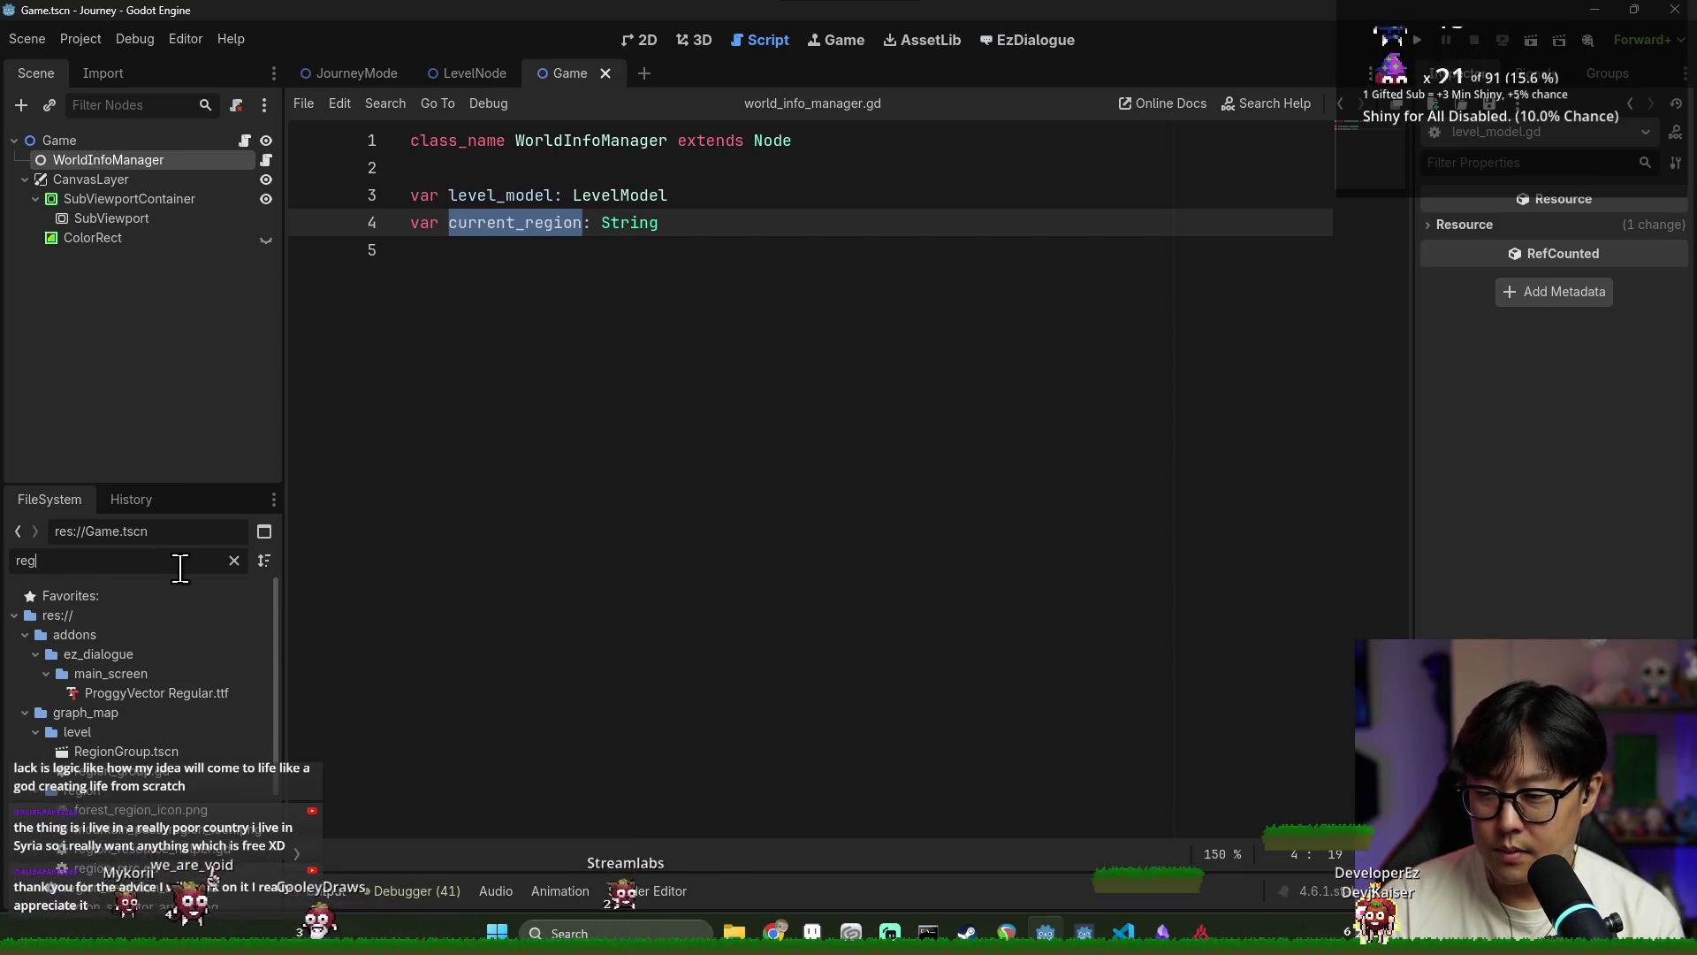
pyautogui.press('BackSpace')
pyautogui.press('BackSpace')
pyautogui.press('BackSpace')
pyautogui.write('gion')
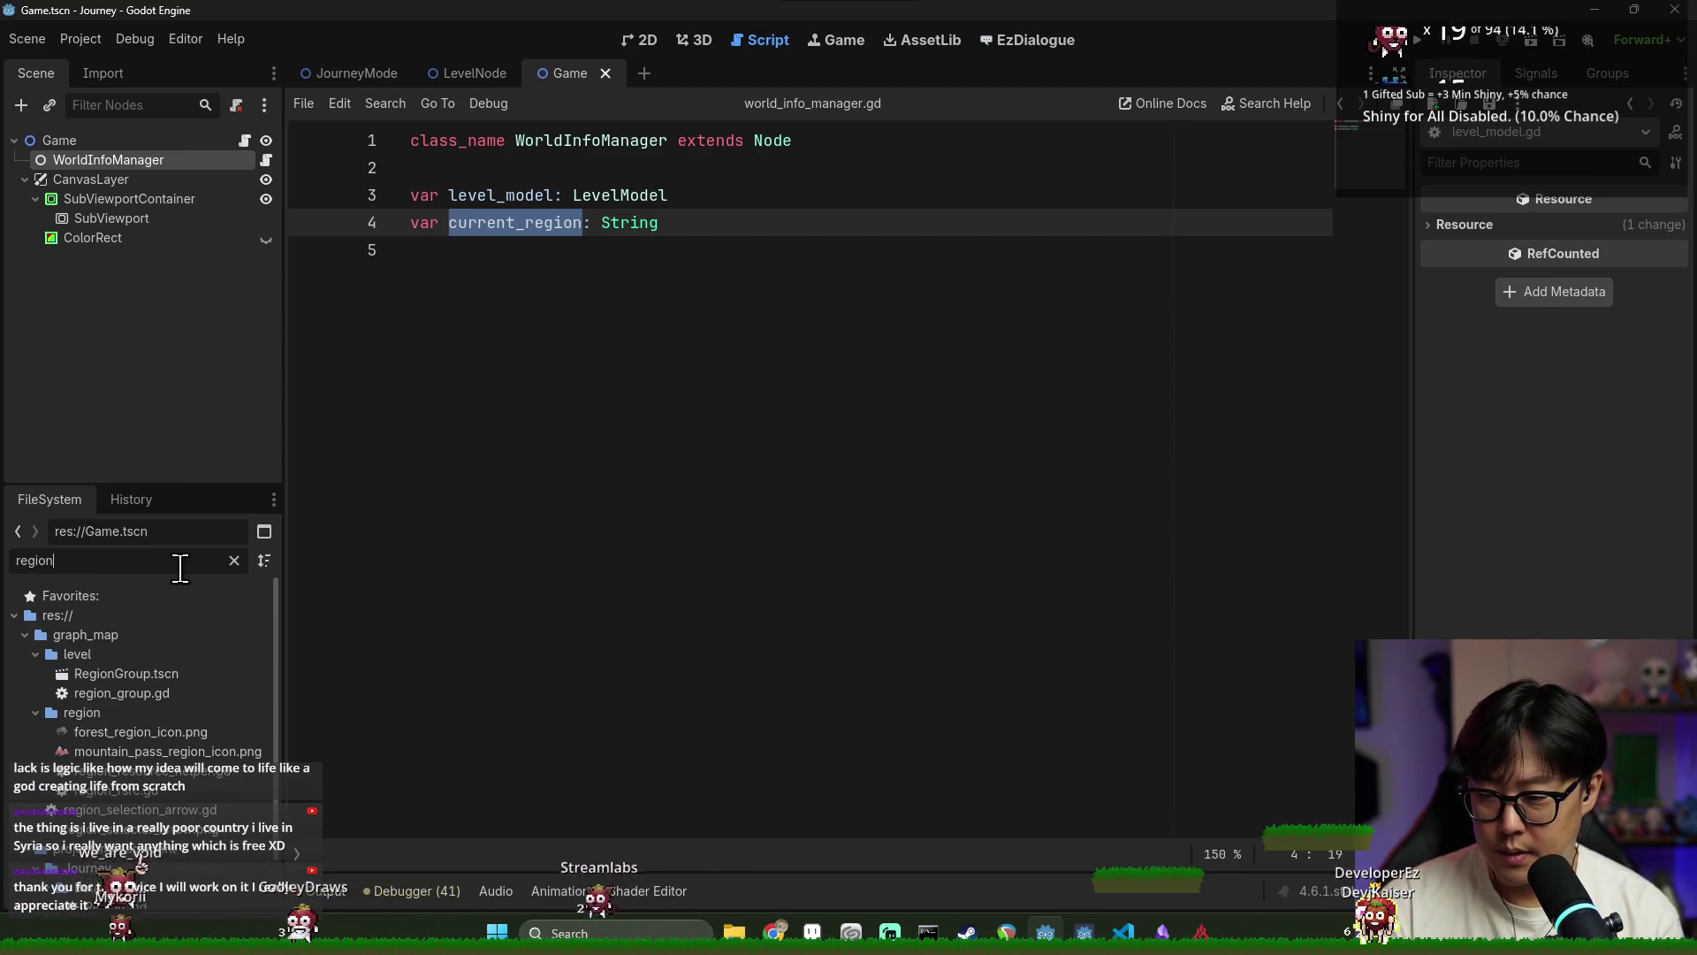
pyautogui.doubleClick(132, 871)
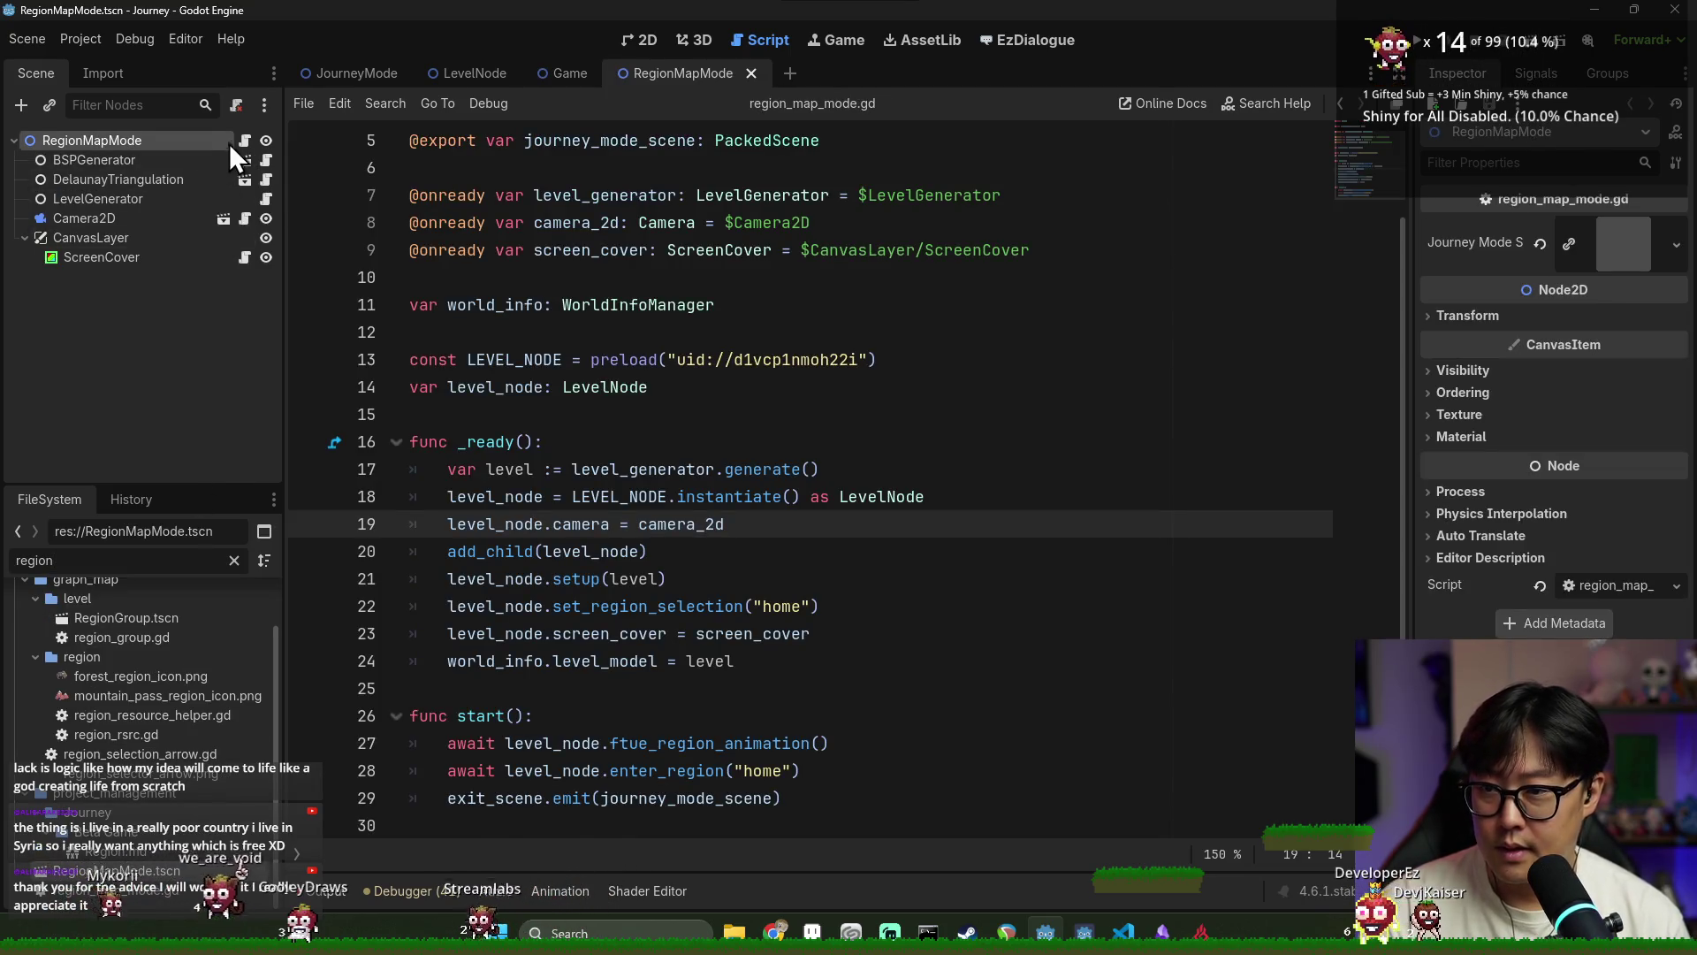
# Add world_info.current_region = "home" after the enter_region call in start(), and save
pyautogui.doubleClick(495, 798)
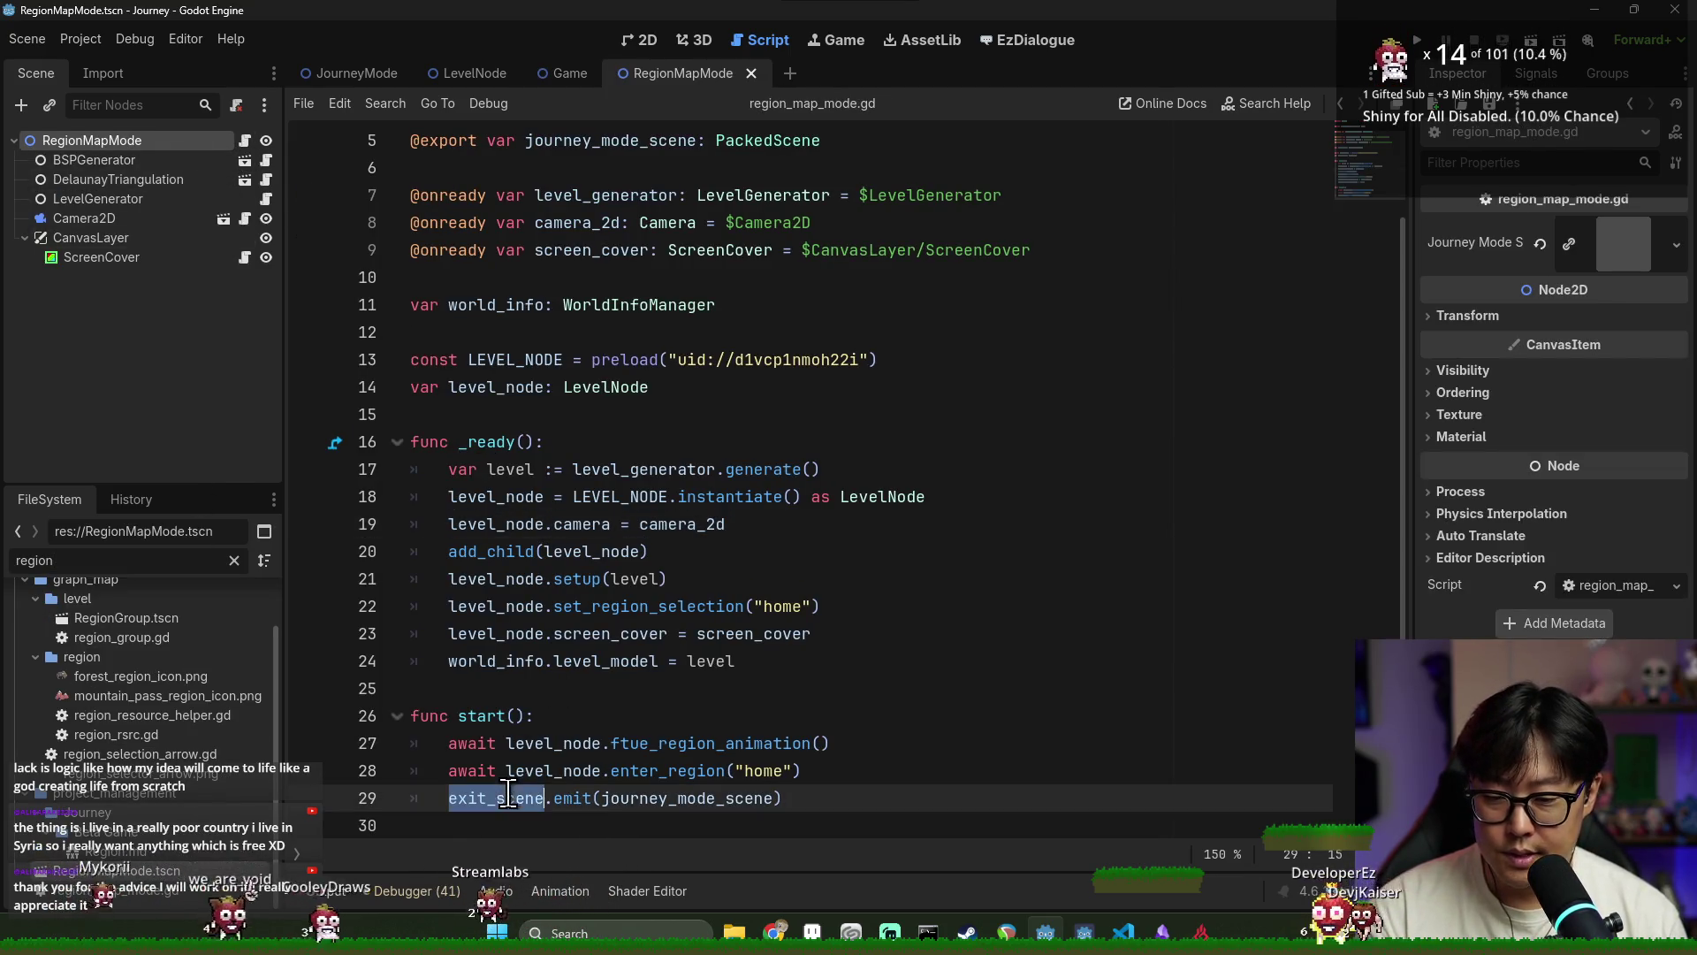
pyautogui.doubleClick(548, 744)
pyautogui.click(830, 771)
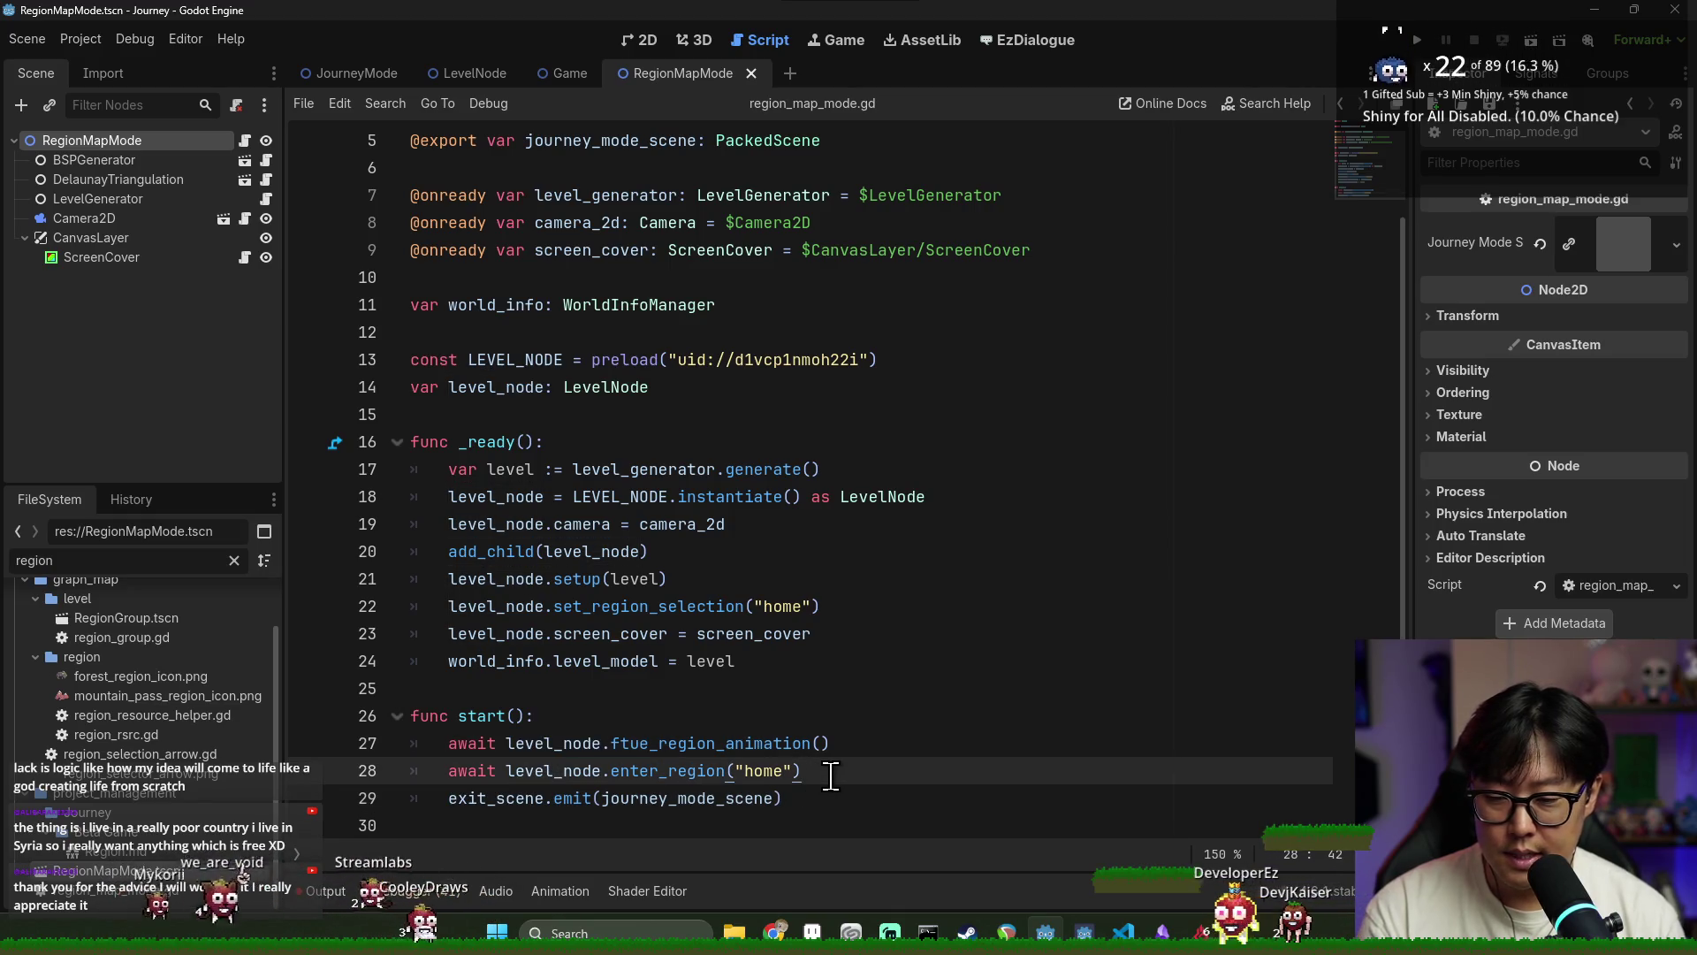
pyautogui.press('Return')
pyautogui.write('world_info.')
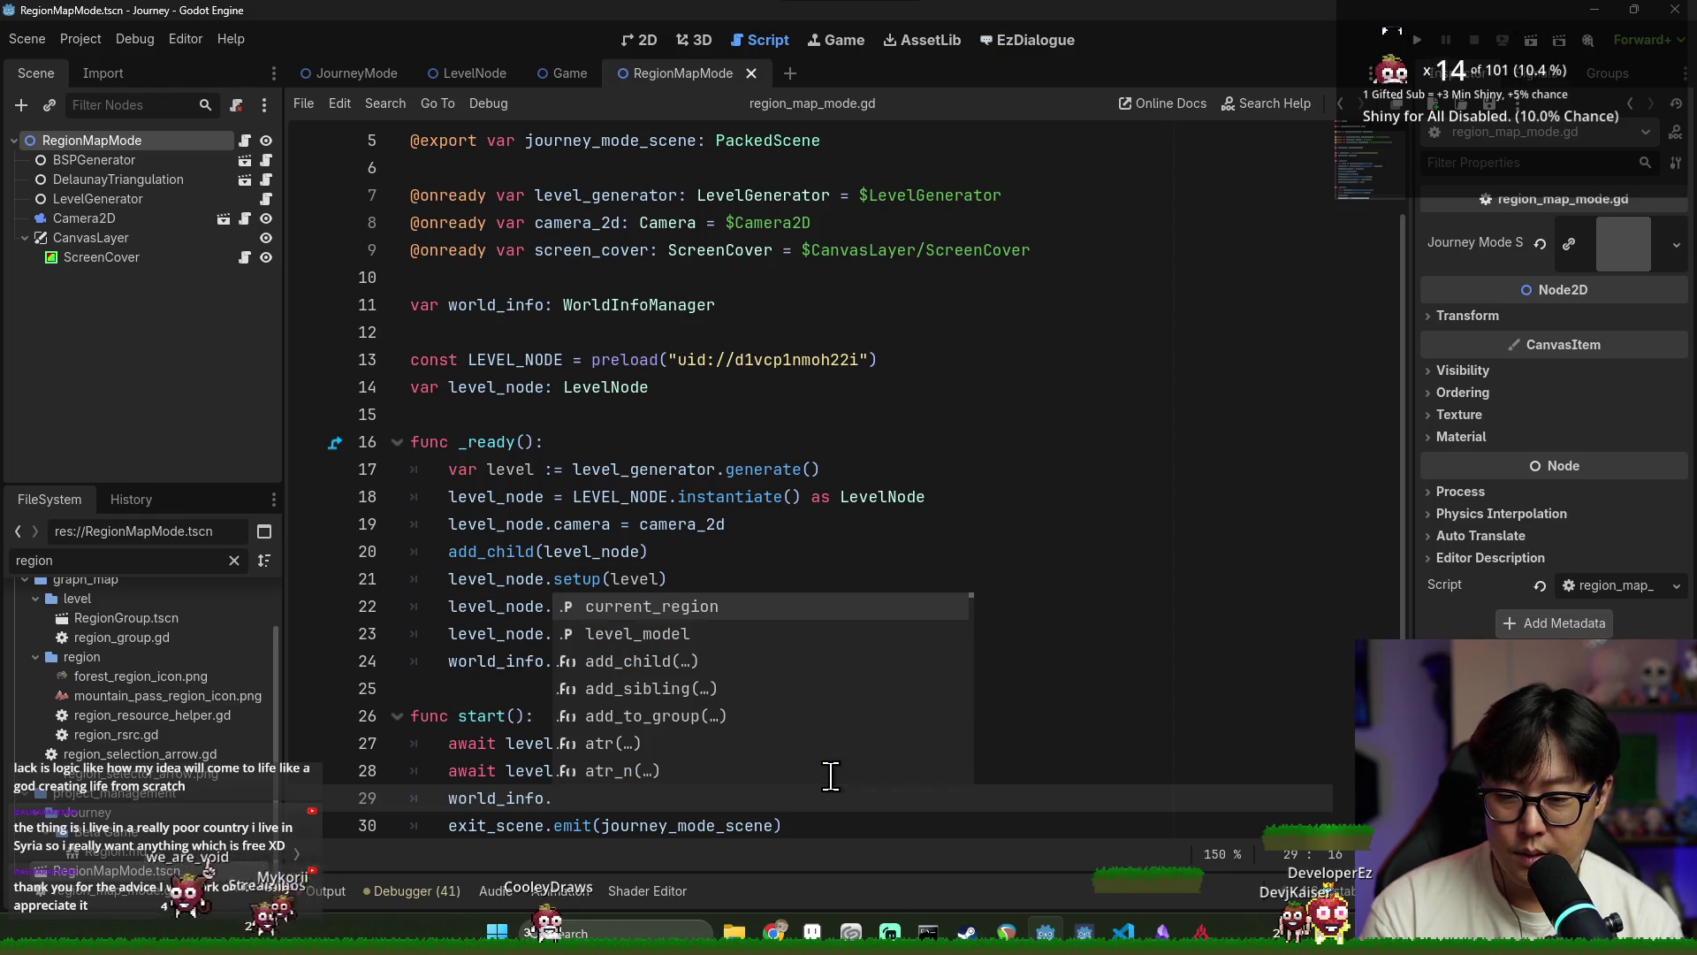
pyautogui.write('l')
pyautogui.press('BackSpace')
pyautogui.press('BackSpace')
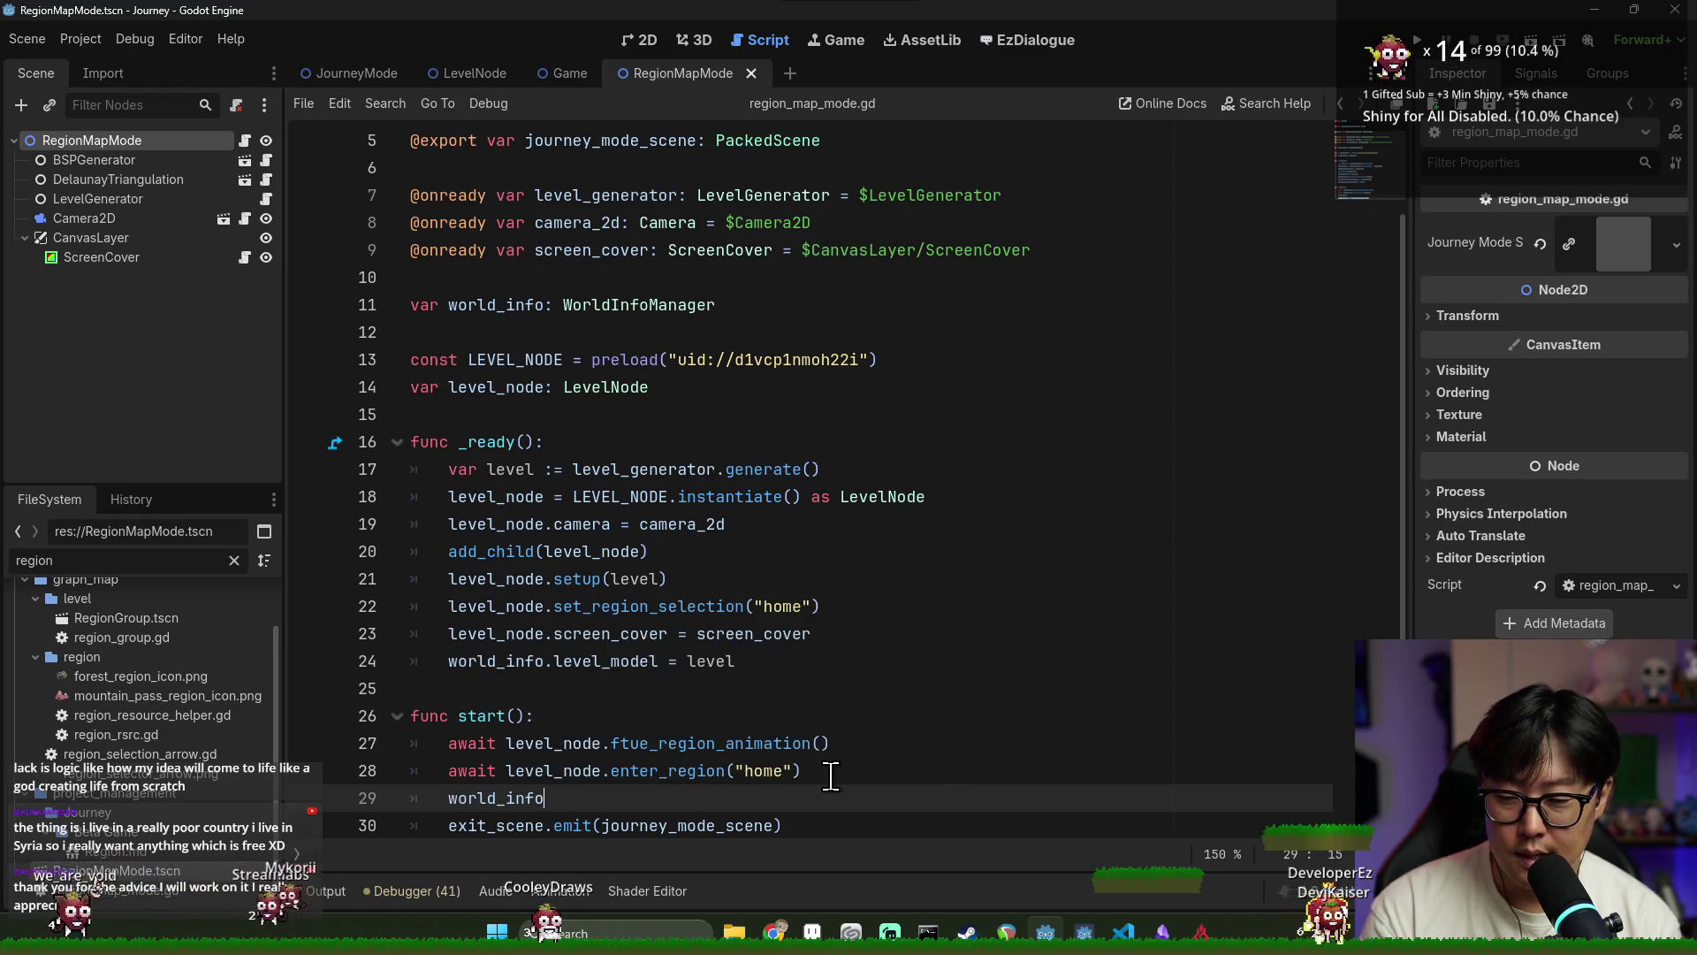
pyautogui.press('Return')
pyautogui.write('"home"')
pyautogui.click(834, 688)
pyautogui.click(836, 629)
pyautogui.click(915, 659)
pyautogui.hotkey('ctrl', 's')
# Close the RegionMapMode scene, switch to the LevelNode scene, and save it
pyautogui.click(649, 382)
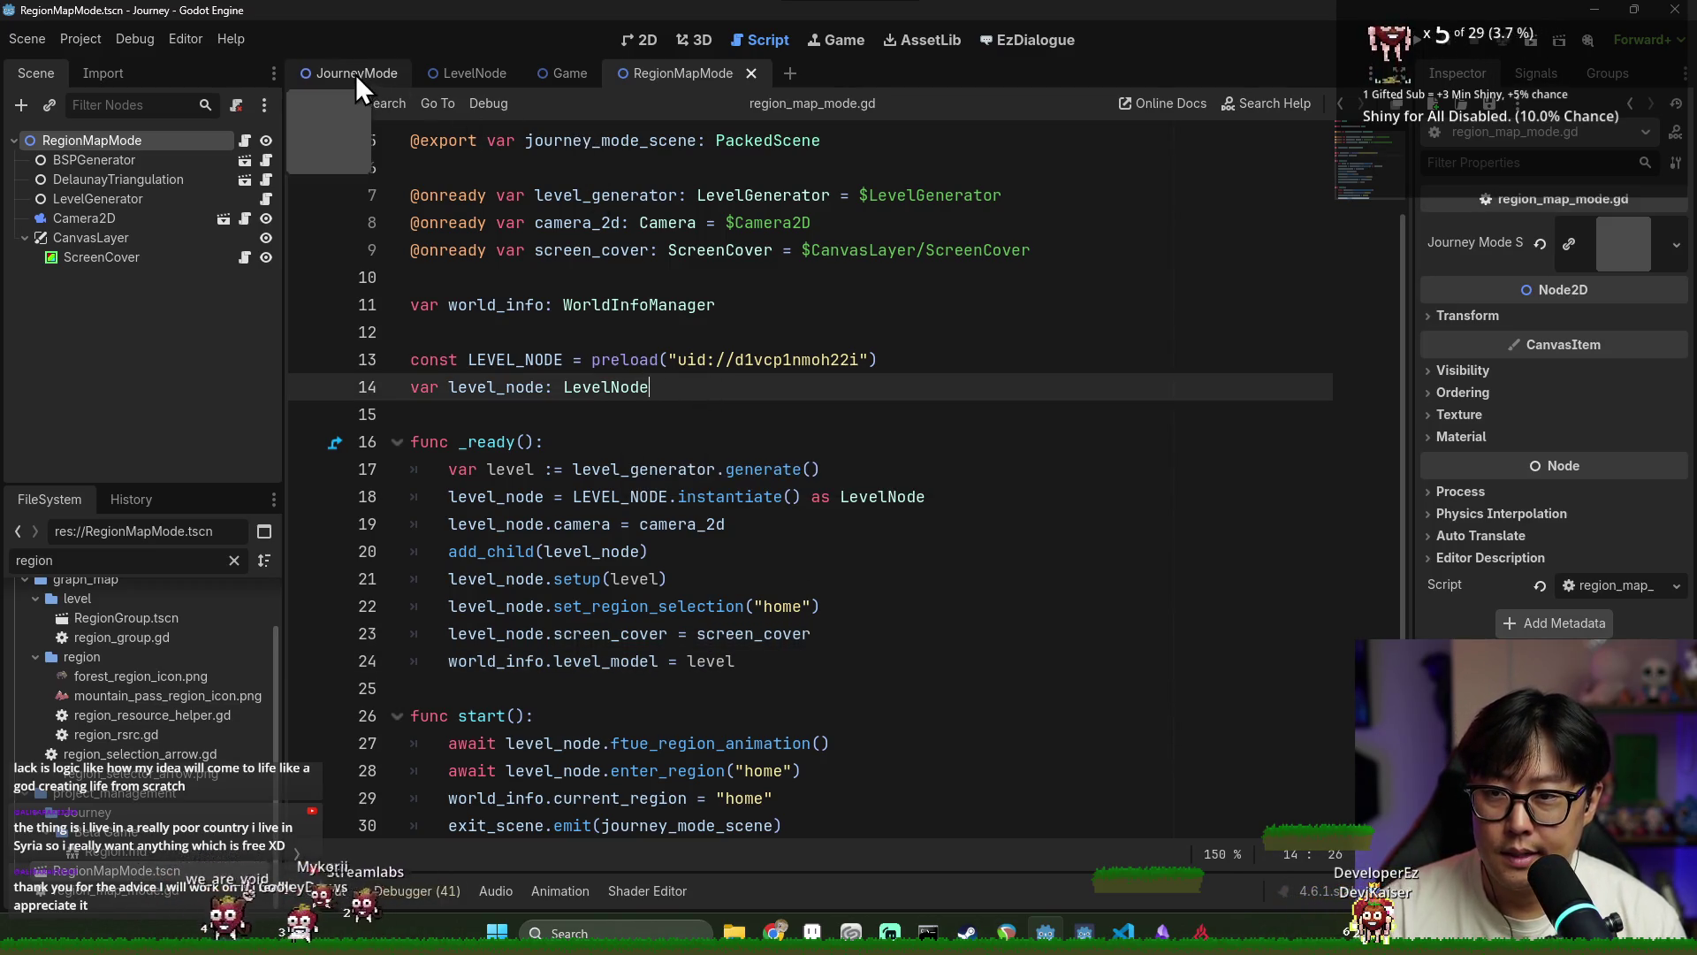
pyautogui.click(751, 74)
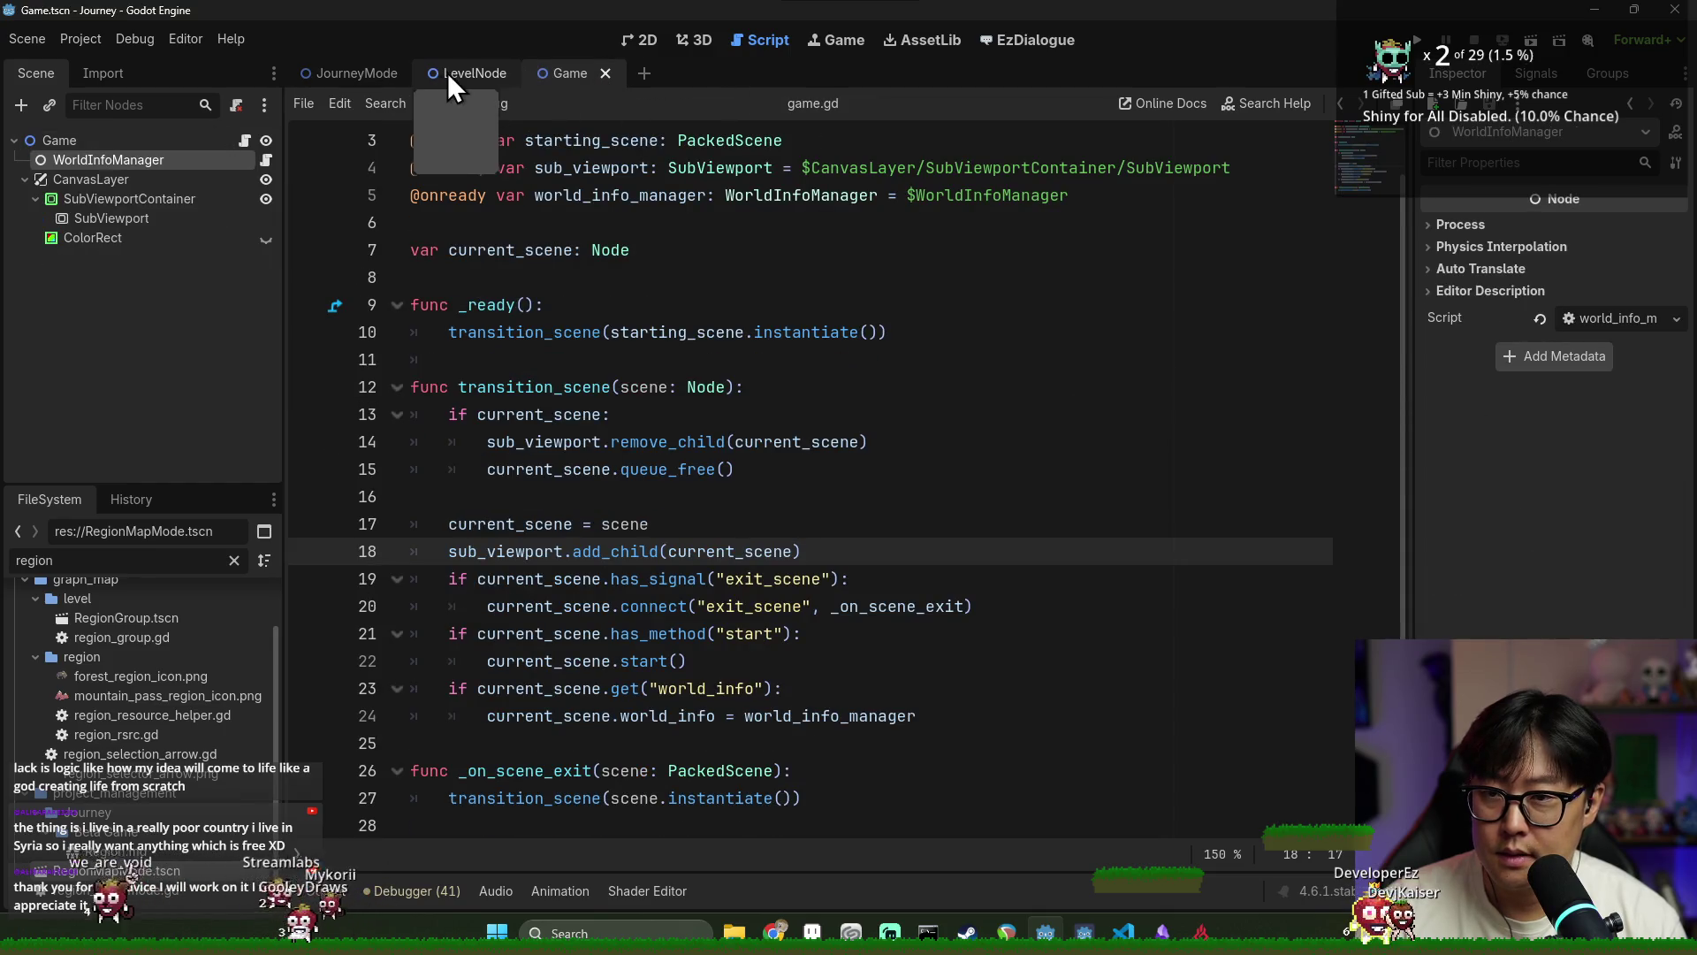
pyautogui.click(447, 73)
pyautogui.hotkey('ctrl', 's')
# Switch to the JourneyMode scene, put the caret in journey_mode.gd, and save
pyautogui.click(354, 76)
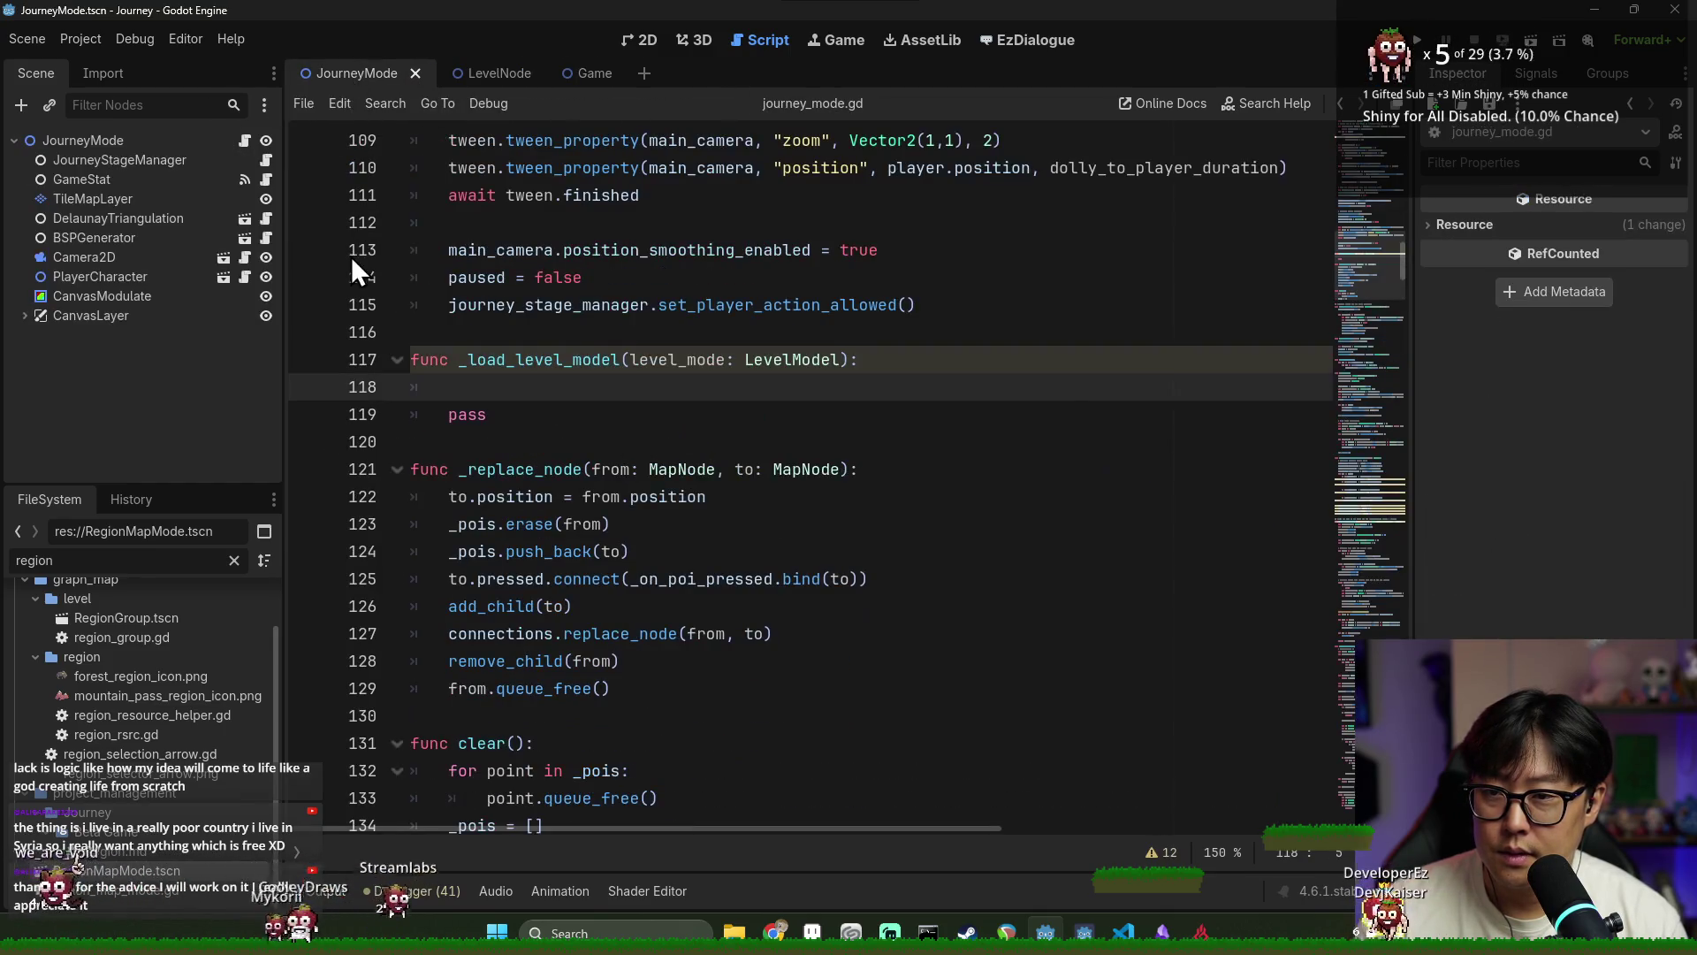
pyautogui.scroll(2, 162, 658)
pyautogui.click(644, 497)
pyautogui.hotkey('ctrl', 's')
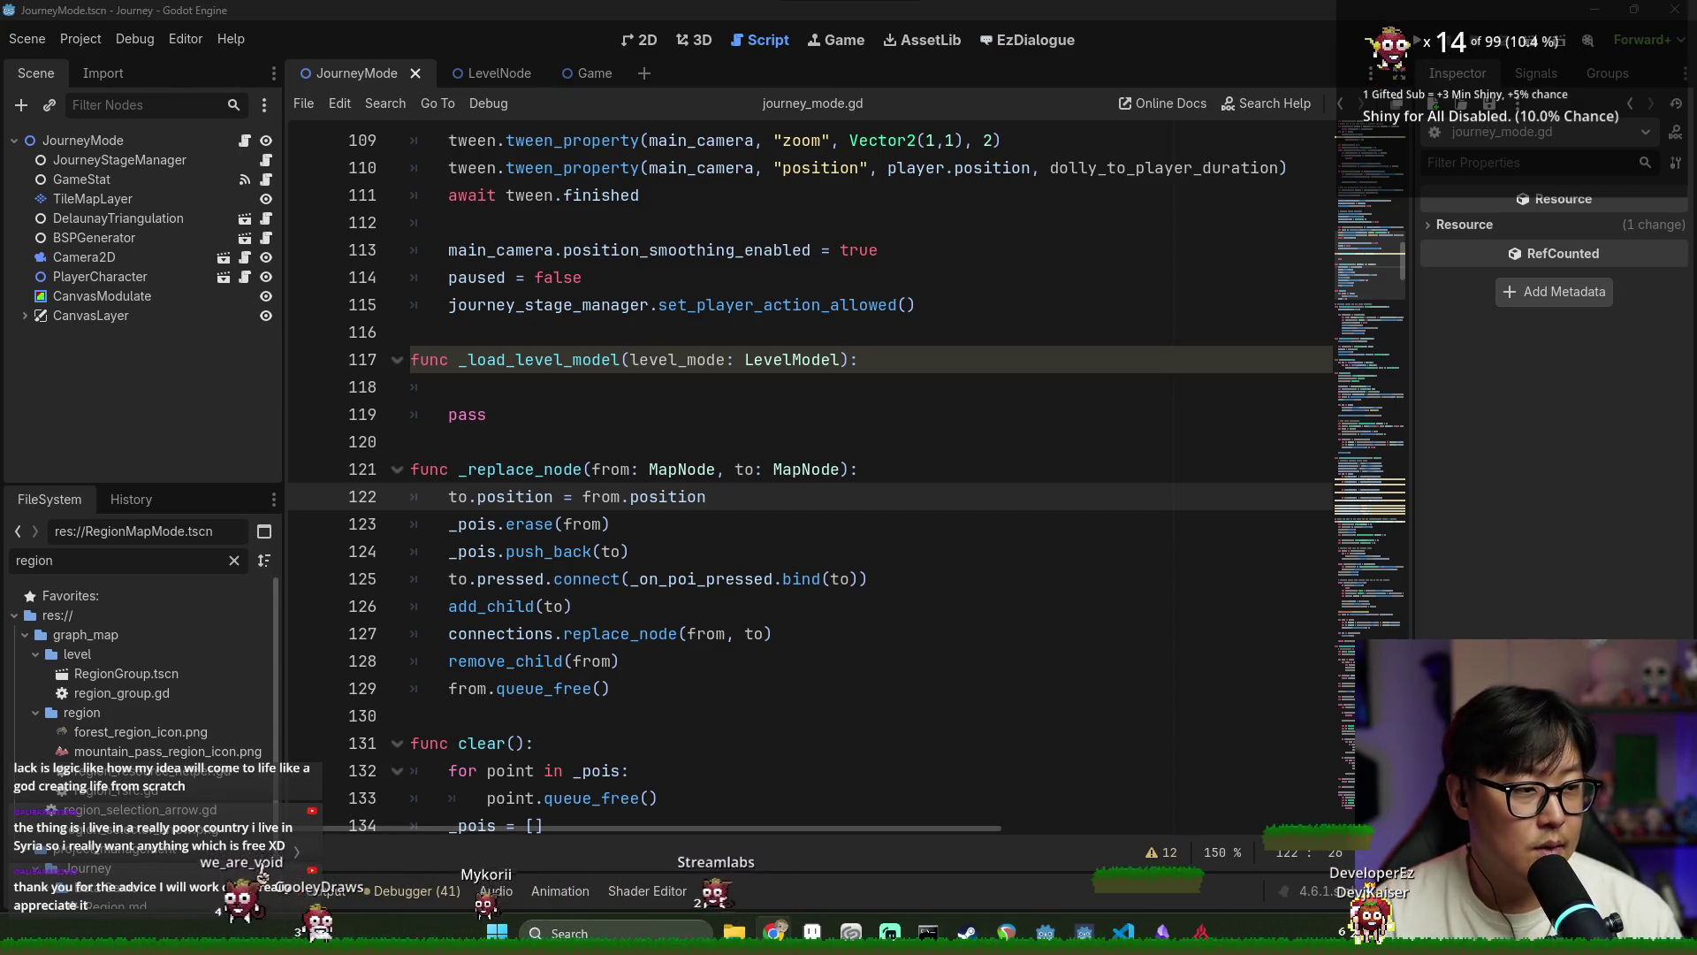
# Maximize the Chrome window and go to itch.io
pyautogui.moveTo(1232, 353); pyautogui.dragTo(686, 18)
pyautogui.write('it')
pyautogui.press('Return')
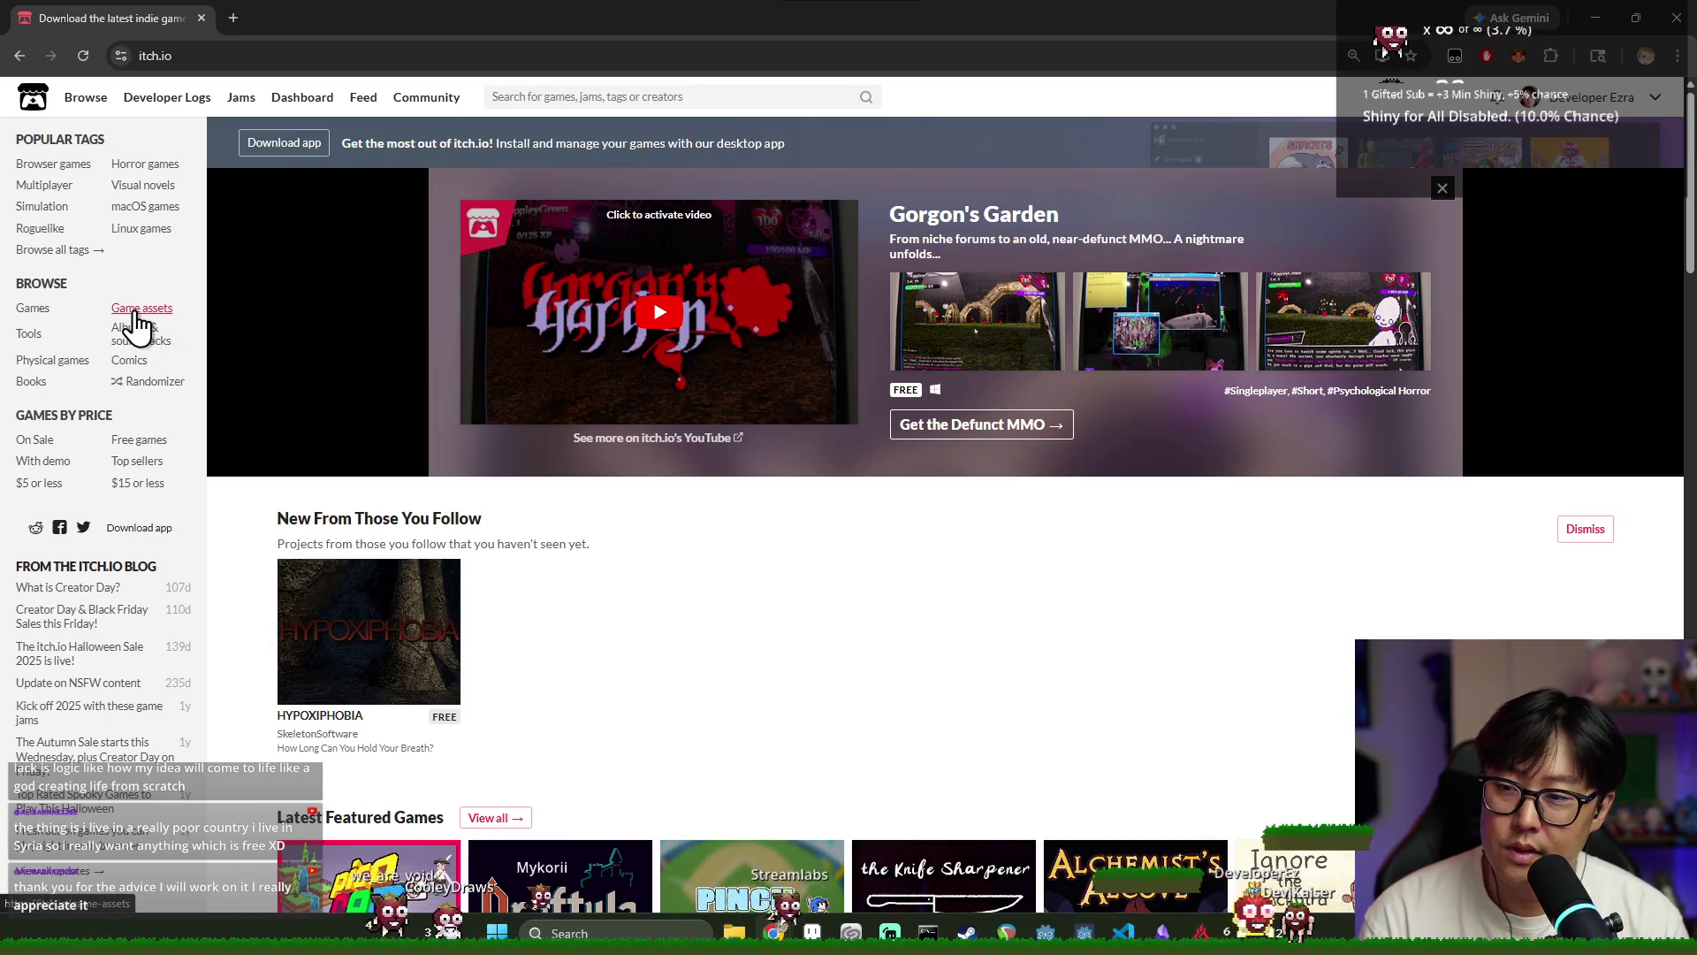
# Filter the itch.io game assets listing to show only free assets
pyautogui.click(136, 309)
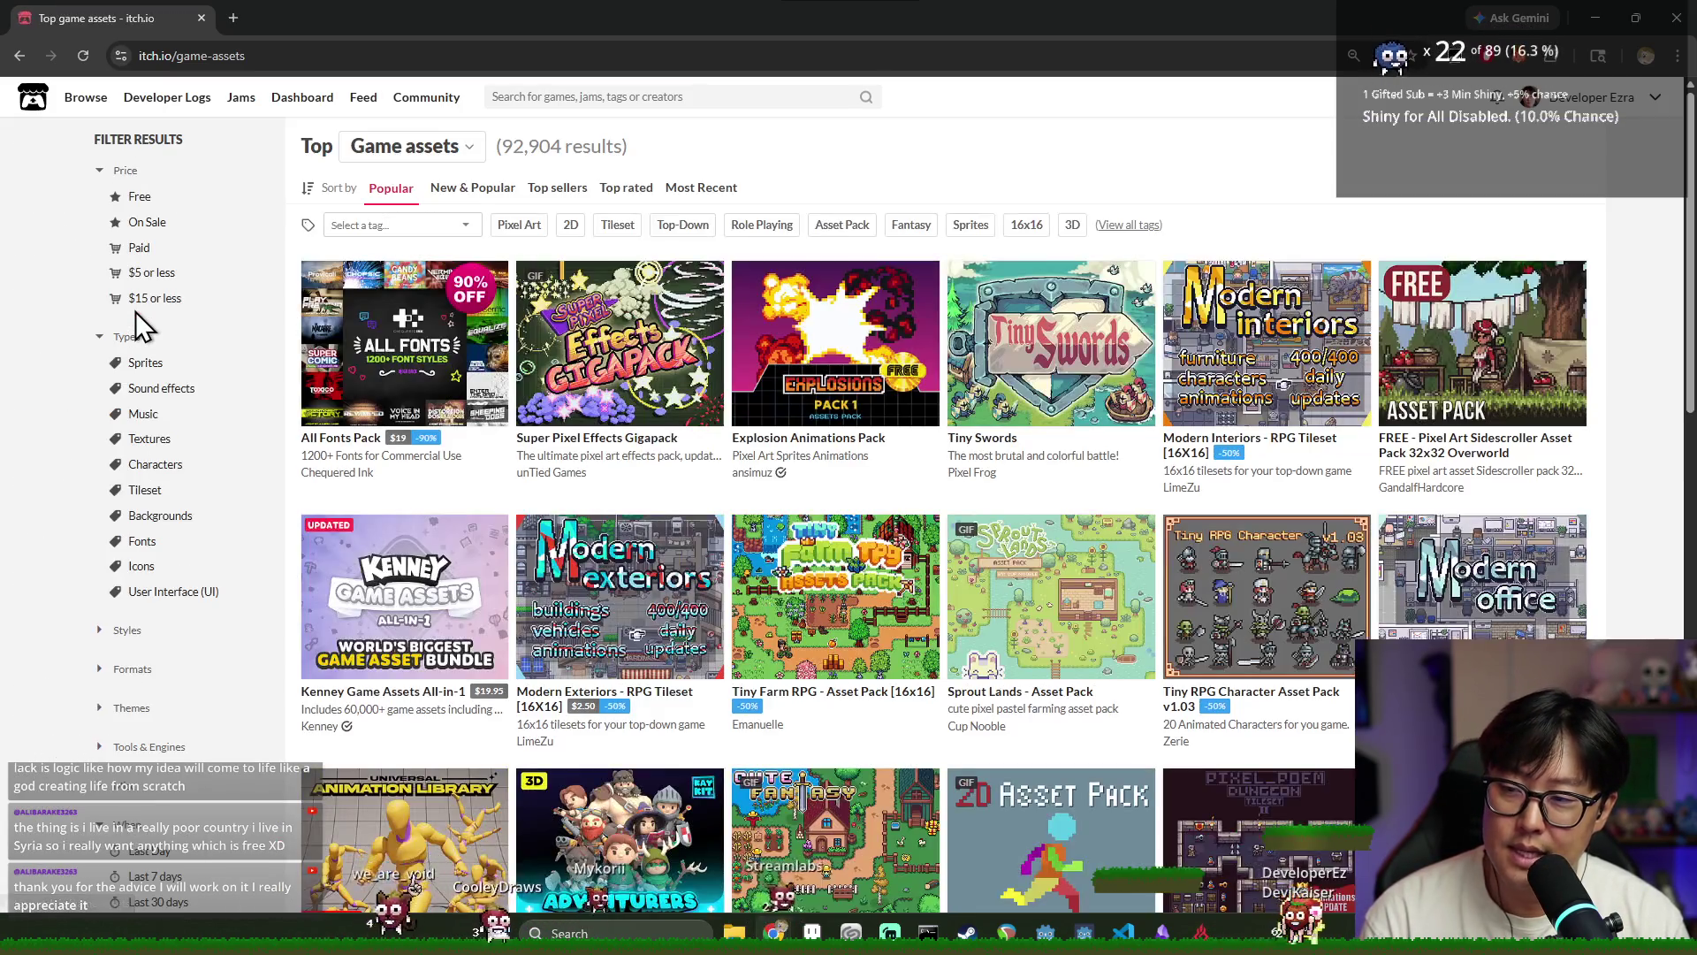
pyautogui.click(128, 171)
pyautogui.click(139, 196)
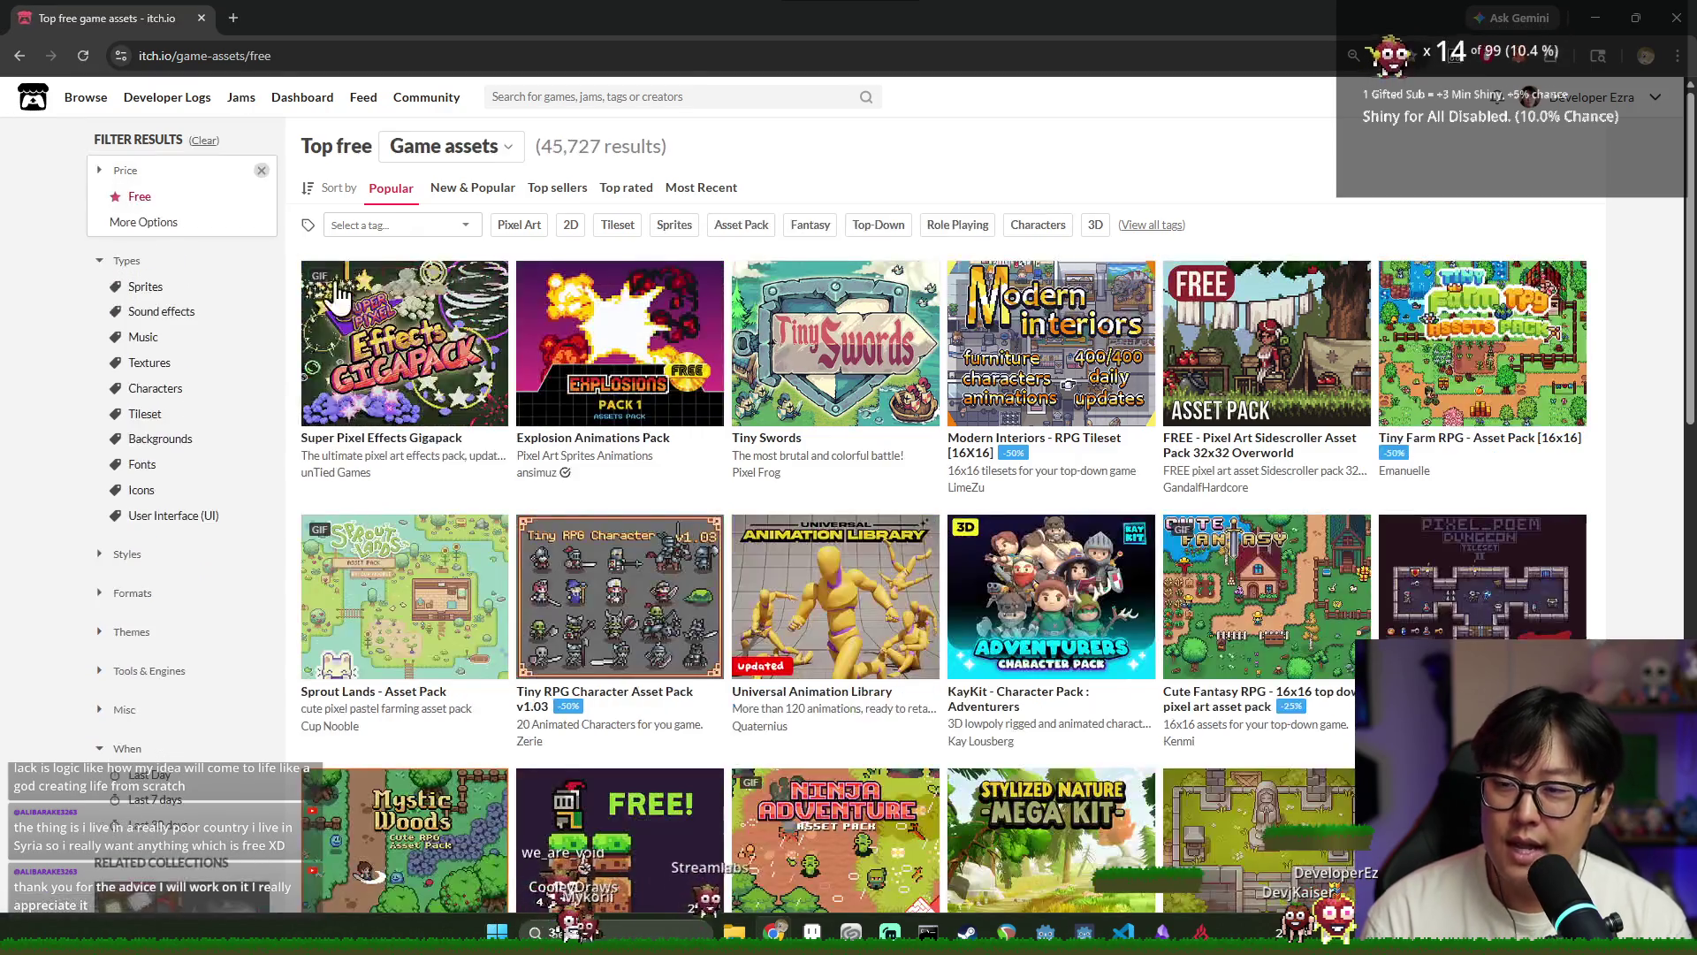
pyautogui.scroll(-3, 616, 345)
pyautogui.scroll(3, 616, 345)
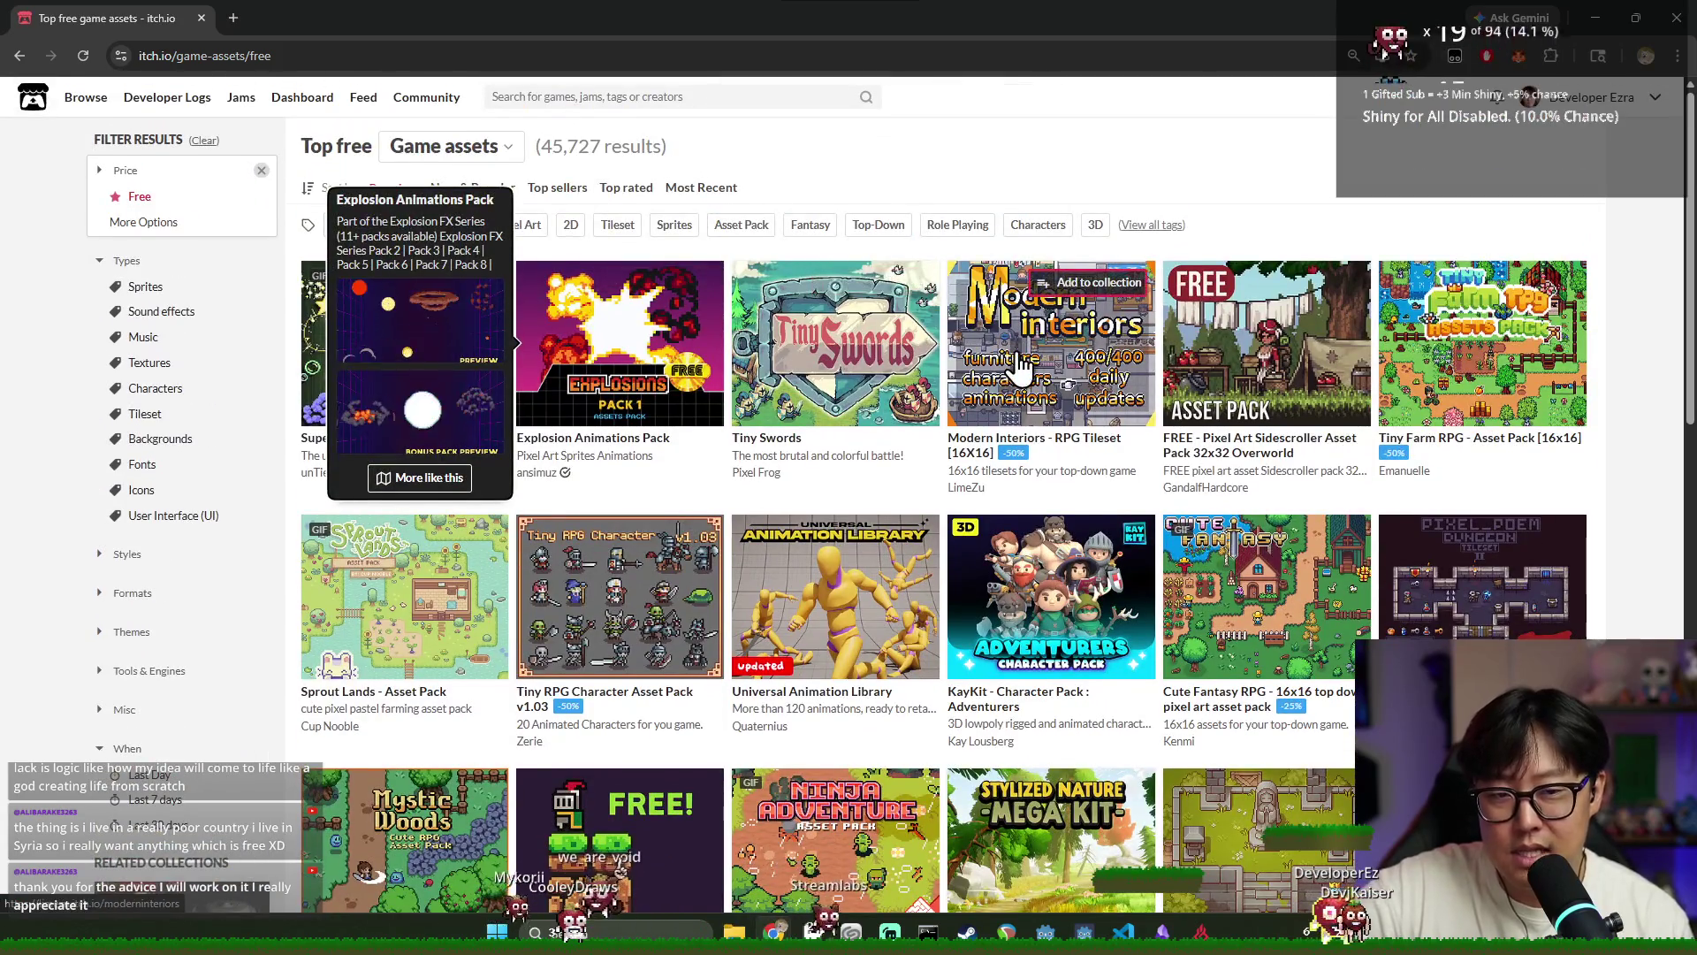
# Open the FREE Pixel Art Sidescroller Asset Pack 32x32 Overworld page and review its downloadable zip files
pyautogui.click(1273, 389)
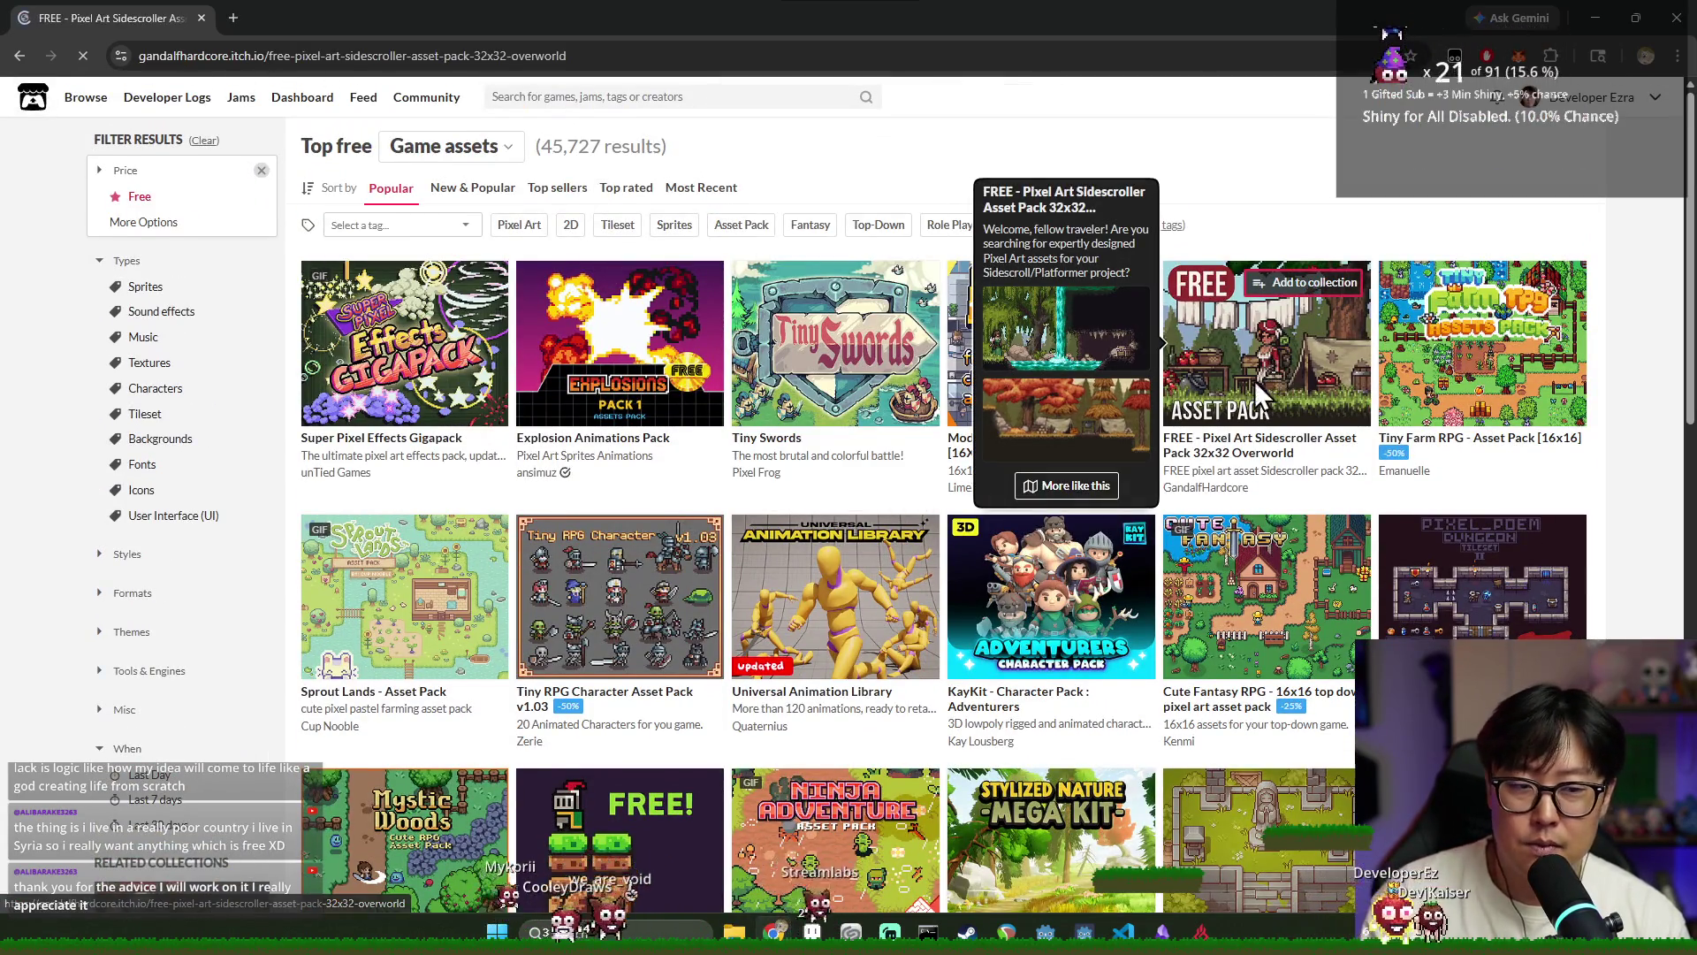
pyautogui.scroll(-5, 1083, 451)
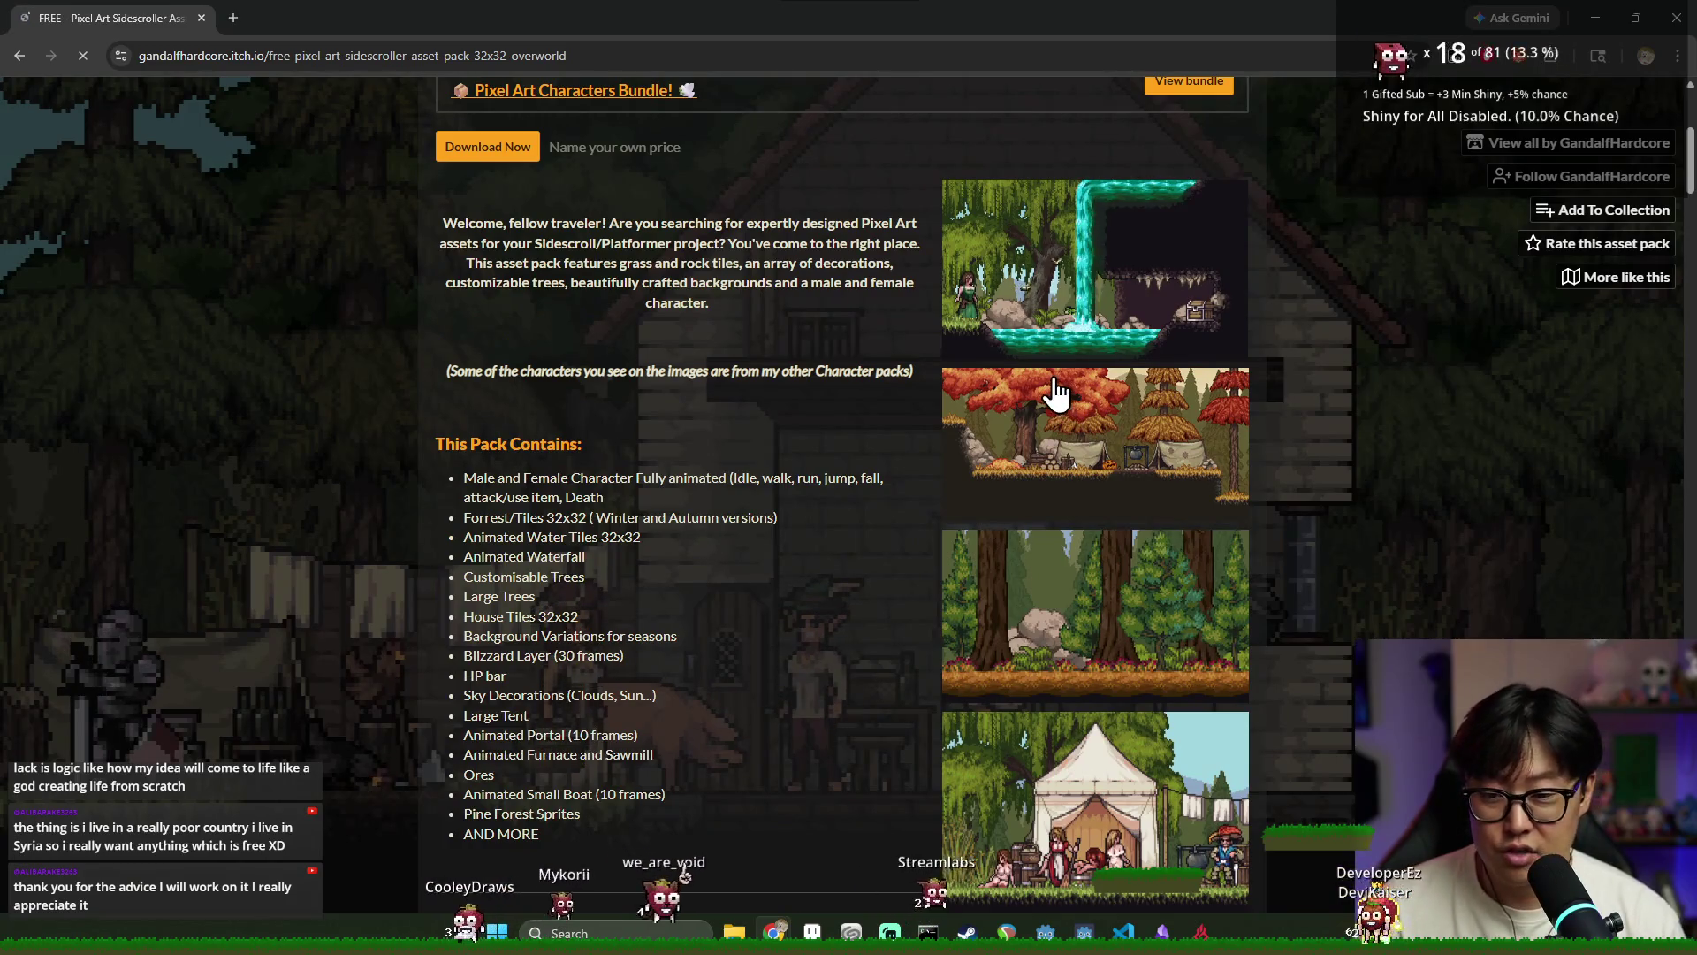
pyautogui.scroll(-15, 564, 517)
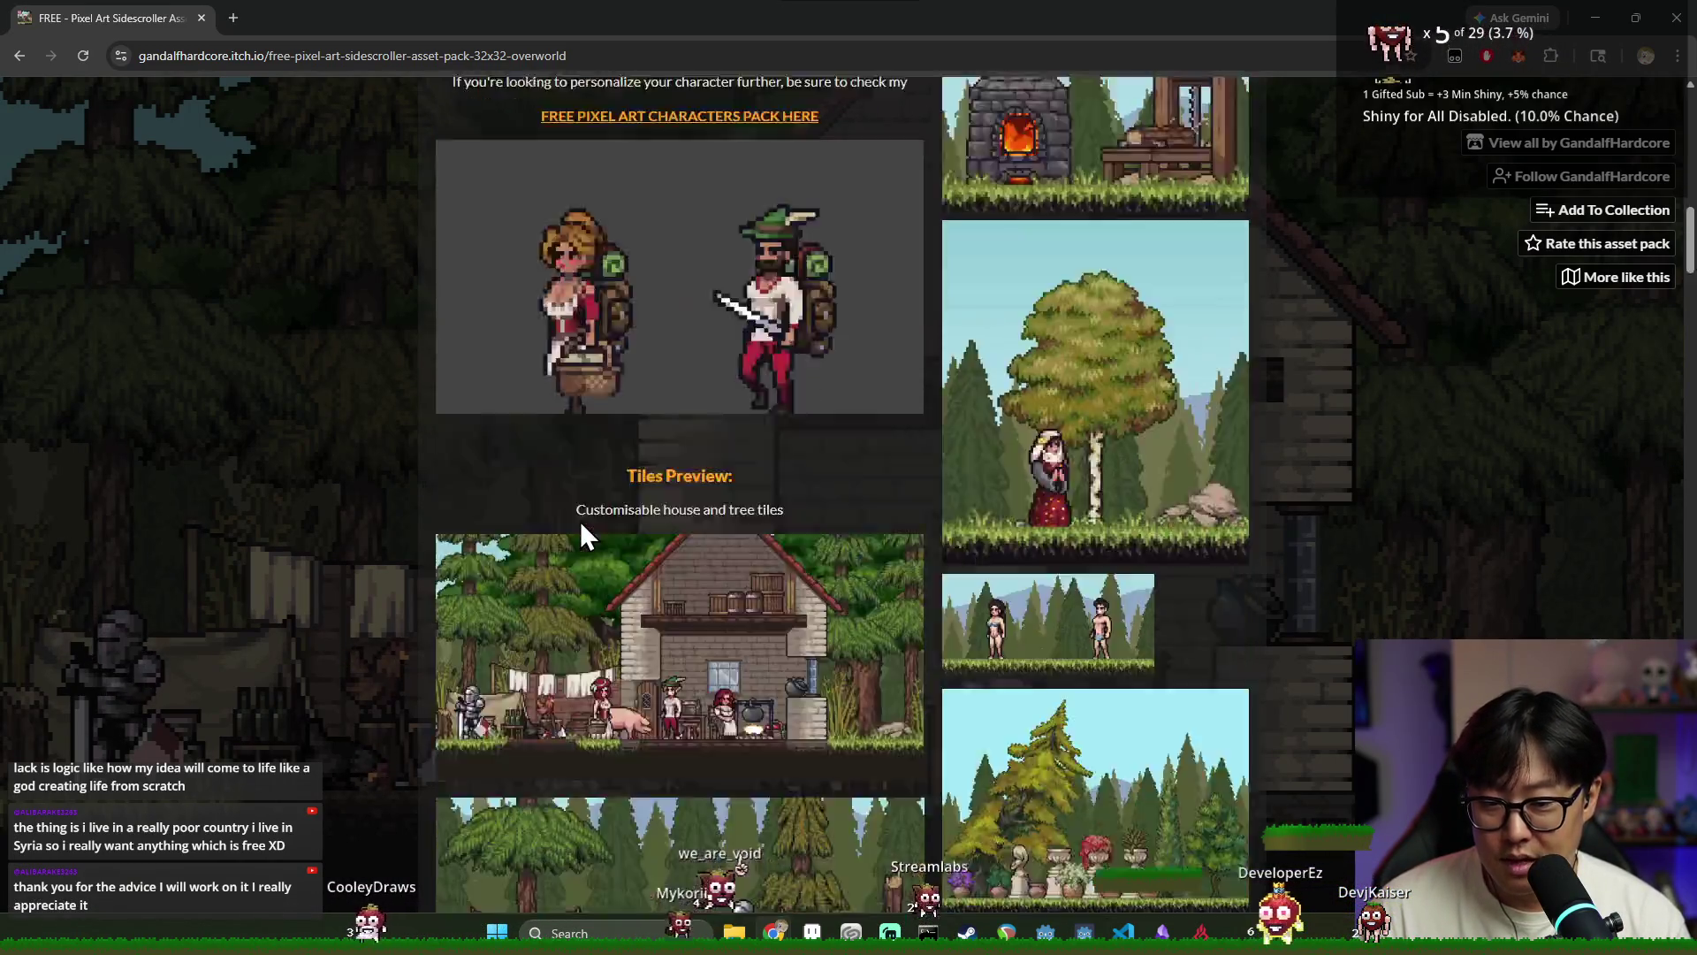
pyautogui.scroll(-10, 592, 520)
pyautogui.scroll(2, 578, 507)
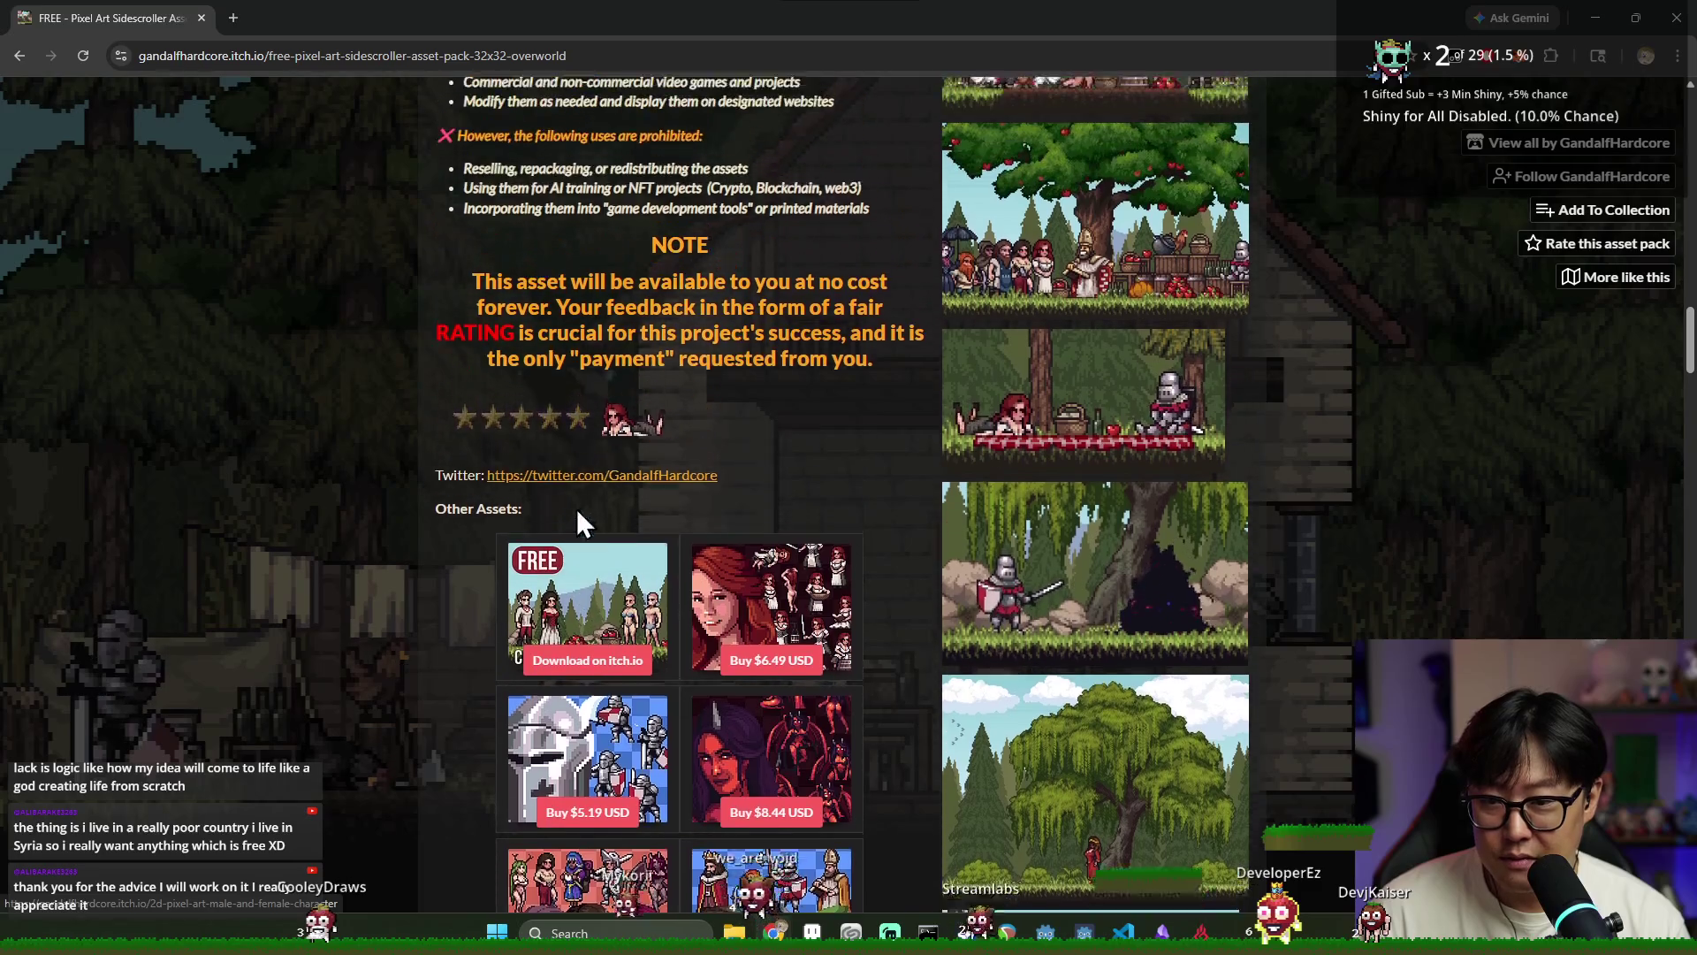
pyautogui.scroll(-10, 533, 566)
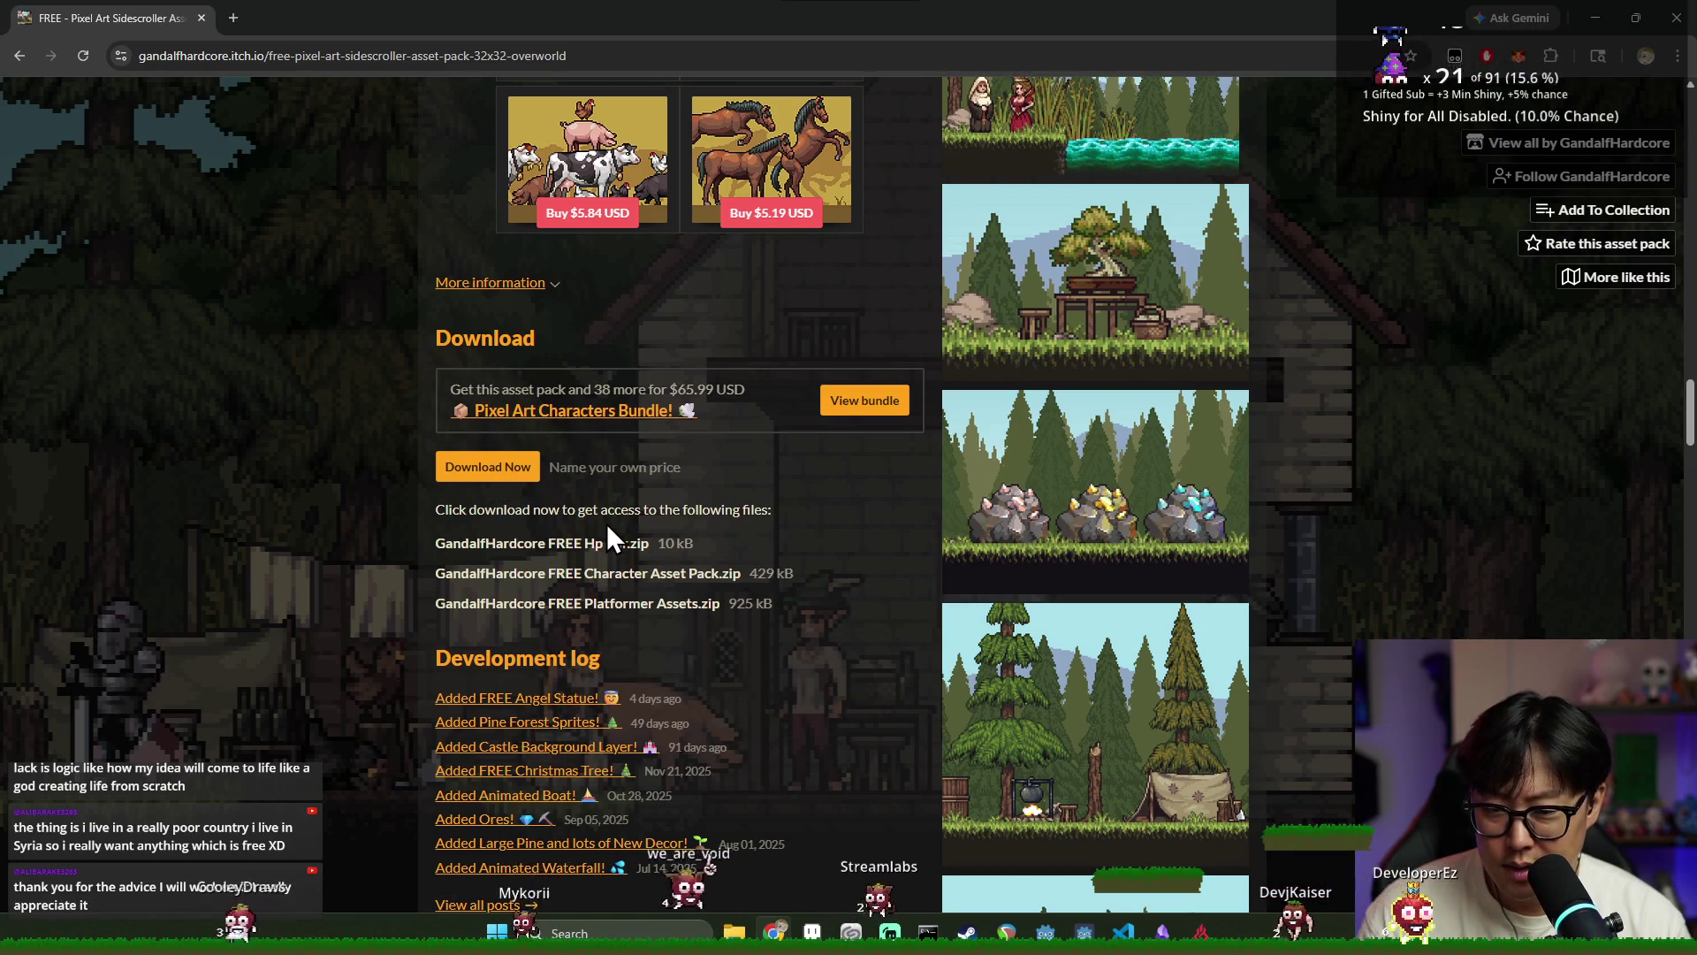
pyautogui.moveTo(476, 543)
pyautogui.mouseDown()
pyautogui.moveTo(550, 566)
pyautogui.moveTo(603, 619)
pyautogui.mouseUp()
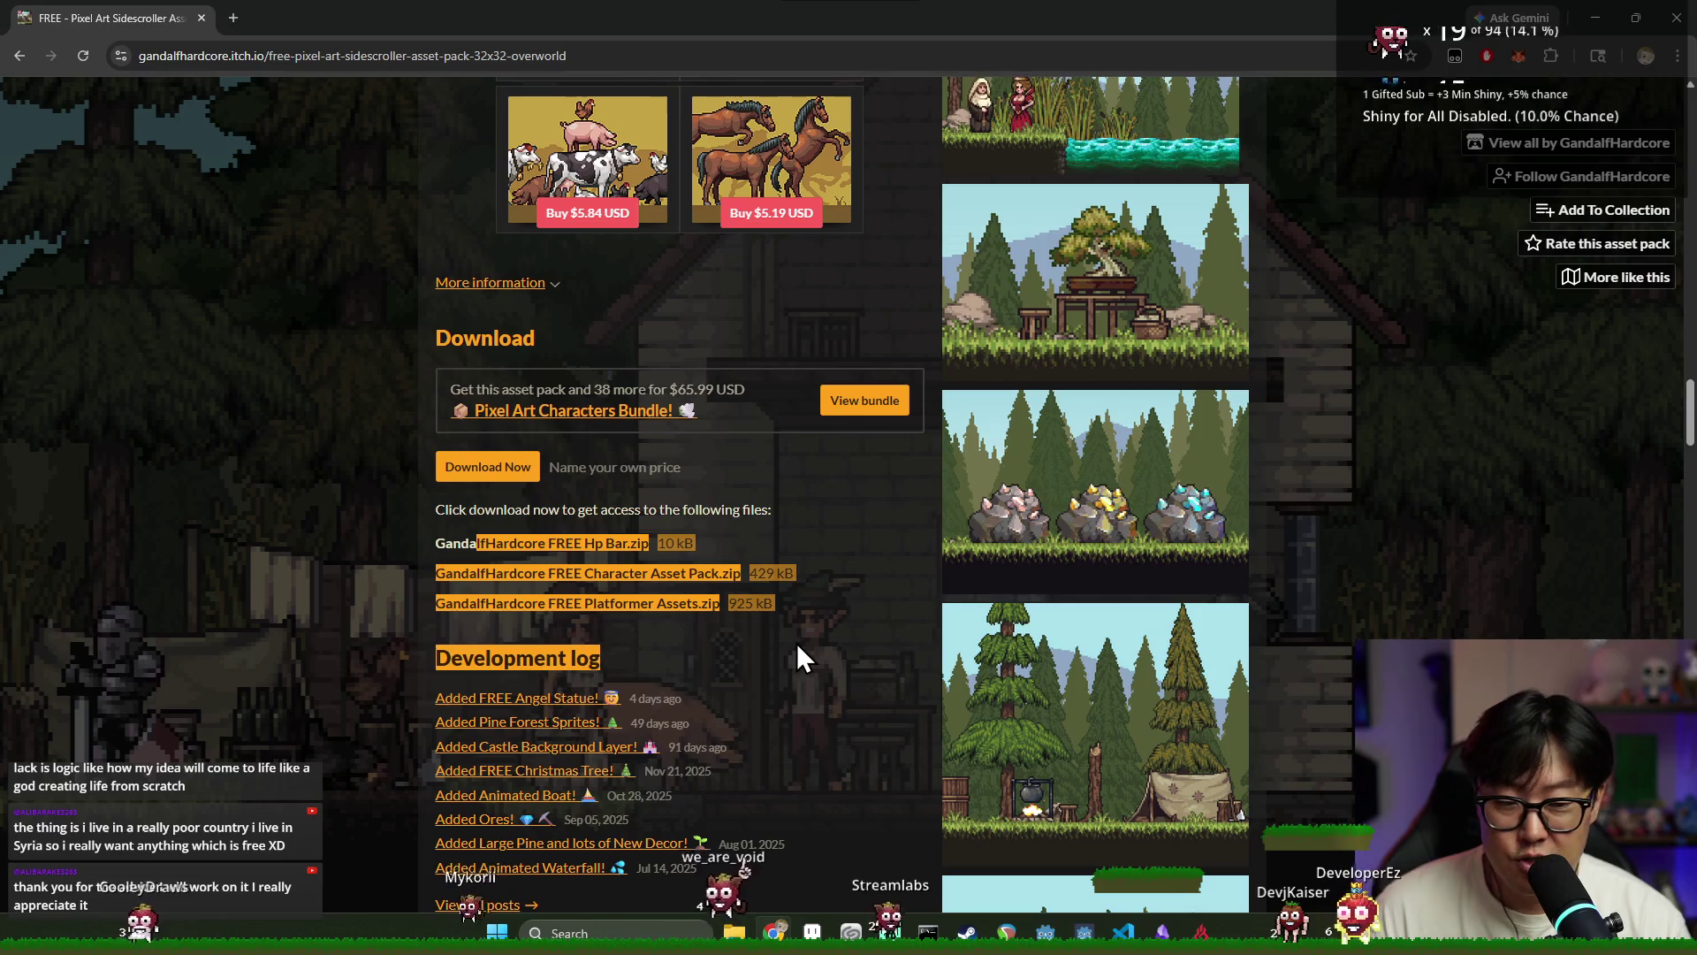
pyautogui.scroll(-6, 803, 637)
pyautogui.scroll(-4, 1005, 602)
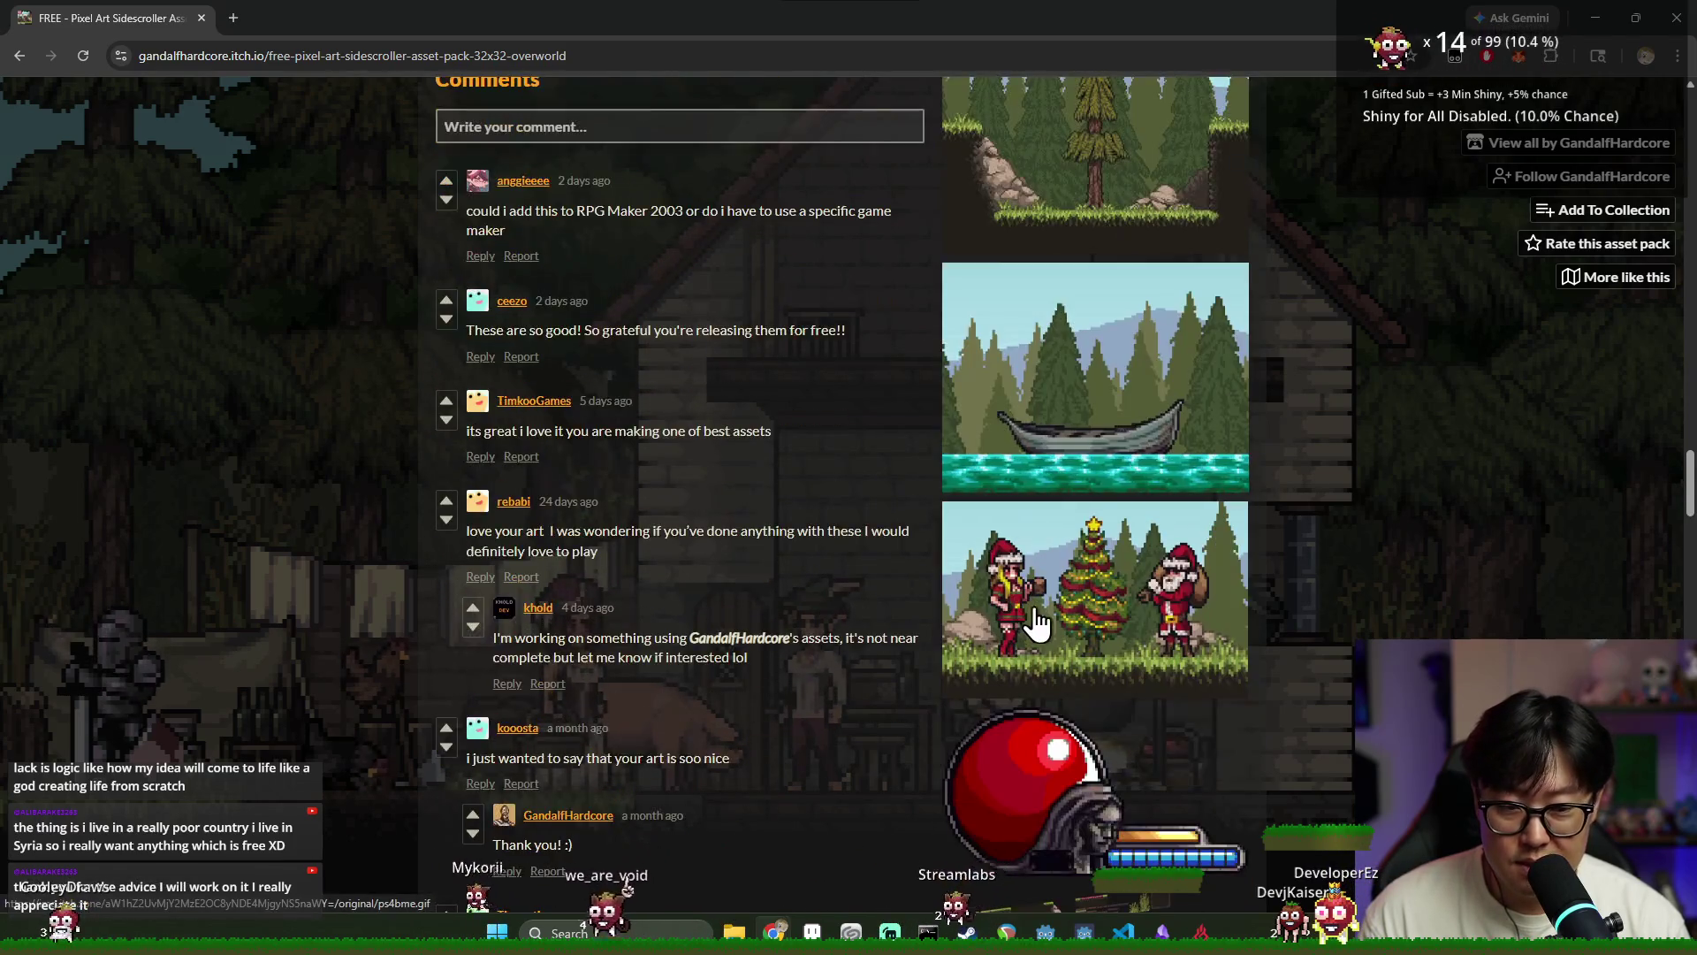
pyautogui.scroll(15, 1034, 618)
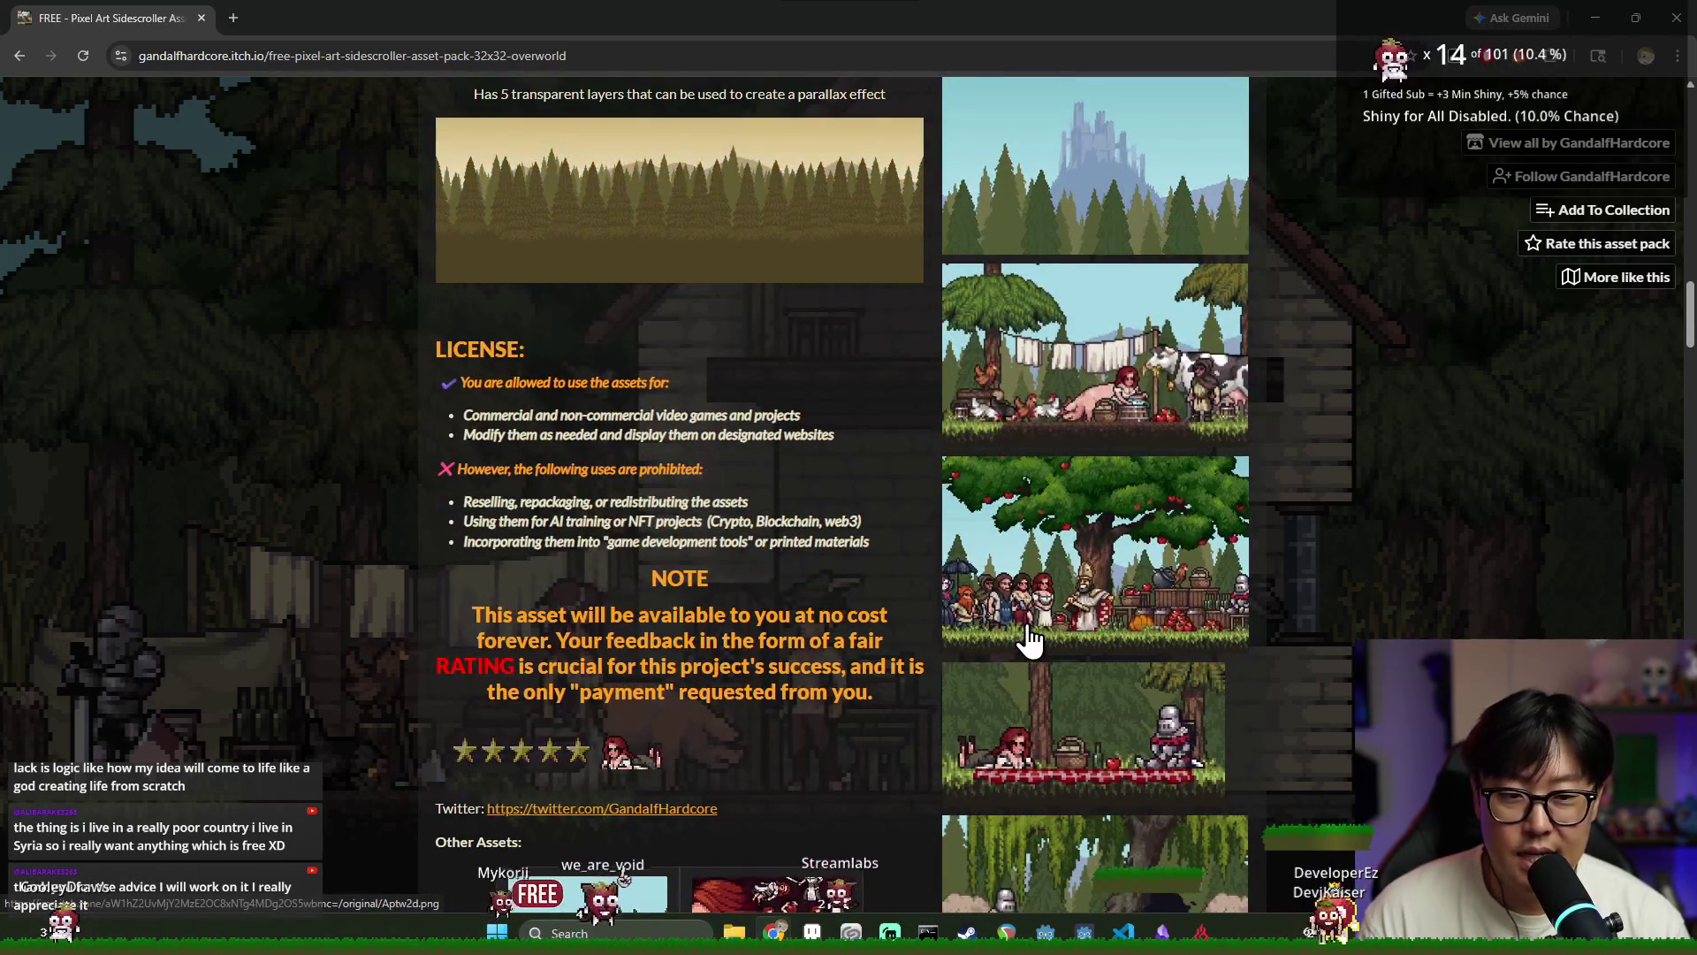
pyautogui.scroll(10, 1030, 637)
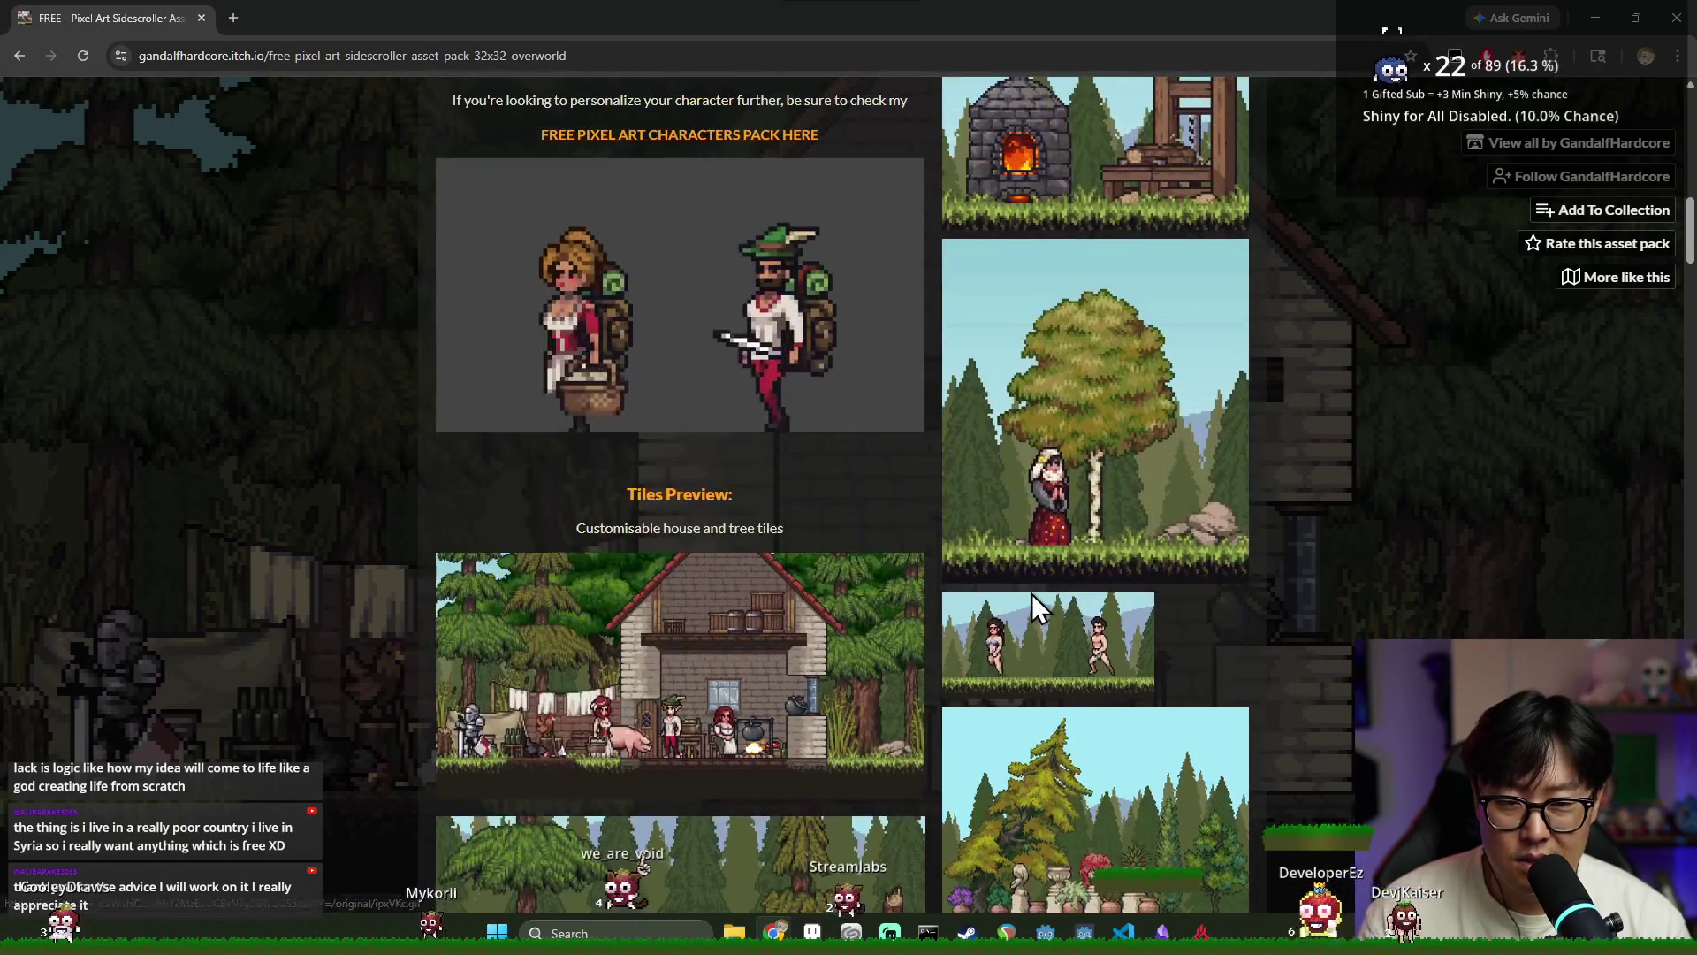
pyautogui.scroll(3, 708, 375)
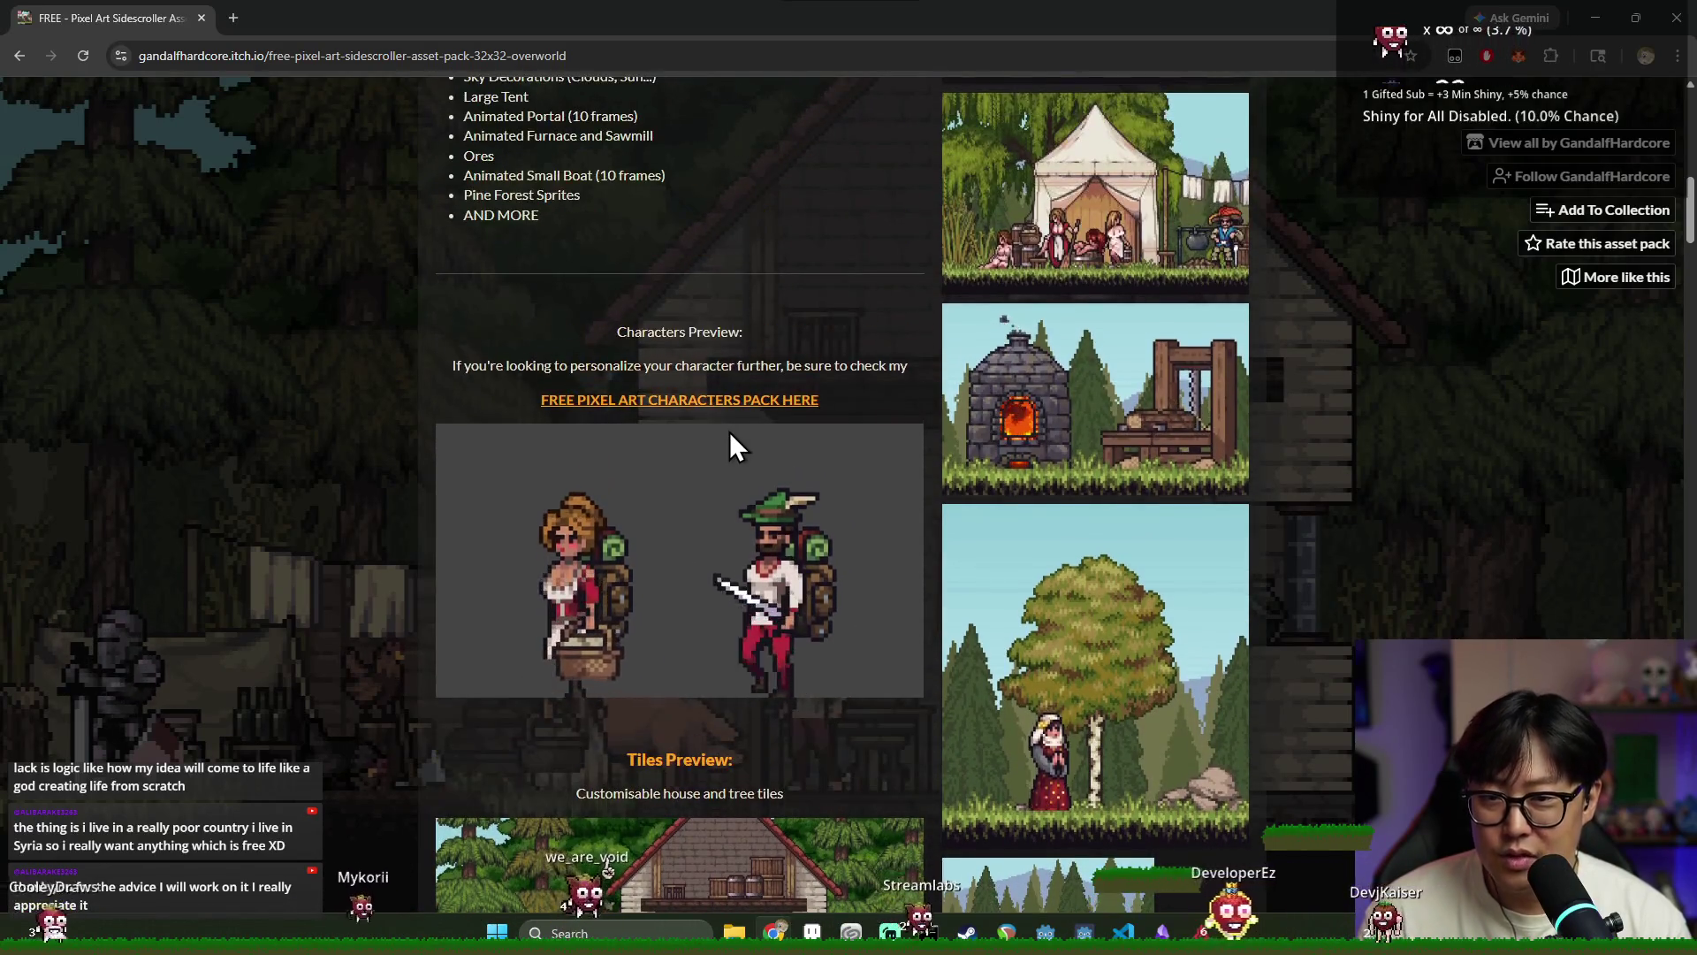
pyautogui.scroll(10, 729, 431)
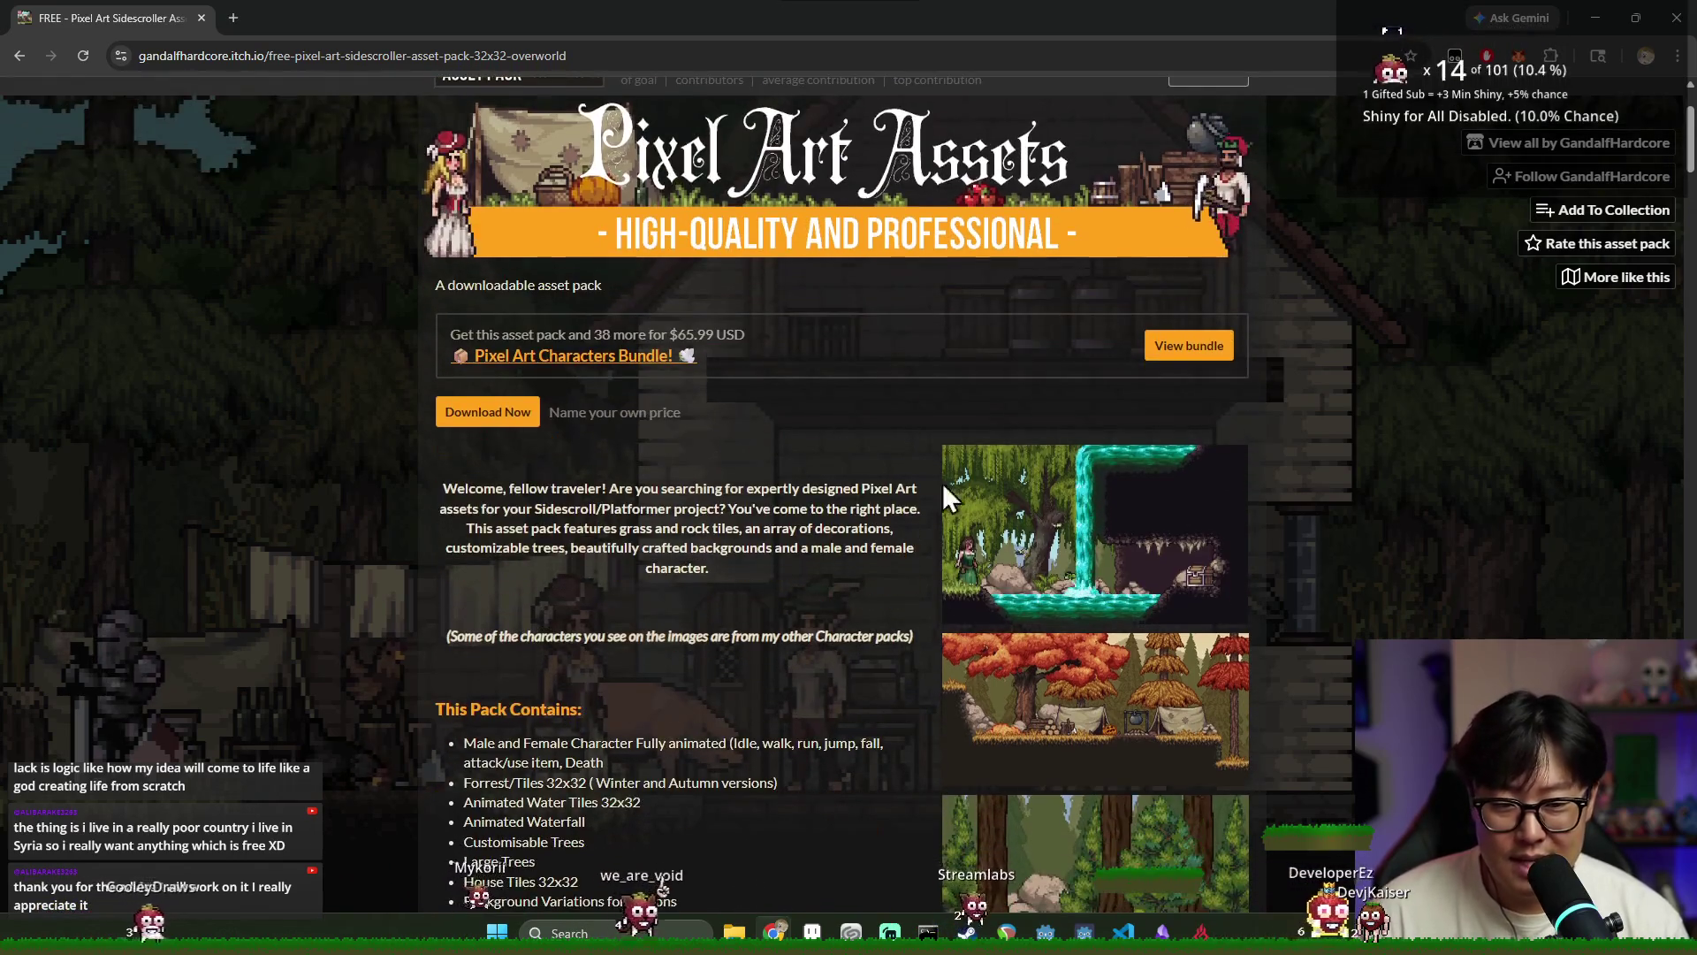
# View the pack's waterfall screenshot enlarged, then close it
pyautogui.click(1080, 504)
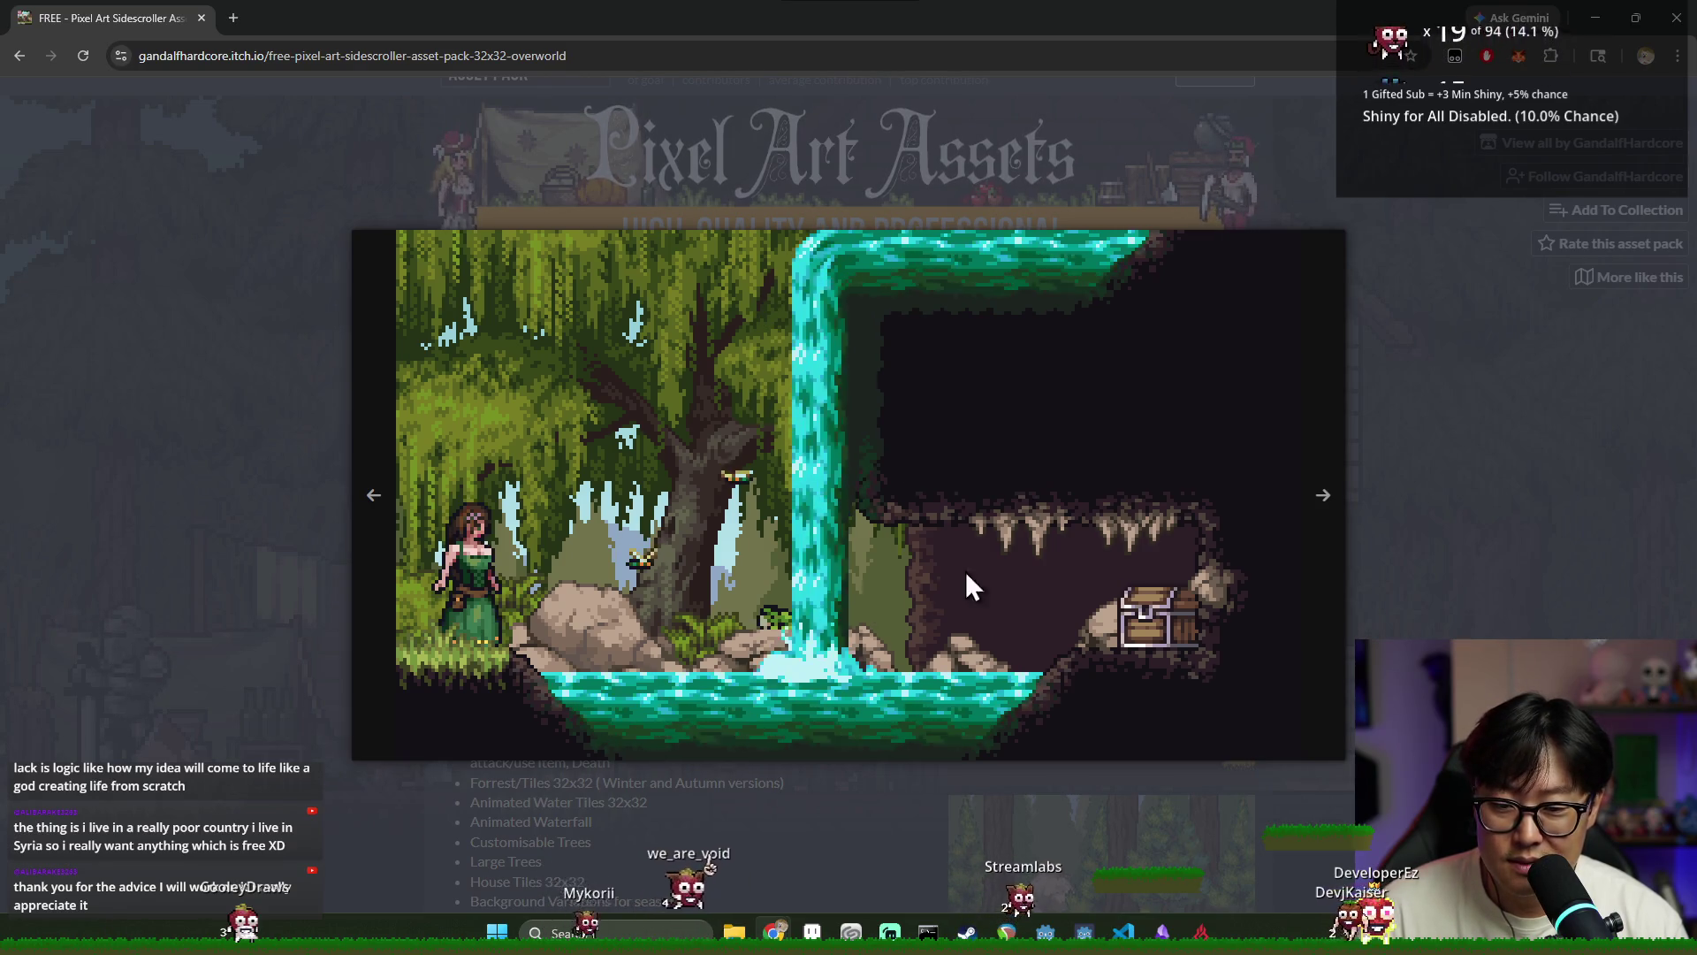
pyautogui.click(1460, 460)
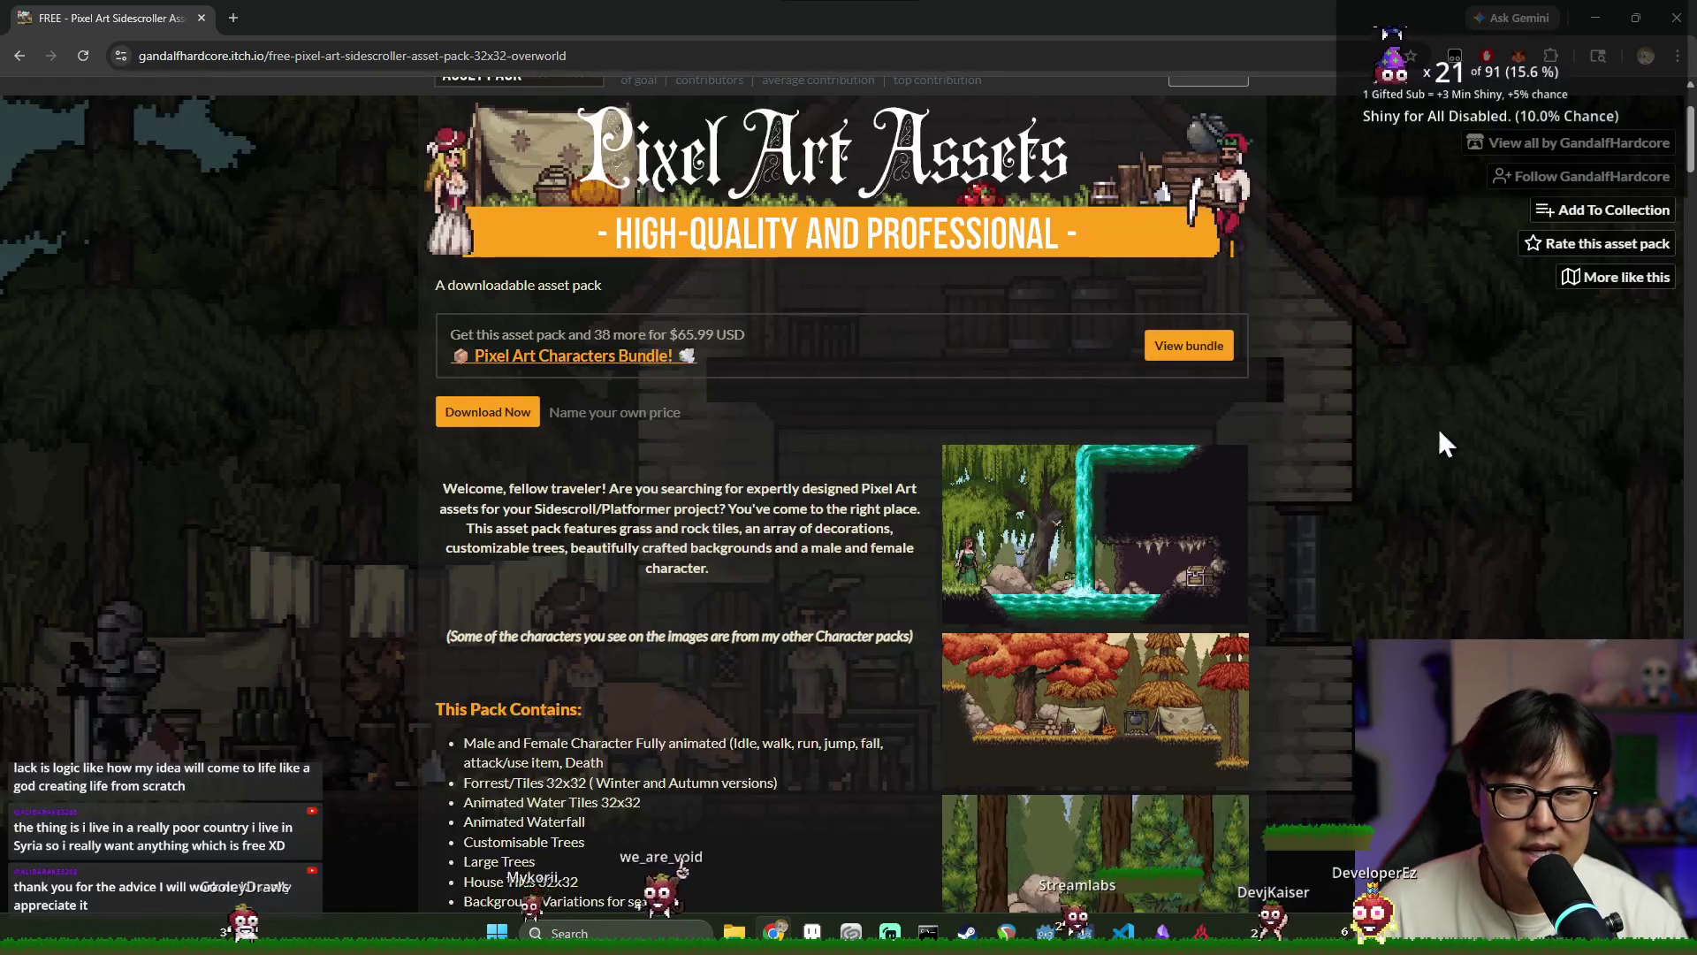
pyautogui.scroll(3, 1414, 309)
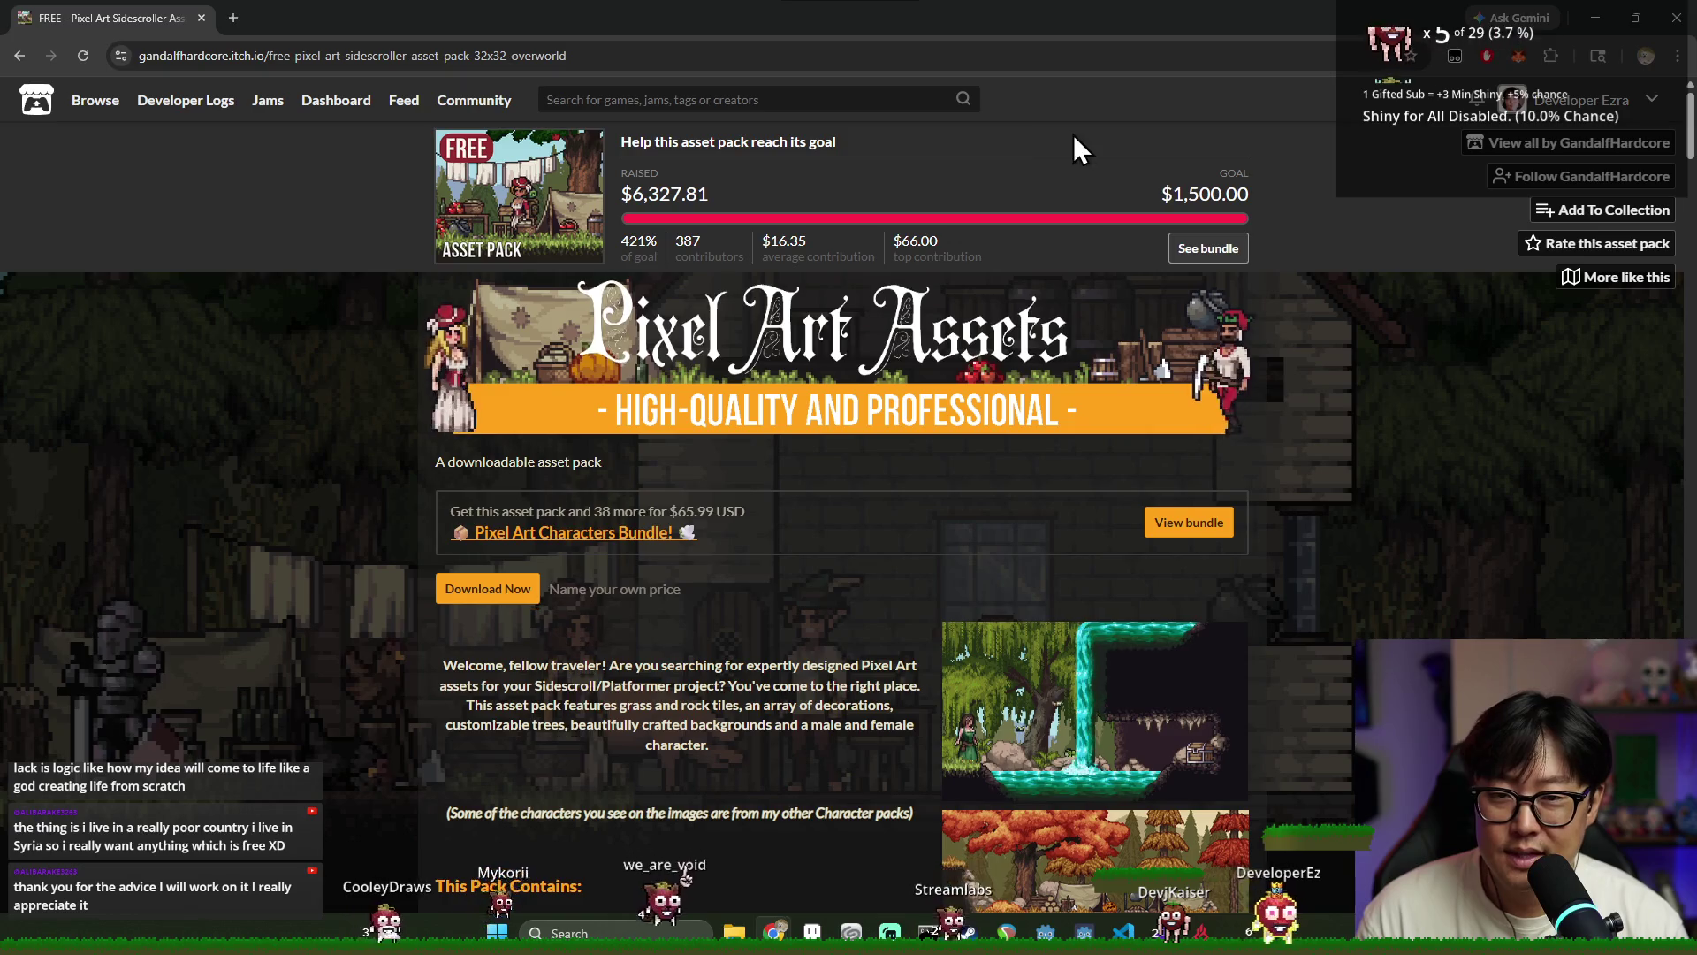
pyautogui.click(1623, 100)
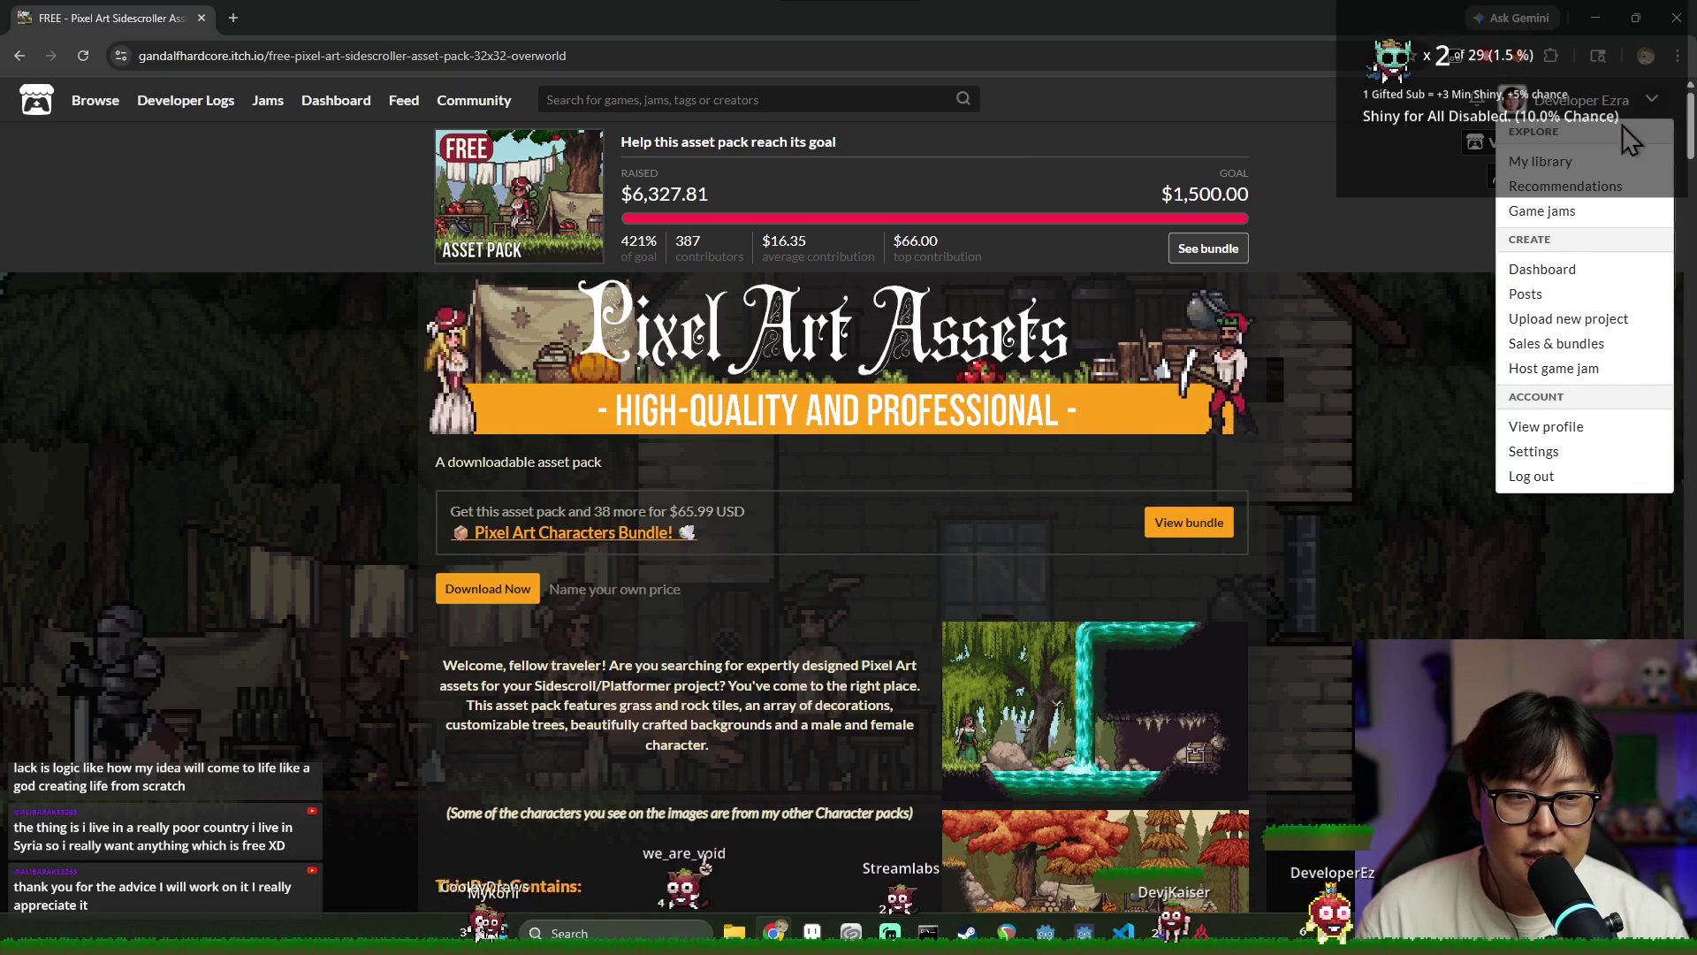
# Browse the Forest Story - RPG Tileset page from the itch.io dashboard, then return to Godot
pyautogui.click(1542, 269)
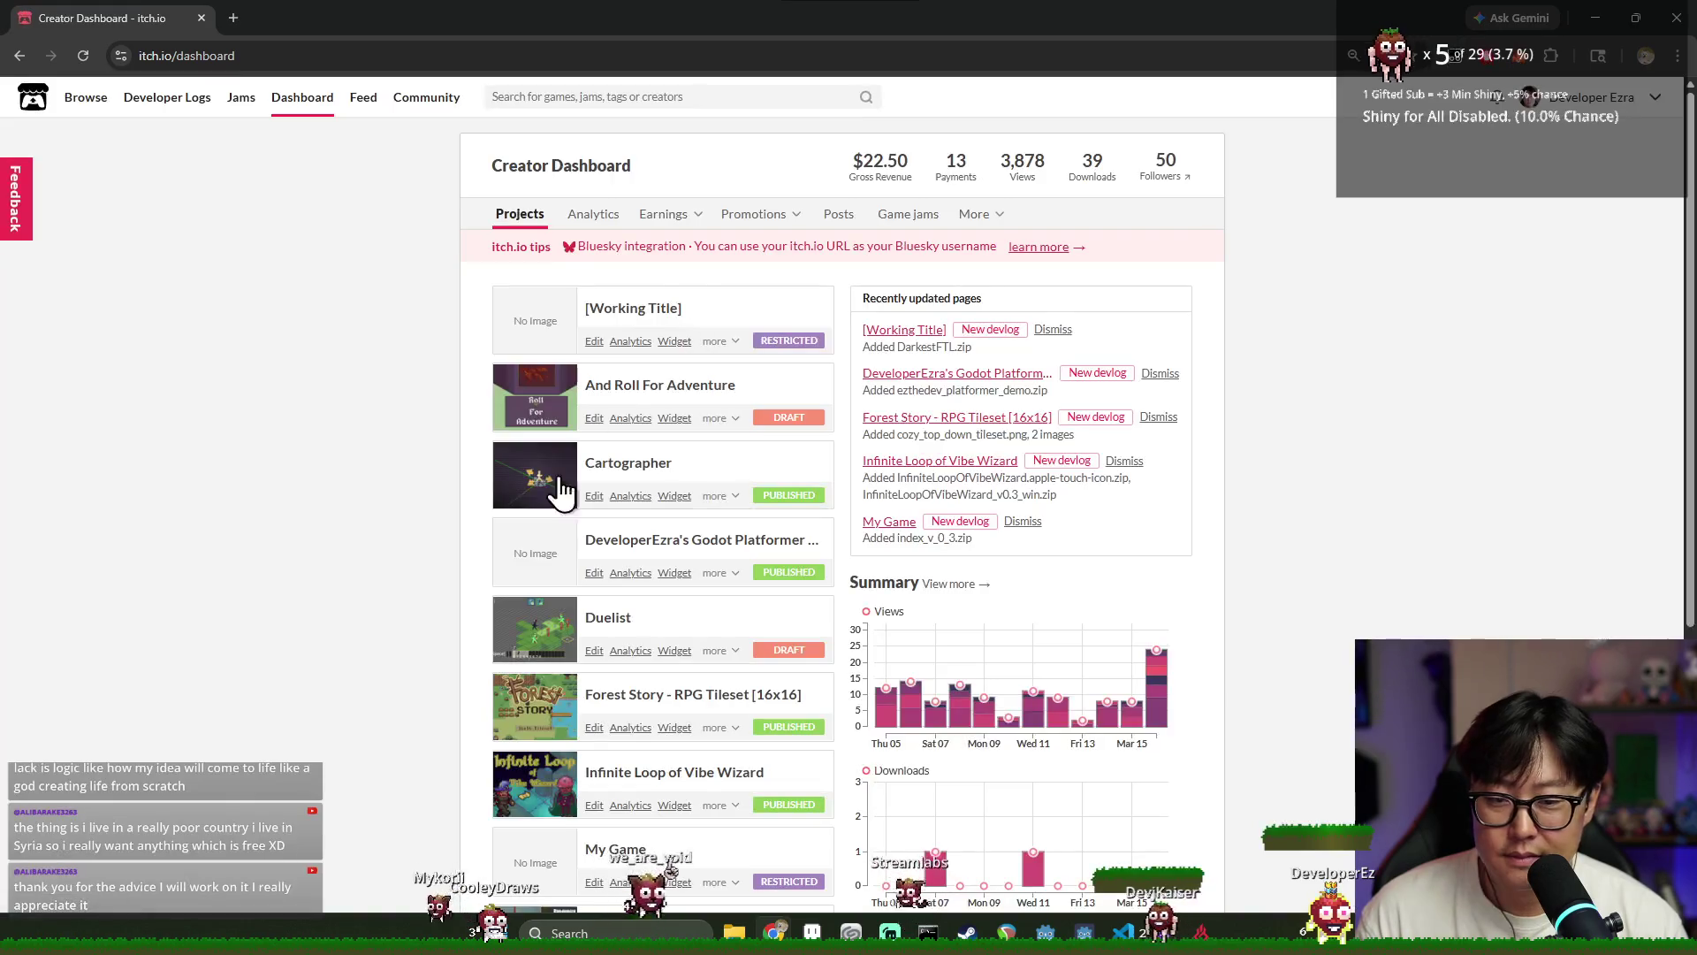
pyautogui.click(606, 697)
pyautogui.scroll(-3, 935, 592)
pyautogui.scroll(-5, 940, 601)
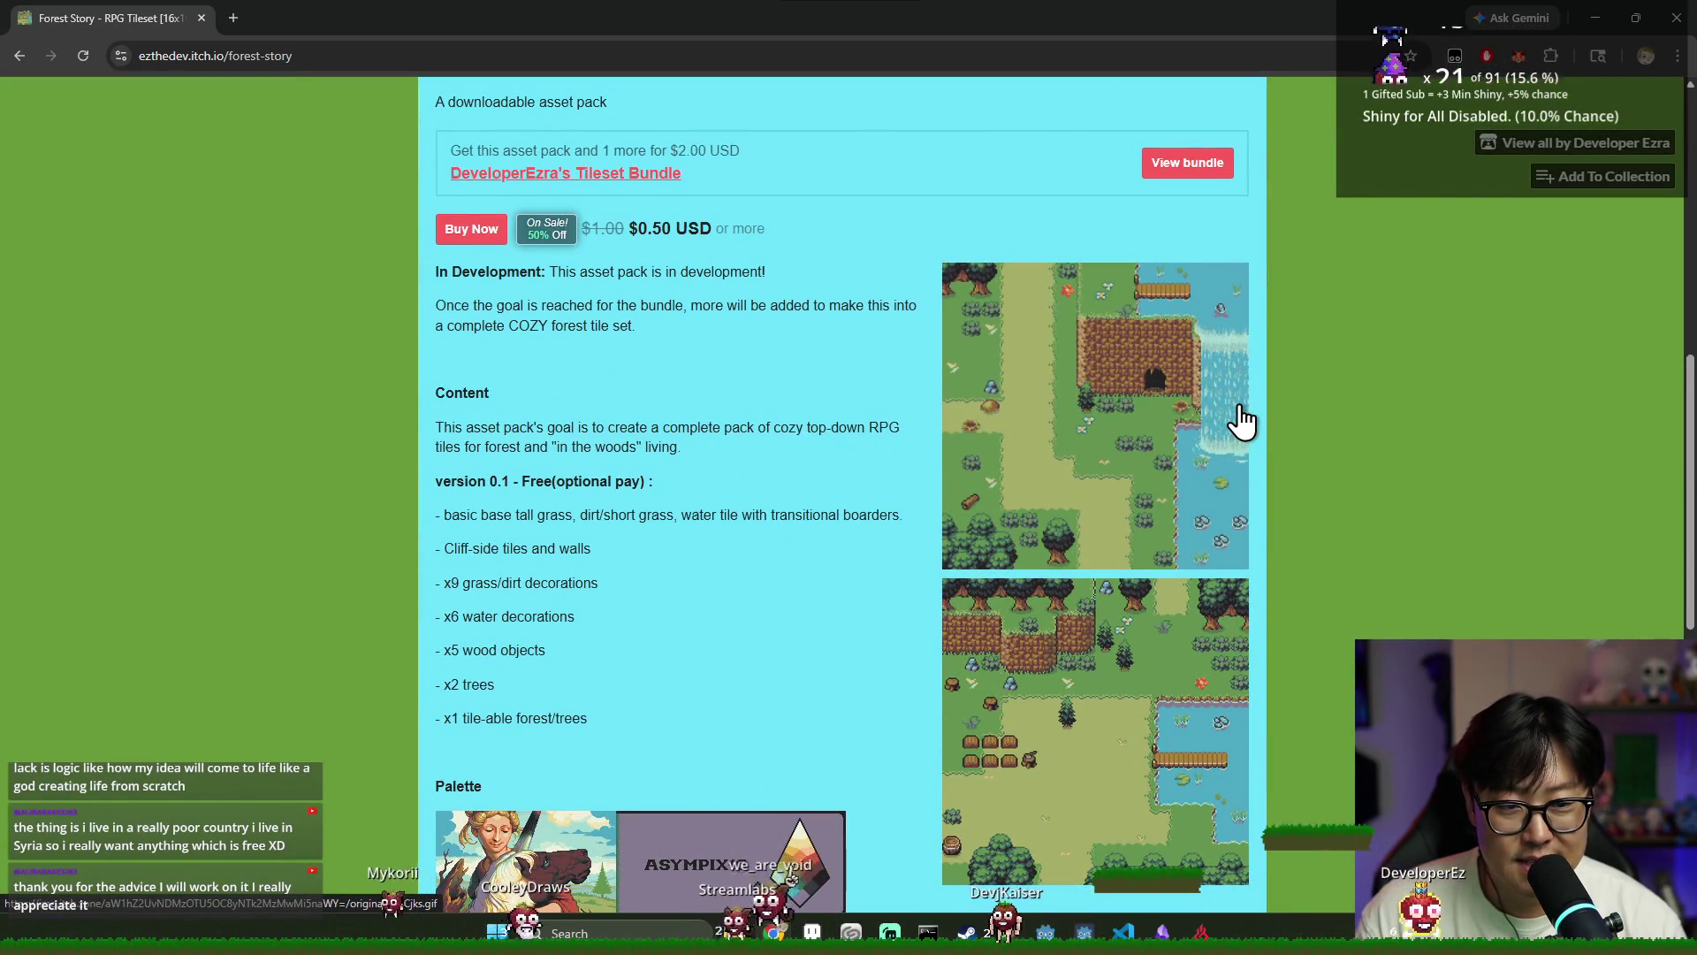
pyautogui.scroll(-1, 1257, 517)
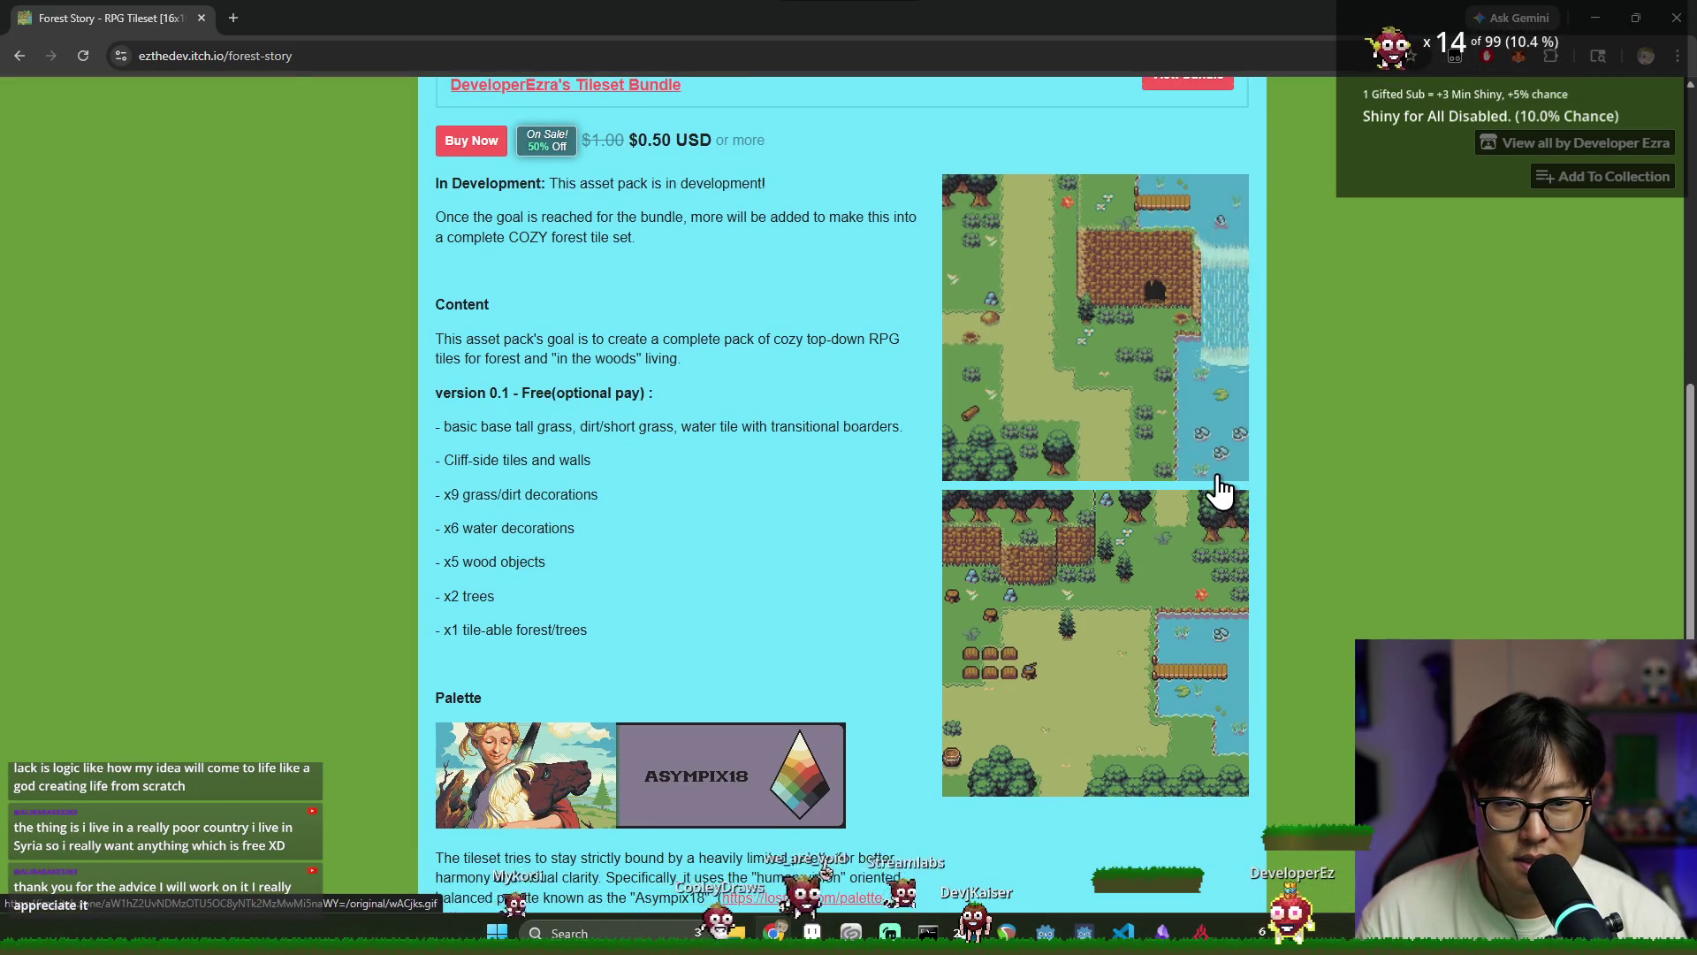
pyautogui.scroll(-4, 1211, 478)
pyautogui.scroll(1, 640, 363)
pyautogui.scroll(4, 640, 363)
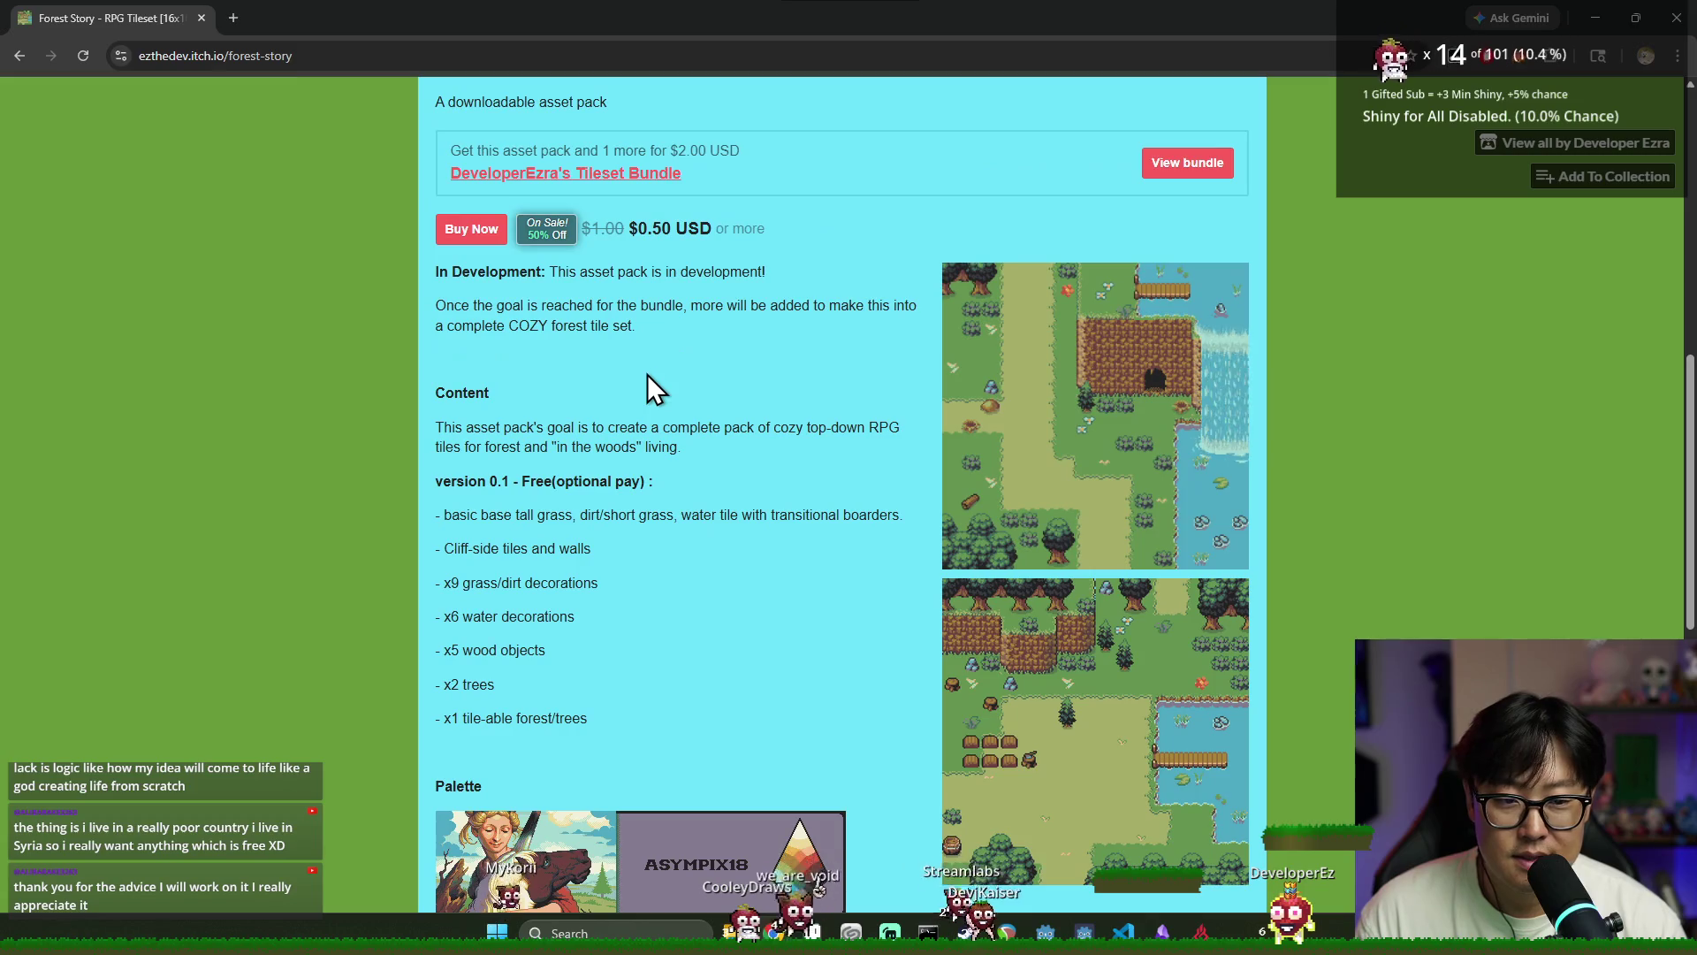
pyautogui.hotkey('alt', 'Tab')
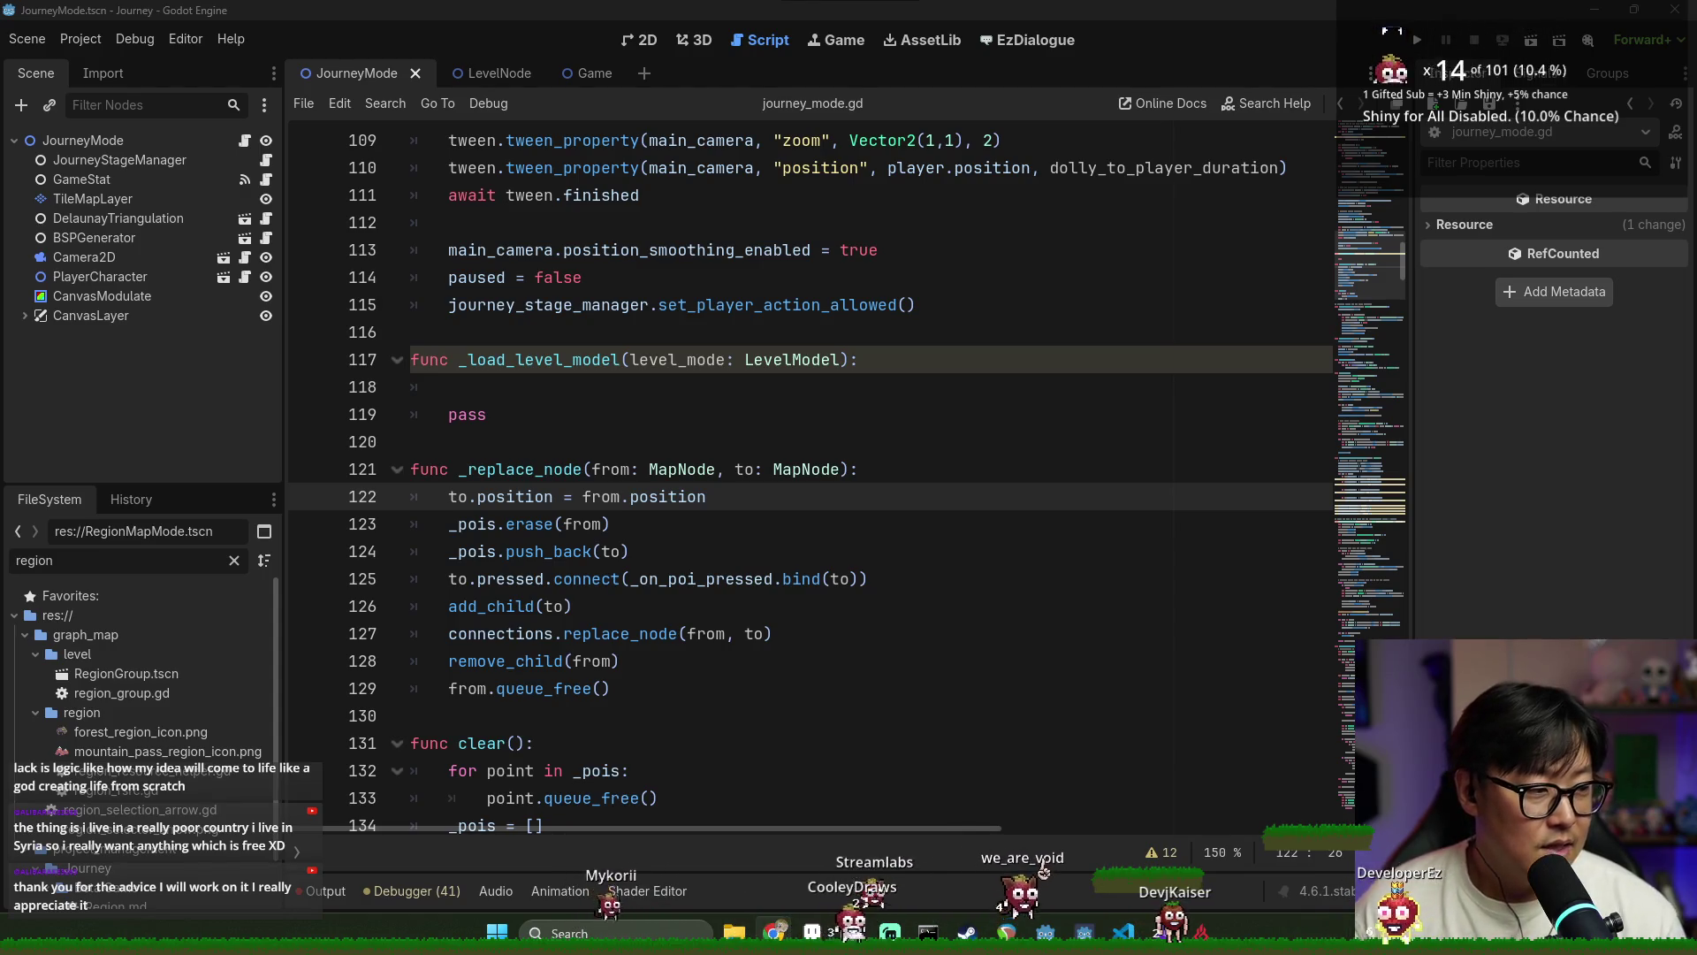
# Write level.regions. on line 118 of _load_level_model, using the level parameter
pyautogui.click(850, 580)
pyautogui.click(568, 387)
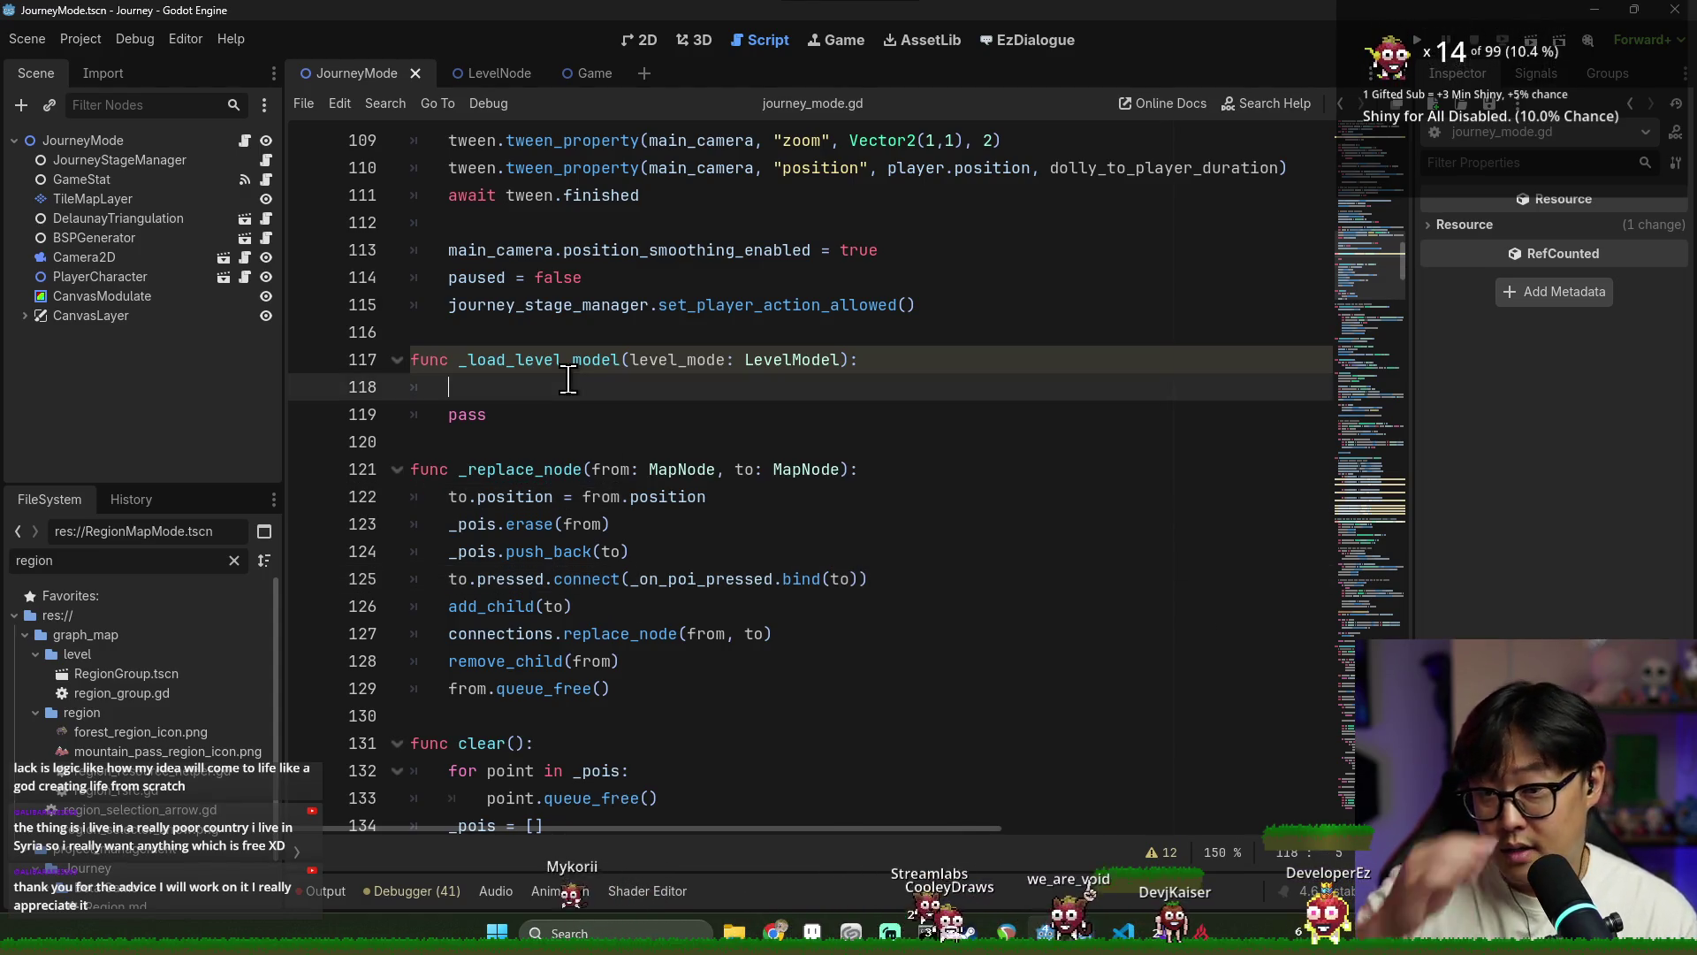
pyautogui.doubleClick(697, 361)
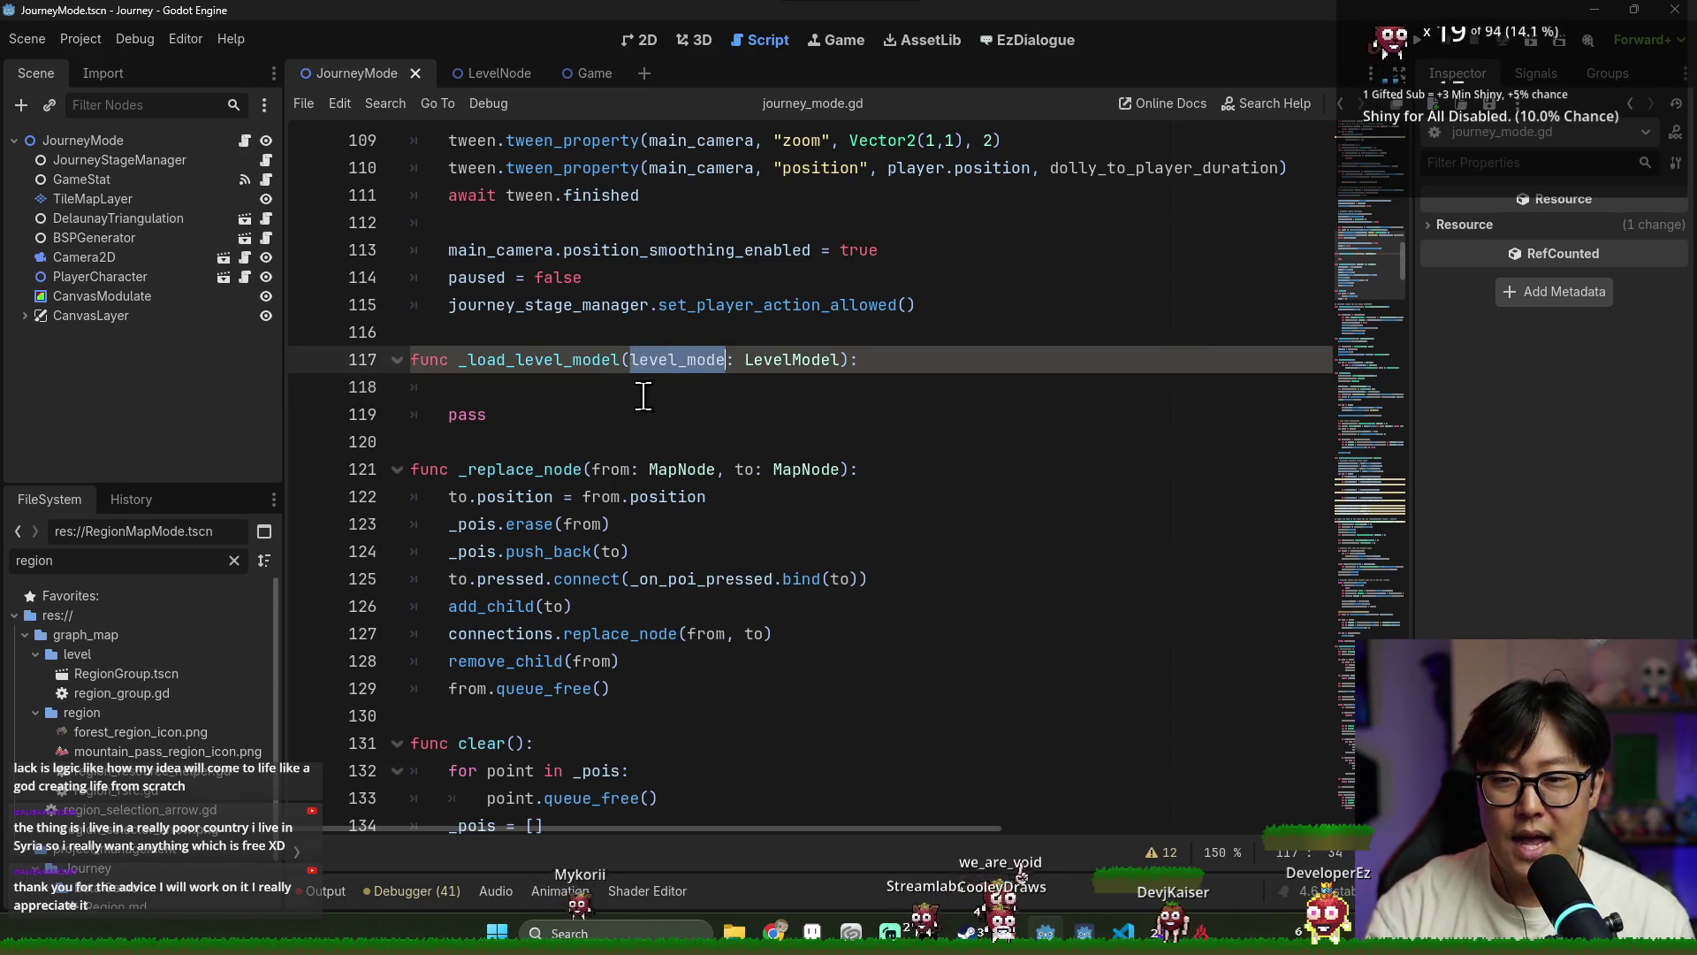
pyautogui.click(669, 389)
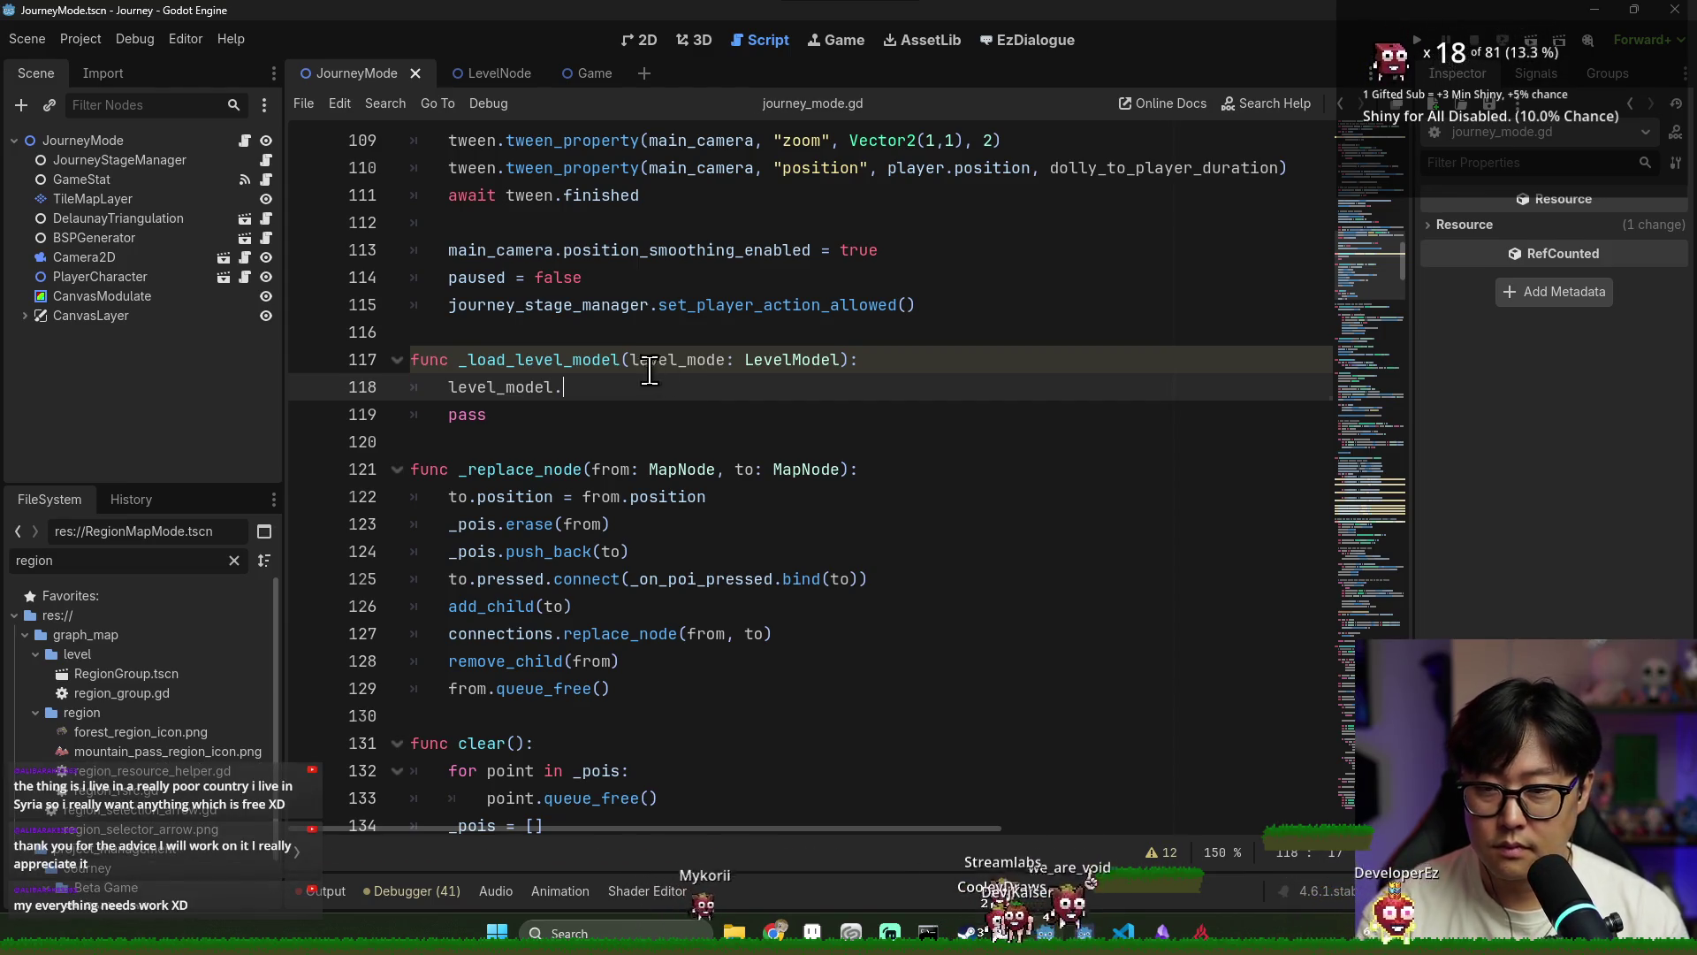
pyautogui.scroll(1, 650, 371)
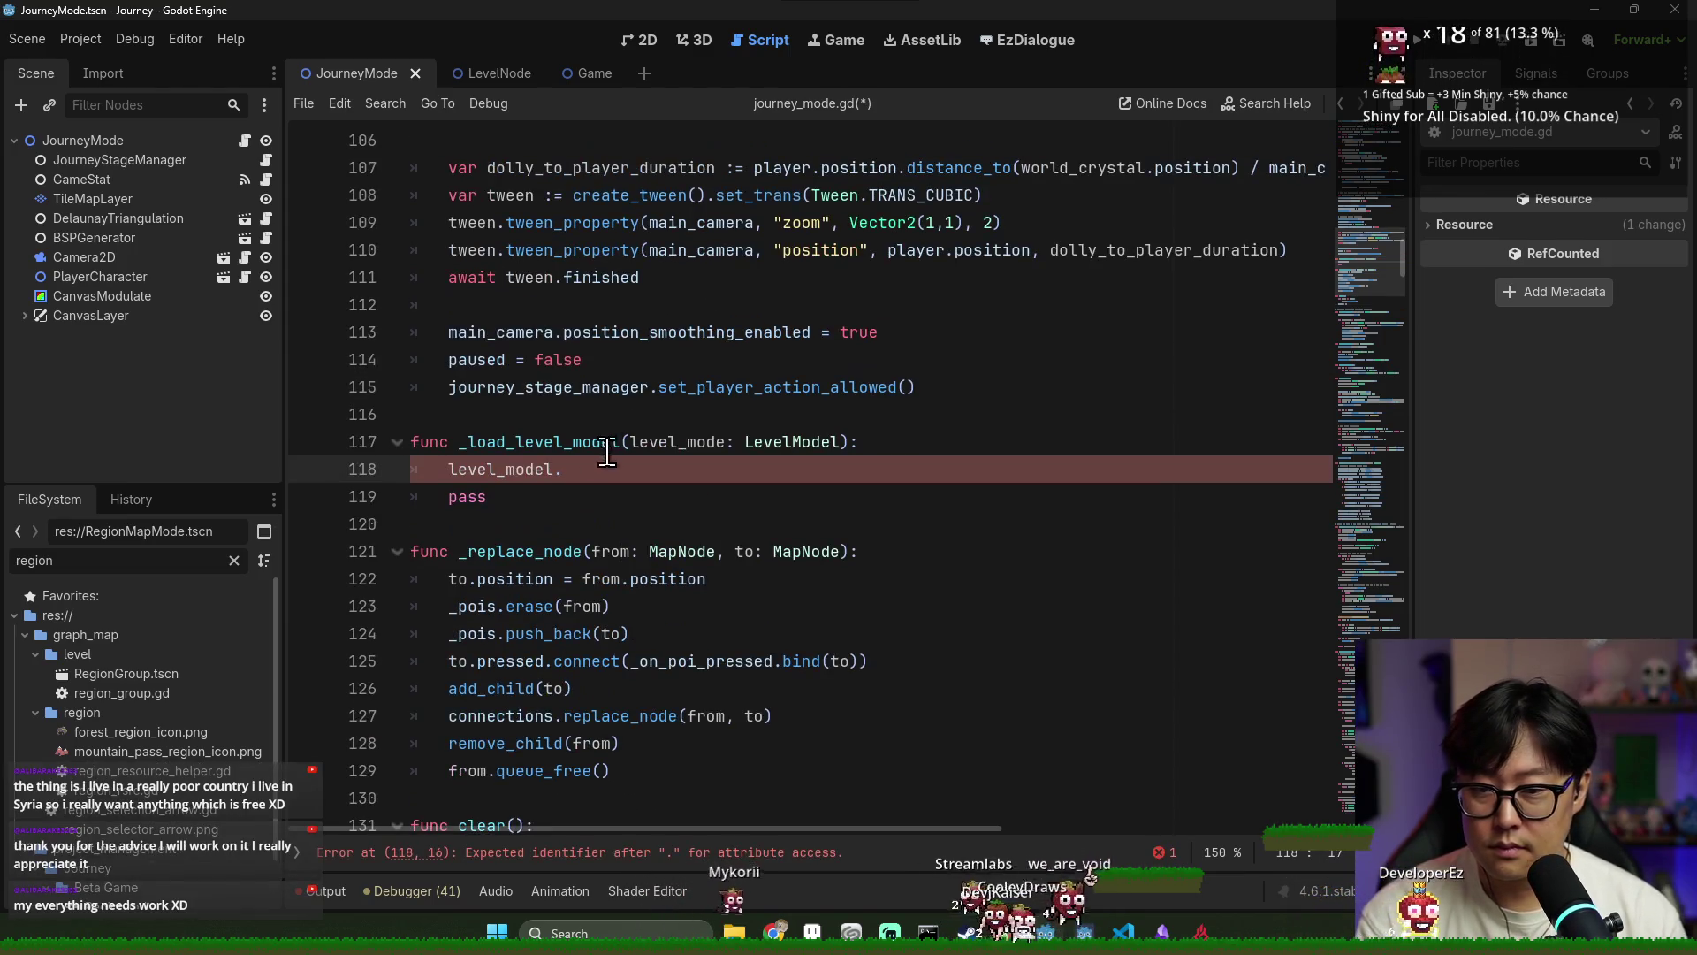
pyautogui.doubleClick(709, 441)
pyautogui.click(726, 451)
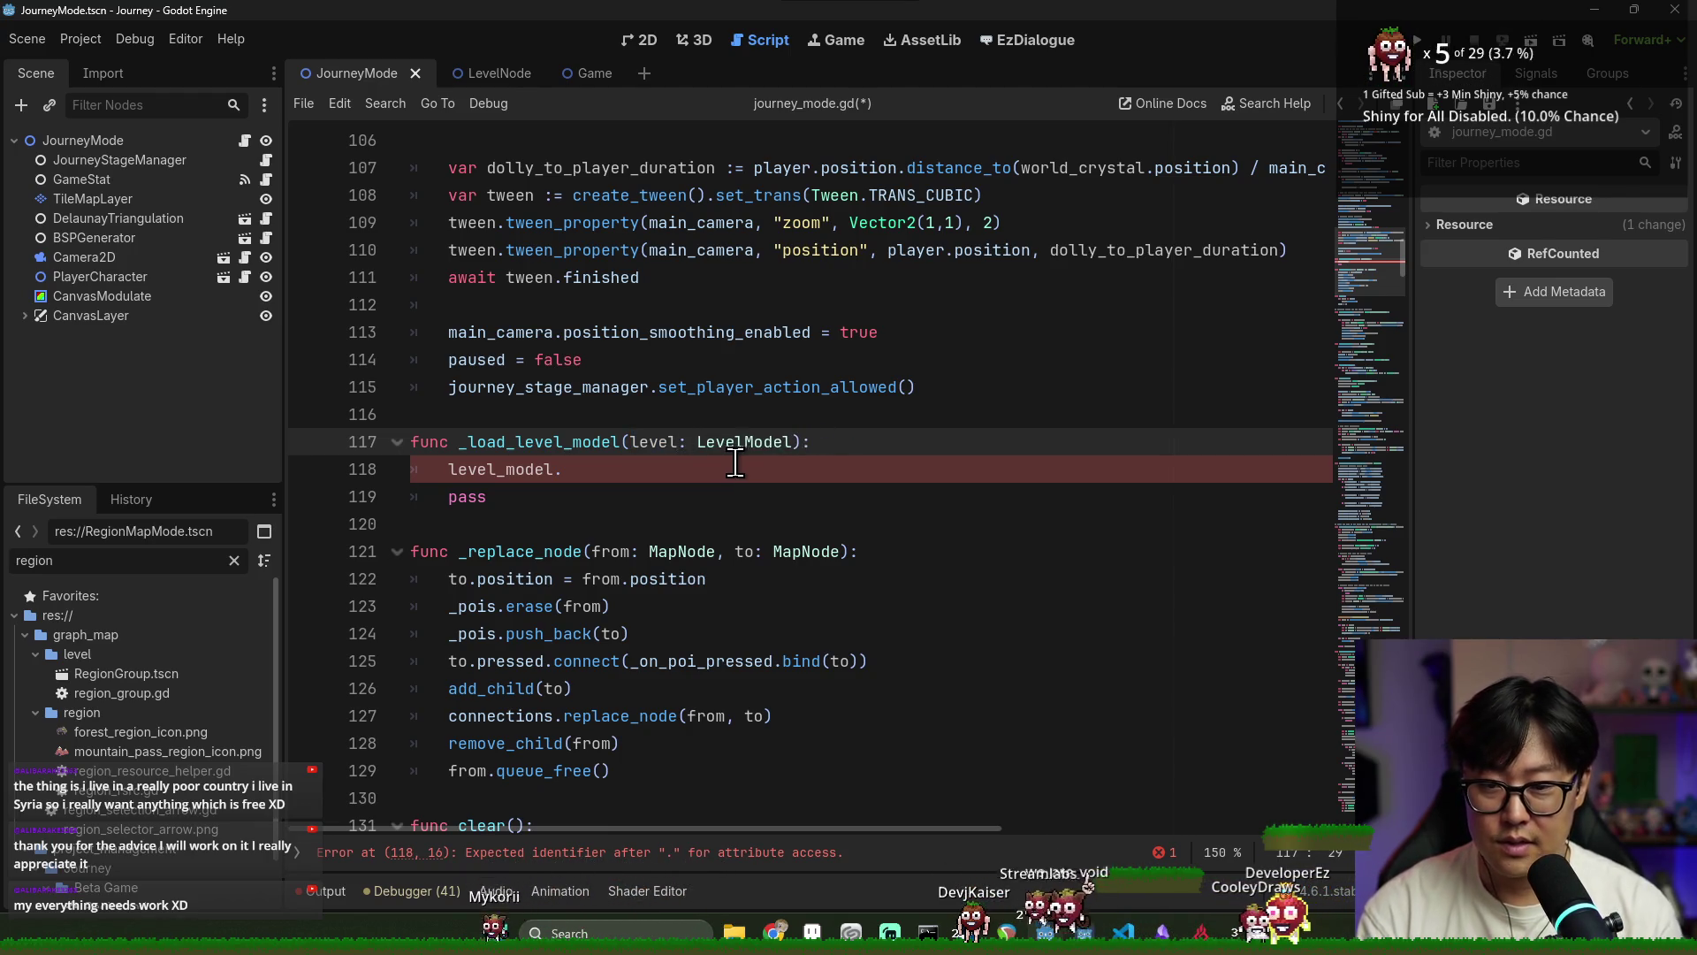
pyautogui.click(522, 469)
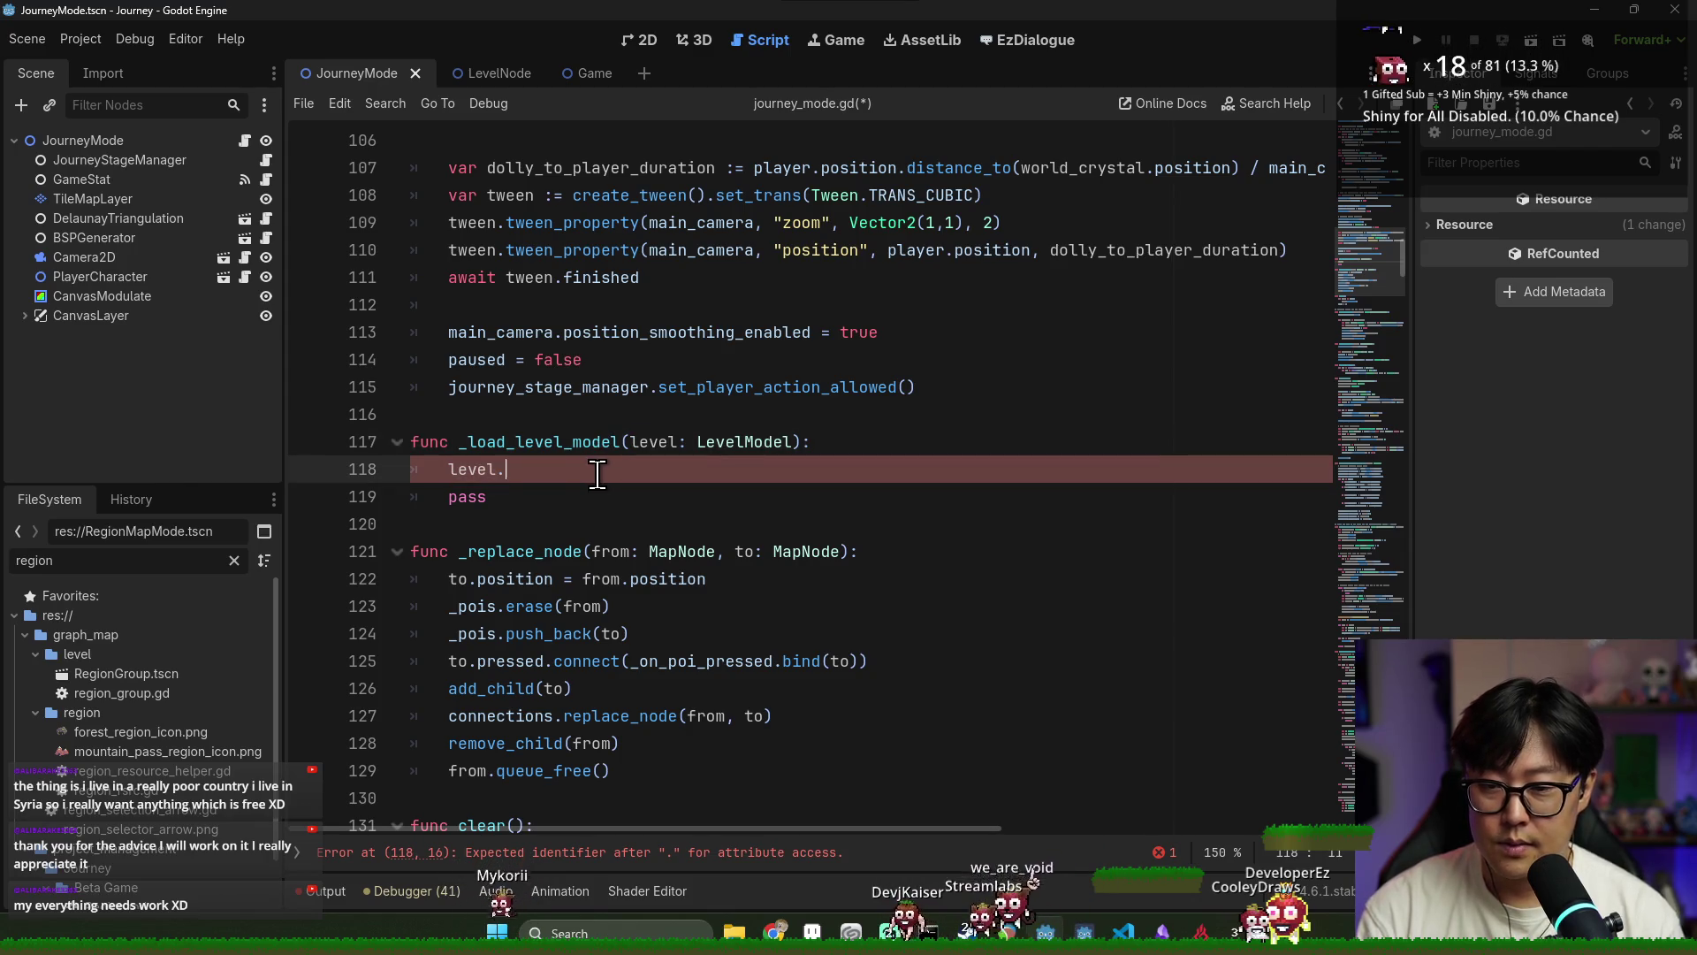
pyautogui.press('Return')
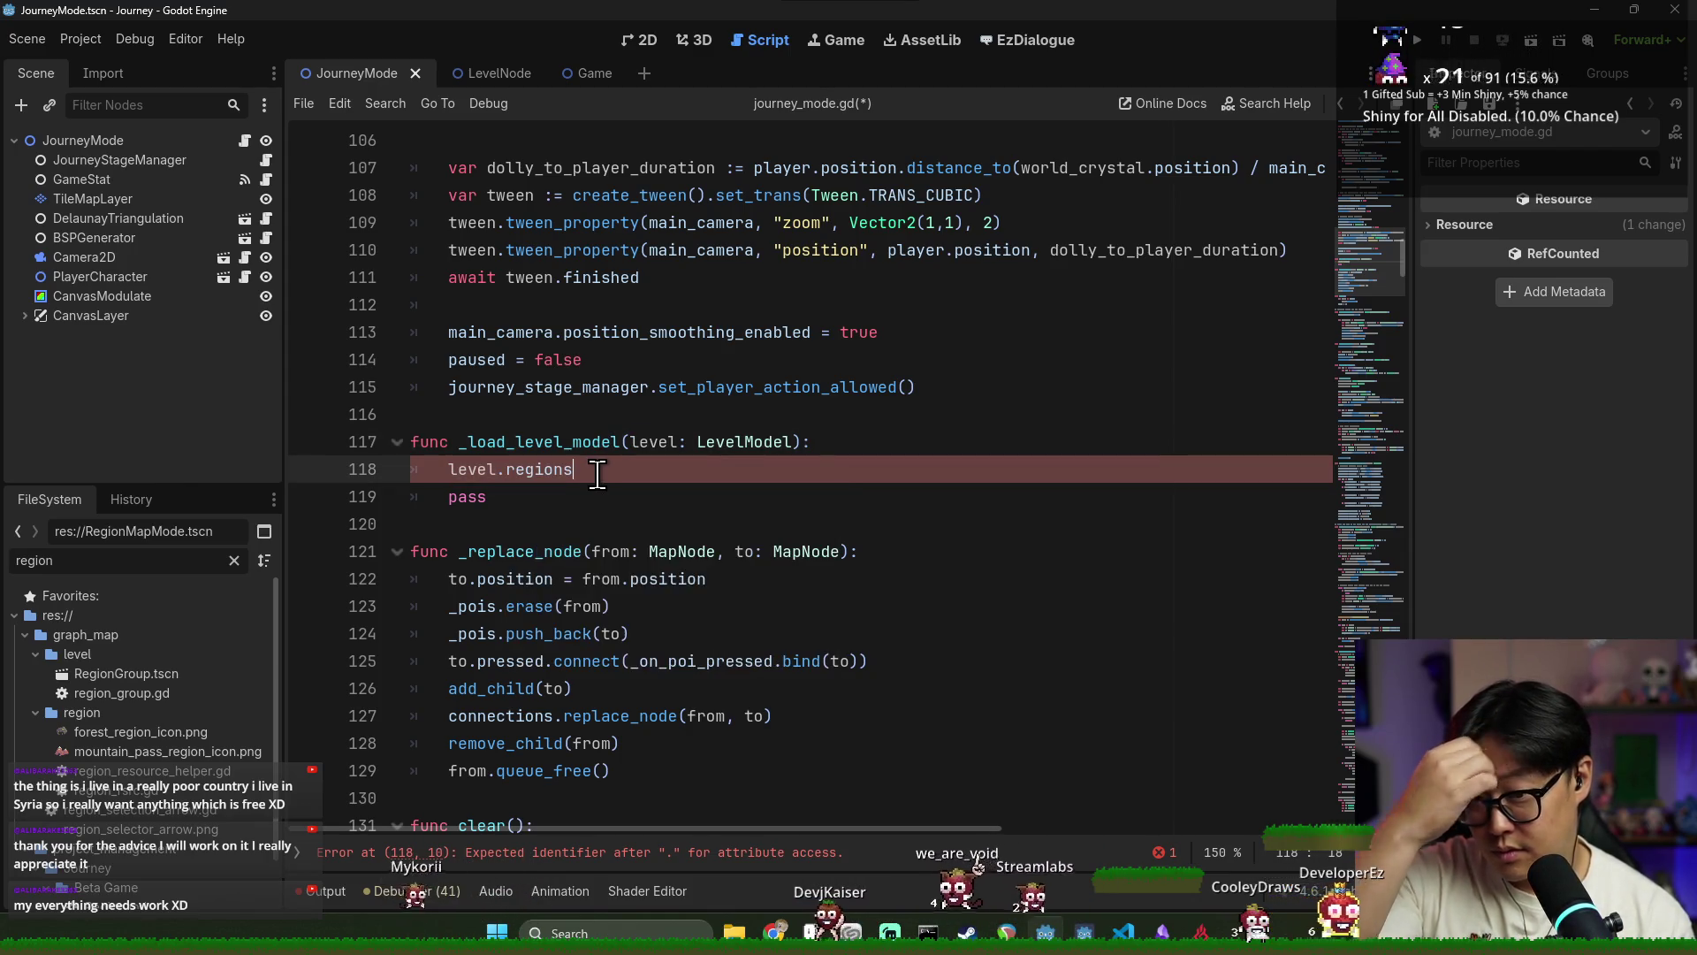
pyautogui.write('.')
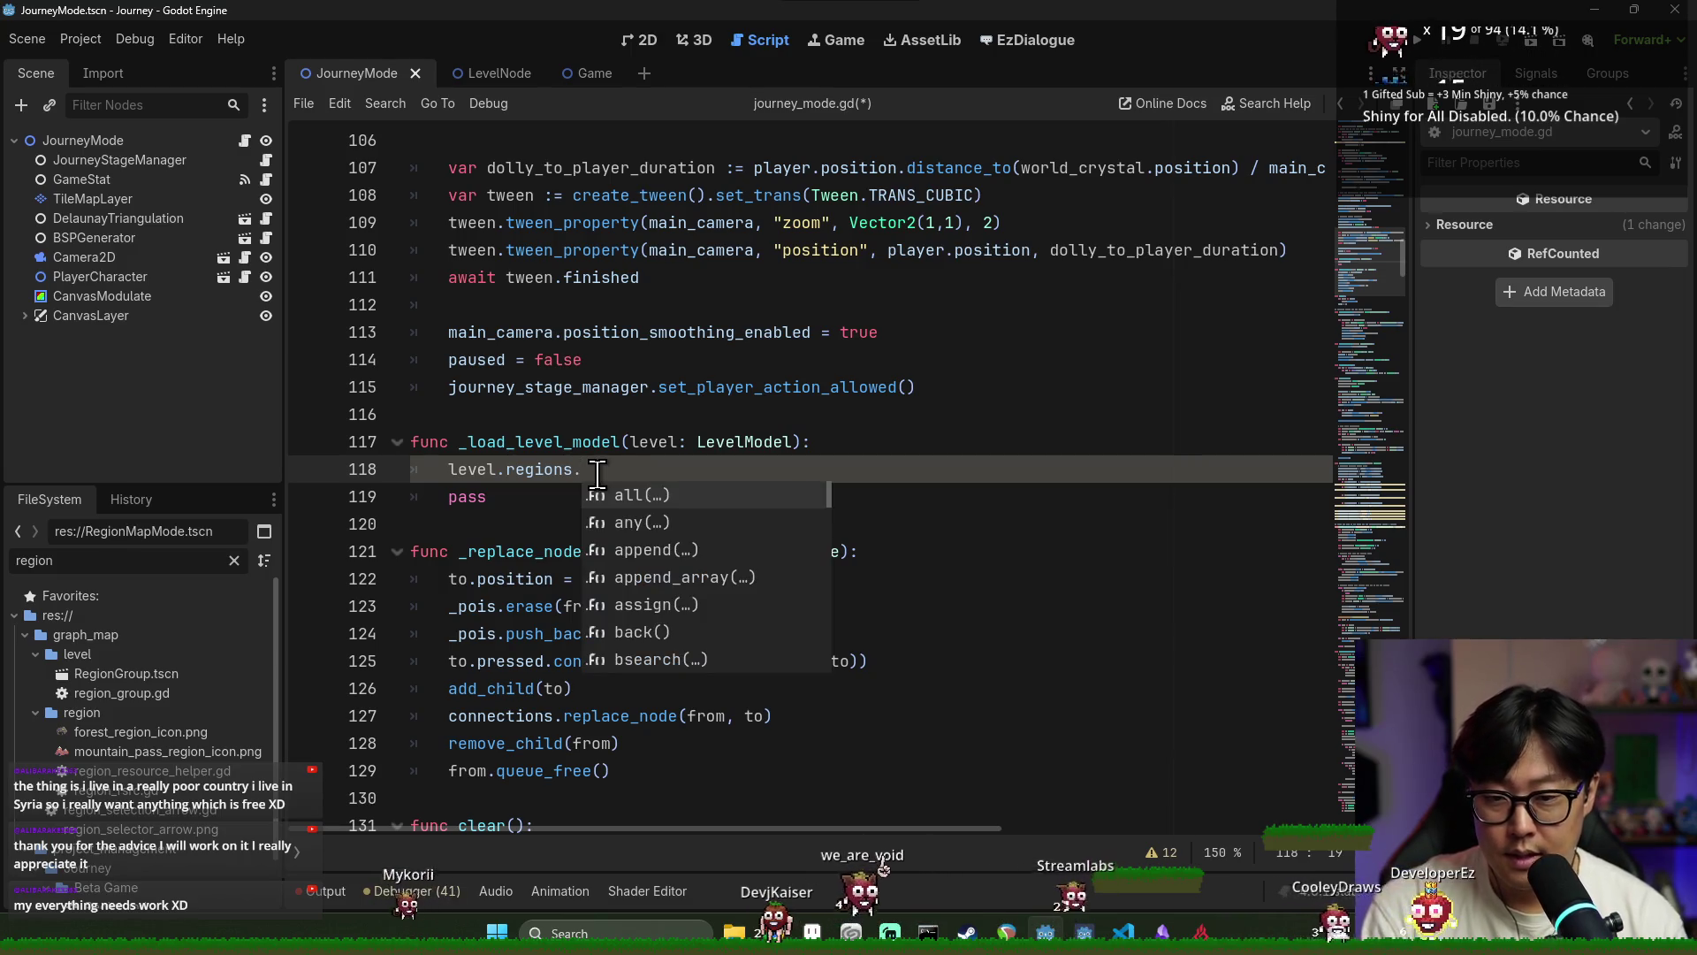
pyautogui.press('Escape')
pyautogui.moveTo(458, 470); pyautogui.dragTo(581, 470)
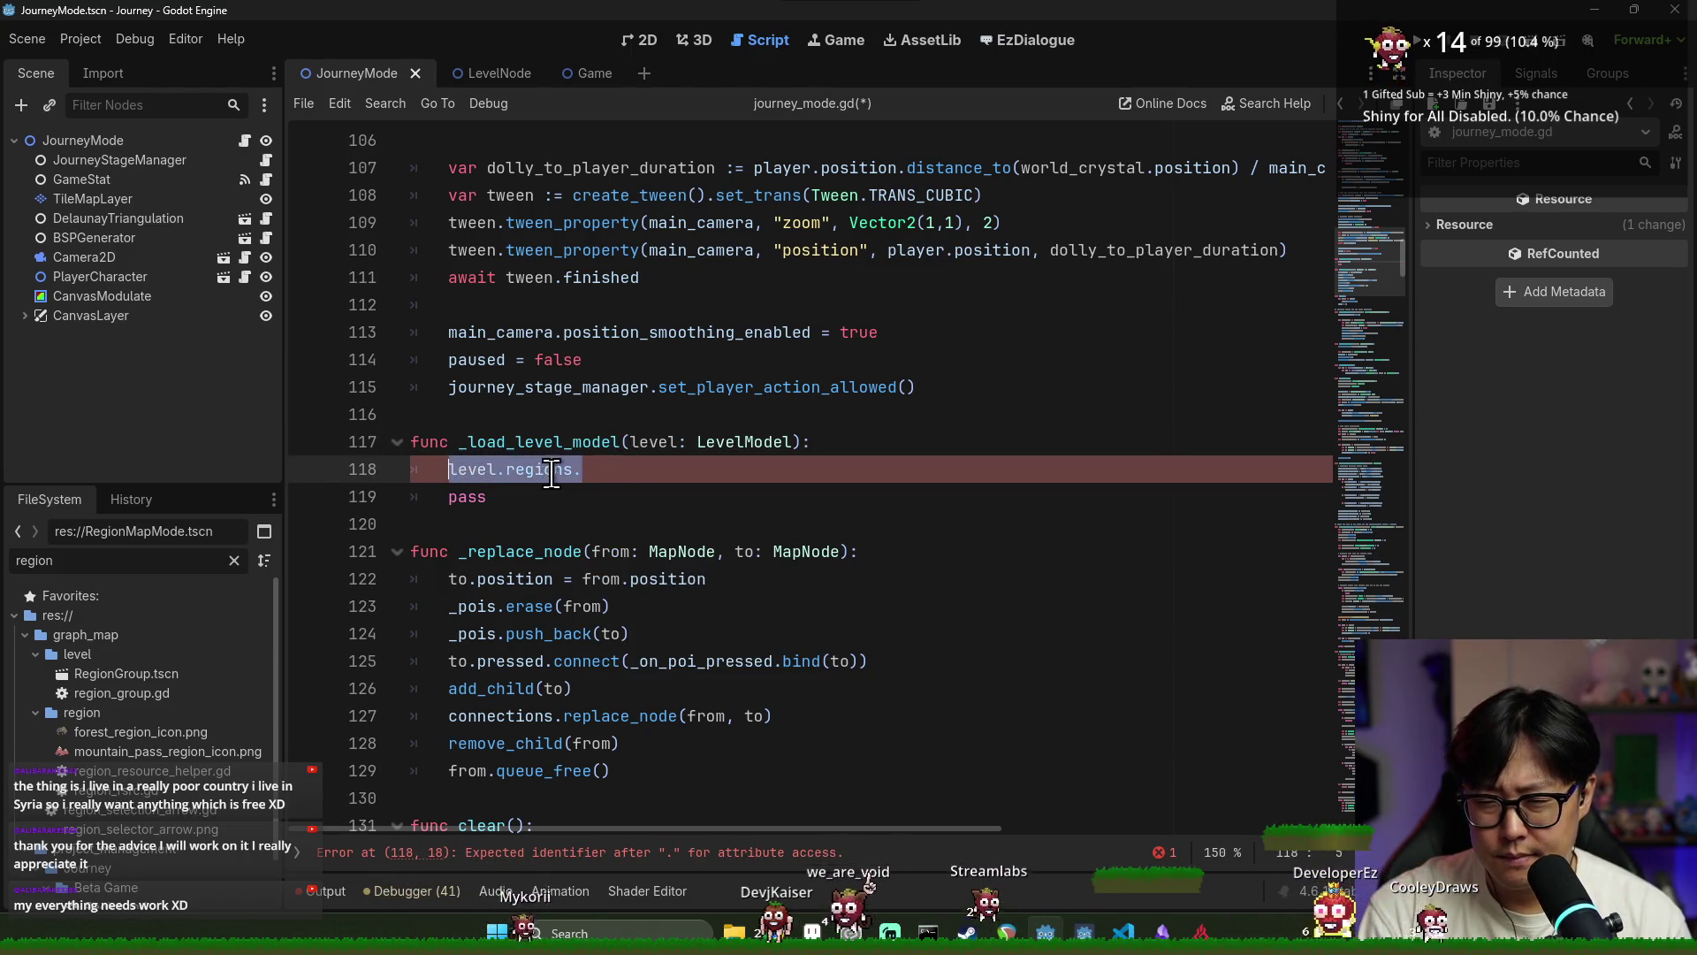
pyautogui.scroll(-3, 490, 446)
# In level_model.gd, add func get_region_by_name(region_name: String) -> PoICluster: below the regions export
pyautogui.click(728, 362)
pyautogui.keyDown('ctrl'); pyautogui.click(730, 363); pyautogui.keyUp('ctrl')
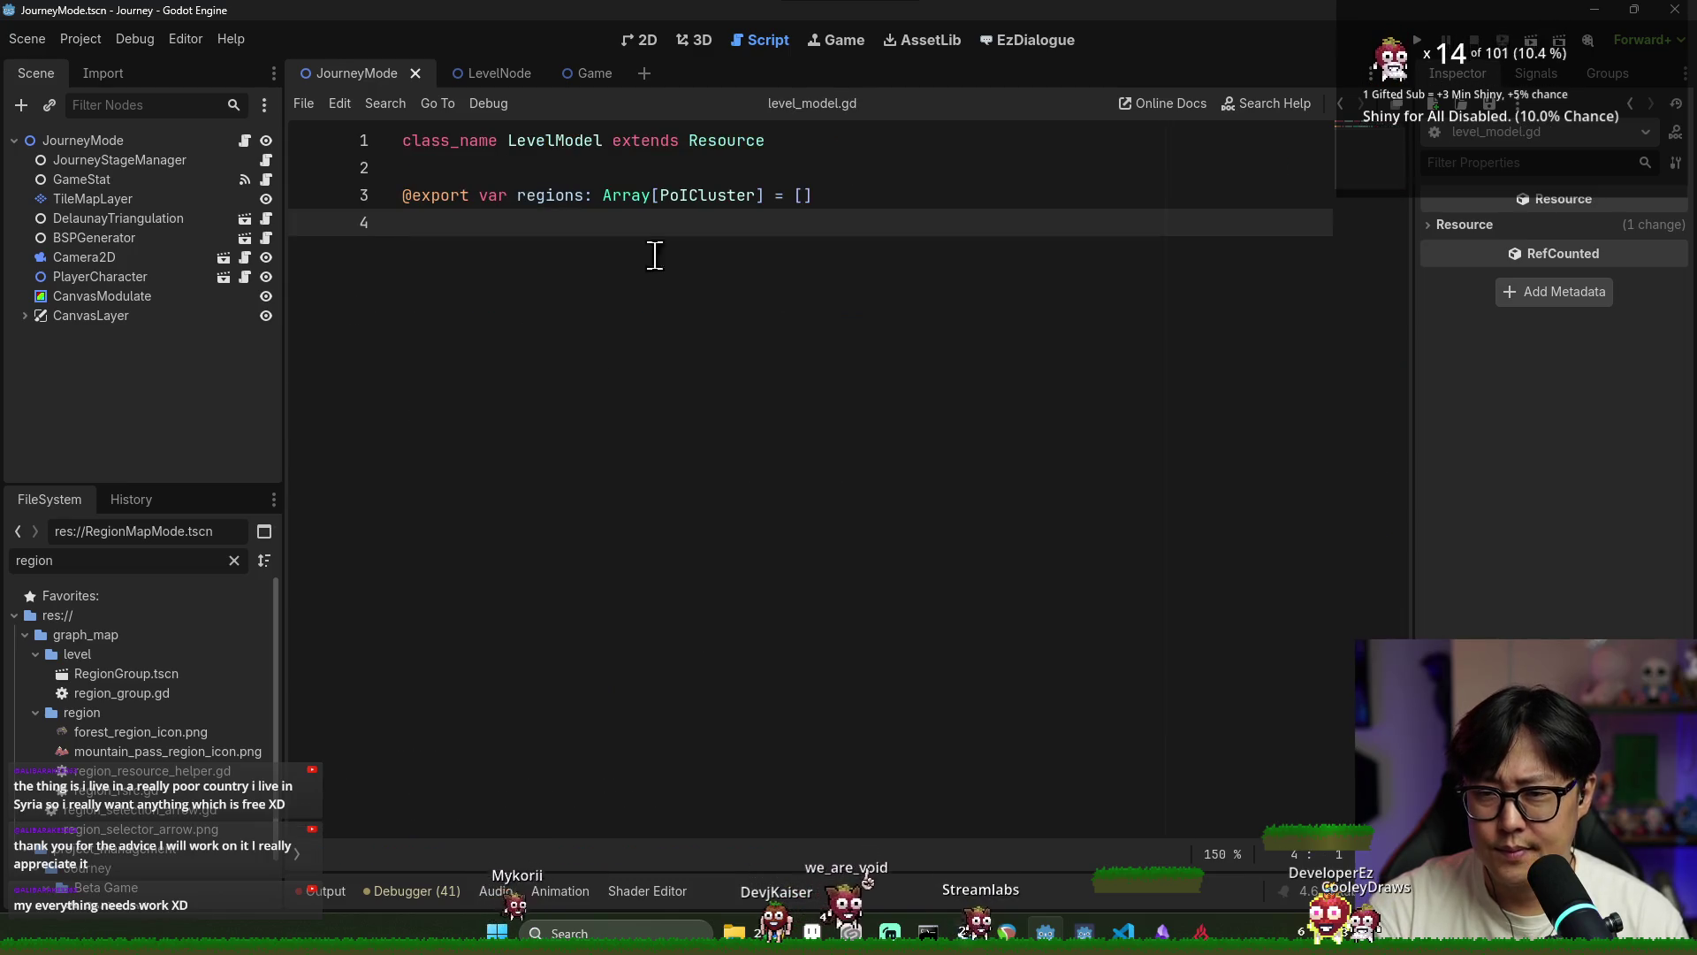
pyautogui.press('Return')
pyautogui.write('fumn')
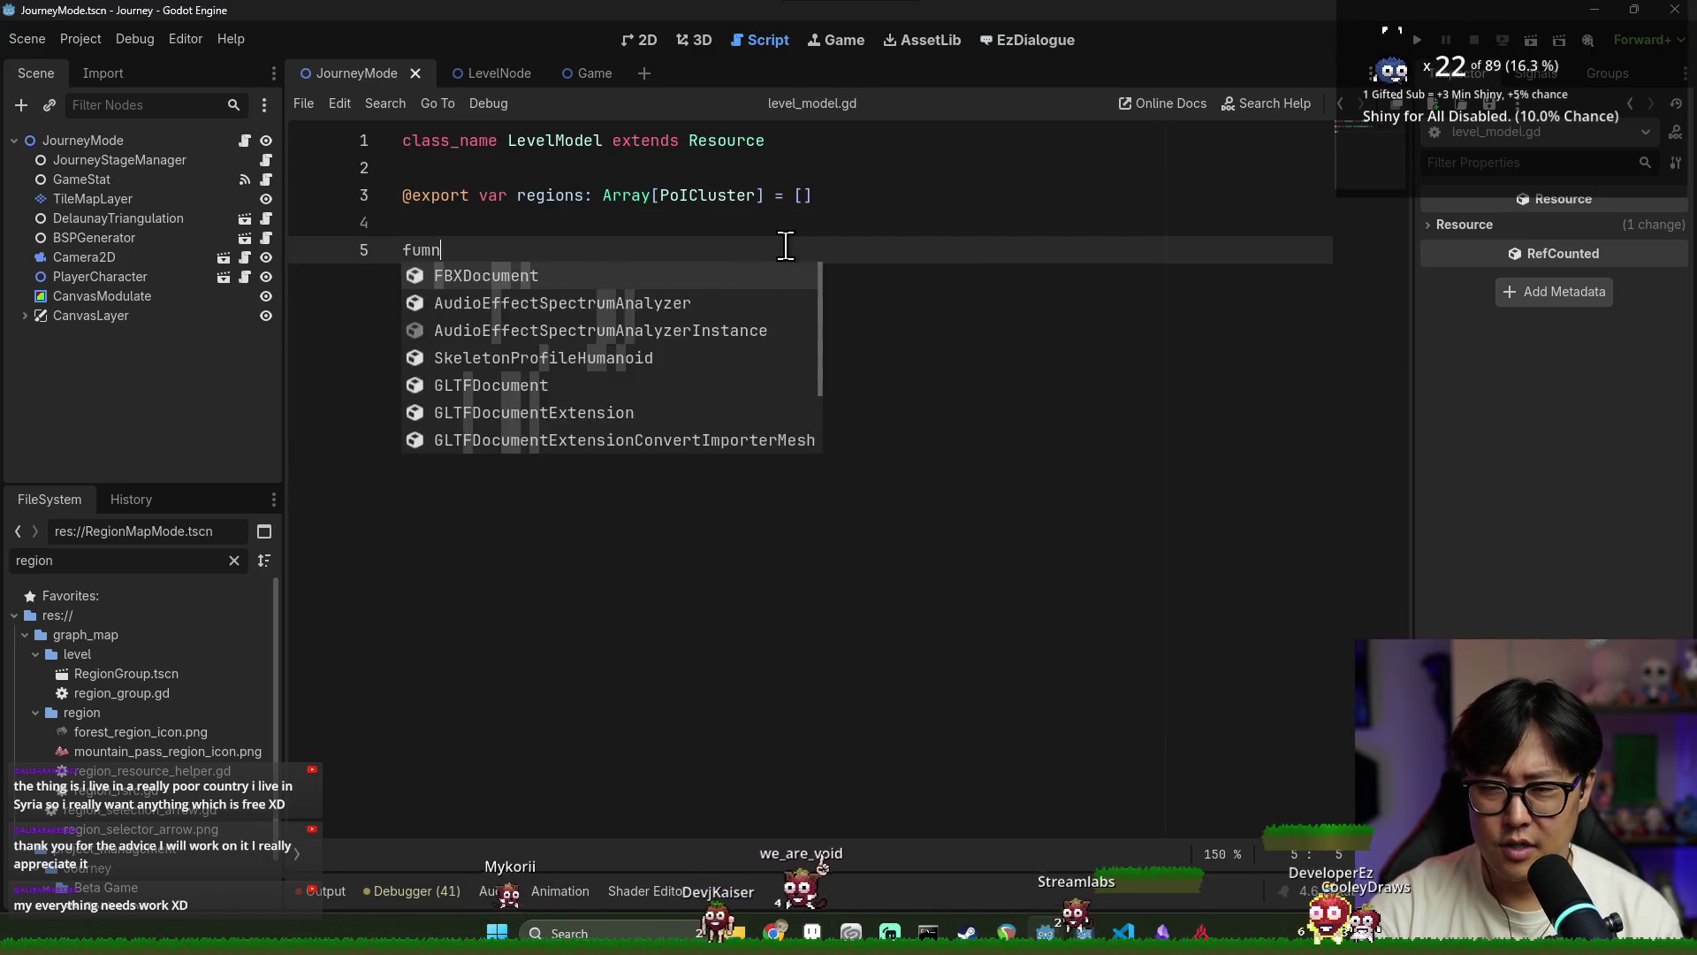
pyautogui.press('BackSpace')
pyautogui.press('BackSpace')
pyautogui.write('nc get_regi')
pyautogui.write('on_by_name(region_na')
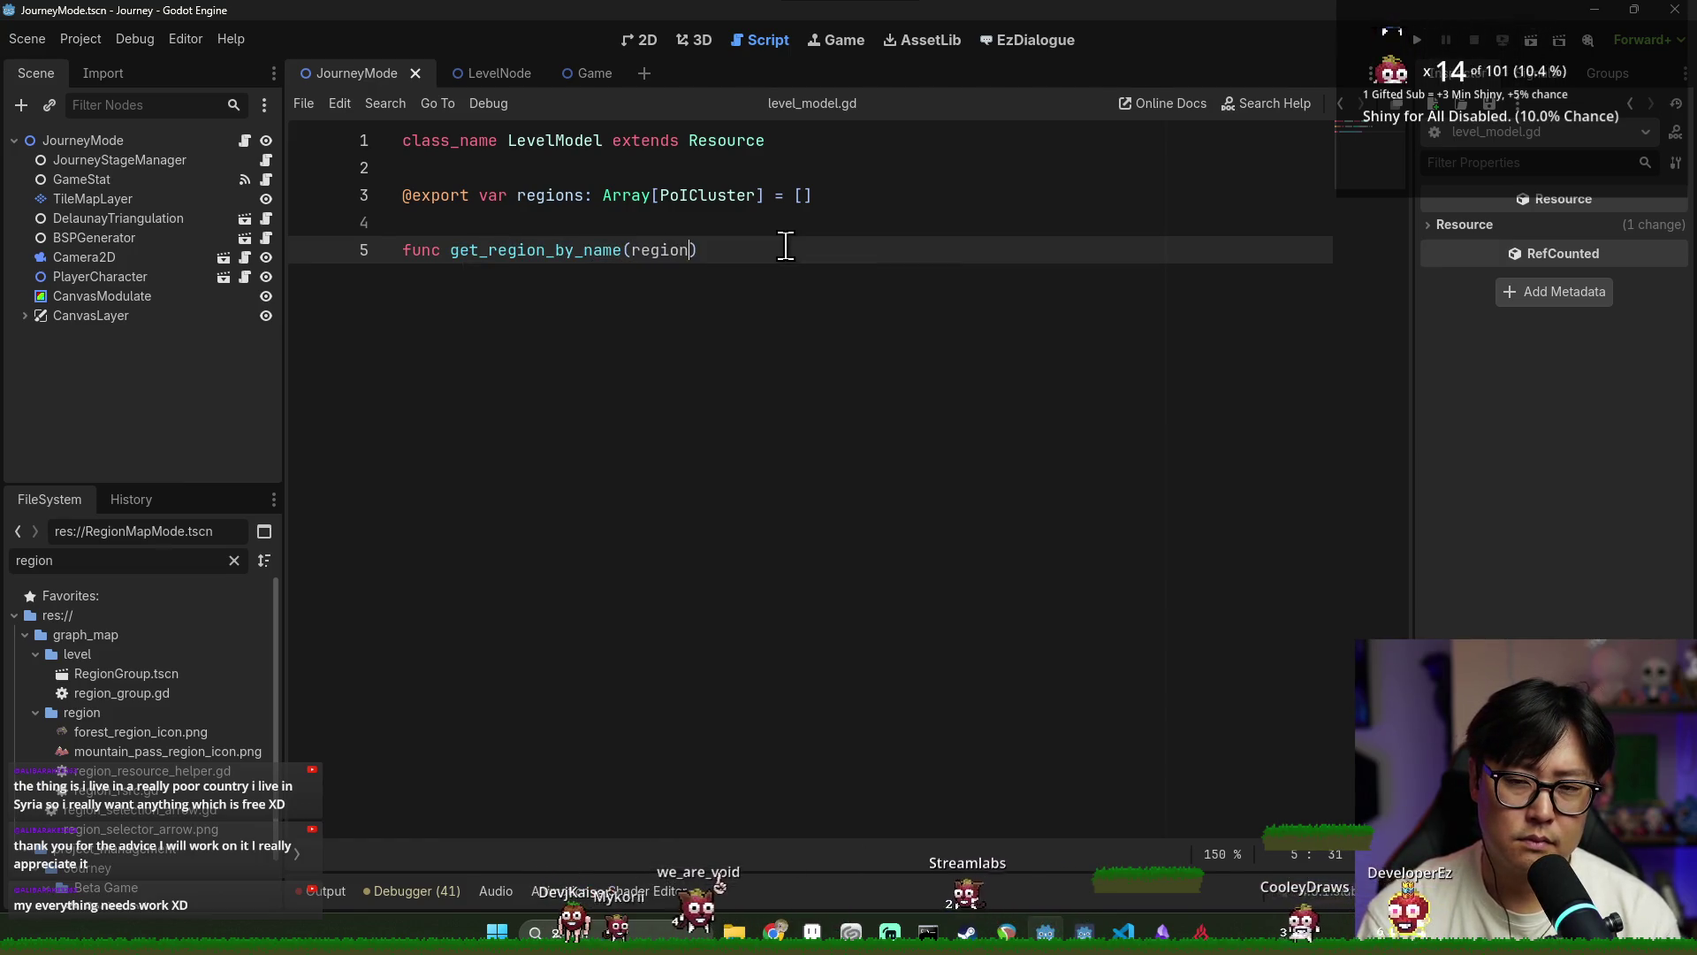
pyautogui.write('me: String) -> P')
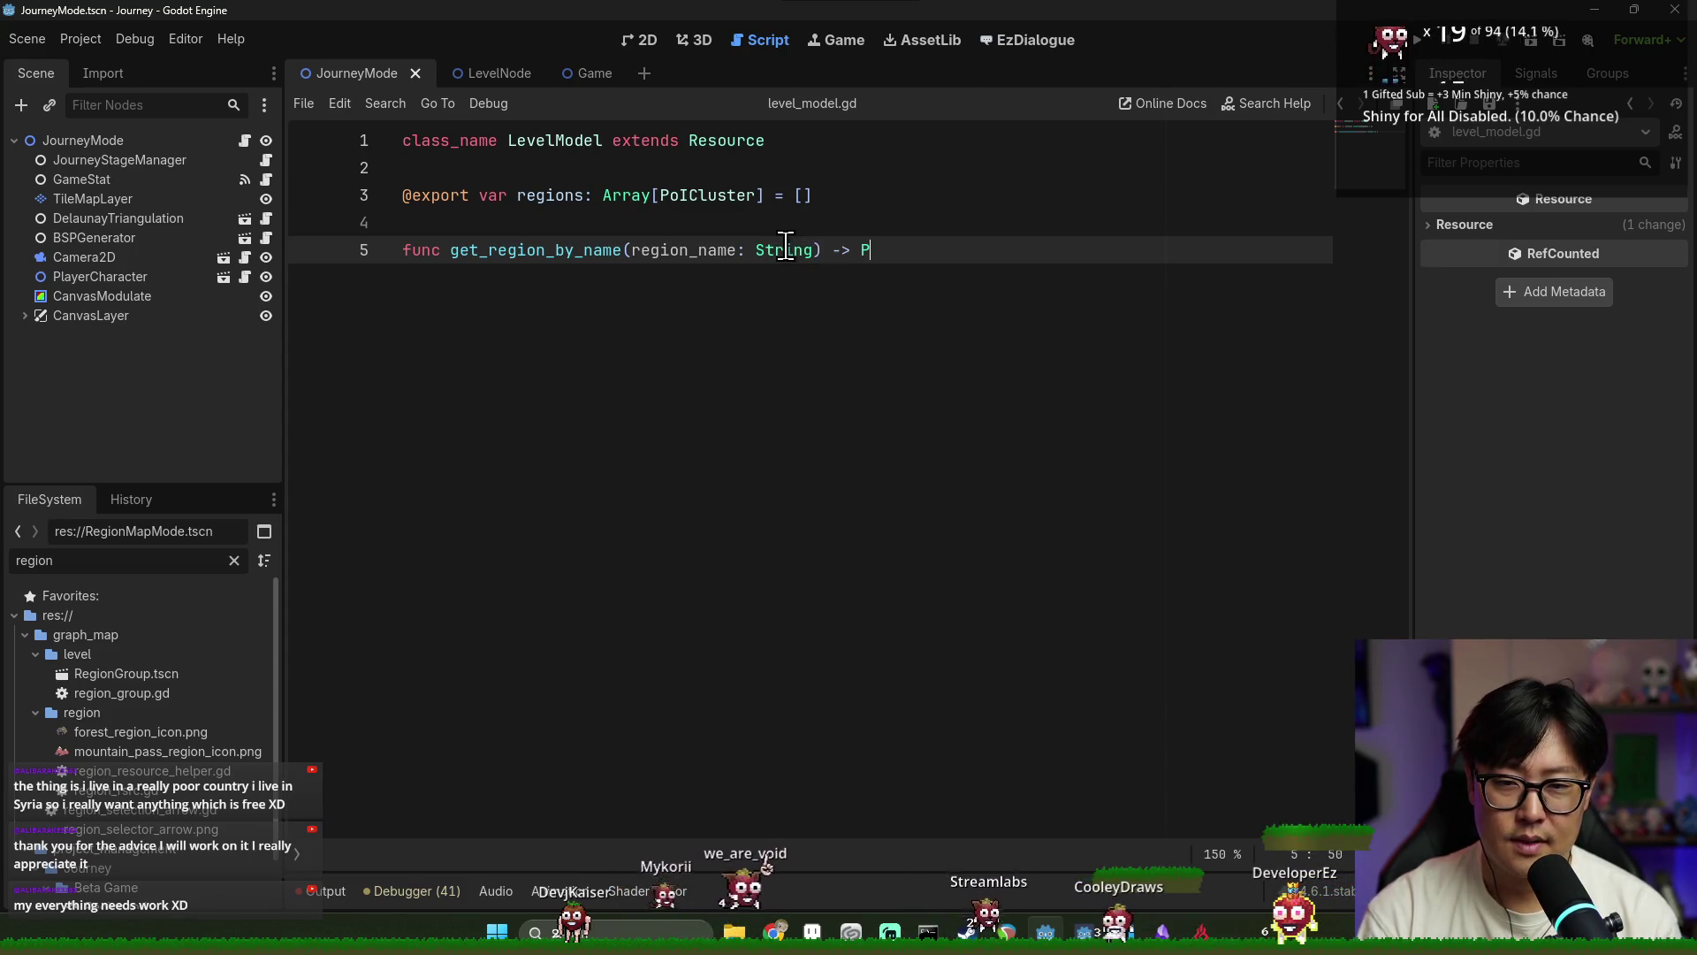
pyautogui.write('oICl')
pyautogui.press('Return')
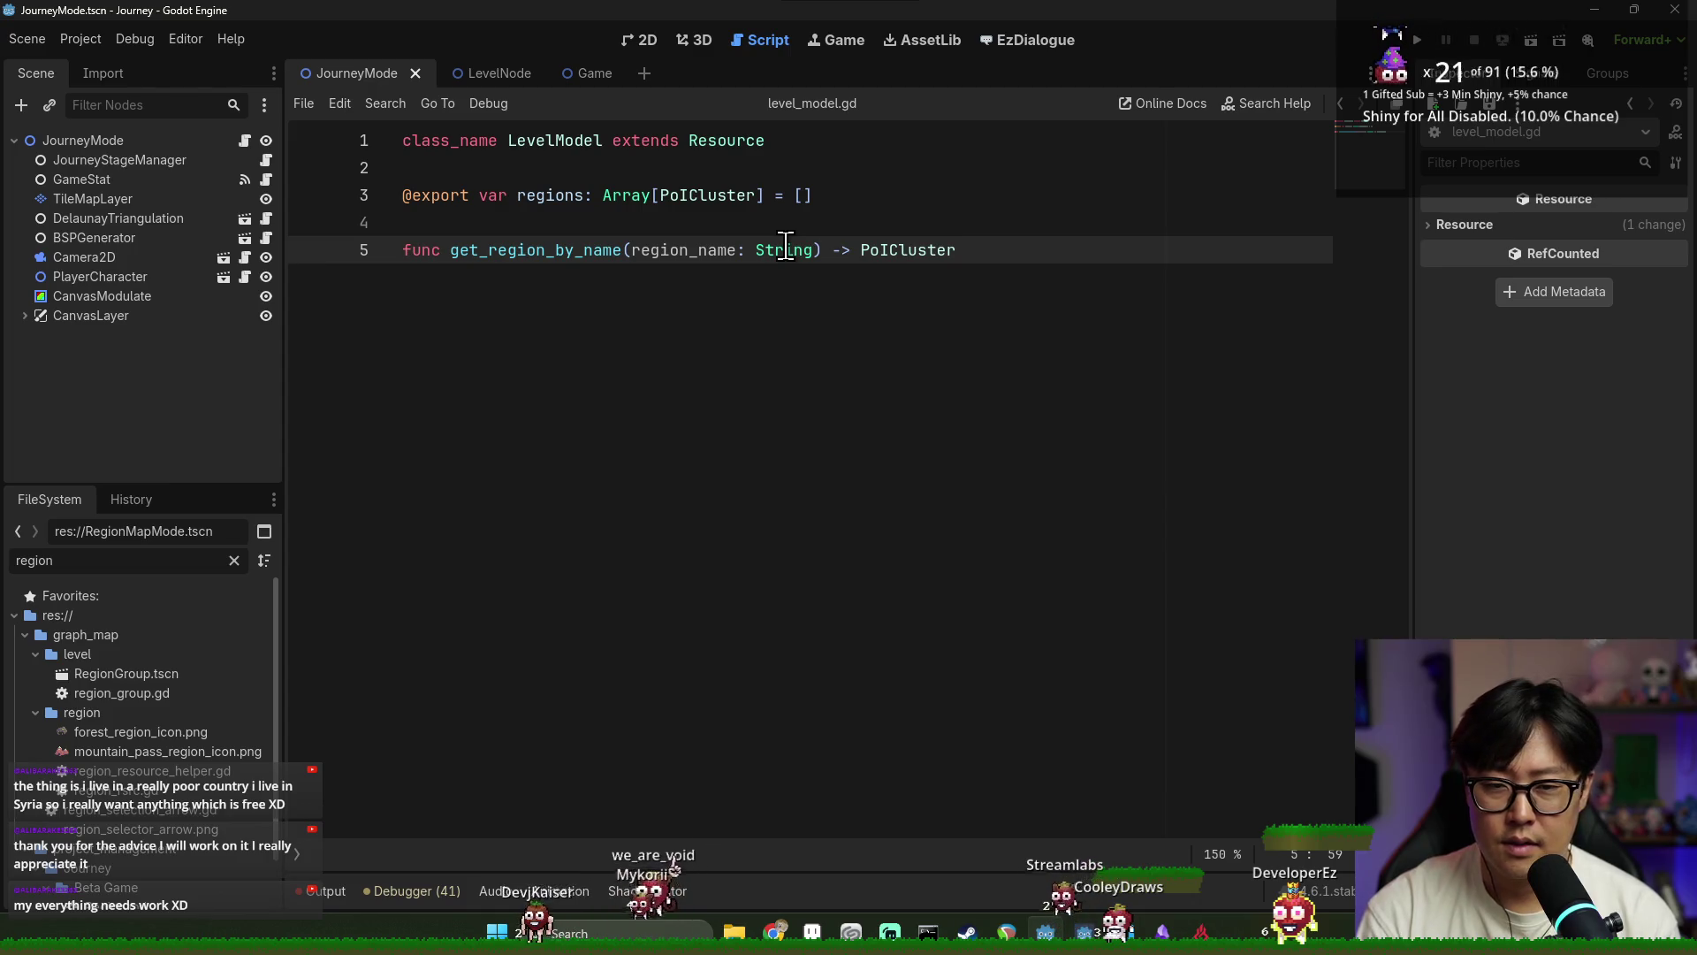
pyautogui.write(':')
pyautogui.press('Return')
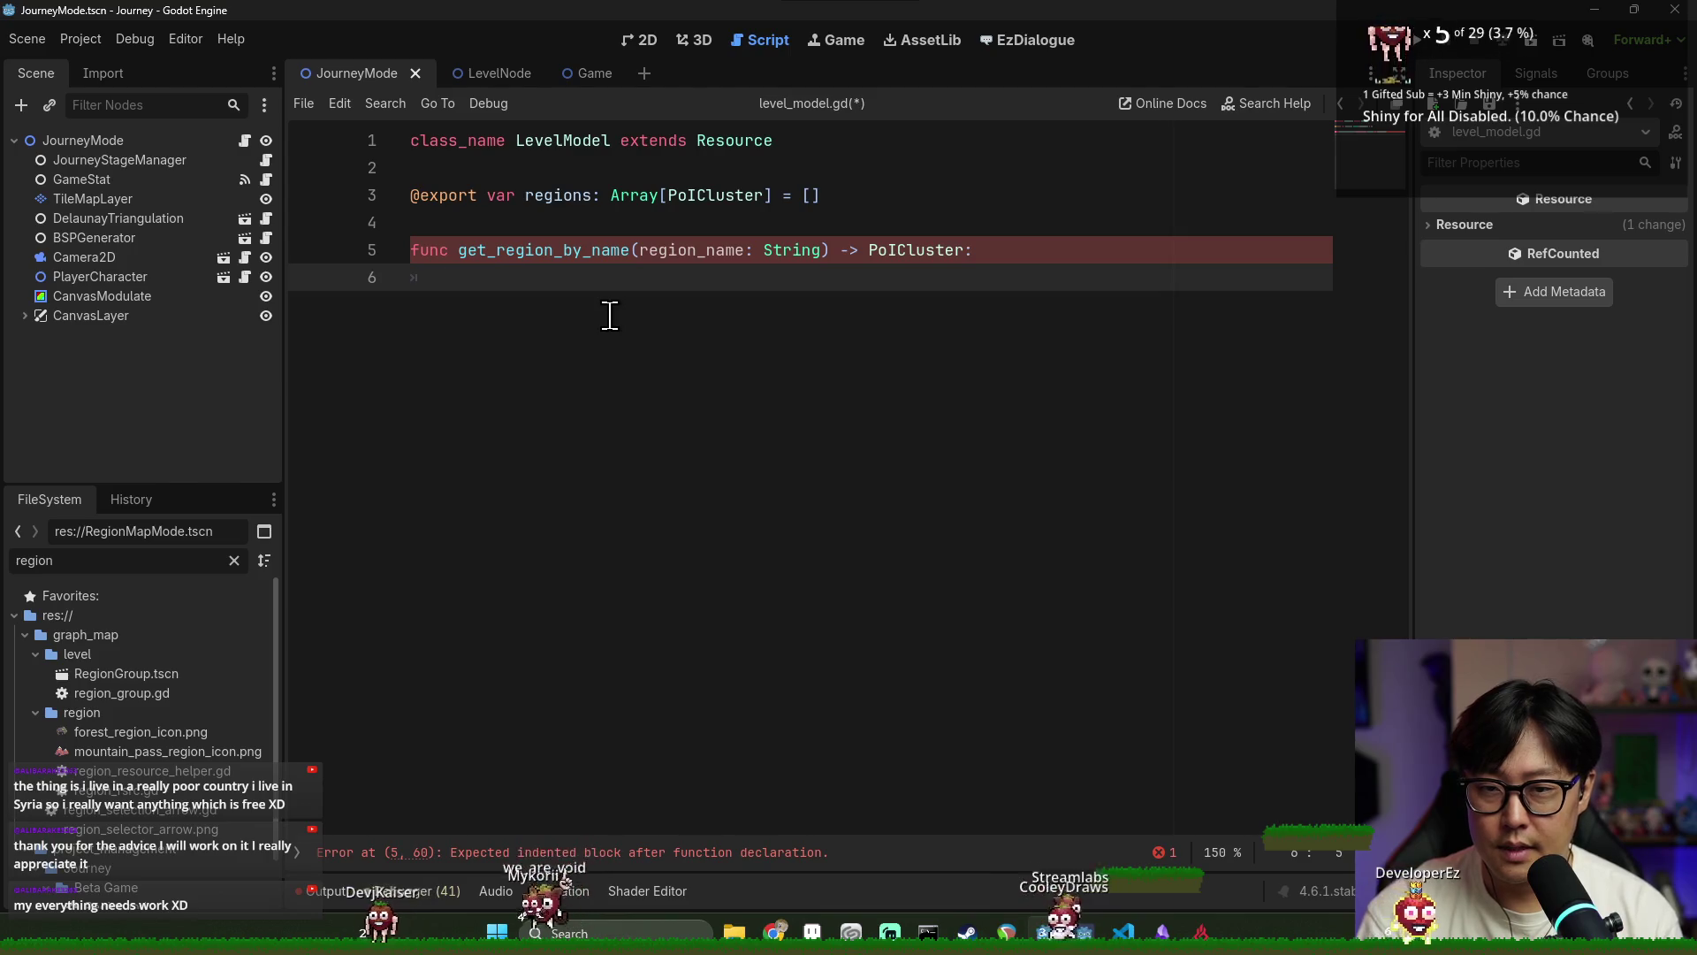
pyautogui.write('for region in regions')
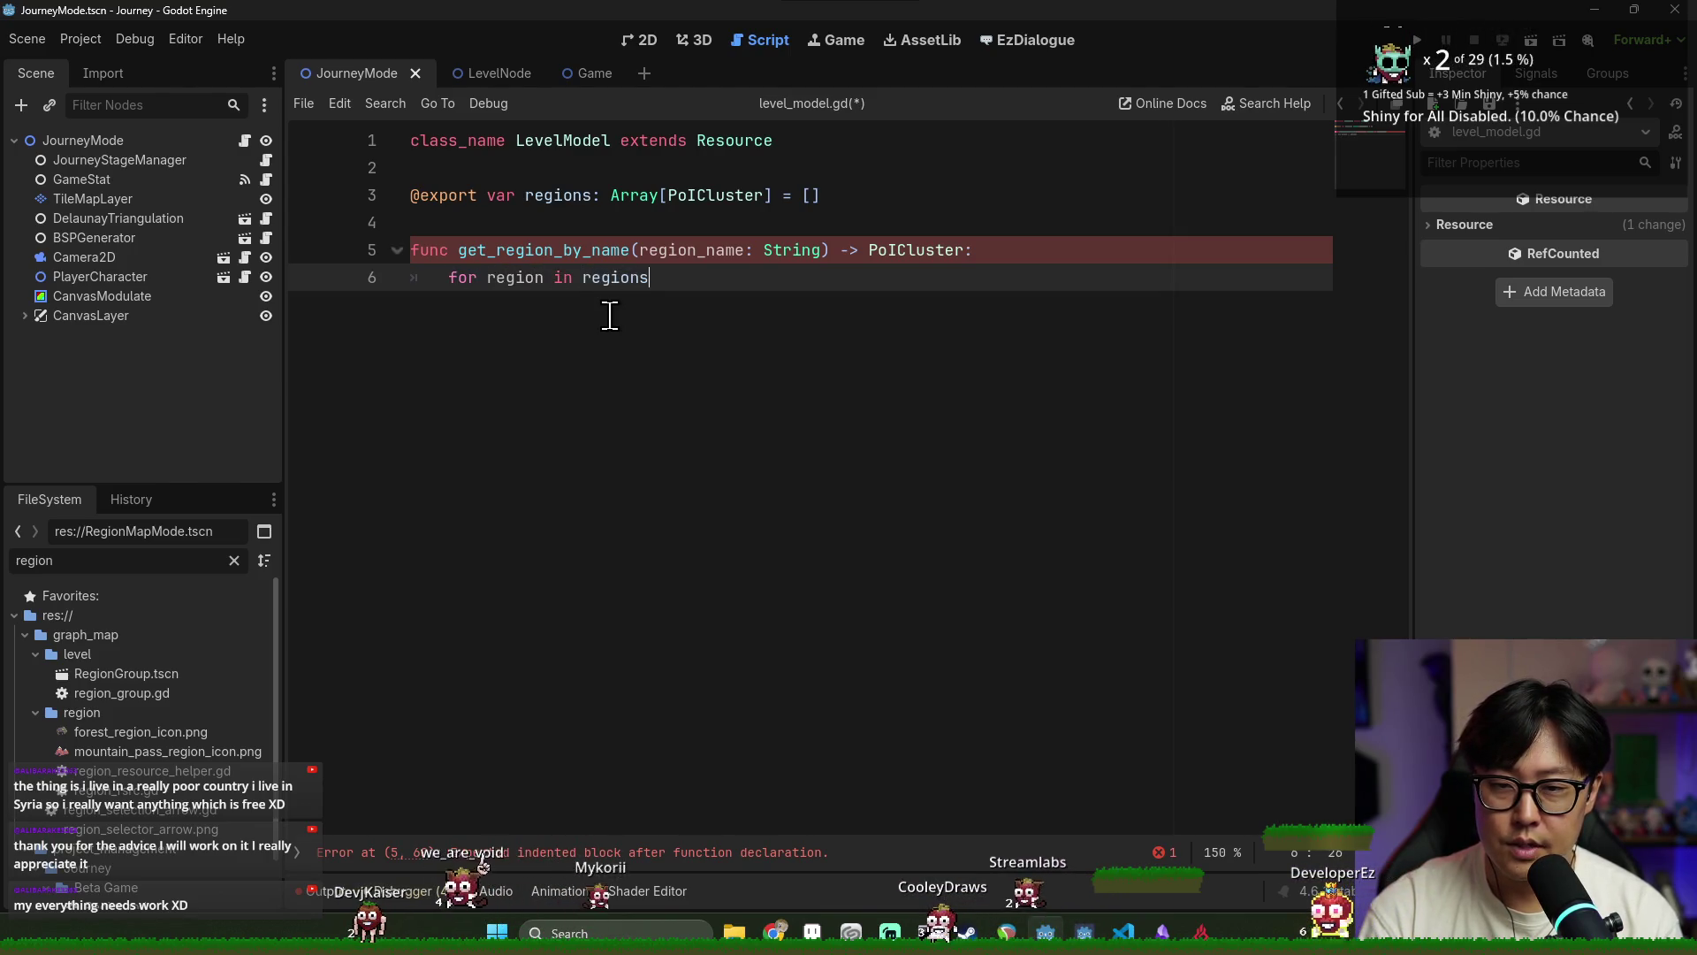
# Add a for loop over the regions that reads region.region_rsrc.region_name
pyautogui.write(':')
pyautogui.press('Return')
pyautogui.write('region.')
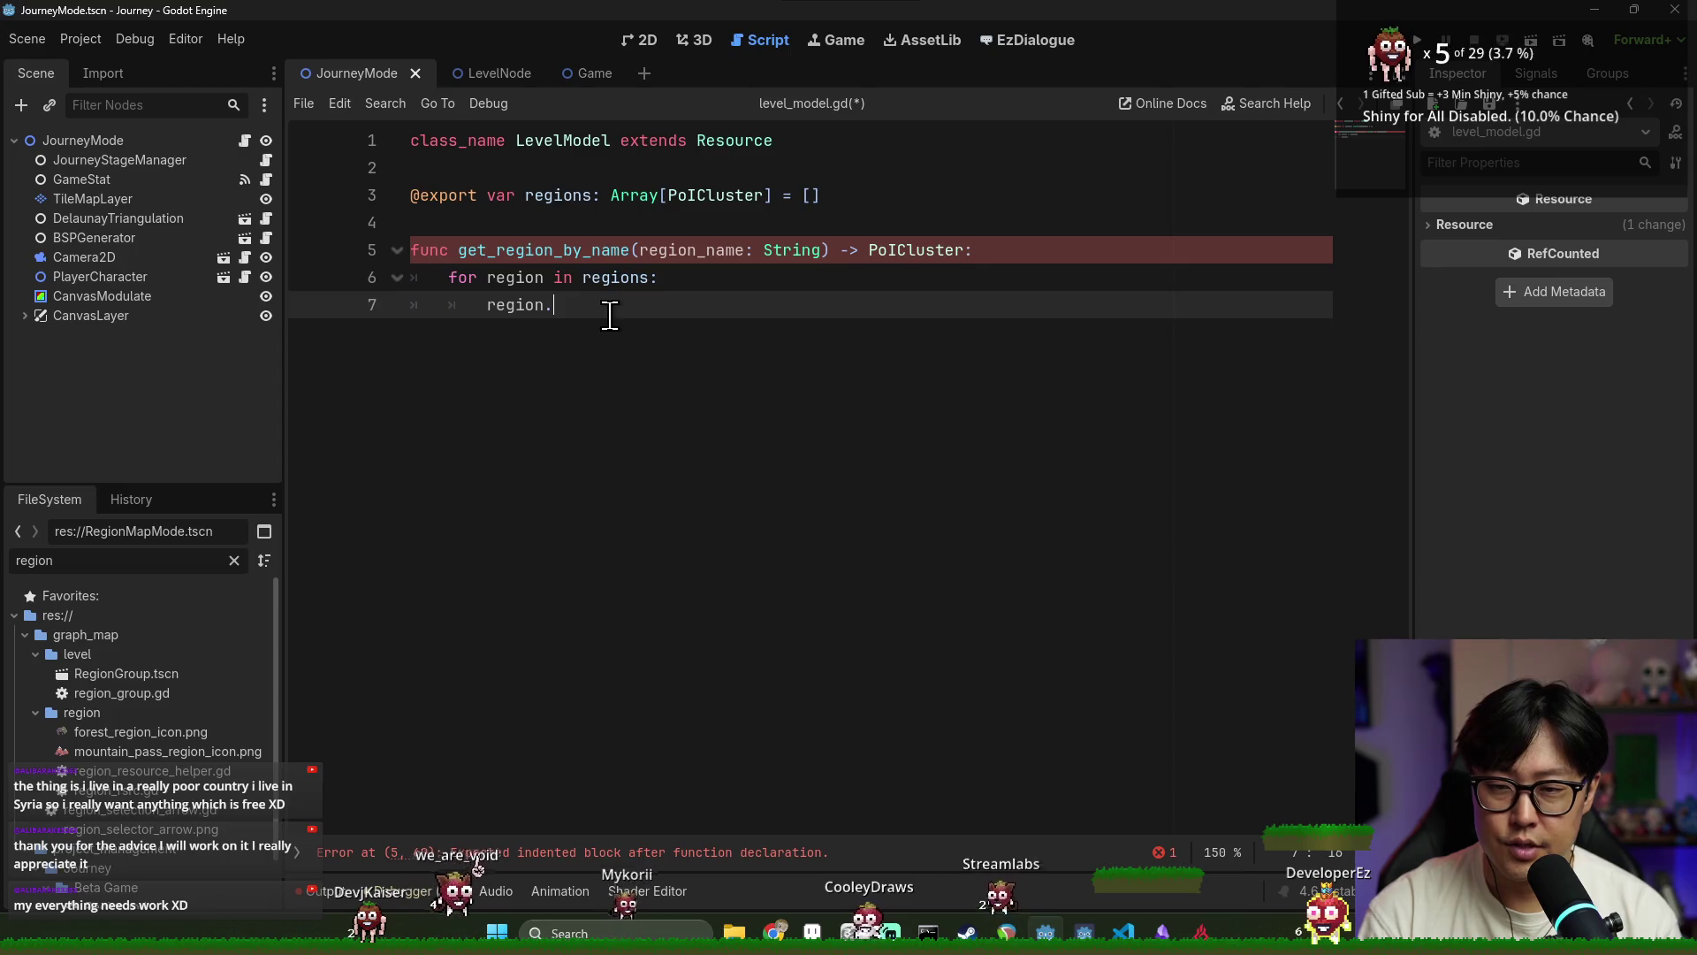
pyautogui.press('Down')
pyautogui.press('Down')
pyautogui.press('Return')
pyautogui.write('.region')
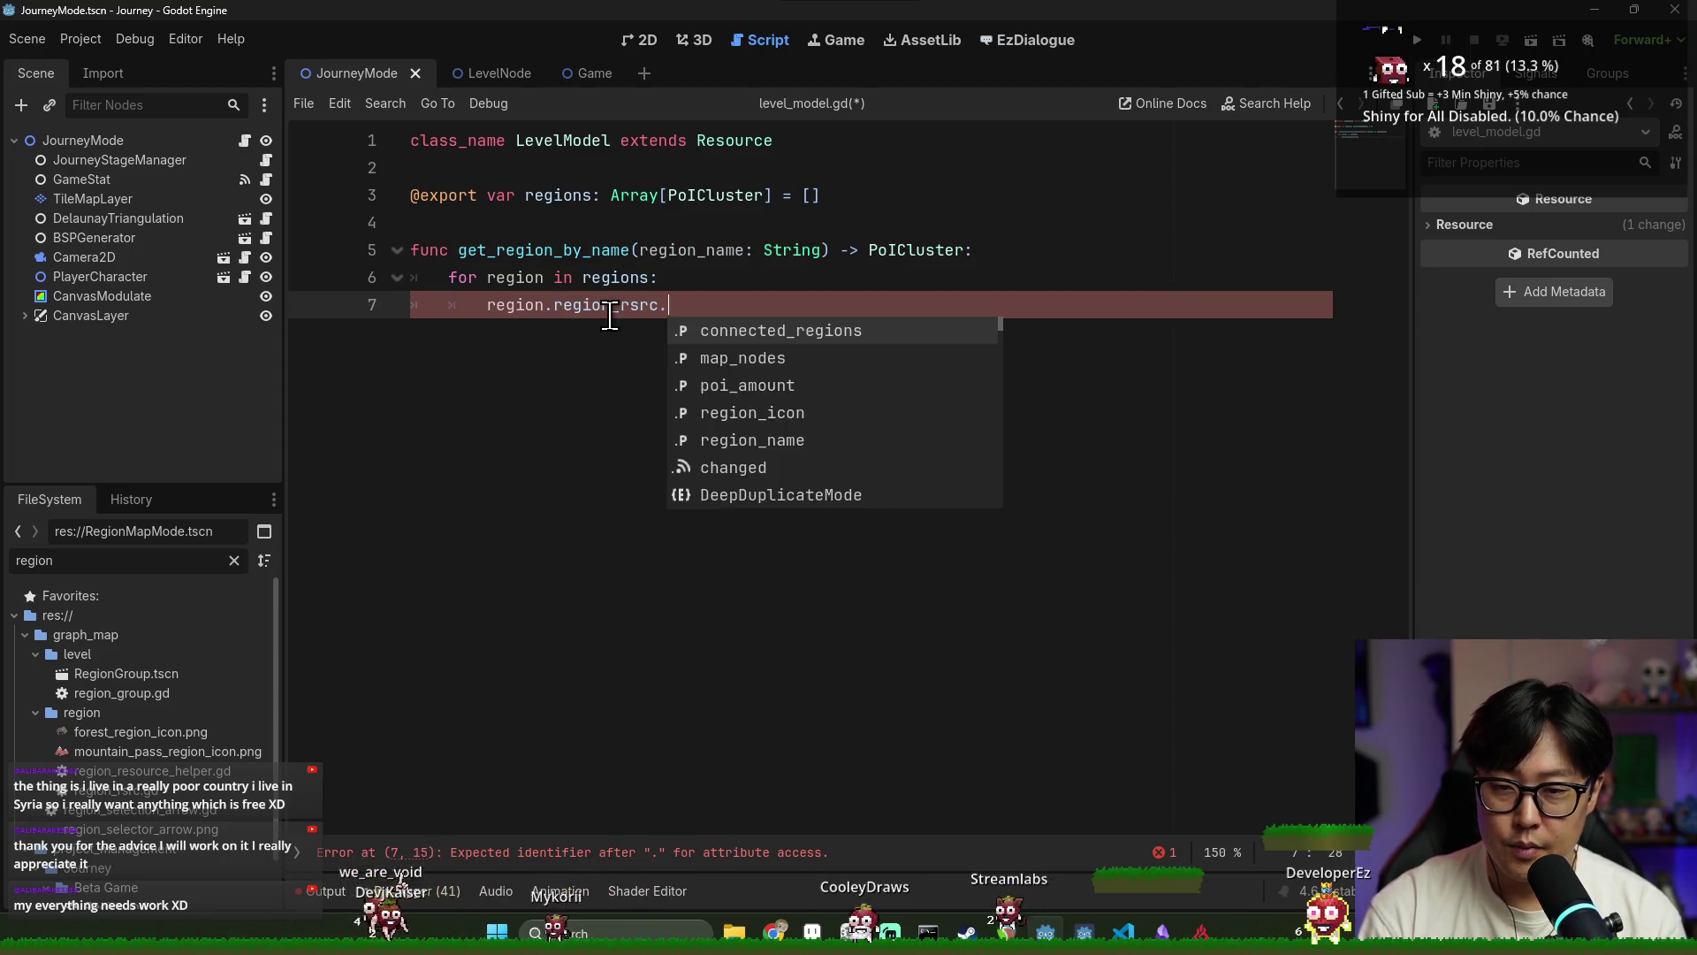
pyautogui.press('Down')
pyautogui.press('Return')
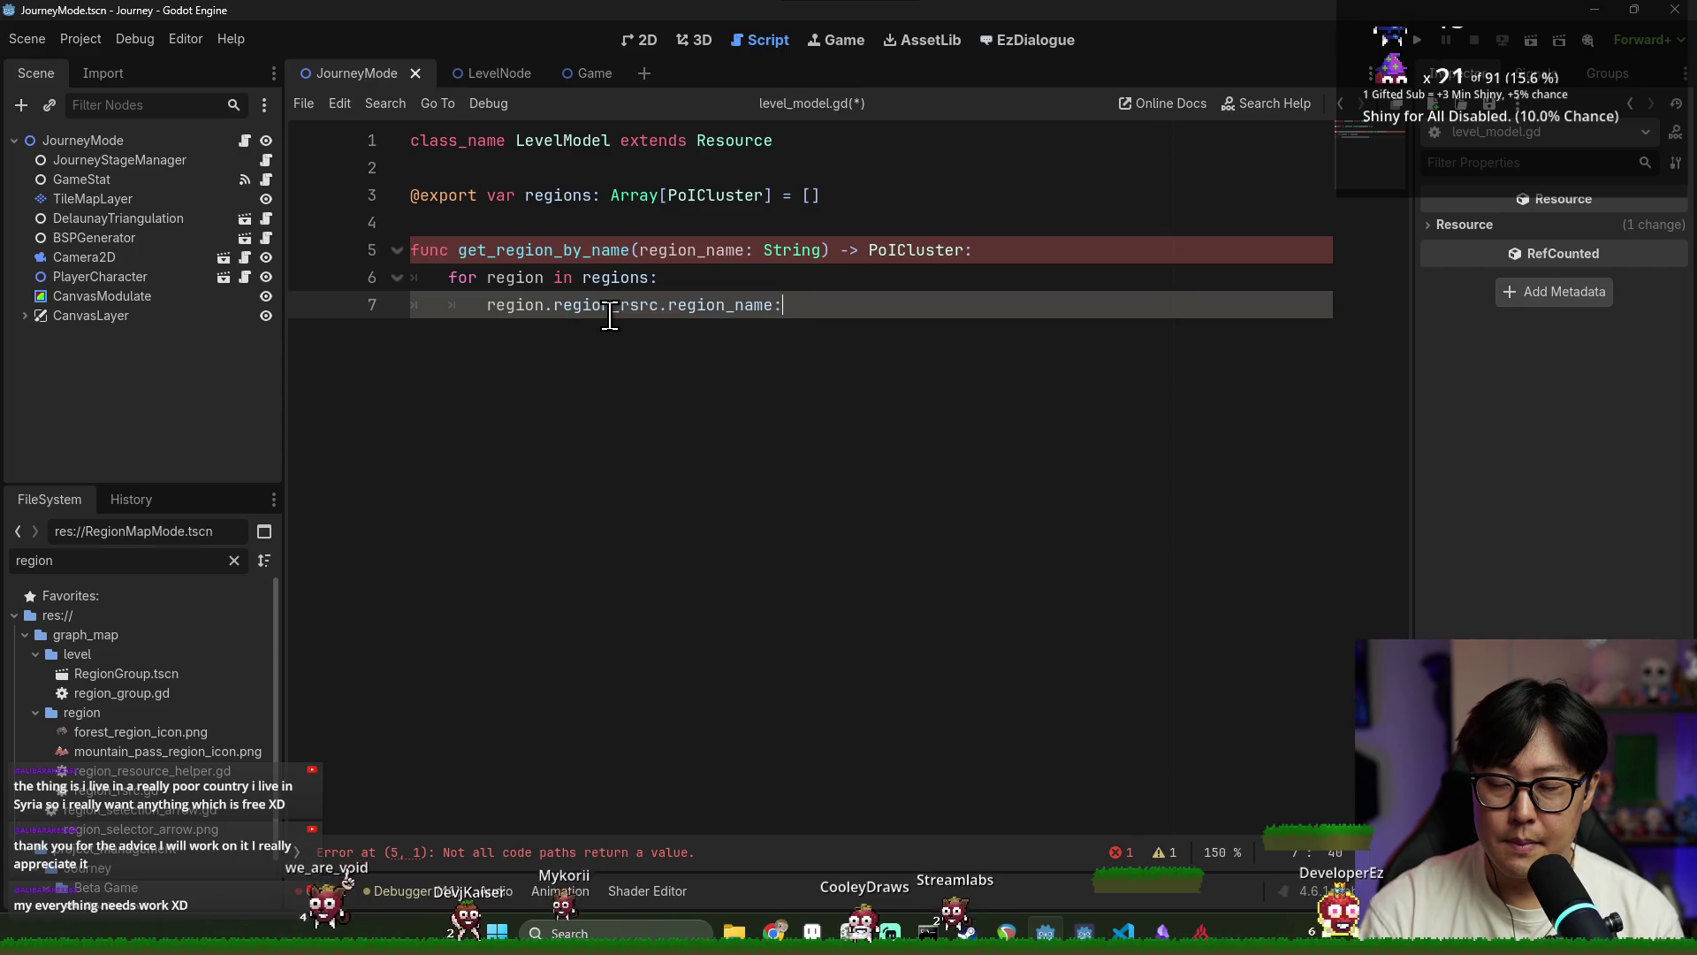
# Return the region when region_name.to_lower() matches its lowercased name, and save level_model.gd
pyautogui.click(487, 304)
pyautogui.write('if ')
pyautogui.write('region_name.')
pyautogui.write('to_lowe')
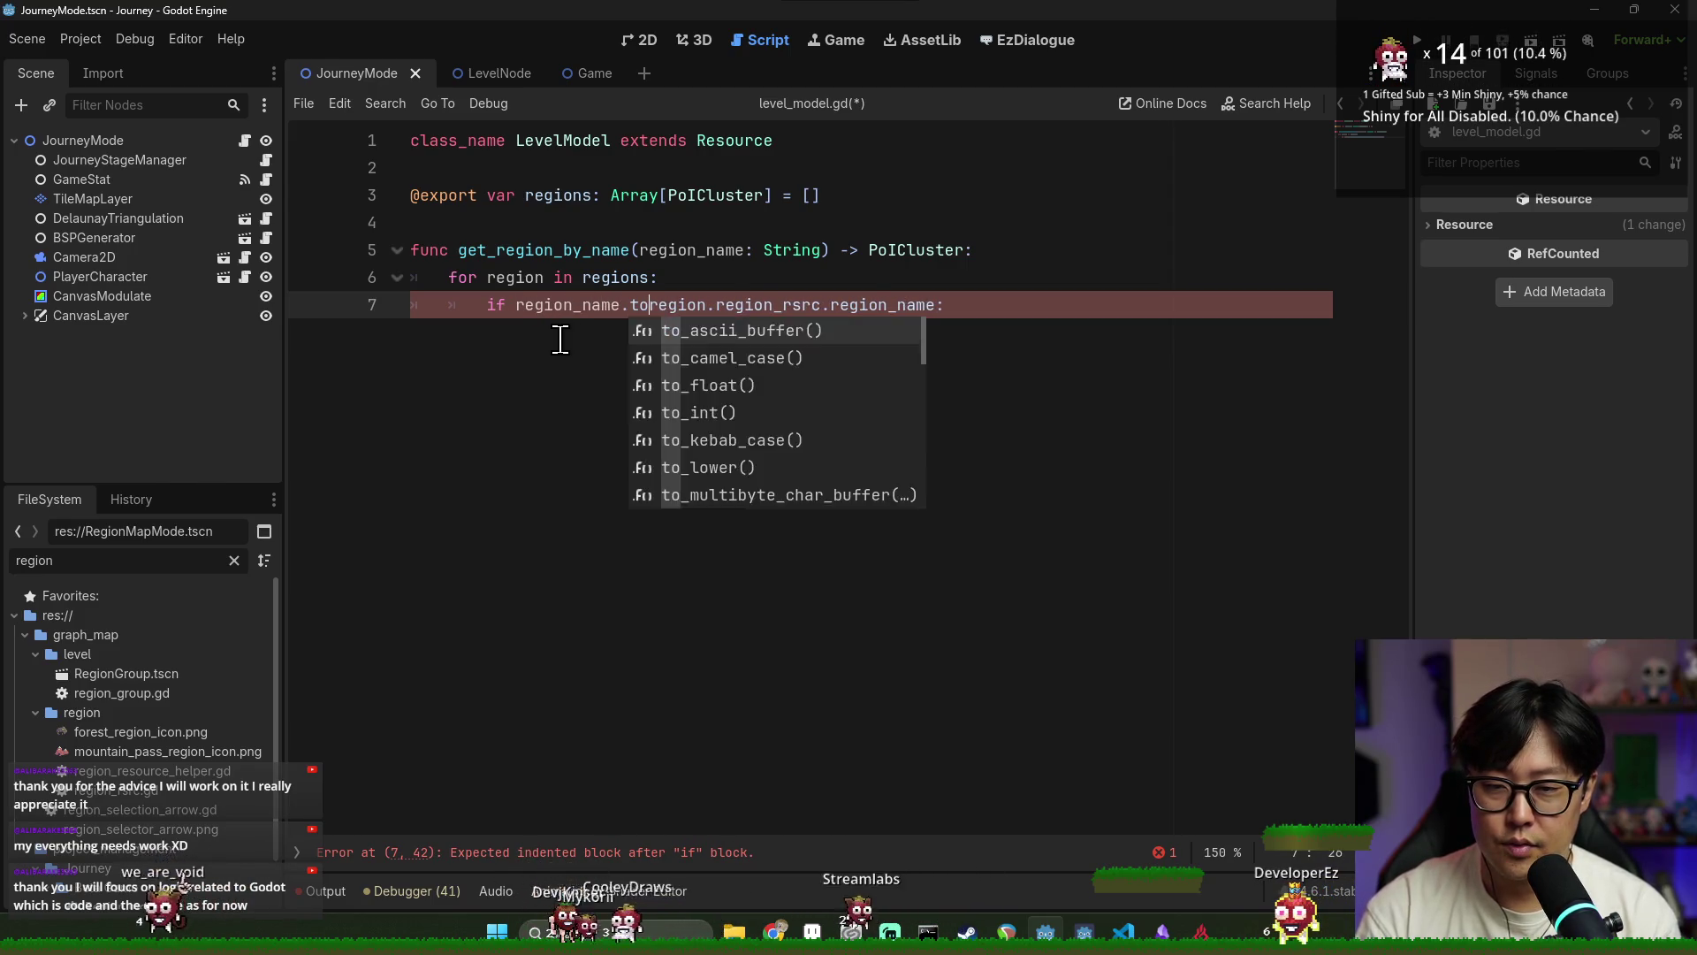
pyautogui.write('r() ==')
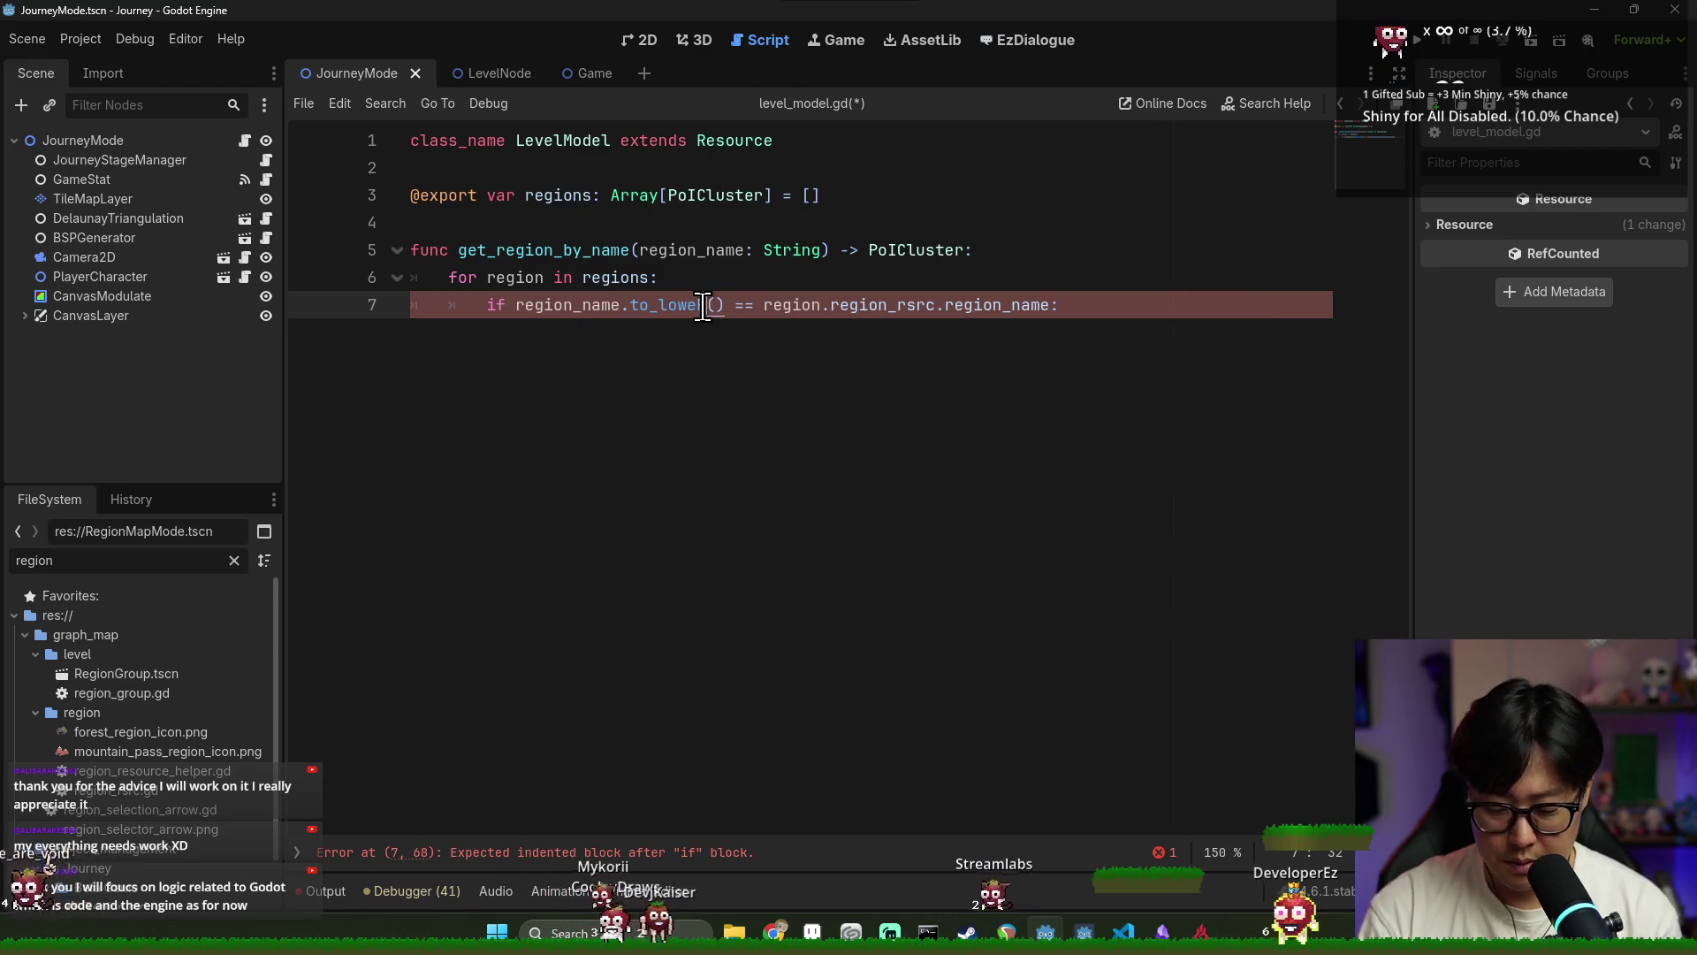
pyautogui.click(1056, 306)
pyautogui.write('.to_lower()')
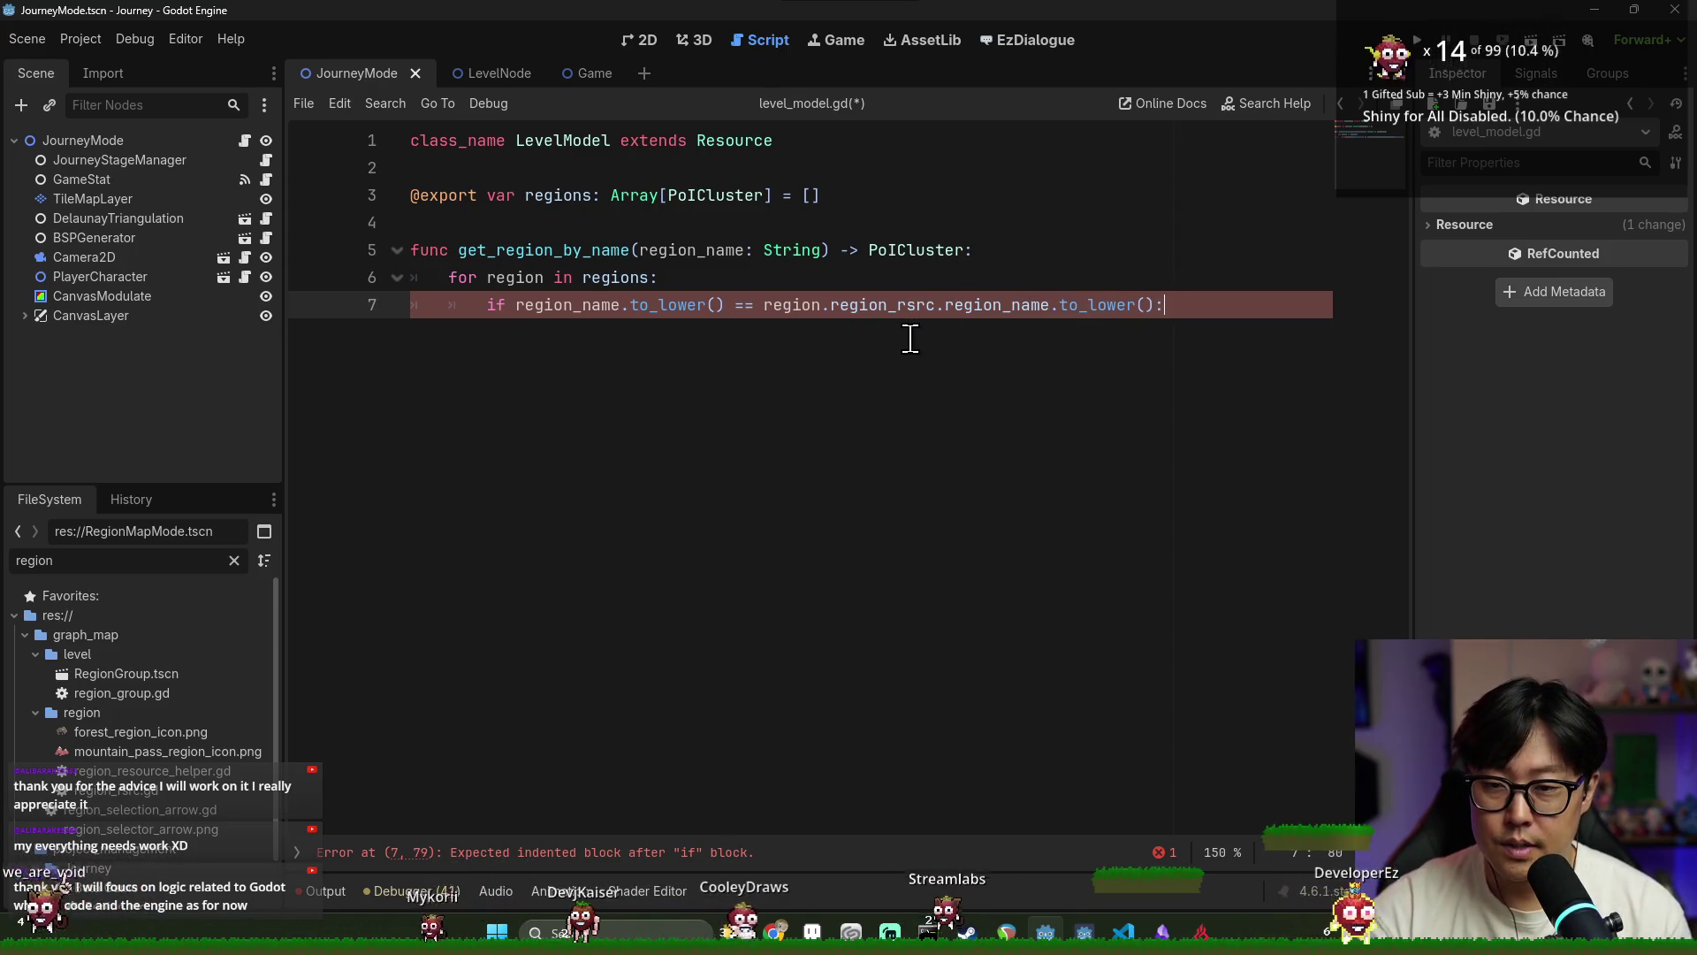
pyautogui.press('End')
pyautogui.press('Return')
pyautogui.write('return')
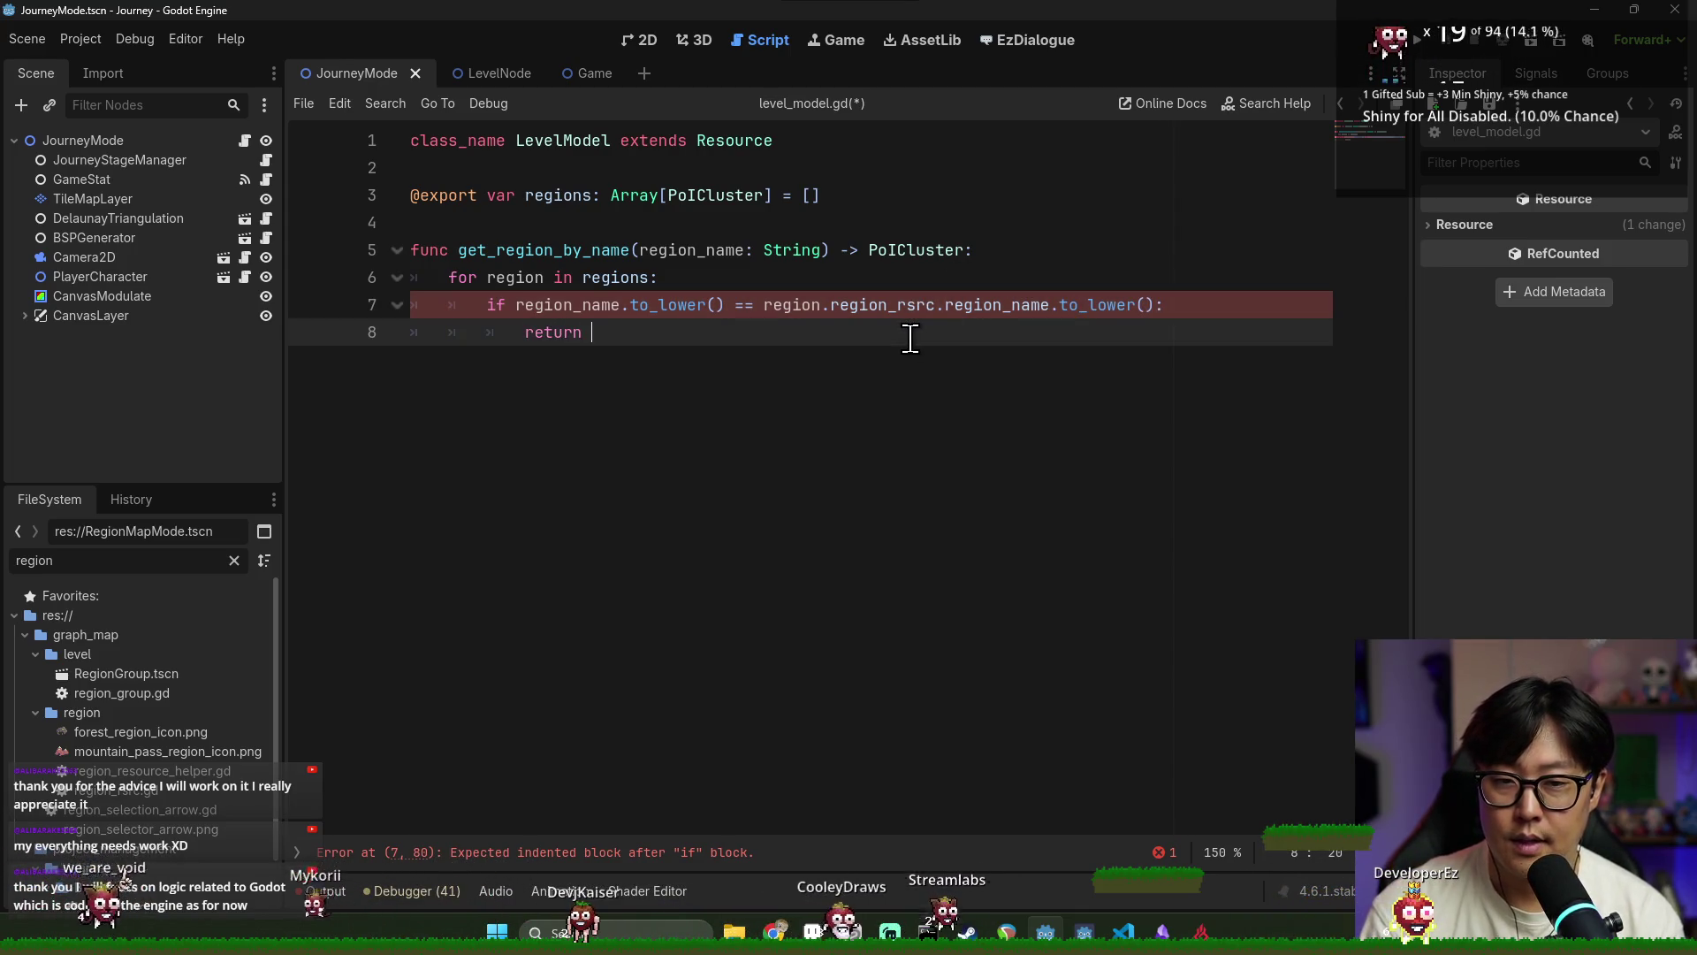
pyautogui.hotkey('ctrl', 's')
# Add return null after the loop and go back to journey_mode.gd
pyautogui.doubleClick(544, 250)
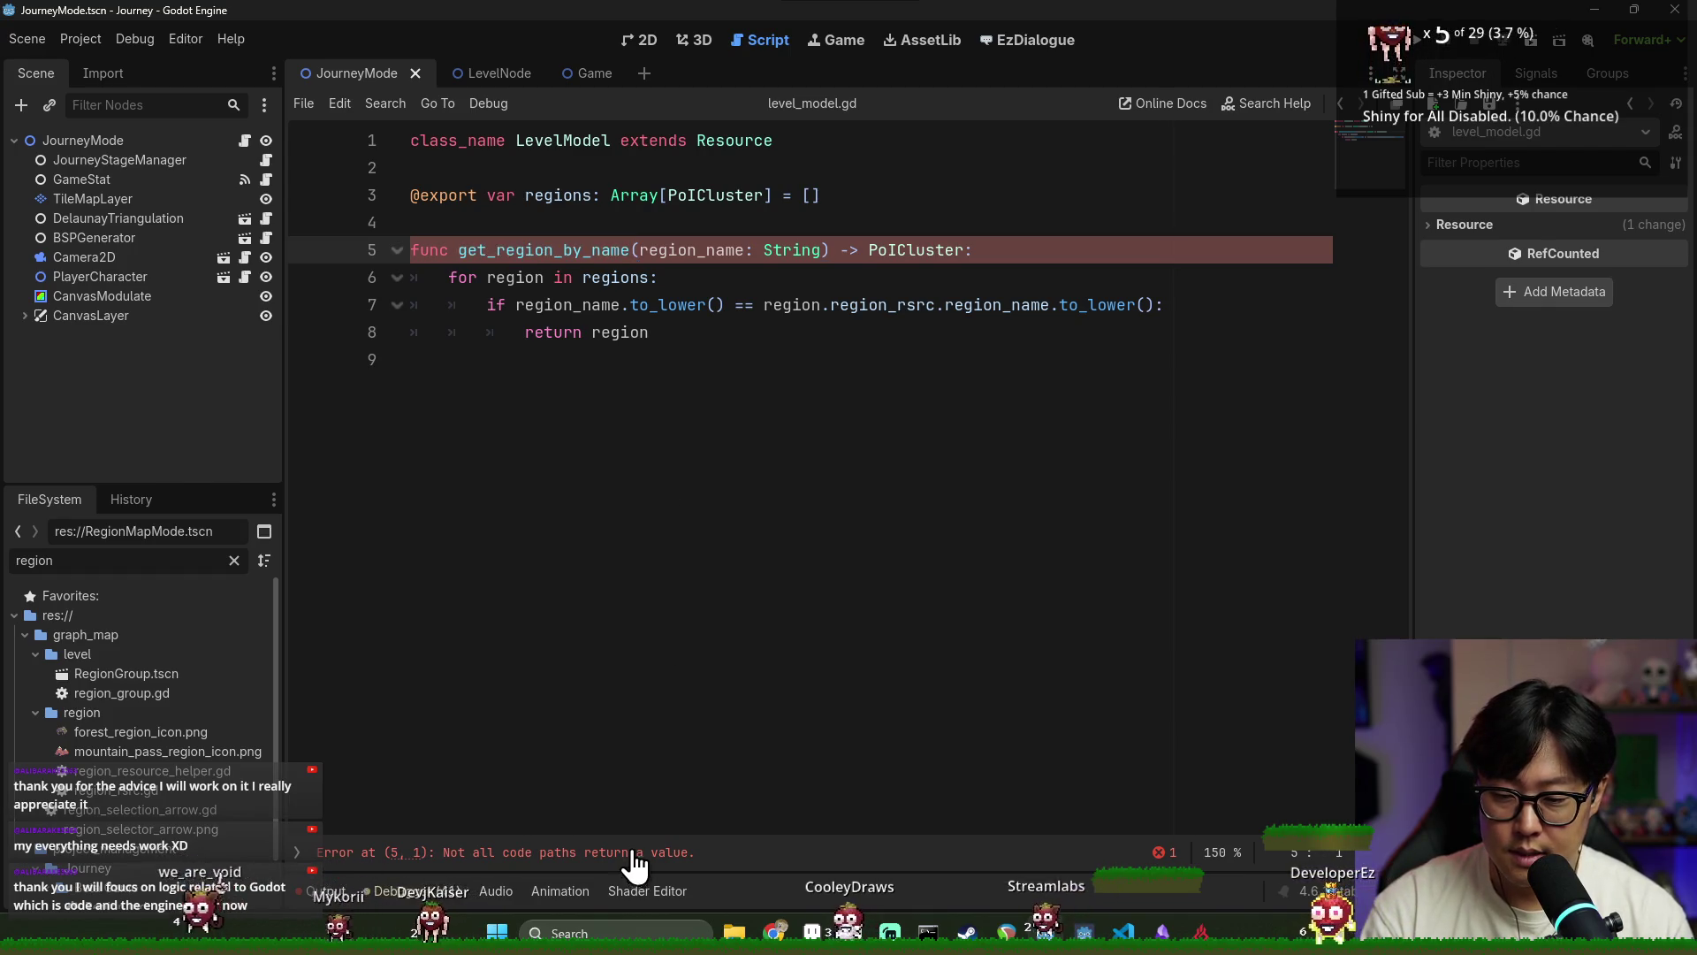
pyautogui.click(676, 341)
pyautogui.press('Return')
pyautogui.press('Return')
pyautogui.press('BackSpace')
pyautogui.press('BackSpace')
pyautogui.write('return null')
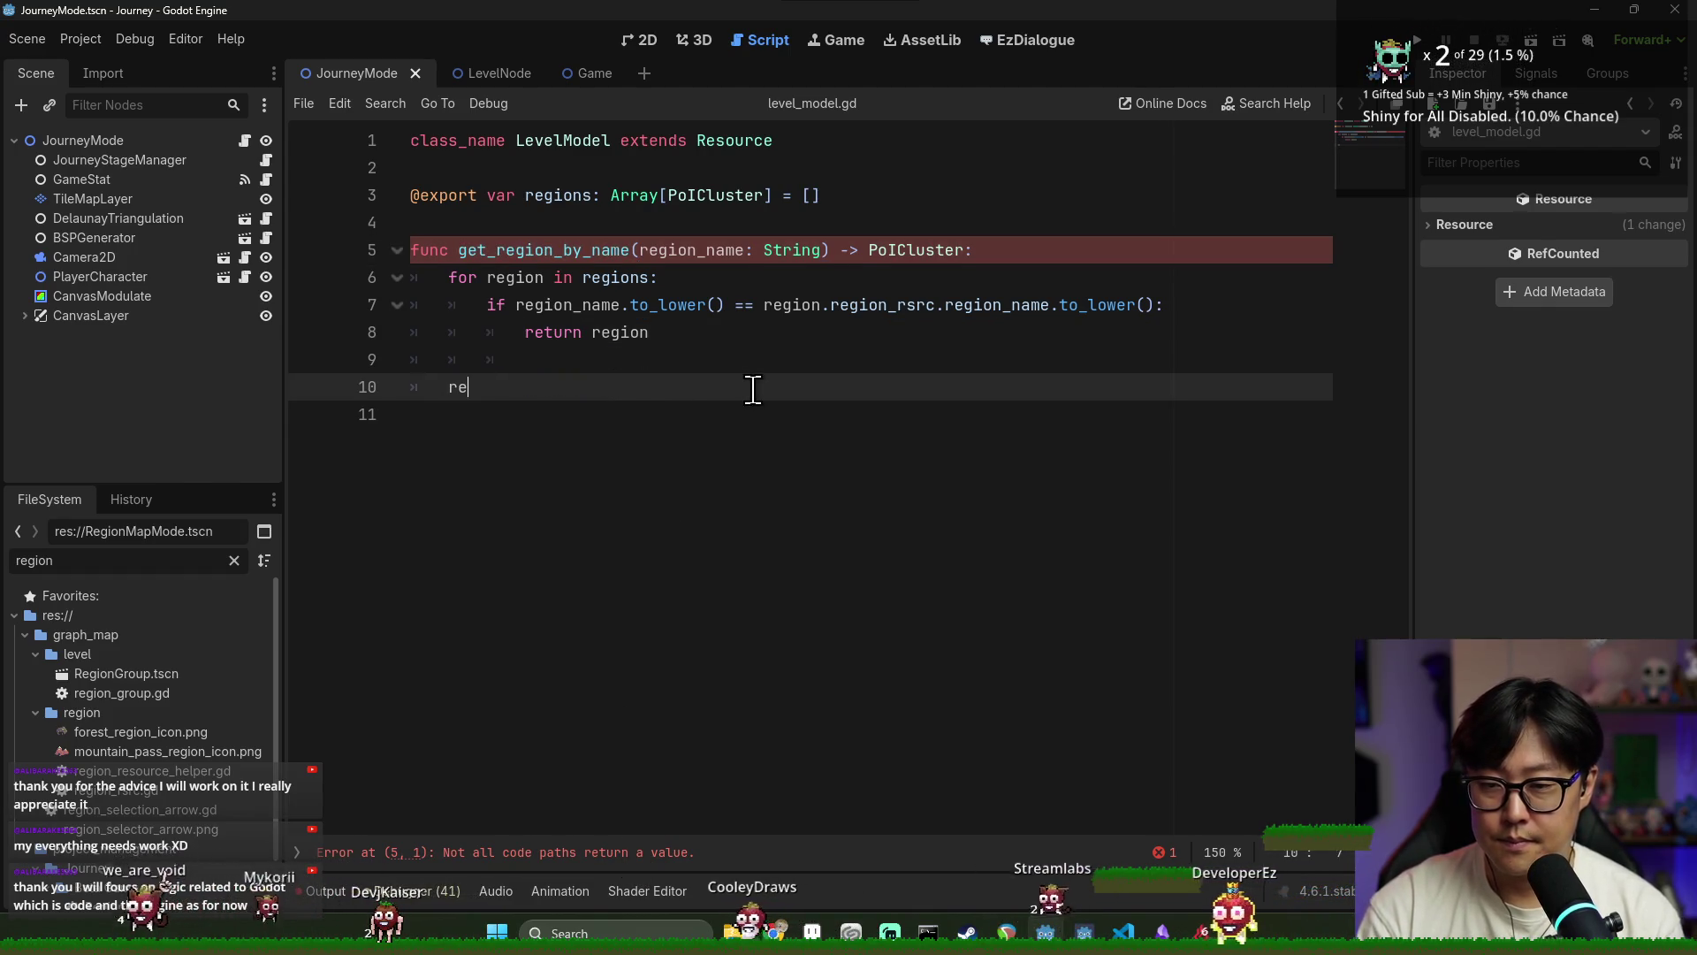
pyautogui.doubleClick(619, 332)
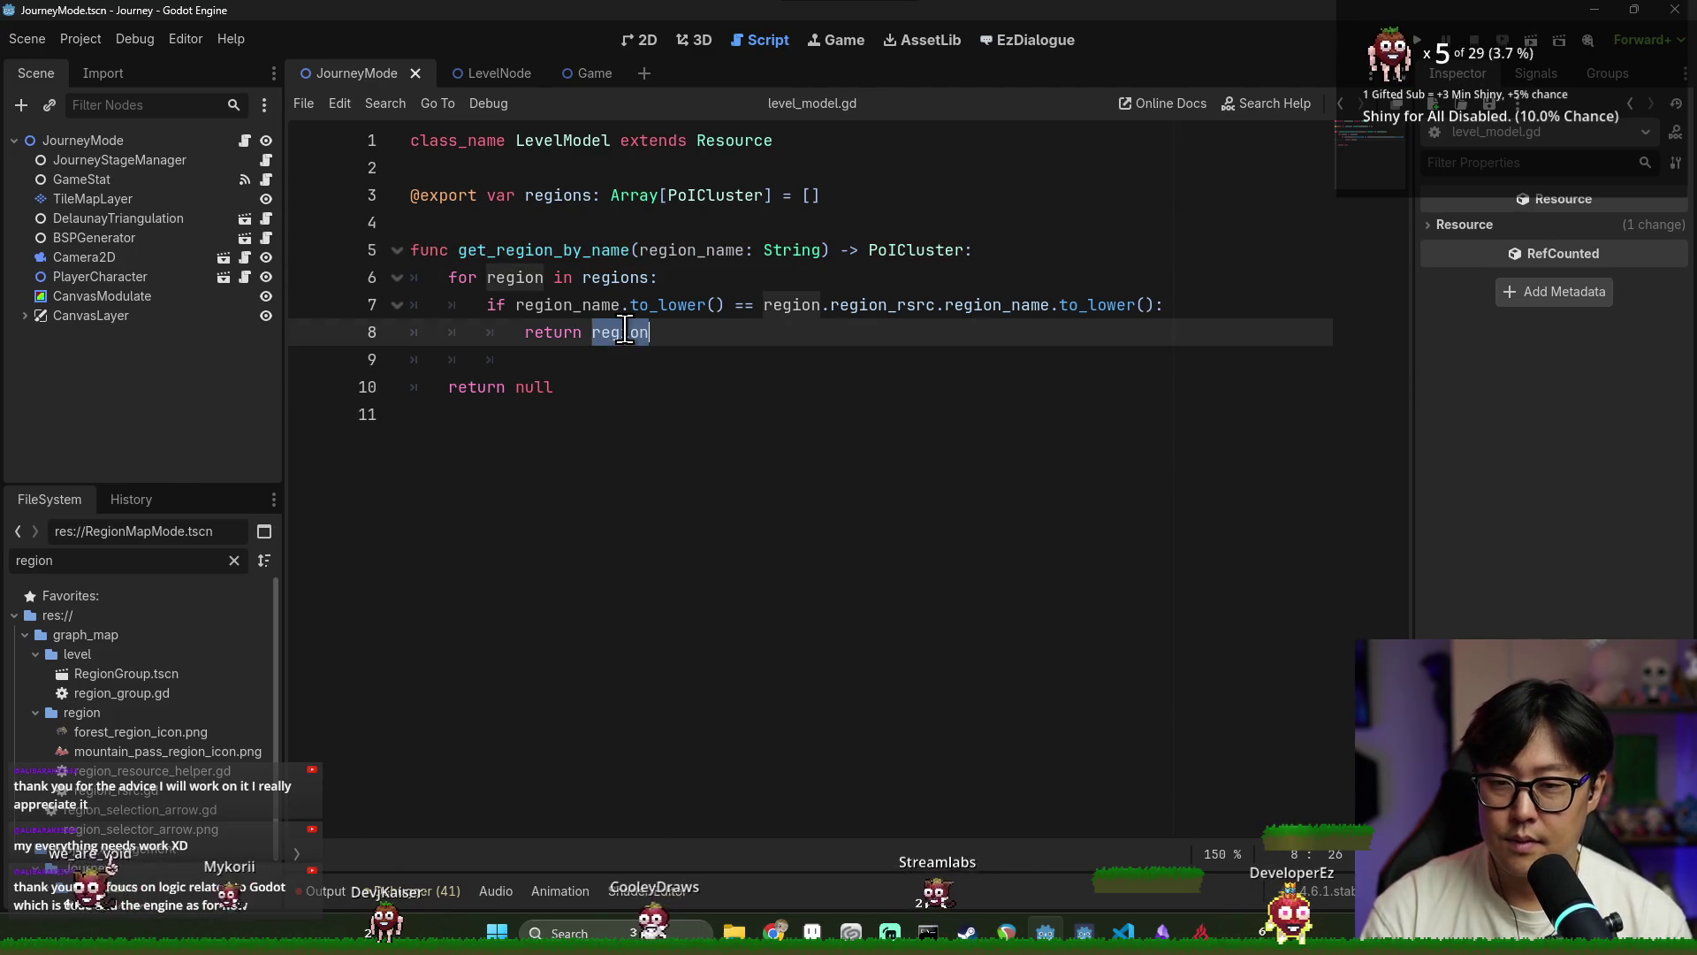
pyautogui.hotkey('alt', 'Left')
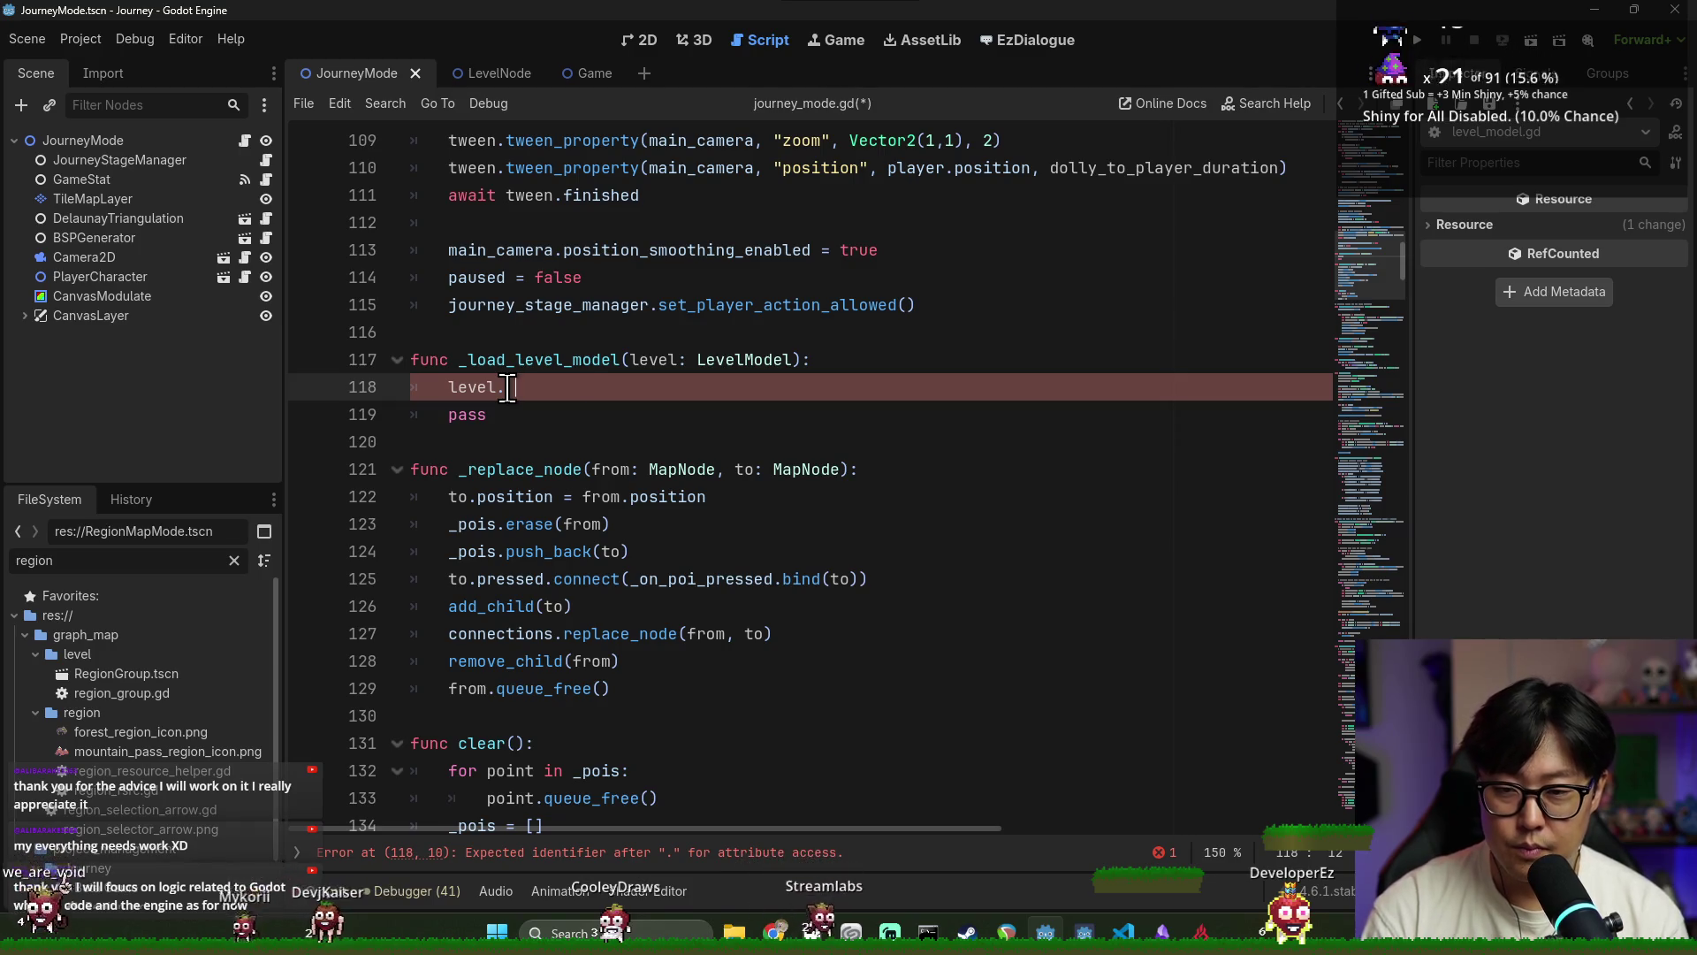
# Make line 118 call level.get_region_by_name(world_info.current_region) and save
pyautogui.write('get')
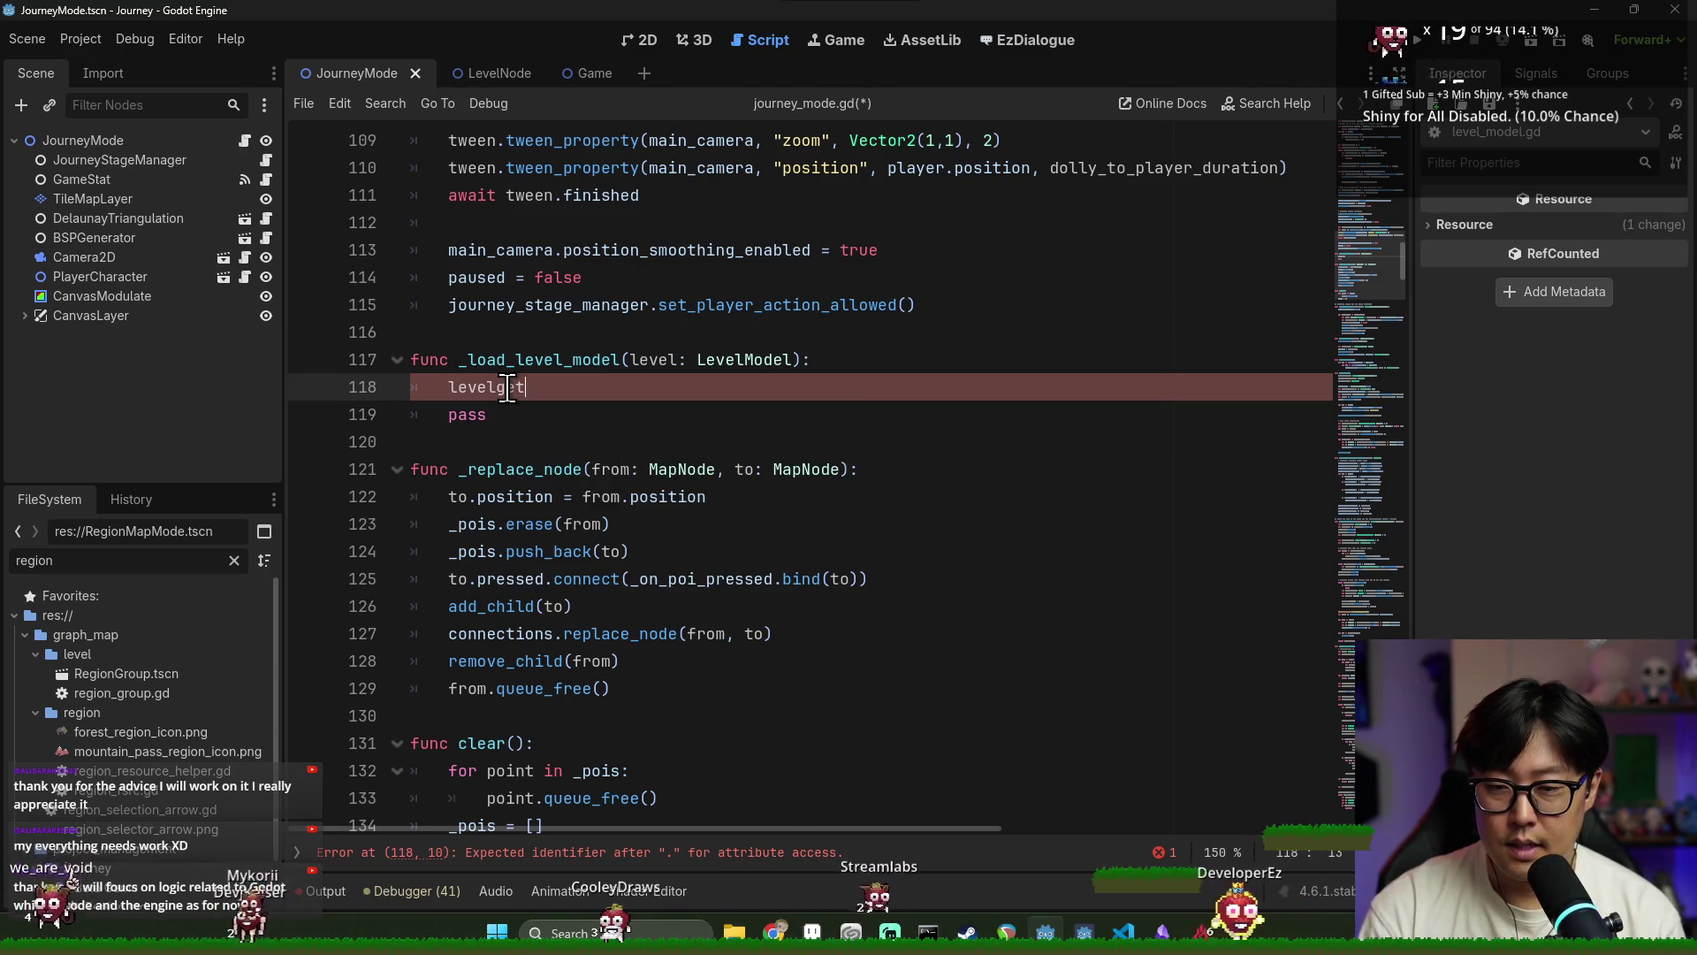
pyautogui.press('BackSpace')
pyautogui.press('BackSpace')
pyautogui.press('BackSpace')
pyautogui.write('.get')
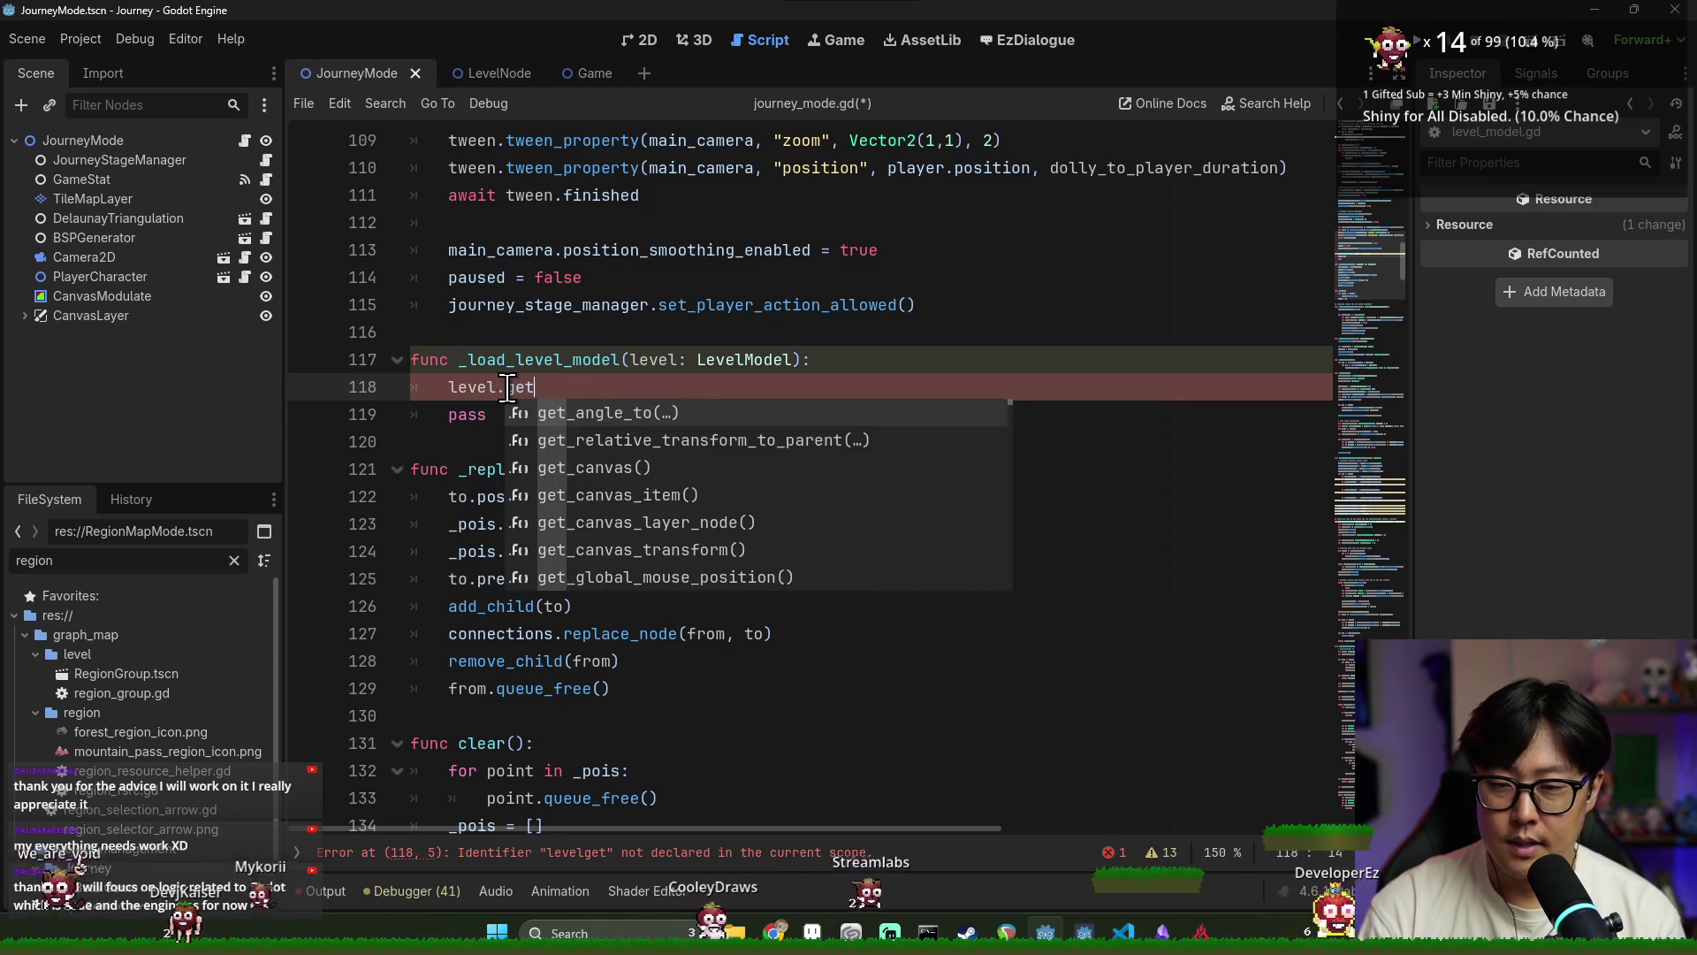
pyautogui.press('Return')
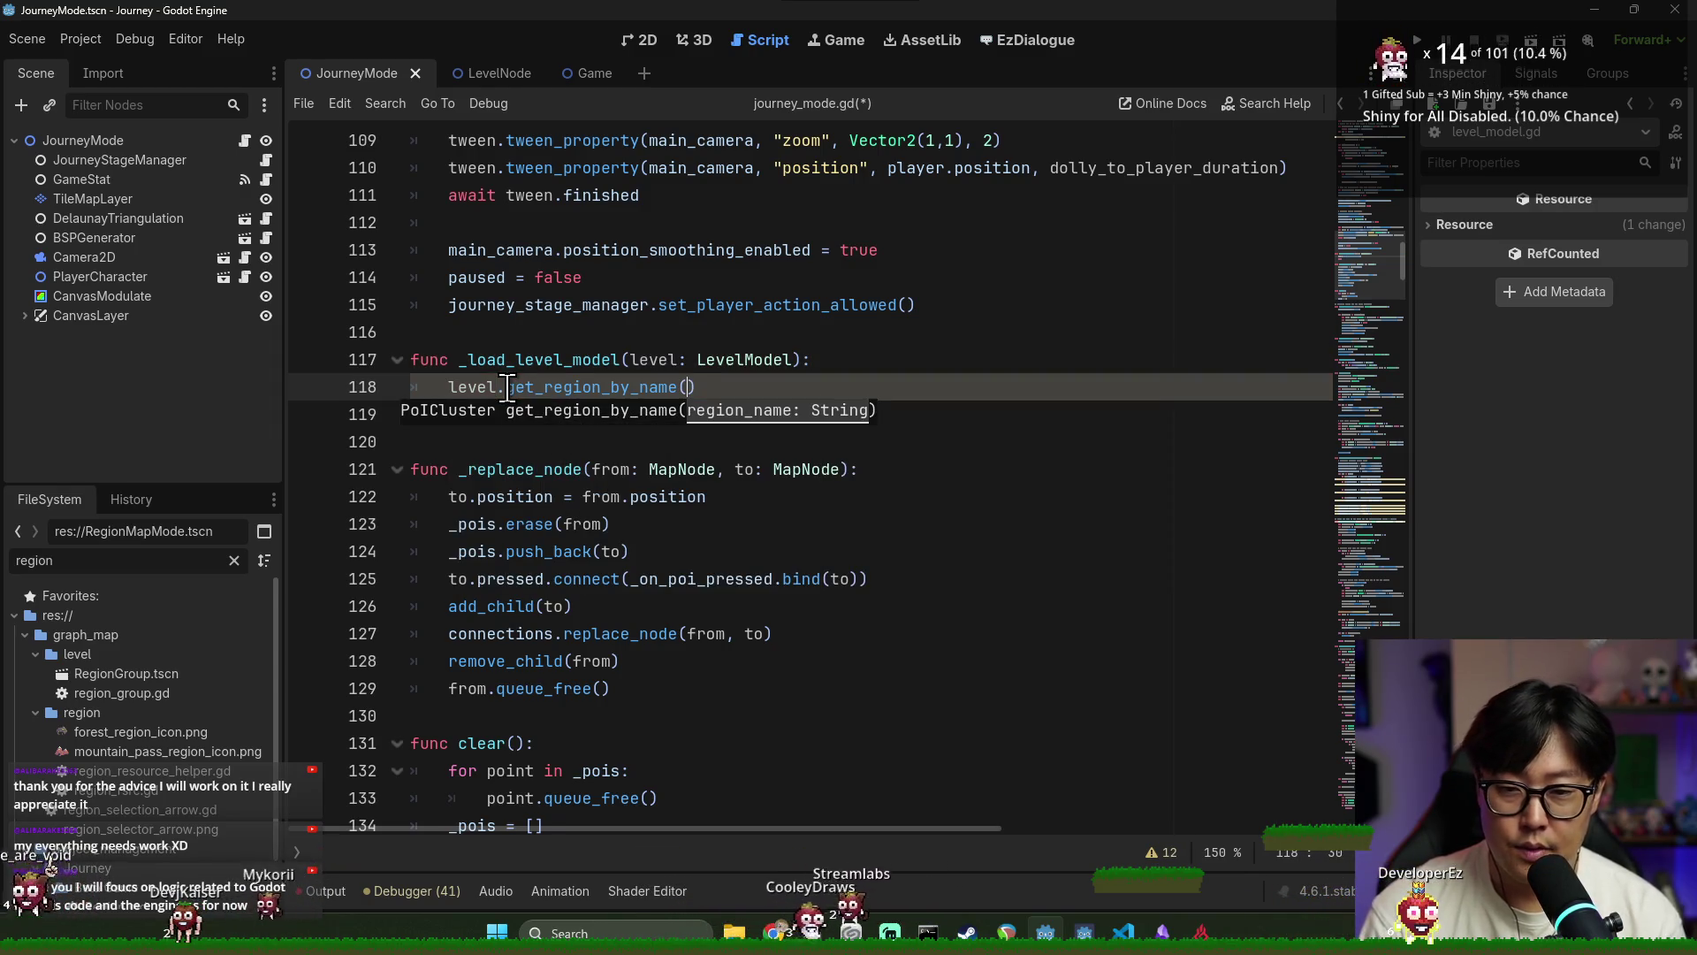
pyautogui.press('Return')
pyautogui.write('.c')
pyautogui.press('Return')
pyautogui.hotkey('ctrl', 's')
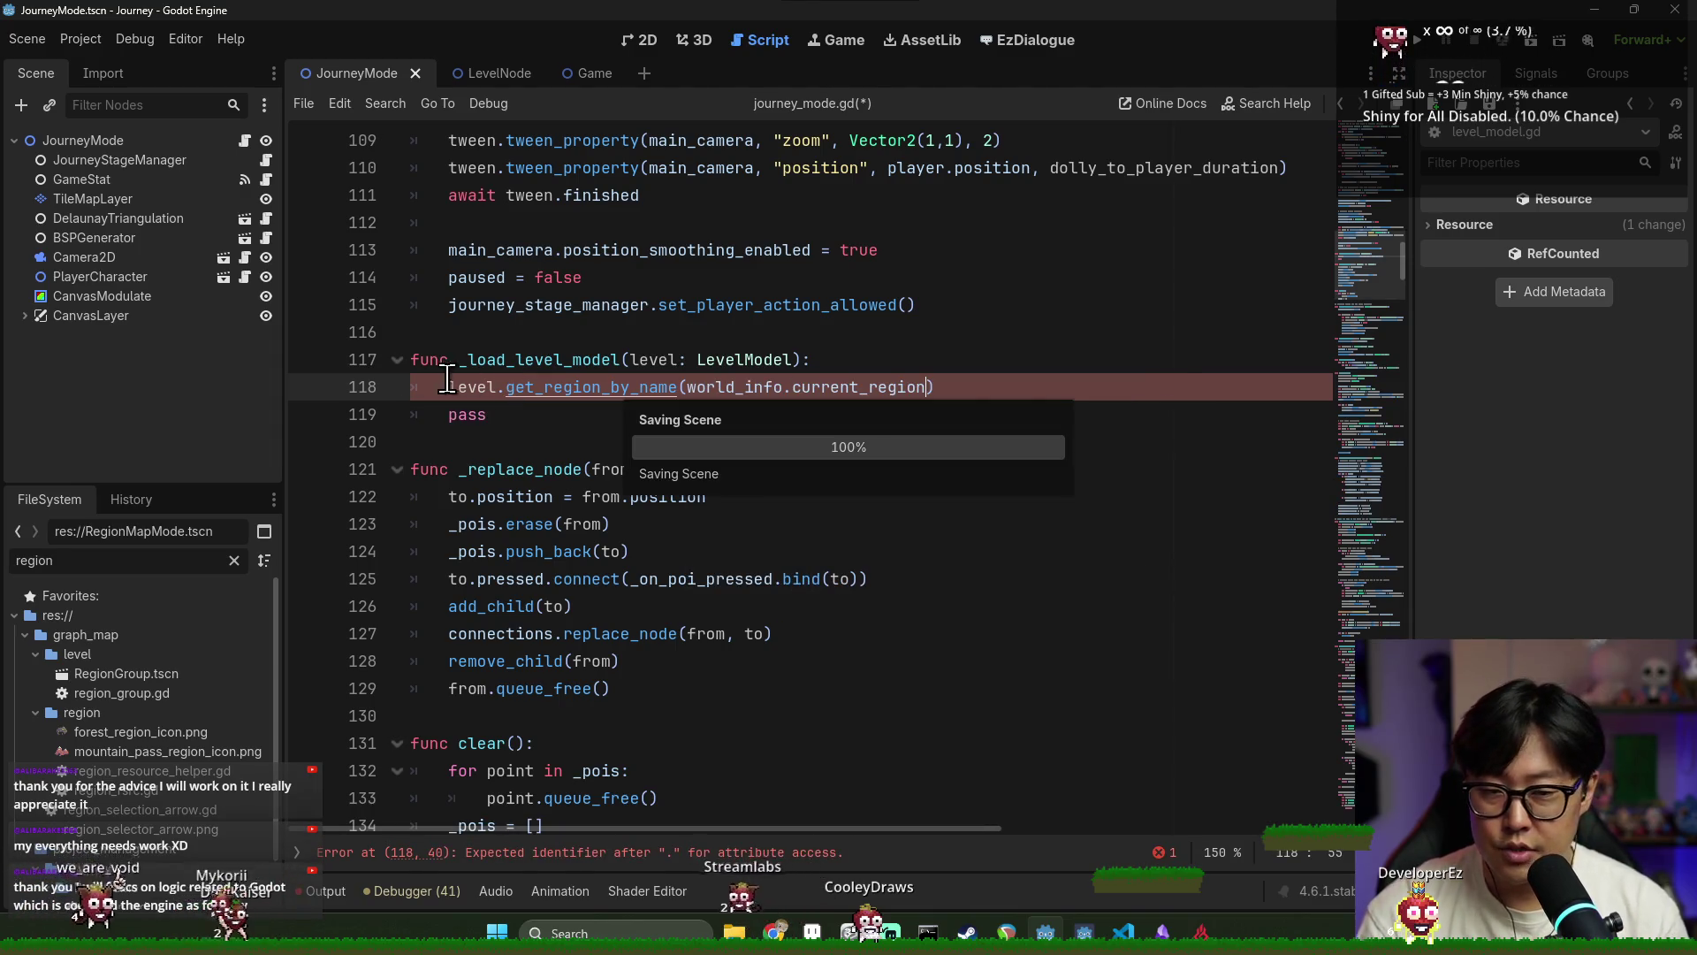
# Assign the result to var cluster_info: PoICluster, delete the placeholder pass, and save
pyautogui.click(451, 388)
pyautogui.write('var cluster_in')
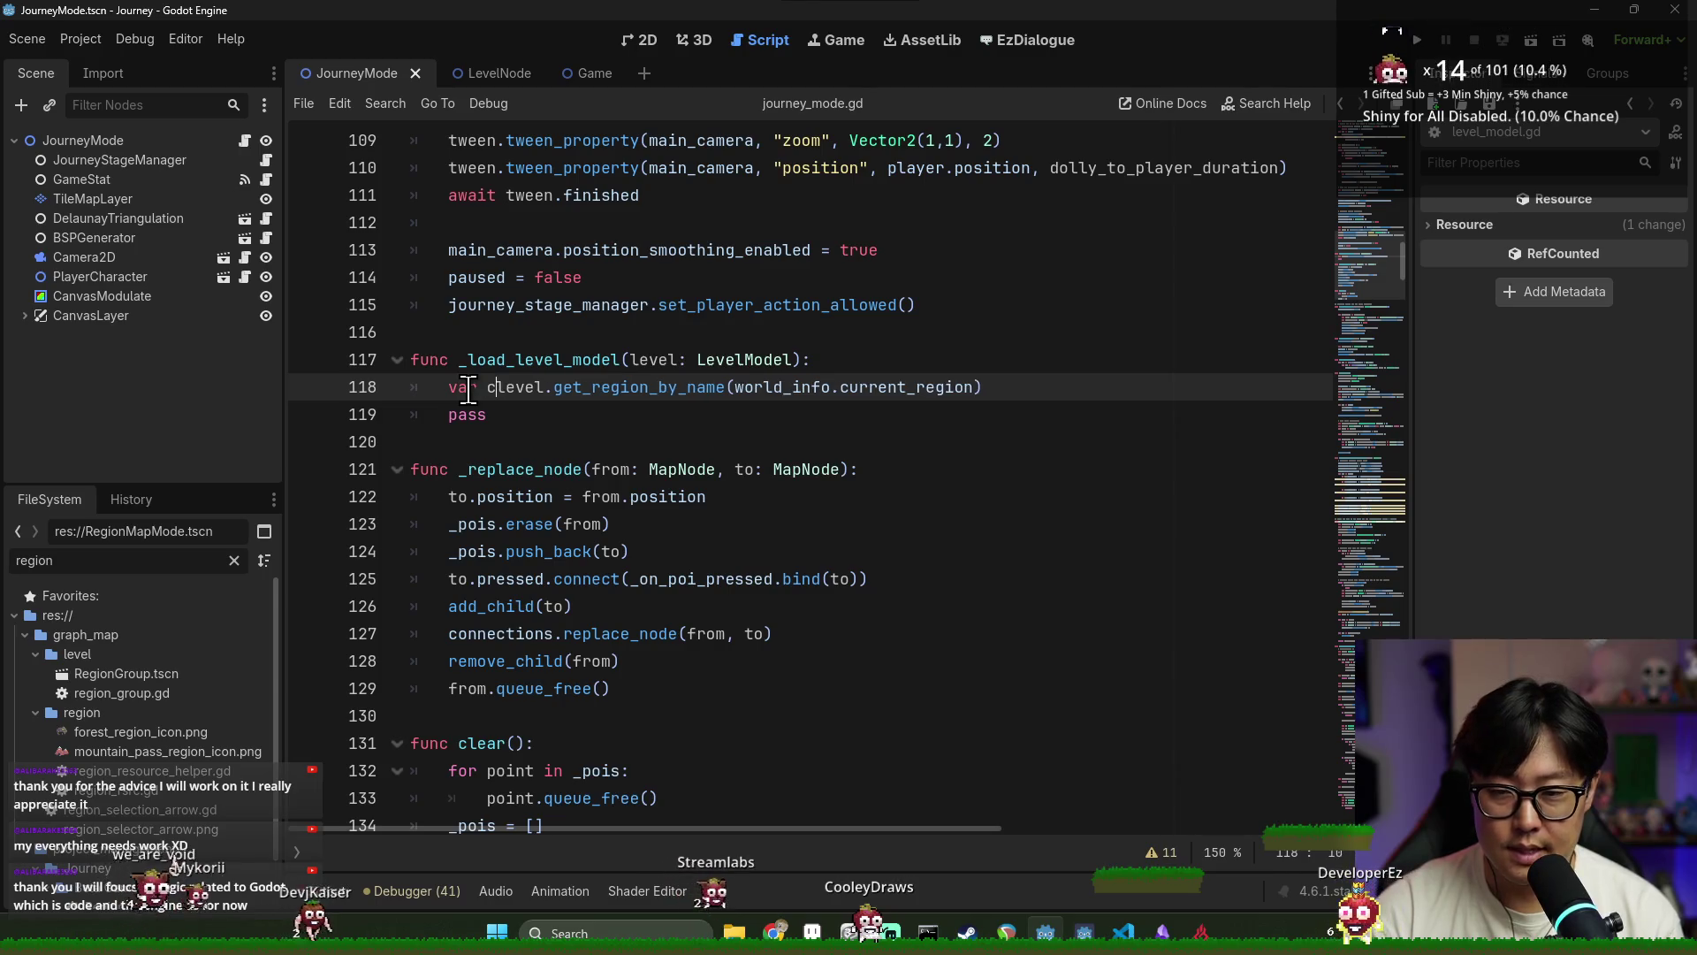
pyautogui.write('fo: PoIClust')
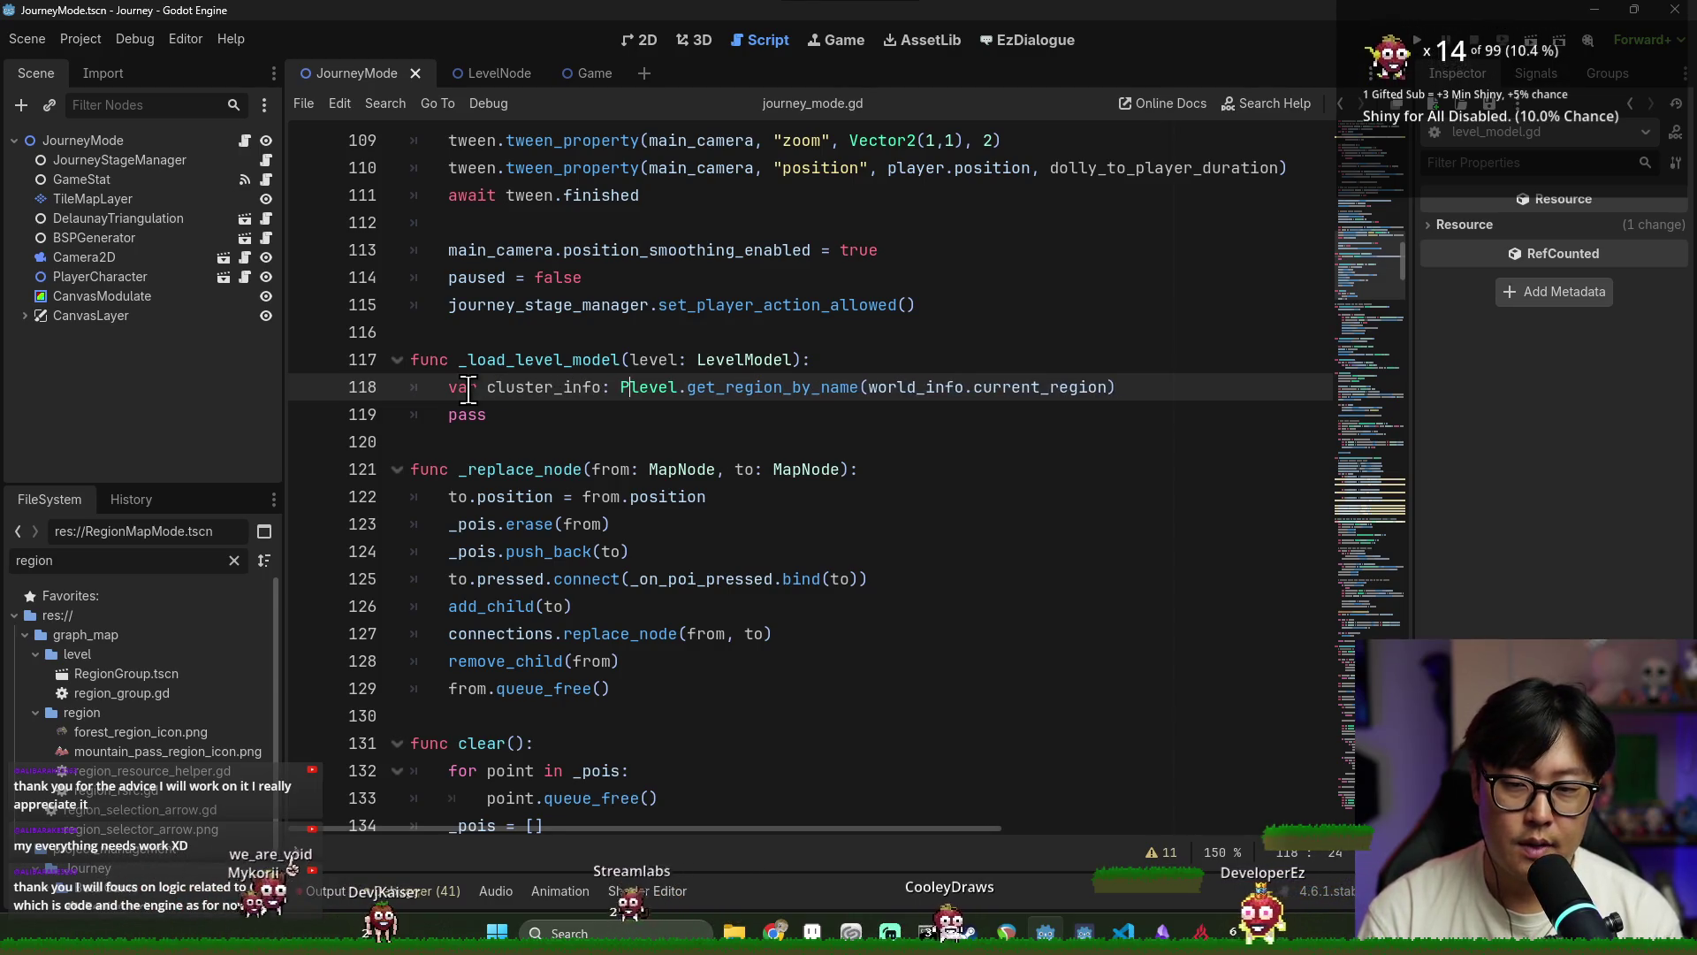
pyautogui.press('Return')
pyautogui.write('=')
pyautogui.hotkey('ctrl', 's')
pyautogui.click(477, 414)
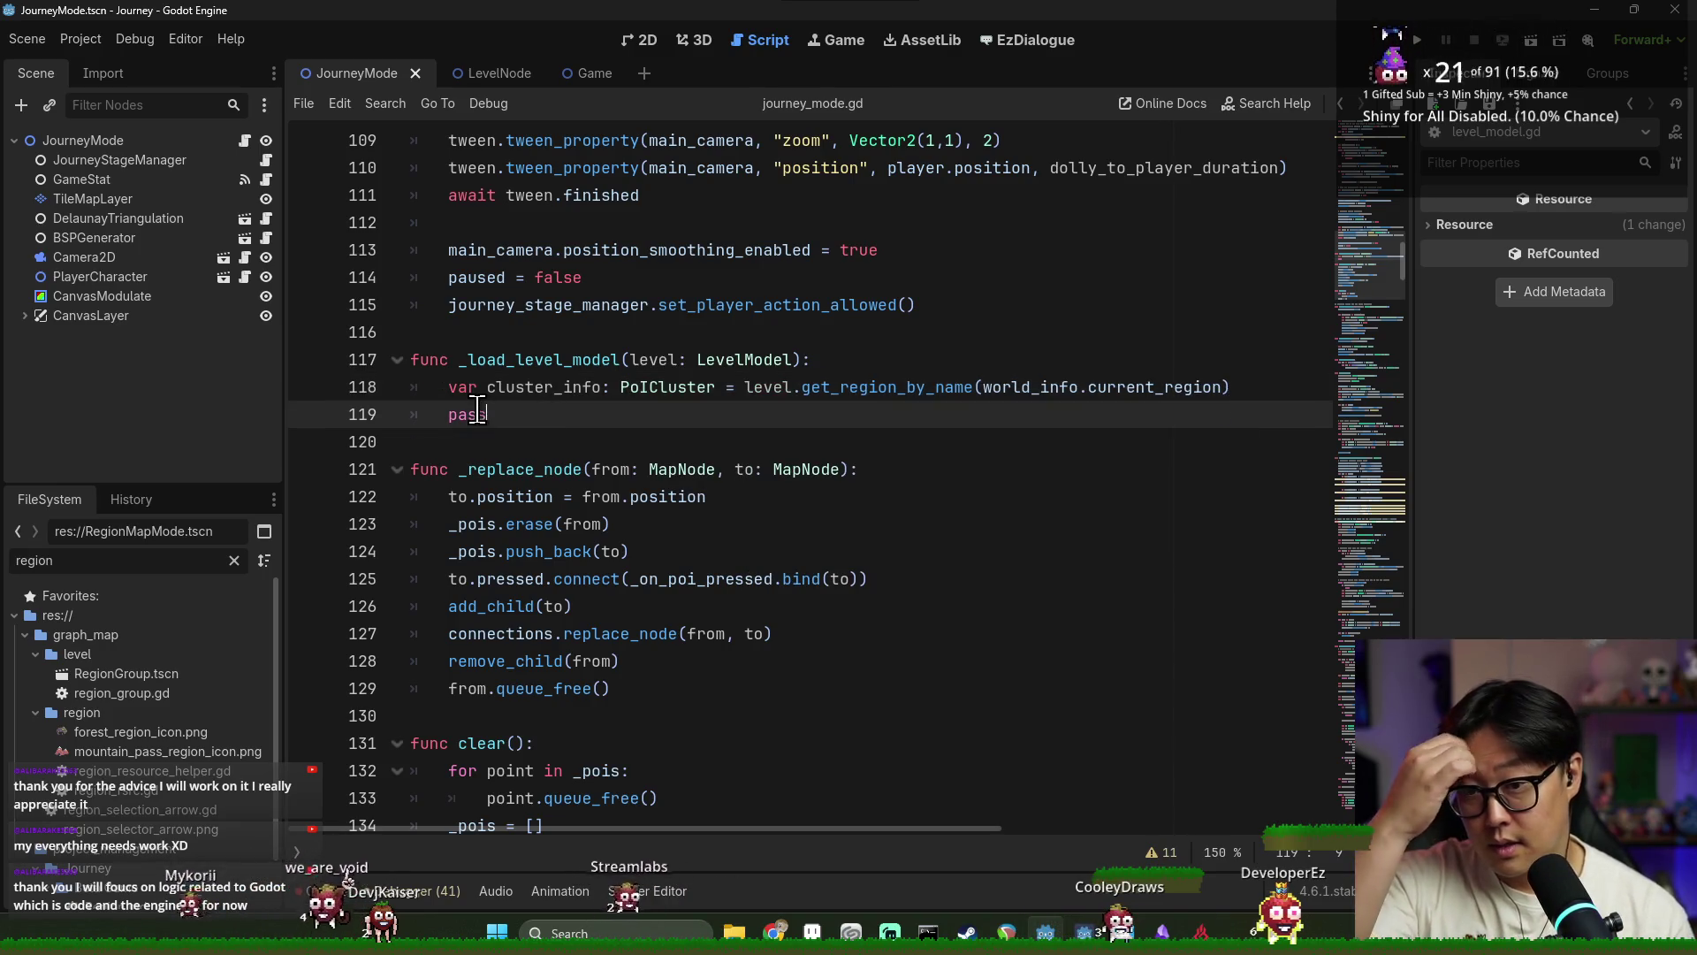
pyautogui.press('BackSpace')
pyautogui.hotkey('ctrl', 's')
pyautogui.hotkey('ctrl', 's')
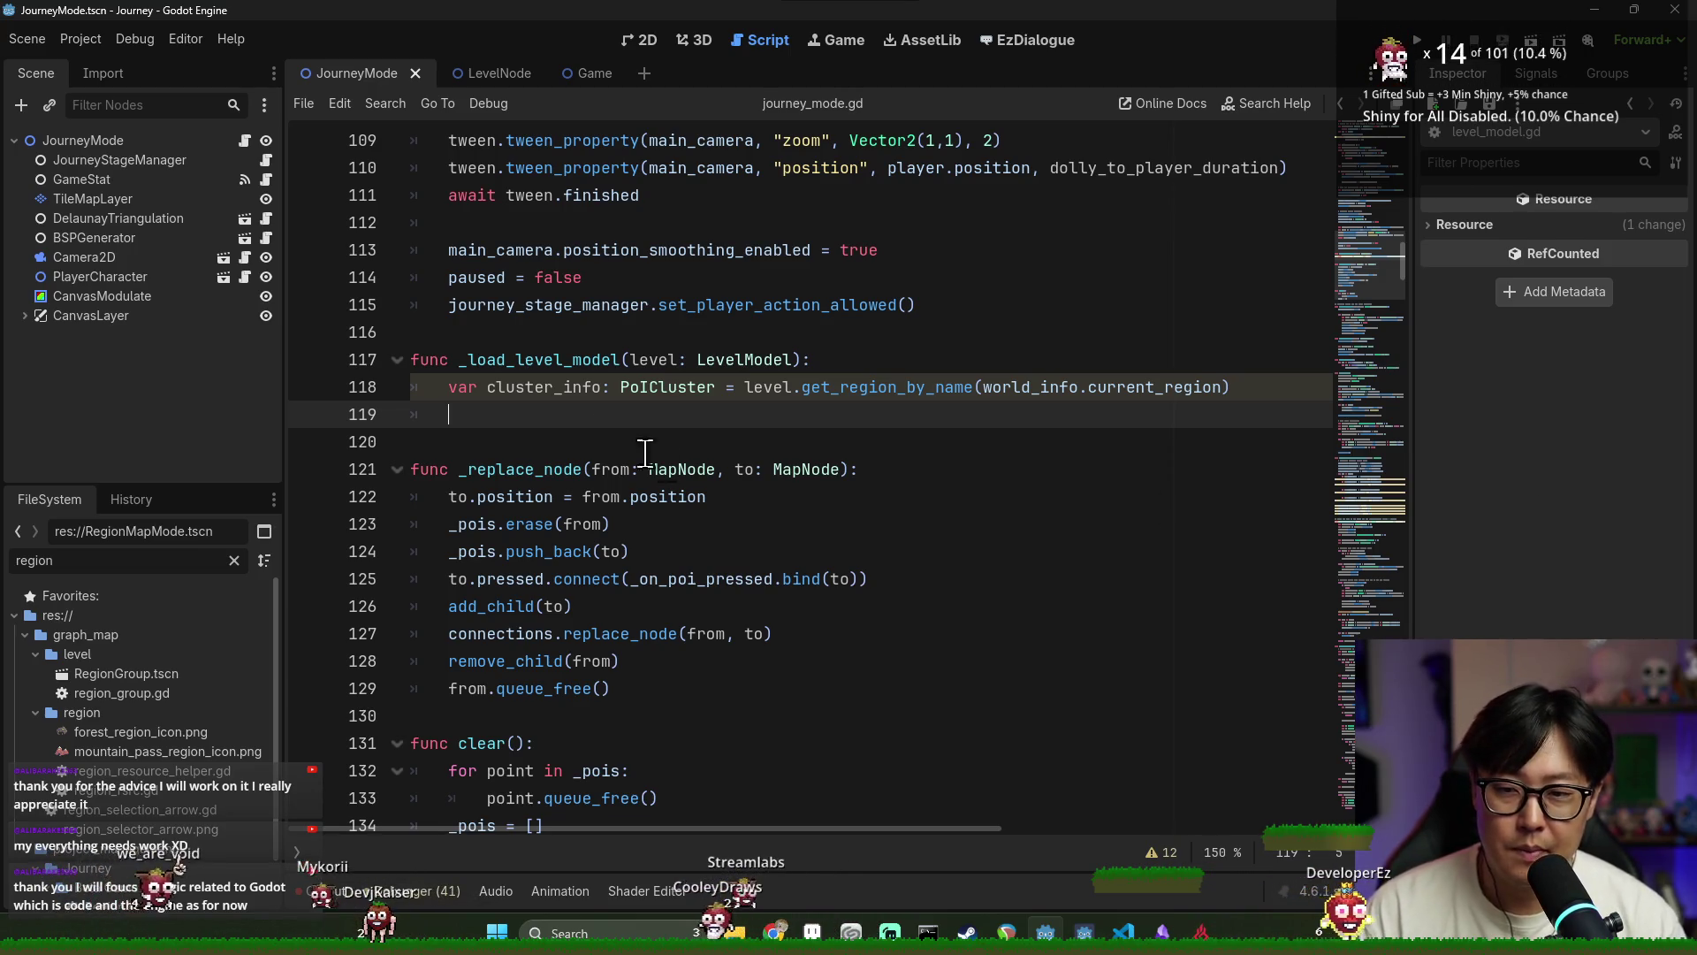
pyautogui.scroll(-2, 599, 424)
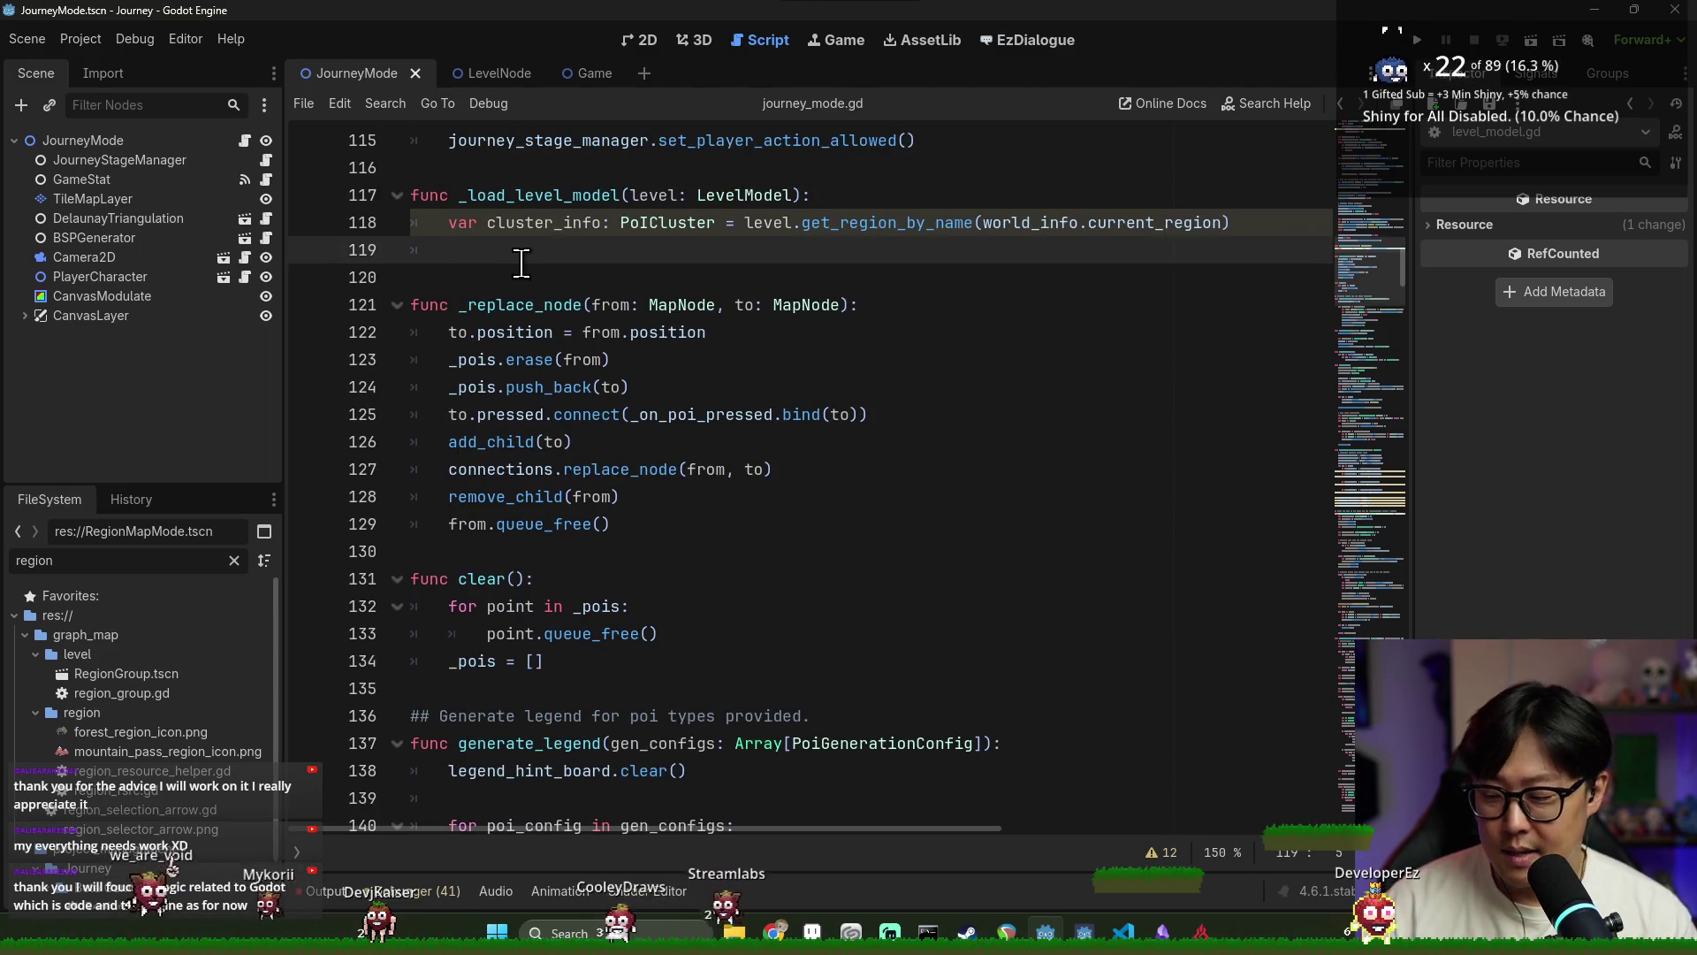
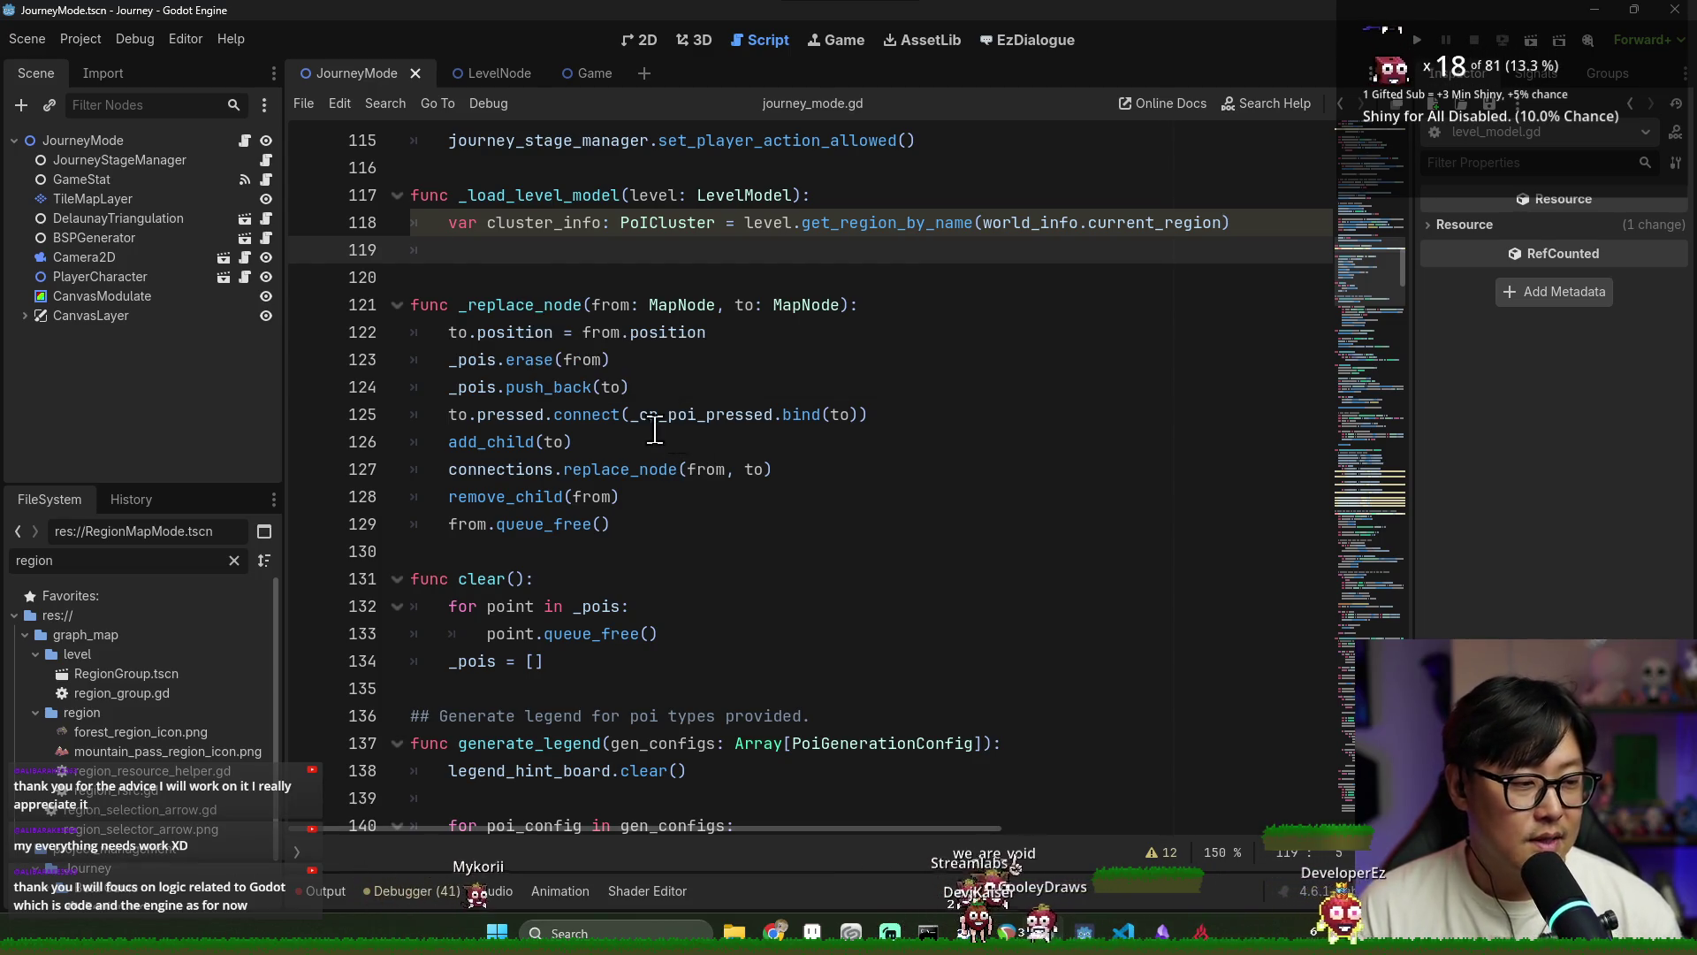
# Inspect the PoICluster script's region_rsrc, connections and pois fields
pyautogui.click(548, 226)
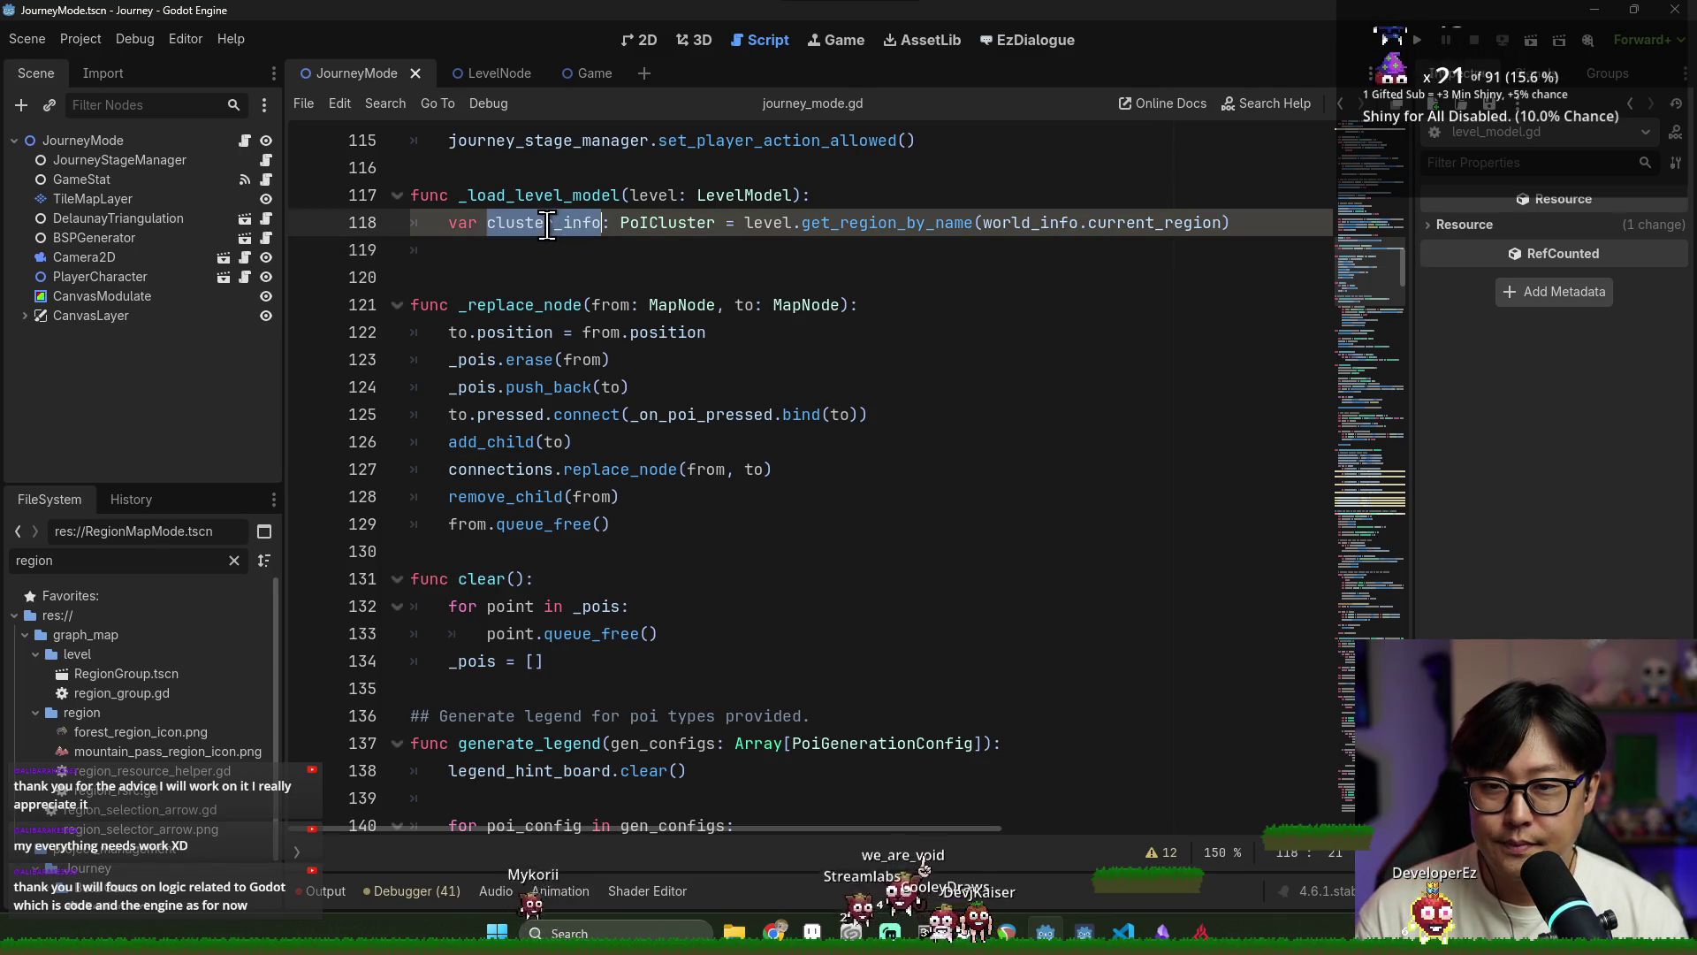
pyautogui.keyDown('ctrl'); pyautogui.click(652, 230); pyautogui.keyUp('ctrl')
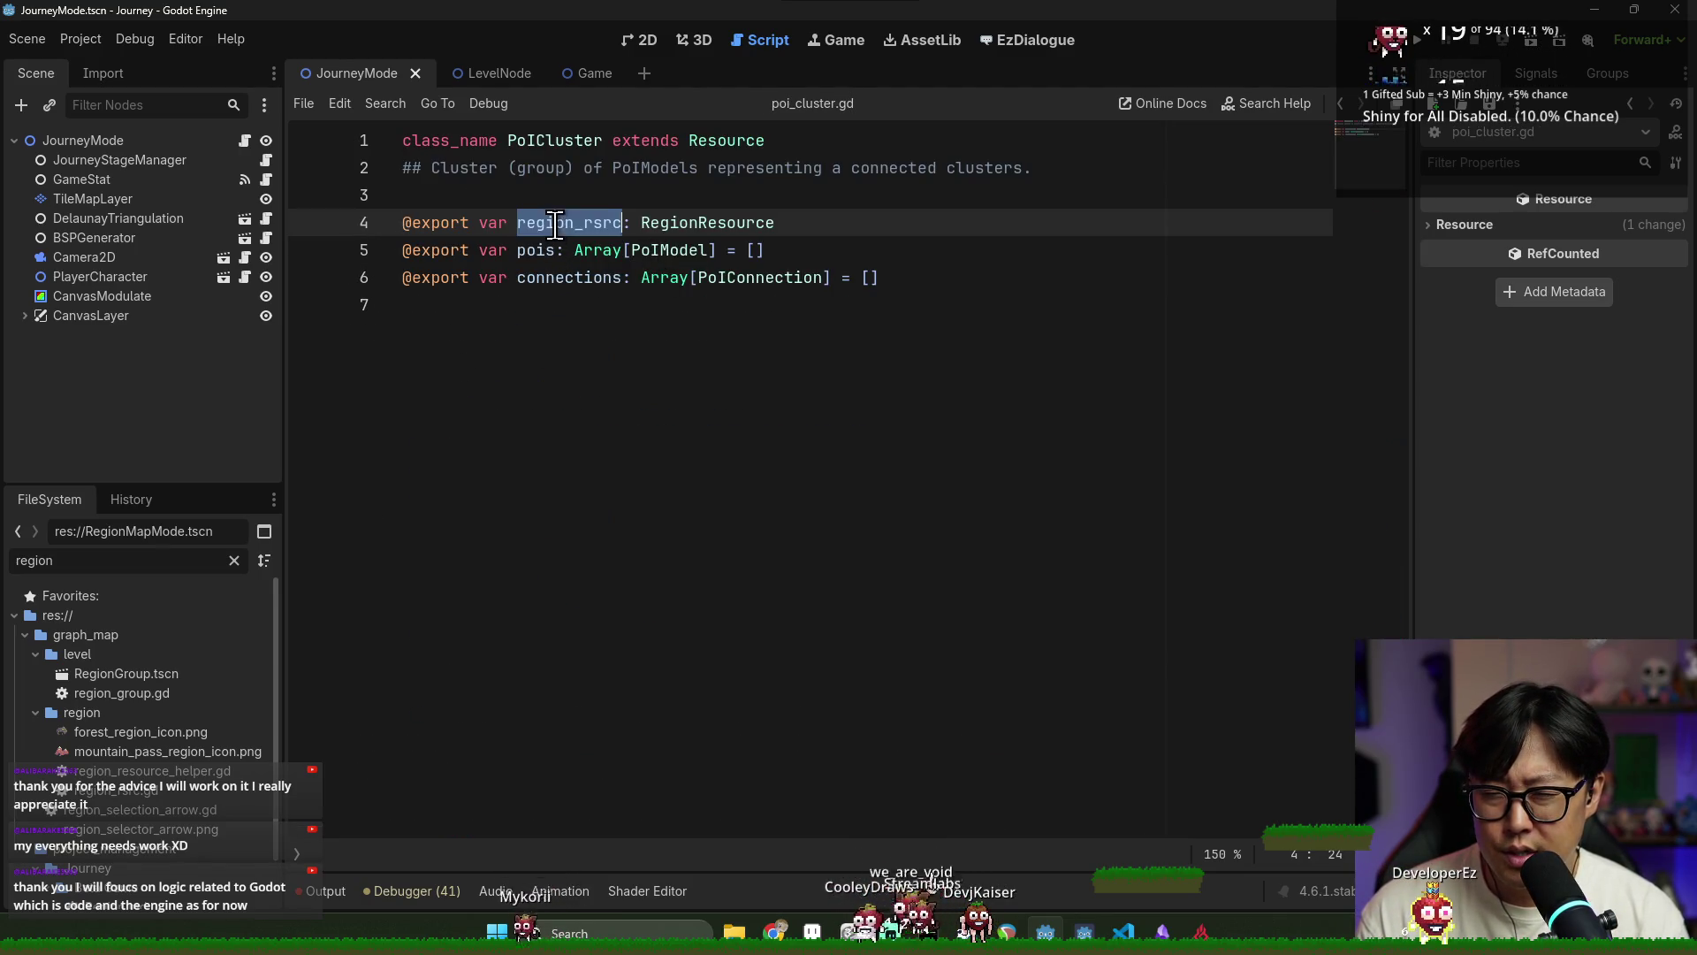
pyautogui.doubleClick(536, 250)
pyautogui.doubleClick(566, 277)
pyautogui.doubleClick(536, 250)
pyautogui.doubleClick(587, 278)
pyautogui.click(671, 307)
# Back in journey_mode.gd, comment out the generate_region(starting_region) call
pyautogui.hotkey('alt', 'Left')
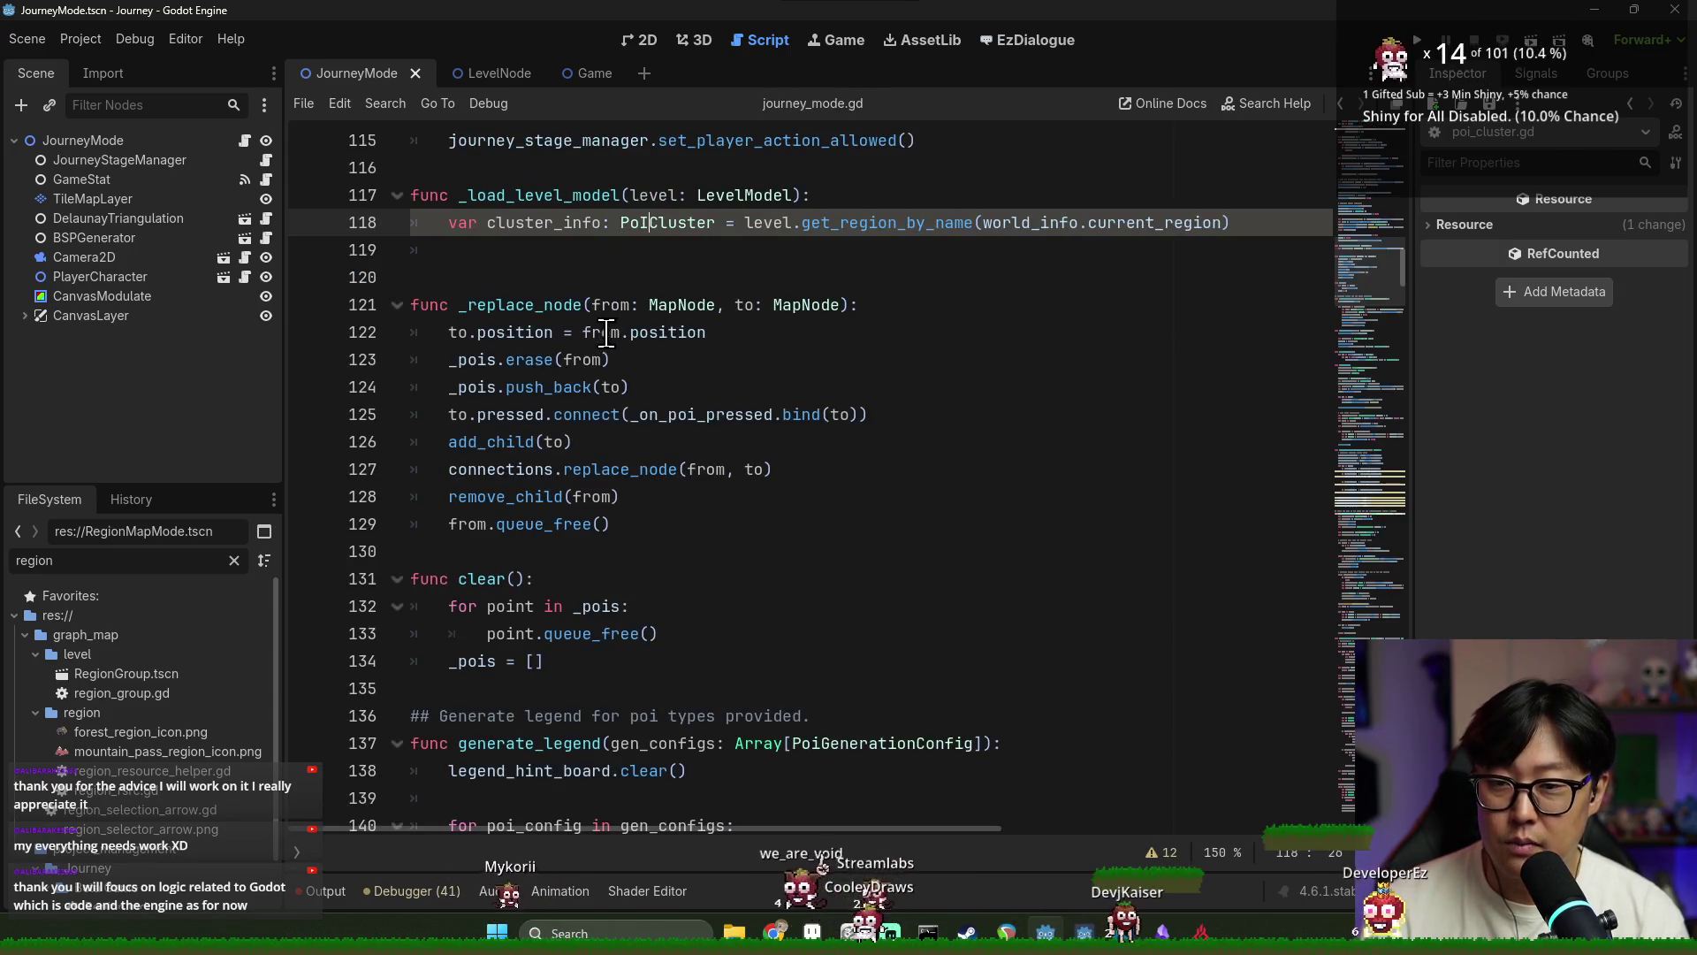
pyautogui.press('Down')
pyautogui.scroll(6, 654, 328)
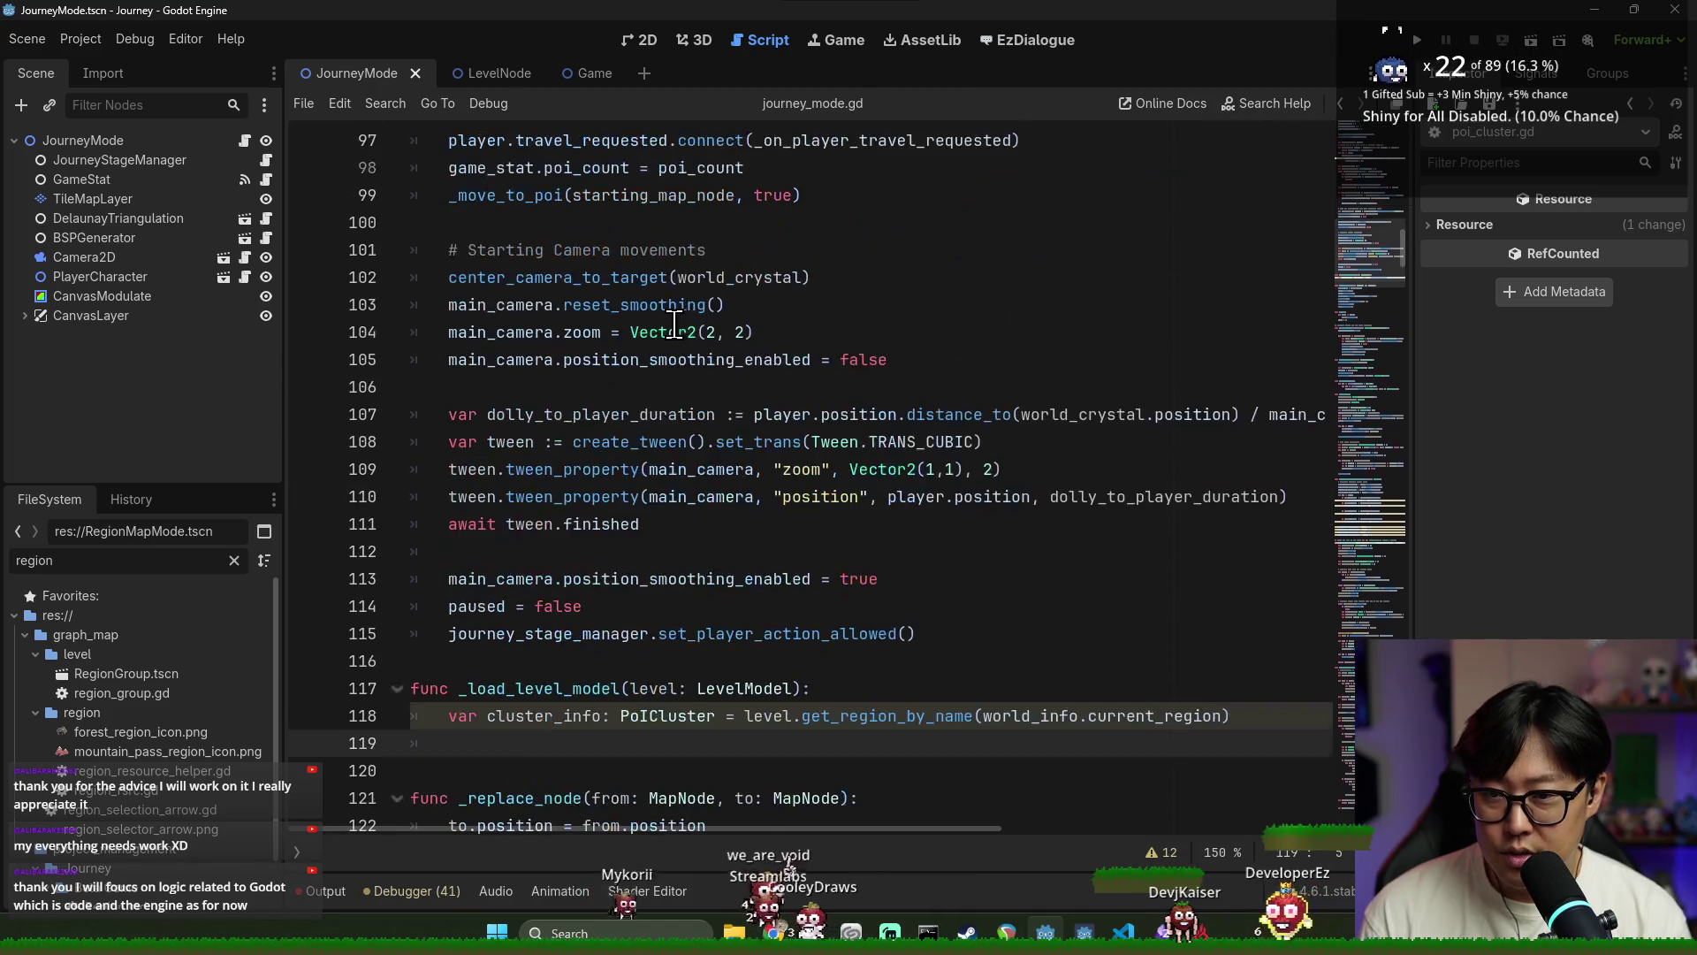
pyautogui.scroll(3, 513, 298)
pyautogui.scroll(1, 516, 299)
pyautogui.scroll(5, 521, 302)
pyautogui.scroll(-1, 541, 313)
pyautogui.scroll(7, 543, 311)
pyautogui.scroll(-3, 547, 311)
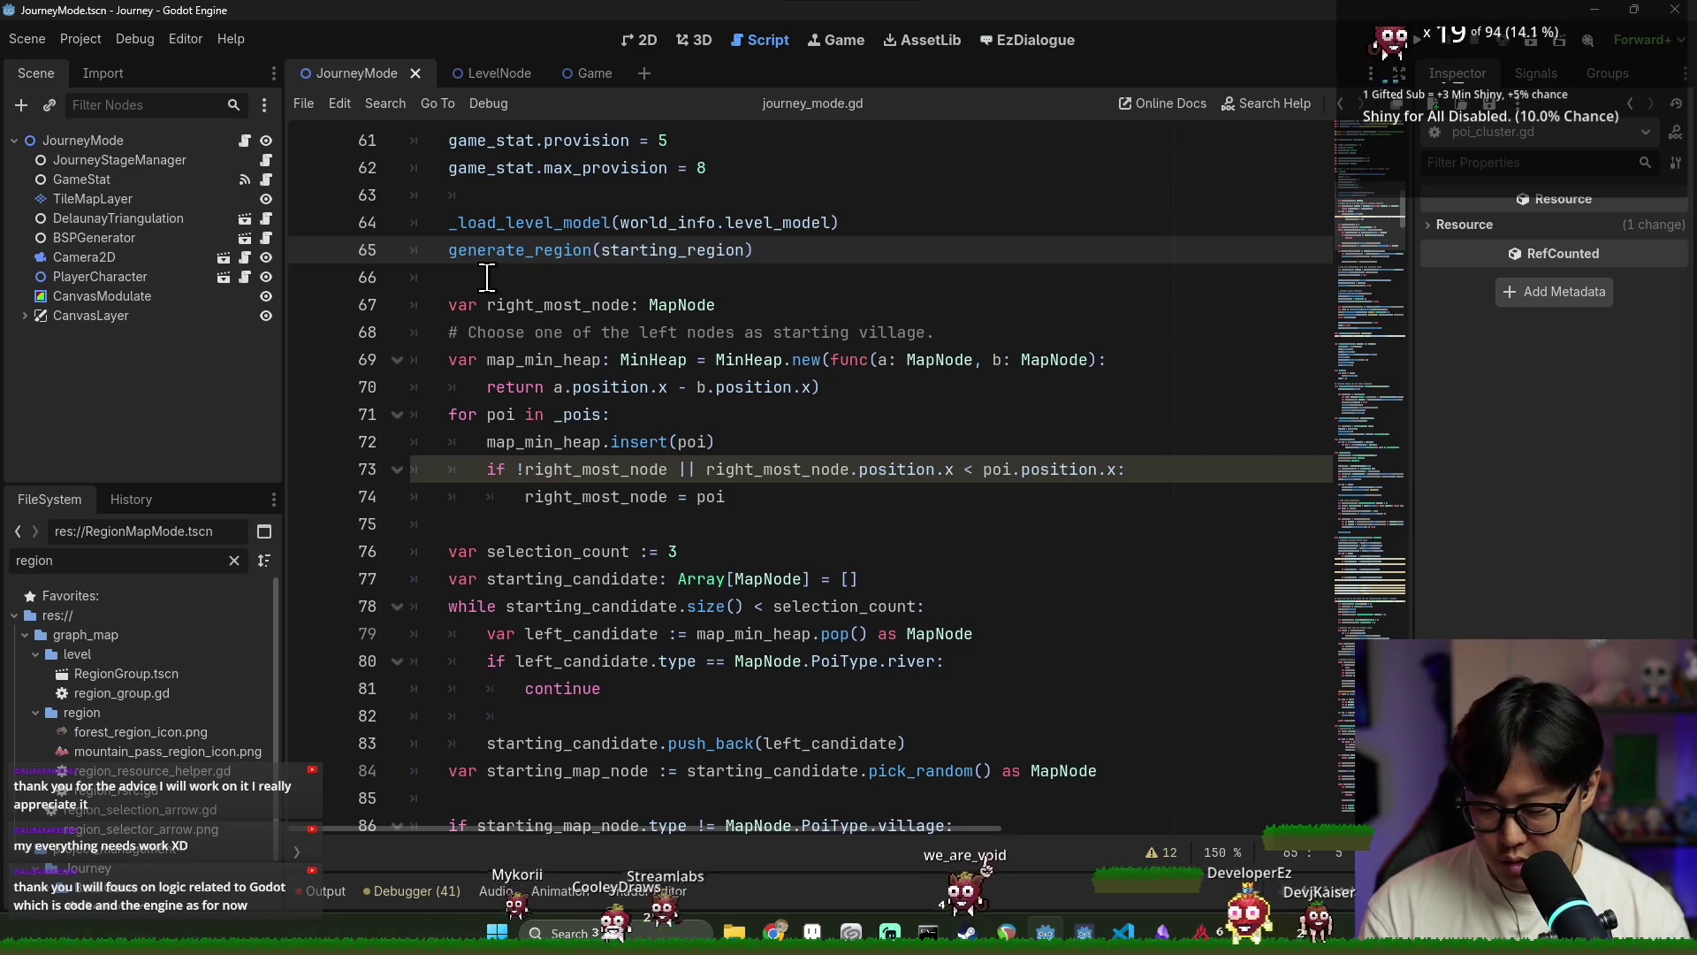
pyautogui.write('#')
pyautogui.click(533, 267)
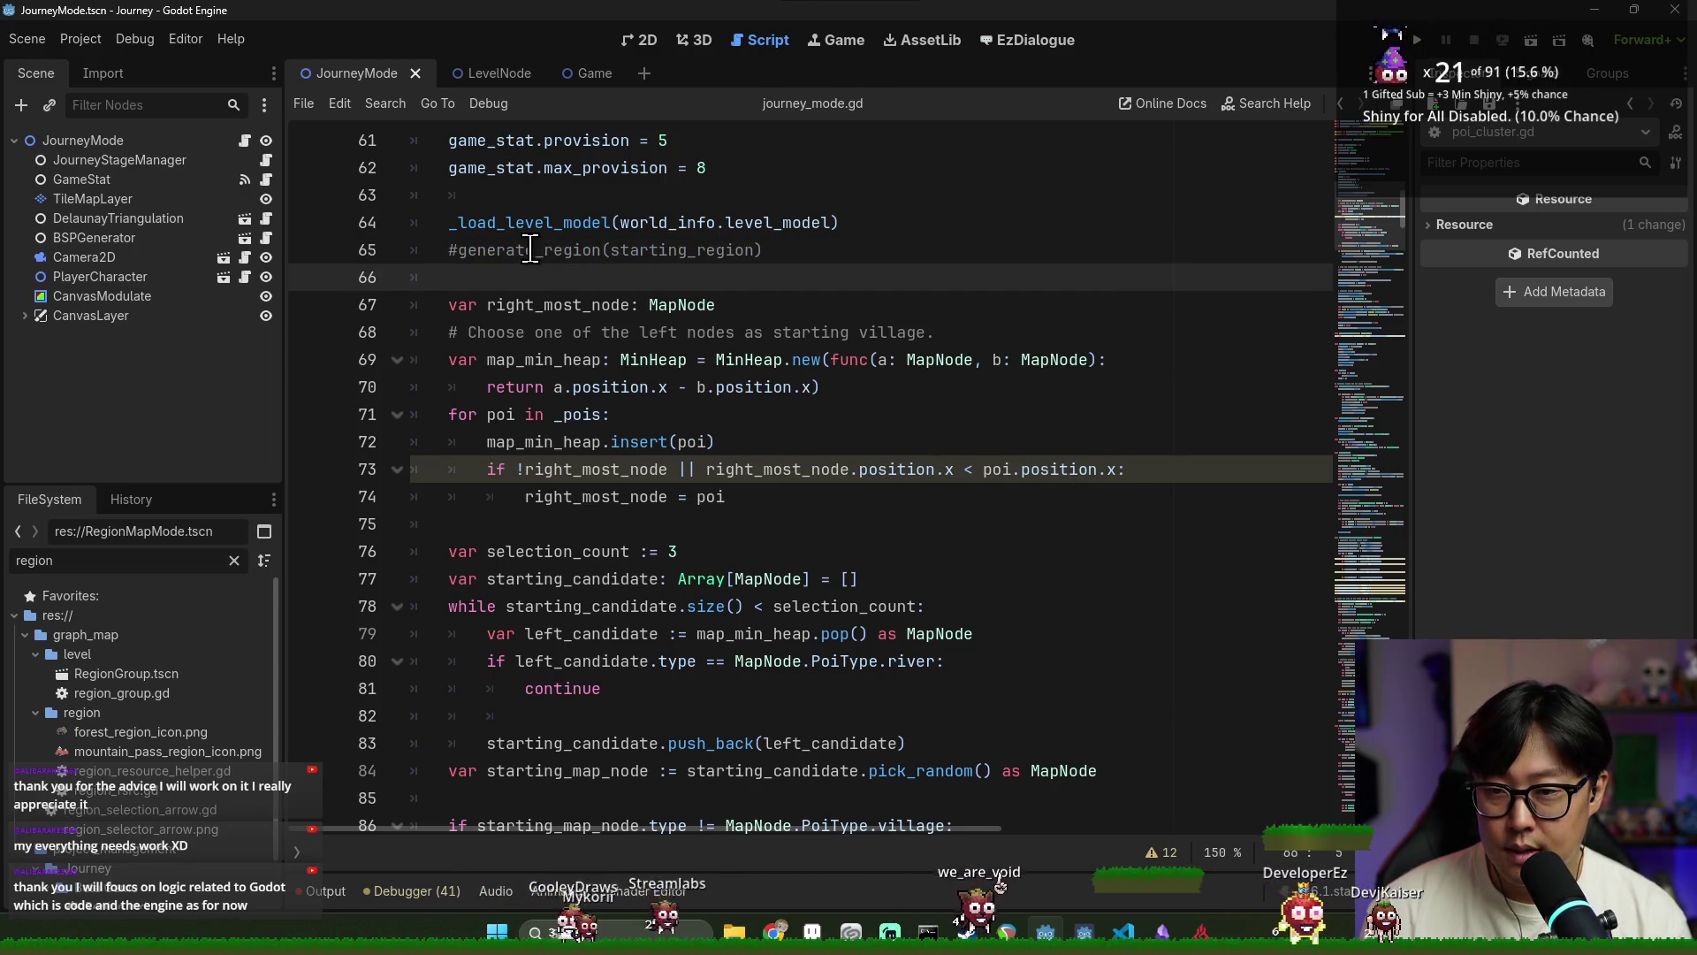
pyautogui.doubleClick(529, 250)
pyautogui.scroll(-18, 625, 309)
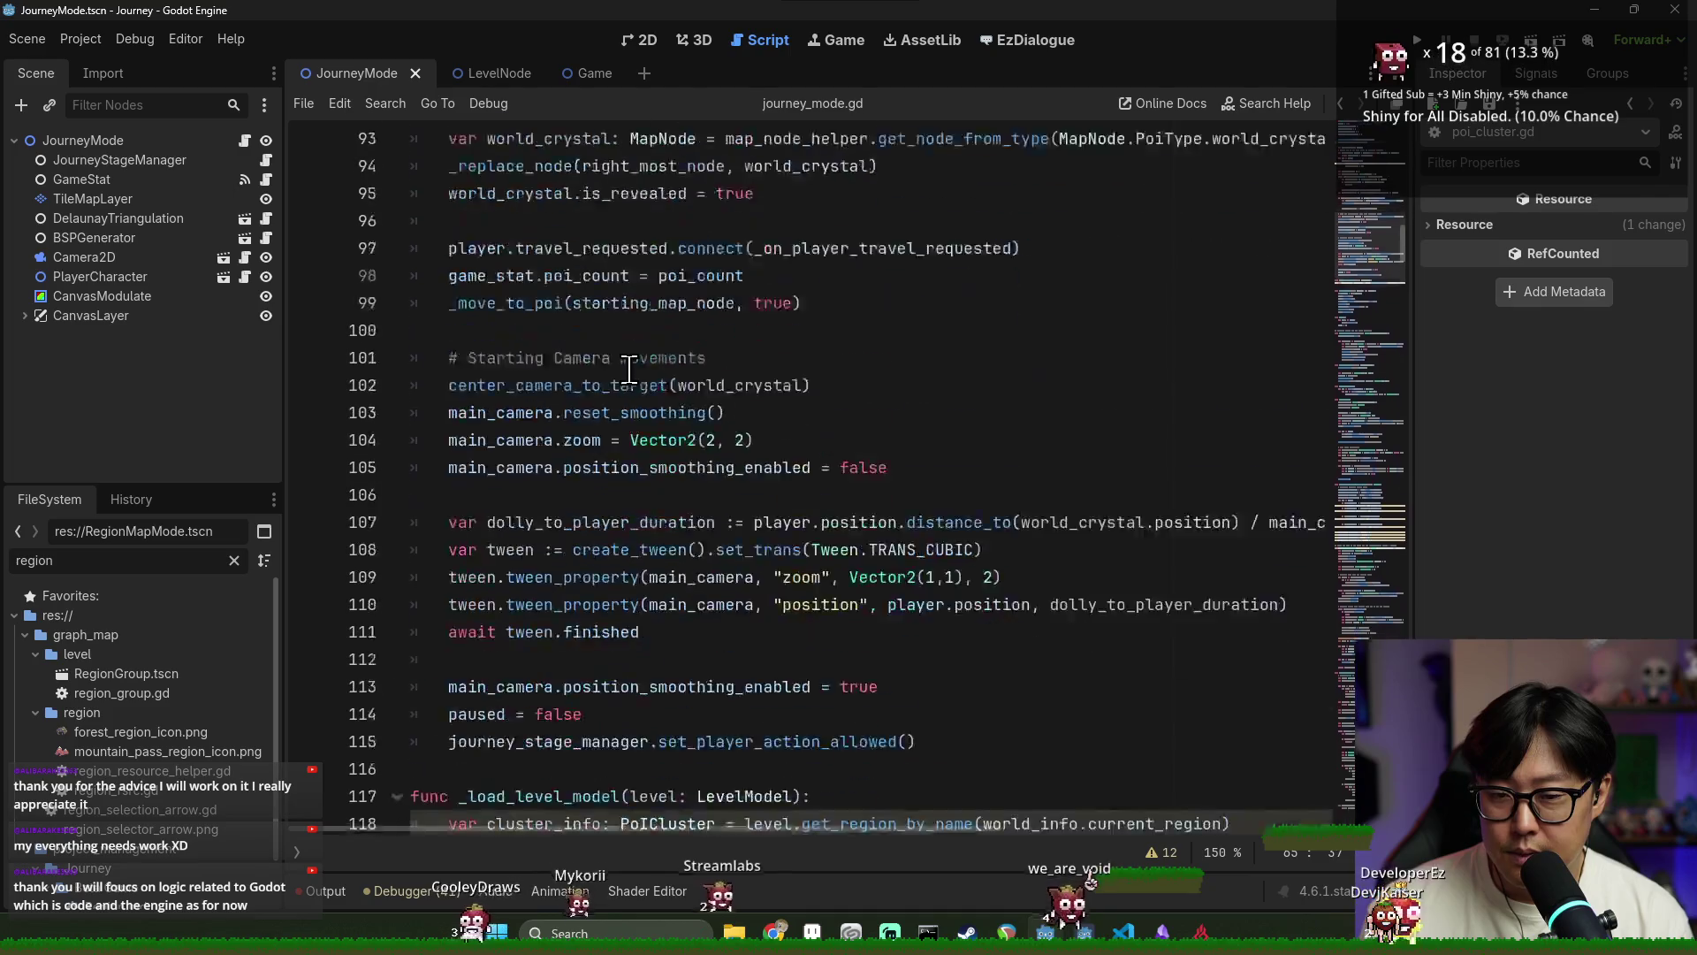
# Add 'for poi in cluster_info.pois:' on line 119 and jump to the pois definition
pyautogui.click(680, 259)
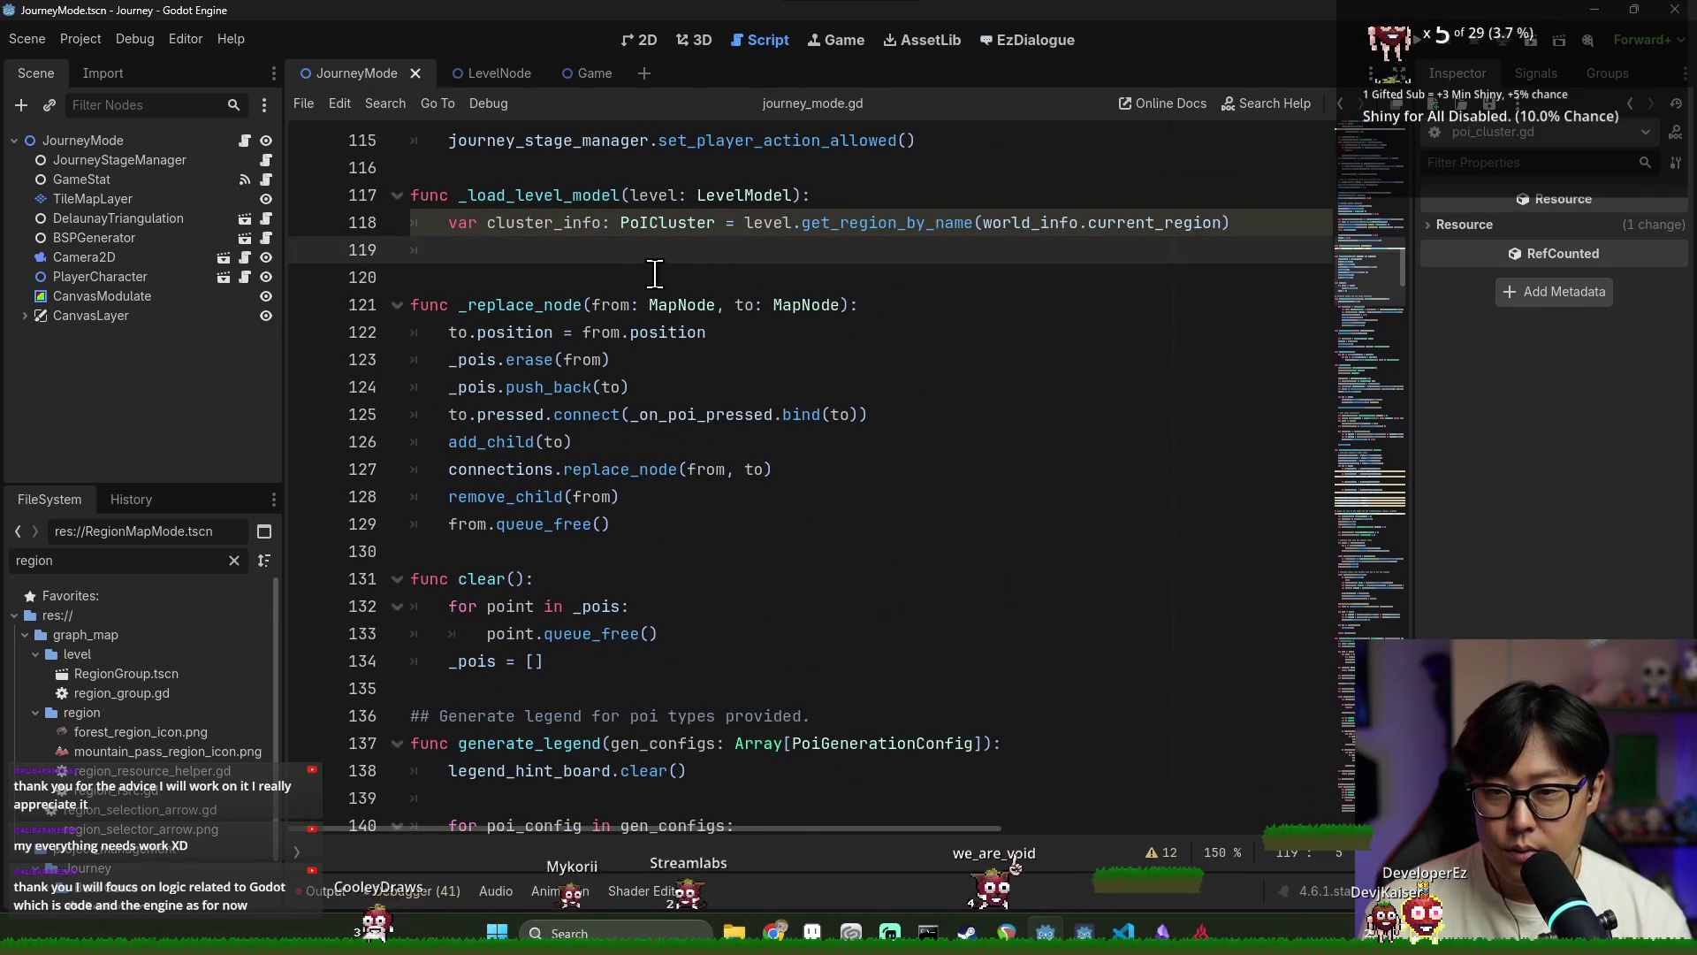
pyautogui.write('cluster_info.poi')
pyautogui.press('Return')
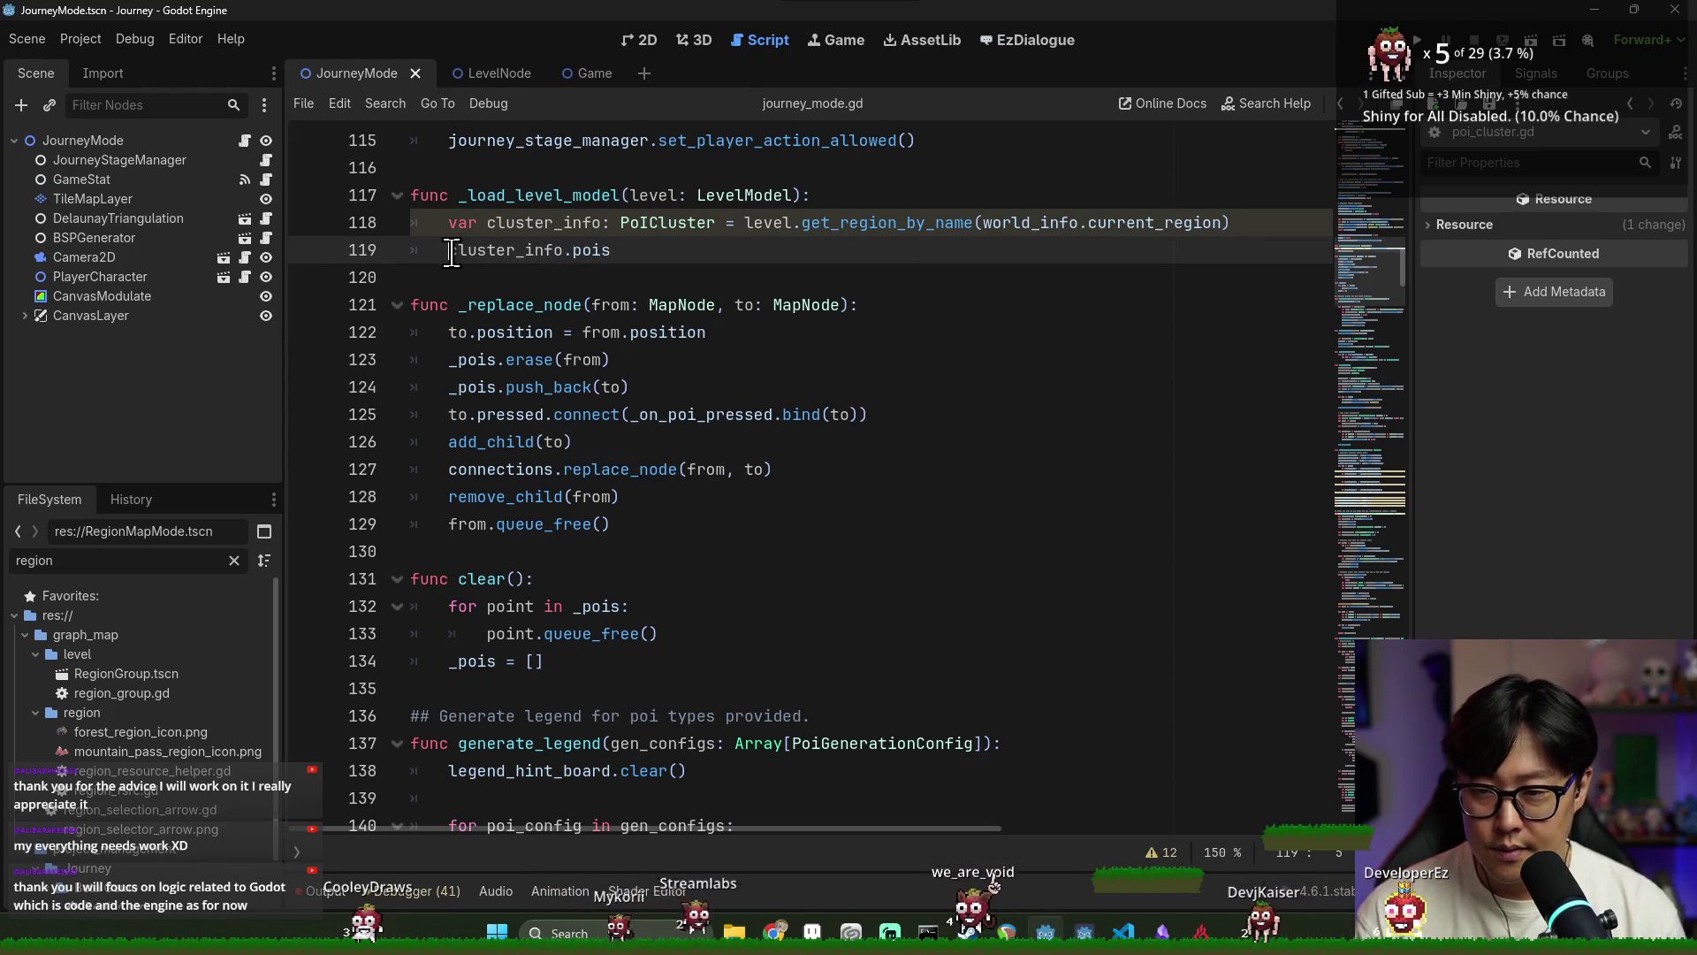
pyautogui.write('for poi')
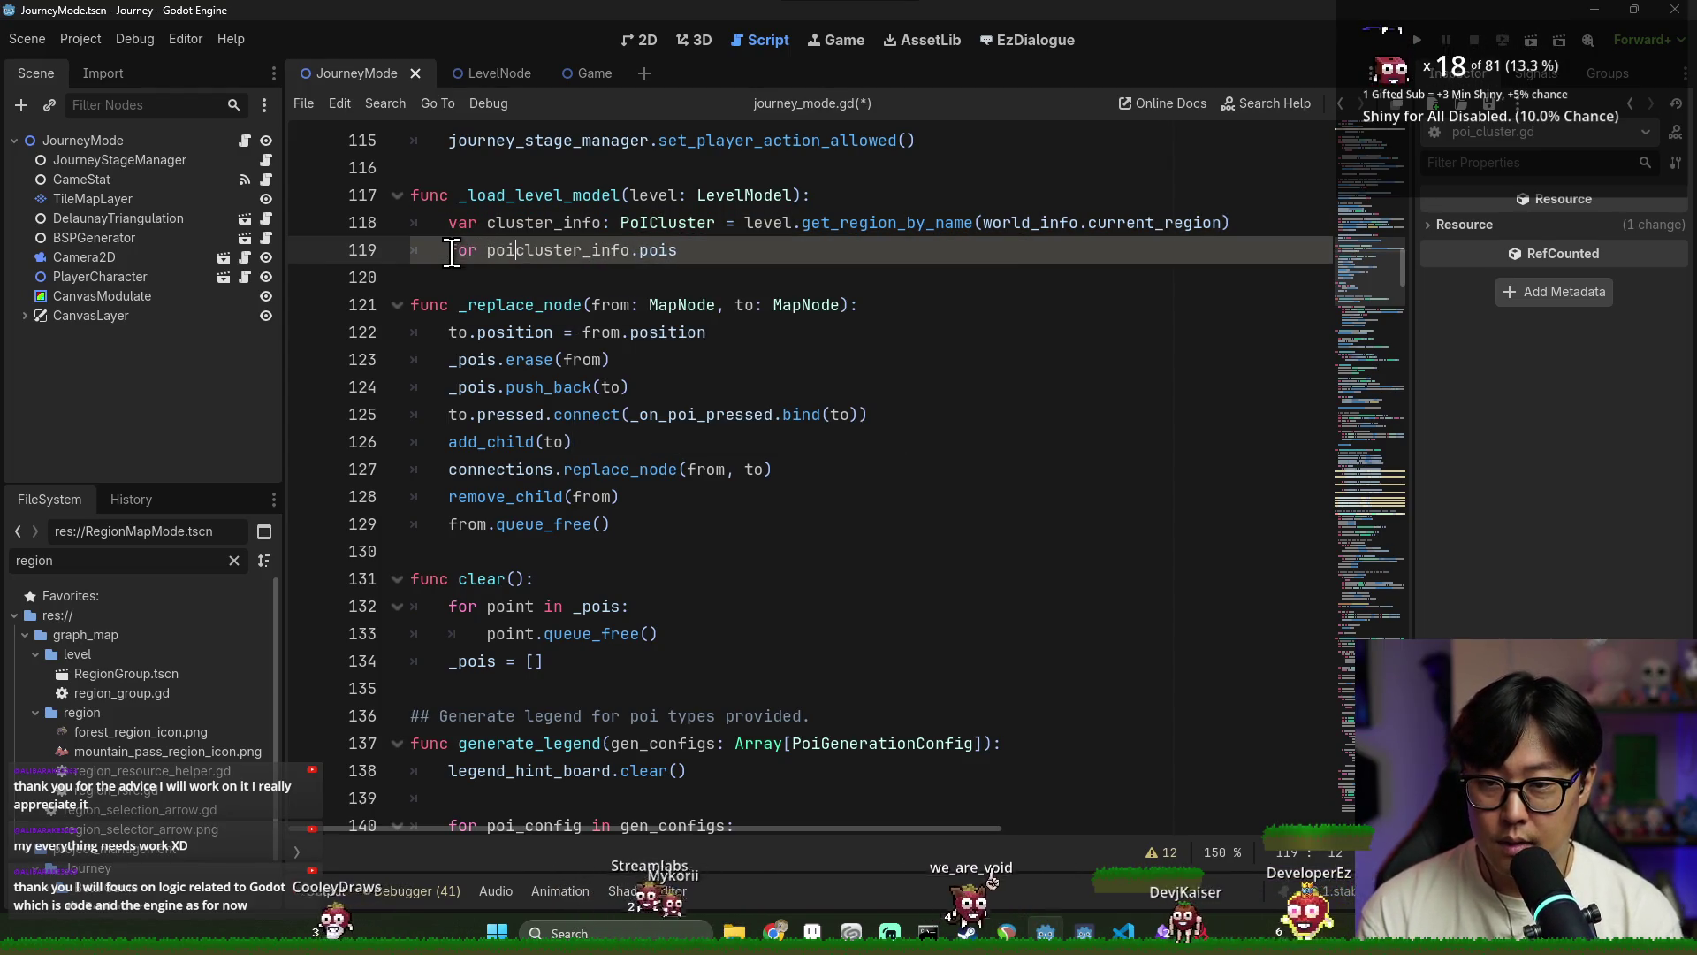
pyautogui.write(' in ')
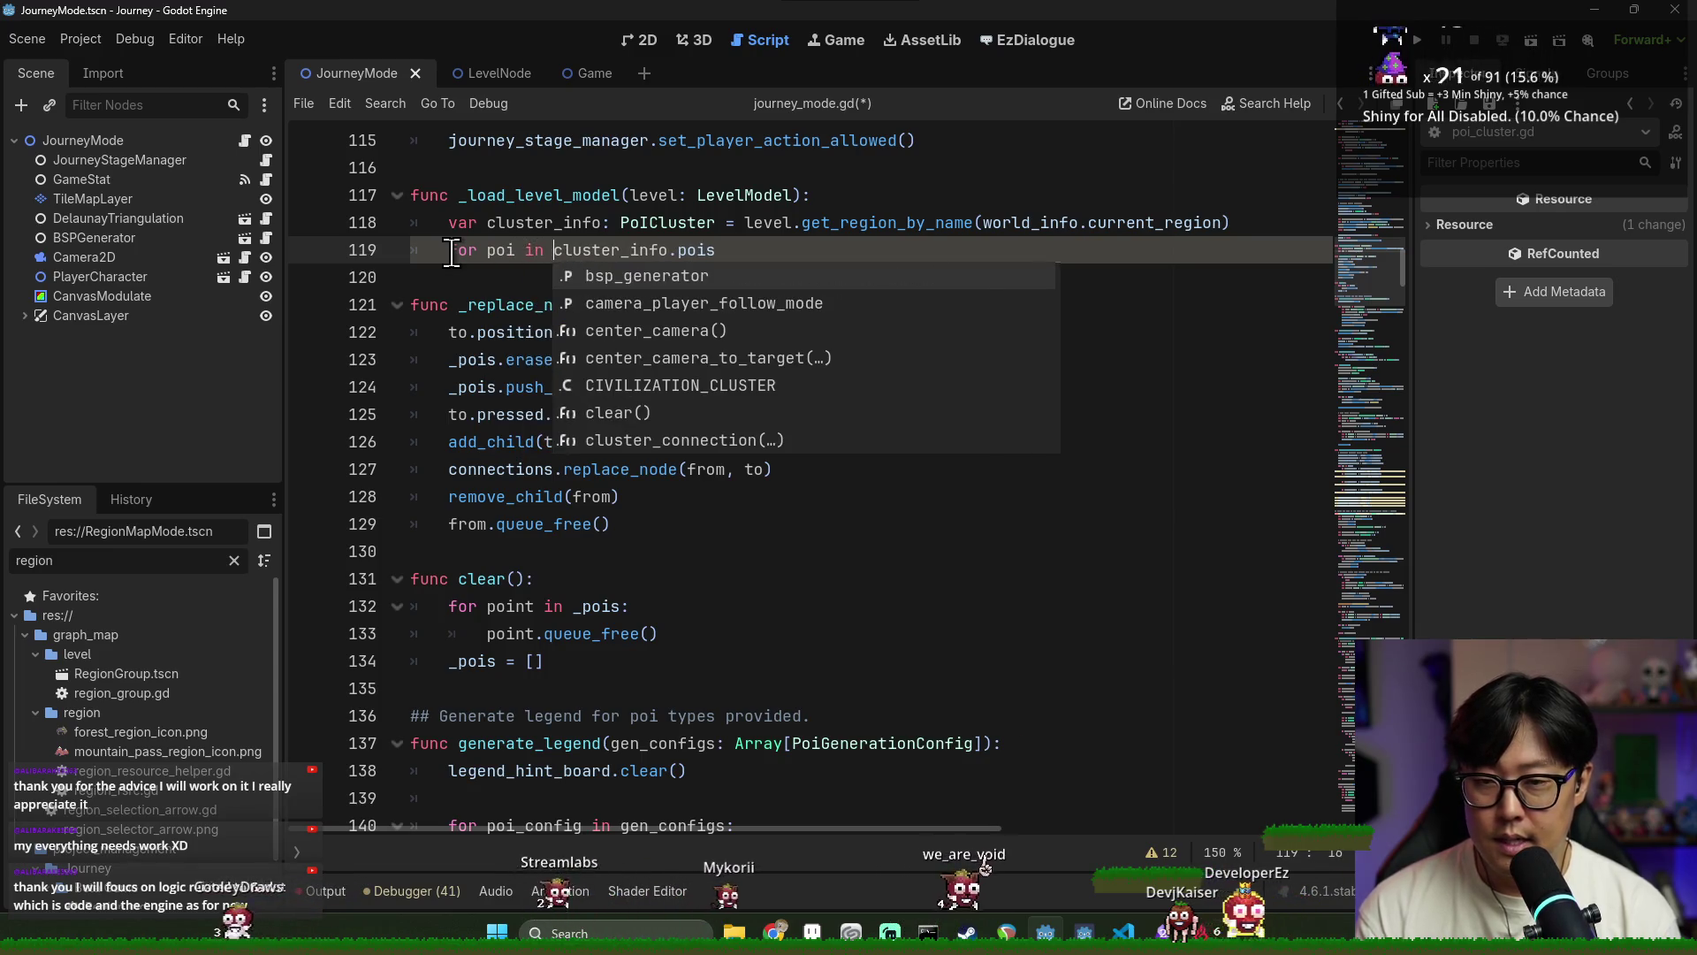
pyautogui.write(':')
pyautogui.press('Return')
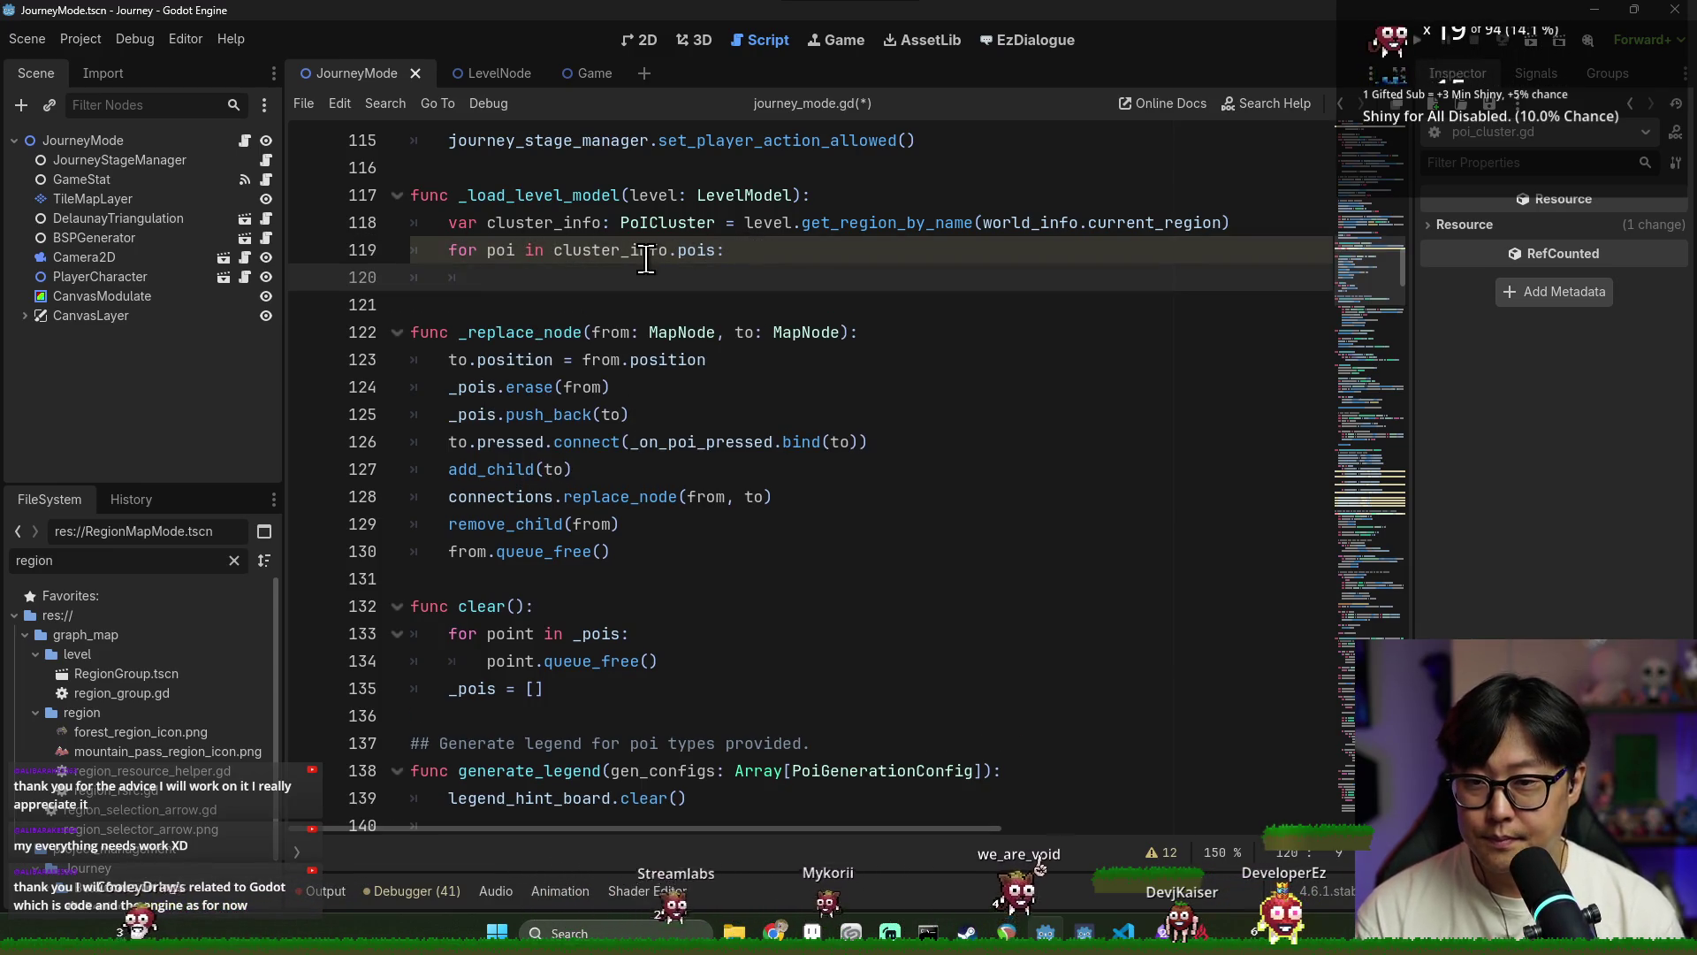
pyautogui.keyDown('ctrl'); pyautogui.click(699, 251); pyautogui.keyUp('ctrl')
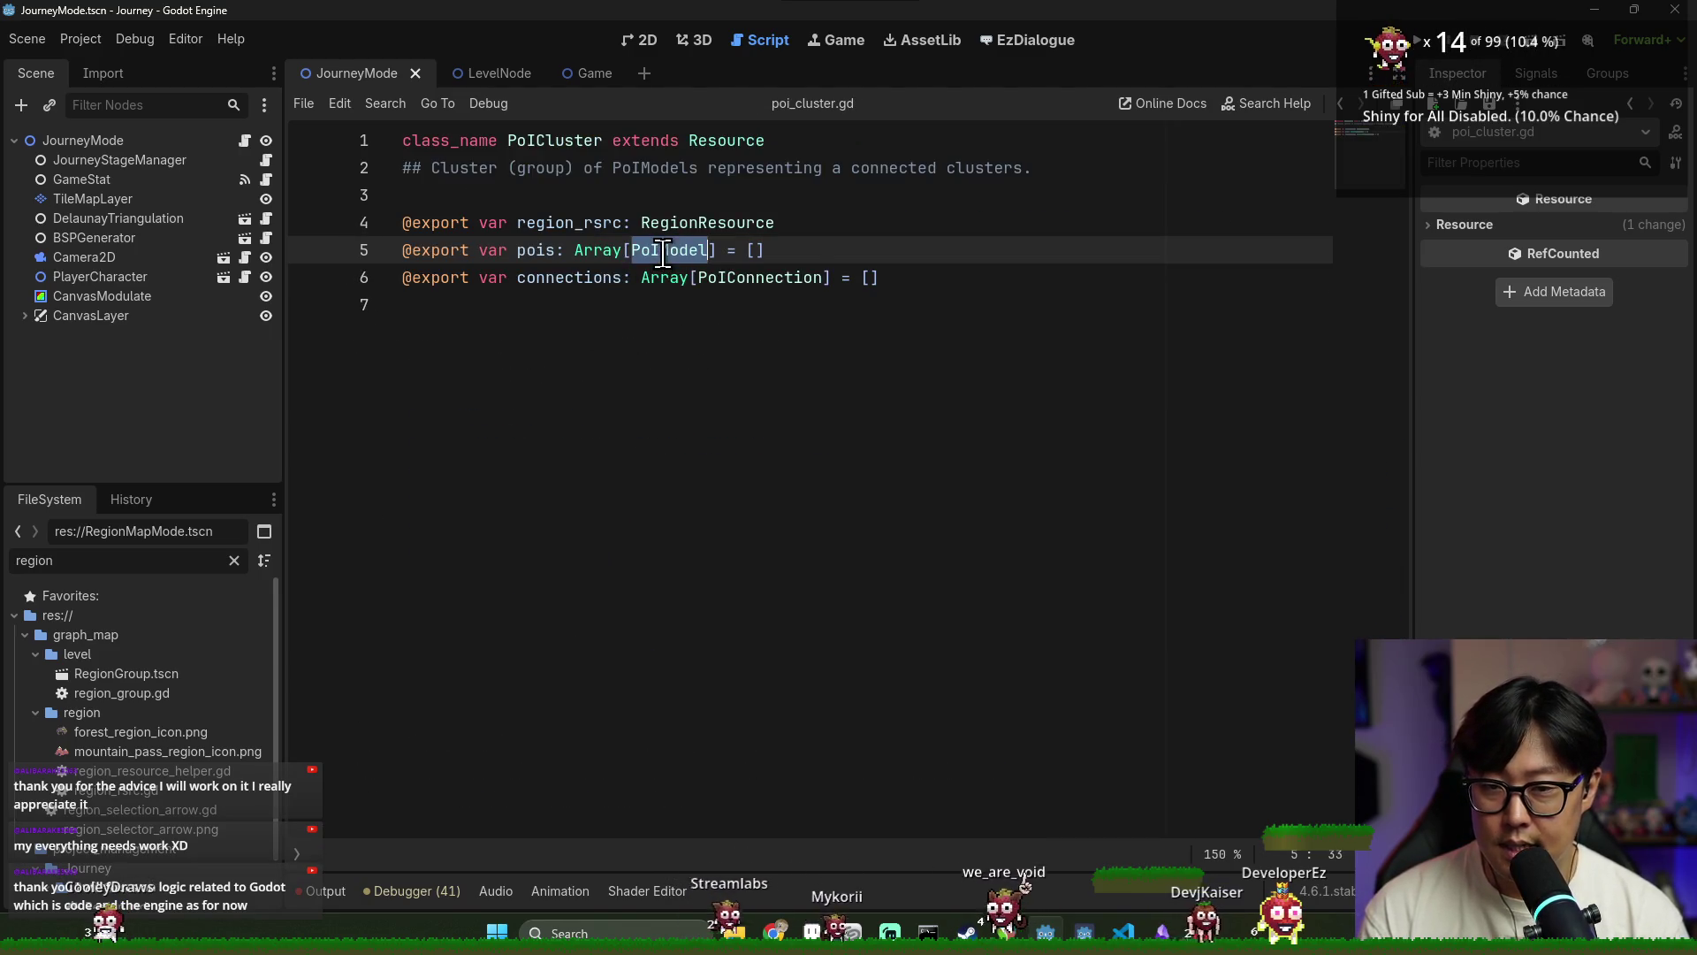
# Inspect the PoIModel script and its _init constructor, then return to PoICluster
pyautogui.keyDown('ctrl'); pyautogui.click(654, 257); pyautogui.keyUp('ctrl')
pyautogui.doubleClick(477, 277)
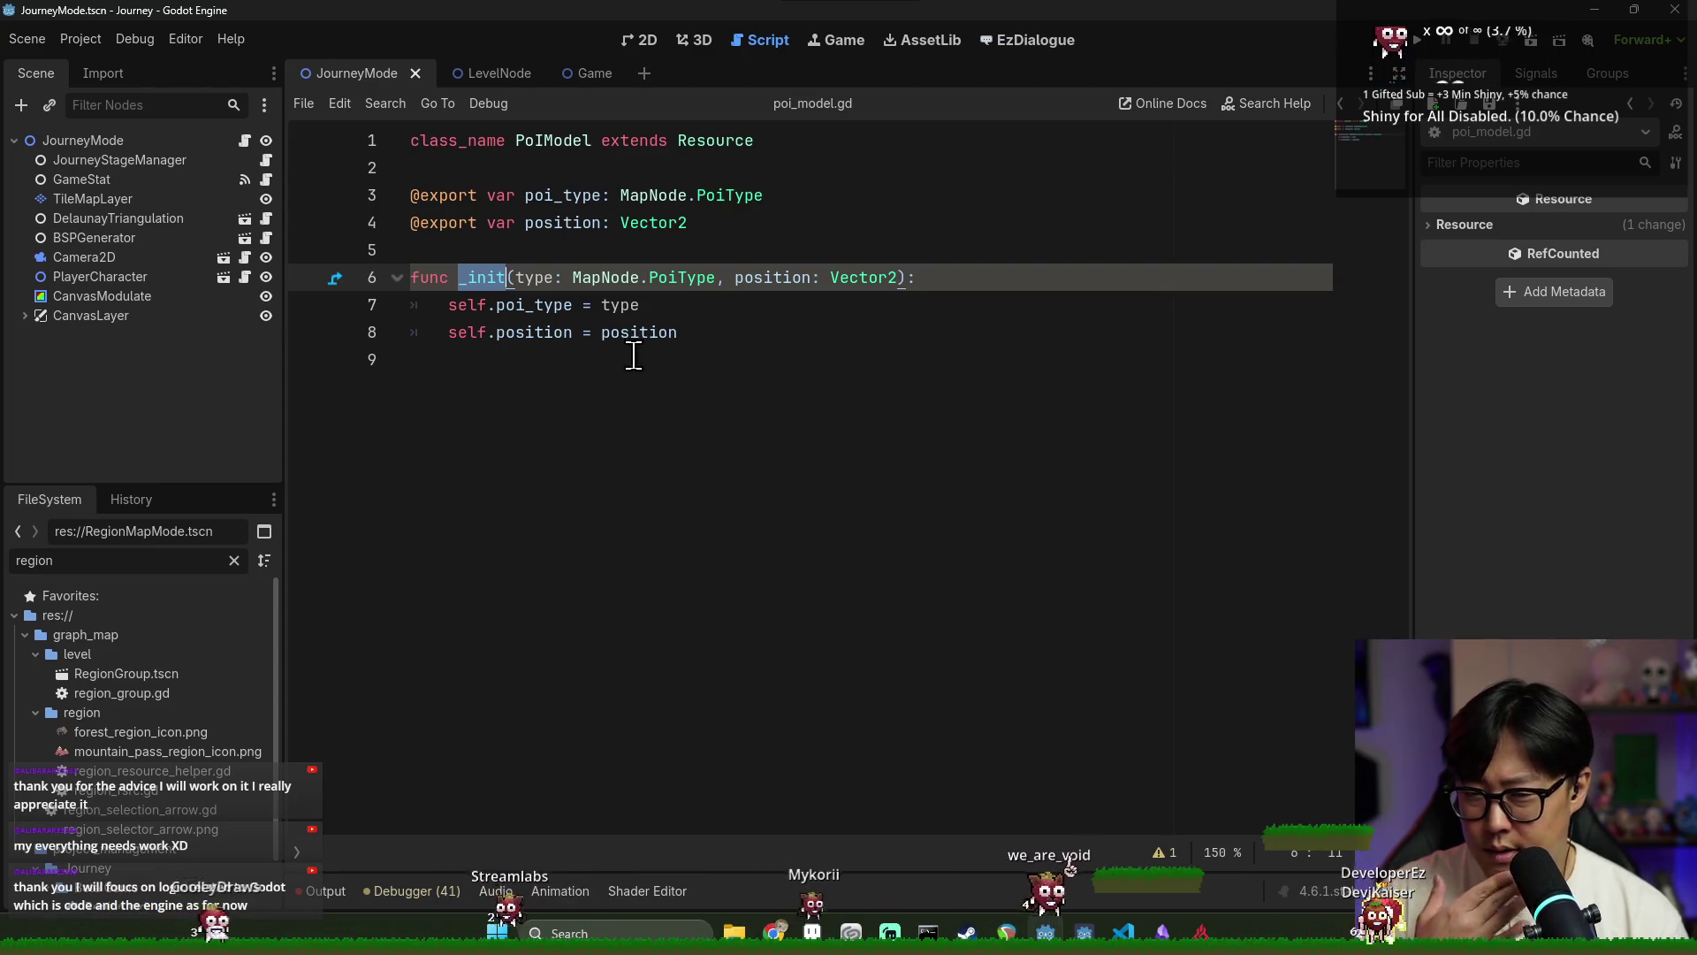
pyautogui.click(653, 337)
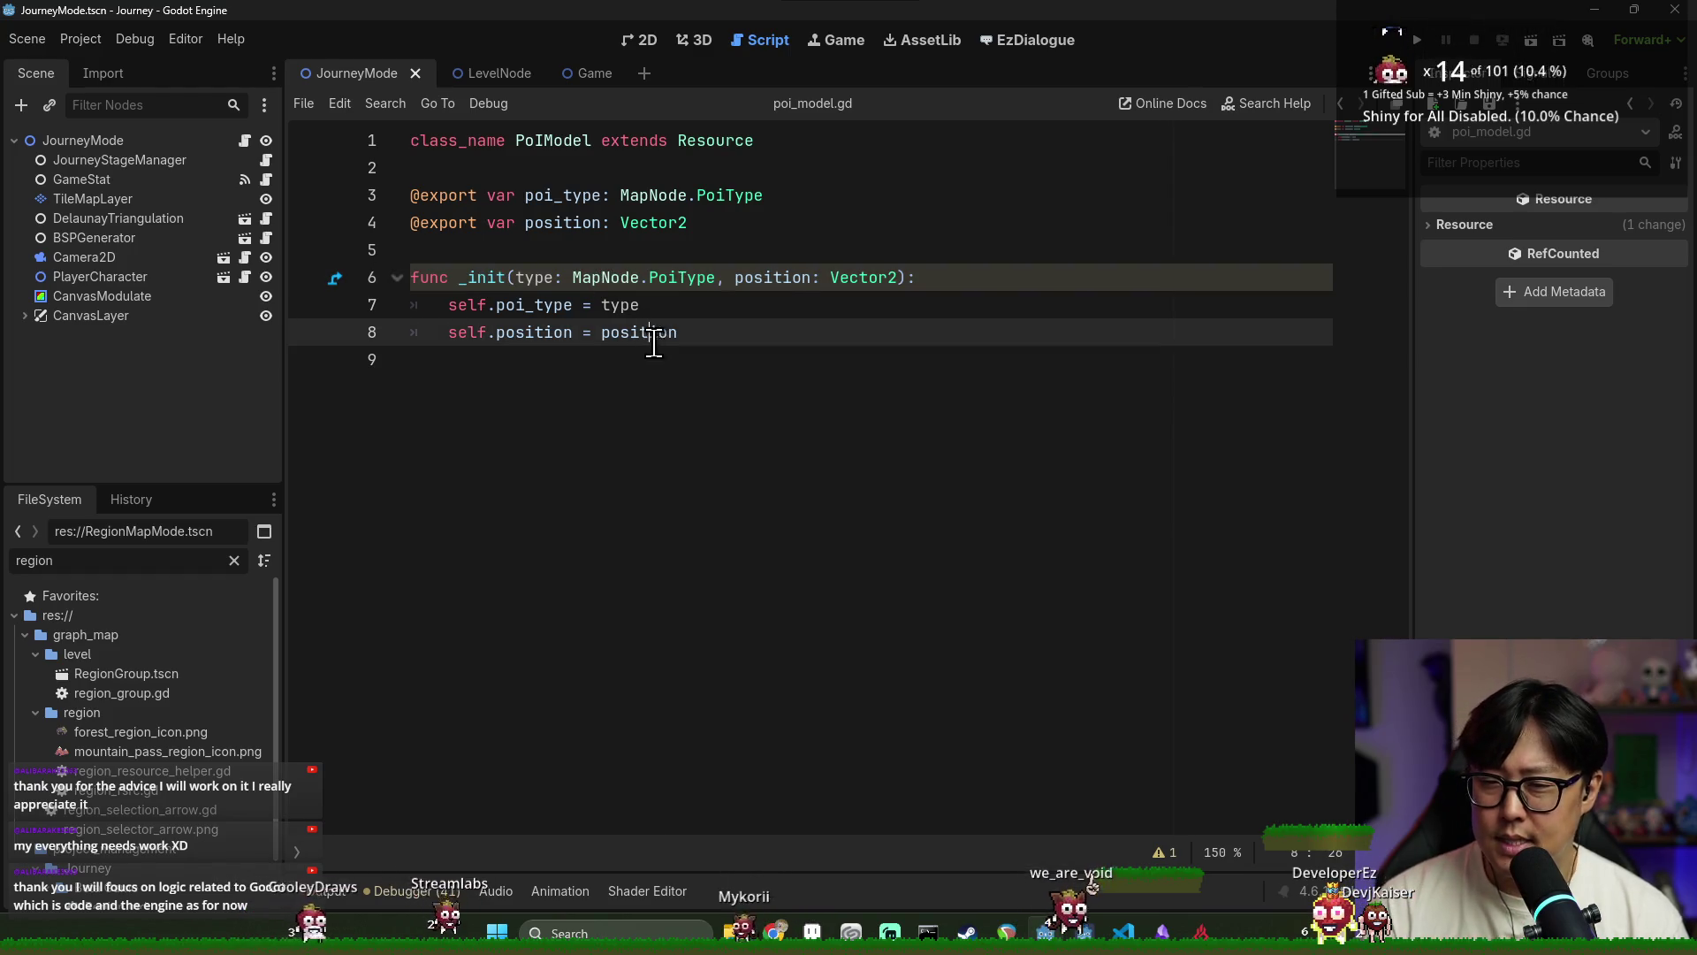
pyautogui.hotkey('alt', 'Left')
pyautogui.hotkey('ctrl', 's')
pyautogui.click(566, 223)
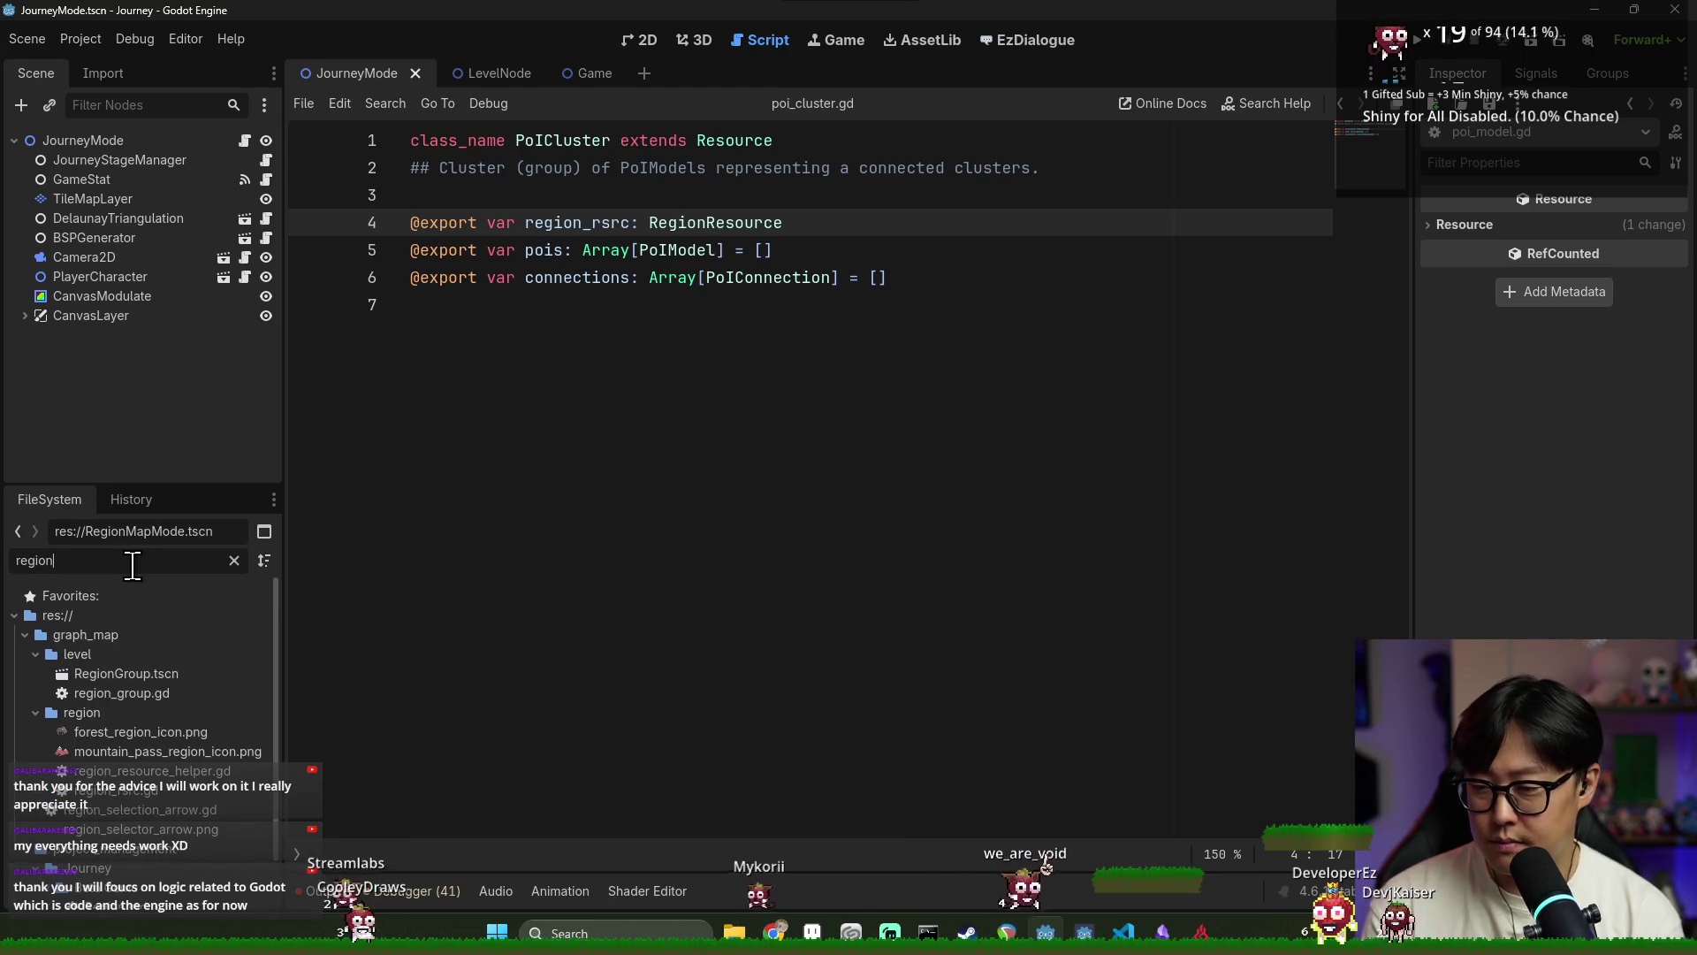
# Open the RegionGroup and RegionMapMode scenes and review the level generator and region_map_mode scripts
pyautogui.doubleClick(194, 672)
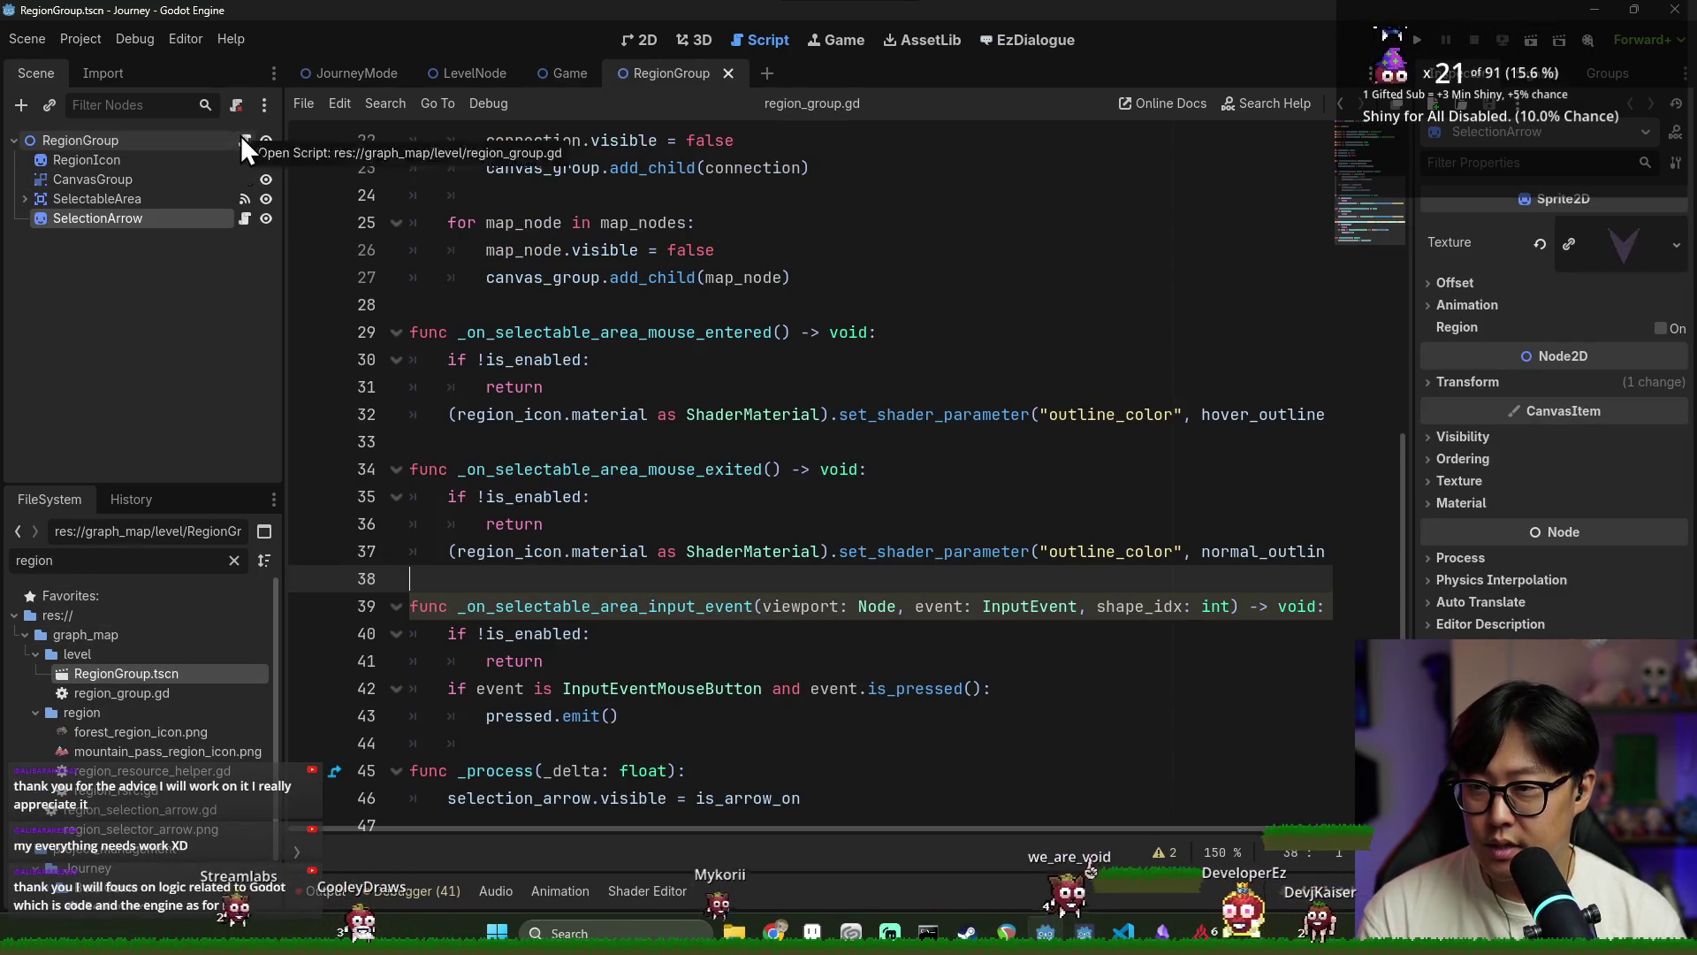
pyautogui.scroll(-3, 176, 672)
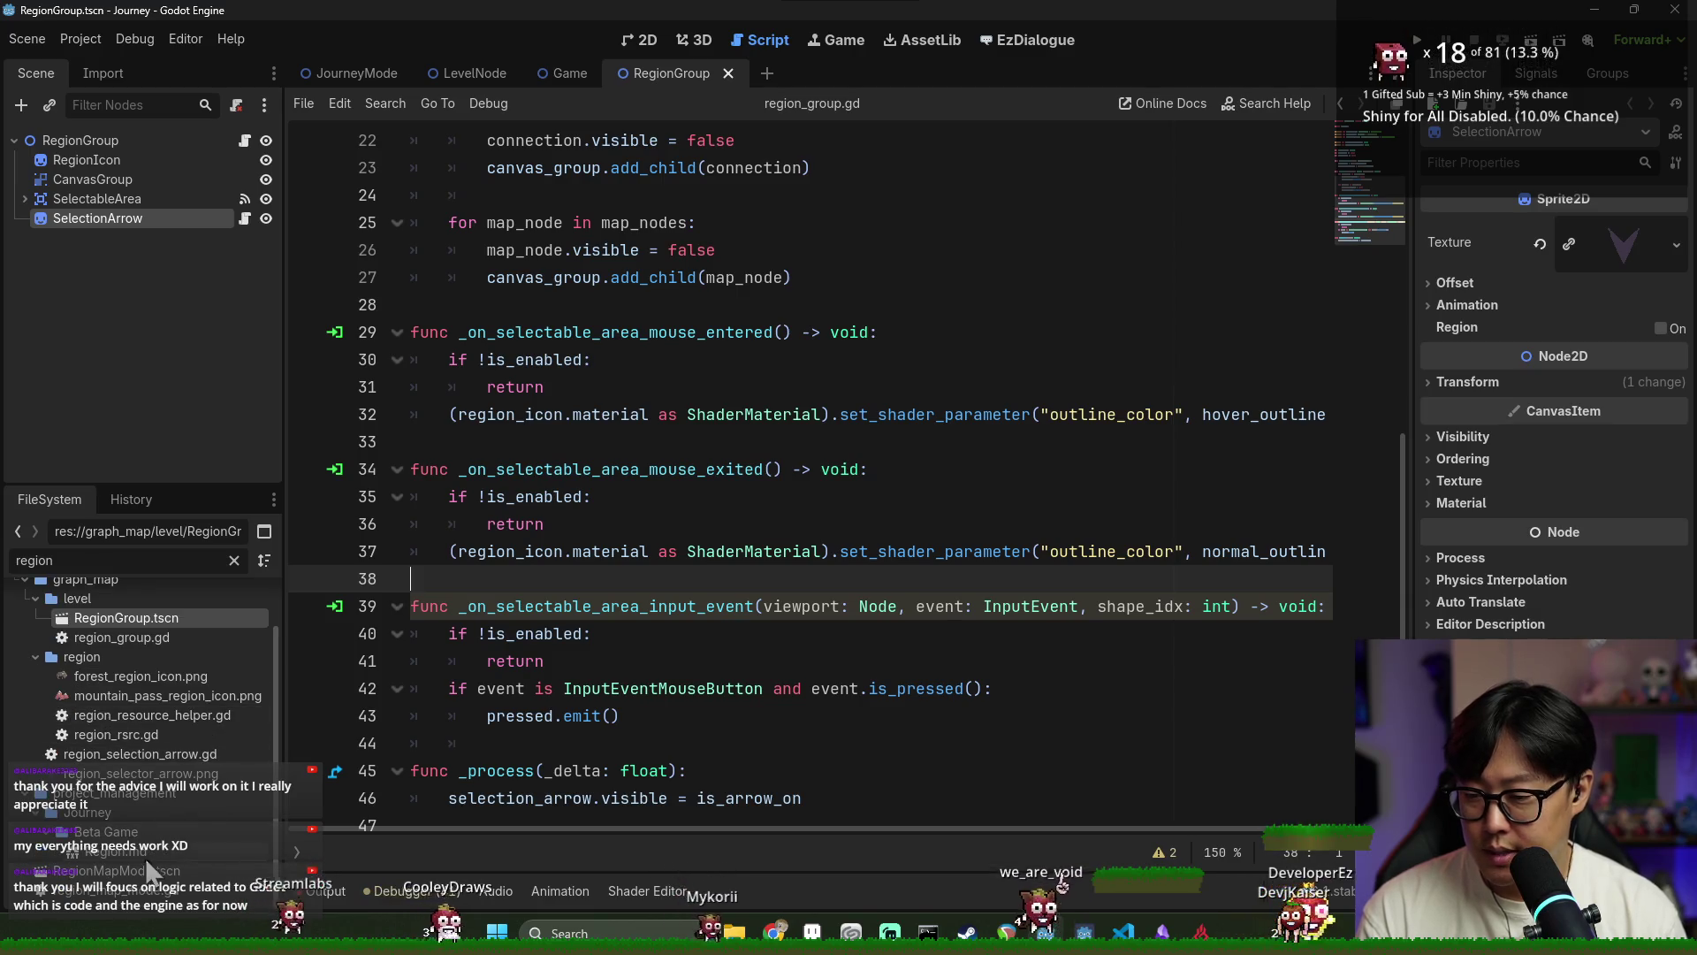
pyautogui.doubleClick(123, 871)
pyautogui.click(266, 198)
pyautogui.scroll(5, 530, 354)
pyautogui.click(575, 362)
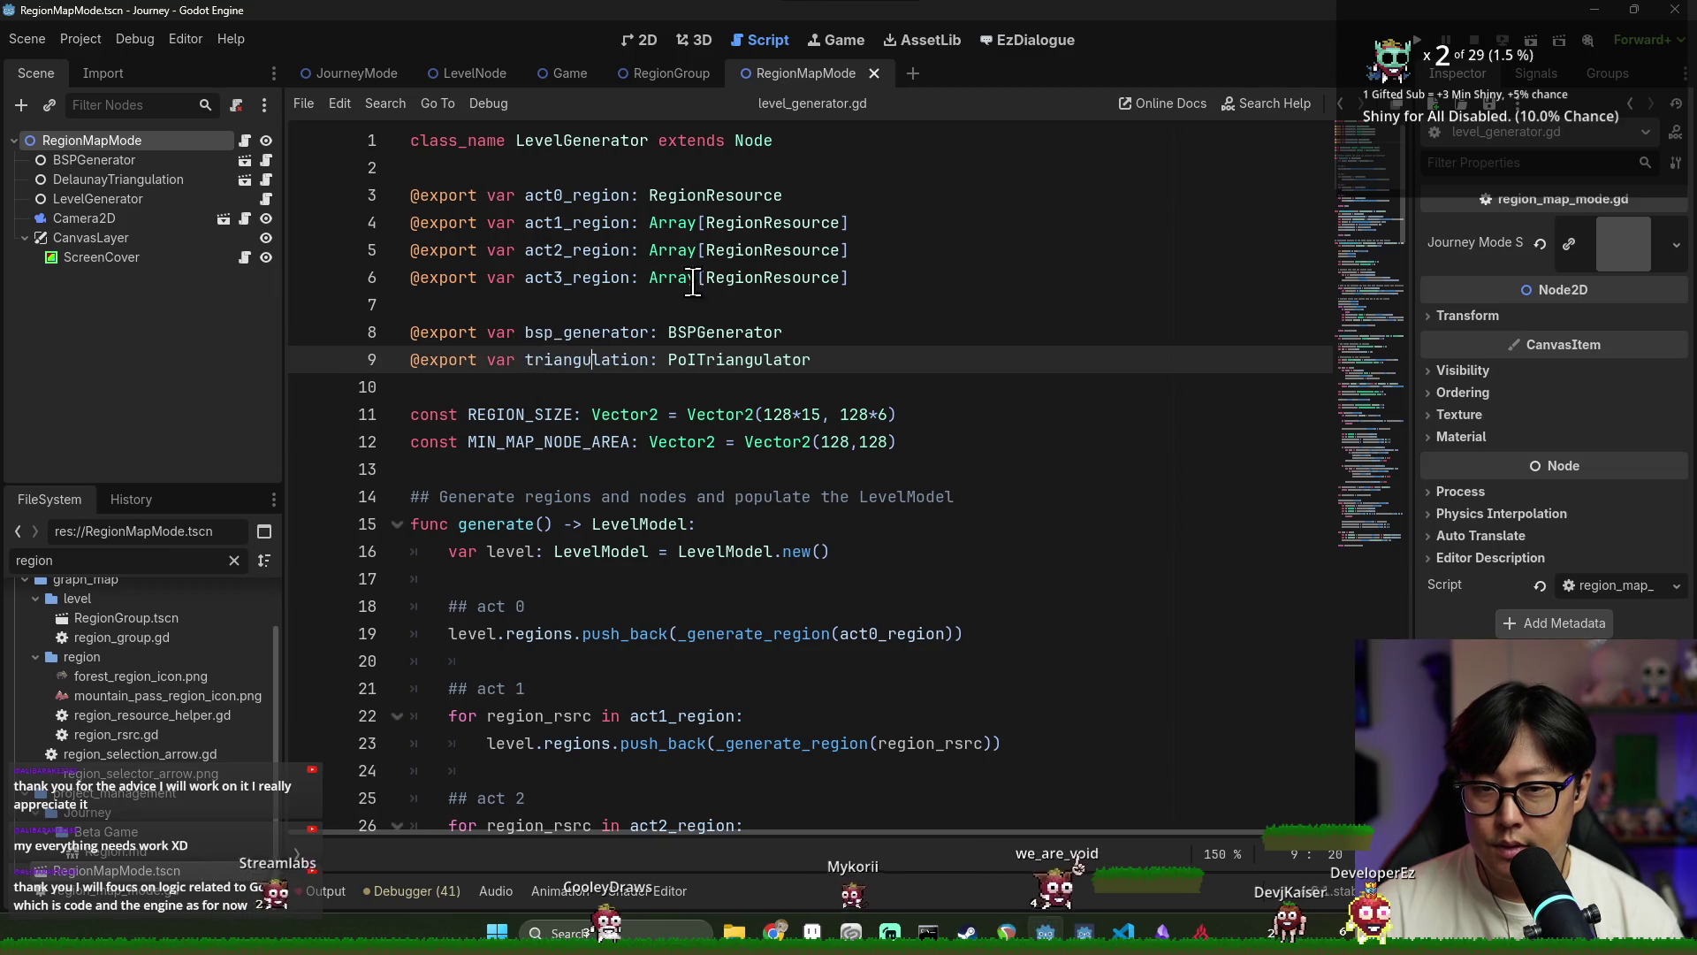
pyautogui.click(245, 140)
pyautogui.scroll(-1, 619, 442)
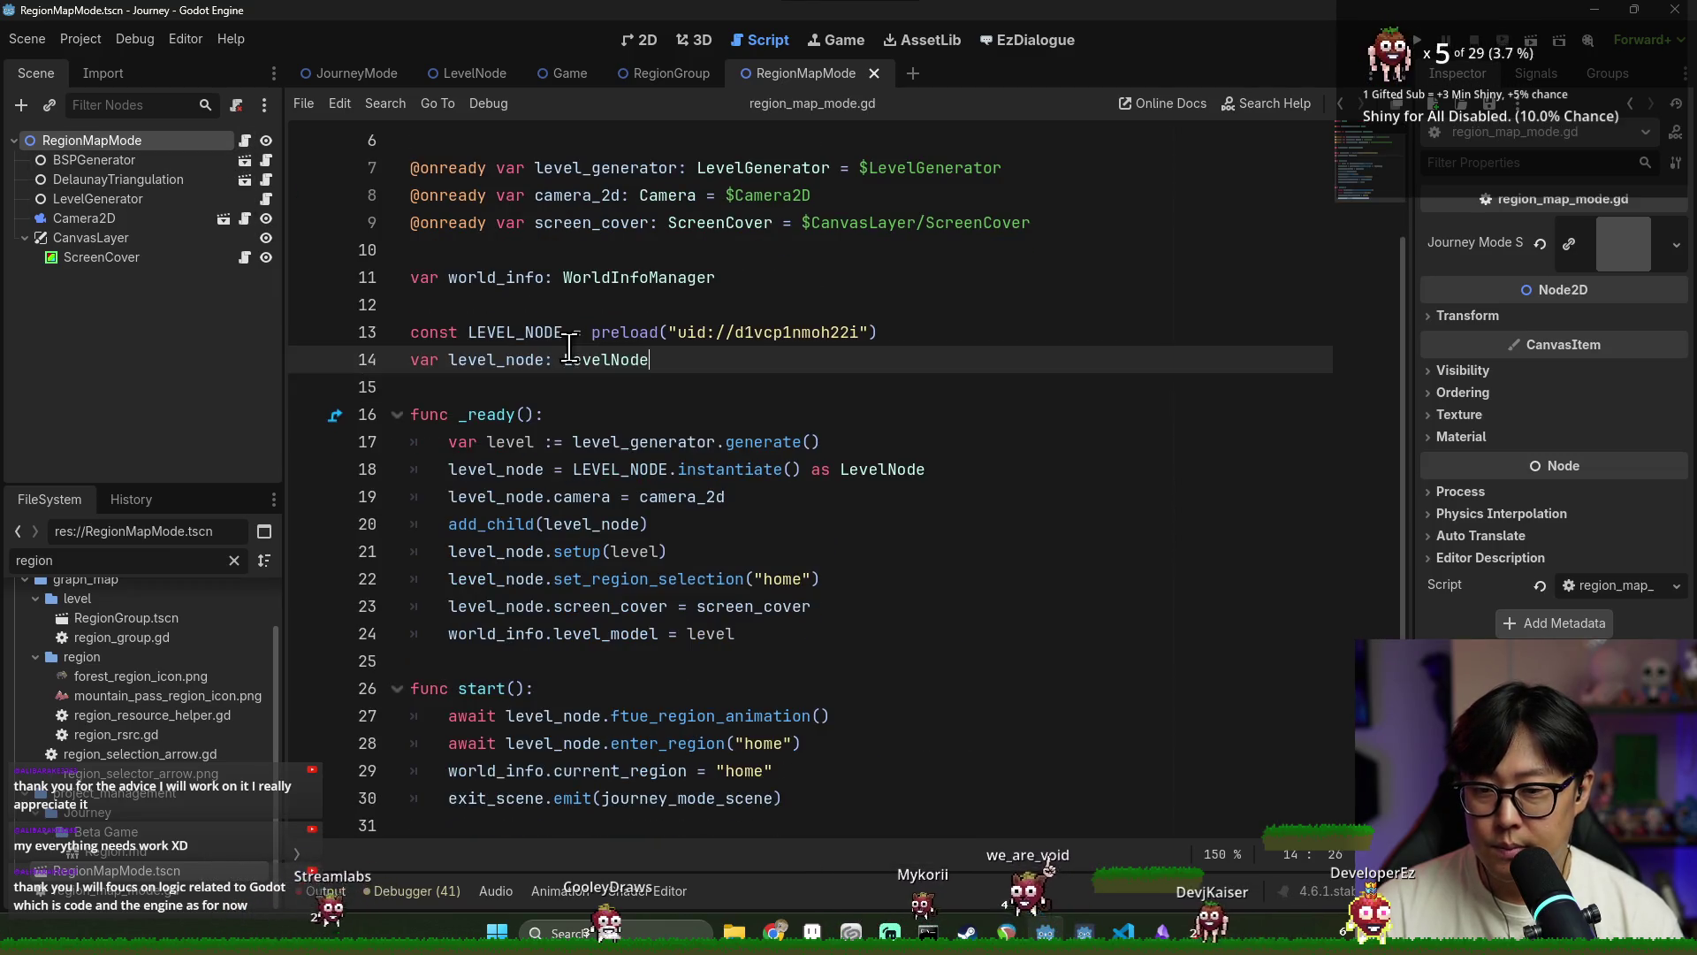
pyautogui.doubleClick(495, 551)
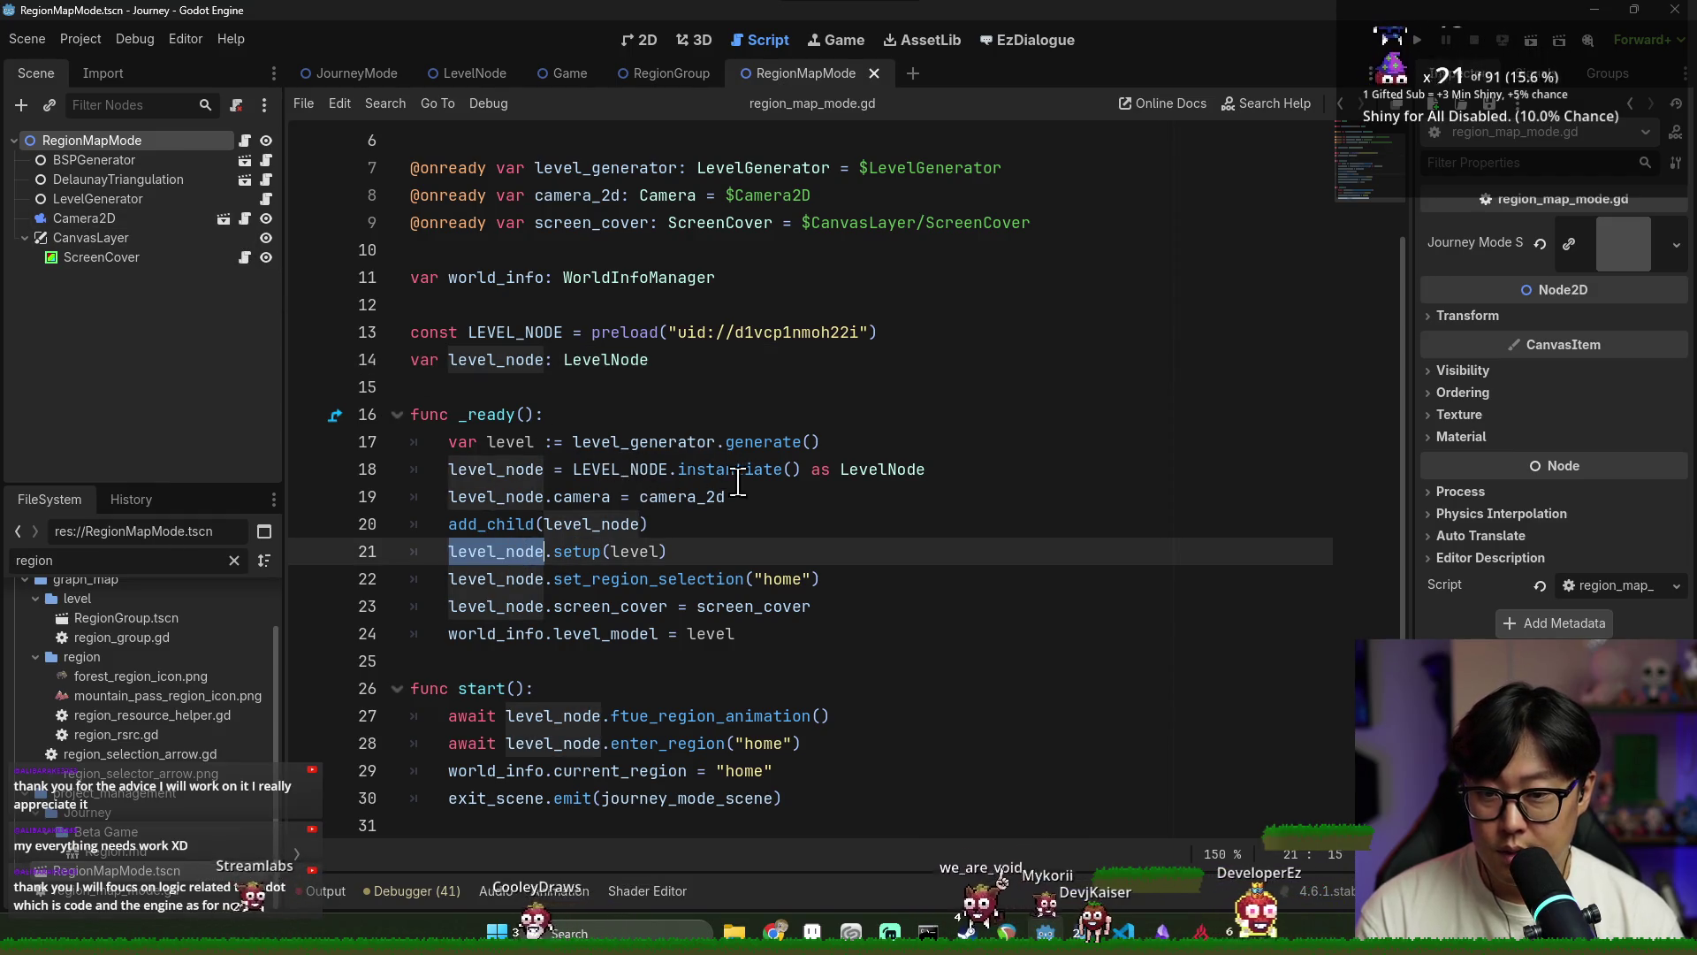
# Check the LevelNode script's MAP_NODE_CONNECTION and REGION_GROUP constants and where they're used
pyautogui.keyDown('ctrl'); pyautogui.click(865, 480); pyautogui.keyUp('ctrl')
pyautogui.scroll(-5, 645, 380)
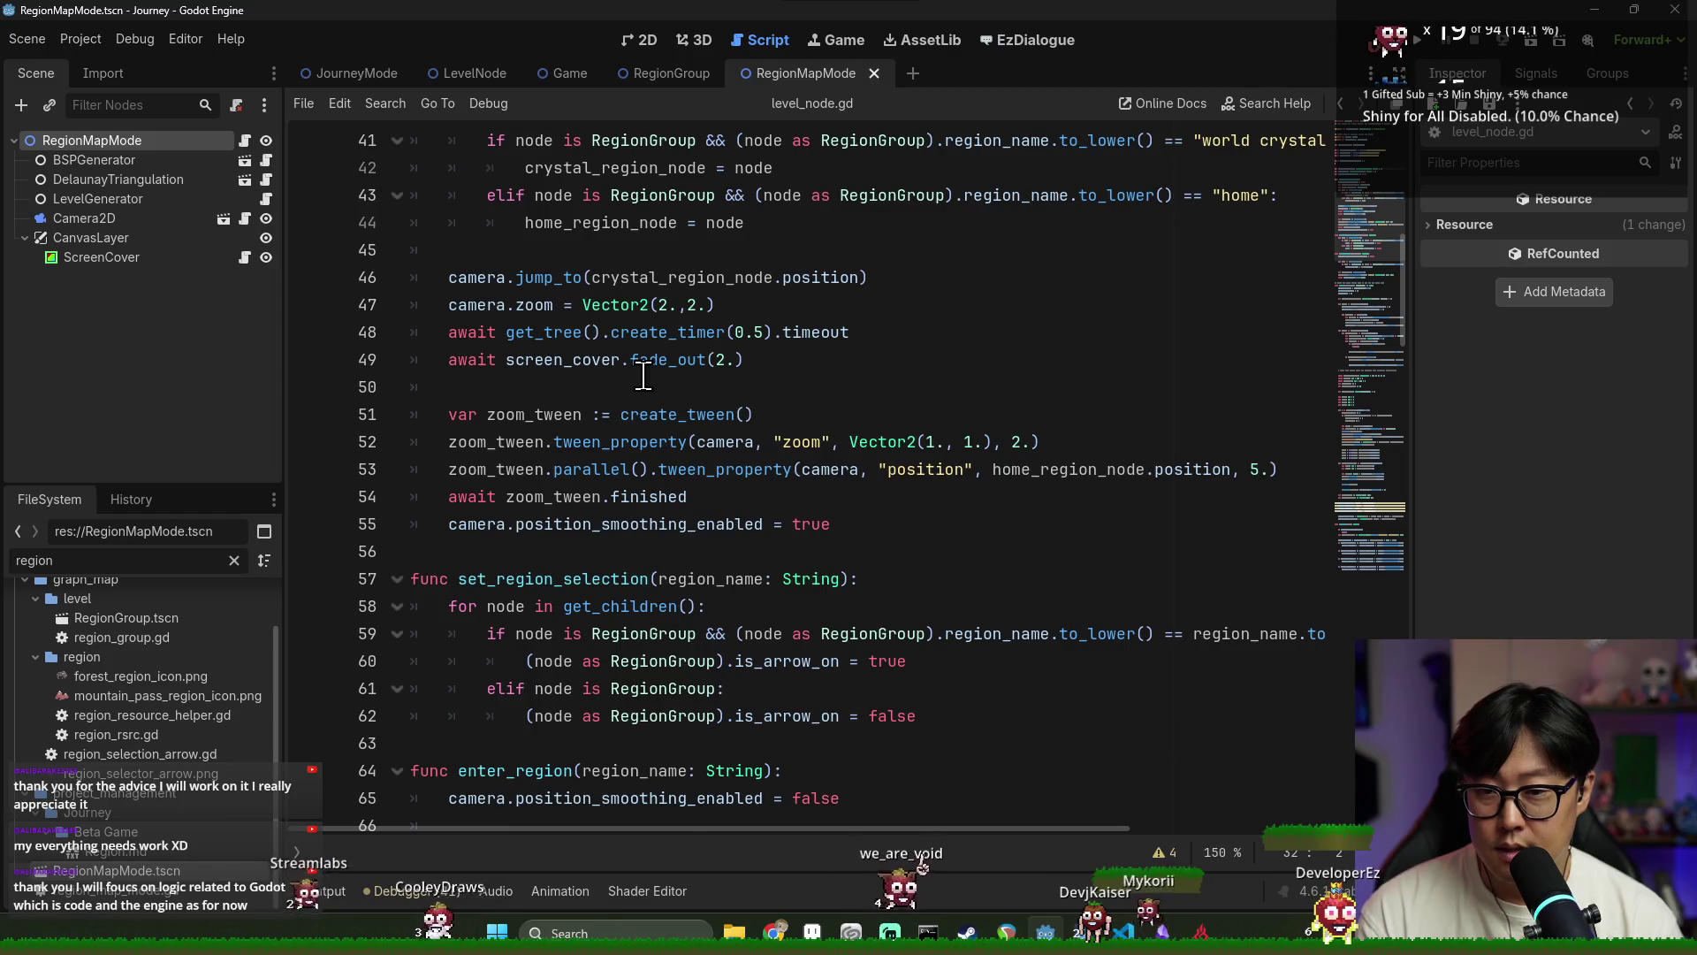
pyautogui.scroll(15, 644, 389)
pyautogui.doubleClick(548, 441)
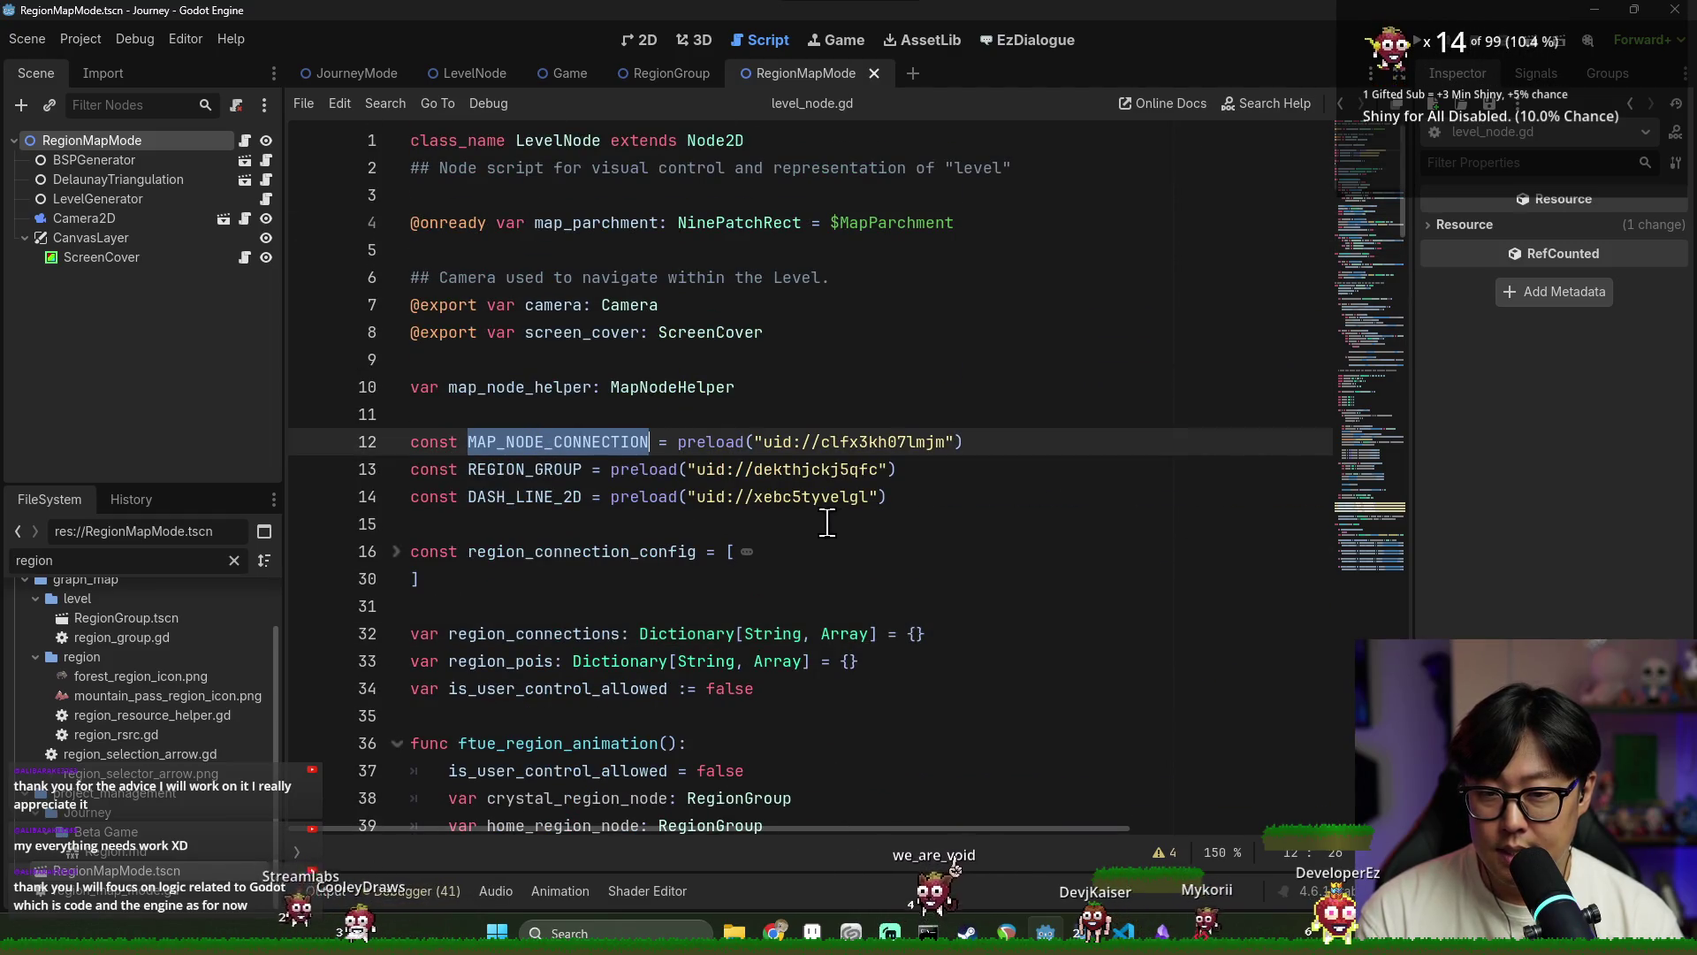
pyautogui.doubleClick(526, 469)
pyautogui.doubleClick(530, 441)
pyautogui.hotkey('ctrl', 'f')
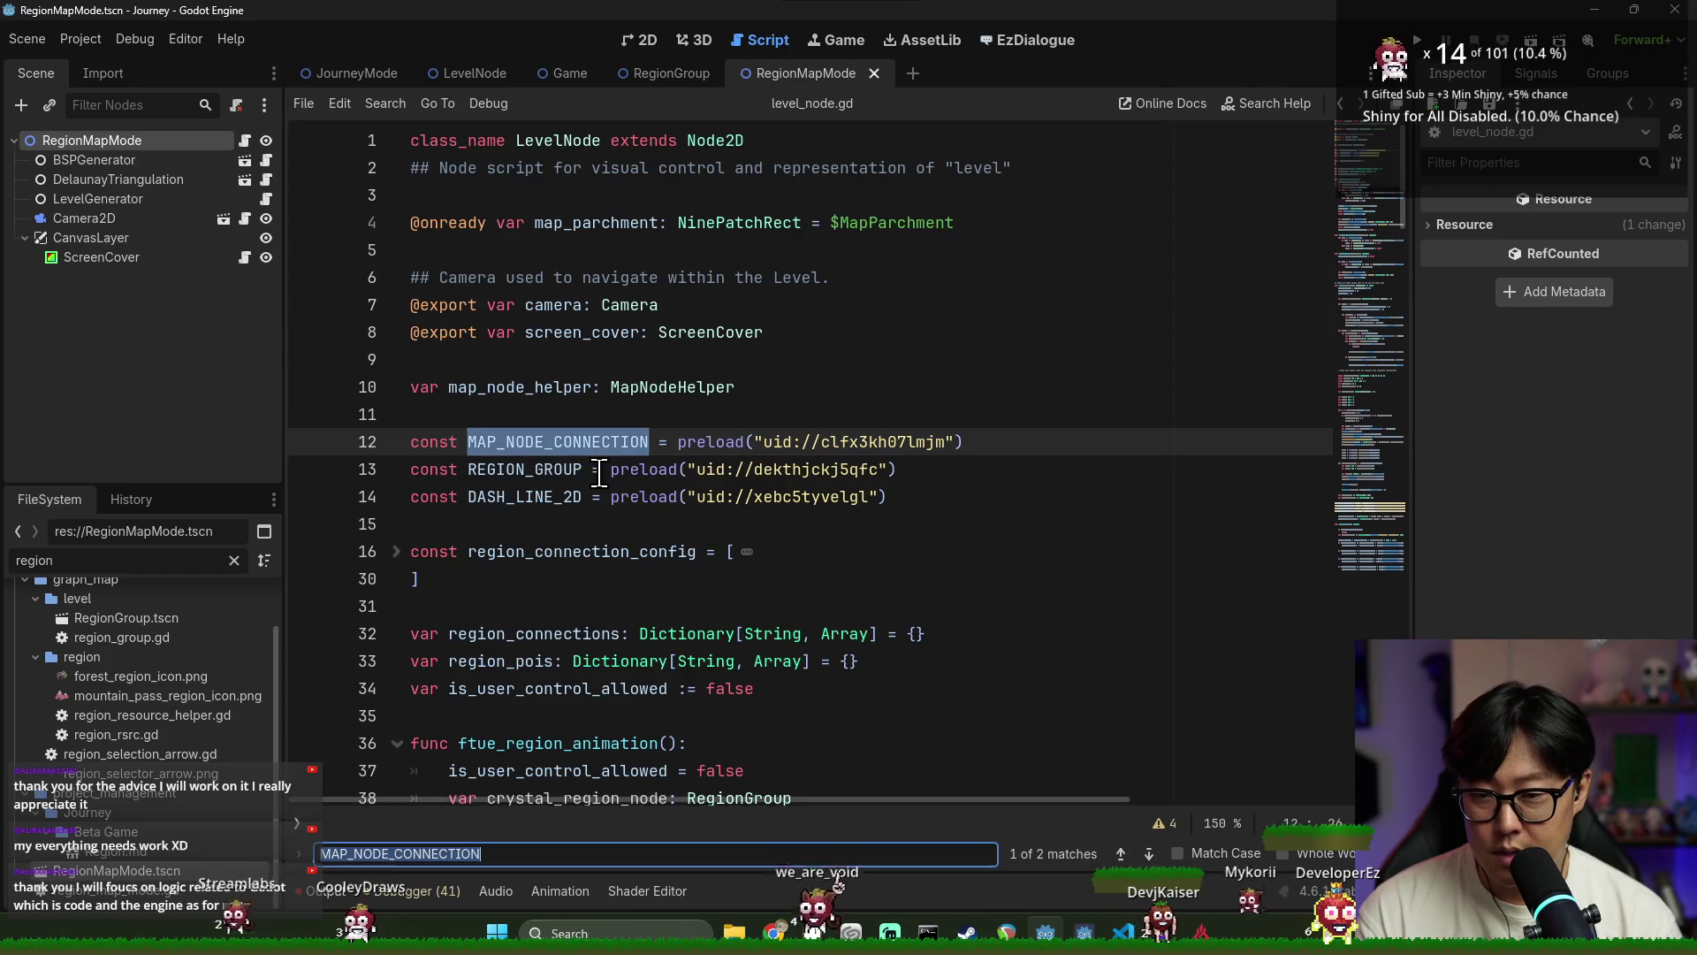
pyautogui.press('Return')
pyautogui.click(966, 408)
pyautogui.hotkey('alt', 'Left')
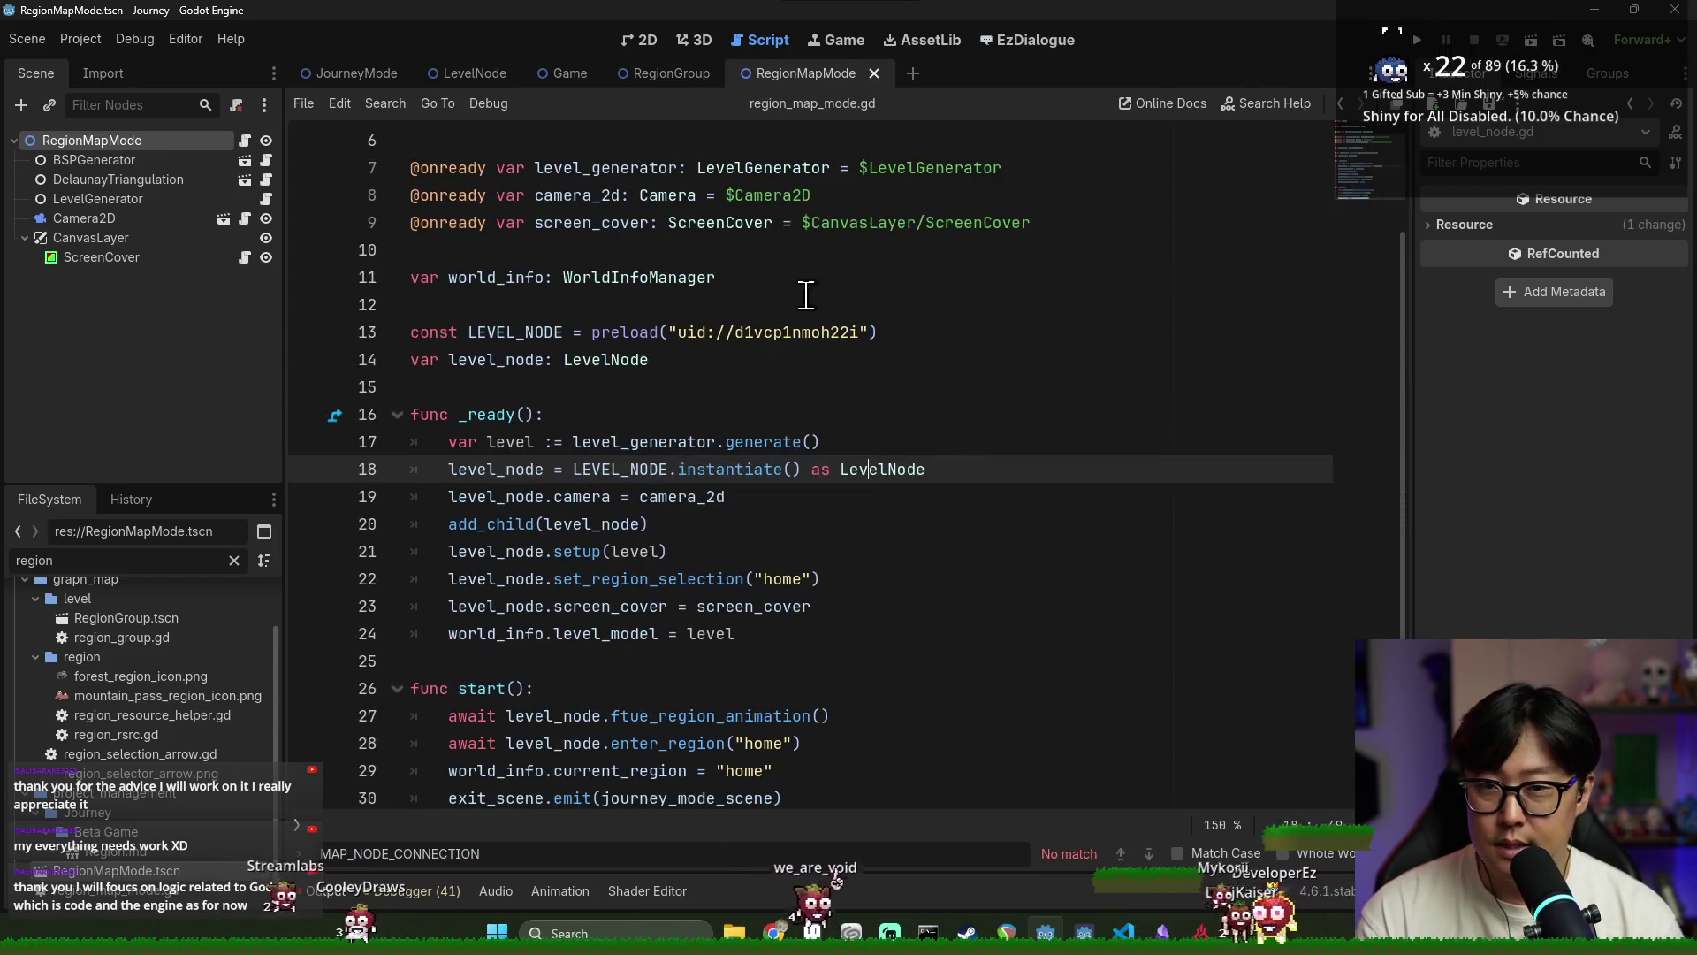
pyautogui.click(815, 278)
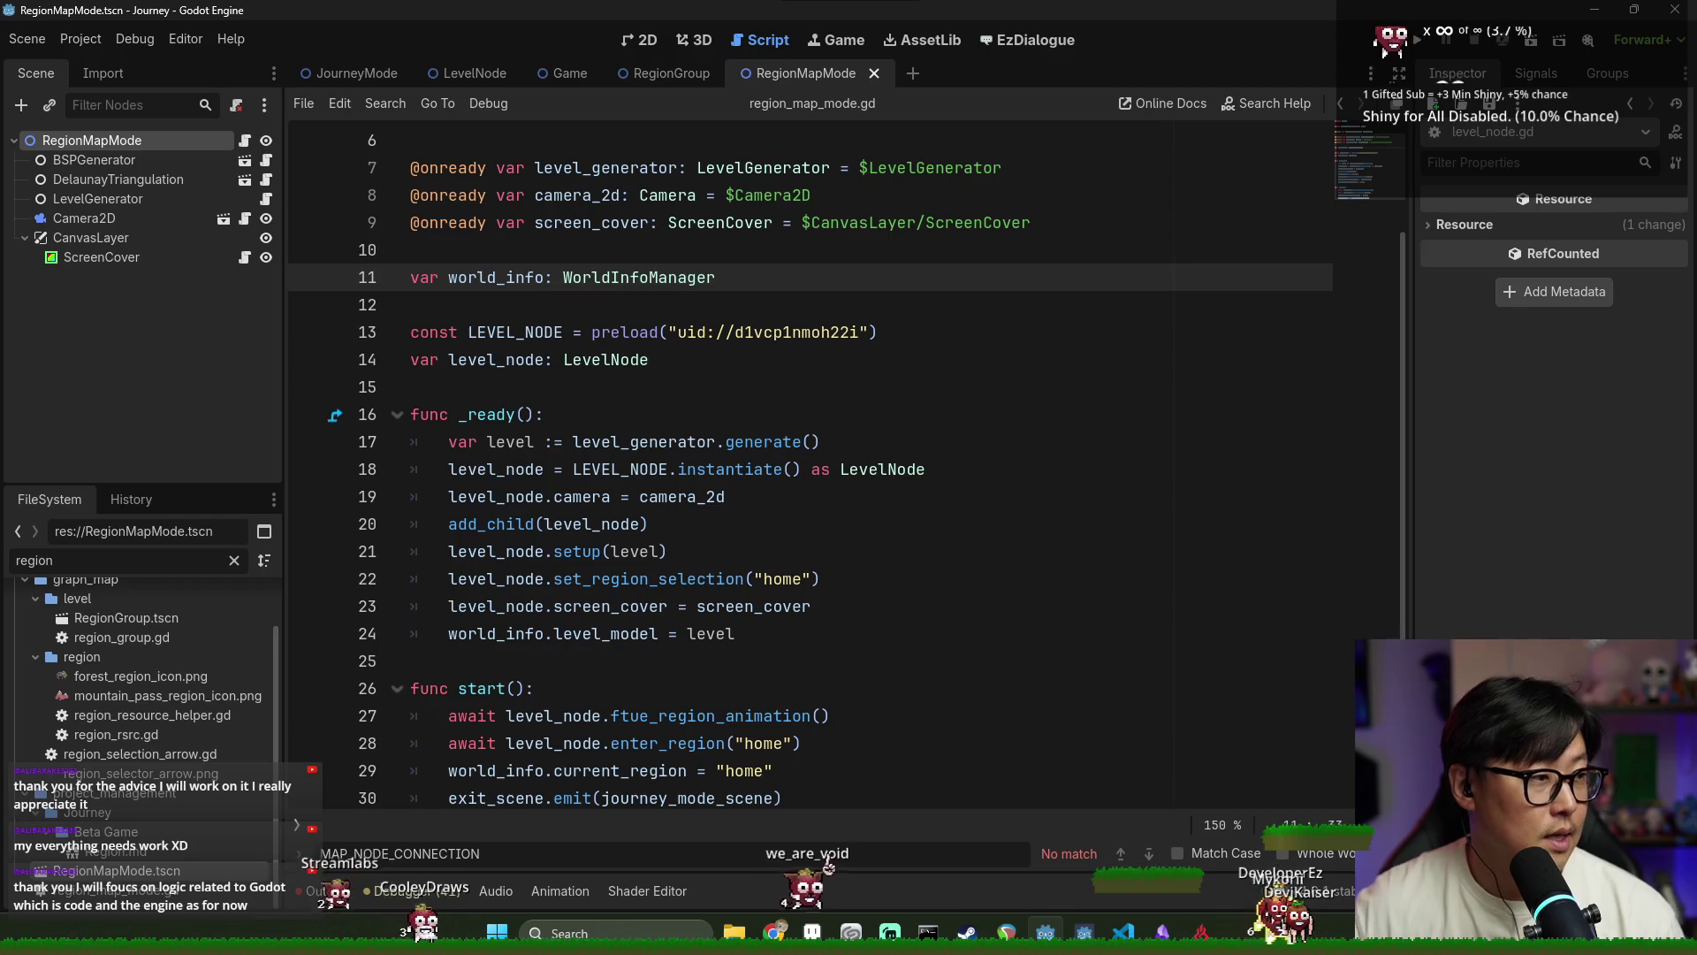
# Close the RegionMapMode, RegionGroup, Game and LevelNode scene tabs
pyautogui.click(874, 75)
pyautogui.click(730, 70)
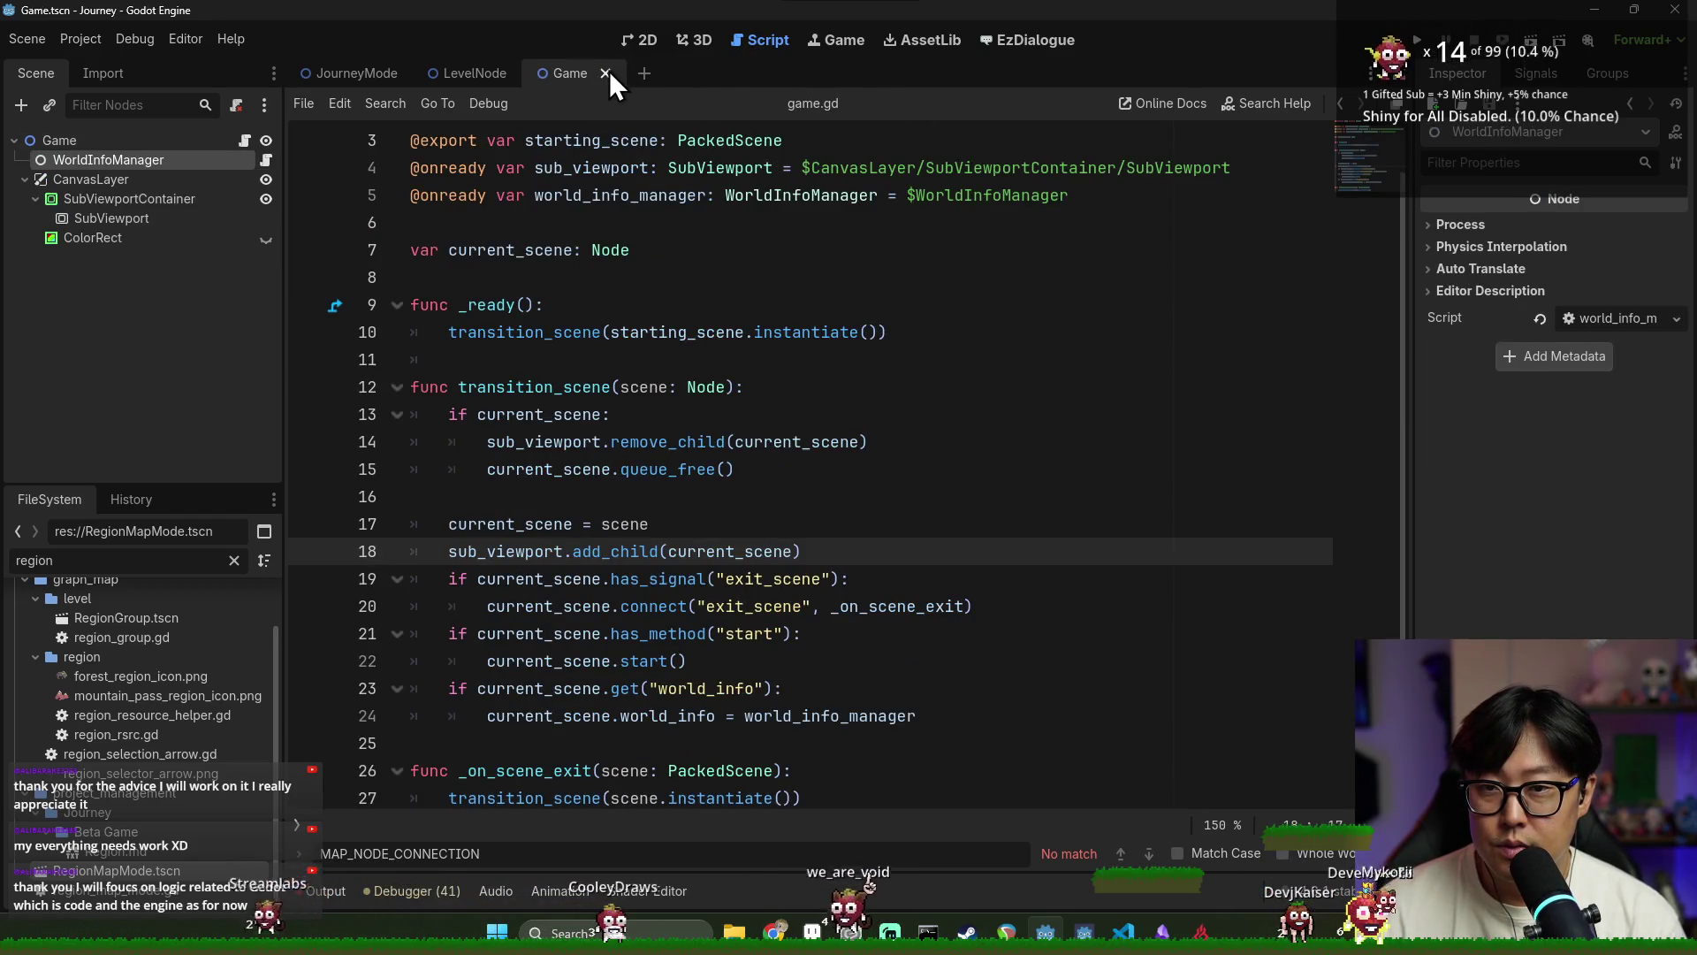
pyautogui.click(608, 71)
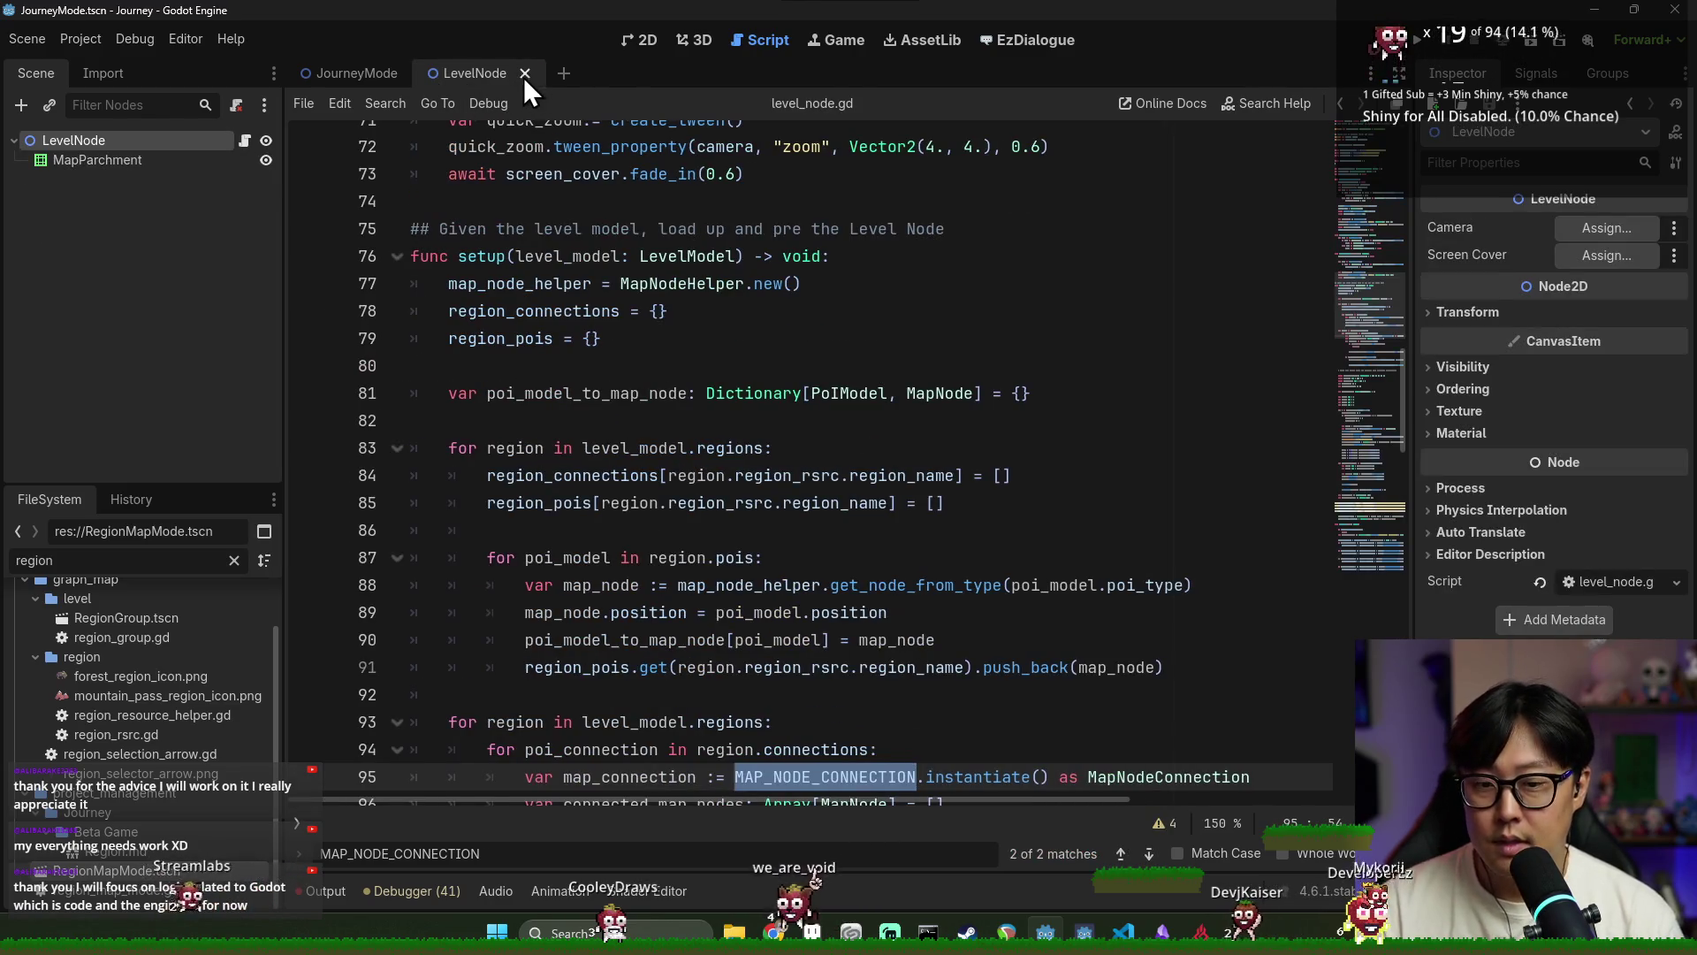
pyautogui.click(523, 76)
pyautogui.click(706, 288)
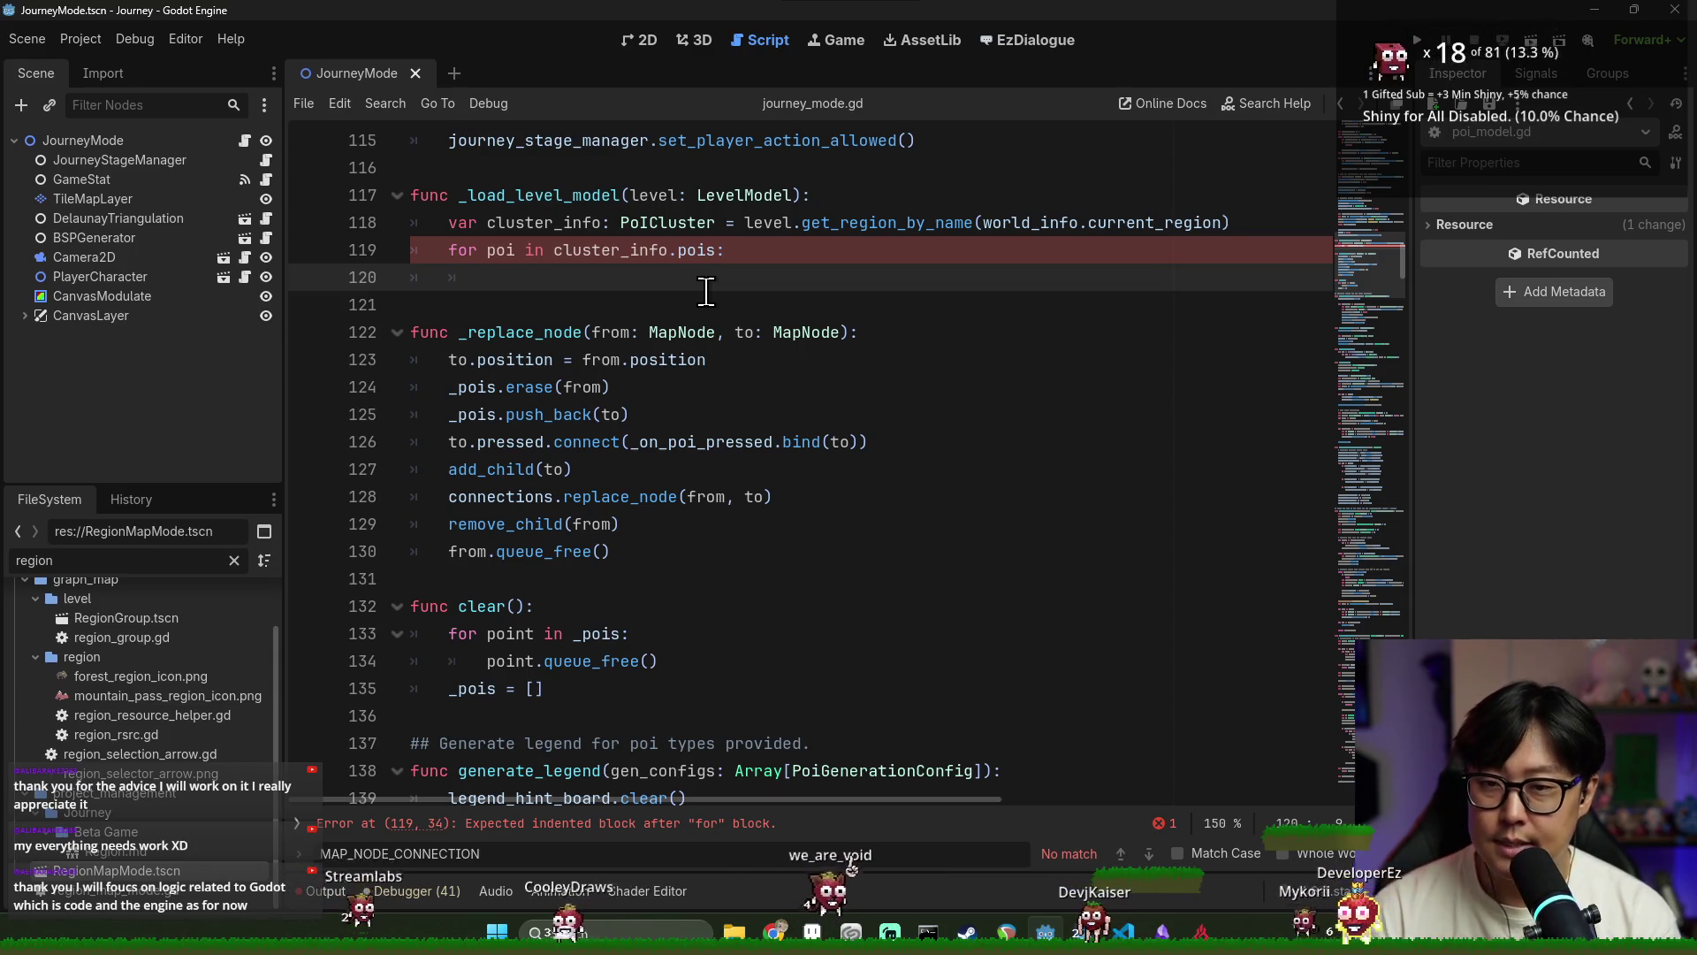
# Search the script for mapnode and select the existing map_node_helper.get_node_from_type call
pyautogui.scroll(-2, 706, 291)
pyautogui.scroll(4, 680, 301)
pyautogui.scroll(-2, 690, 309)
pyautogui.scroll(2, 722, 383)
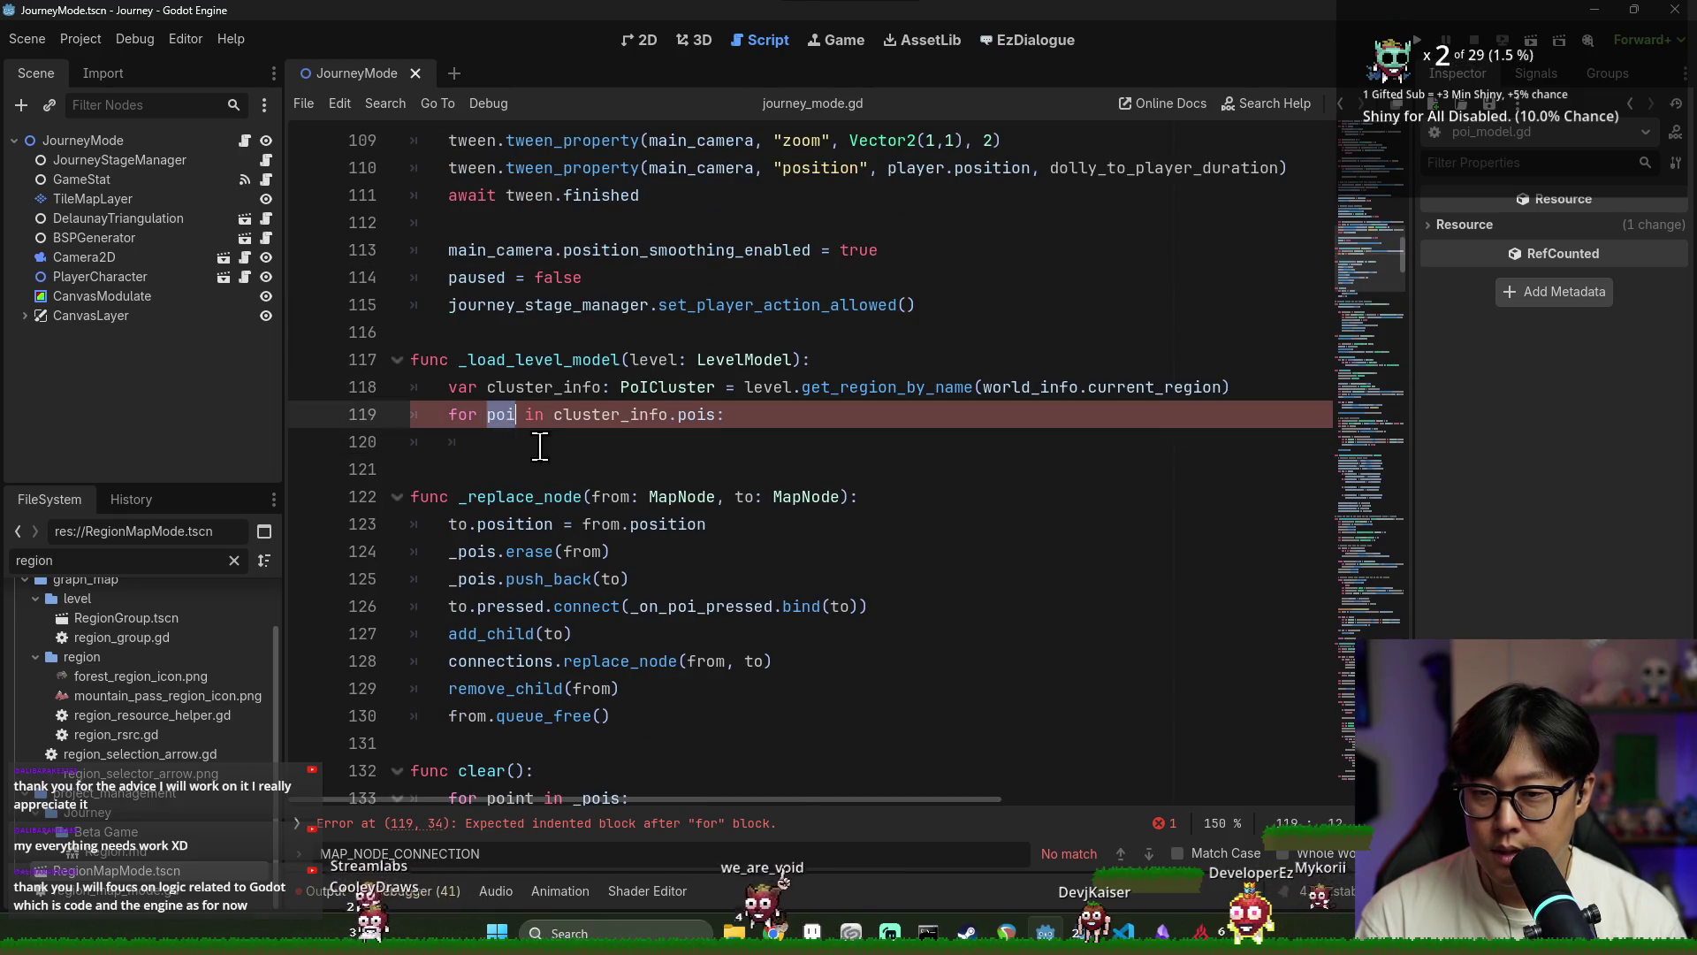
pyautogui.hotkey('ctrl', 'f')
pyautogui.write('mp')
pyautogui.press('BackSpace')
pyautogui.write('apnode')
pyautogui.doubleClick(824, 471)
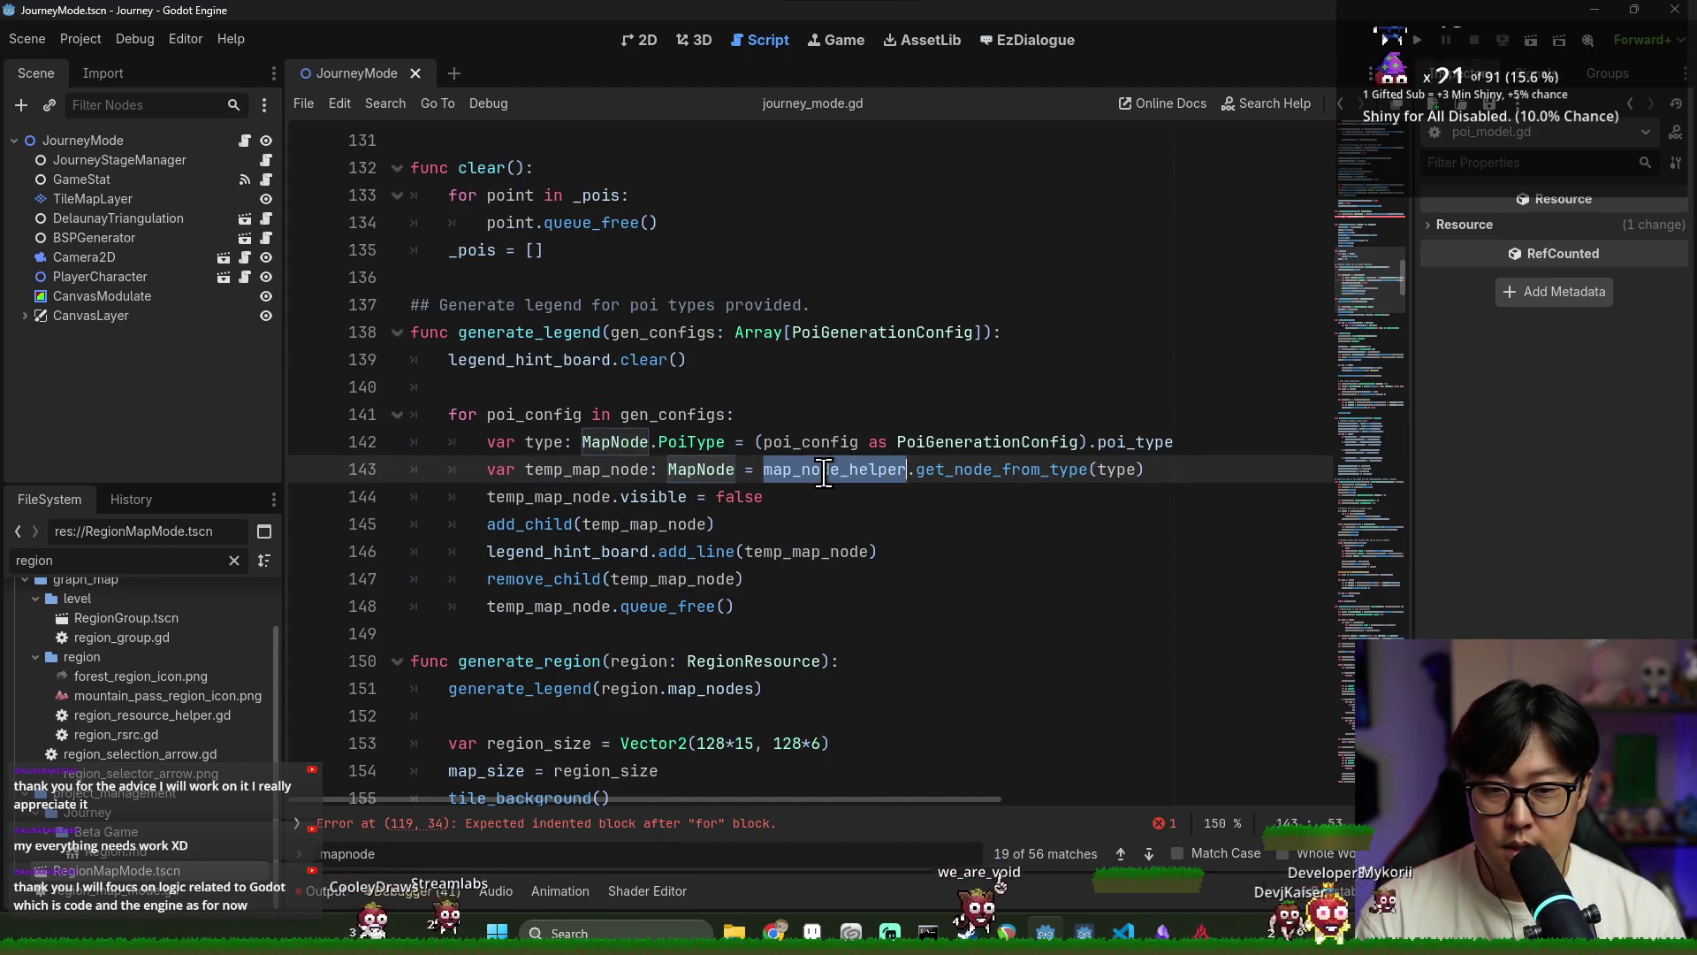
pyautogui.click(853, 468)
pyautogui.doubleClick(853, 468)
pyautogui.moveTo(853, 468); pyautogui.dragTo(1145, 470)
pyautogui.hotkey('ctrl', 'c')
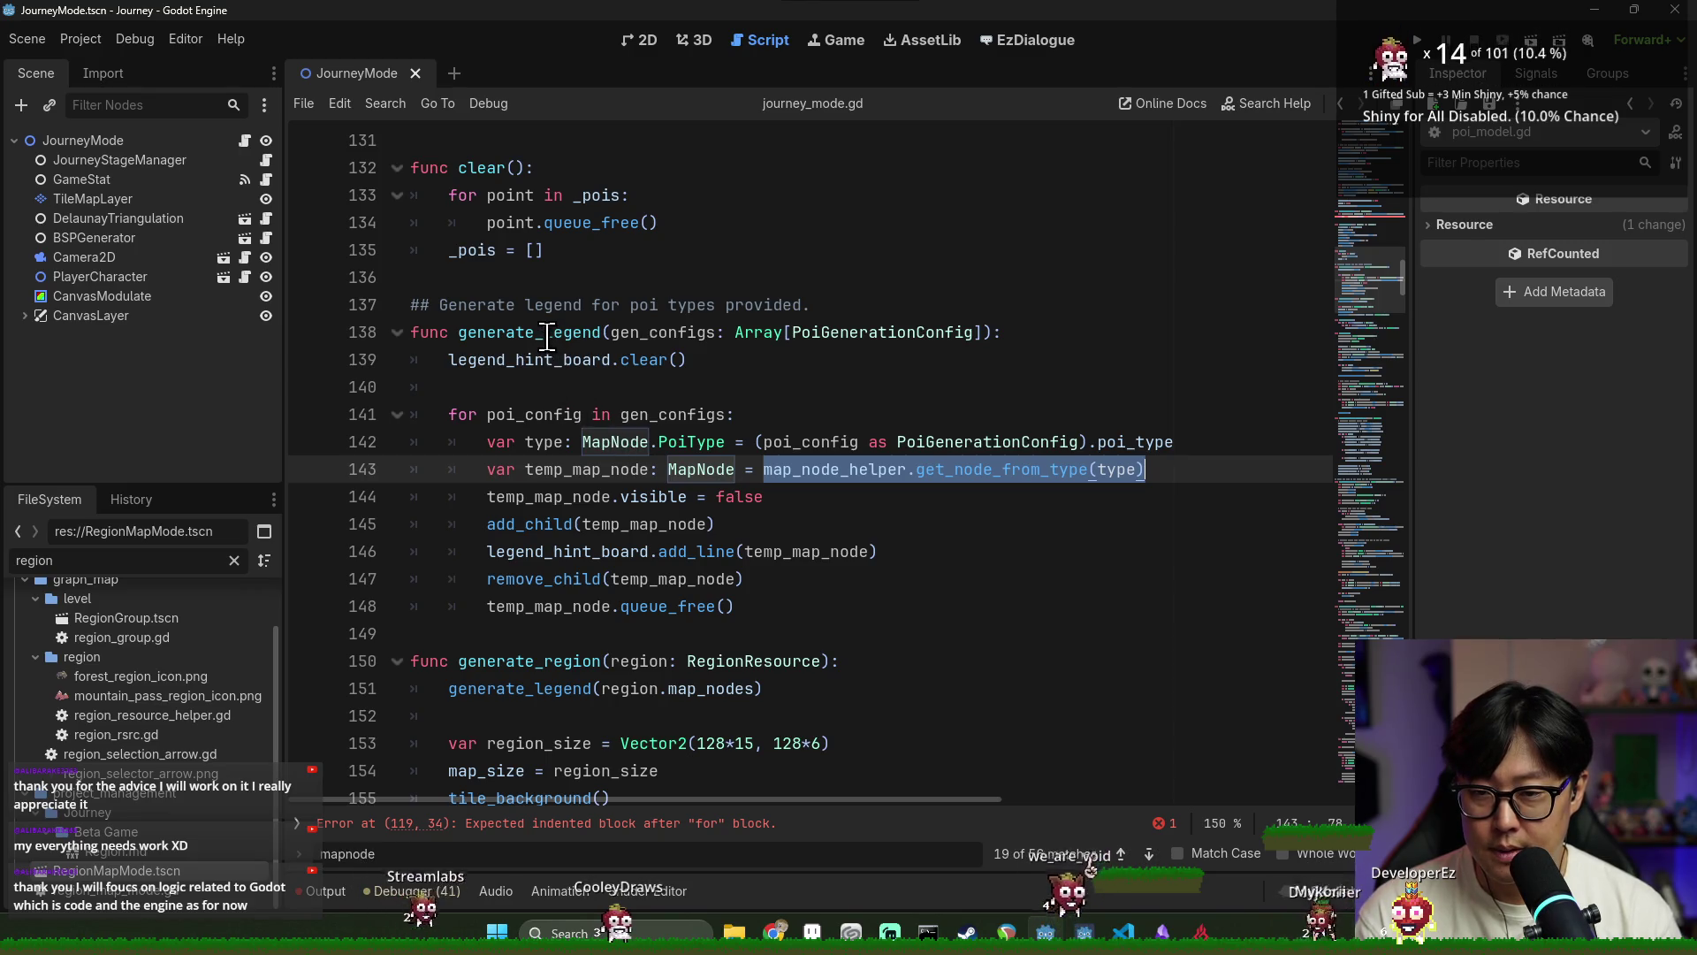
# Add 'var map_node: MapNode = map_node_helper.get_node_from_type(poi.poi_type)' inside the loop
pyautogui.scroll(5, 548, 336)
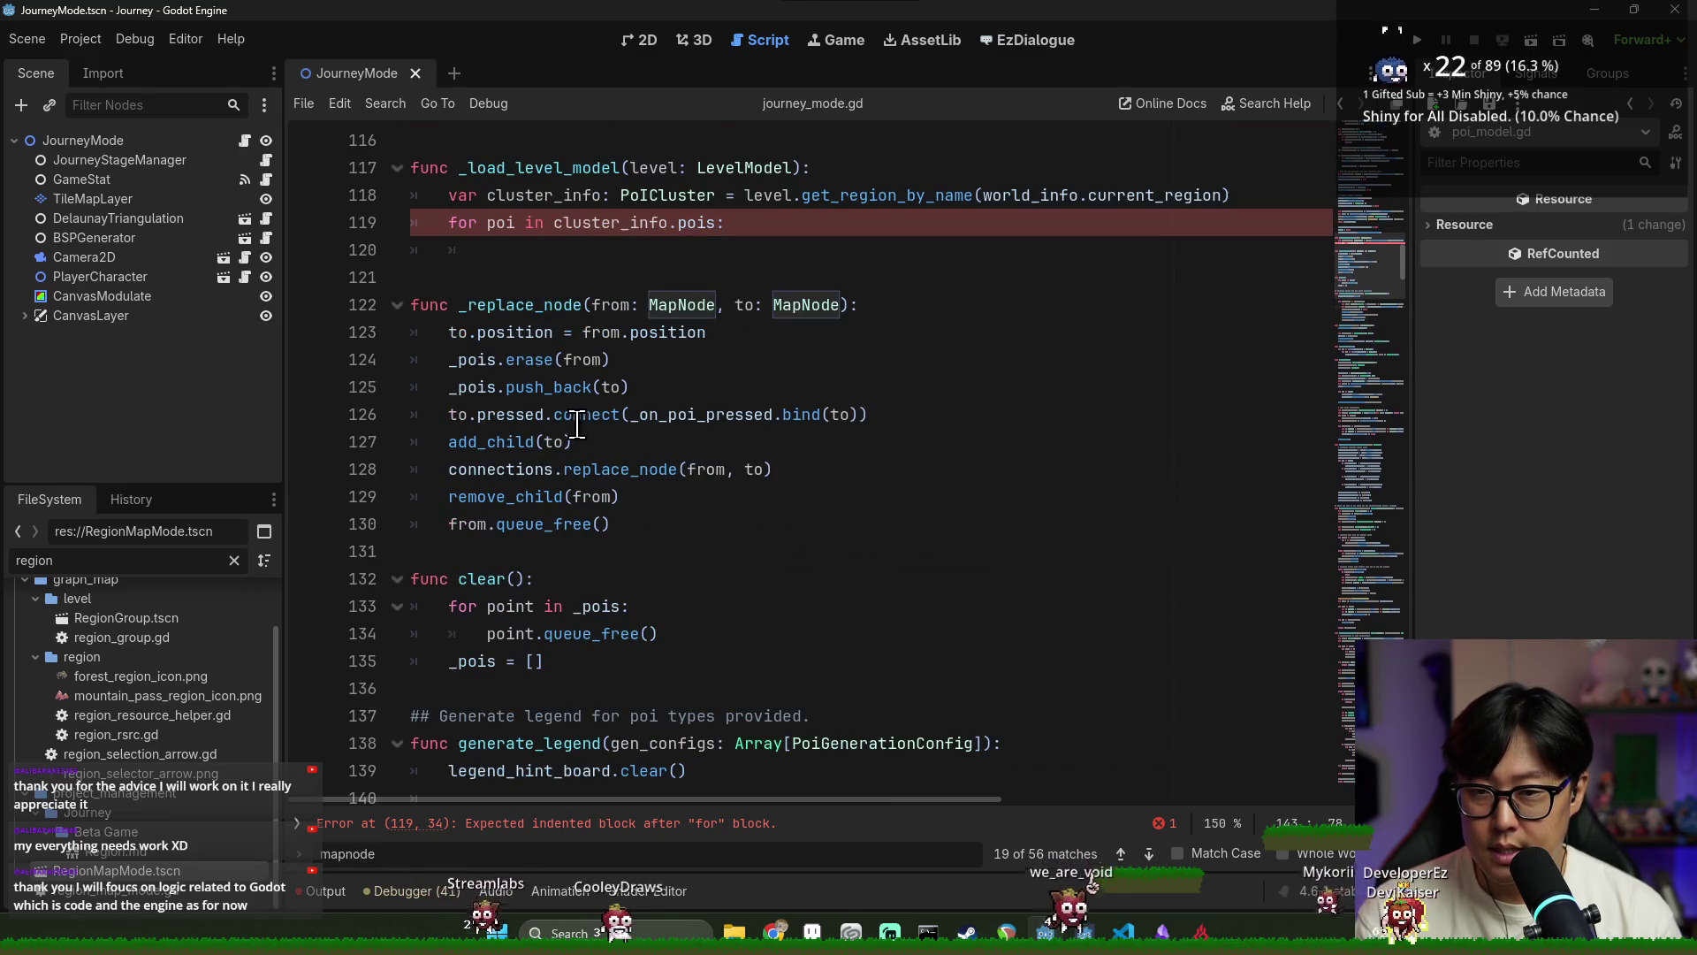
pyautogui.scroll(-5, 576, 424)
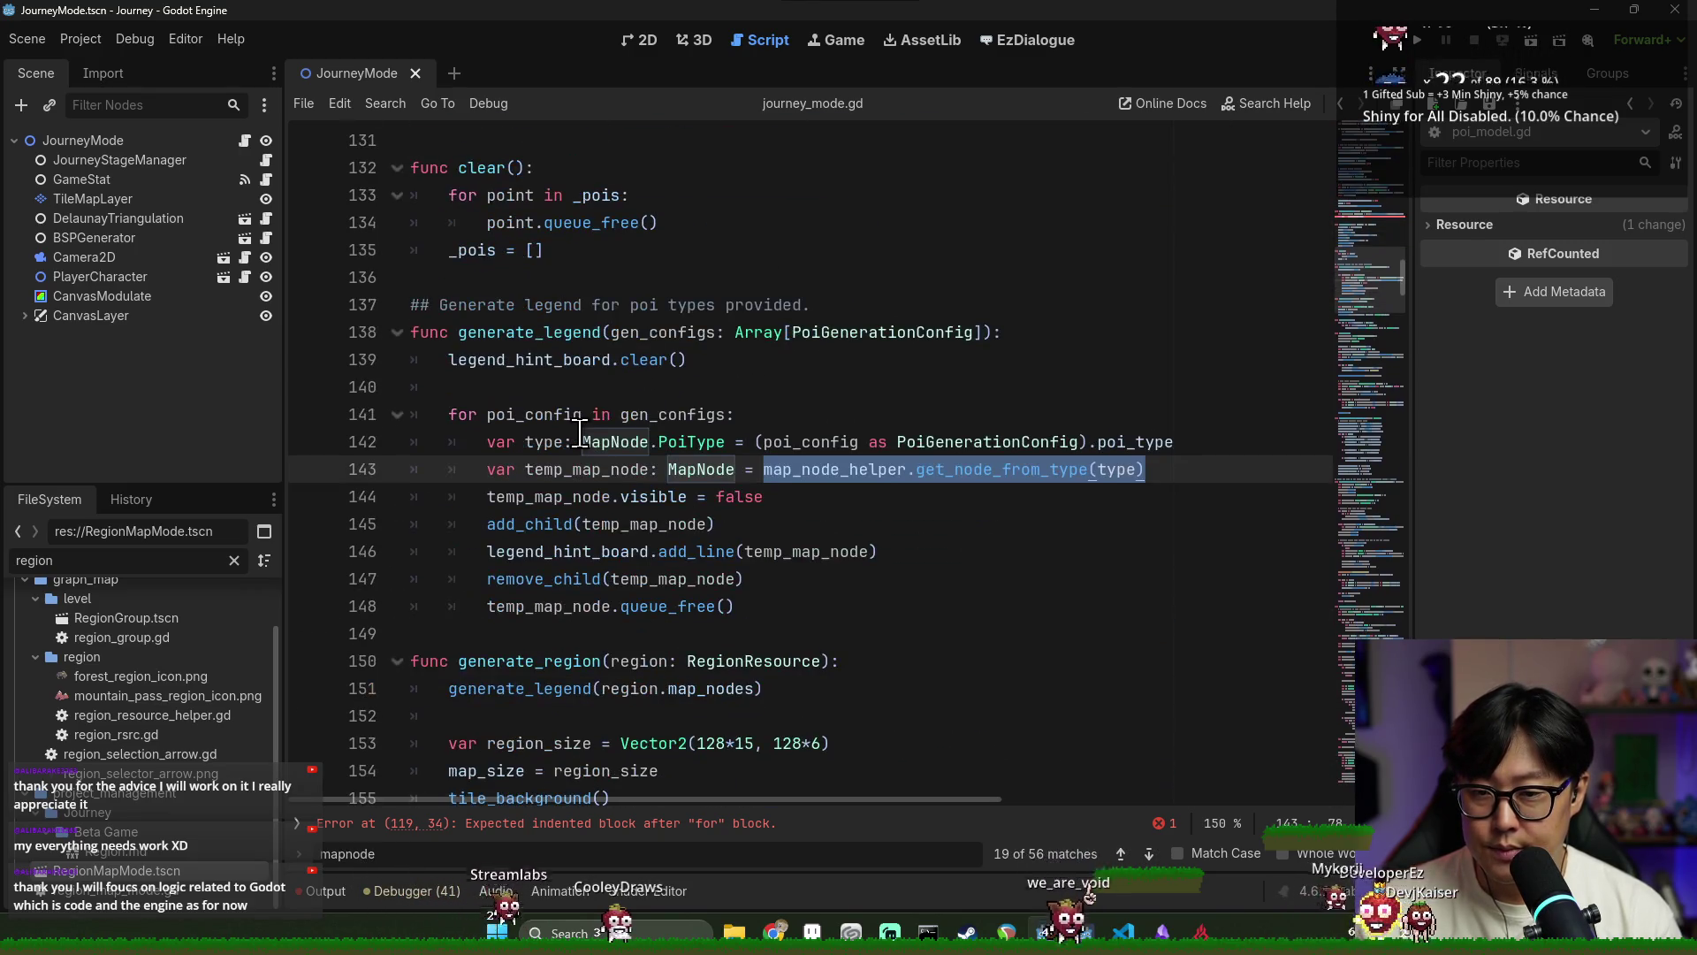
pyautogui.doubleClick(528, 332)
pyautogui.scroll(3, 618, 489)
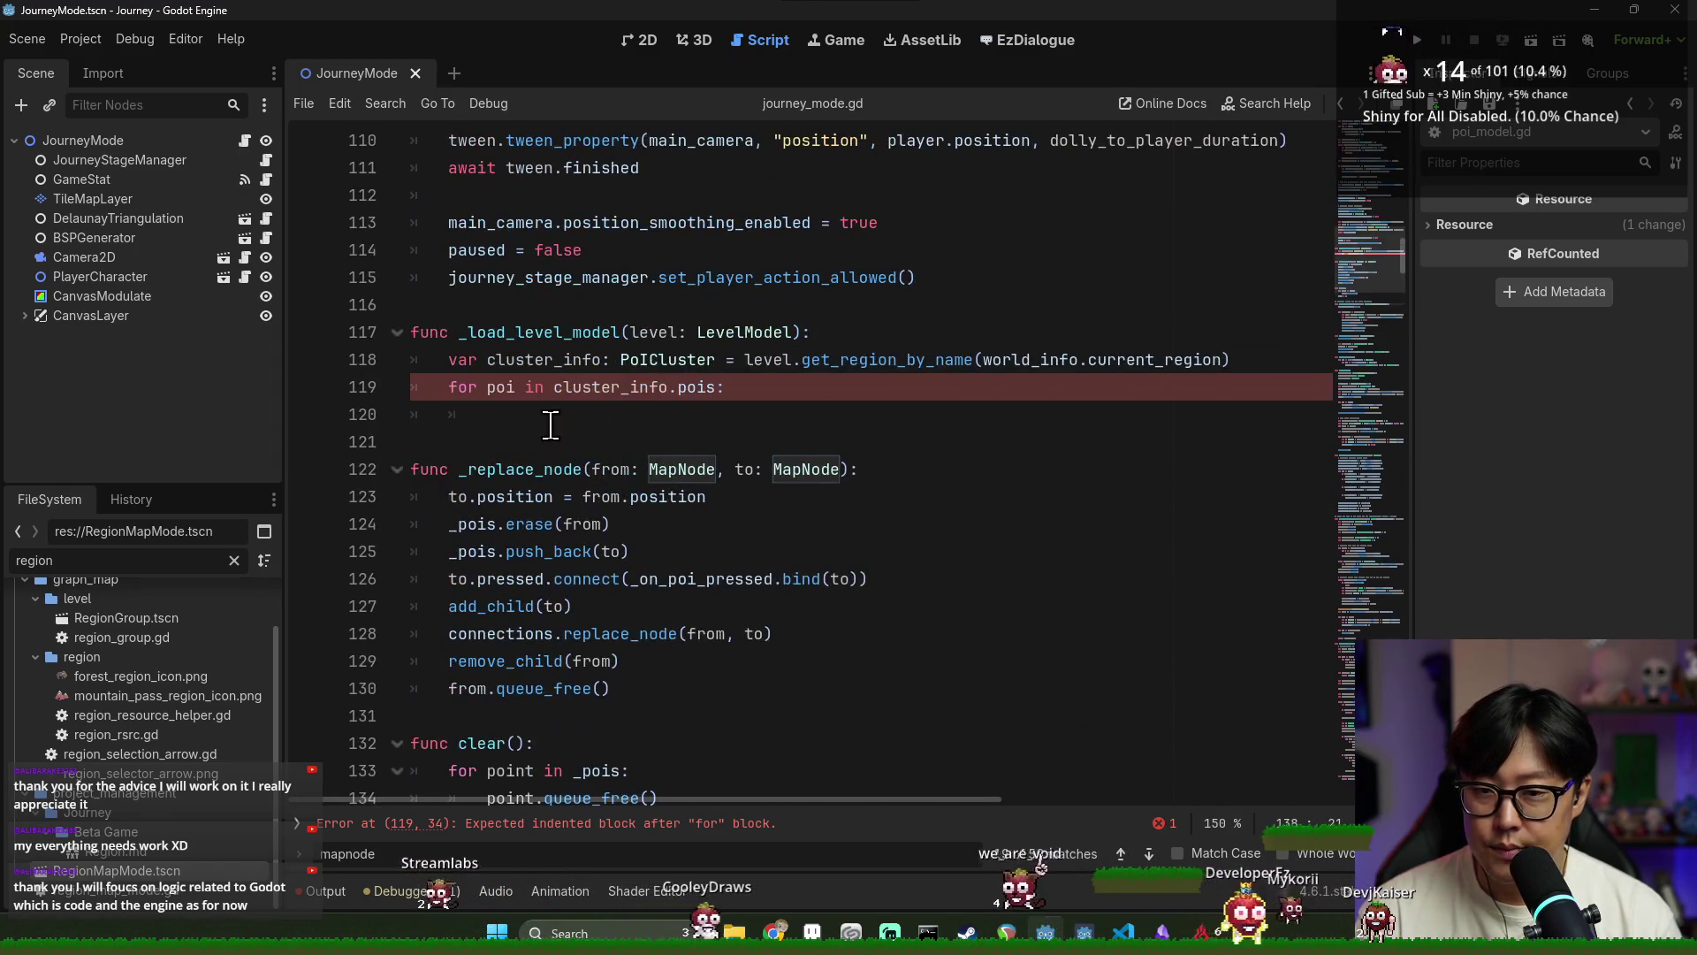
pyautogui.click(550, 424)
pyautogui.hotkey('ctrl', 'v')
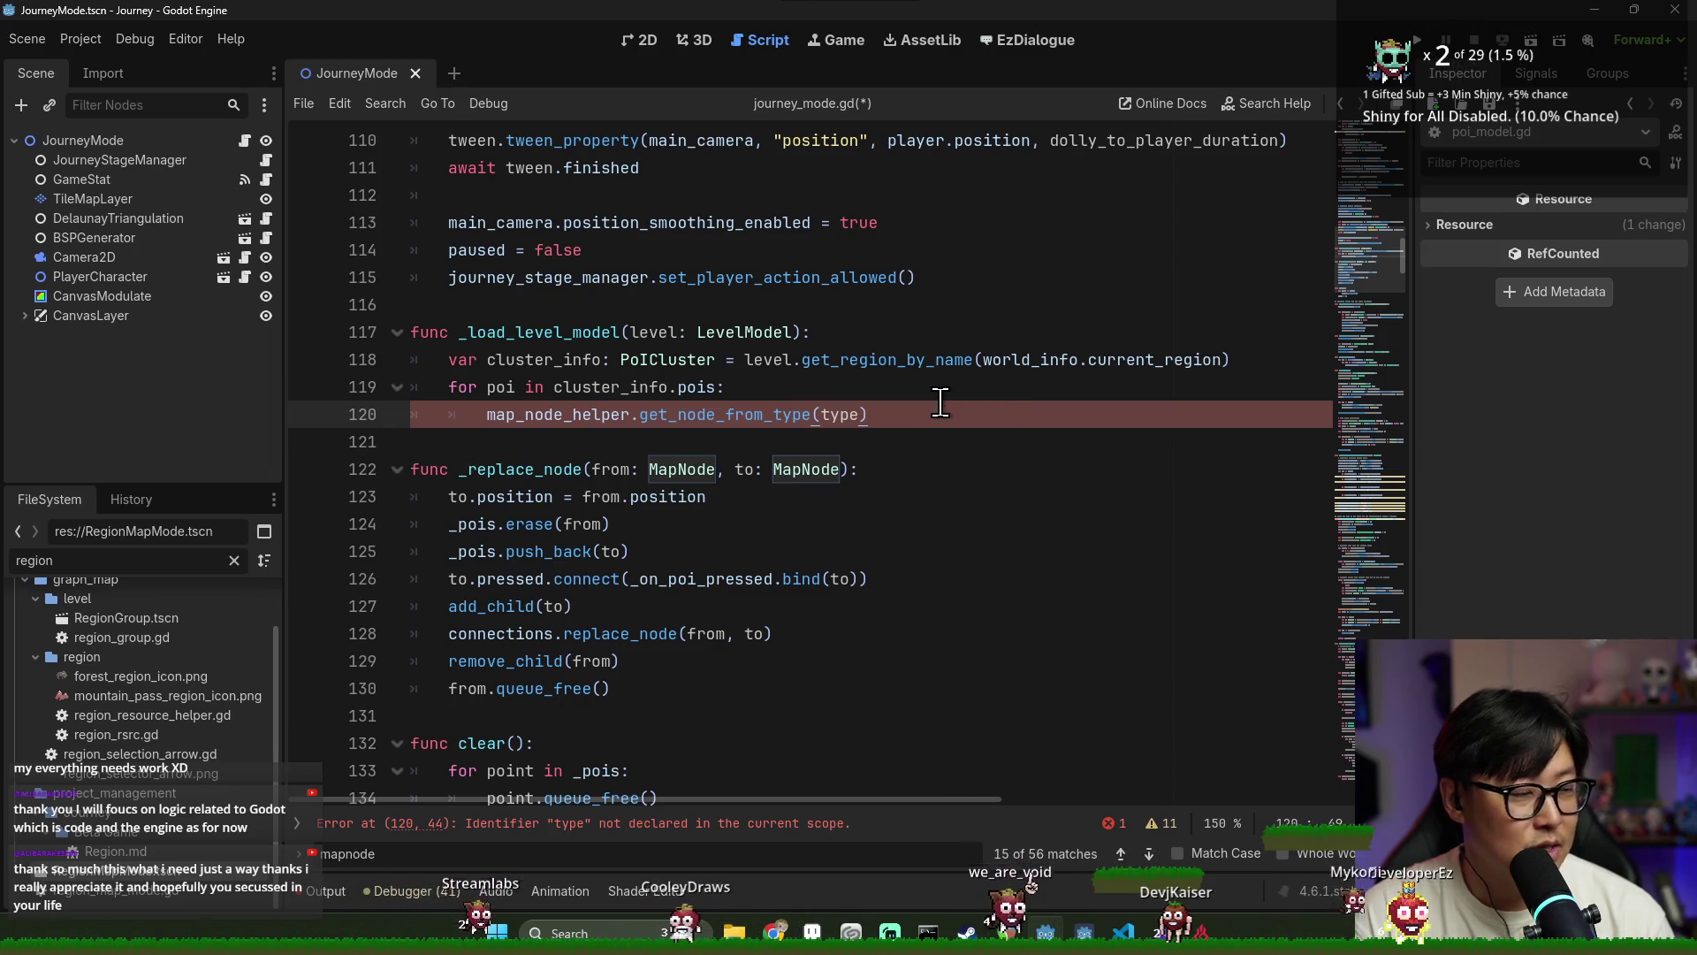
pyautogui.scroll(-2, 743, 419)
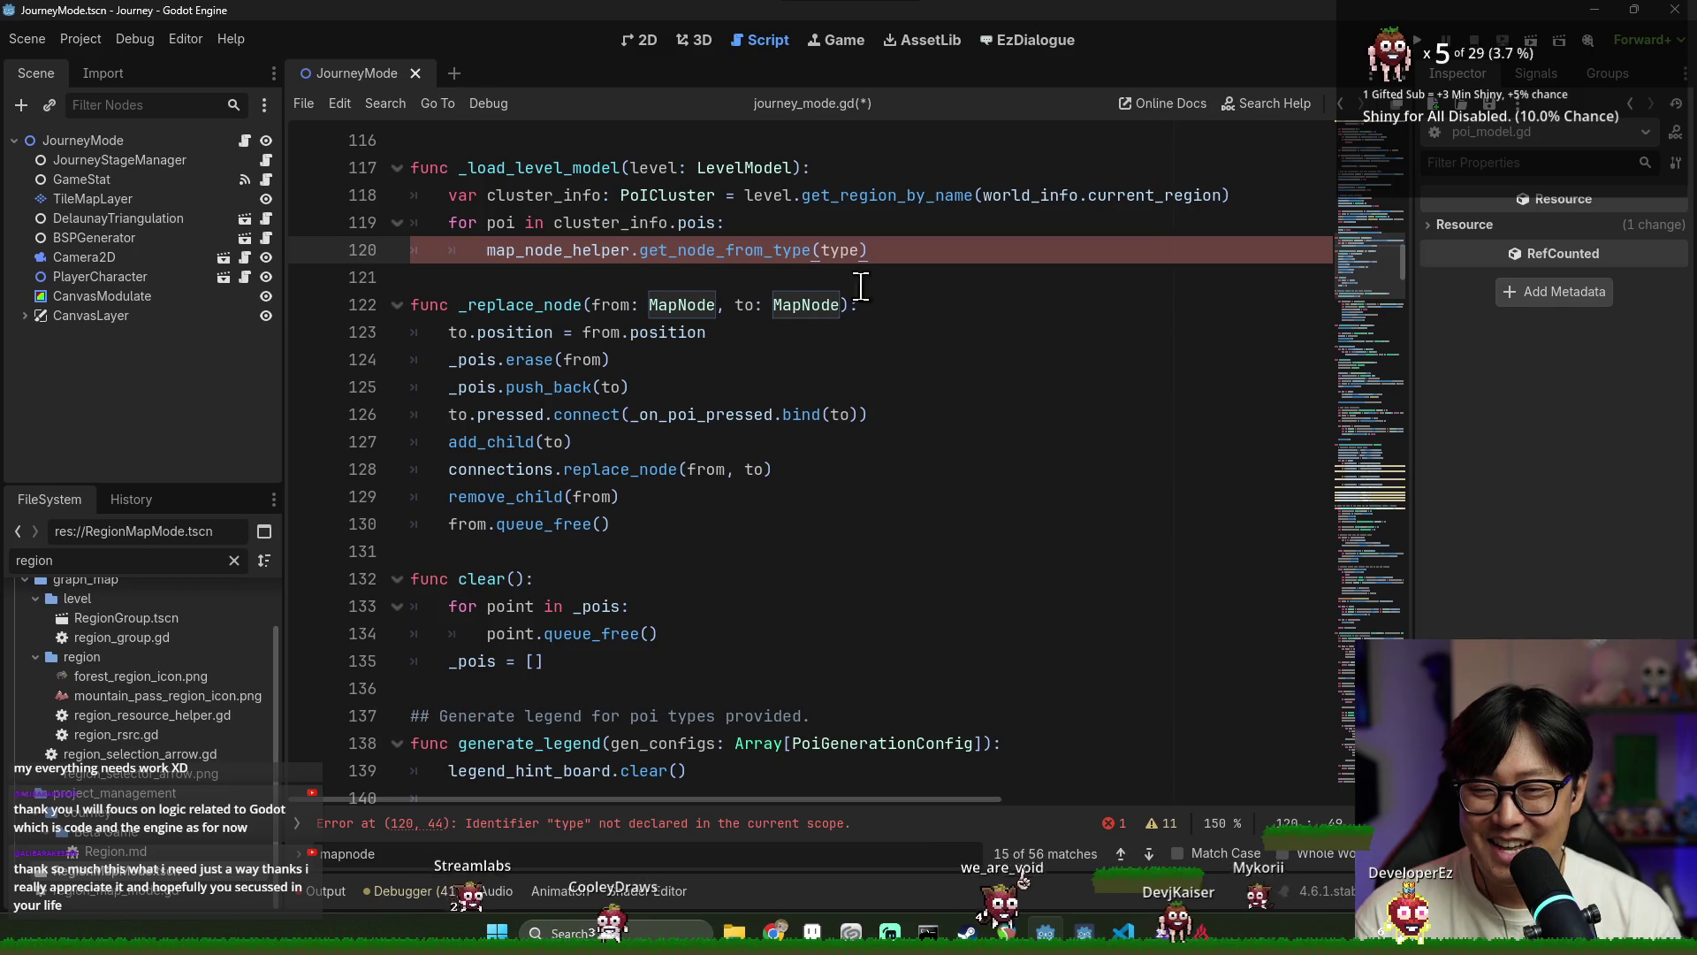
pyautogui.scroll(1, 714, 318)
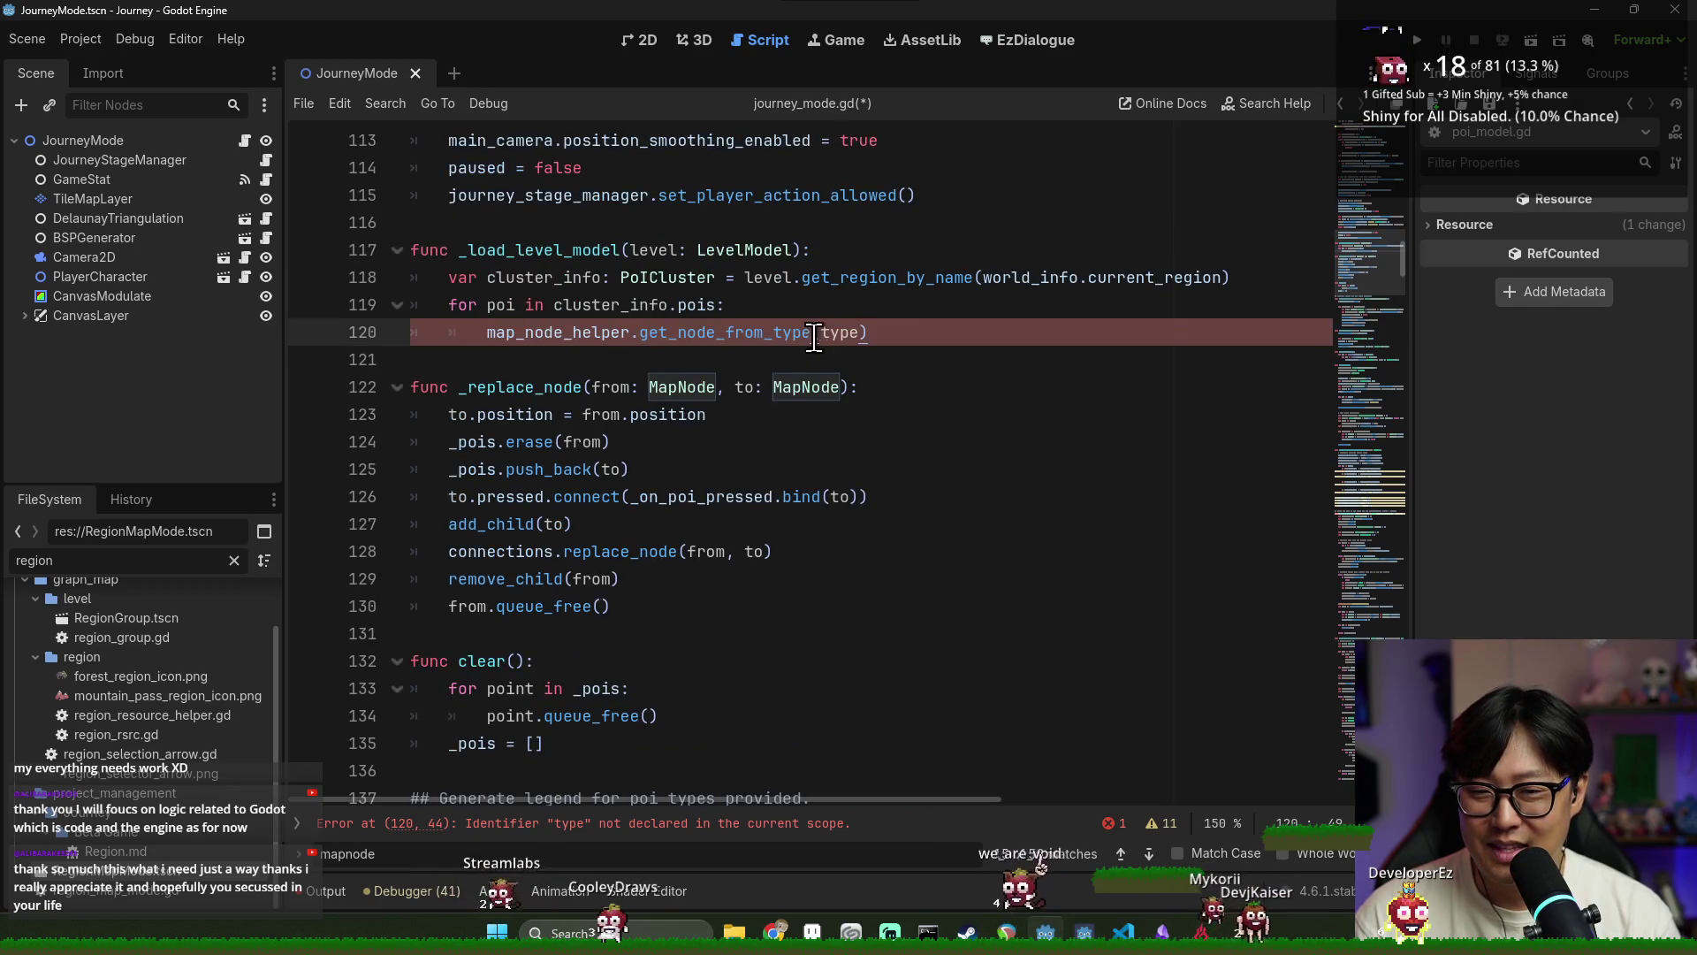
pyautogui.write('oi.')
pyautogui.press('Return')
pyautogui.press('Home')
pyautogui.write('va')
pyautogui.write('r map_node: M')
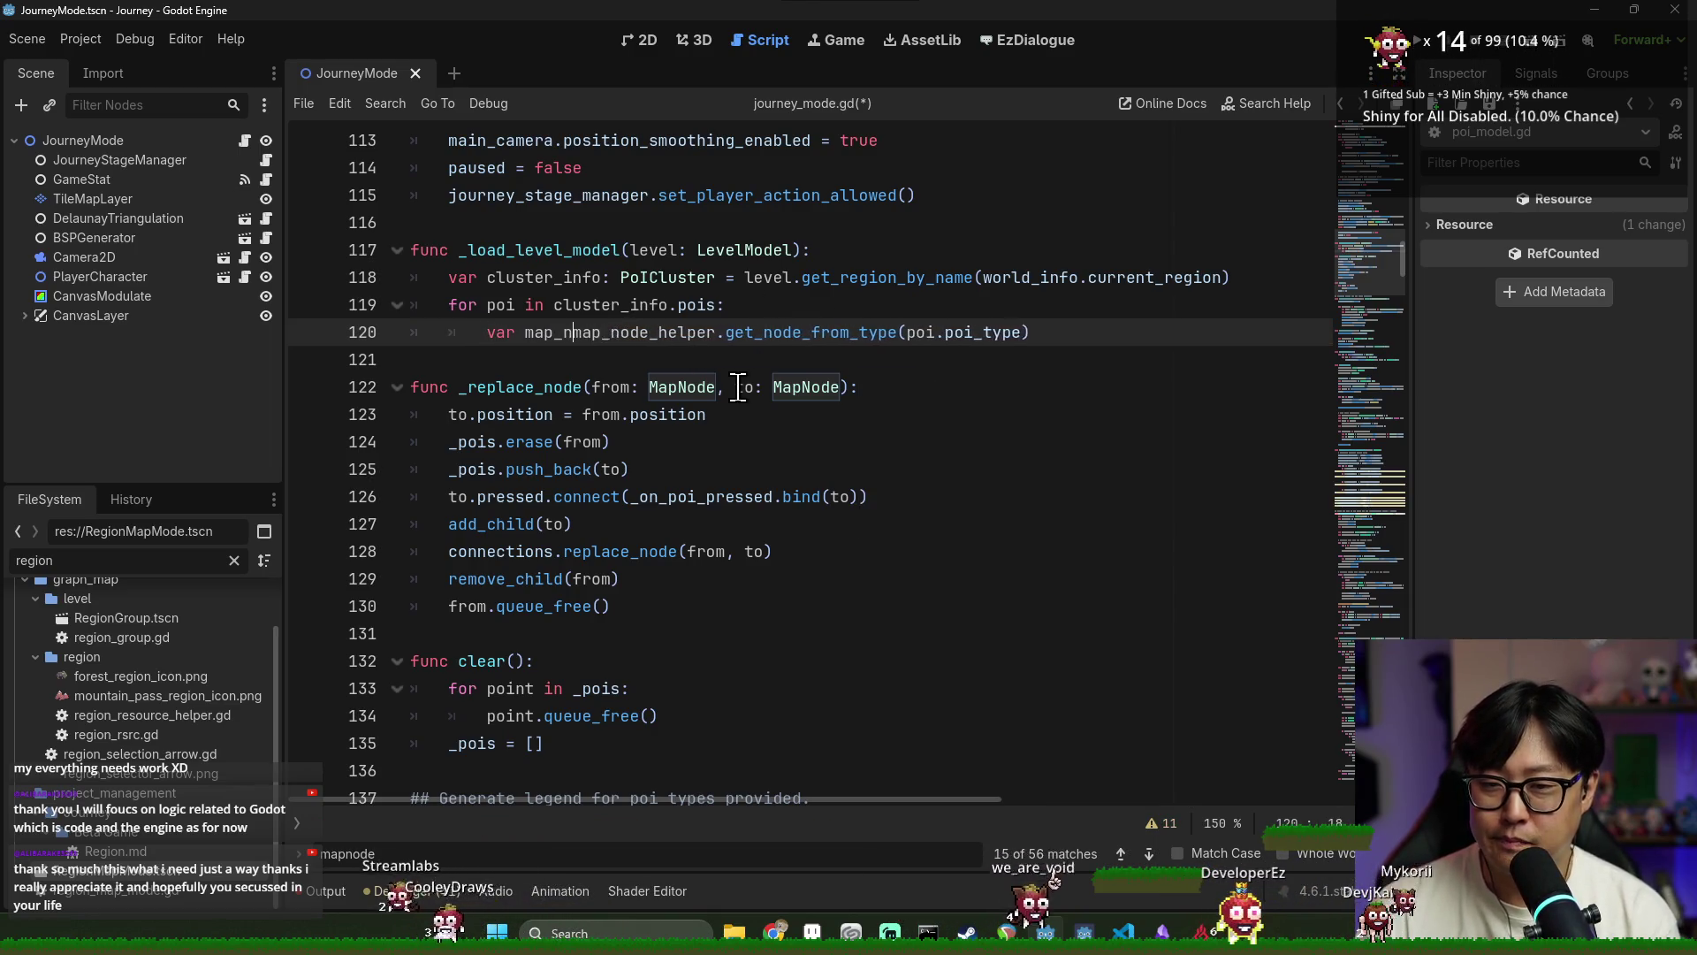
pyautogui.write('apNode =')
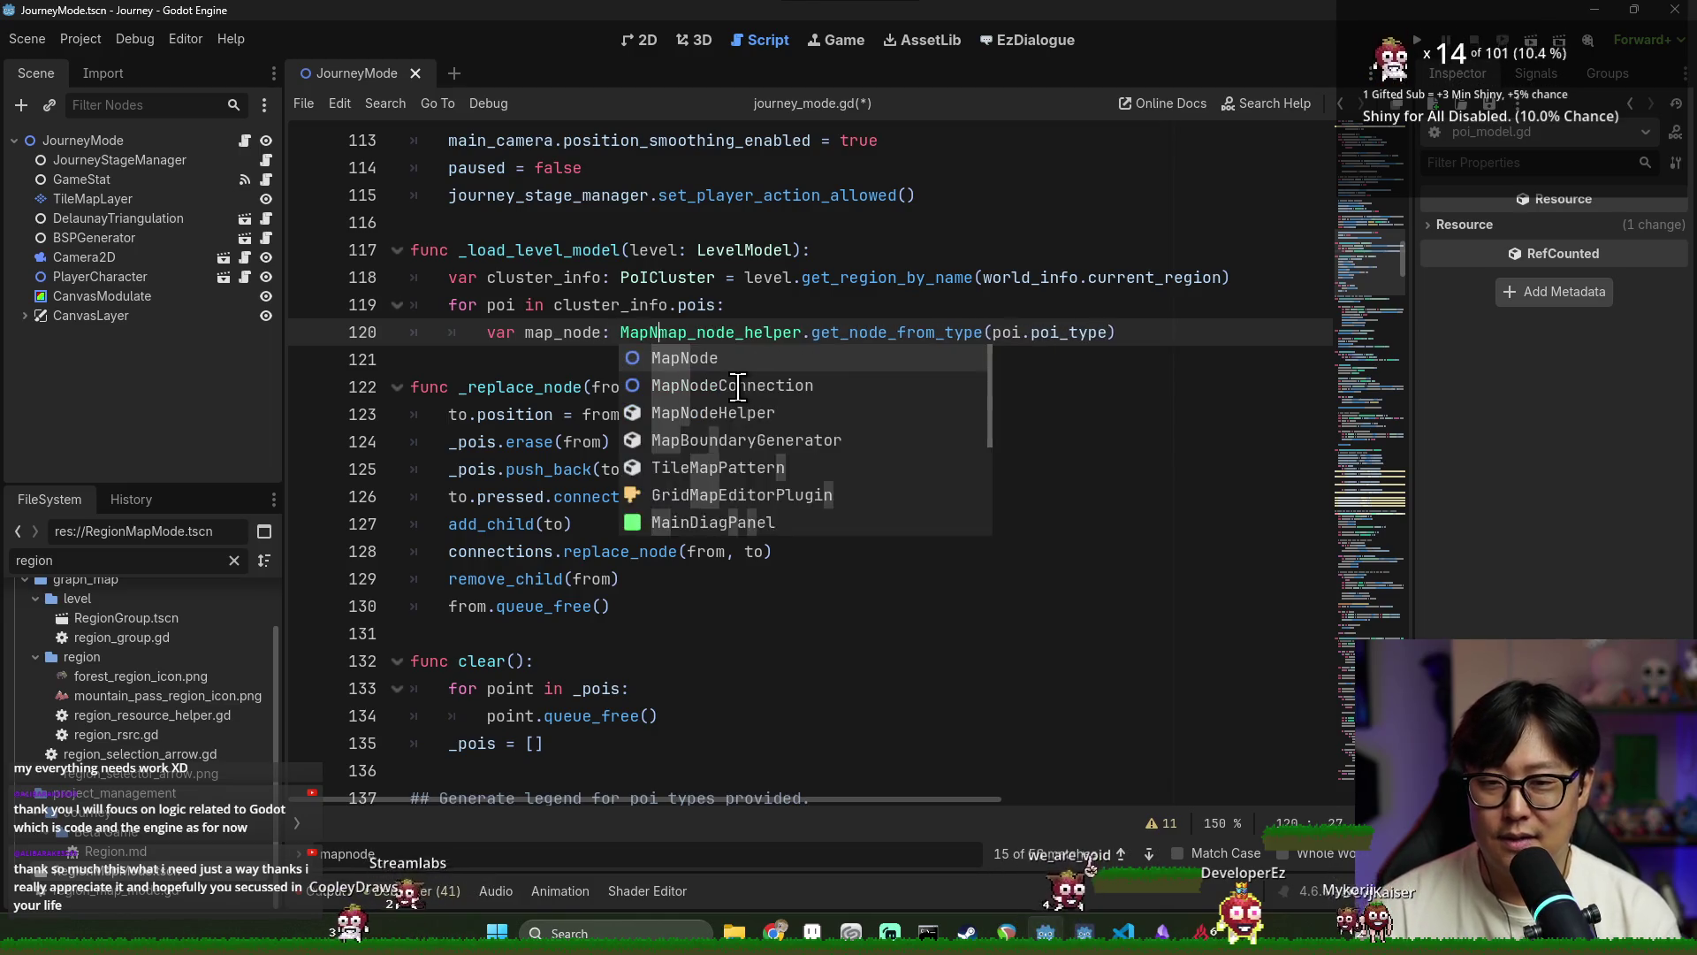
# Indent the next loop line, save the script, and open a new line in the loop body
pyautogui.doubleClick(588, 336)
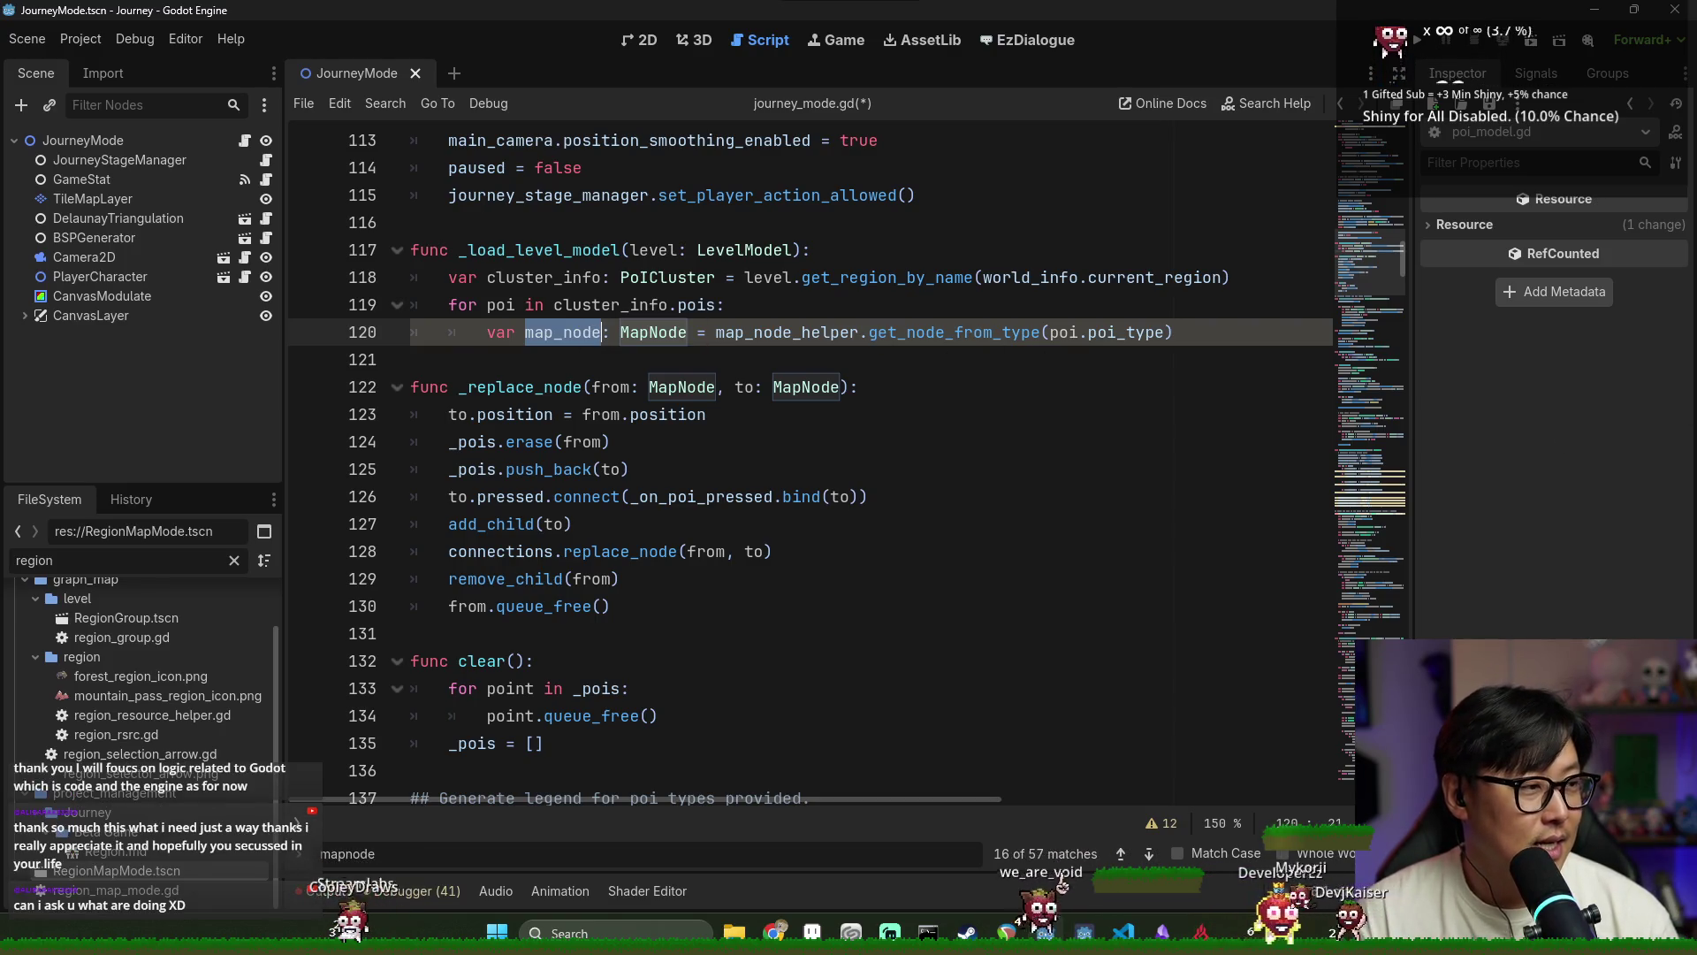
pyautogui.click(633, 350)
pyautogui.press('Tab')
pyautogui.press('Tab')
pyautogui.hotkey('ctrl', 's')
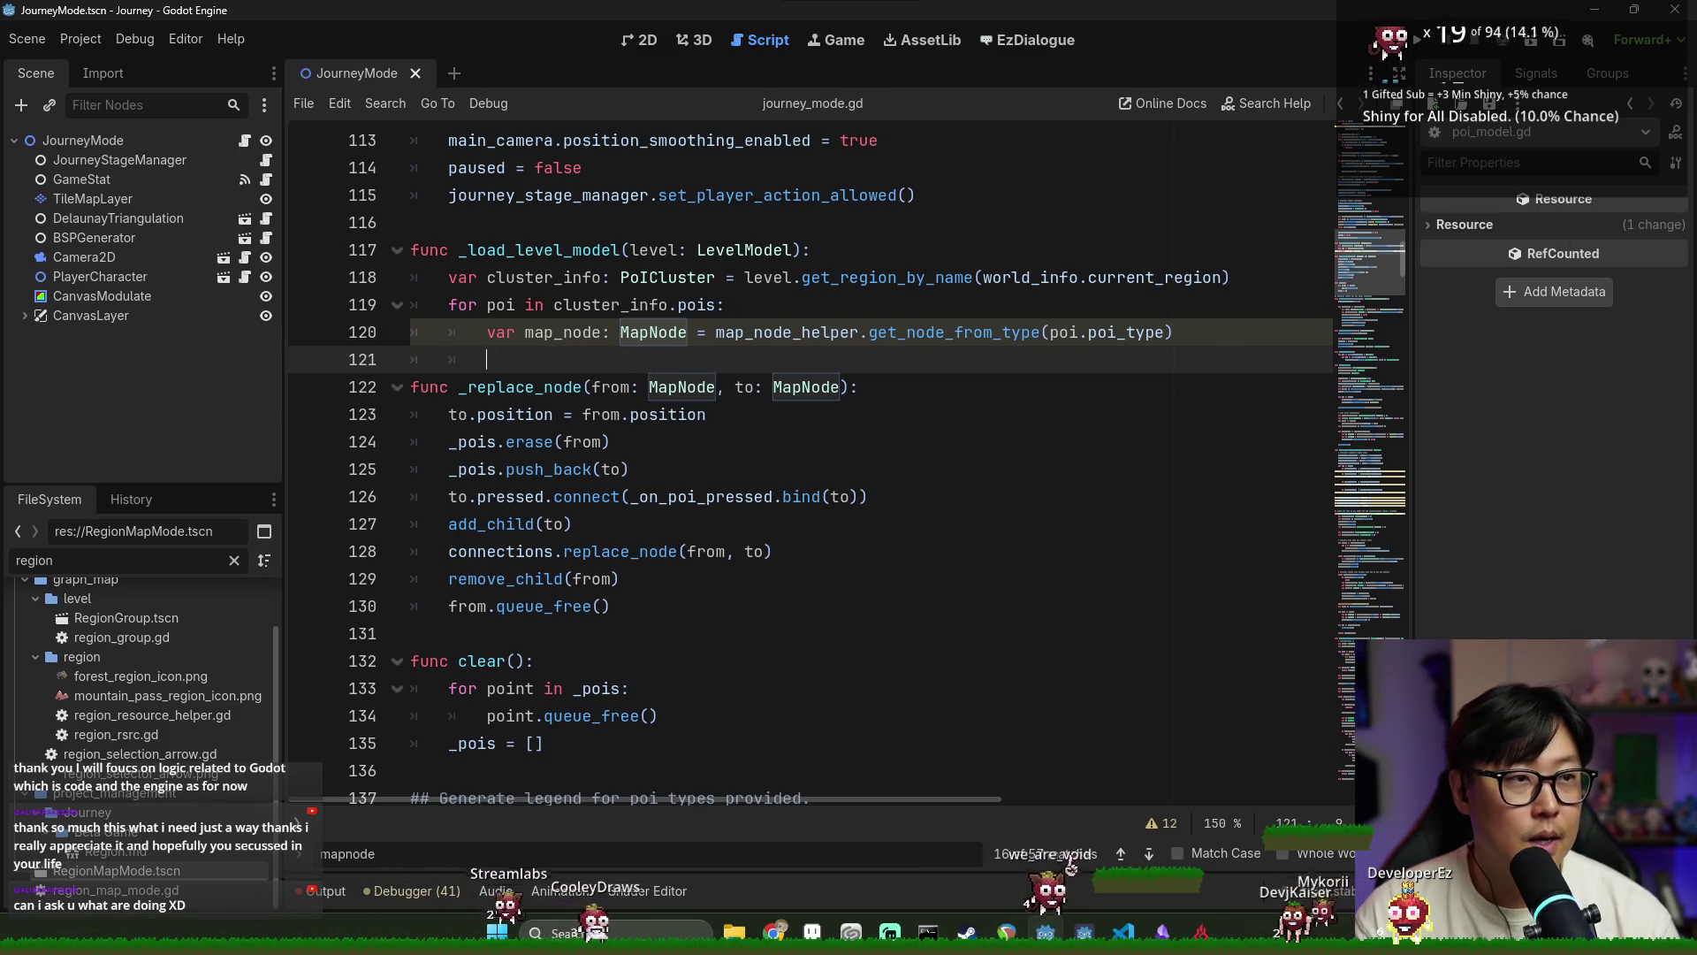
pyautogui.hotkey('alt', 'Tab')
pyautogui.press('Escape')
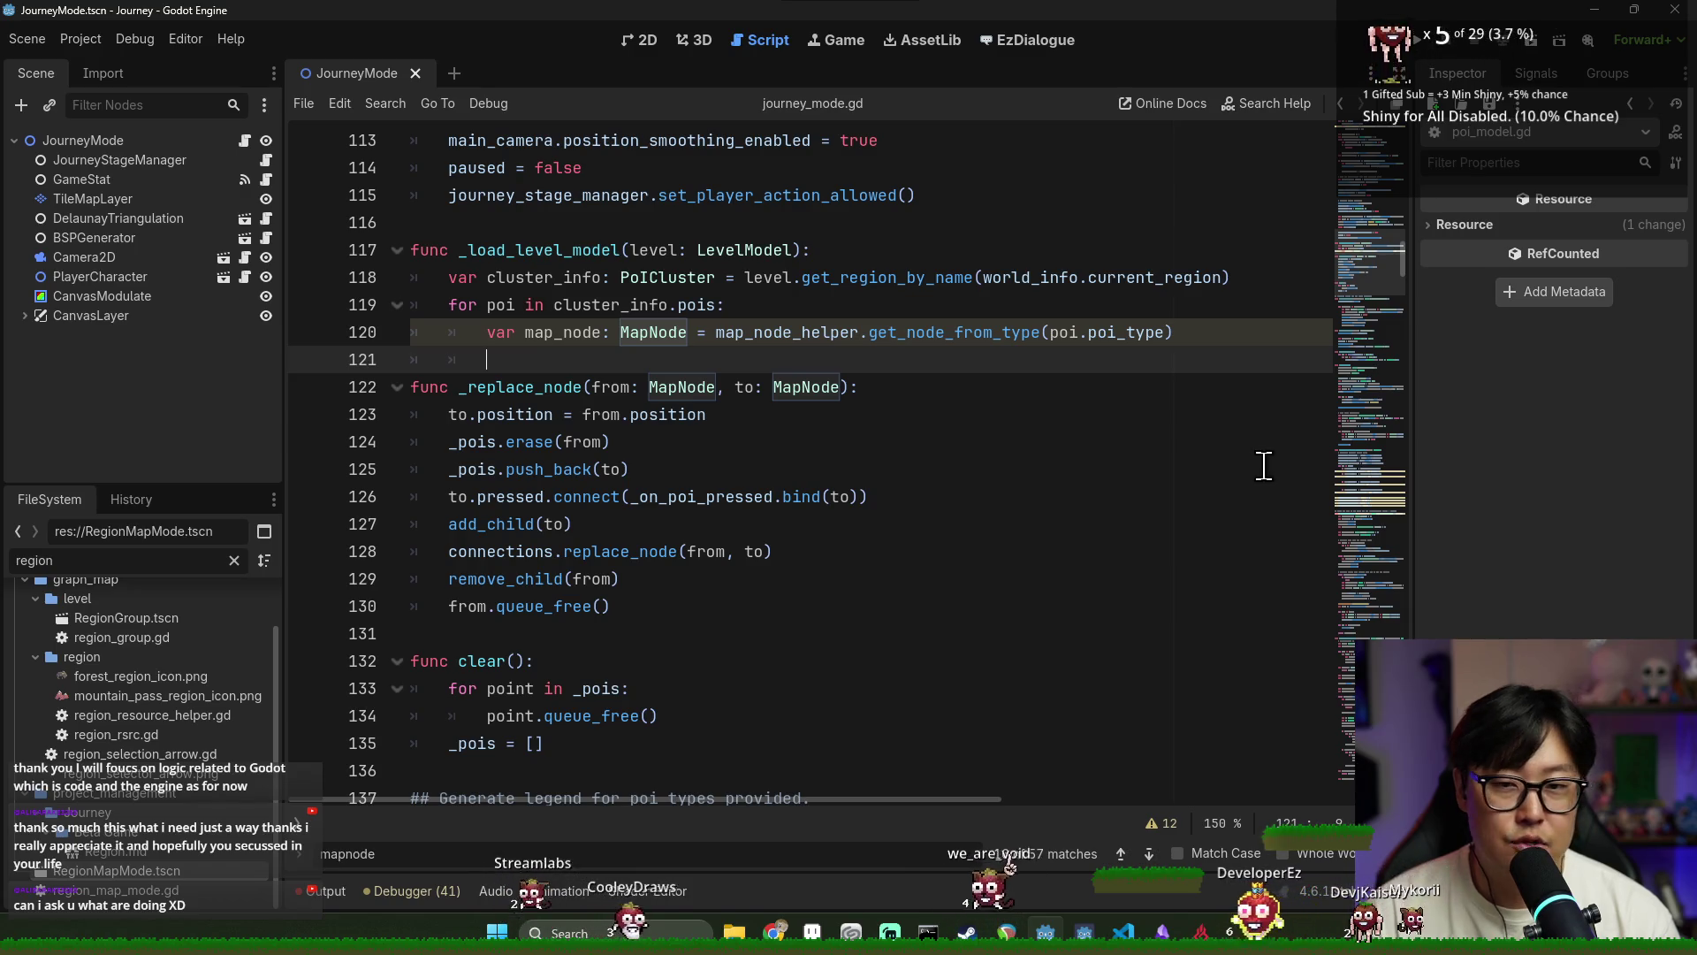
pyautogui.click(1095, 333)
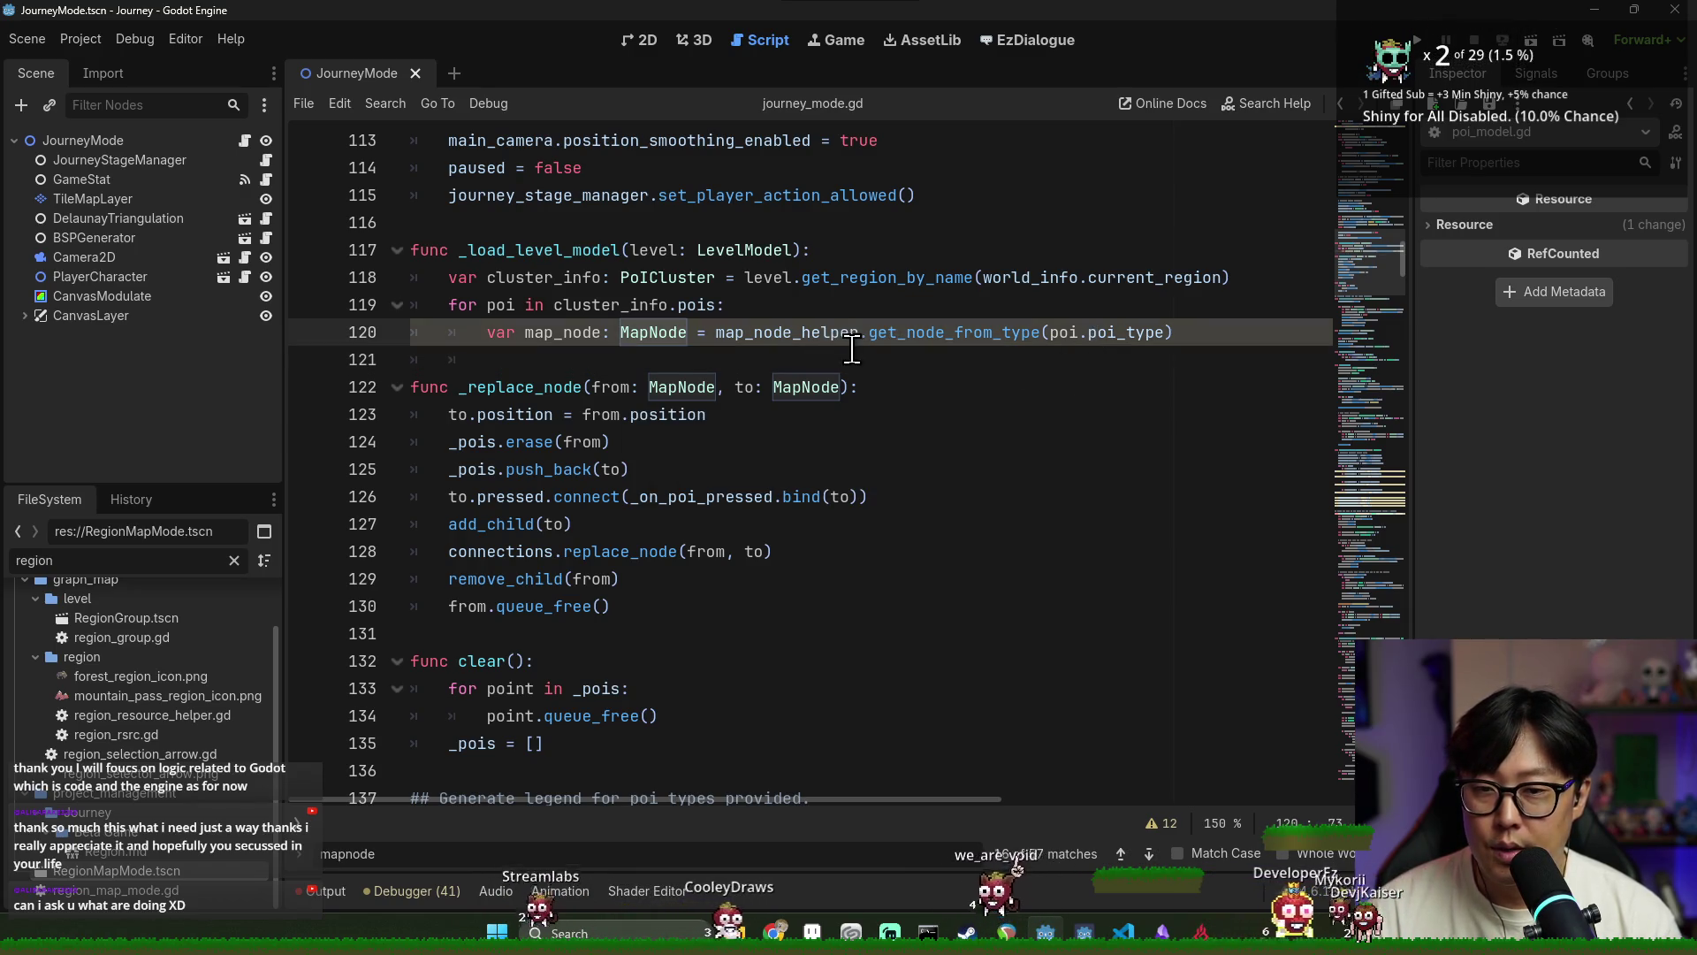
pyautogui.press('End')
pyautogui.press('Return')
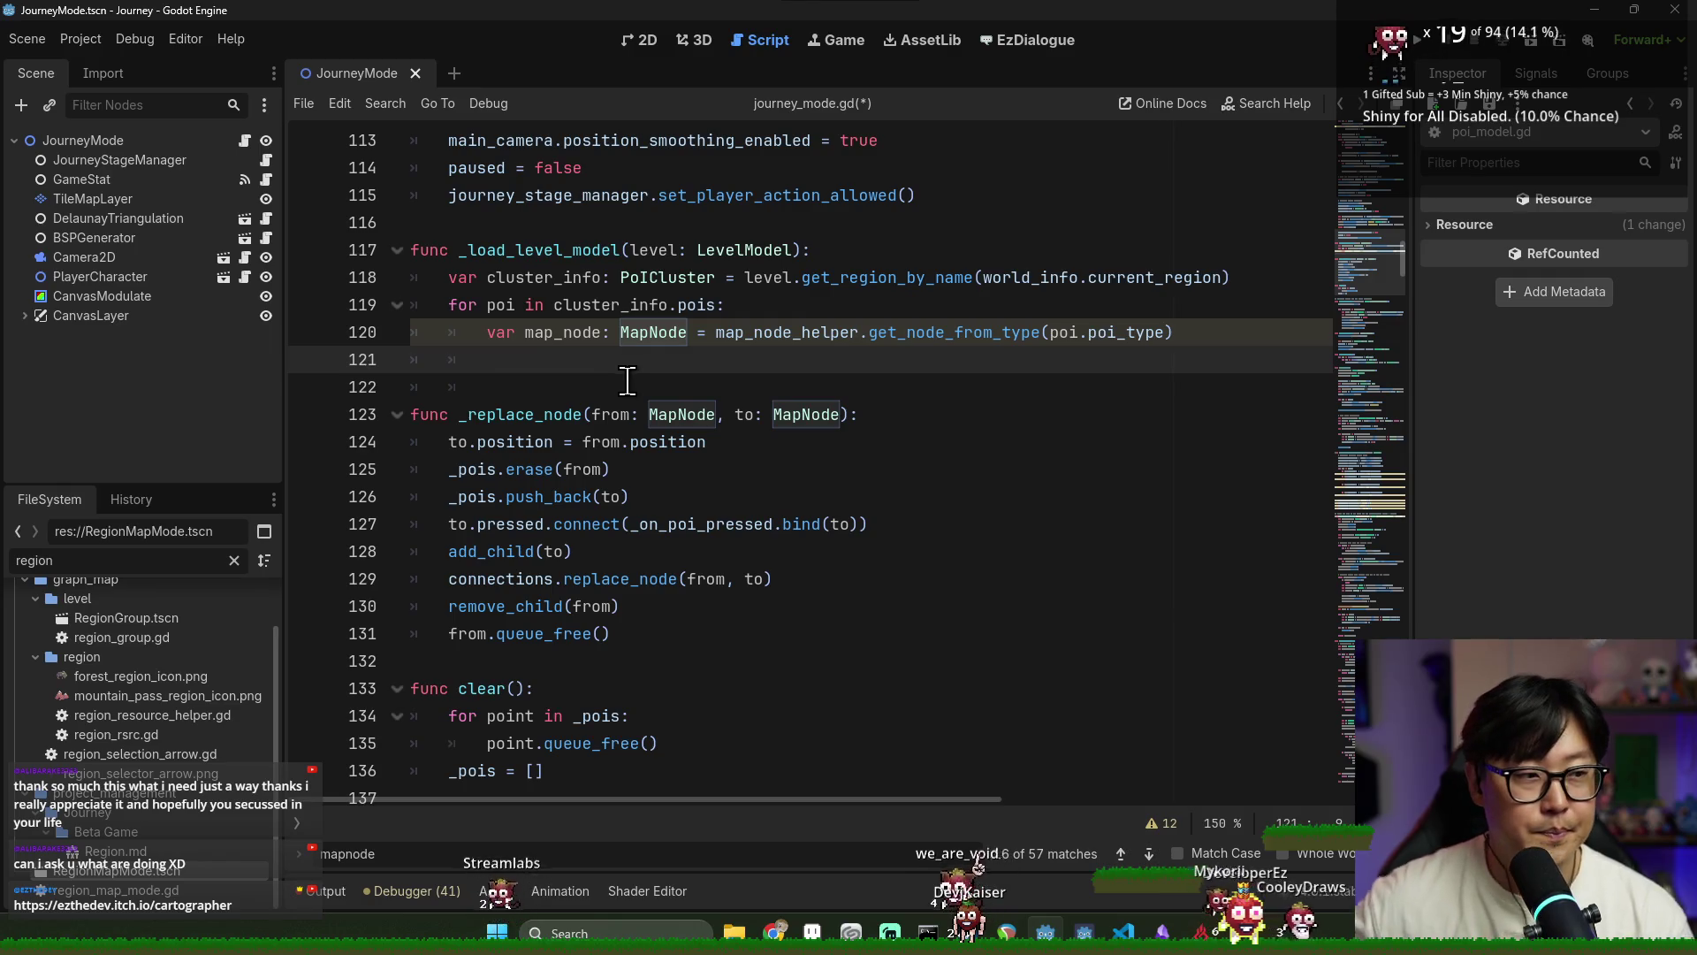
# Add 'map_node.position = poi.position' on line 121
pyautogui.doubleClick(579, 335)
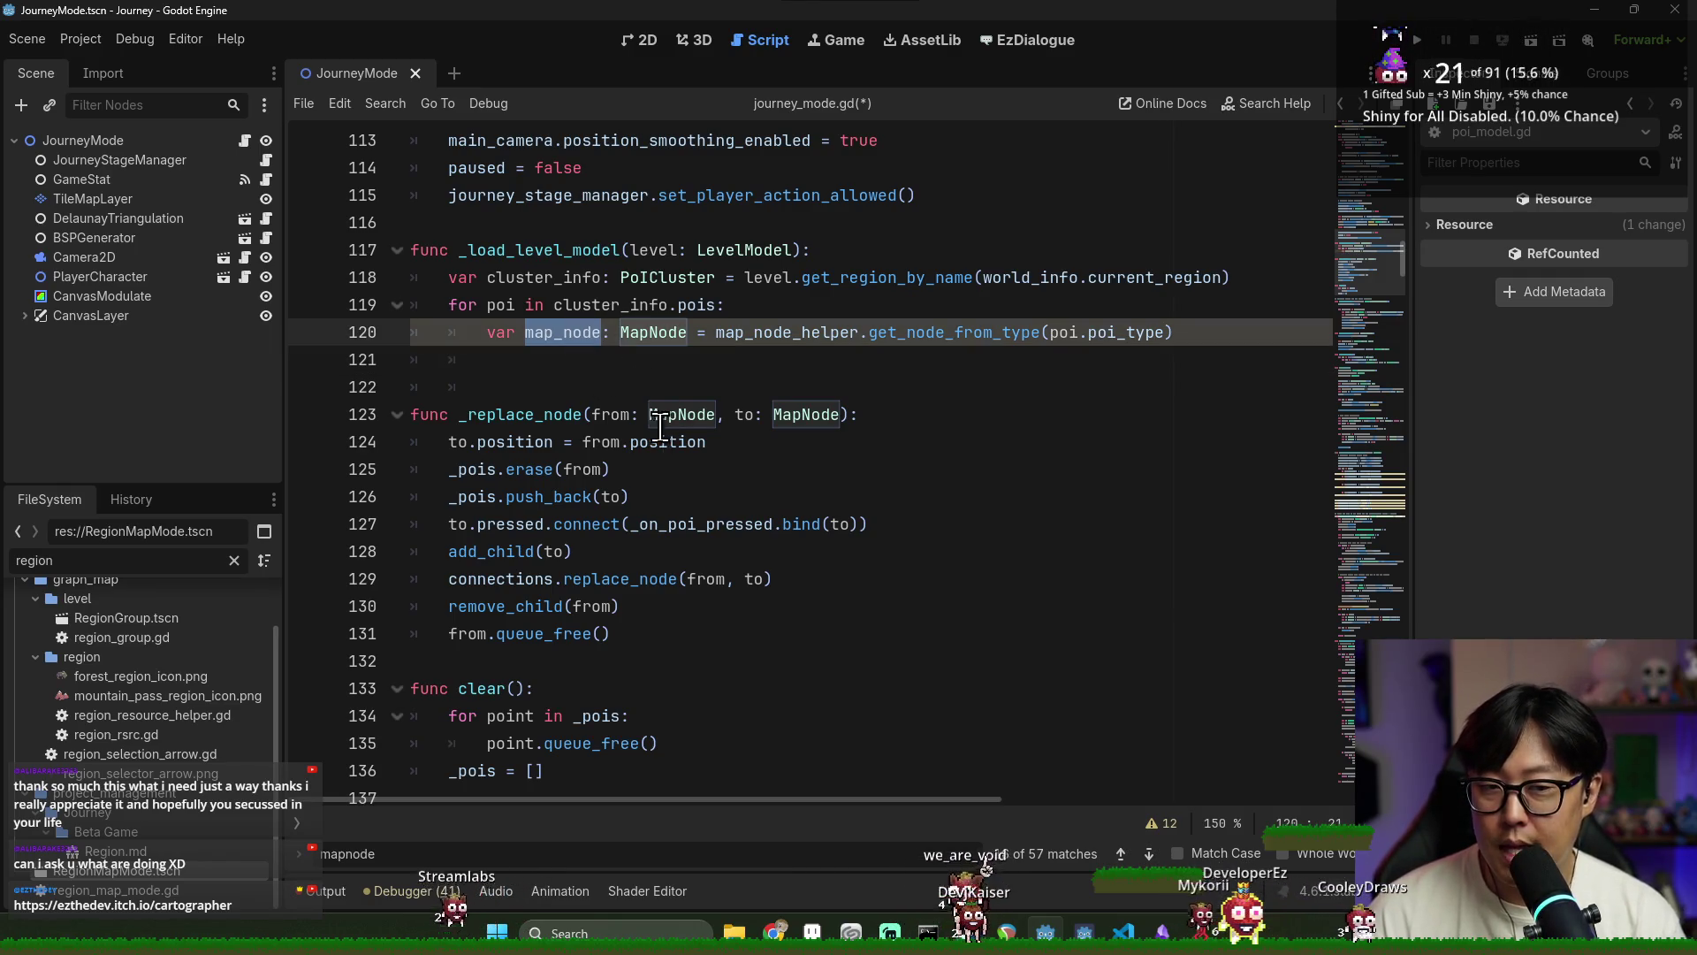
pyautogui.scroll(-2, 661, 440)
pyautogui.scroll(2, 619, 380)
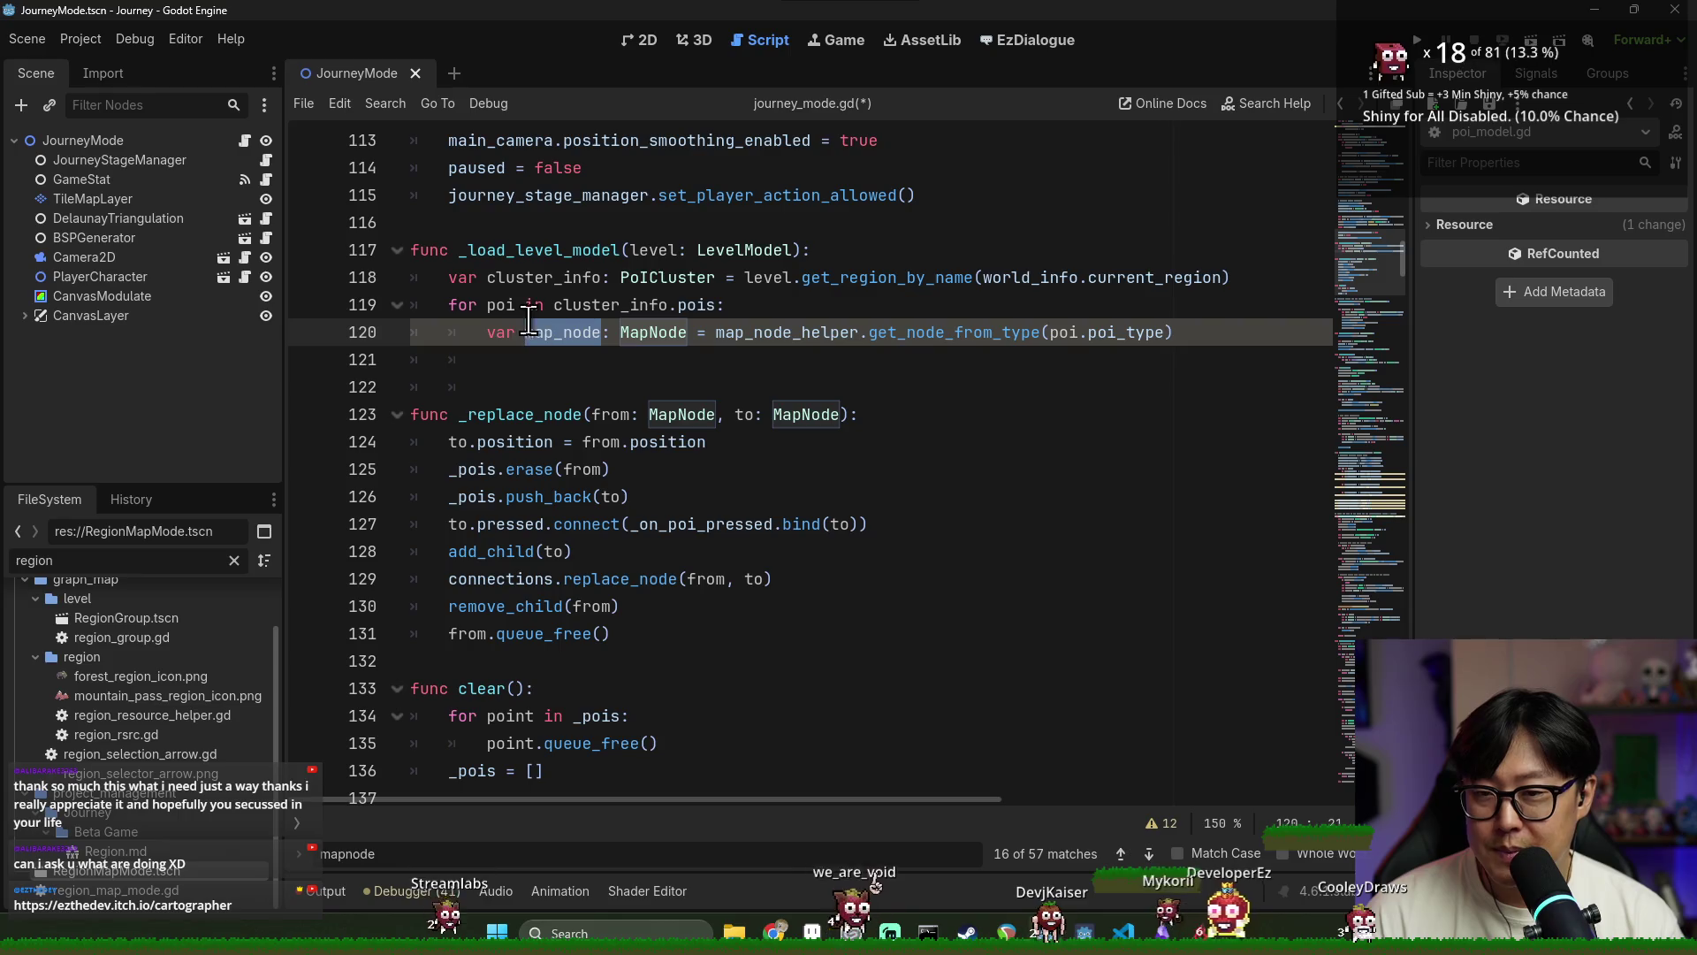
pyautogui.scroll(1, 636, 384)
pyautogui.scroll(-1, 590, 397)
pyautogui.scroll(1, 589, 397)
pyautogui.click(579, 433)
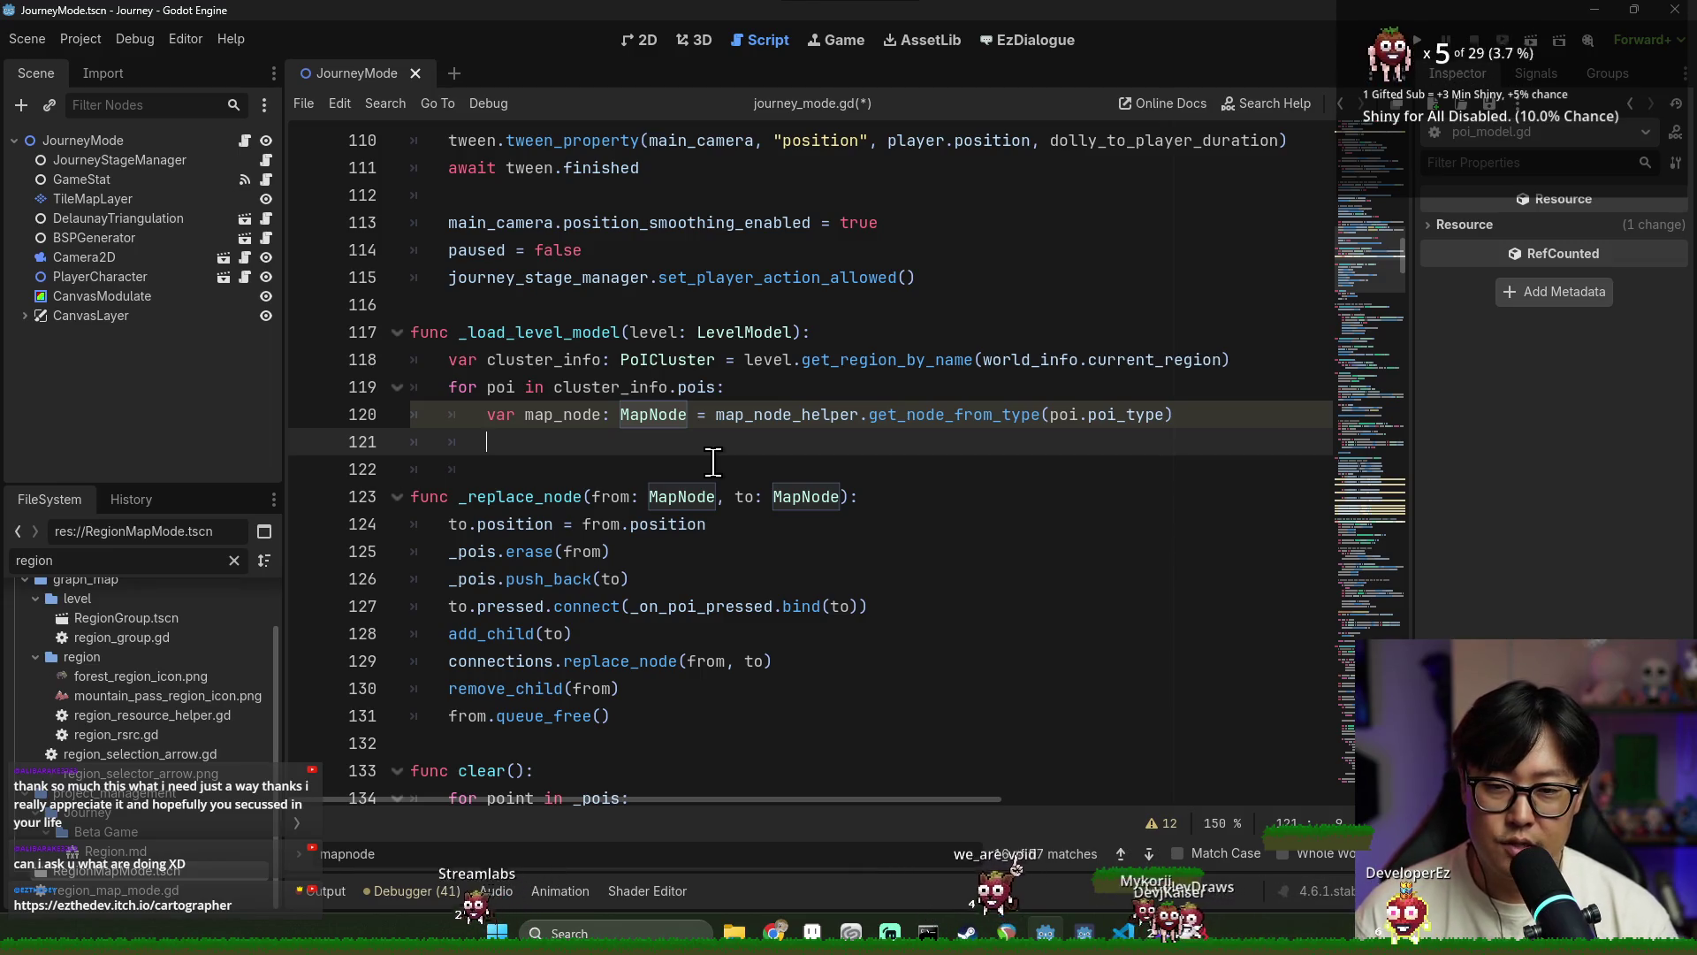
pyautogui.doubleClick(594, 415)
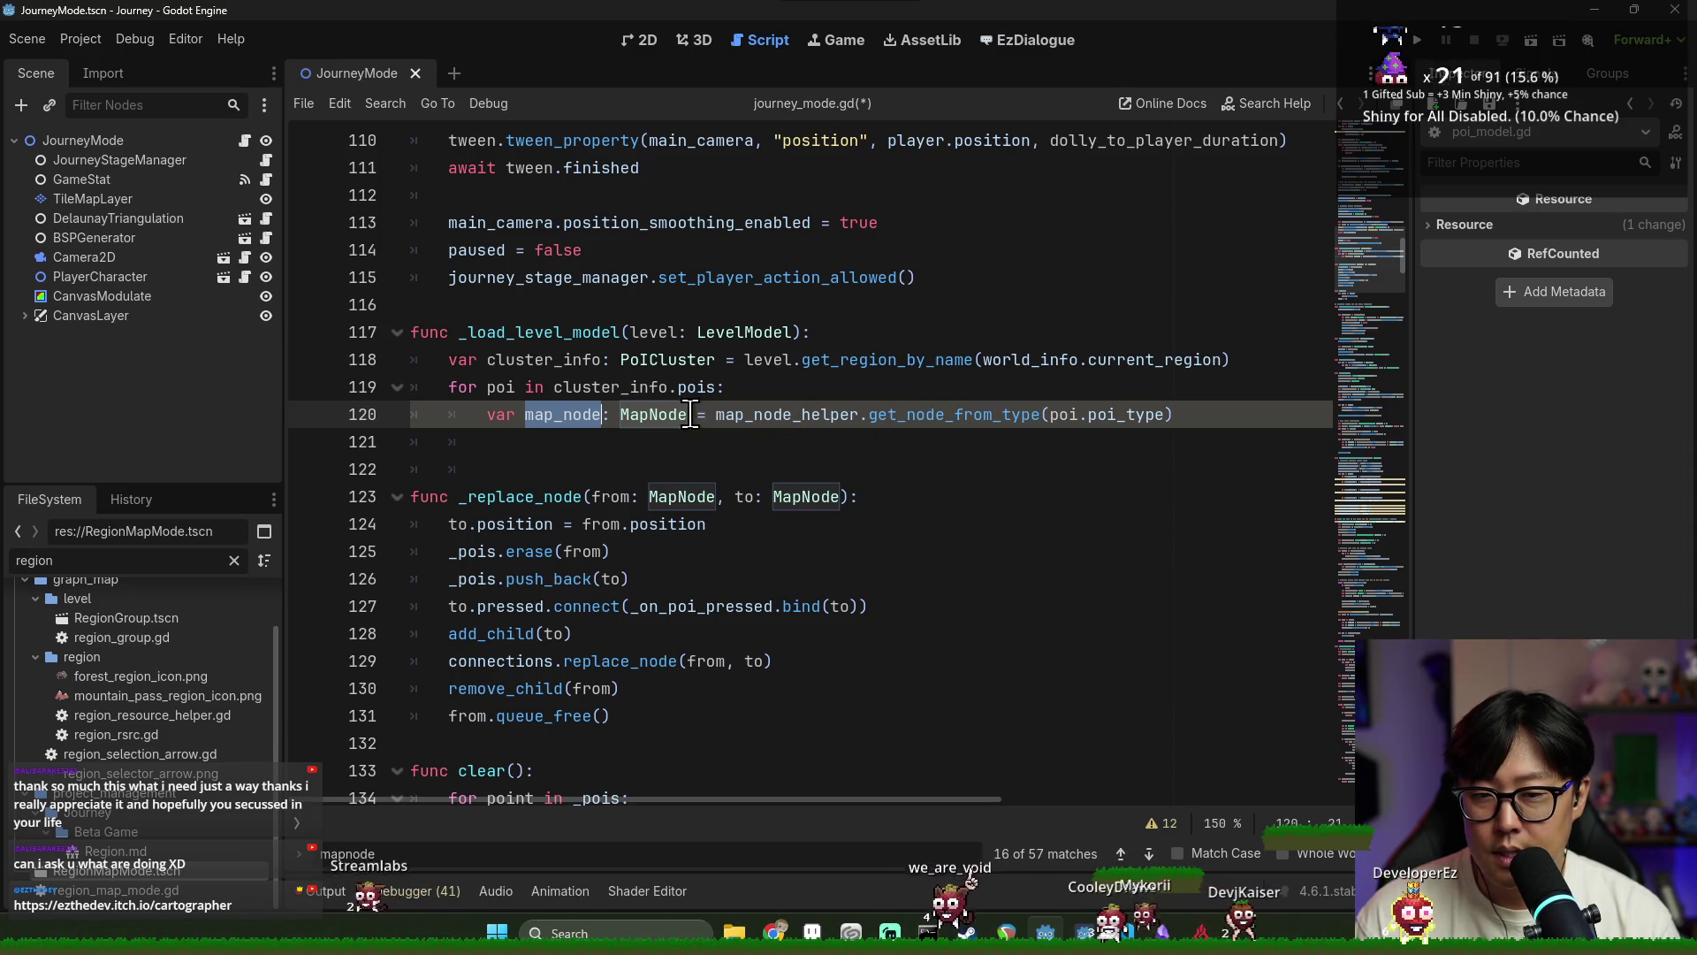
pyautogui.hotkey('ctrl', 'c')
pyautogui.click(586, 442)
pyautogui.hotkey('ctrl', 'v')
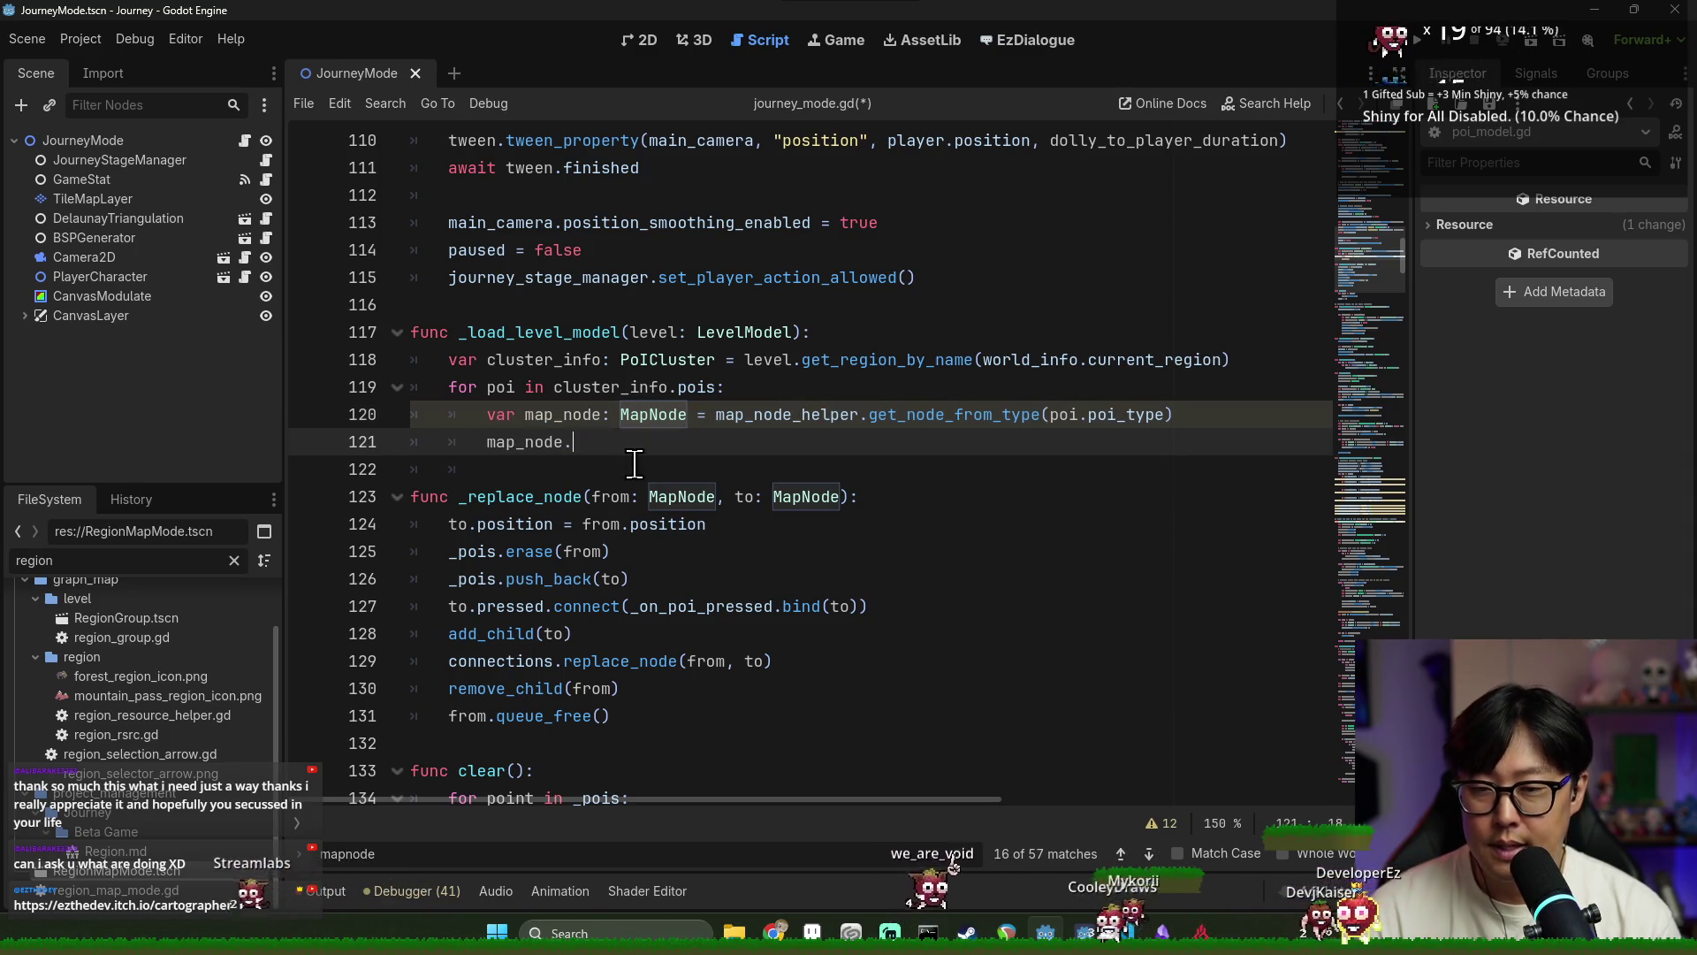
pyautogui.write('position = poi')
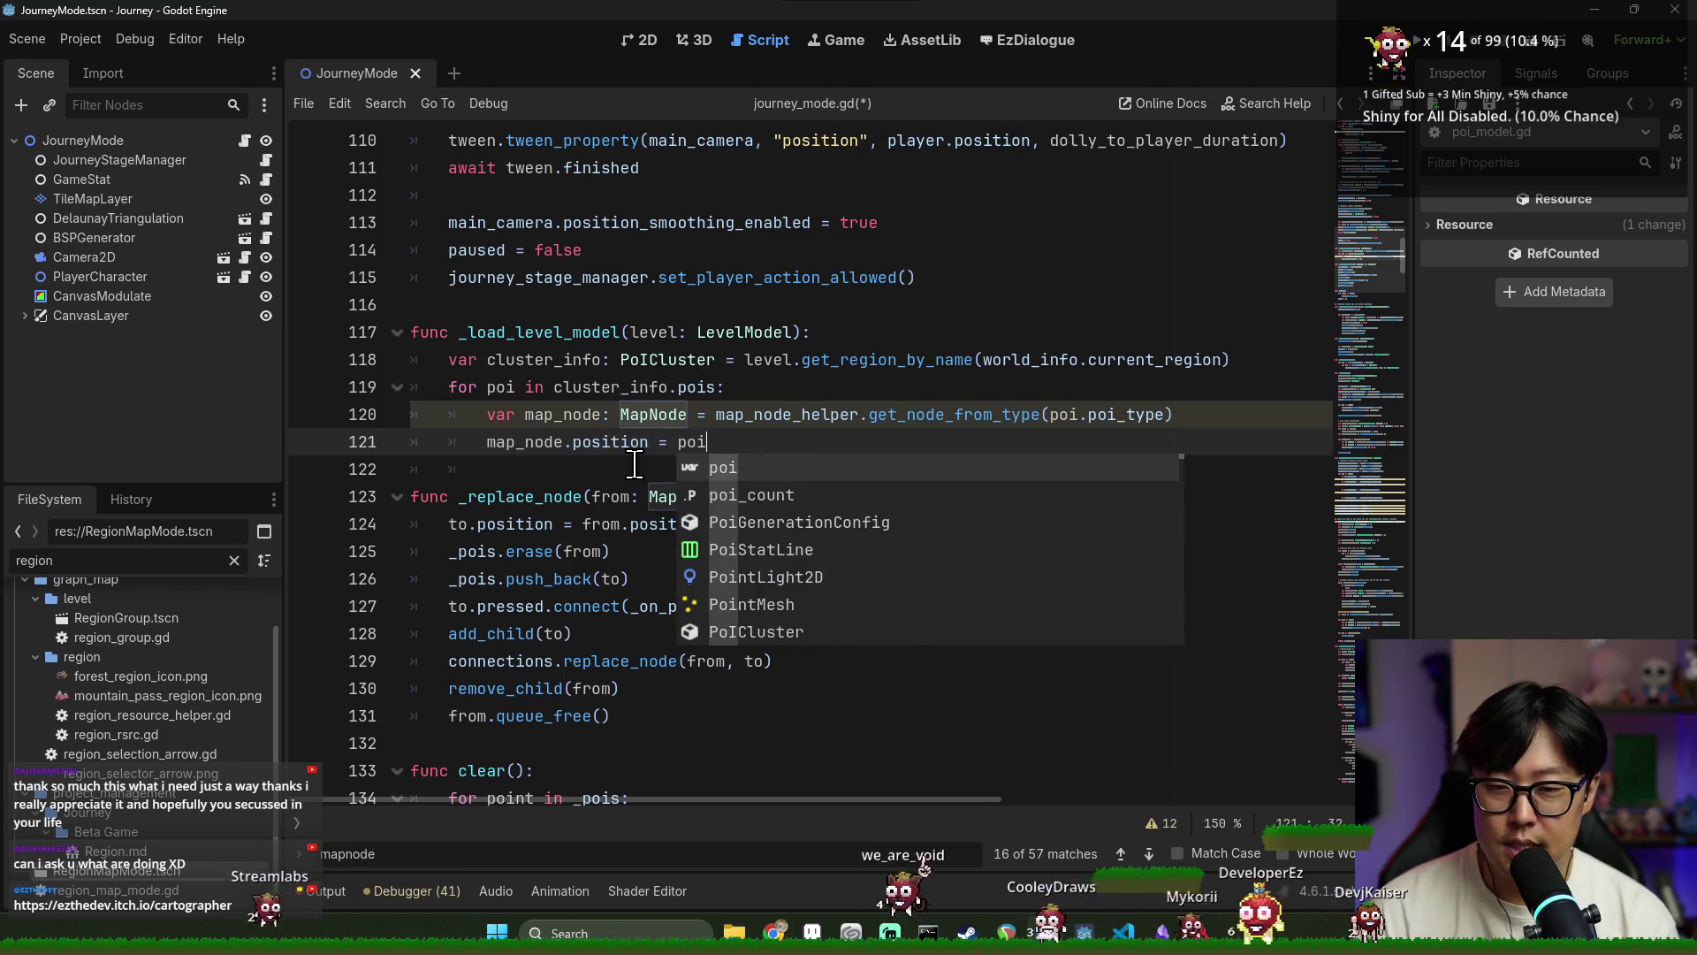
pyautogui.write('.pos')
pyautogui.press('Return')
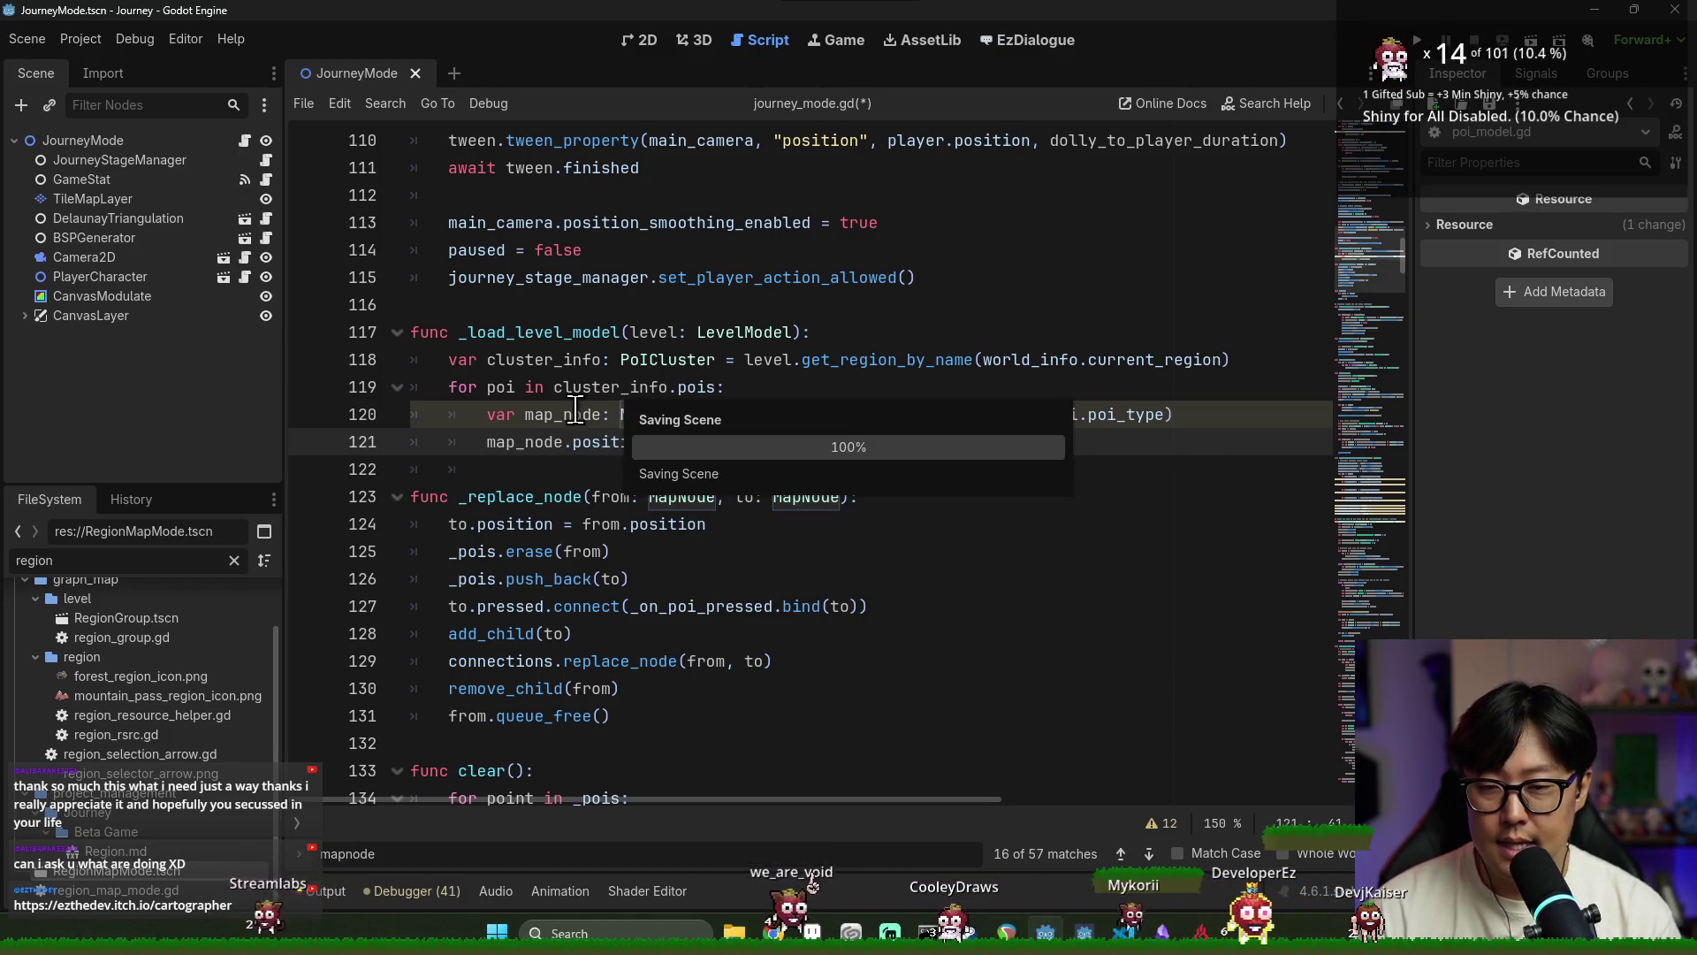
# Check the pois definition in PoICluster and the PoIModel class, then return to journey_mode.gd
pyautogui.click(554, 414)
pyautogui.keyDown('ctrl'); pyautogui.click(677, 390); pyautogui.keyUp('ctrl')
pyautogui.keyDown('ctrl'); pyautogui.click(681, 251); pyautogui.keyUp('ctrl')
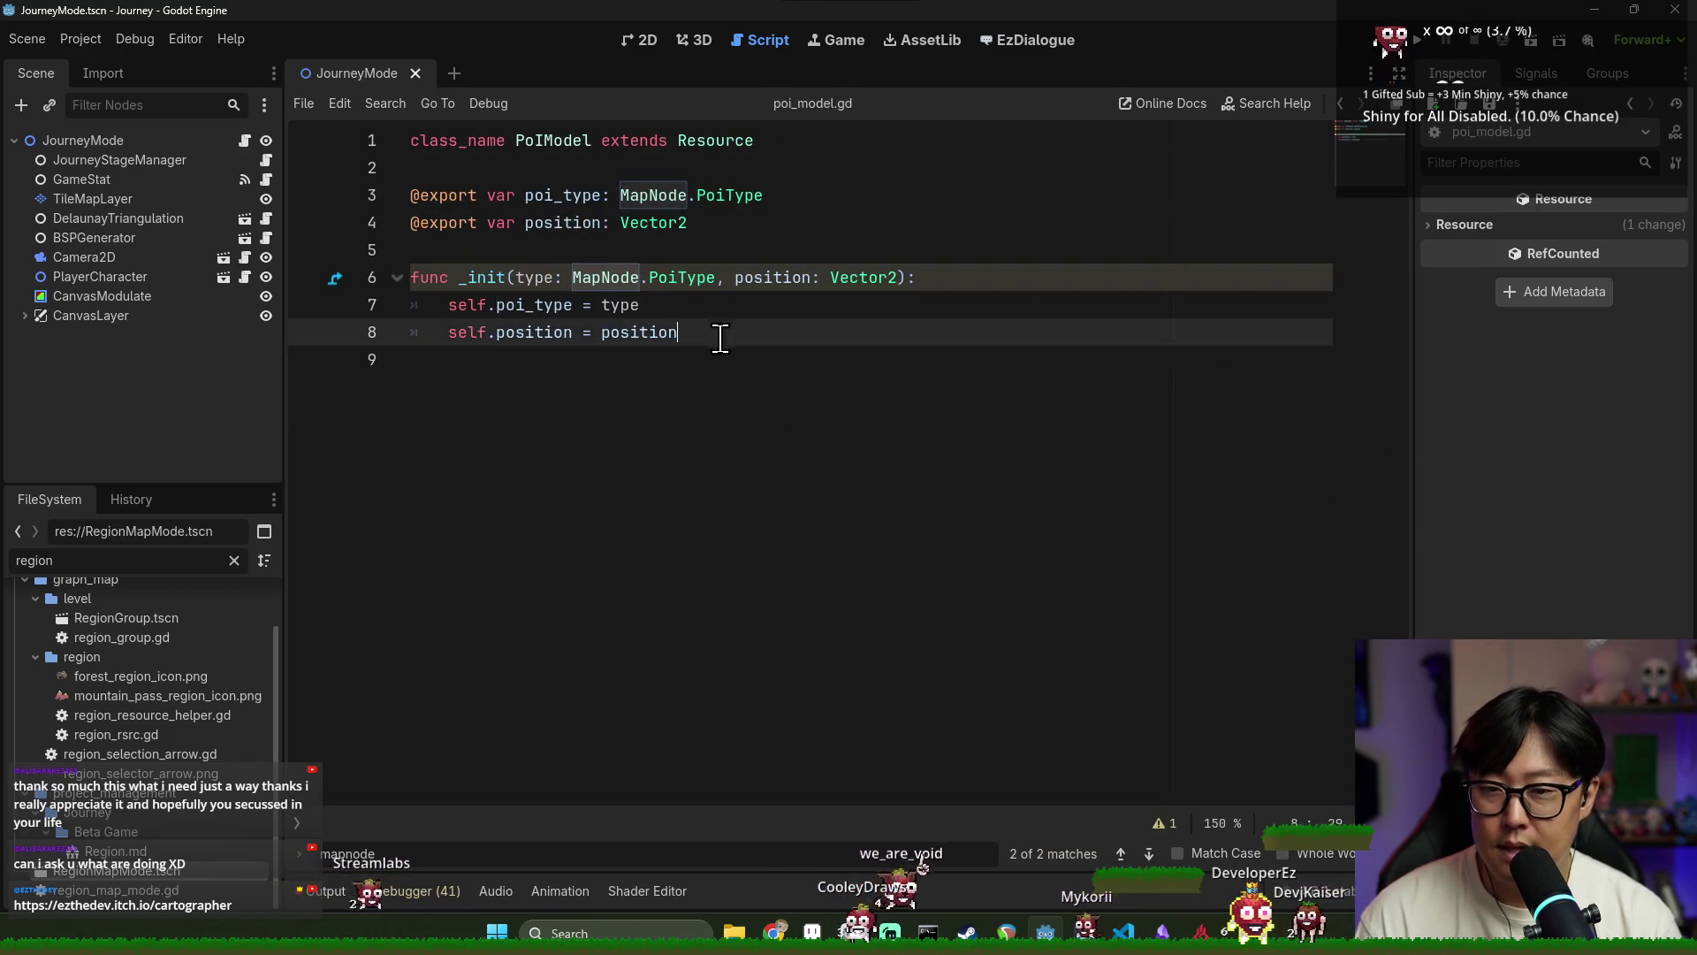
pyautogui.hotkey('alt', 'Left')
pyautogui.click(771, 367)
pyautogui.hotkey('alt', 'Left')
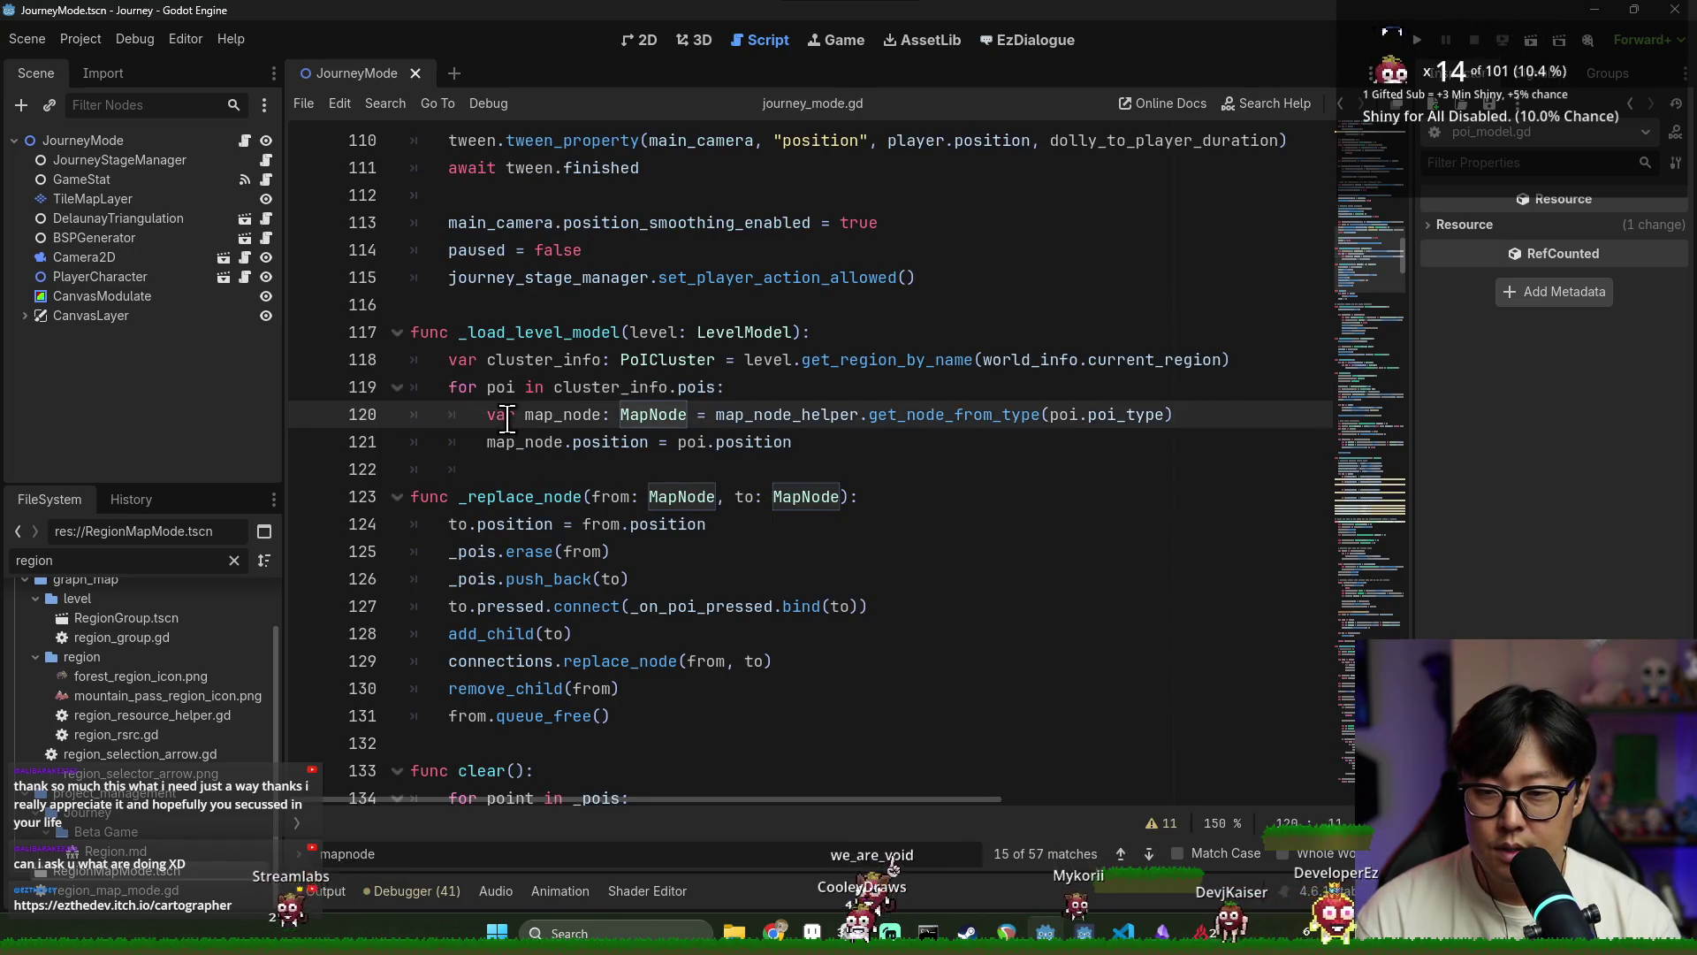
# Add '_pois.push_back(map_node)' on line 122 of the loop
pyautogui.doubleClick(525, 441)
pyautogui.click(878, 442)
pyautogui.press('Return')
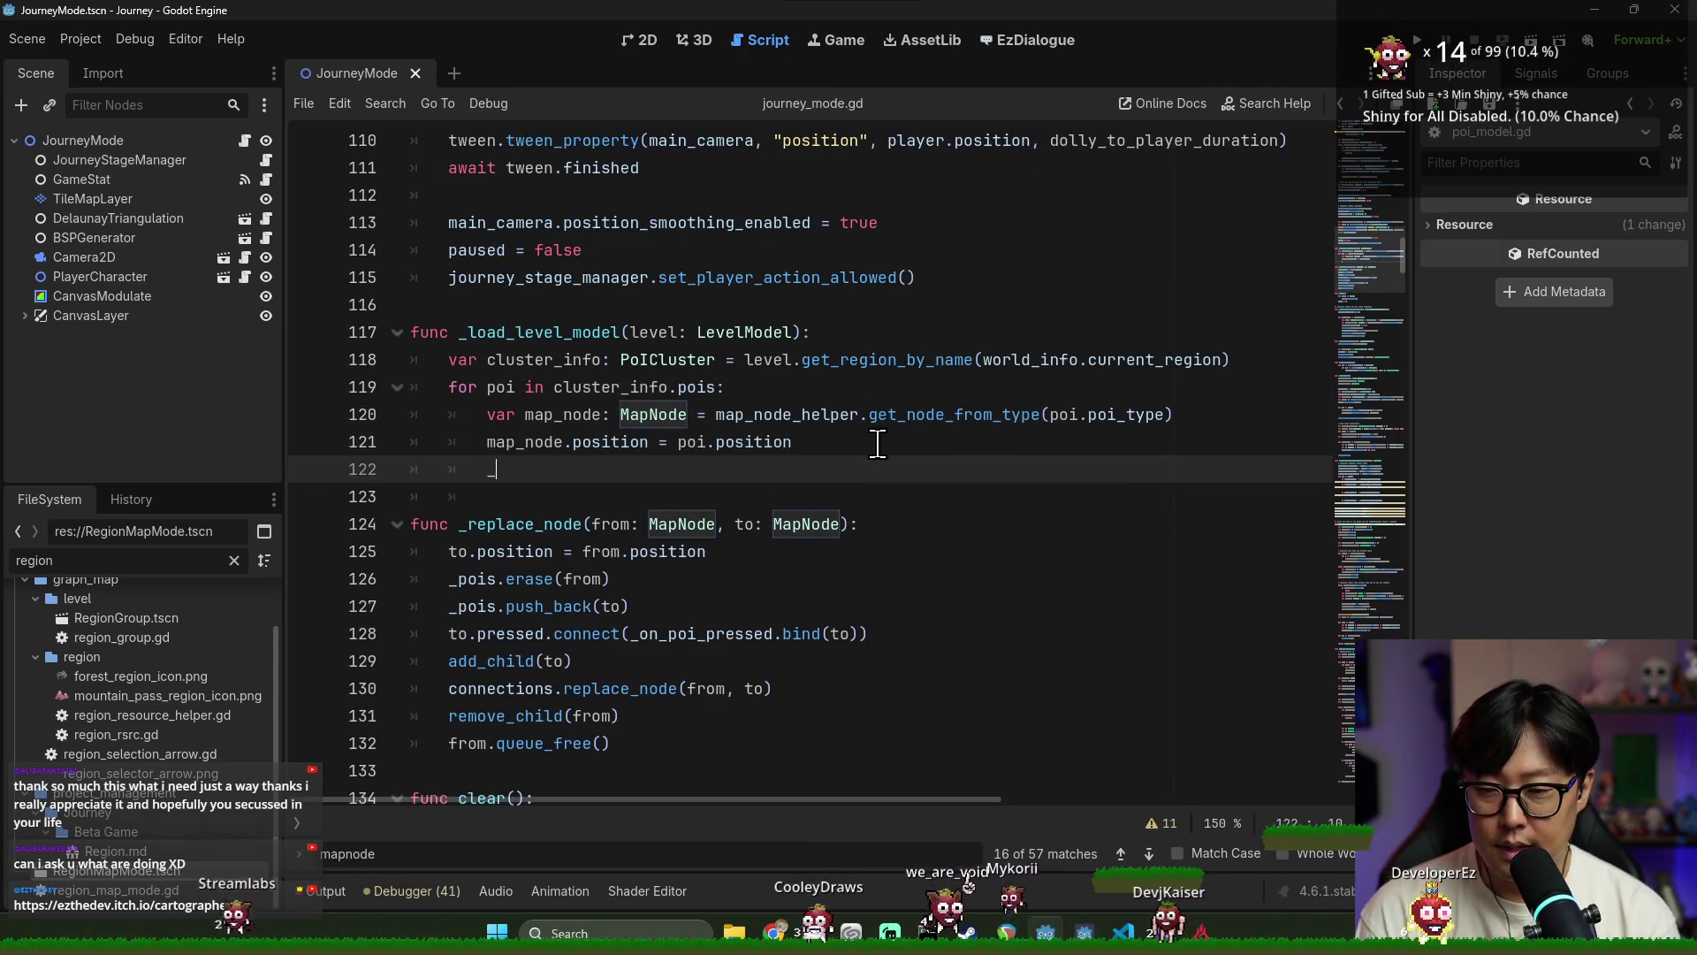
pyautogui.write('_pois.push_back')
pyautogui.press('Return')
pyautogui.write('map_')
pyautogui.press('Return')
pyautogui.doubleClick(513, 468)
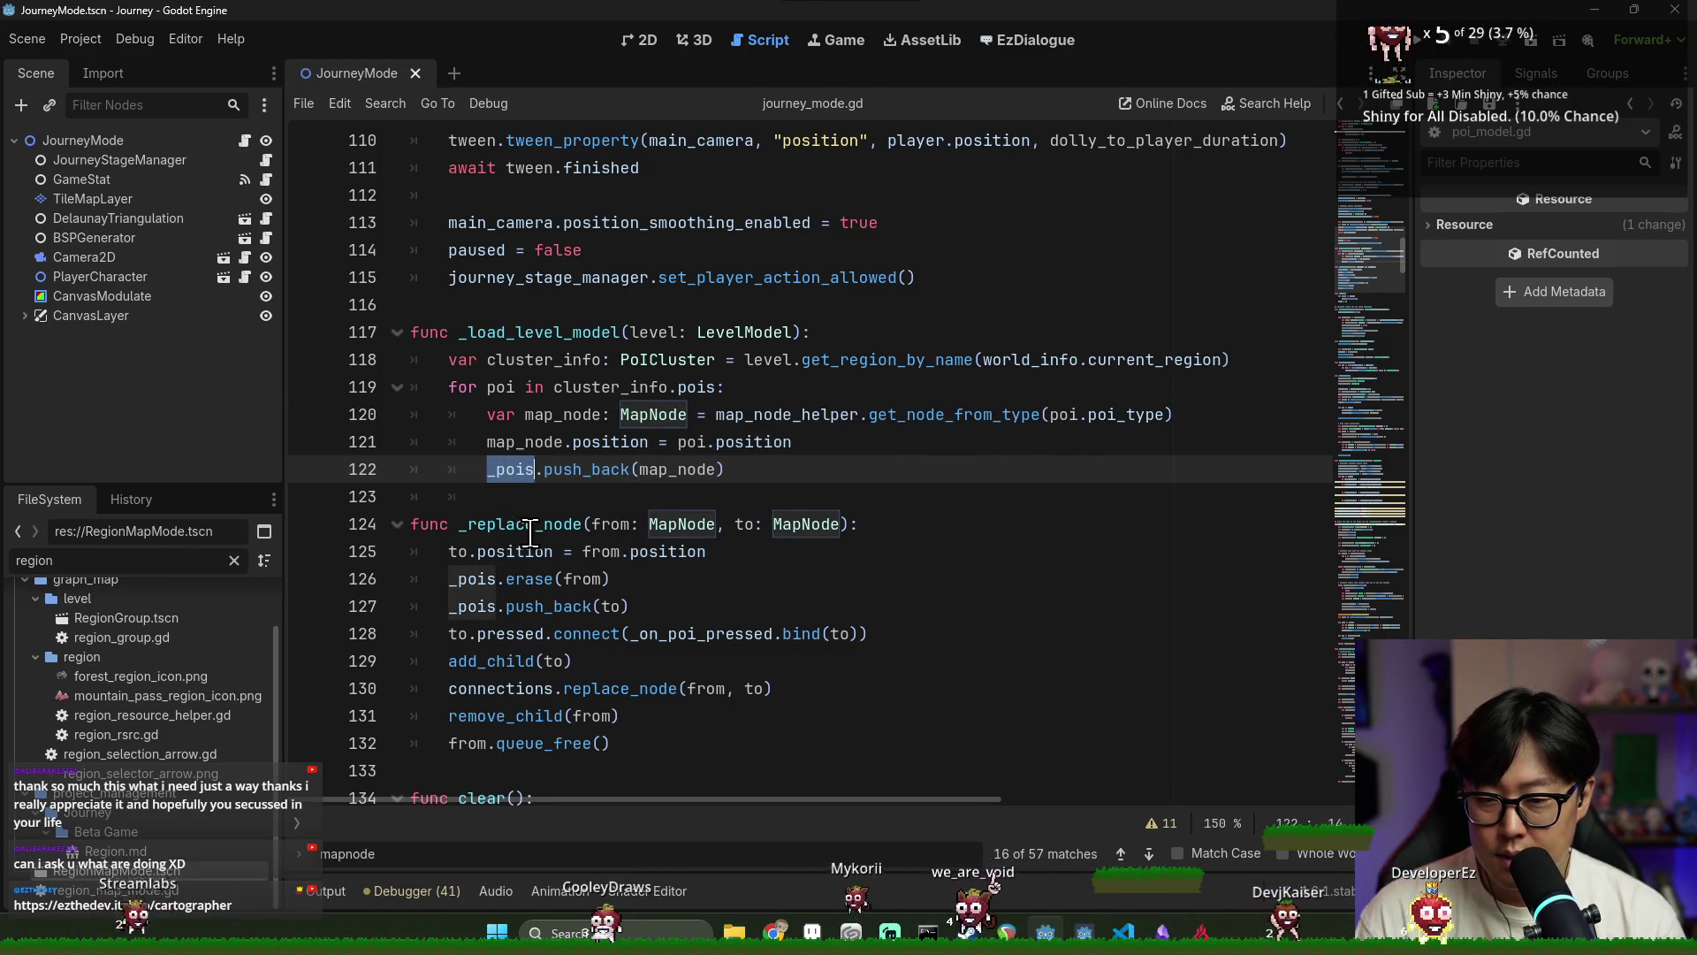
pyautogui.scroll(-6, 529, 535)
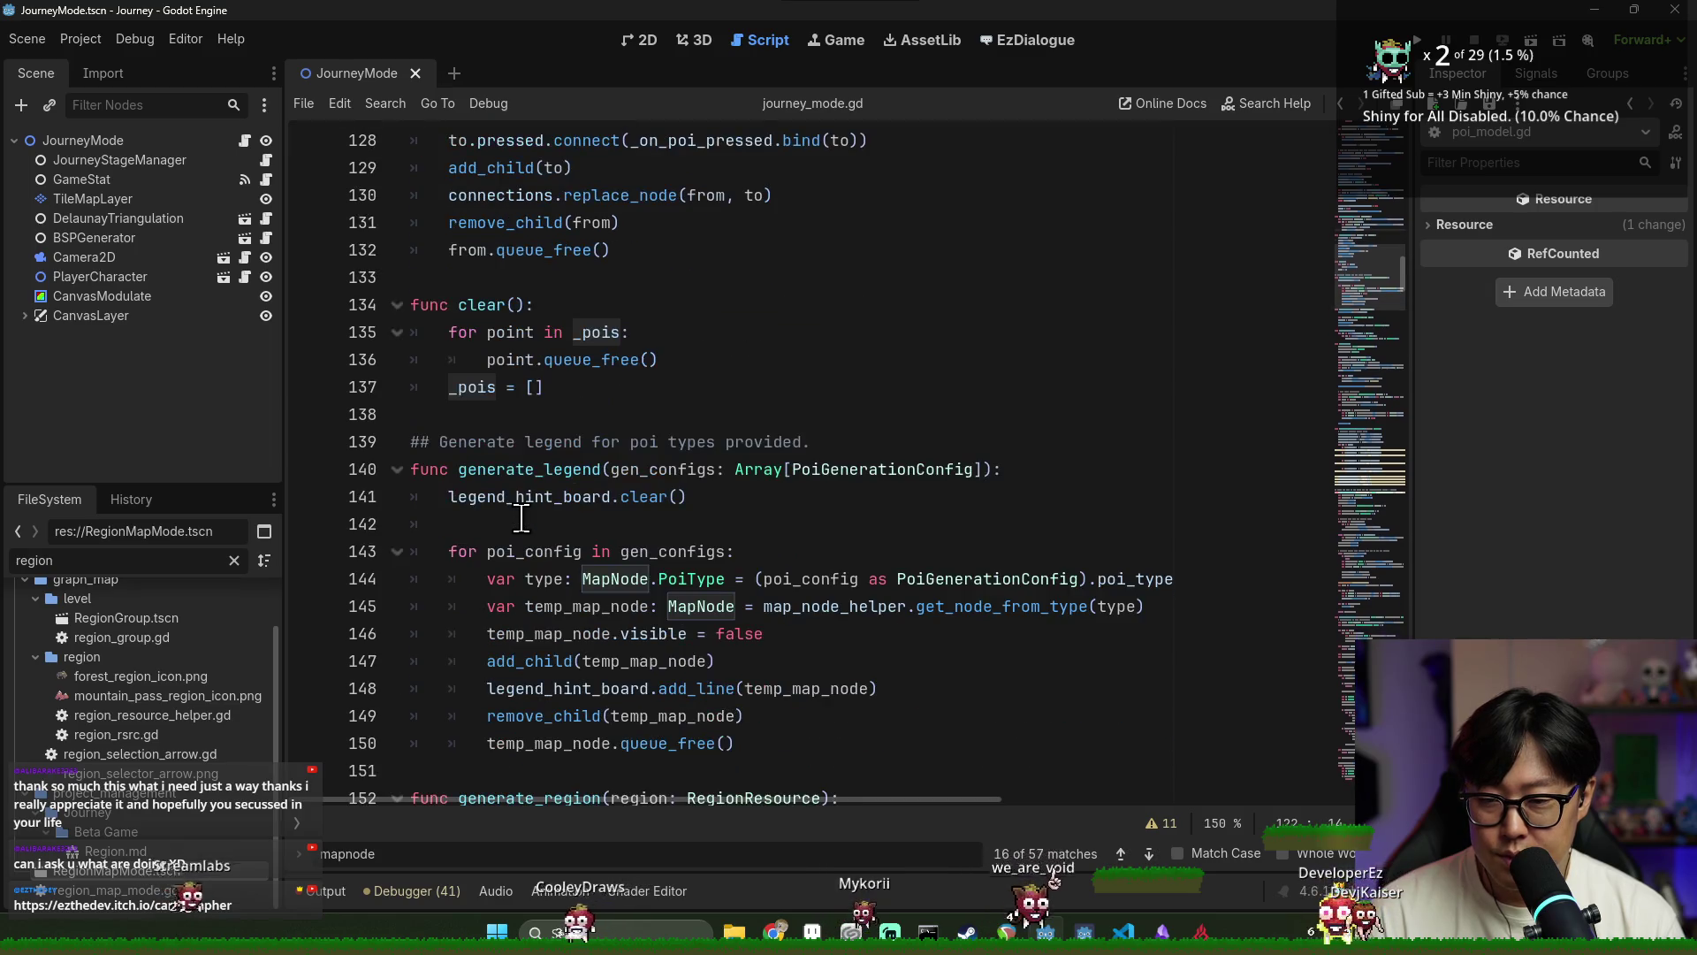
pyautogui.scroll(-4, 530, 515)
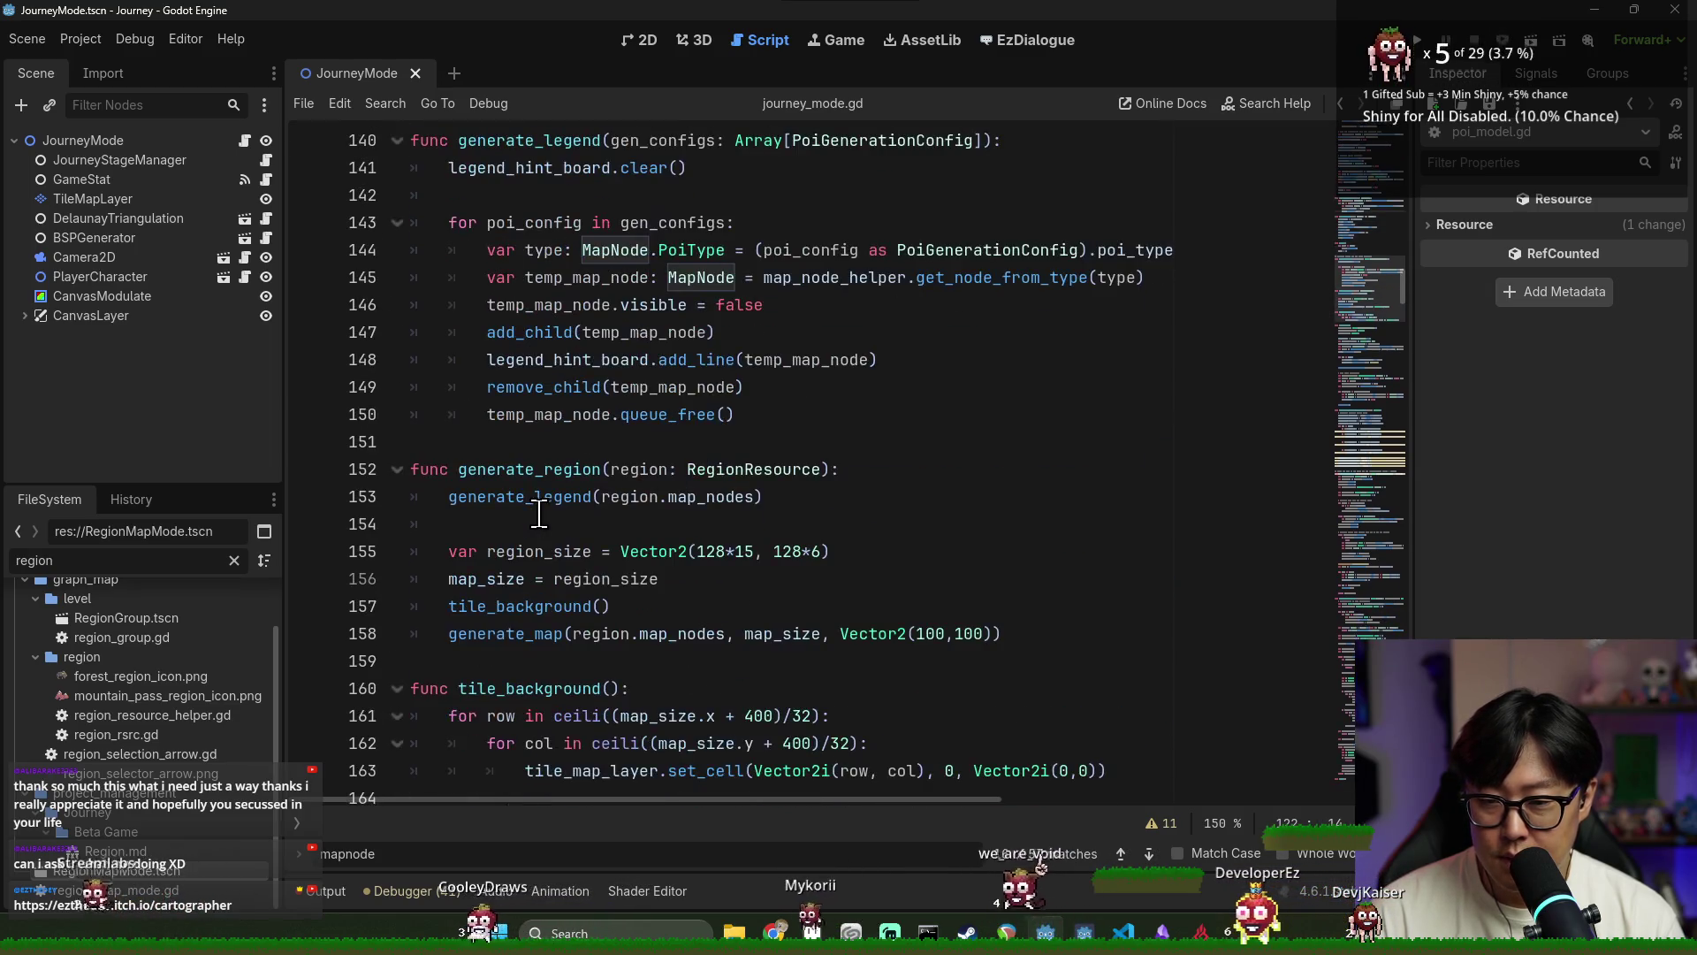
pyautogui.scroll(3, 541, 515)
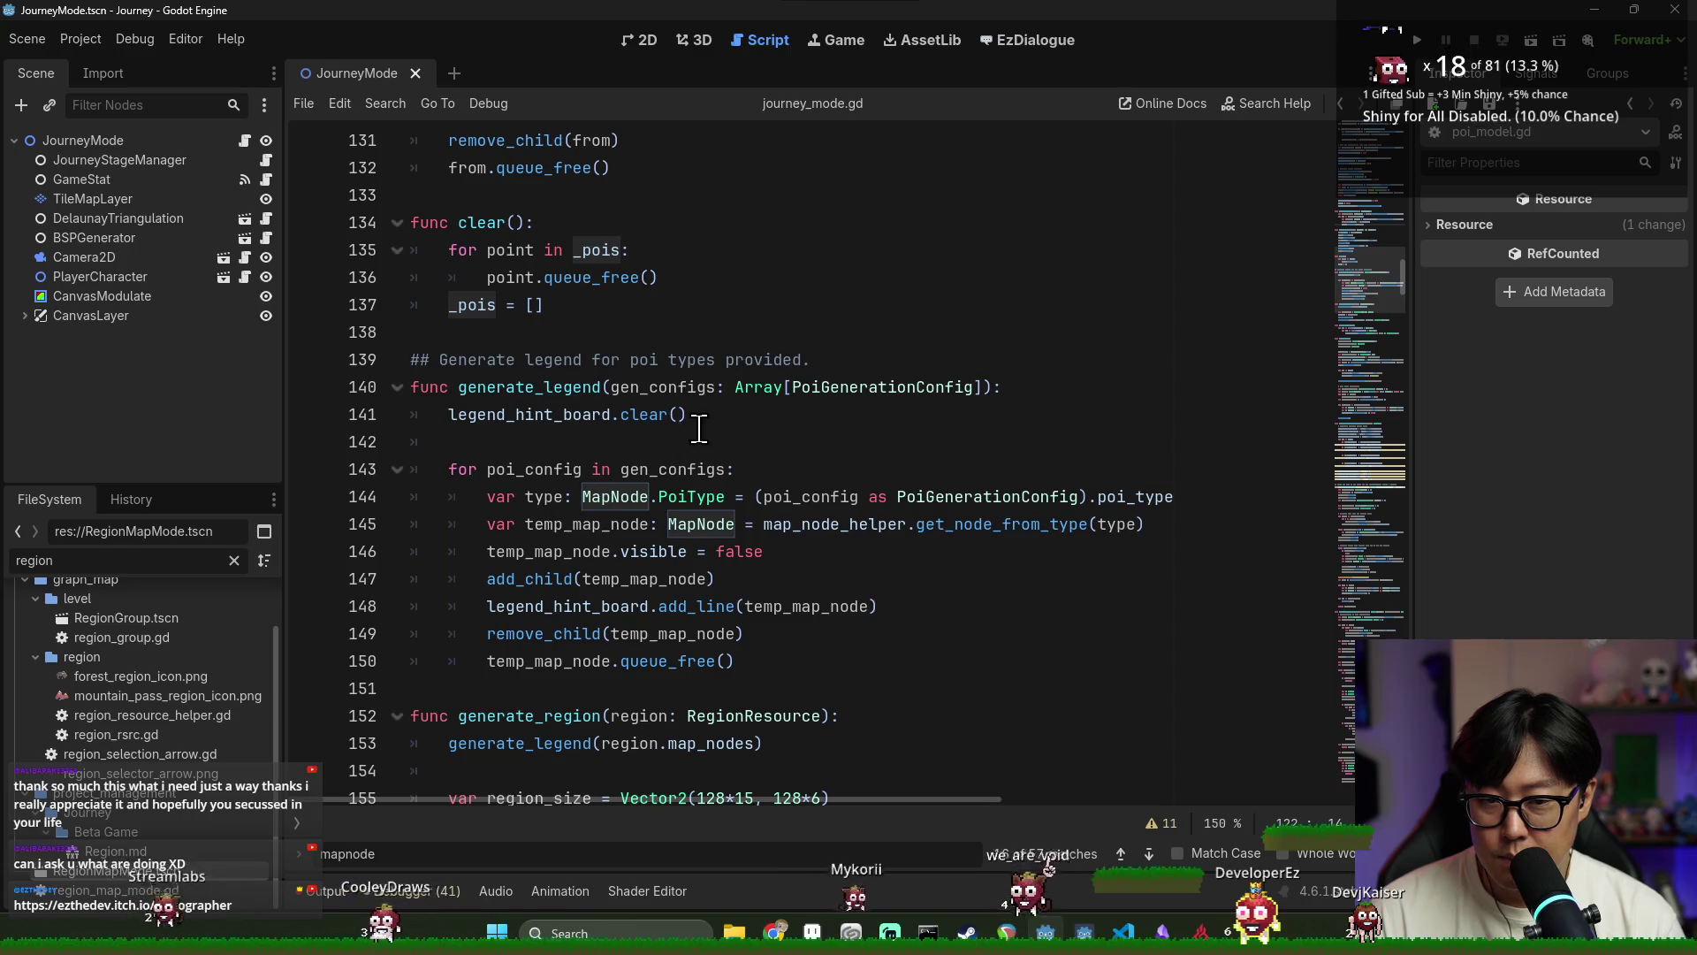
pyautogui.scroll(-5, 697, 430)
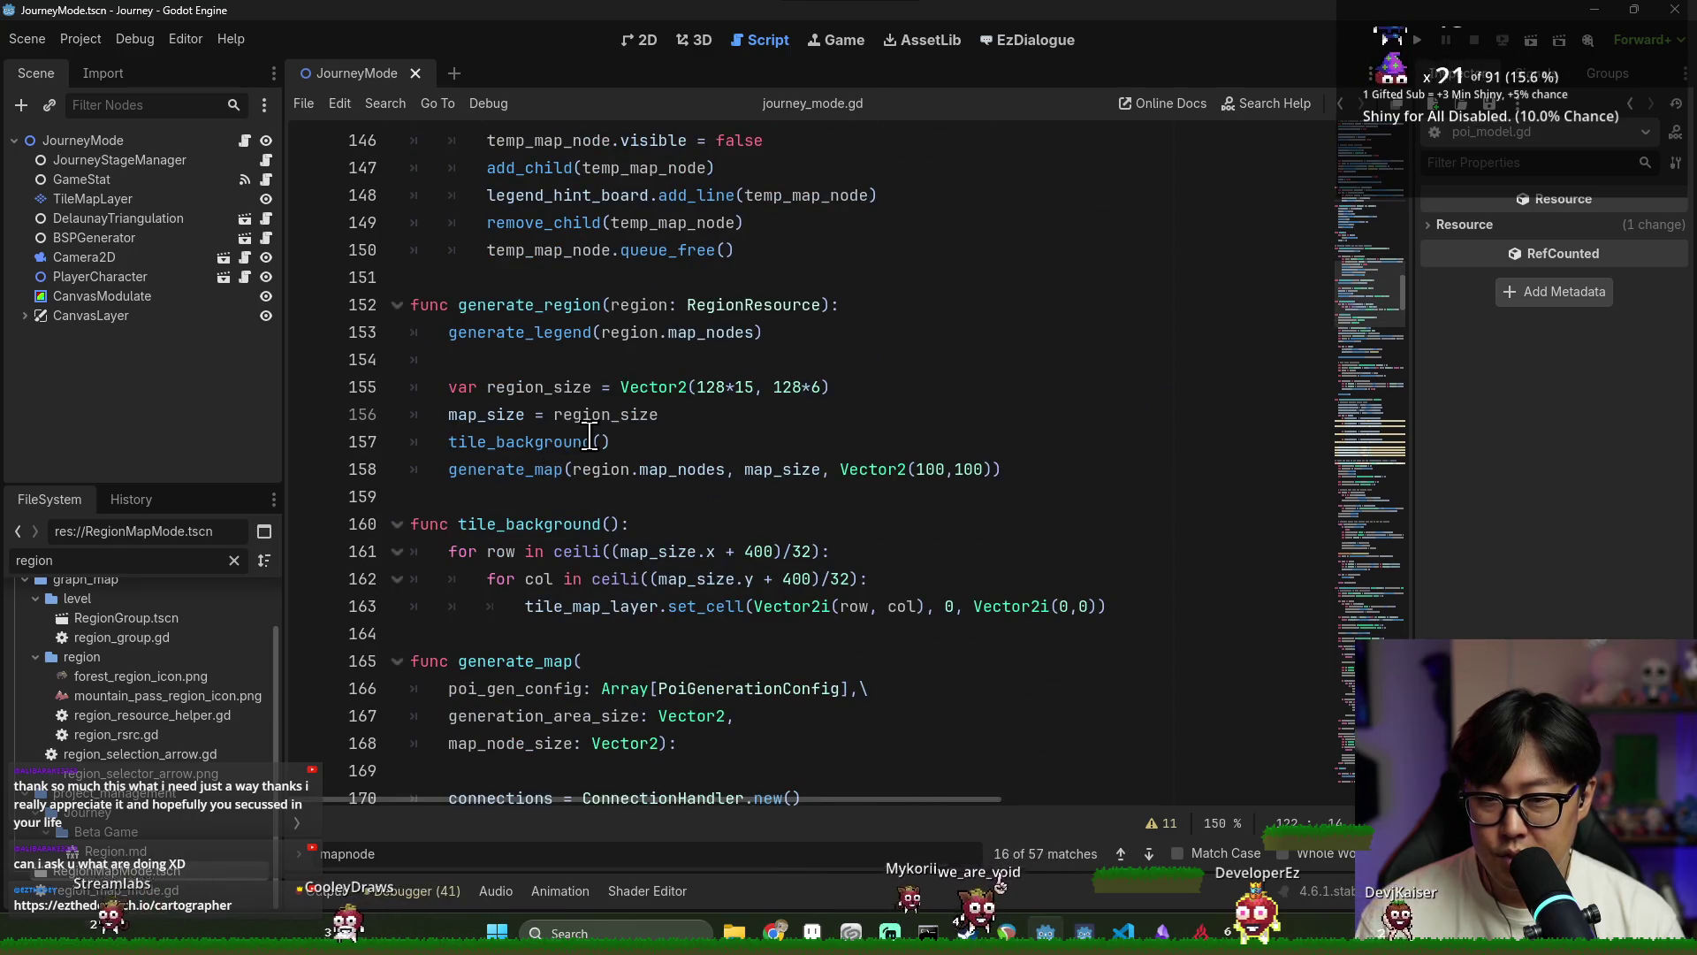
pyautogui.scroll(-2, 574, 430)
pyautogui.scroll(-3, 535, 471)
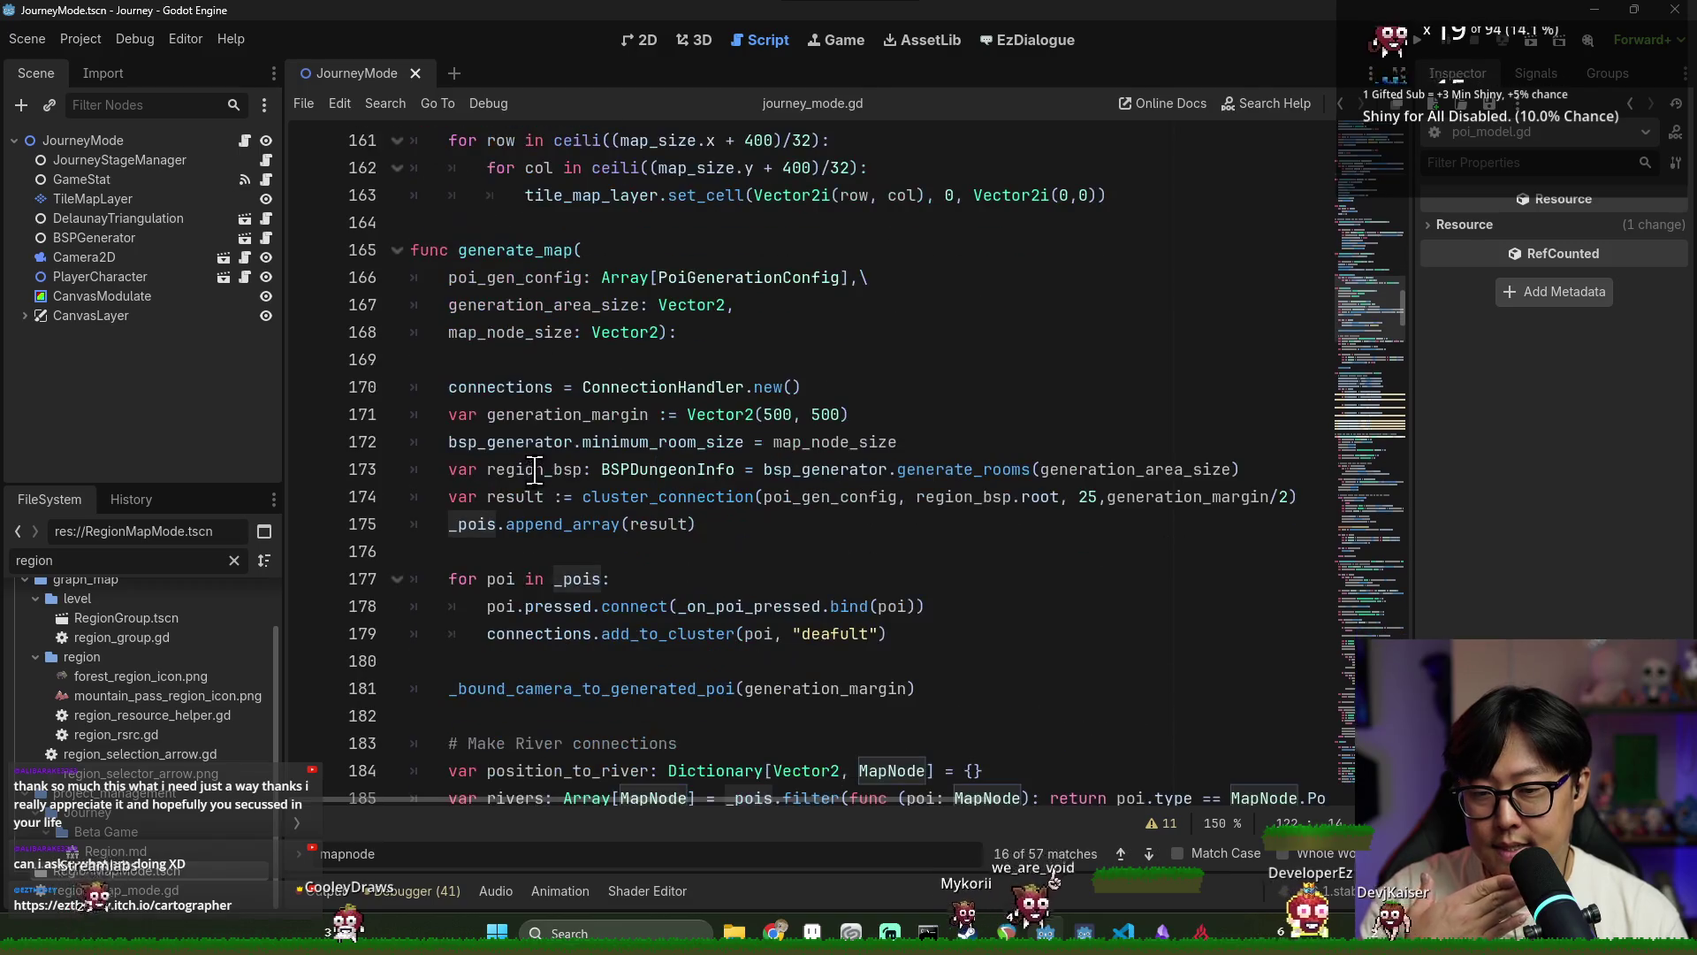
pyautogui.doubleClick(515, 386)
pyautogui.doubleClick(473, 524)
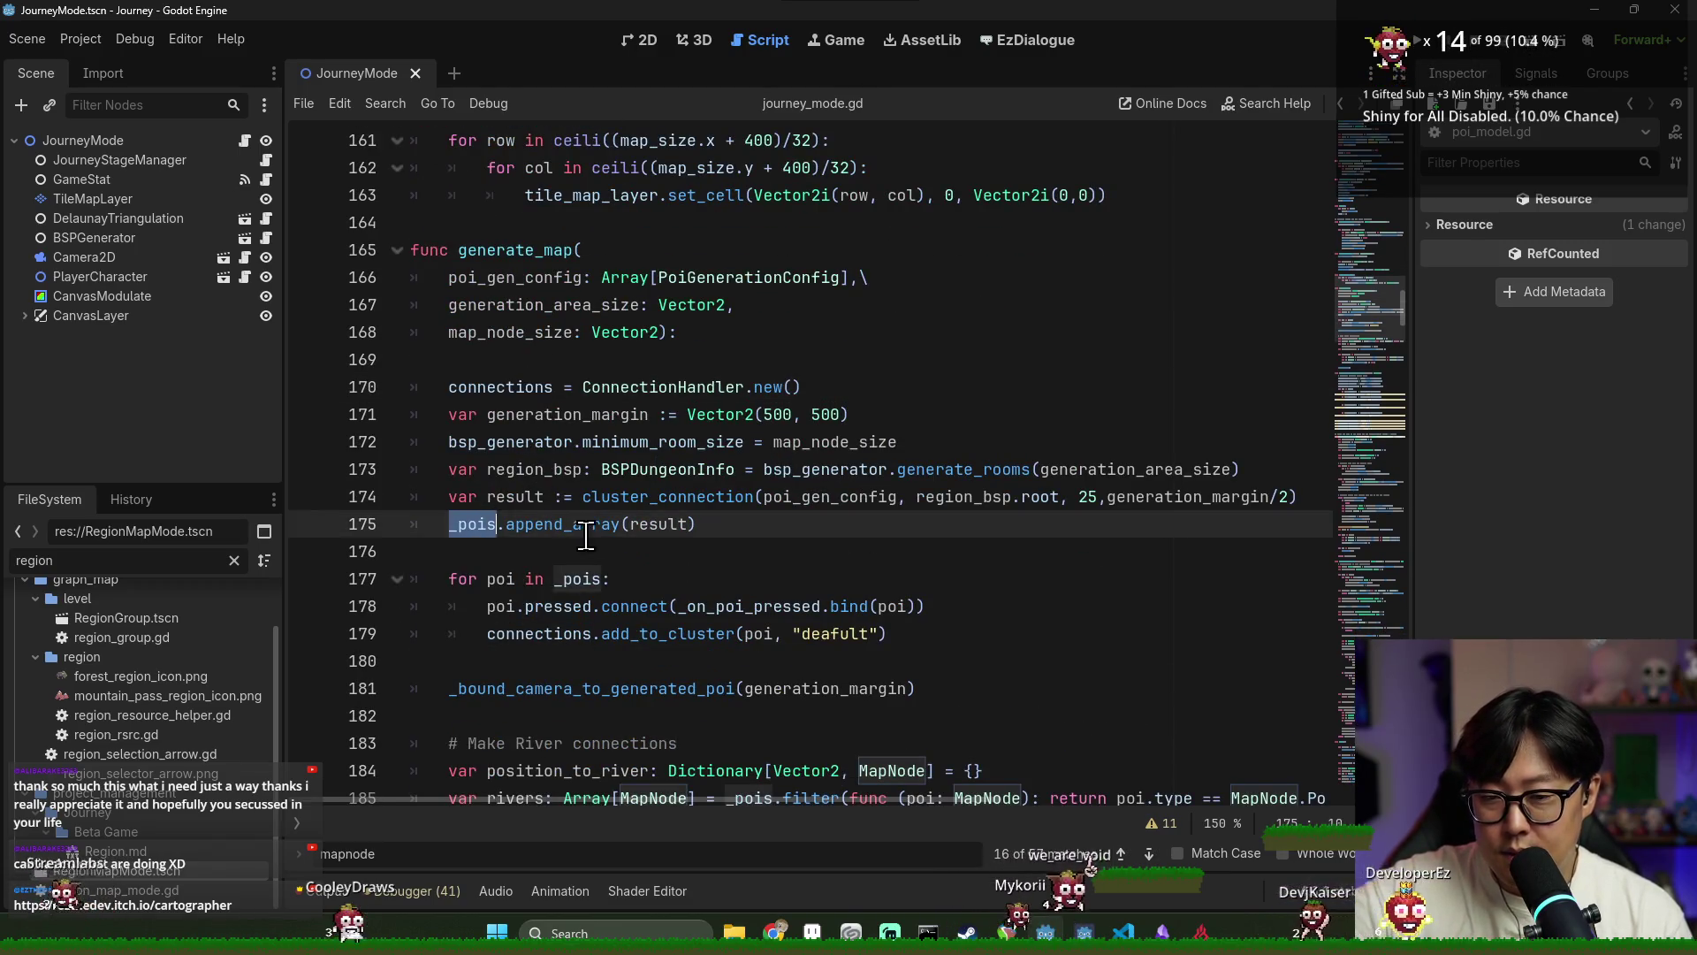
pyautogui.doubleClick(648, 525)
pyautogui.doubleClick(619, 496)
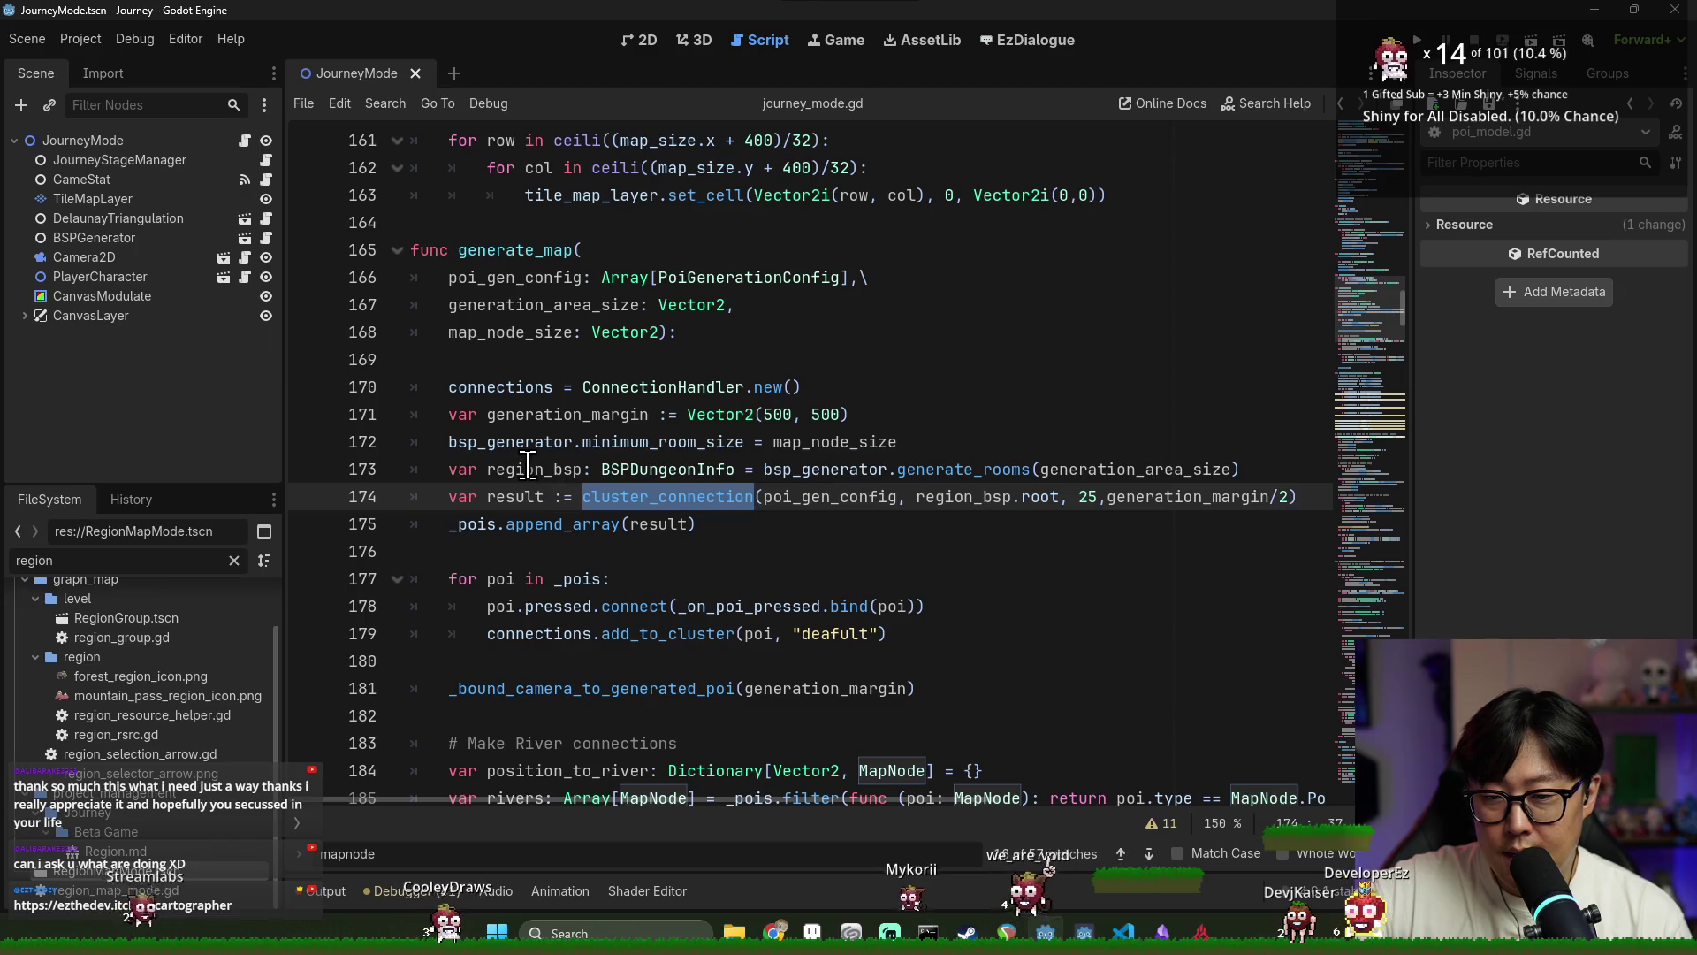
pyautogui.doubleClick(515, 496)
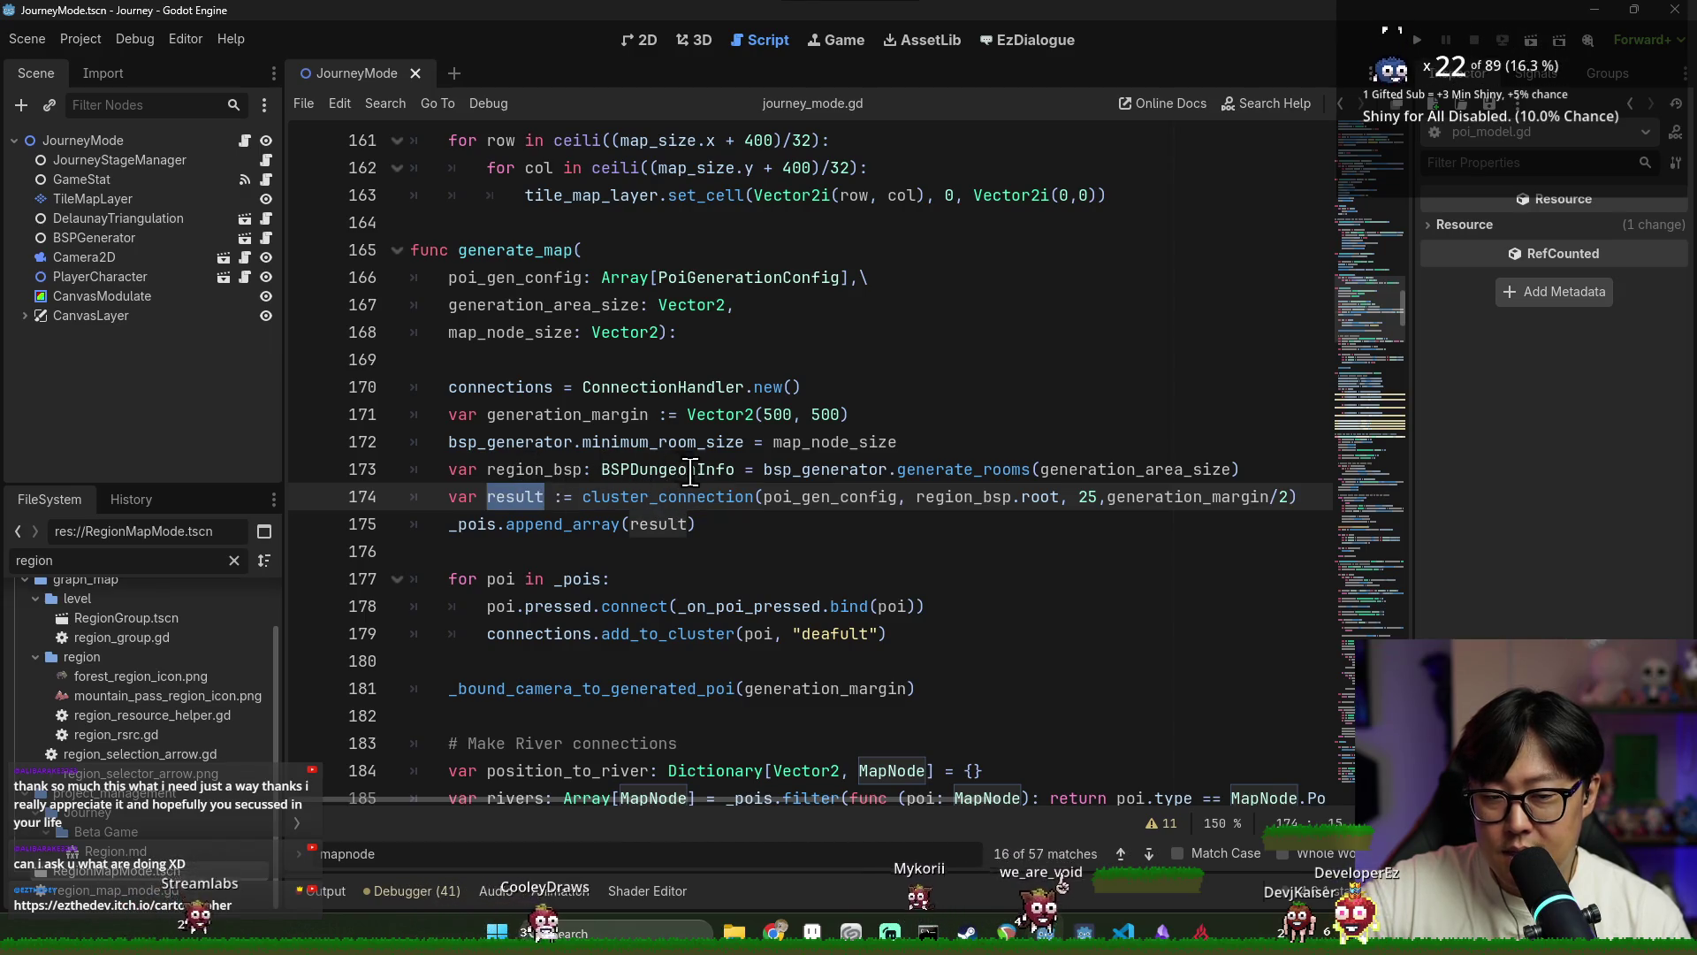
pyautogui.scroll(-1, 546, 469)
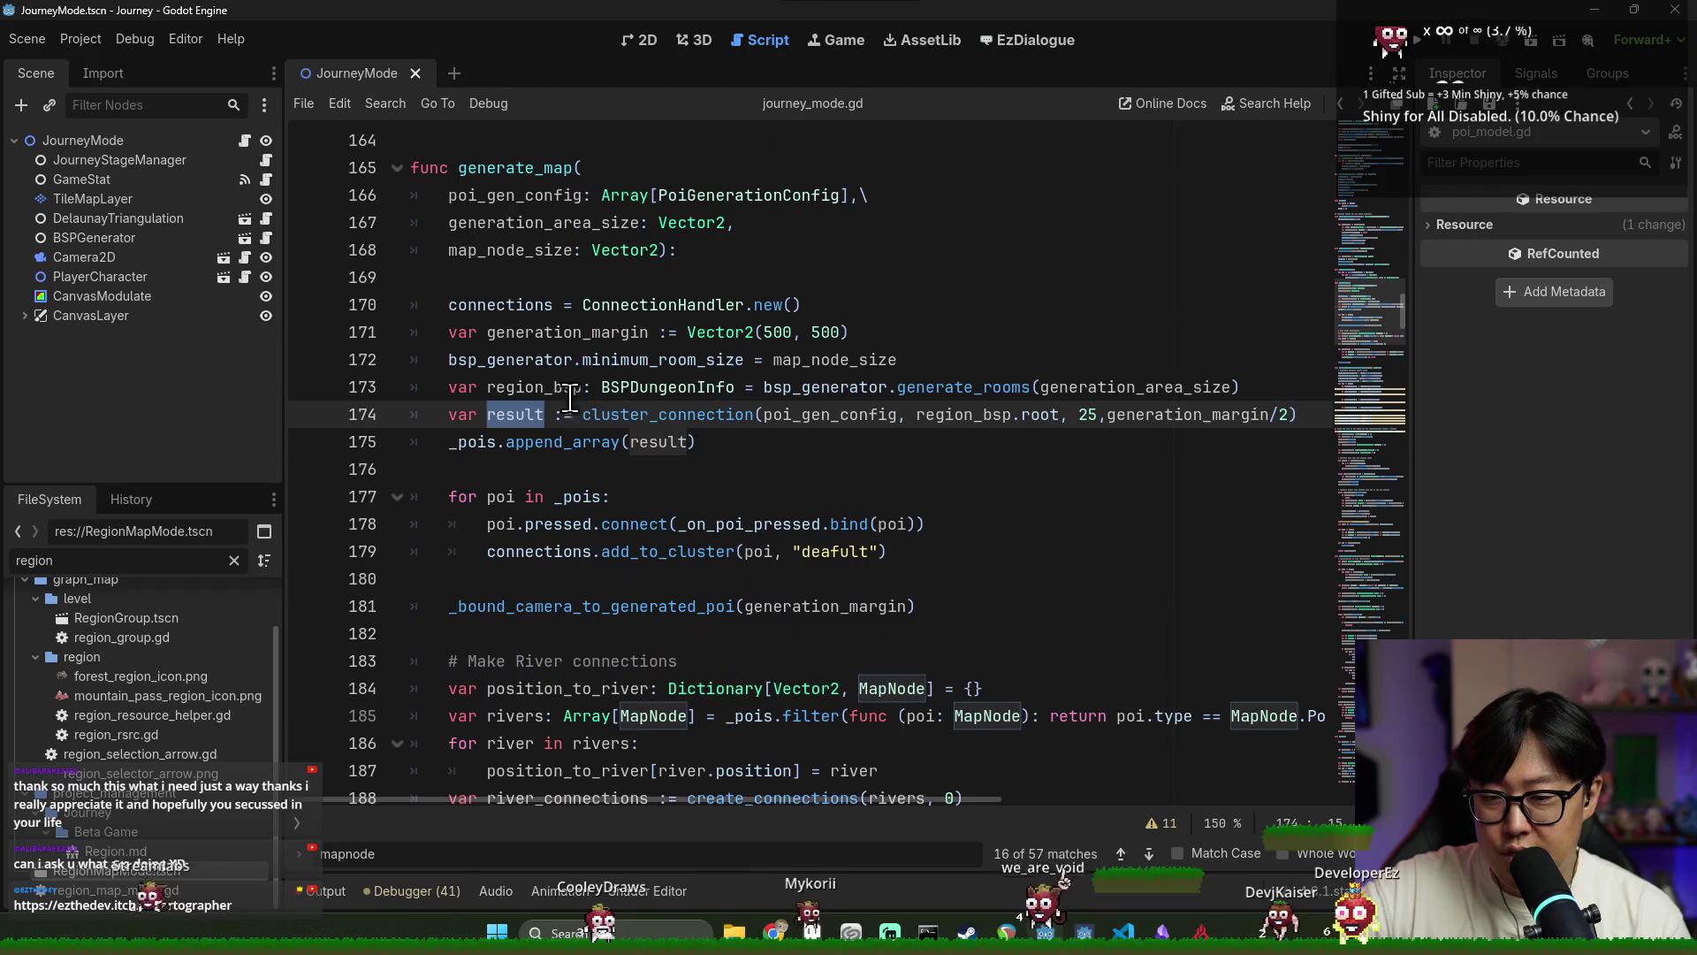
pyautogui.press('Down')
pyautogui.press('Down')
pyautogui.press('Down')
pyautogui.press('Home')
pyautogui.hotkey('ctrl', 'shift', 'Right')
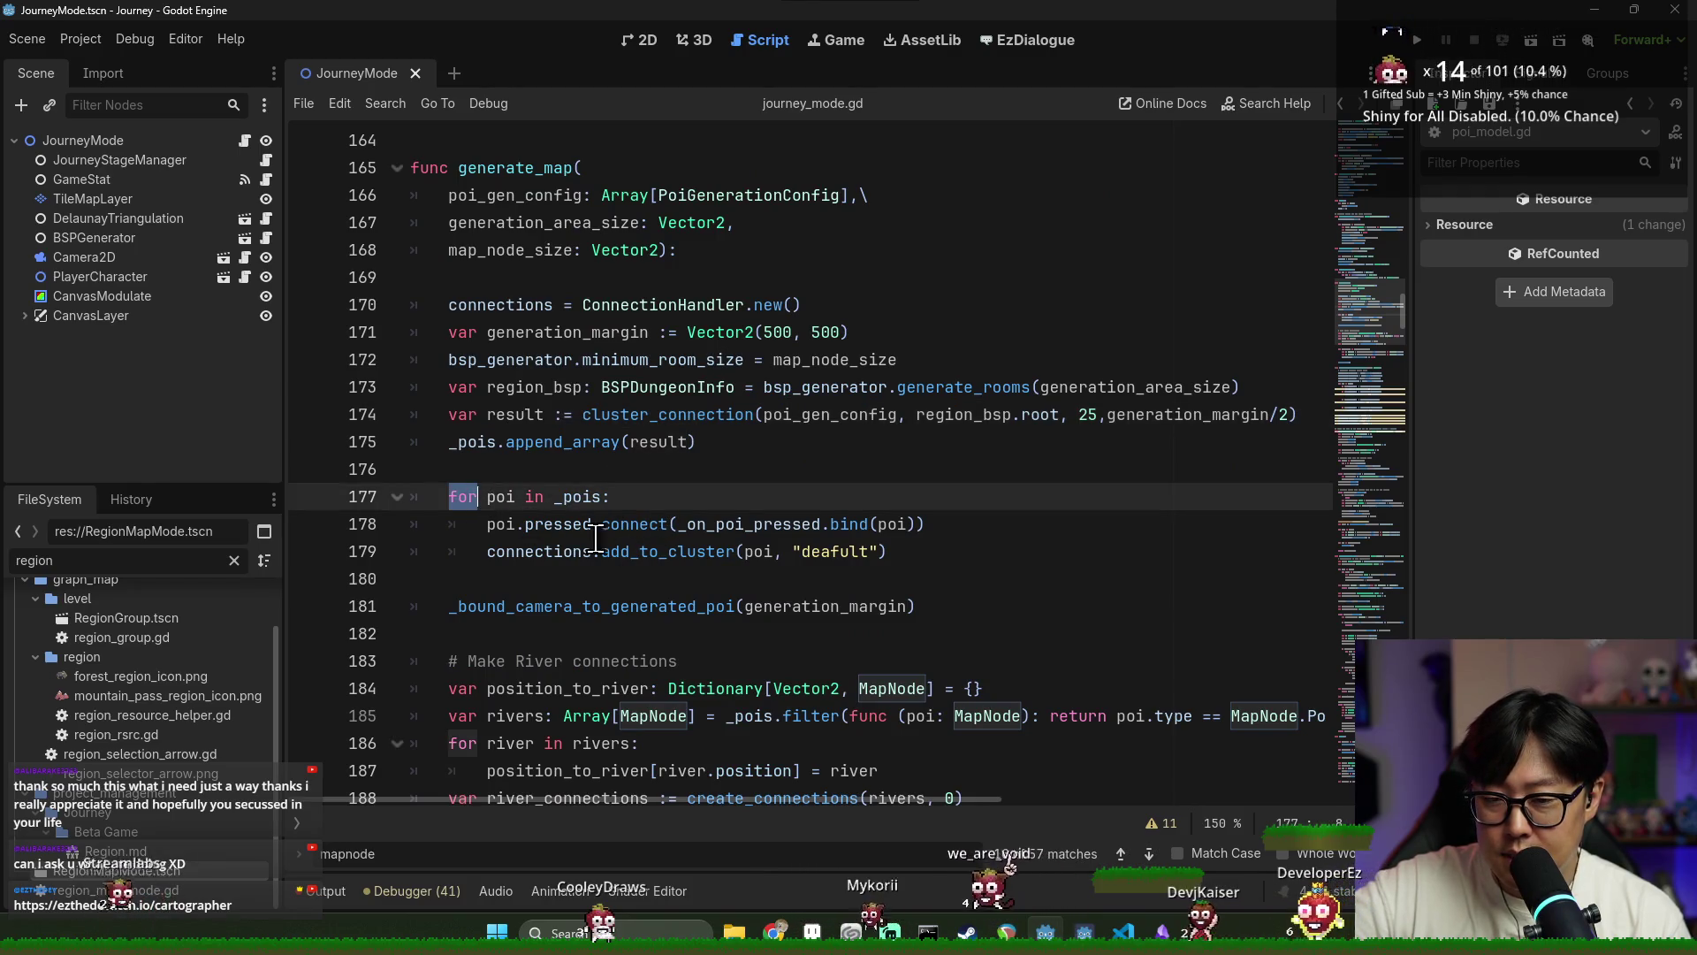
pyautogui.doubleClick(643, 528)
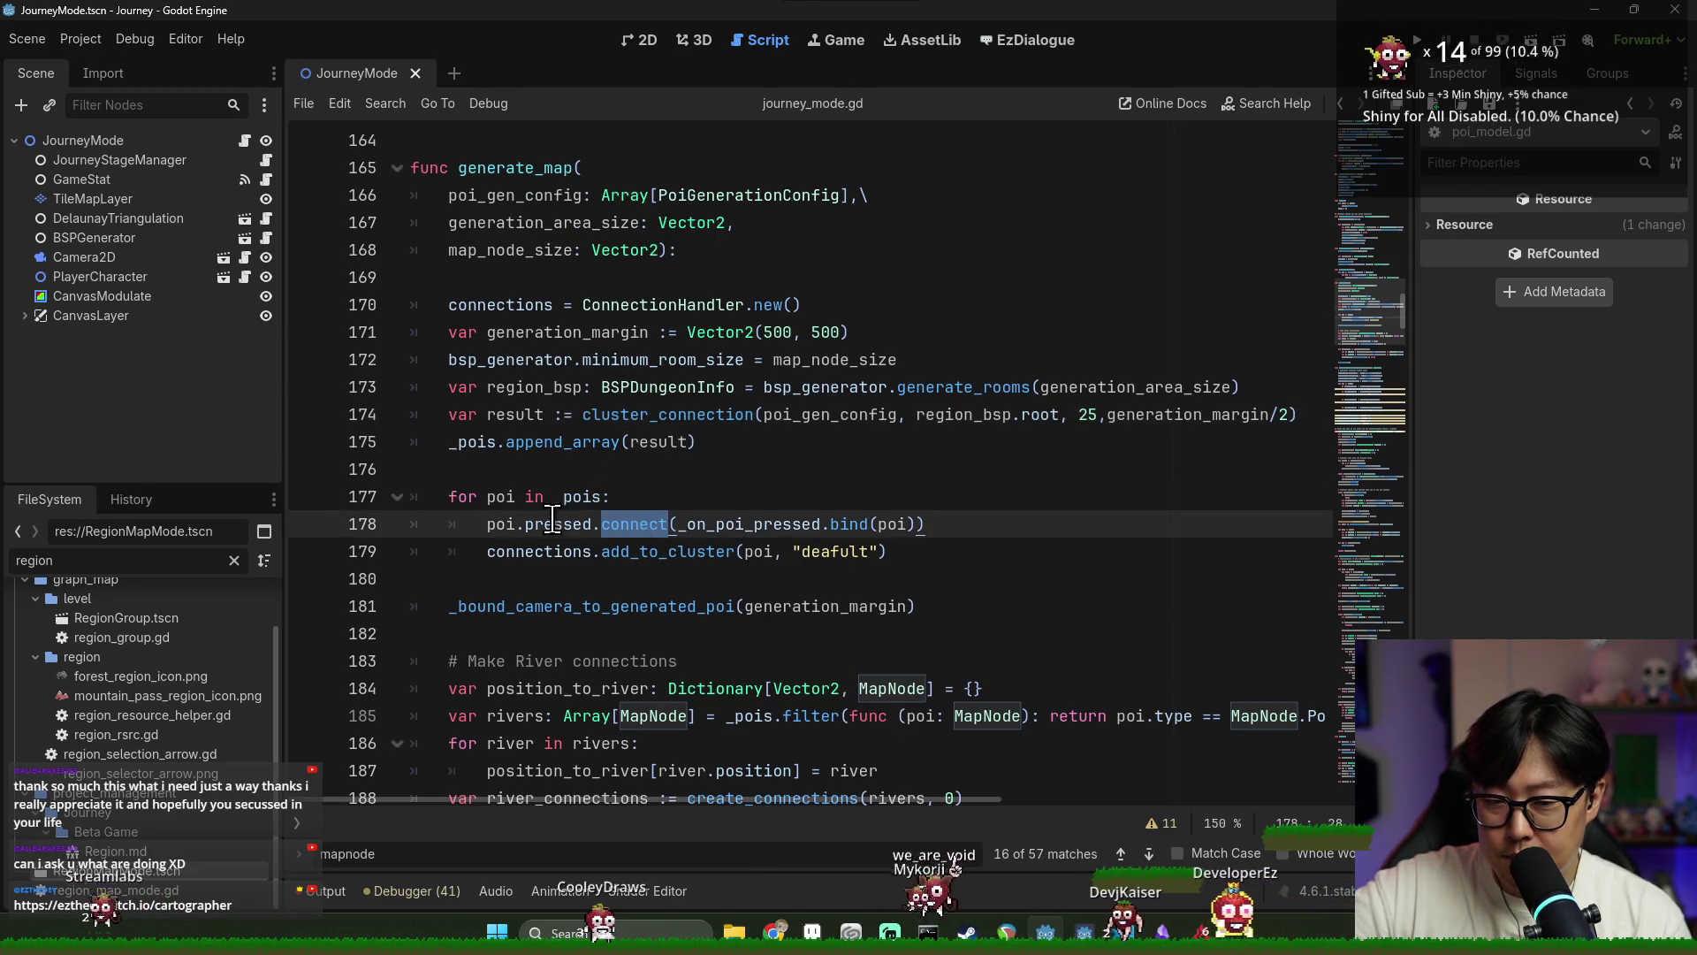
pyautogui.press('Home')
pyautogui.hotkey('ctrl', 'shift', 'Right')
pyautogui.click(458, 495)
pyautogui.press('Up')
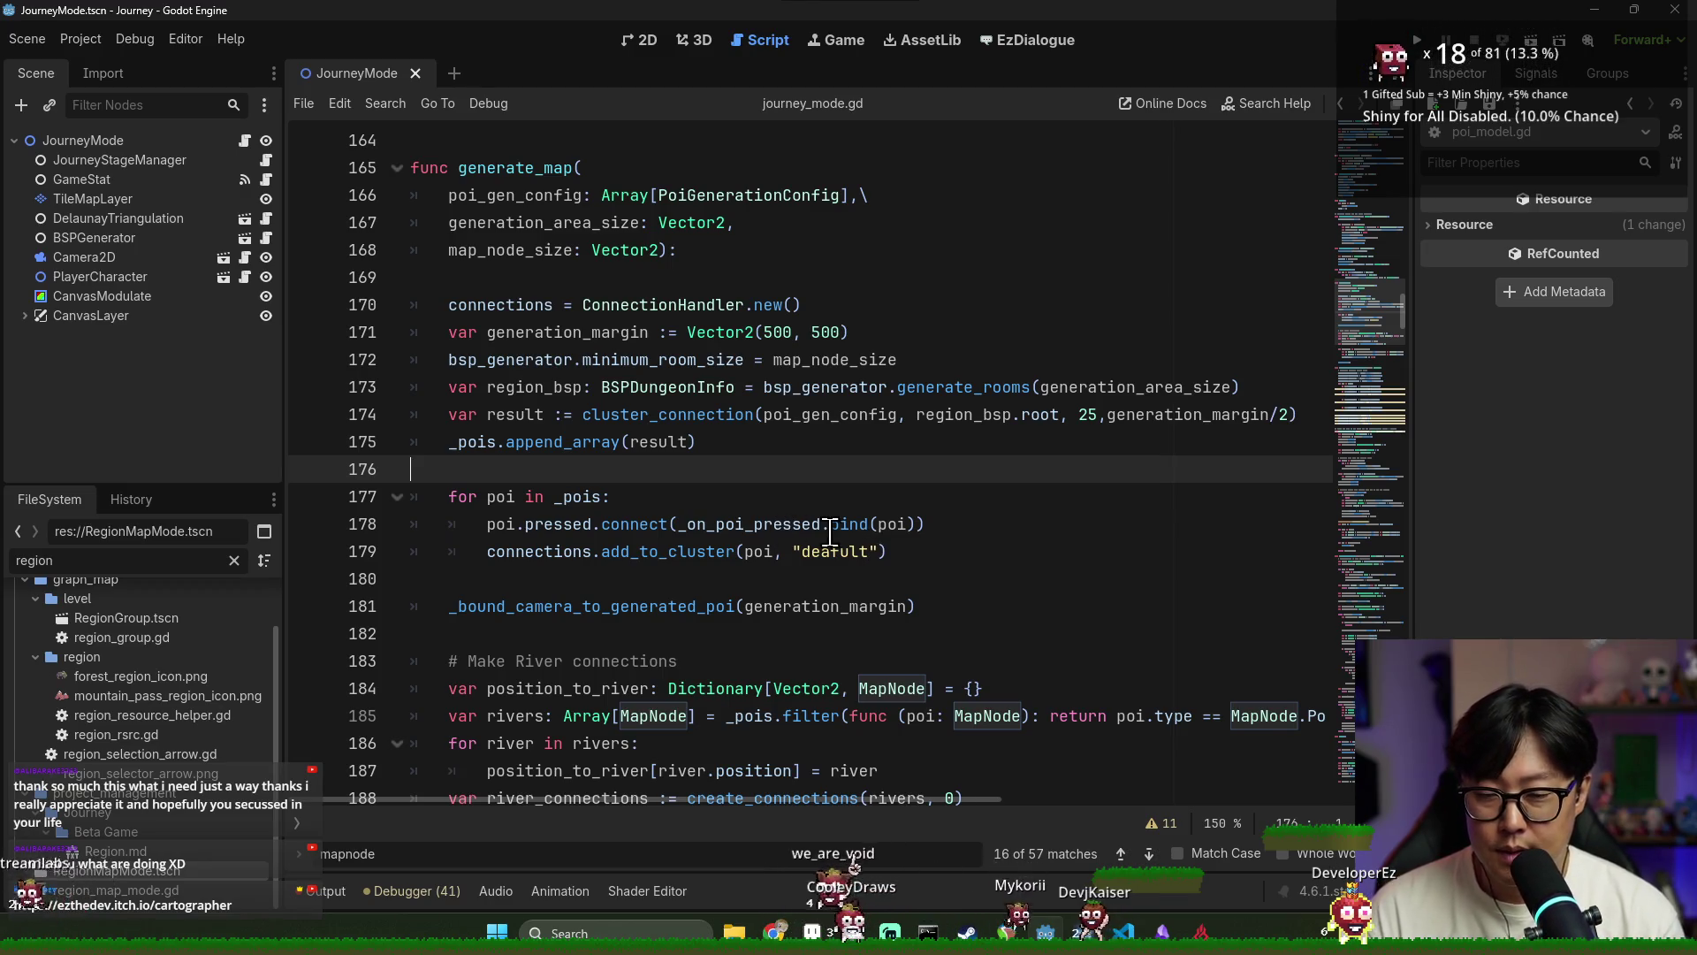
pyautogui.keyDown('shift'); pyautogui.click(915, 557); pyautogui.keyUp('shift')
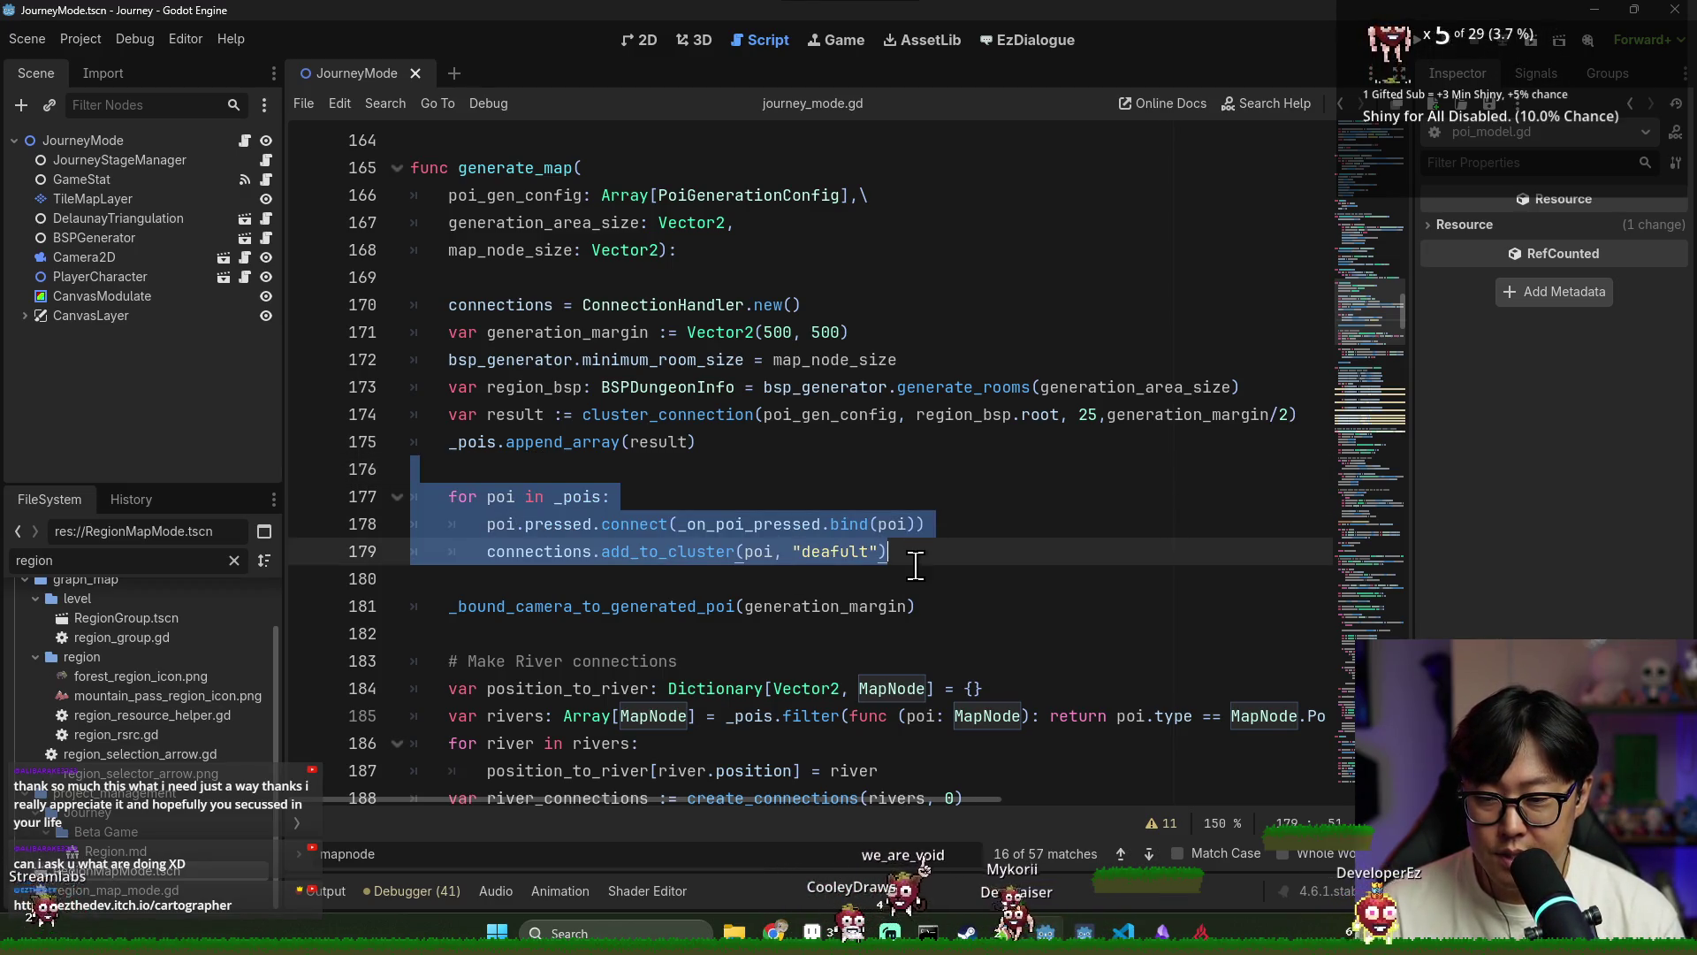
pyautogui.scroll(-2, 898, 597)
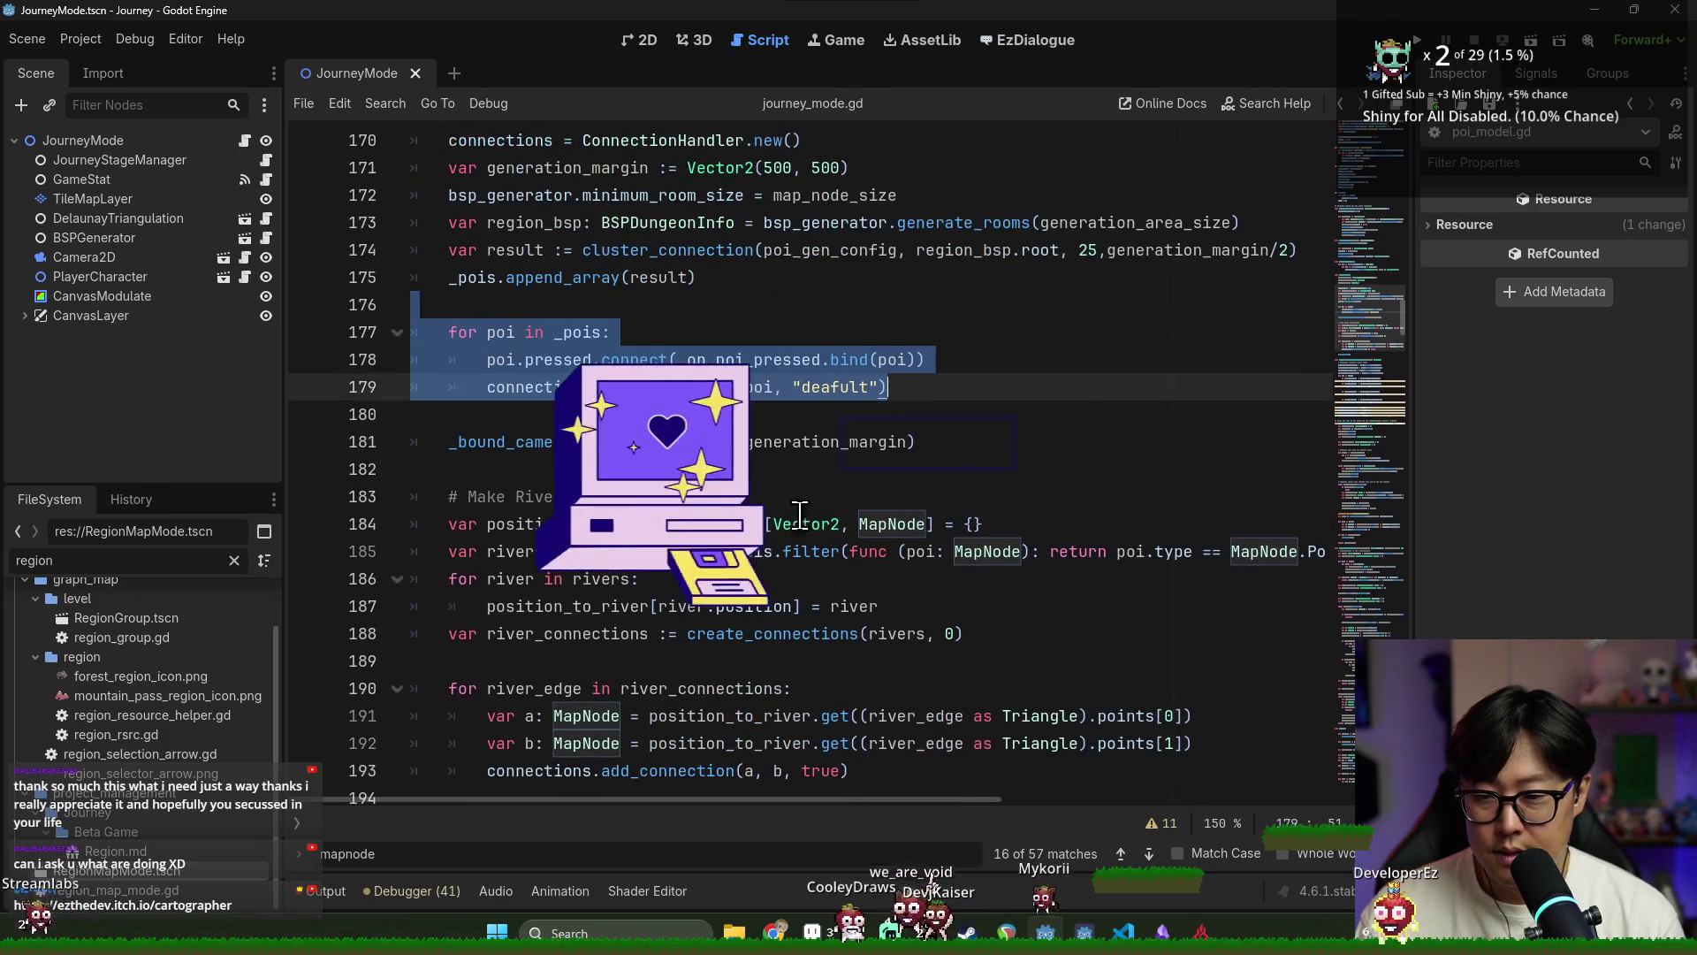
pyautogui.click(735, 441)
pyautogui.keyDown('ctrl'); pyautogui.click(734, 441); pyautogui.keyUp('ctrl')
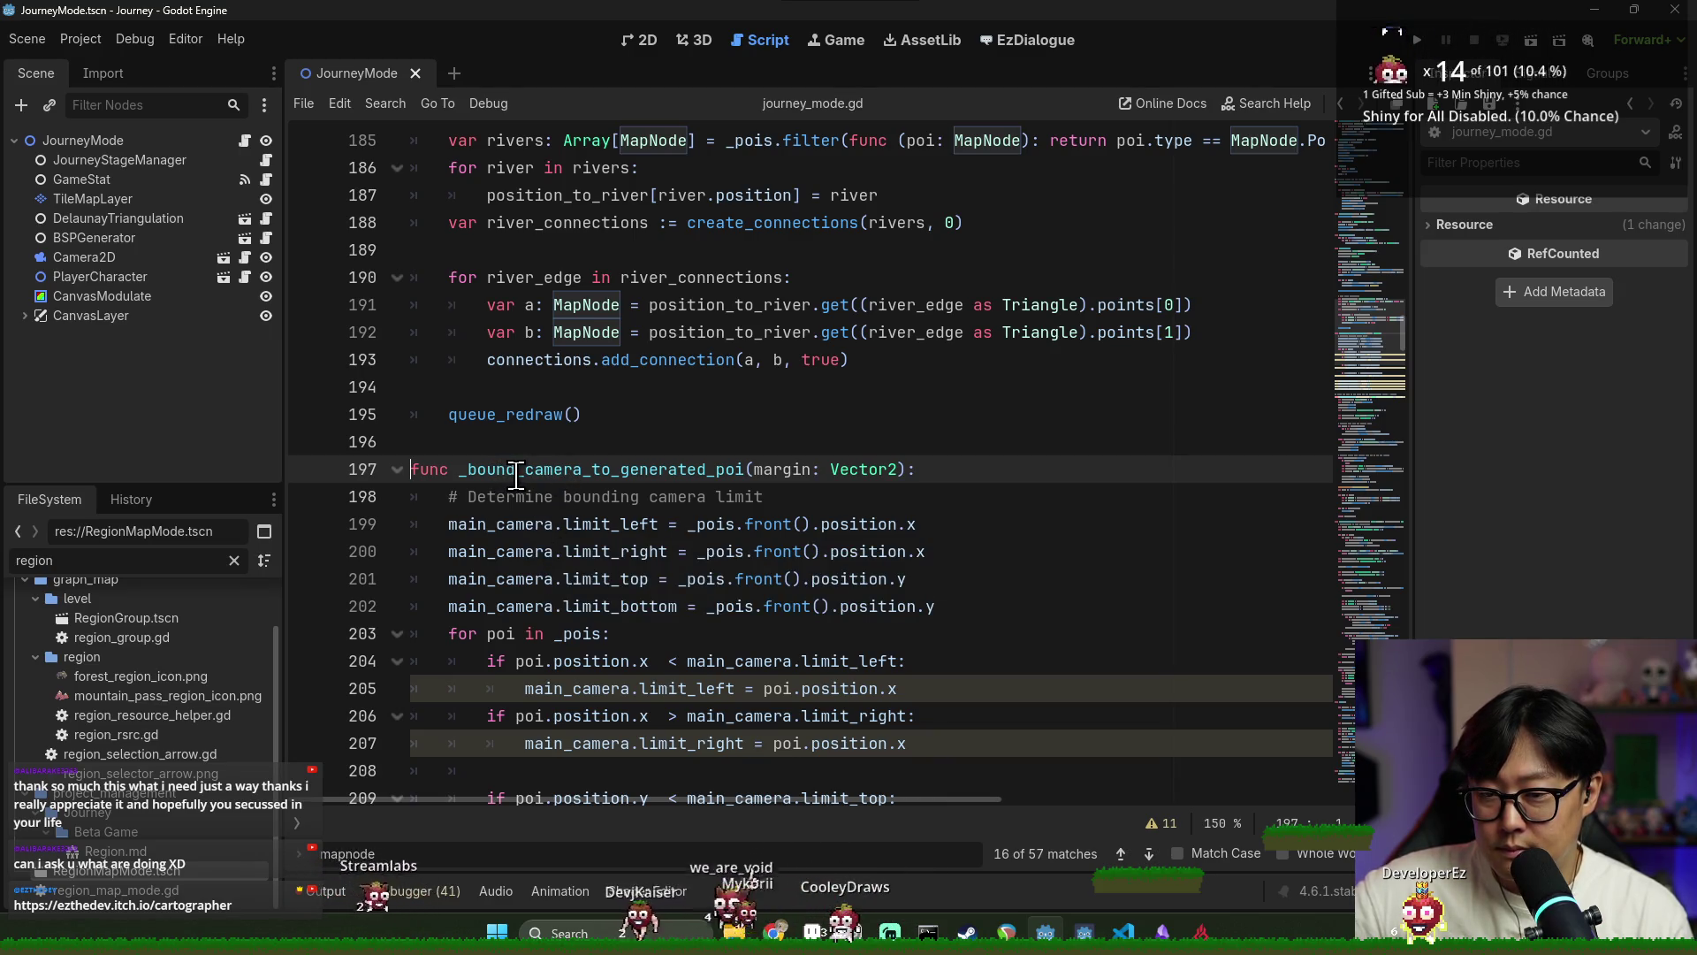
pyautogui.scroll(-1, 884, 469)
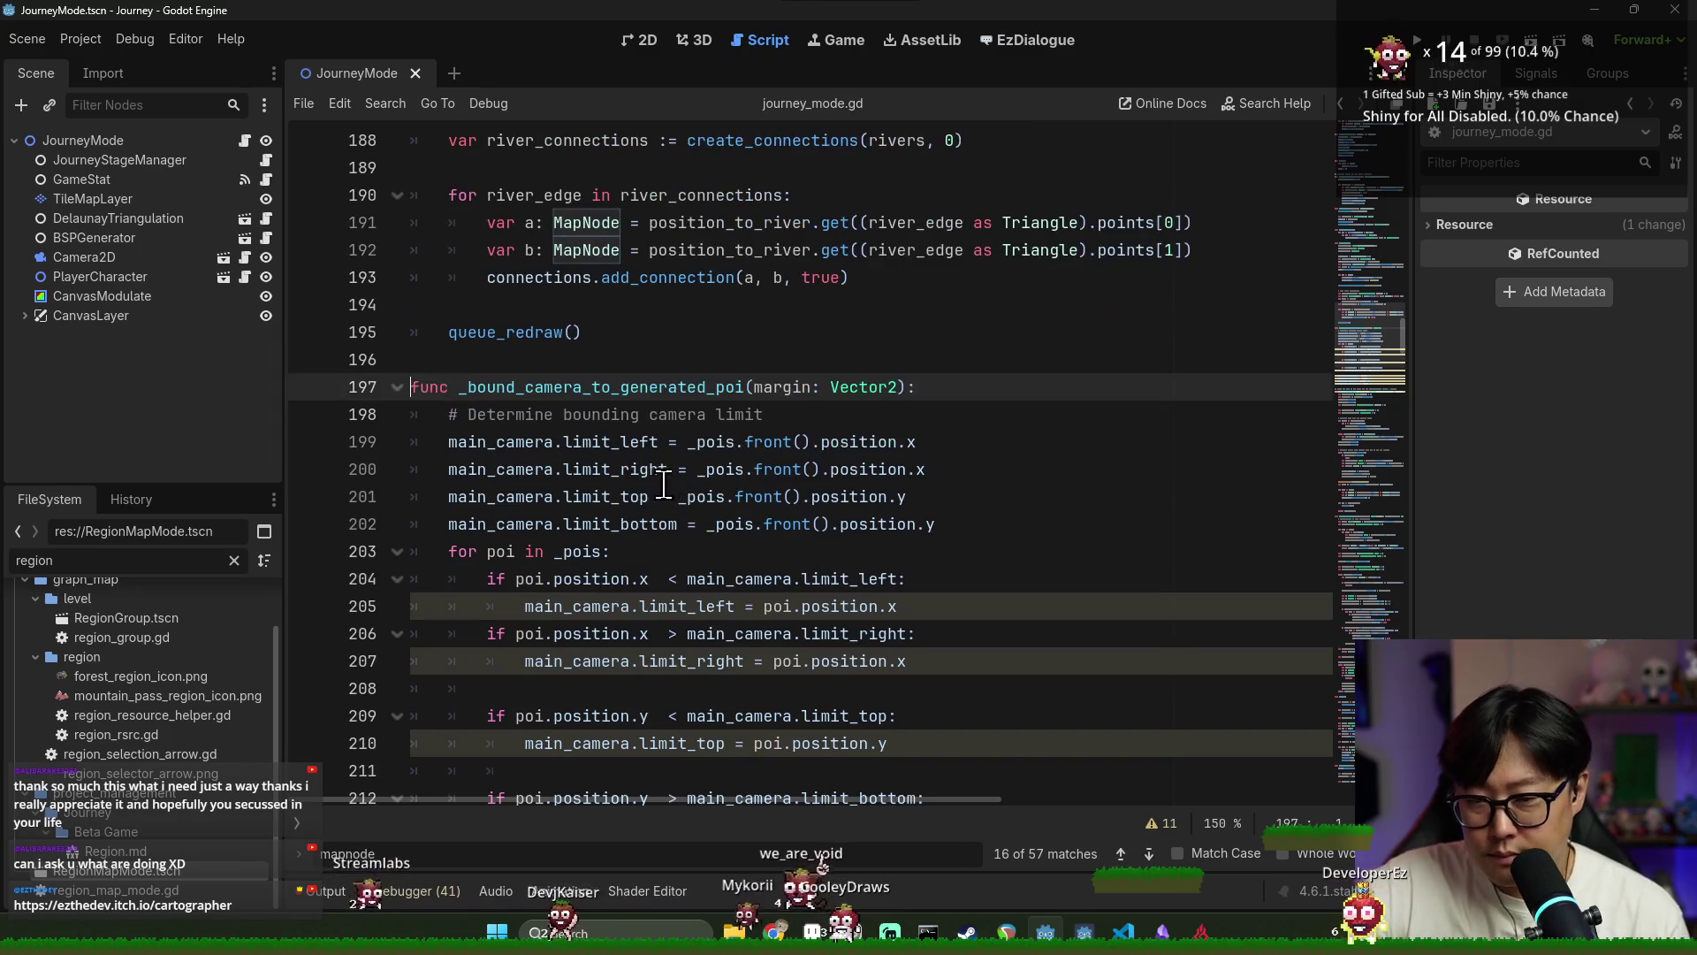
pyautogui.scroll(-1, 601, 455)
pyautogui.scroll(-3, 610, 425)
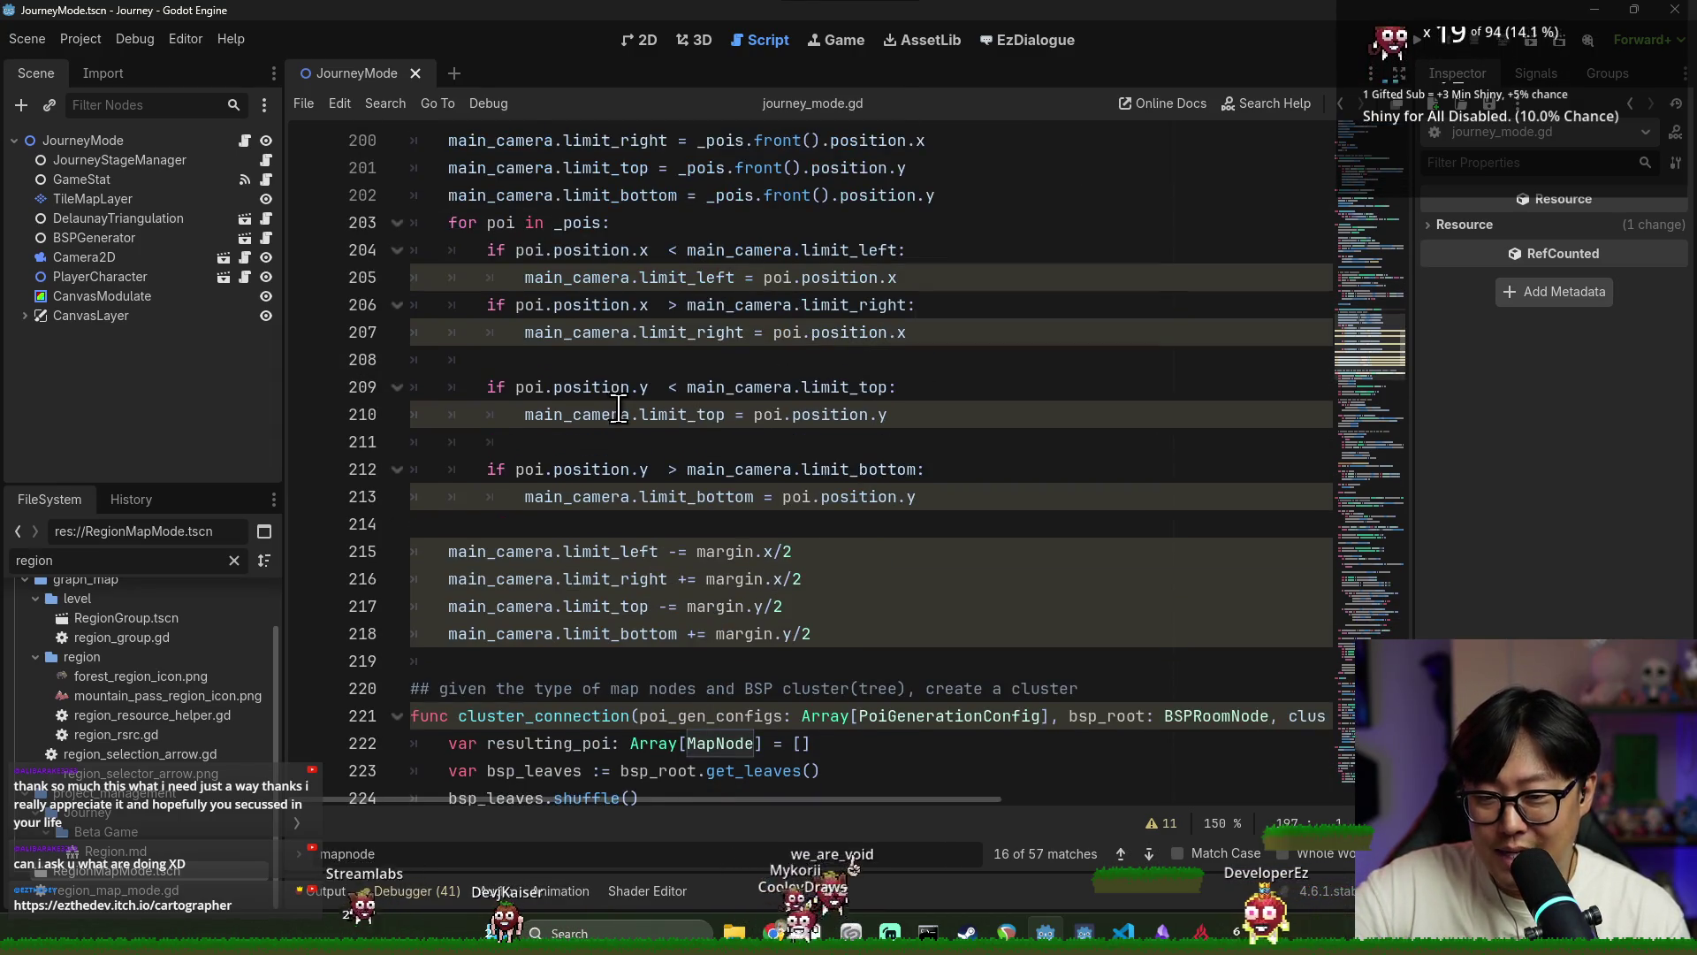
pyautogui.scroll(3, 619, 406)
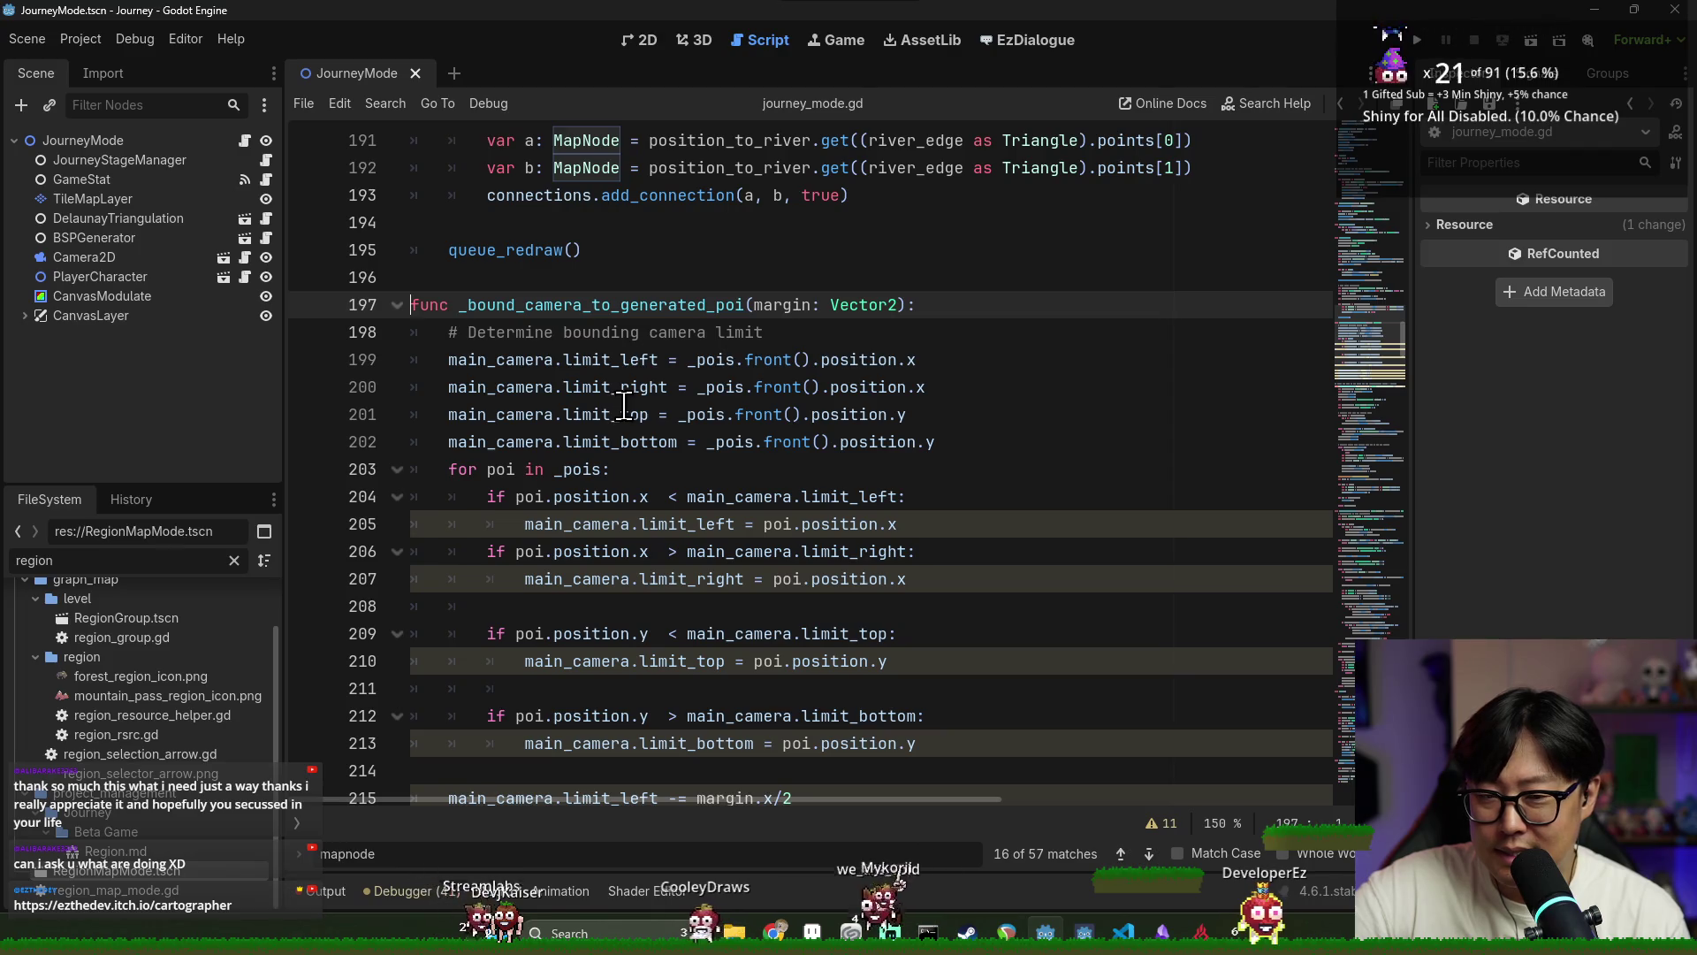
pyautogui.doubleClick(619, 305)
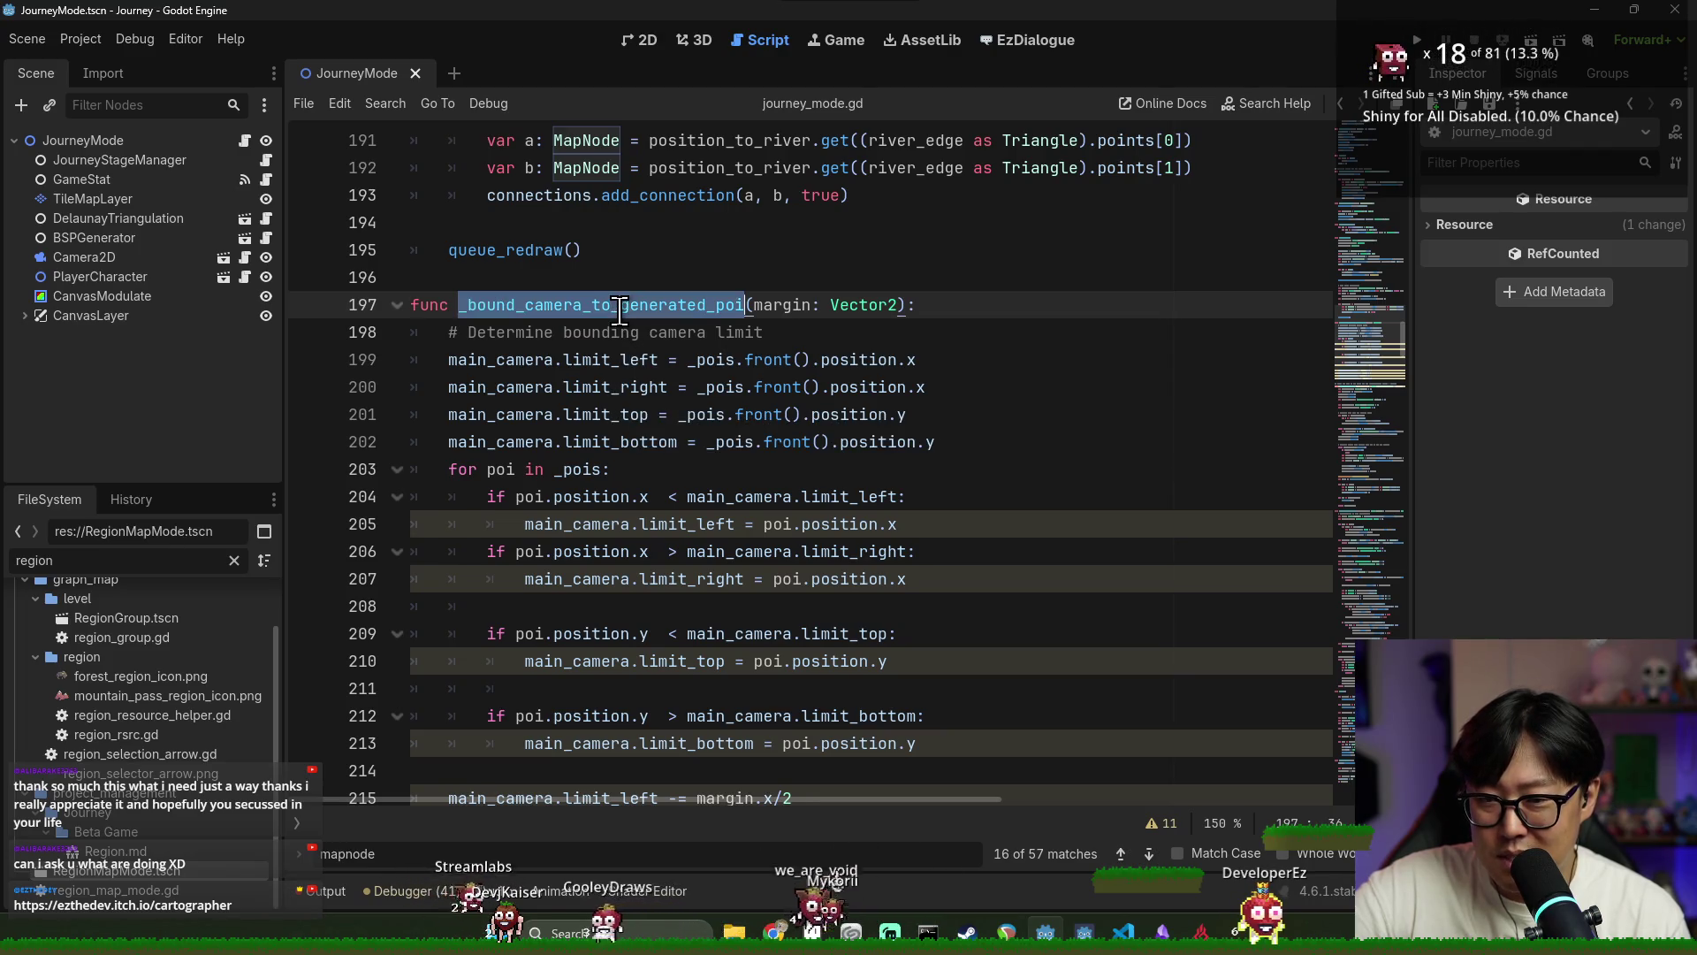
pyautogui.scroll(3, 619, 360)
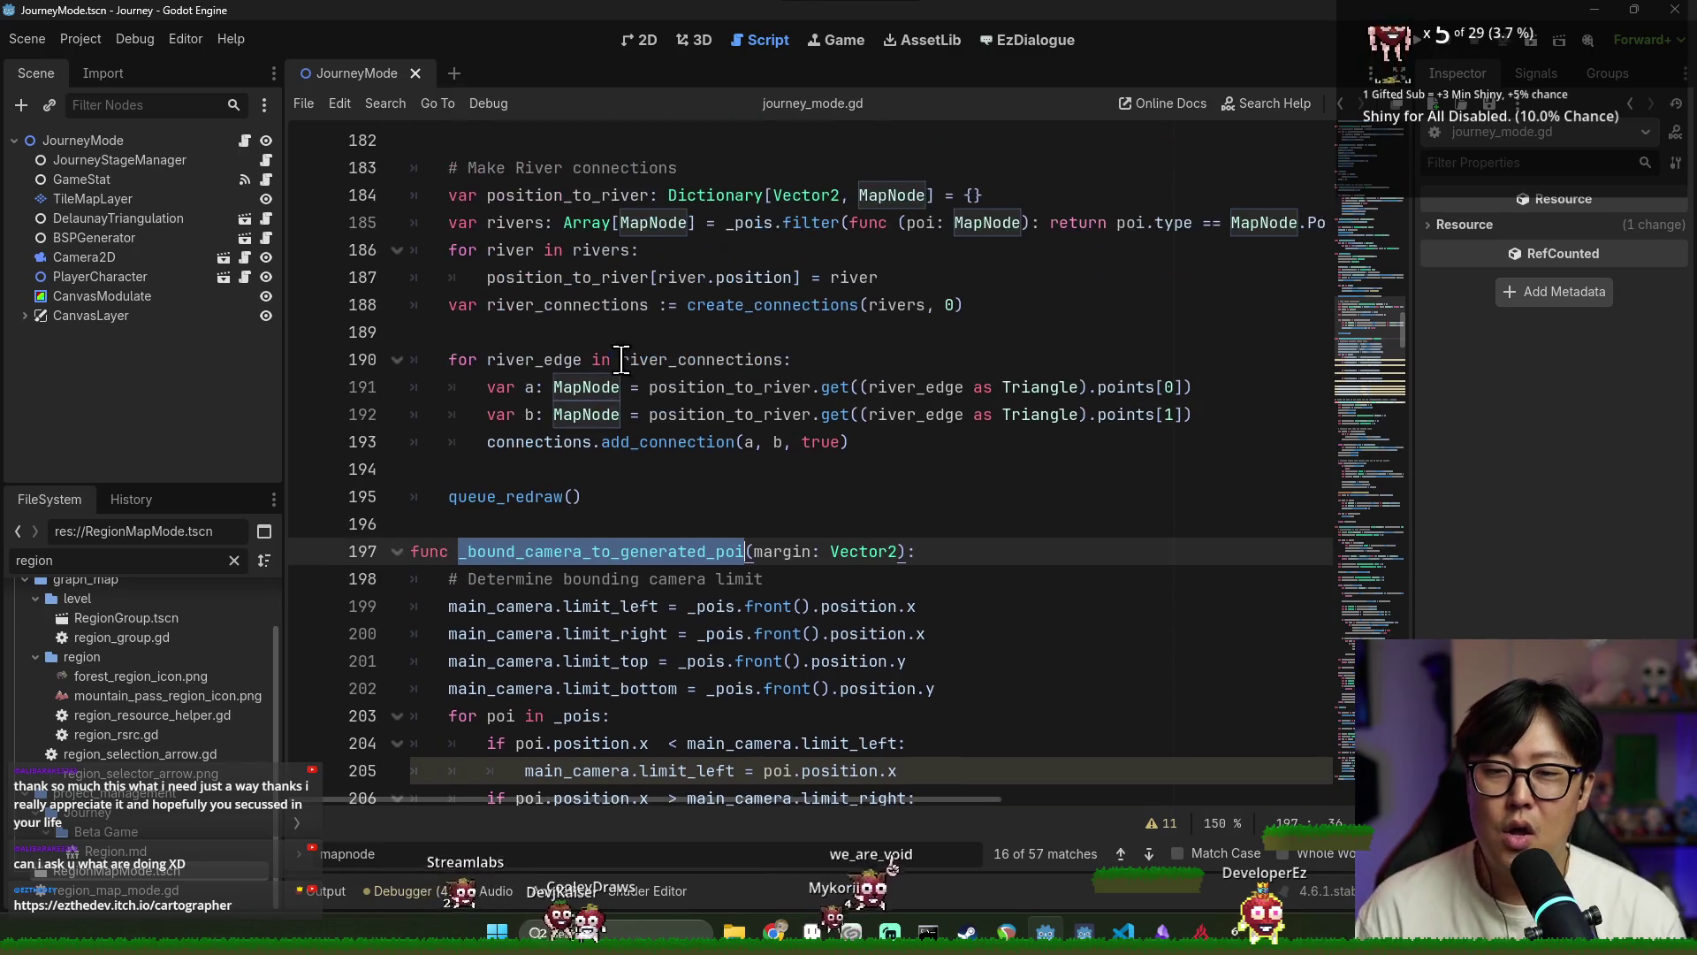
pyautogui.scroll(3, 619, 518)
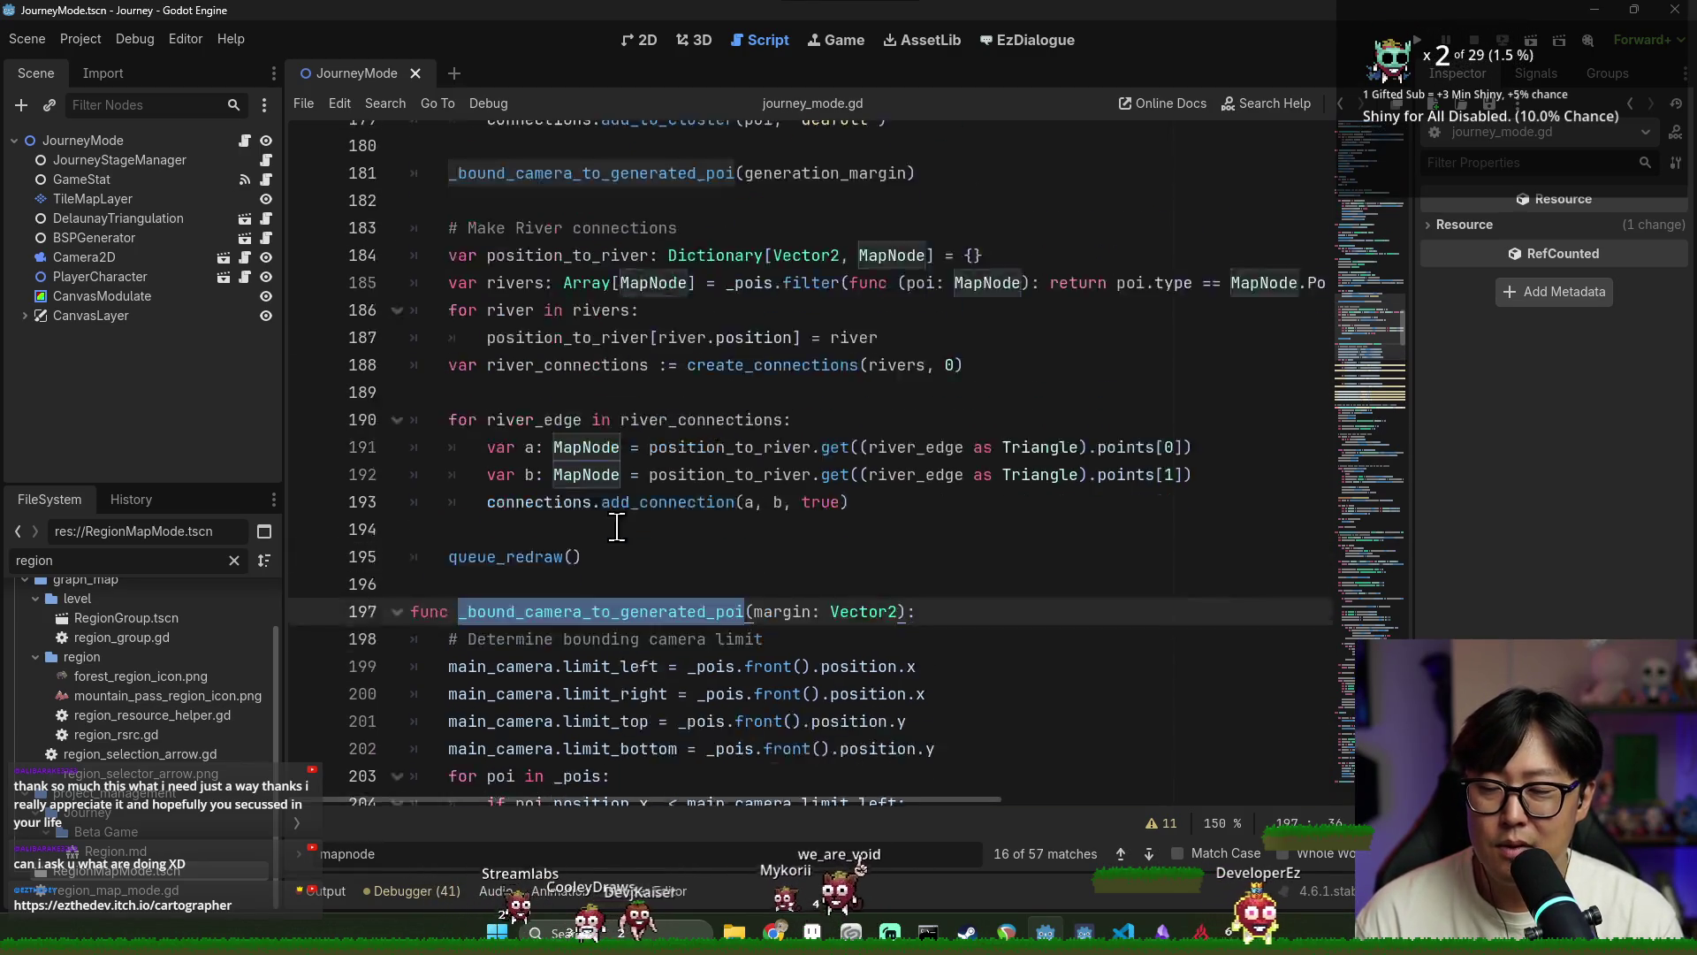
pyautogui.scroll(2, 619, 499)
pyautogui.doubleClick(771, 523)
pyautogui.click(451, 413)
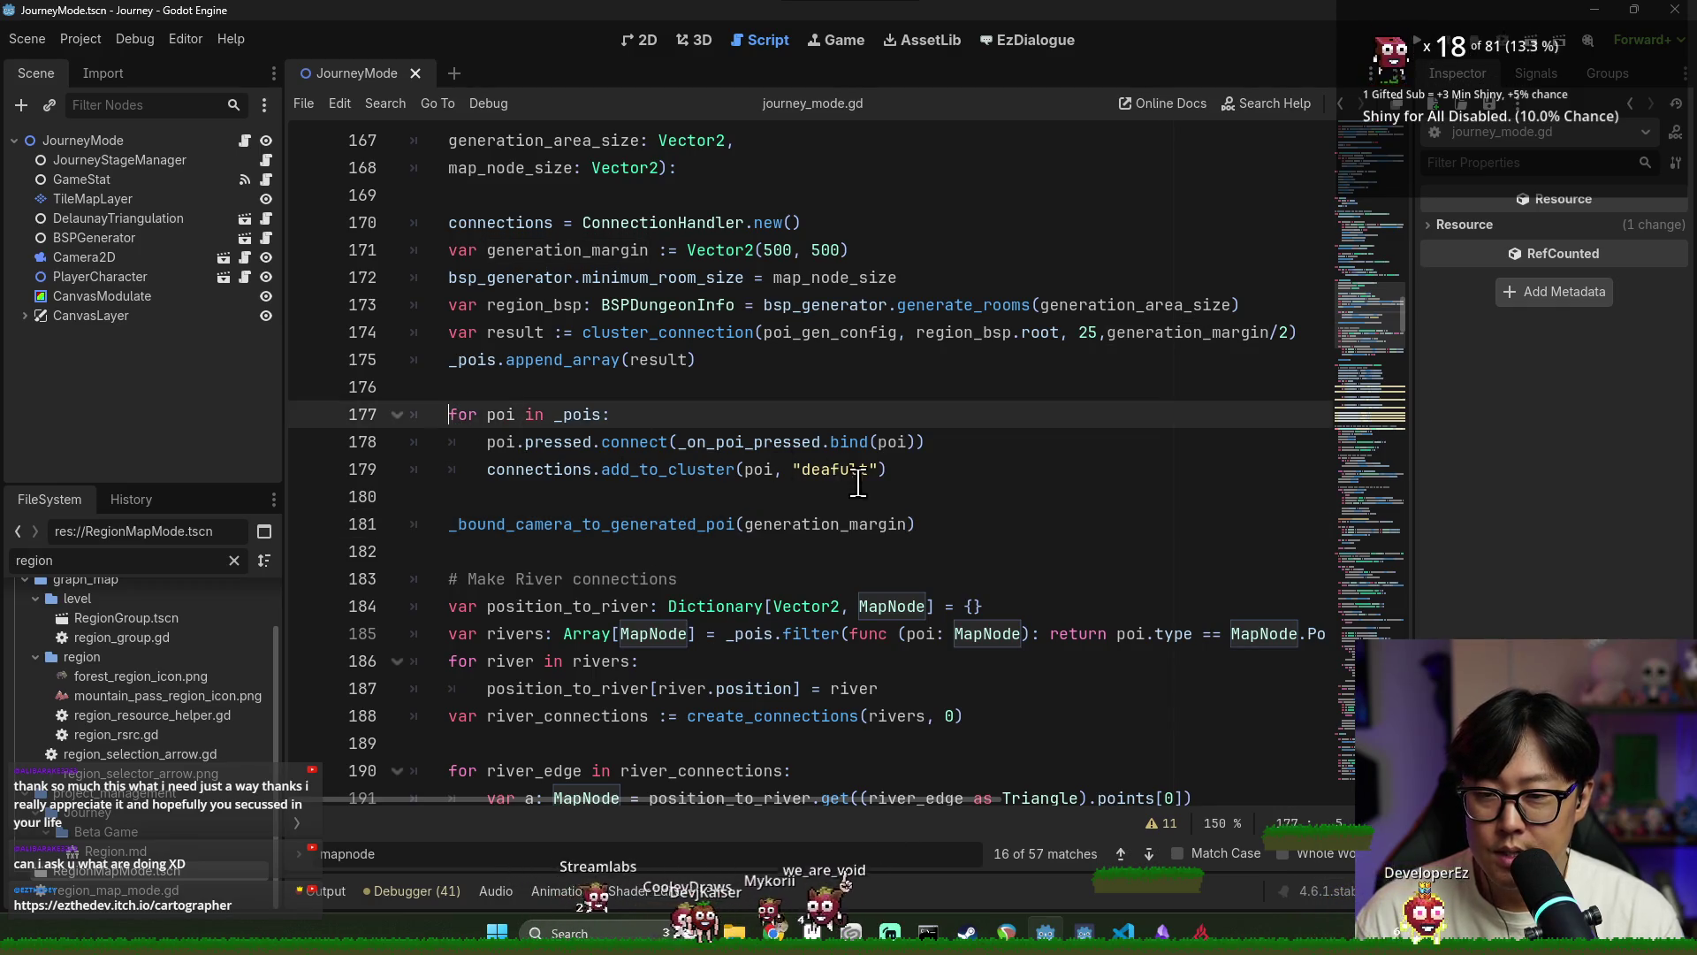
pyautogui.keyDown('shift'); pyautogui.click(923, 478); pyautogui.keyUp('shift')
pyautogui.scroll(9, 707, 433)
pyautogui.scroll(13, 685, 438)
pyautogui.scroll(12, 676, 453)
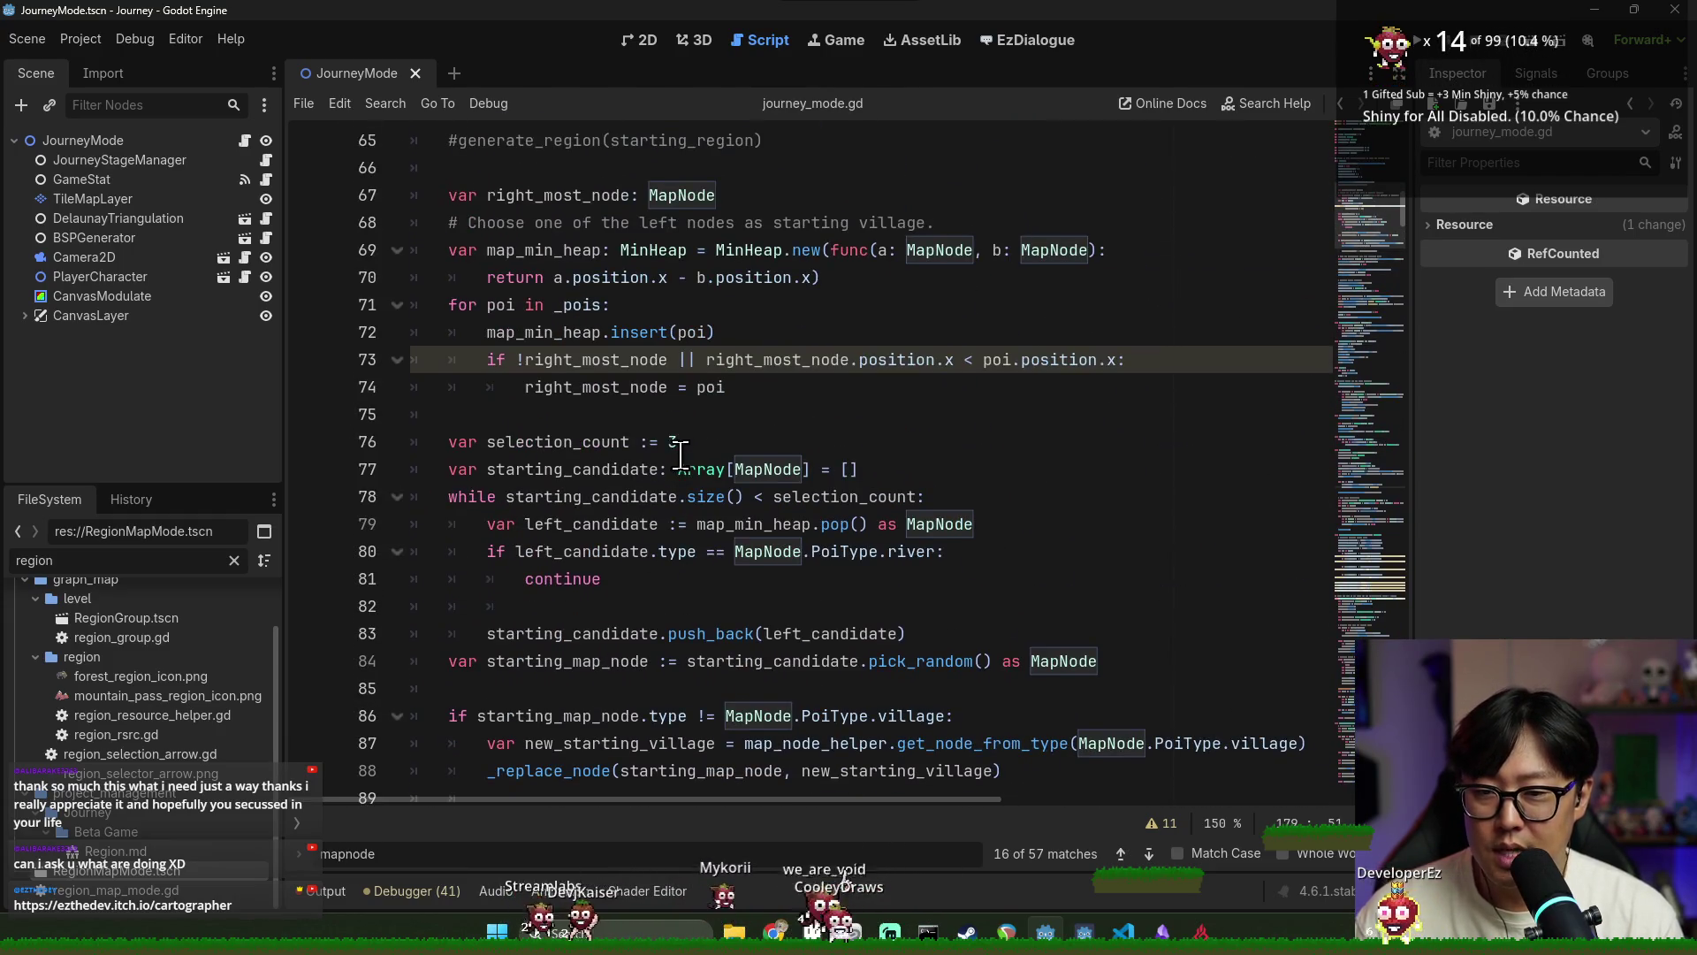
# Paste the copied 'for poi in _pois' loop below the push_back line in _load_level_model
pyautogui.scroll(4, 676, 453)
pyautogui.scroll(-2, 659, 456)
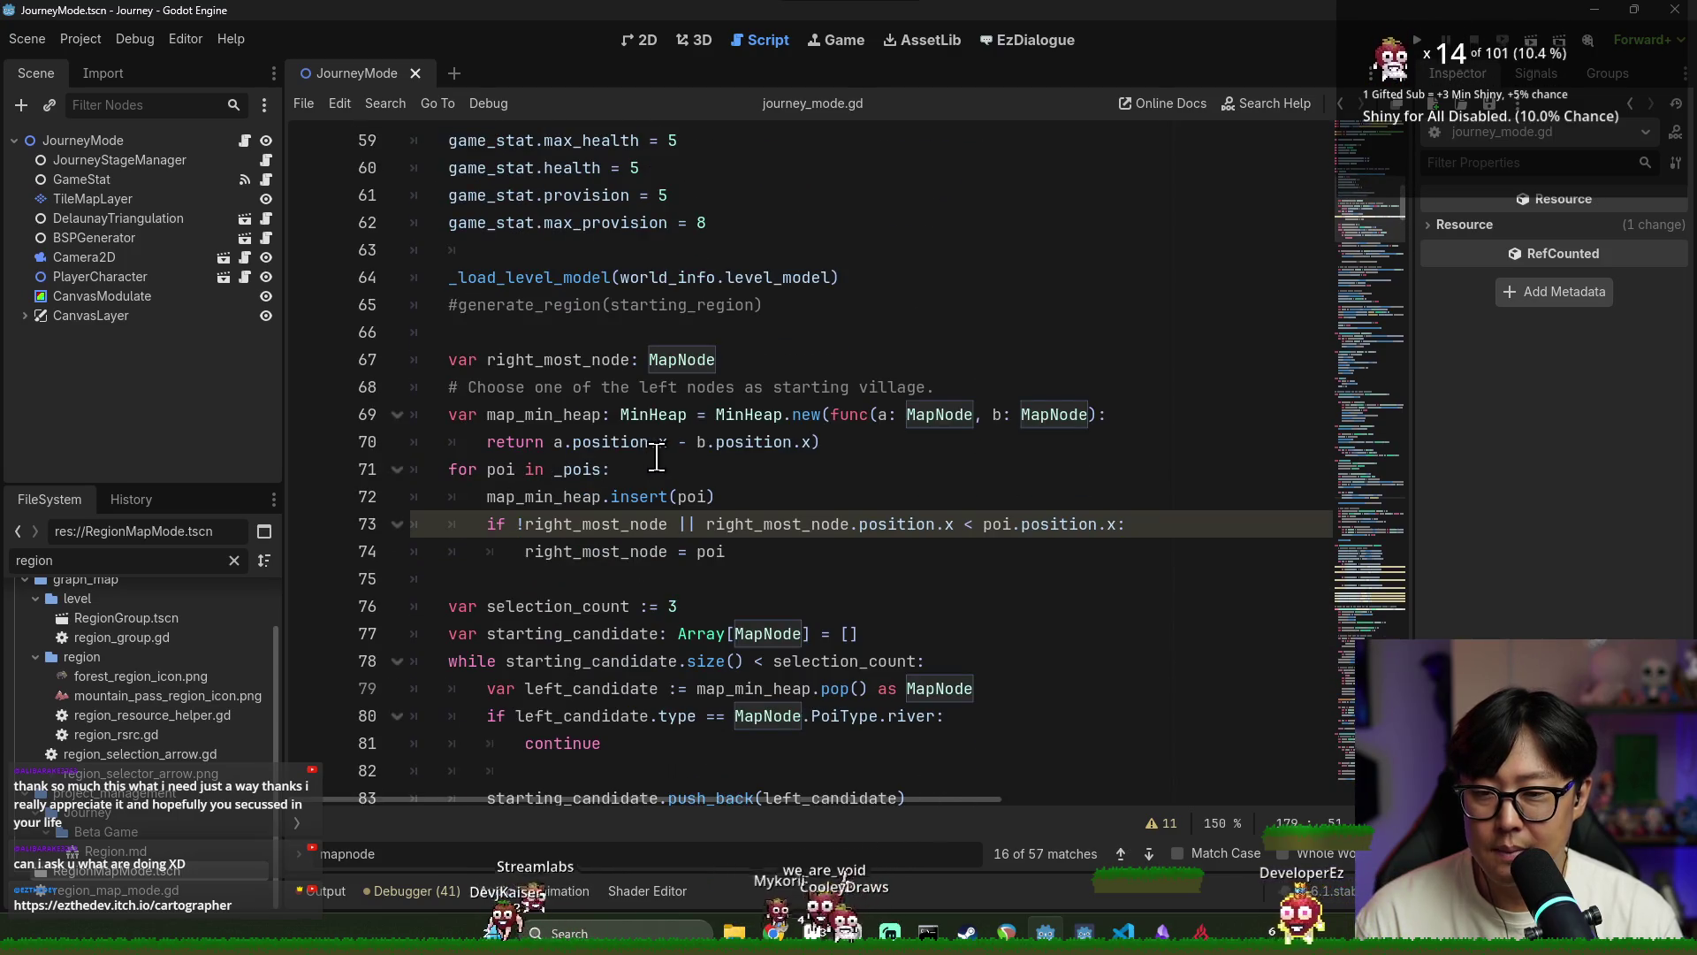
pyautogui.scroll(-2, 629, 513)
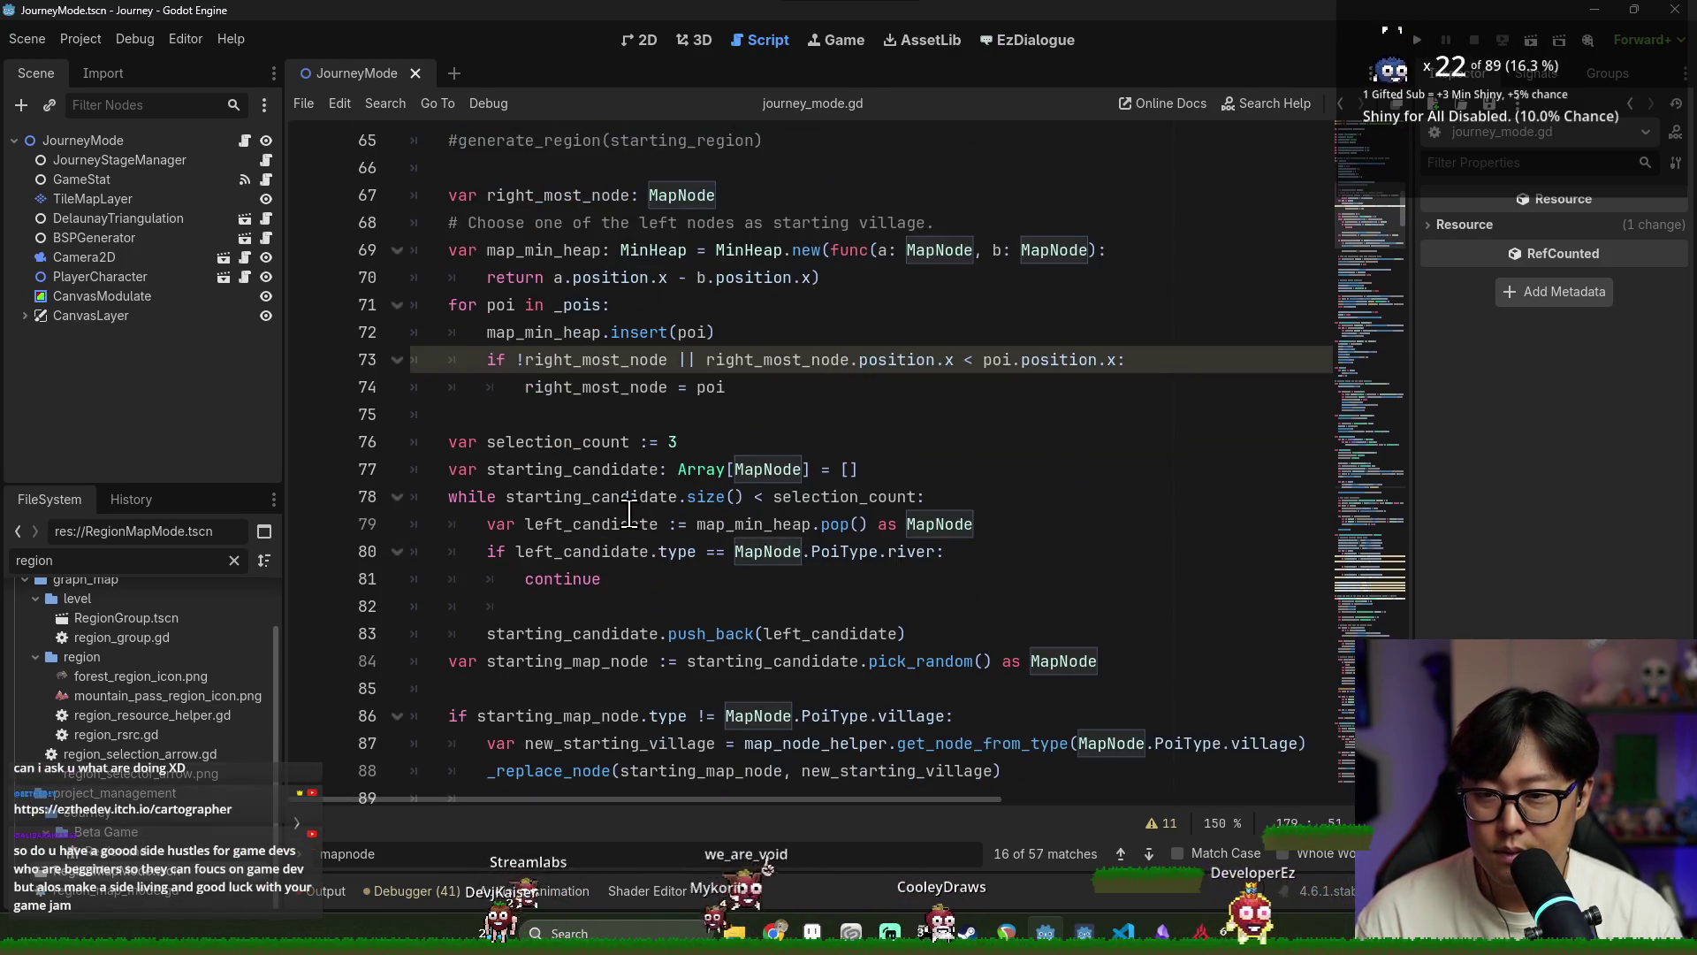
pyautogui.scroll(6, 630, 513)
pyautogui.scroll(-2, 623, 462)
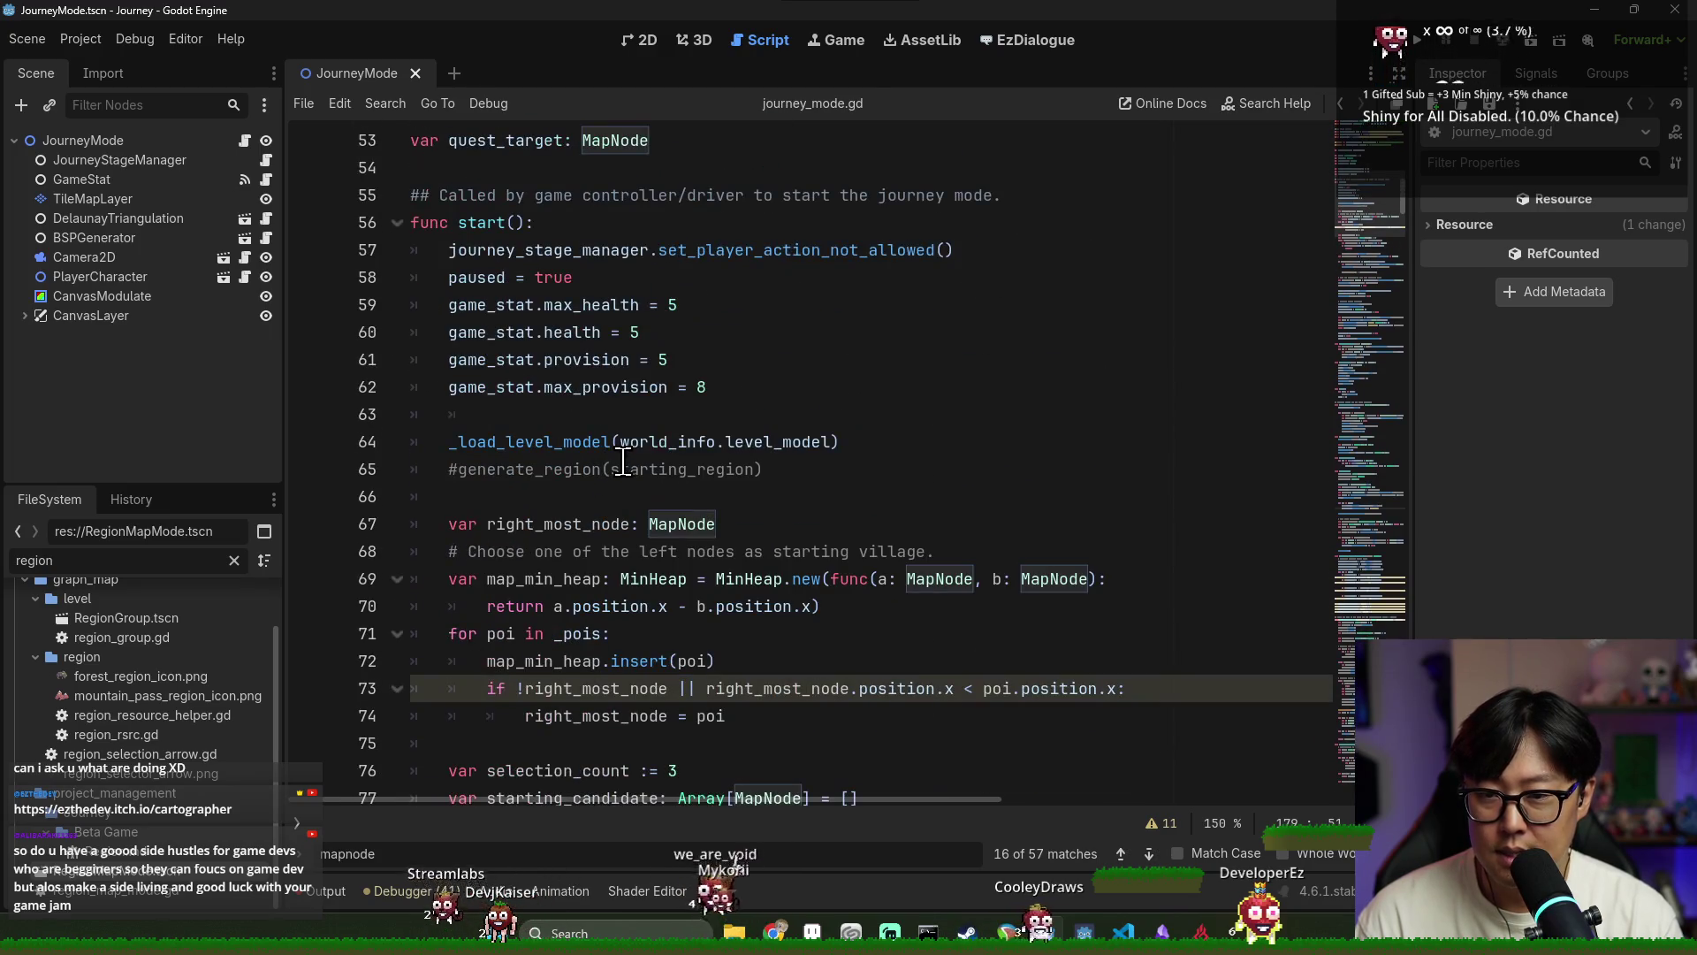
pyautogui.scroll(-2, 623, 461)
pyautogui.keyDown('ctrl'); pyautogui.click(530, 277); pyautogui.keyUp('ctrl')
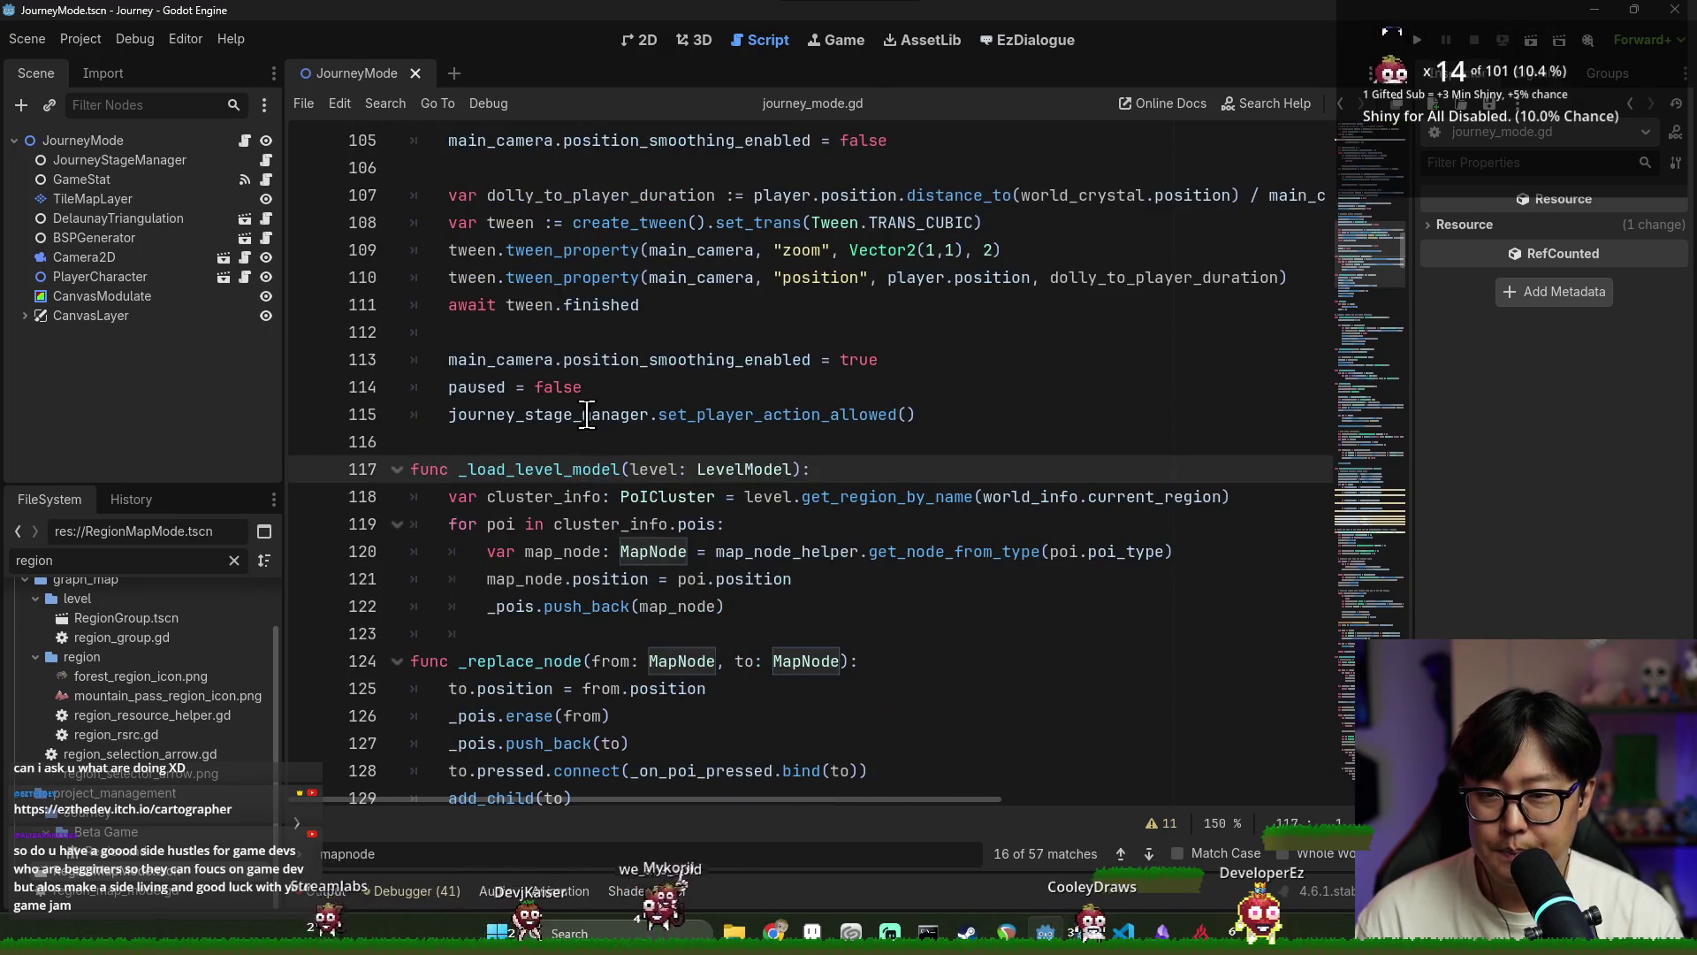
pyautogui.scroll(-3, 565, 459)
pyautogui.click(750, 363)
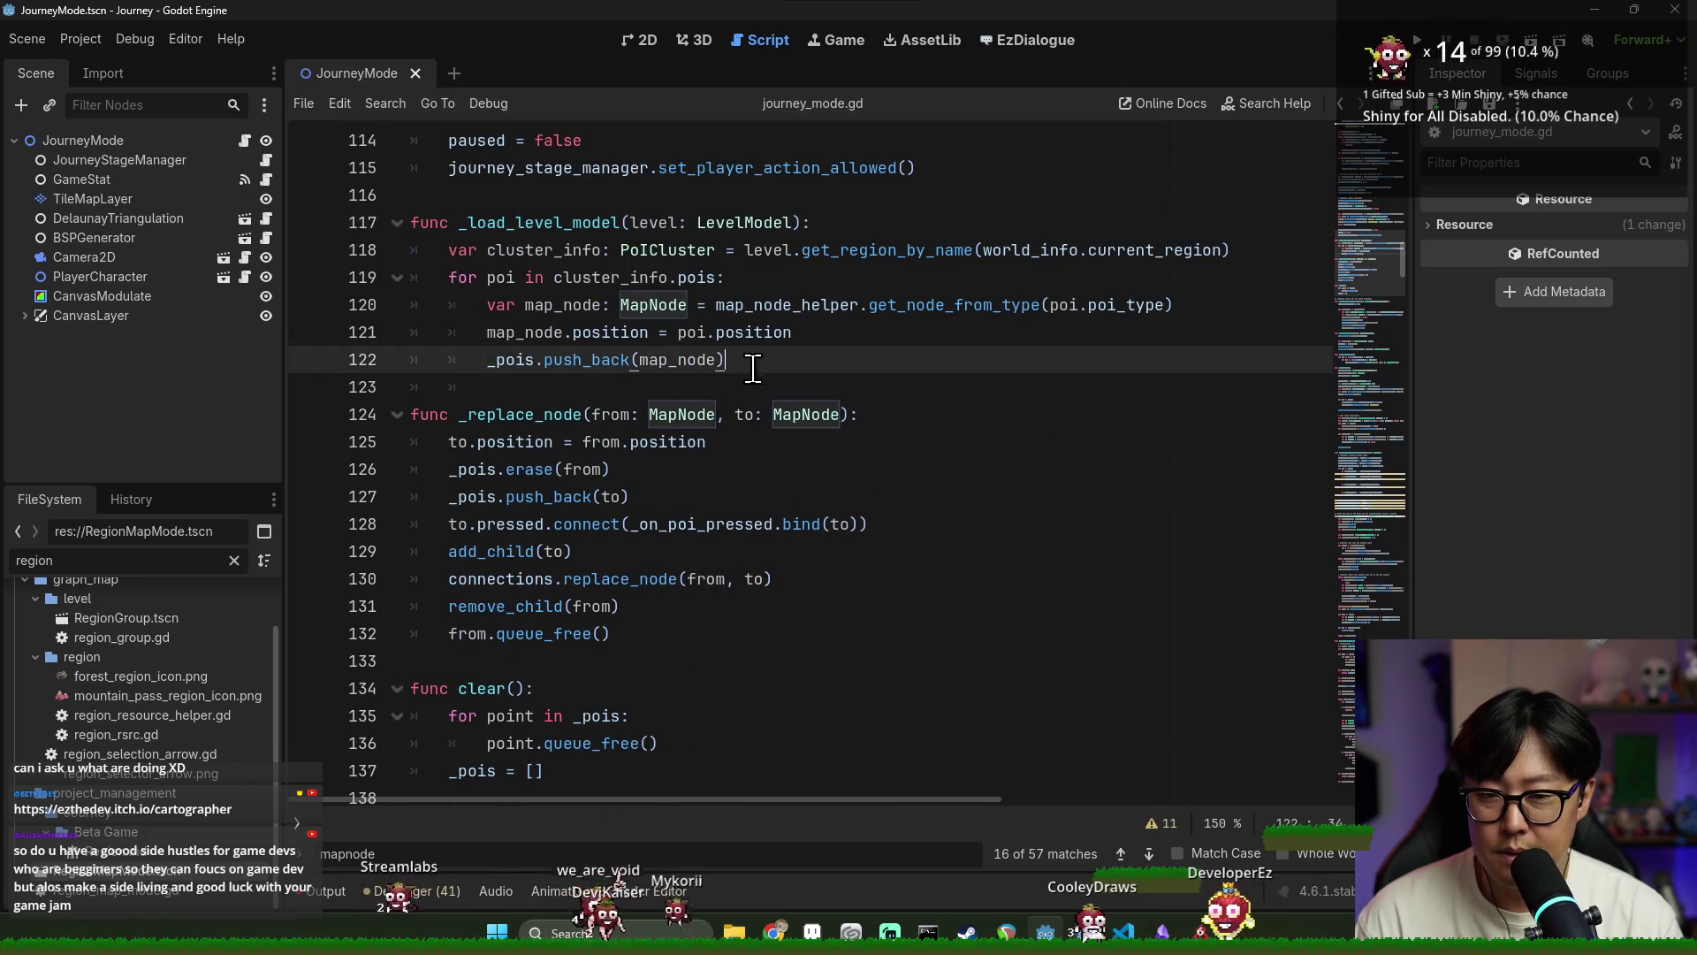
pyautogui.press('Return')
pyautogui.write('for poi in _pois: \t\tpoi.pressed.connect(_on_poi_pressed.bind(poi)) \t\tconnections.add_to_cluster(poi, "deafult")')
# Move the poi.pressed.connect line out of the new loop into the map_node loop
pyautogui.doubleClick(511, 360)
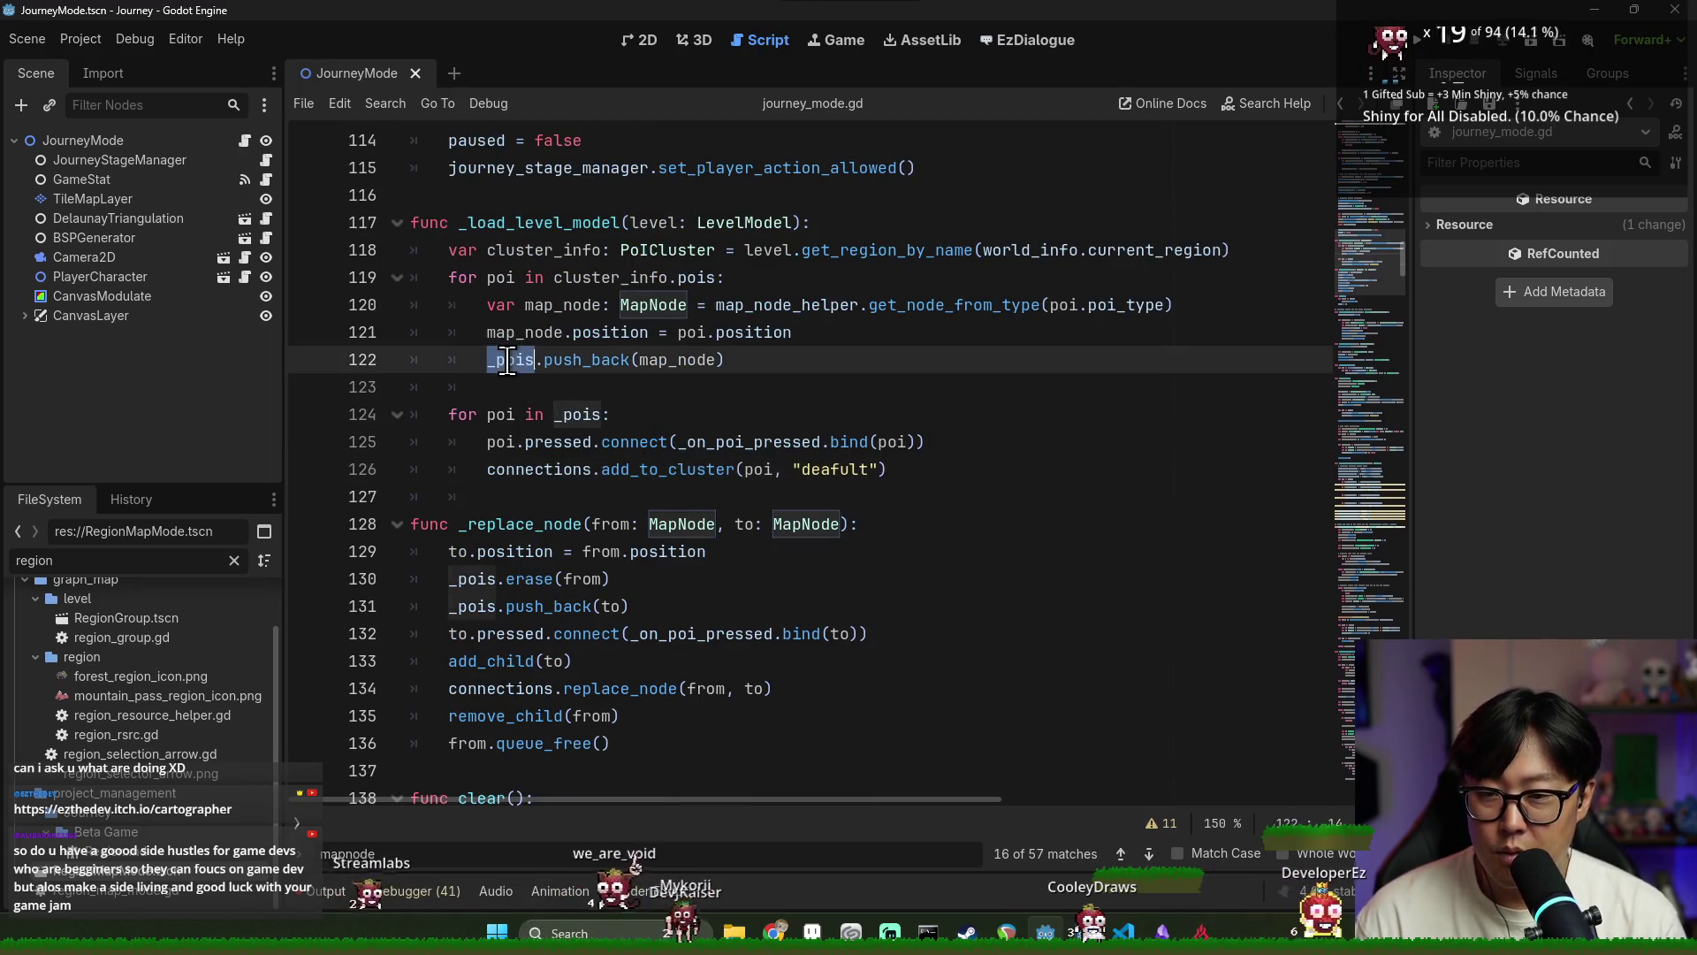
pyautogui.doubleClick(525, 336)
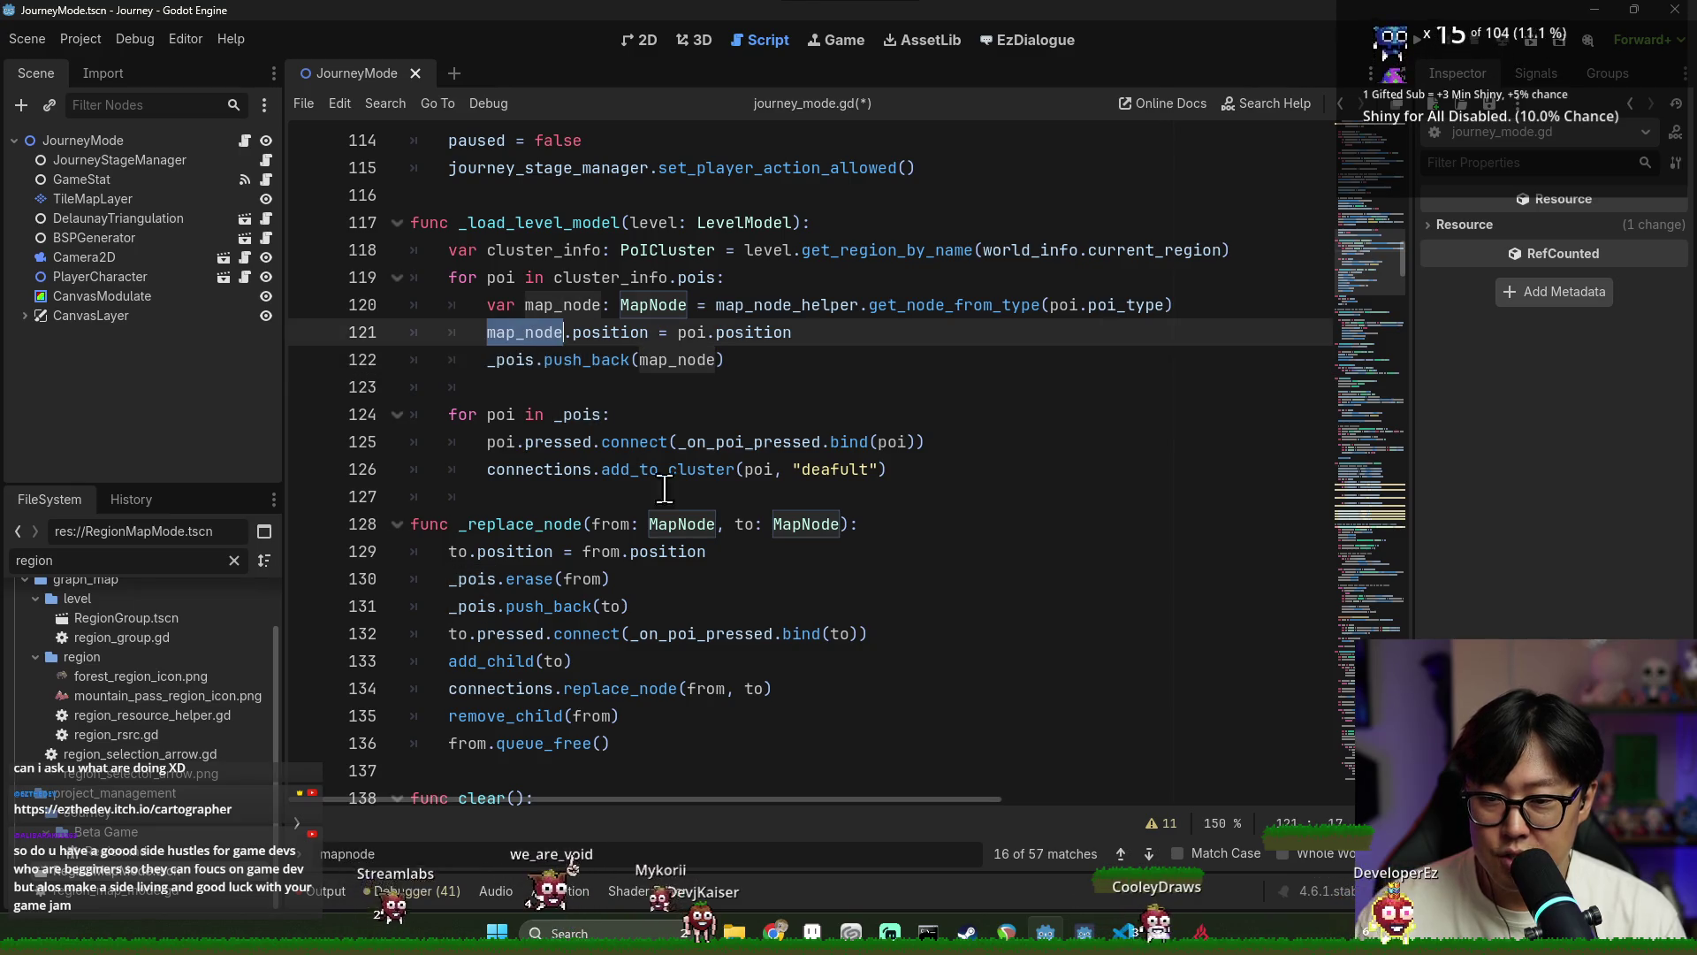
pyautogui.click(508, 442)
pyautogui.moveTo(927, 442); pyautogui.dragTo(487, 442)
pyautogui.hotkey('ctrl', 'x')
pyautogui.click(838, 339)
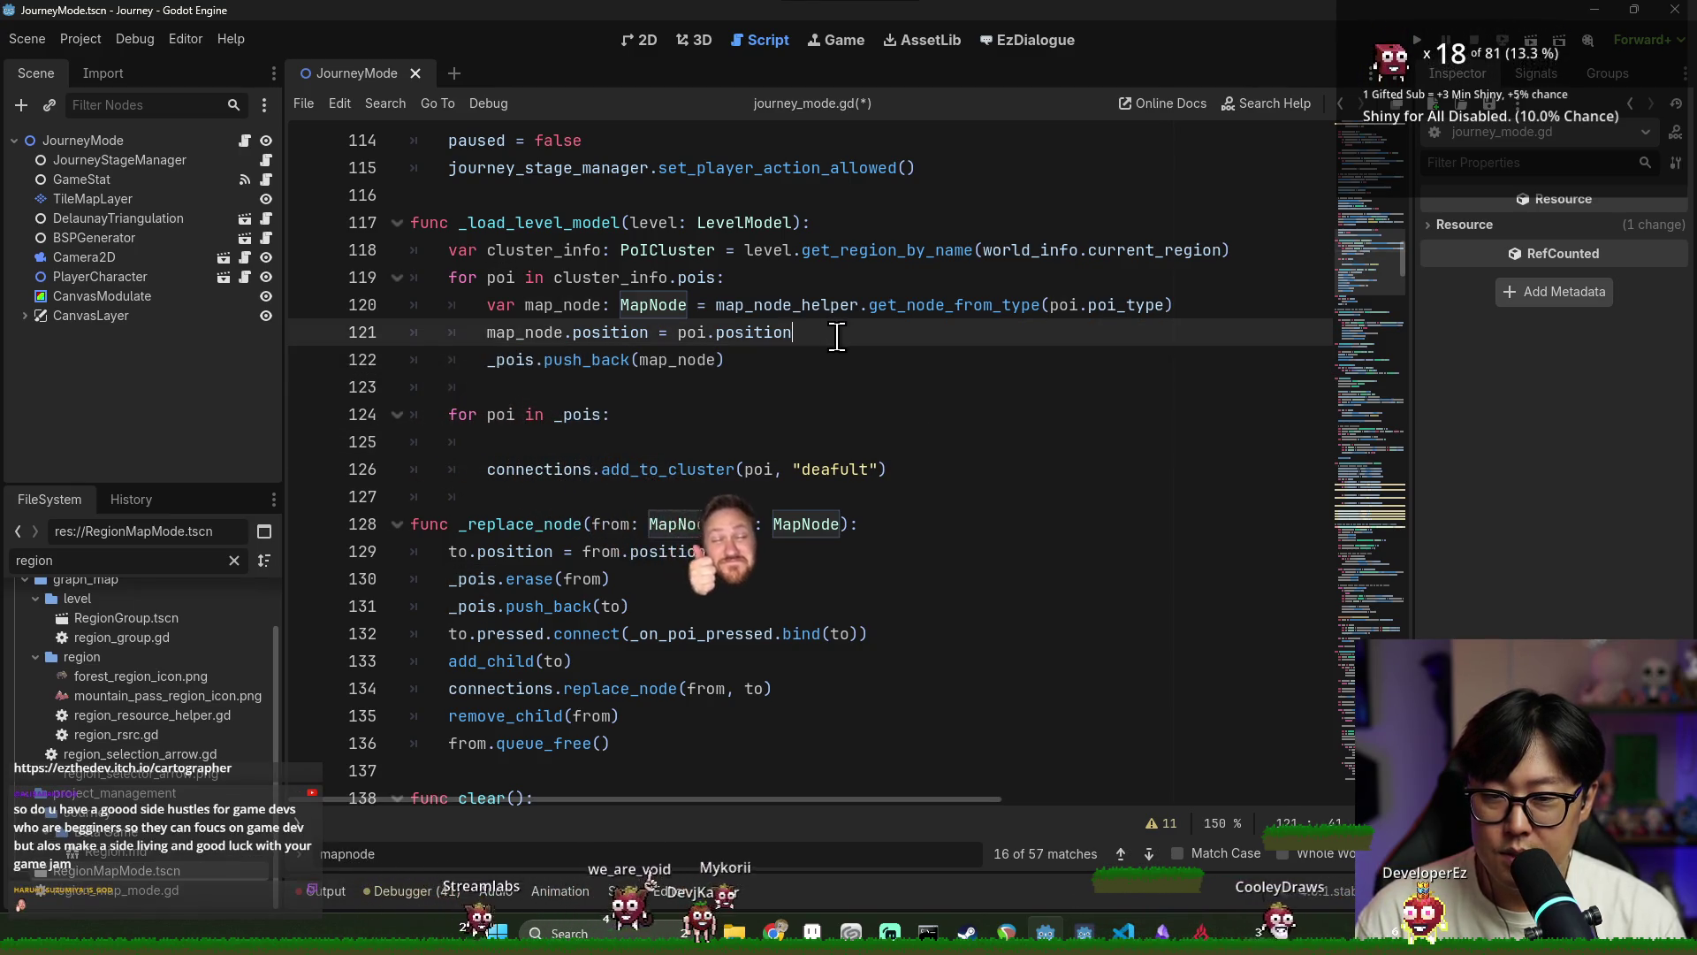
pyautogui.press('Return')
pyautogui.hotkey('ctrl', 'v')
# Change the moved connect line to use map_node.pressed and bind(map_node) instead of poi
pyautogui.click(541, 366)
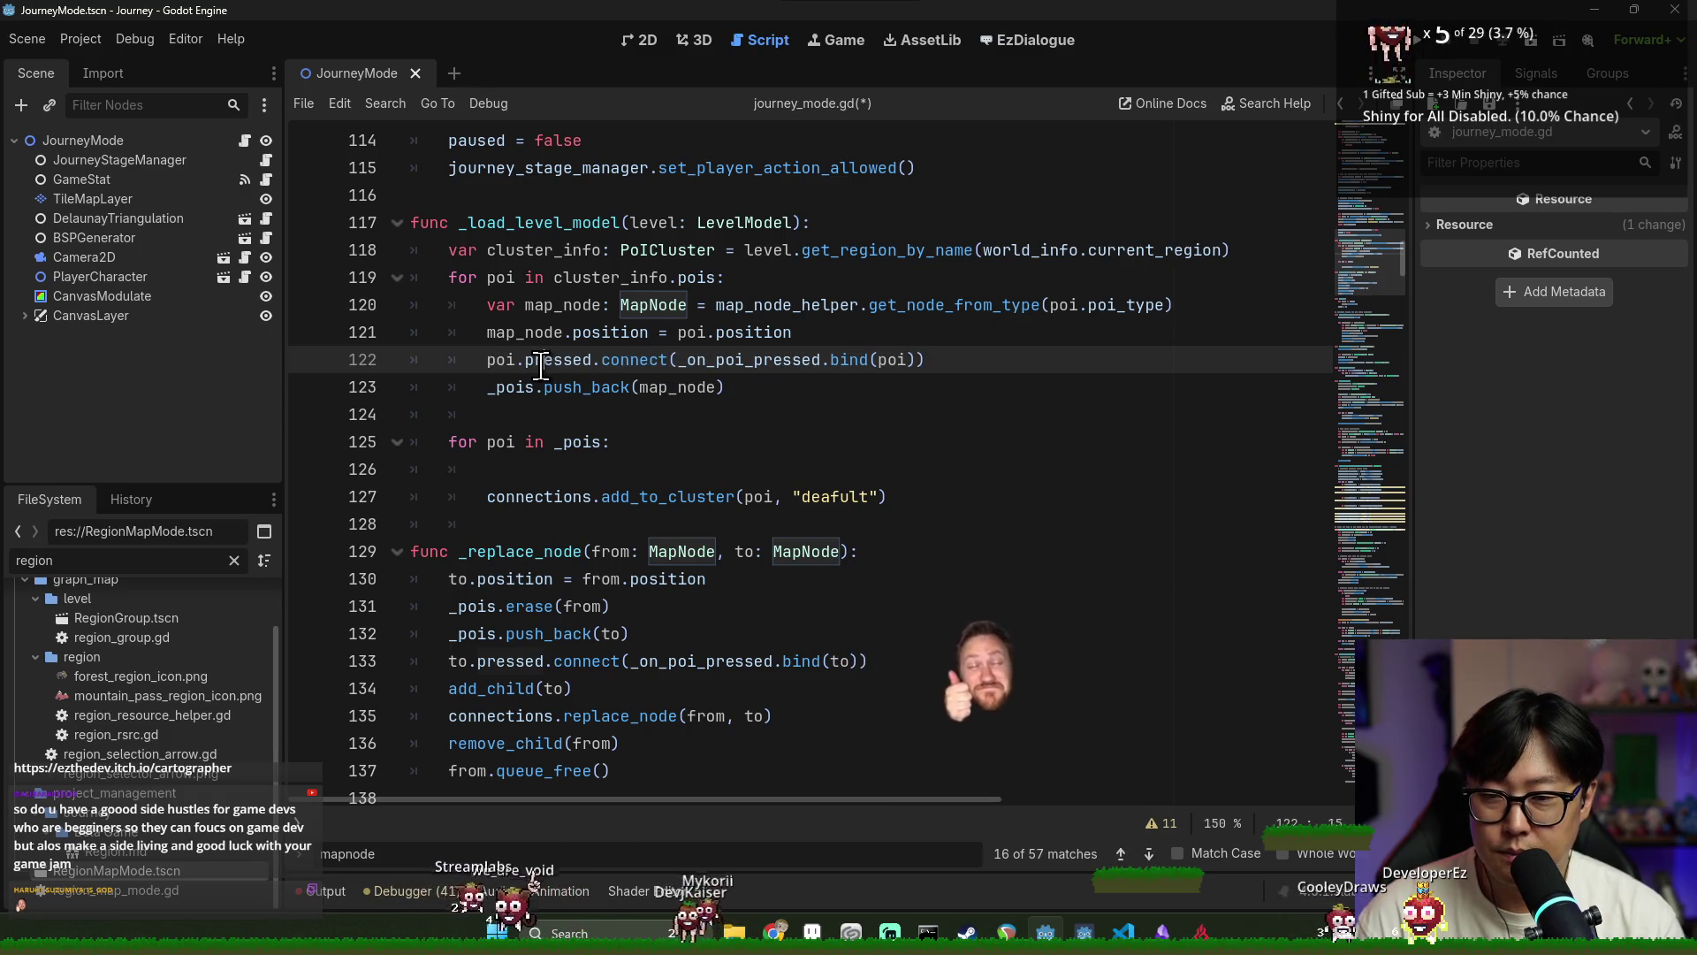
pyautogui.doubleClick(501, 359)
pyautogui.doubleClick(562, 360)
pyautogui.doubleClick(522, 332)
pyautogui.hotkey('ctrl', 'c')
pyautogui.doubleClick(500, 360)
pyautogui.hotkey('ctrl', 'v')
pyautogui.doubleClick(626, 360)
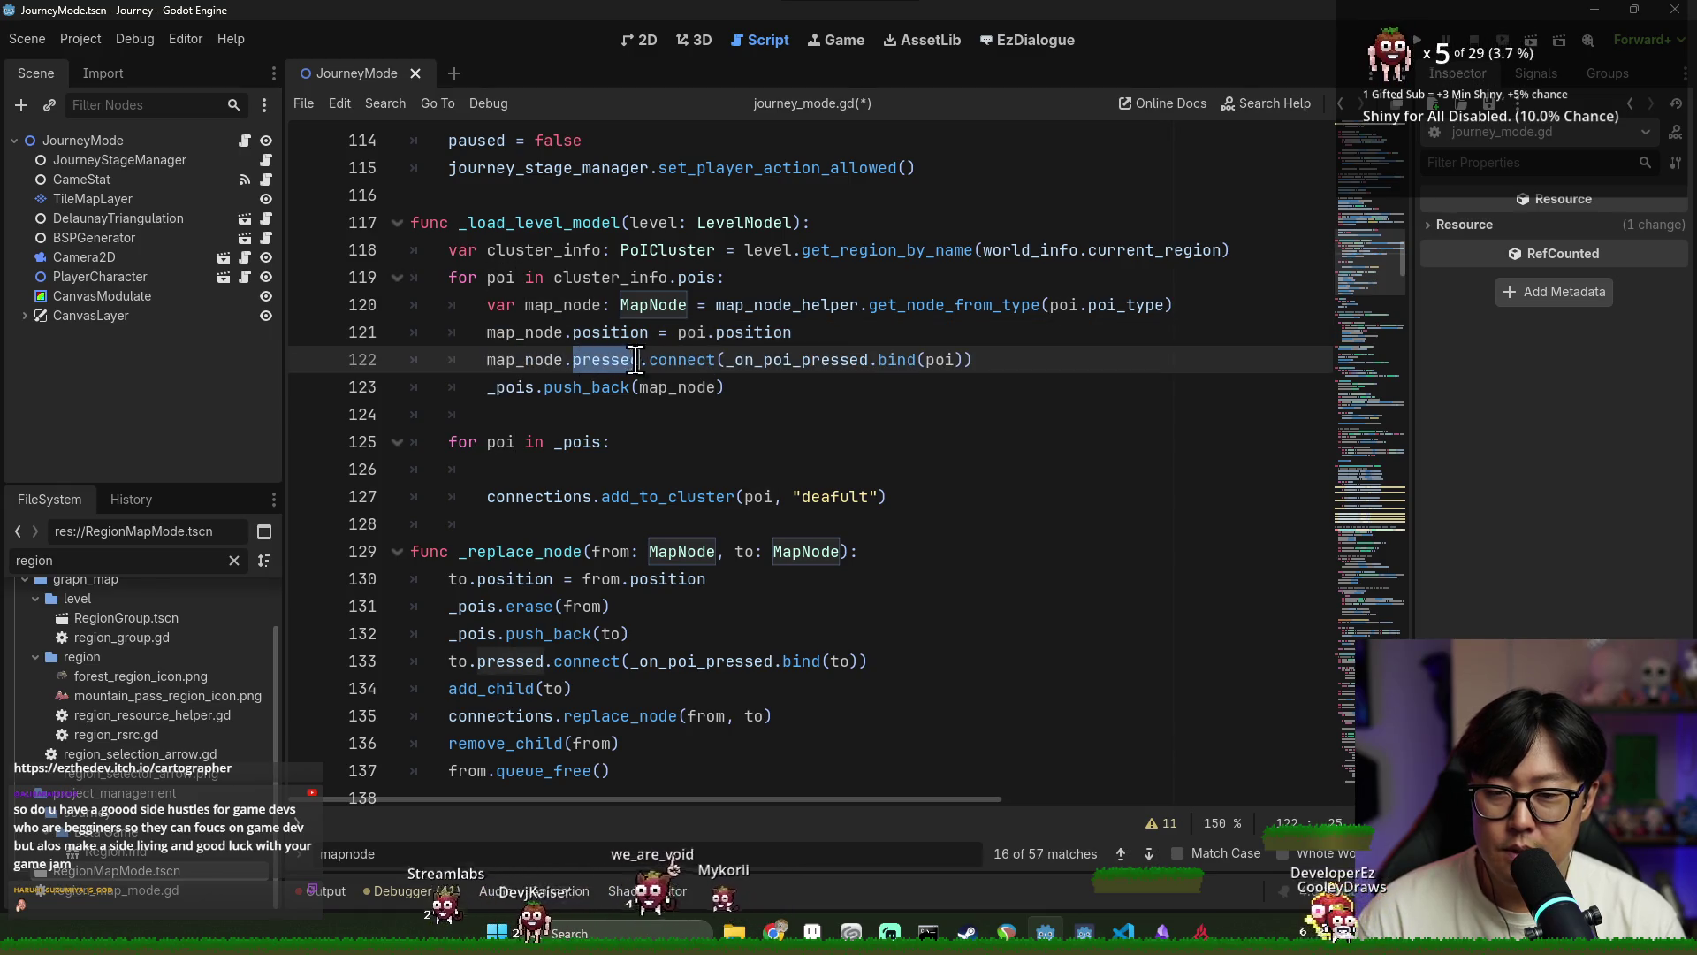
pyautogui.doubleClick(796, 360)
pyautogui.doubleClick(934, 360)
pyautogui.hotkey('ctrl', 'v')
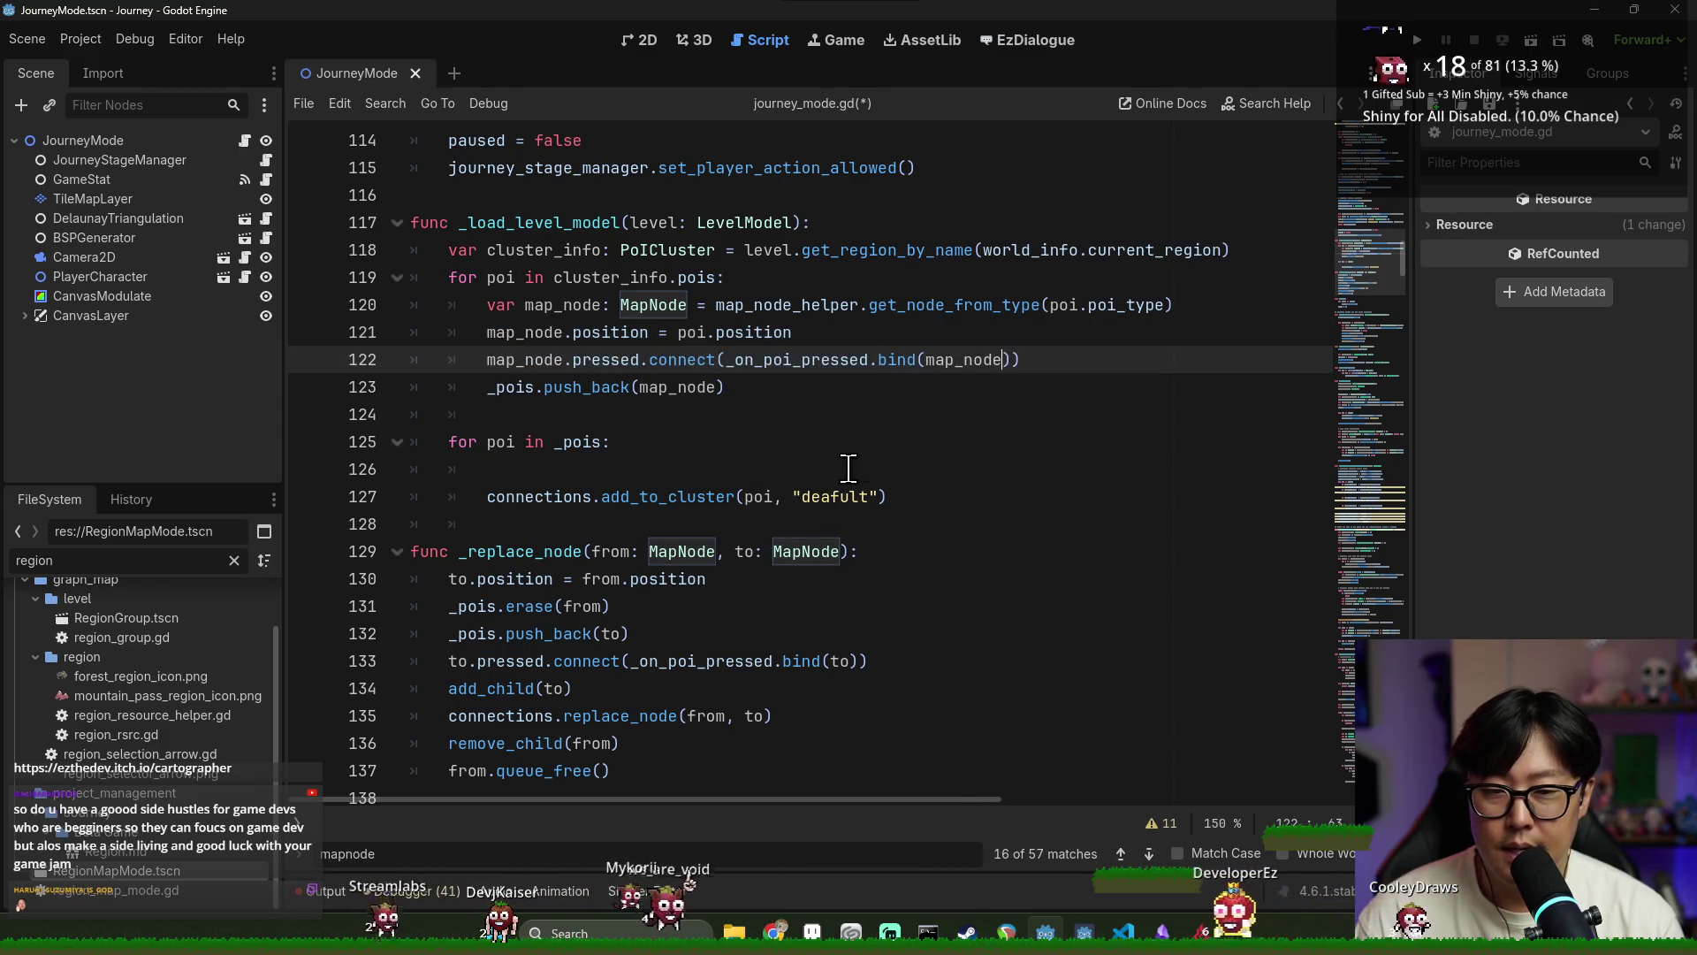
pyautogui.doubleClick(534, 495)
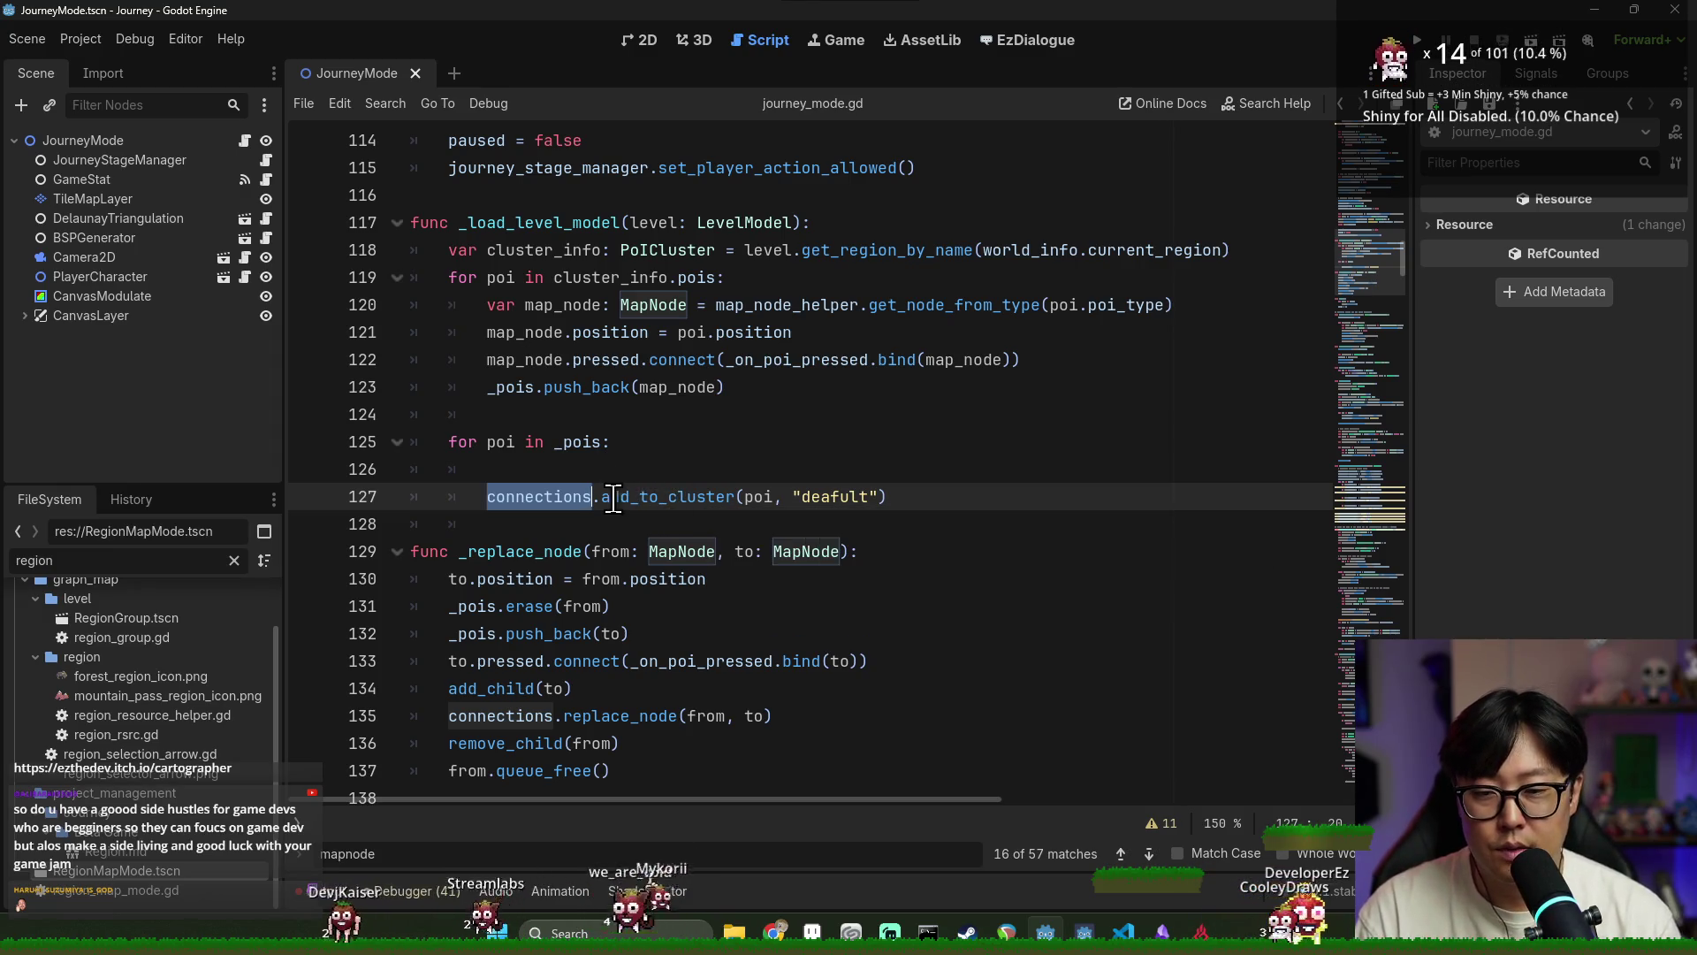
# Find and select the 'connections = ConnectionHandler.new()' statement at line 175
pyautogui.keyDown('ctrl'); pyautogui.click(554, 498); pyautogui.keyUp('ctrl')
pyautogui.hotkey('ctrl', 'f')
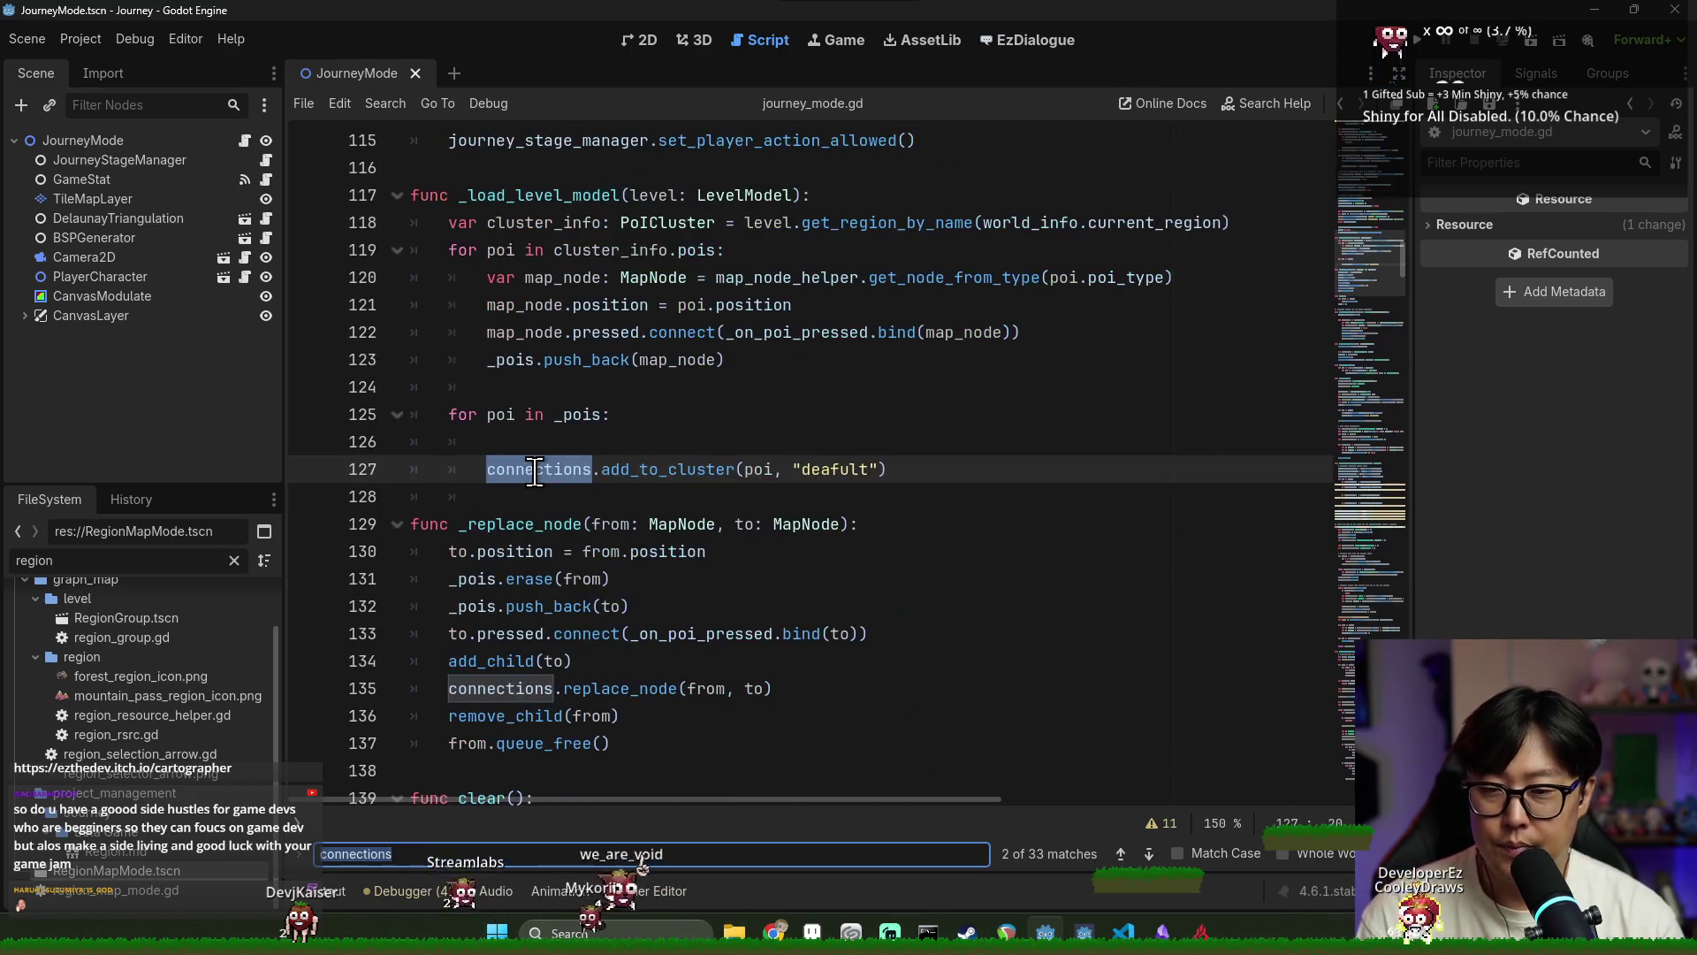
pyautogui.press('Return')
pyautogui.press('Return')
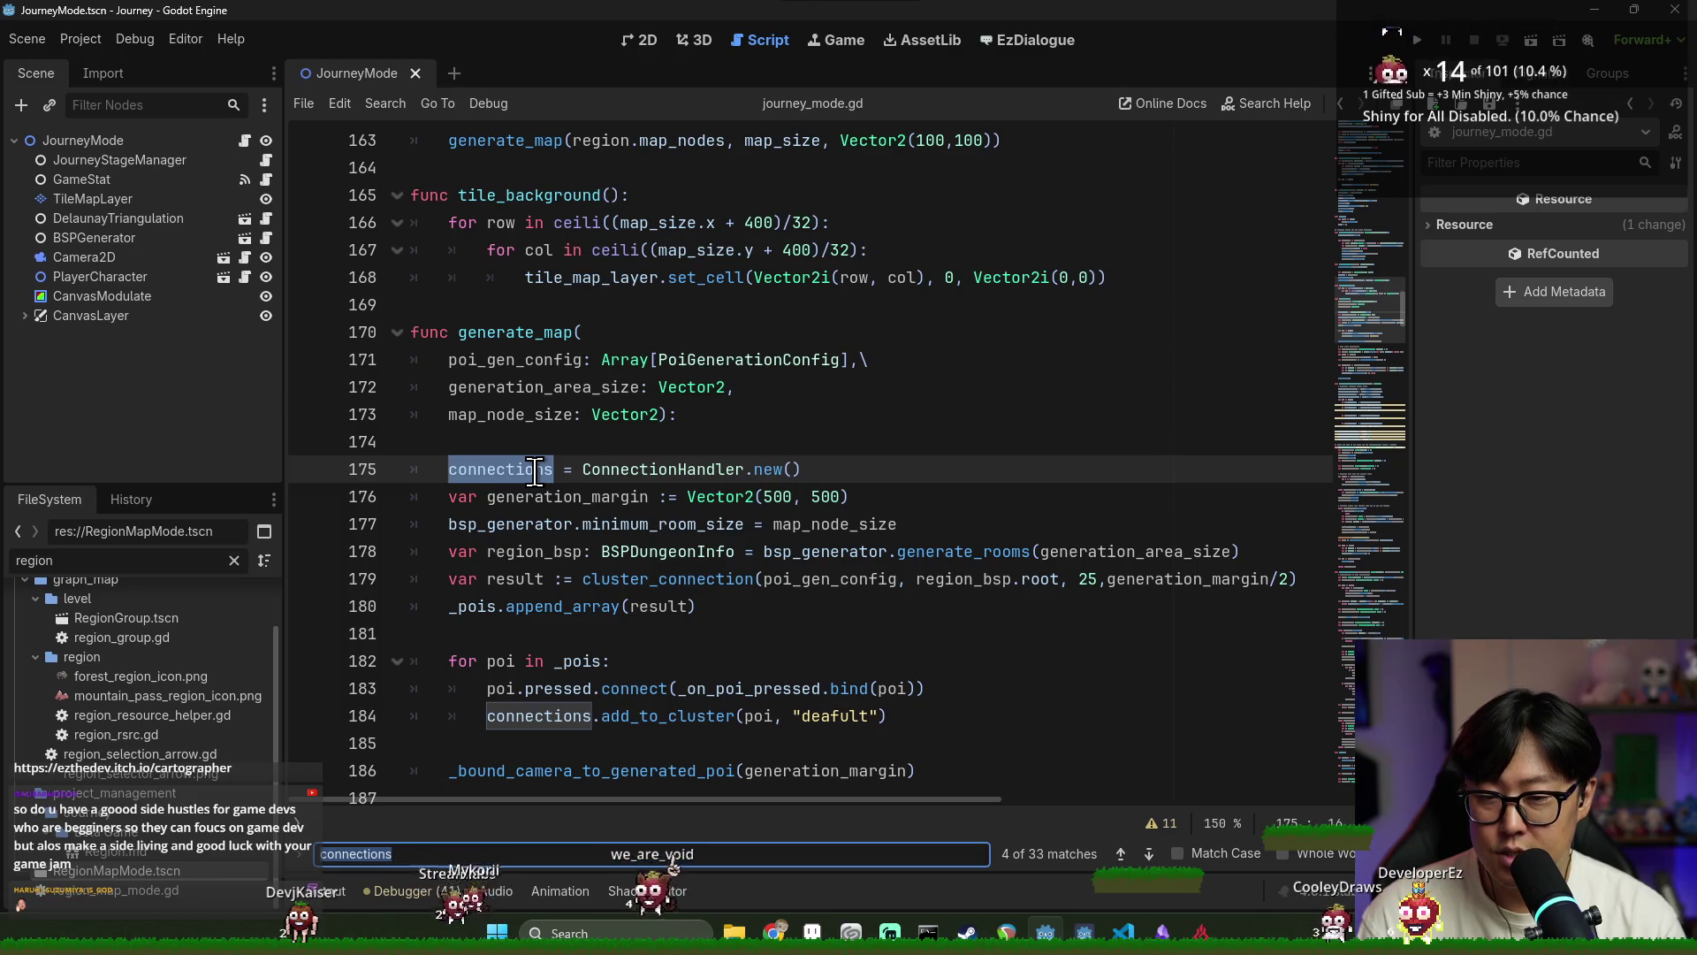
pyautogui.hotkey('shift', 'End')
pyautogui.hotkey('ctrl', 'x')
pyautogui.hotkey('ctrl', 'z')
pyautogui.click(559, 469)
pyautogui.hotkey('shift', 'End')
# Insert 'connections = ConnectionHandler.new()' and a blank line at the top of _load_level_model
pyautogui.scroll(15, 625, 440)
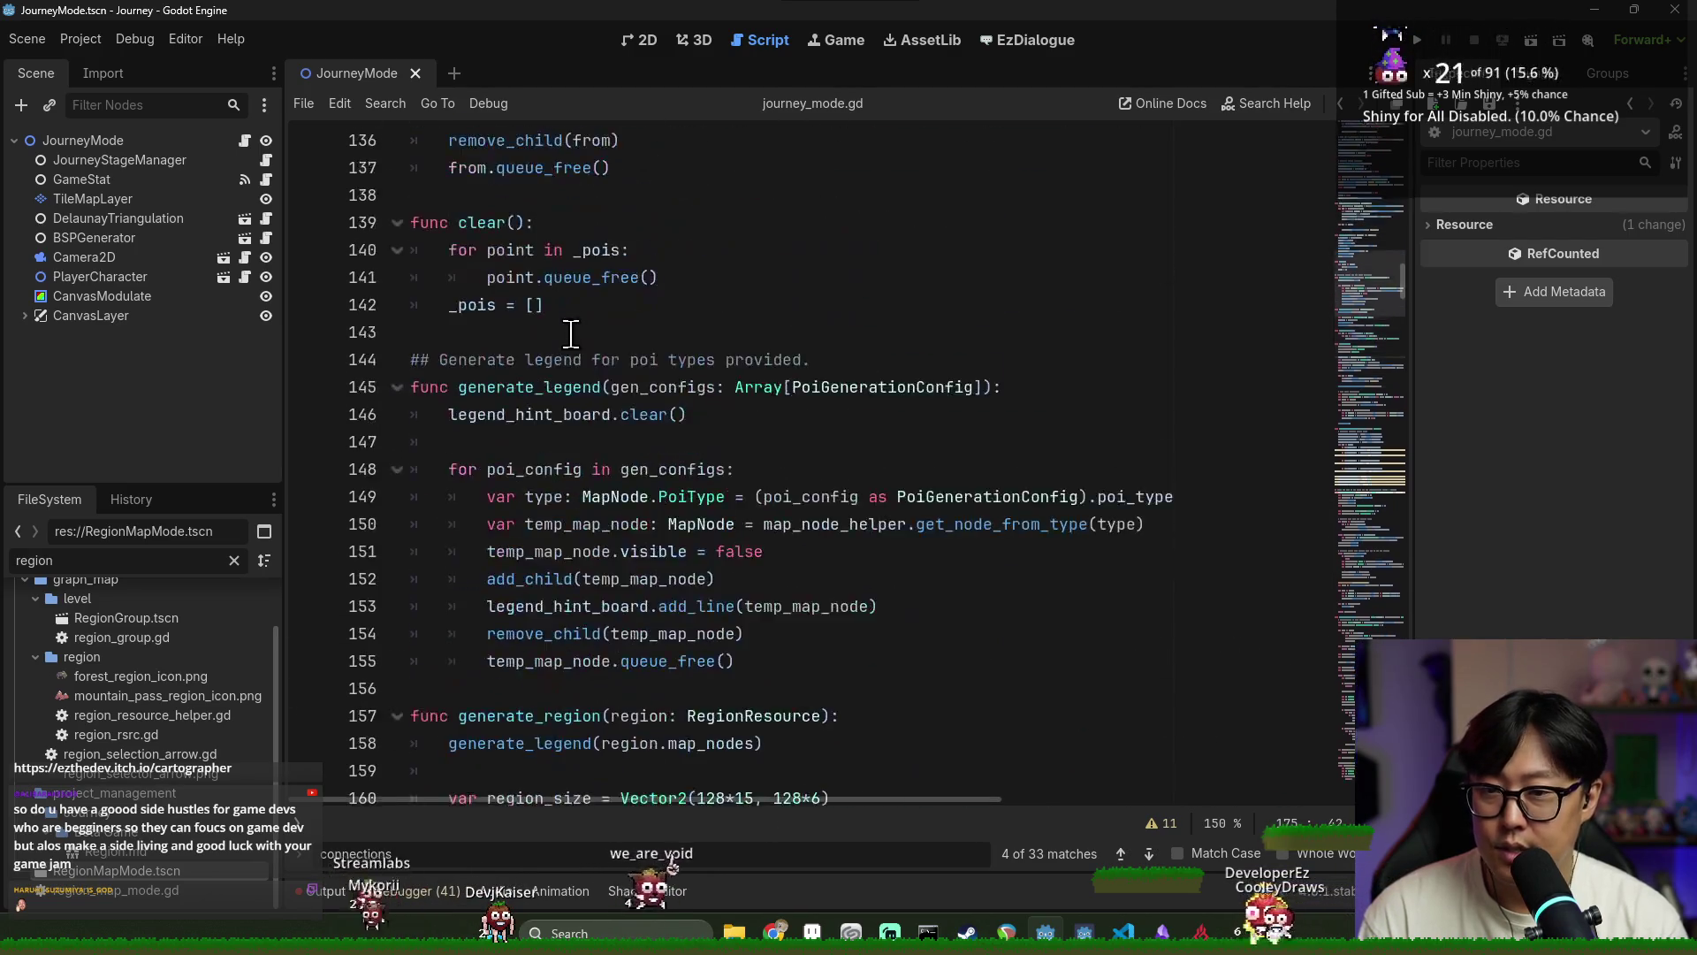
pyautogui.click(625, 439)
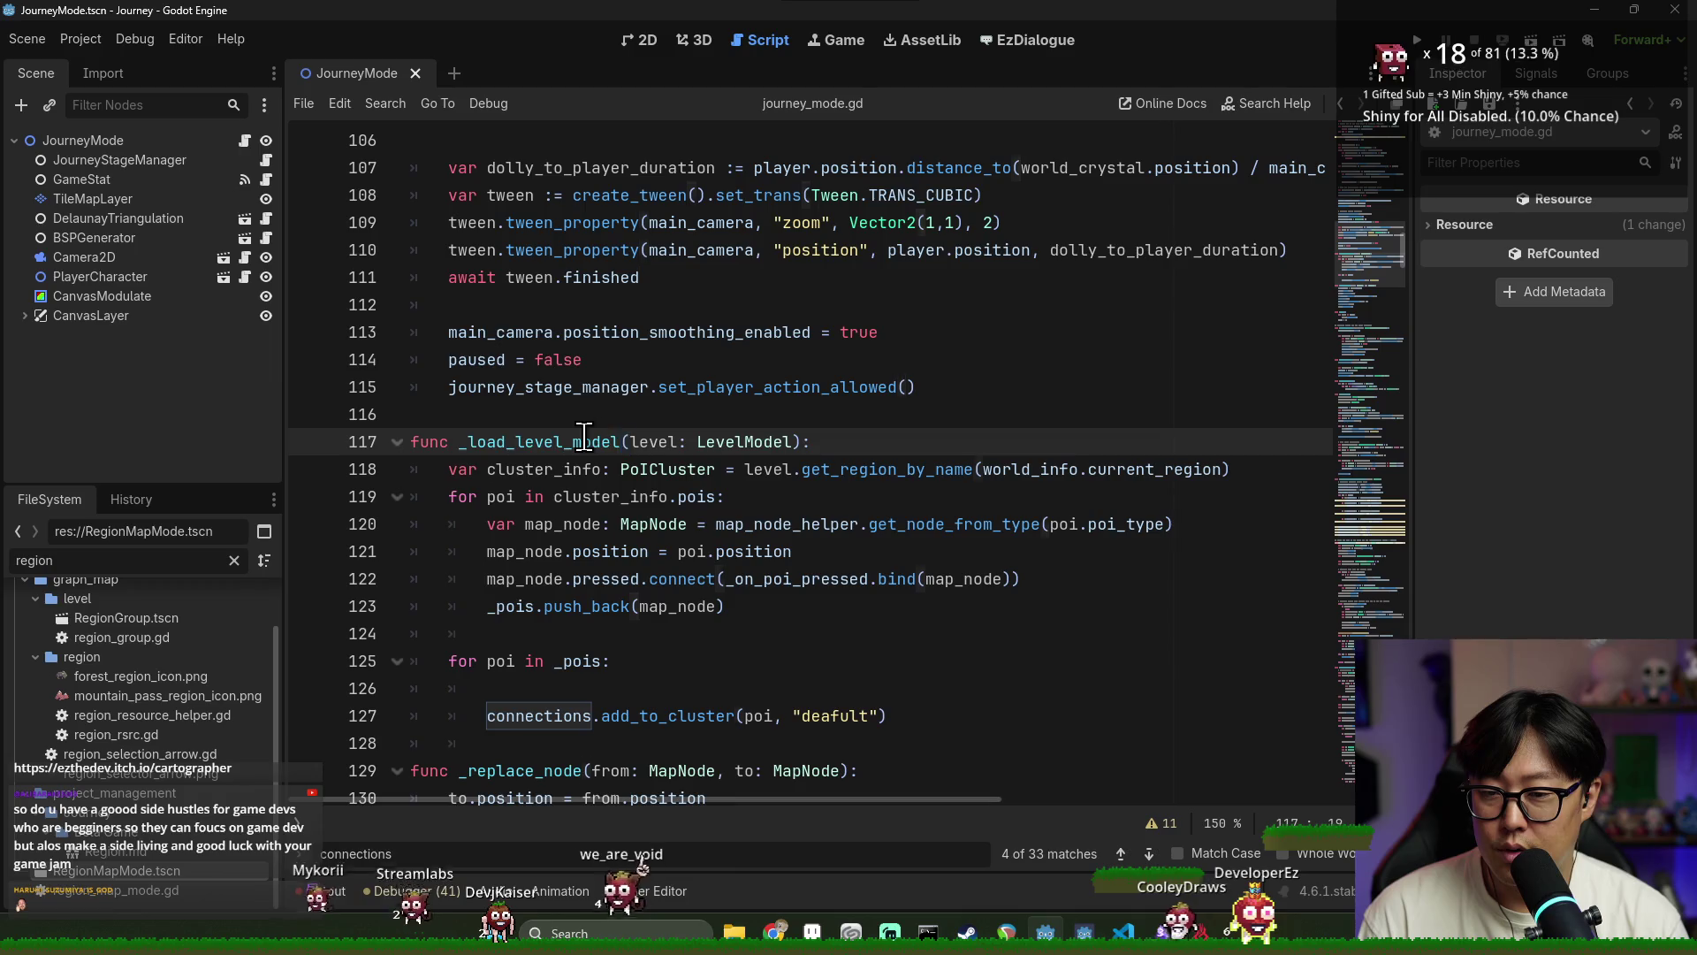
pyautogui.click(822, 442)
pyautogui.press('Return')
pyautogui.hotkey('ctrl', 'v')
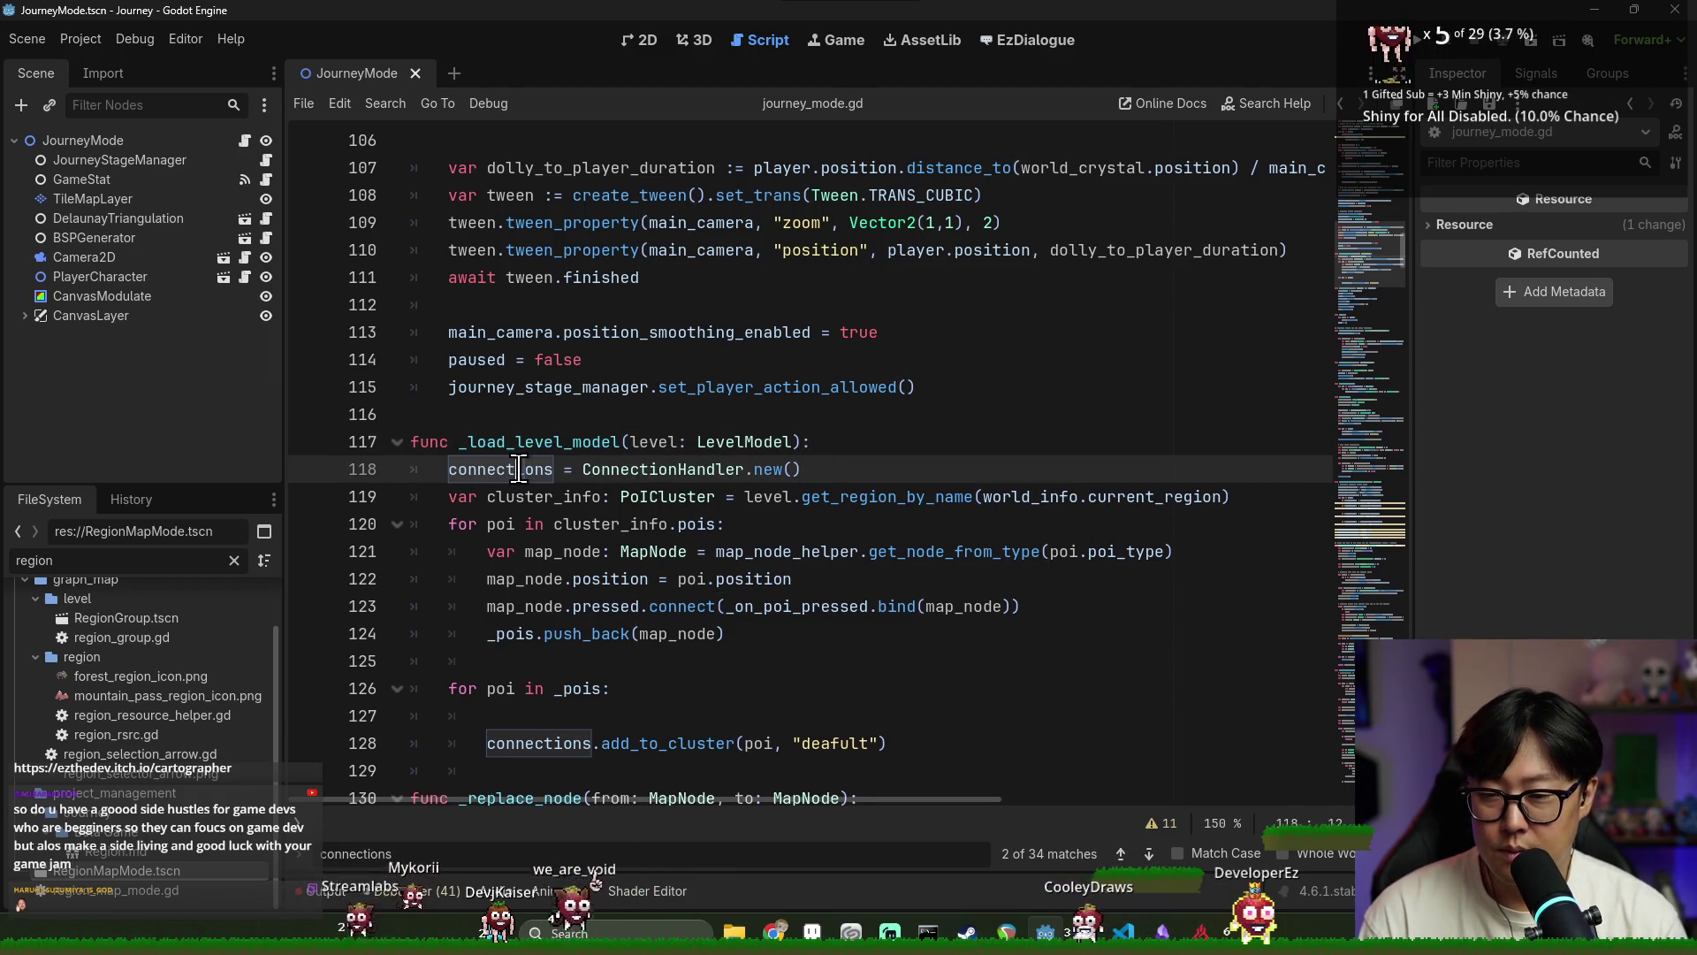
pyautogui.press('Return')
# Locate the second poi loop around lines 126-129 of _load_level_model
pyautogui.scroll(-2, 831, 473)
pyautogui.doubleClick(543, 359)
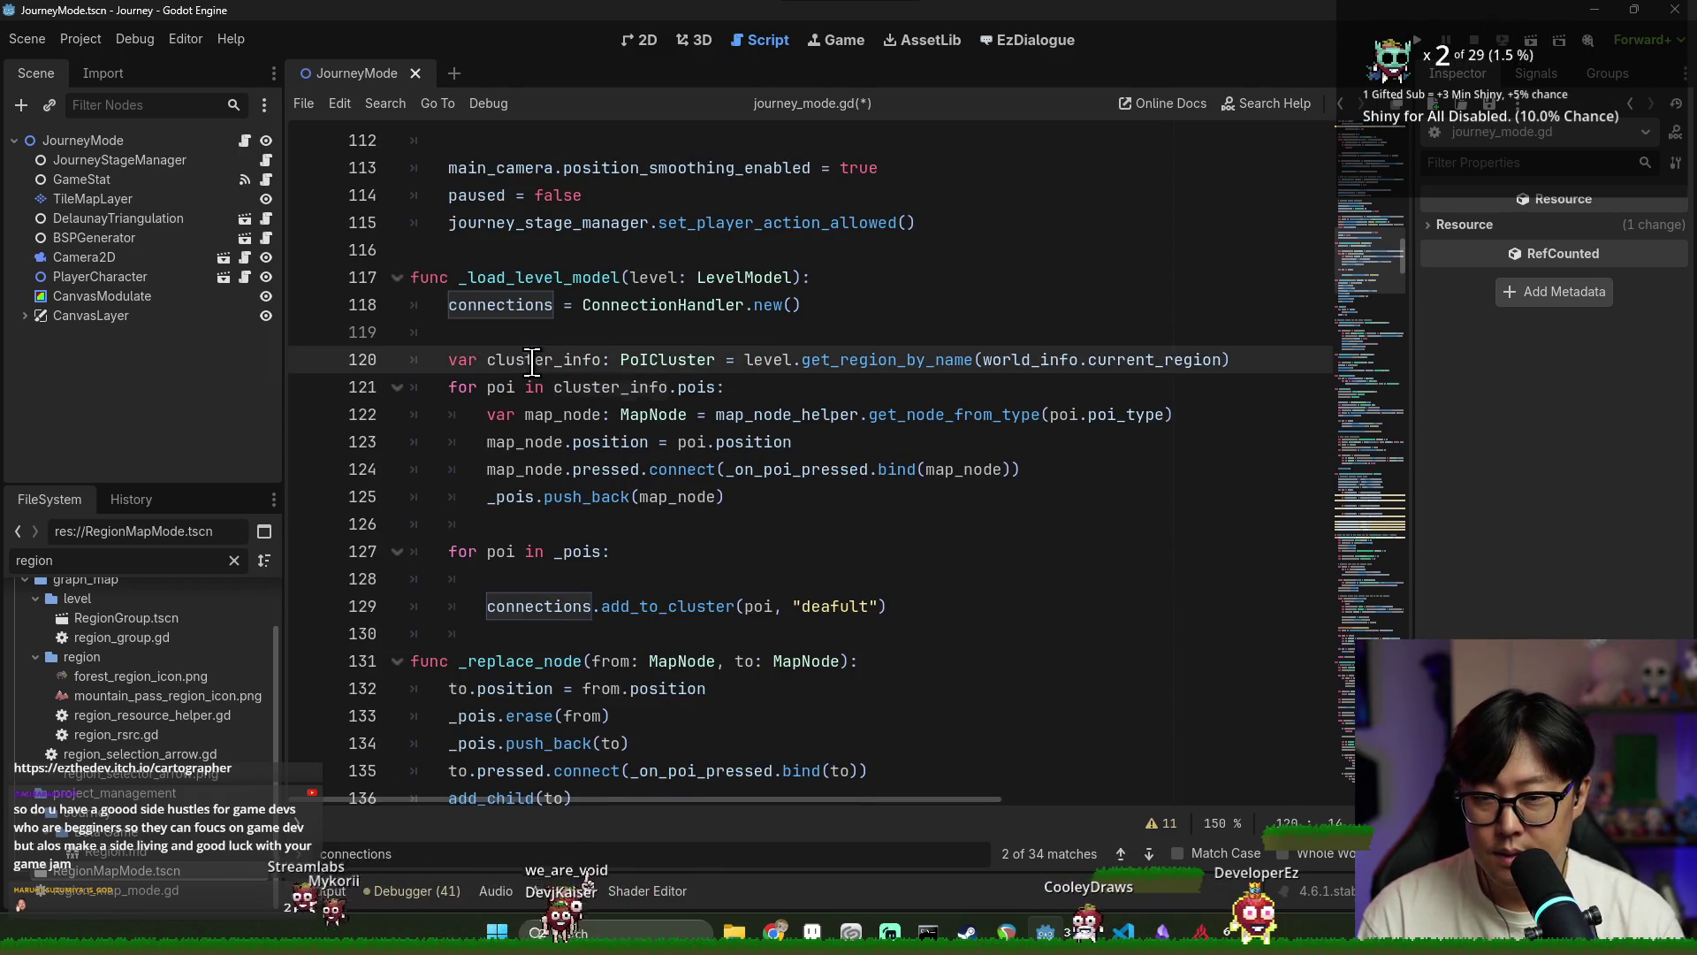
pyautogui.click(506, 557)
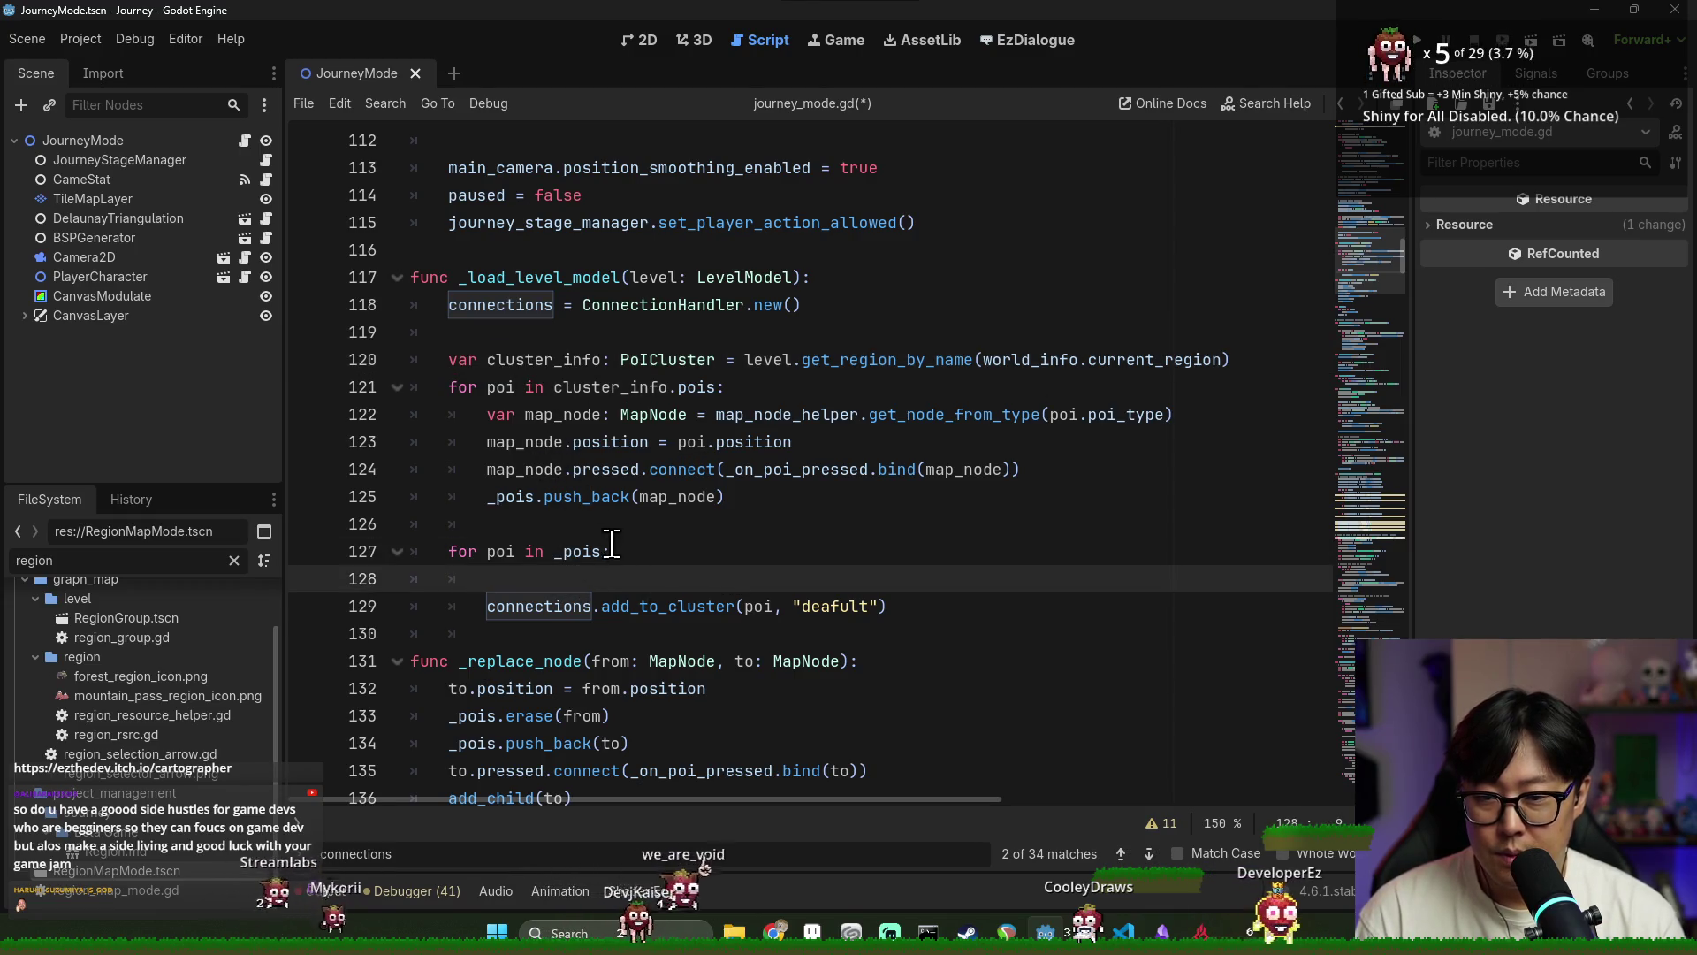
pyautogui.press('Up')
pyautogui.keyDown('shift'); pyautogui.click(906, 607); pyautogui.keyUp('shift')
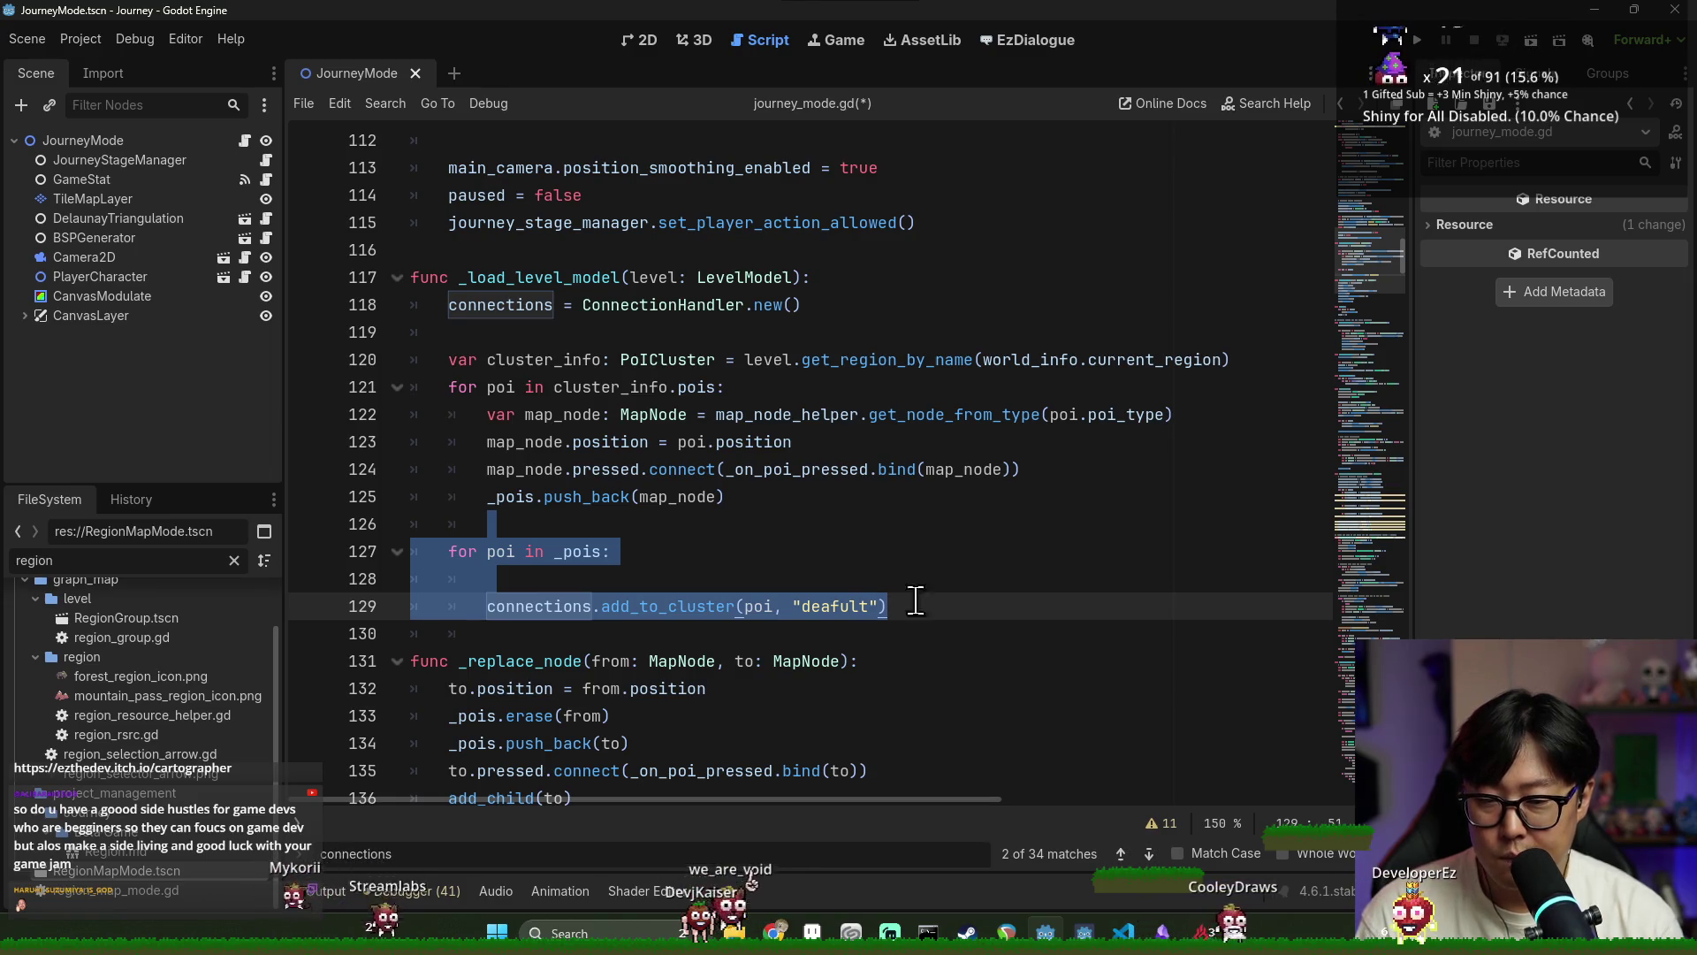
pyautogui.click(565, 607)
# Review the add_to_cluster definition, then return to the second poi loop in journey_mode.gd
pyautogui.keyDown('ctrl'); pyautogui.click(630, 610); pyautogui.keyUp('ctrl')
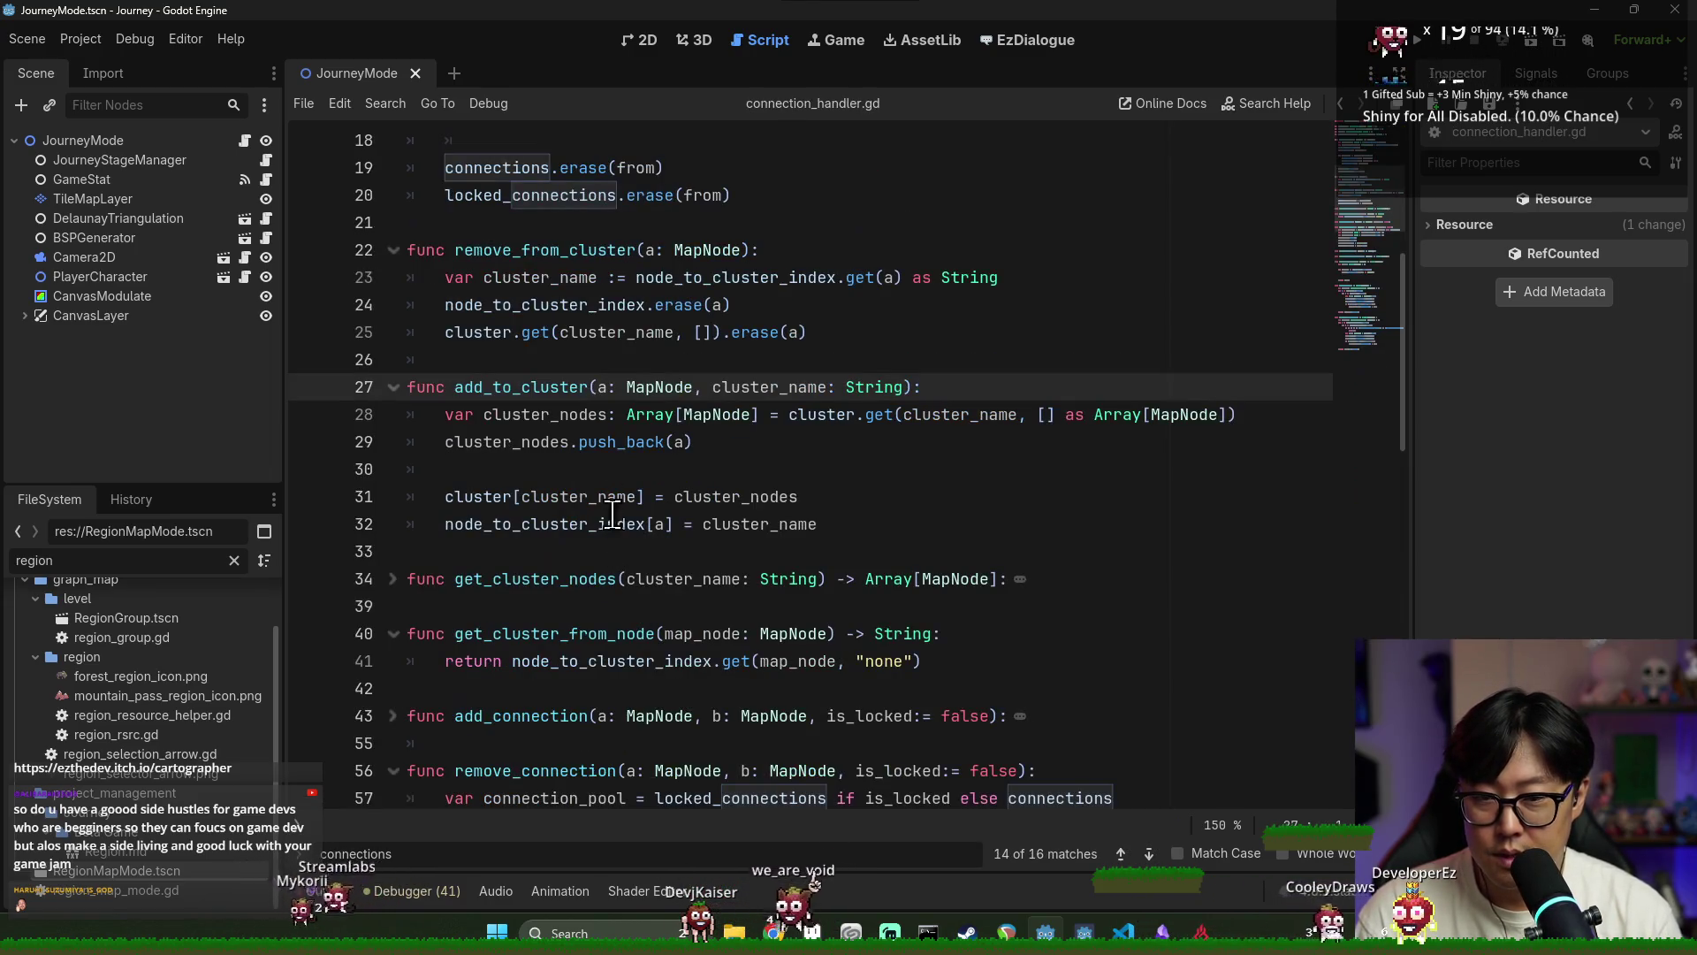
pyautogui.doubleClick(510, 380)
pyautogui.scroll(3, 661, 566)
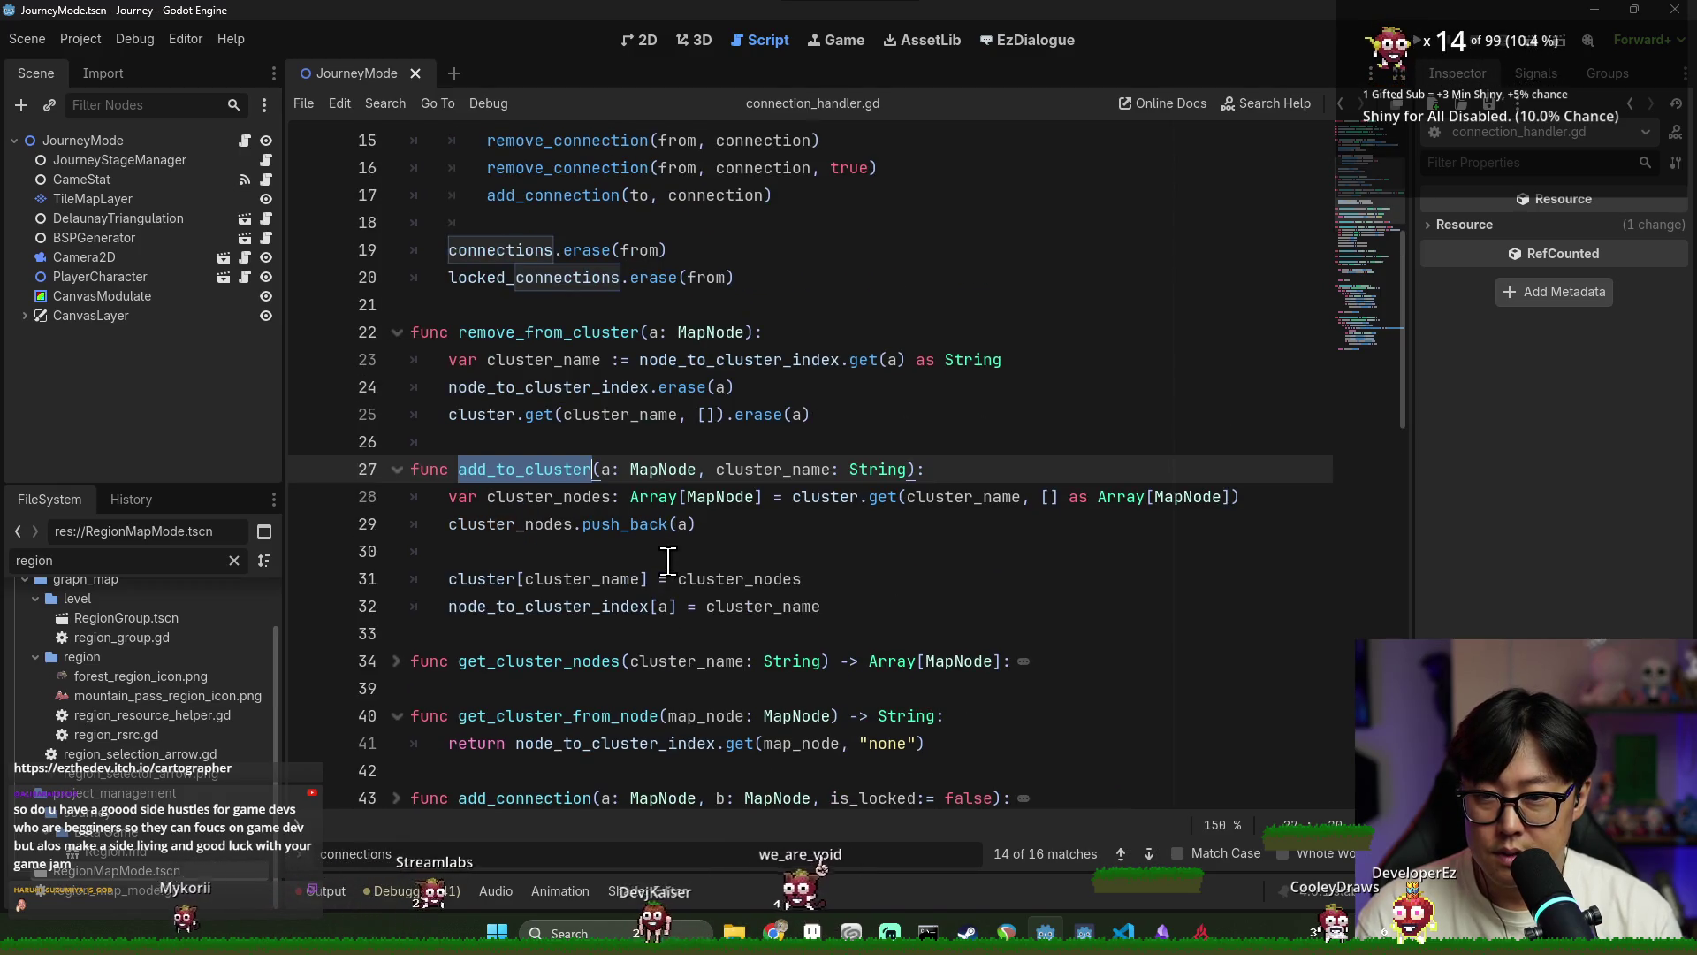
pyautogui.scroll(-2, 661, 567)
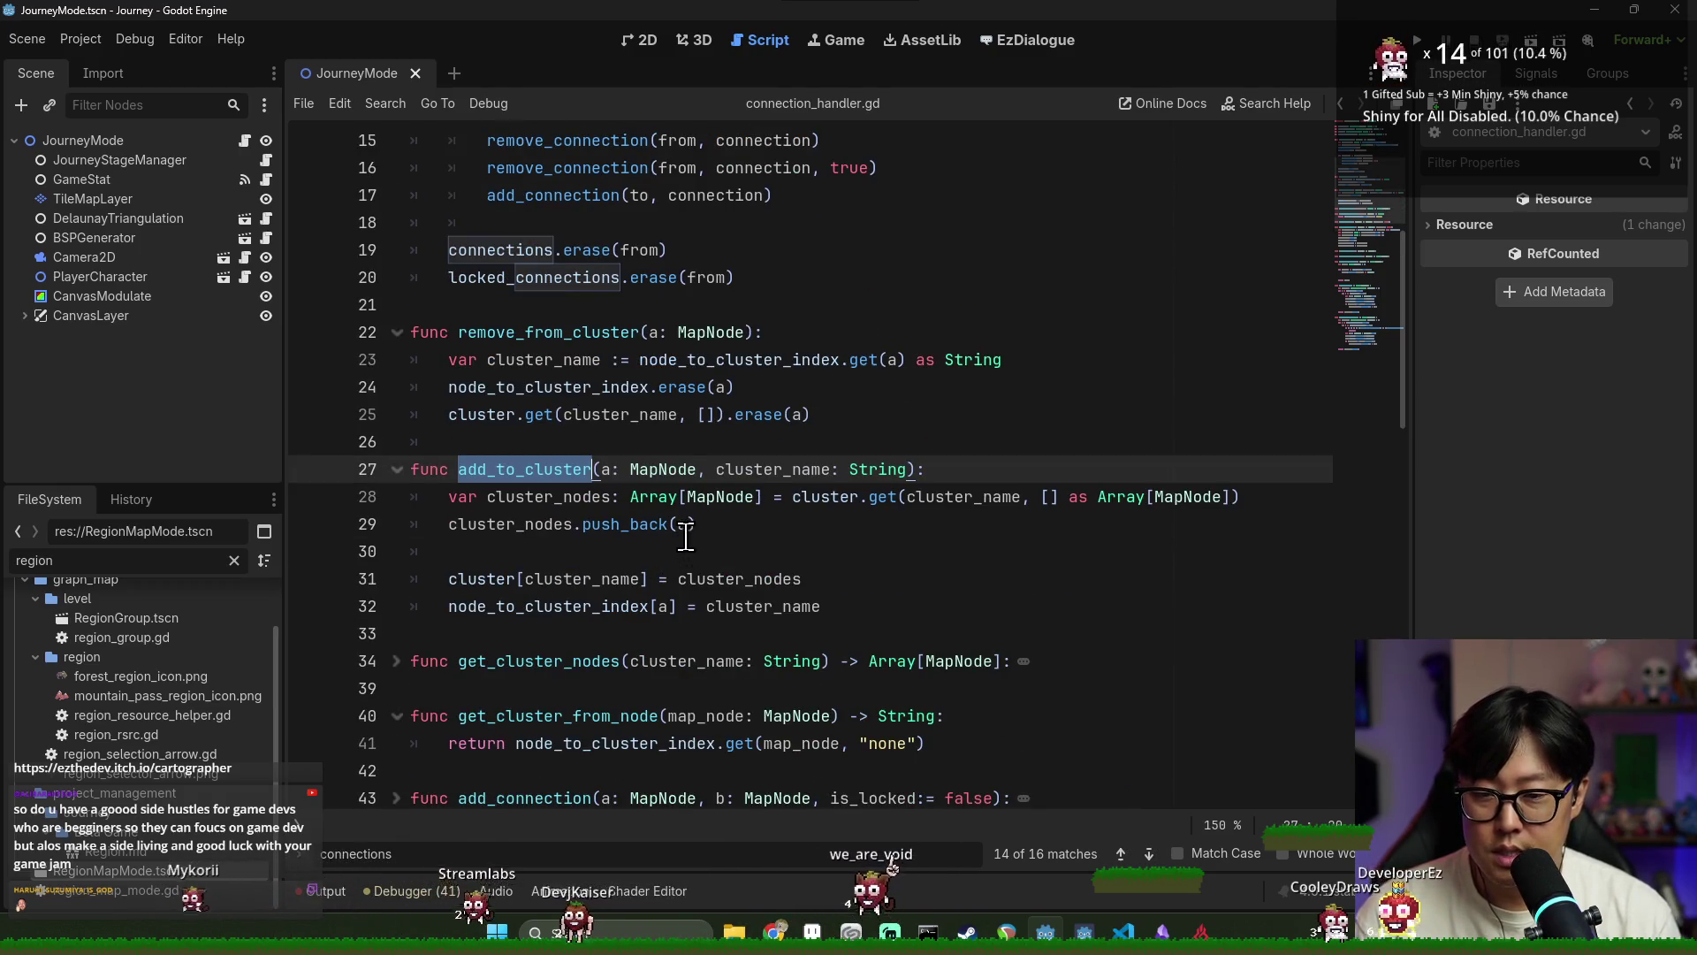
pyautogui.scroll(2, 801, 554)
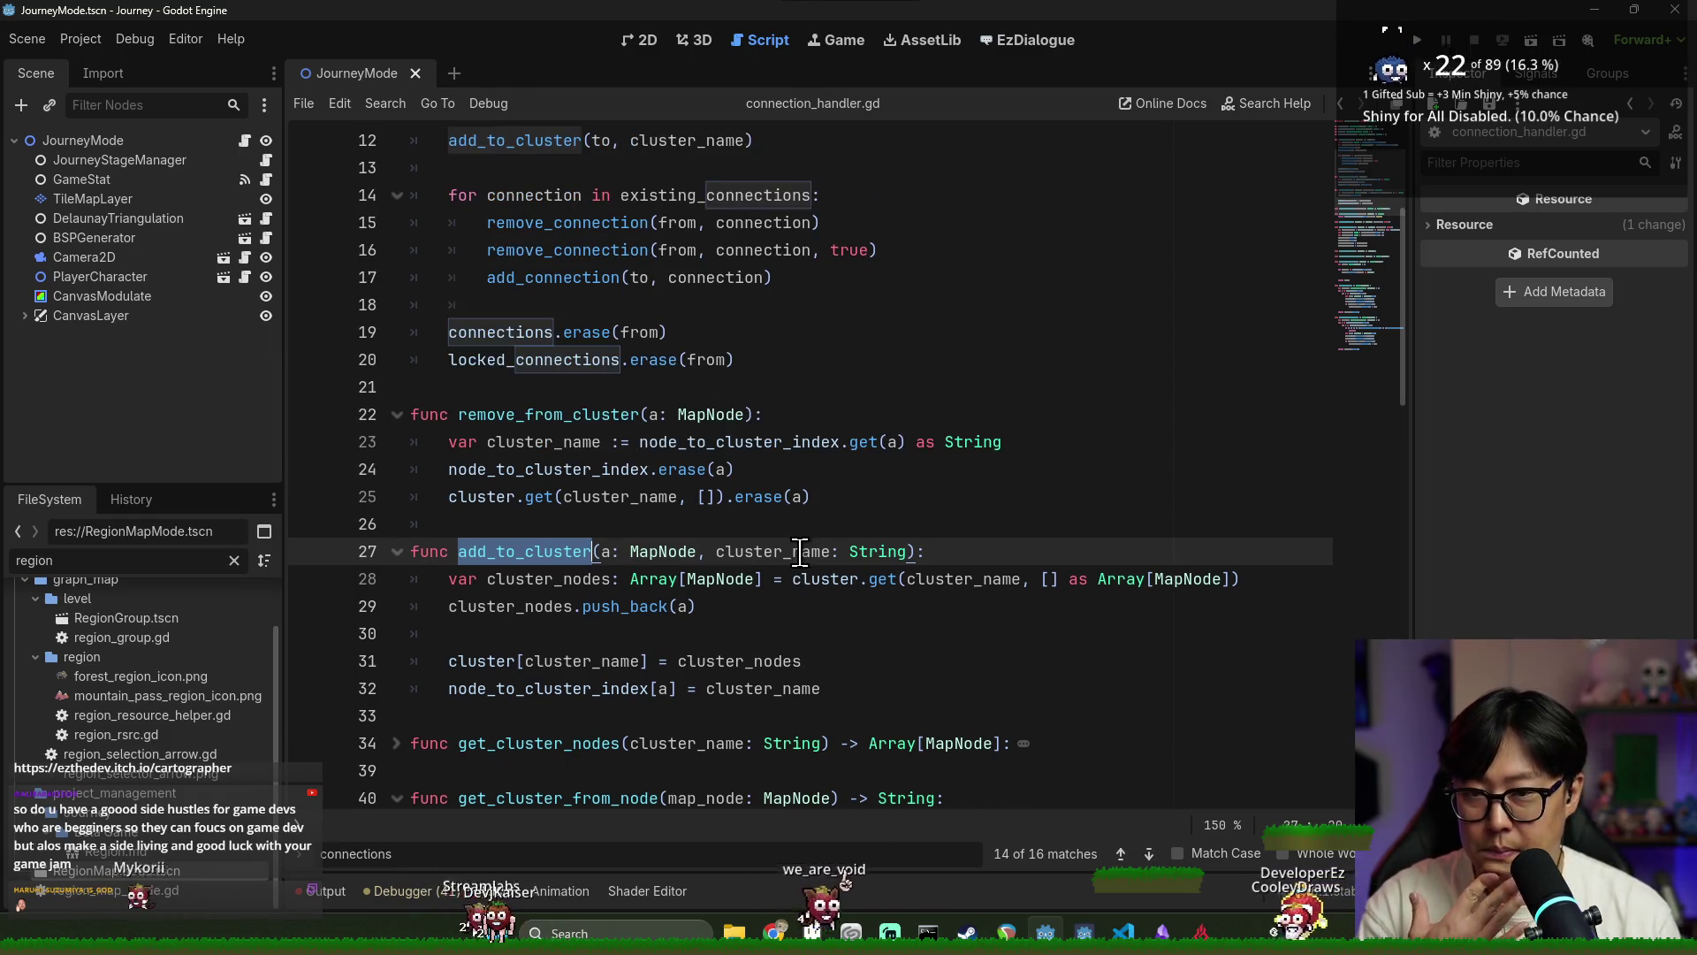
pyautogui.click(769, 553)
pyautogui.hotkey('alt', 'Left')
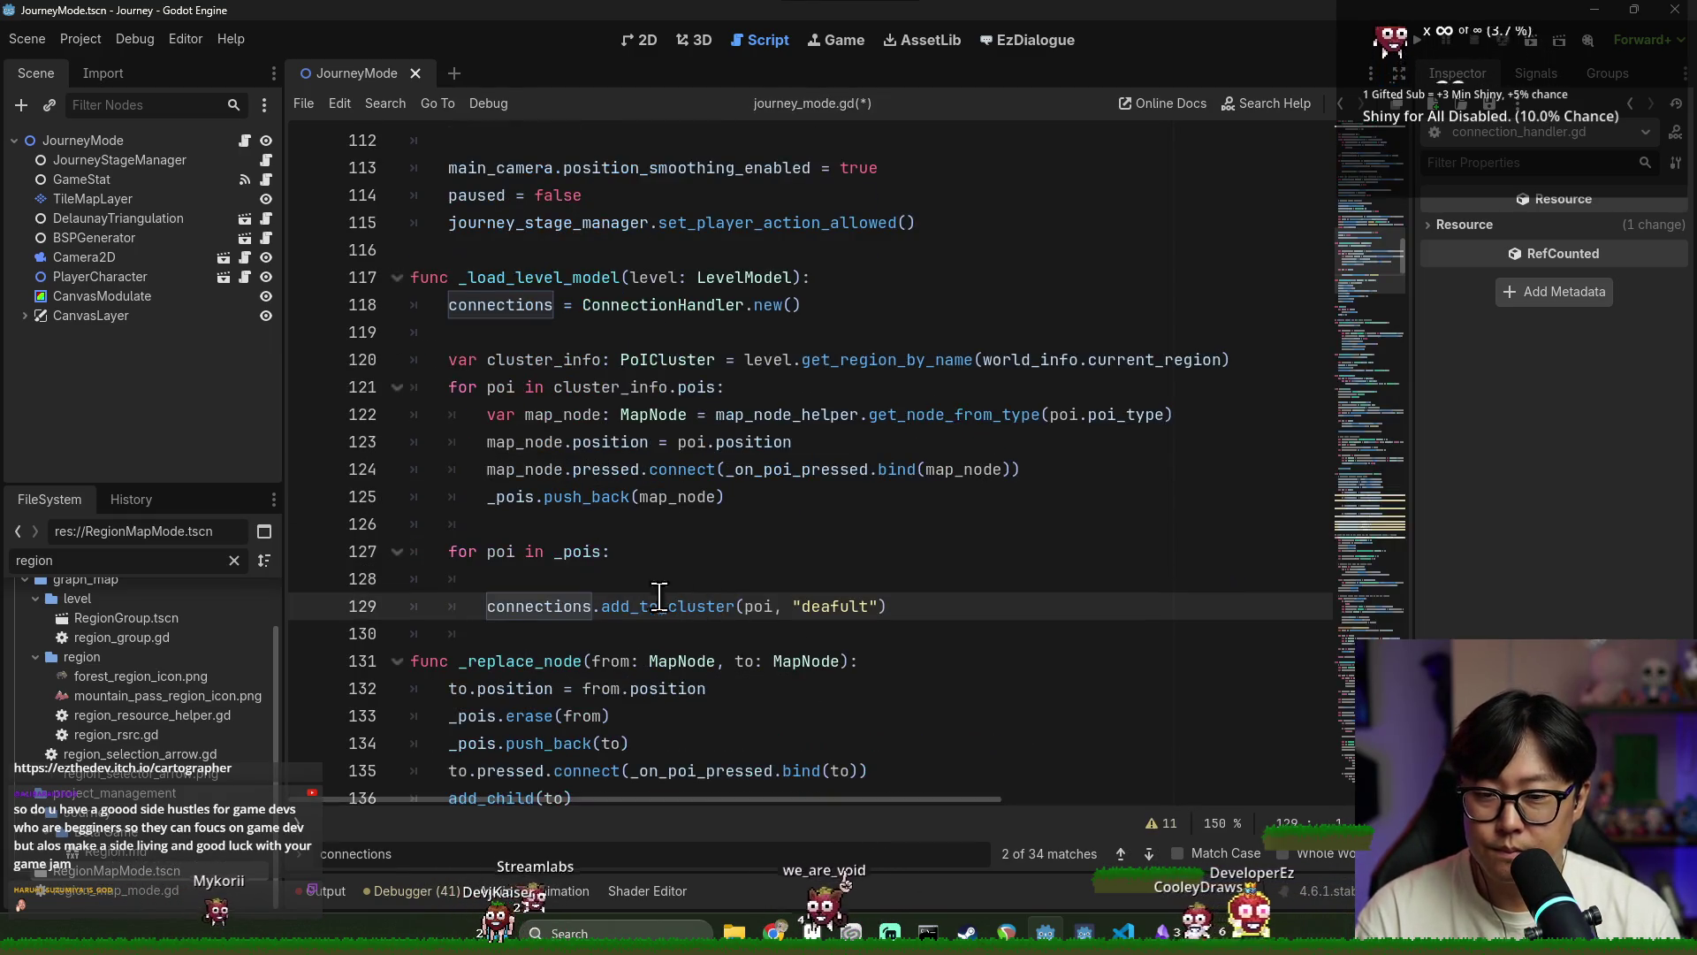
pyautogui.moveTo(544, 552); pyautogui.dragTo(541, 537)
pyautogui.press('Home')
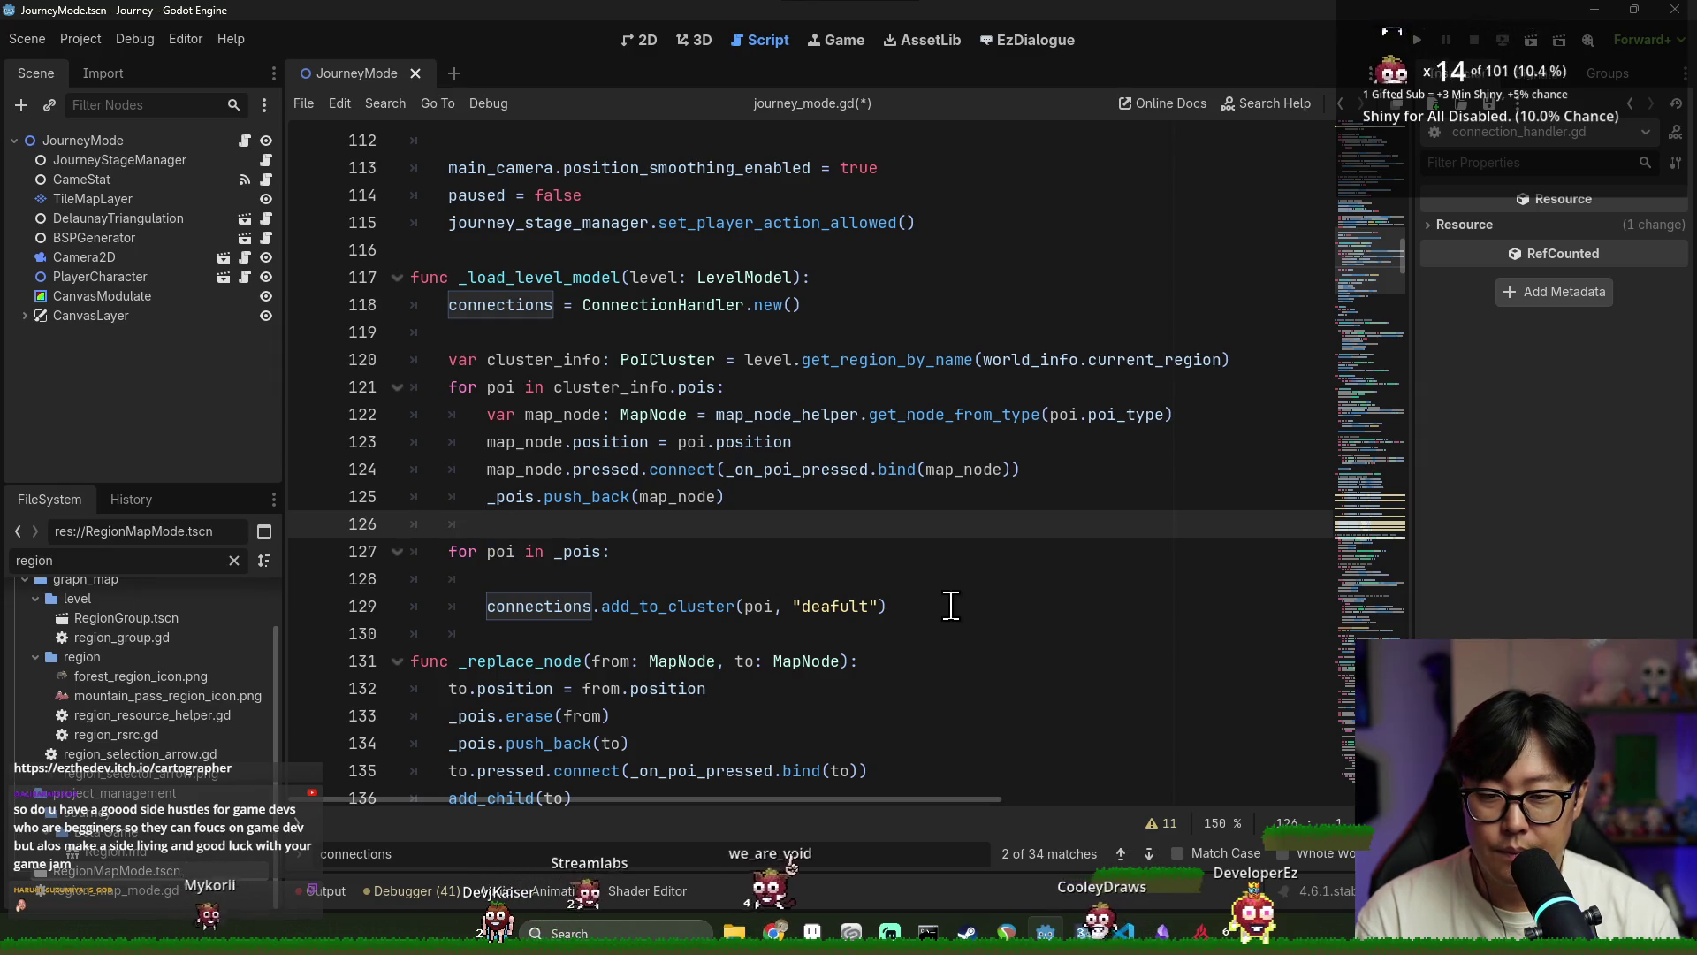
# Select the second 'for poi in _pois' loop through line 129 for replacement
pyautogui.keyDown('shift'); pyautogui.click(951, 606); pyautogui.keyUp('shift')
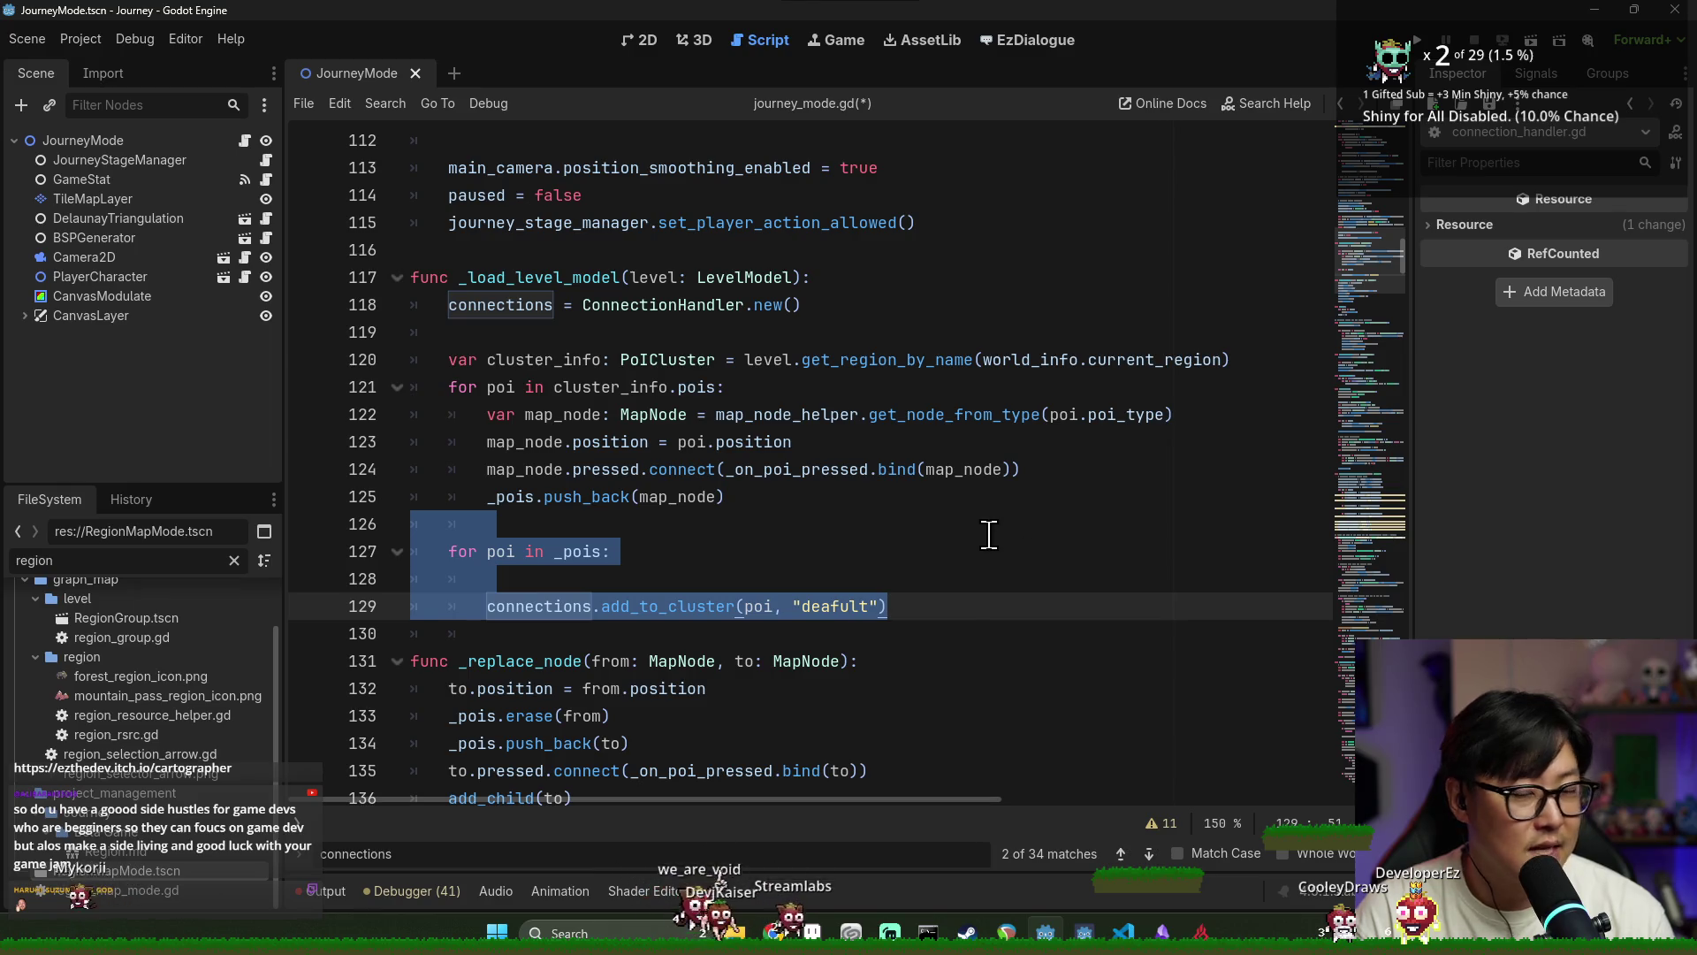
pyautogui.click(729, 523)
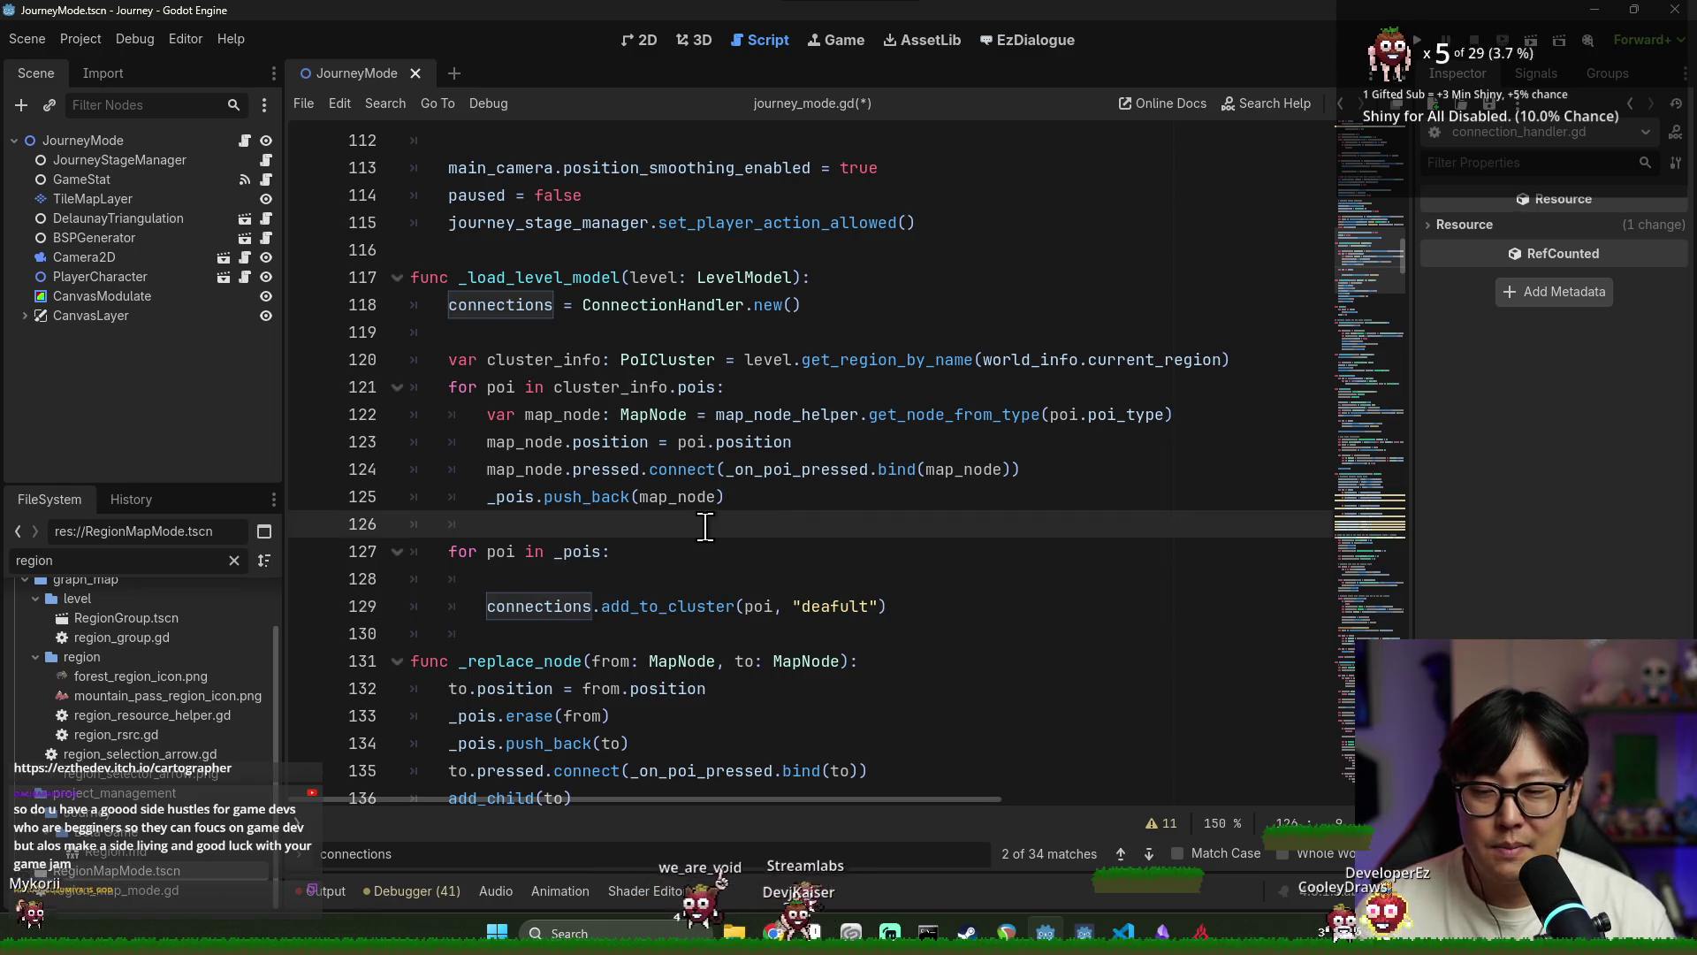
pyautogui.keyDown('shift'); pyautogui.click(905, 608); pyautogui.keyUp('shift')
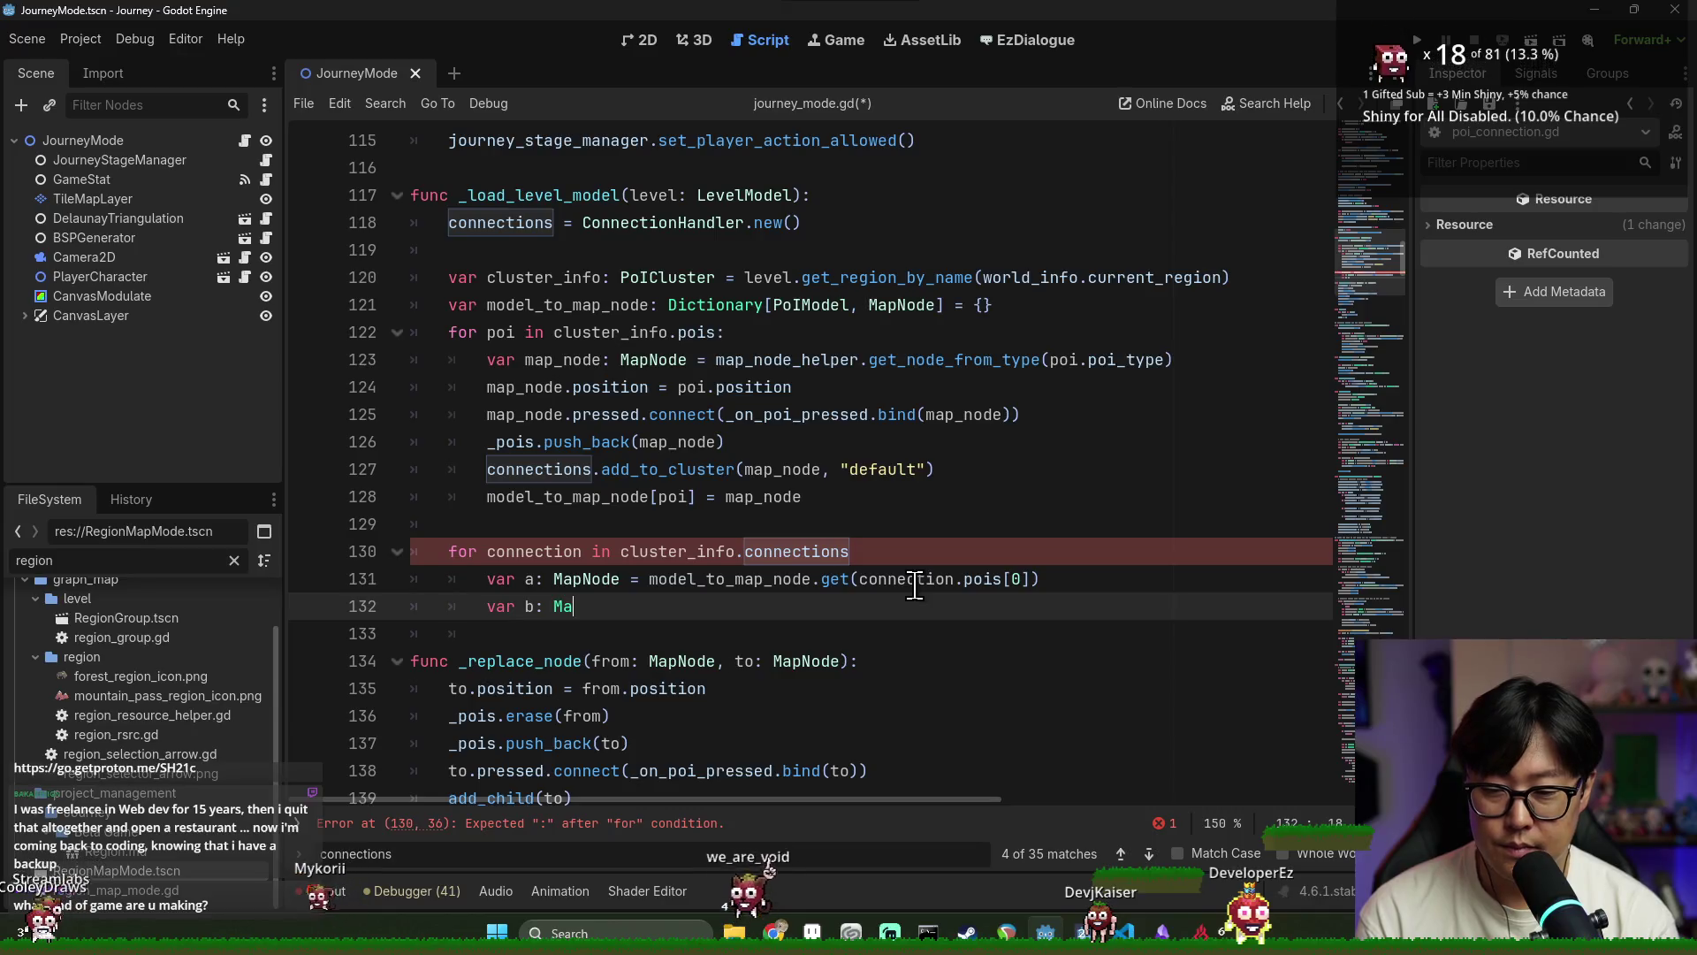
# Assign b from model_to_map_node.get(connection.pois[1]), save, and begin a connections call below
pyautogui.write('pNode = model_to')
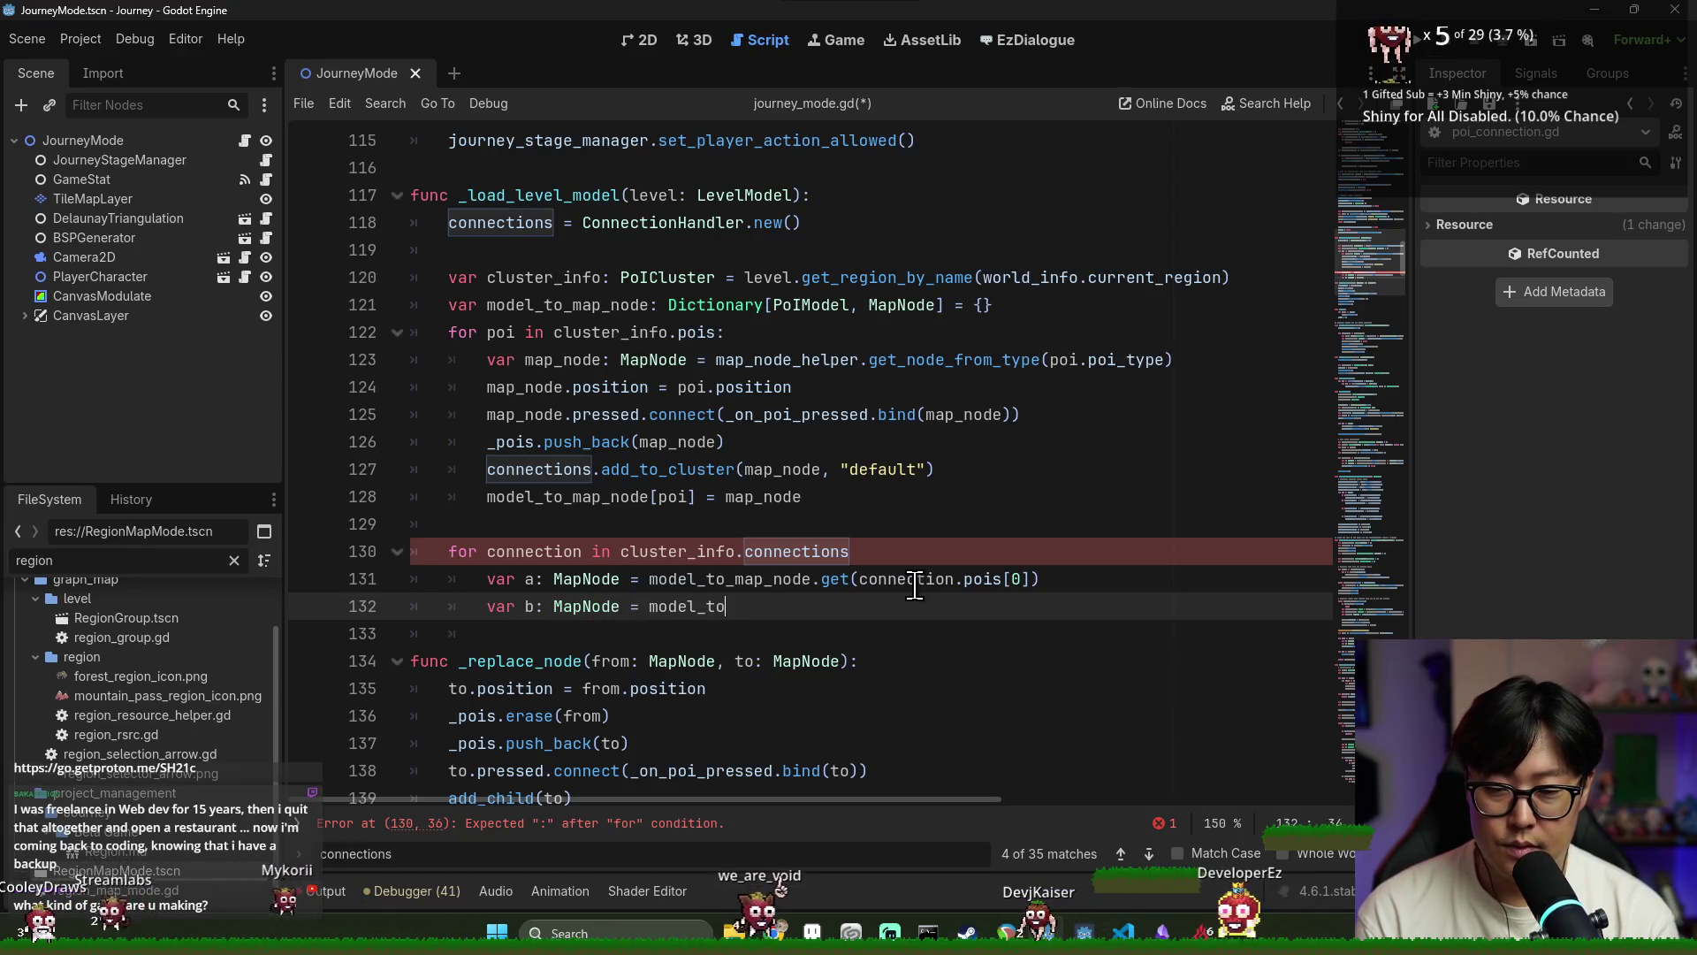
pyautogui.write('_map_node.get(connection.pois[1')
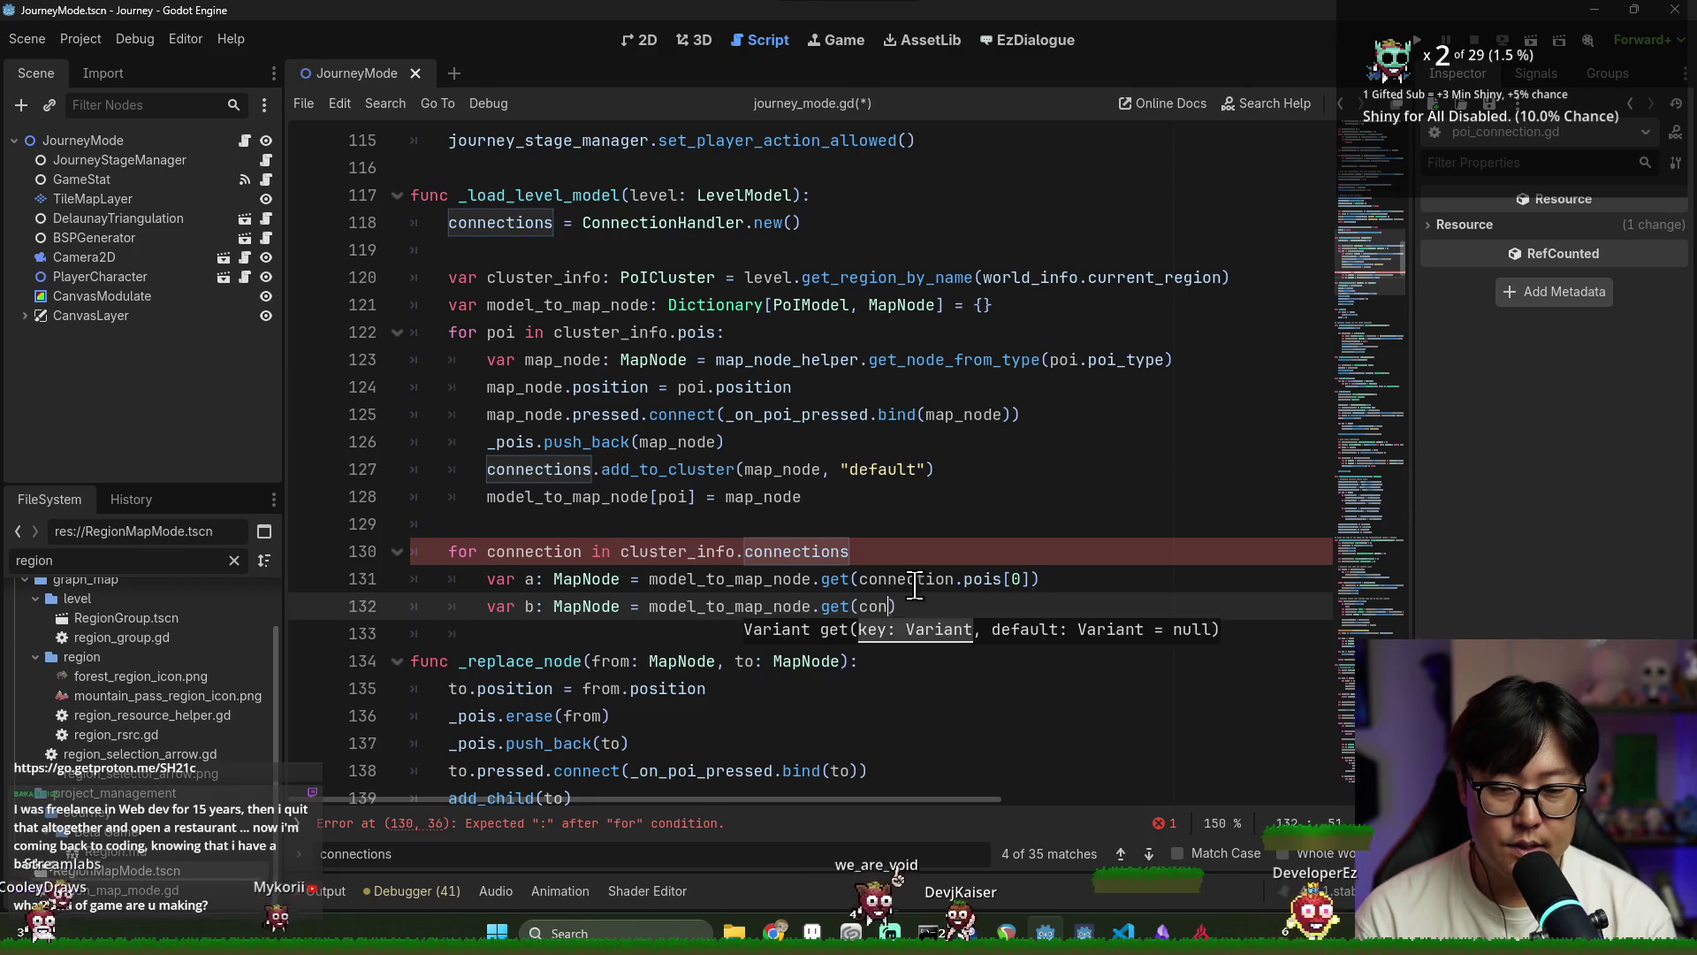
pyautogui.write('])')
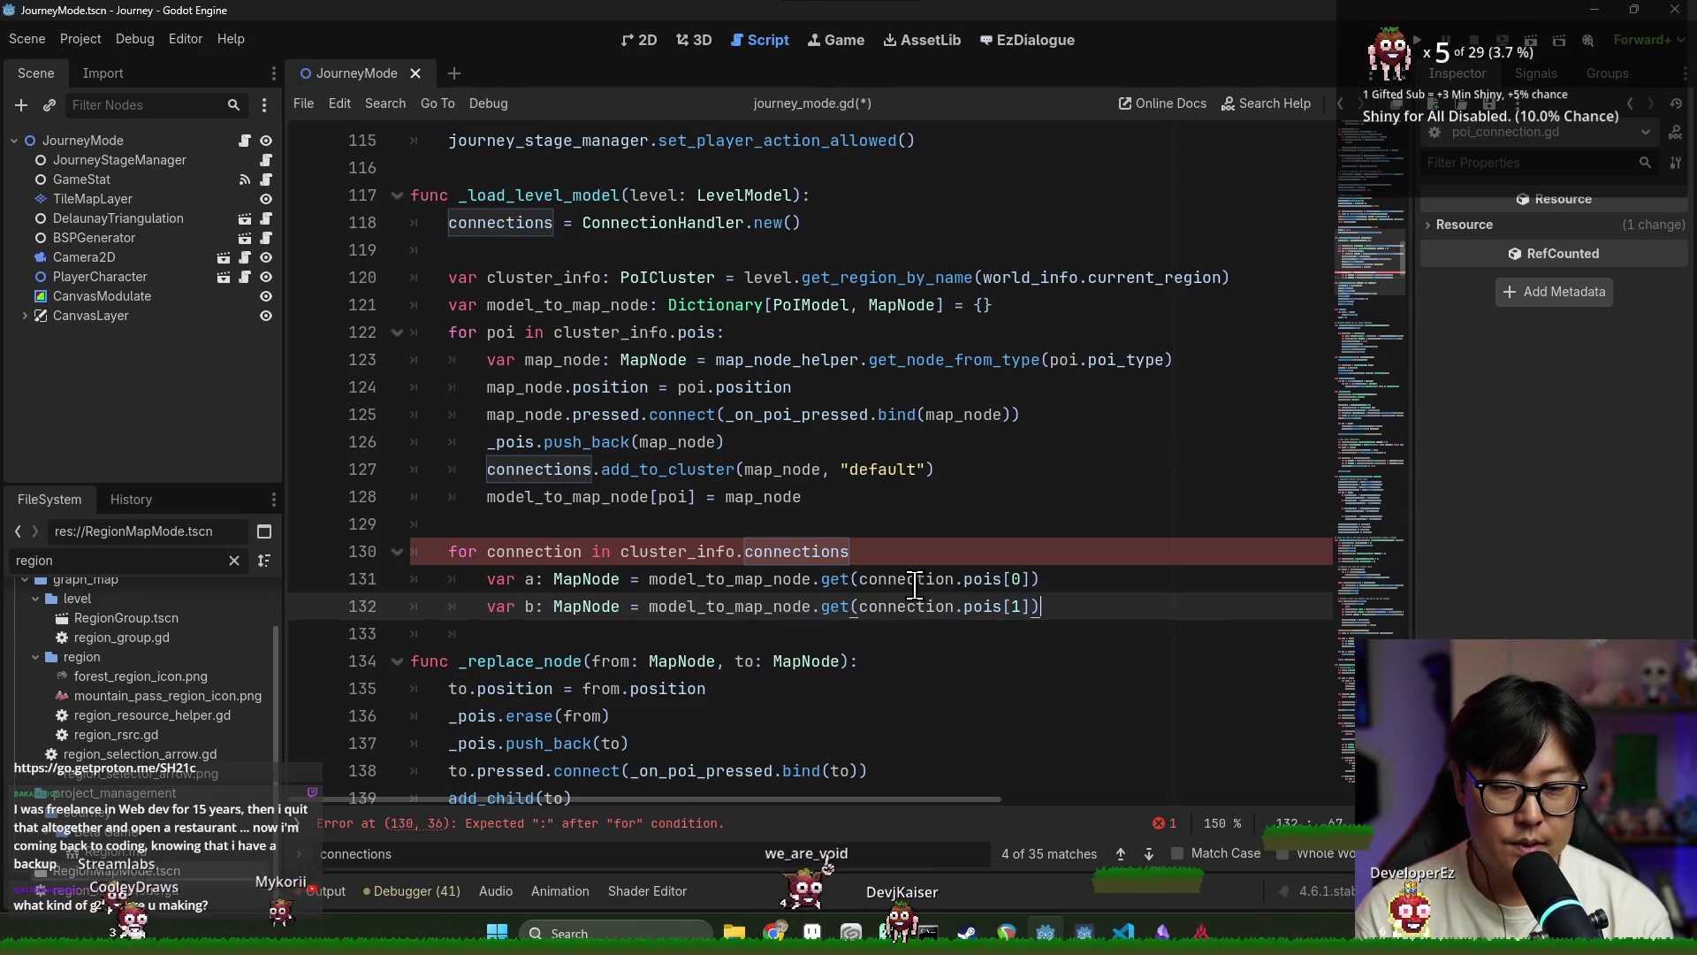
pyautogui.hotkey('ctrl', 's')
pyautogui.doubleClick(535, 552)
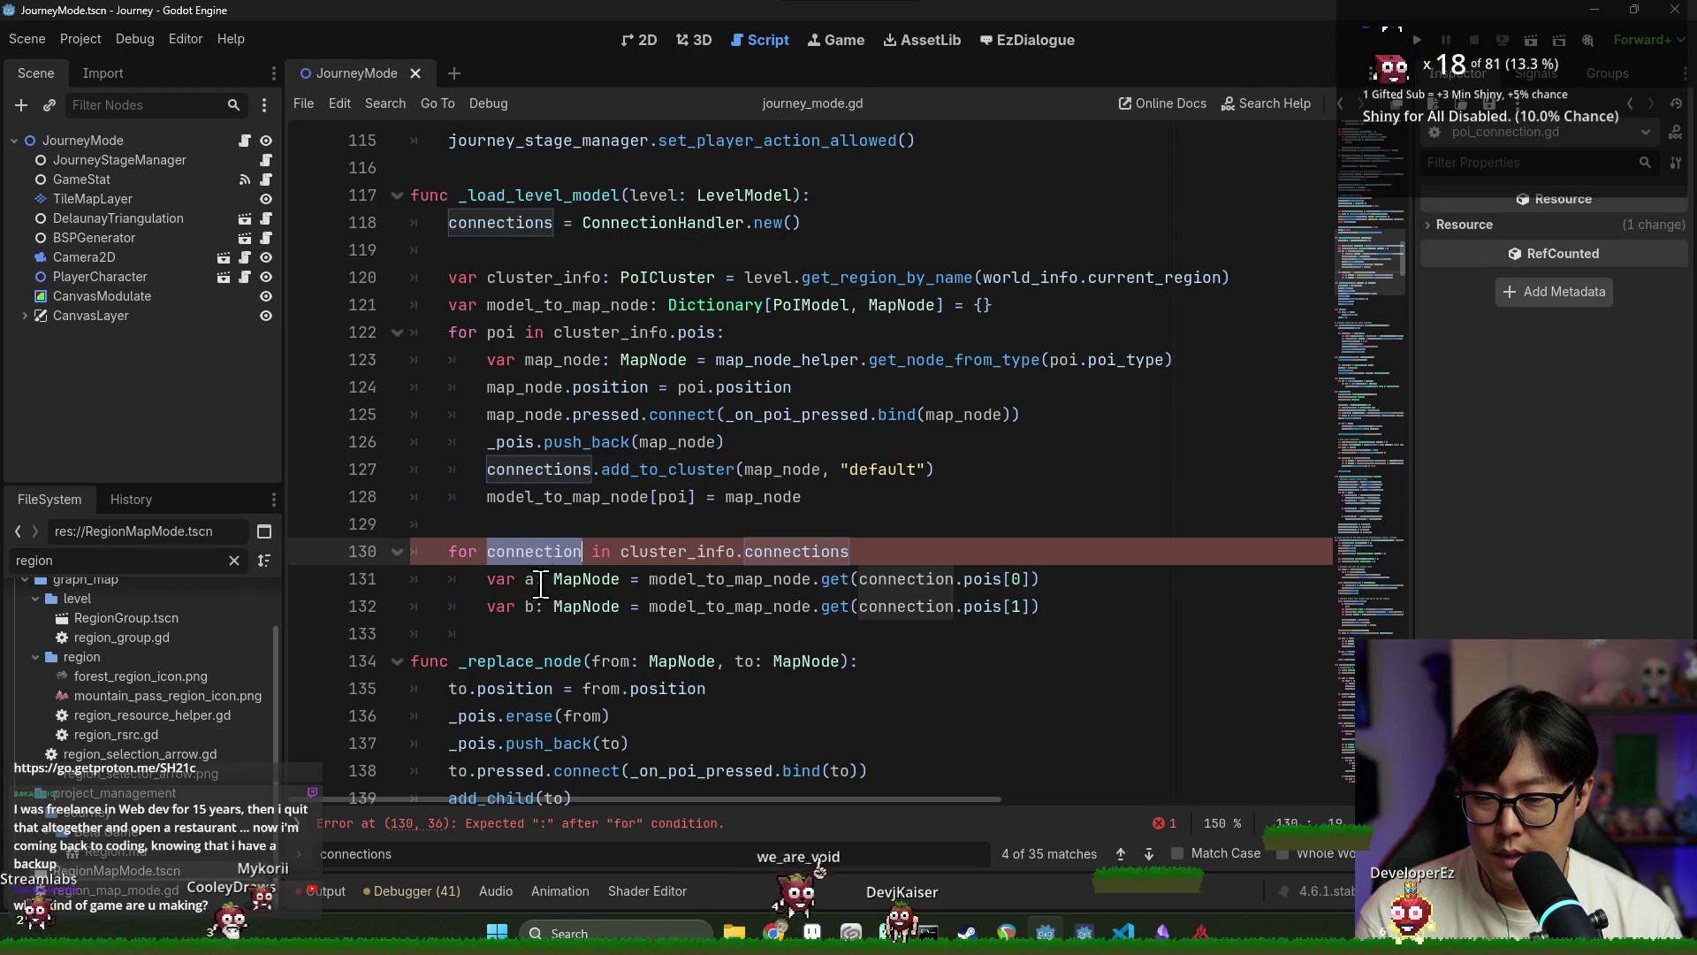
pyautogui.click(1069, 604)
pyautogui.press('Return')
pyautogui.press('Return')
pyautogui.write('nection.')
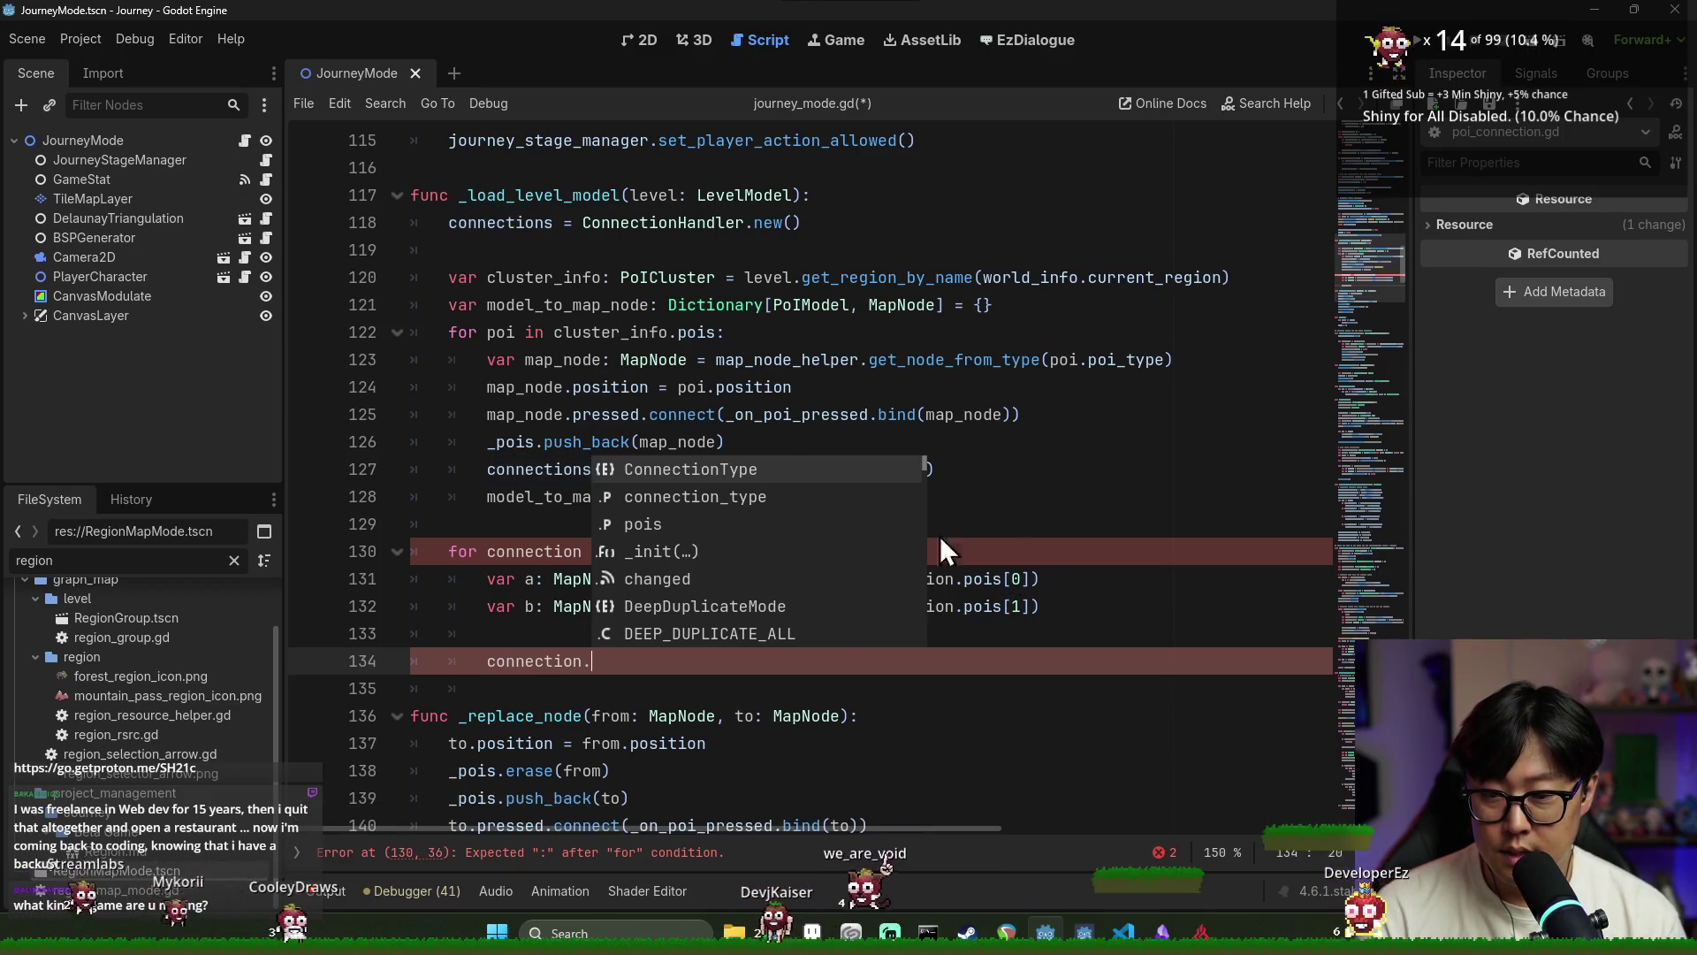
# Rename the loop variable to connection_info and update its references on lines 131-132
pyautogui.click(809, 552)
pyautogui.doubleClick(603, 551)
pyautogui.write('_model')
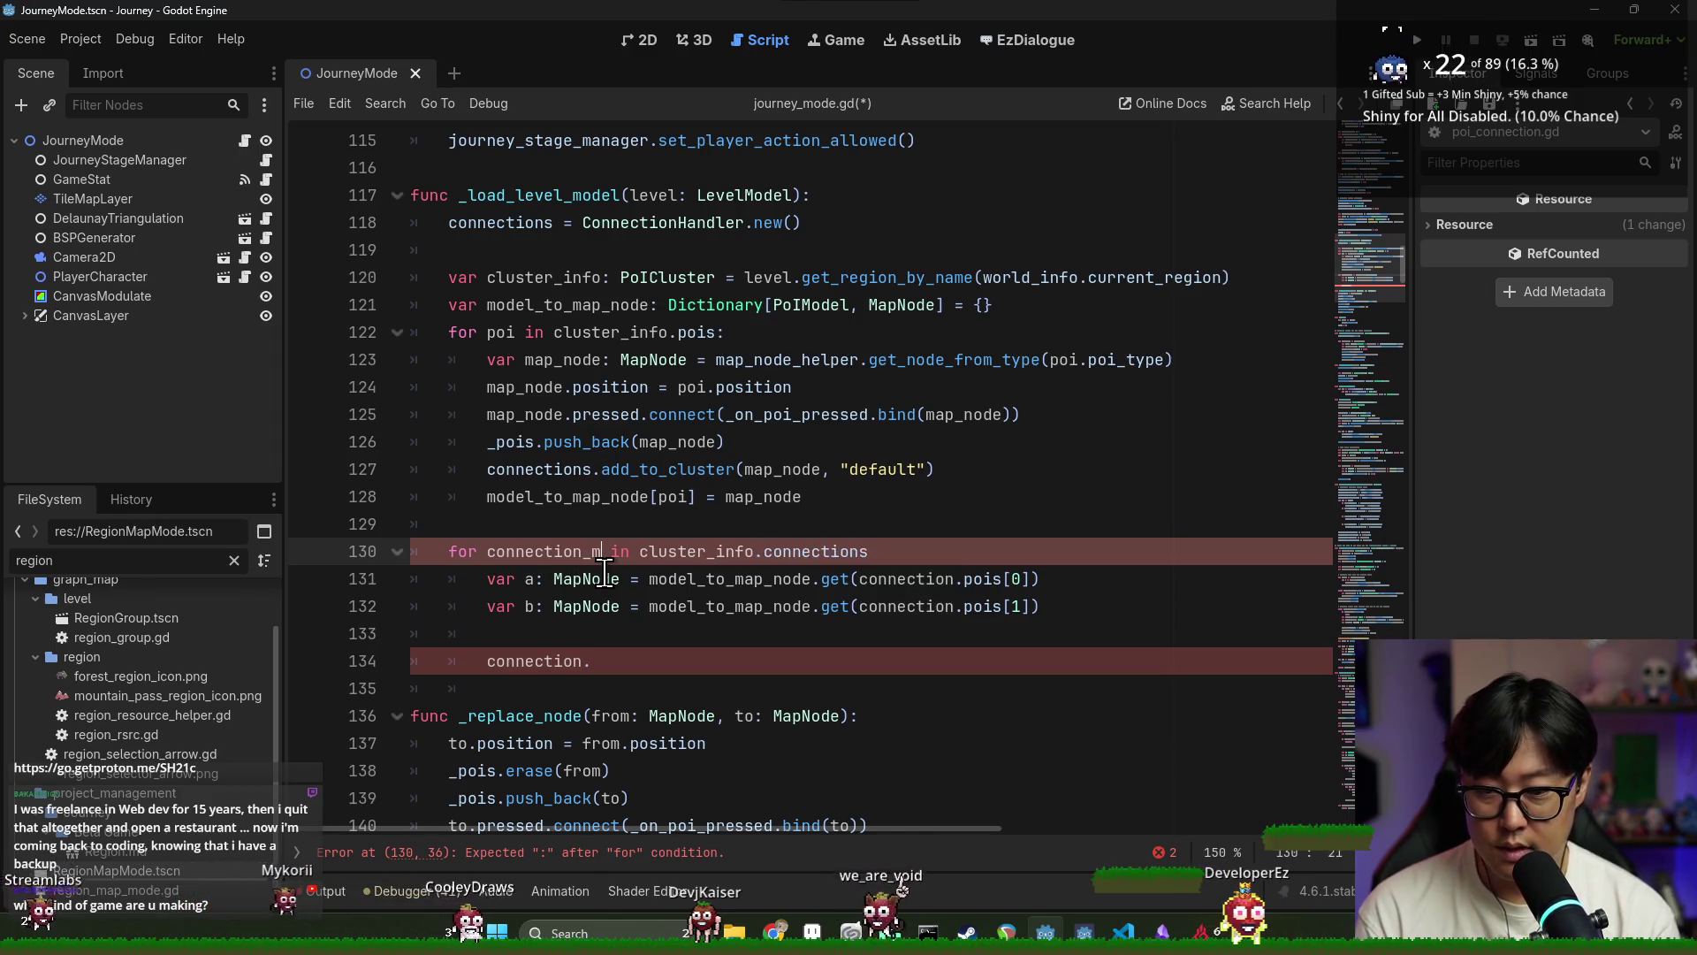
pyautogui.doubleClick(633, 551)
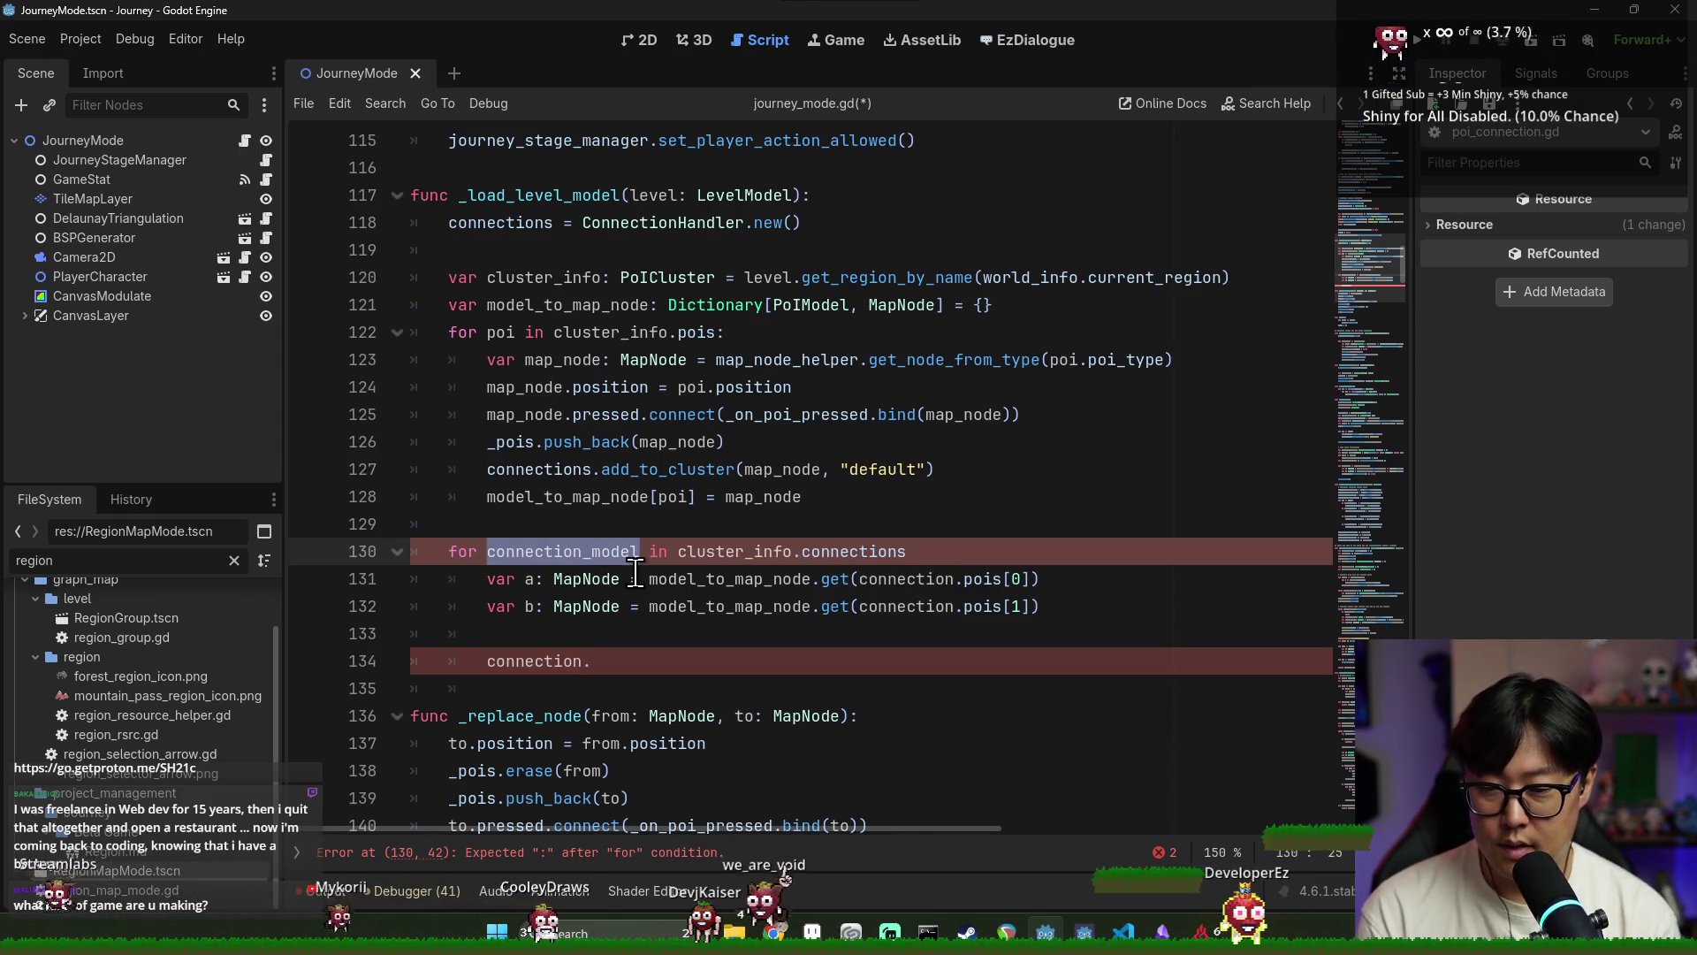
pyautogui.write('connection_info')
pyautogui.doubleClick(566, 552)
pyautogui.hotkey('ctrl', 'c')
pyautogui.doubleClick(910, 579)
pyautogui.hotkey('ctrl', 'v')
pyautogui.doubleClick(908, 606)
pyautogui.hotkey('ctrl', 'v')
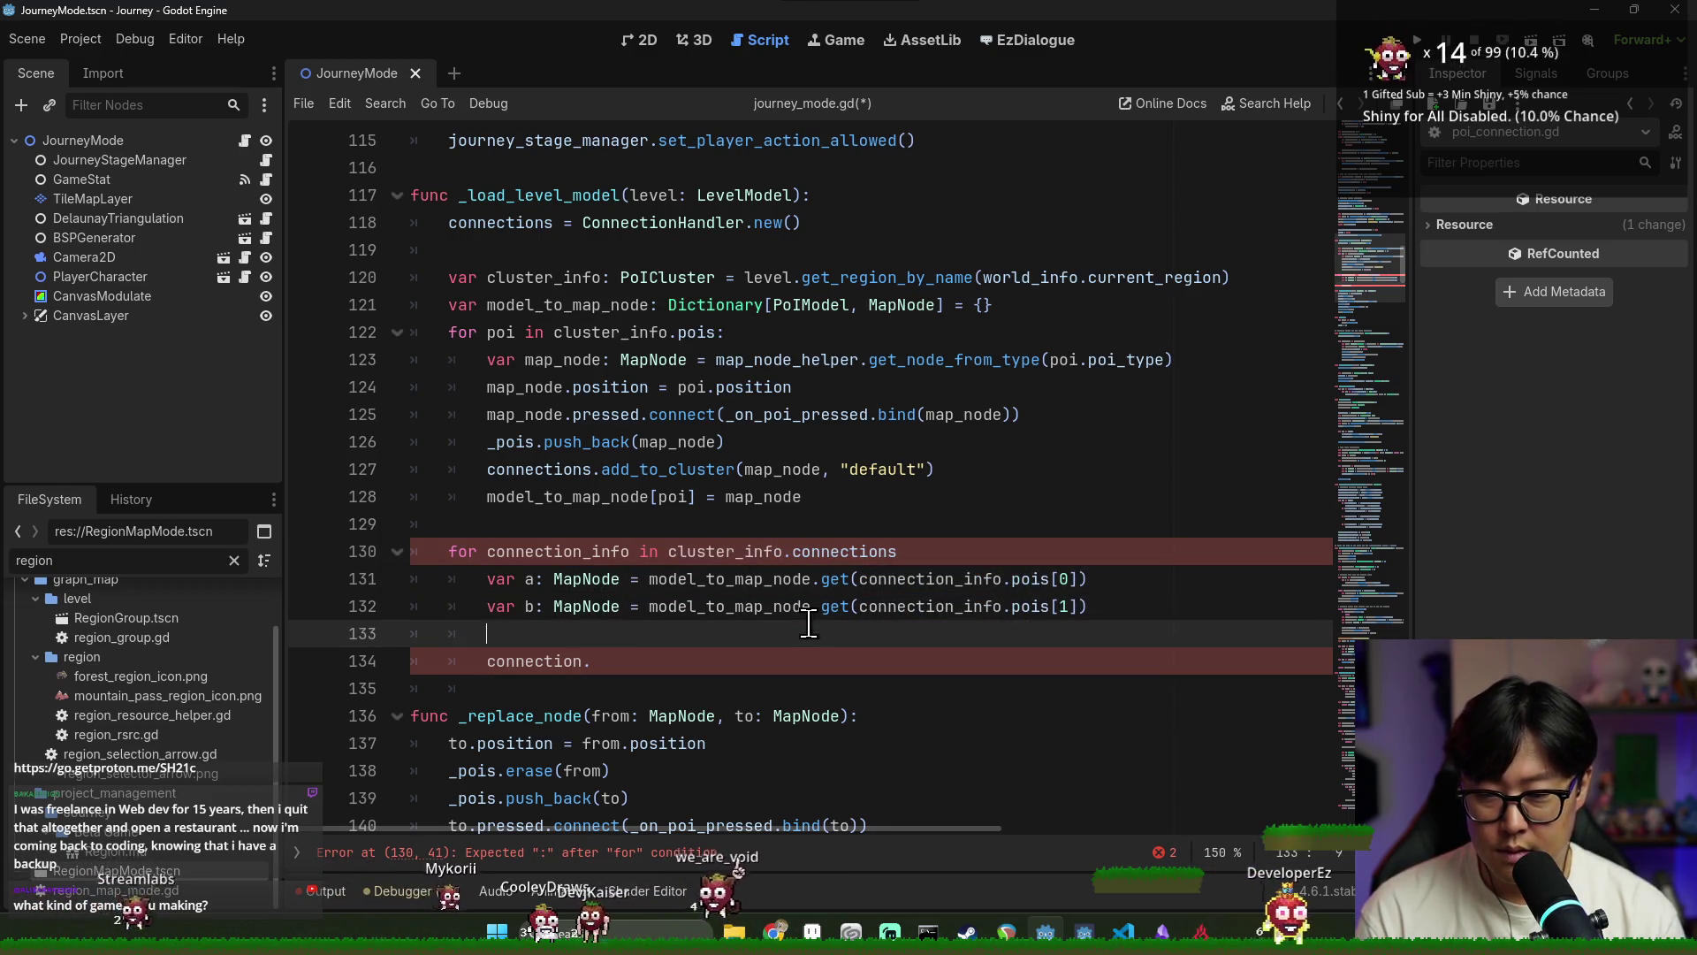
# Complete the call as connections.add_connection(a, b) and save the script
pyautogui.click(668, 661)
pyautogui.press('BackSpace')
pyautogui.press('BackSpace')
pyautogui.press('BackSpace')
pyautogui.doubleClick(543, 222)
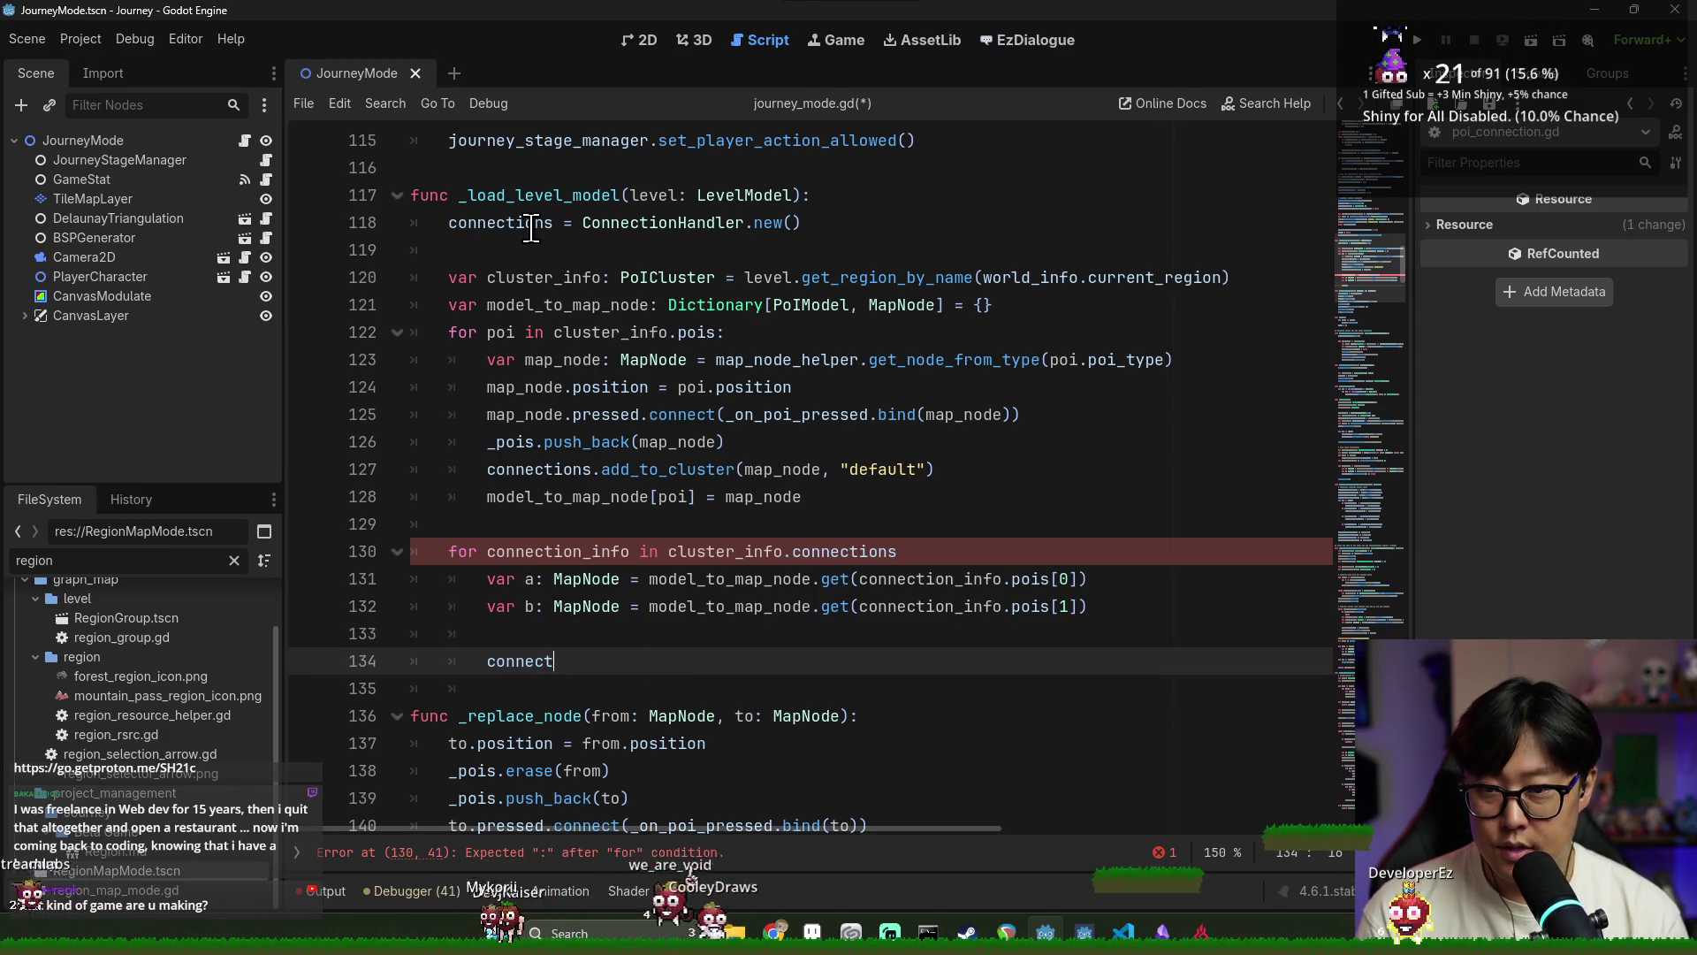
pyautogui.click(527, 661)
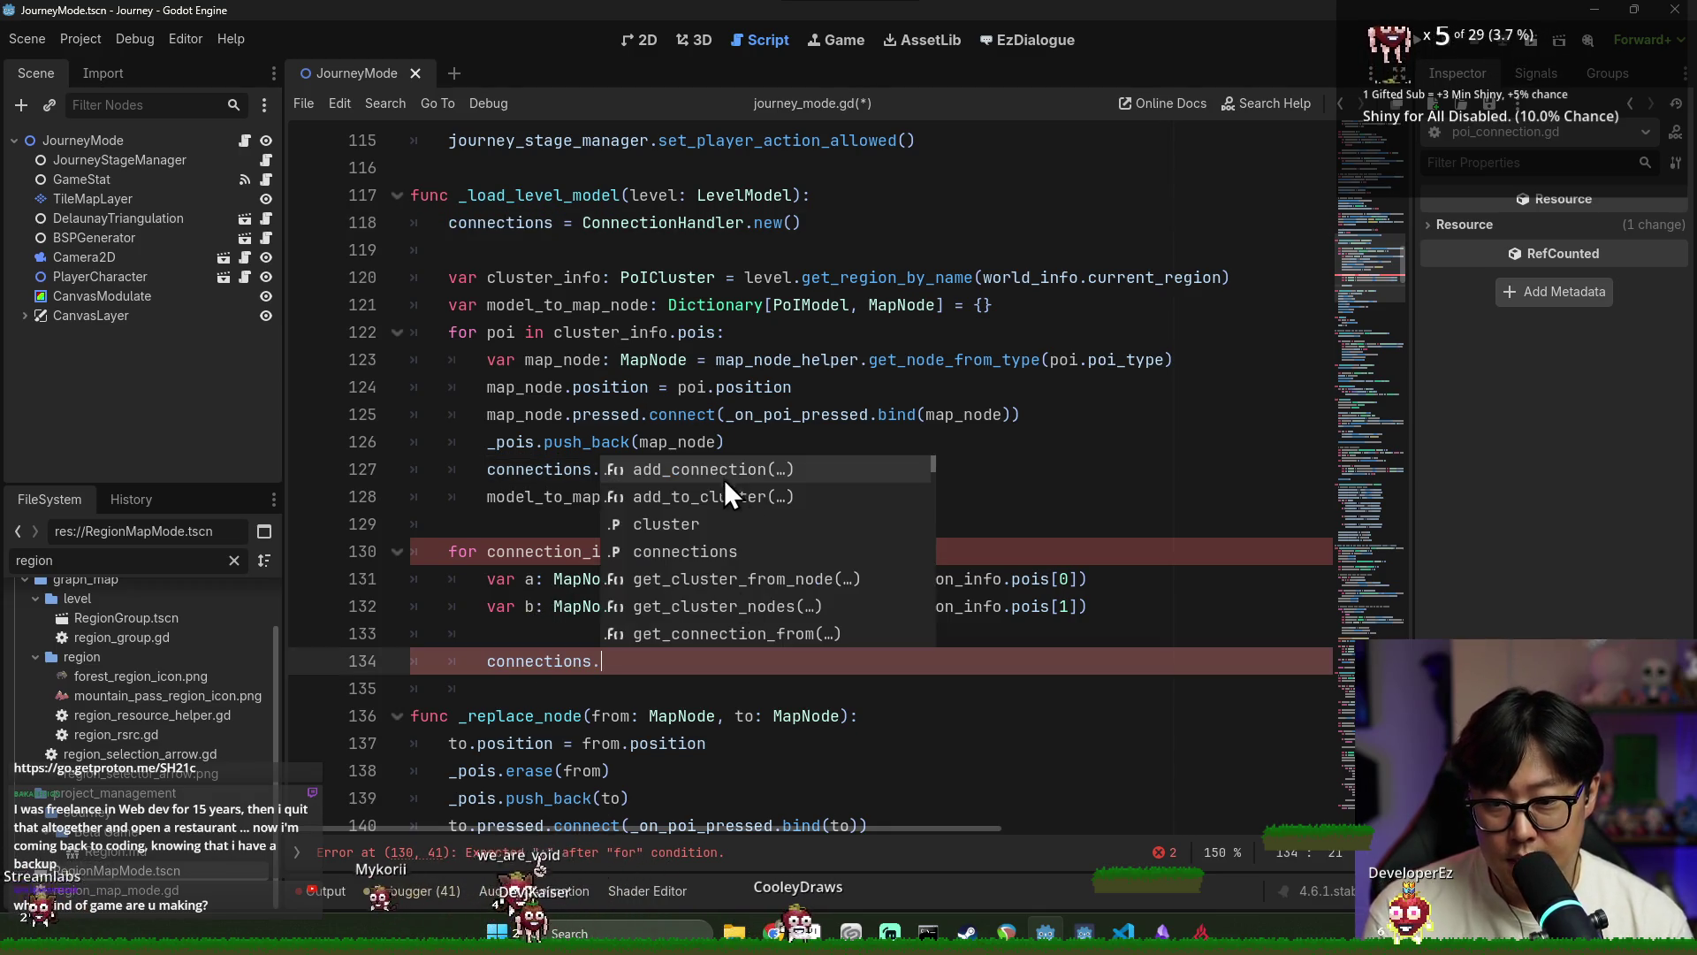
pyautogui.click(721, 470)
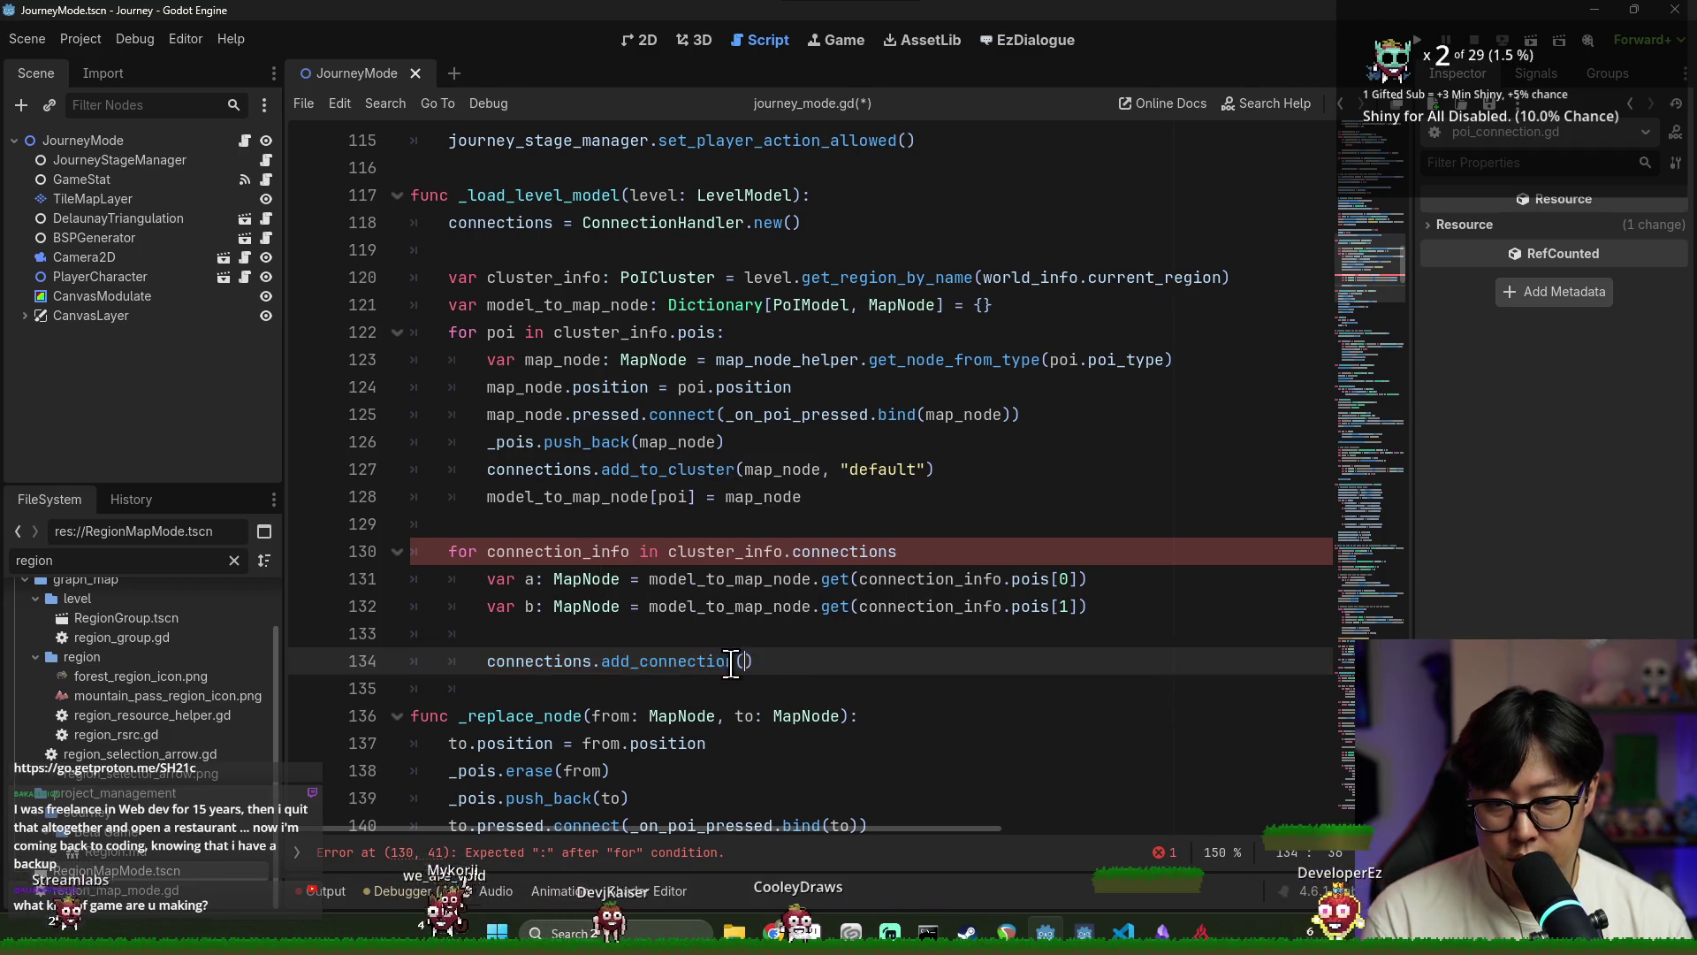
pyautogui.write('a,')
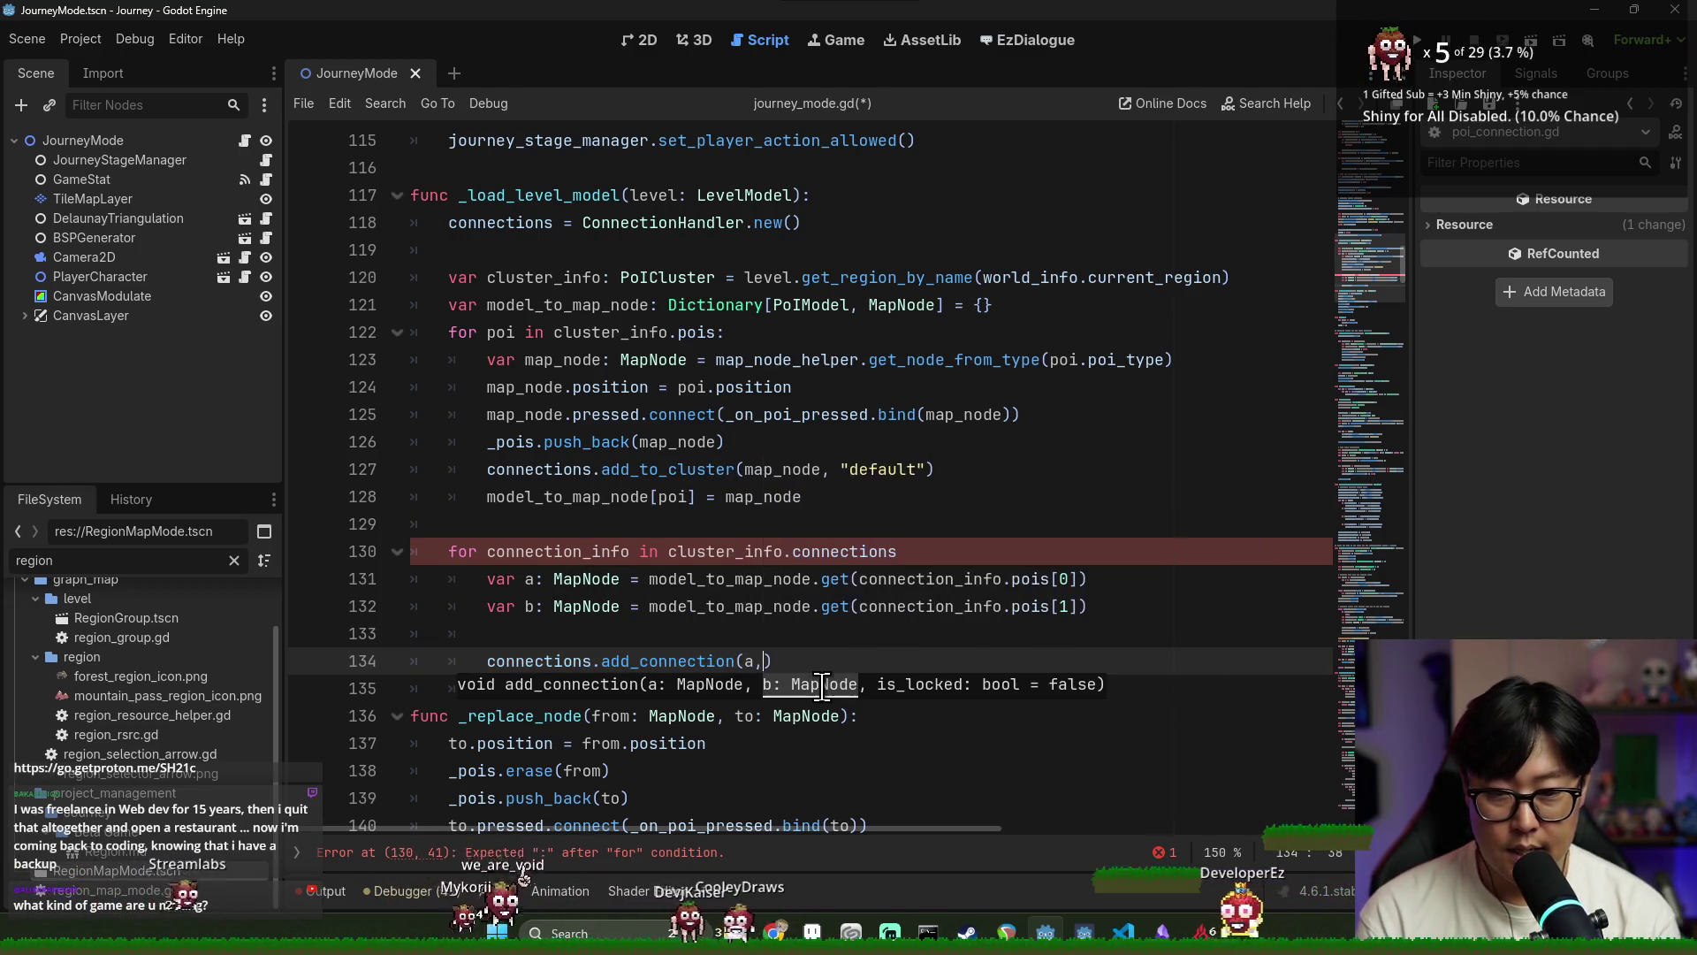
pyautogui.write(' b,')
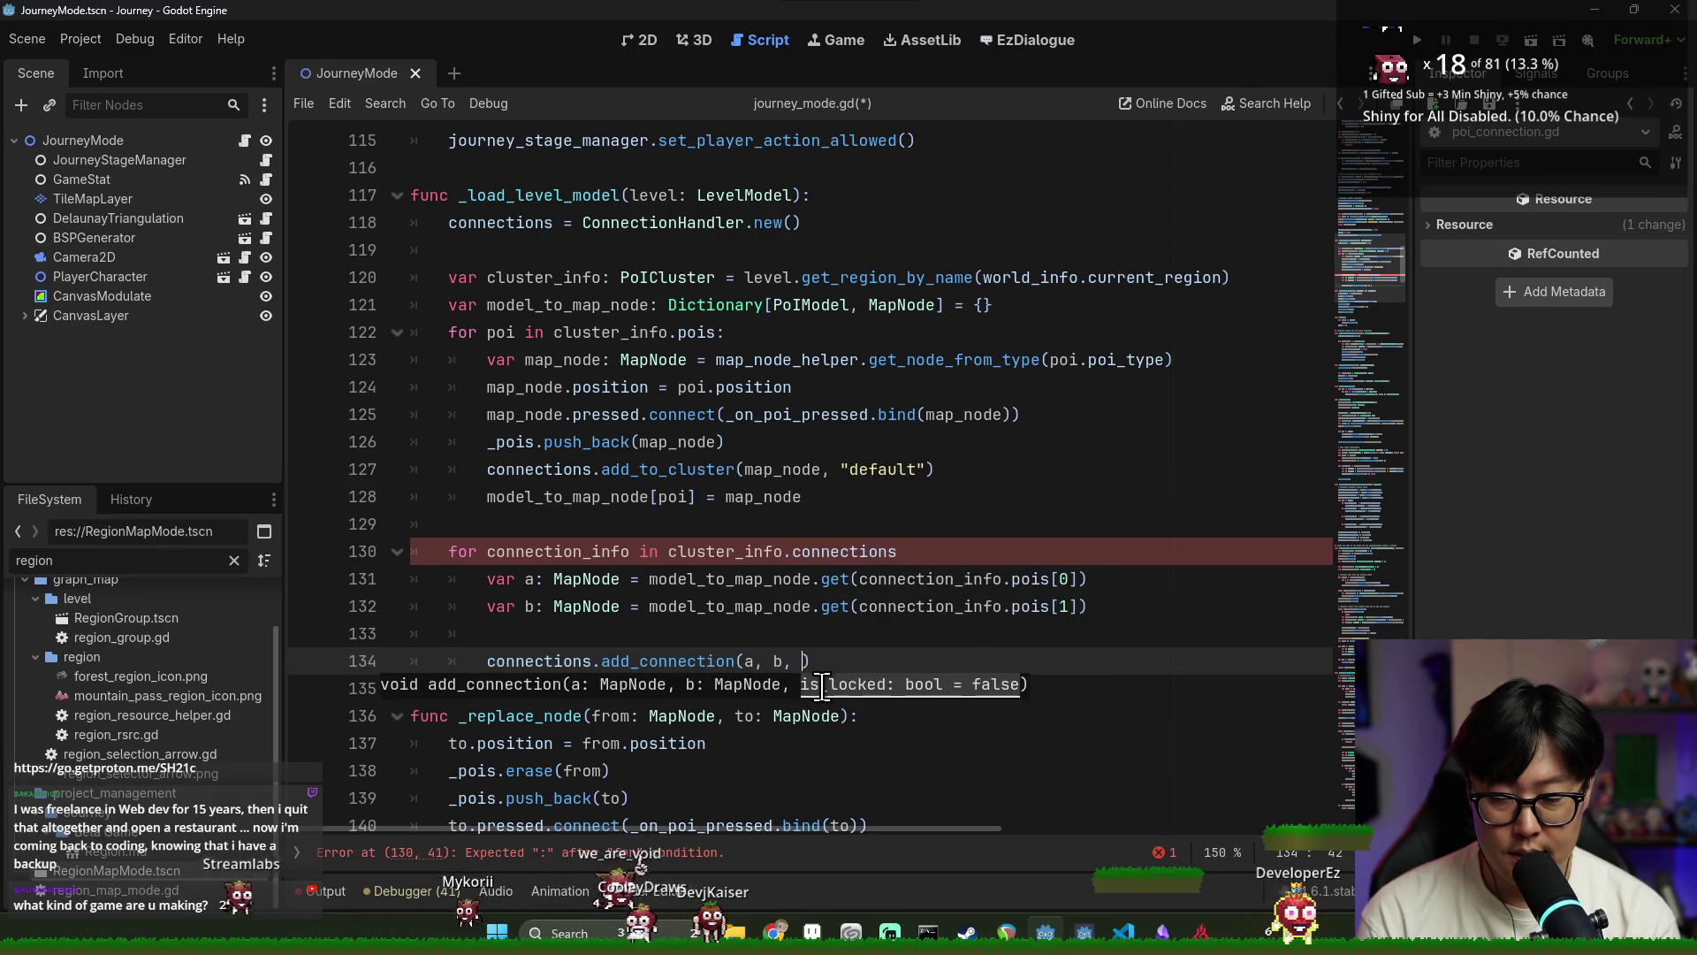
pyautogui.press('BackSpace')
pyautogui.hotkey('ctrl', 's')
# Add the missing ':' to the for line at line 130 and save journey_mode.gd
pyautogui.click(526, 570)
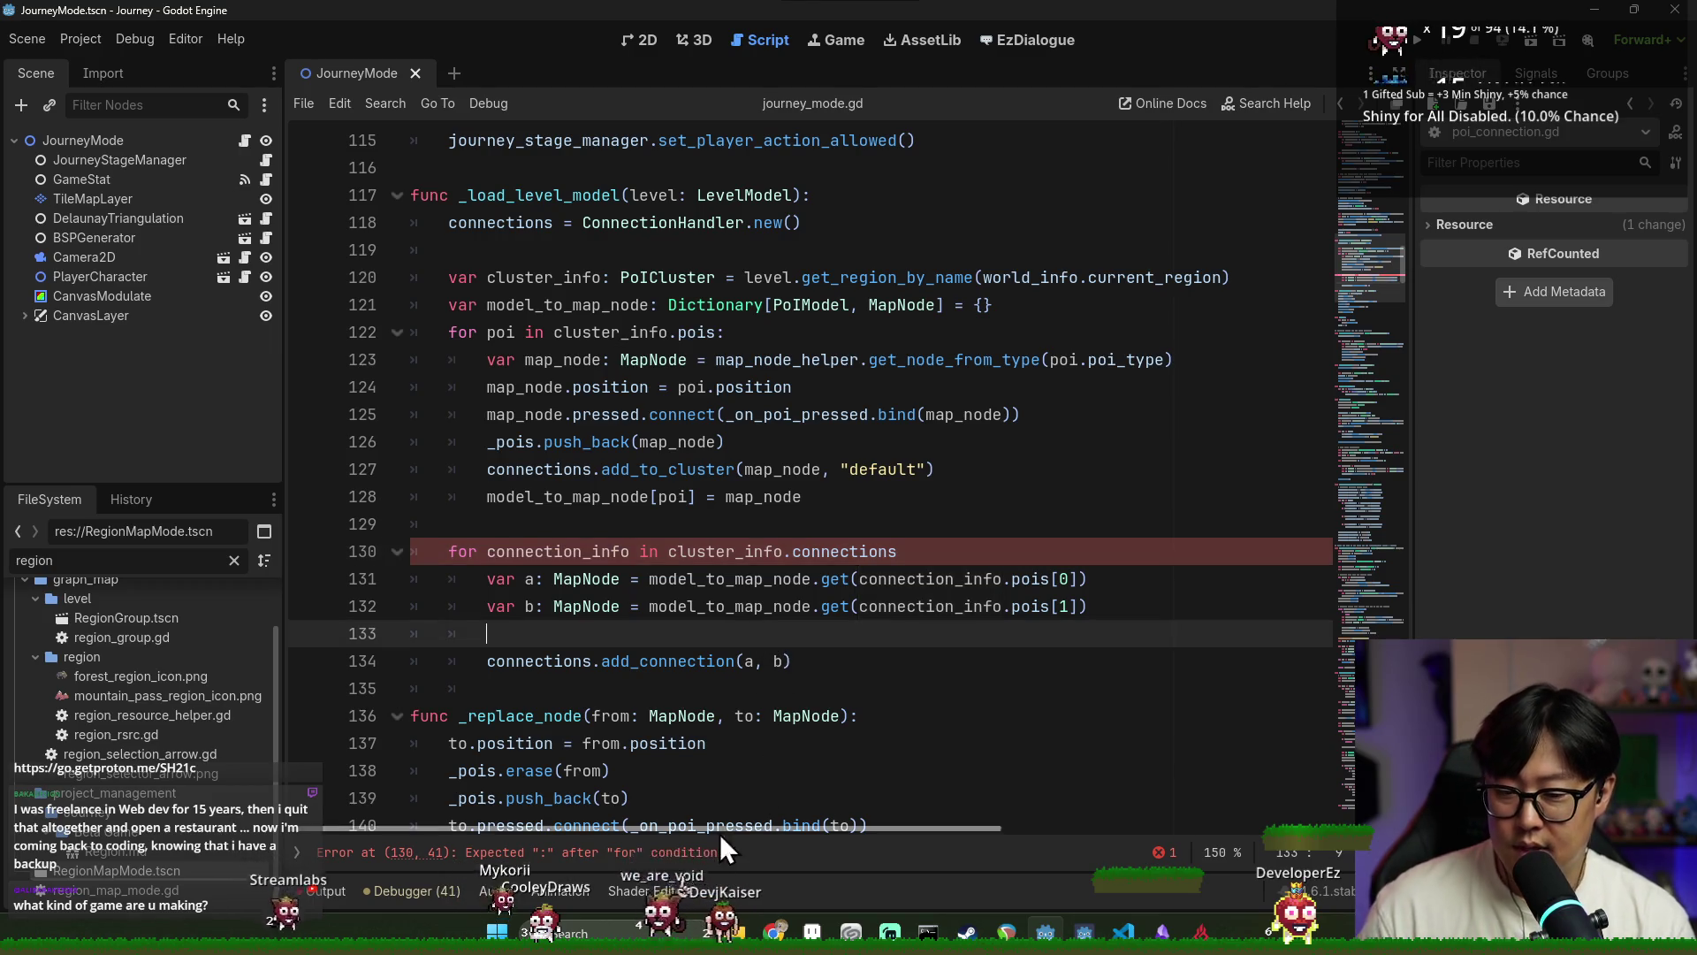
pyautogui.click(664, 853)
pyautogui.click(910, 473)
pyautogui.write(':')
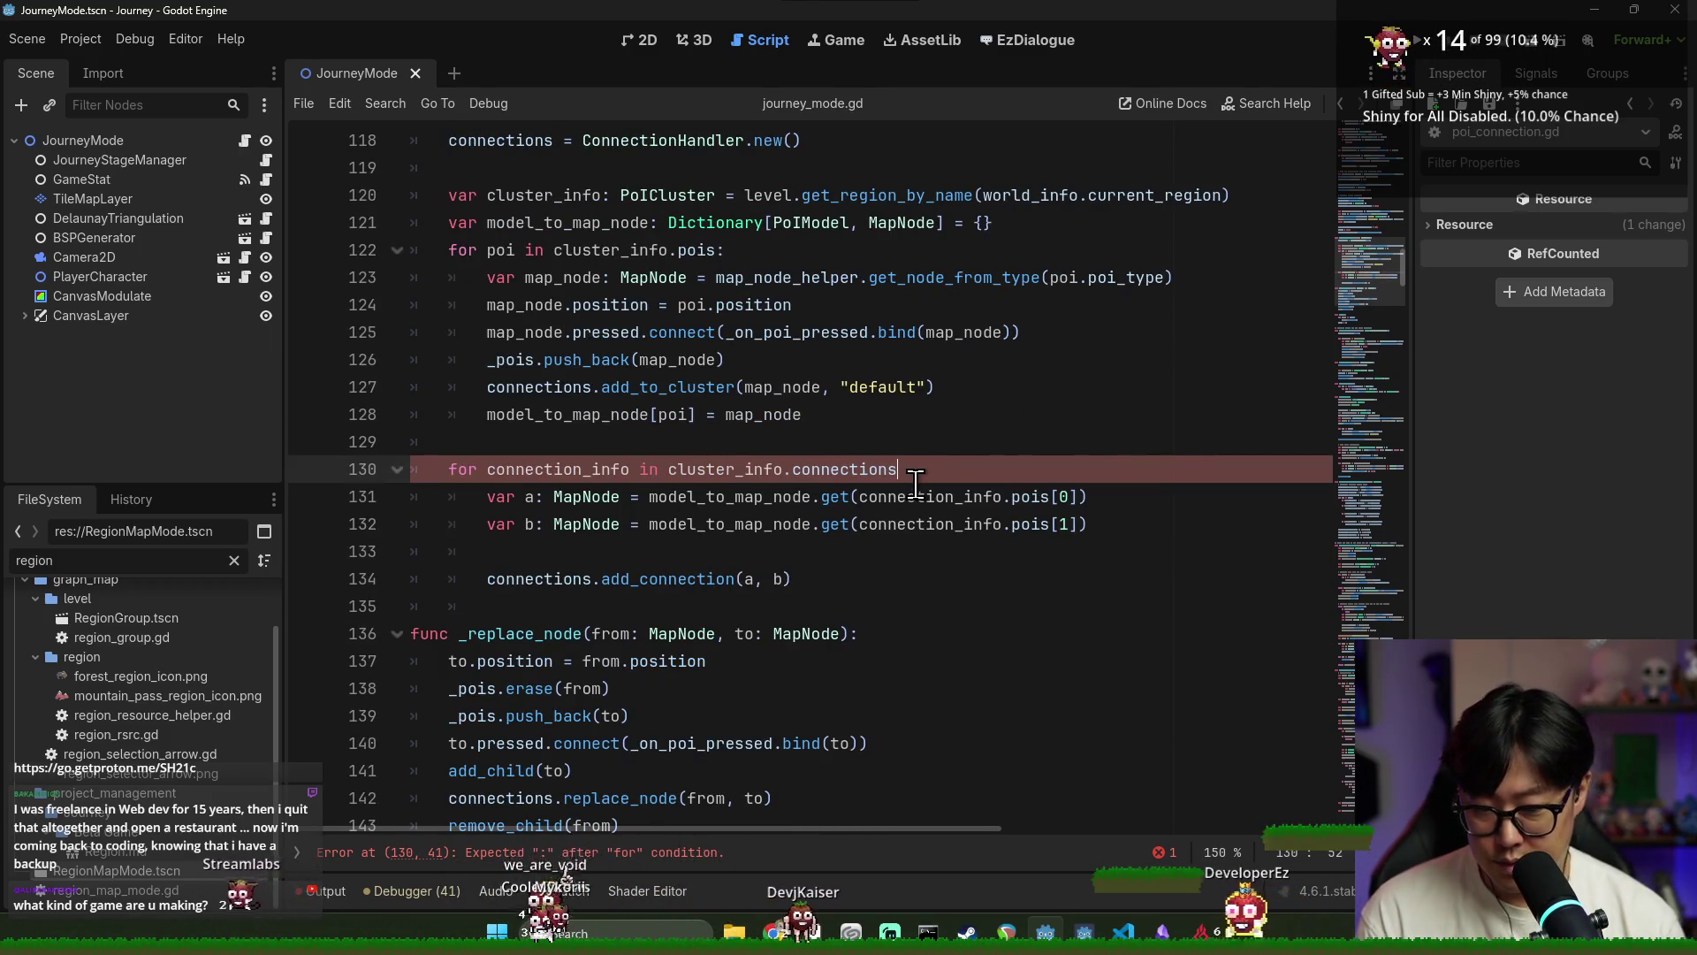
pyautogui.hotkey('ctrl', 's')
pyautogui.click(651, 587)
pyautogui.click(565, 471)
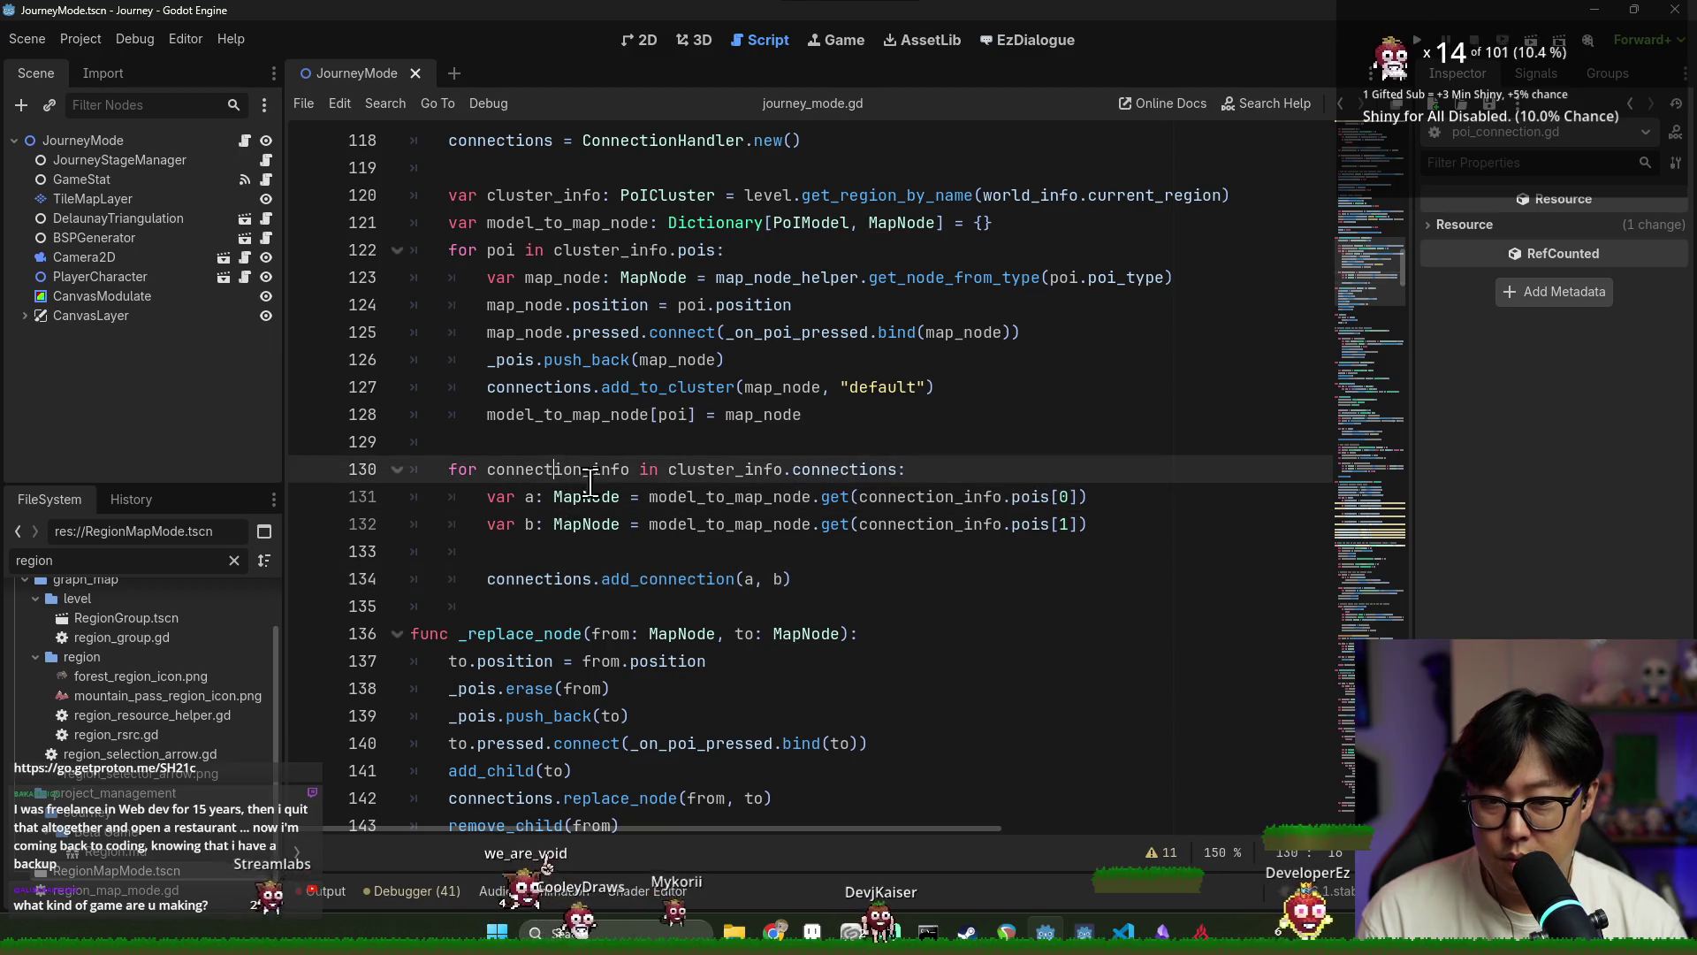
pyautogui.doubleClick(539, 579)
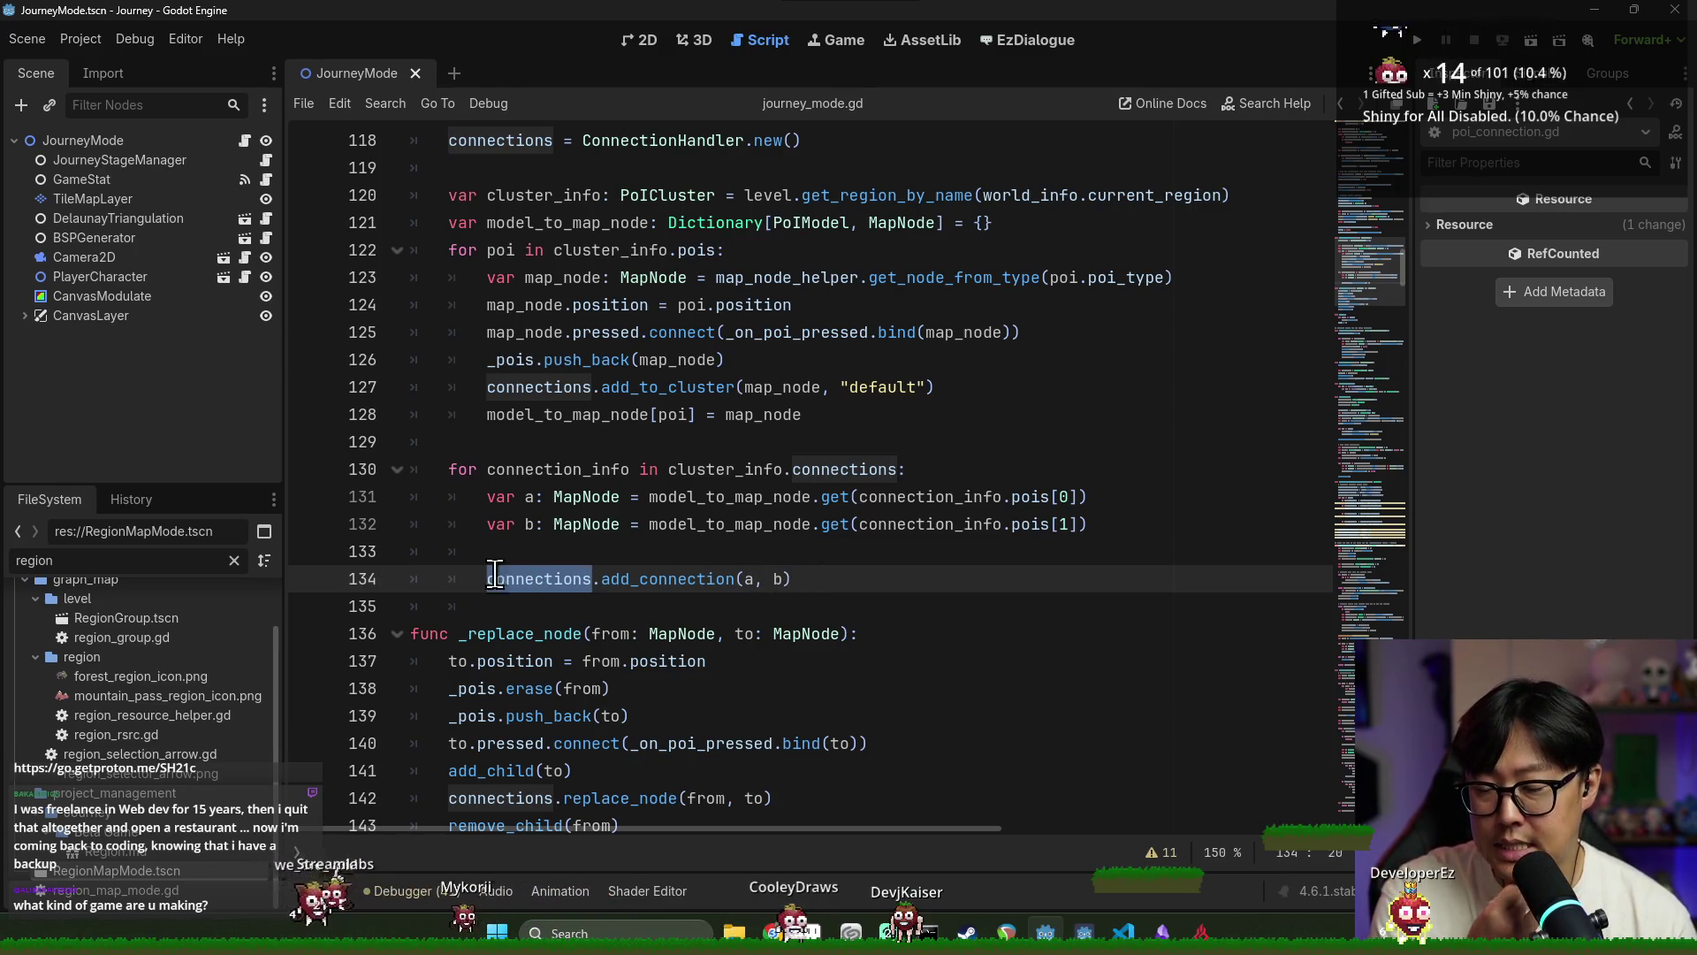
pyautogui.hotkey('ctrl', 's')
pyautogui.click(807, 579)
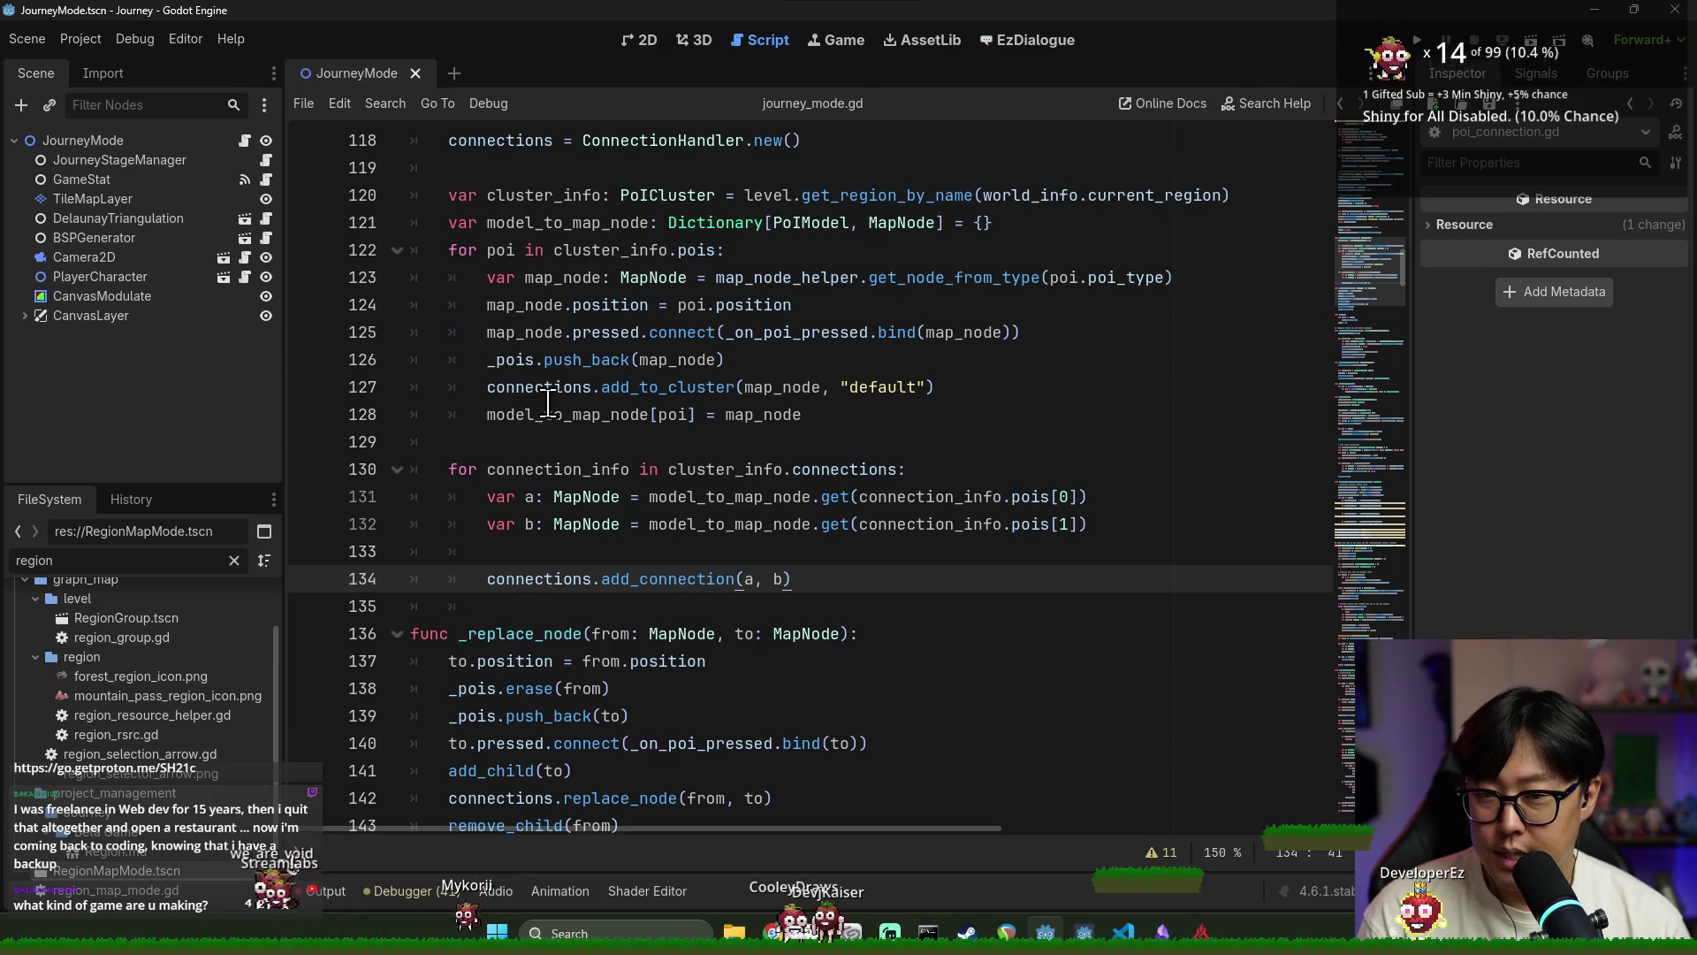
pyautogui.doubleClick(546, 579)
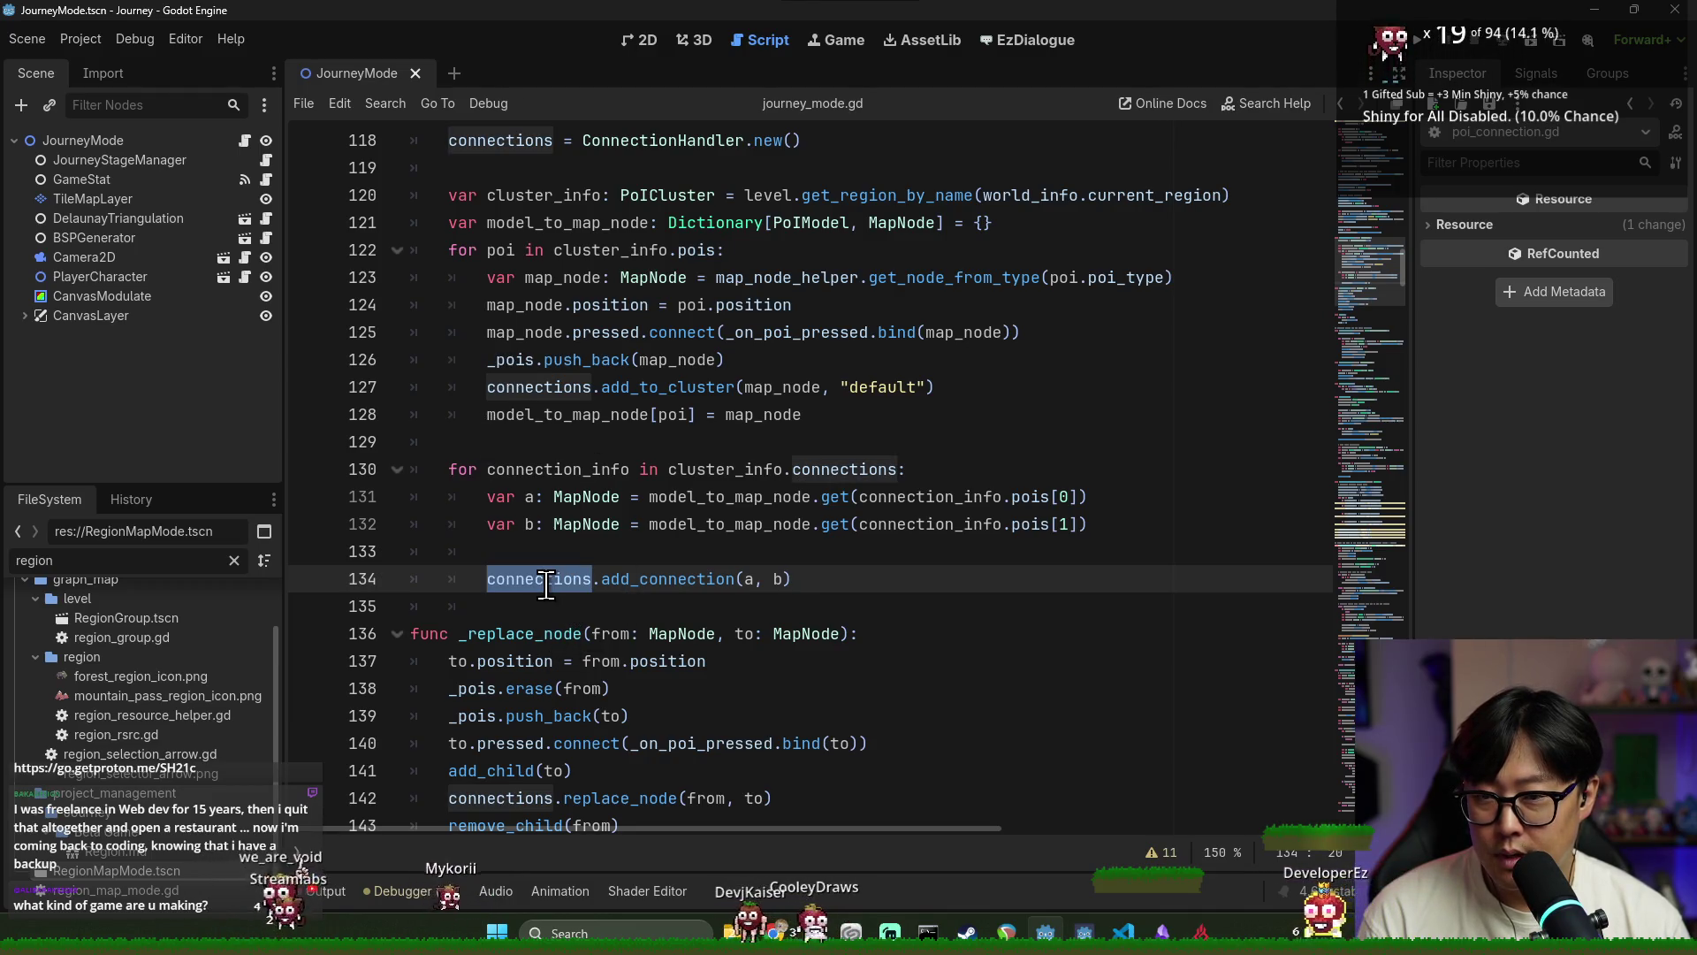
pyautogui.keyDown('ctrl'); pyautogui.click(653, 579); pyautogui.keyUp('ctrl')
pyautogui.scroll(4, 631, 561)
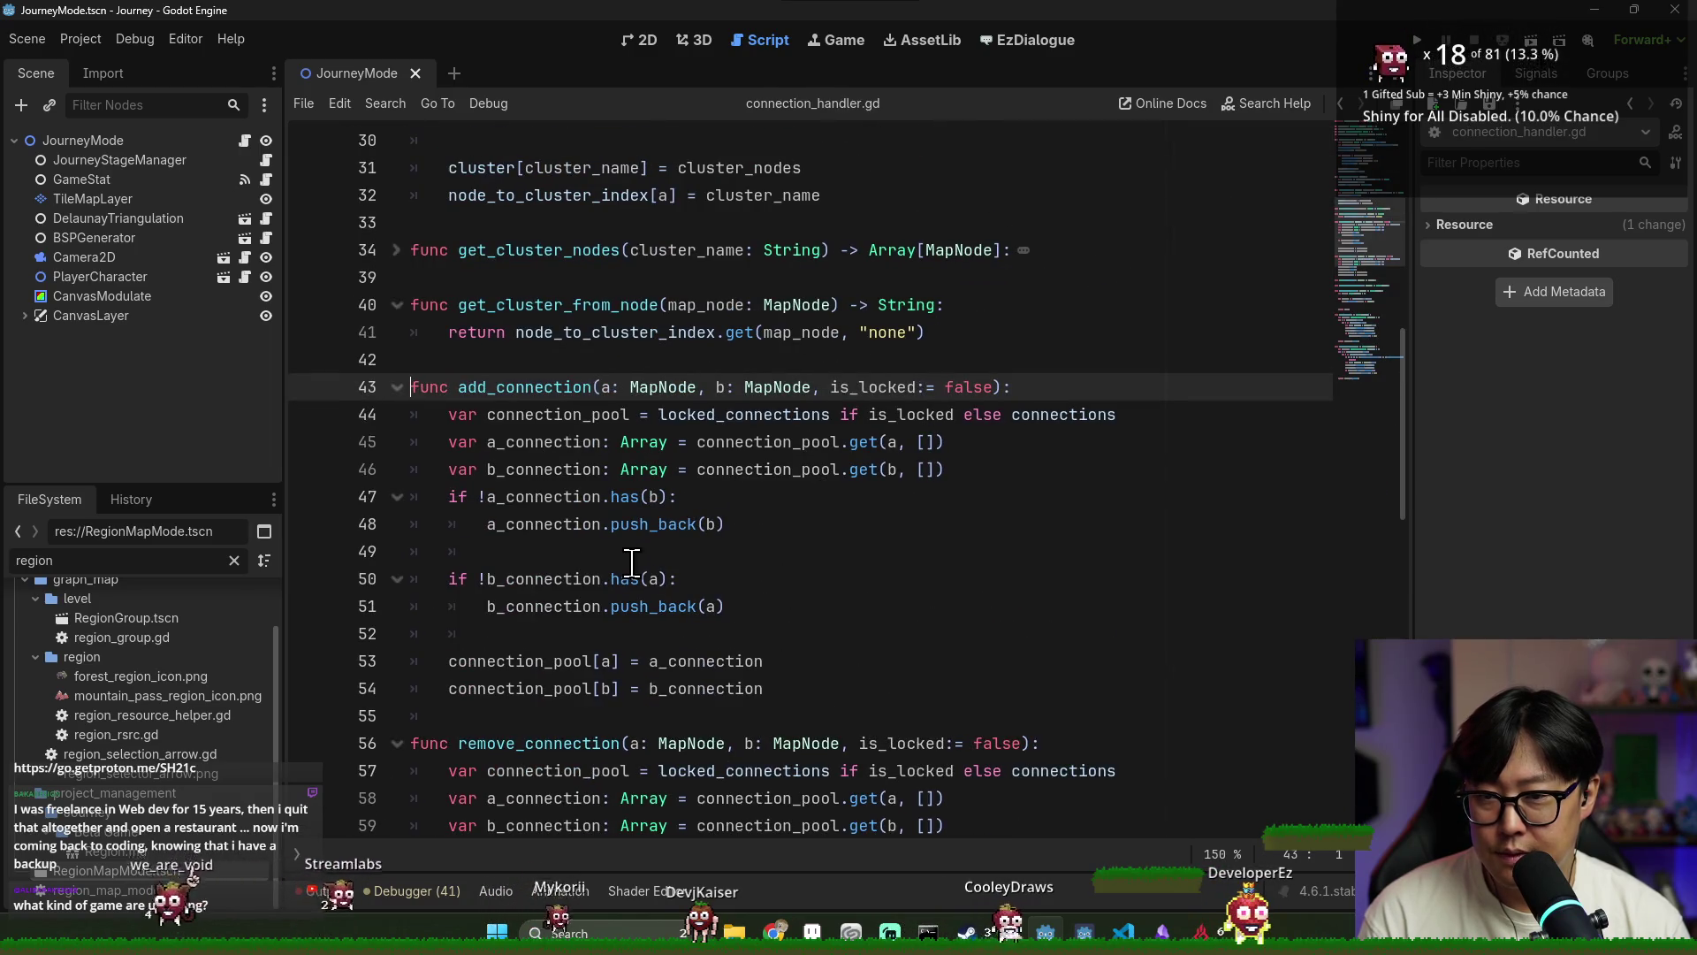
pyautogui.scroll(3, 631, 561)
pyautogui.scroll(3, 631, 563)
pyautogui.click(632, 550)
pyautogui.hotkey('alt', 'Left')
pyautogui.hotkey('ctrl', 's')
pyautogui.doubleClick(540, 579)
pyautogui.scroll(4, 521, 495)
pyautogui.doubleClick(530, 441)
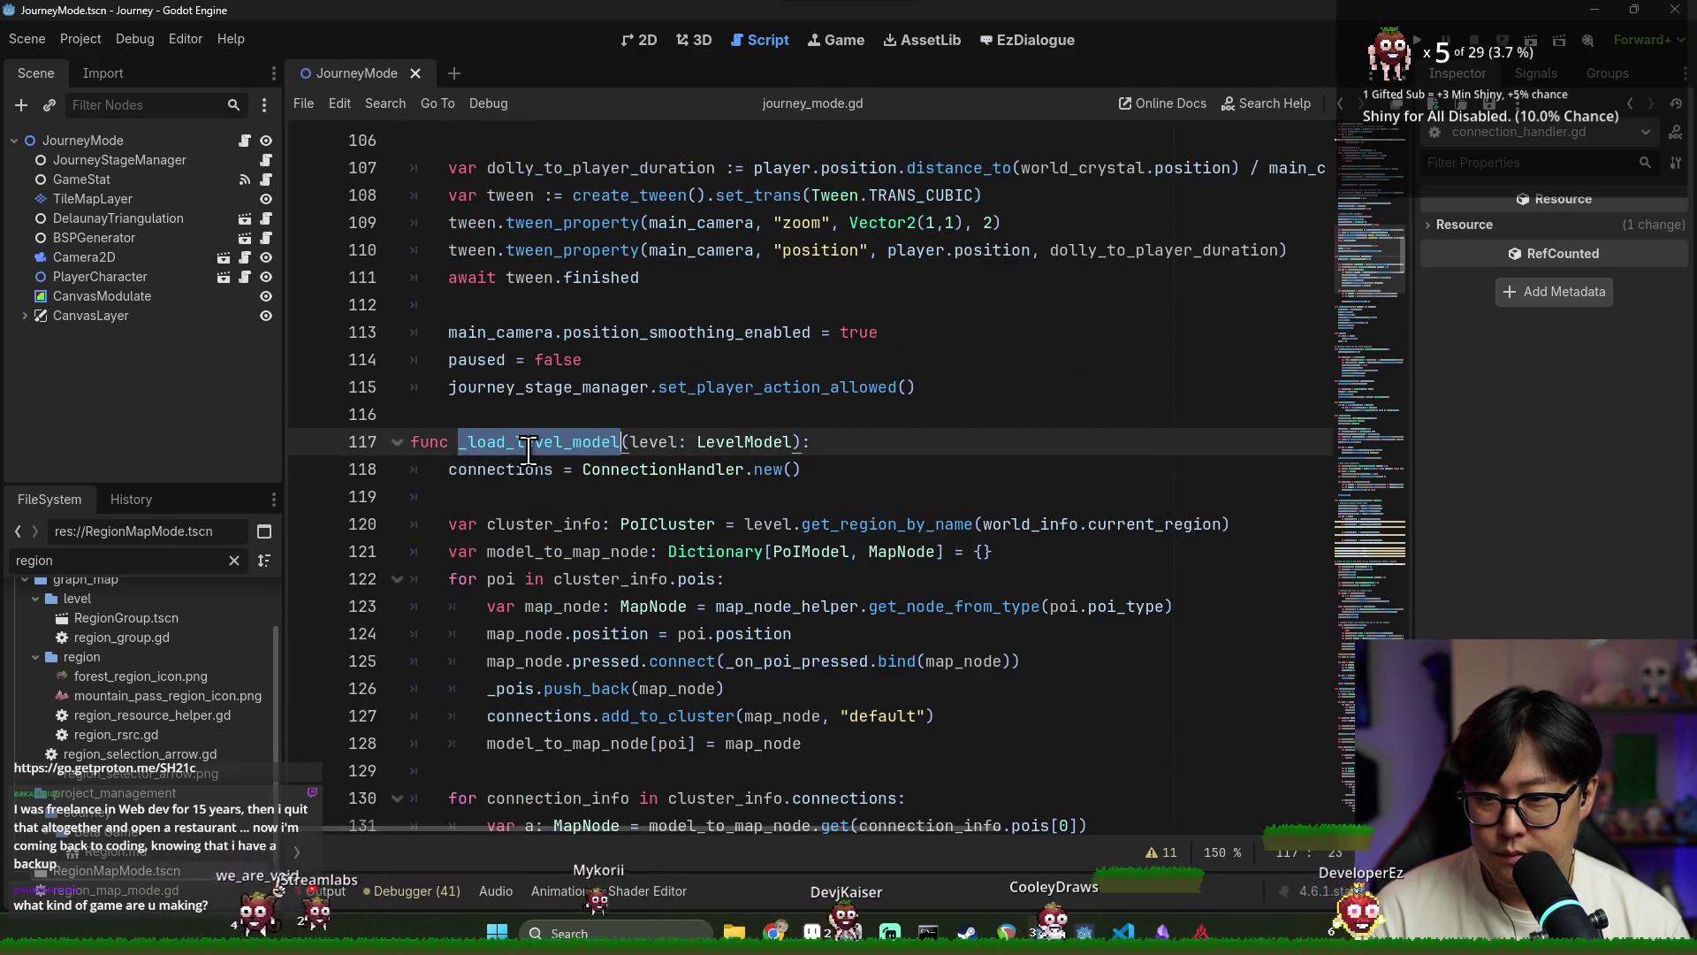
pyautogui.scroll(6, 566, 495)
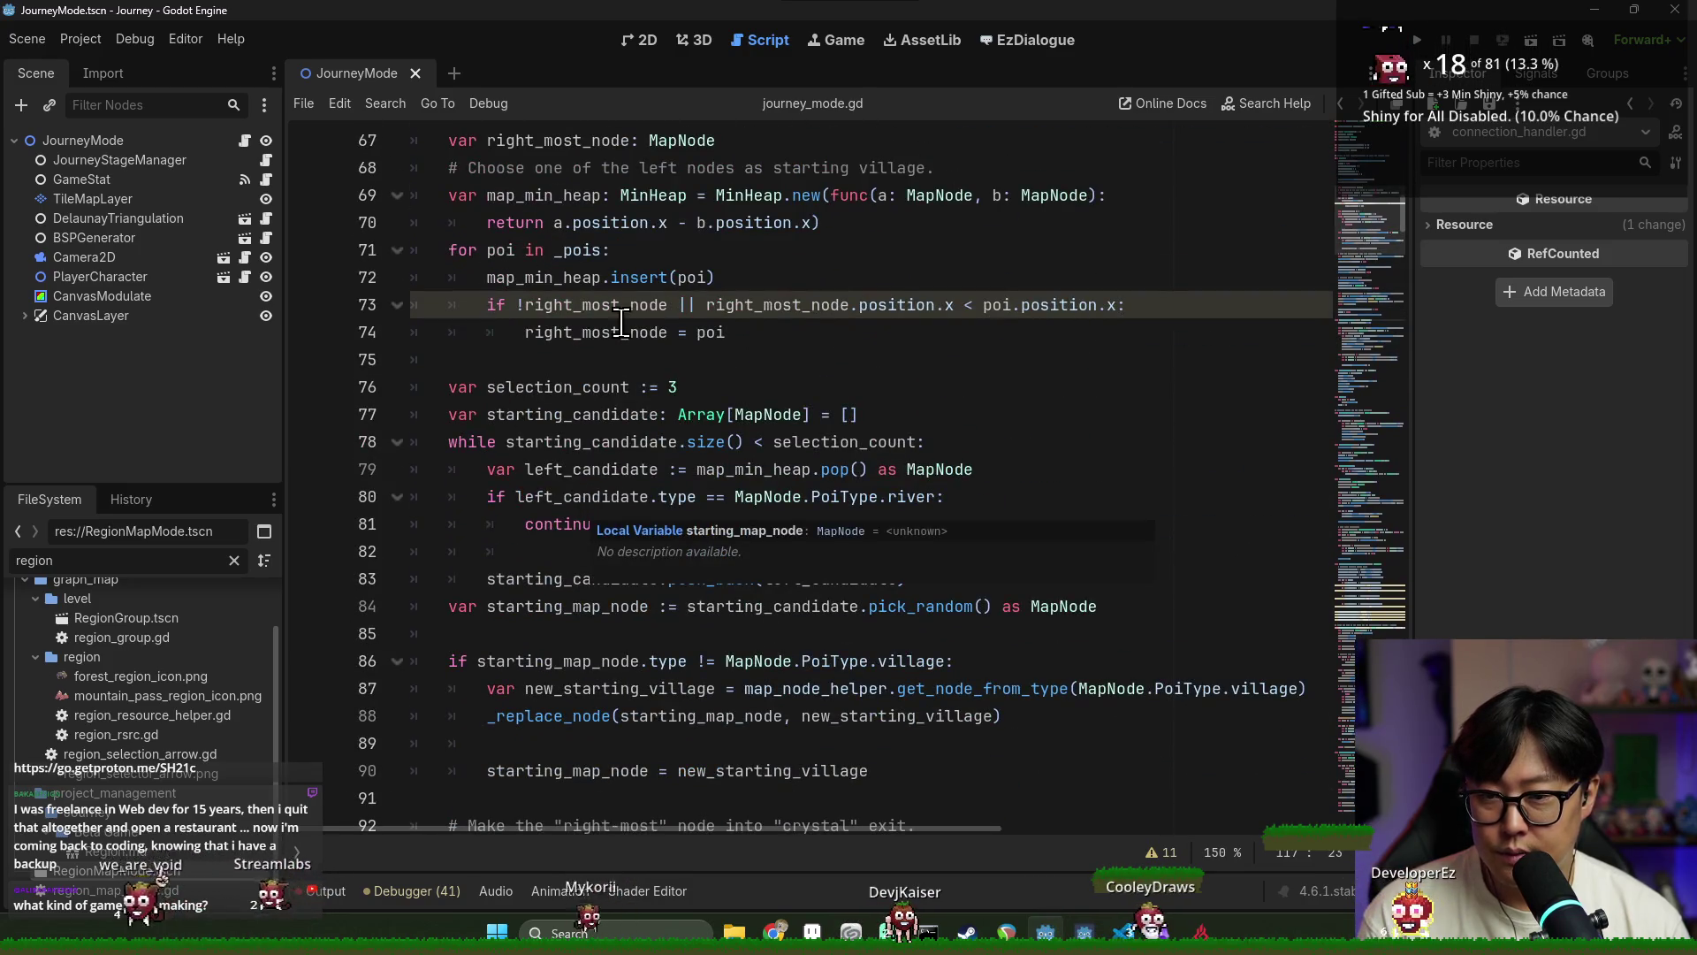
pyautogui.scroll(4, 619, 336)
pyautogui.scroll(-4, 622, 369)
pyautogui.scroll(2, 586, 280)
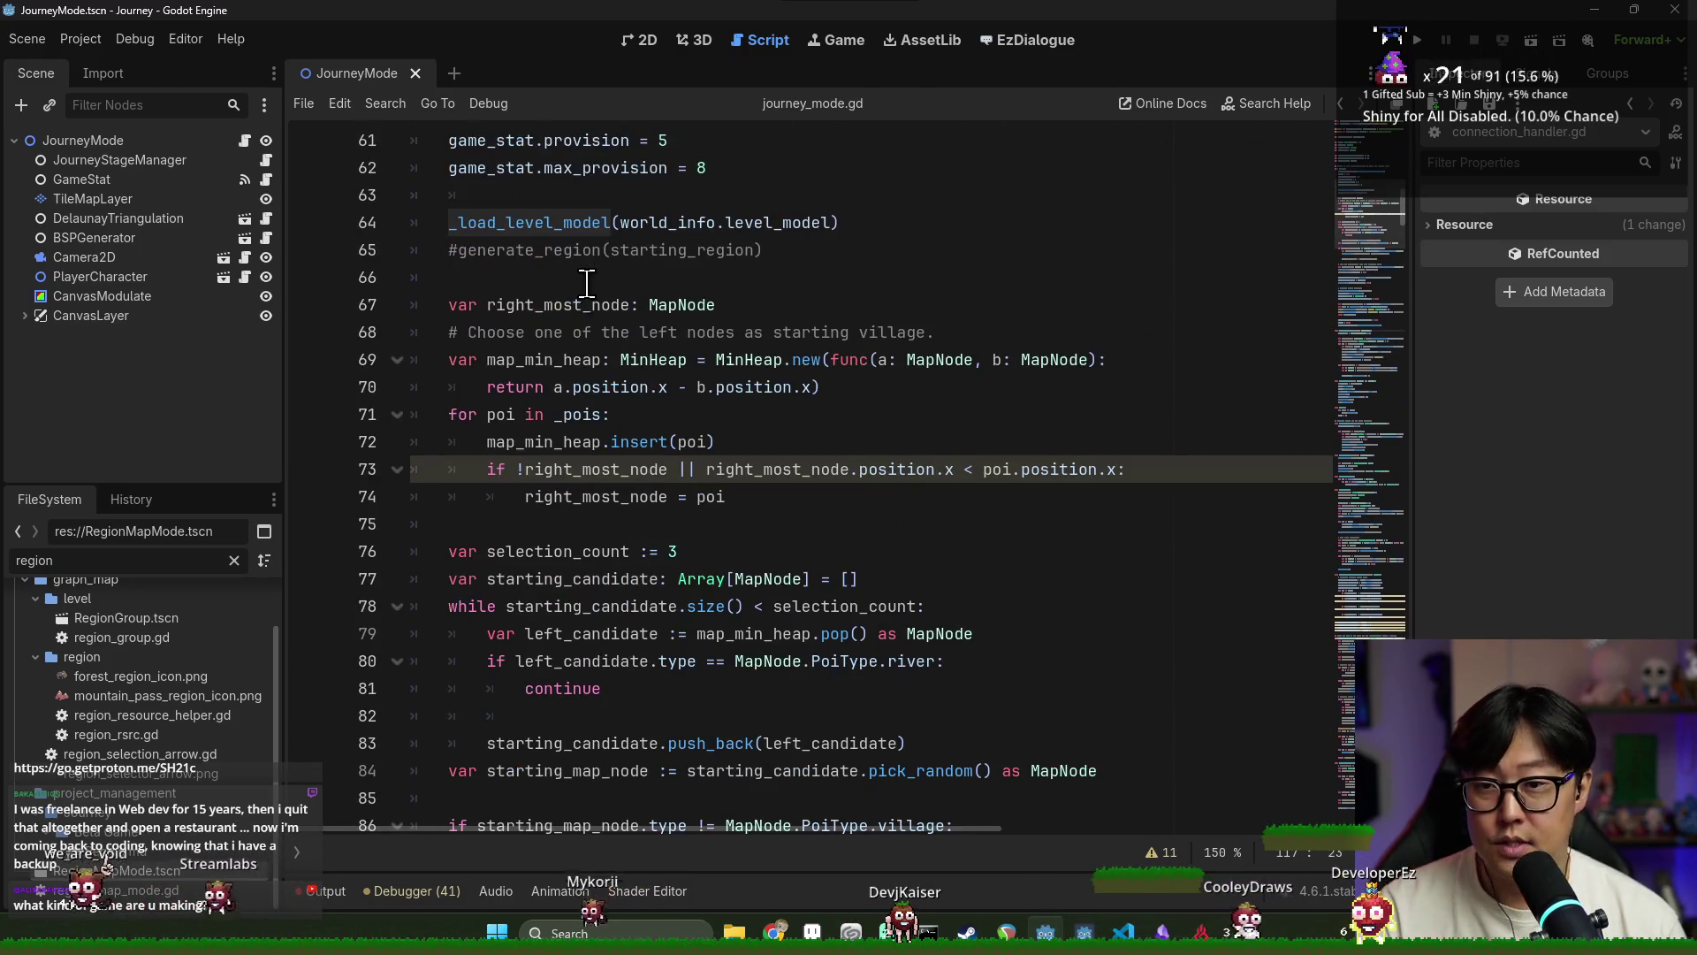
pyautogui.doubleClick(519, 307)
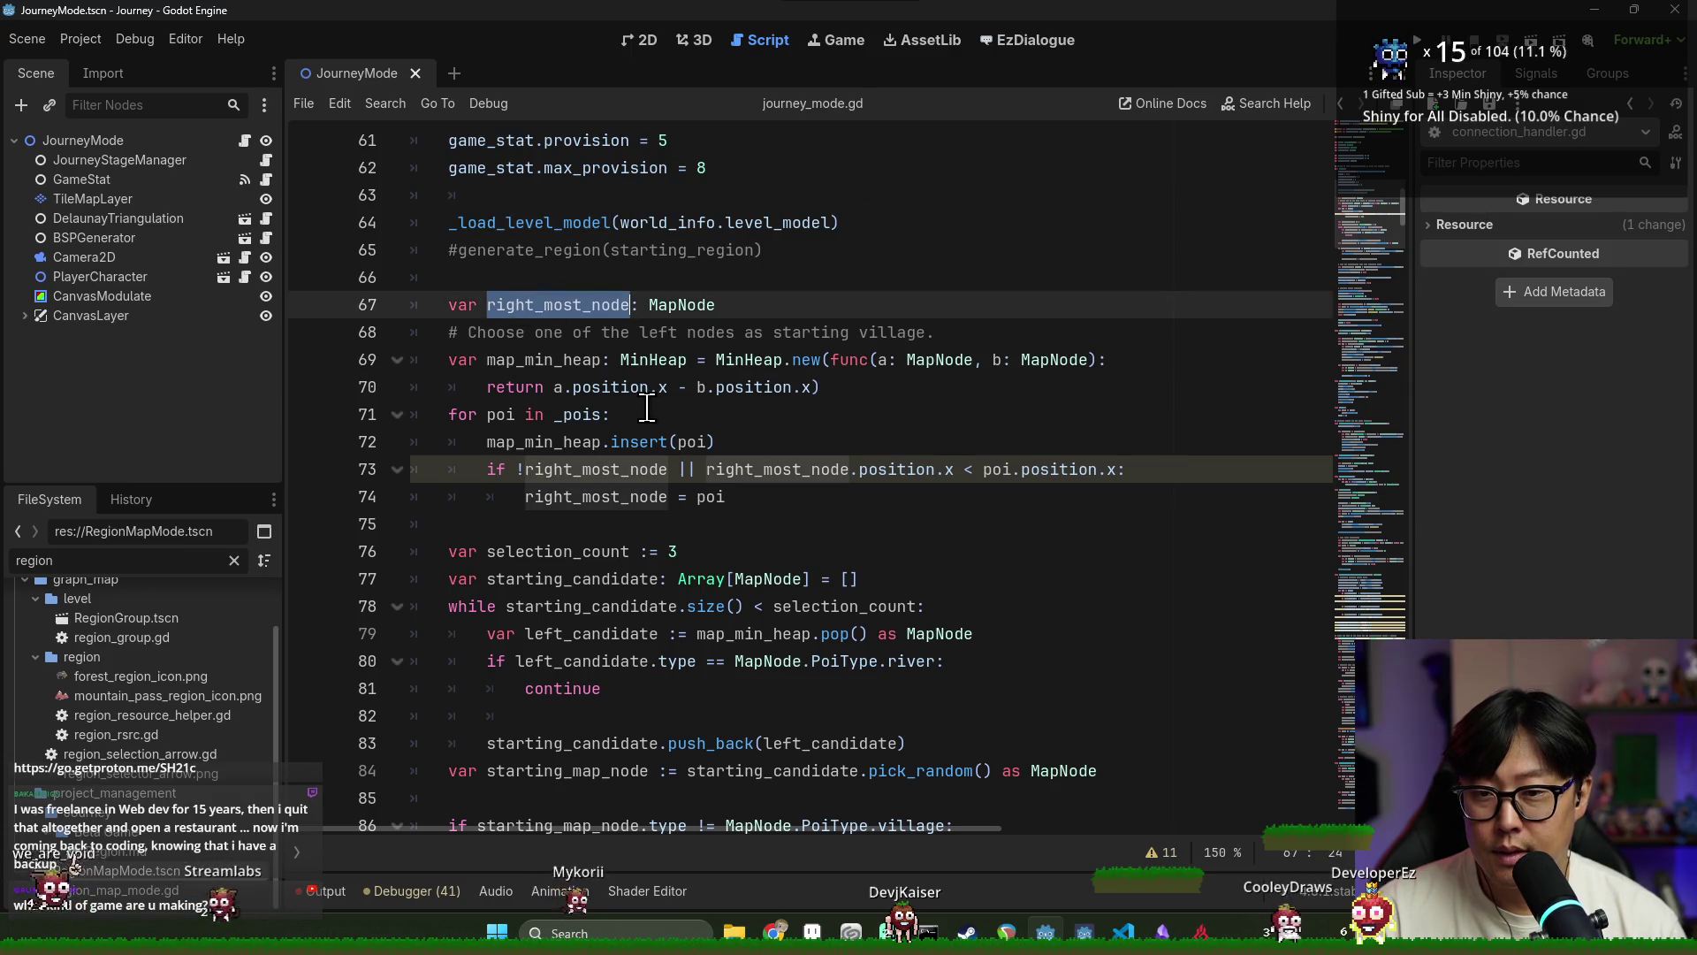
pyautogui.doubleClick(525, 250)
pyautogui.scroll(-3, 539, 291)
pyautogui.scroll(5, 557, 327)
pyautogui.scroll(-4, 571, 356)
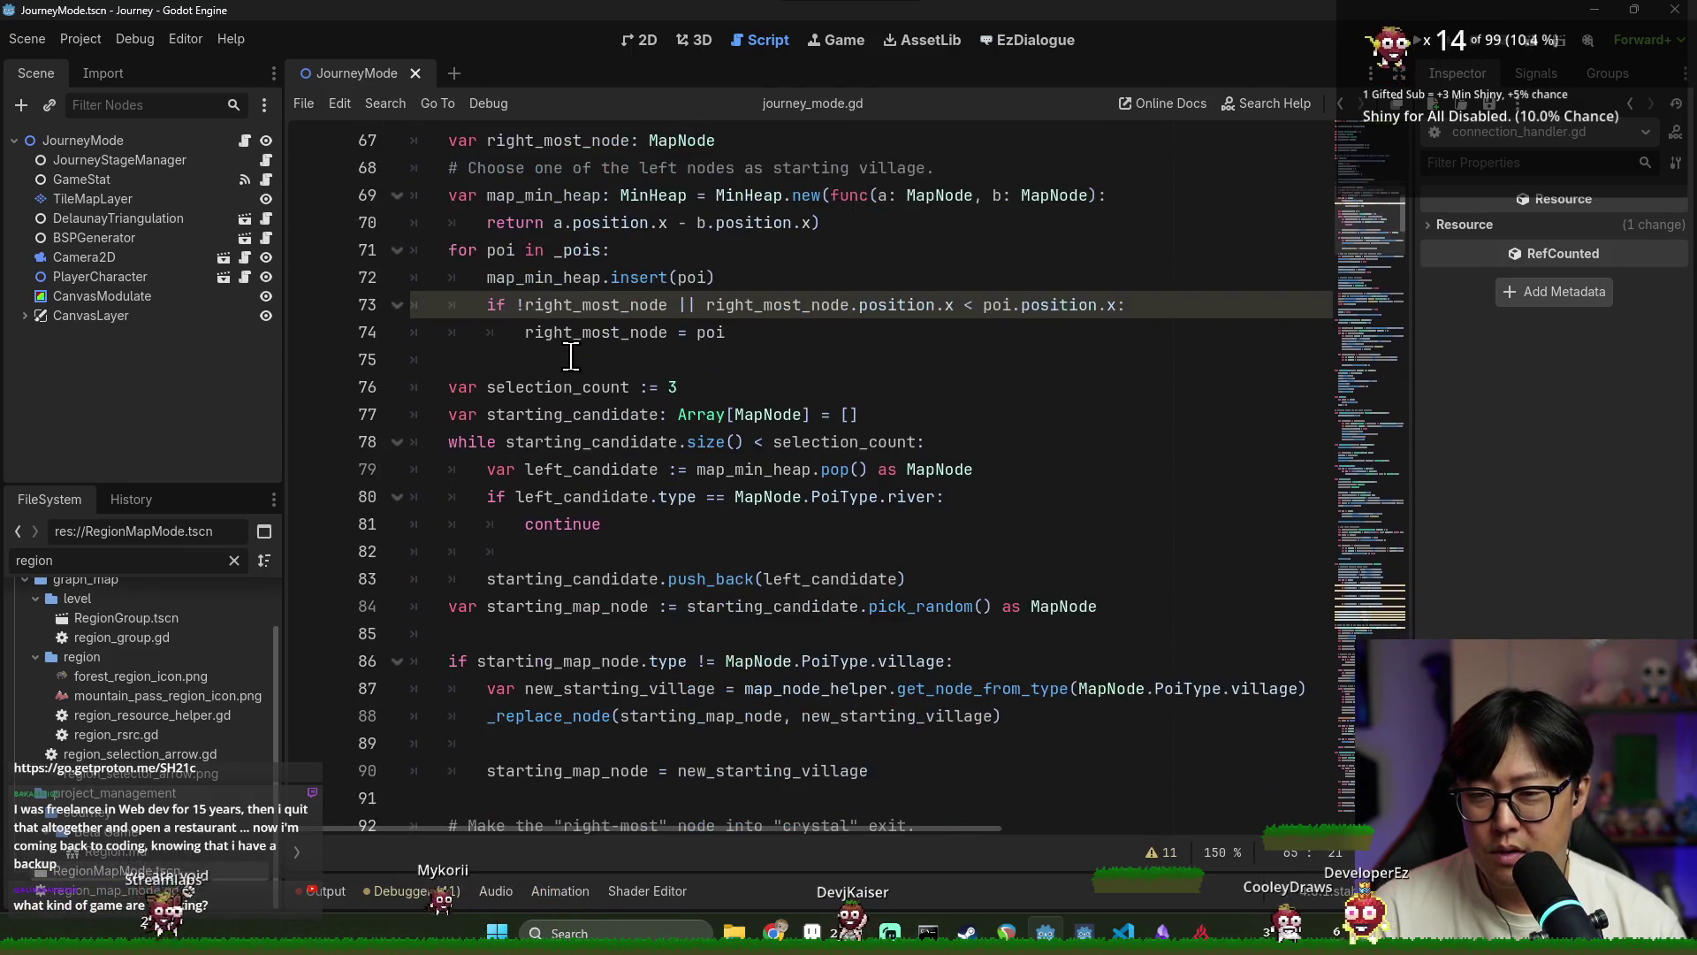
pyautogui.scroll(4, 495, 376)
pyautogui.click(553, 410)
pyautogui.scroll(-5, 584, 444)
pyautogui.scroll(-7, 584, 444)
pyautogui.scroll(7, 574, 424)
pyautogui.scroll(4, 555, 370)
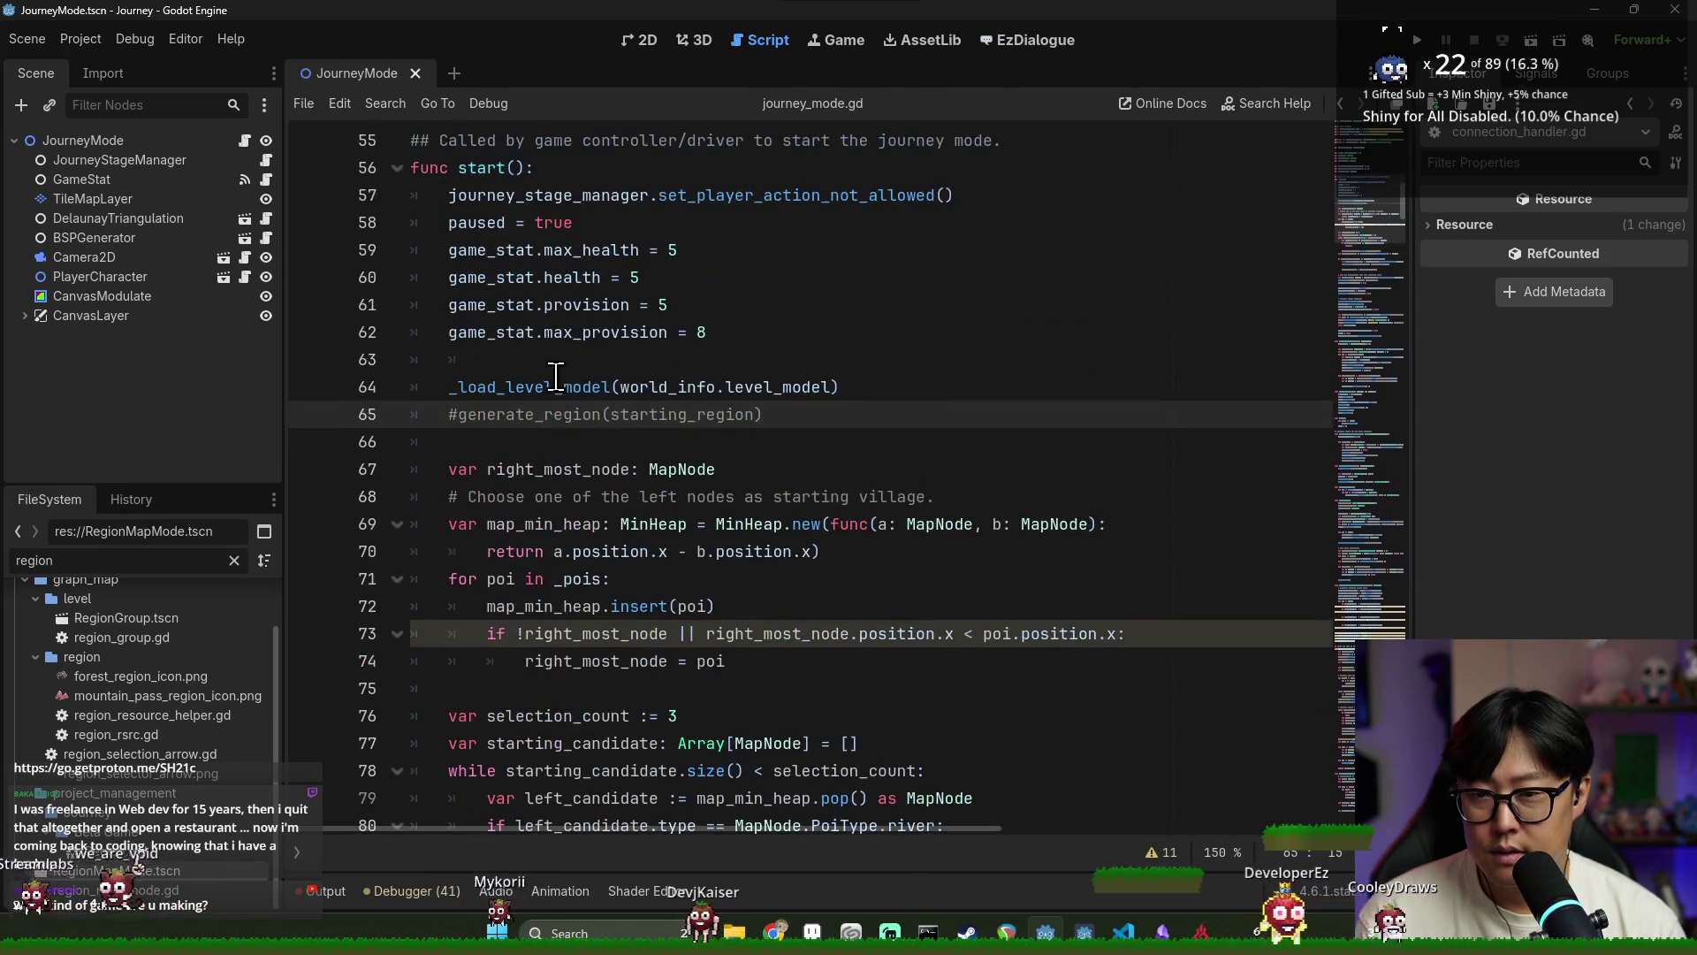
pyautogui.hotkey('ctrl', 'f')
pyautogui.scroll(-1, 549, 432)
pyautogui.doubleClick(526, 413)
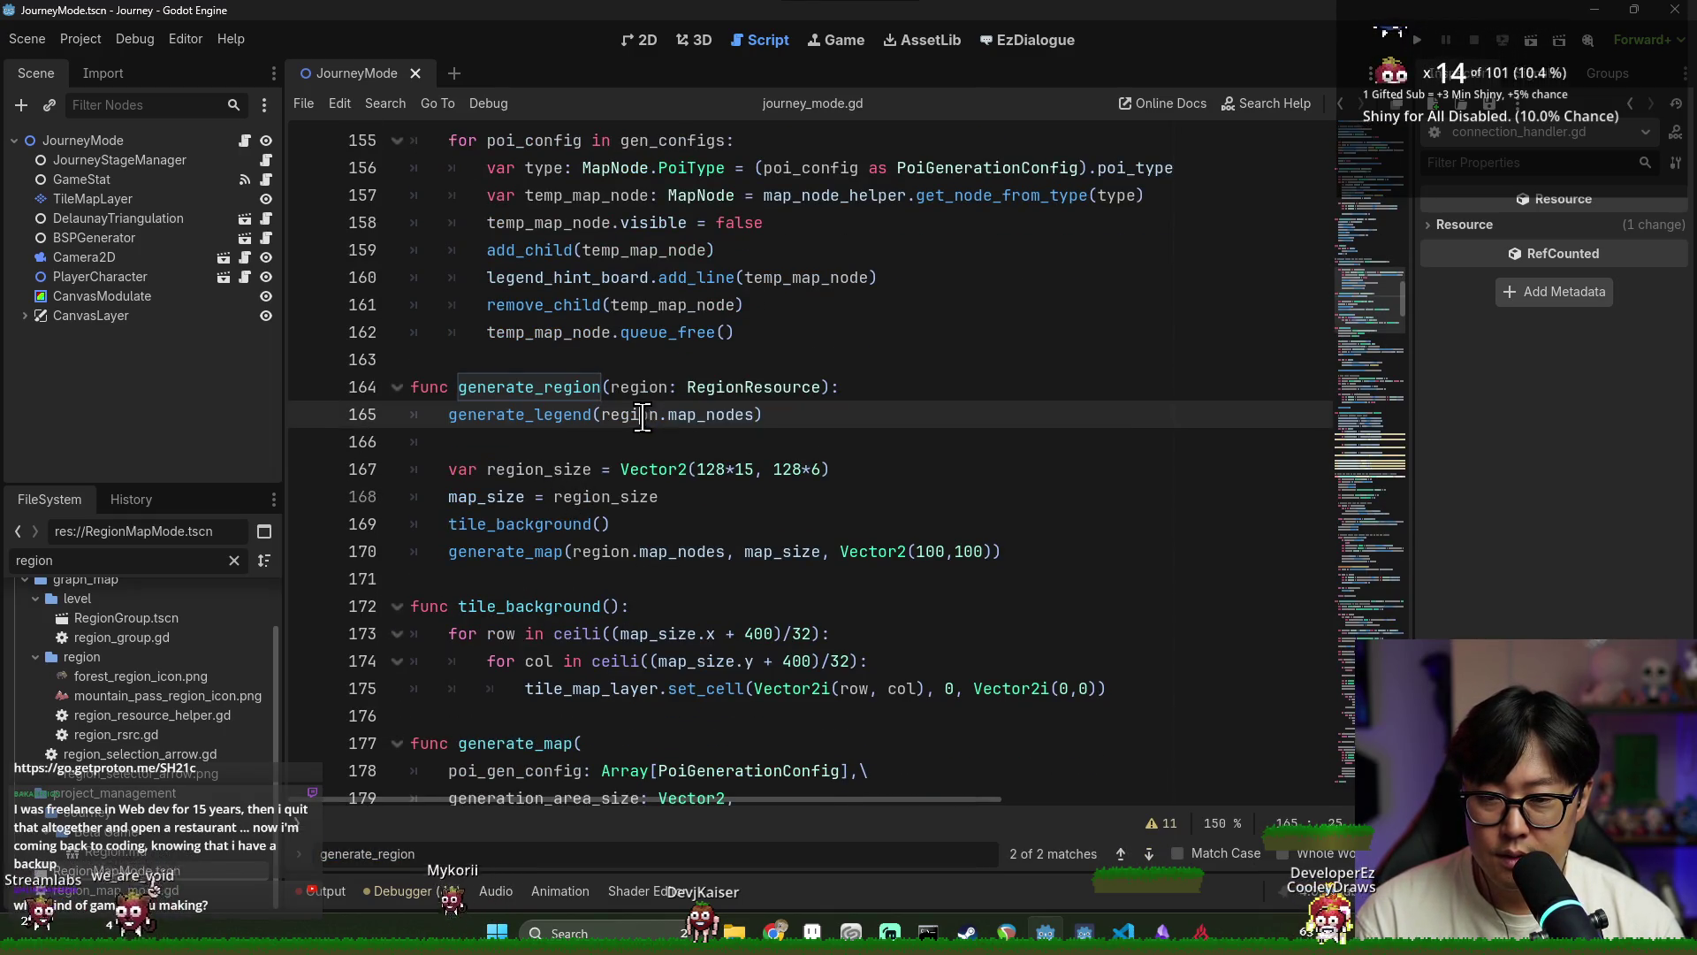
pyautogui.doubleClick(721, 389)
pyautogui.tripleClick(540, 416)
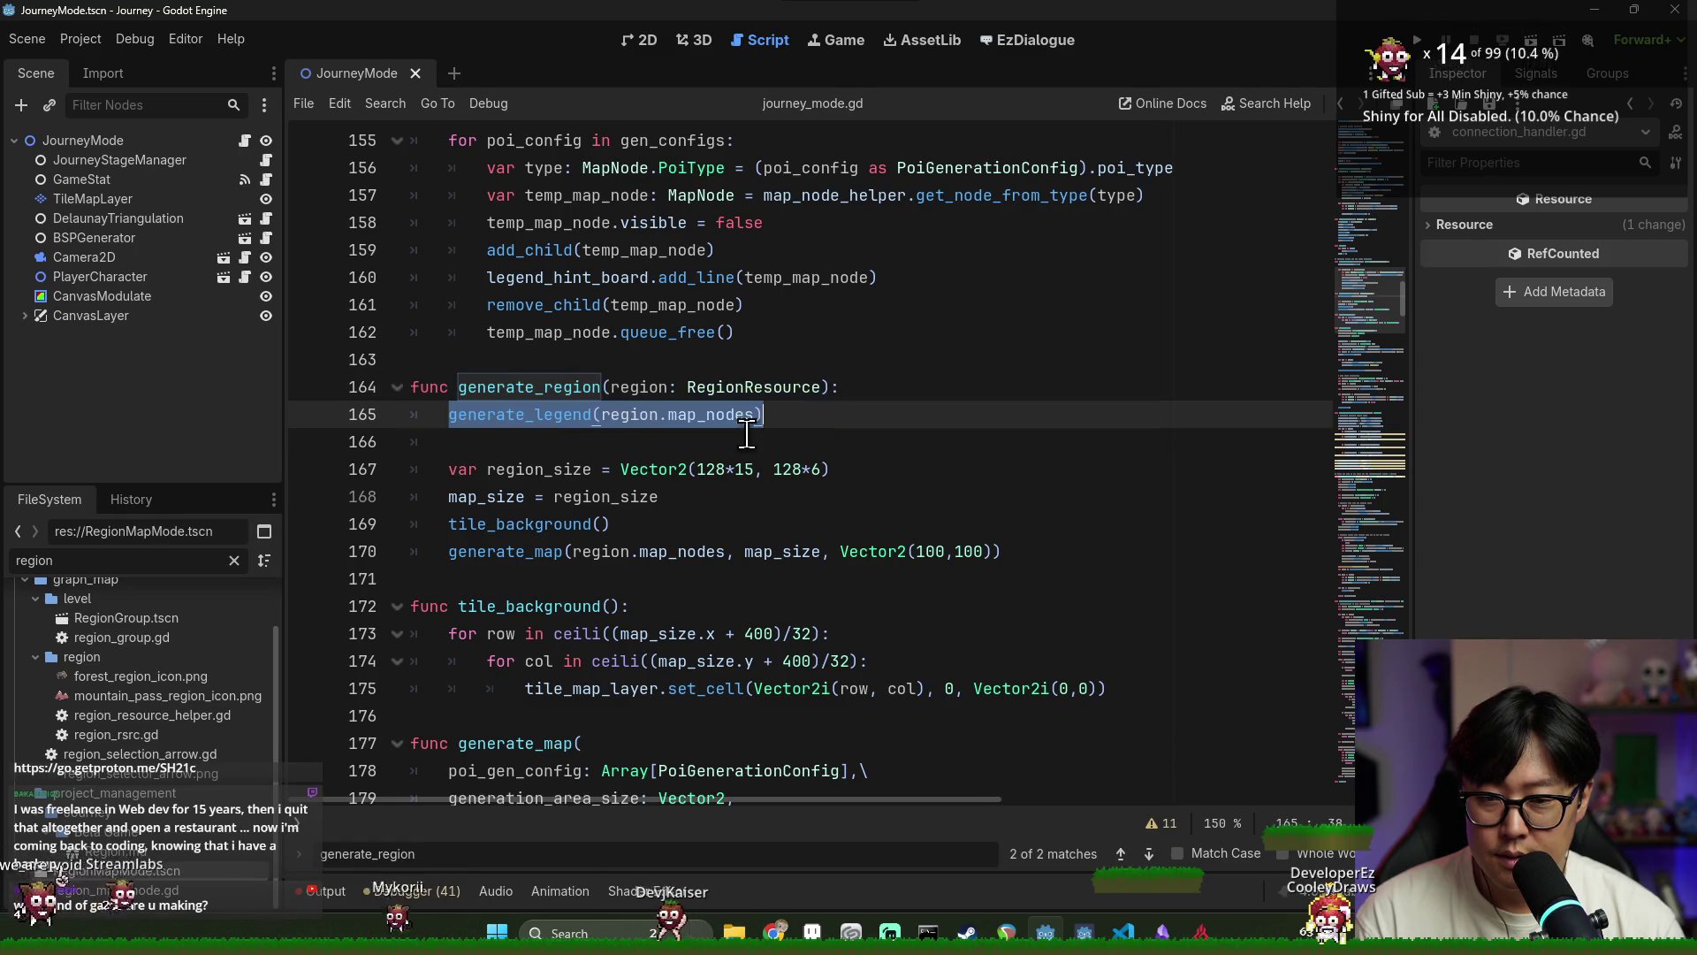
pyautogui.scroll(20, 592, 444)
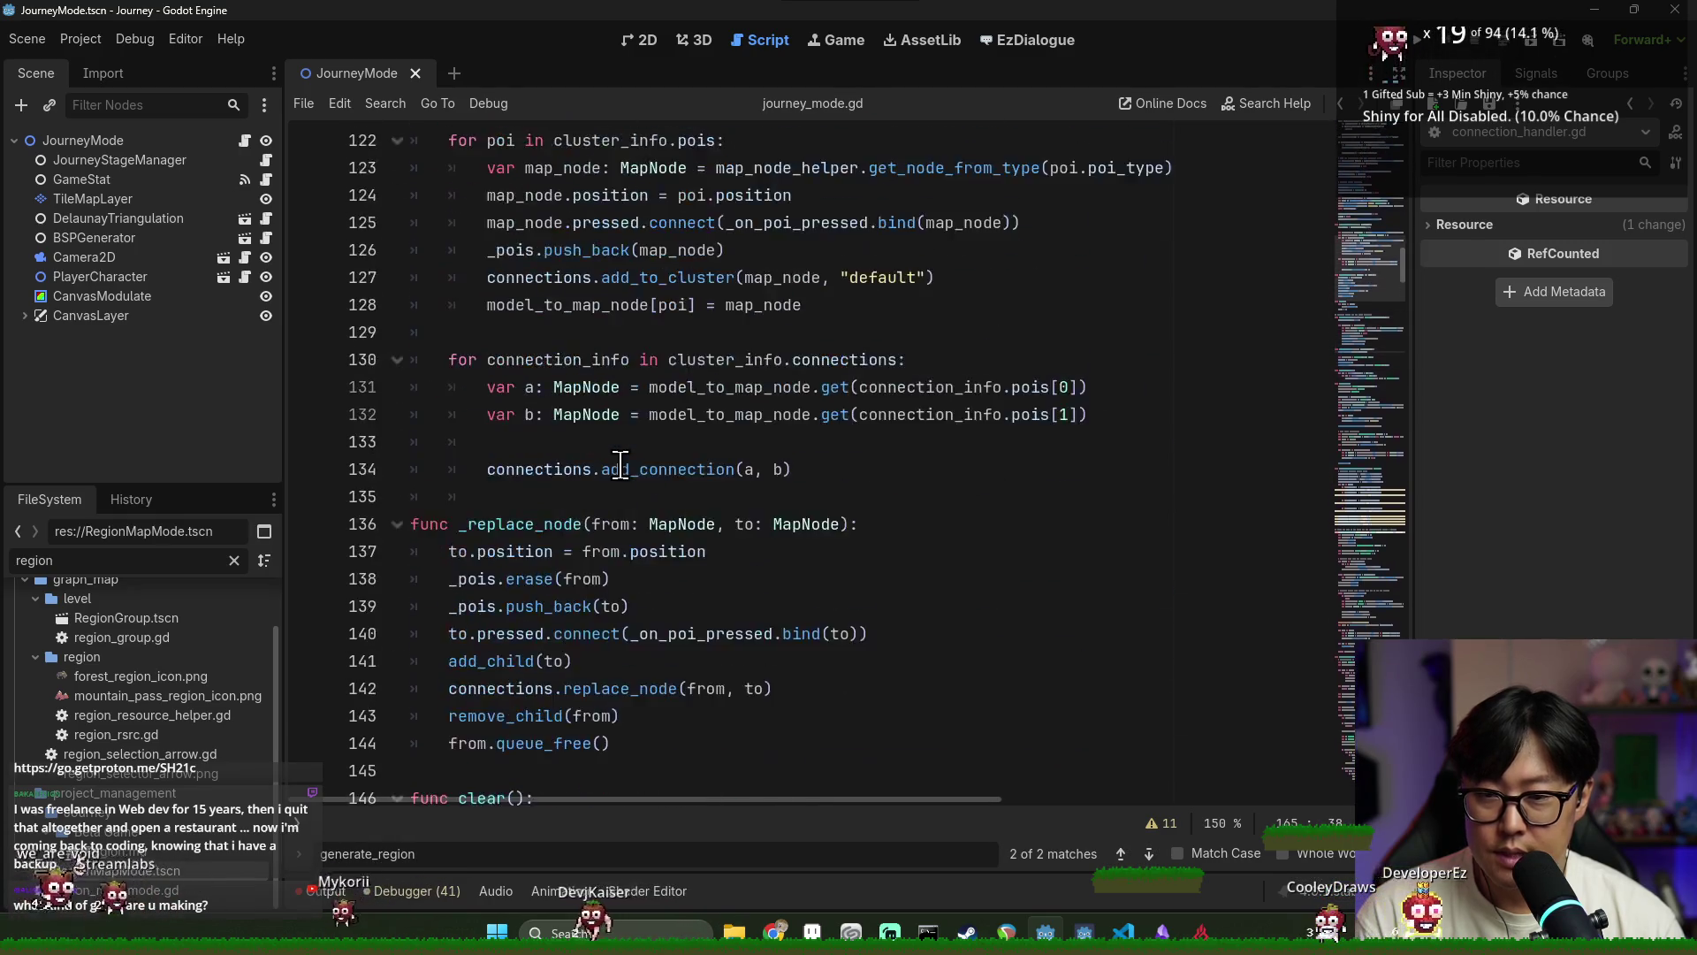
pyautogui.scroll(10, 621, 464)
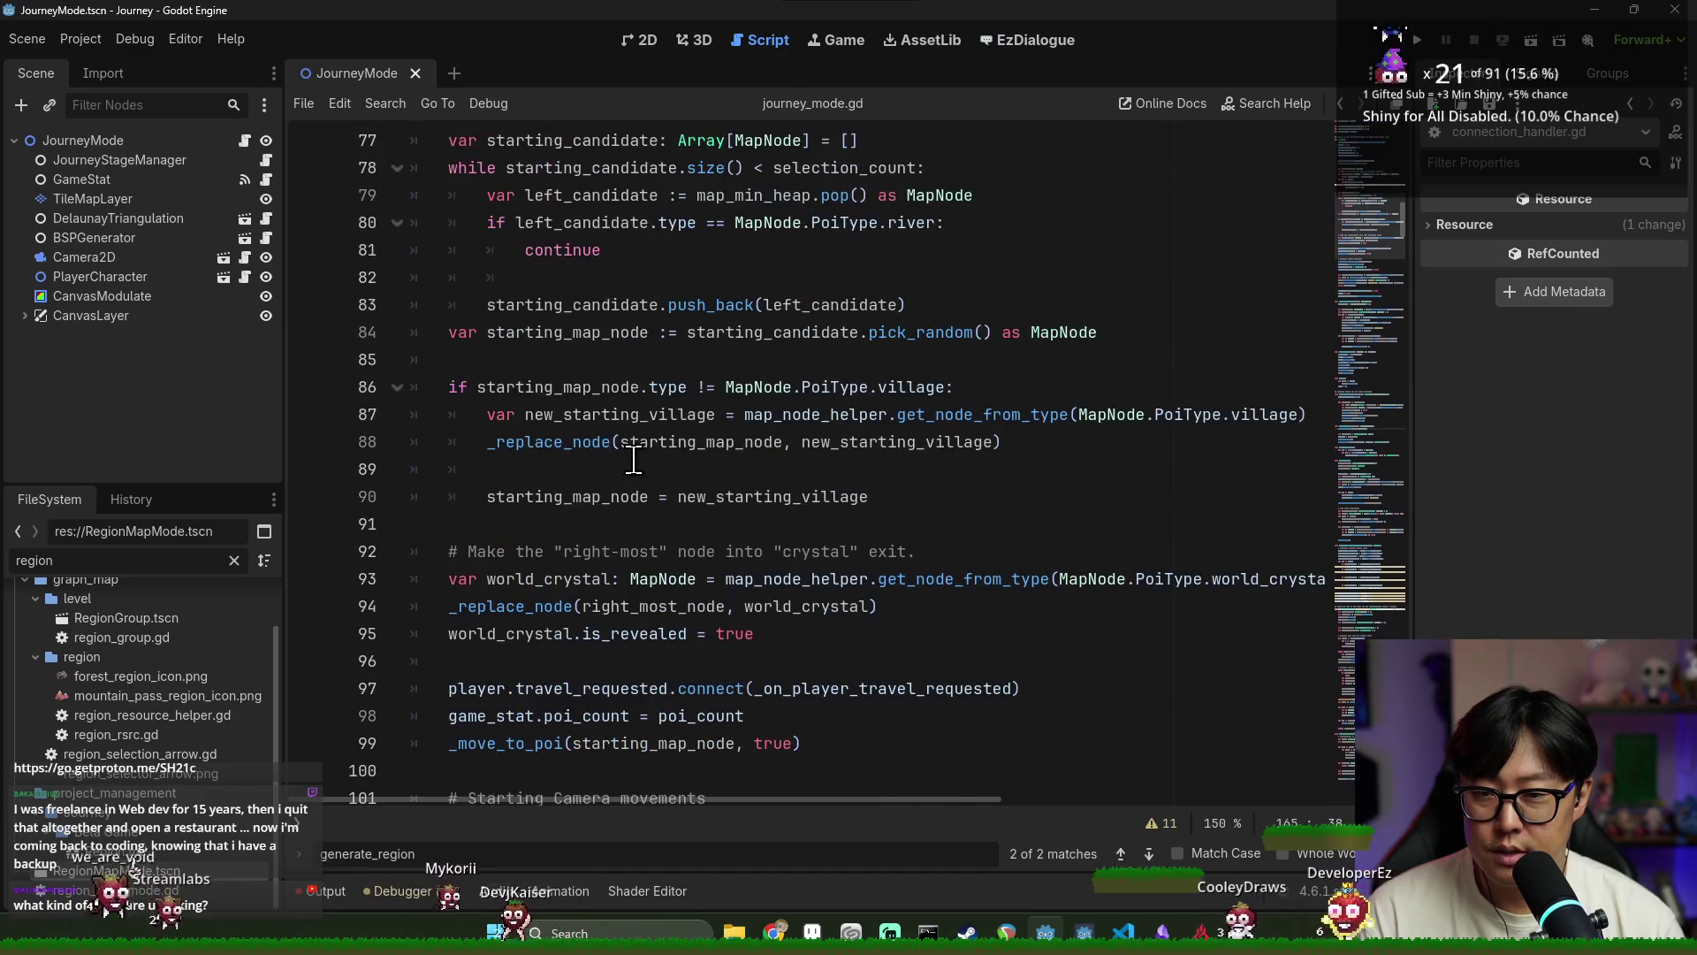
pyautogui.scroll(1, 553, 398)
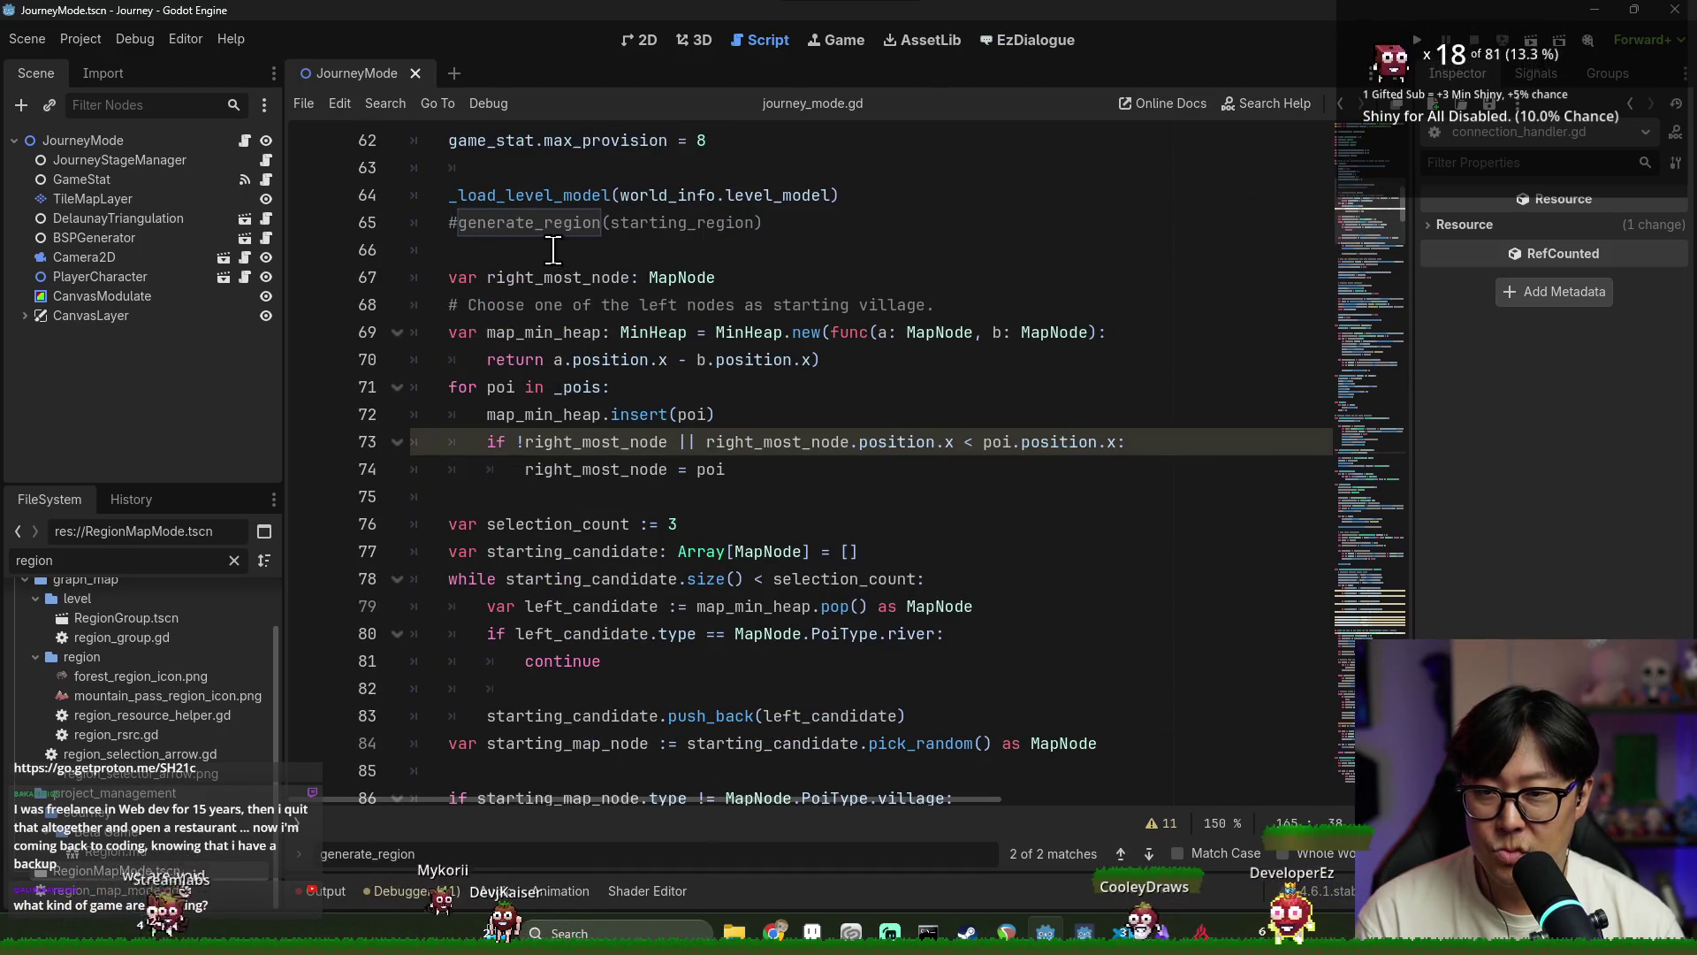
pyautogui.scroll(2, 554, 250)
pyautogui.keyDown('ctrl'); pyautogui.click(553, 360); pyautogui.keyUp('ctrl')
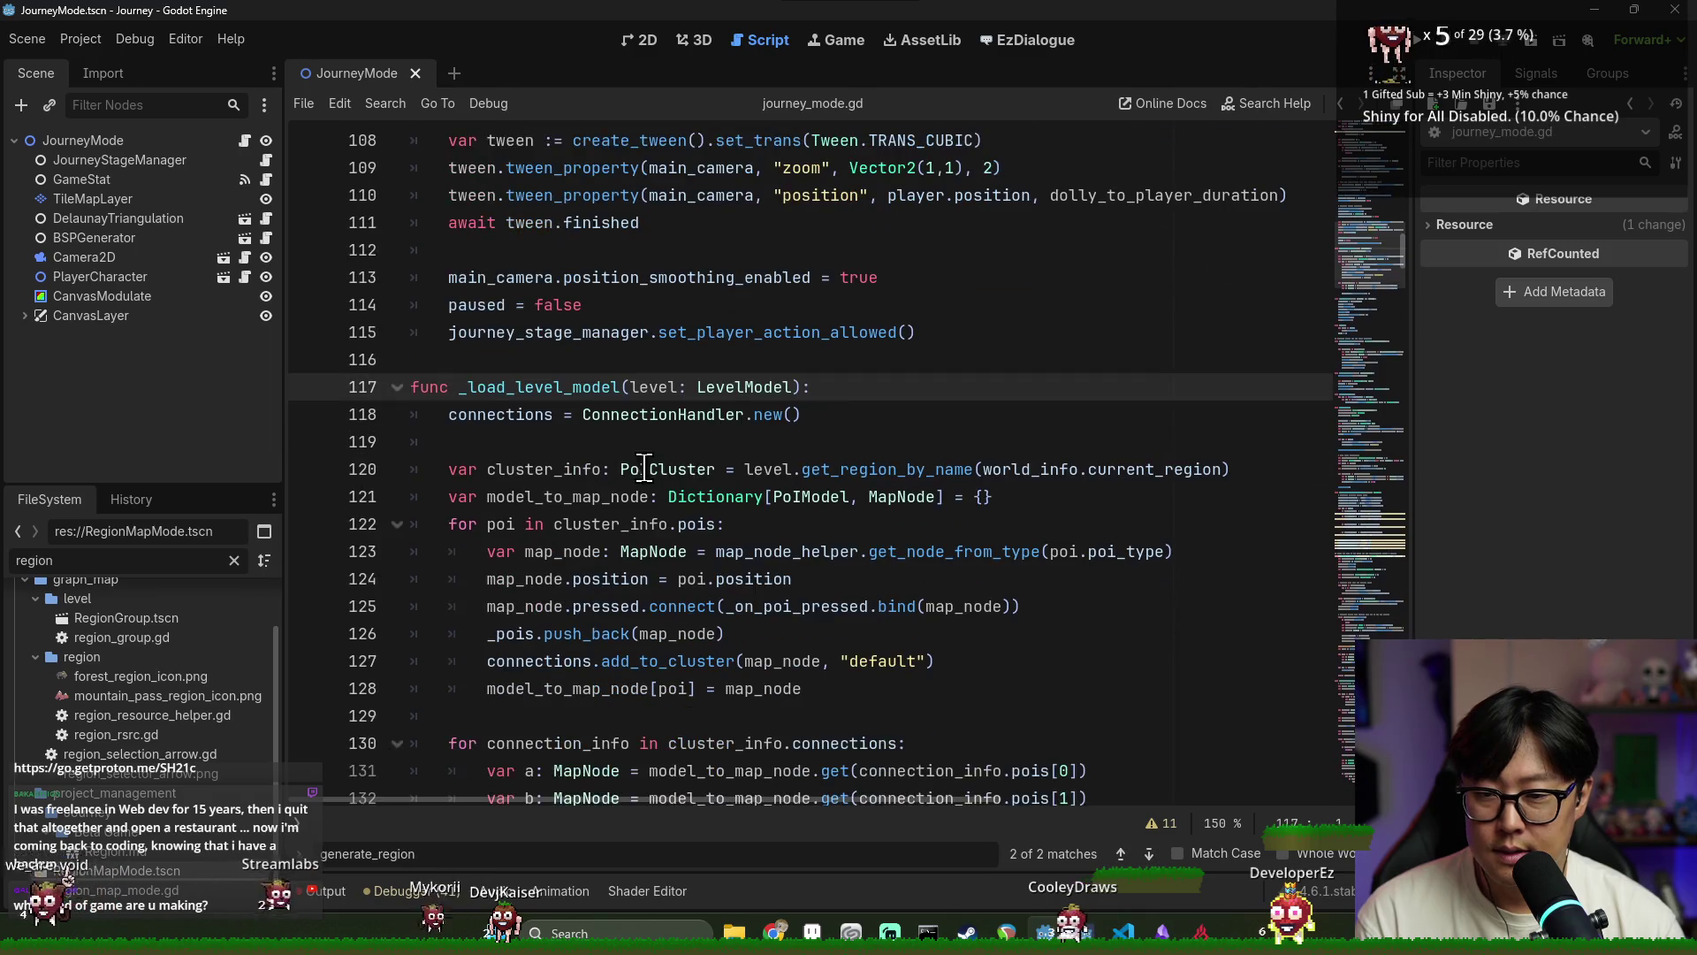
pyautogui.click(825, 427)
pyautogui.scroll(-1, 796, 416)
pyautogui.press('Up')
pyautogui.press('End')
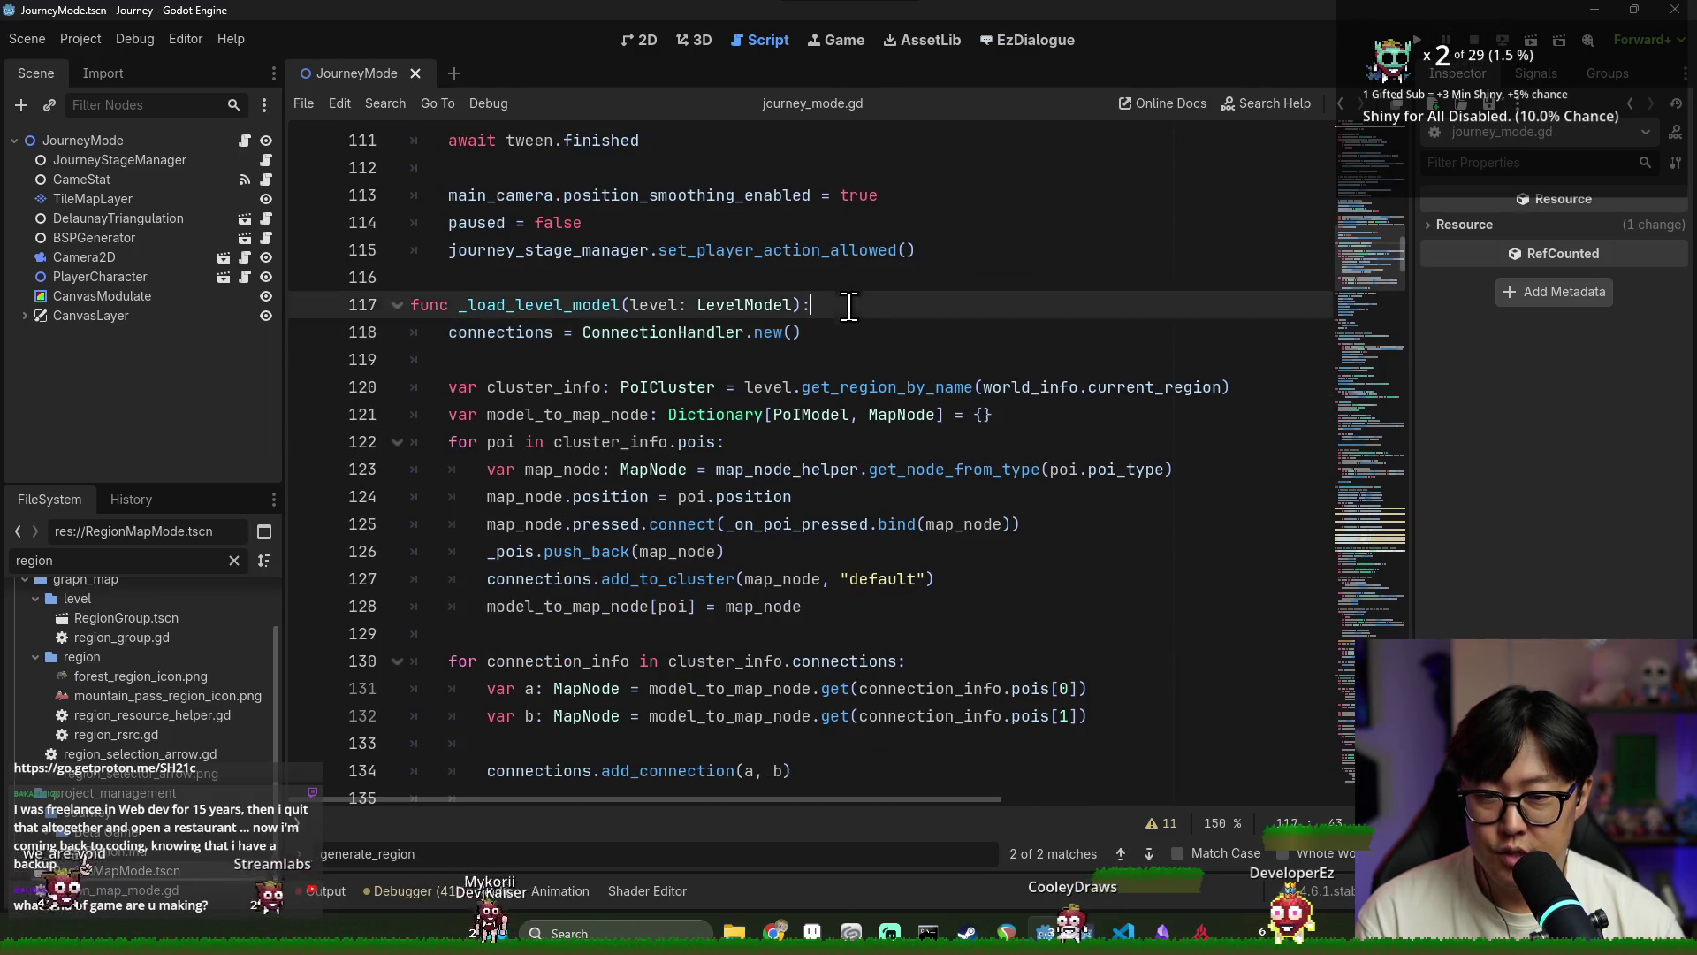
# Paste the generate_legend call and move it directly below the cluster_info line
pyautogui.press('Return')
pyautogui.write('generate_legend(region.map_nodes)')
pyautogui.doubleClick(622, 341)
pyautogui.doubleClick(651, 310)
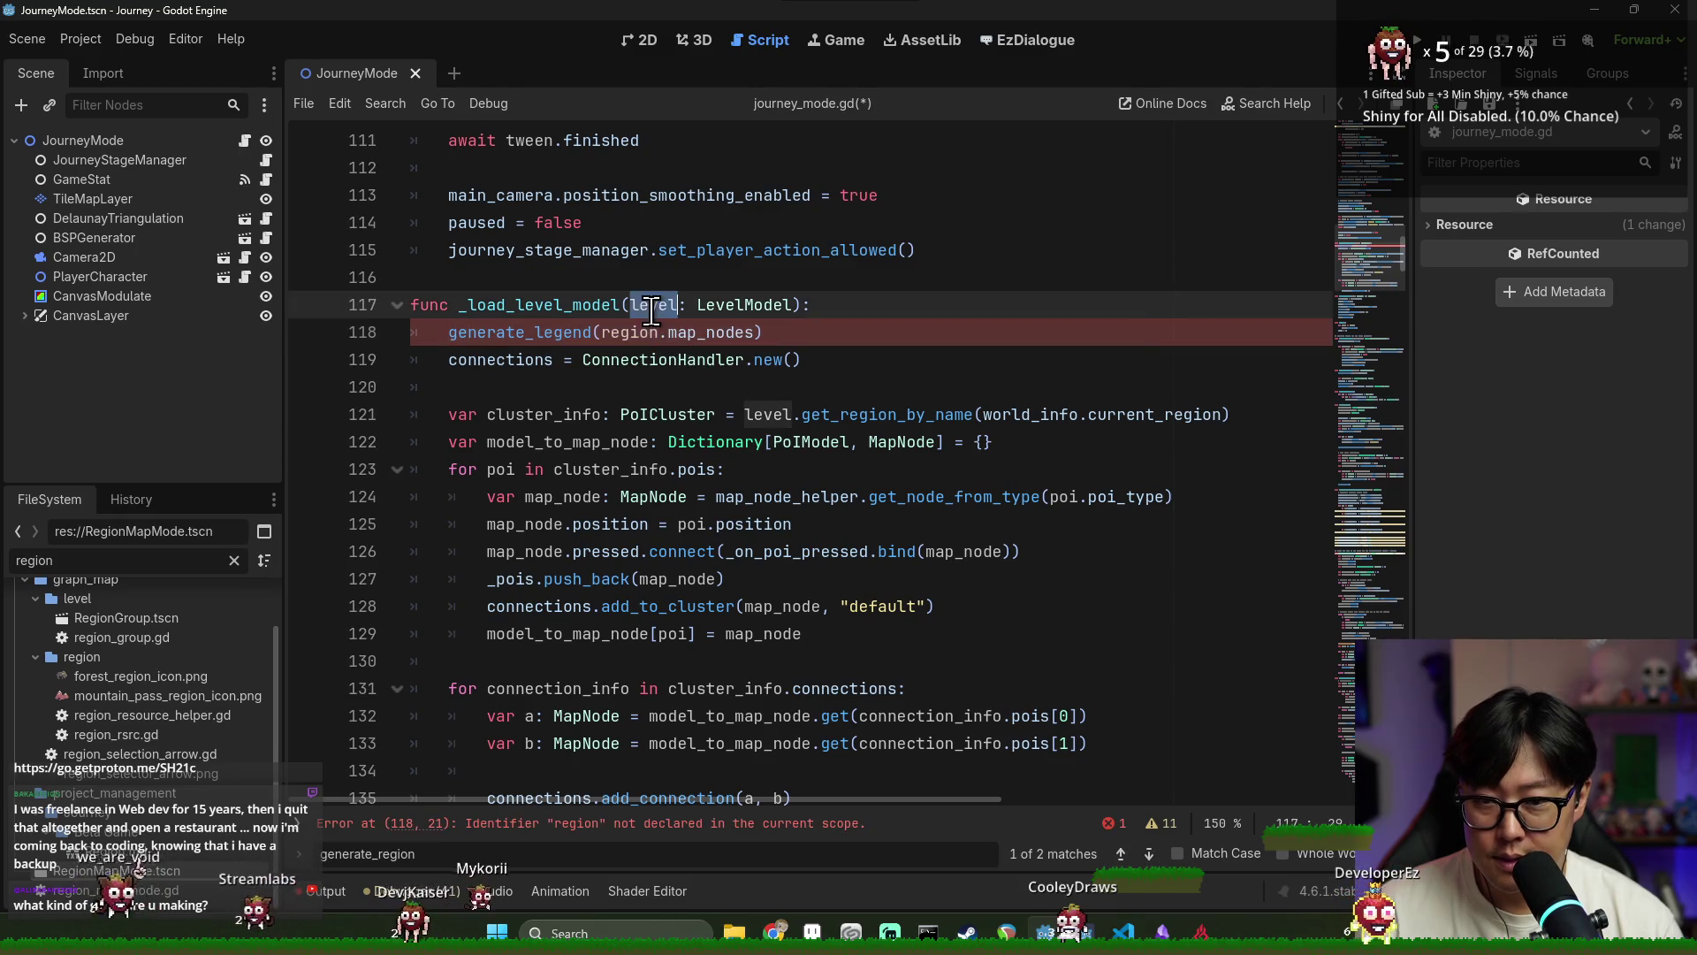
pyautogui.doubleClick(769, 415)
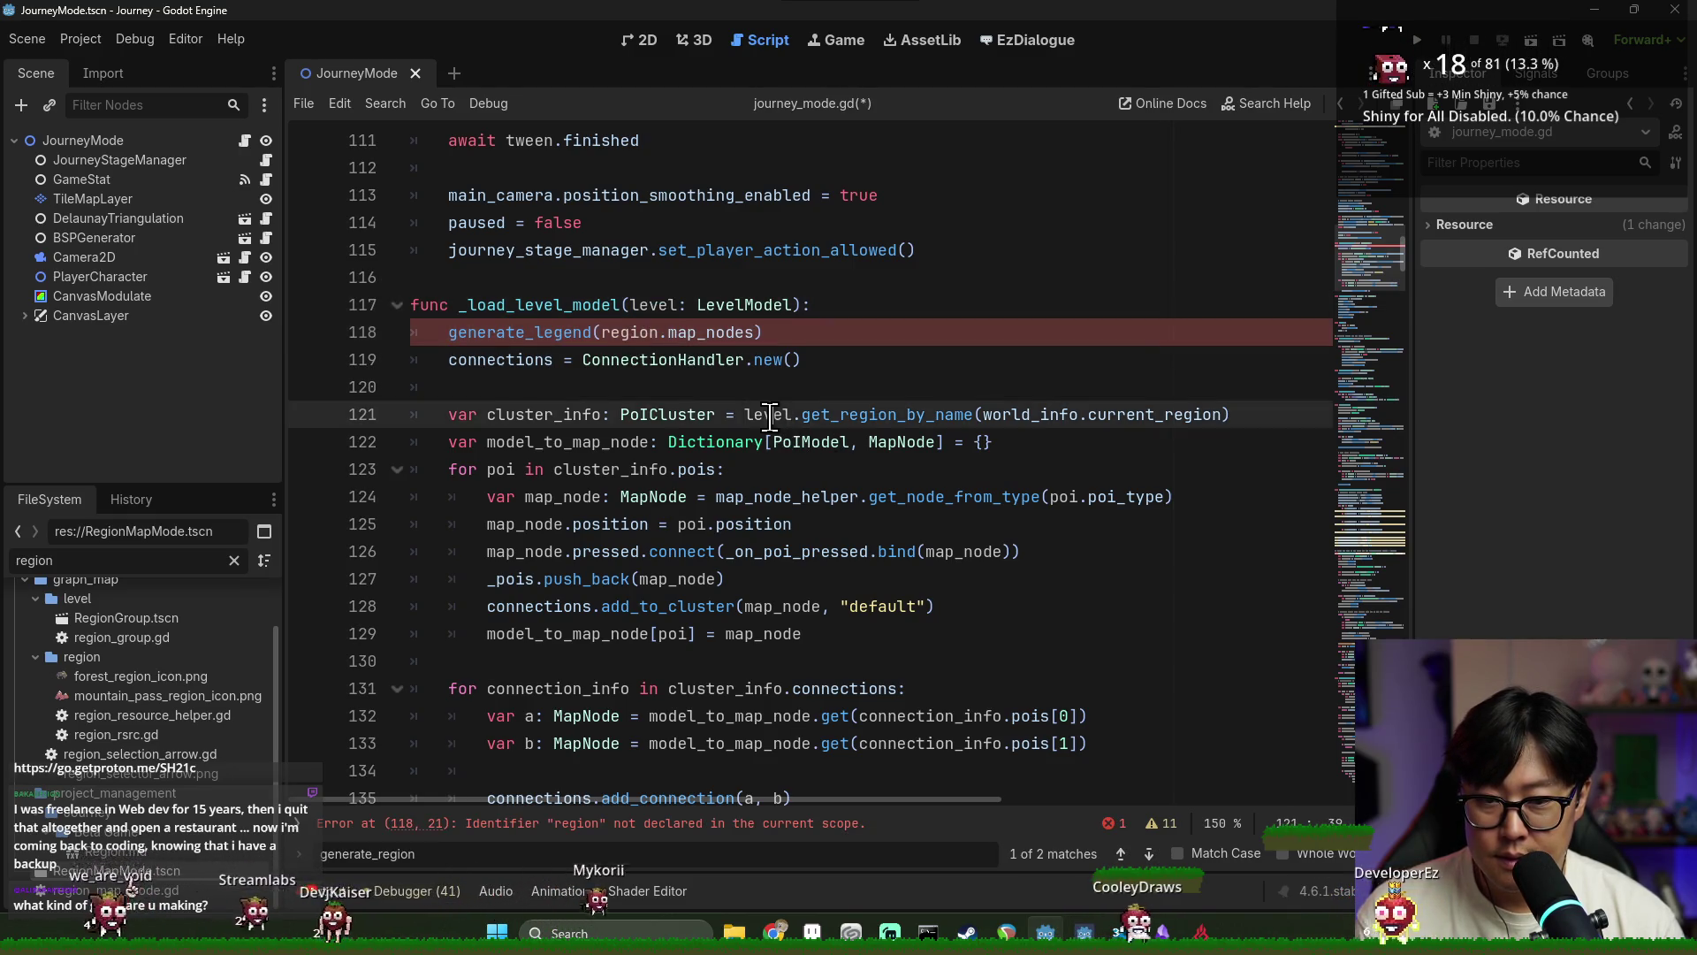
pyautogui.hotkey('shift', 'End')
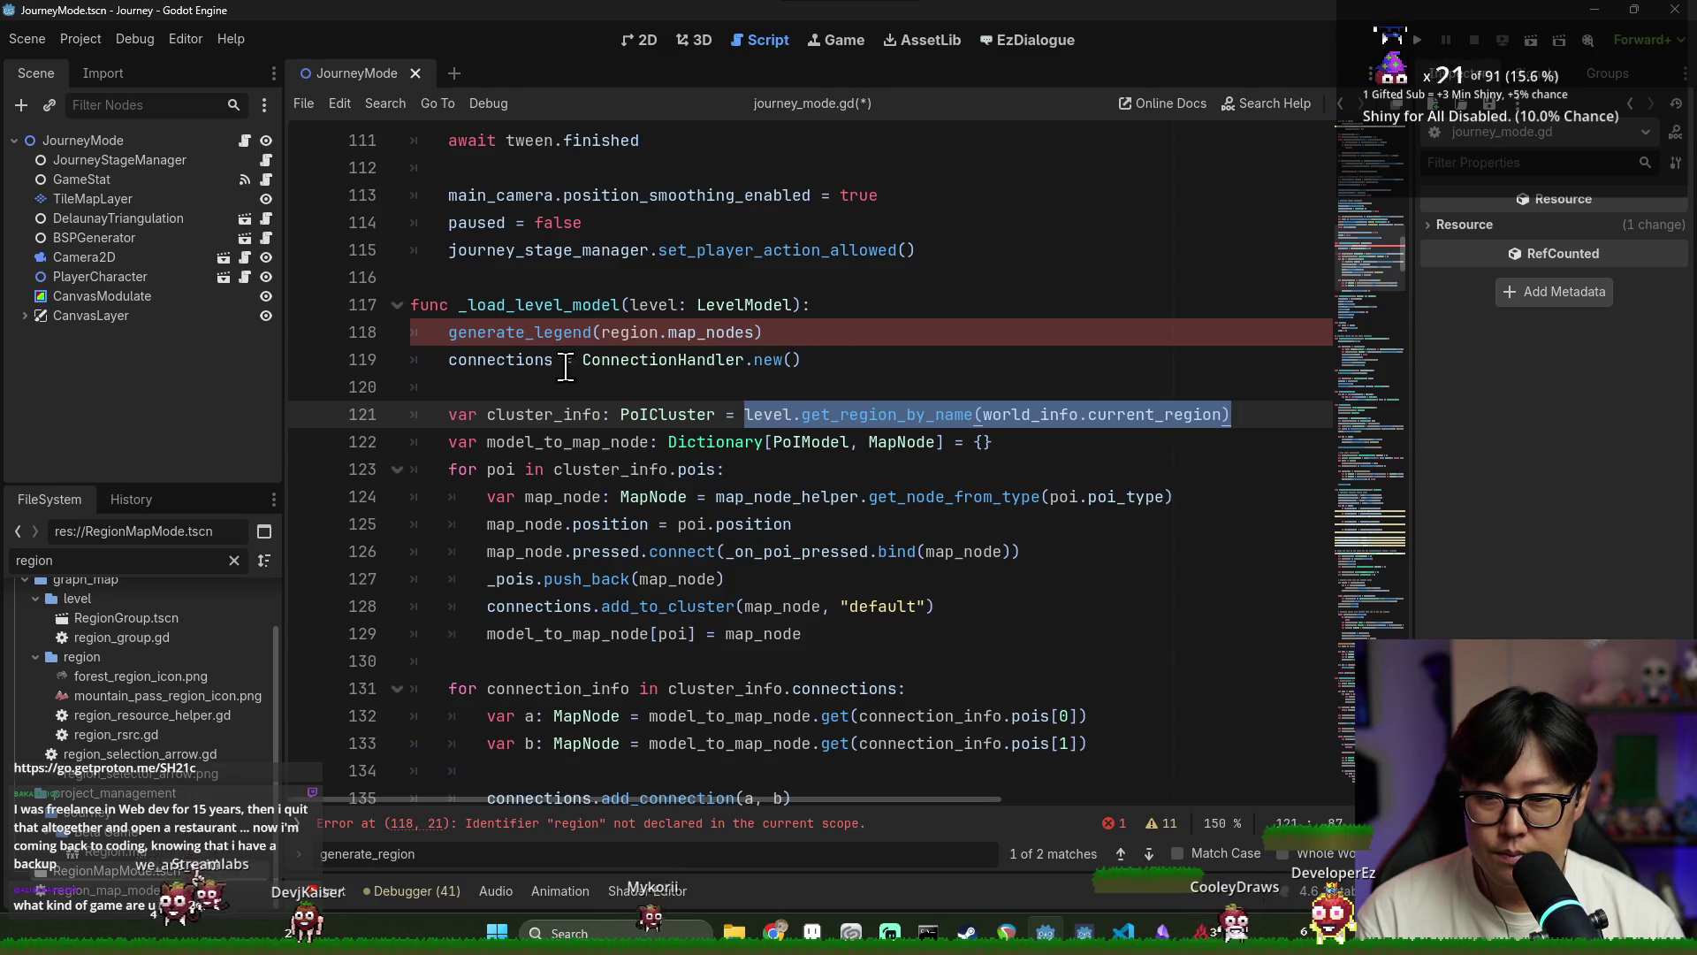
pyautogui.tripleClick(550, 332)
pyautogui.hotkey('ctrl', 'c')
pyautogui.press('BackSpace')
pyautogui.click(1233, 390)
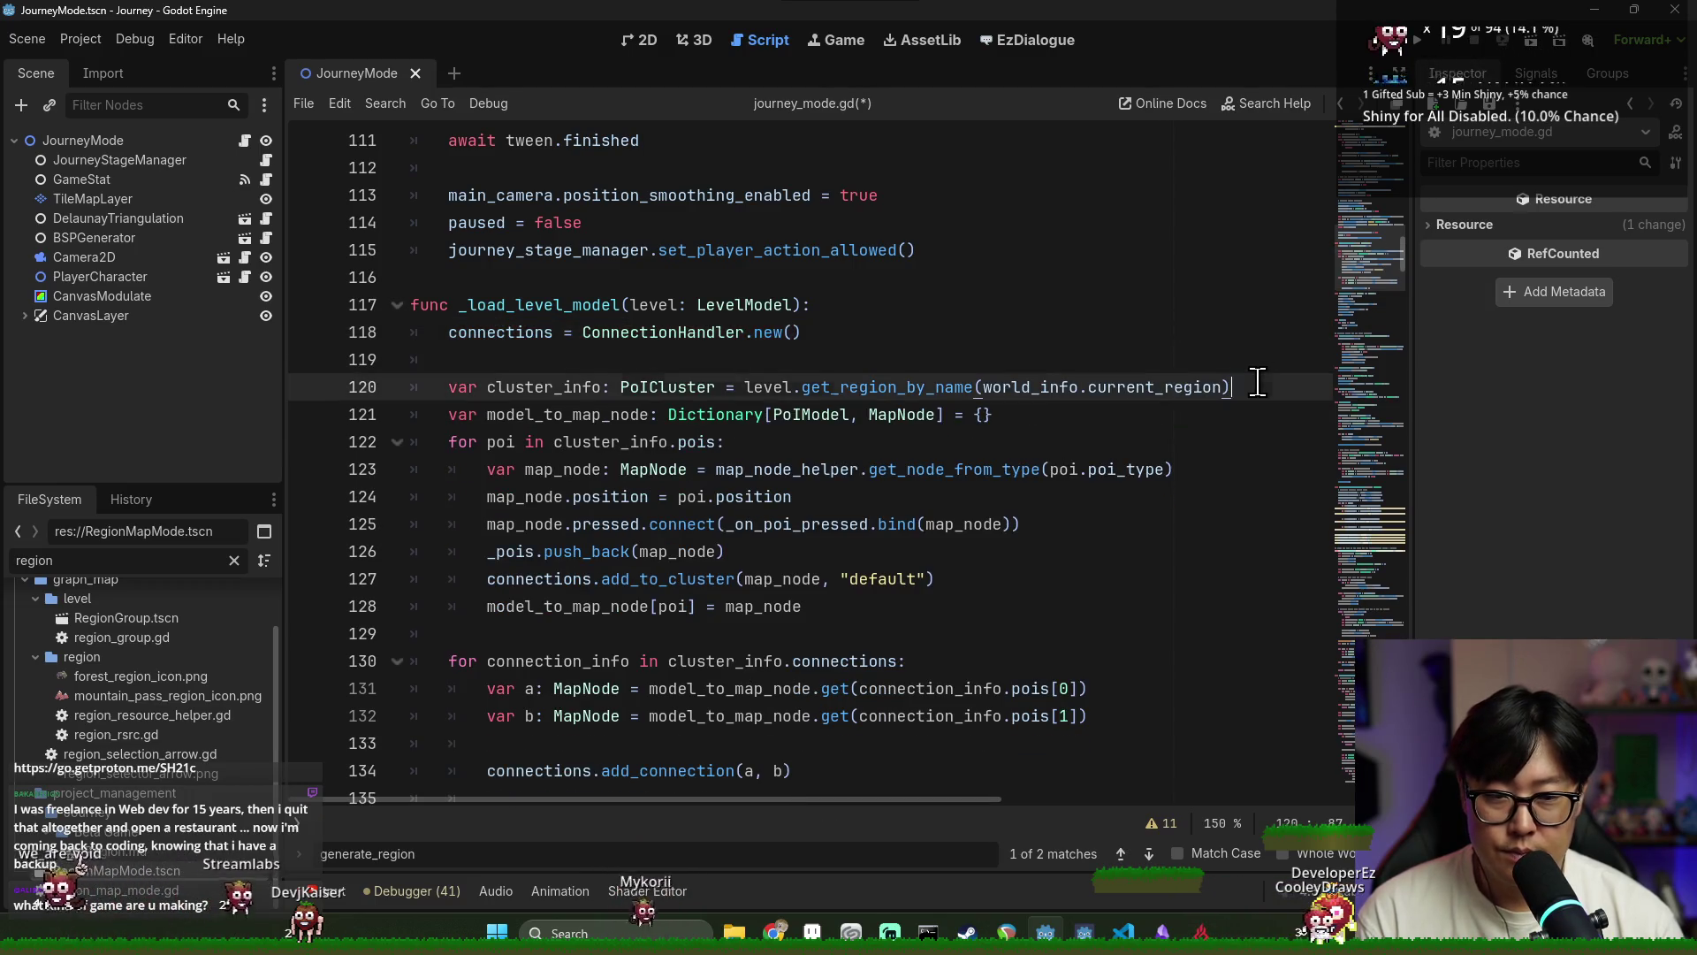
pyautogui.press('Return')
pyautogui.hotkey('ctrl', 'v')
# Change its argument to cluster_info.region_rsrc.map_nodes, save the script, and run the project
pyautogui.click(653, 414)
pyautogui.doubleClick(556, 390)
pyautogui.hotkey('ctrl', 'c')
pyautogui.doubleClick(631, 414)
pyautogui.hotkey('ctrl', 'v')
pyautogui.write('re')
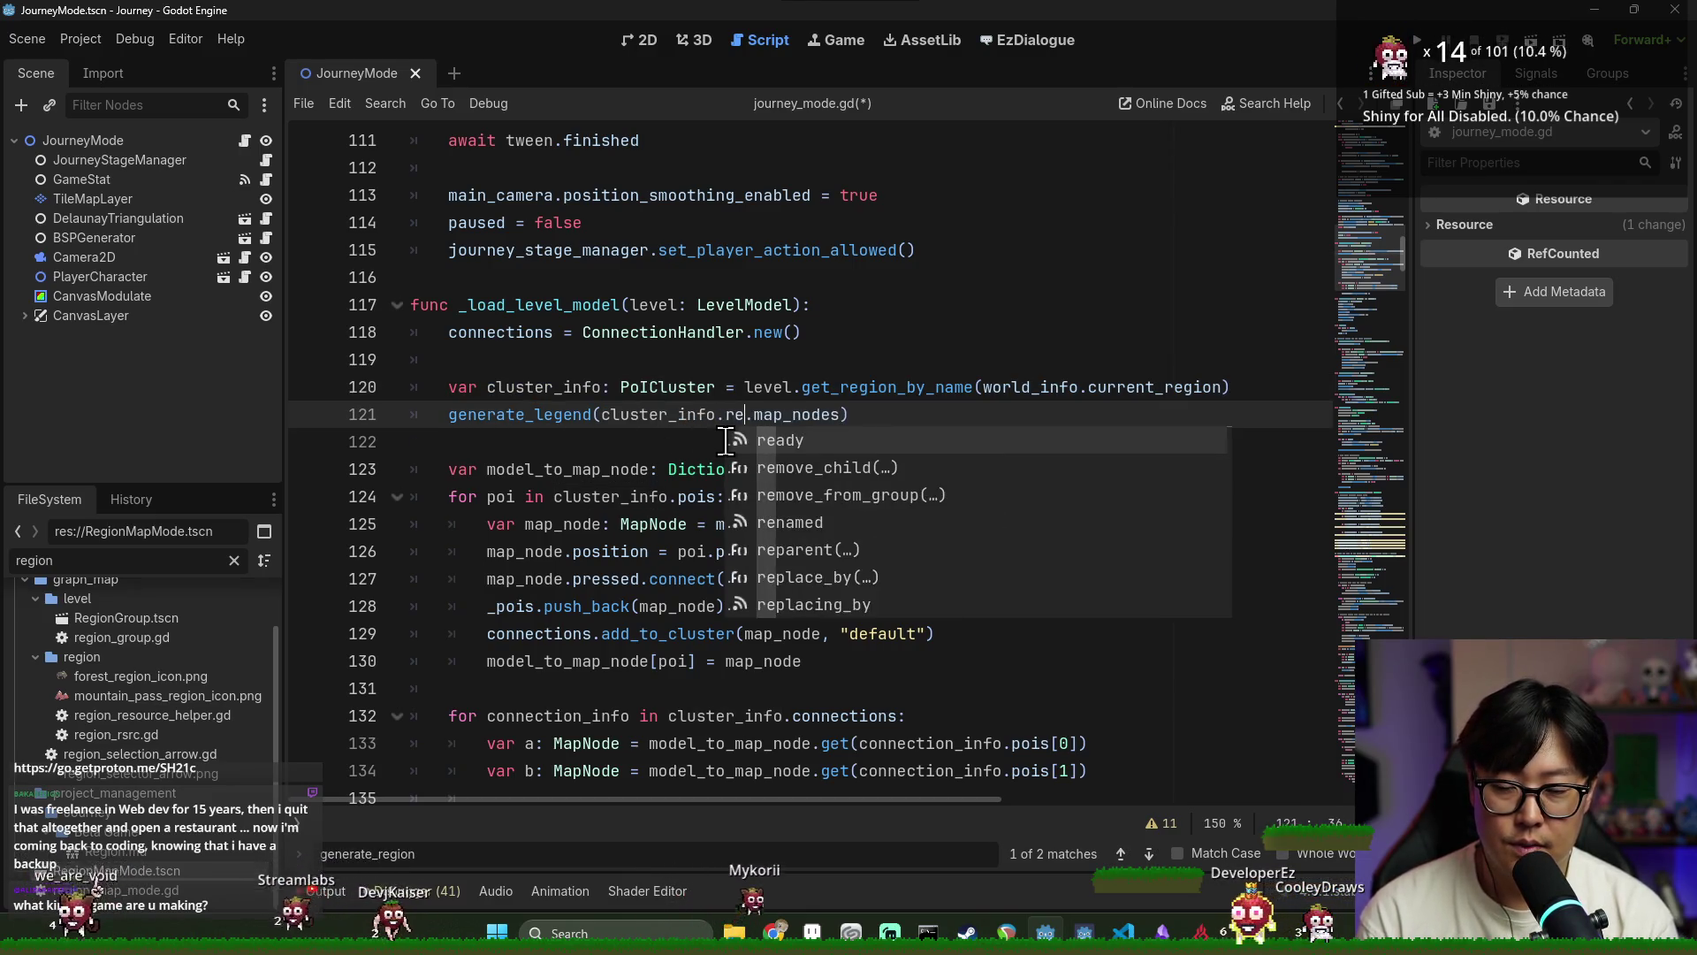
pyautogui.write('gion_rsrc')
pyautogui.press('Return')
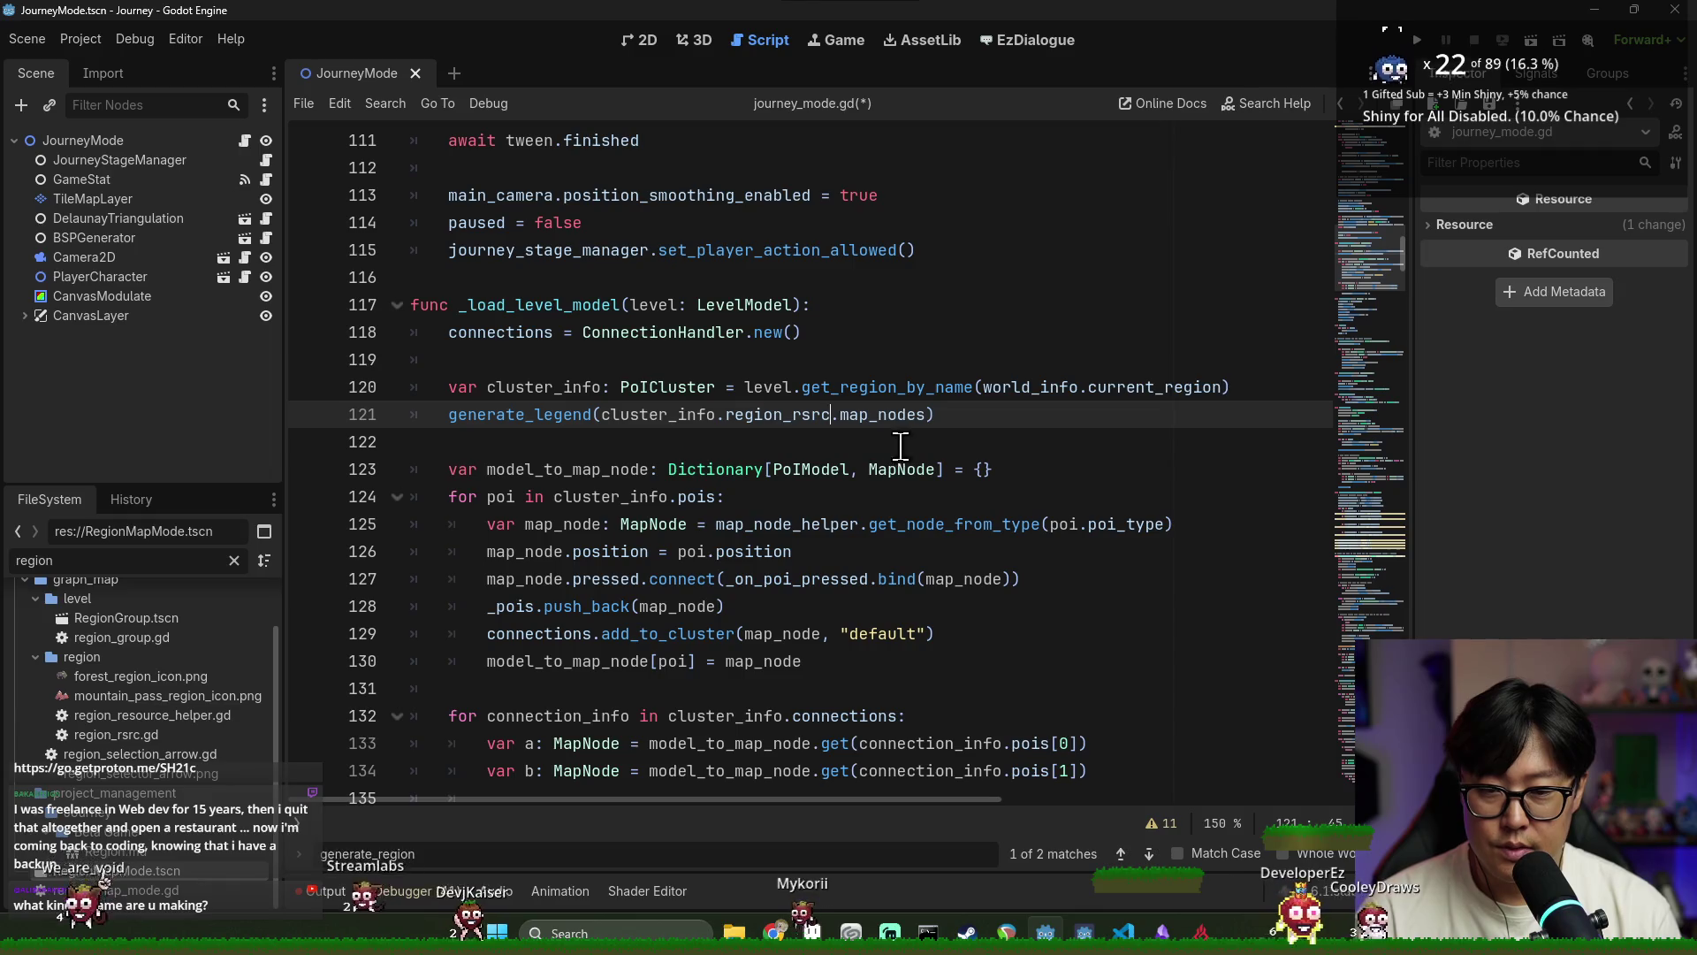
pyautogui.click(914, 366)
pyautogui.hotkey('ctrl', 's')
pyautogui.press('Down')
pyautogui.press('Down')
pyautogui.press('Down')
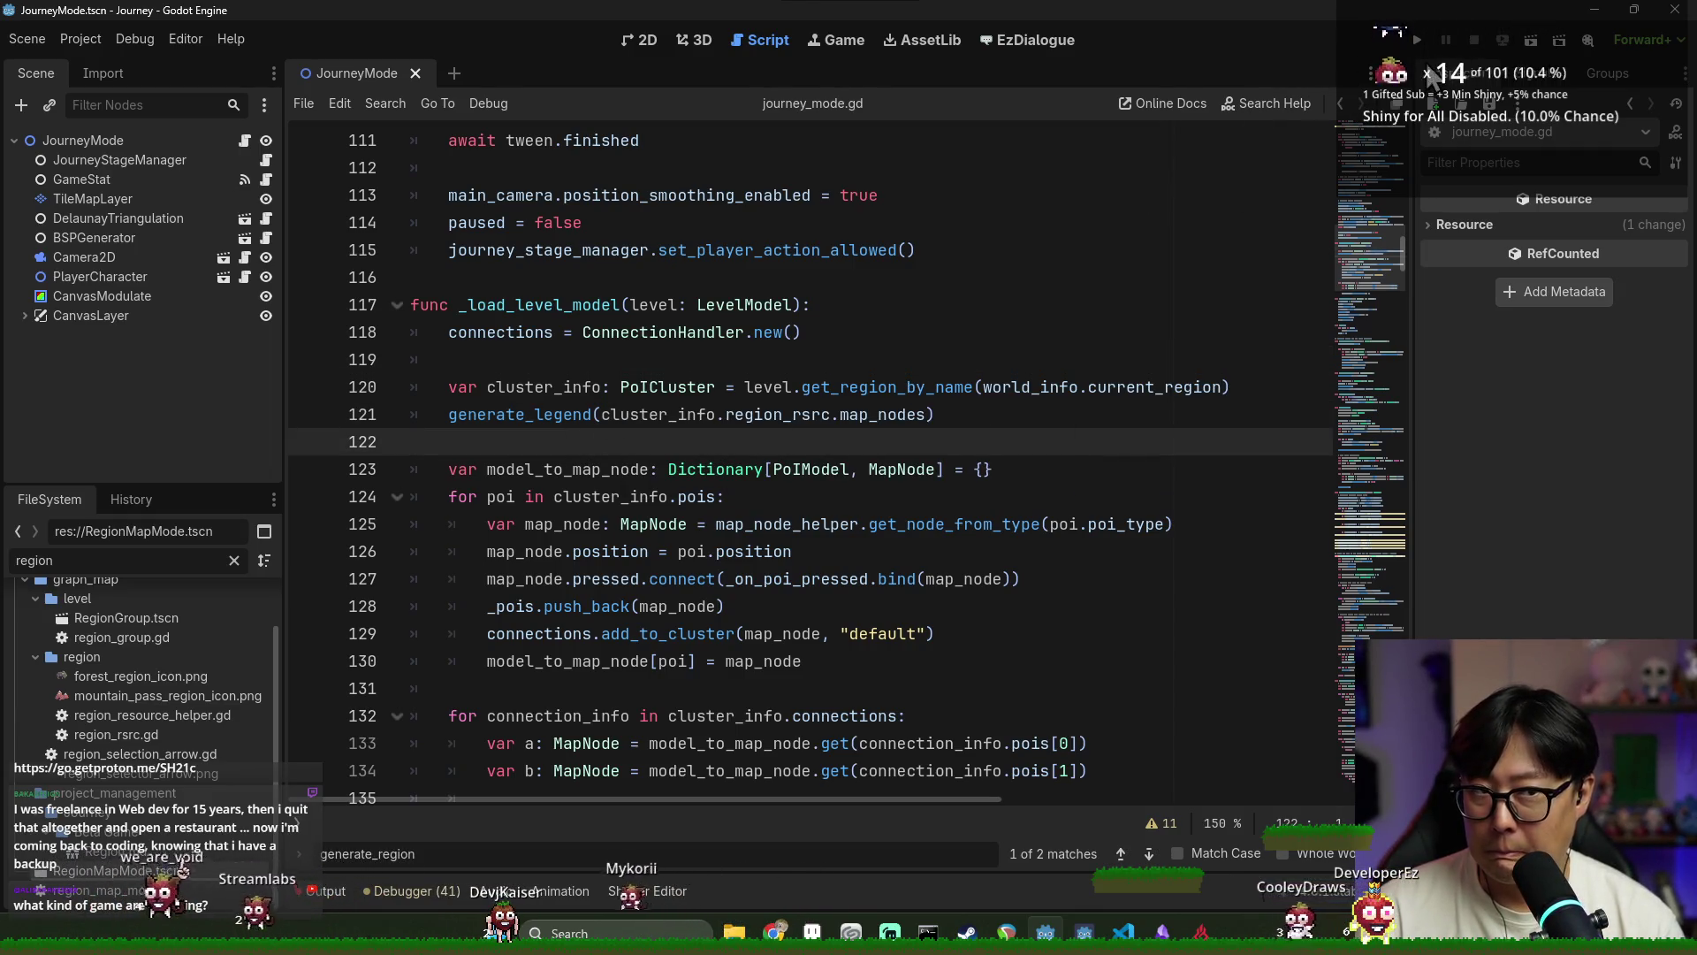
pyautogui.click(1419, 43)
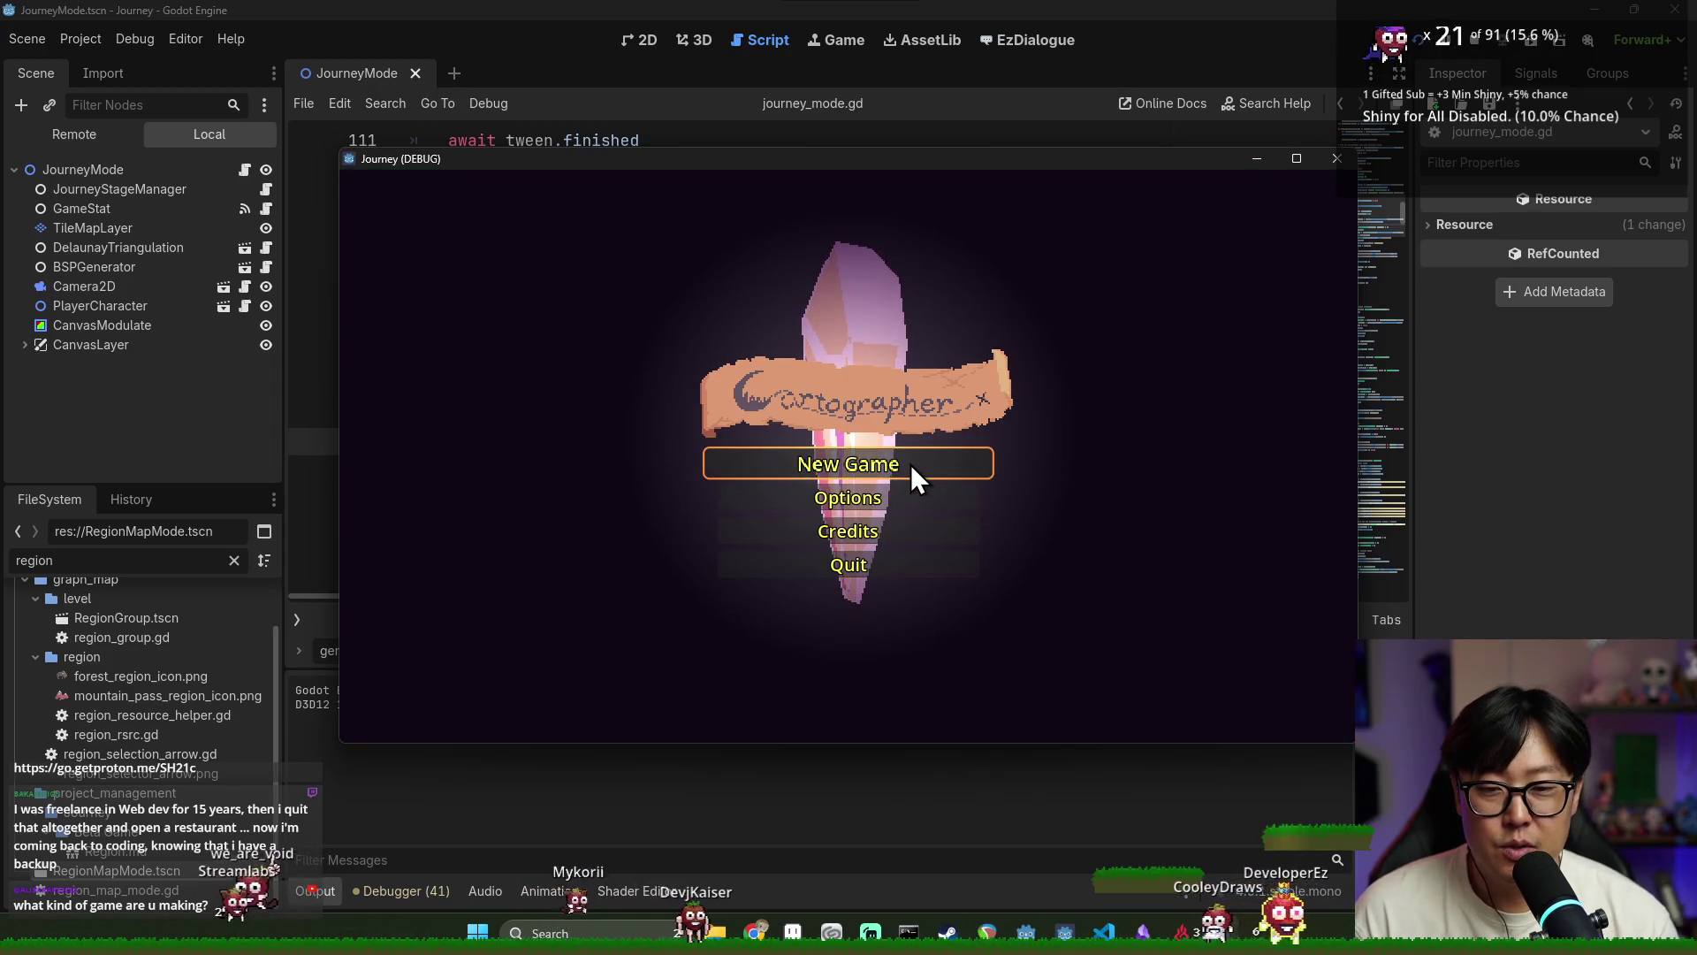
# Start a new game from the title menu and inspect the failing start() code in region_map_mode.gd
pyautogui.click(911, 464)
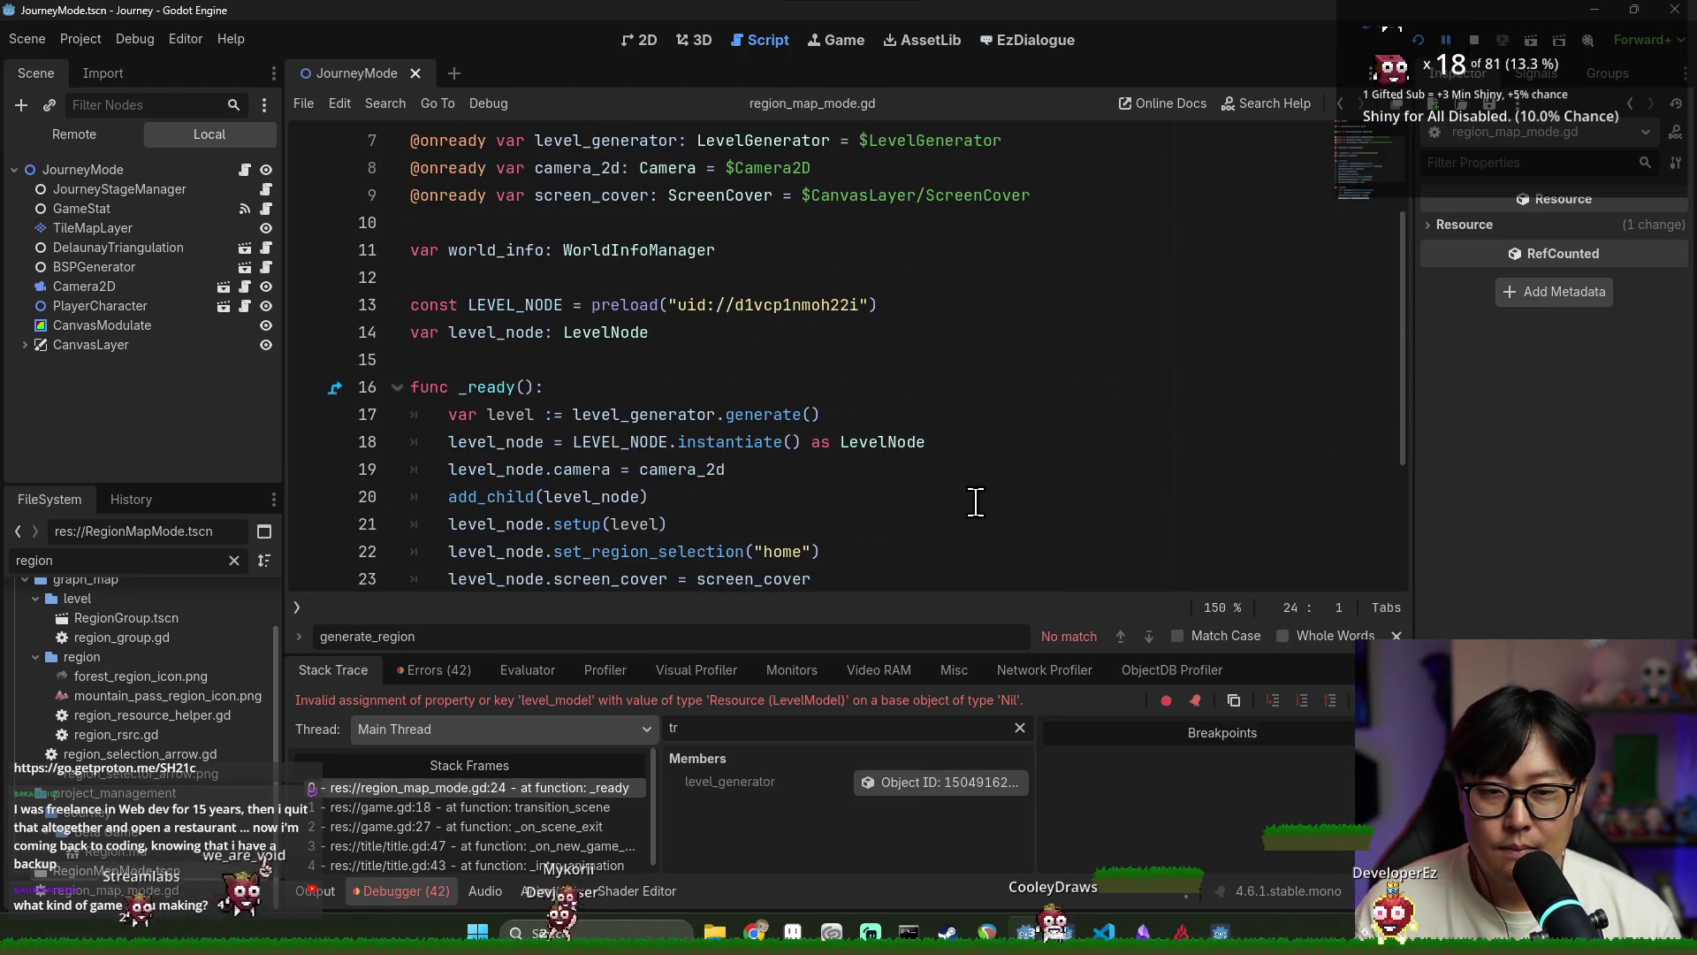
pyautogui.scroll(-3, 829, 533)
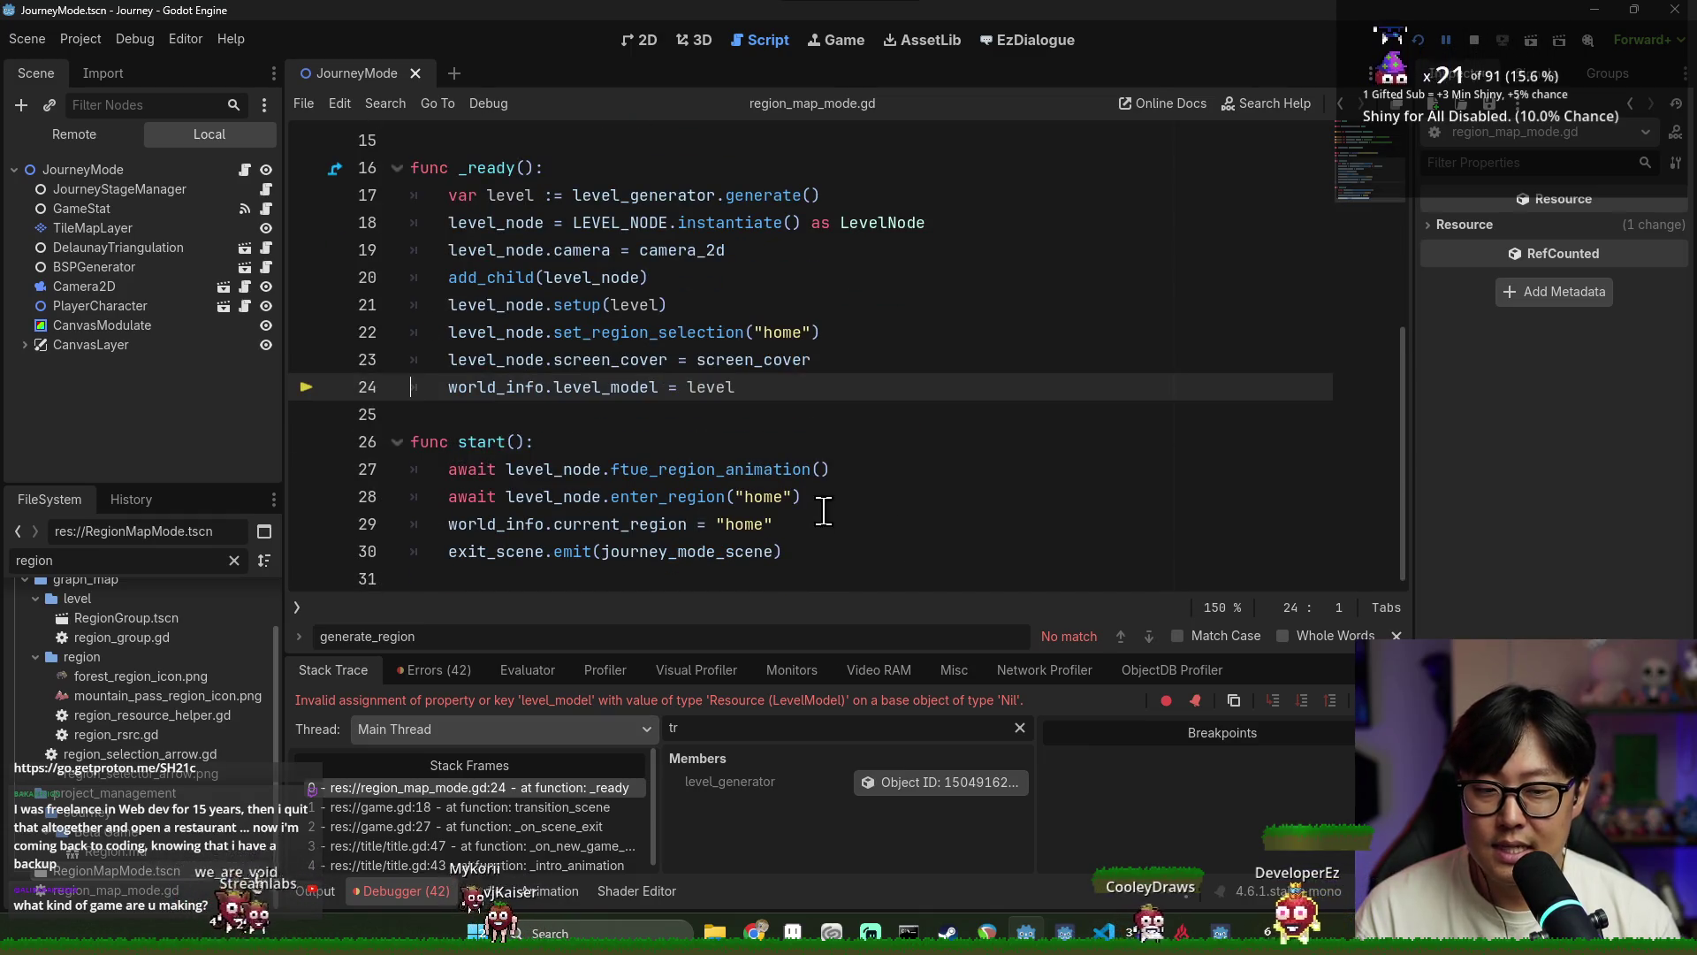
pyautogui.click(937, 473)
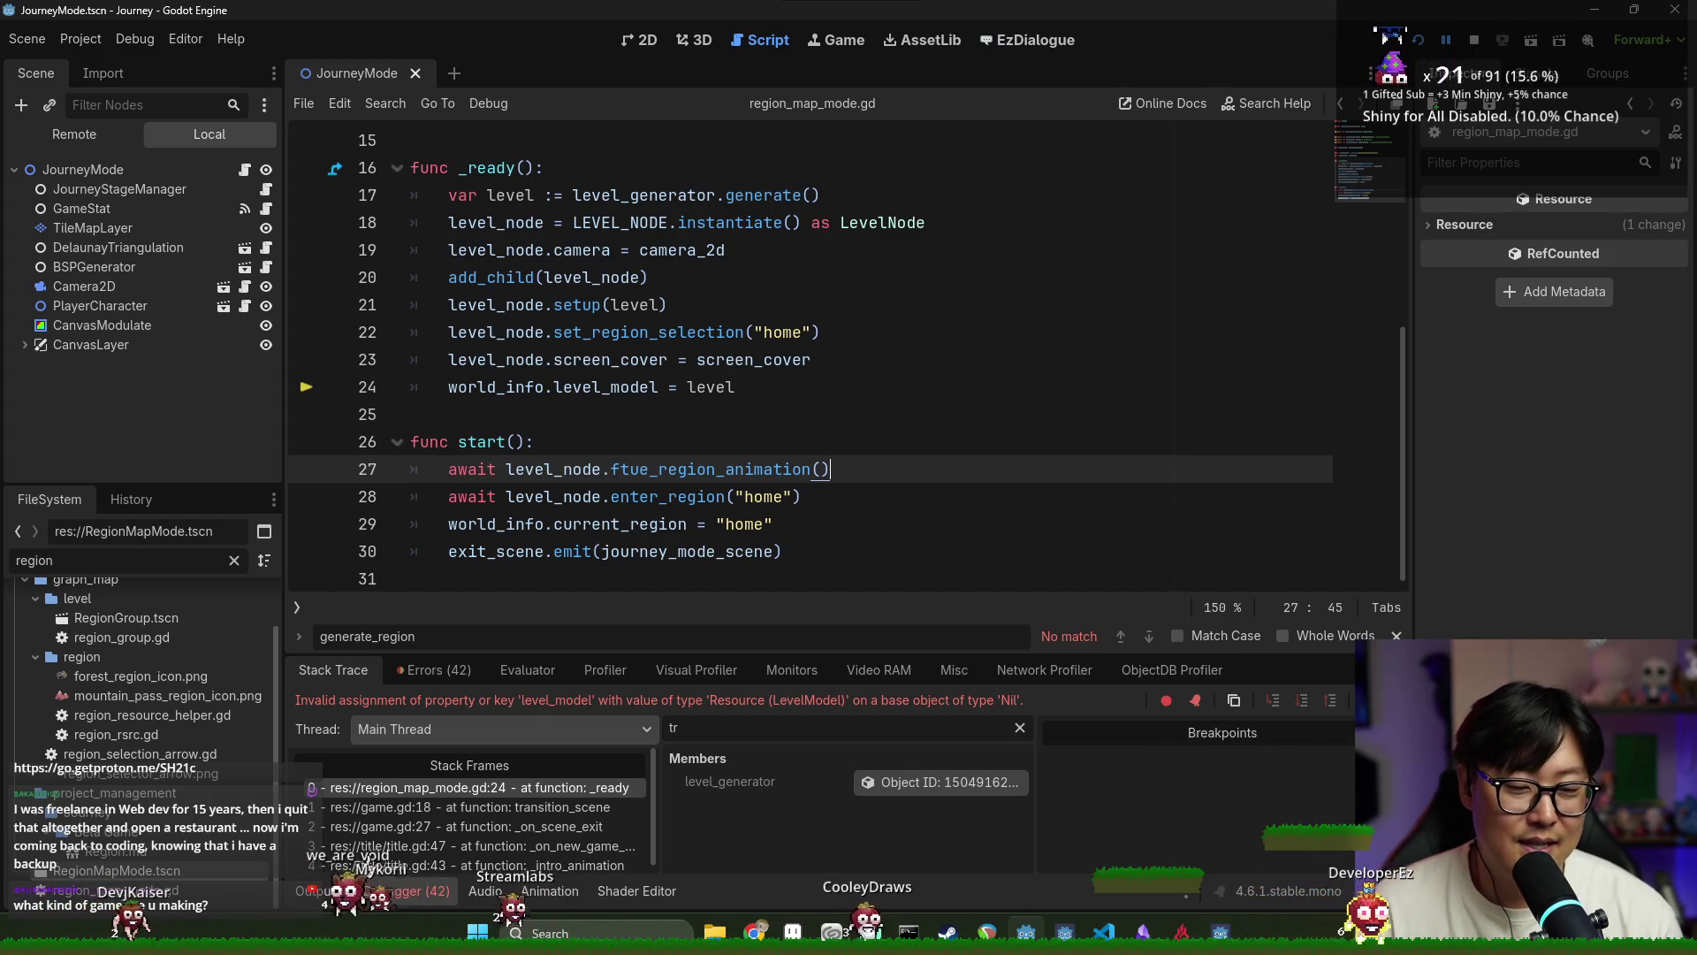
# Stop the crashed debug session and save the scene and script
pyautogui.press('Escape')
pyautogui.click(1474, 42)
pyautogui.click(919, 363)
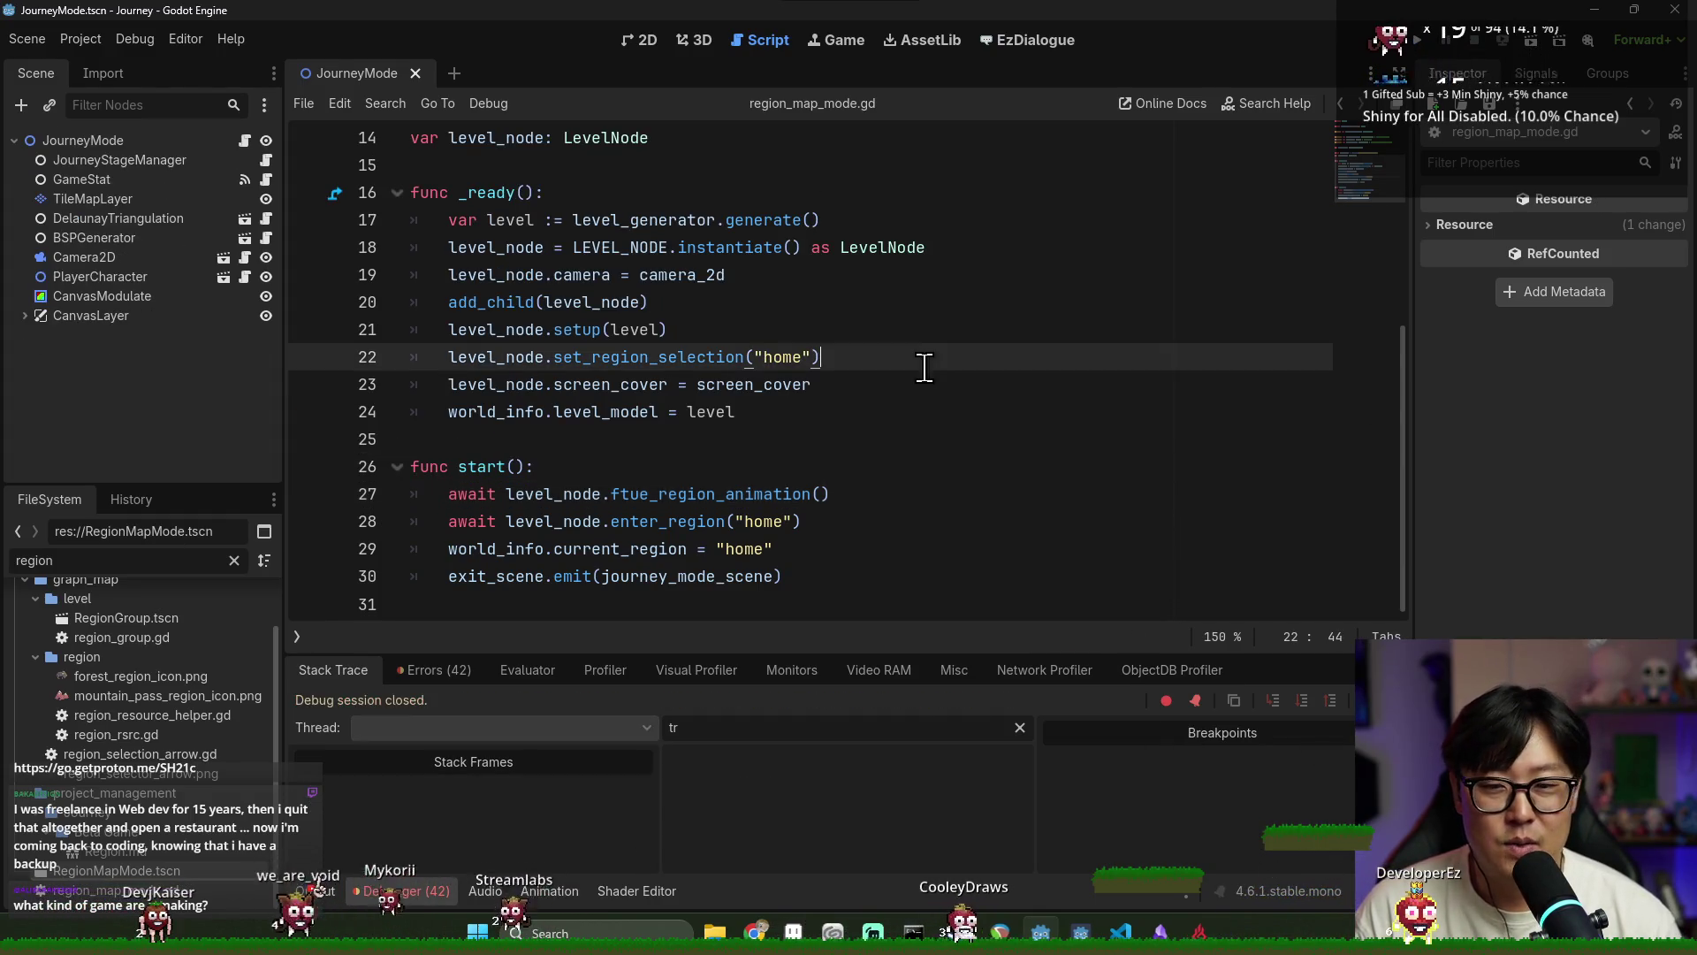
pyautogui.click(690, 495)
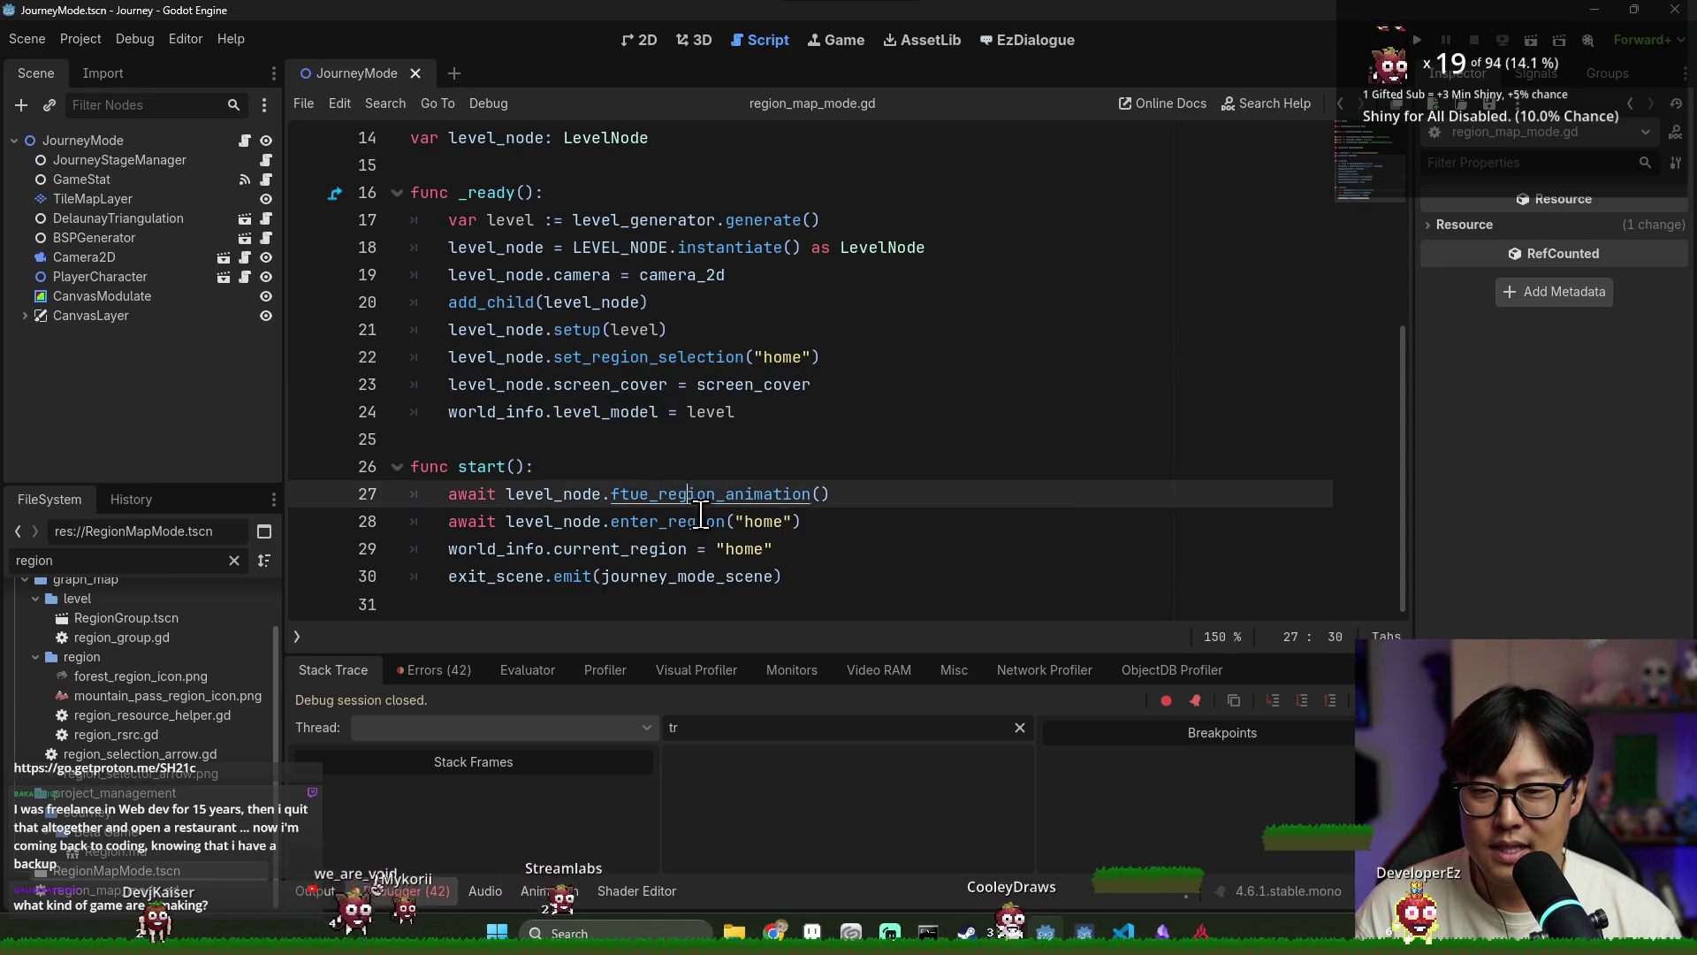
pyautogui.click(827, 521)
pyautogui.hotkey('ctrl', 's')
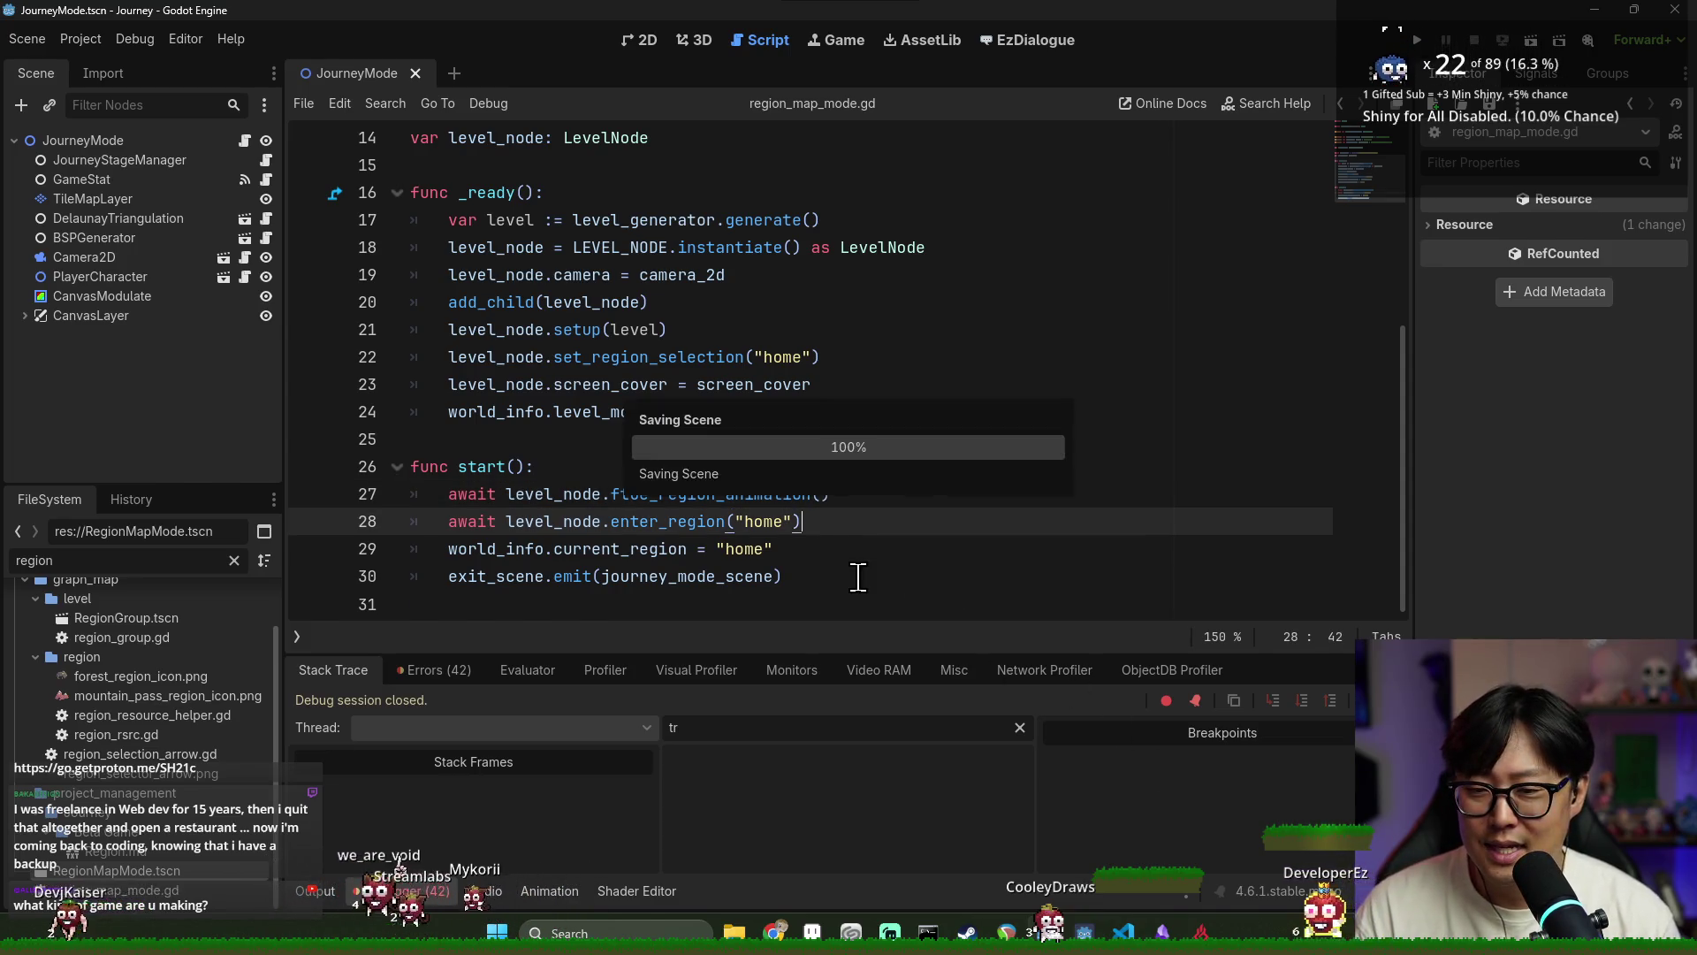
# Review the Errors list and stack trace, then save the script
pyautogui.click(479, 674)
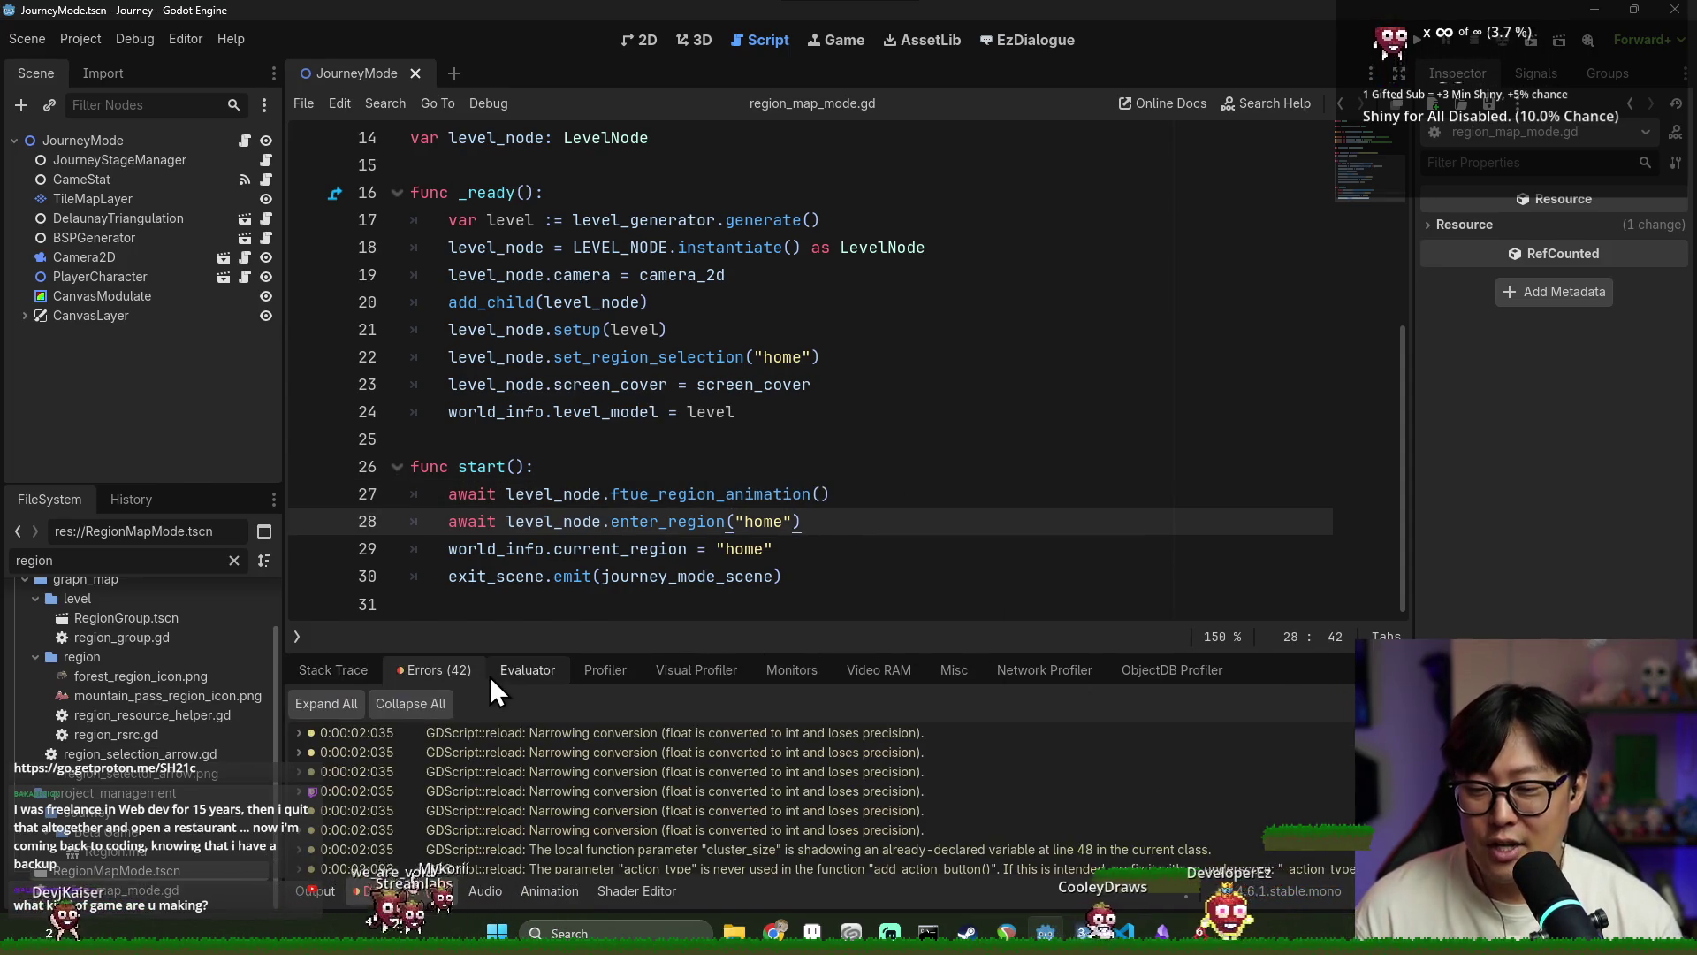
pyautogui.scroll(-3, 833, 792)
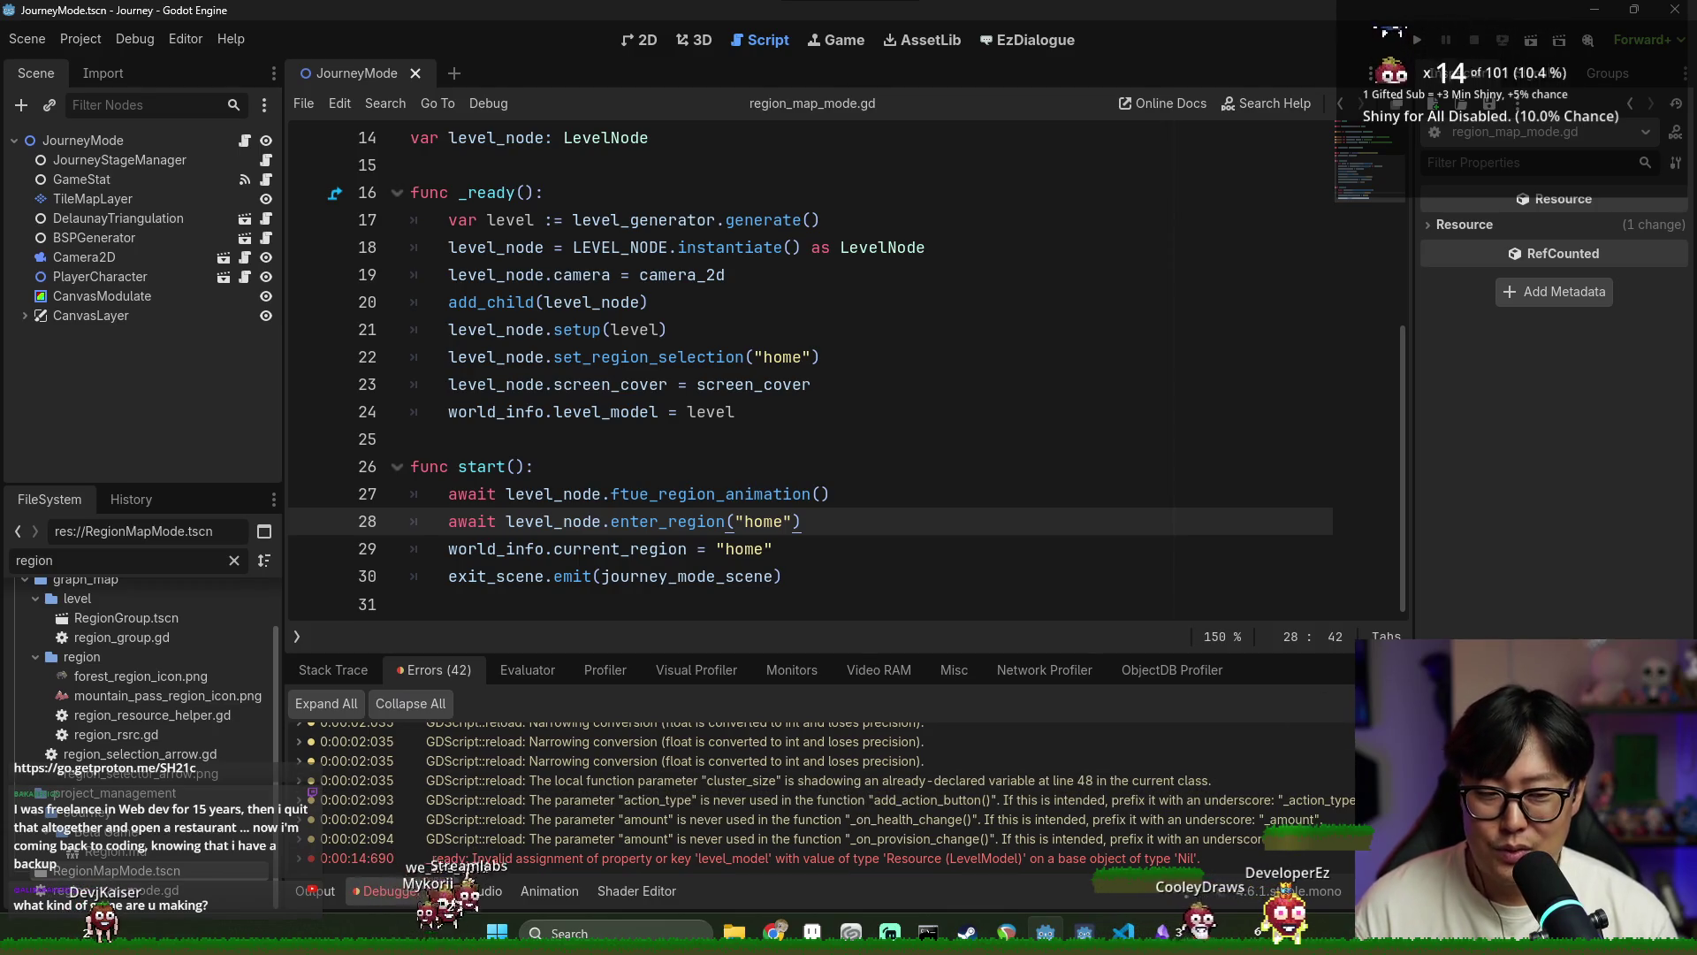
pyautogui.click(358, 669)
pyautogui.moveTo(707, 576); pyautogui.dragTo(706, 549)
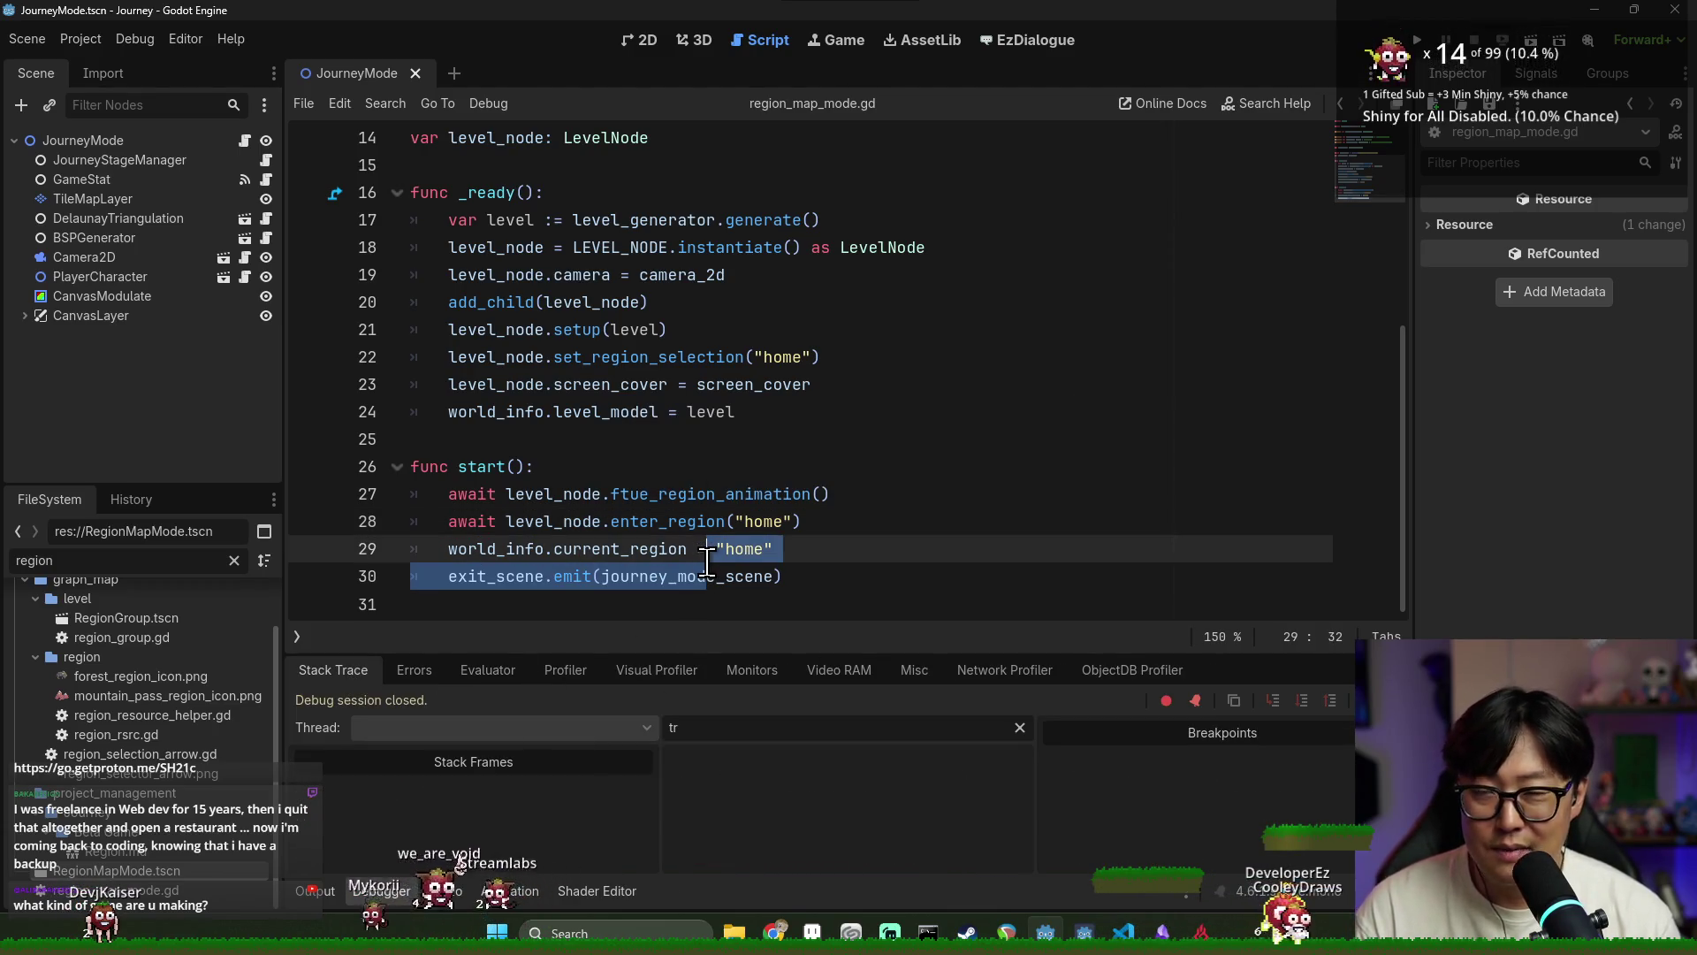
pyautogui.click(628, 494)
pyautogui.hotkey('ctrl', 's')
# Save the current script, then open journey_mode.gd and scroll to _load_level_model
pyautogui.click(522, 464)
pyautogui.click(547, 440)
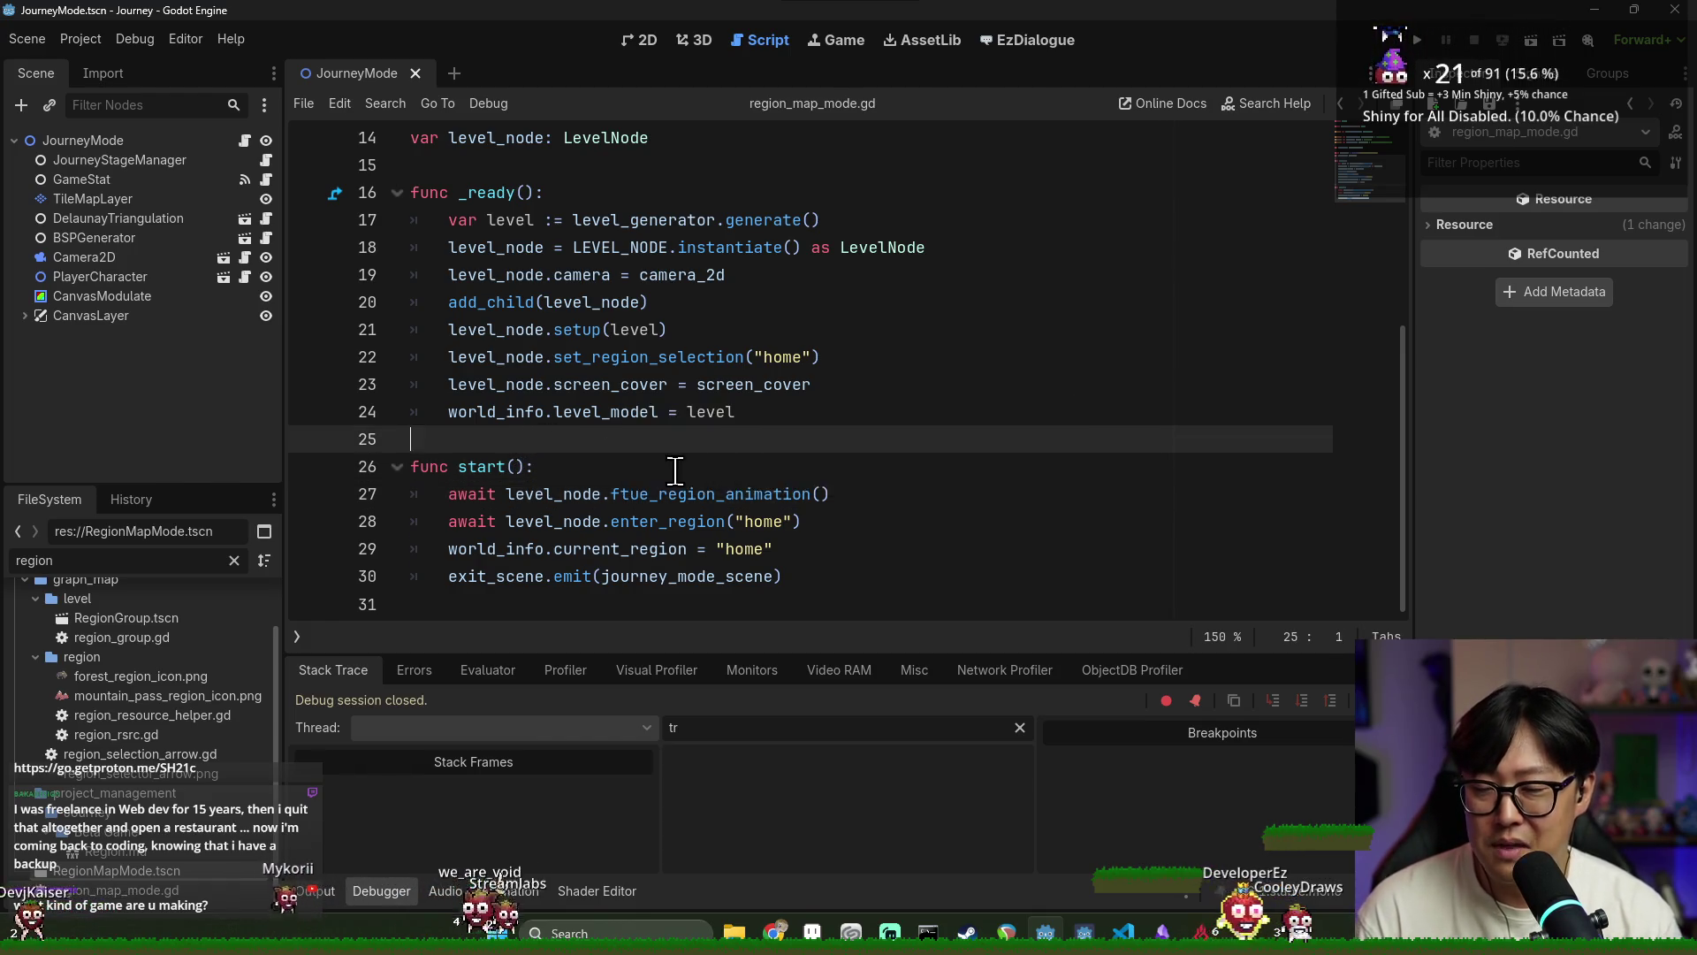
pyautogui.scroll(5, 671, 469)
pyautogui.click(602, 359)
pyautogui.hotkey('ctrl', 's')
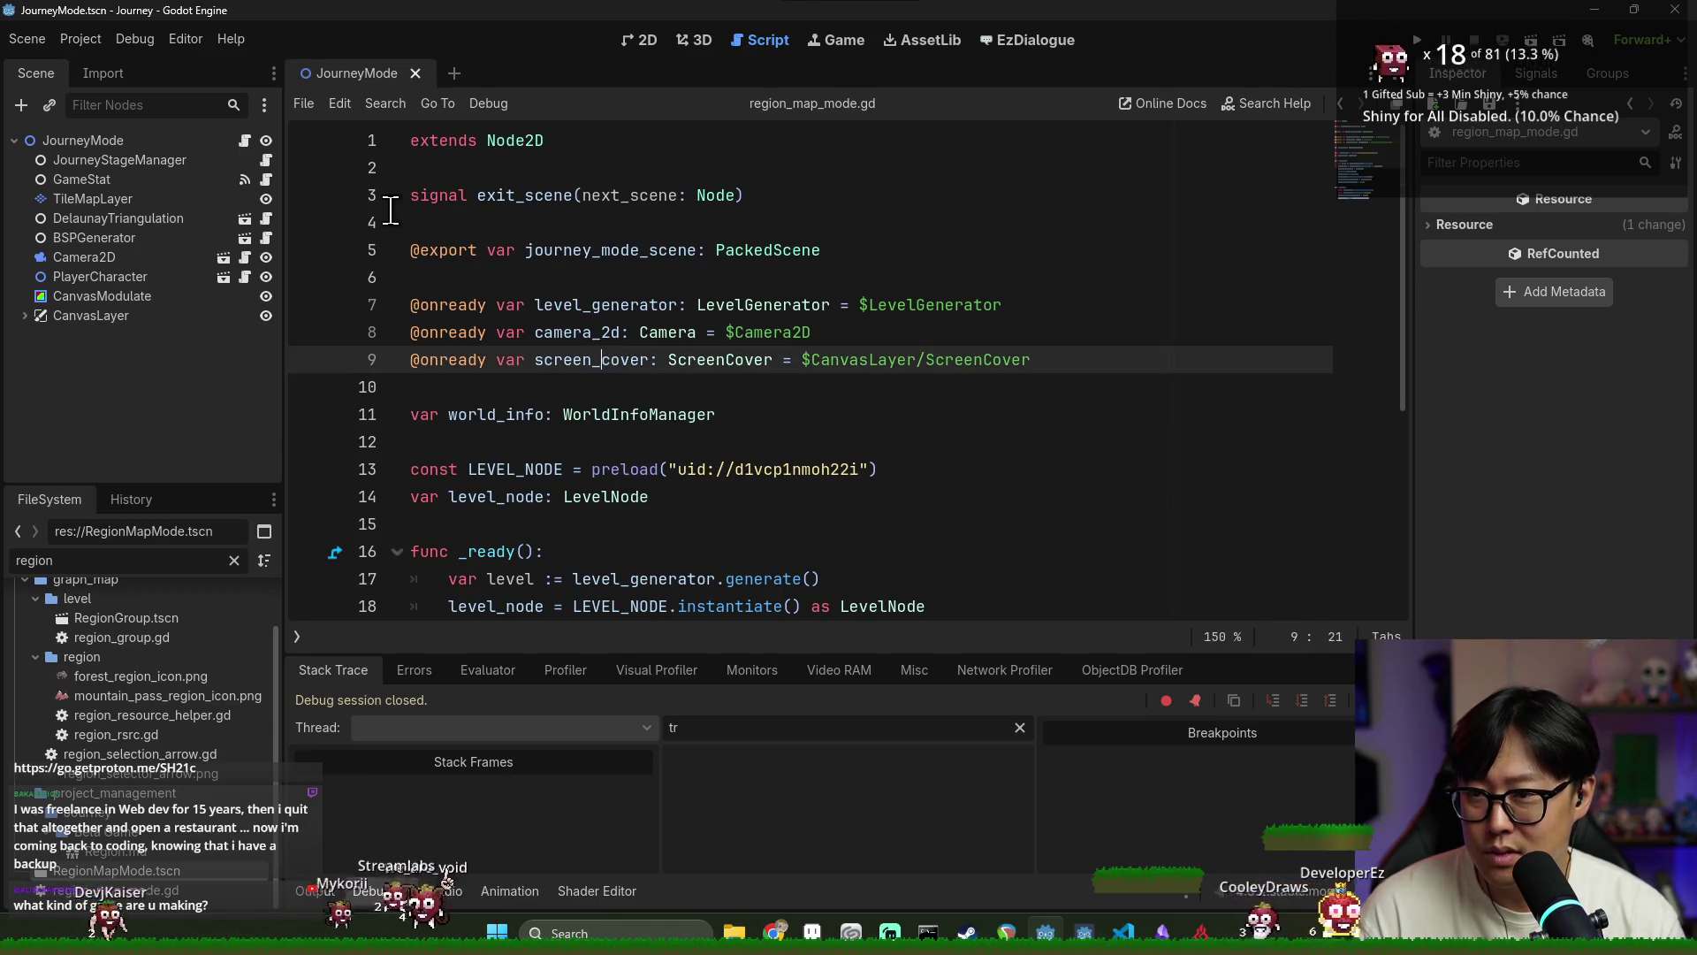
pyautogui.click(244, 141)
pyautogui.hotkey('ctrl', 's')
pyautogui.scroll(-2, 595, 318)
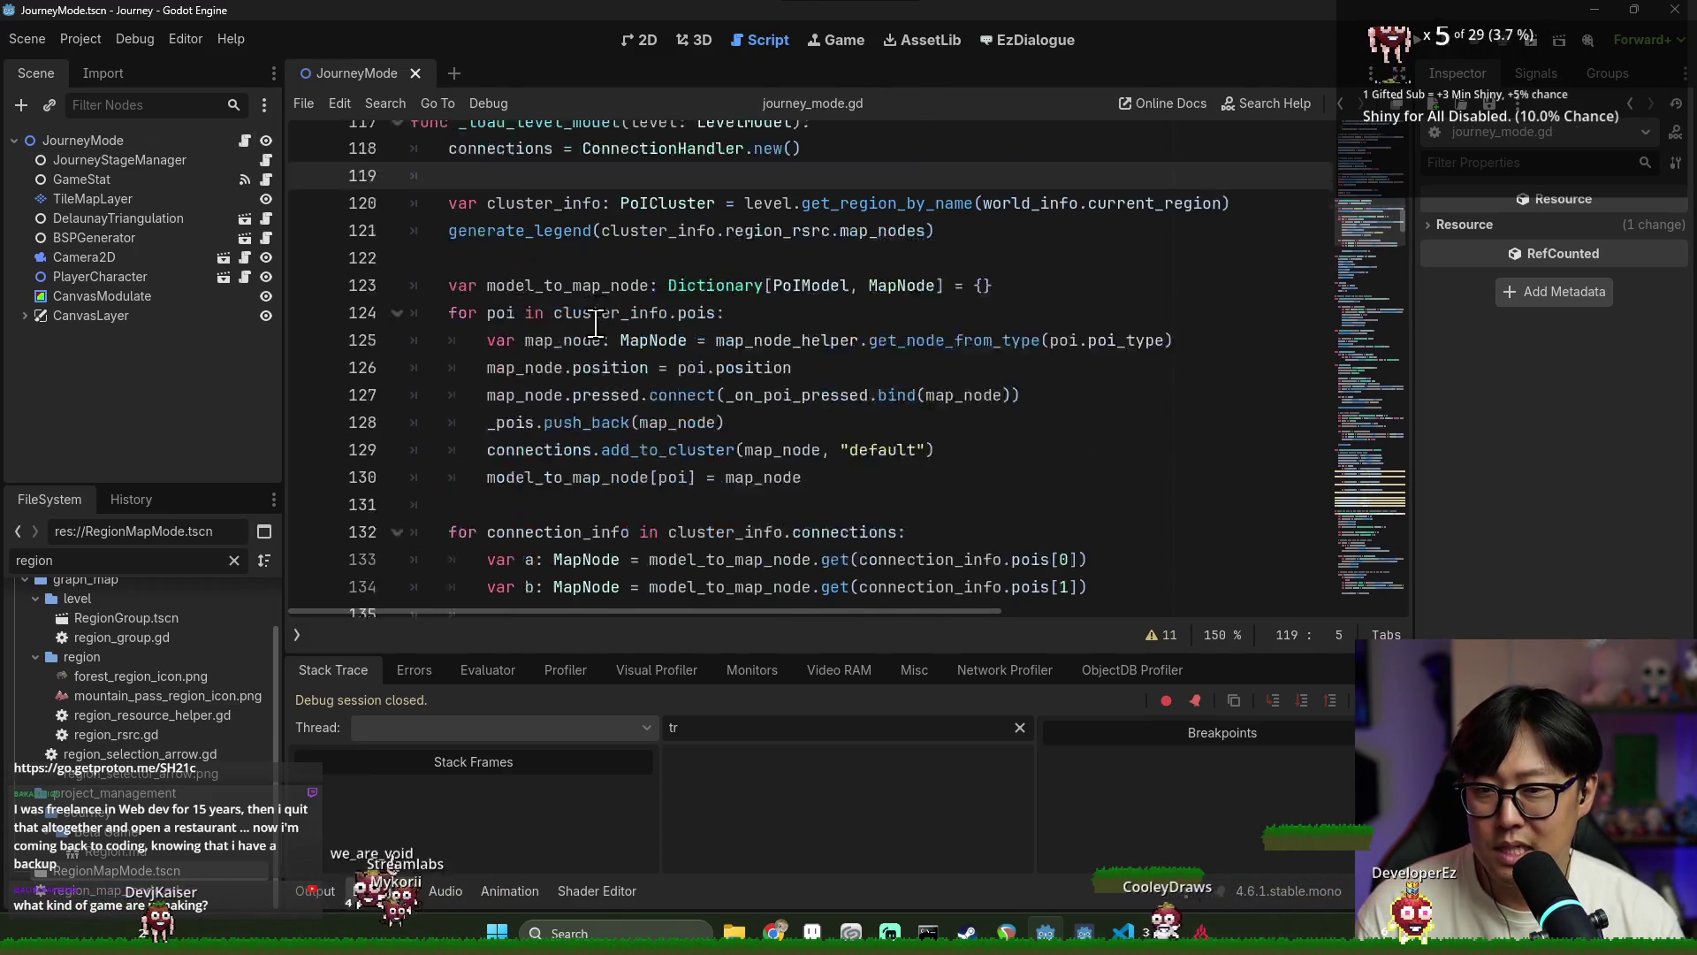
# Remove the stray tab indent from blank lines 131 and 137, saving after each
pyautogui.scroll(1, 595, 318)
pyautogui.scroll(-4, 568, 330)
pyautogui.scroll(3, 591, 444)
pyautogui.click(528, 441)
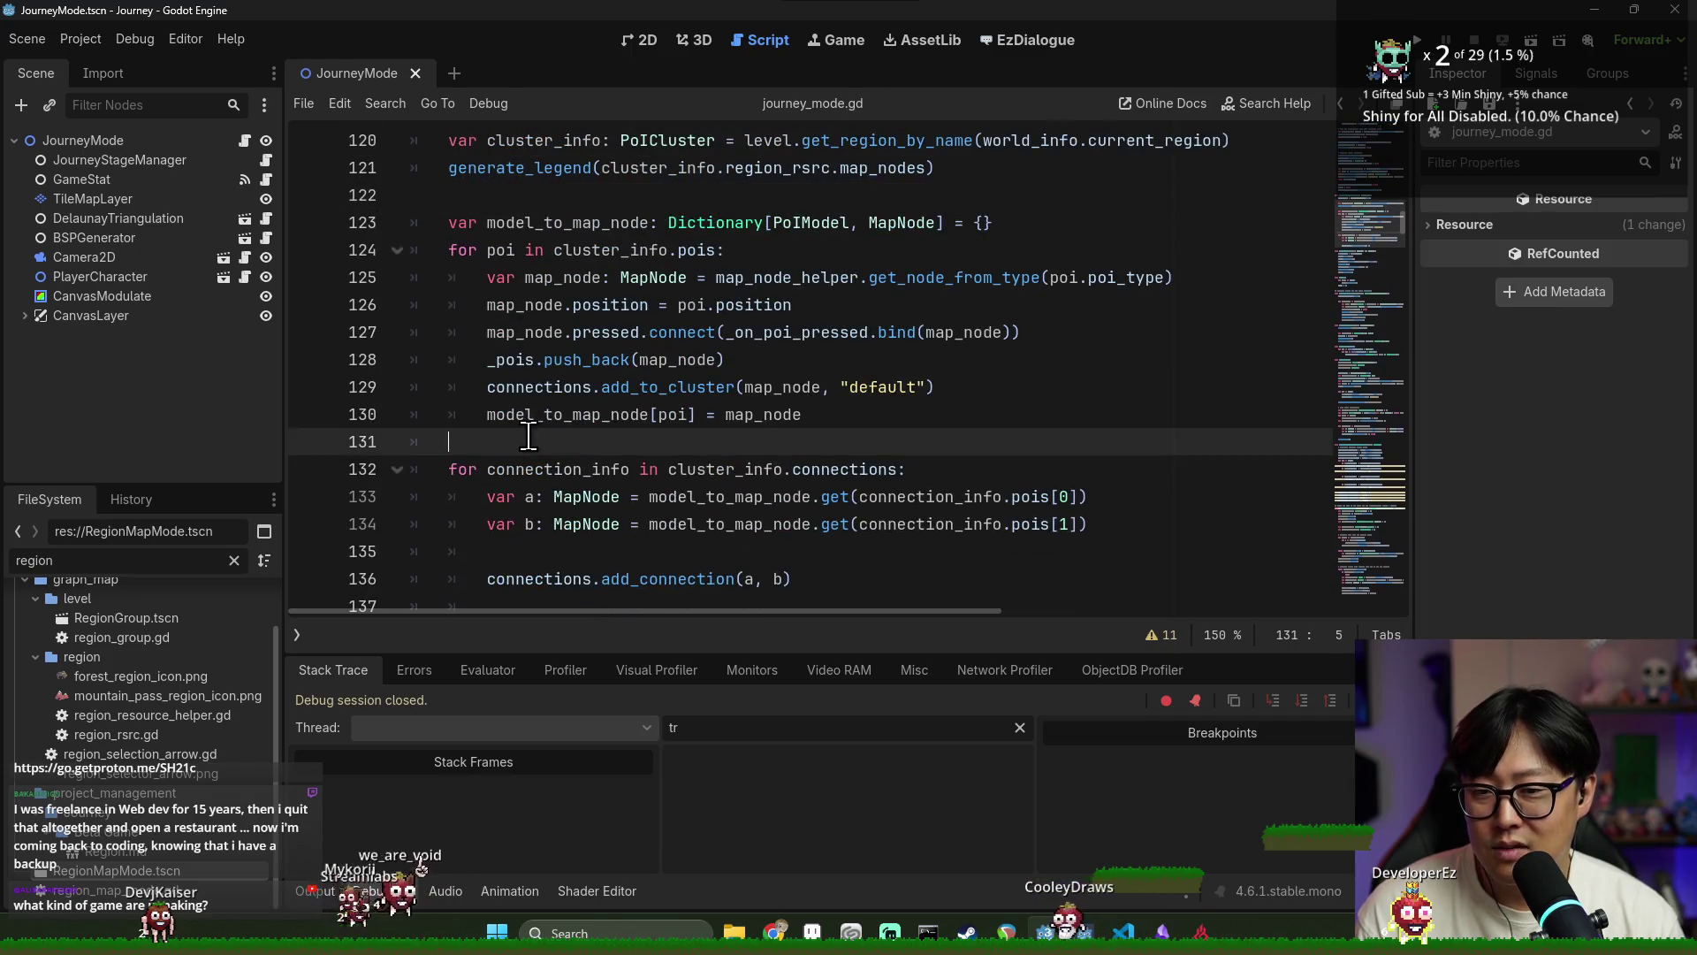
pyautogui.press('BackSpace')
pyautogui.hotkey('ctrl', 's')
pyautogui.scroll(-2, 594, 468)
pyautogui.click(573, 441)
pyautogui.press('BackSpace')
pyautogui.hotkey('ctrl', 's')
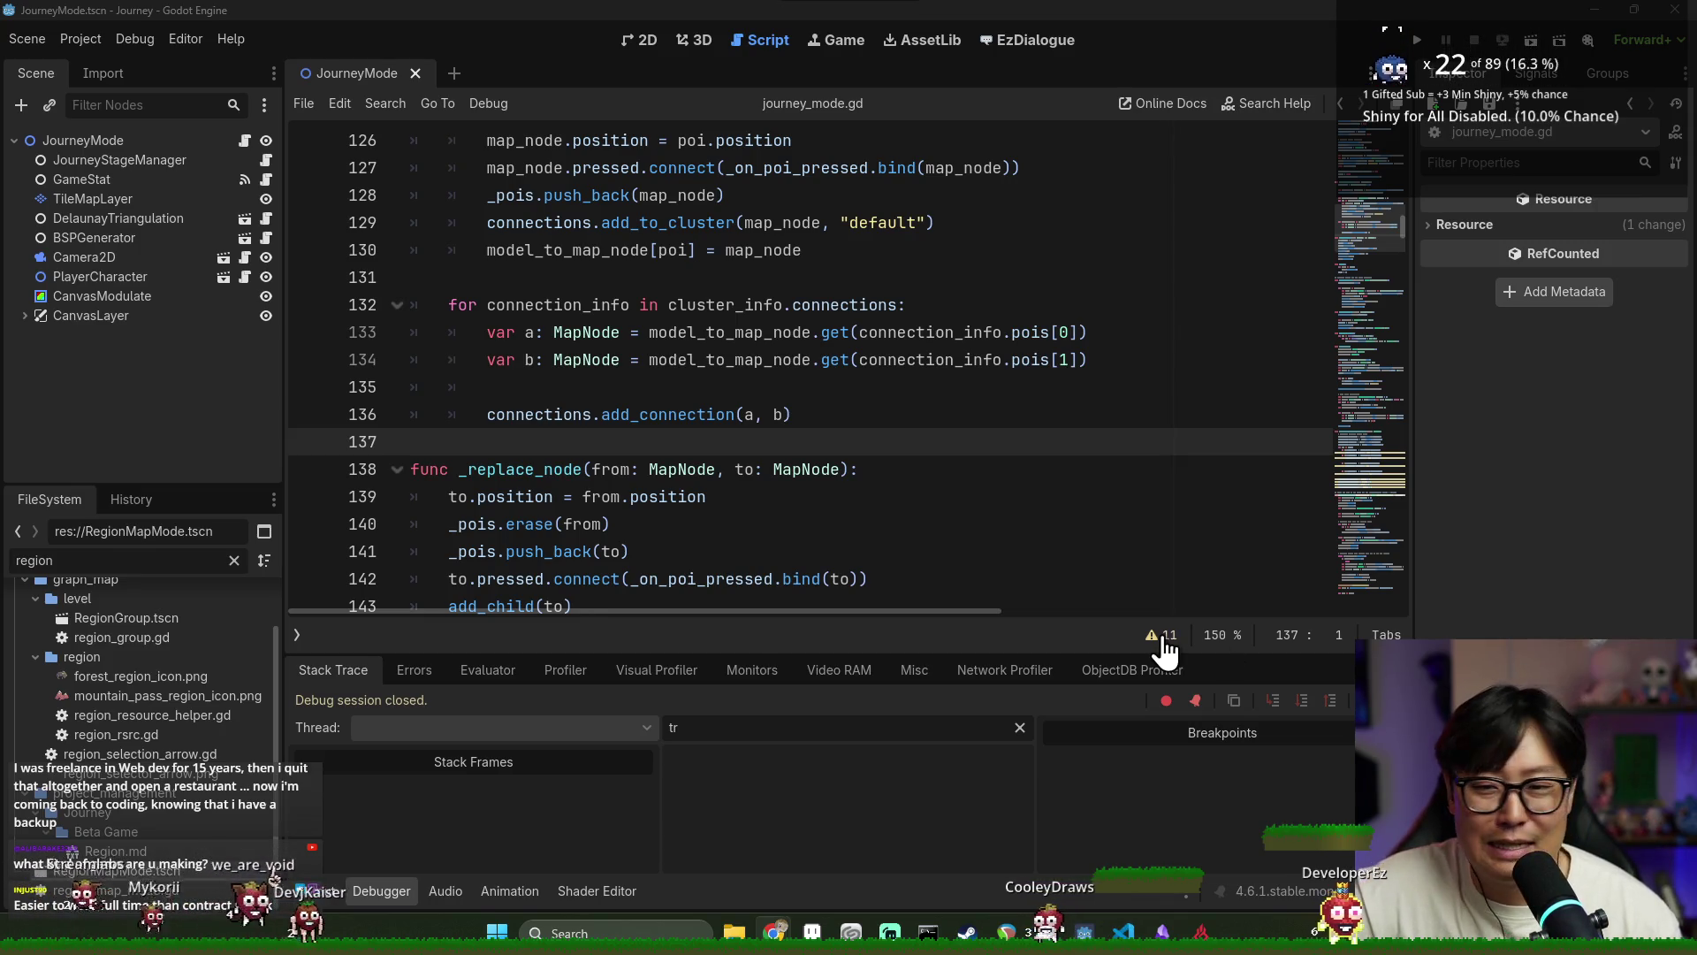
# Clean up blank line 135 and save journey_mode.gd
pyautogui.click(644, 397)
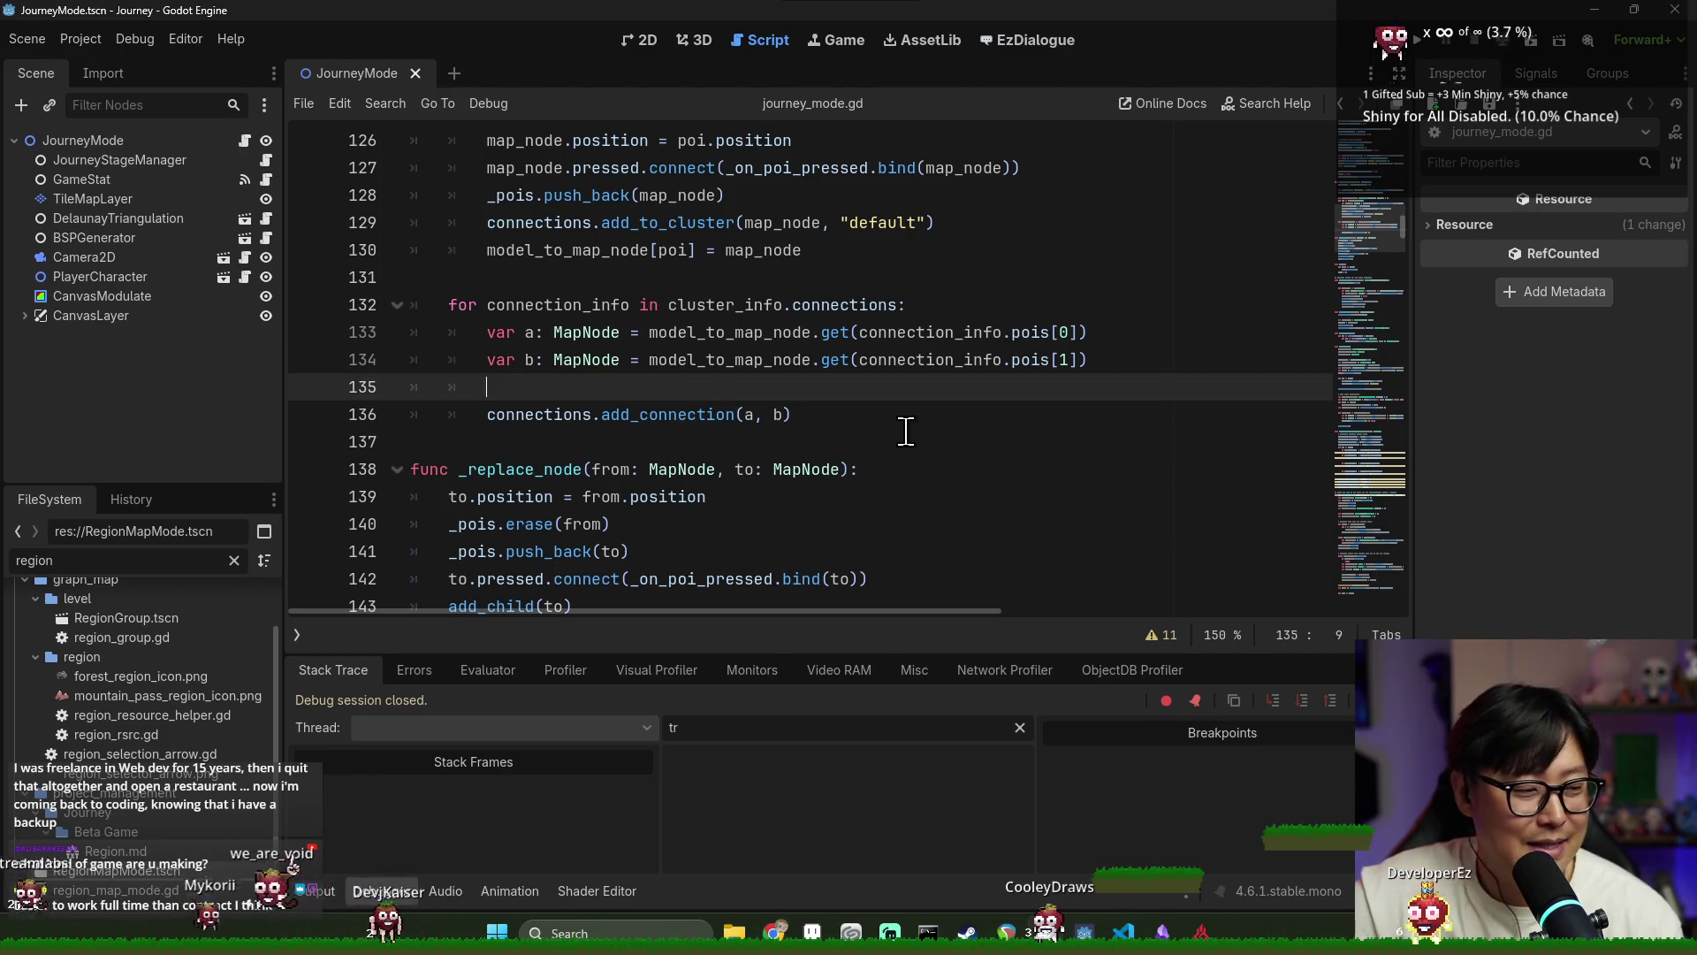
pyautogui.hotkey('ctrl', 's')
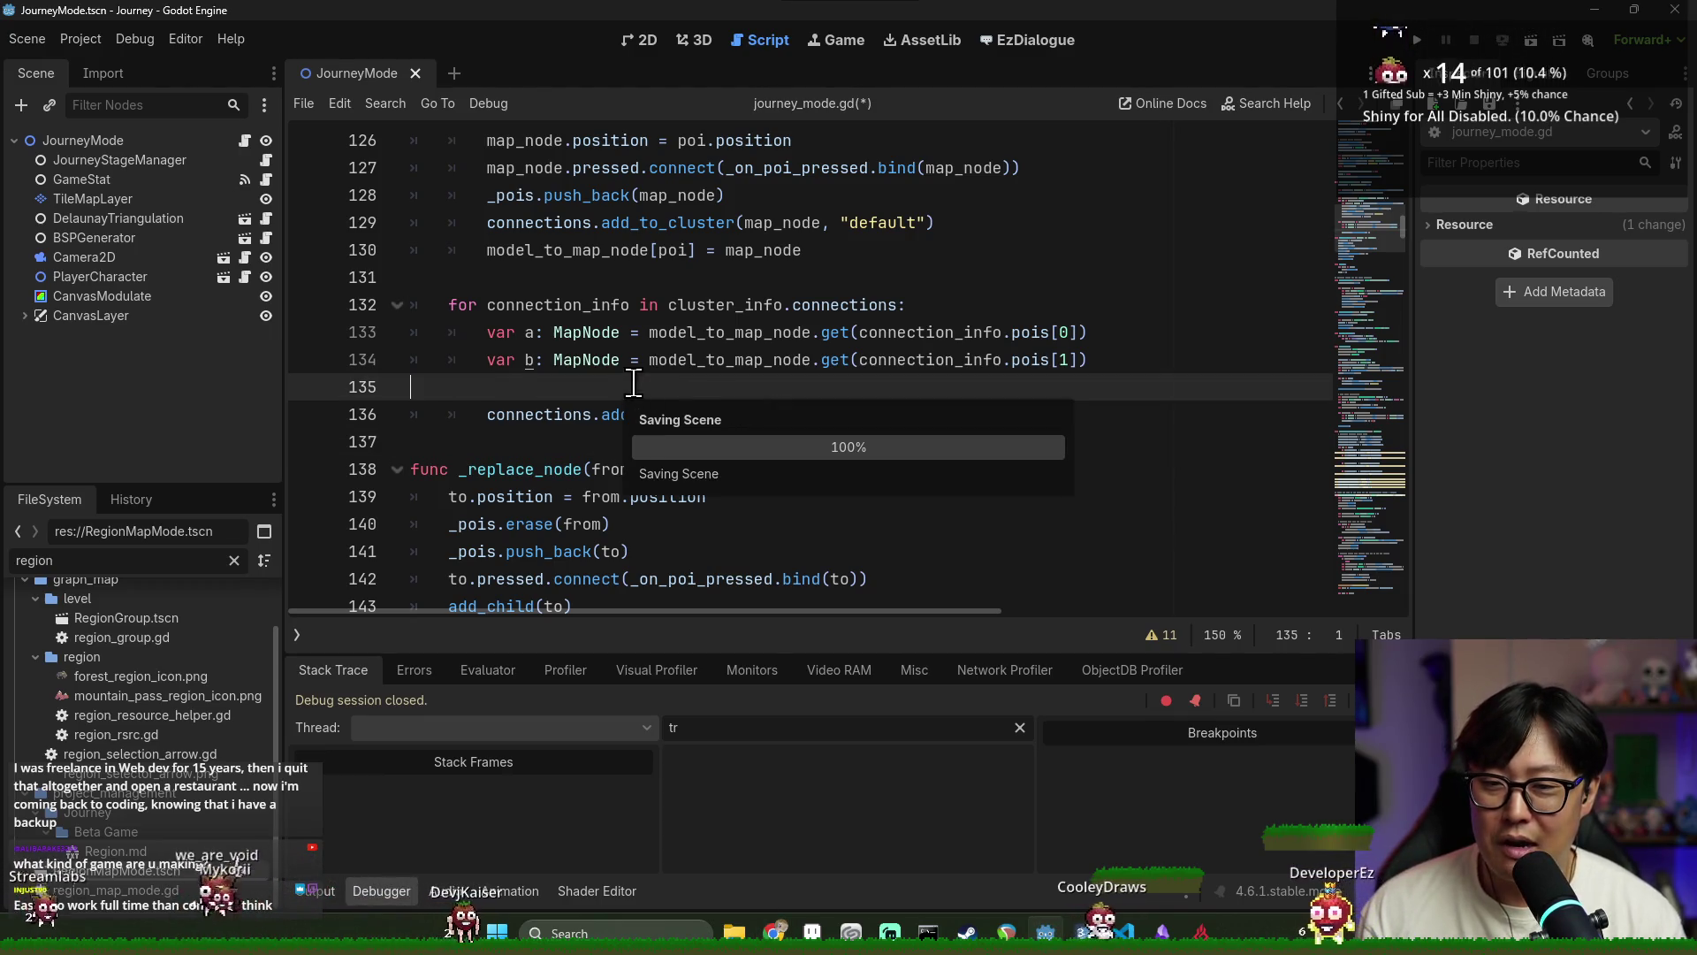
pyautogui.click(575, 278)
pyautogui.scroll(3, 716, 432)
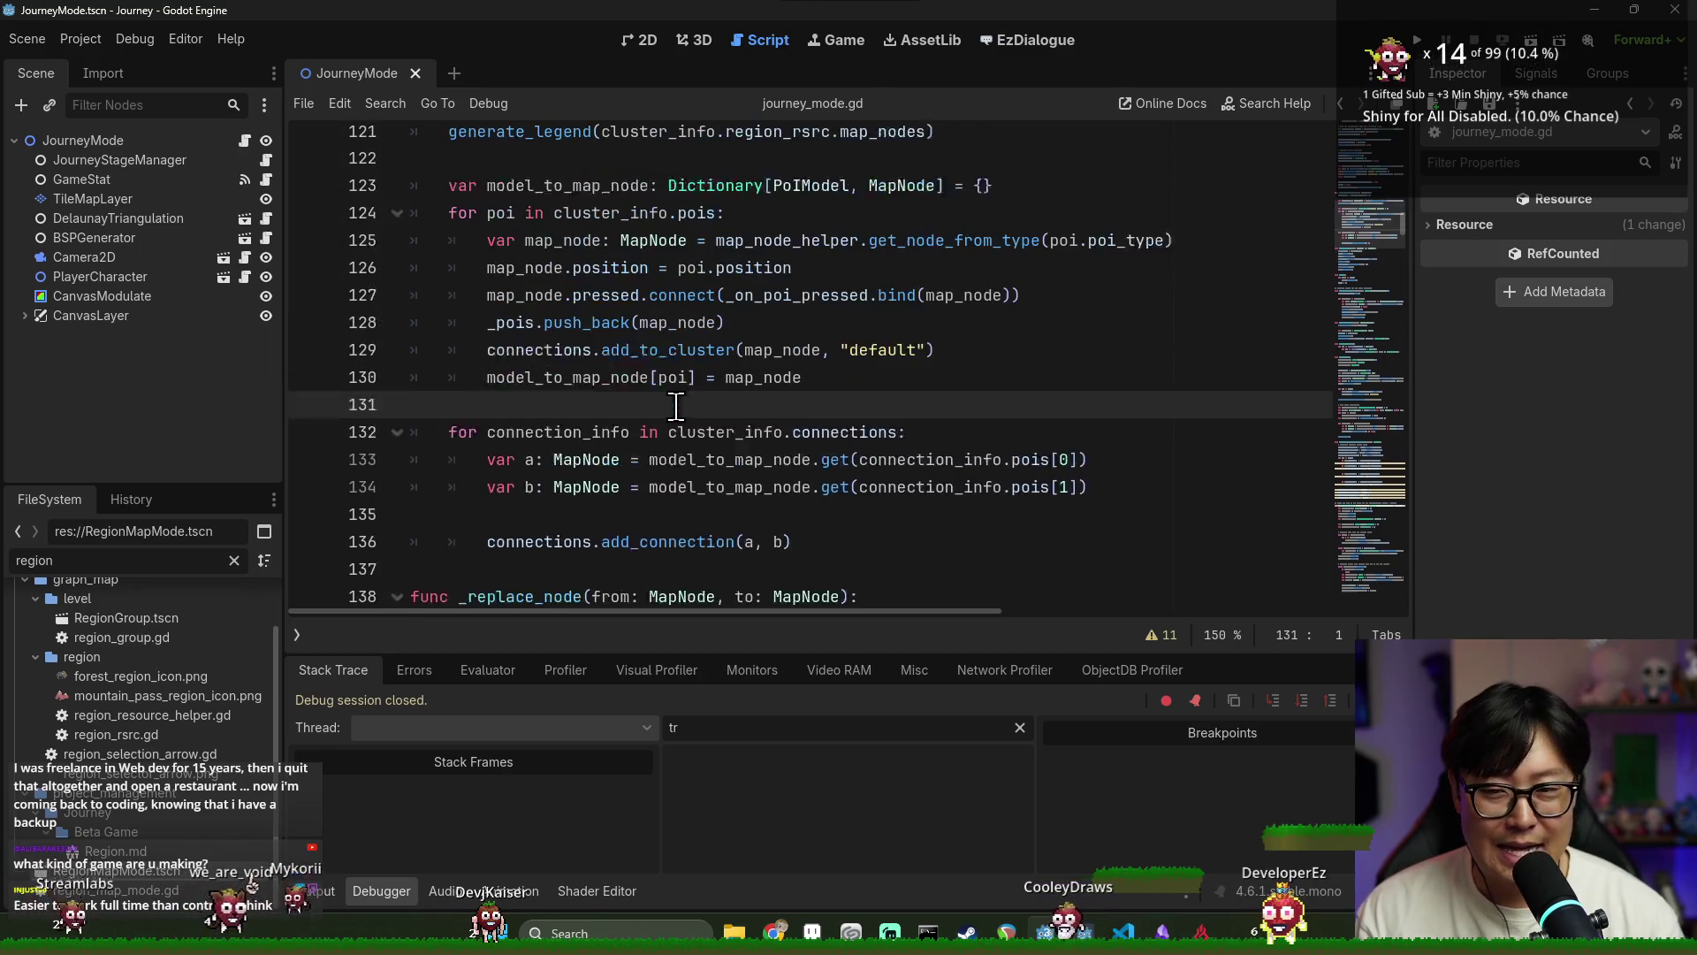
pyautogui.scroll(2, 699, 435)
pyautogui.scroll(-2, 742, 437)
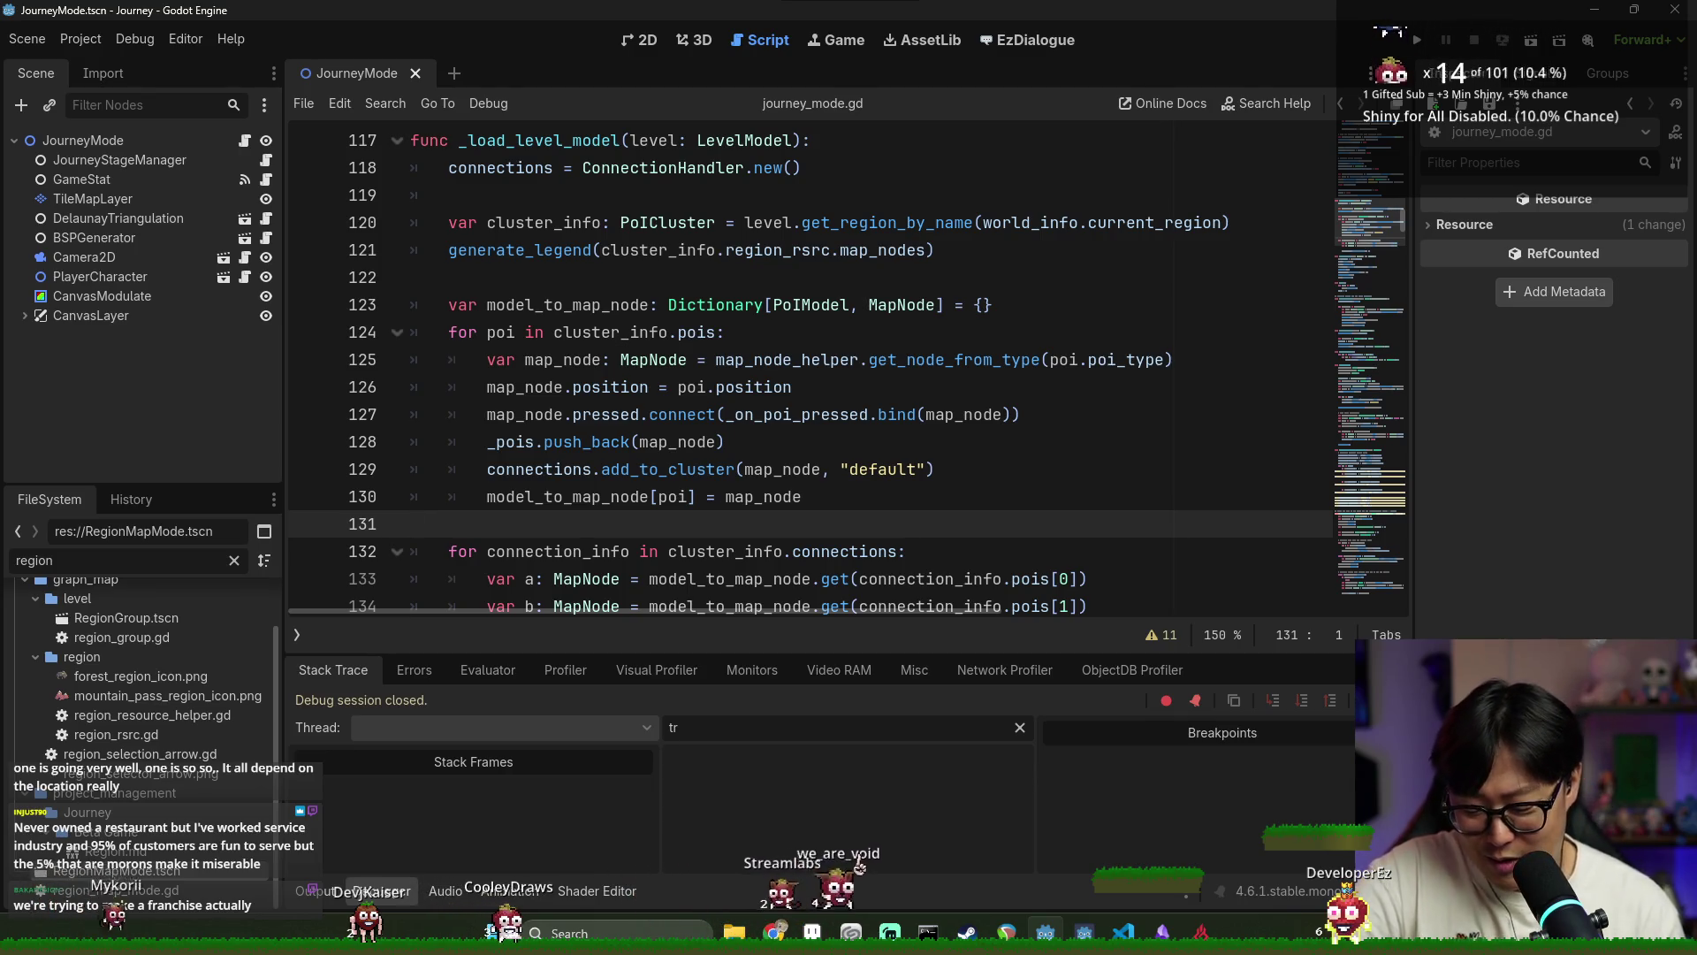
pyautogui.press('Tab')
pyautogui.press('Return')
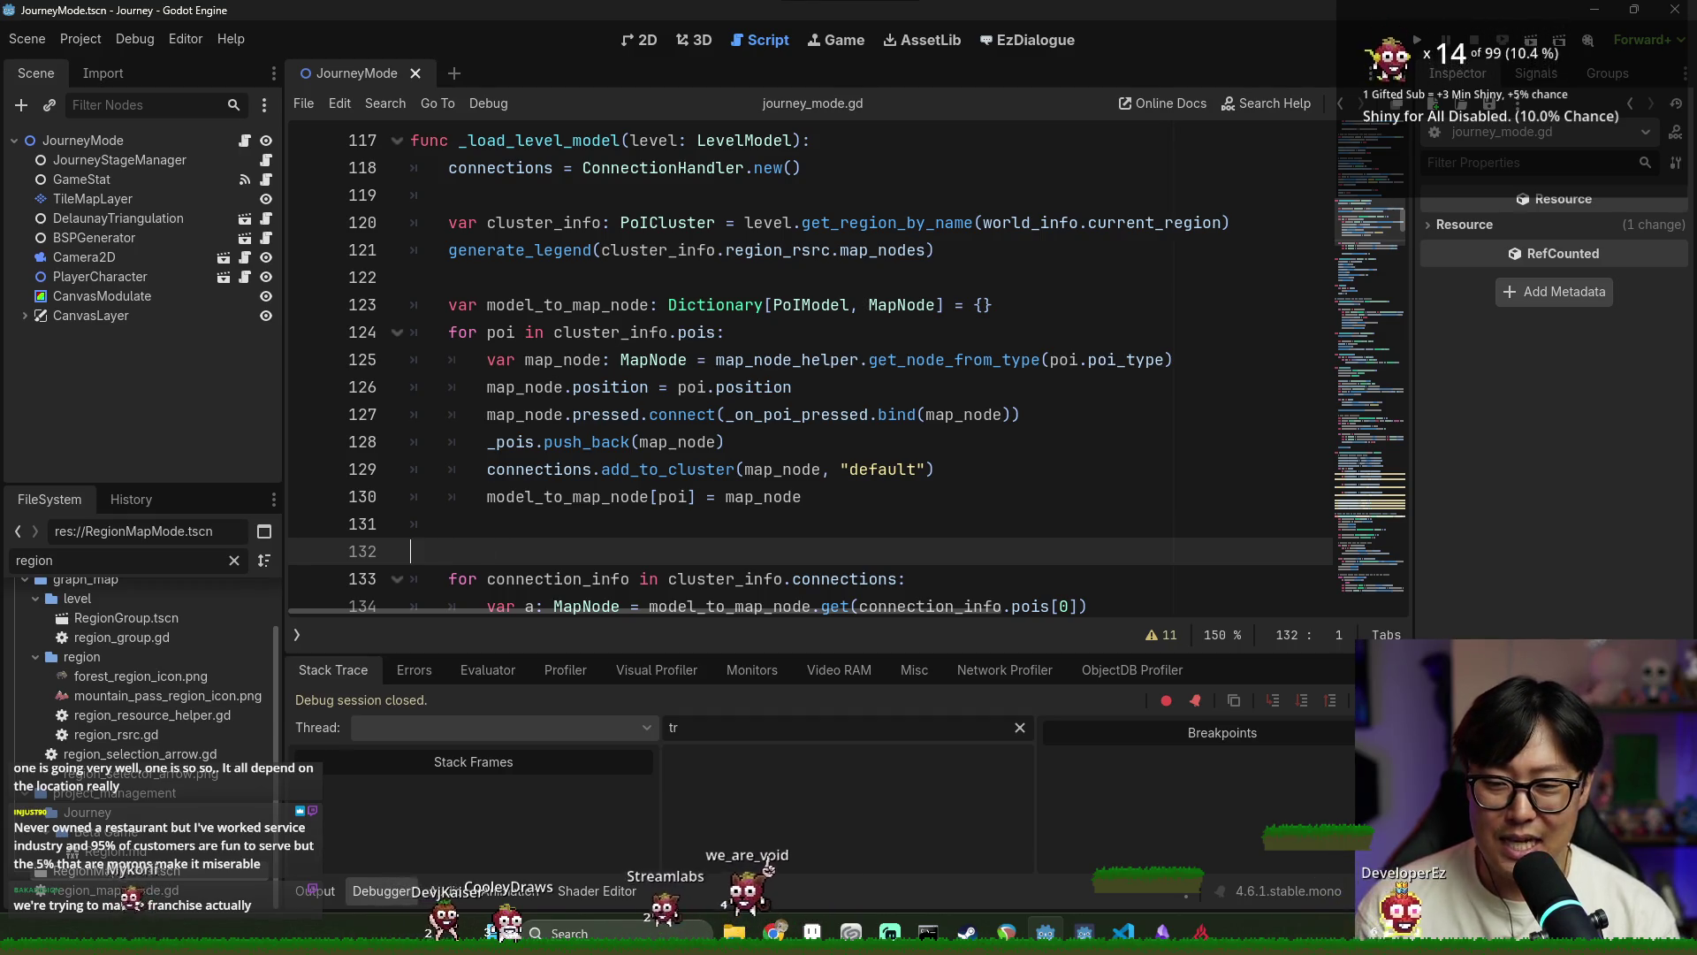
pyautogui.press('BackSpace')
pyautogui.press('BackSpace')
pyautogui.press('BackSpace')
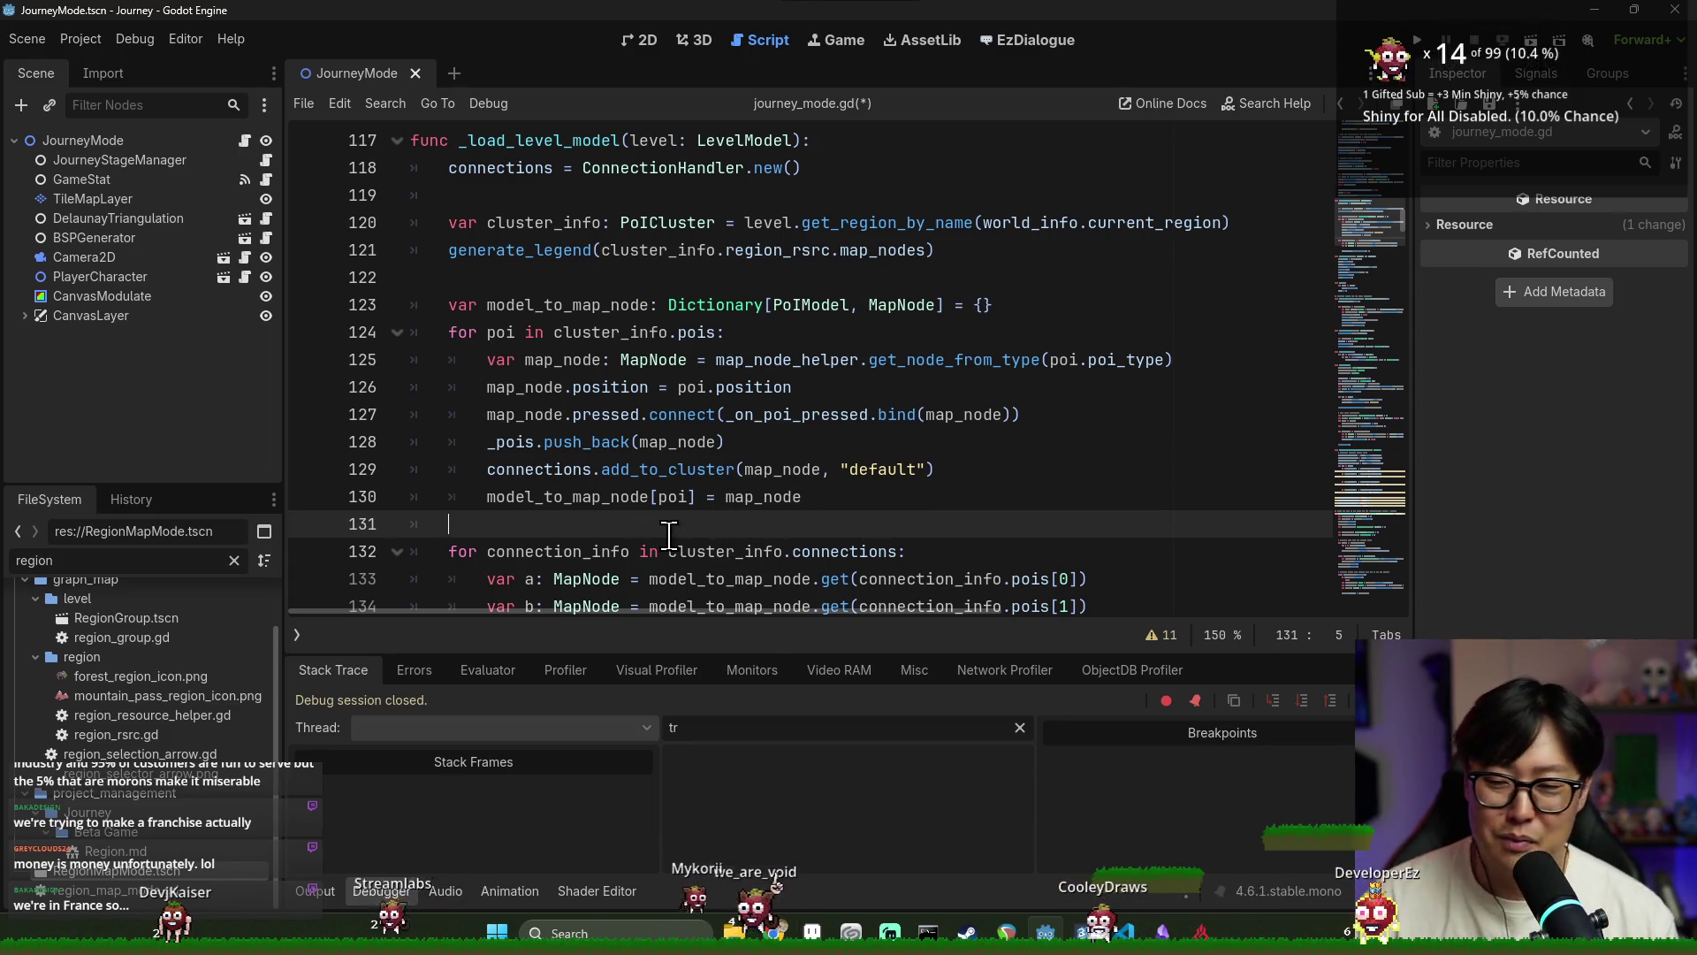
pyautogui.hotkey('ctrl', 's')
# Review the blank lines between lines 119 and 135 of journey_mode.gd
pyautogui.click(662, 496)
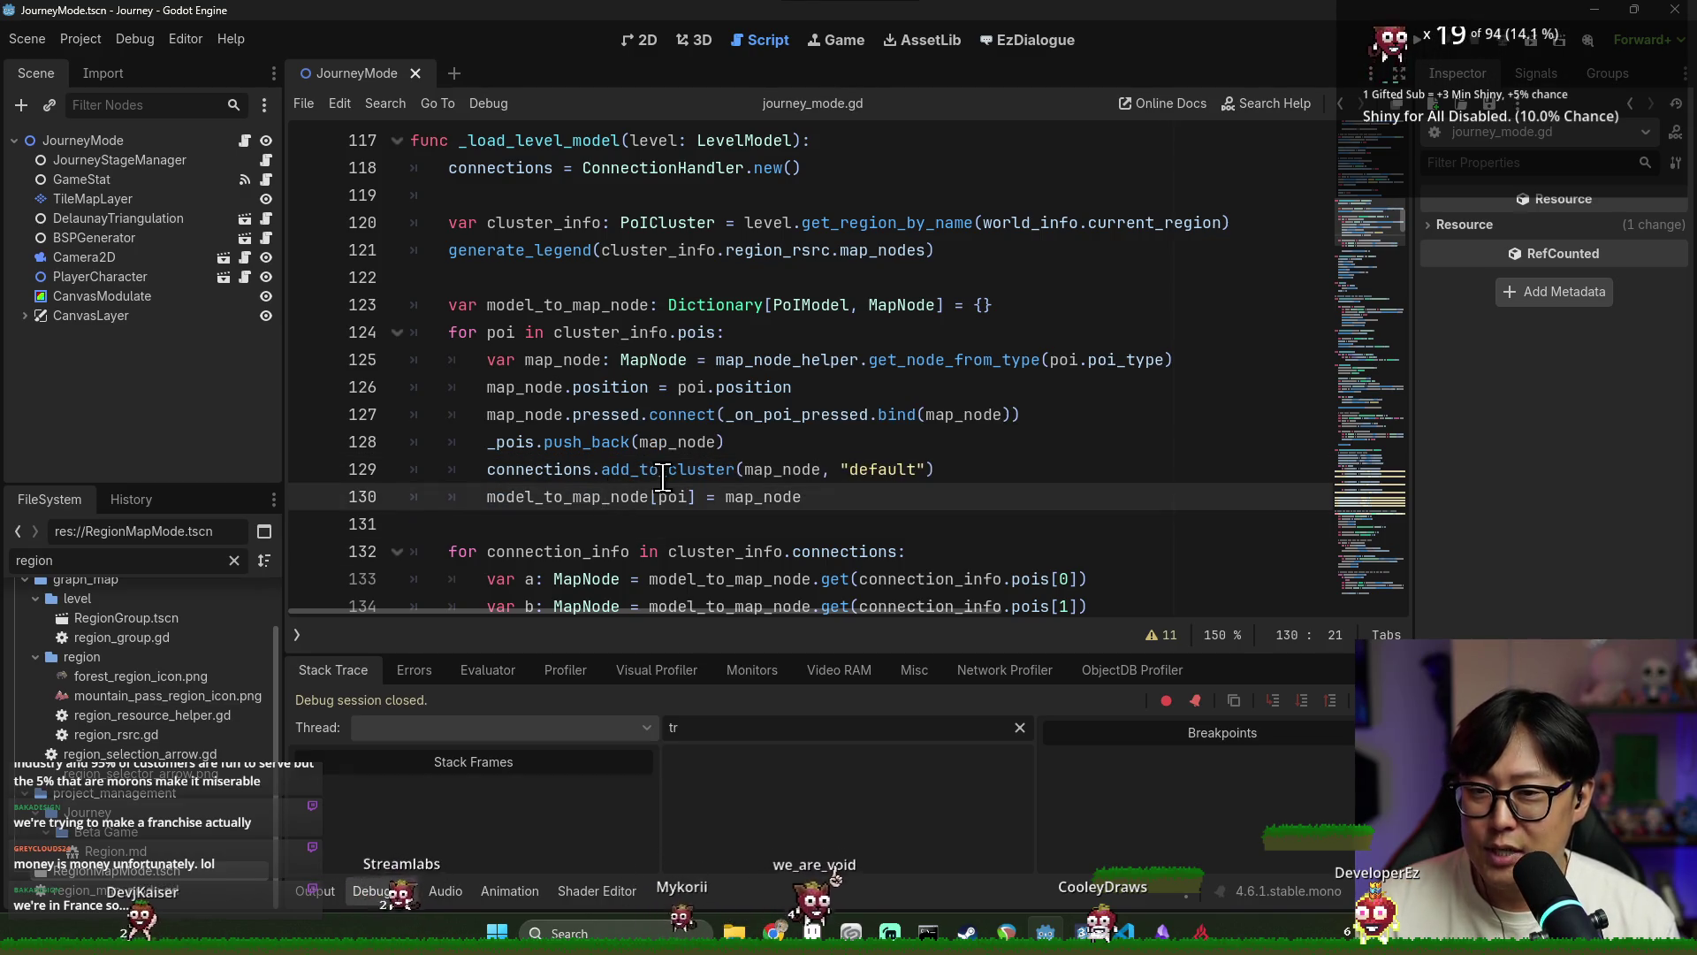
pyautogui.click(608, 304)
pyautogui.scroll(1, 570, 350)
pyautogui.click(576, 278)
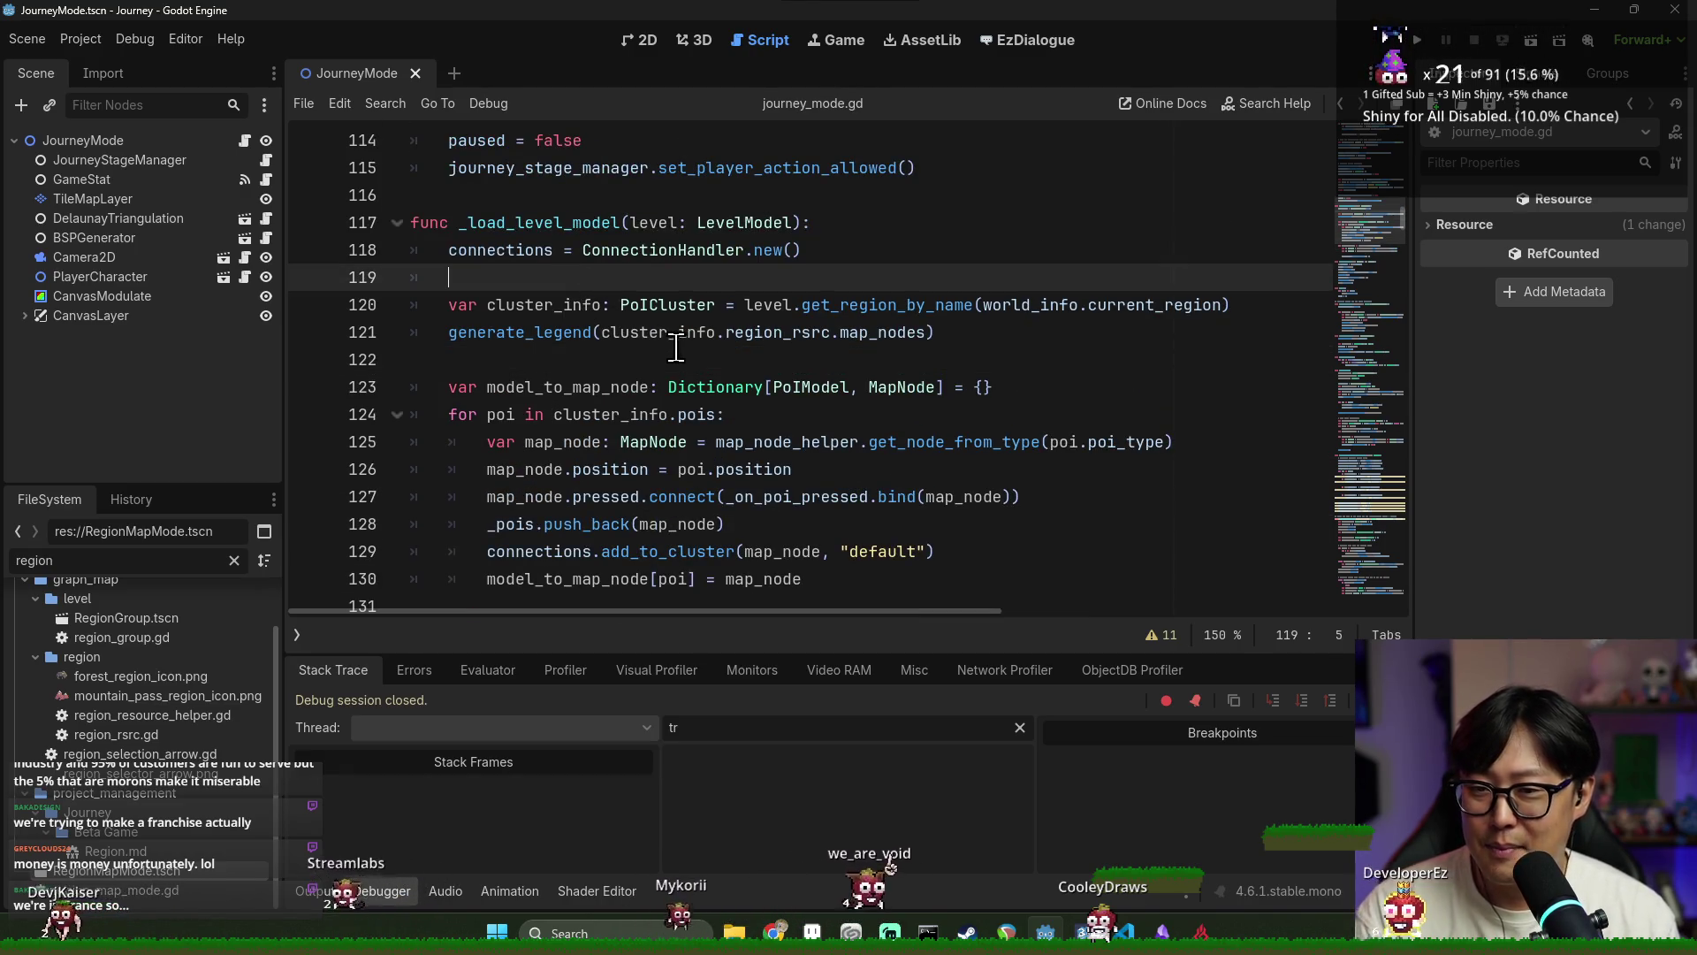
pyautogui.scroll(-2, 608, 402)
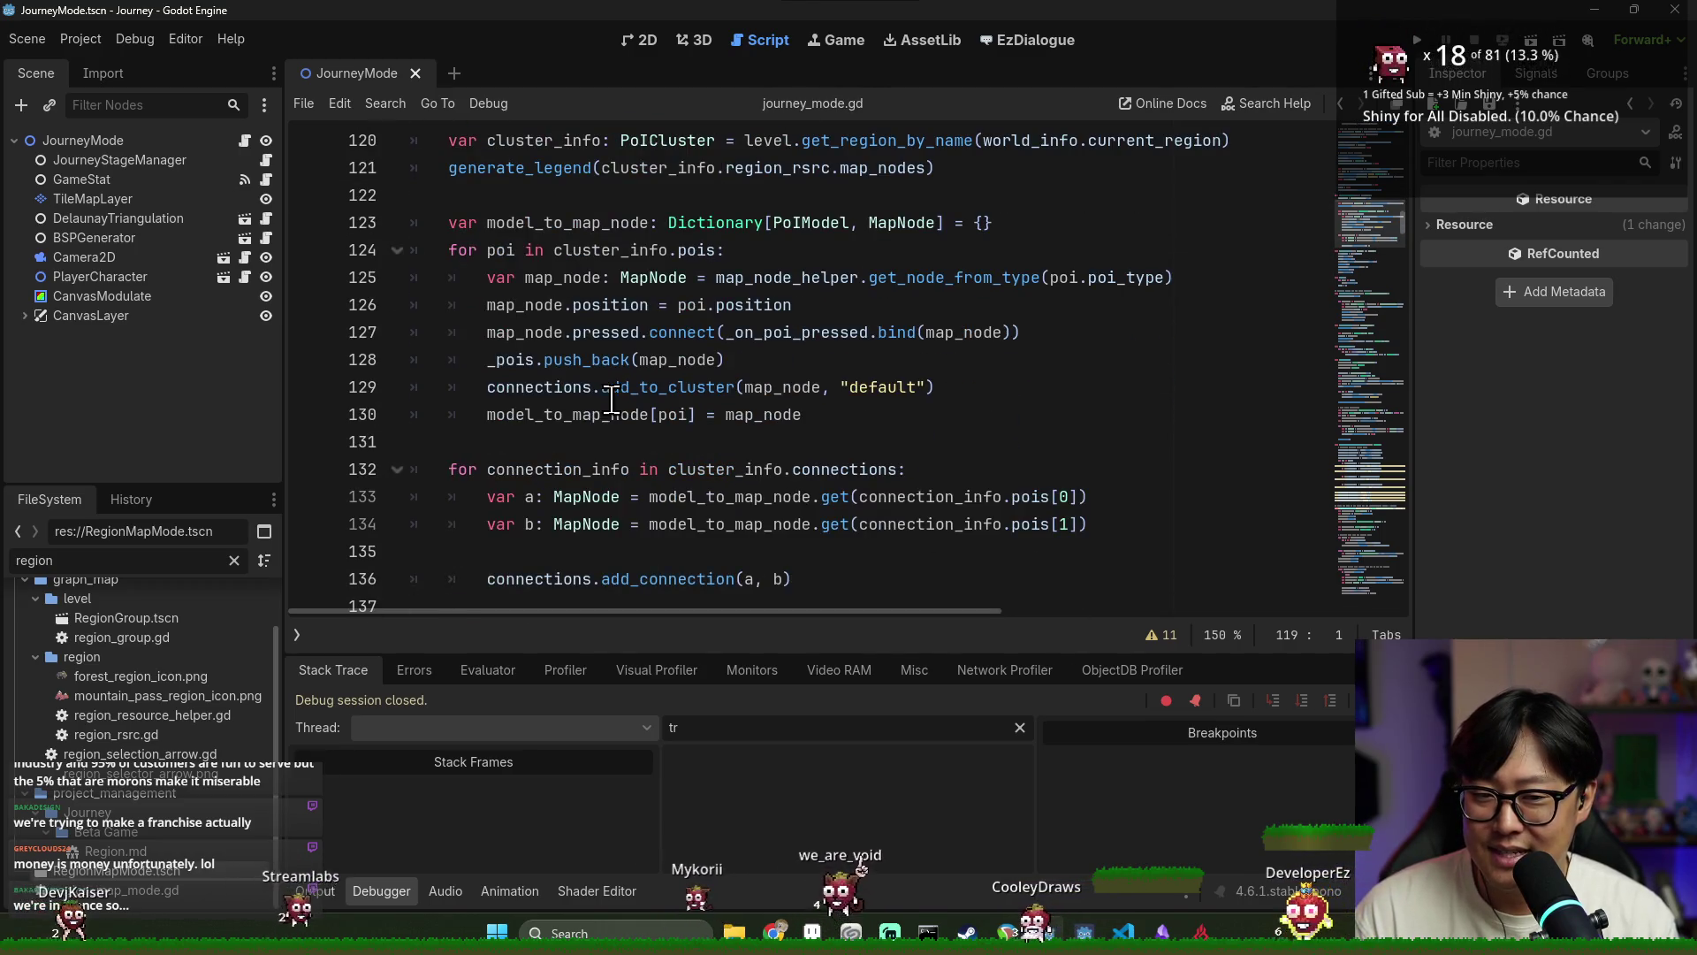
pyautogui.click(623, 465)
pyautogui.scroll(-2, 619, 442)
pyautogui.click(601, 387)
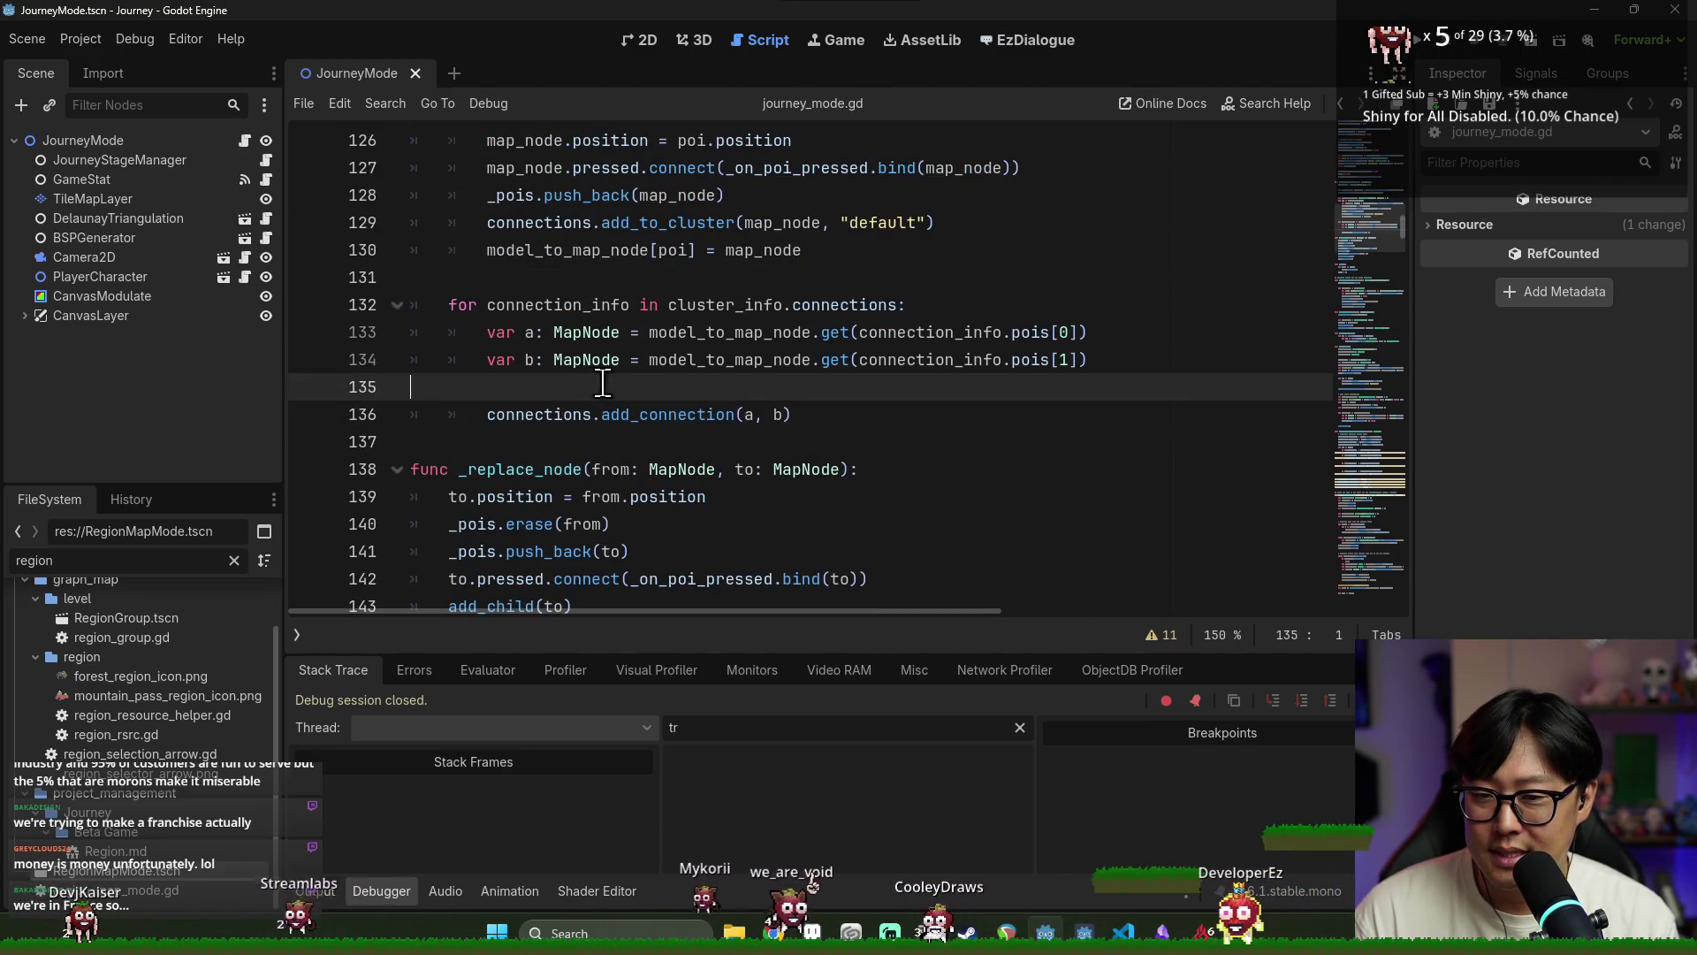
pyautogui.scroll(1, 777, 409)
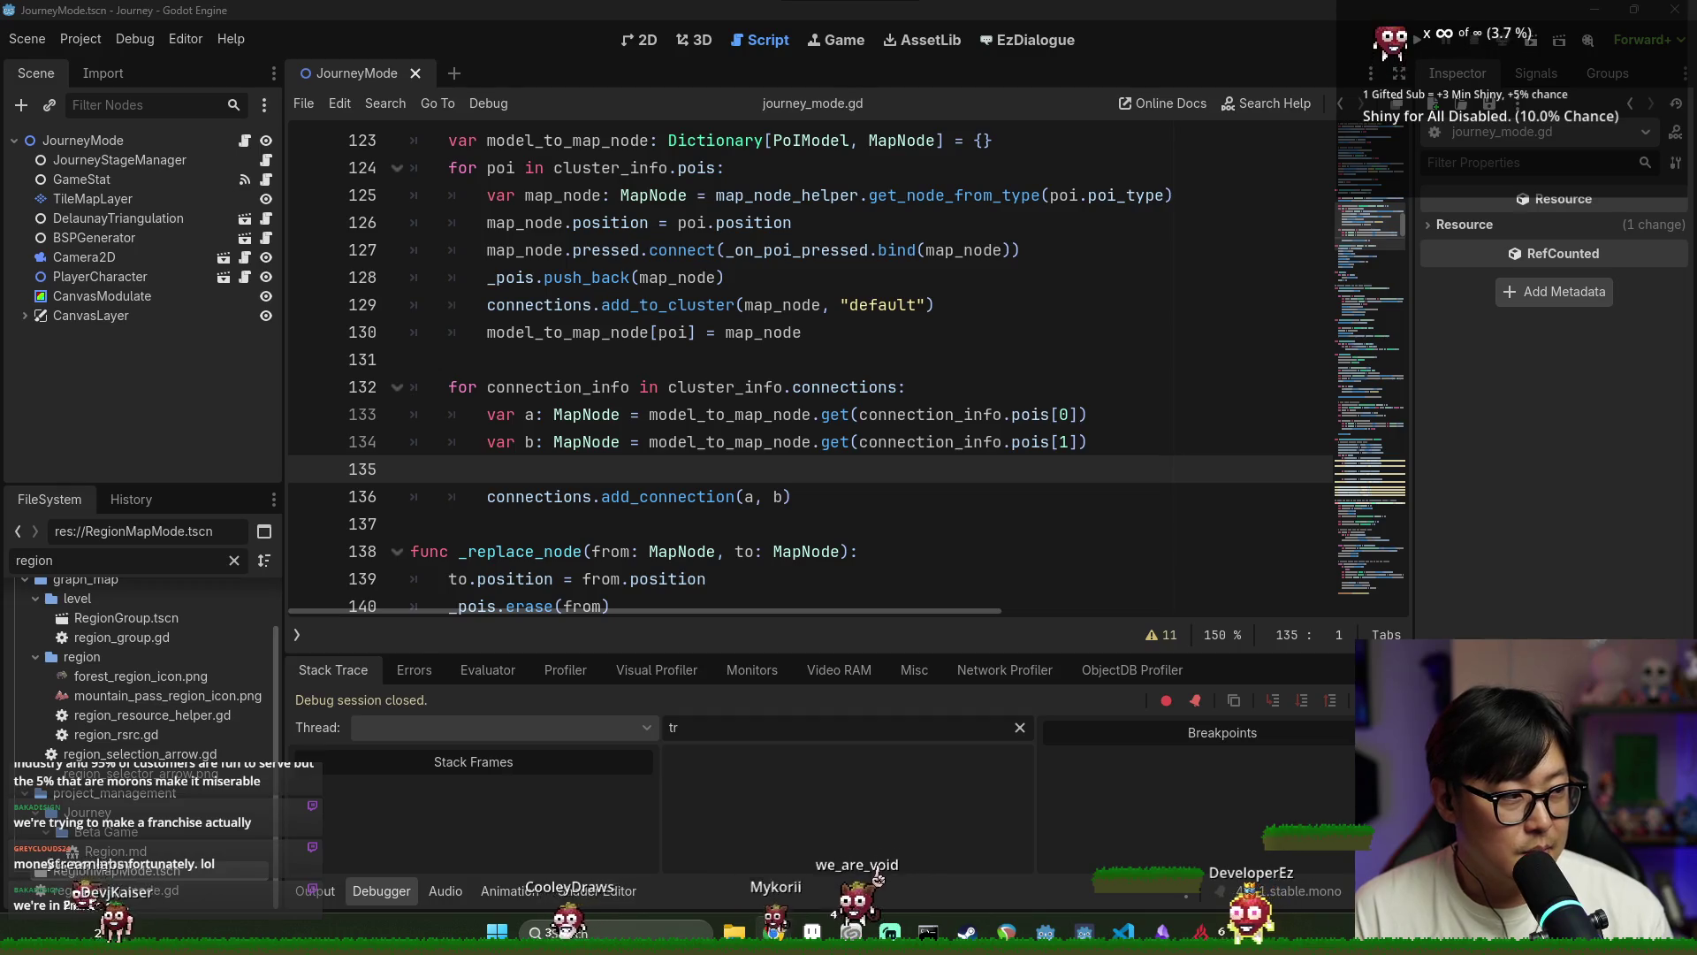
# Run the project to reach the Cartographer title screen, then stop it
pyautogui.click(879, 333)
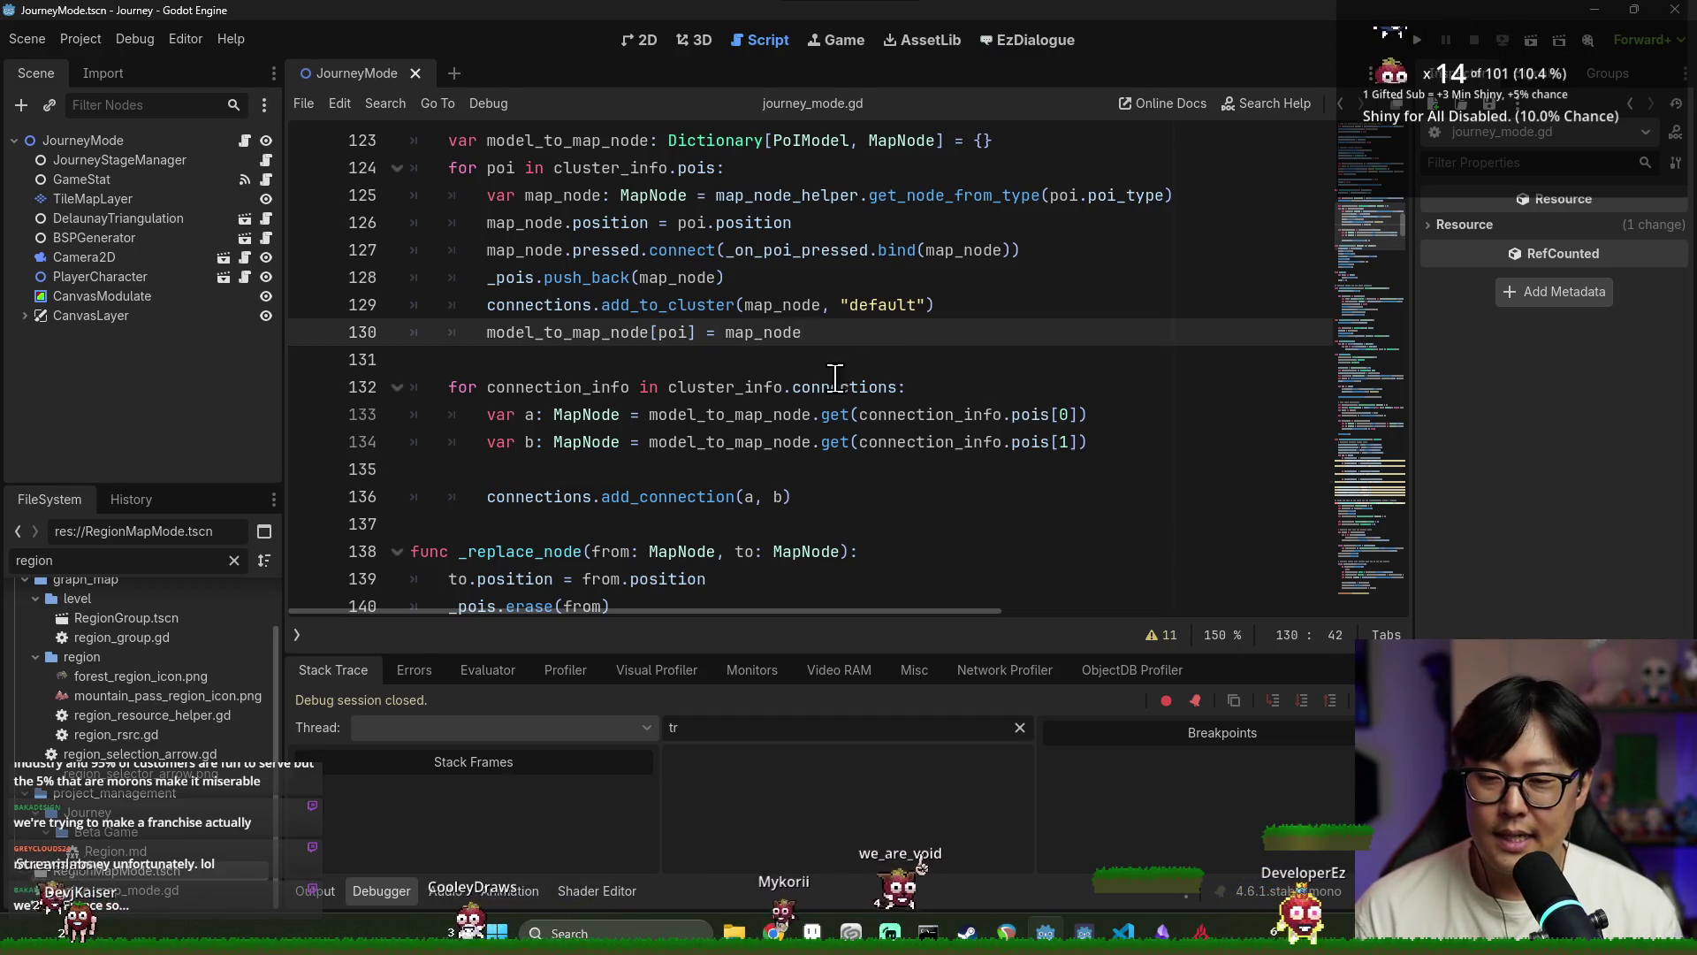
pyautogui.press('Down')
pyautogui.press('Down')
pyautogui.press('Down')
pyautogui.scroll(-3, 700, 428)
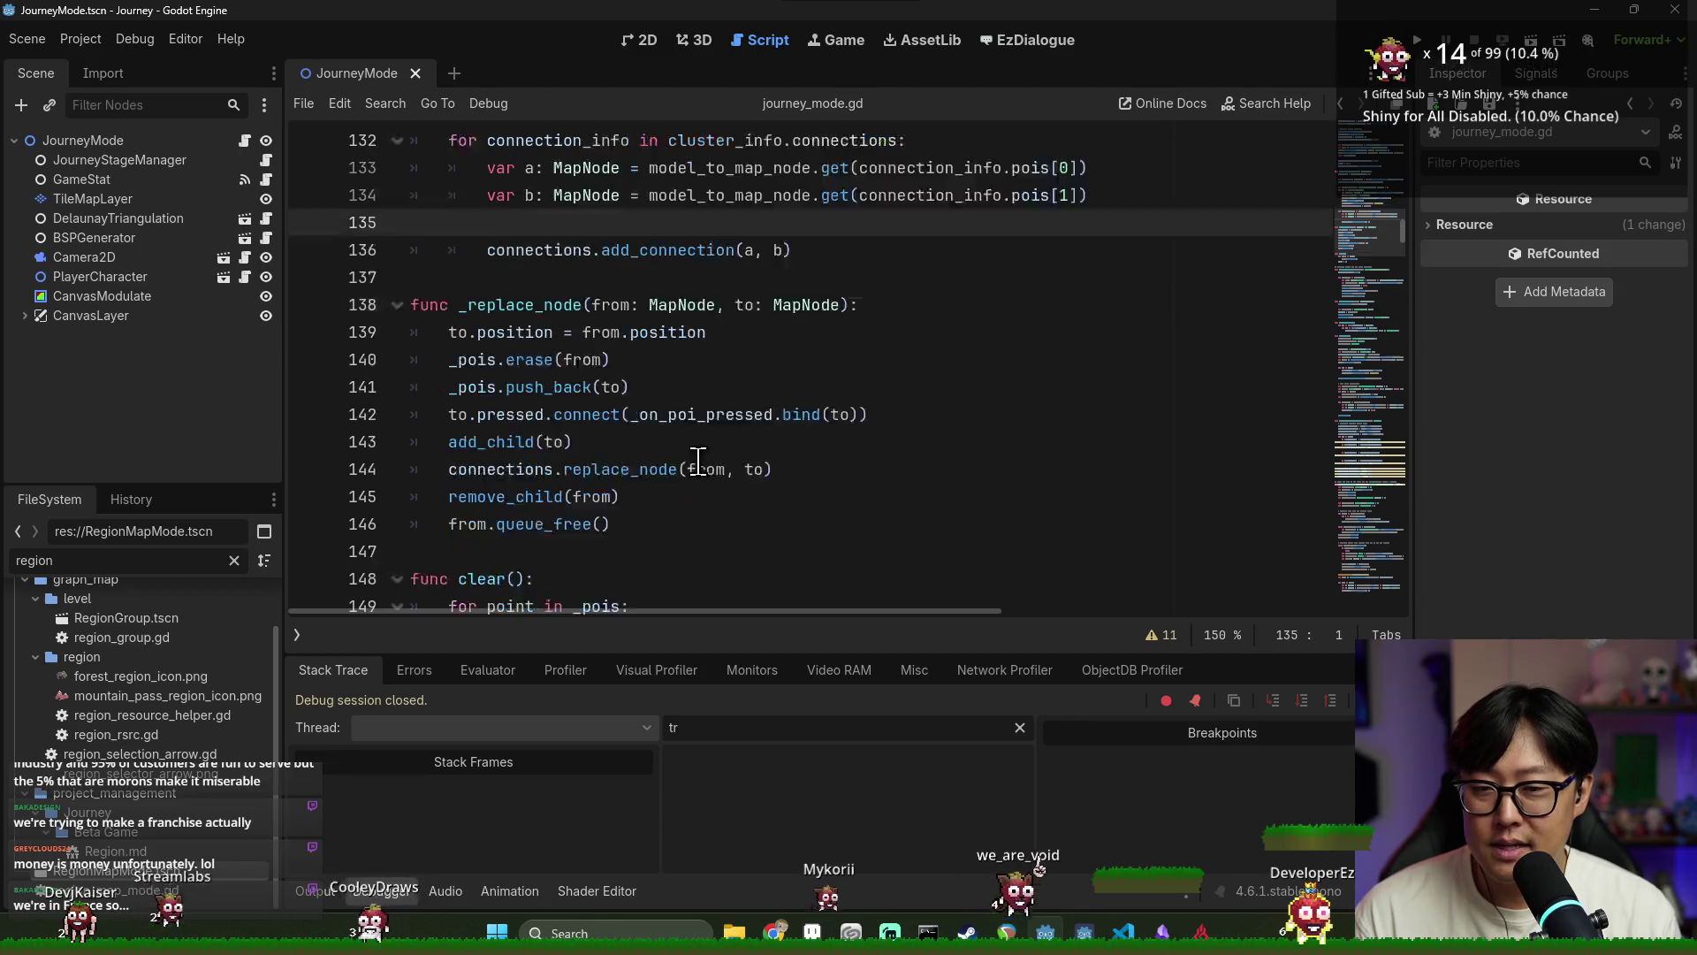
pyautogui.scroll(2, 983, 329)
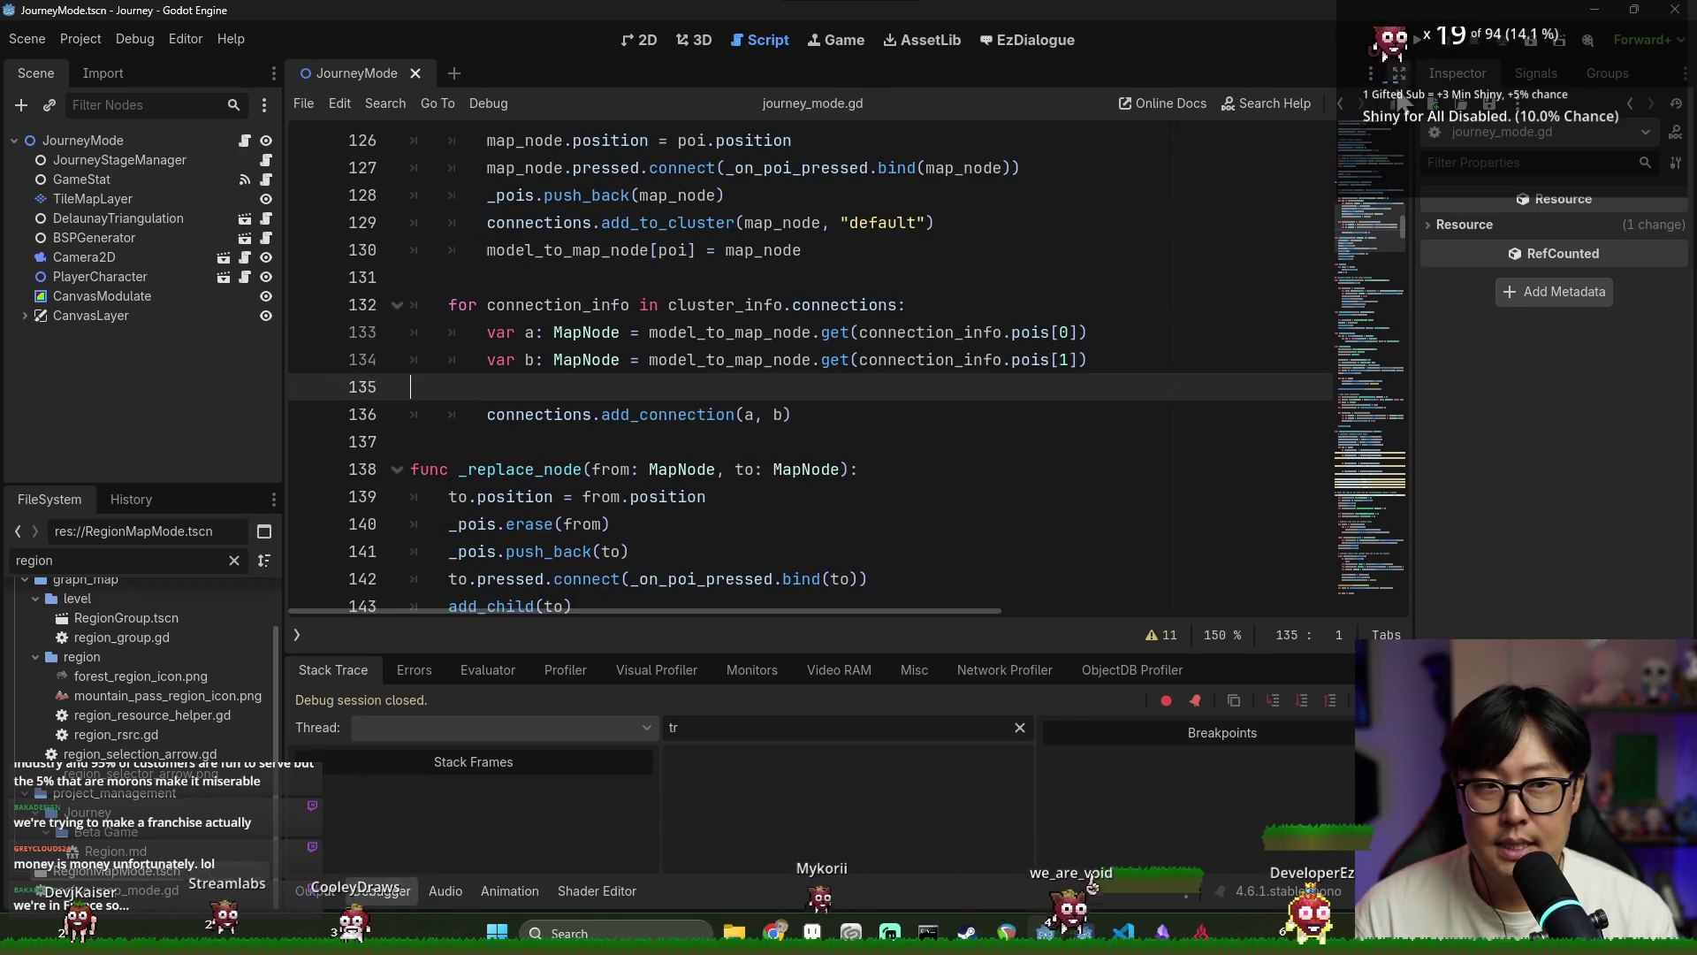
pyautogui.press('F5')
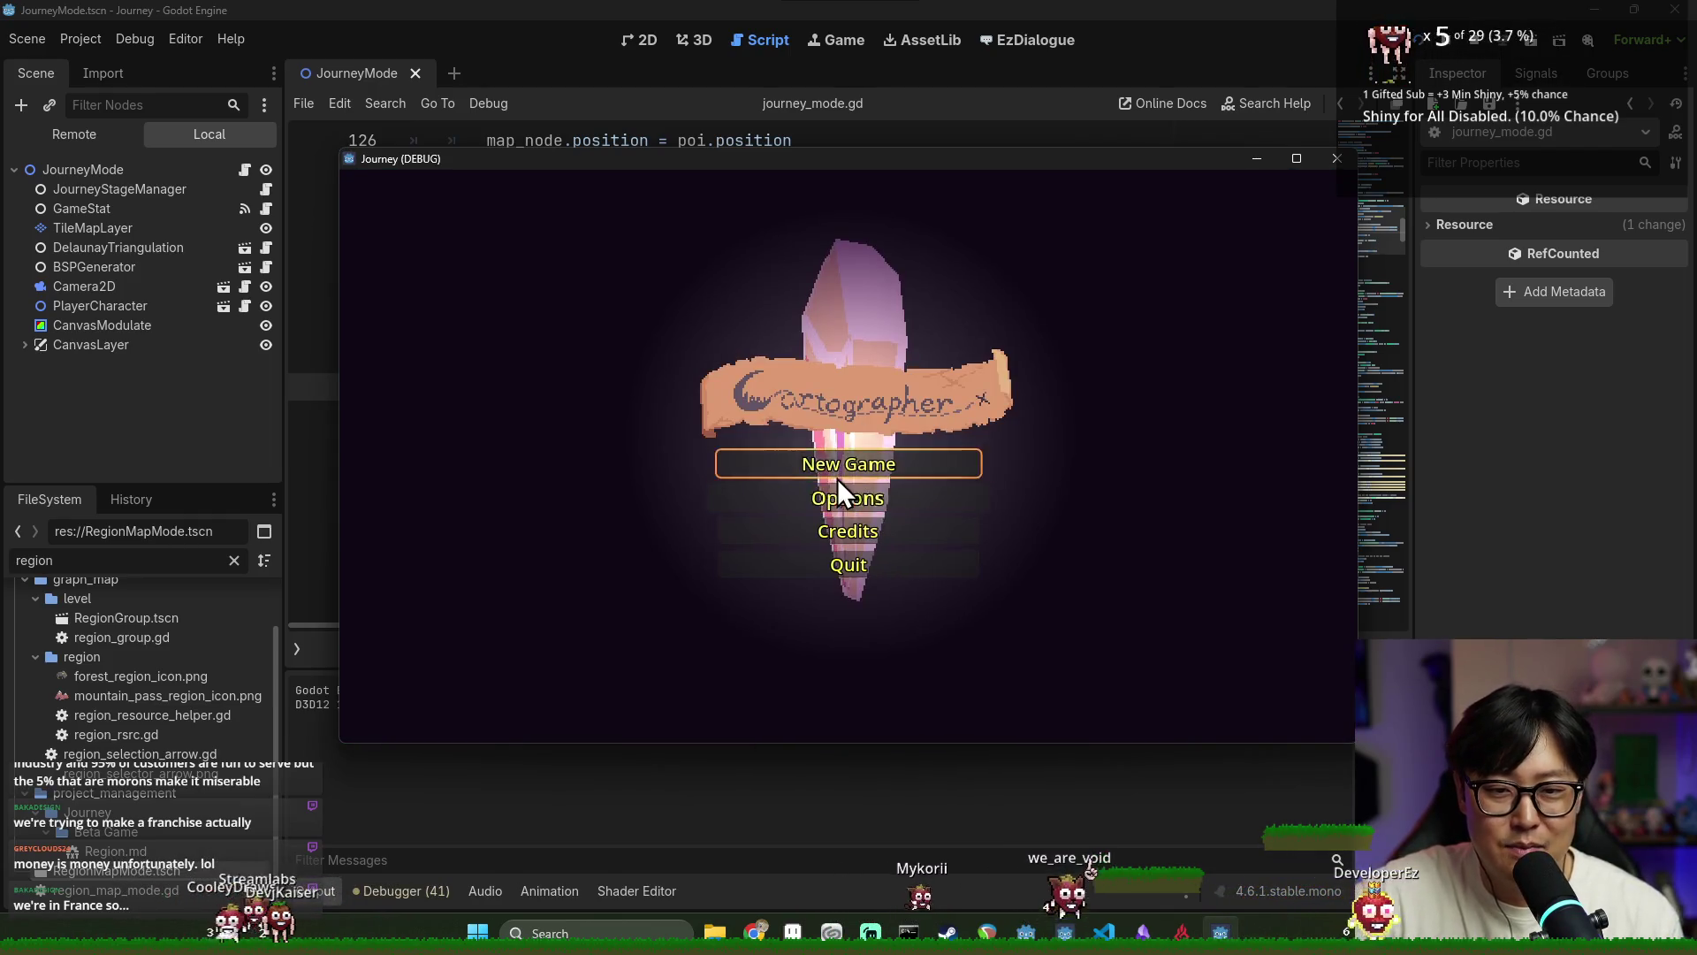
pyautogui.click(1474, 42)
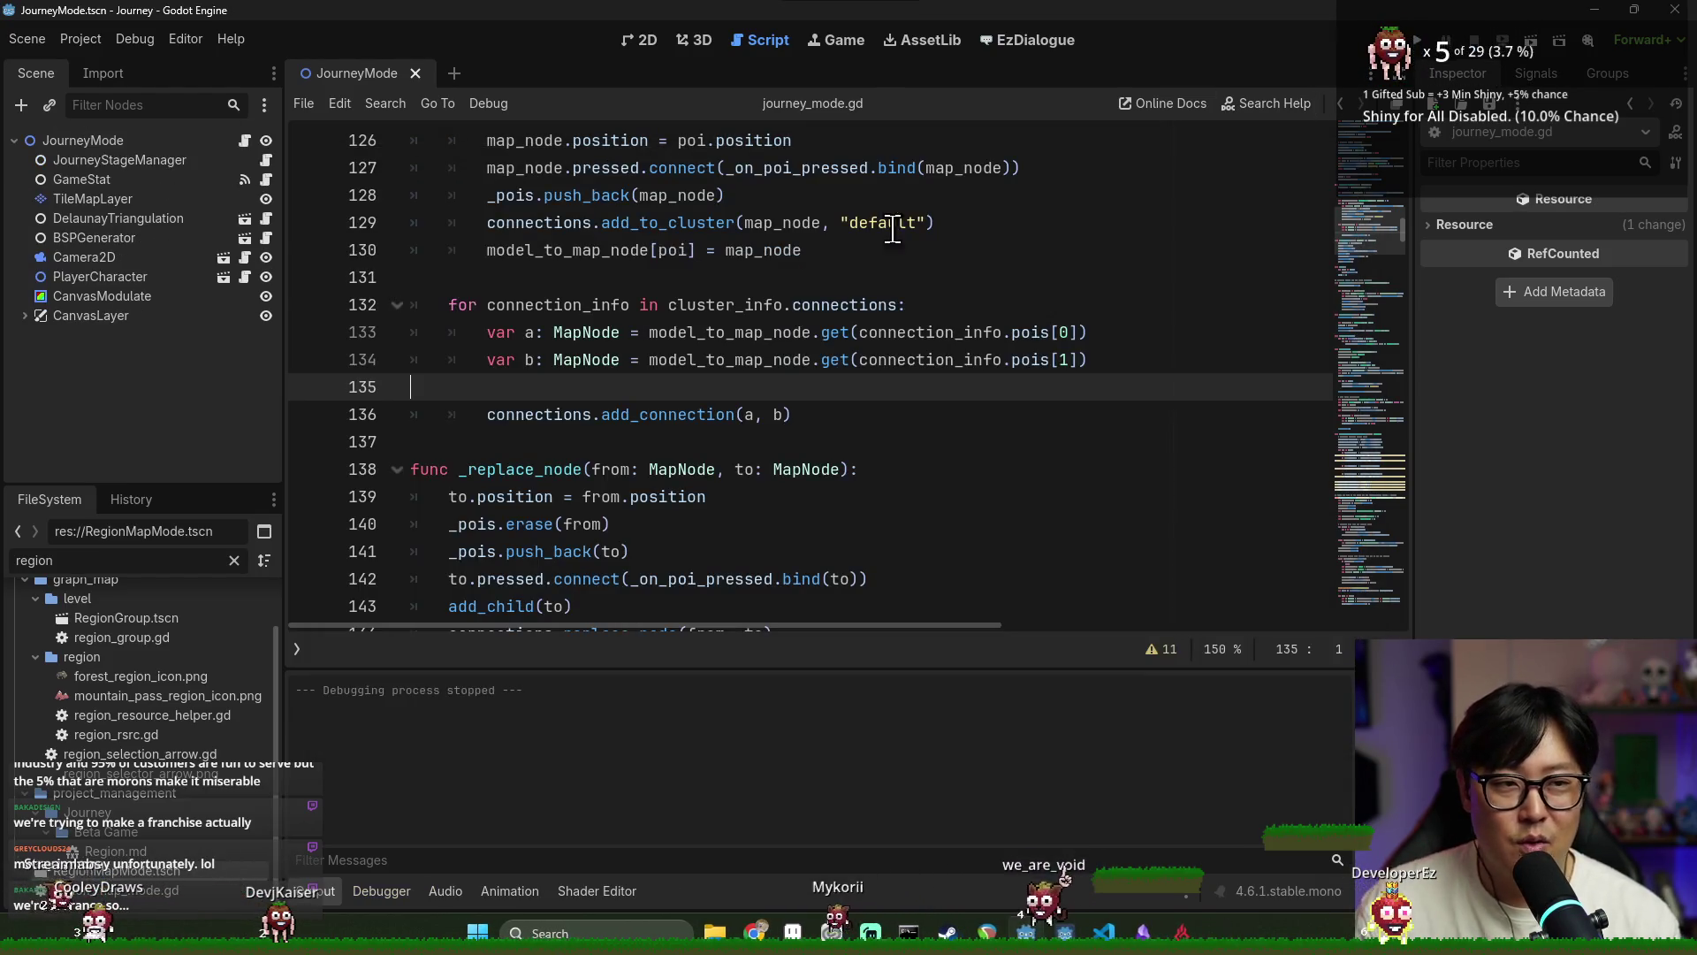
pyautogui.doubleClick(154, 567)
# Filter FileSystem for 'logo' and open Logo.tscn with its script
pyautogui.press('BackSpace')
pyautogui.write('spl')
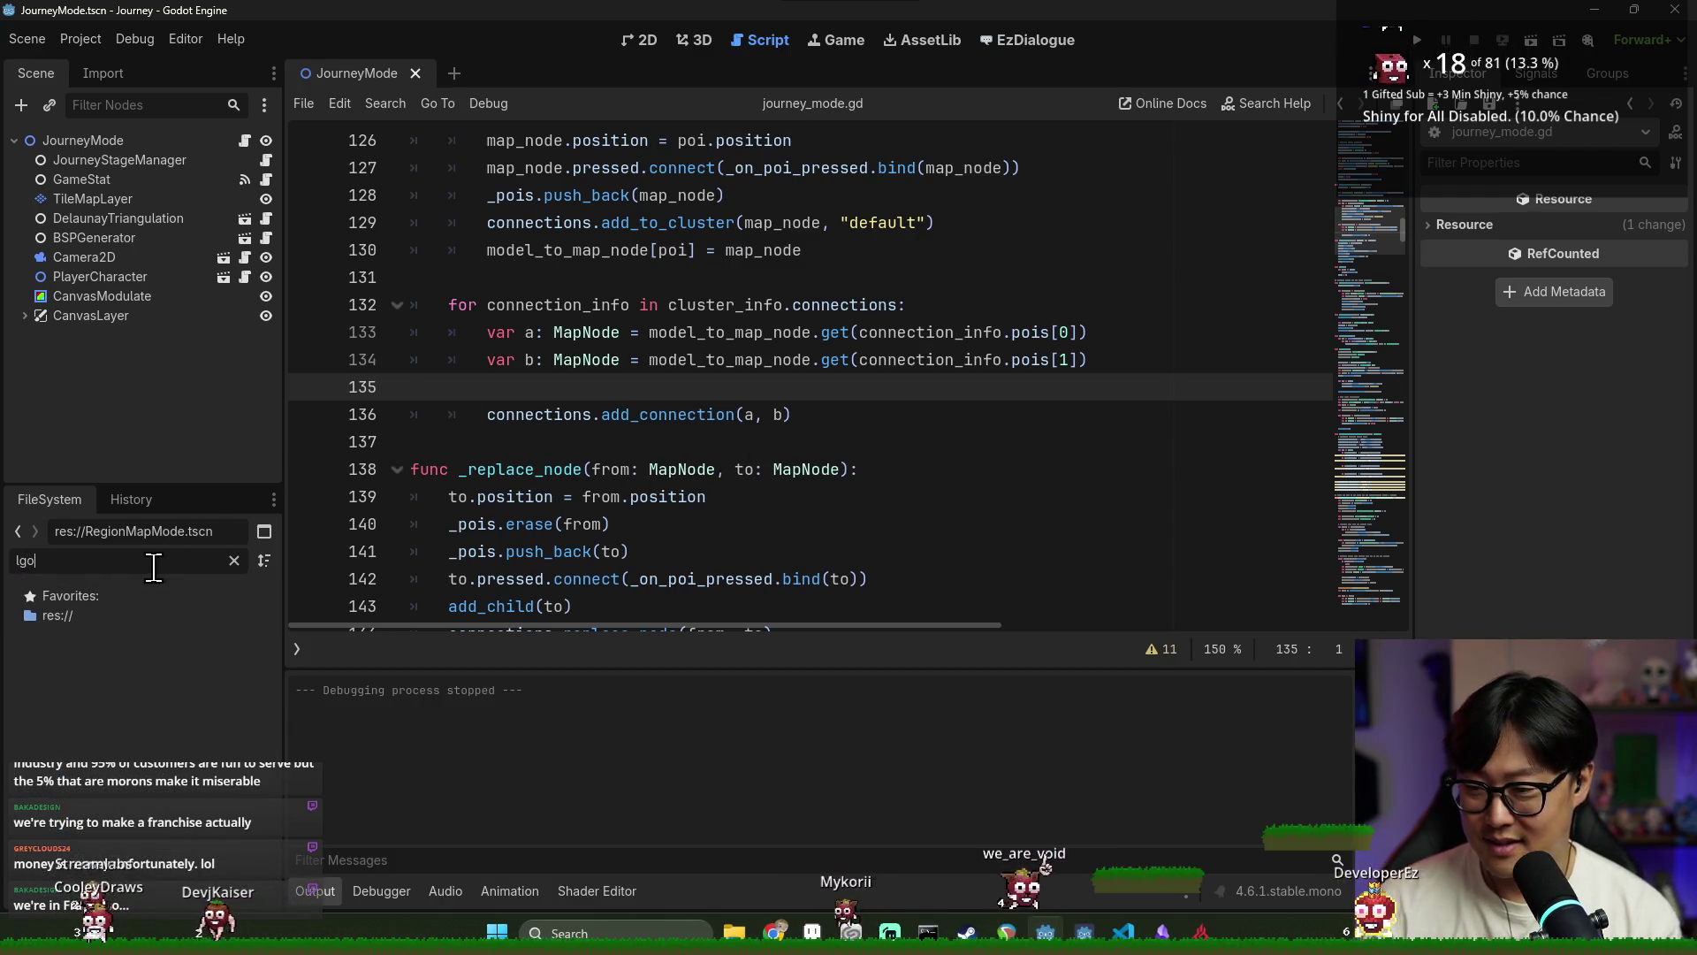
pyautogui.press('BackSpace')
pyautogui.press('BackSpace')
pyautogui.press('BackSpace')
pyautogui.write('logo')
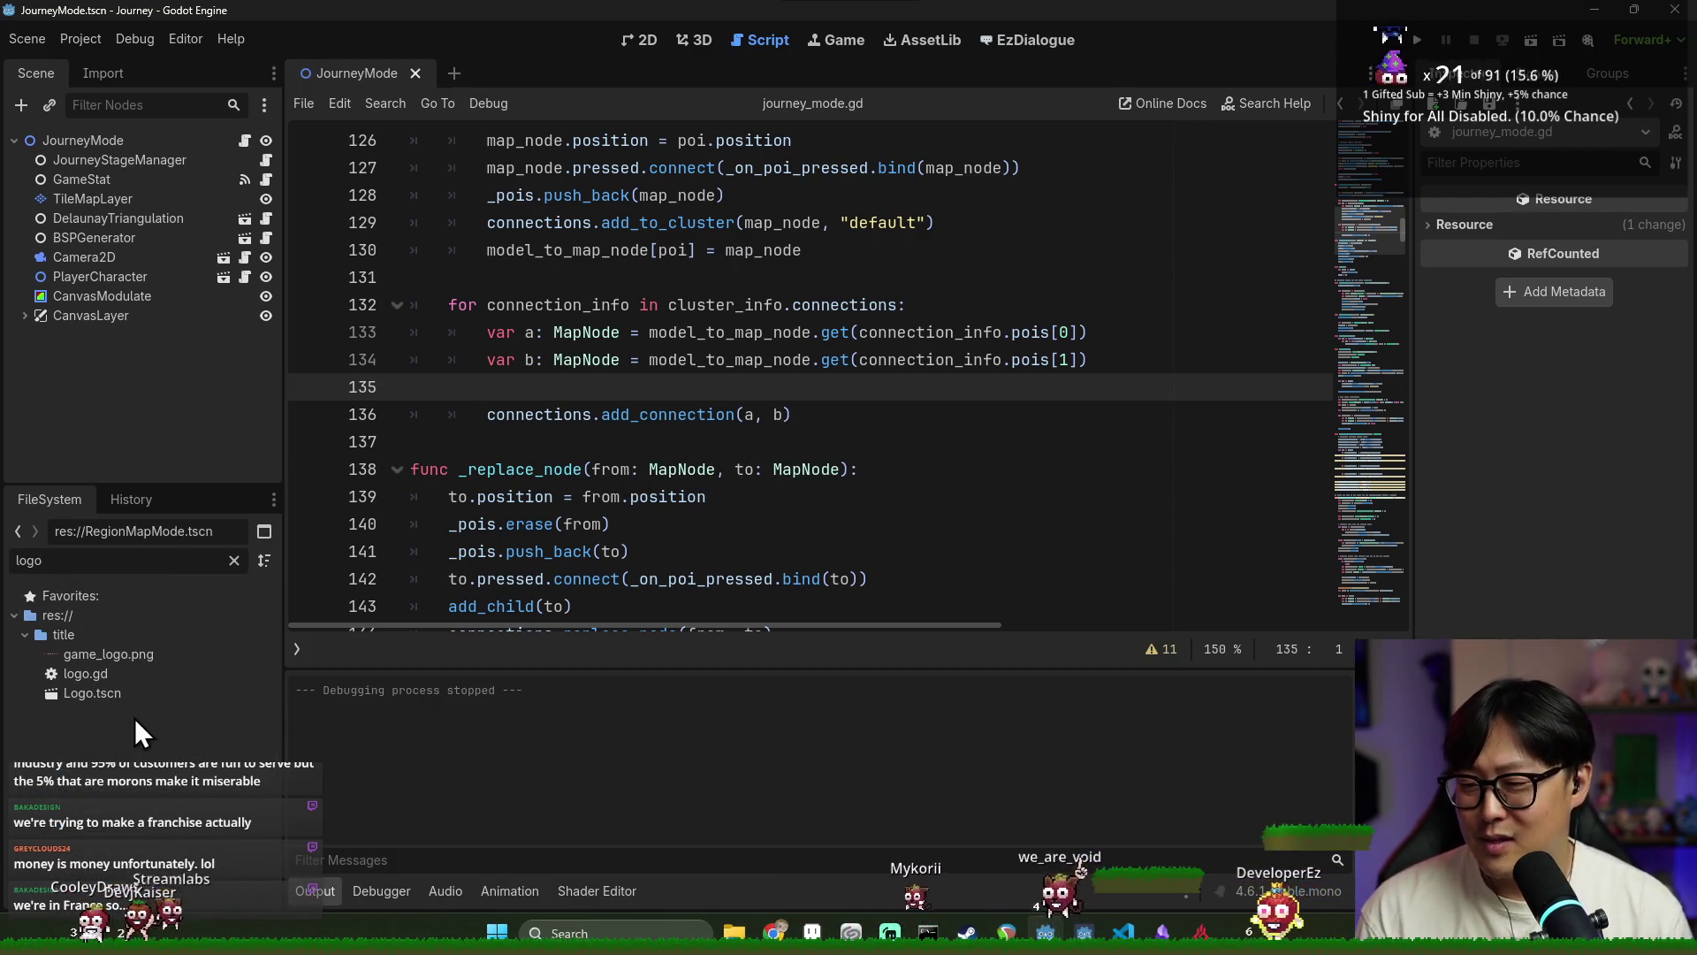
pyautogui.doubleClick(131, 697)
pyautogui.click(238, 141)
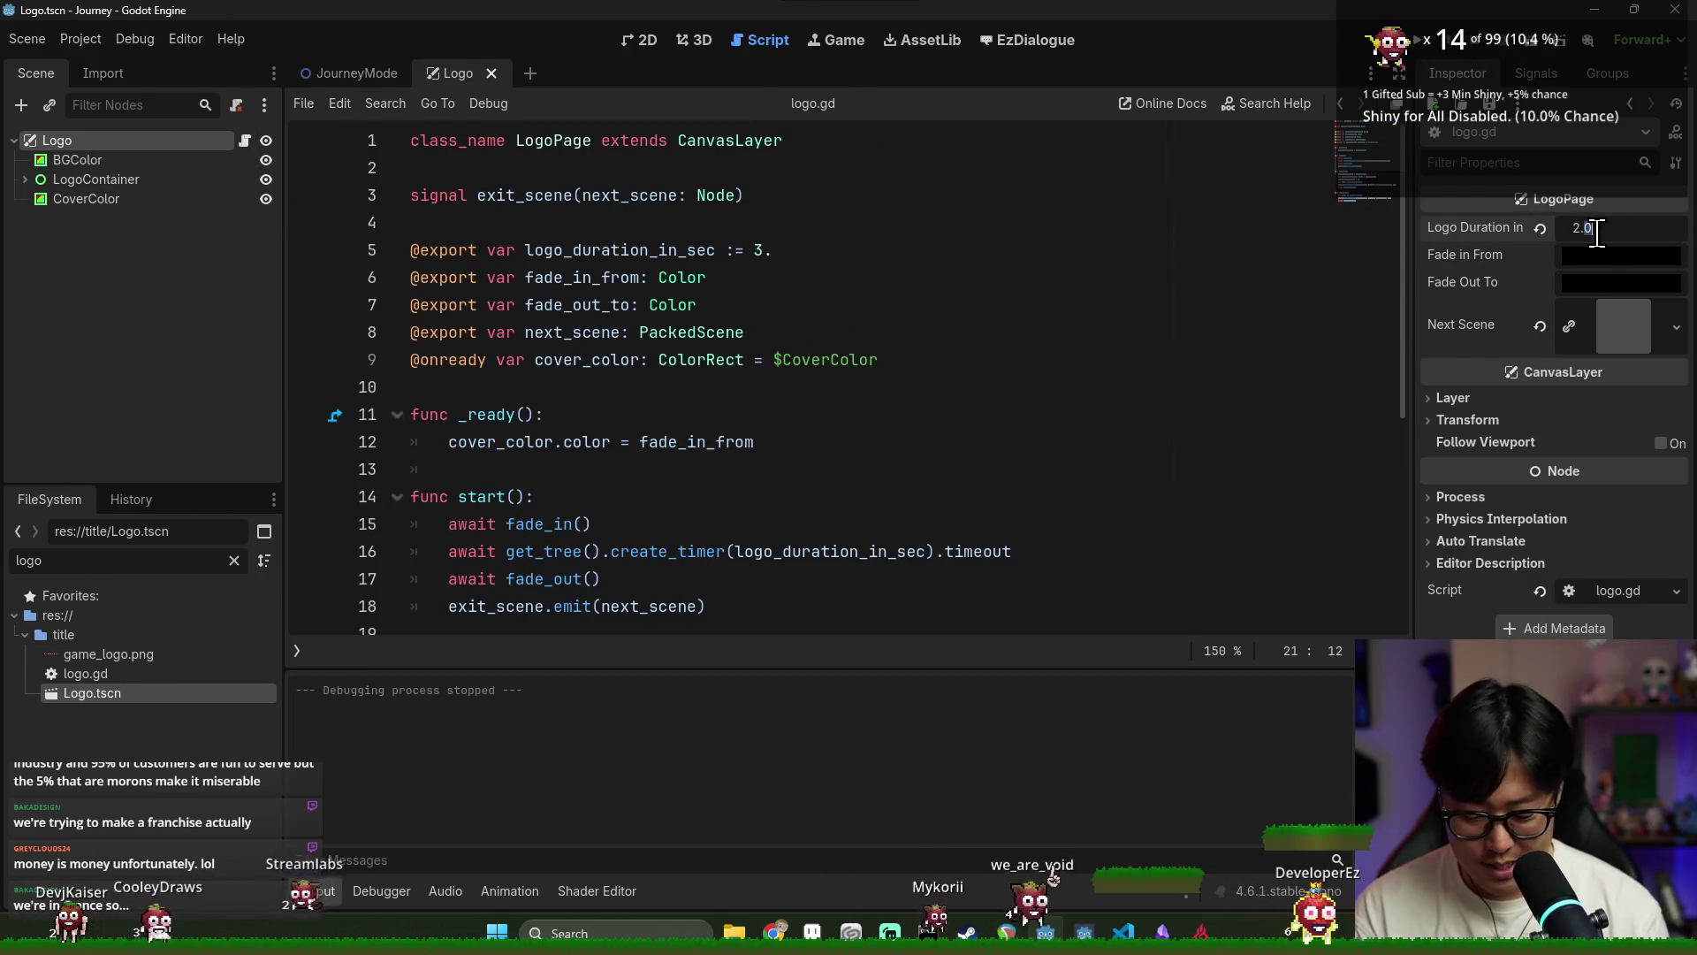
pyautogui.write('20')
# Test-run the Logo scene at 20-second duration, then reset Logo Duration to 3.0 and rerun
pyautogui.press('F6')
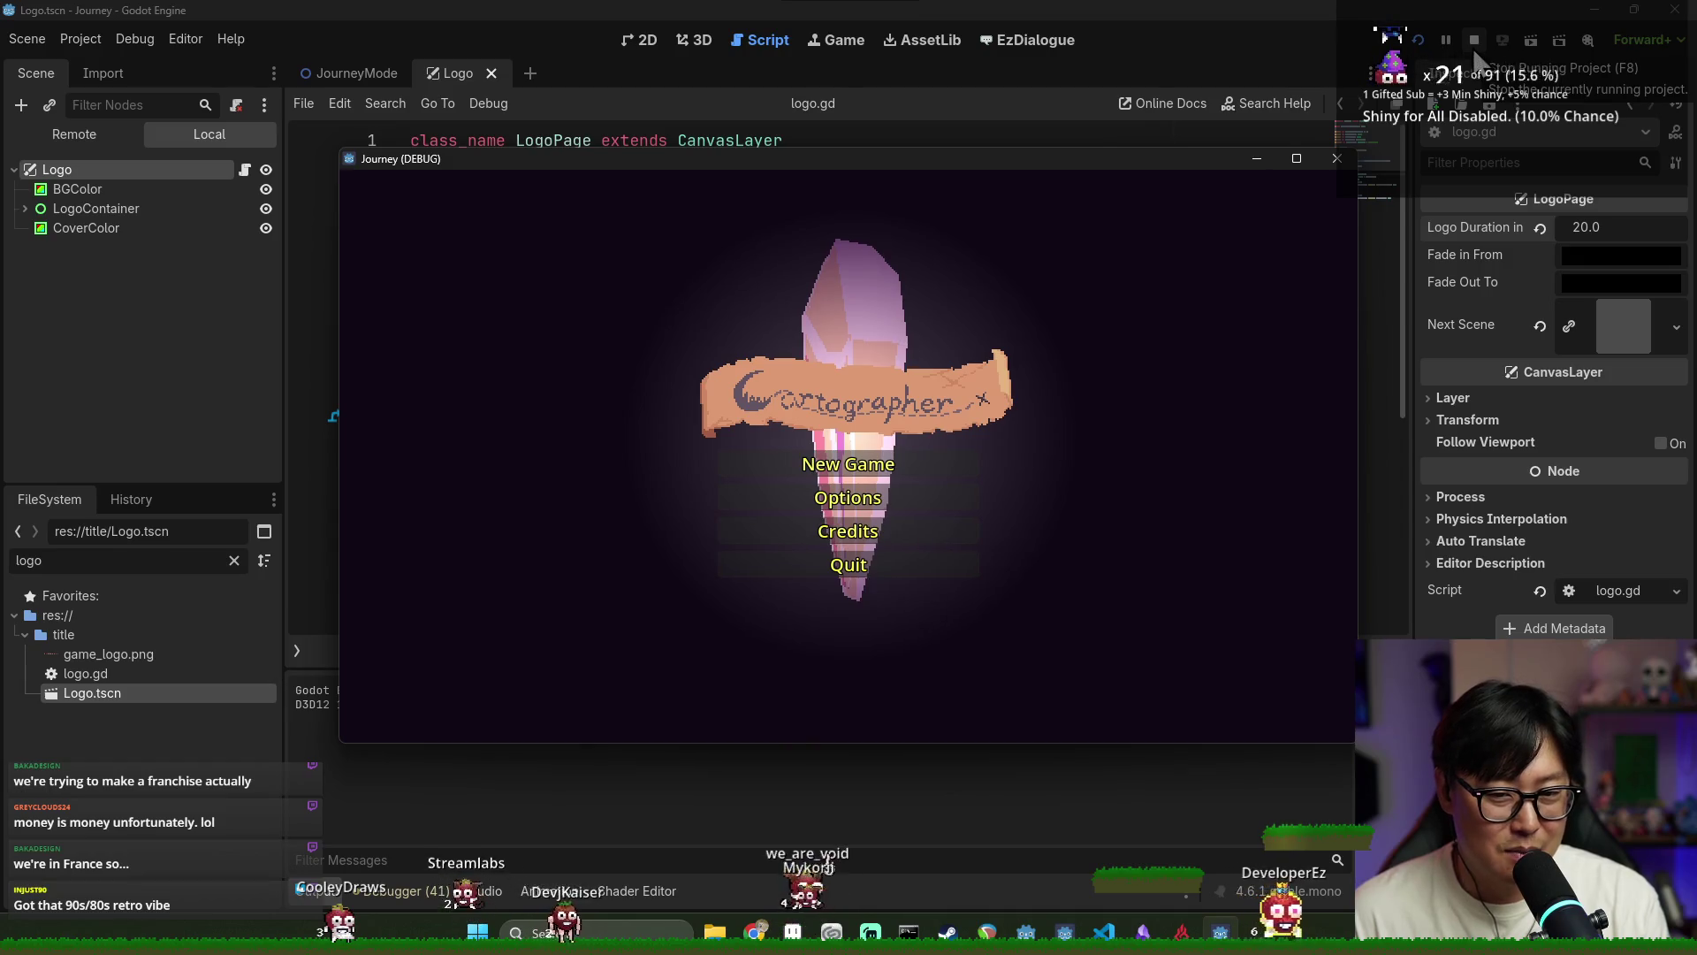
pyautogui.click(1474, 45)
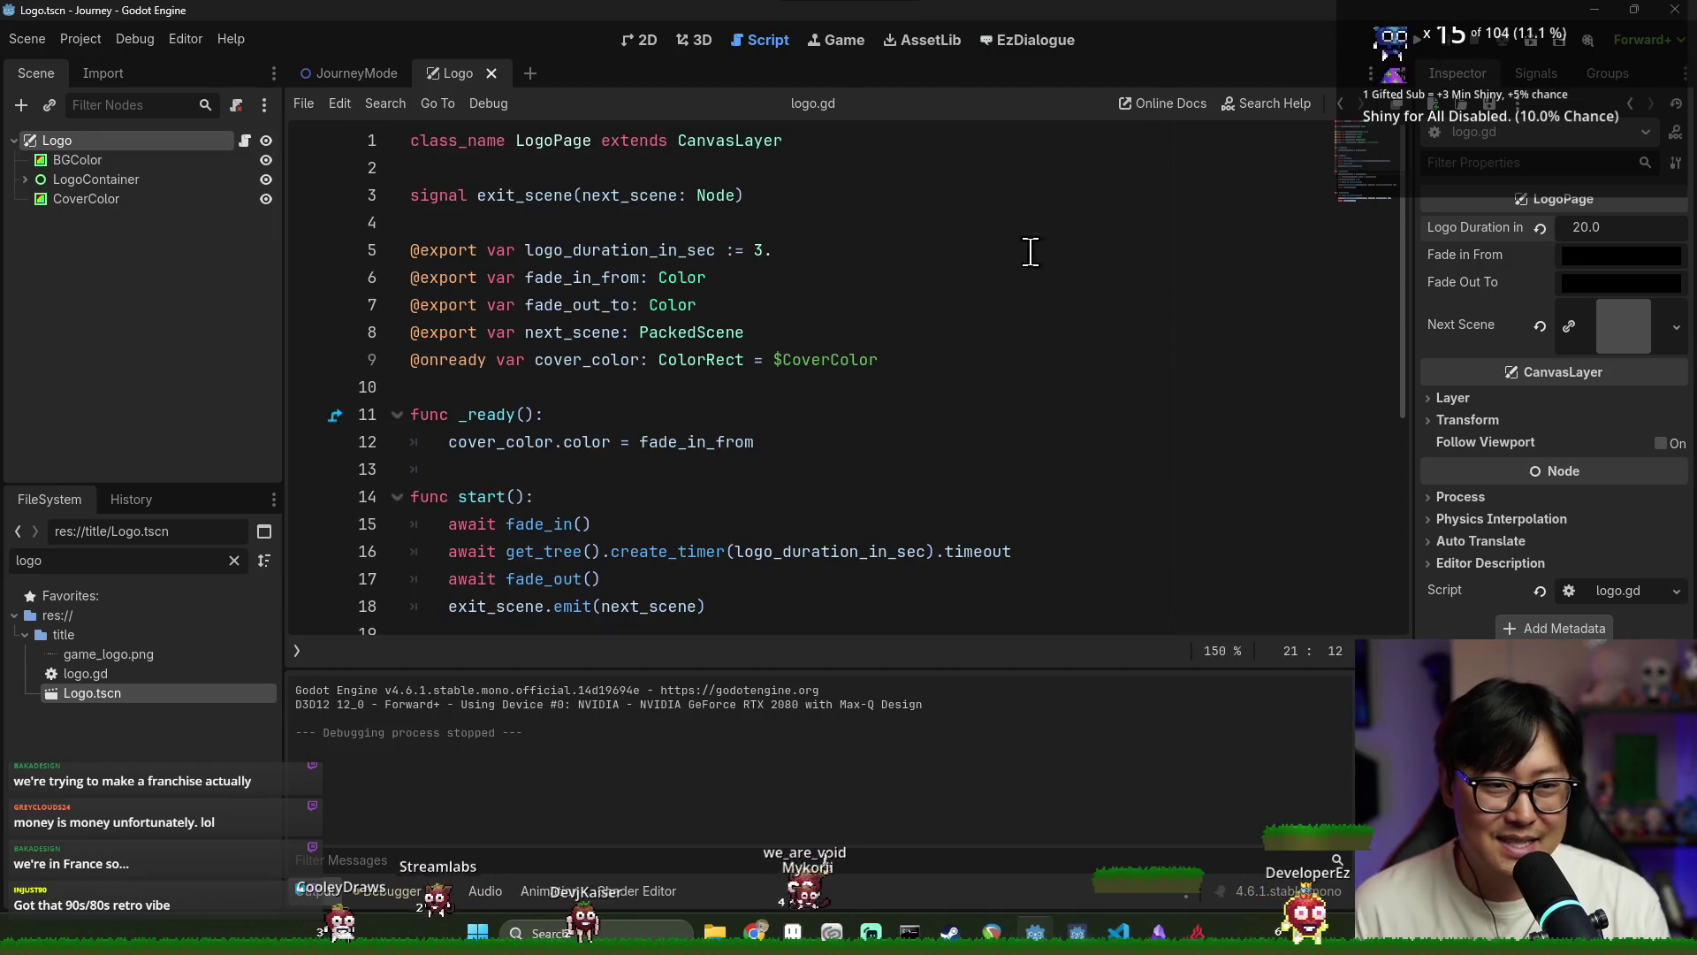
pyautogui.click(1065, 300)
pyautogui.click(1540, 228)
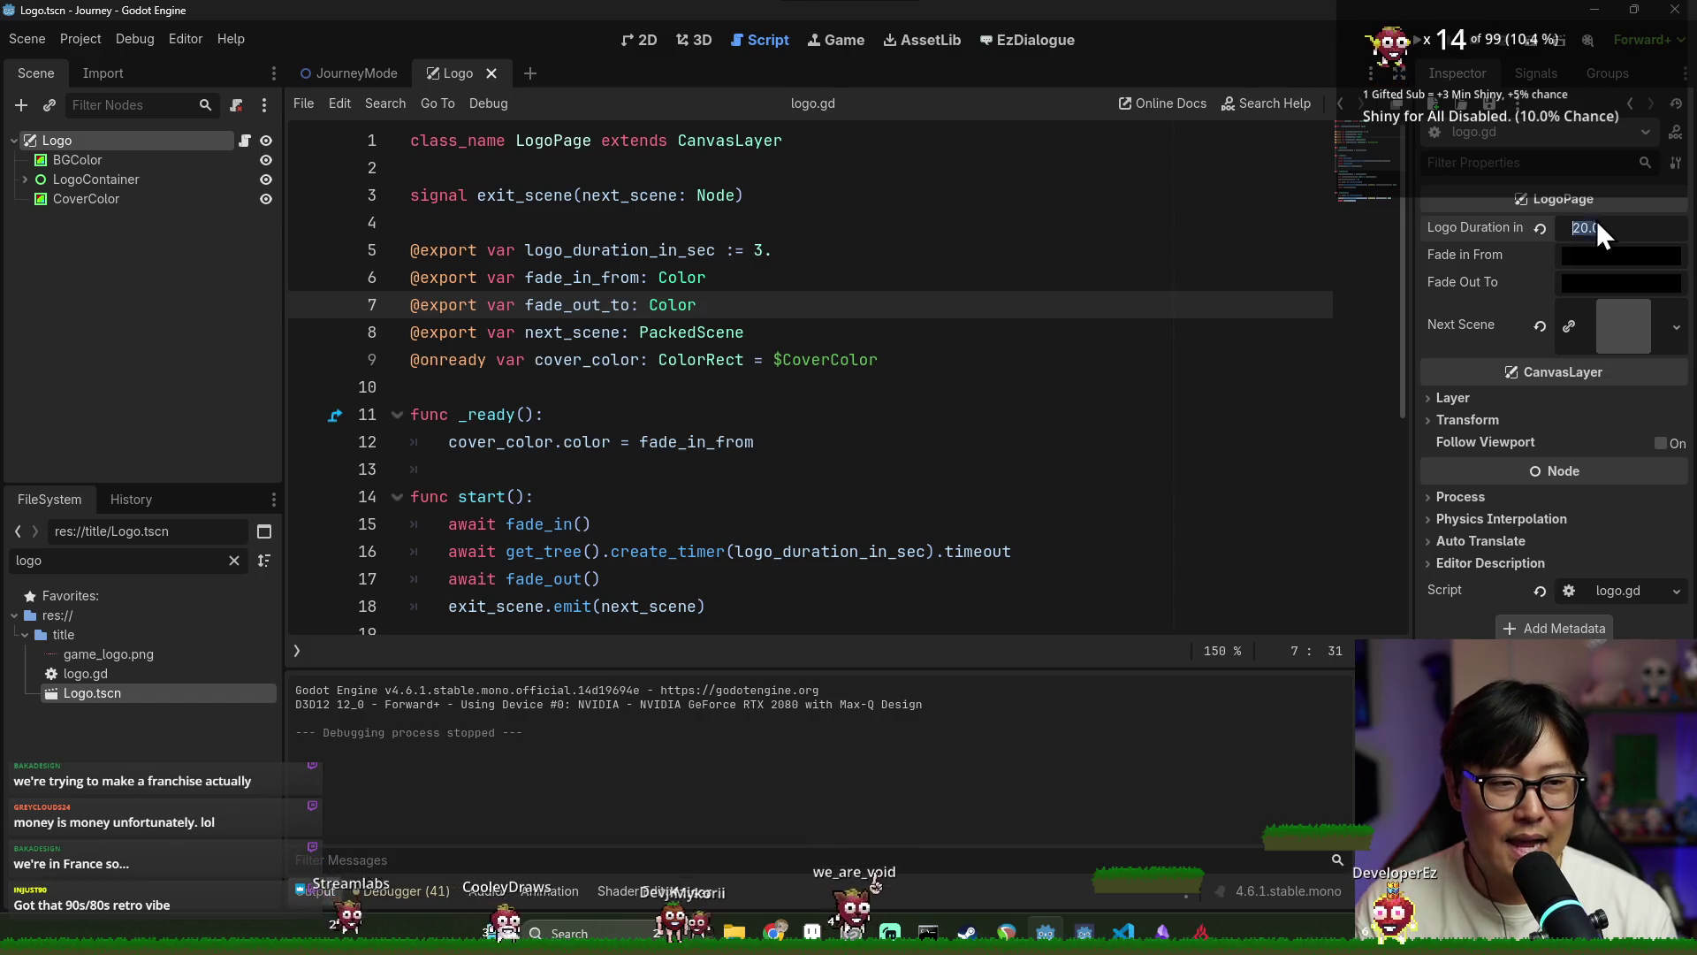
pyautogui.write('3')
pyautogui.press('F6')
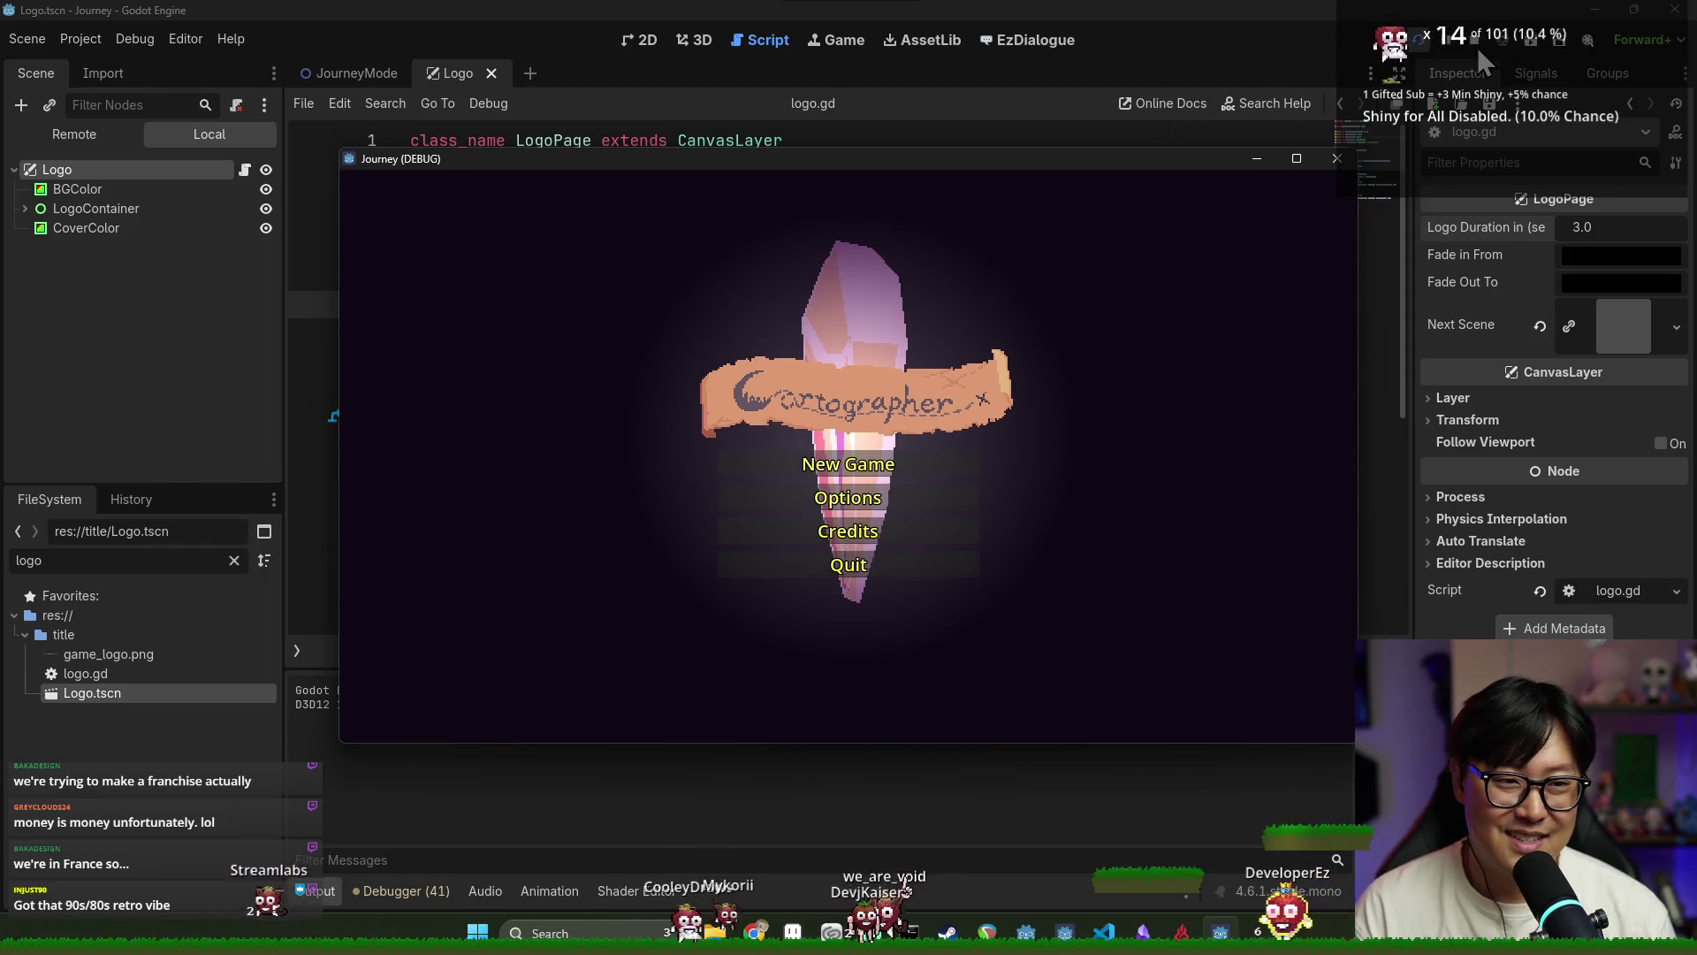
pyautogui.click(1336, 158)
pyautogui.hotkey('ctrl', 's')
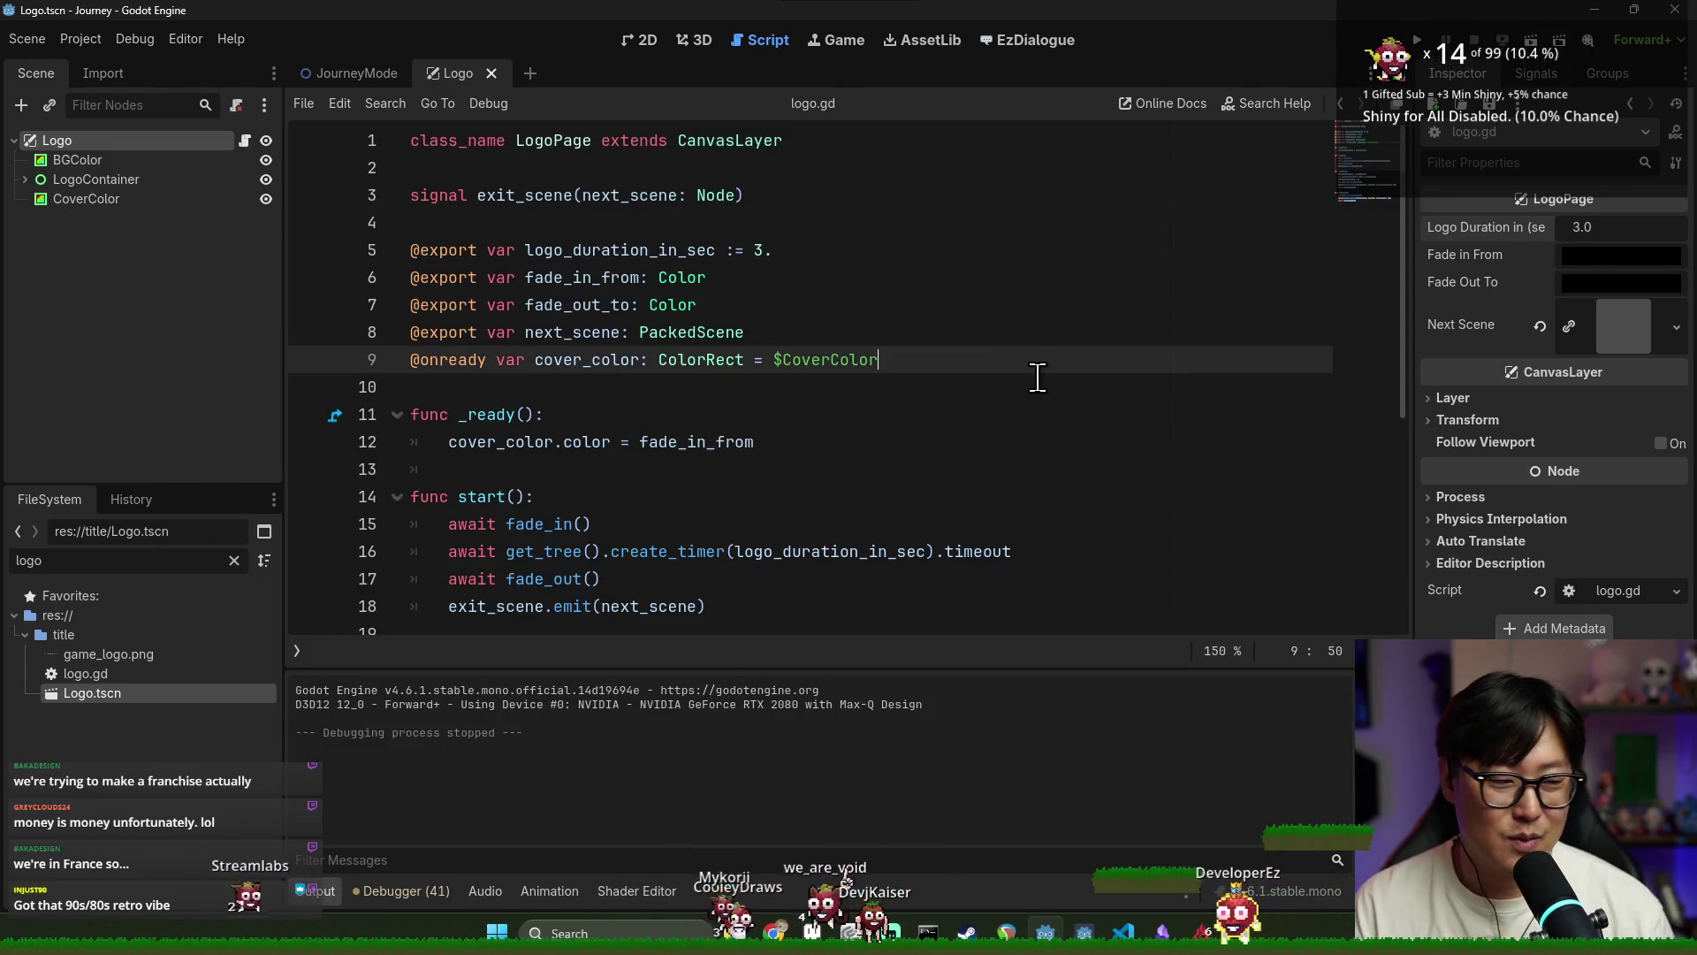
# Inspect logo.gd's fade_out and fade_in tween code, running the scene to watch the fade
pyautogui.scroll(-5, 806, 380)
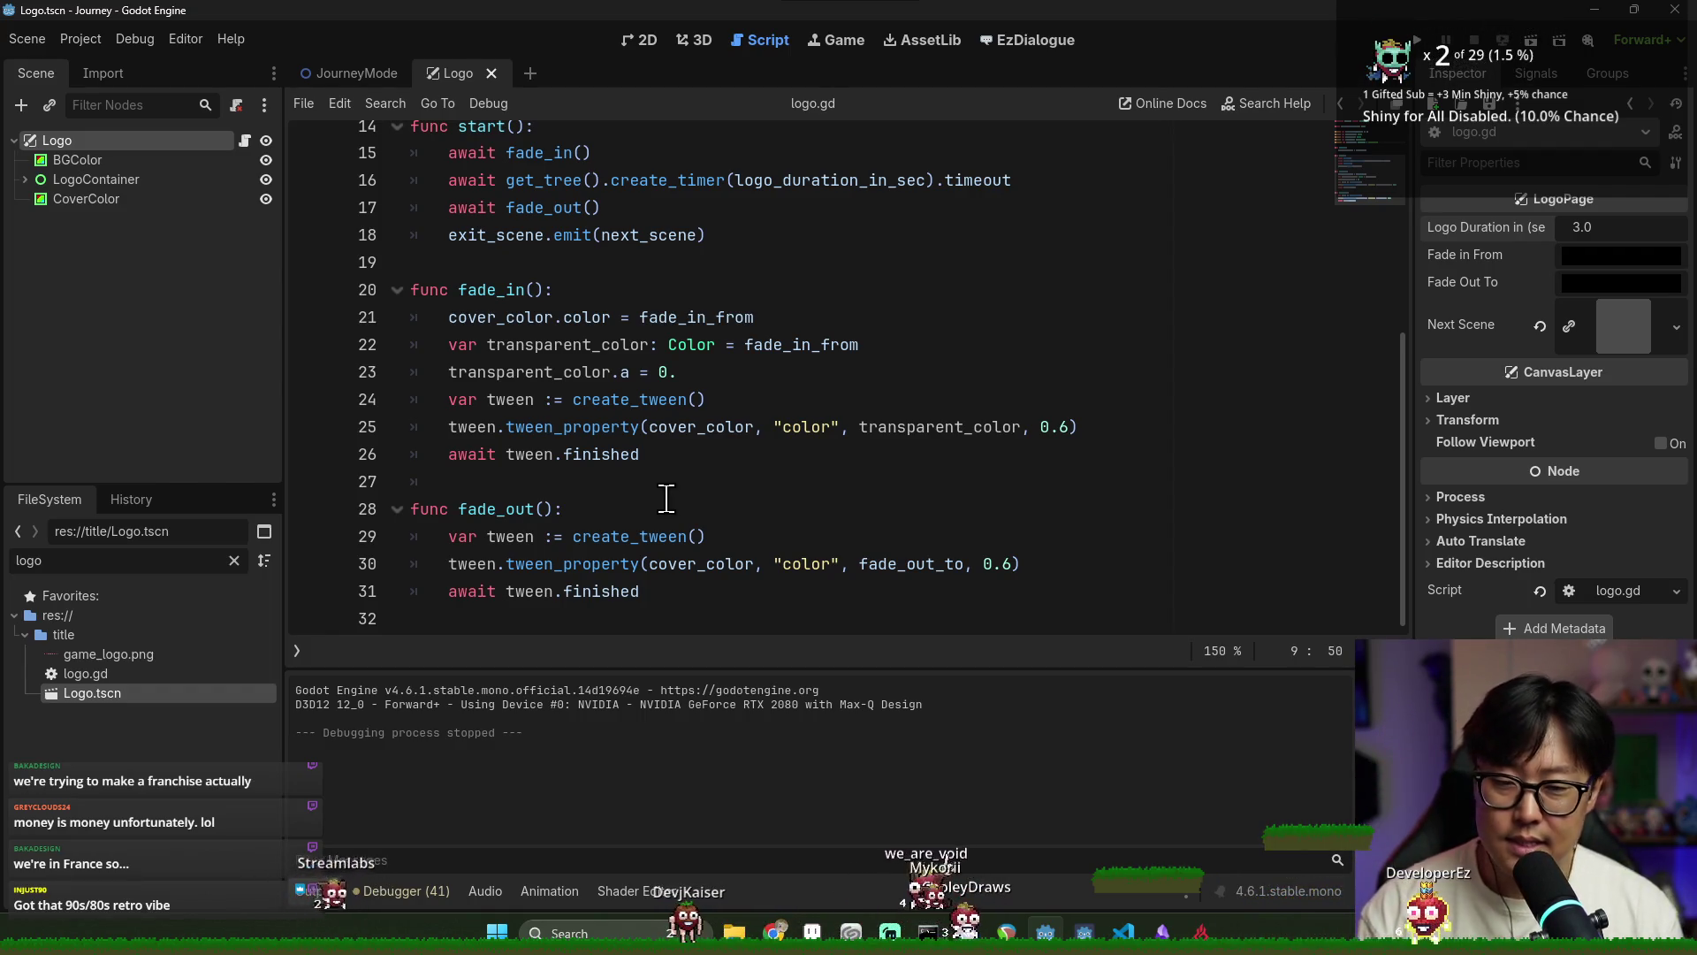
pyautogui.click(605, 507)
pyautogui.click(592, 563)
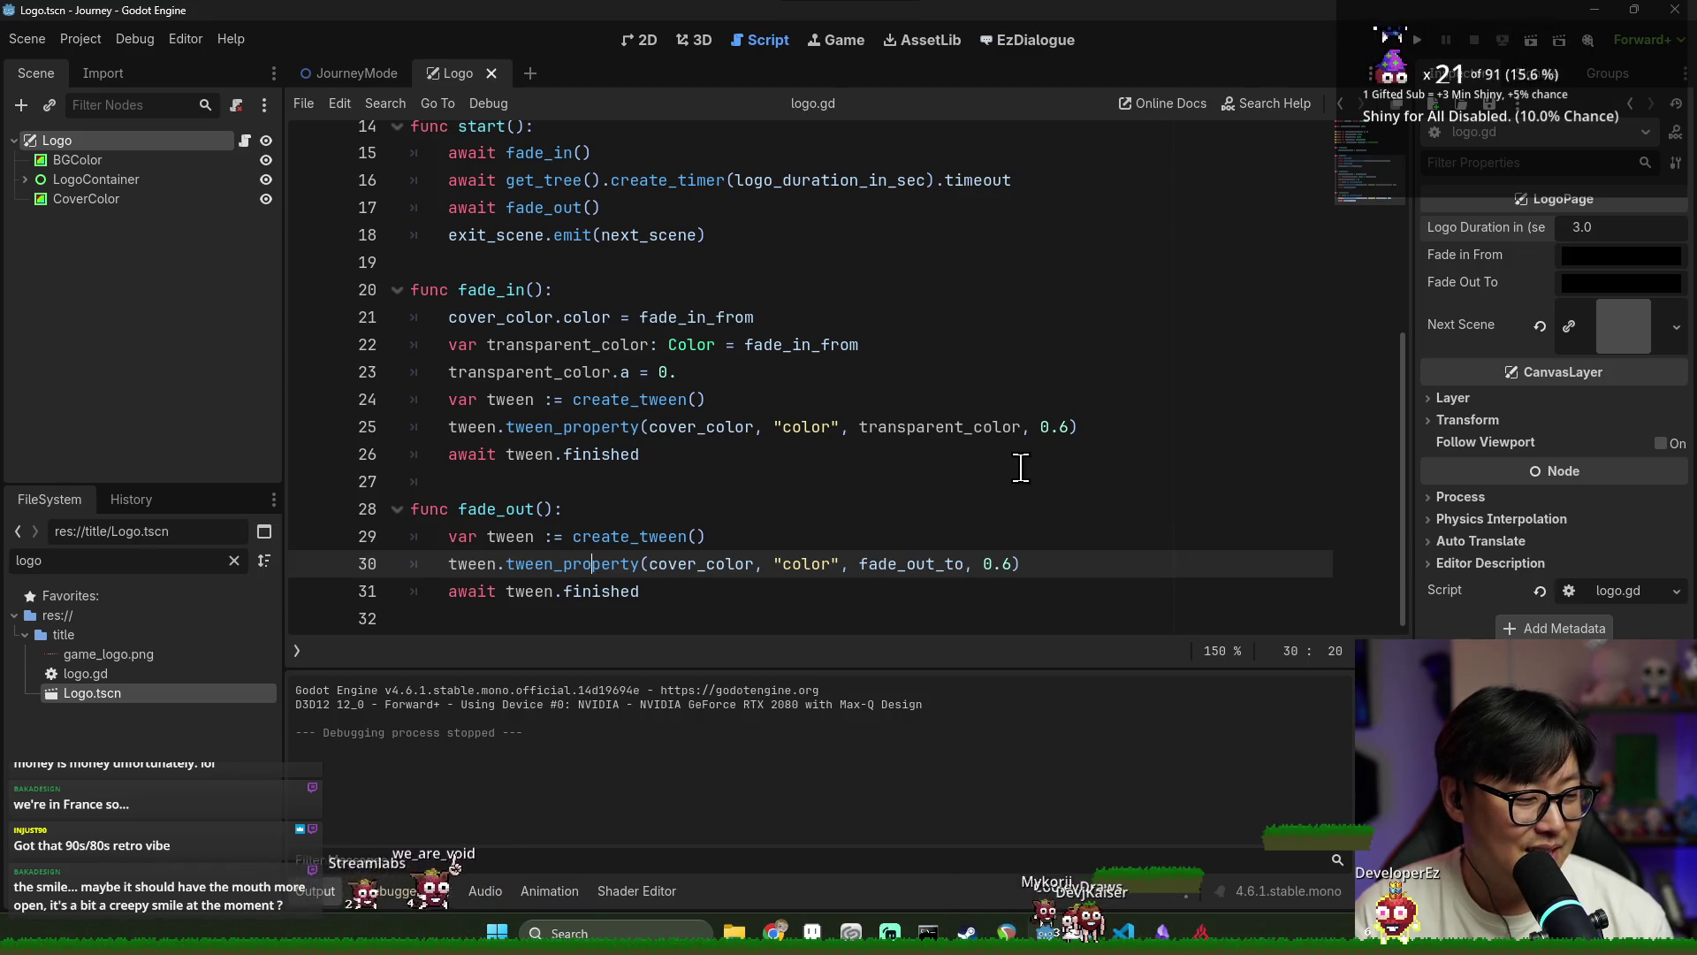
pyautogui.press('F6')
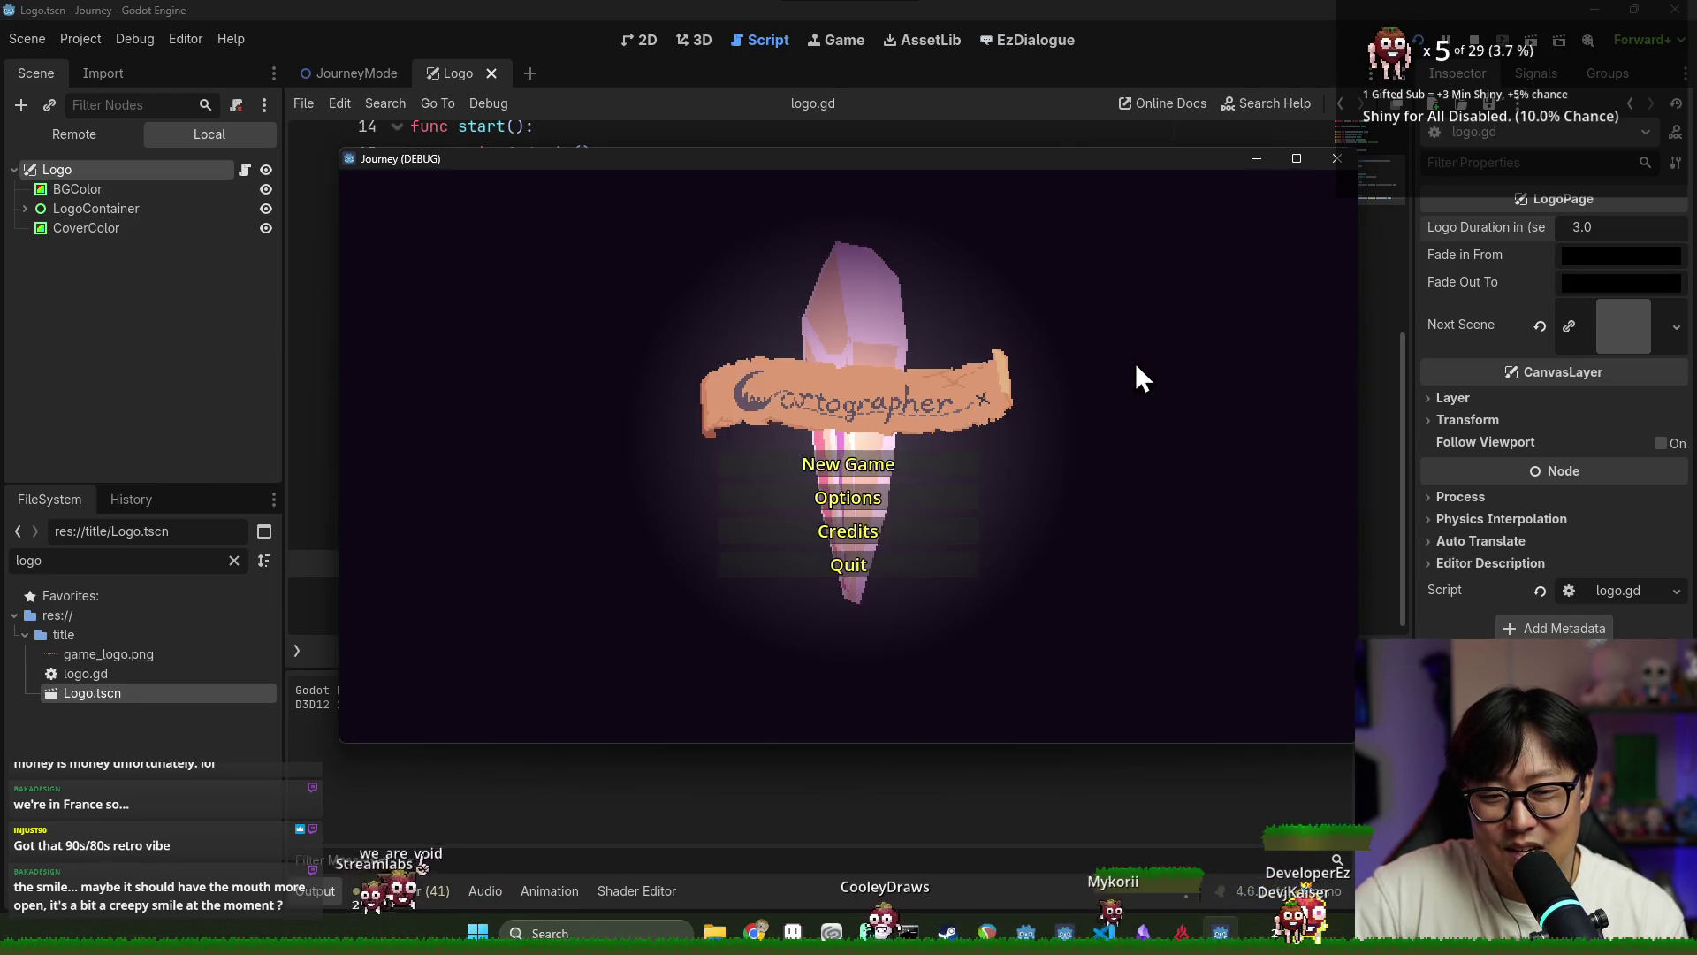
pyautogui.click(1465, 44)
pyautogui.click(1076, 327)
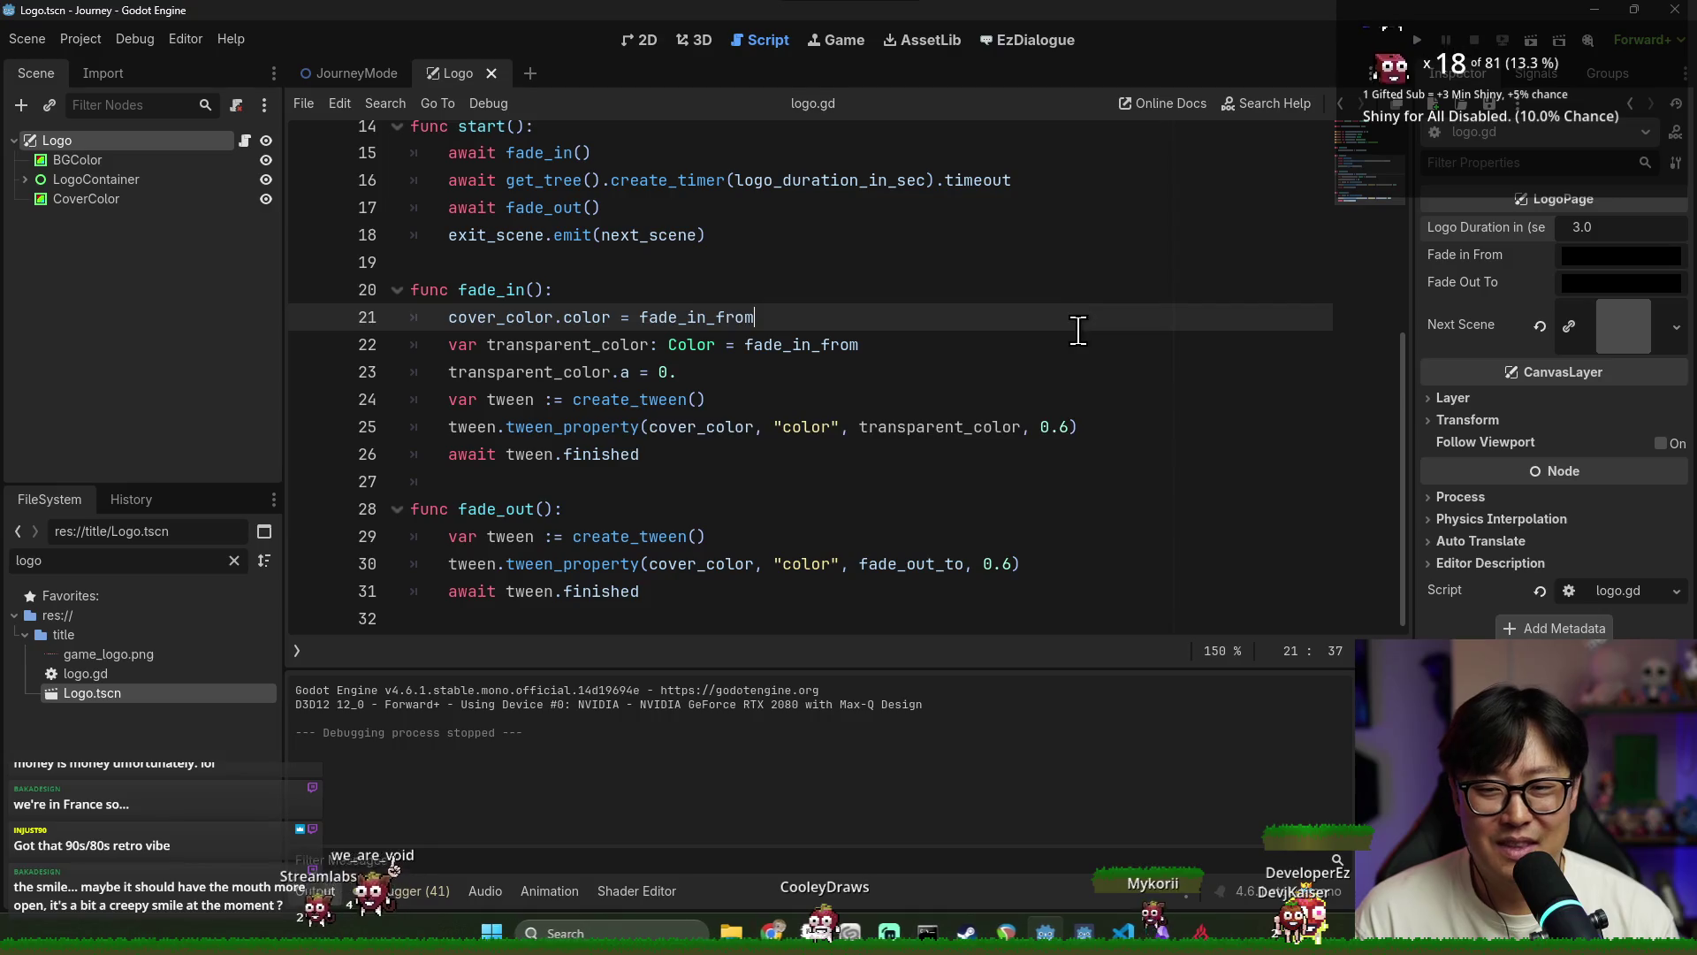
pyautogui.click(848, 399)
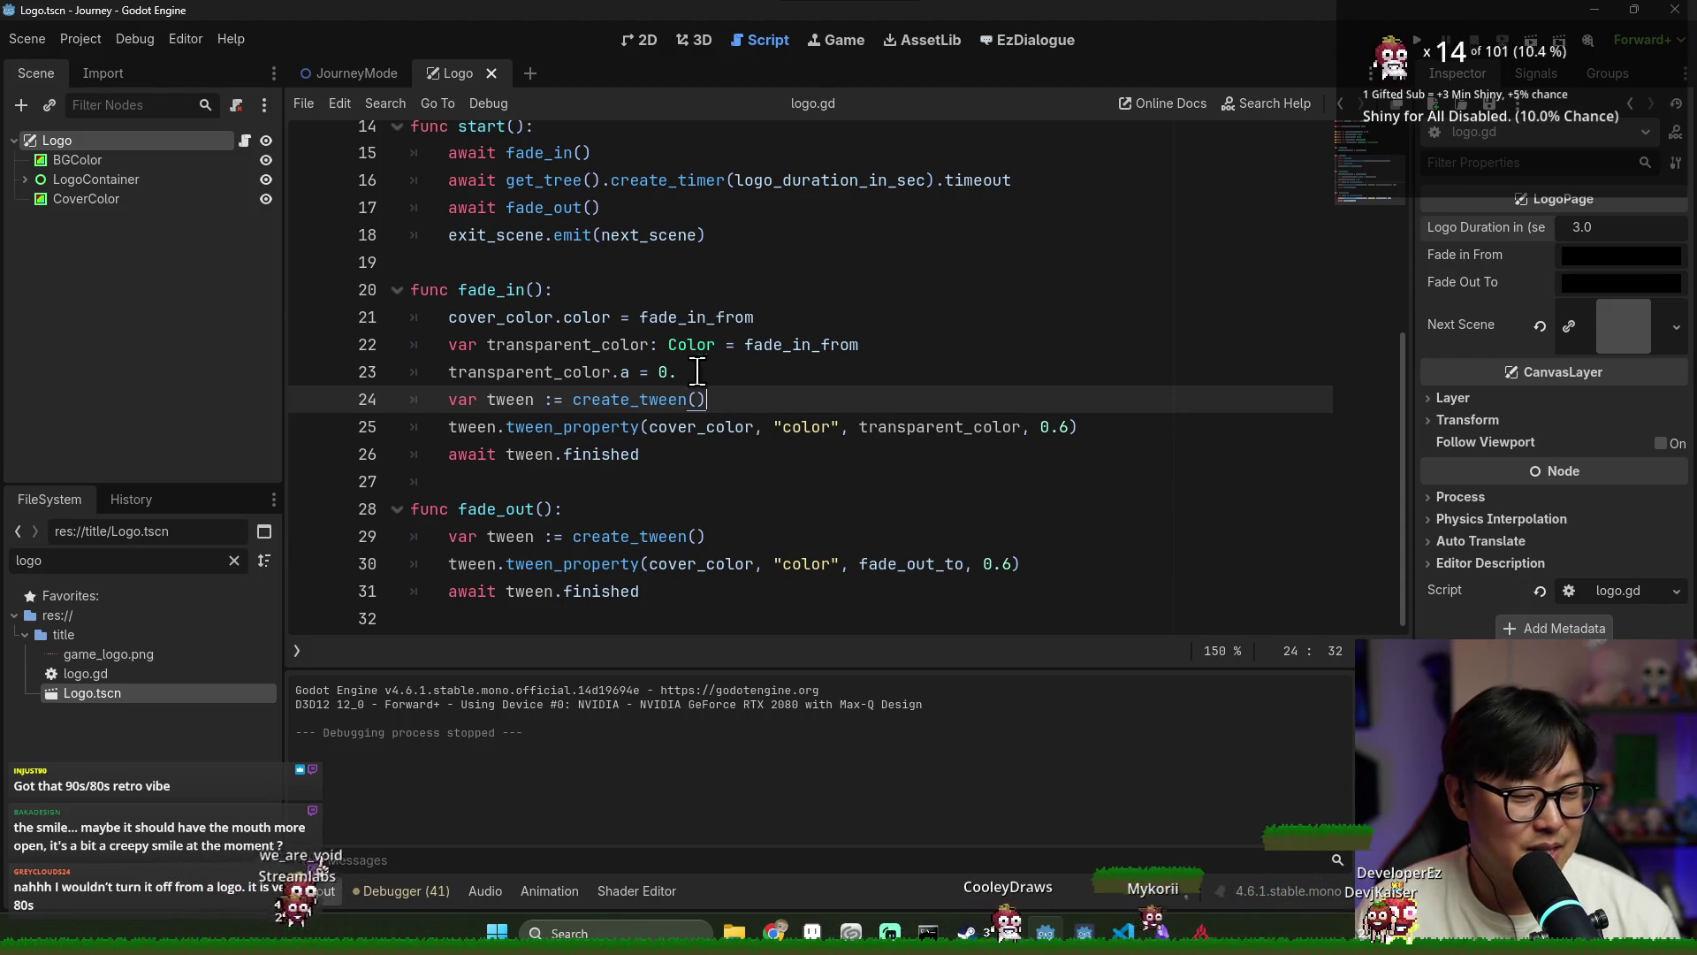
pyautogui.click(660, 345)
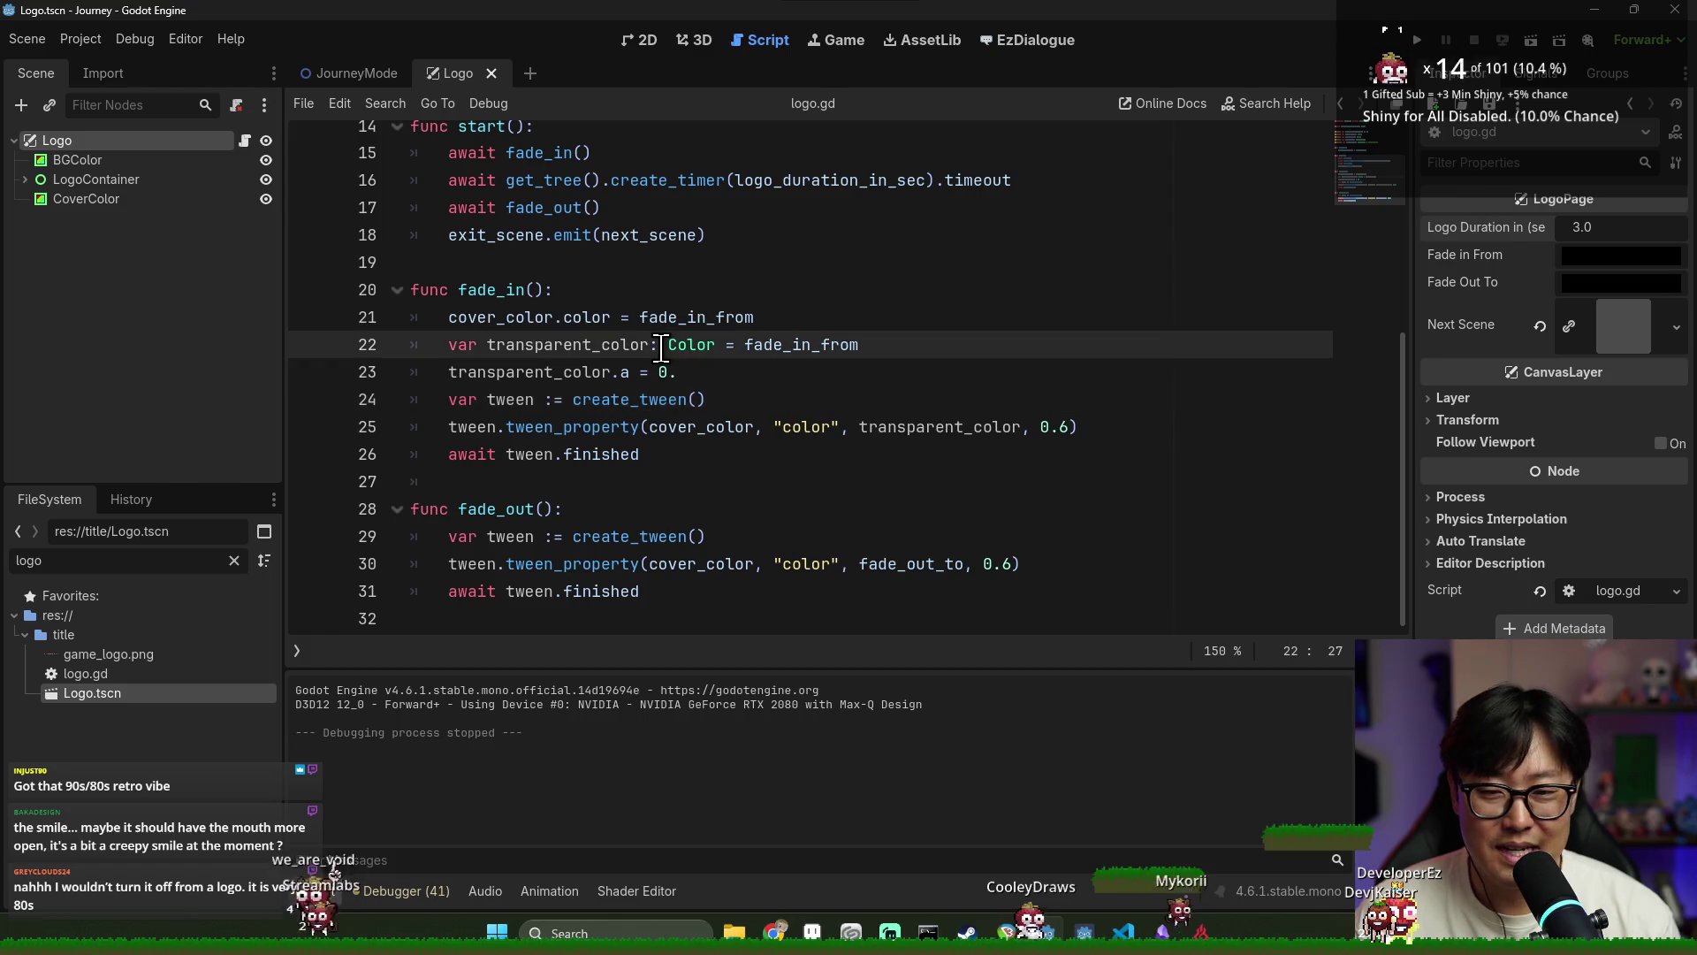
pyautogui.click(739, 359)
pyautogui.hotkey('alt', 'Tab')
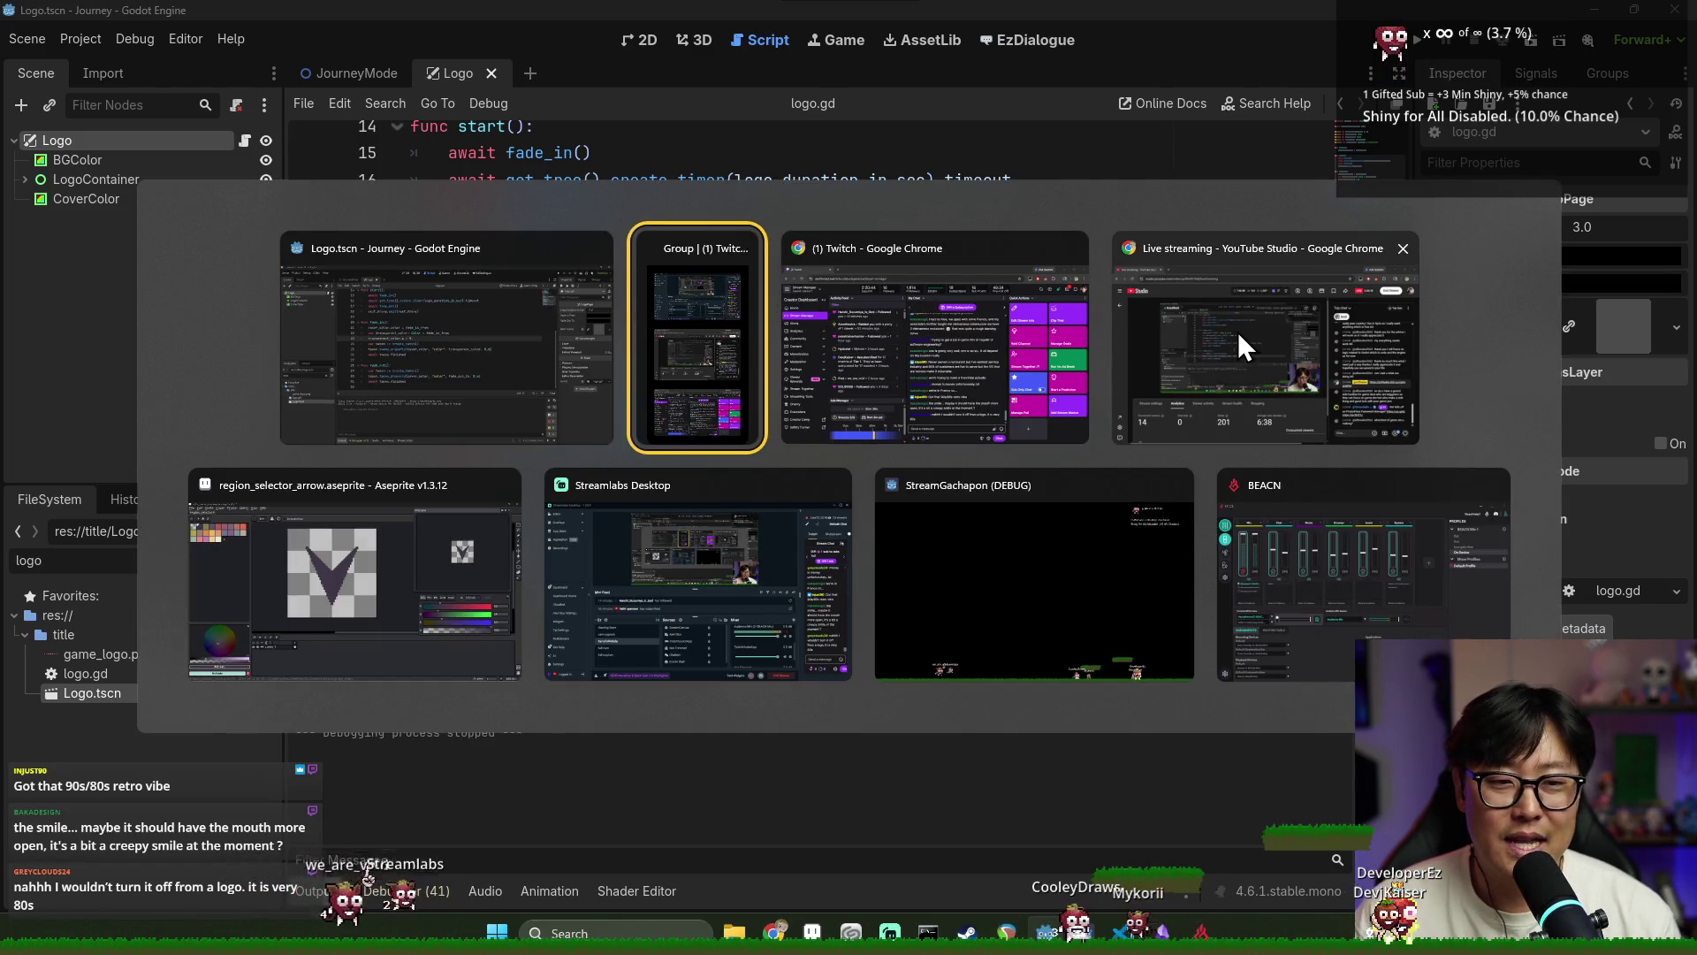
# Close the Logo scene tab to return to JourneyMode's journey_mode.gd
pyautogui.press('Escape')
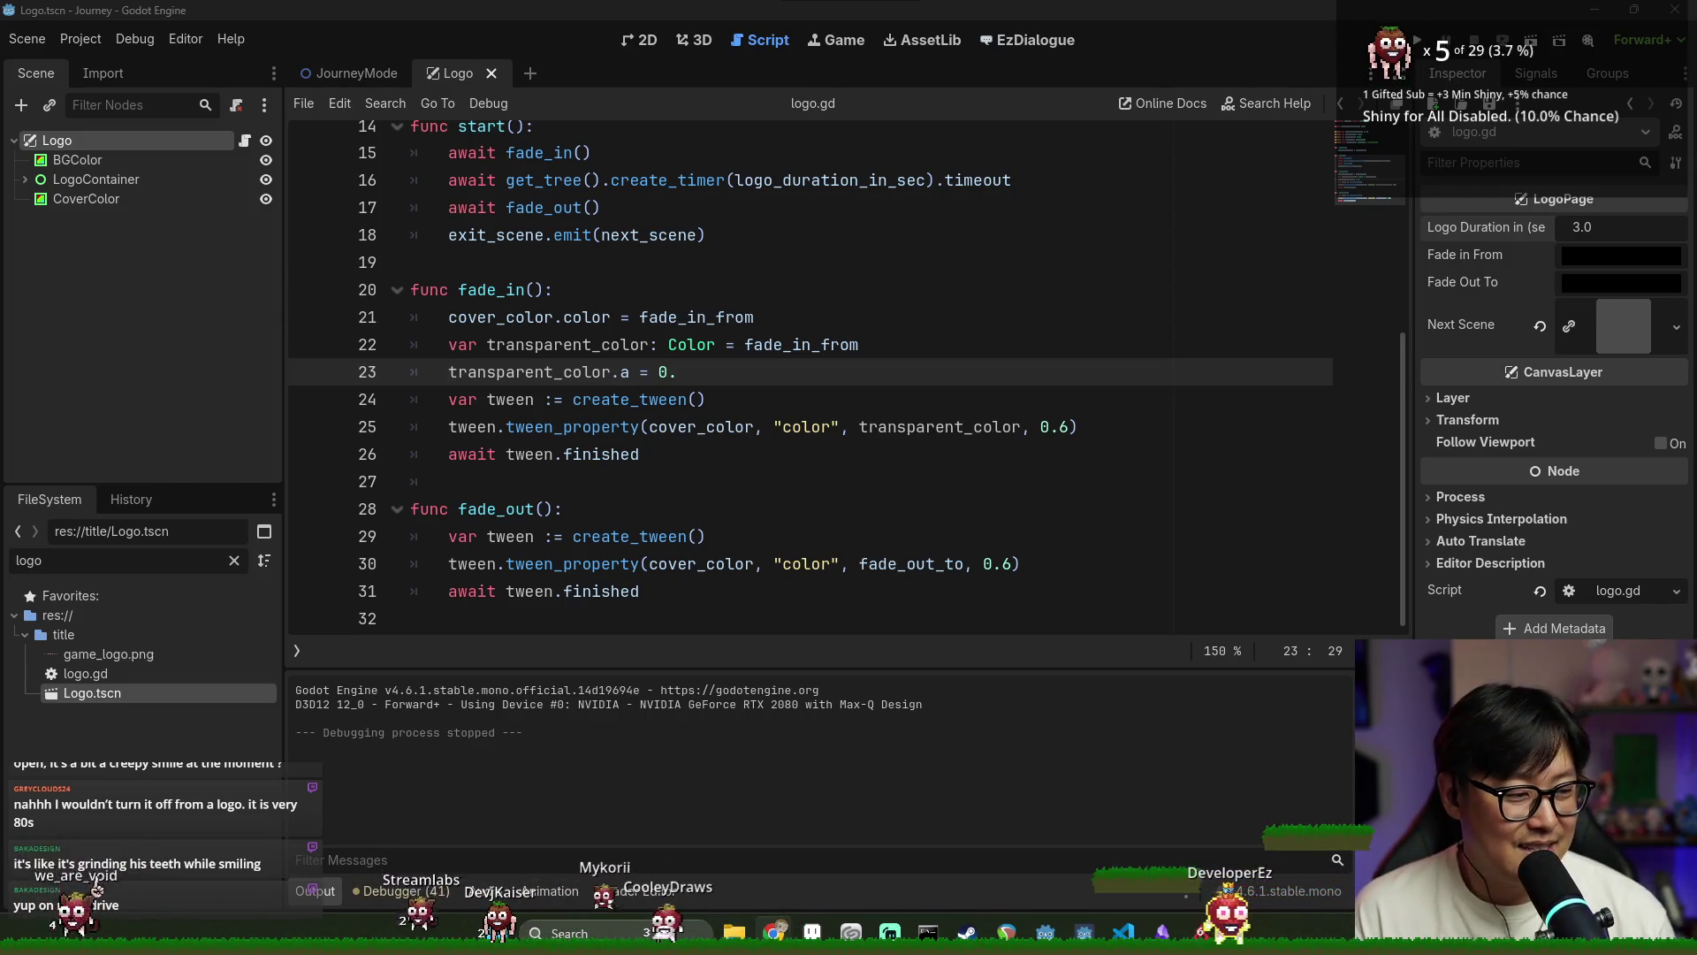
pyautogui.click(889, 513)
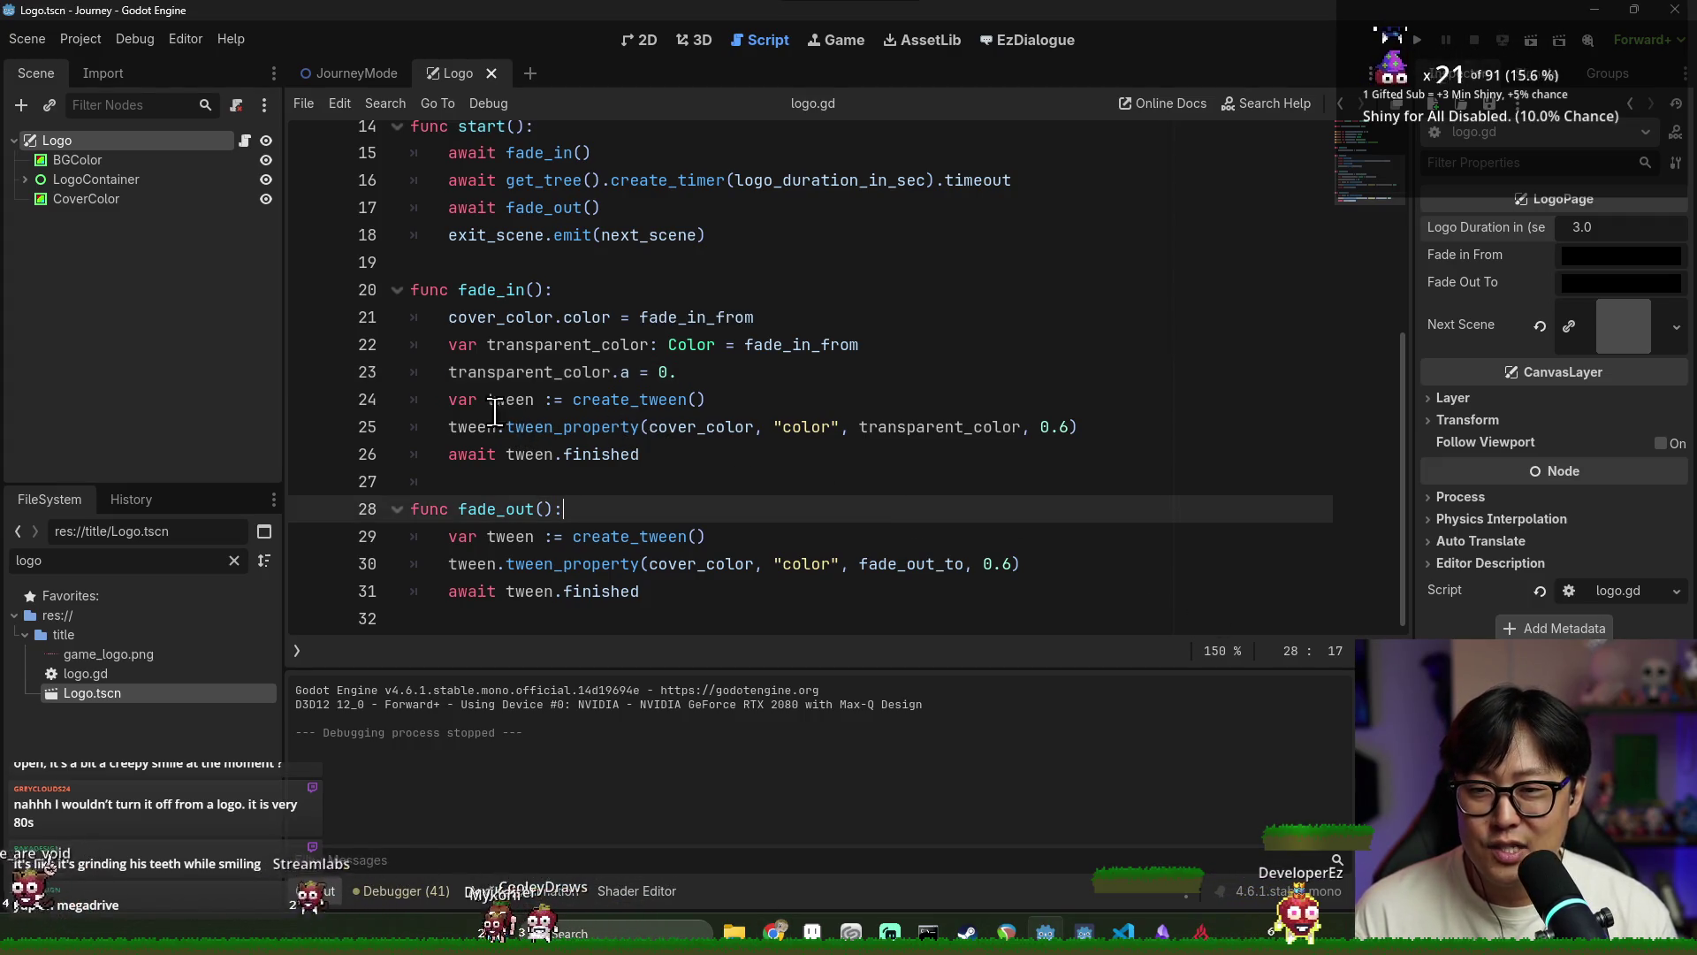
pyautogui.scroll(3, 517, 430)
pyautogui.scroll(-3, 512, 426)
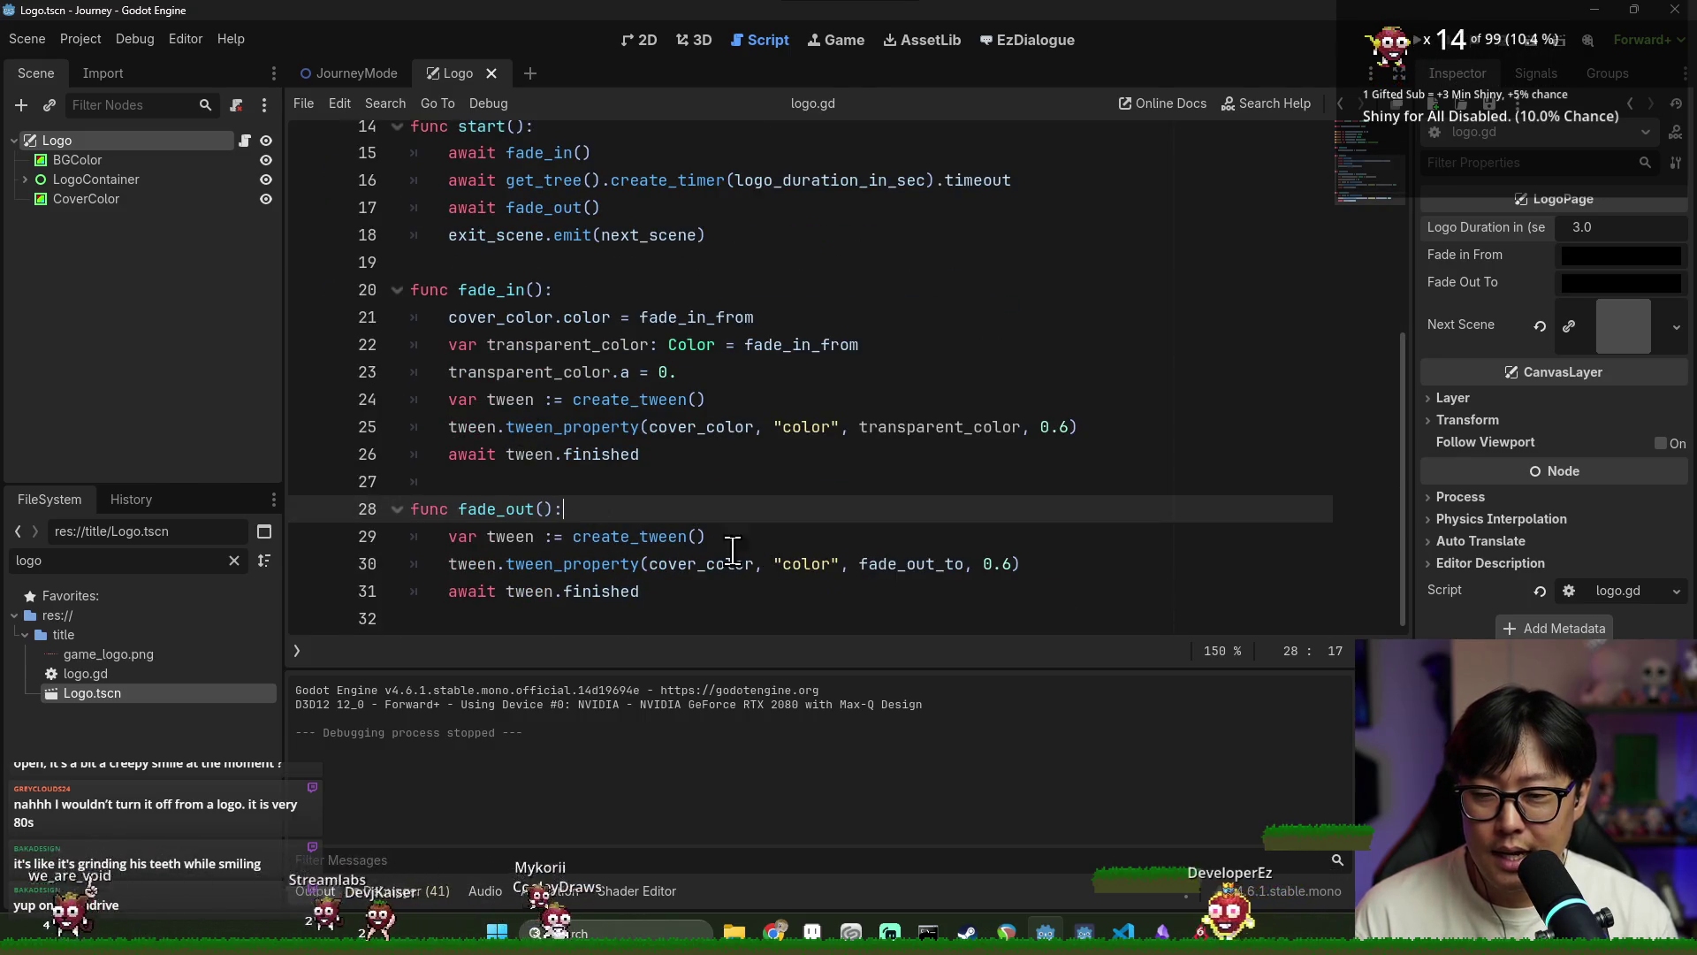
pyautogui.click(491, 73)
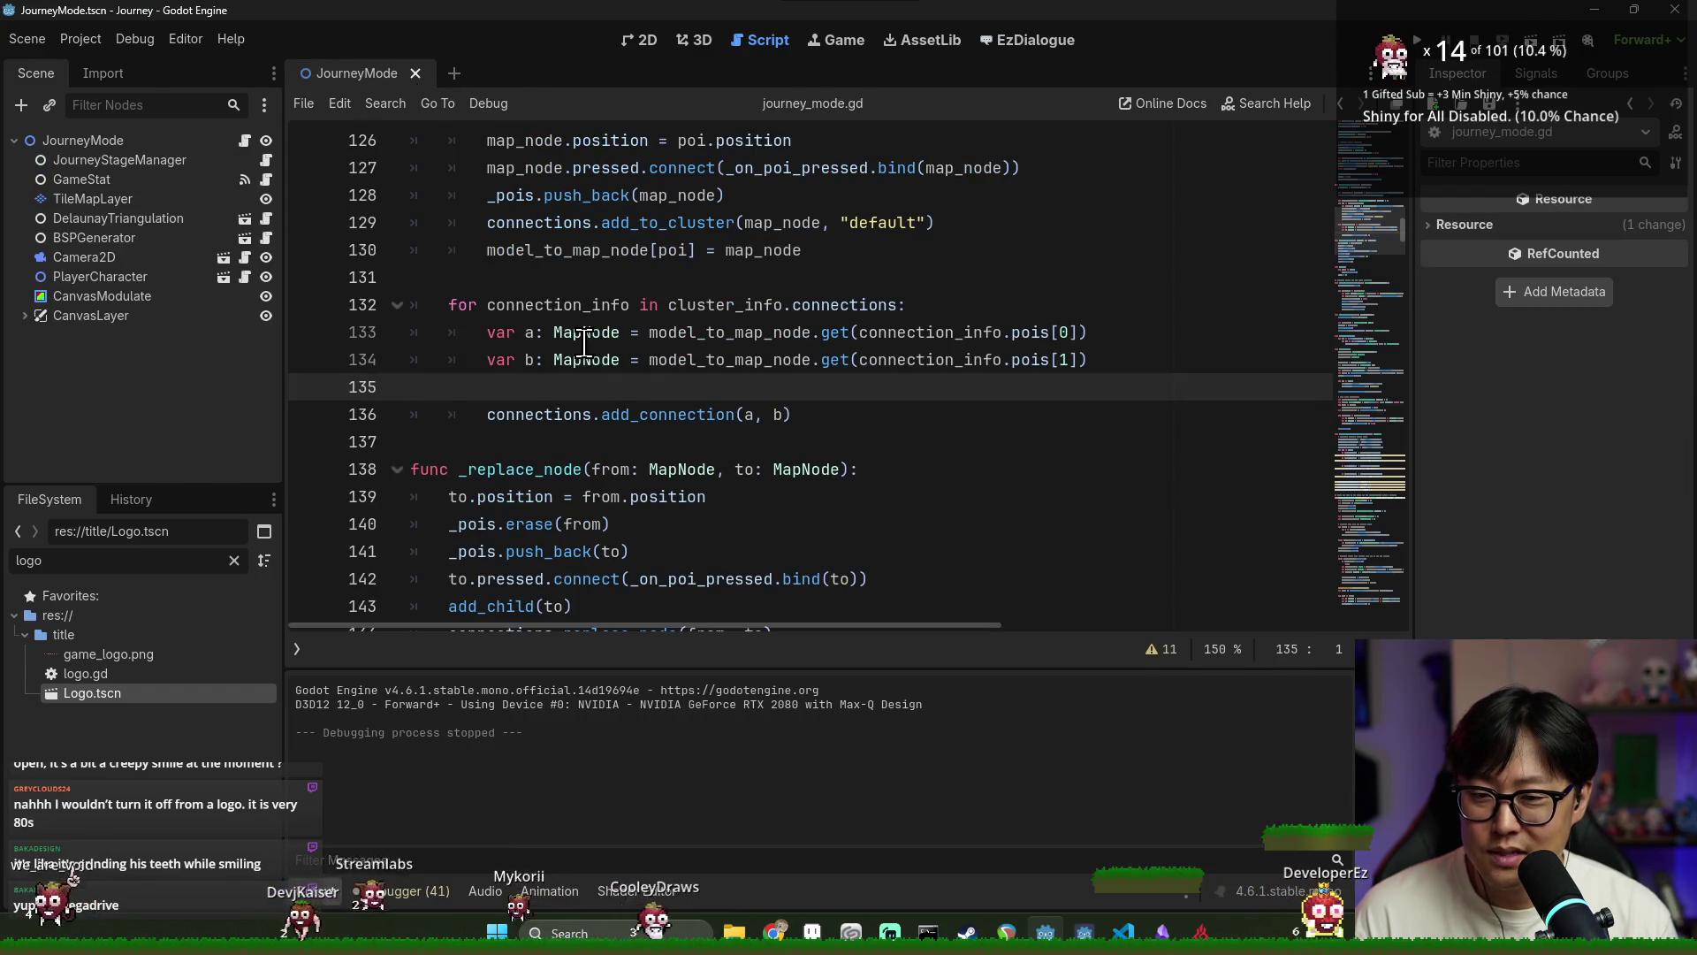
# Run the game, choose New Game, and inspect the Nil world_info error at region_map_mode.gd line 24
pyautogui.press('F5')
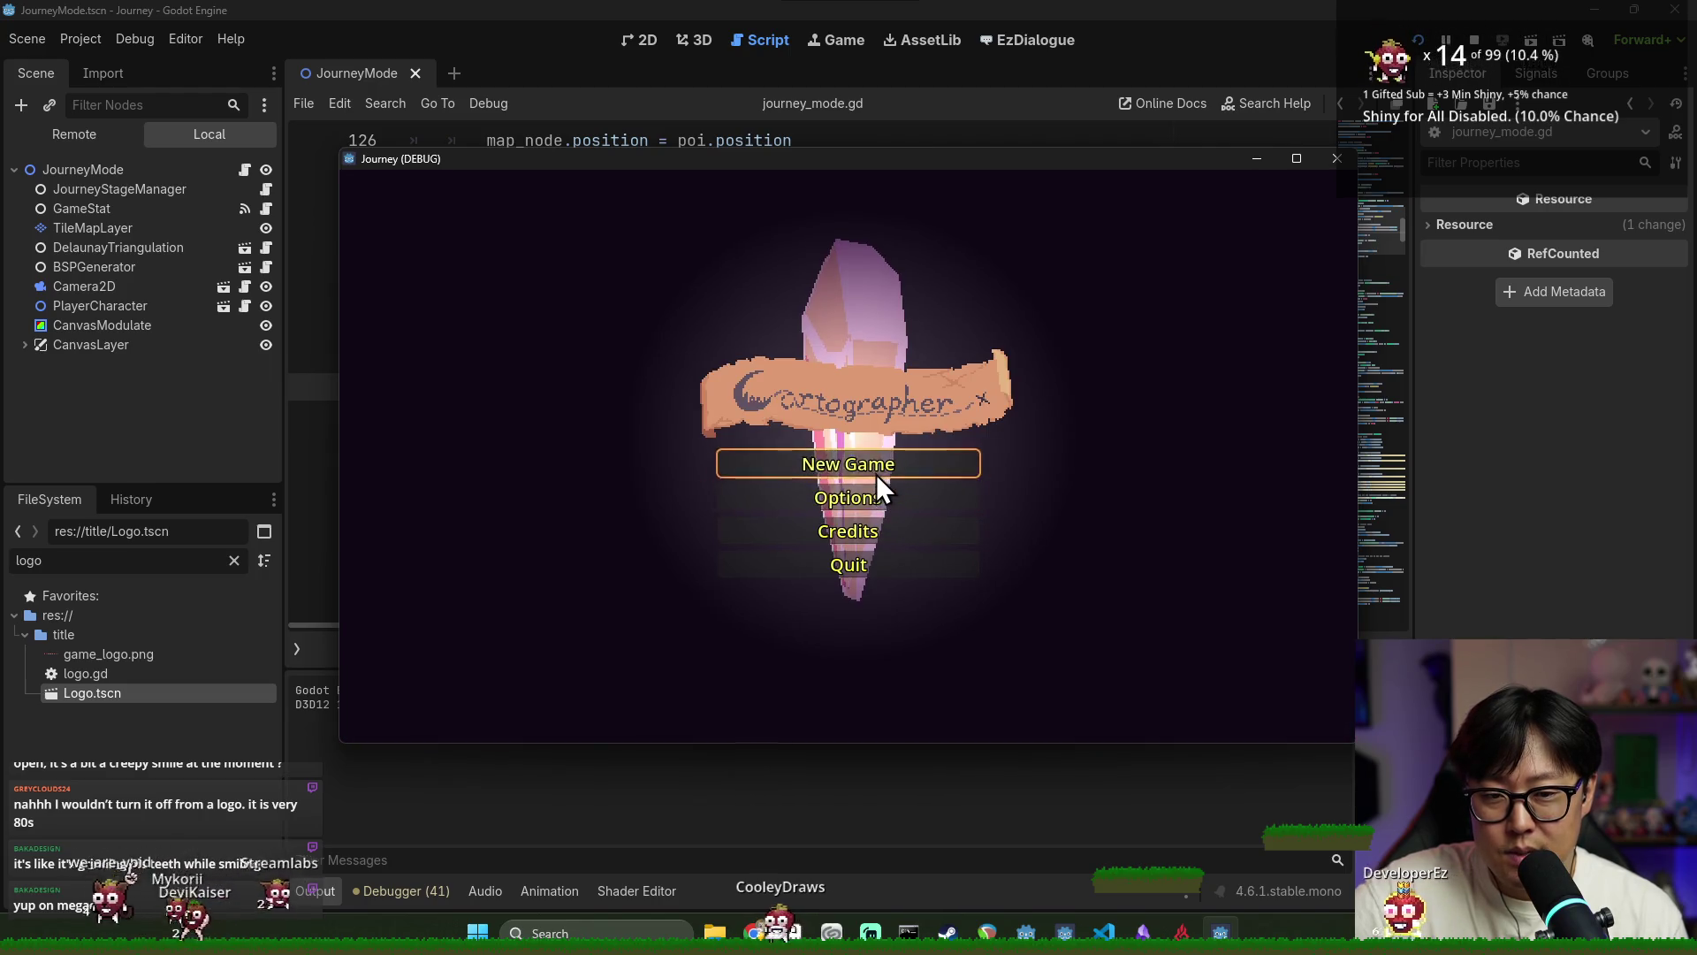
pyautogui.click(877, 468)
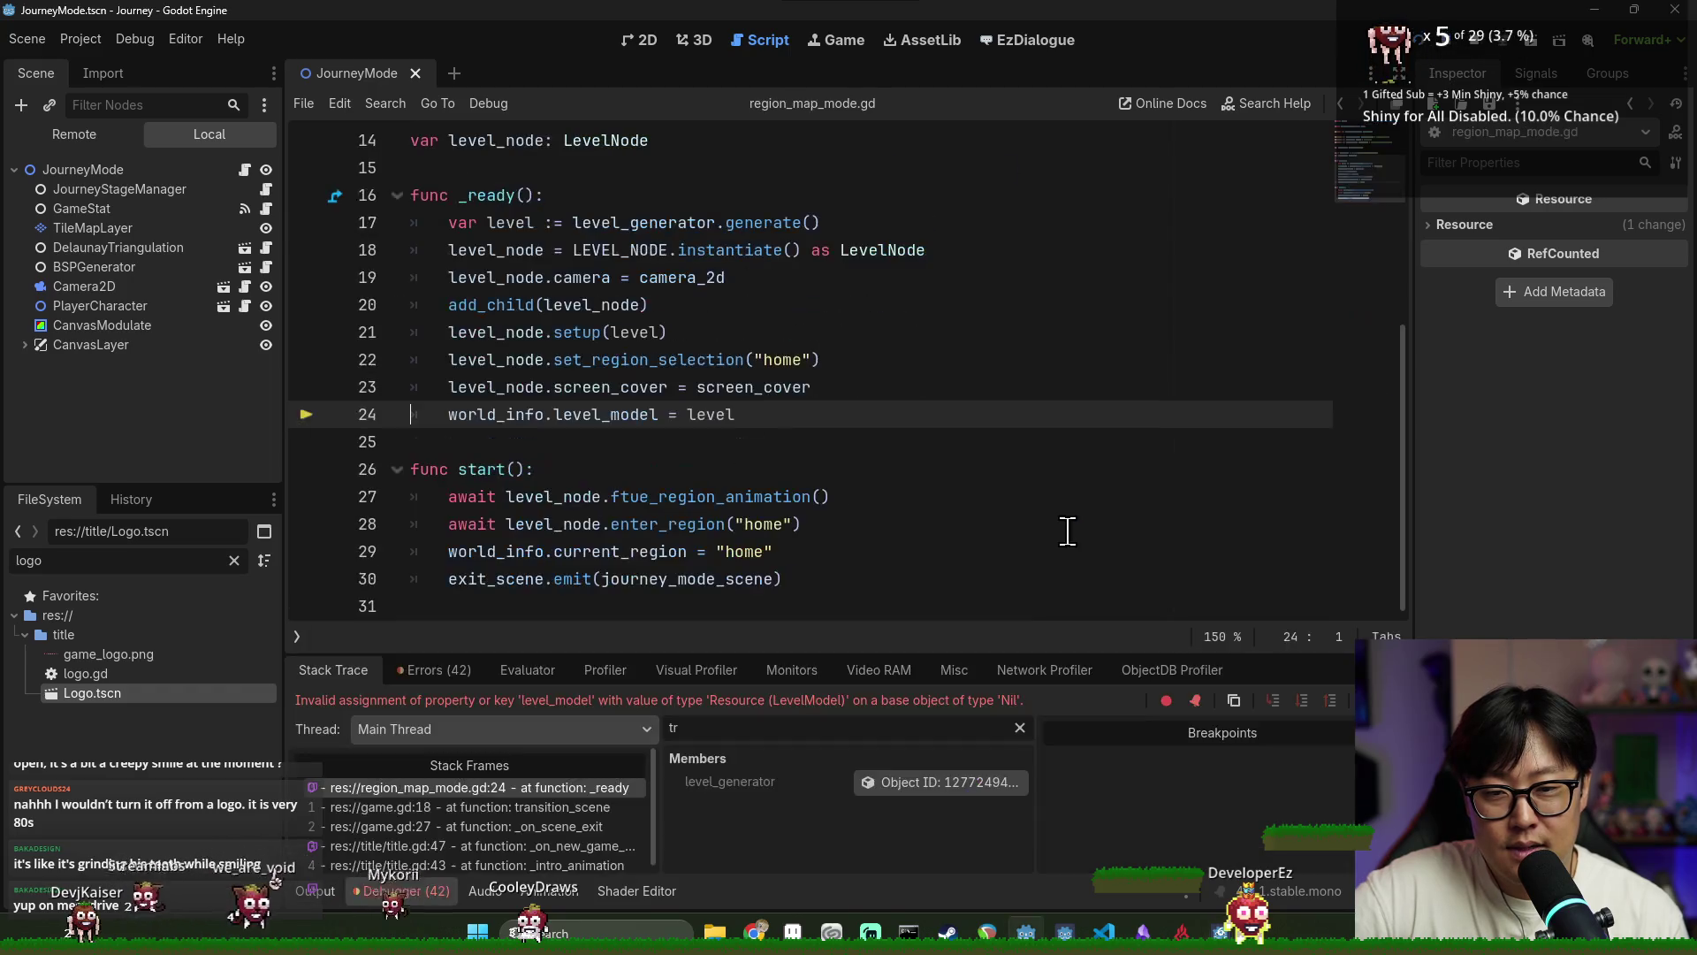
pyautogui.doubleClick(497, 415)
pyautogui.scroll(4, 530, 406)
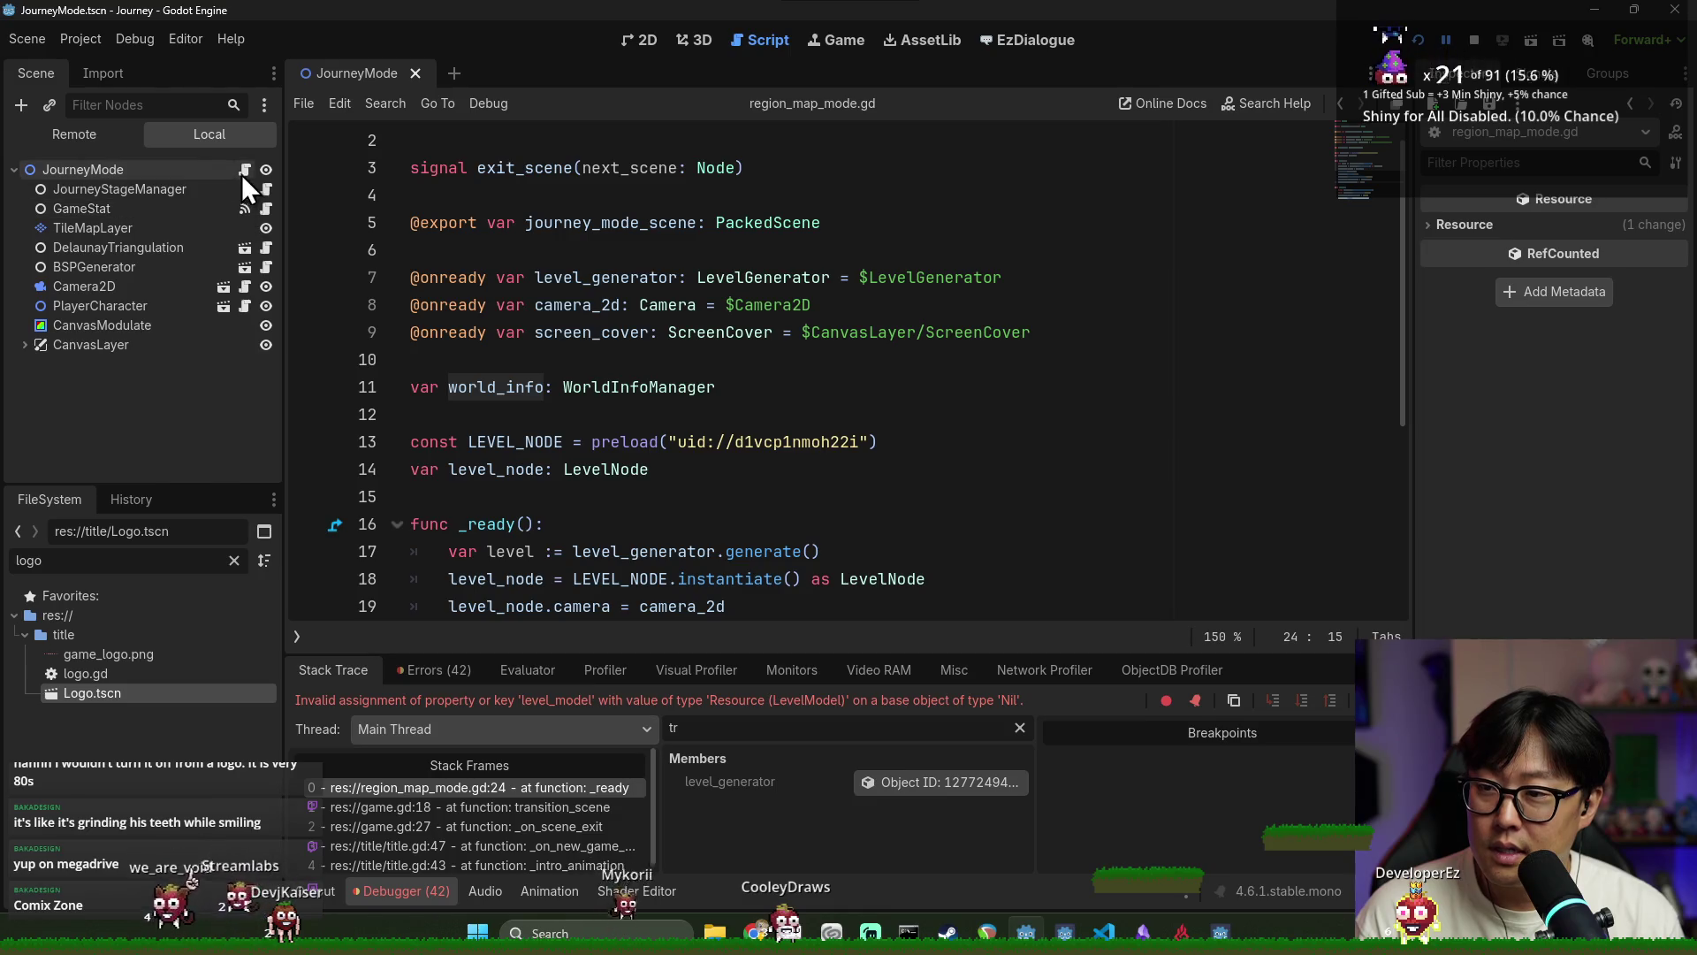
pyautogui.click(235, 560)
# Open Game.tscn and add a breakpoint on game.gd line 24
pyautogui.write('game')
pyautogui.doubleClick(175, 848)
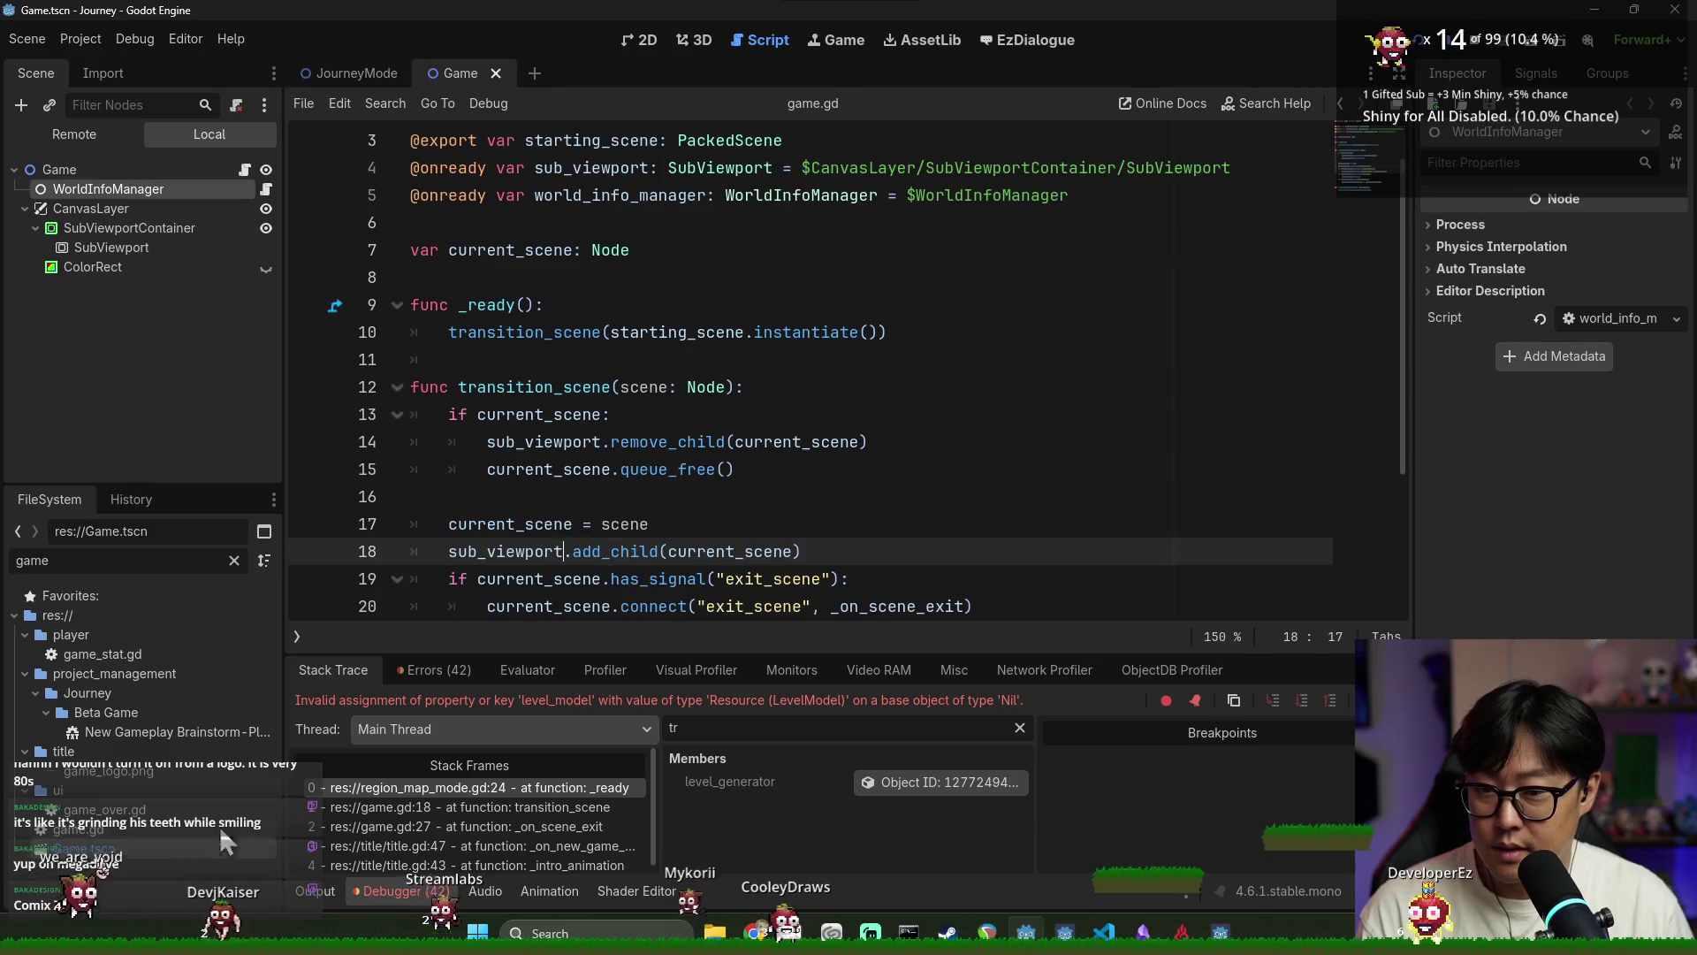
pyautogui.doubleClick(707, 469)
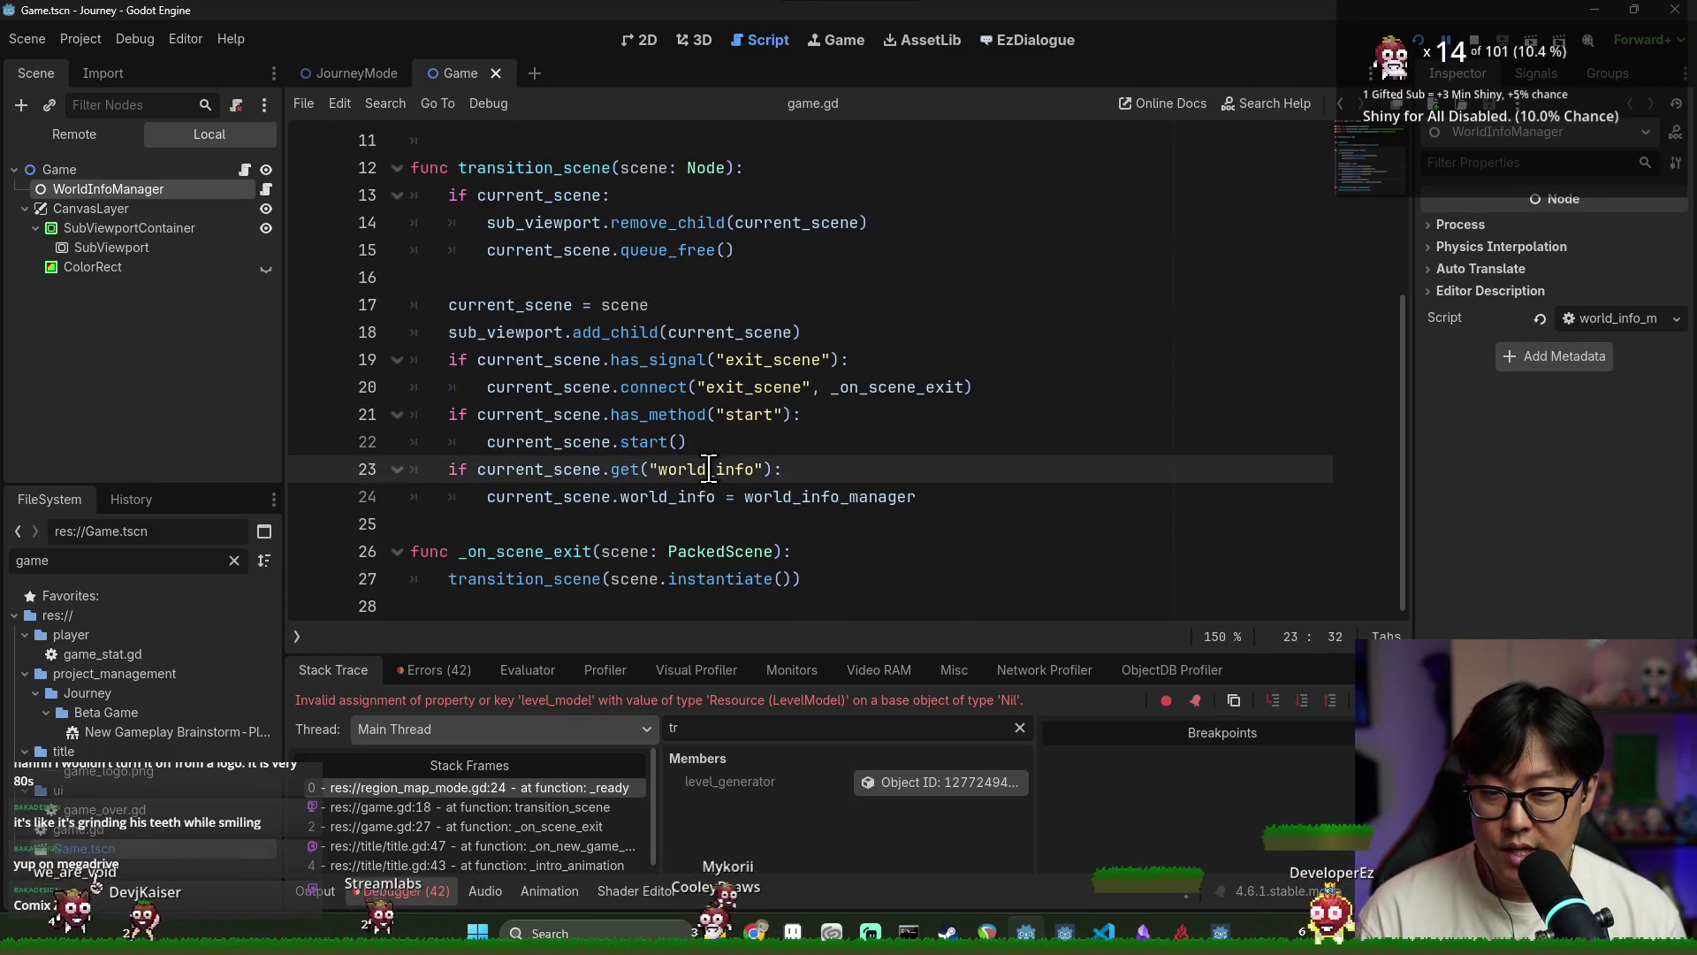
pyautogui.click(558, 469)
pyautogui.doubleClick(557, 468)
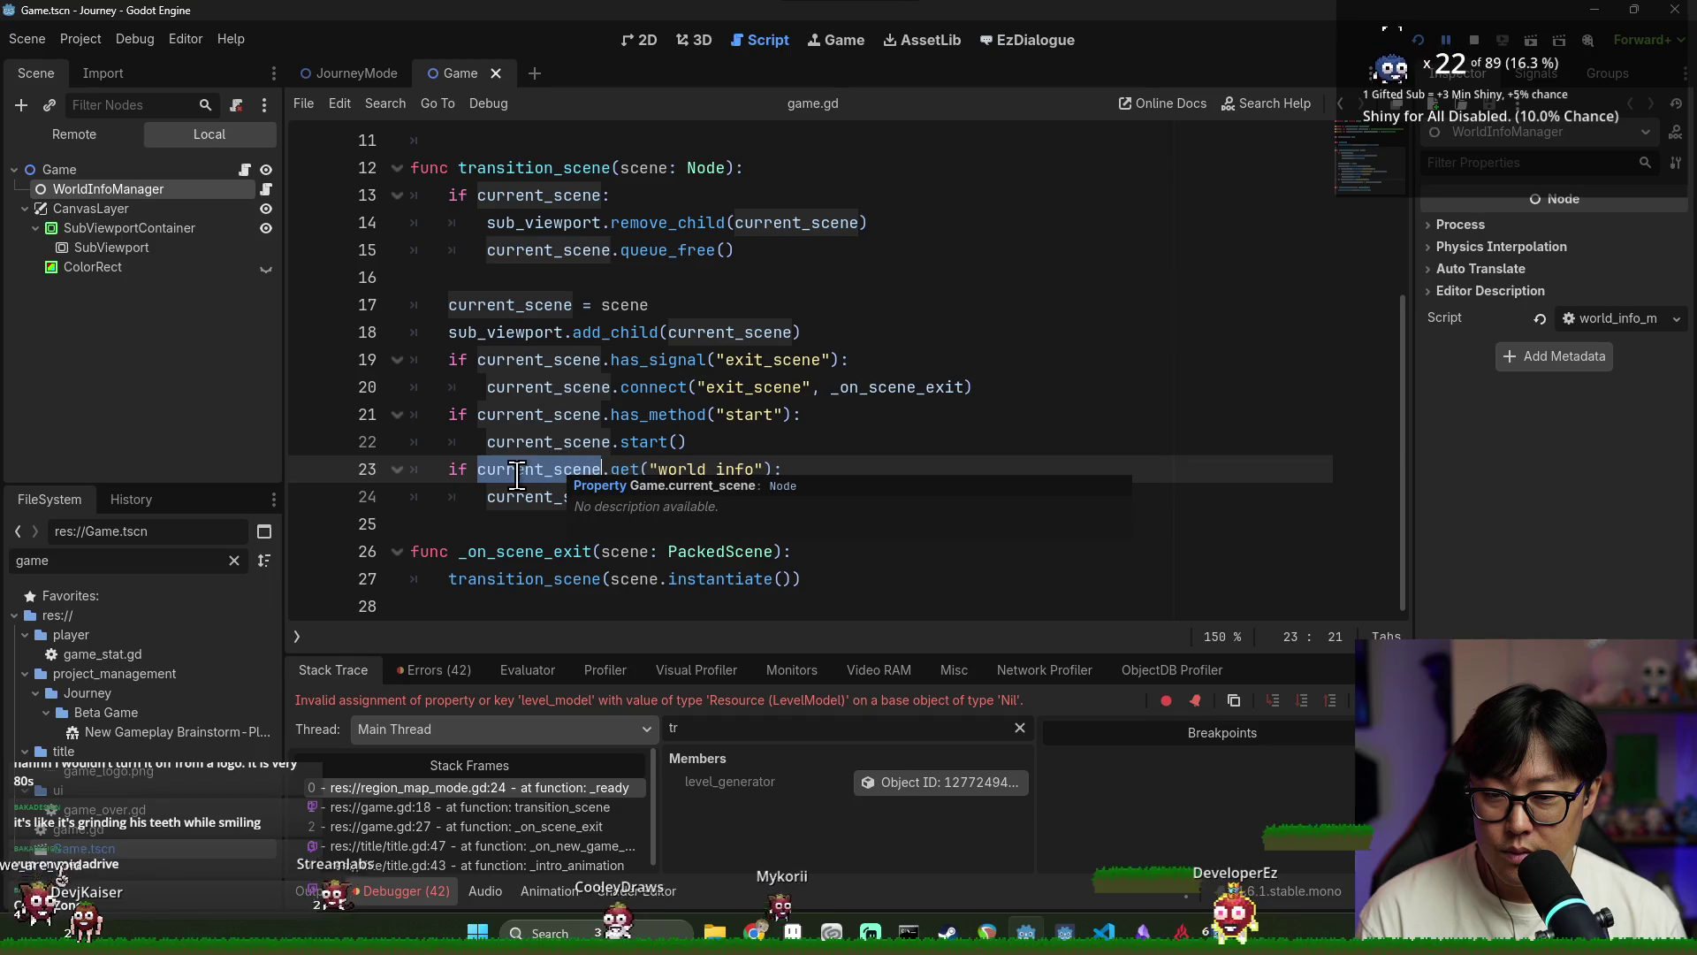
pyautogui.click(307, 497)
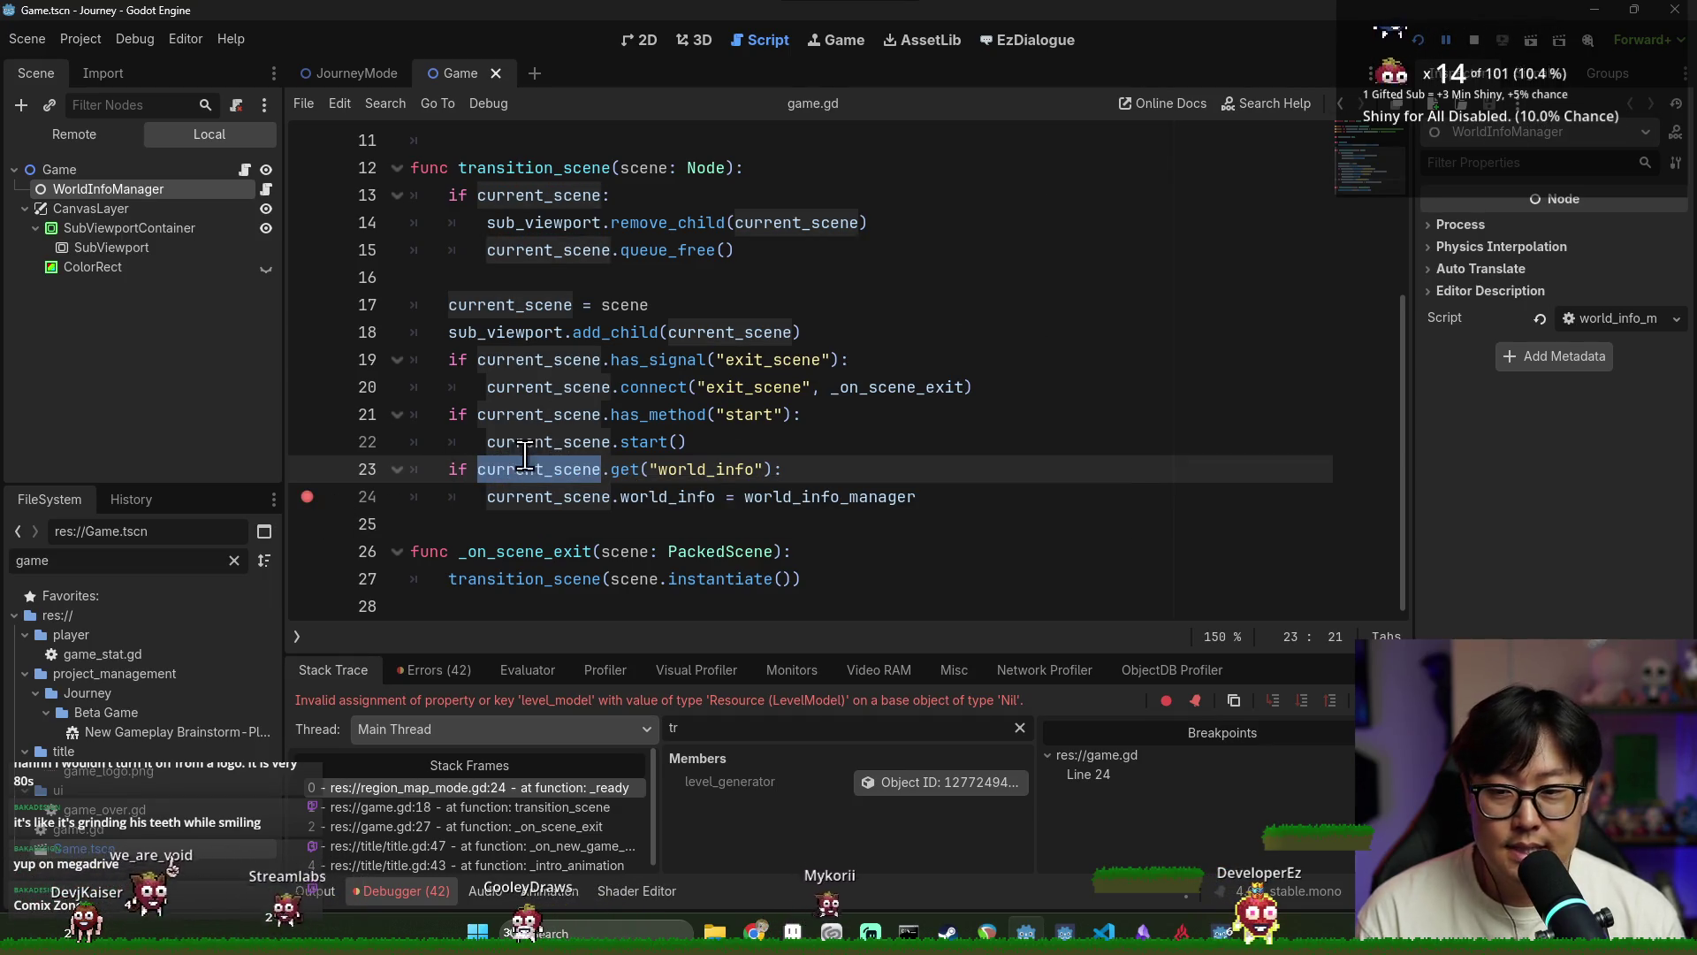
# Rerun the game into New Game, then bring up the Comix Zone image search
pyautogui.press('F5')
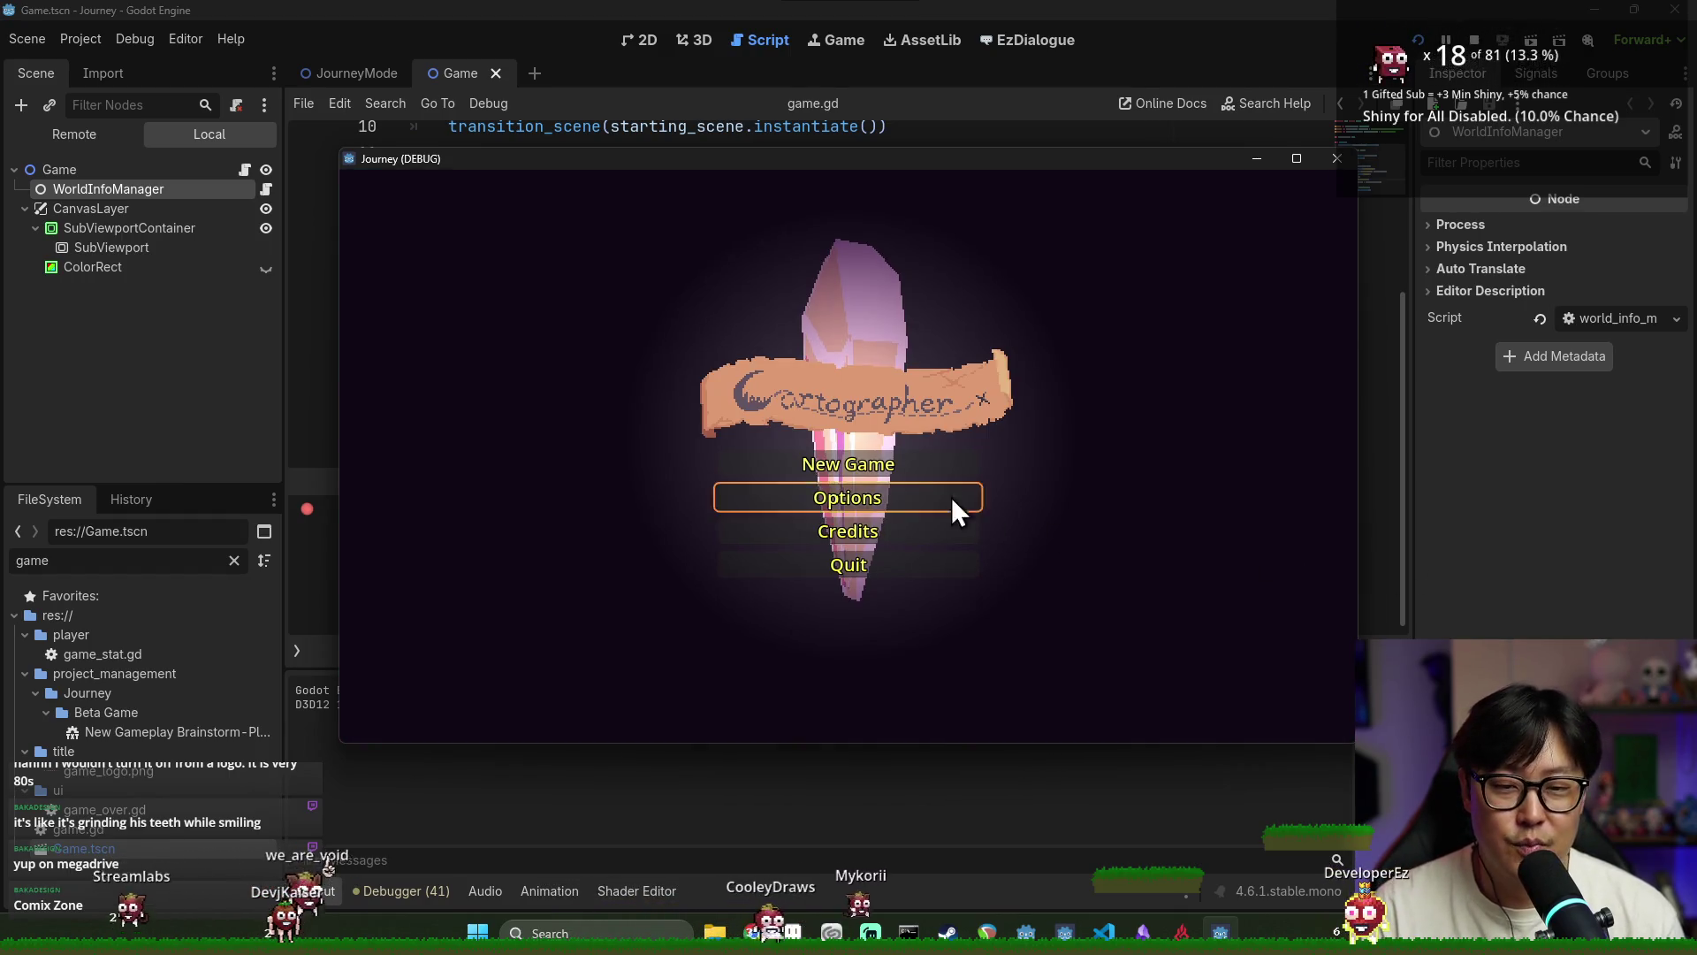
pyautogui.click(915, 468)
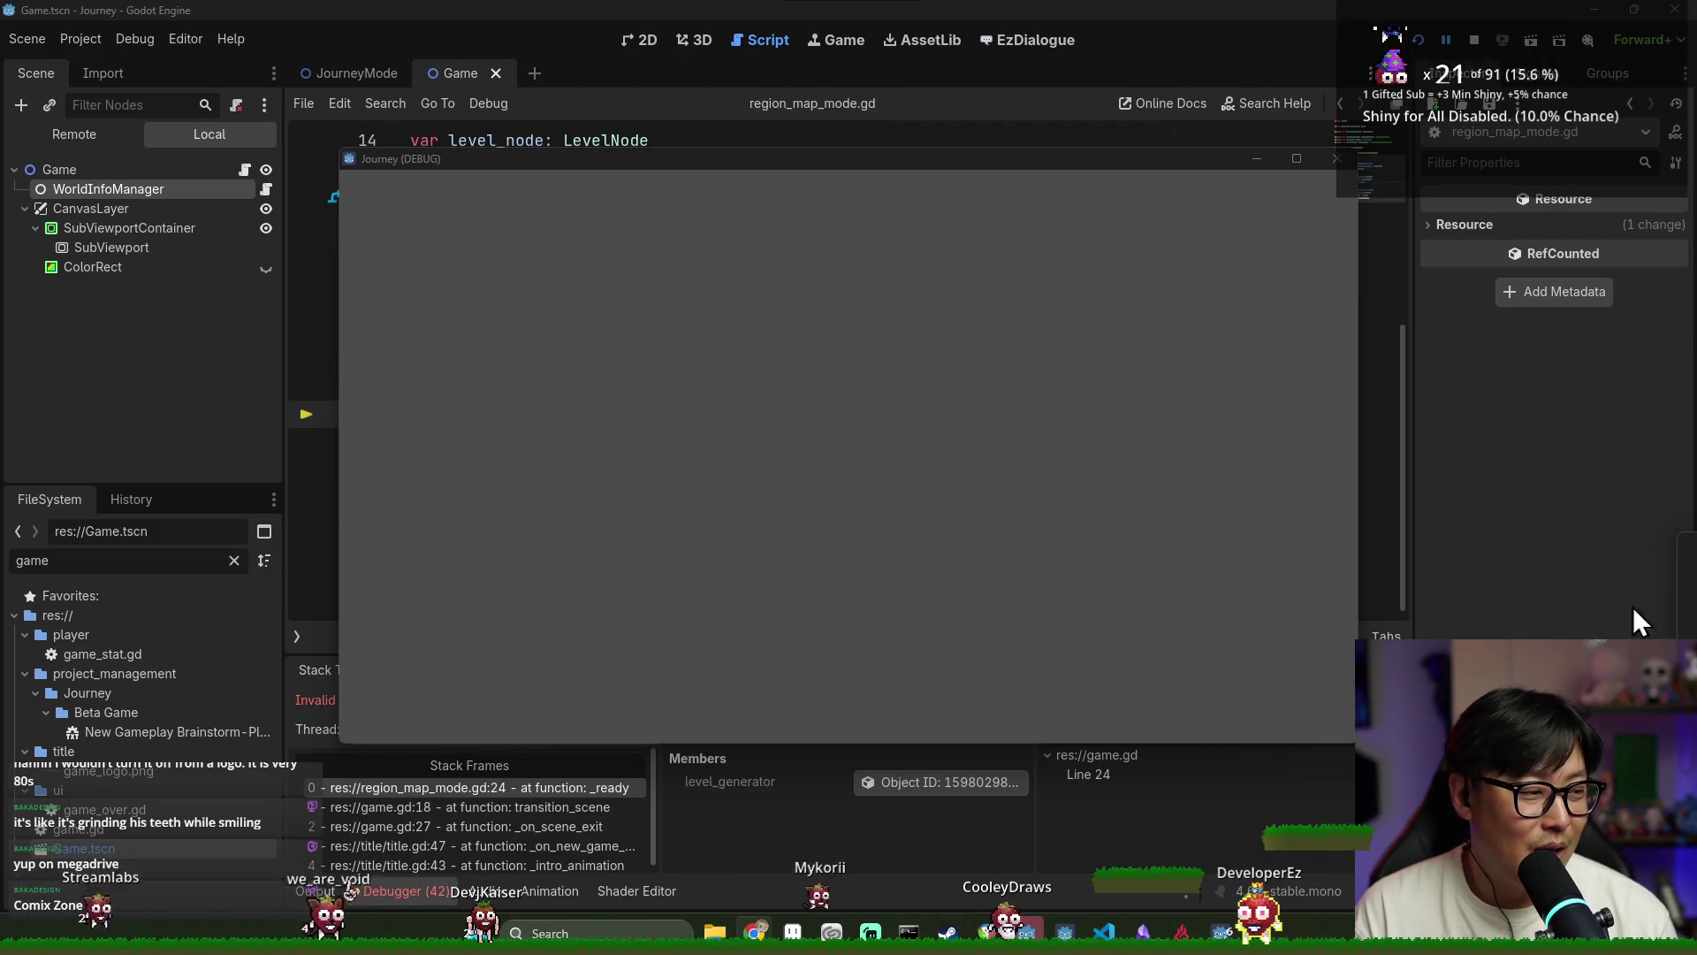
pyautogui.moveTo(1640, 622); pyautogui.dragTo(492, 17)
pyautogui.click(793, 357)
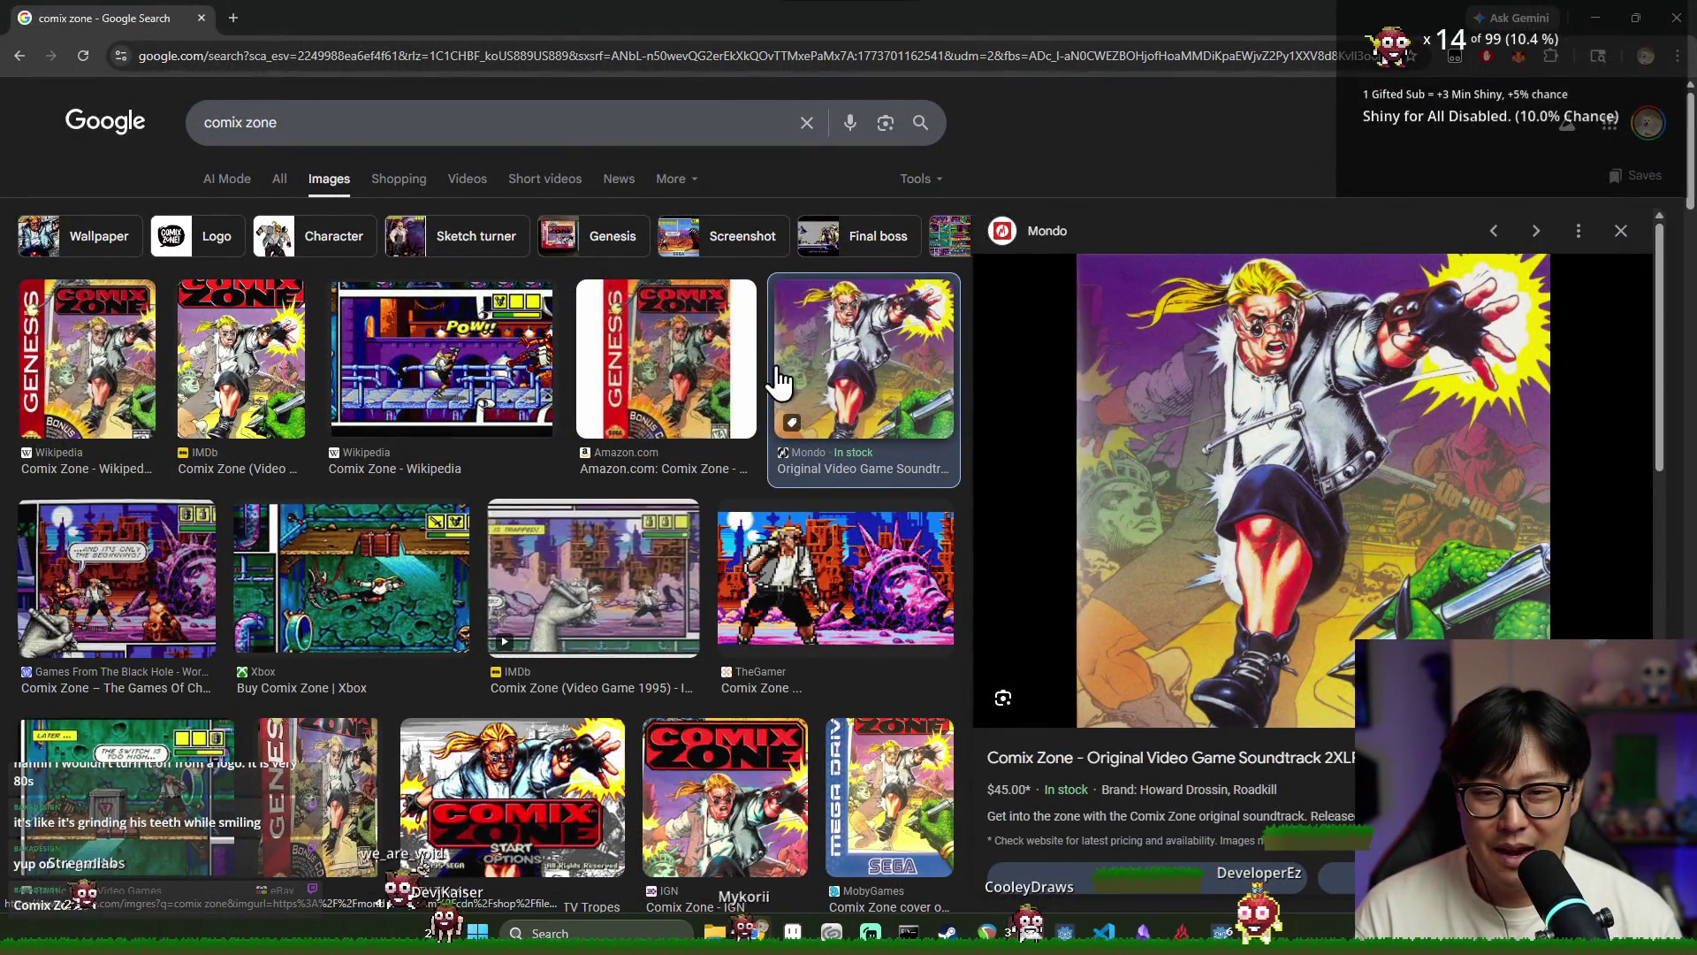
# Preview Comix Zone images from TheGamer, Mondo, Destructoid, HonestGamers and Reddit, then close Chrome
pyautogui.click(804, 548)
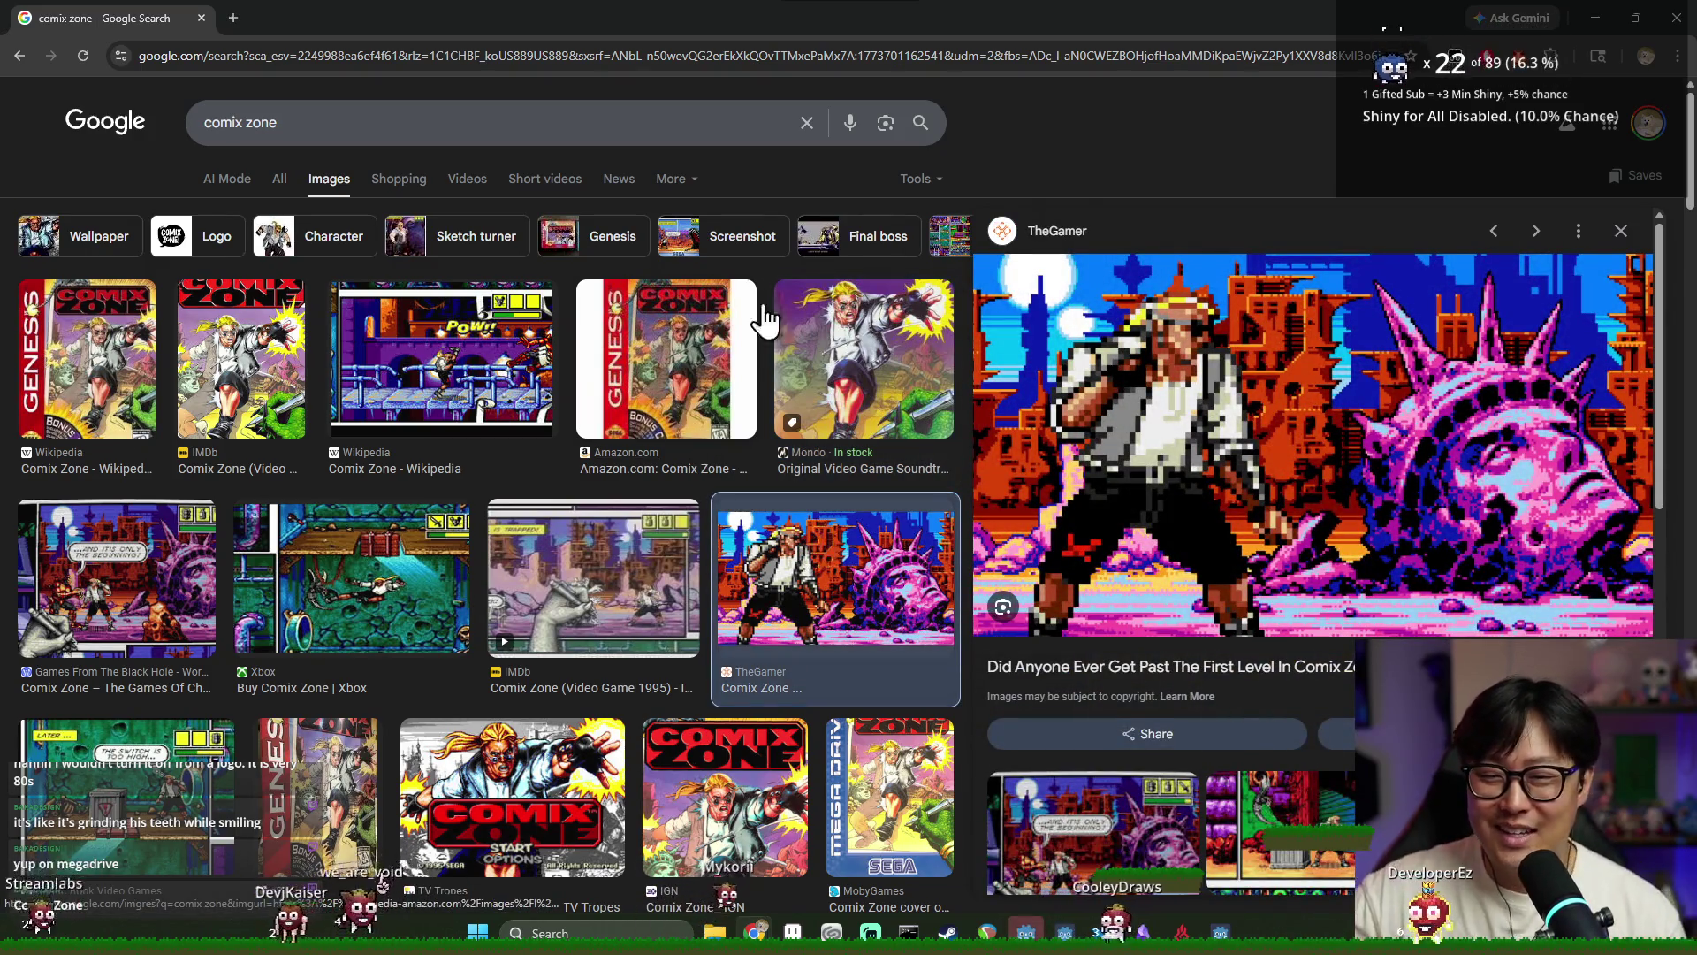
pyautogui.click(844, 375)
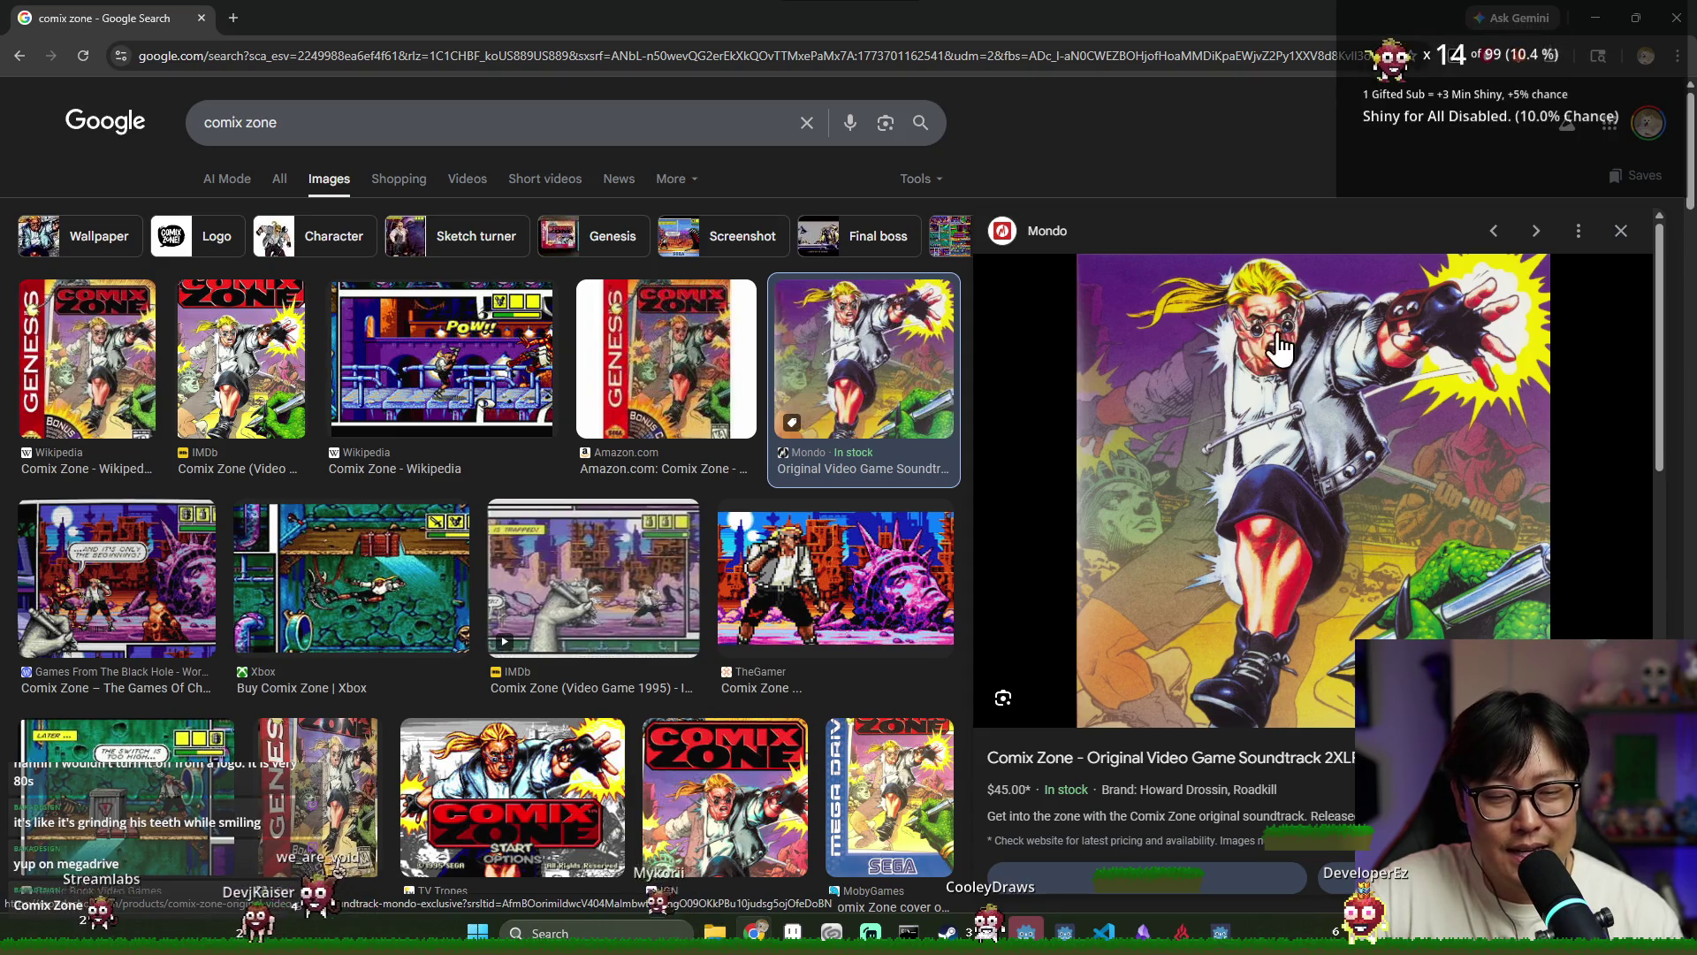
pyautogui.scroll(-3, 711, 464)
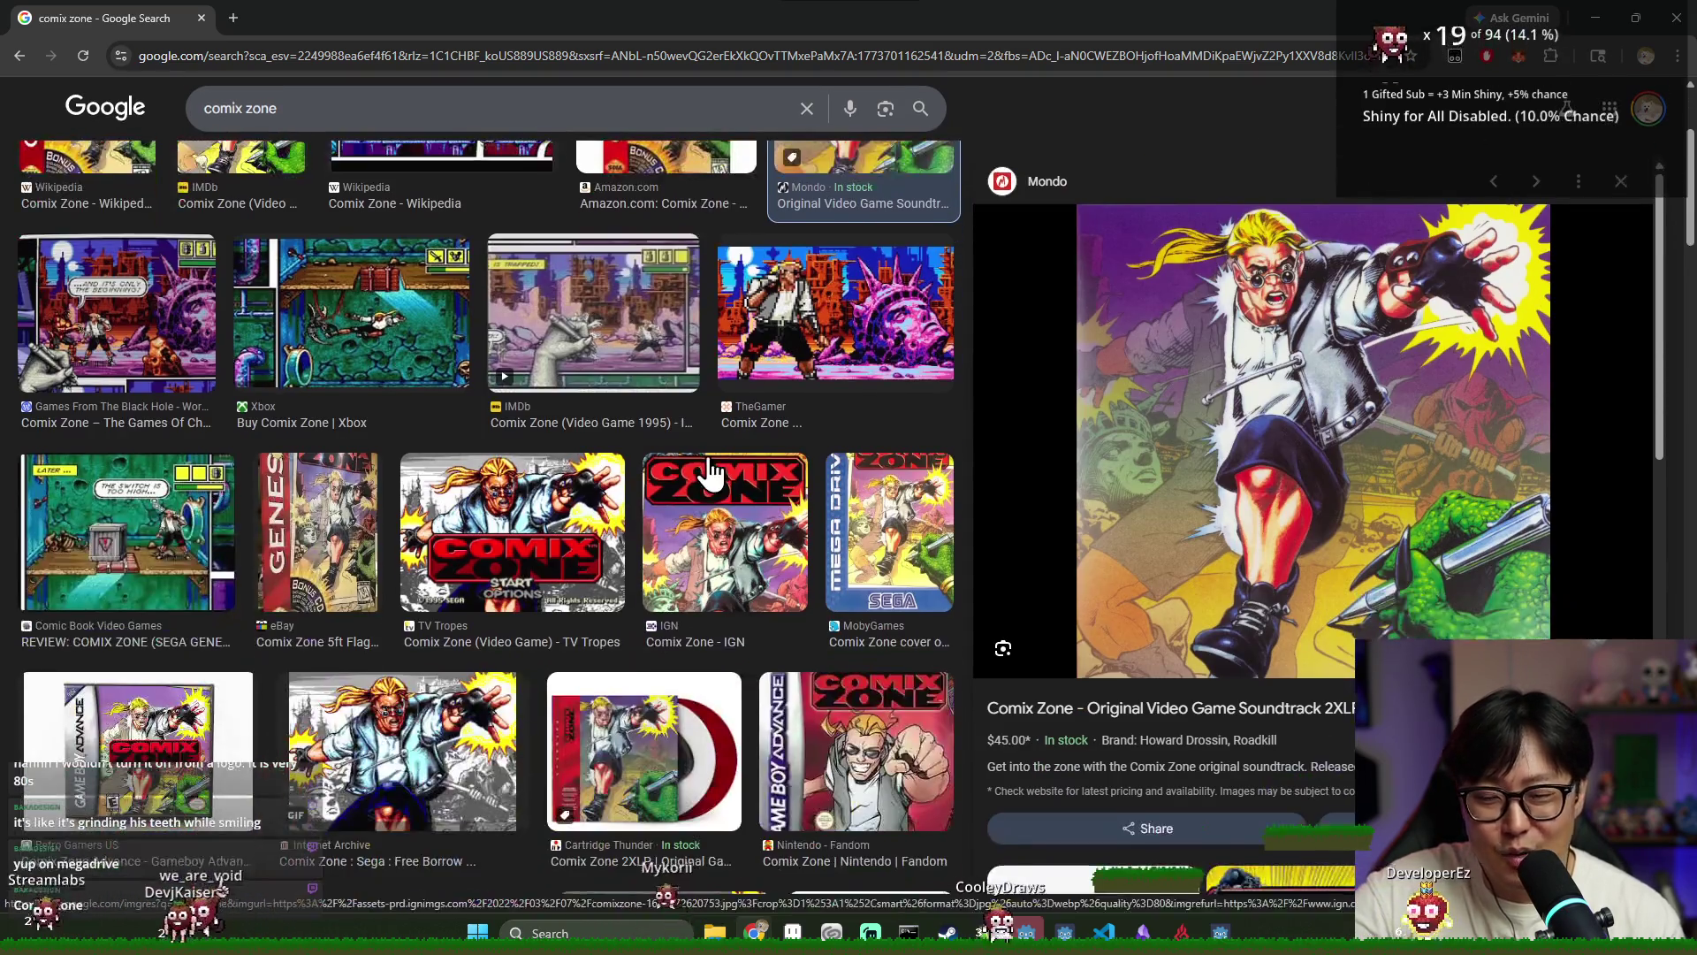
pyautogui.scroll(-3, 711, 473)
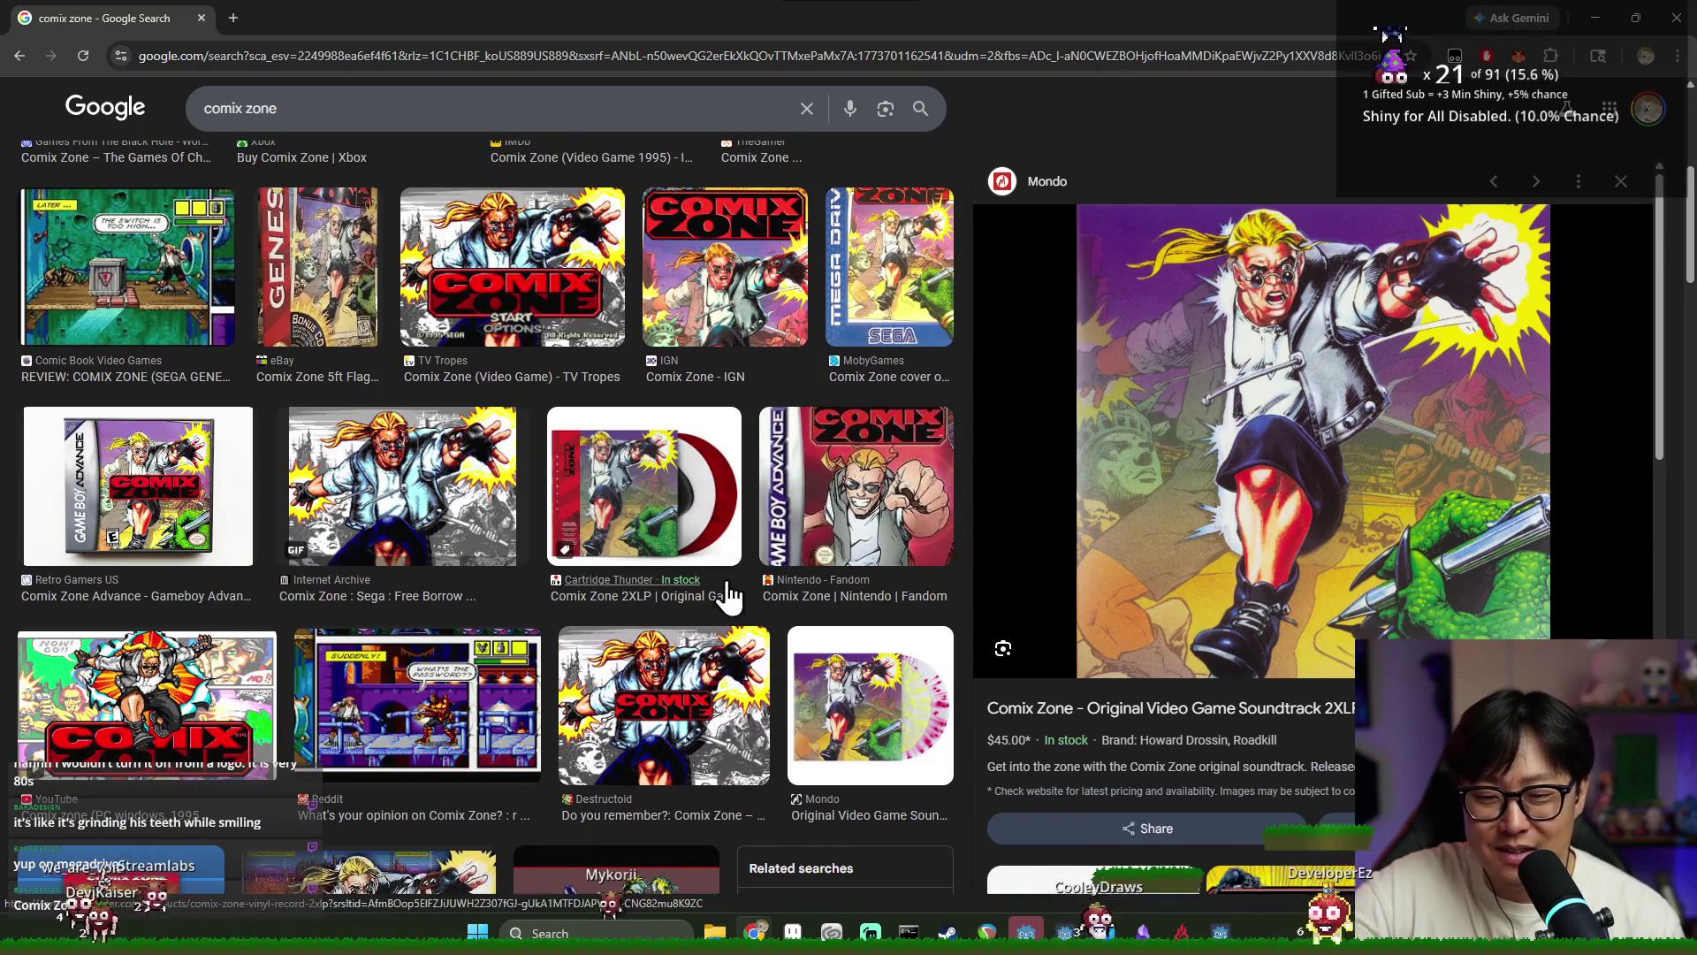
pyautogui.click(672, 702)
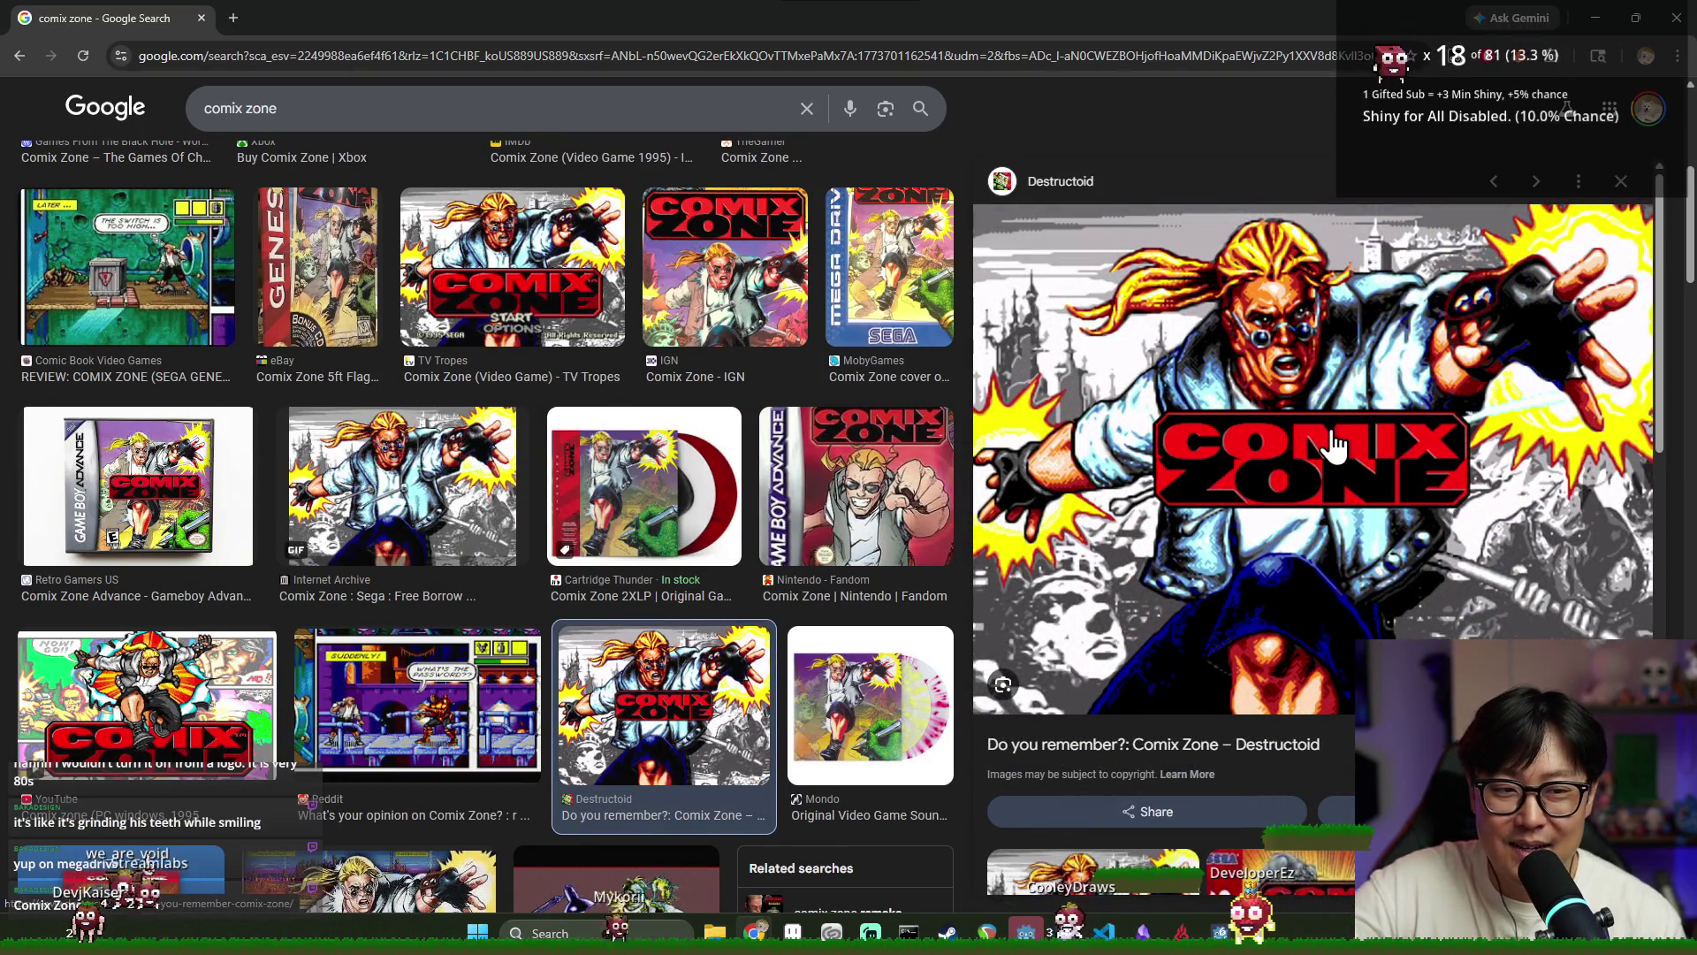
pyautogui.scroll(-5, 581, 505)
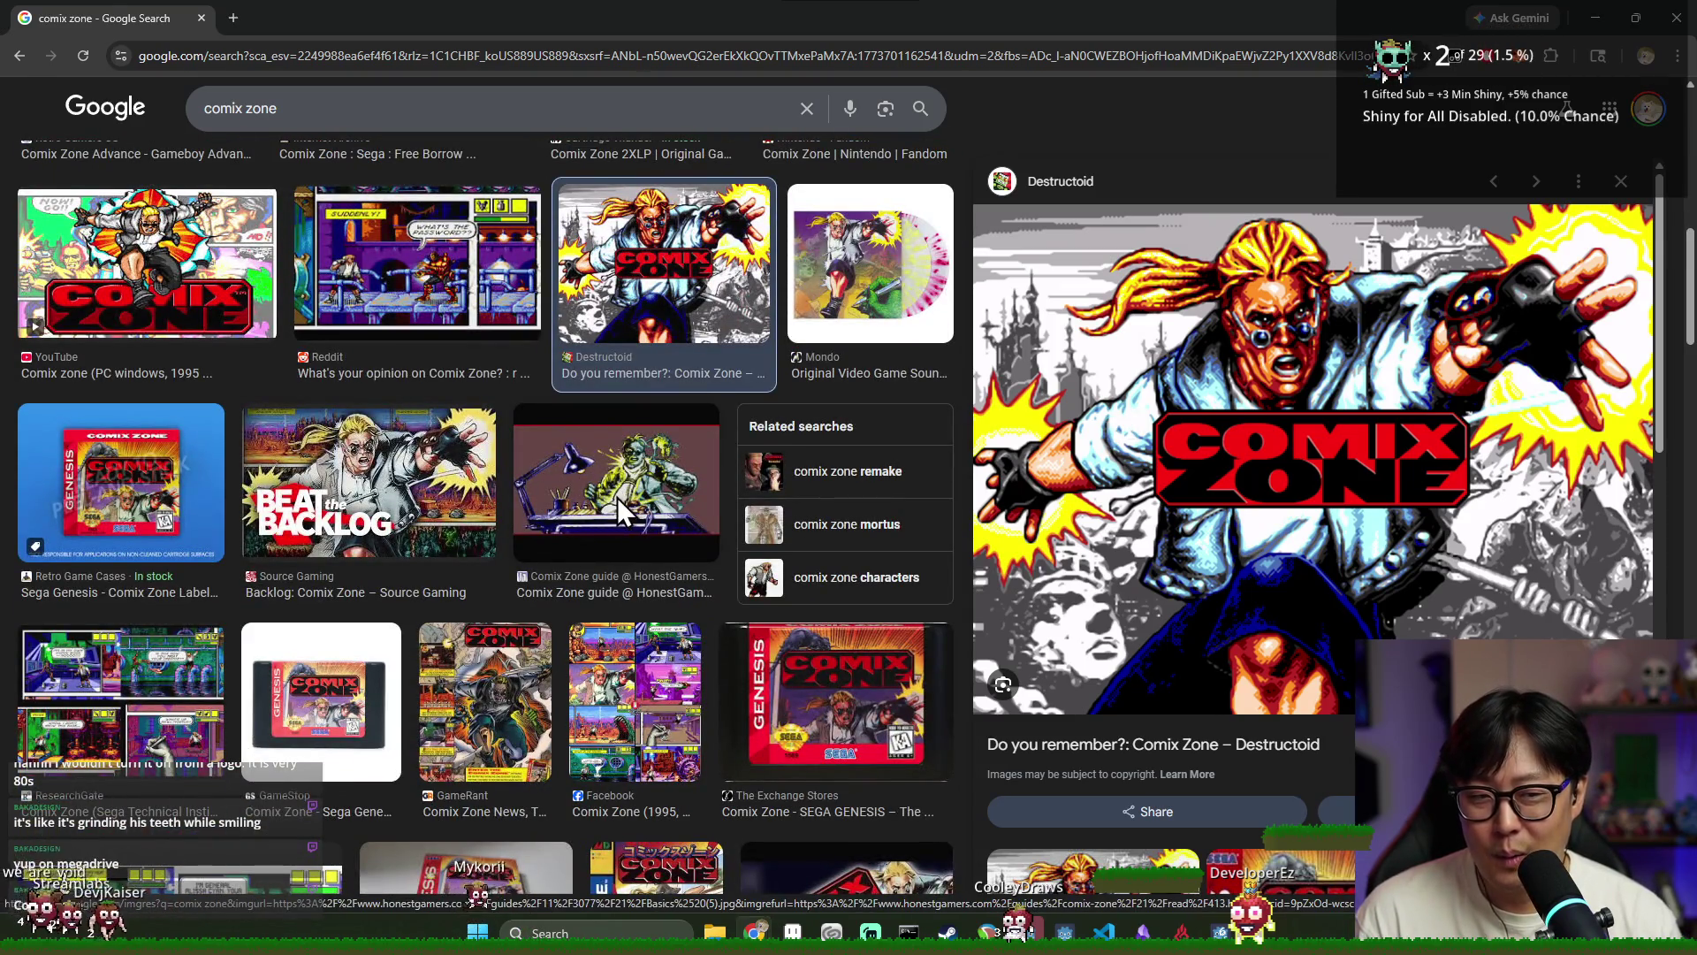
pyautogui.click(617, 497)
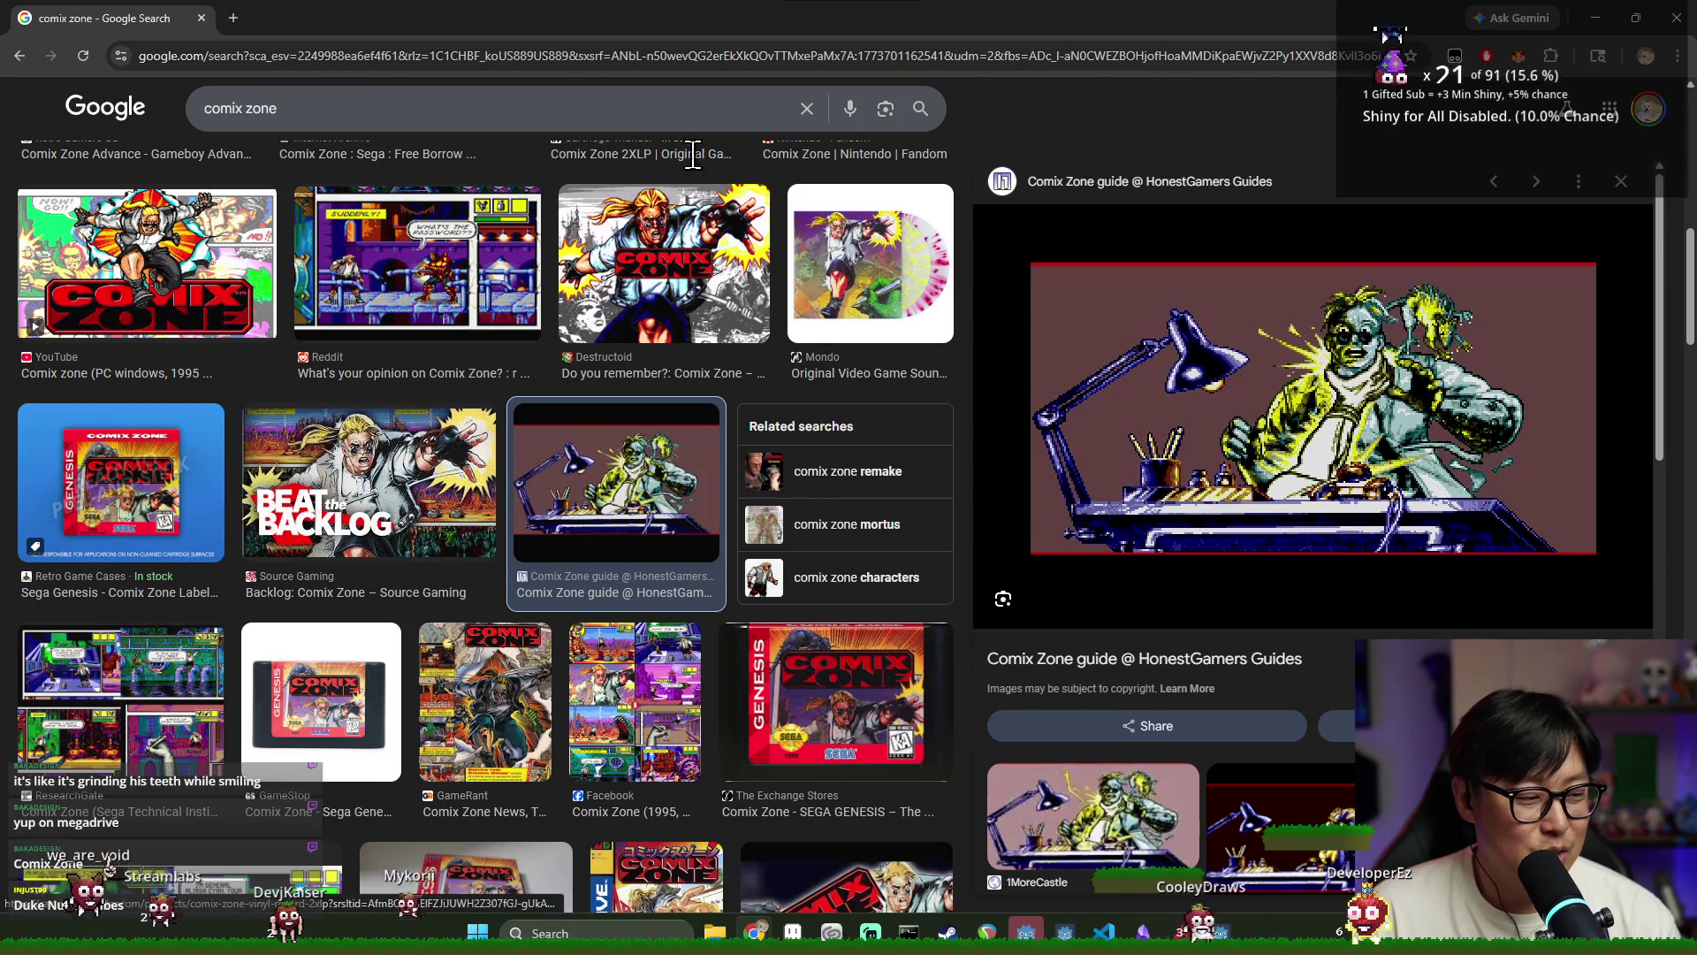
pyautogui.scroll(-5, 478, 354)
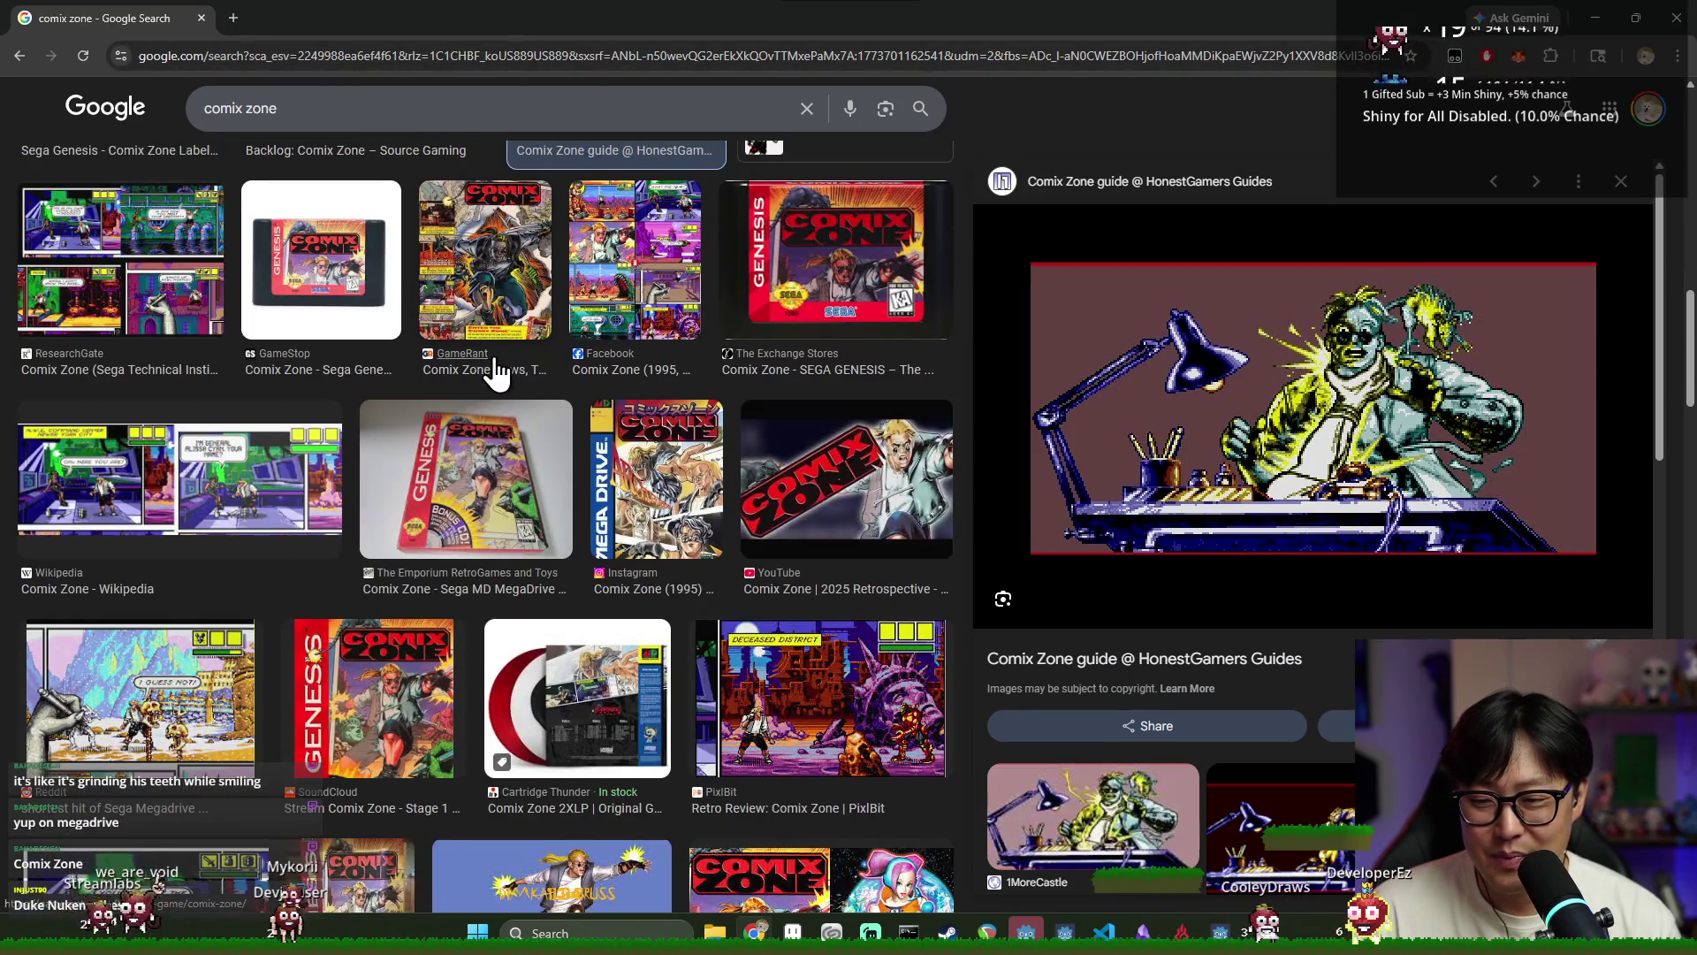
pyautogui.scroll(-5, 495, 380)
pyautogui.click(164, 291)
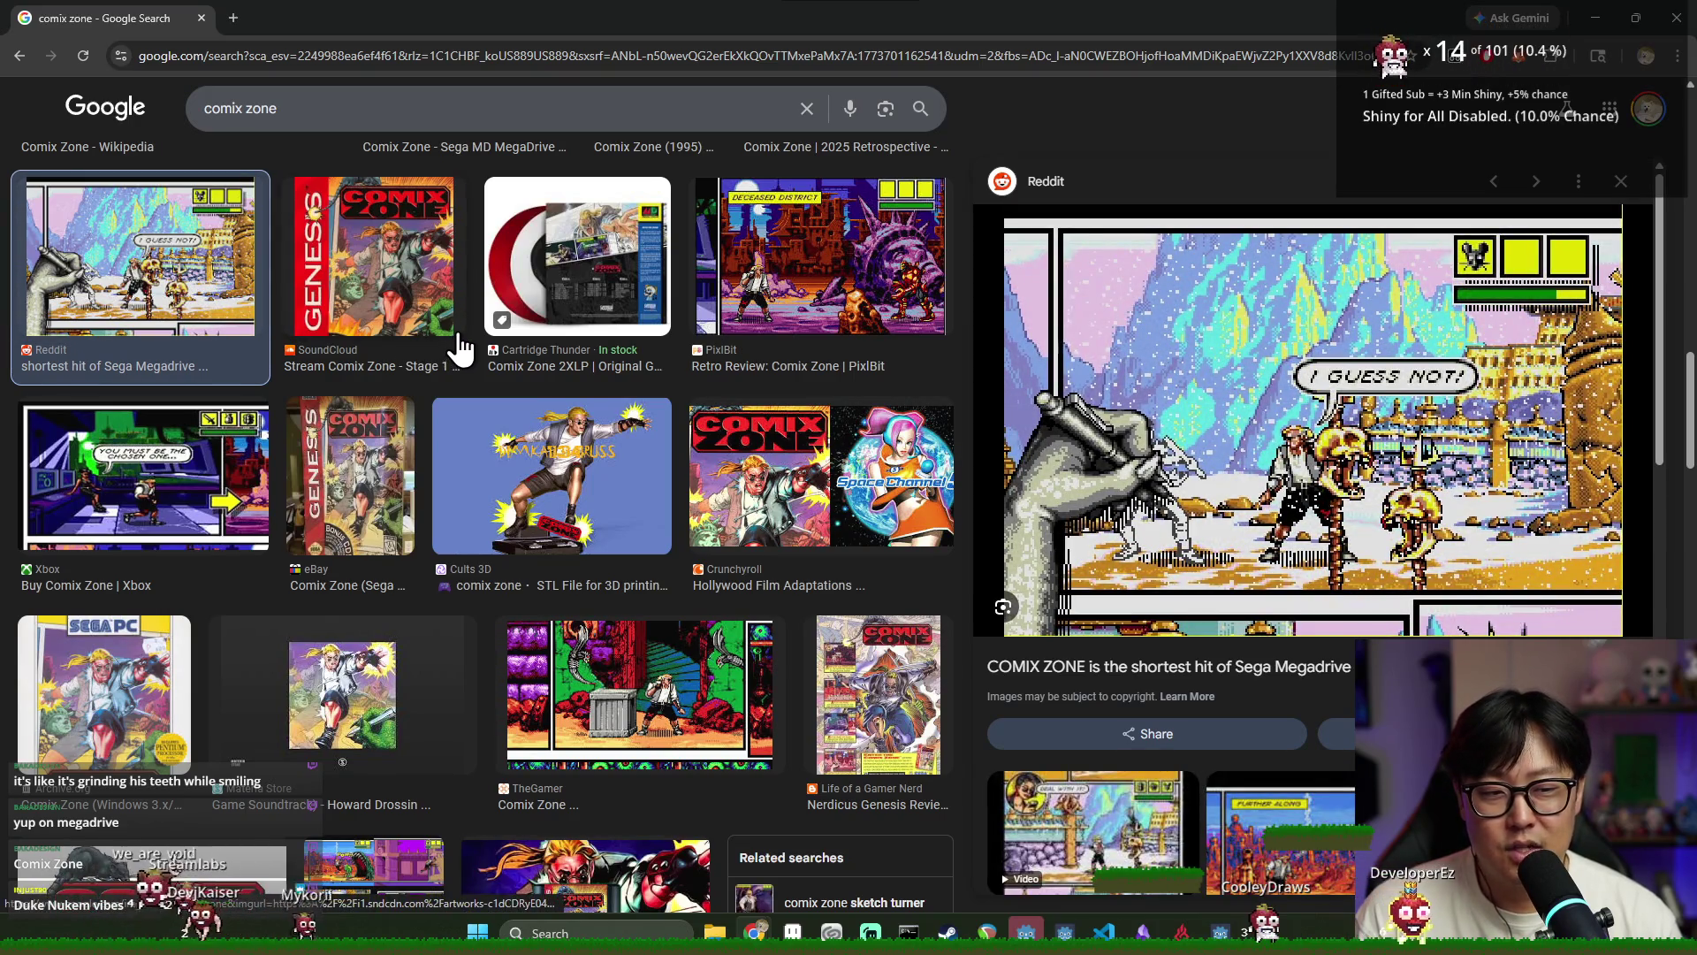
pyautogui.scroll(-5, 455, 340)
pyautogui.scroll(3, 455, 340)
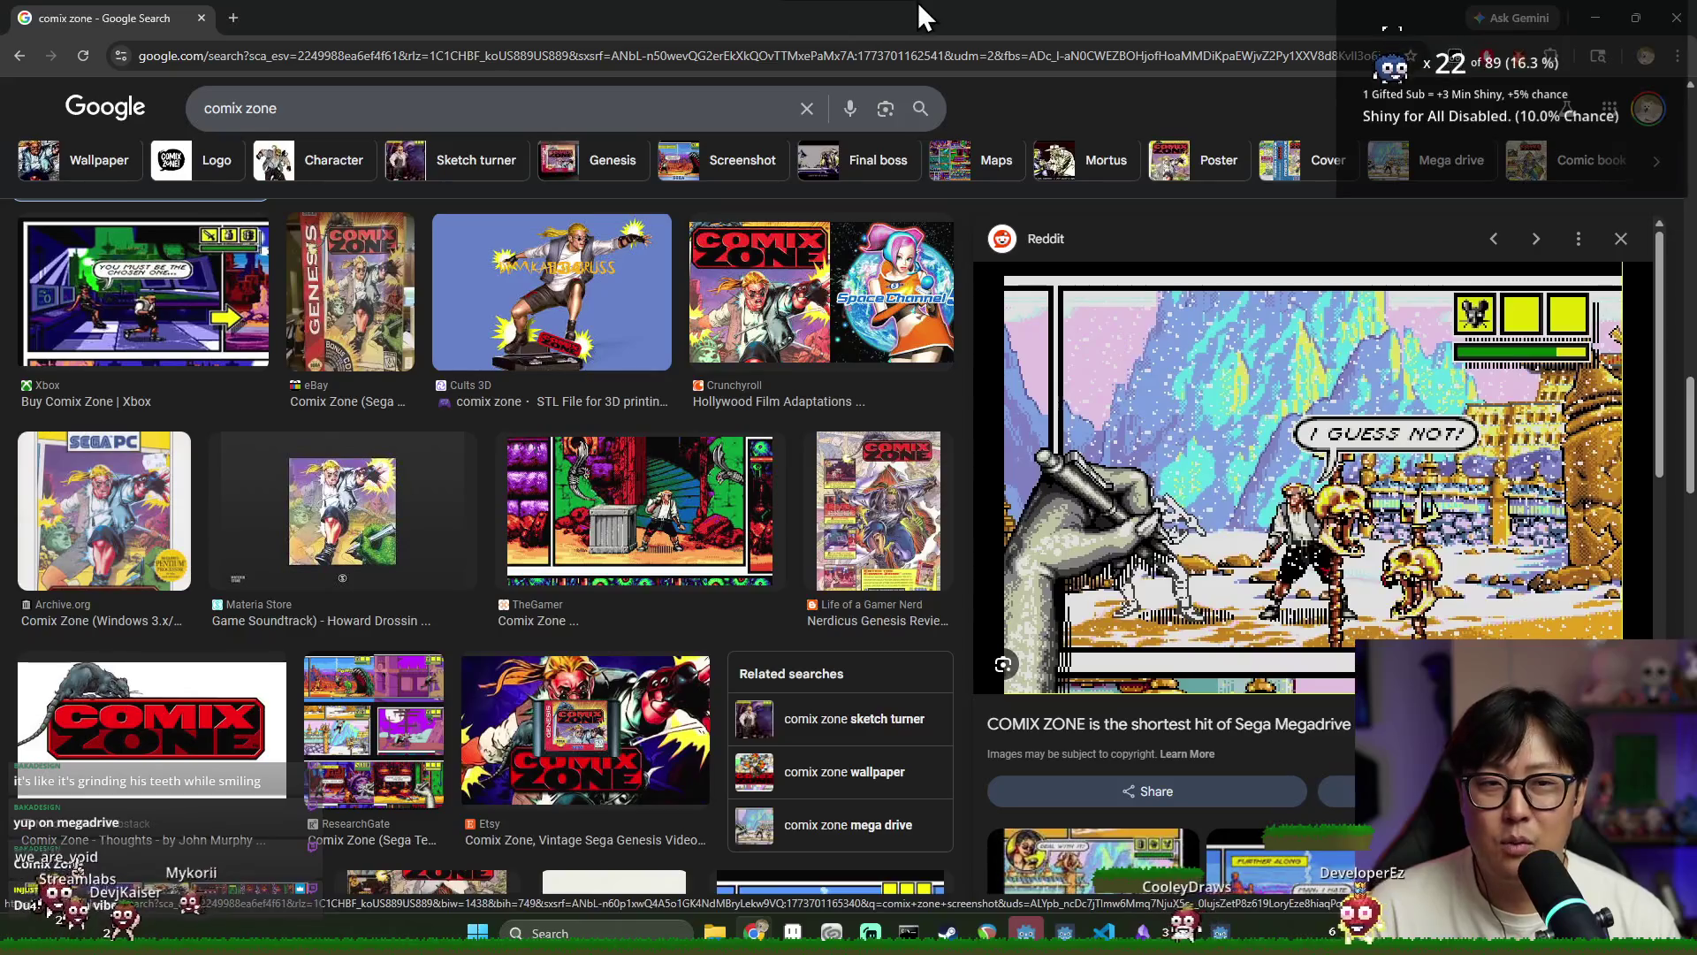
pyautogui.click(1675, 19)
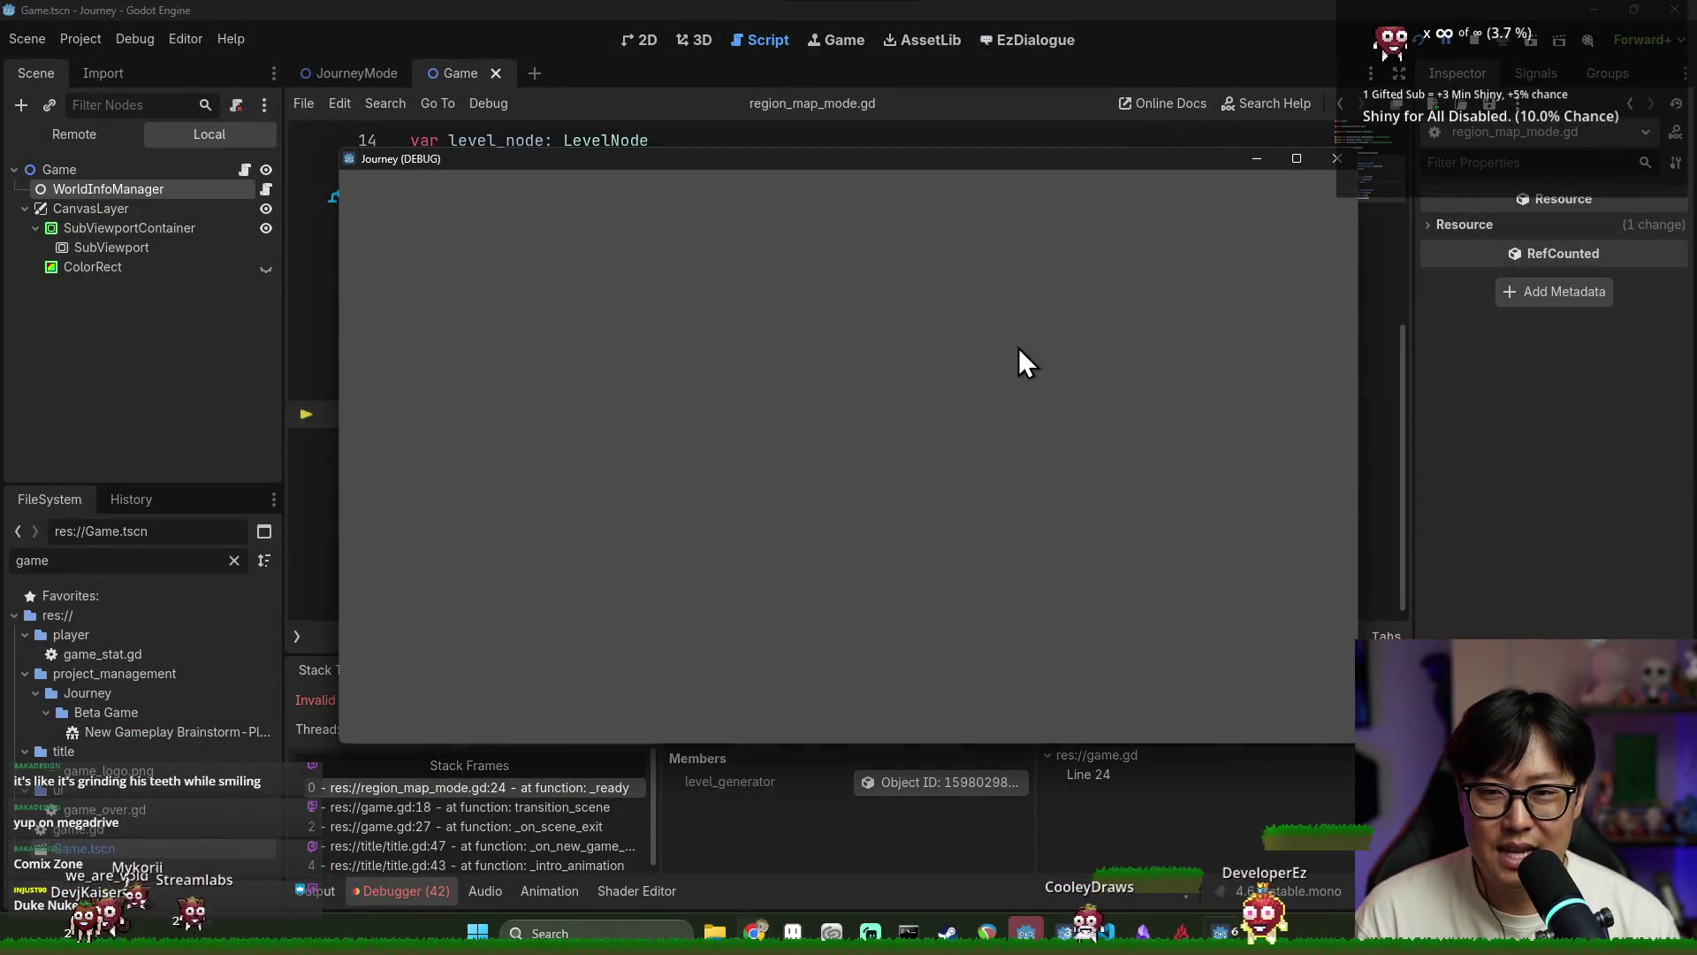
# Close the blank Journey debug window and stop the debug session with F8
pyautogui.click(1463, 447)
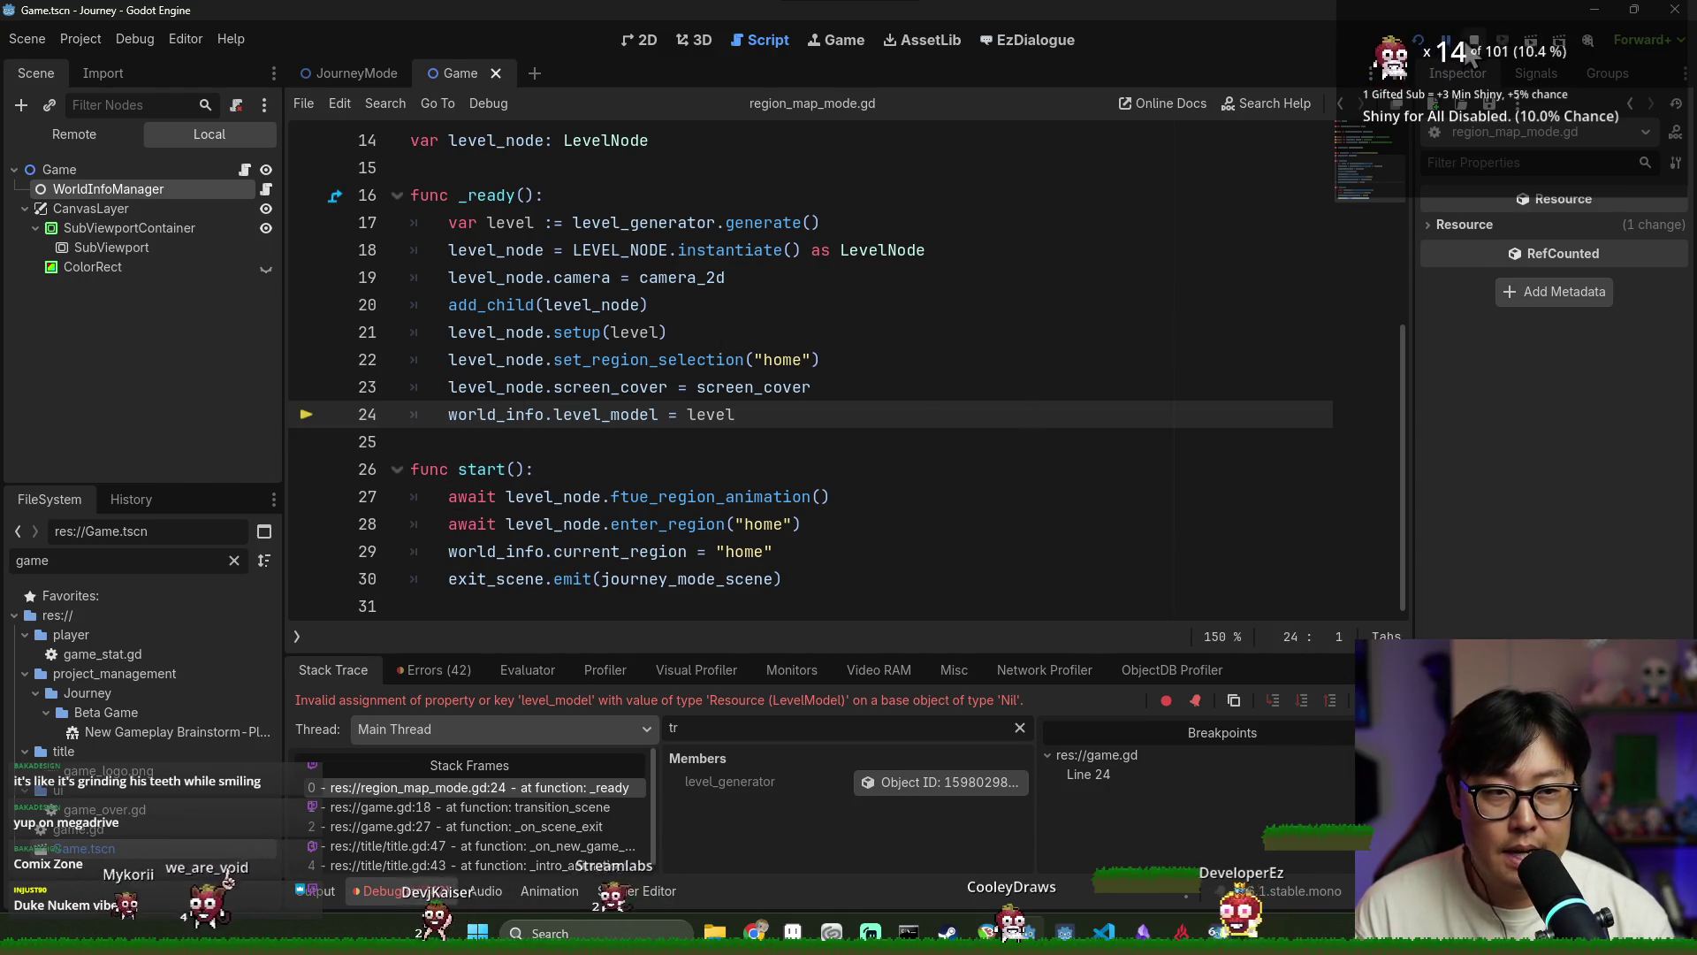
pyautogui.press('F8')
pyautogui.click(890, 320)
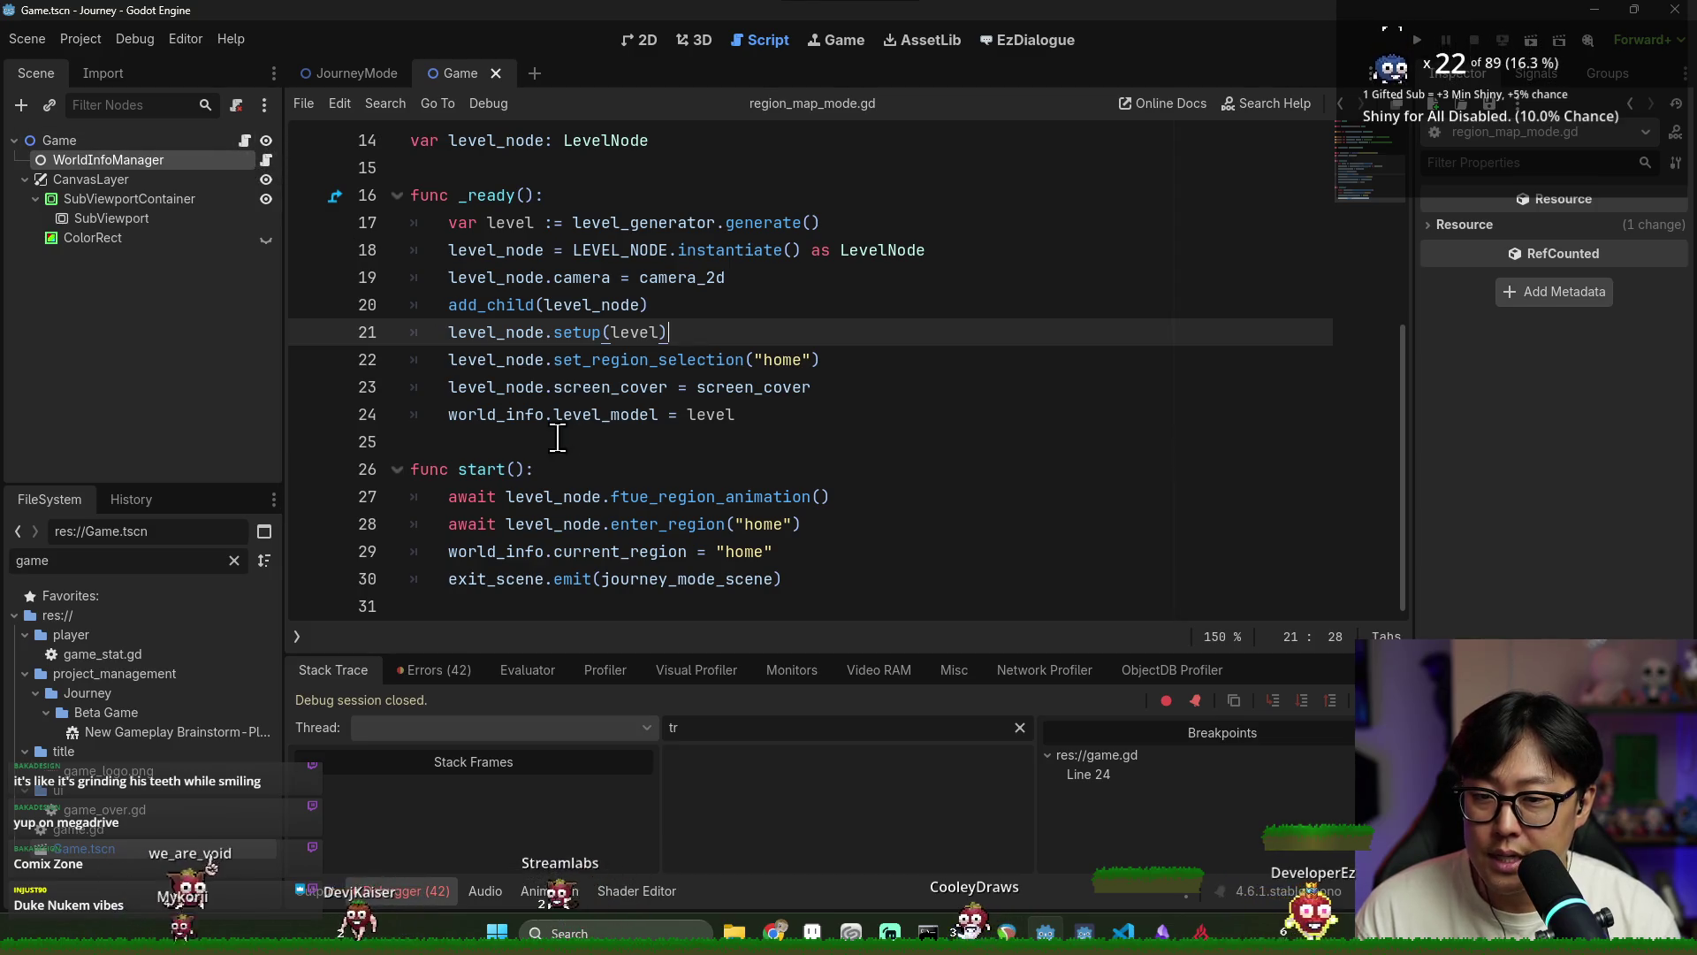
# Check world_info on region_map_mode.gd line 24, then open game.gd
pyautogui.doubleClick(512, 412)
pyautogui.scroll(4, 521, 389)
pyautogui.scroll(-2, 530, 310)
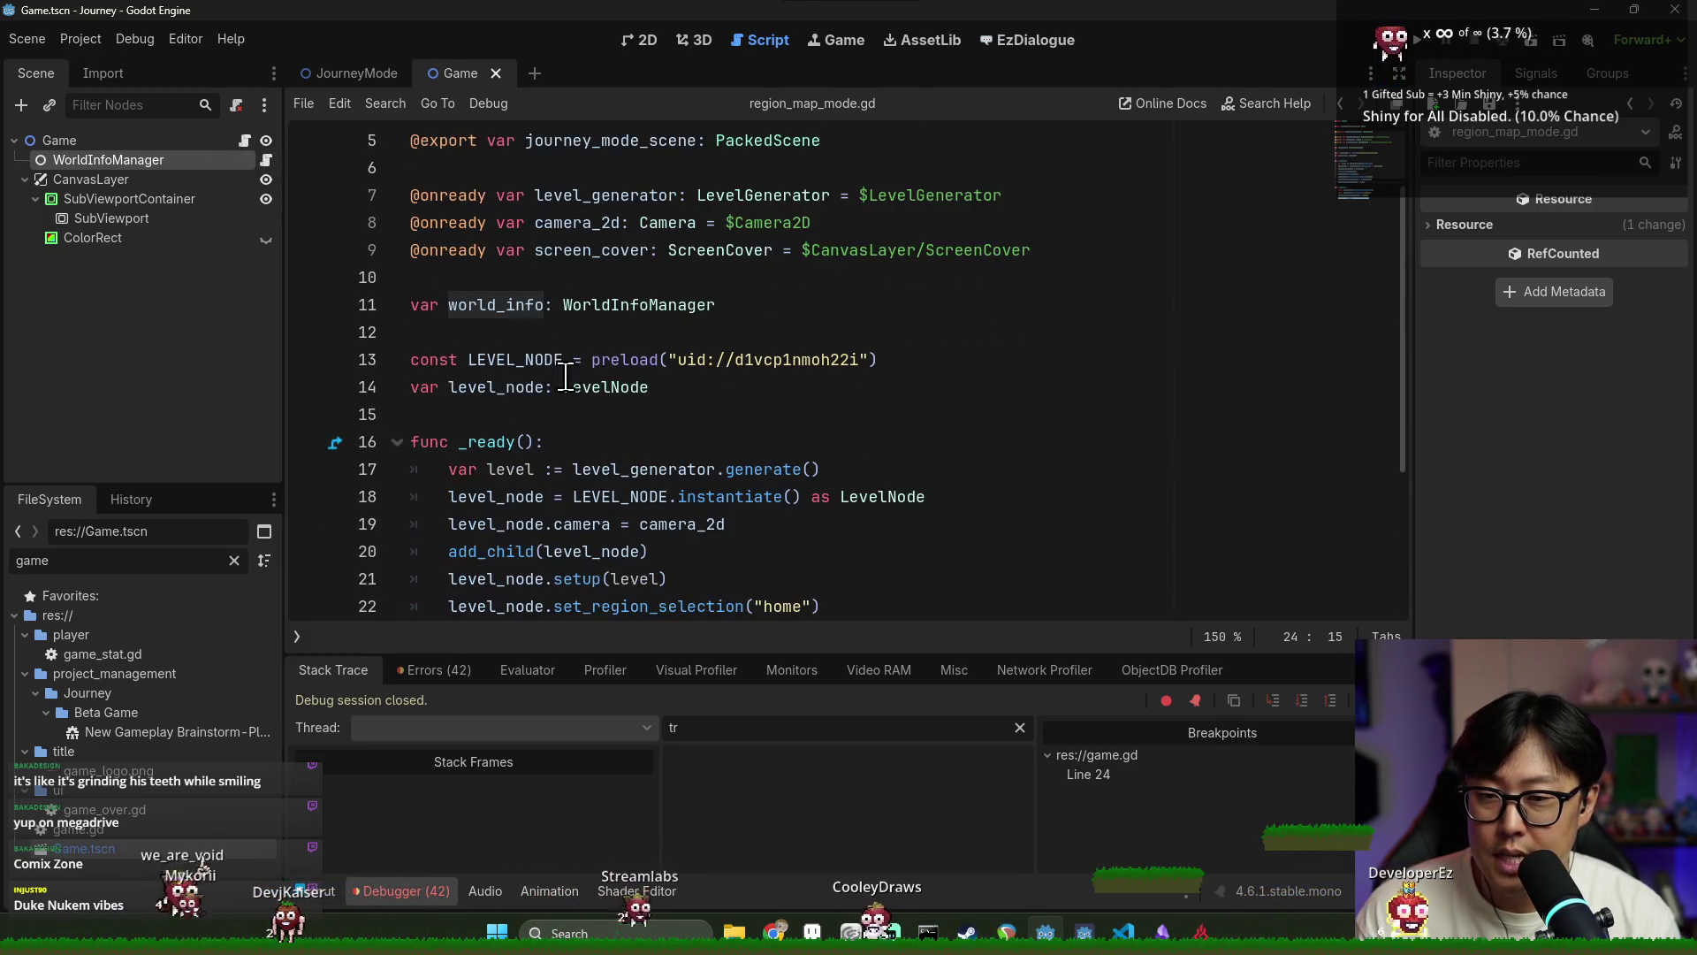
pyautogui.scroll(-1, 530, 305)
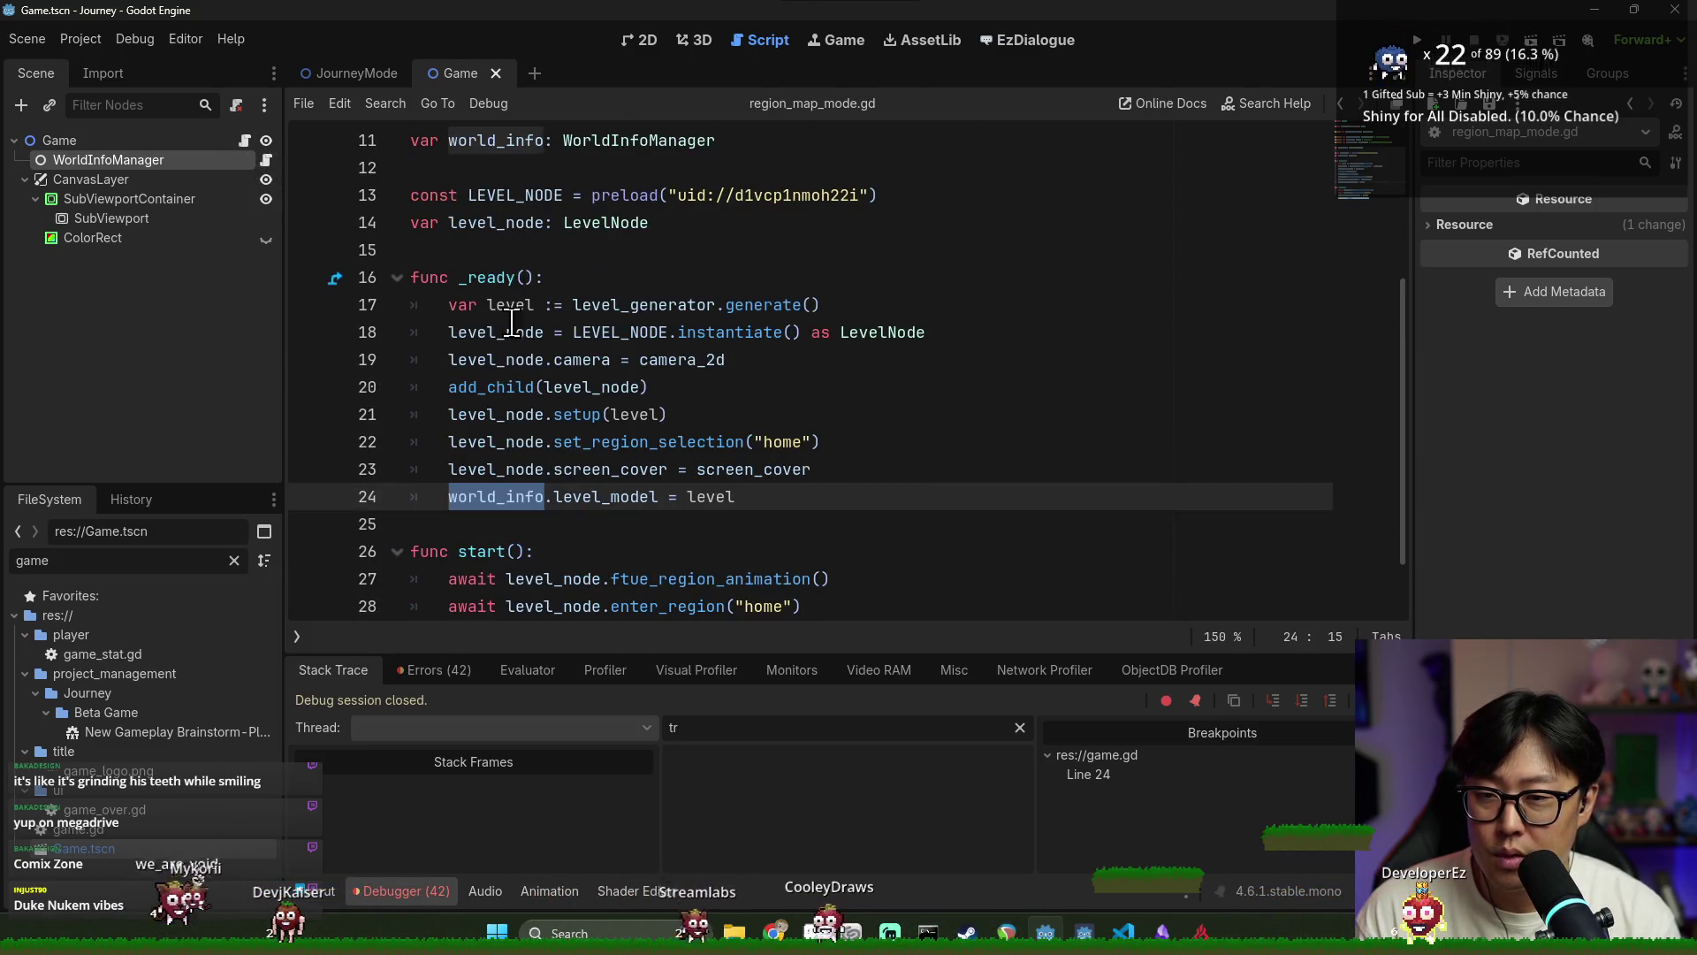
pyautogui.click(244, 141)
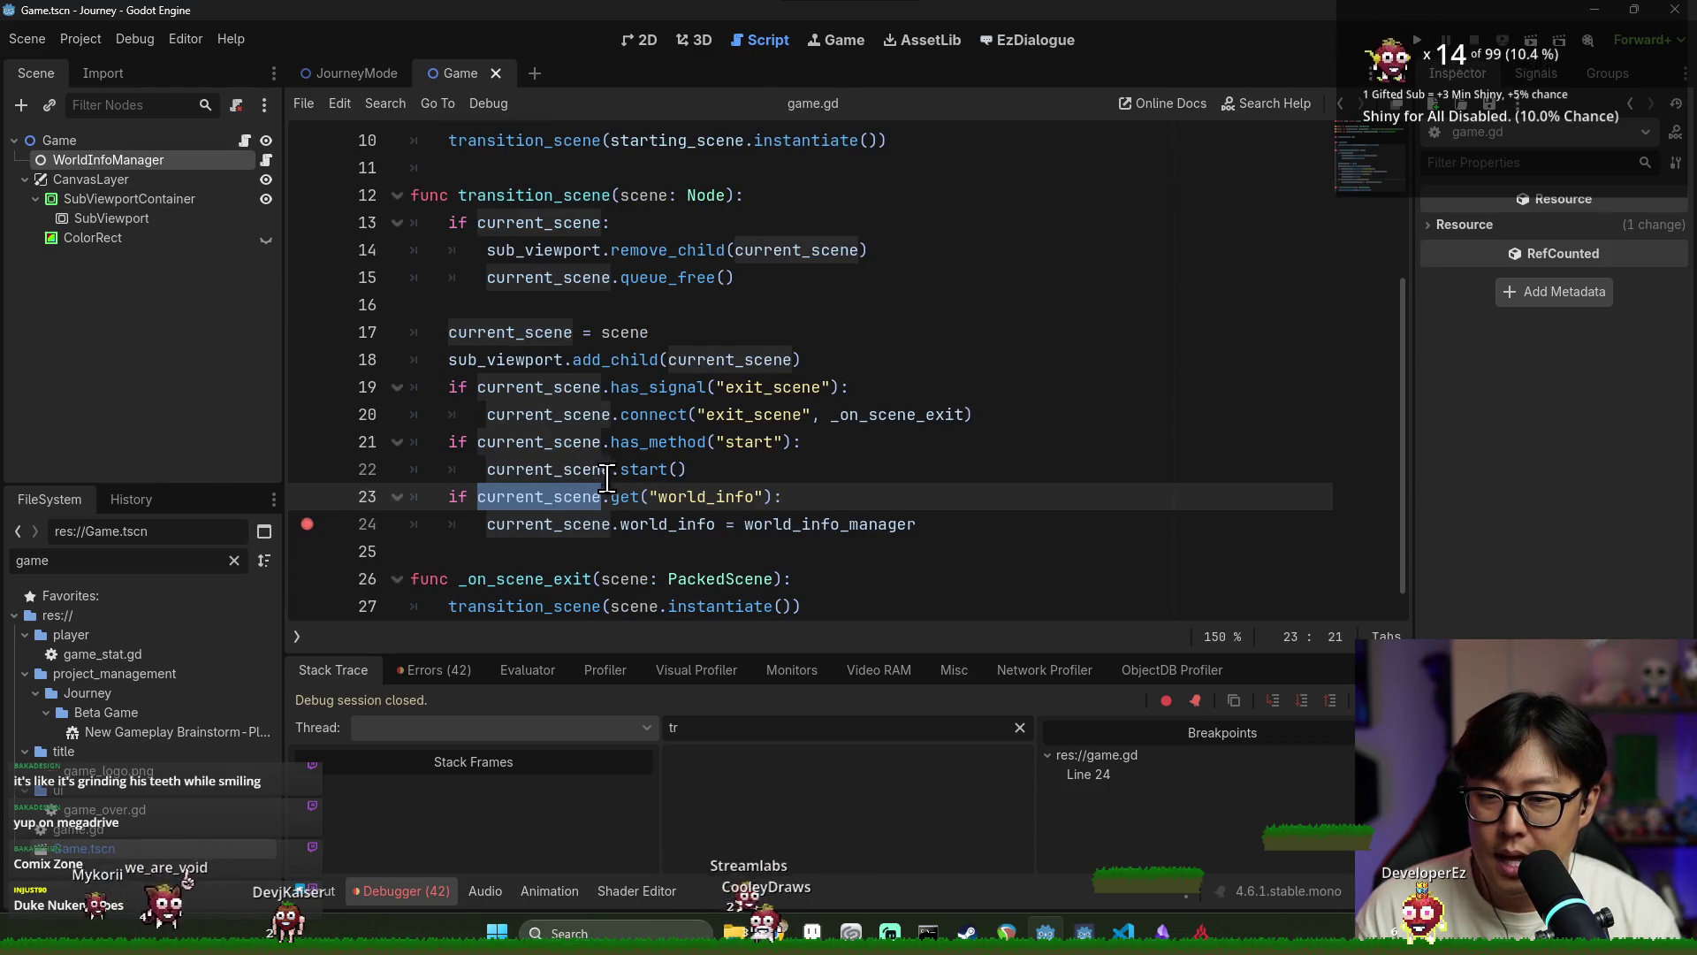
# Try moving the add_child line below the world_info assignment, then undo it
pyautogui.tripleClick(618, 359)
pyautogui.hotkey('ctrl', 'c')
pyautogui.press('BackSpace')
pyautogui.click(974, 501)
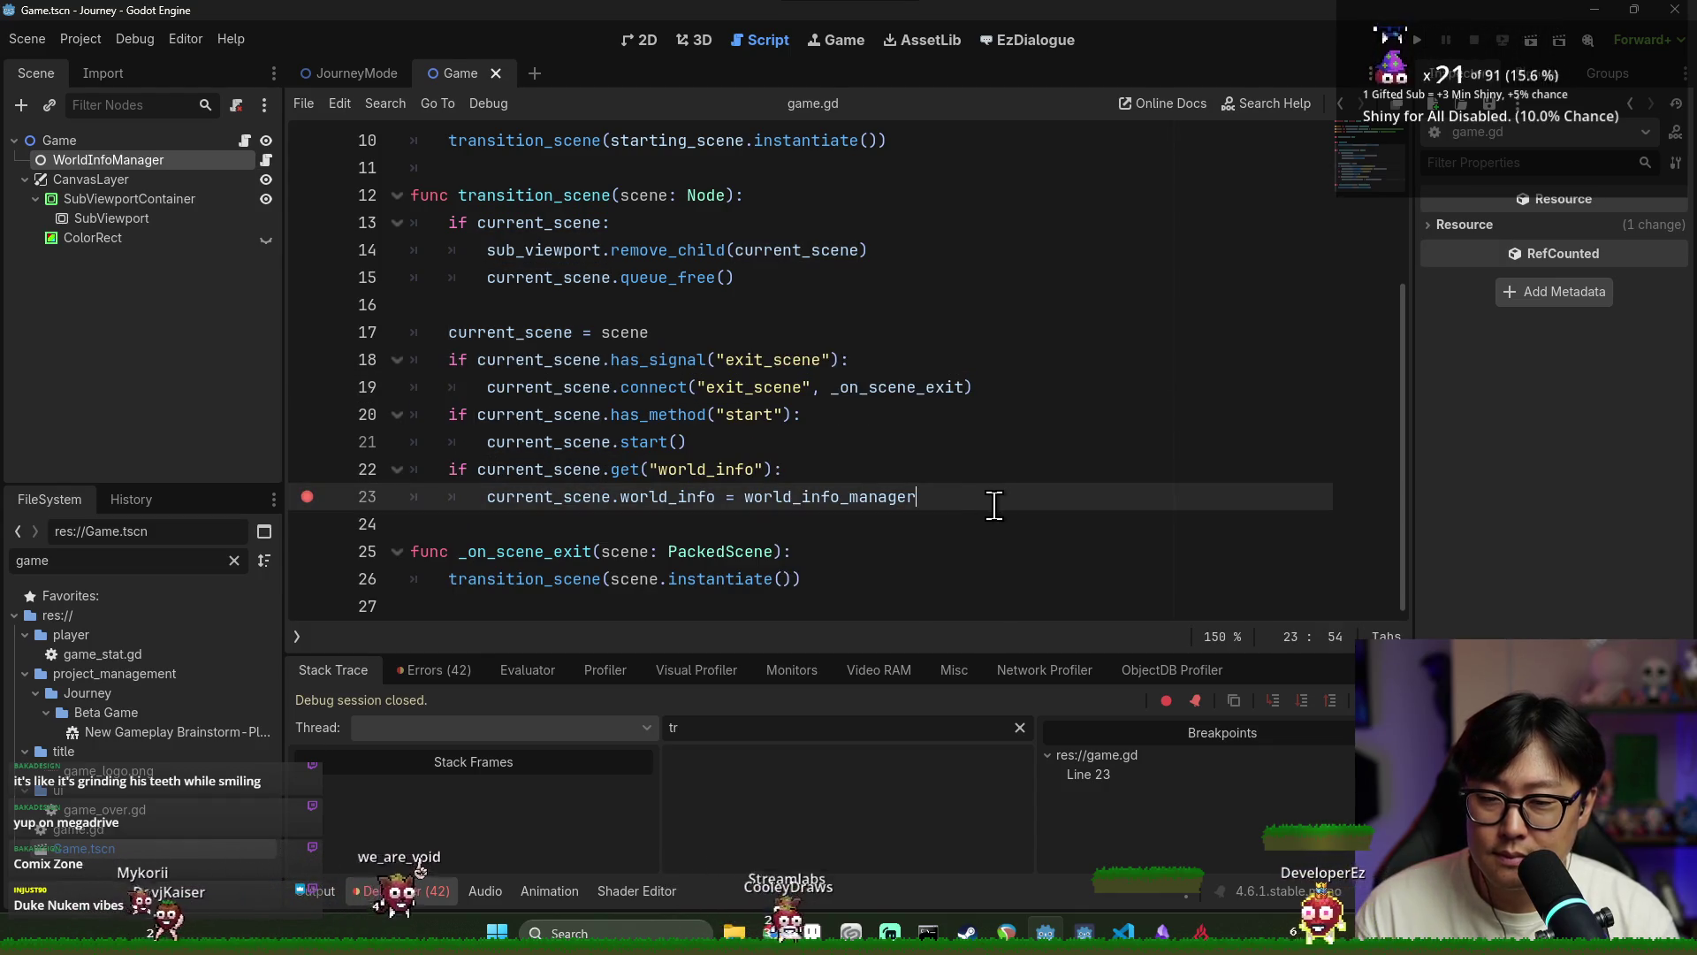
pyautogui.press('Return')
pyautogui.hotkey('ctrl', 'v')
pyautogui.click(793, 497)
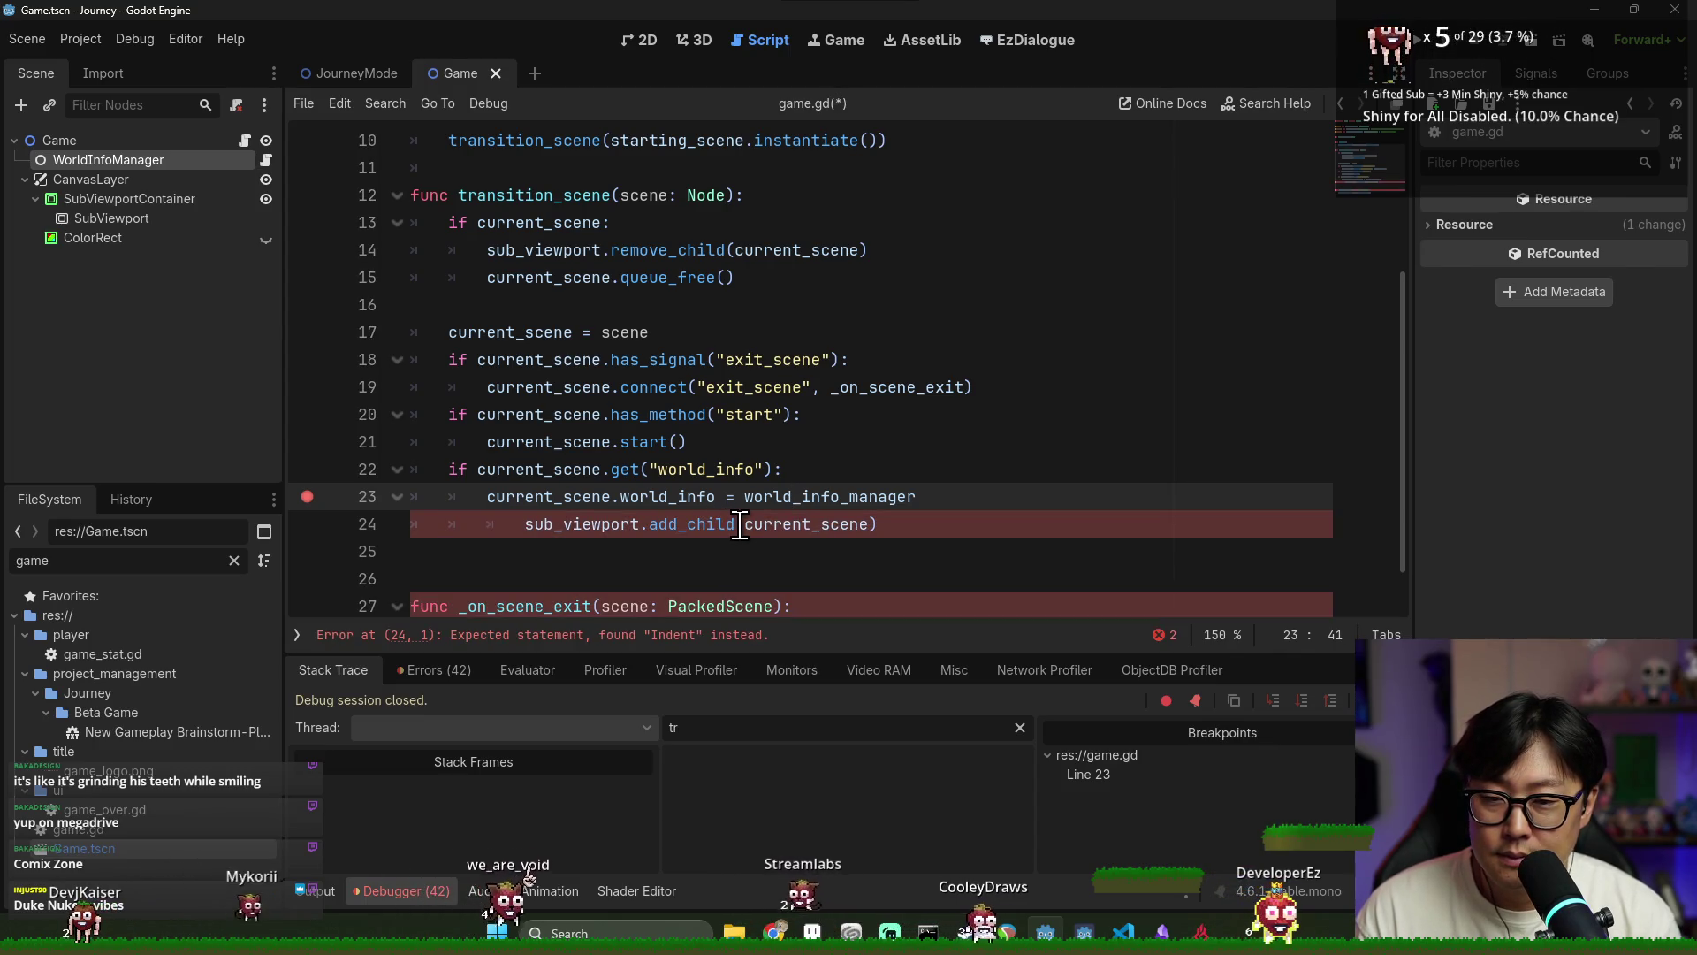
pyautogui.hotkey('ctrl', 'z')
pyautogui.hotkey('ctrl', 'z')
pyautogui.hotkey('ctrl', 'z')
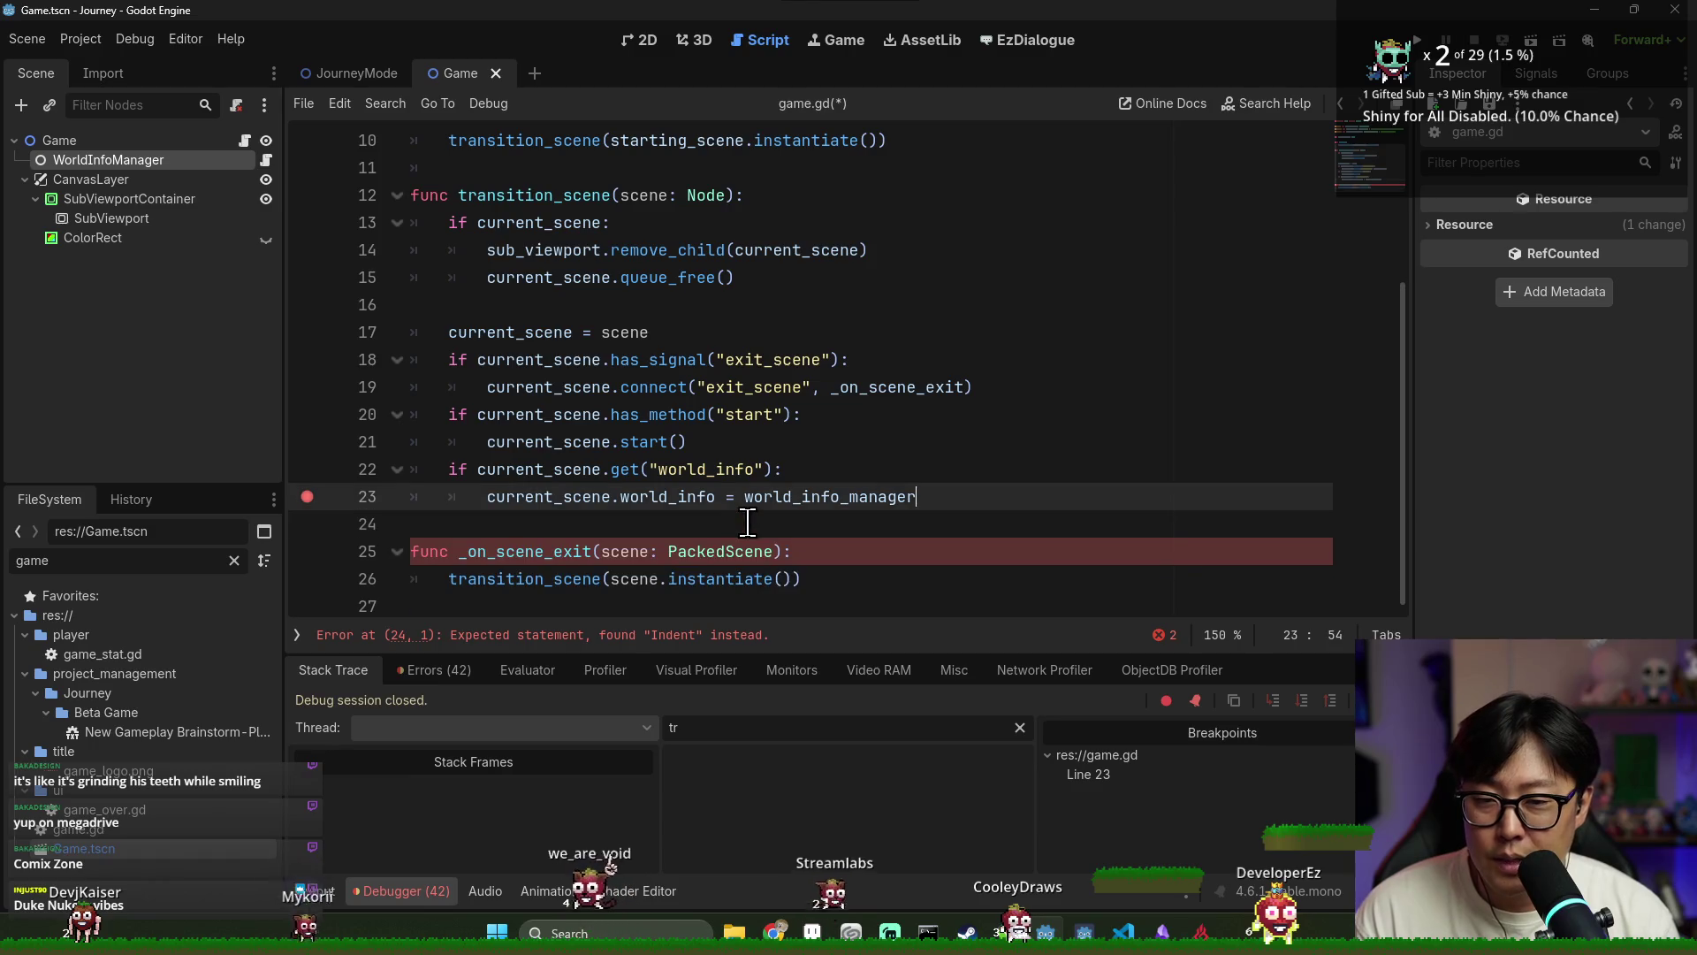
# Move the world_info if-block above sub_viewport.add_child(current_scene), save, and run the project
pyautogui.tripleClick(486, 511)
pyautogui.moveTo(448, 497); pyautogui.dragTo(967, 519)
pyautogui.press('BackSpace')
pyautogui.click(727, 340)
pyautogui.press('Return')
pyautogui.write('if current_scene.get("world_info"): \t\tcurrent_scene.world_info = world_info_manager')
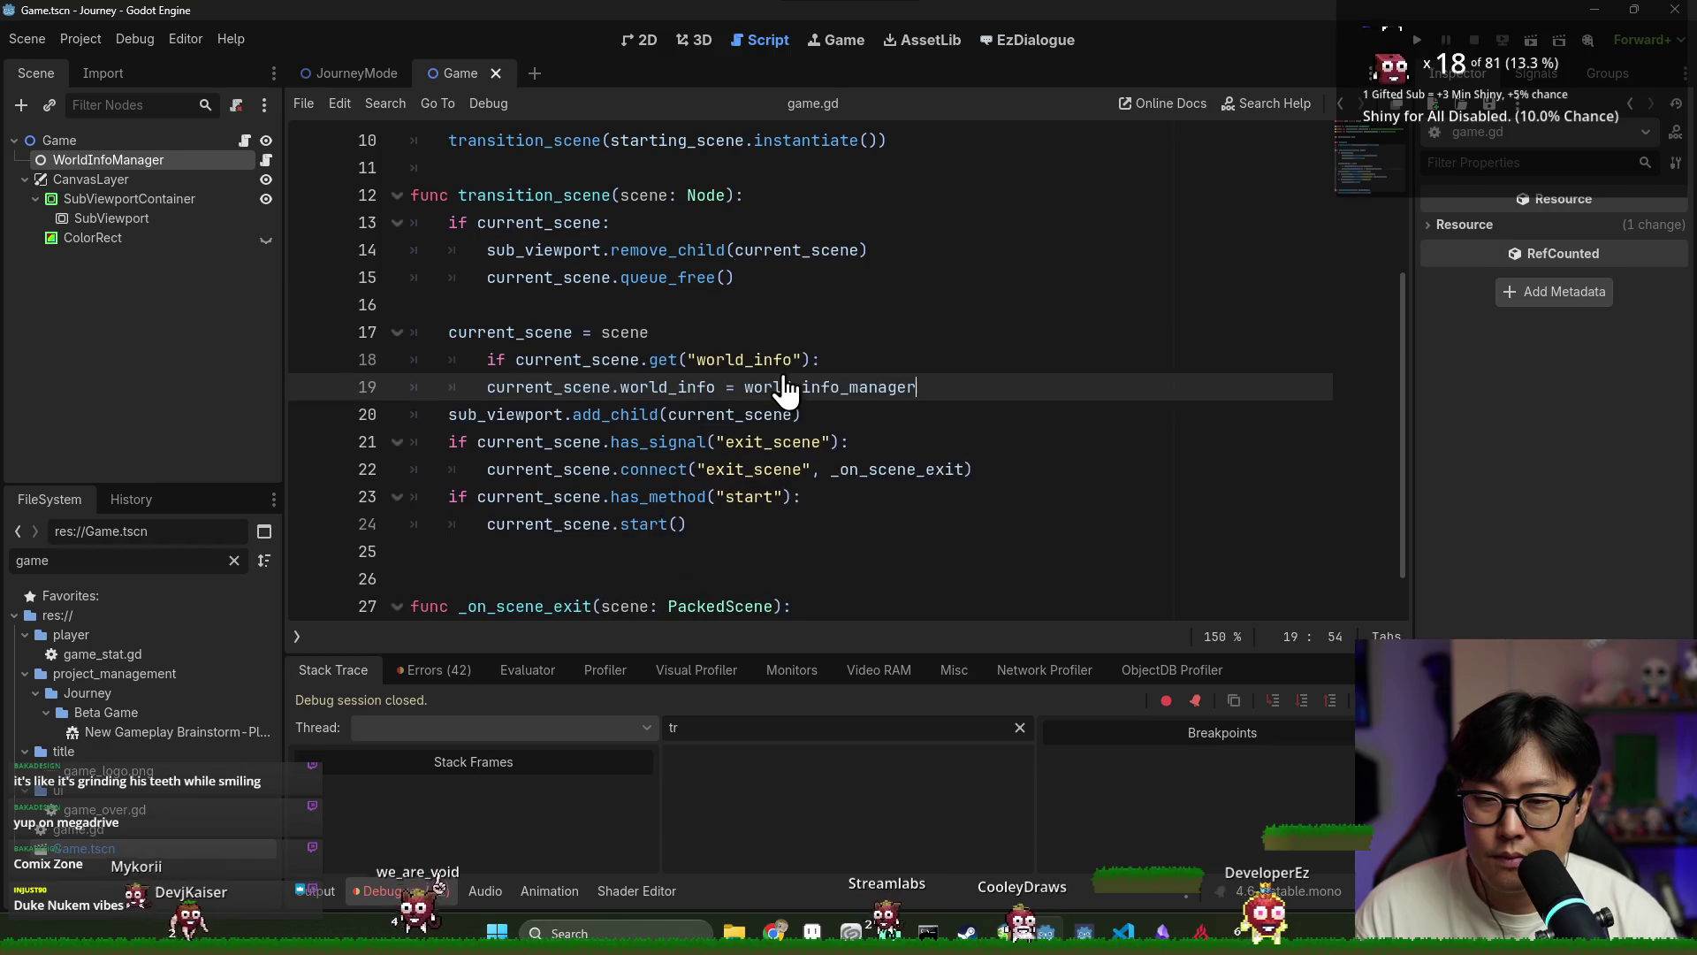
pyautogui.click(747, 386)
pyautogui.hotkey('ctrl', 's')
pyautogui.click(1016, 348)
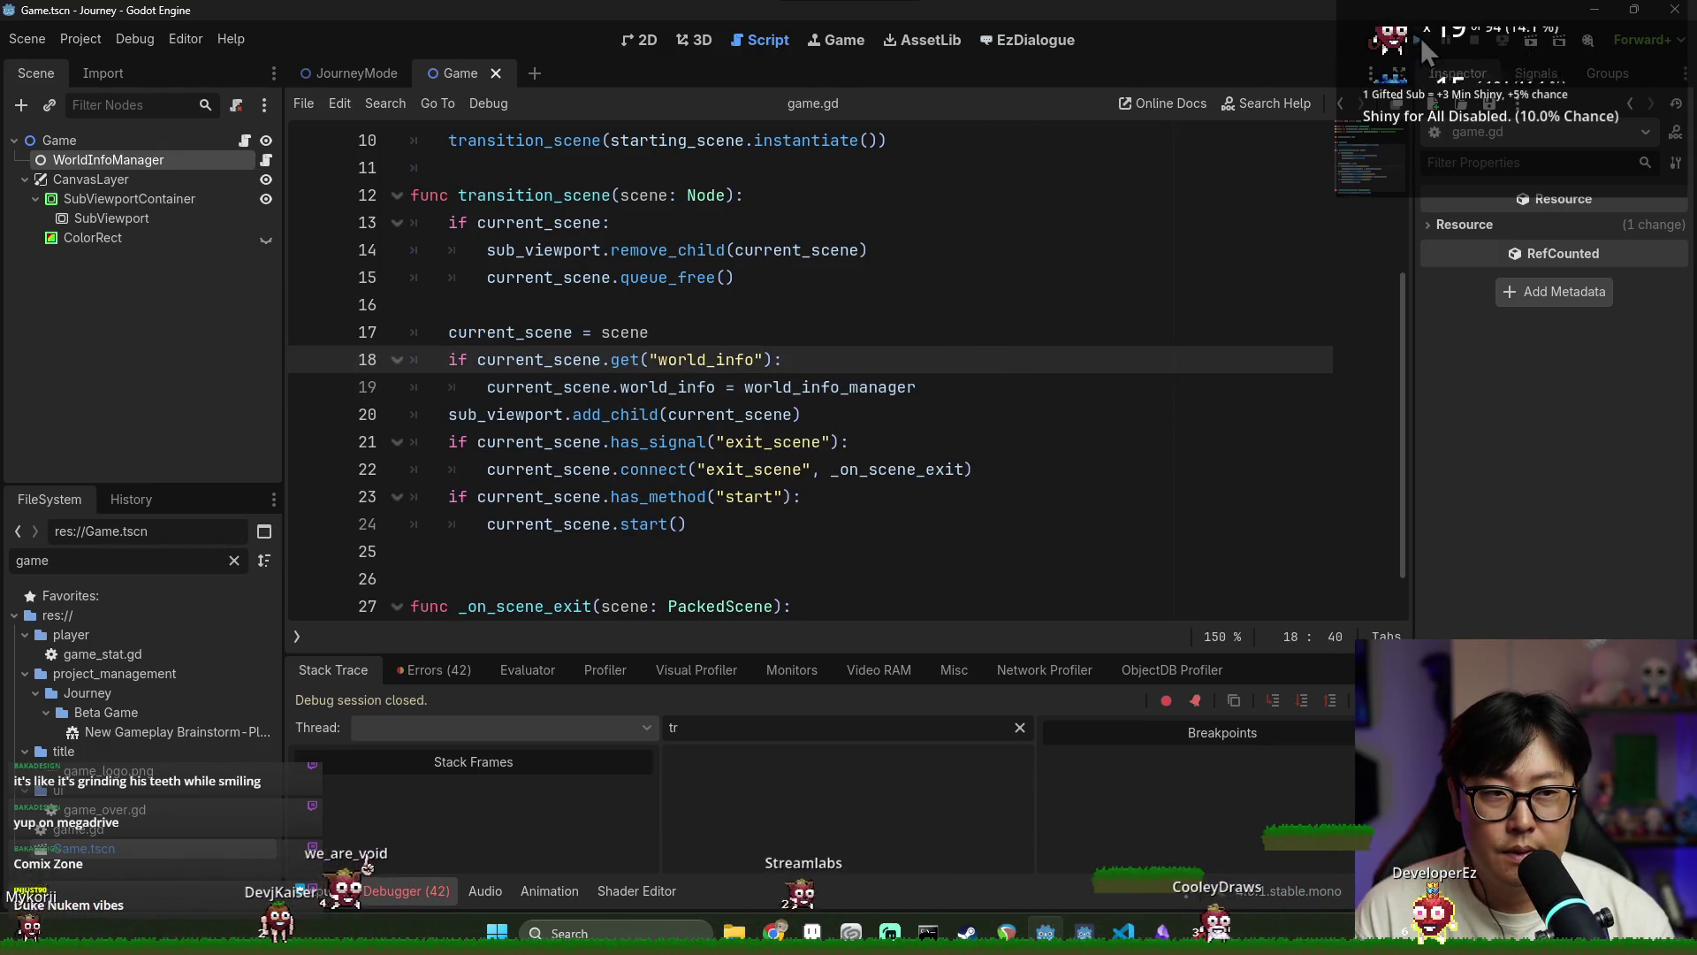
pyautogui.click(1419, 41)
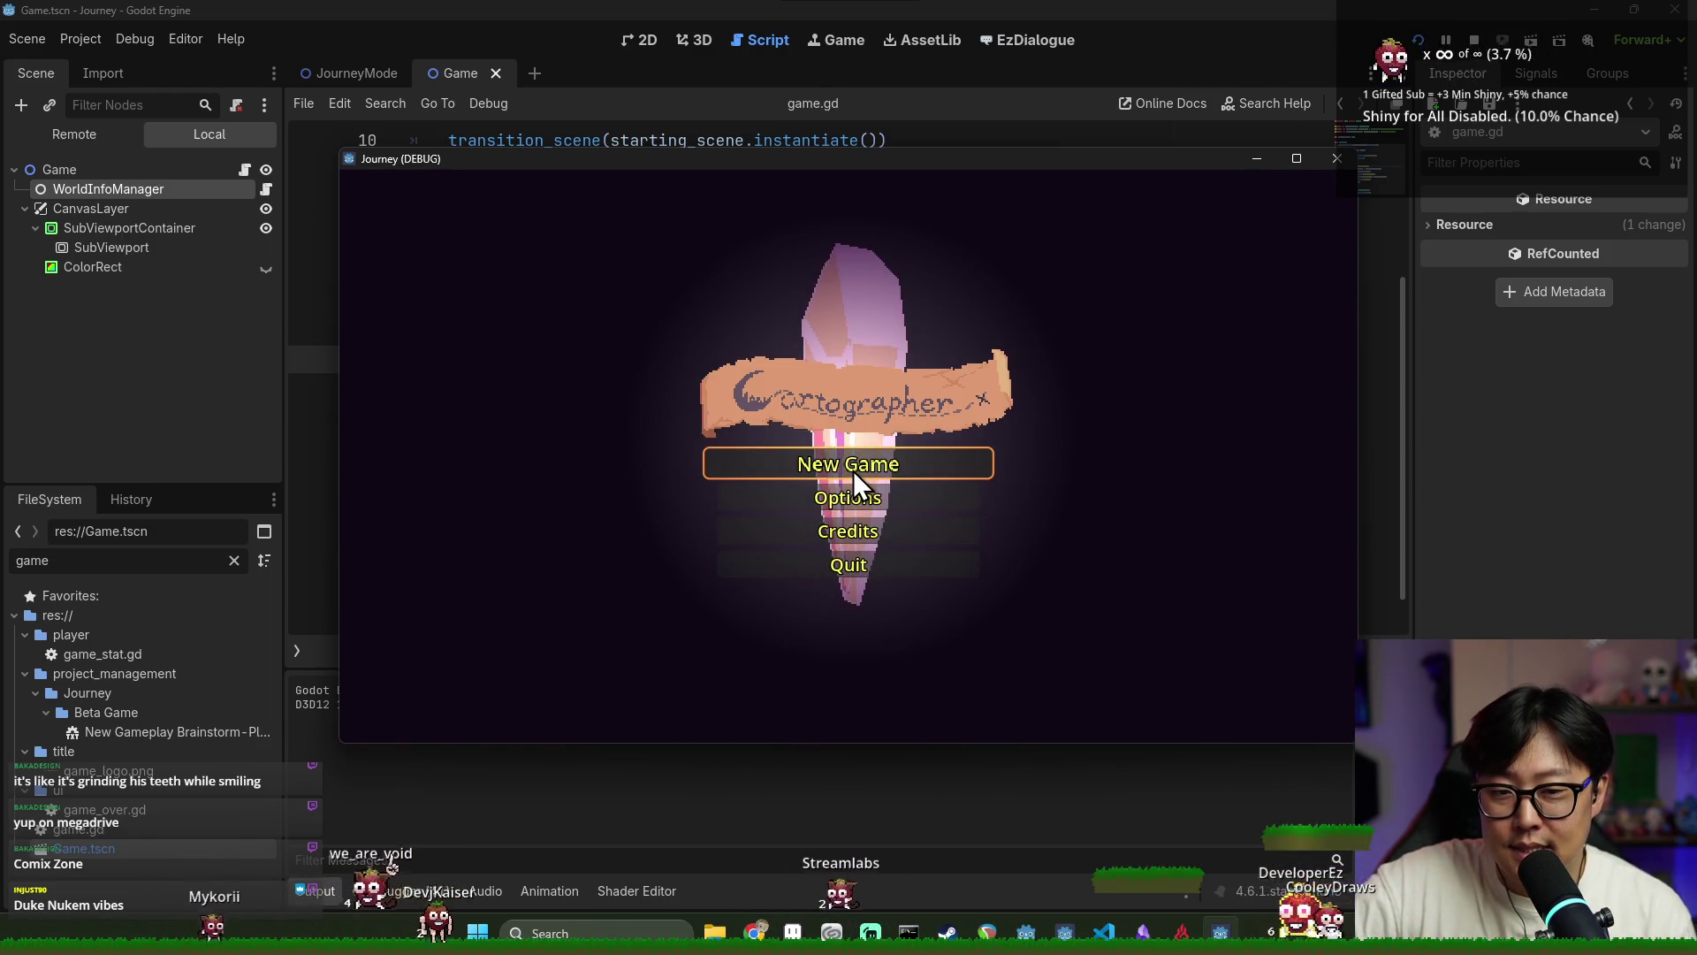
# Start a new game in the running Journey build and bring up game.gd from the Game node
pyautogui.click(852, 470)
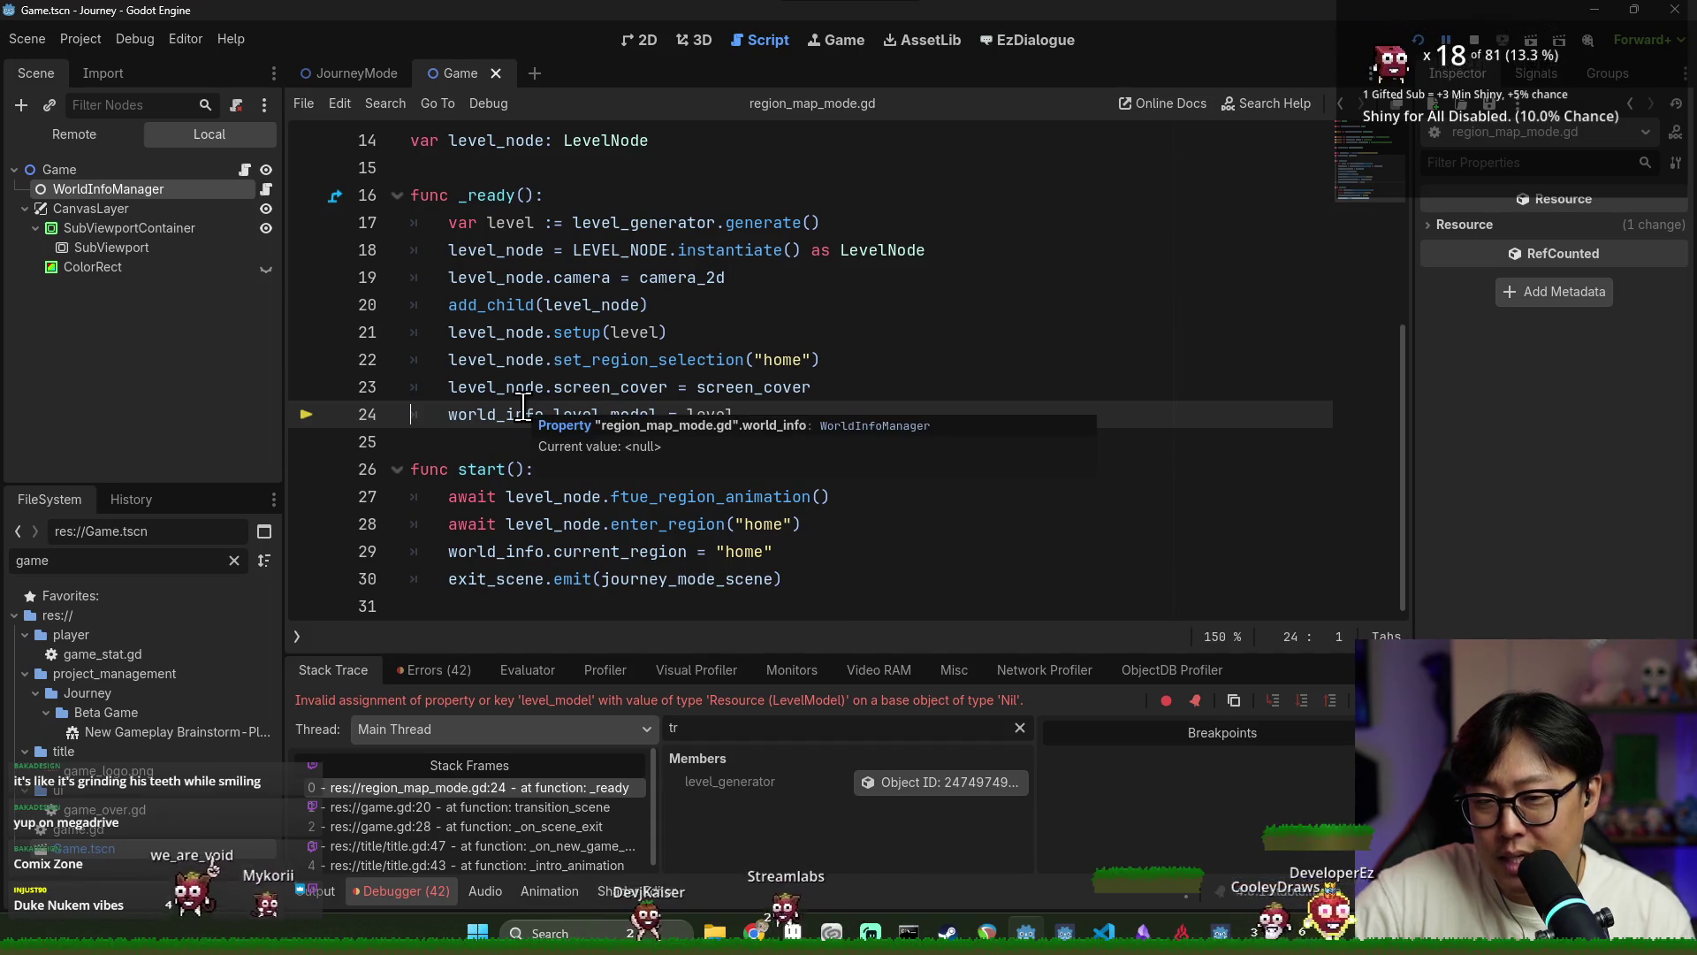
pyautogui.click(680, 358)
pyautogui.click(244, 169)
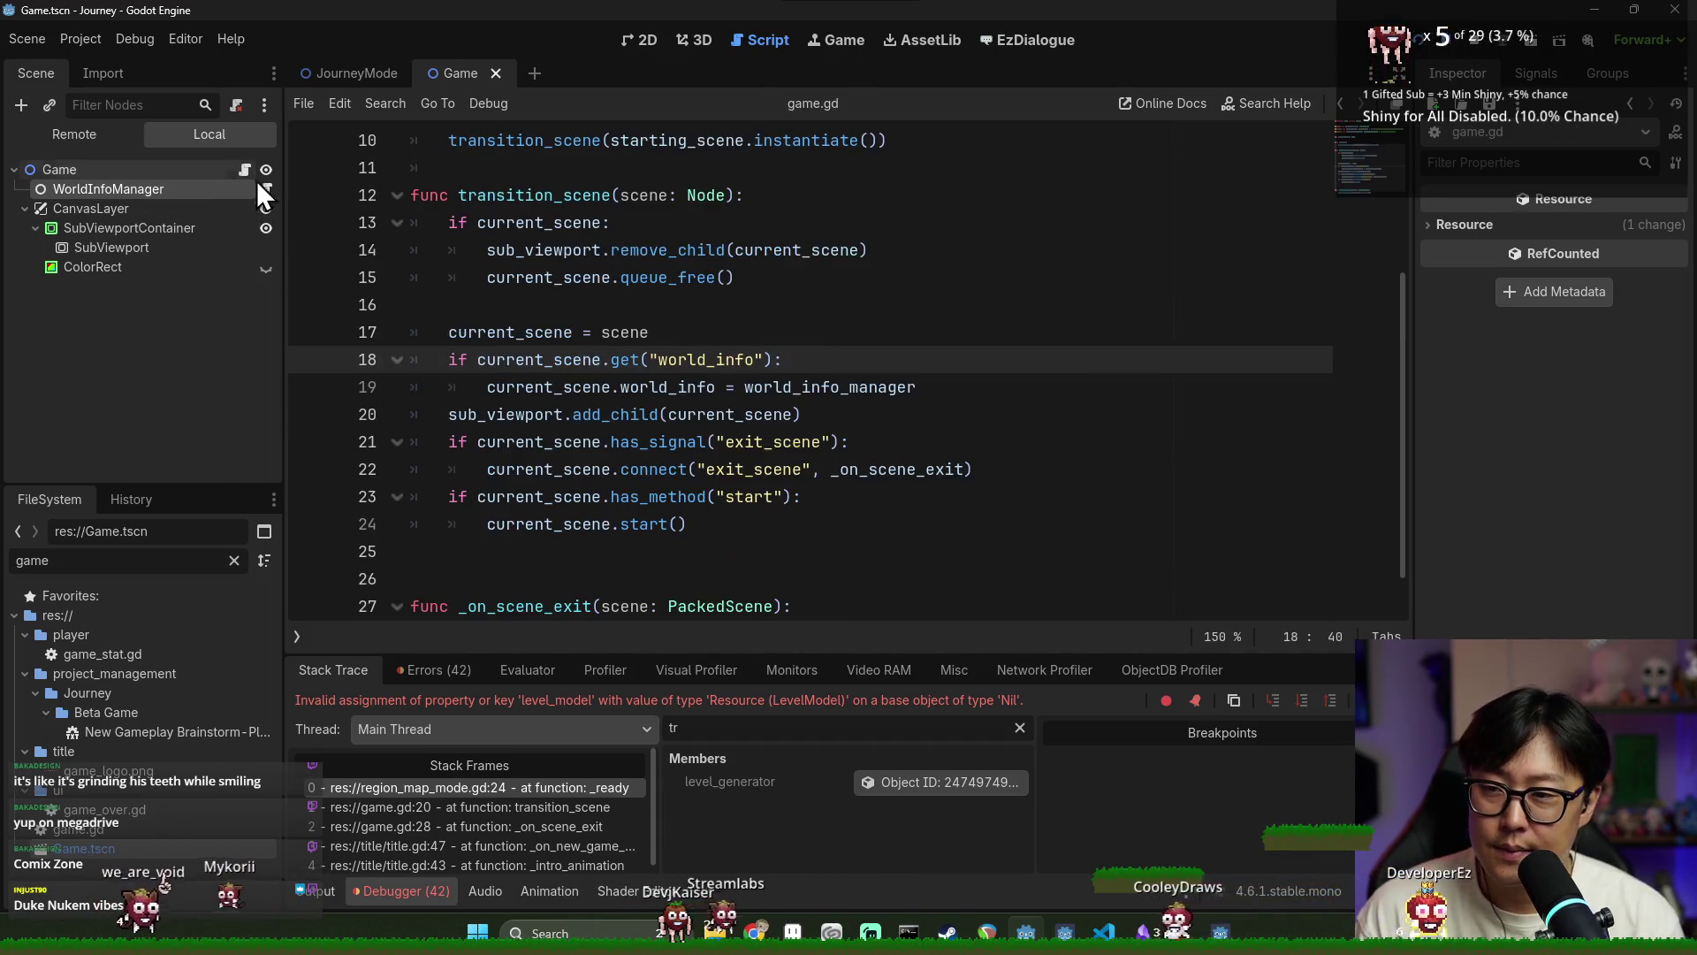
# Mark the current_scene world_info check on line 18 of game.gd and stop the debug session
pyautogui.click(466, 388)
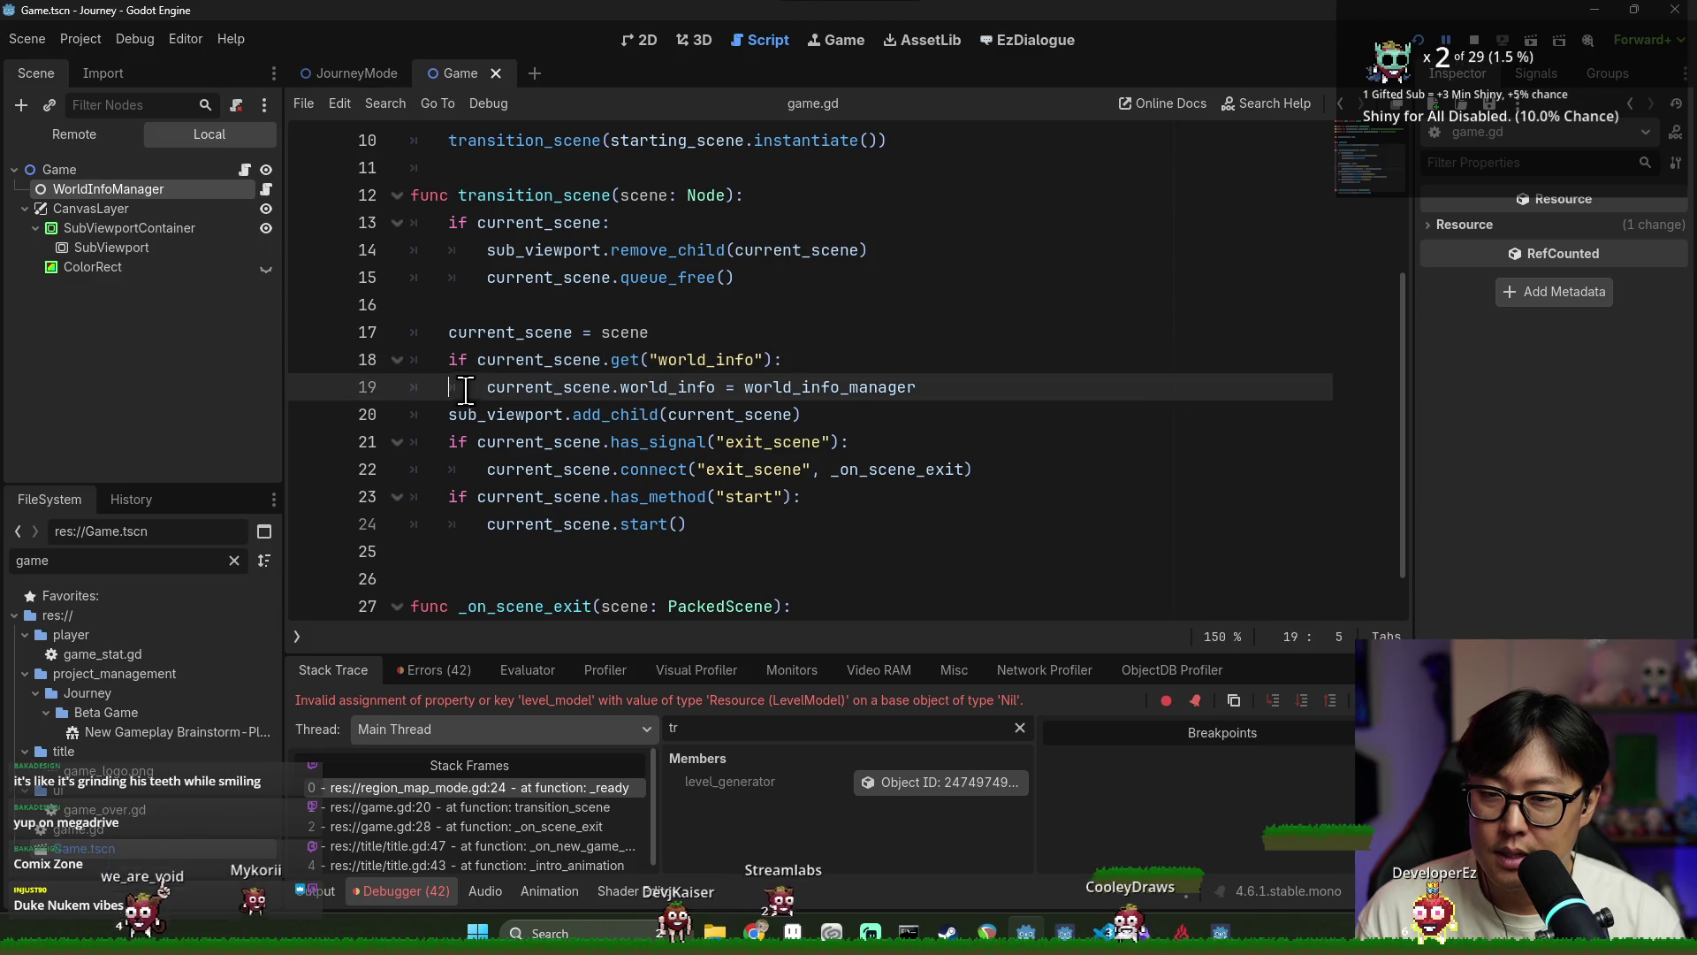
pyautogui.doubleClick(531, 359)
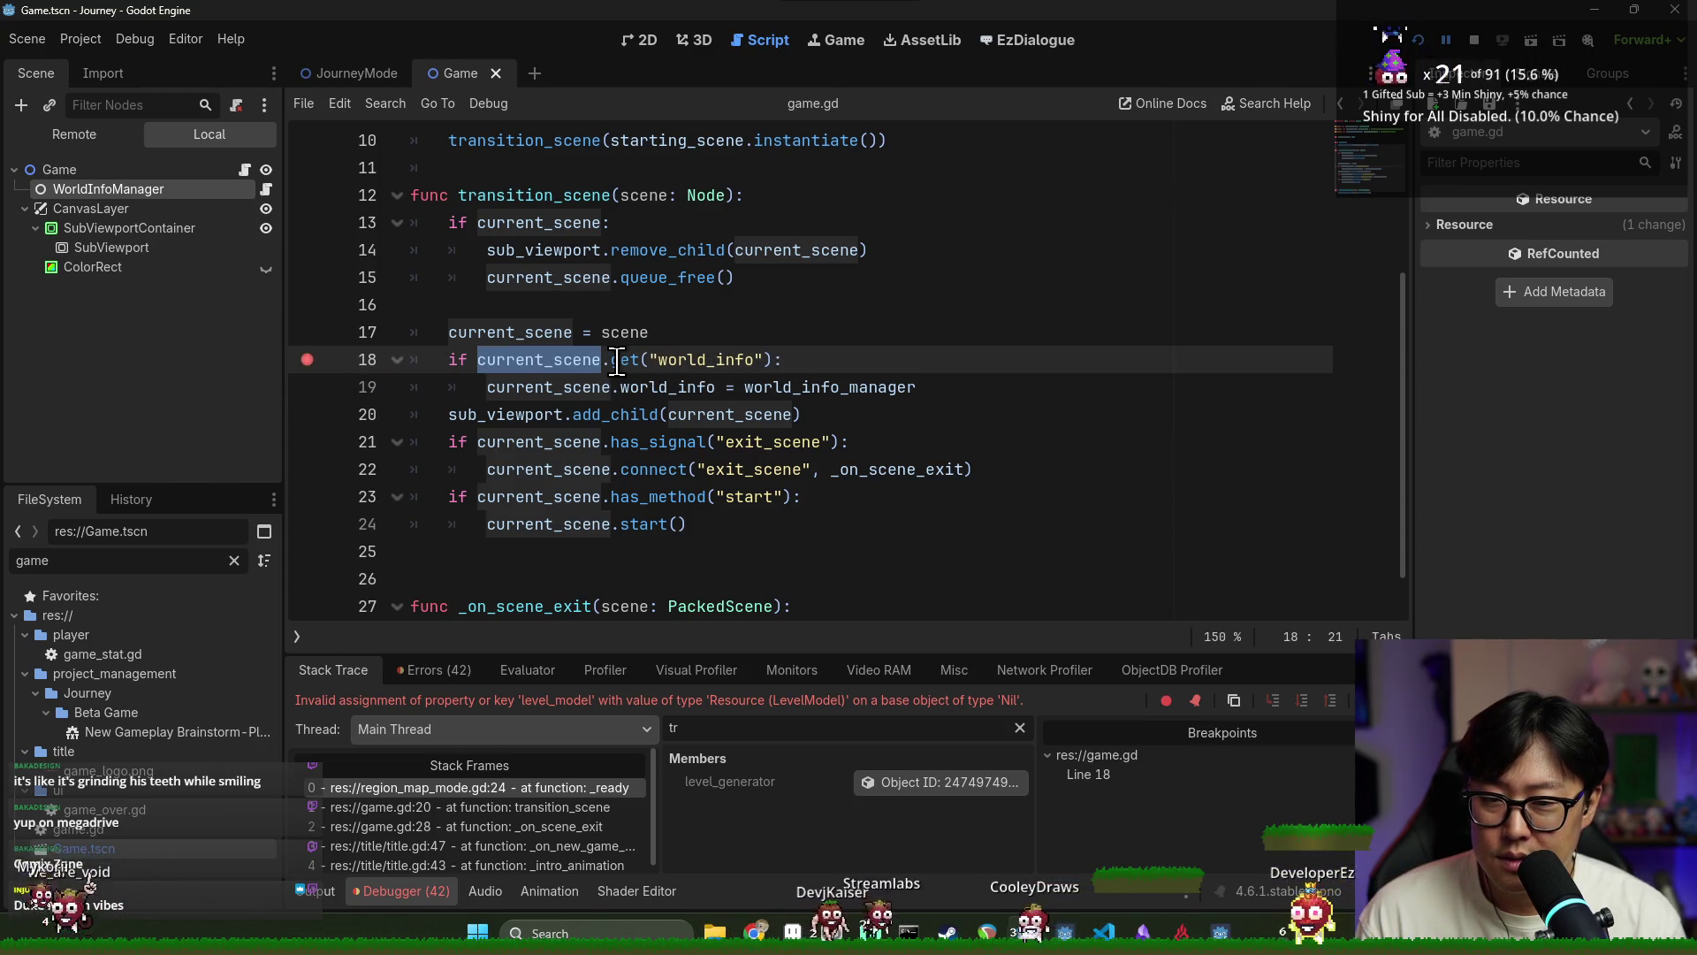
pyautogui.moveTo(619, 362)
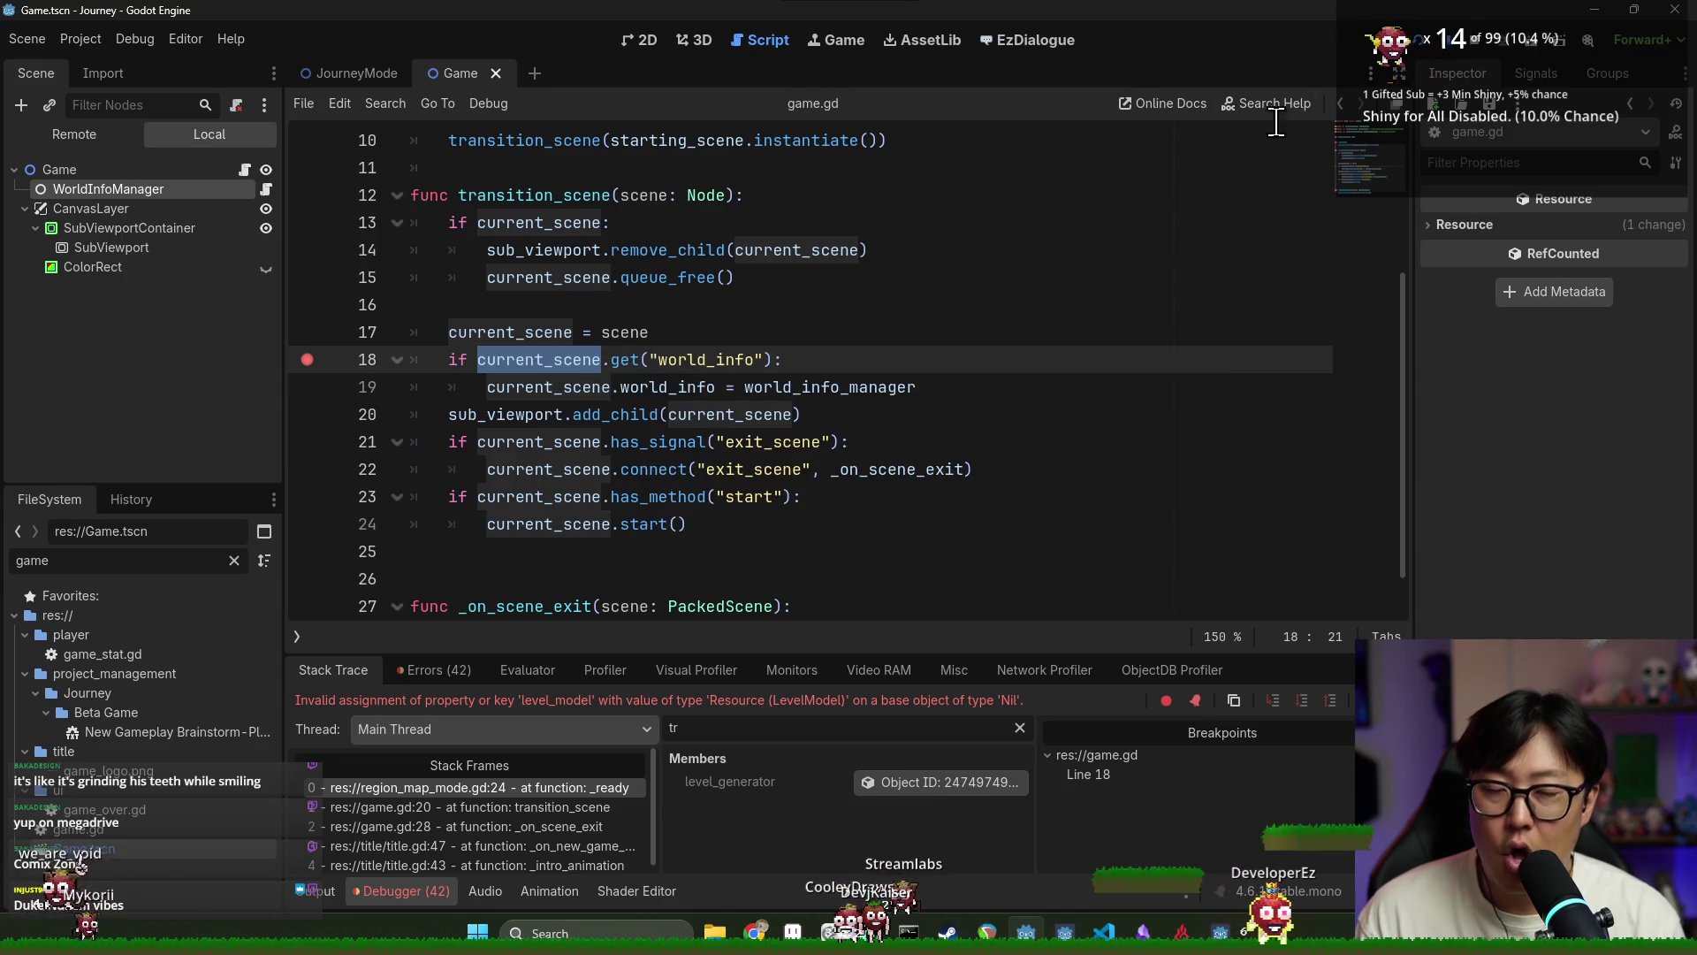
pyautogui.click(1474, 40)
# Read the Object.get documentation from line 18, then return to game.gd
pyautogui.hotkey('ctrl', 's')
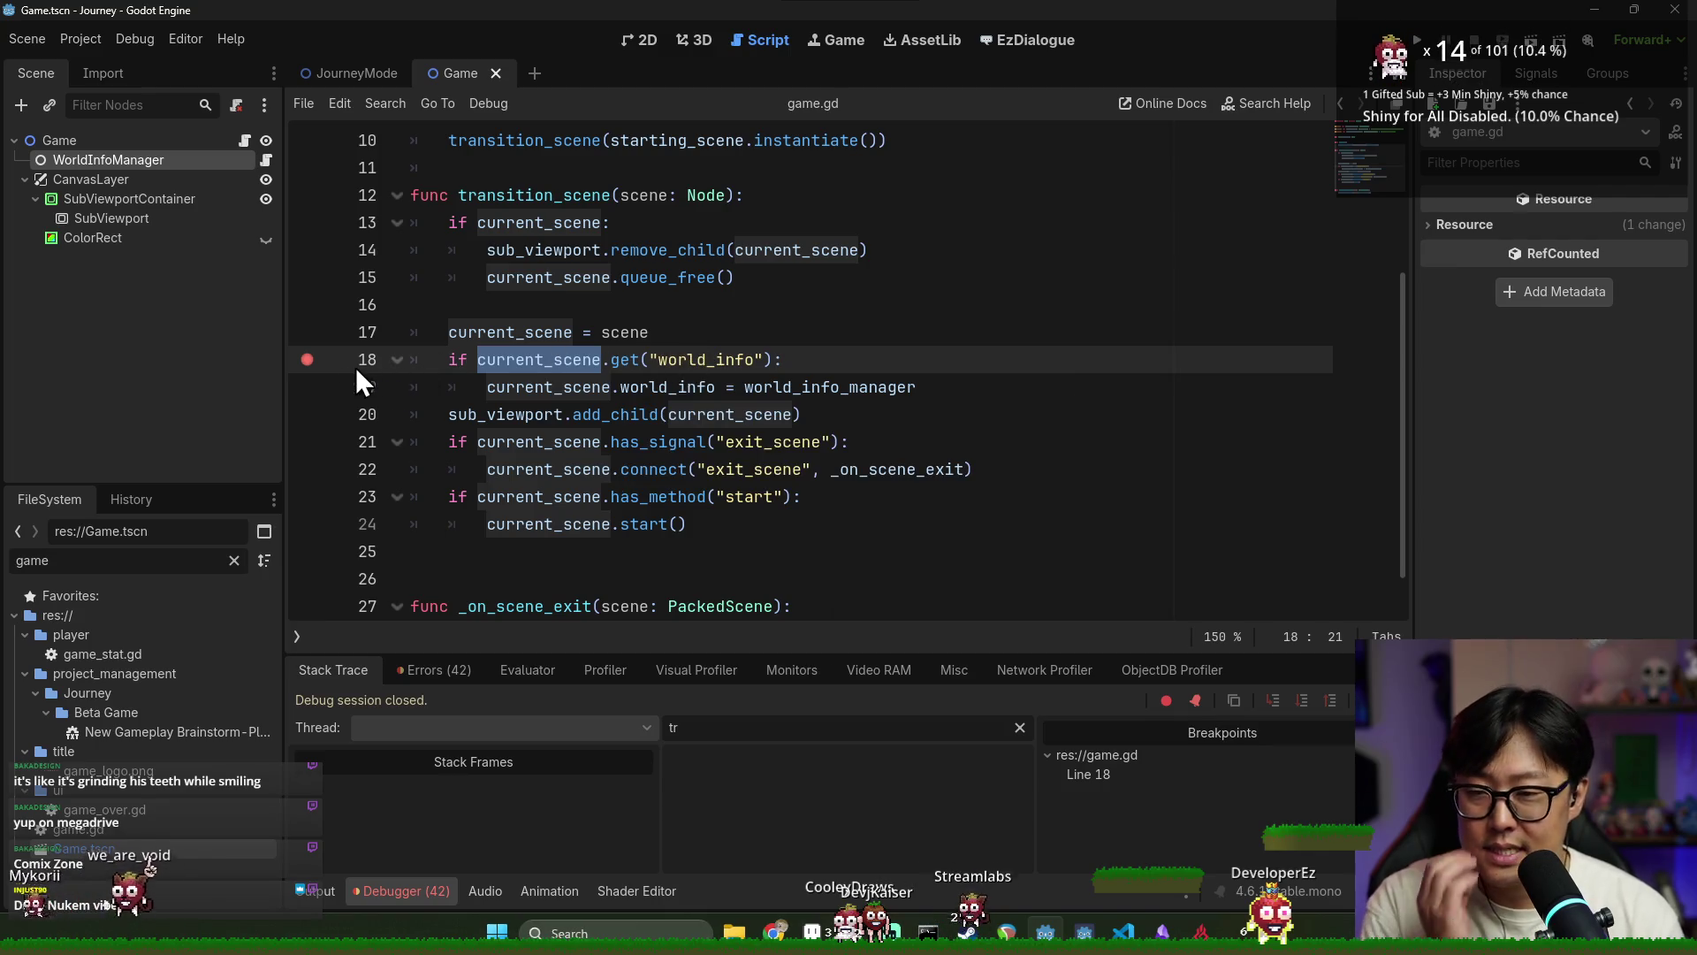
pyautogui.click(707, 361)
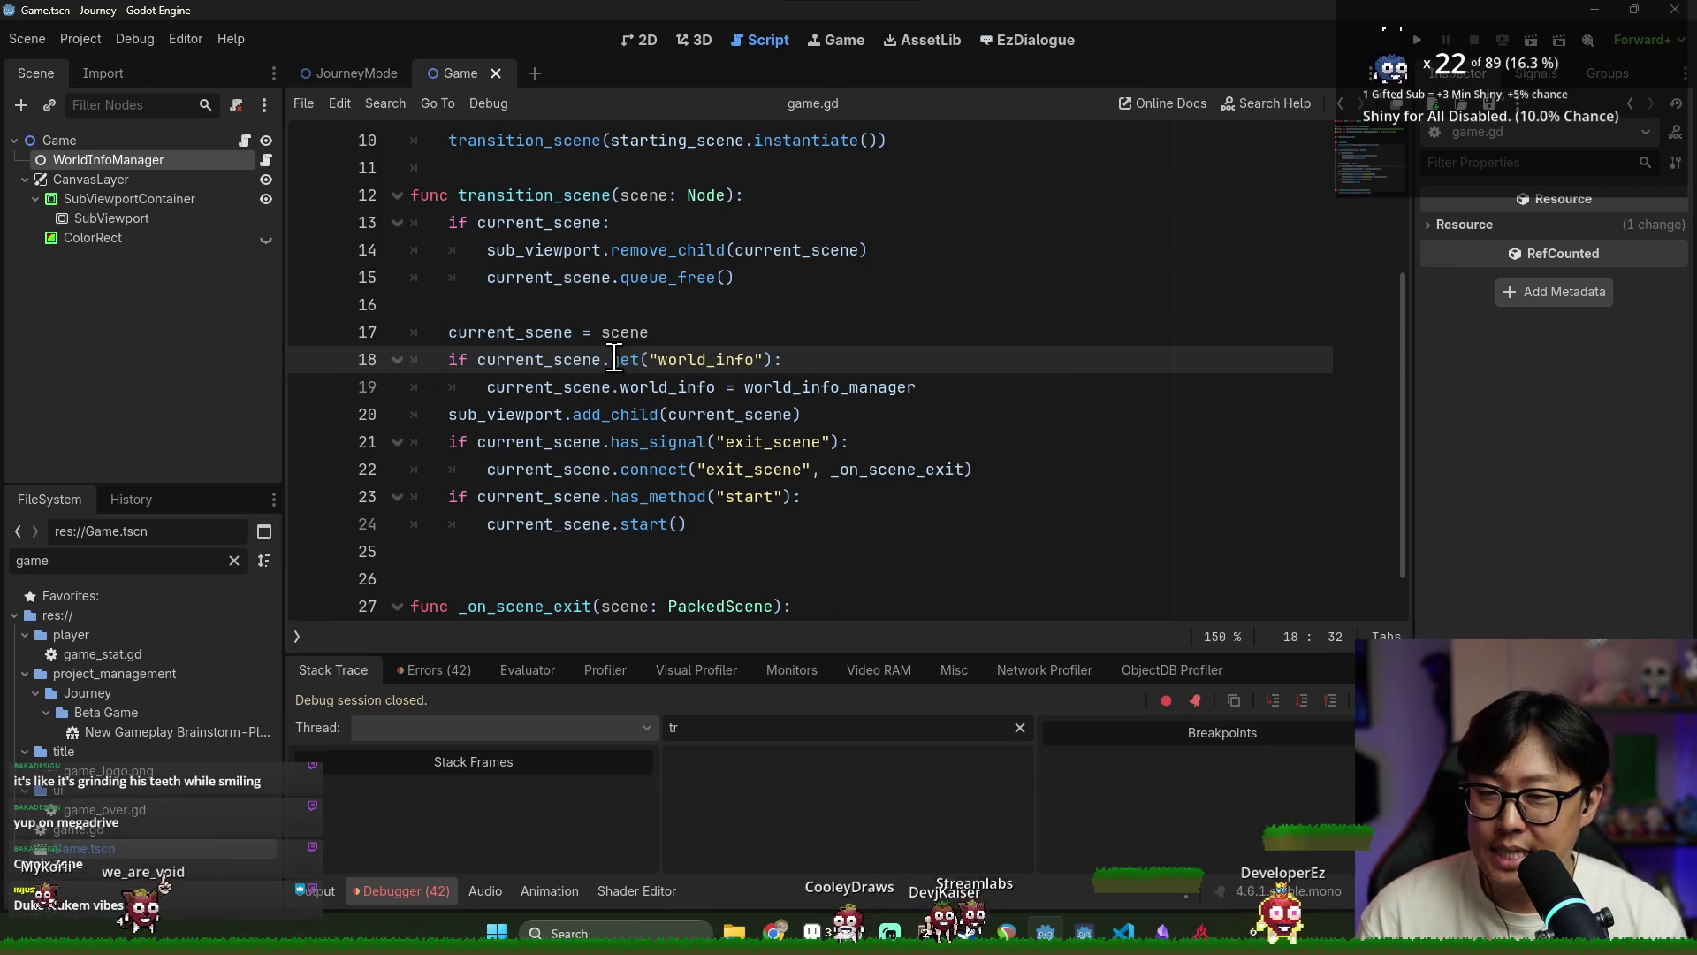
pyautogui.keyDown('ctrl'); pyautogui.click(626, 364); pyautogui.keyUp('ctrl')
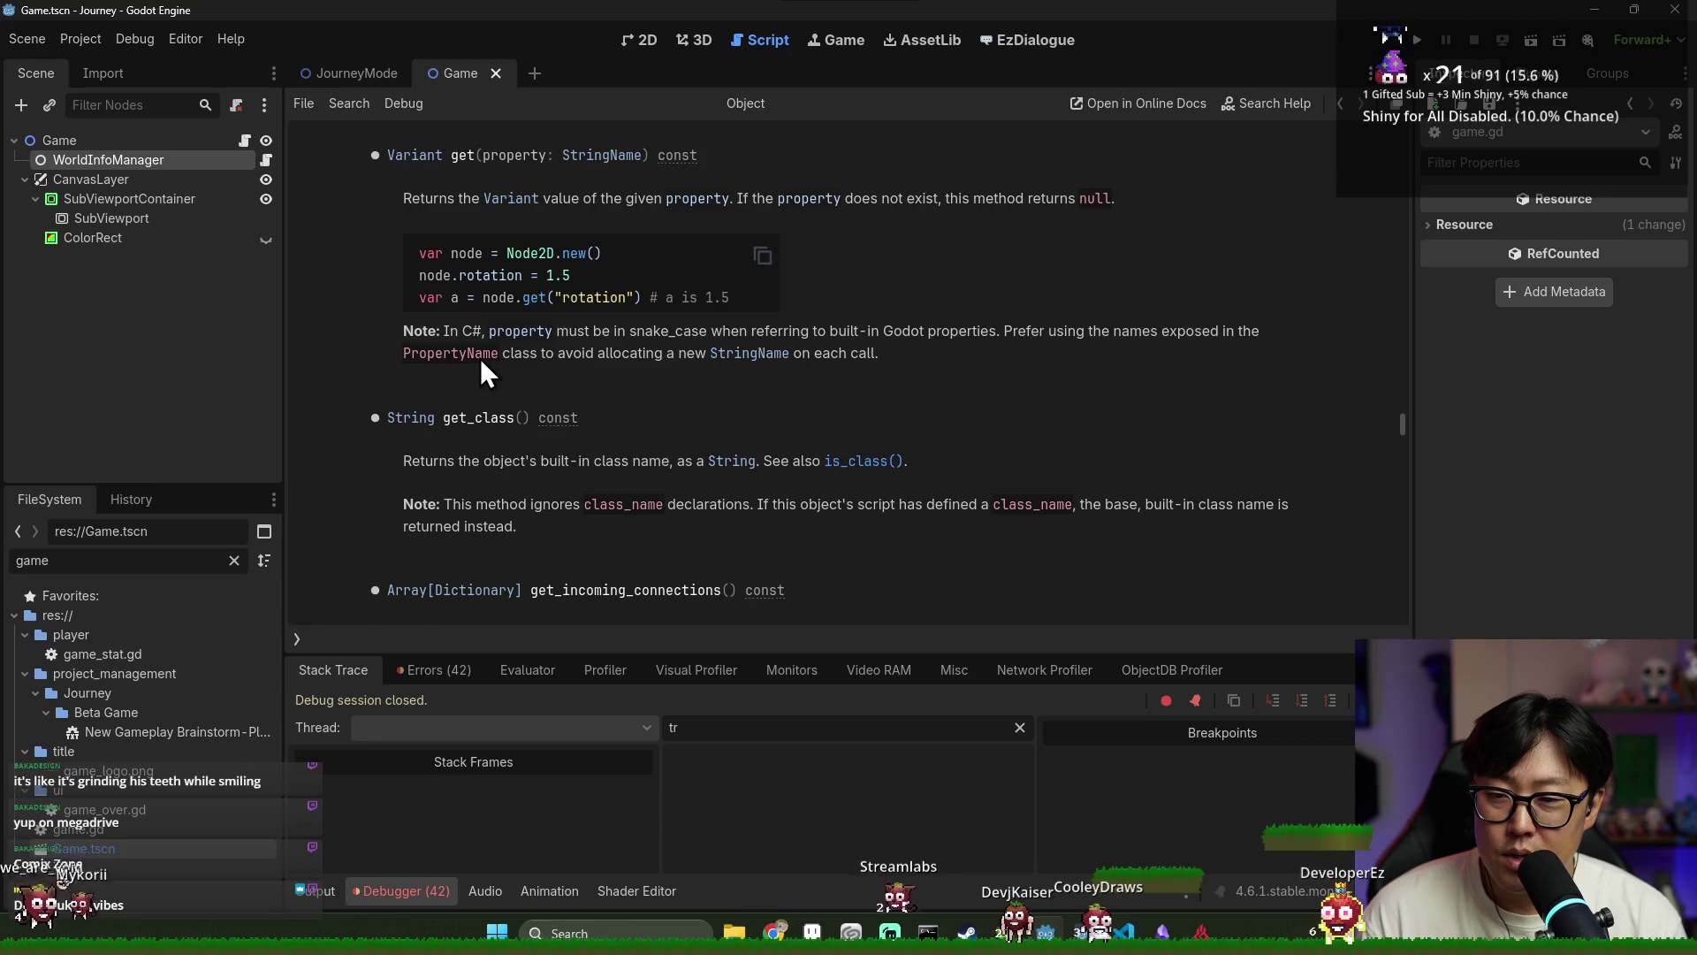
pyautogui.scroll(-4, 565, 424)
pyautogui.scroll(3, 595, 414)
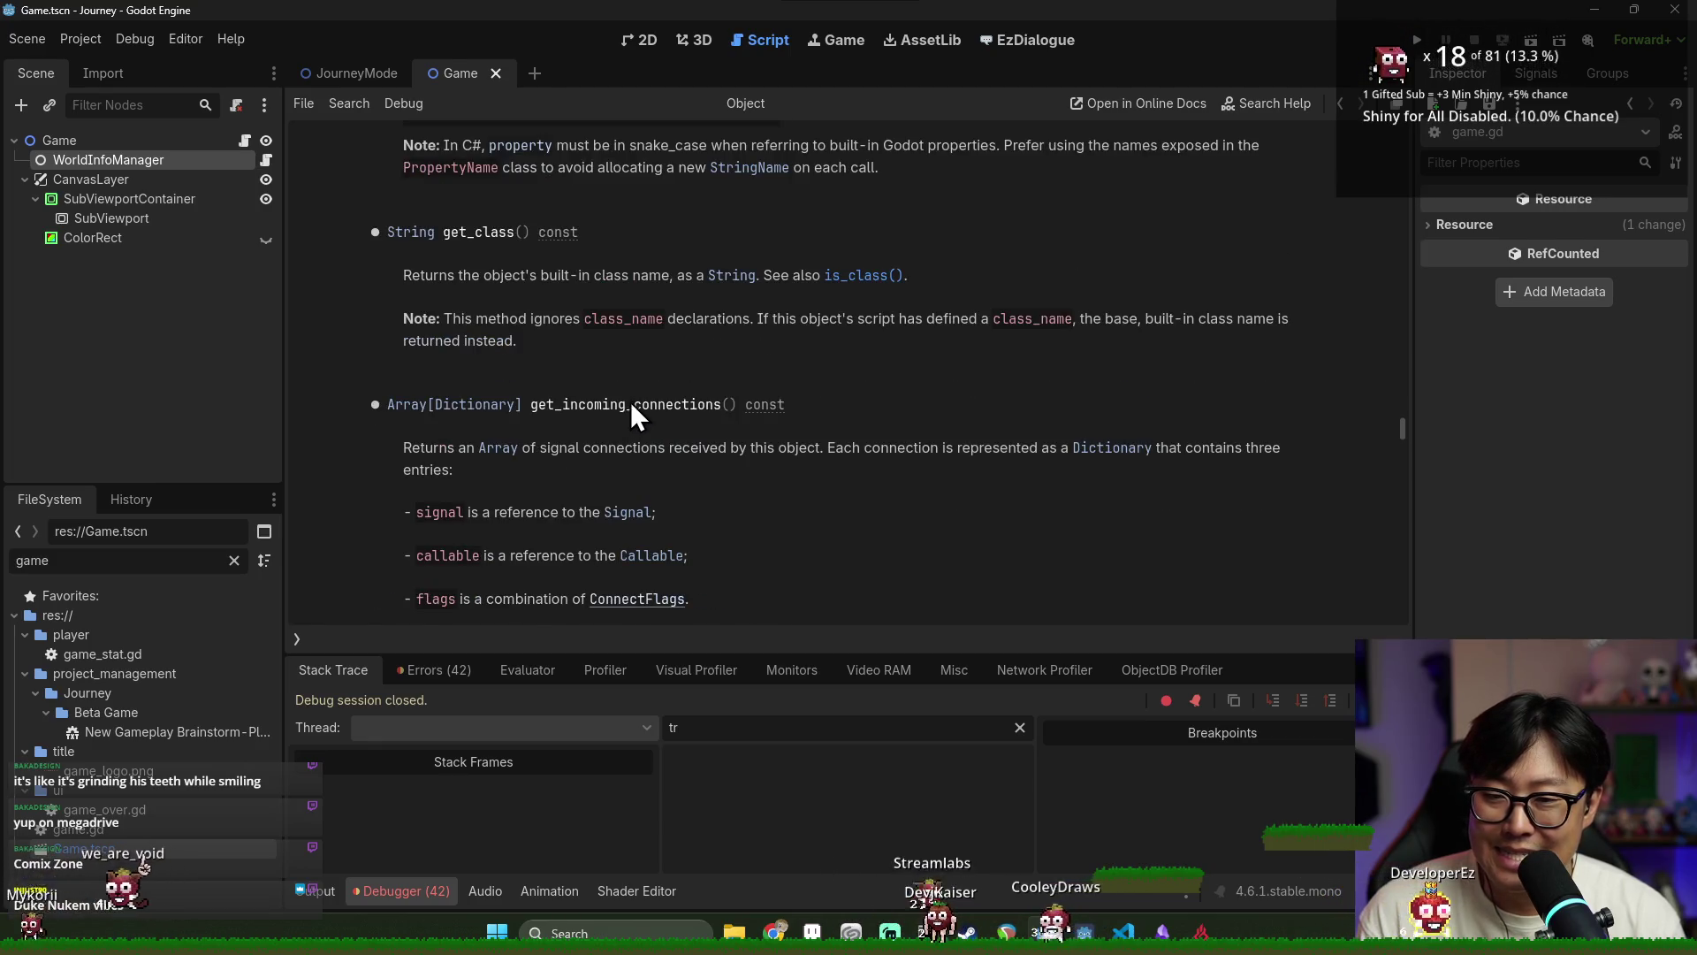
pyautogui.hotkey('alt', 'Left')
# Replace the get call on line 18 with has_meta picked from the autocomplete list
pyautogui.doubleClick(601, 359)
pyautogui.moveTo(770, 359); pyautogui.dragTo(616, 360)
pyautogui.write('g')
pyautogui.press('BackSpace')
pyautogui.write('pr')
pyautogui.press('BackSpace')
pyautogui.press('BackSpace')
pyautogui.write('has')
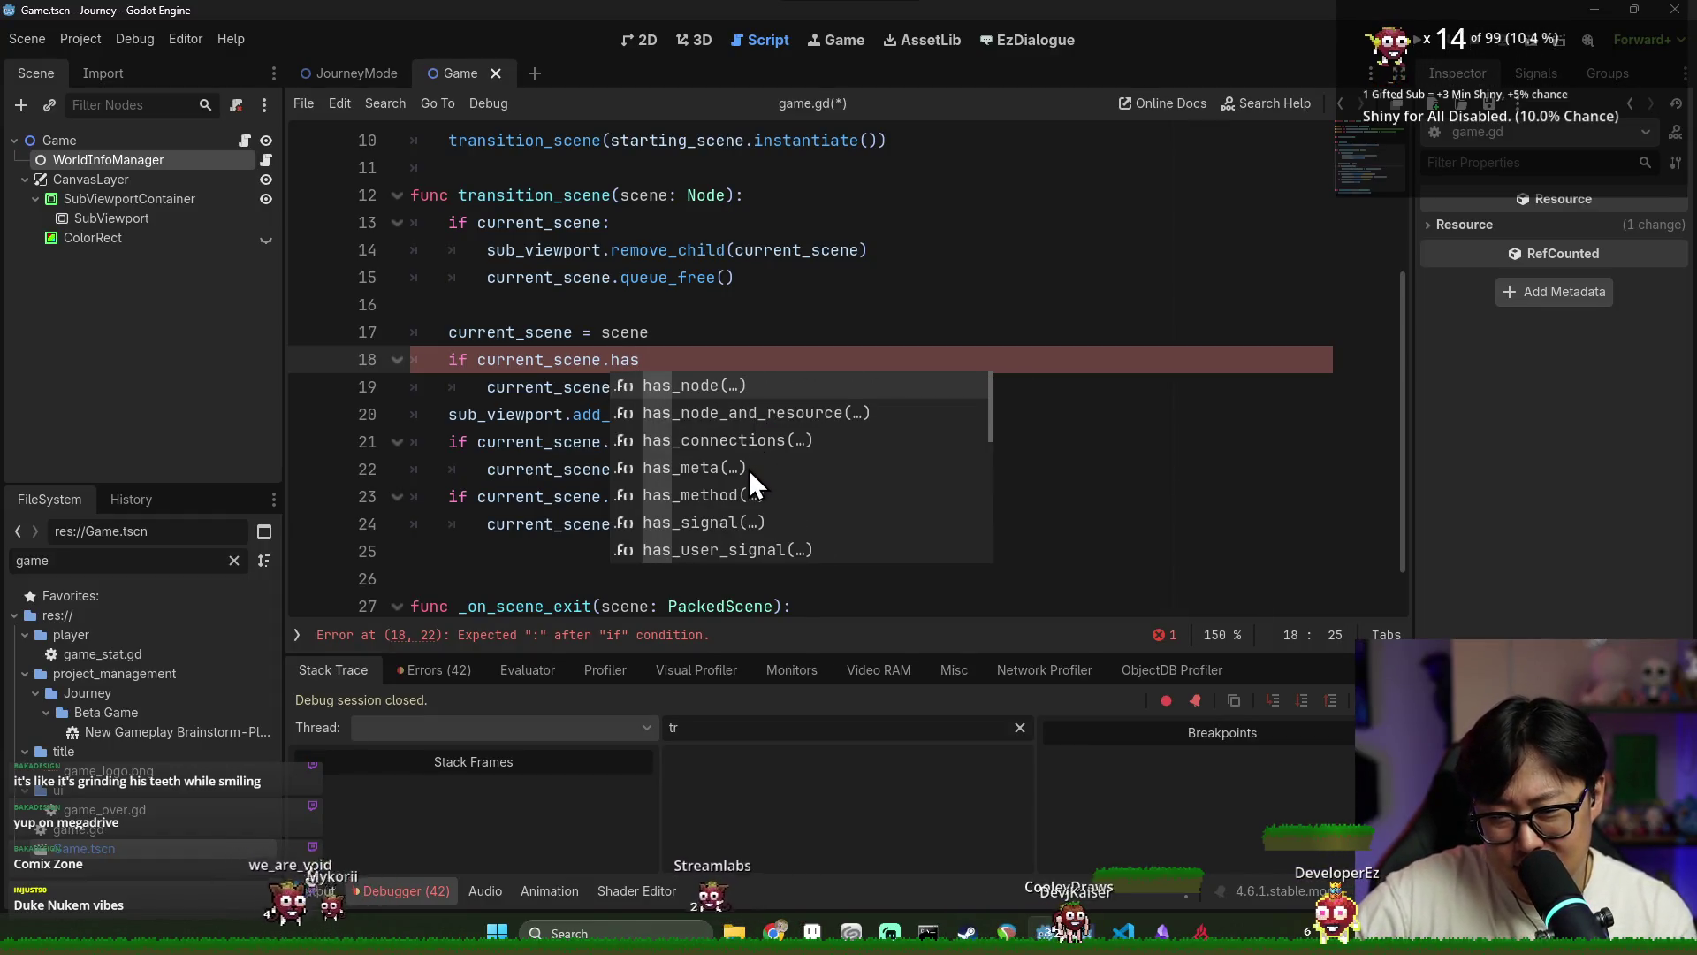
pyautogui.scroll(-2, 760, 506)
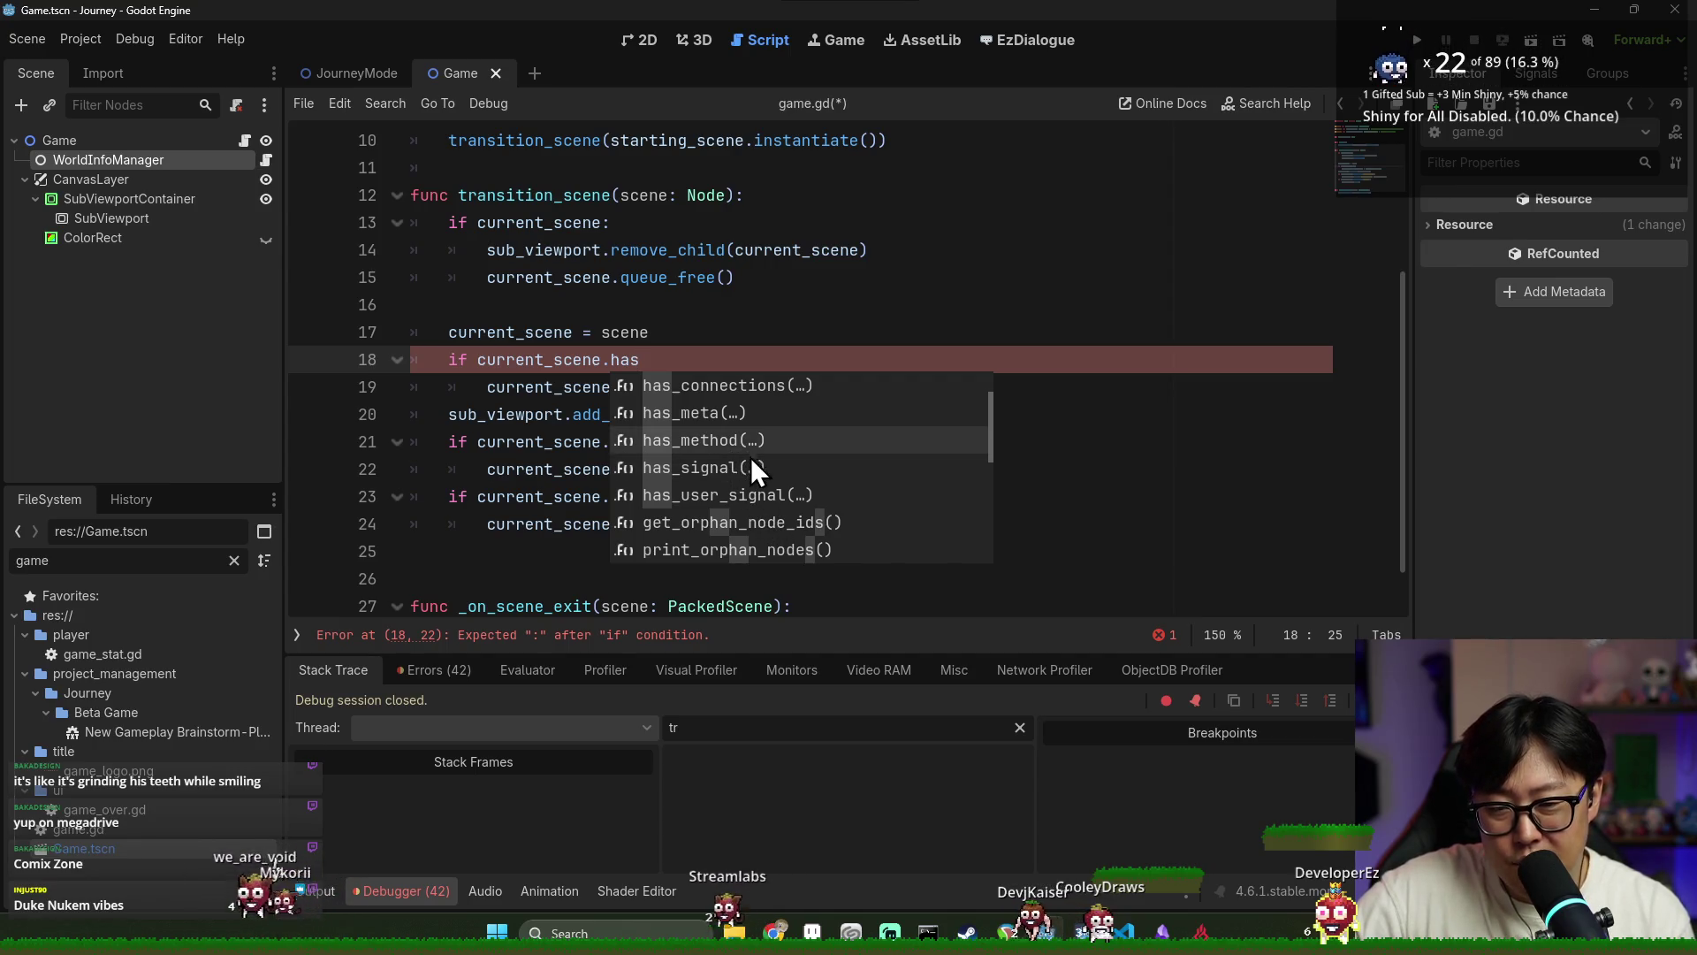
pyautogui.scroll(-2, 765, 496)
pyautogui.scroll(2, 773, 505)
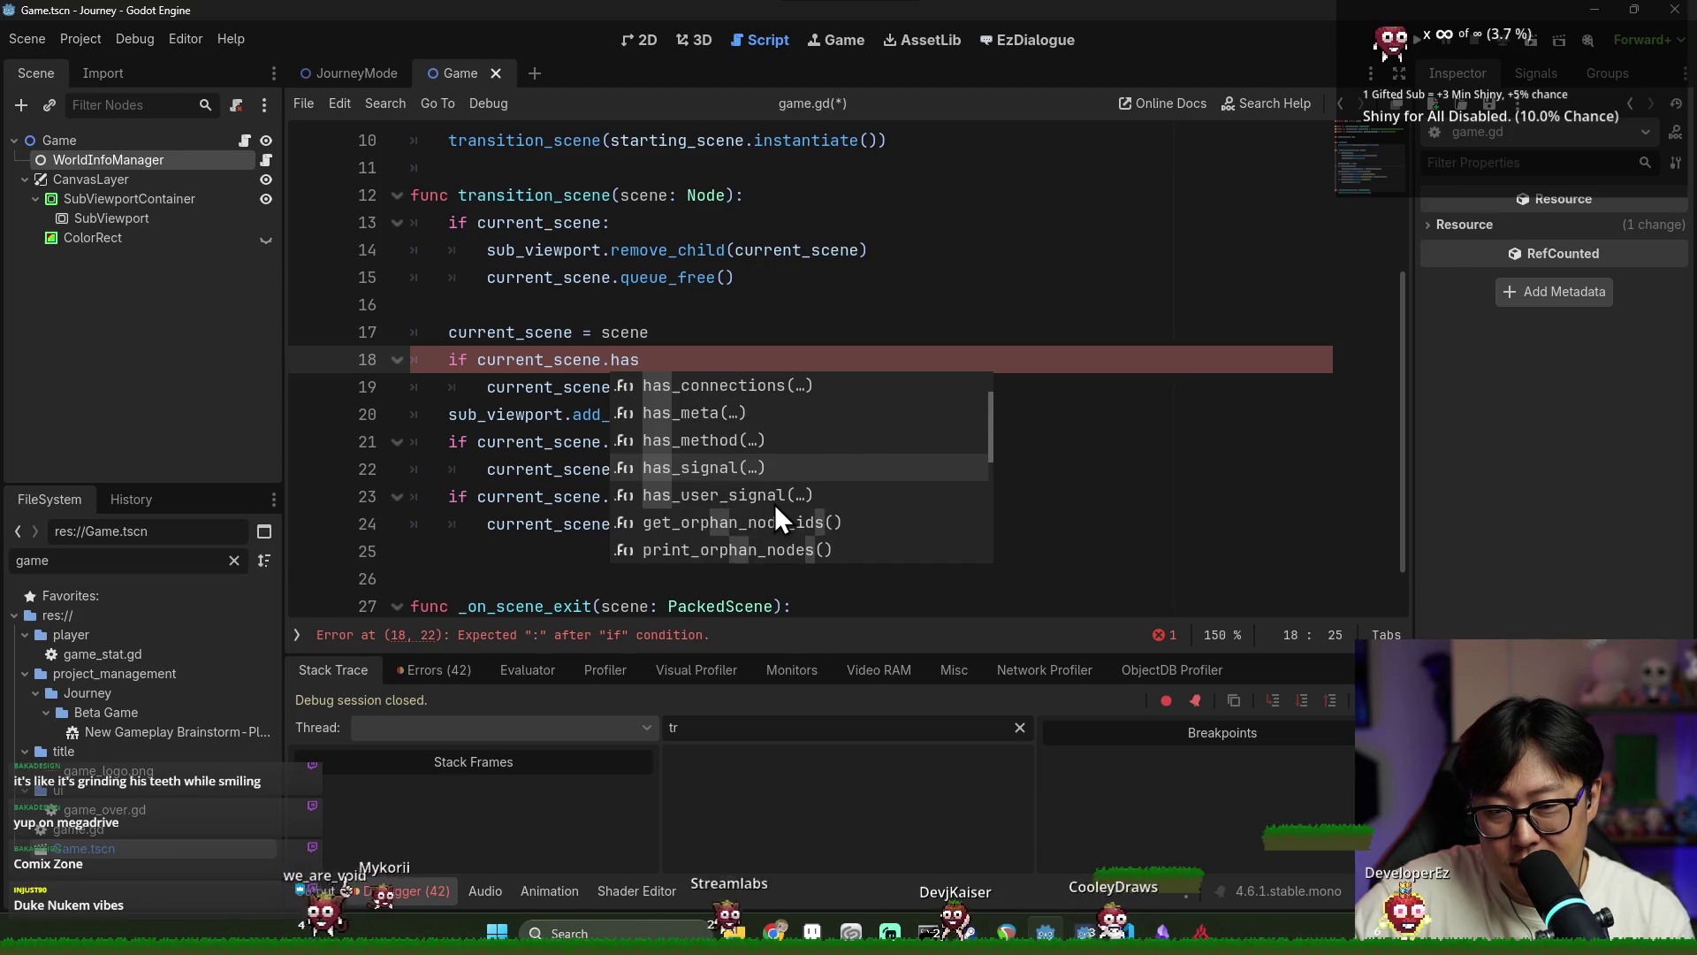
pyautogui.click(712, 417)
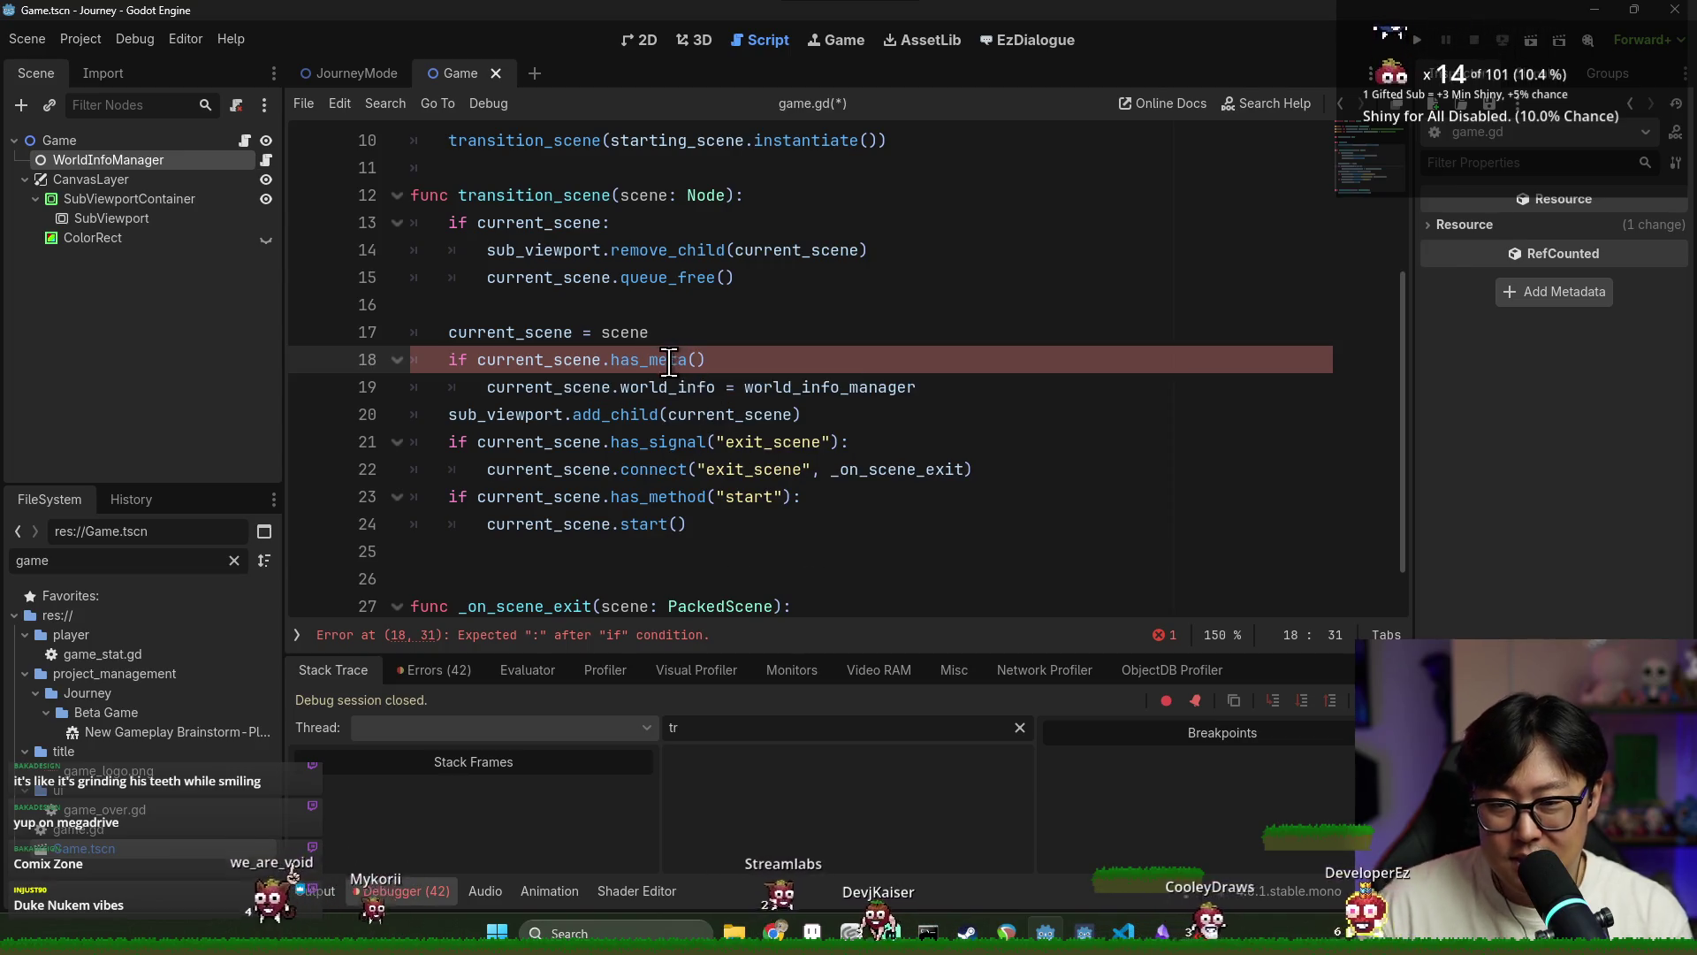
# Look up the has_meta documentation, then go back to game.gd
pyautogui.keyDown('ctrl'); pyautogui.click(667, 360); pyautogui.keyUp('ctrl')
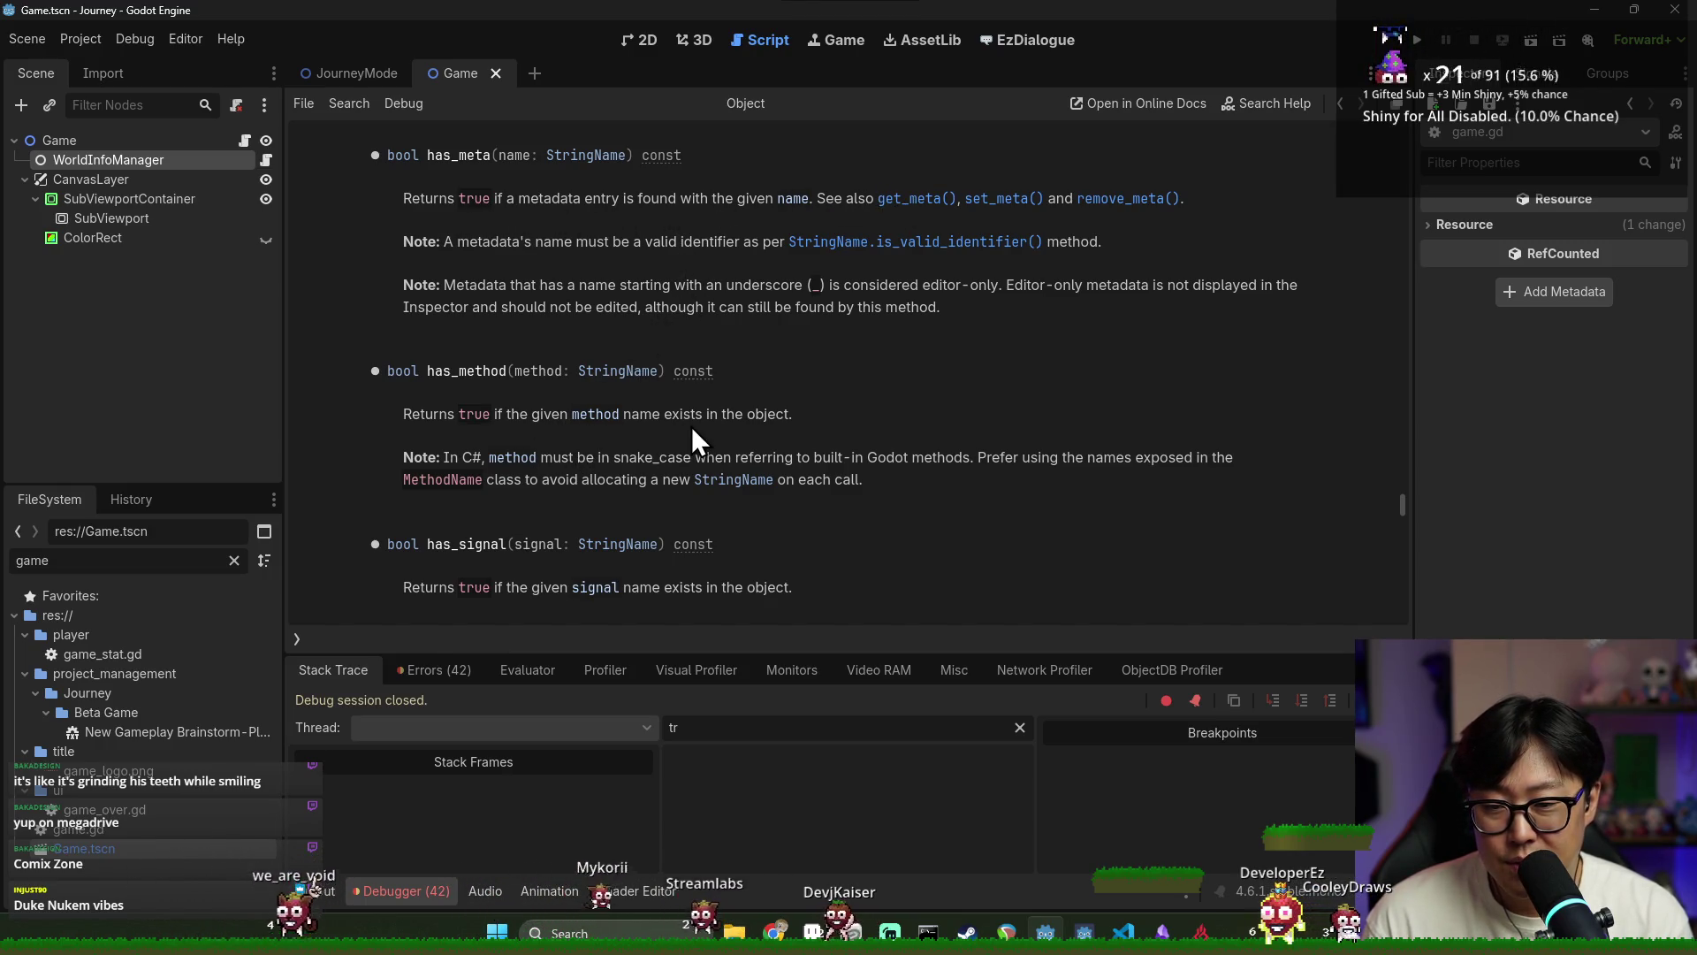
pyautogui.scroll(-5, 691, 426)
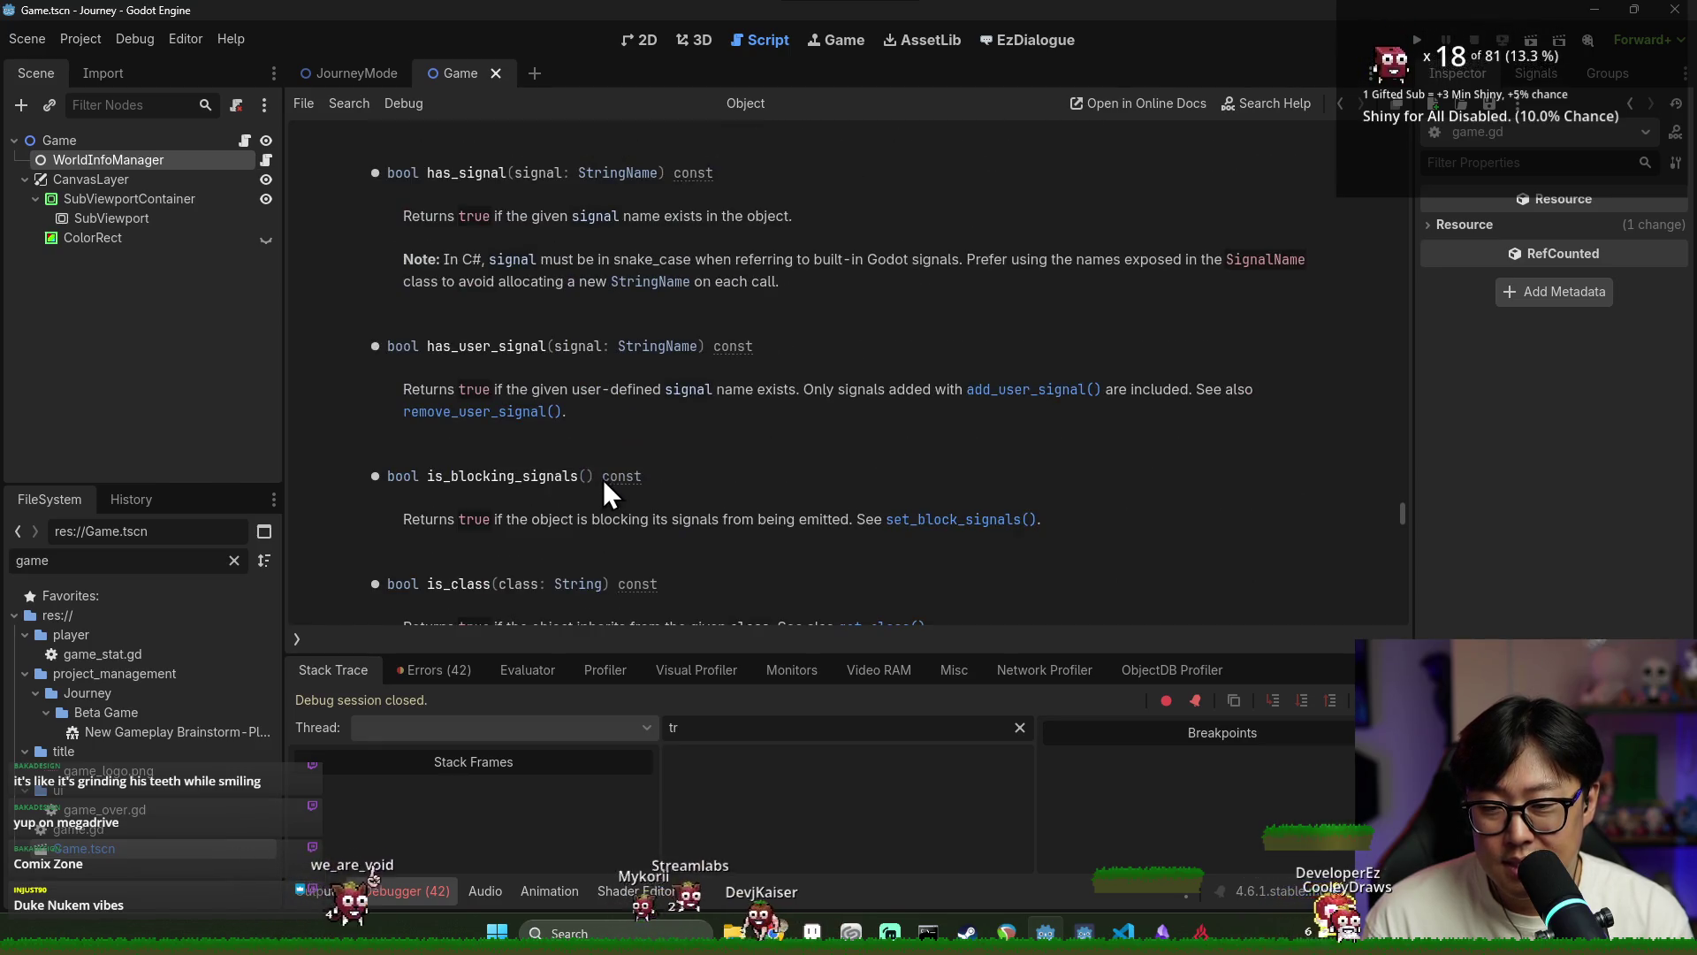
pyautogui.hotkey('alt', 'Left')
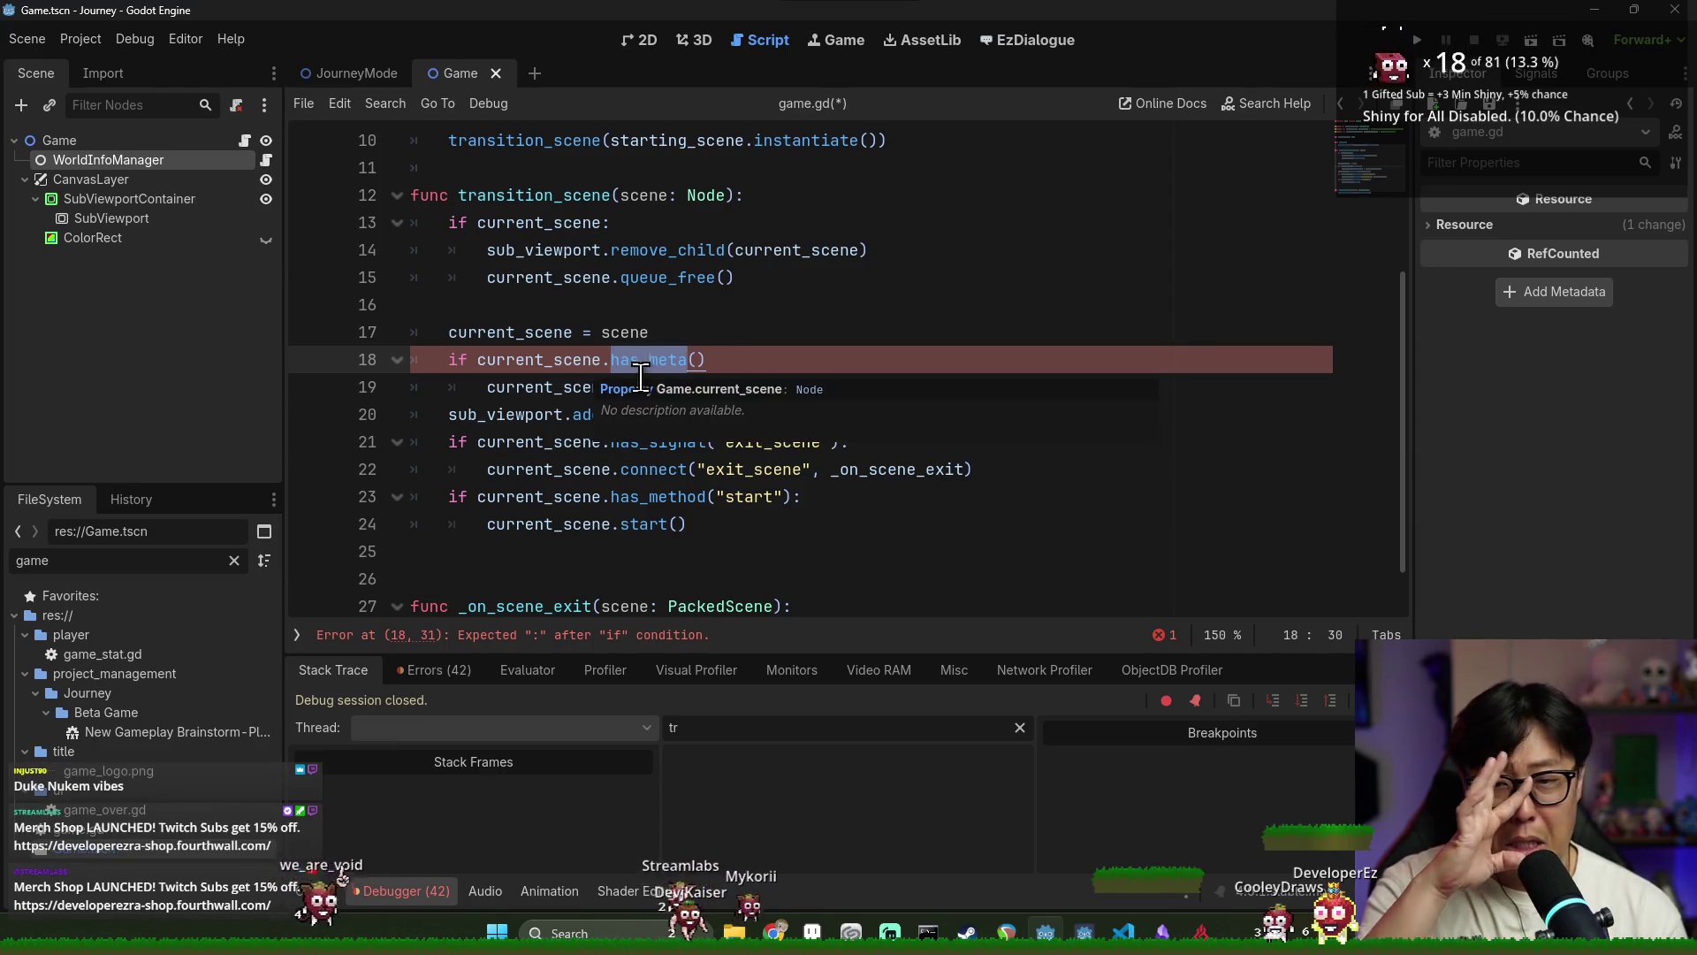
# Delete the has_meta if line, unindent the world_info assignment, and save game.gd
pyautogui.doubleClick(590, 359)
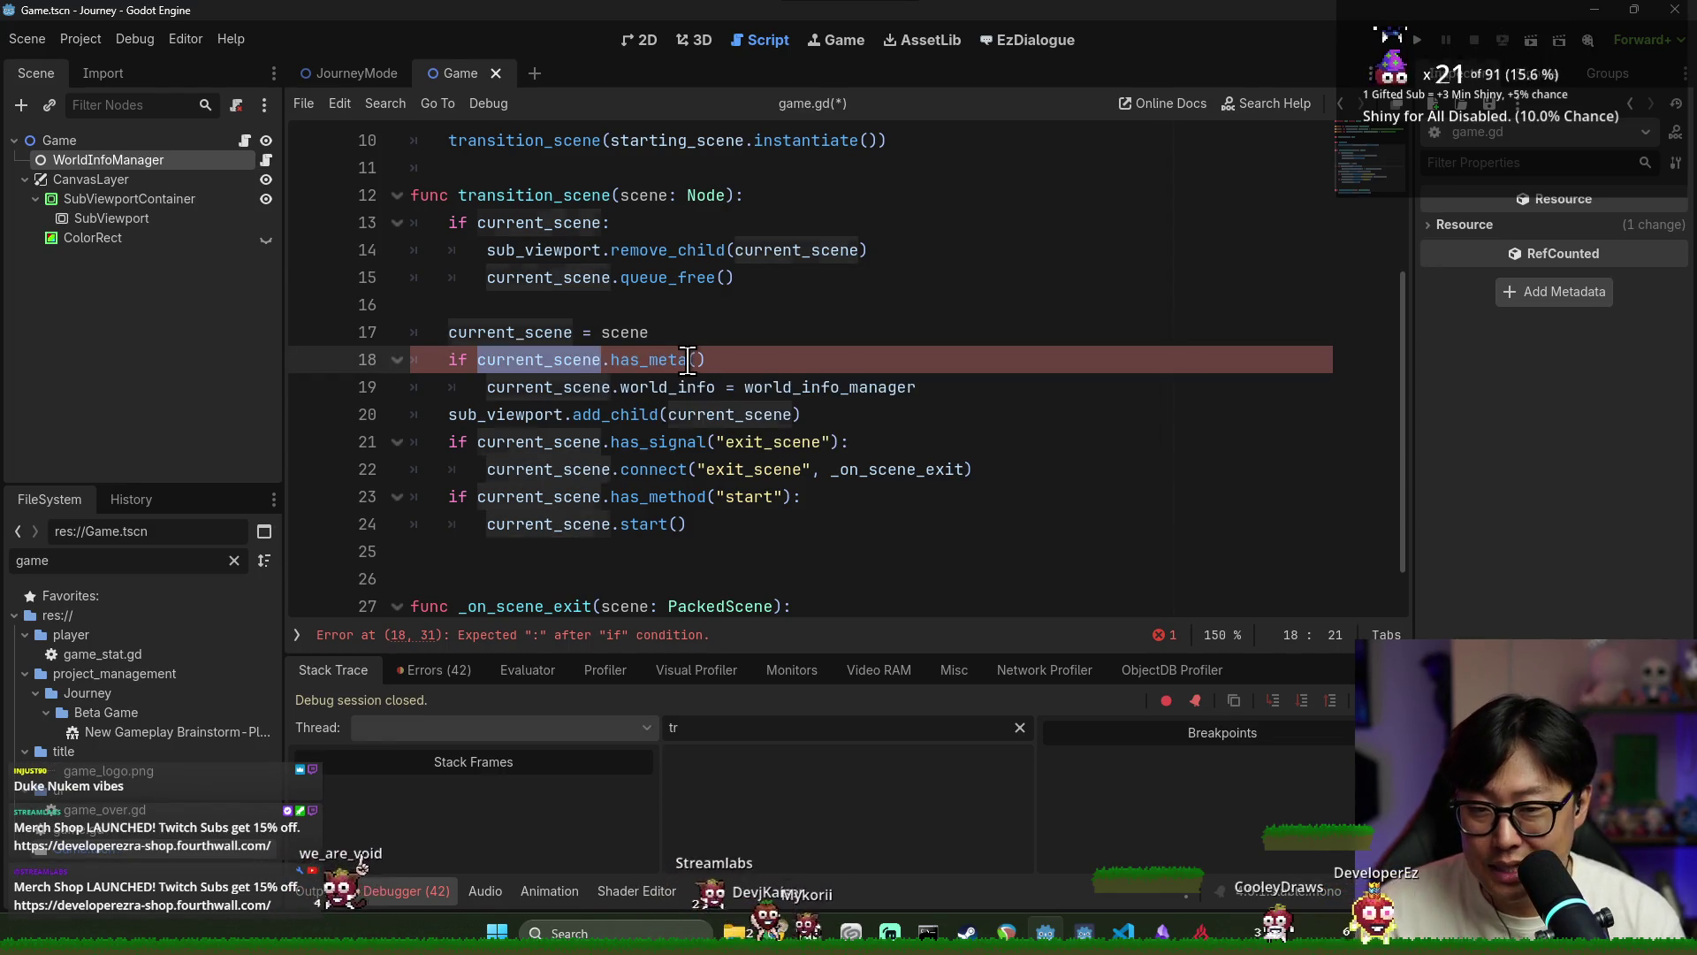
pyautogui.hotkey('ctrl', 'shift', 'k')
pyautogui.hotkey('shift', 'Tab')
pyautogui.hotkey('ctrl', 's')
# Run the game, inspect the Invalid assignment error on line 18, then stop it with F8
pyautogui.doubleClick(630, 360)
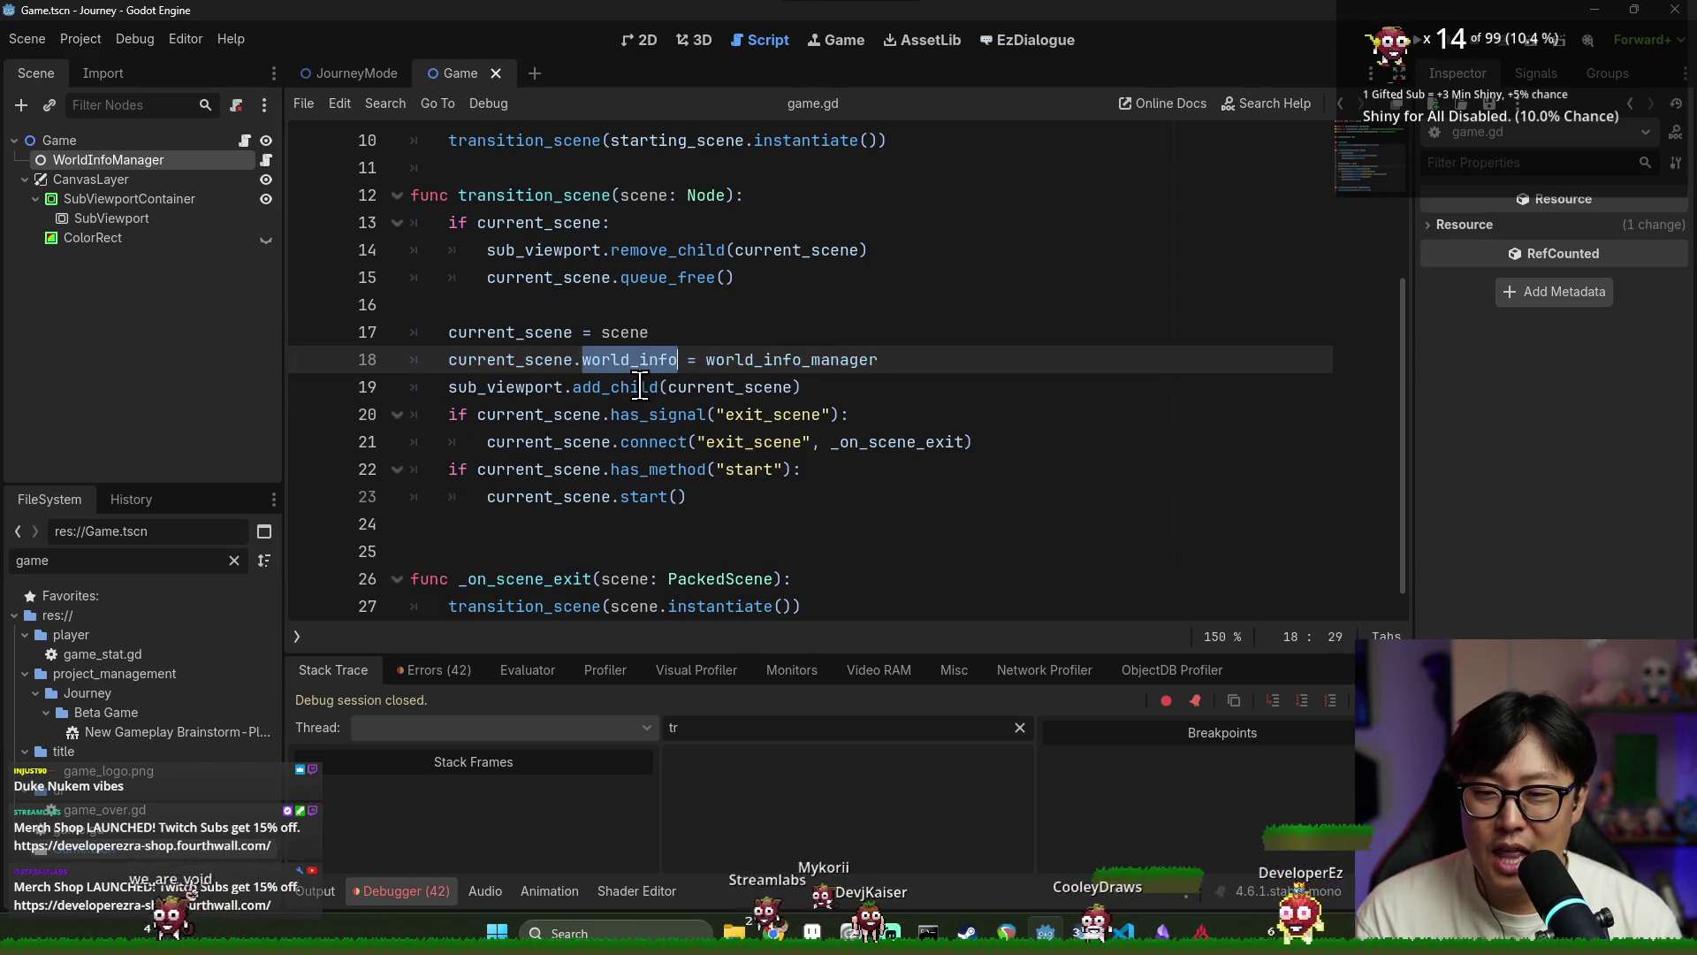
pyautogui.click(1416, 43)
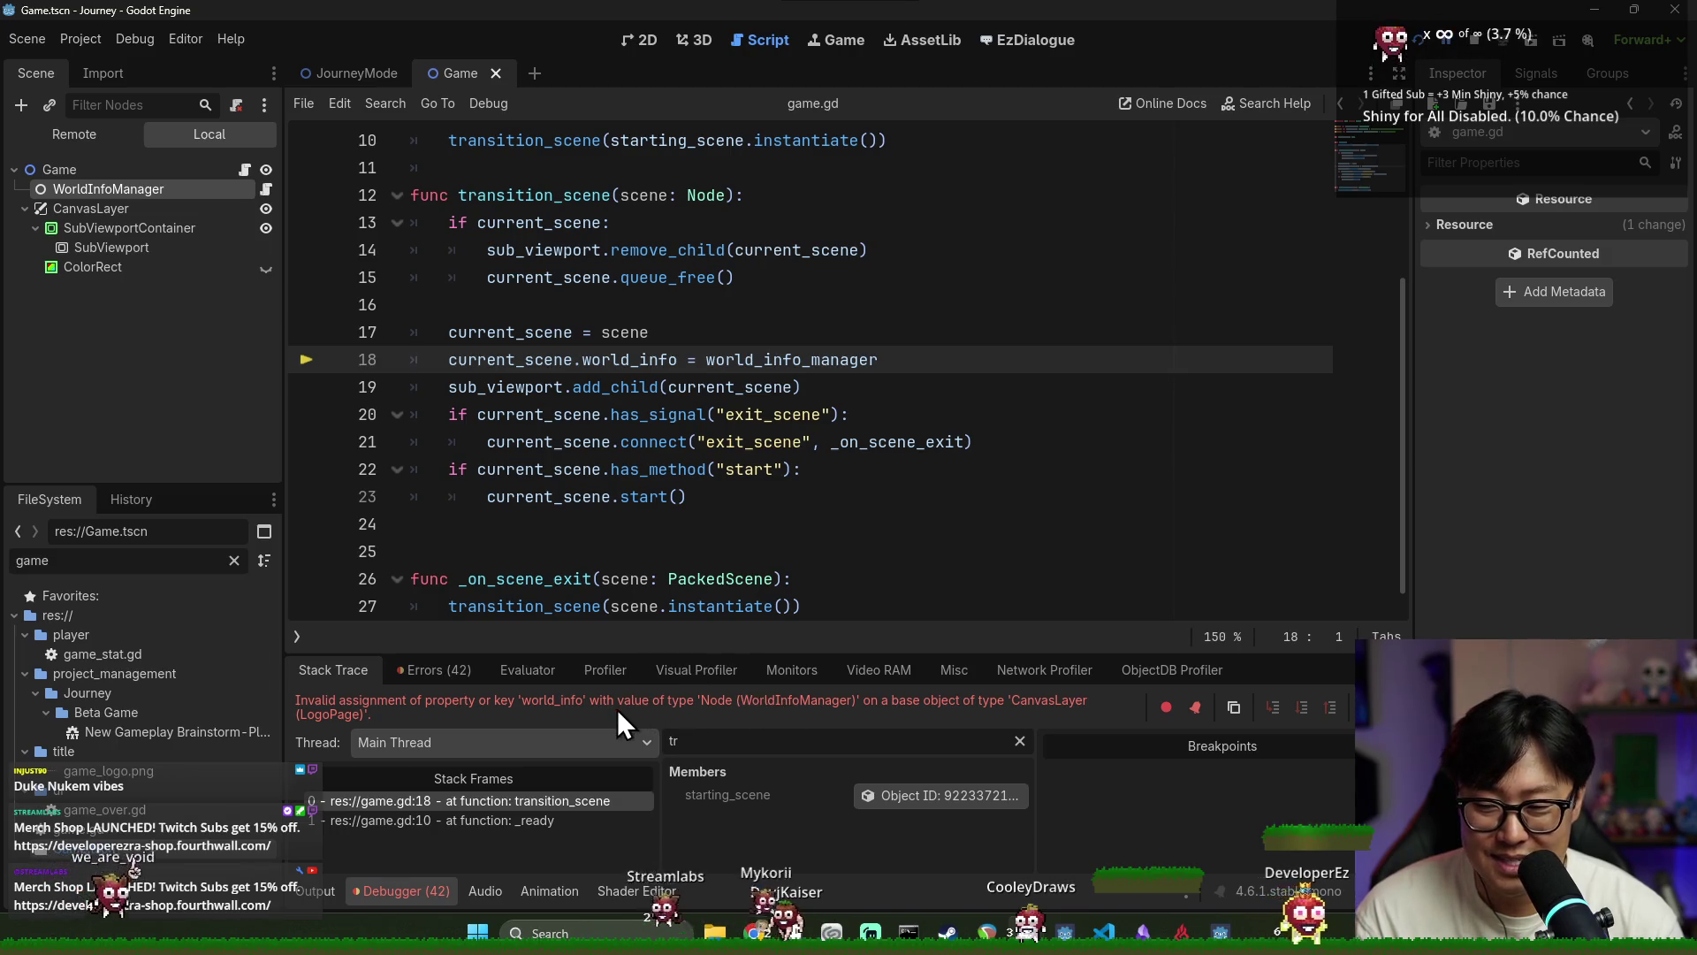
pyautogui.doubleClick(629, 359)
pyautogui.doubleClick(537, 360)
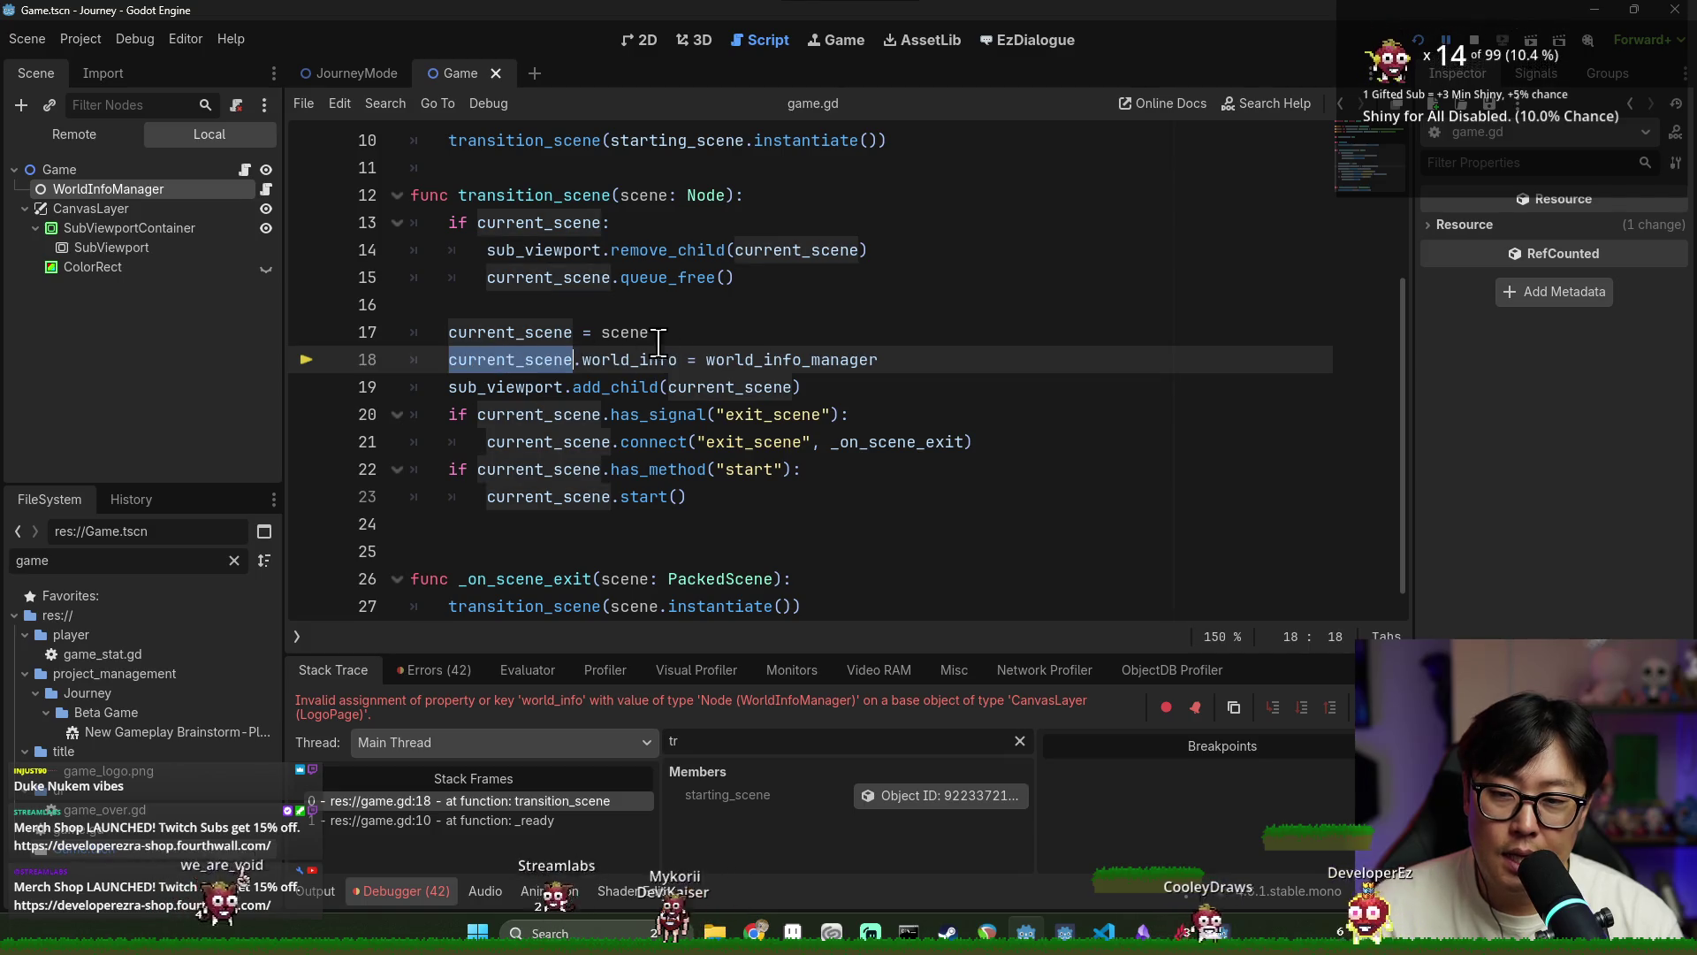
pyautogui.doubleClick(629, 359)
pyautogui.press('Up')
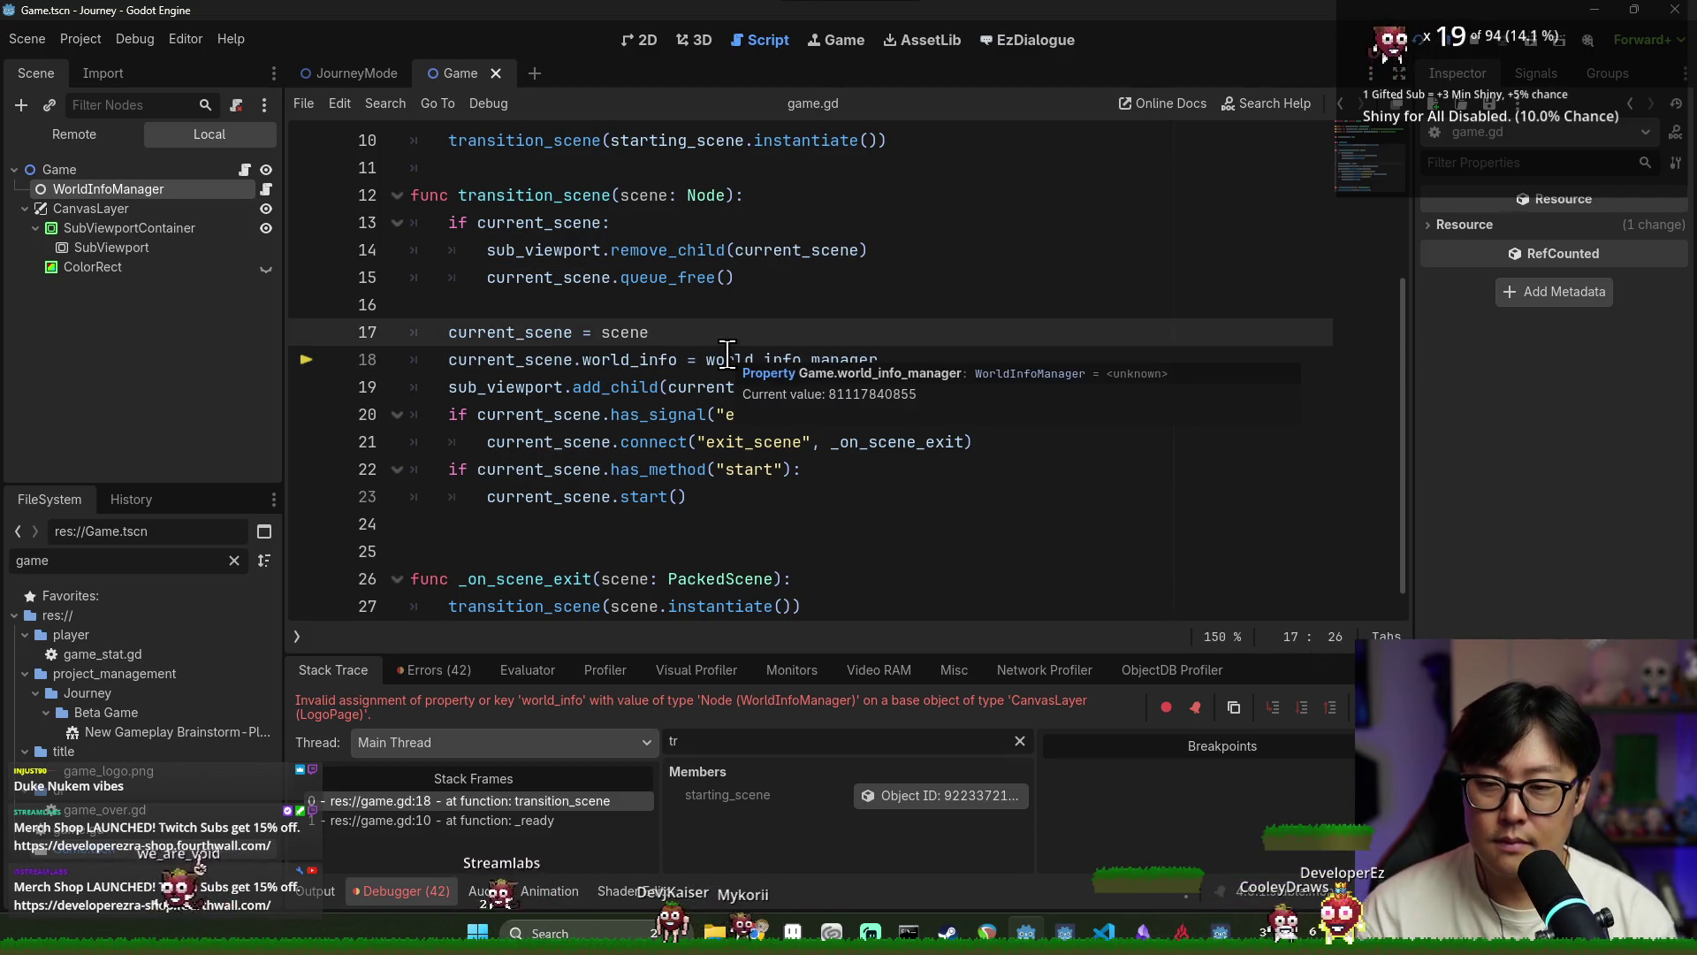
pyautogui.press('F8')
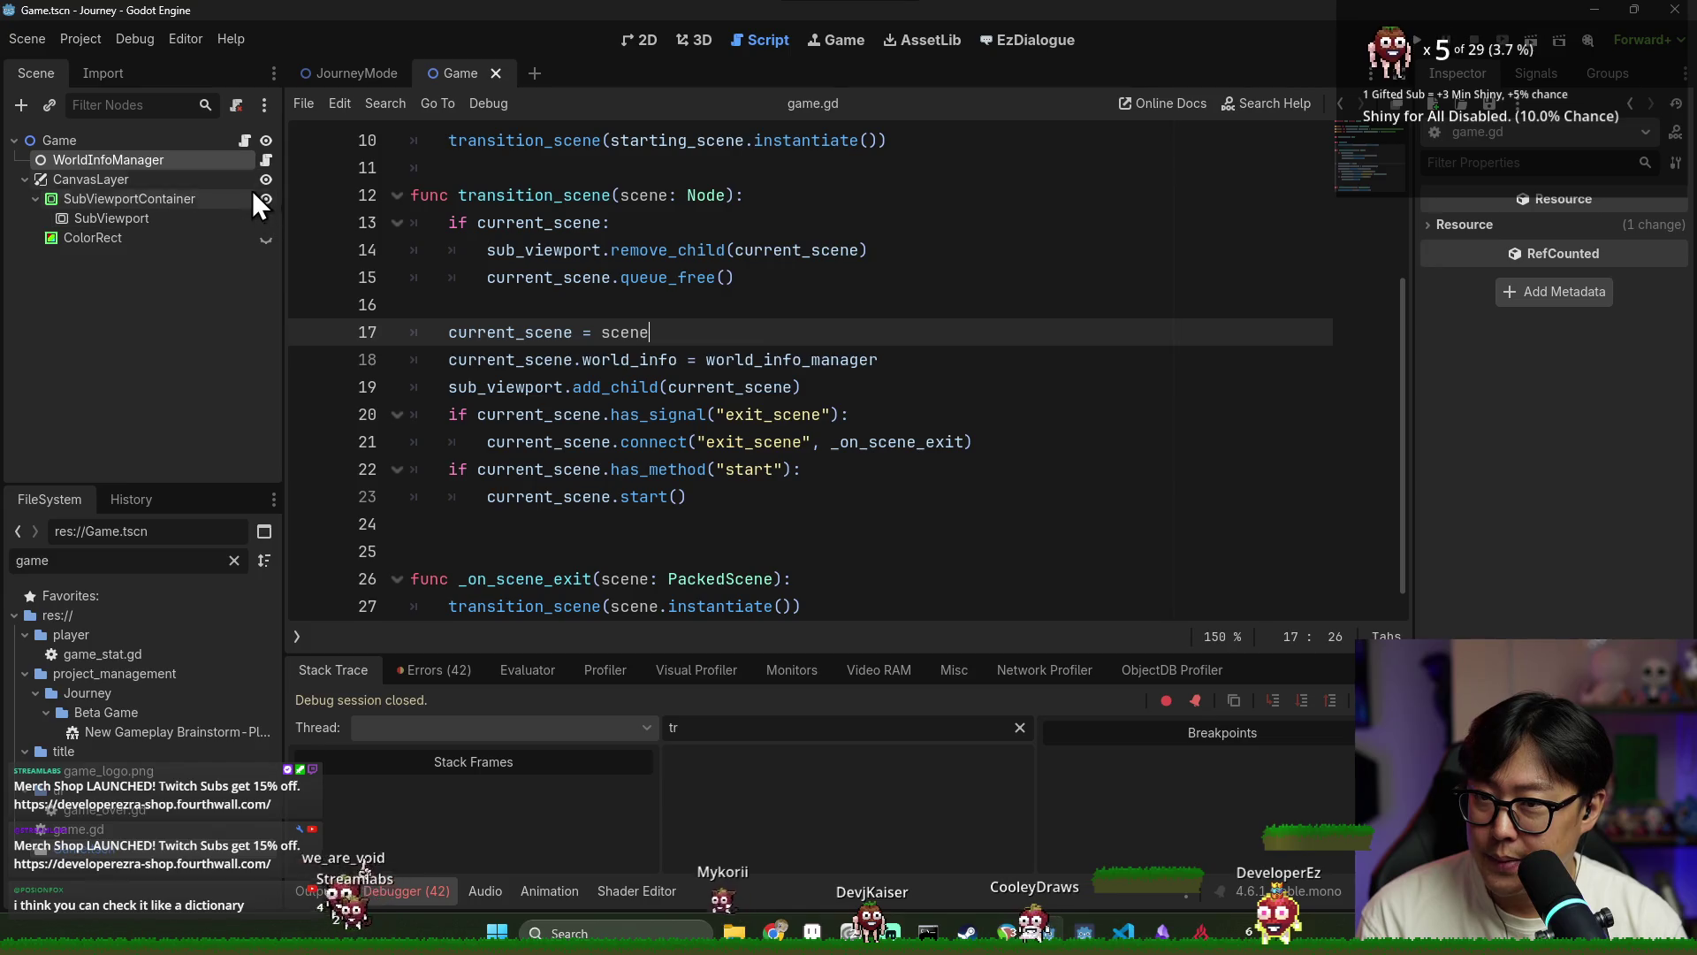
# Copy the has_method("start") block and paste it above the world_info assignment below line 17
pyautogui.tripleClick(632, 360)
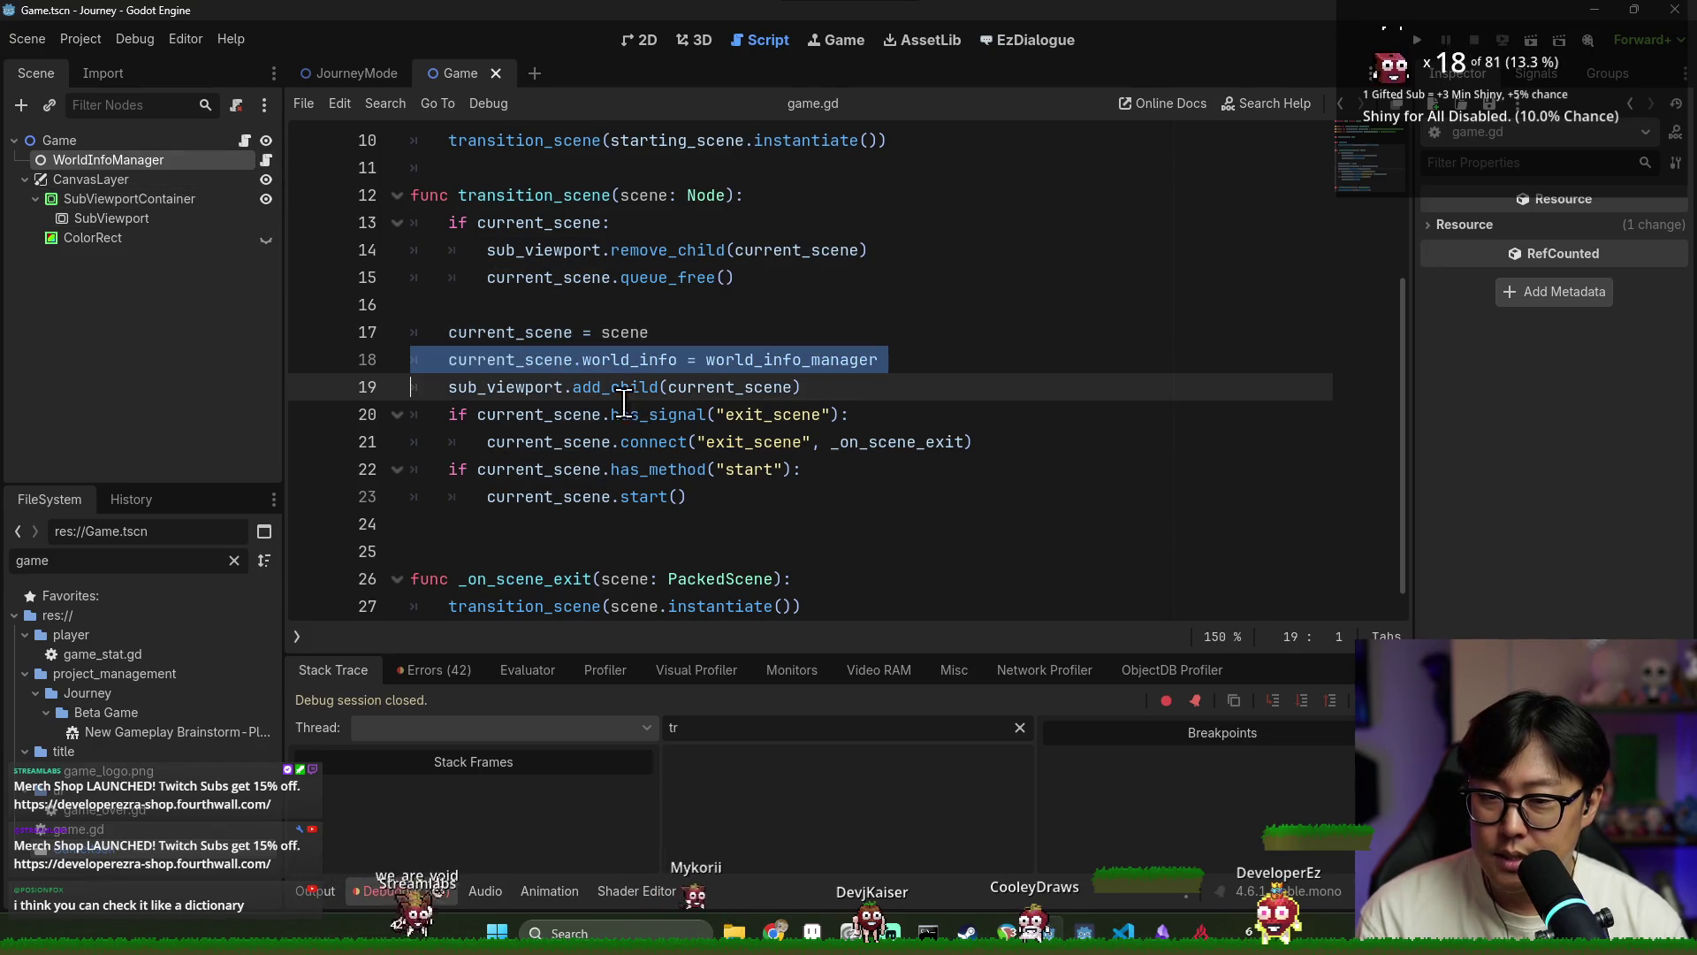
pyautogui.tripleClick(558, 469)
pyautogui.keyDown('shift'); pyautogui.click(729, 501); pyautogui.keyUp('shift')
pyautogui.hotkey('ctrl', 'c')
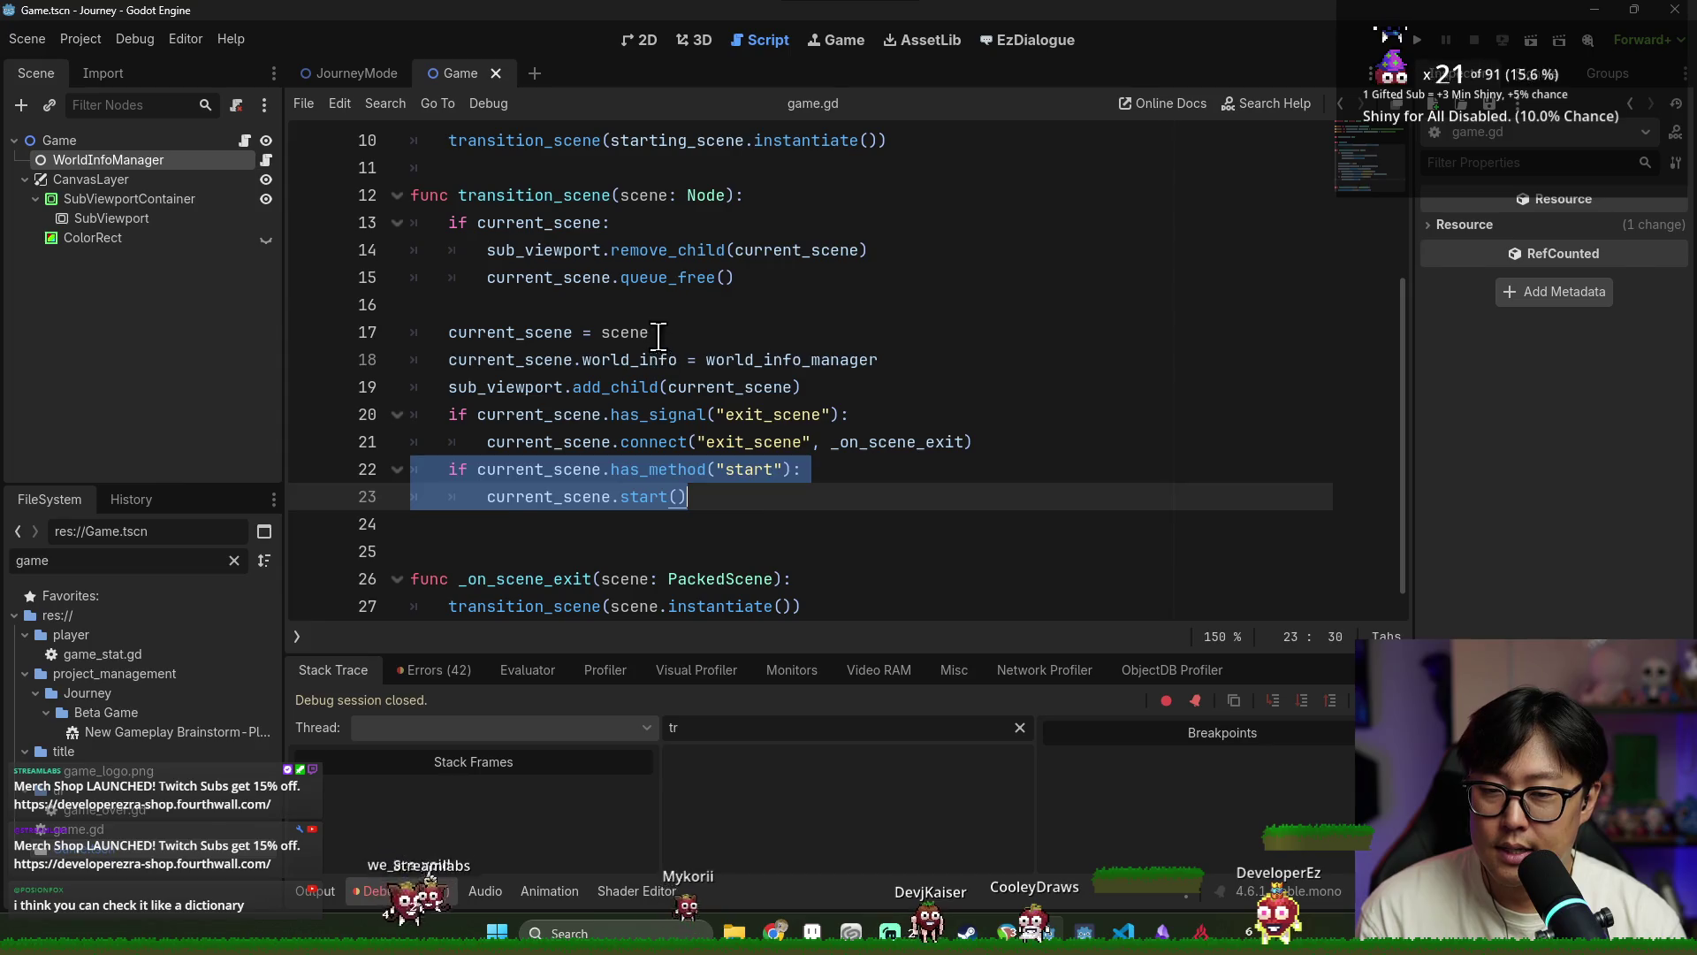
pyautogui.click(696, 335)
pyautogui.press('Return')
pyautogui.hotkey('ctrl', 'v')
pyautogui.click(599, 359)
pyautogui.hotkey('shift', 'Tab')
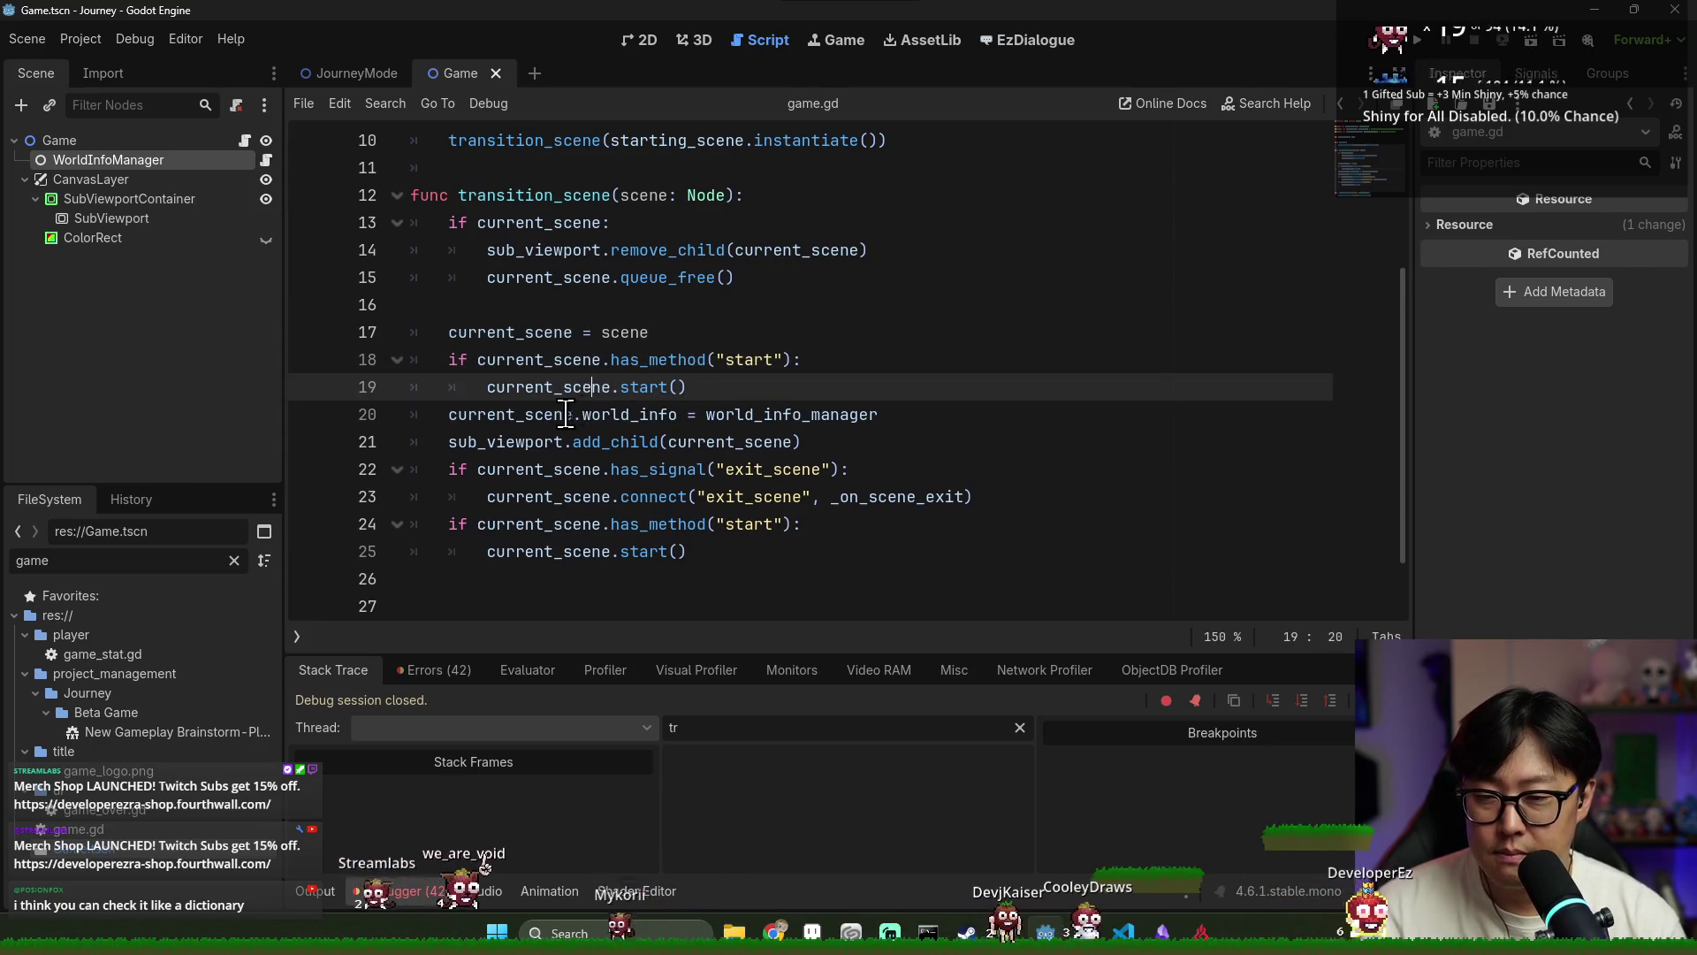
# Change the pasted check to has_method("set_world_info") and remove its copied start() call
pyautogui.tripleClick(574, 415)
pyautogui.click(734, 363)
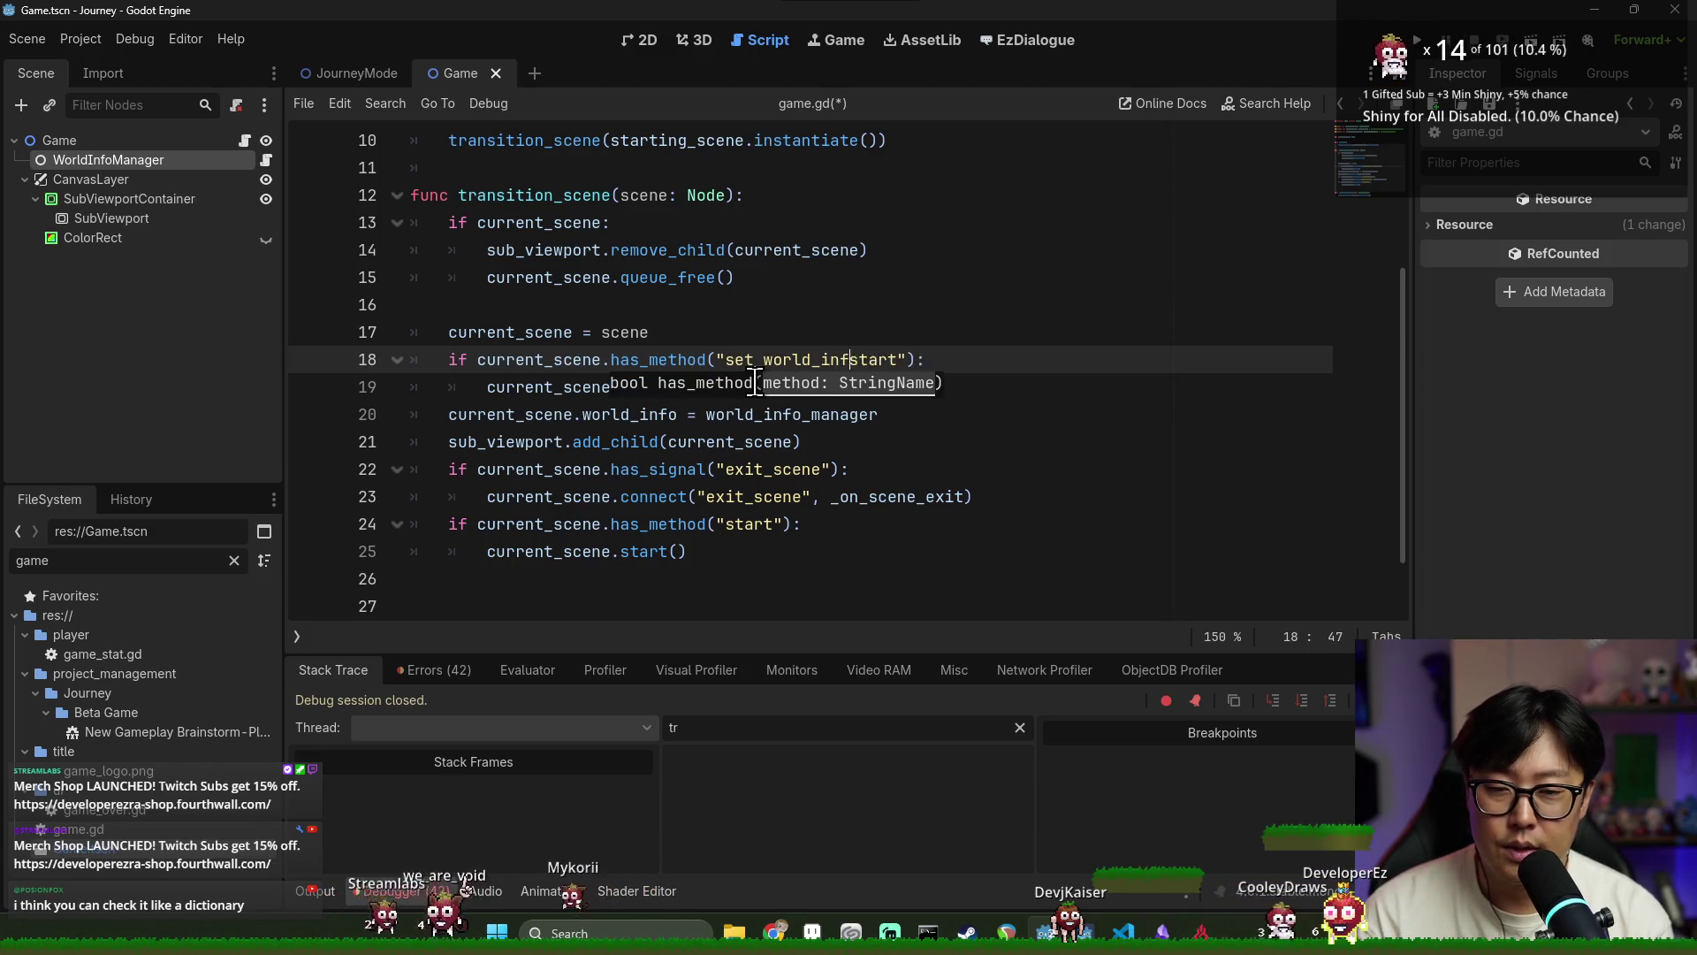
pyautogui.press('BackSpace')
pyautogui.press('BackSpace')
pyautogui.press('BackSpace')
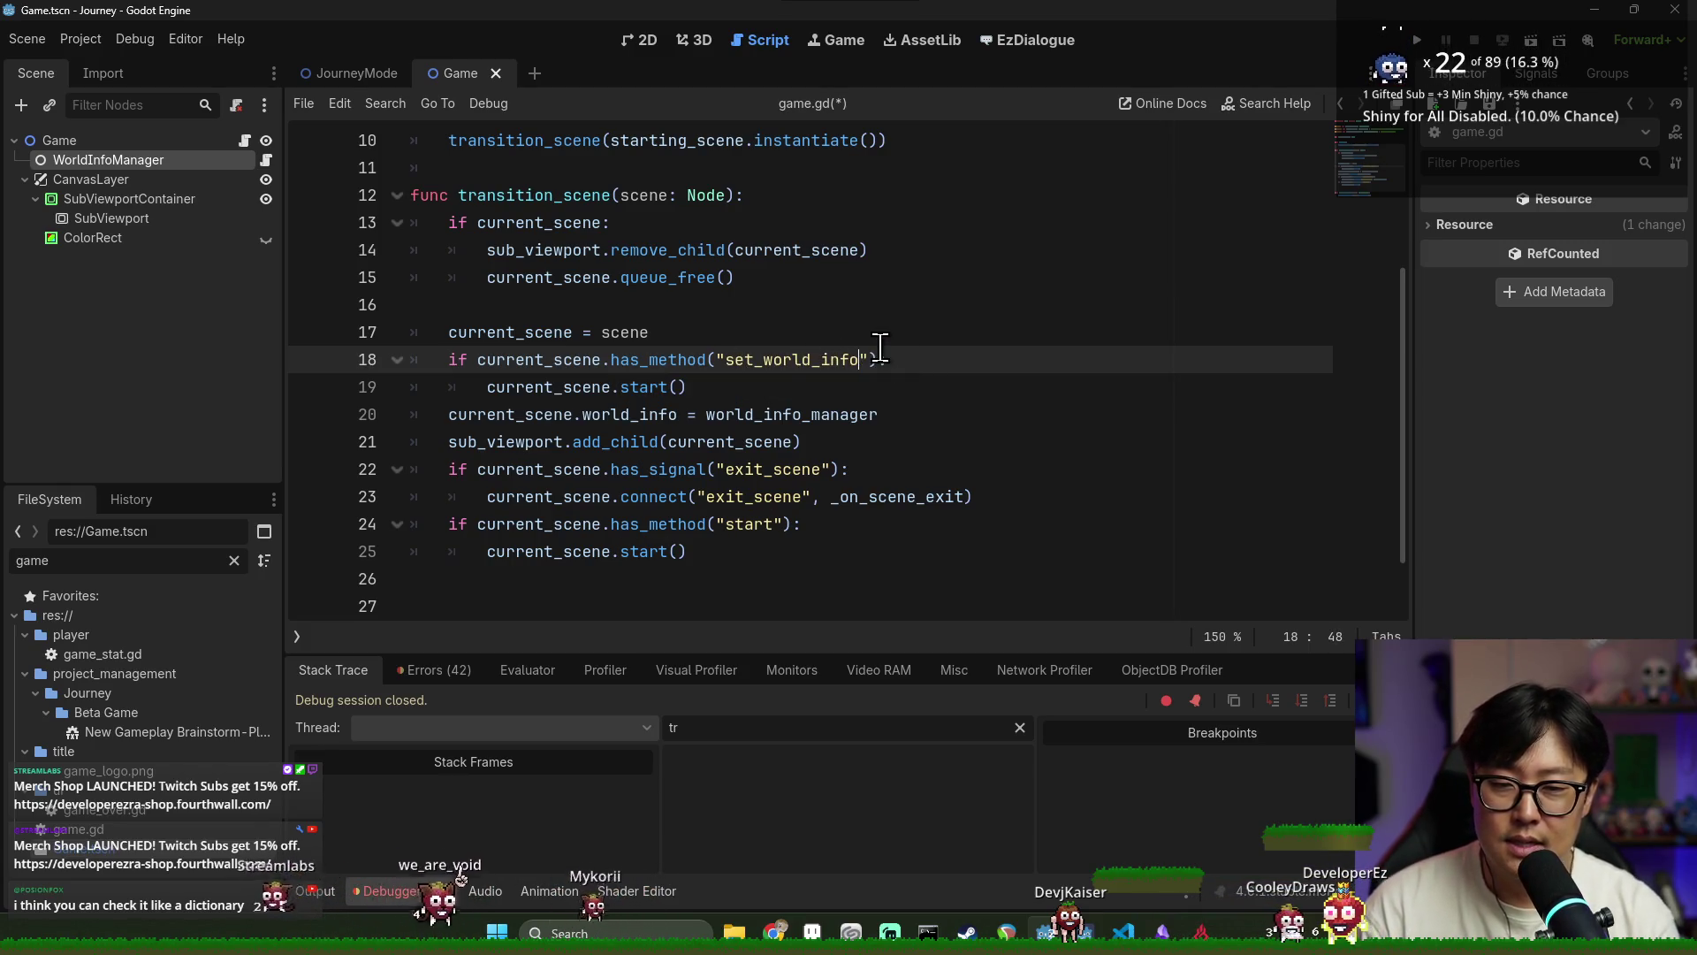
pyautogui.click(477, 415)
pyautogui.moveTo(487, 386); pyautogui.dragTo(448, 415)
pyautogui.press('Delete')
pyautogui.click(770, 405)
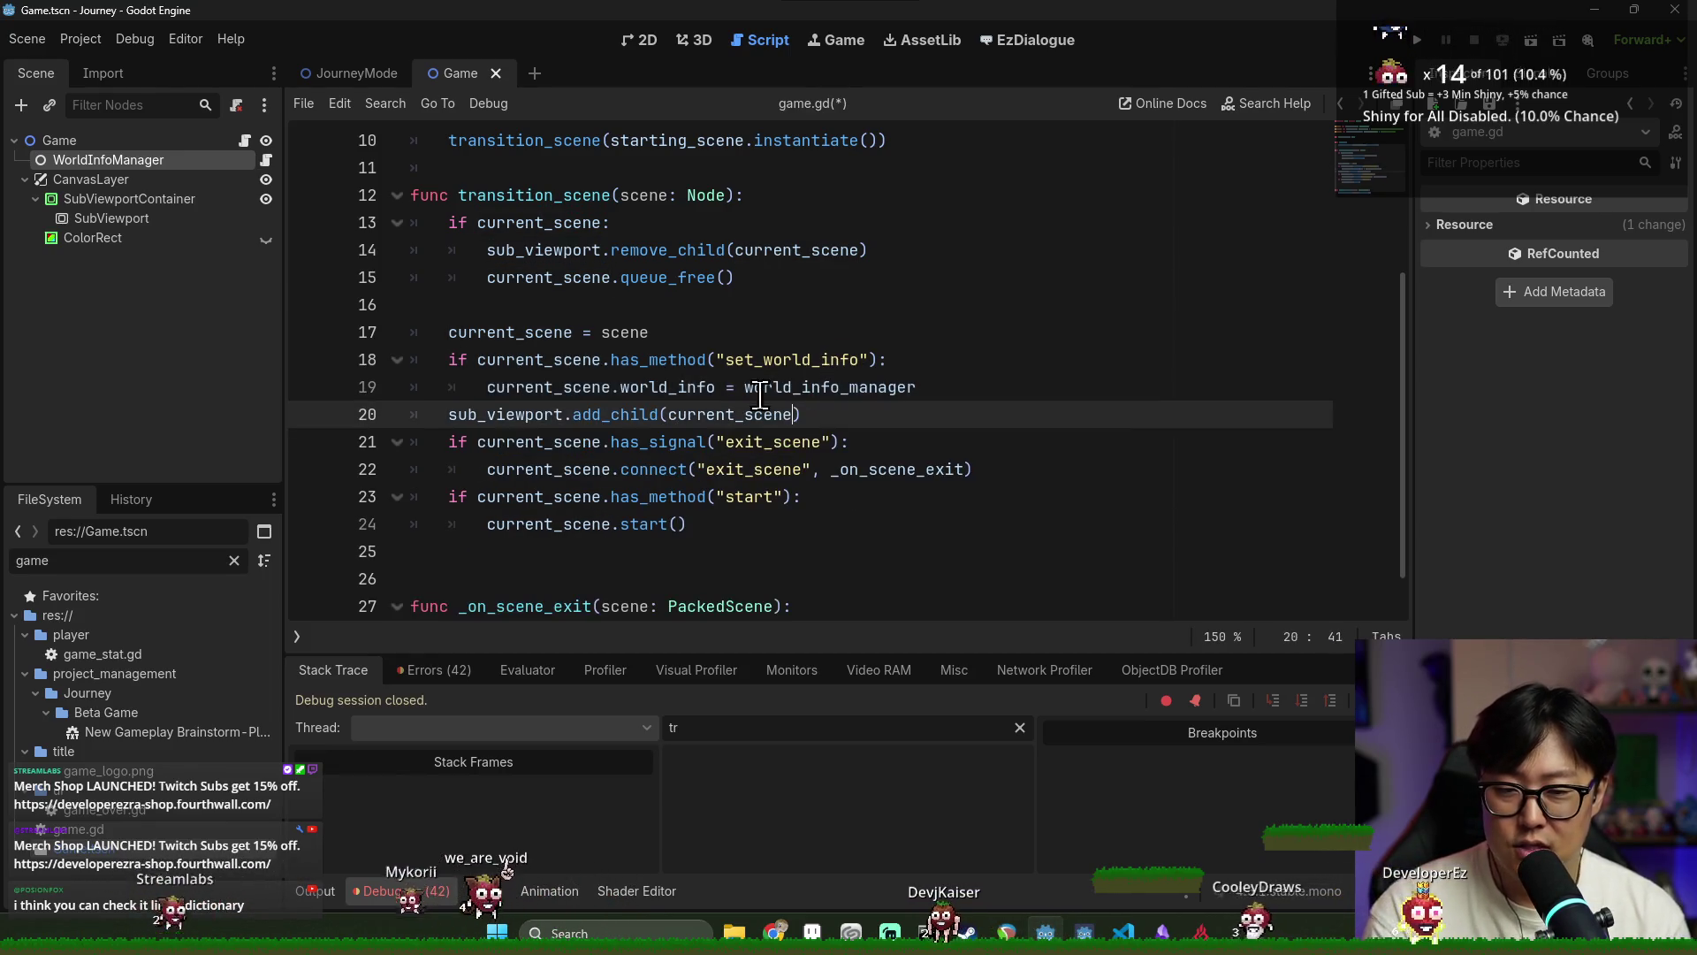
# Turn the assignment into current_scene.set_world_info(world_info_manager), save, and run with F5
pyautogui.click(619, 388)
pyautogui.write('set_')
pyautogui.moveTo(610, 404)
pyautogui.click(781, 389)
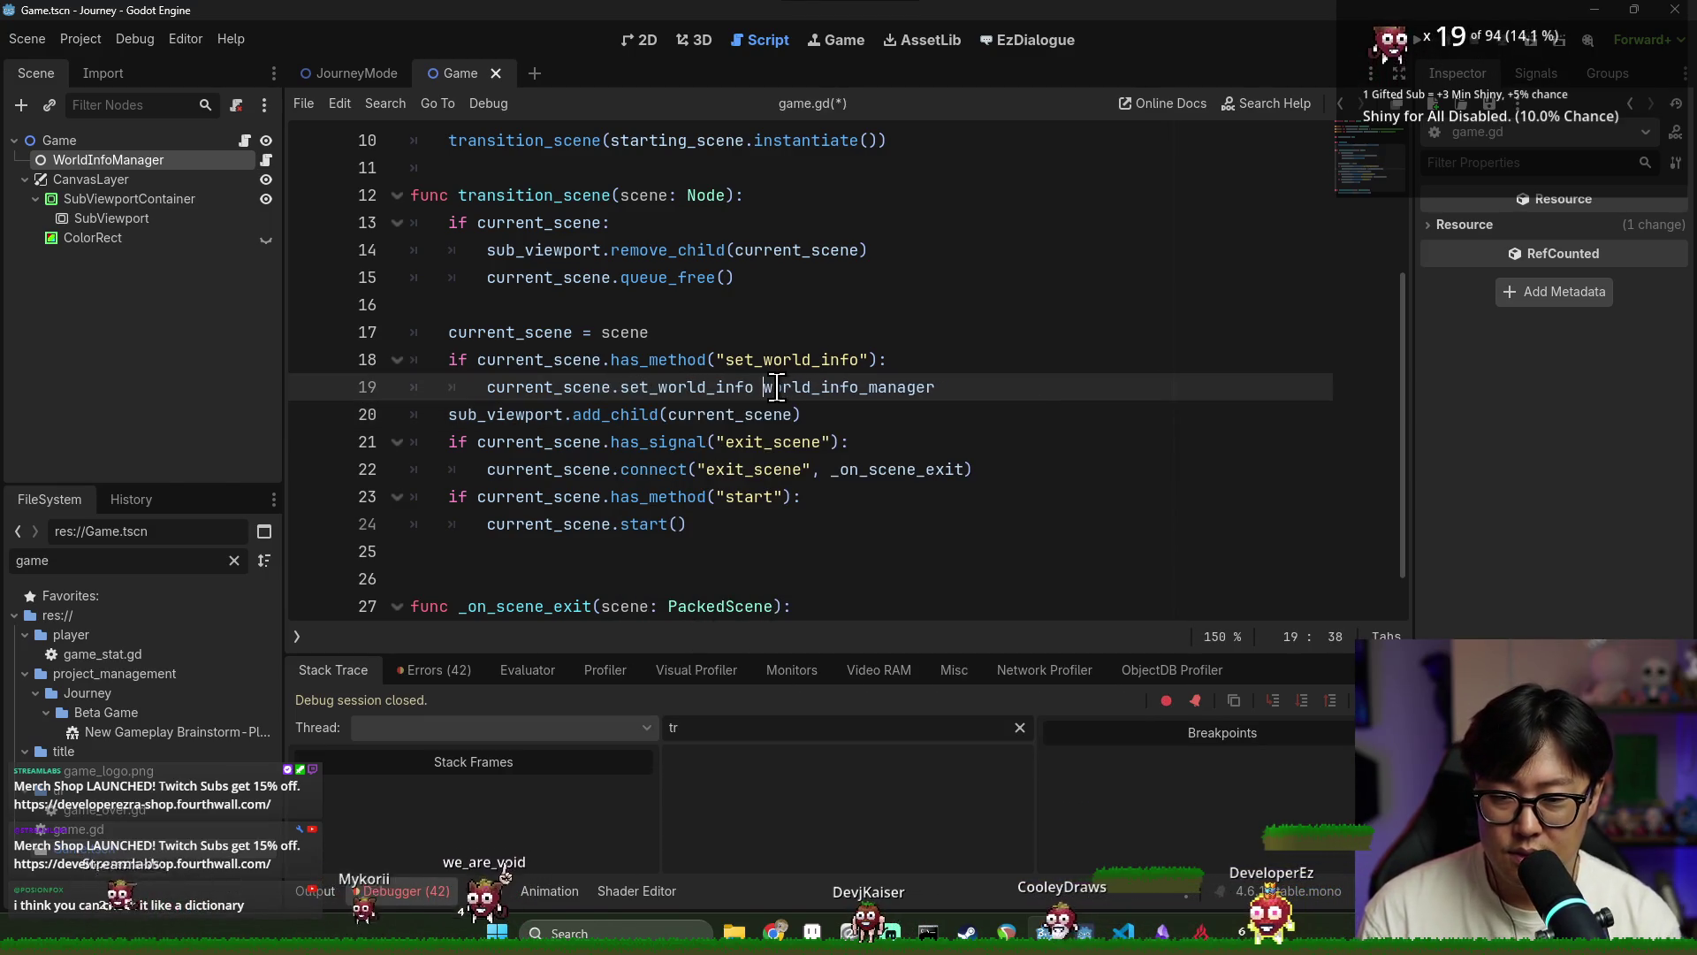
pyautogui.write(')')
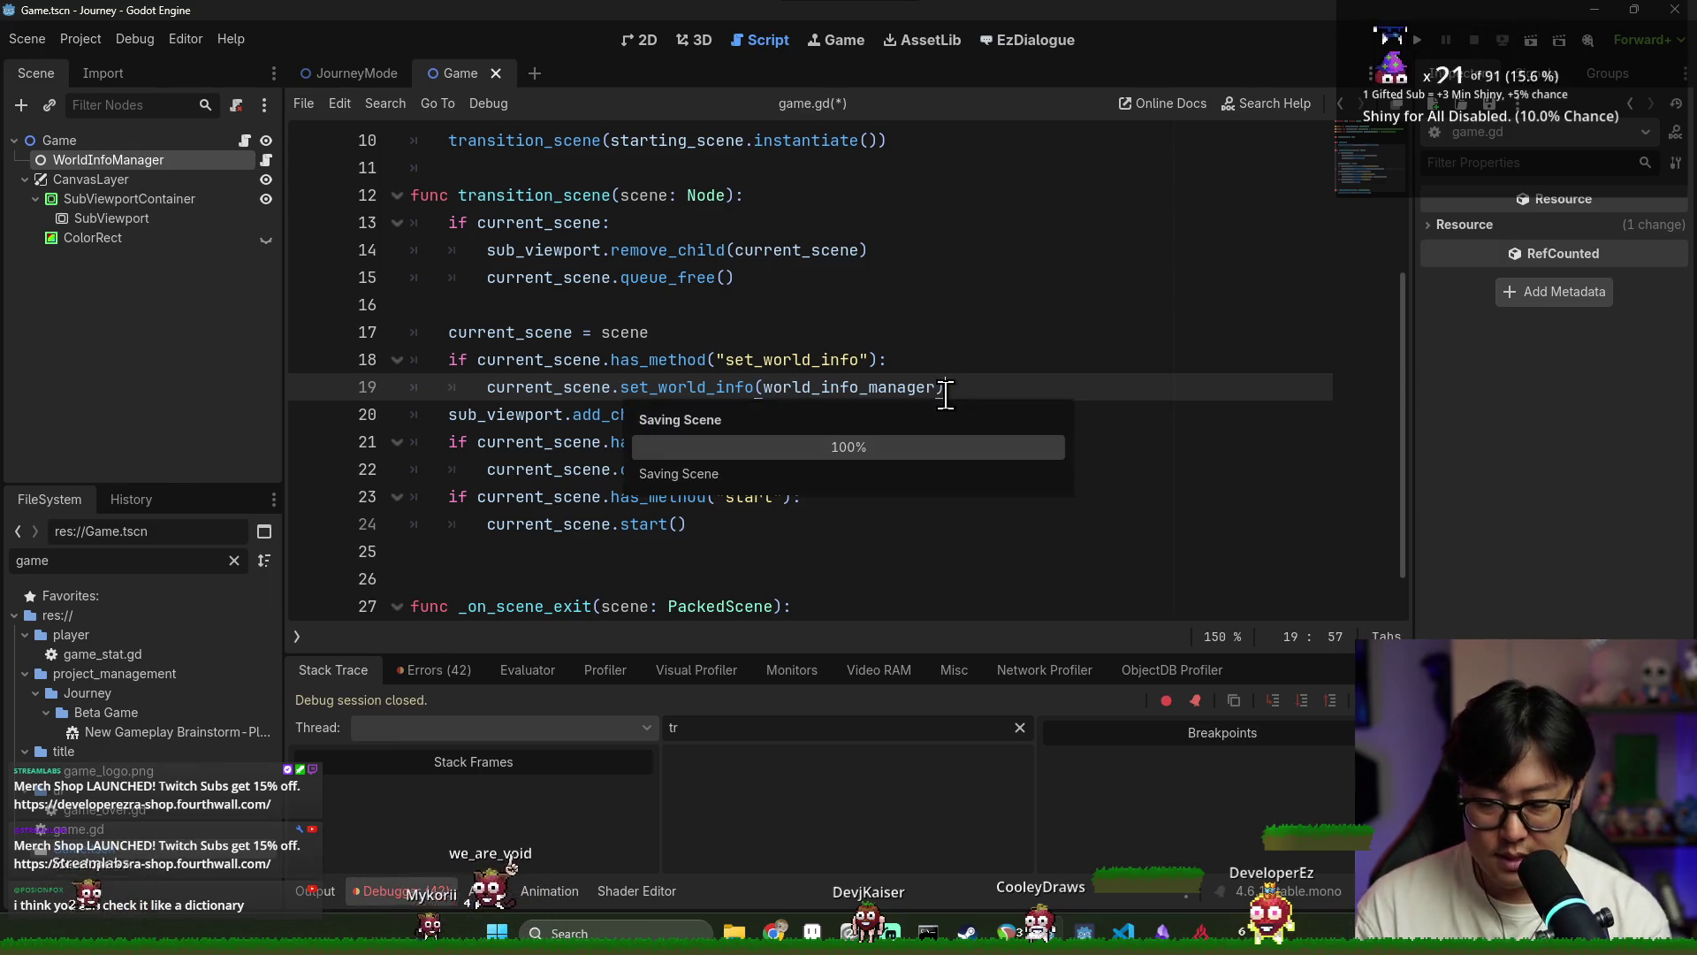
pyautogui.click(990, 359)
pyautogui.hotkey('ctrl', 's')
pyautogui.press('F5')
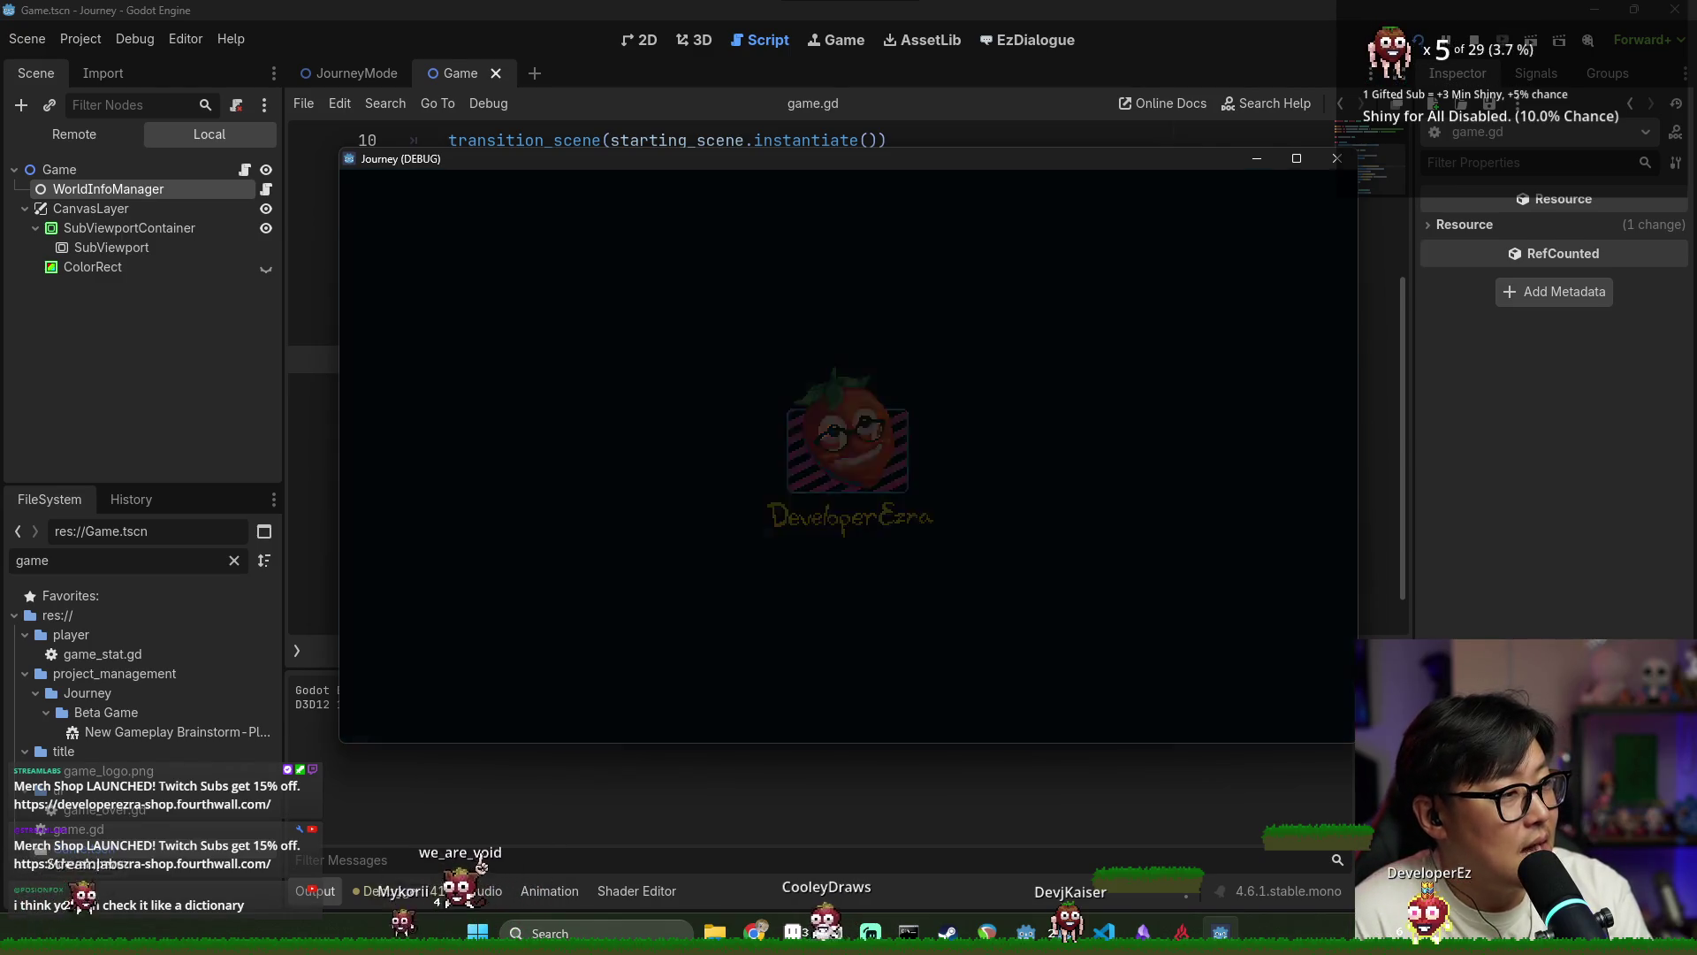
# Retest New Game until the Nil world_info error at region_map_mode.gd line 24, stop, and return to game.gd
pyautogui.click(910, 474)
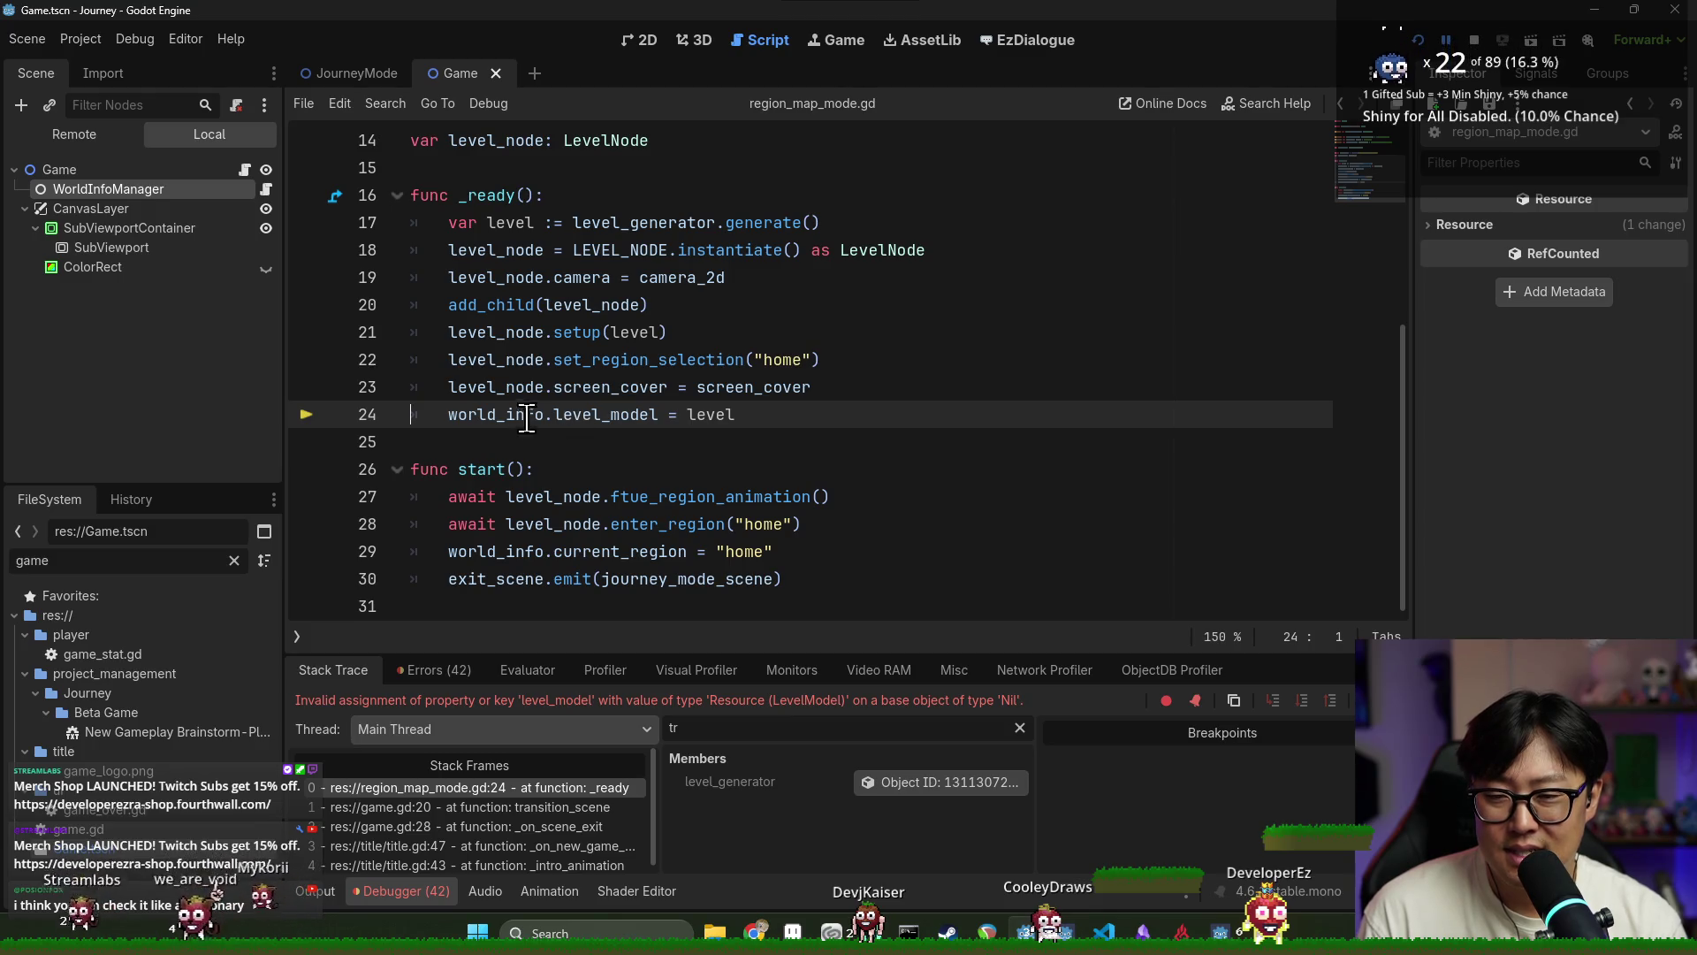
pyautogui.press('F8')
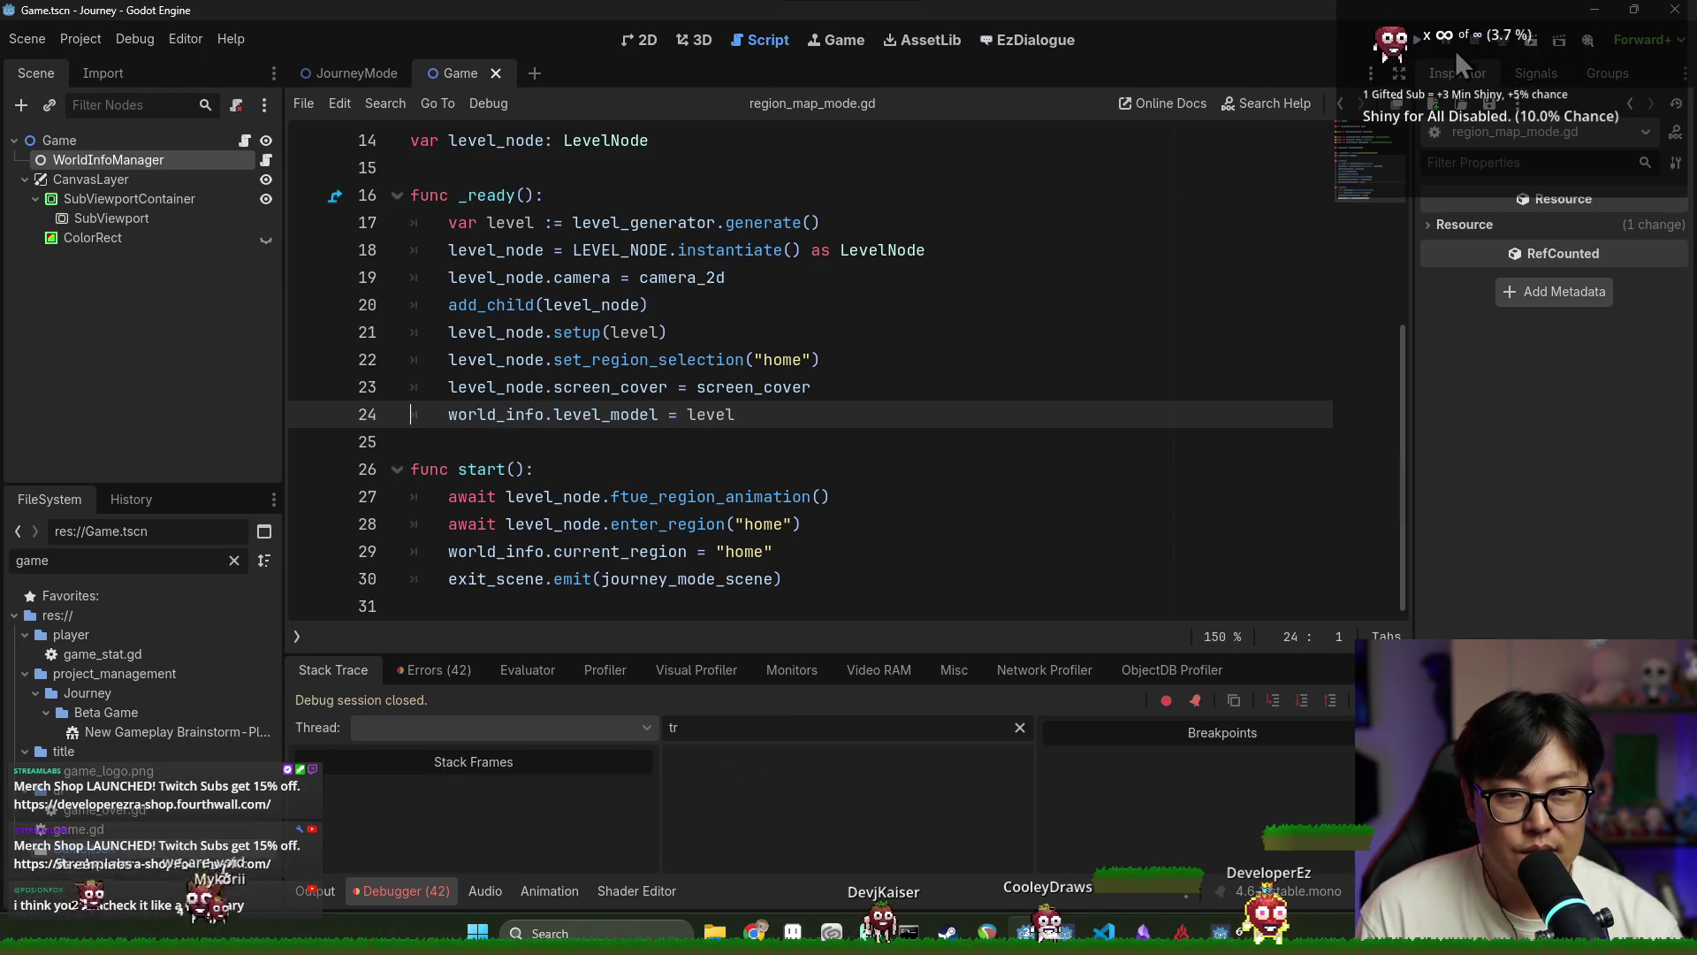
pyautogui.click(734, 332)
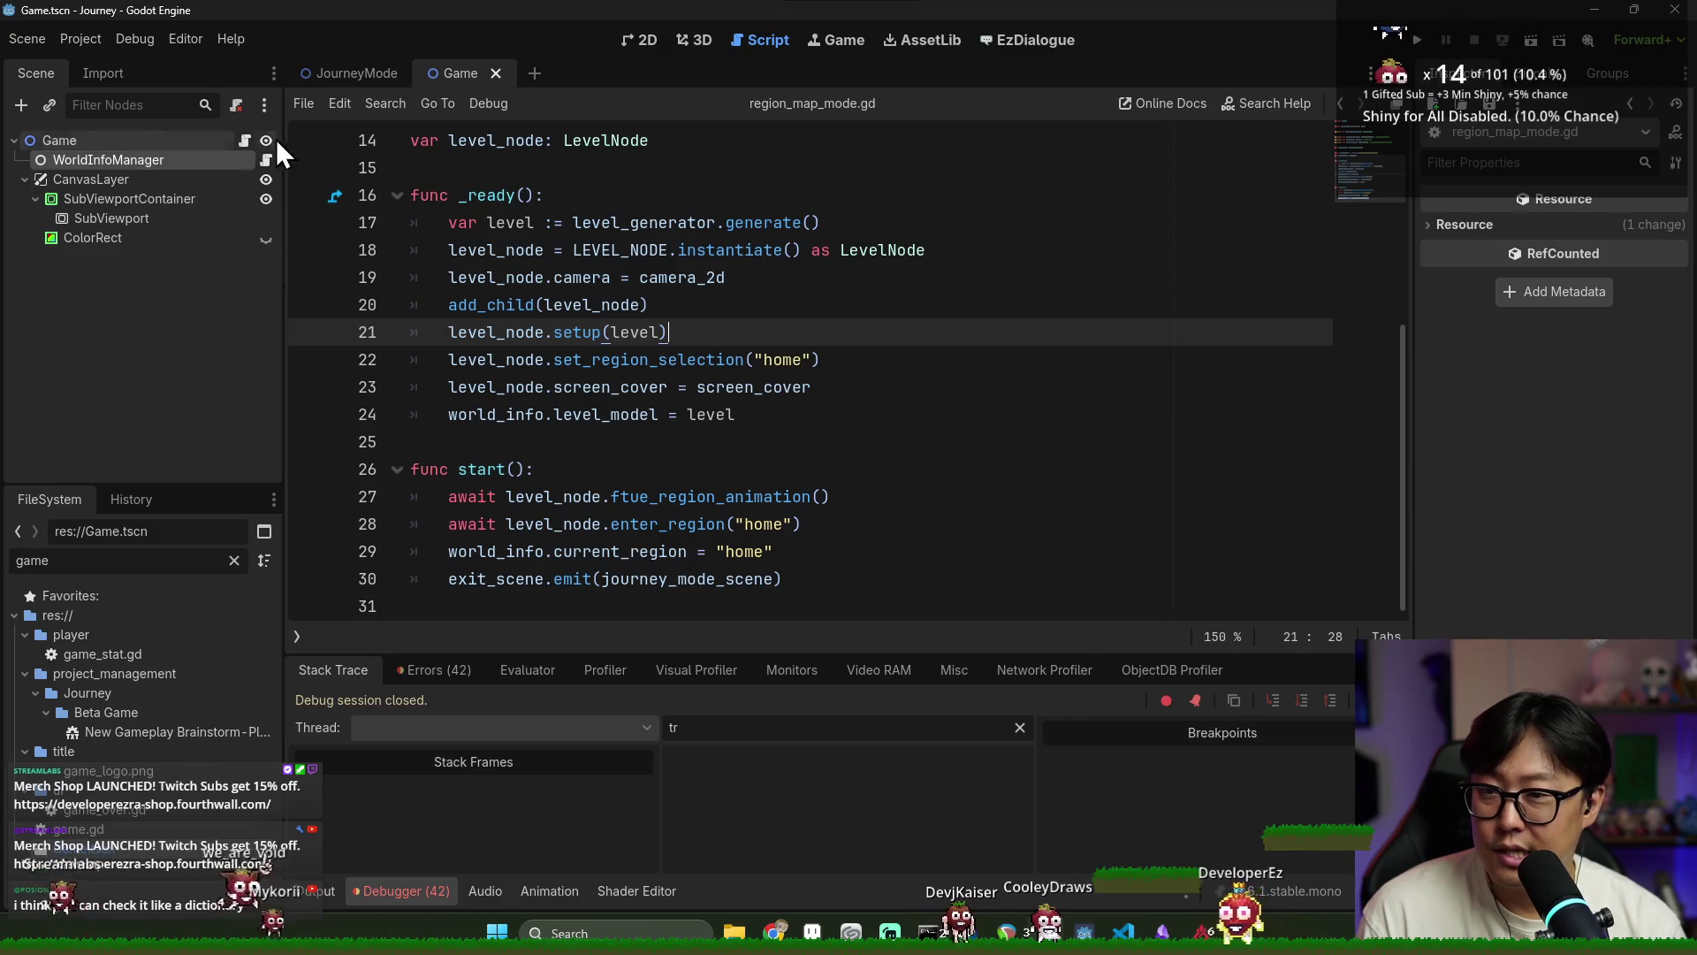
pyautogui.click(244, 141)
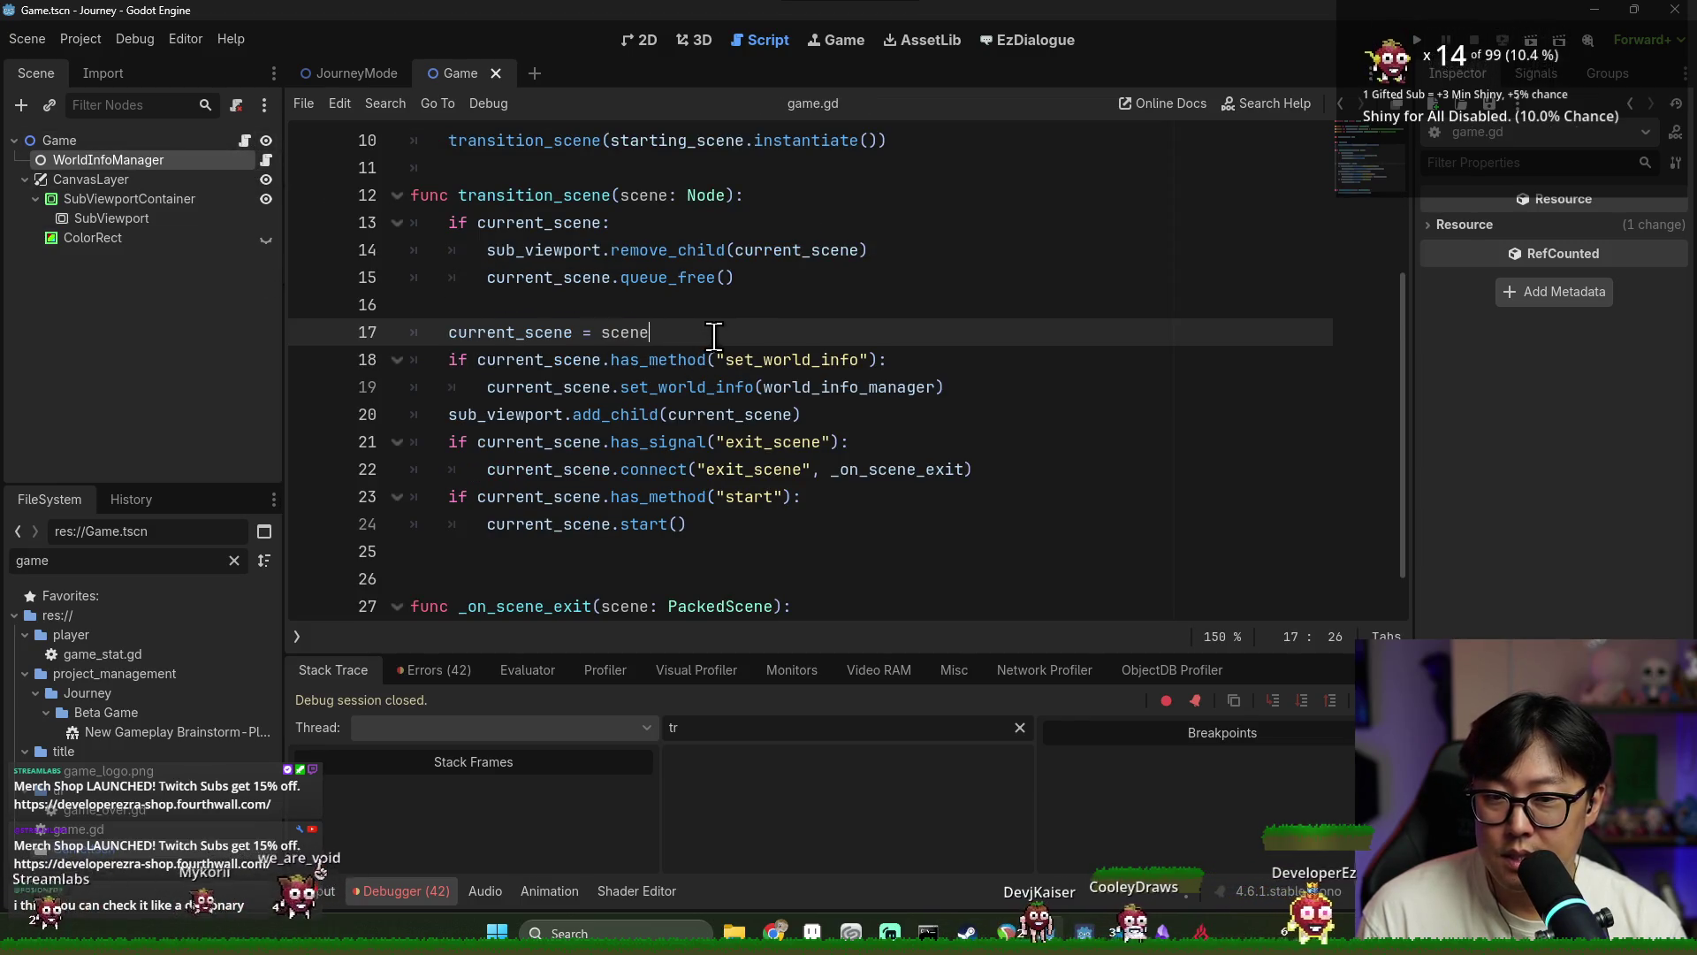
# Try a current_scene.has( line after line 17, then delete it and save game.gd
pyautogui.press('Return')
pyautogui.write('curr')
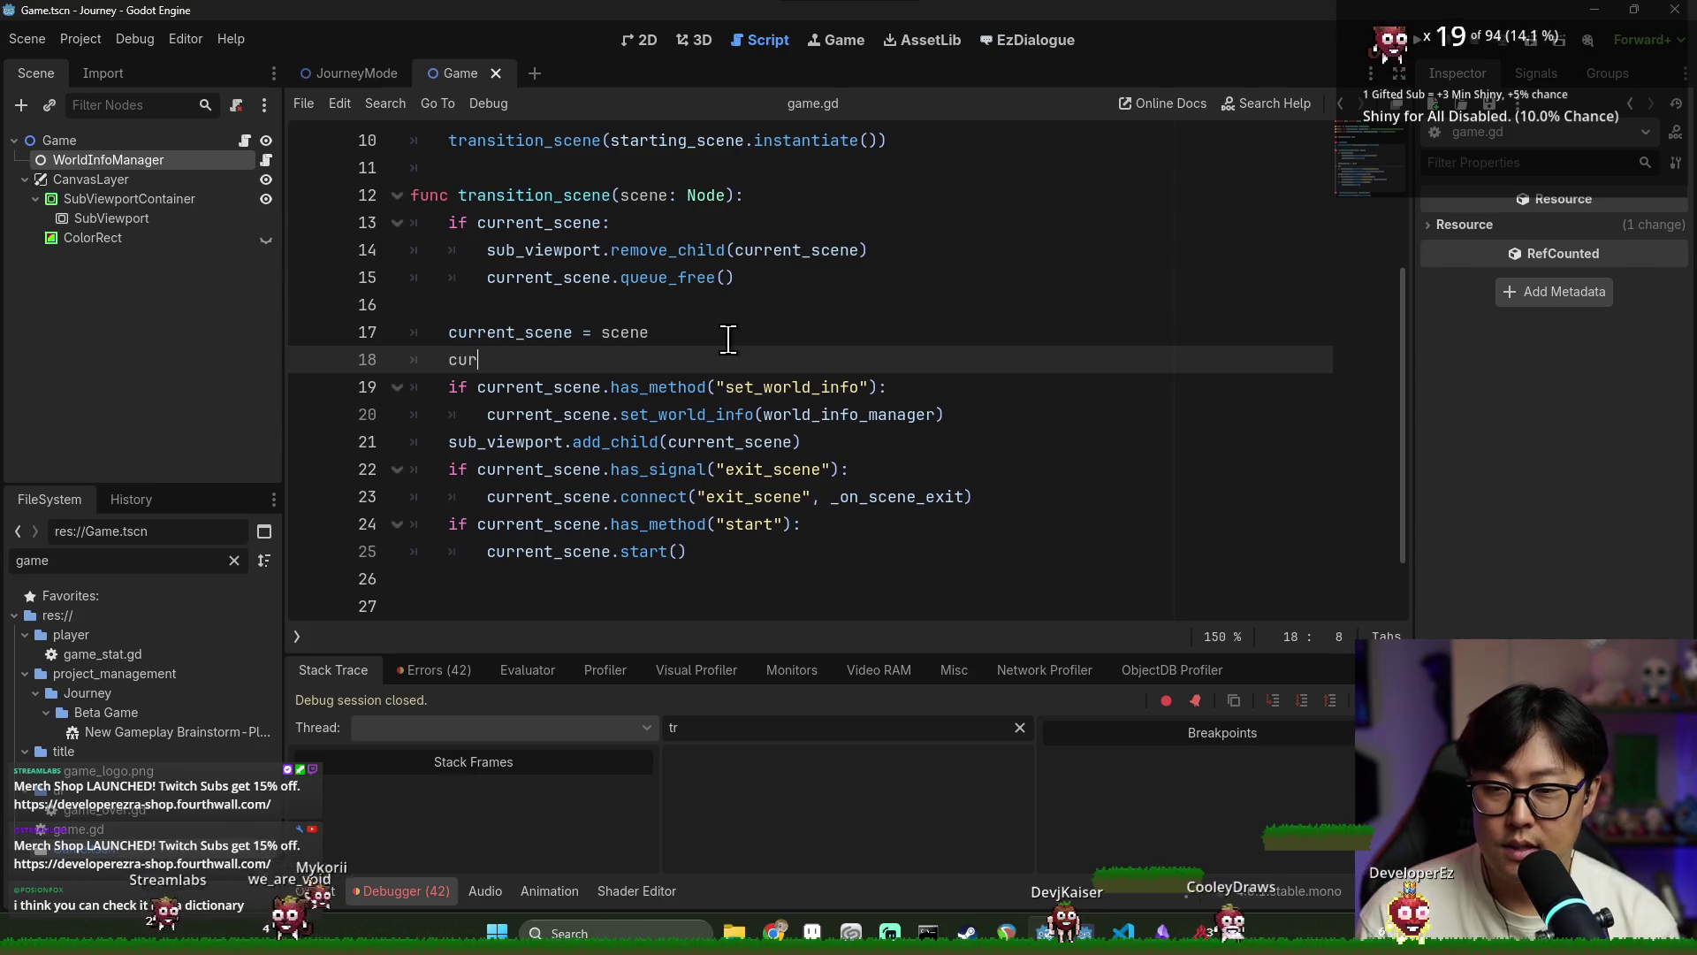
pyautogui.press('Return')
pyautogui.write('.')
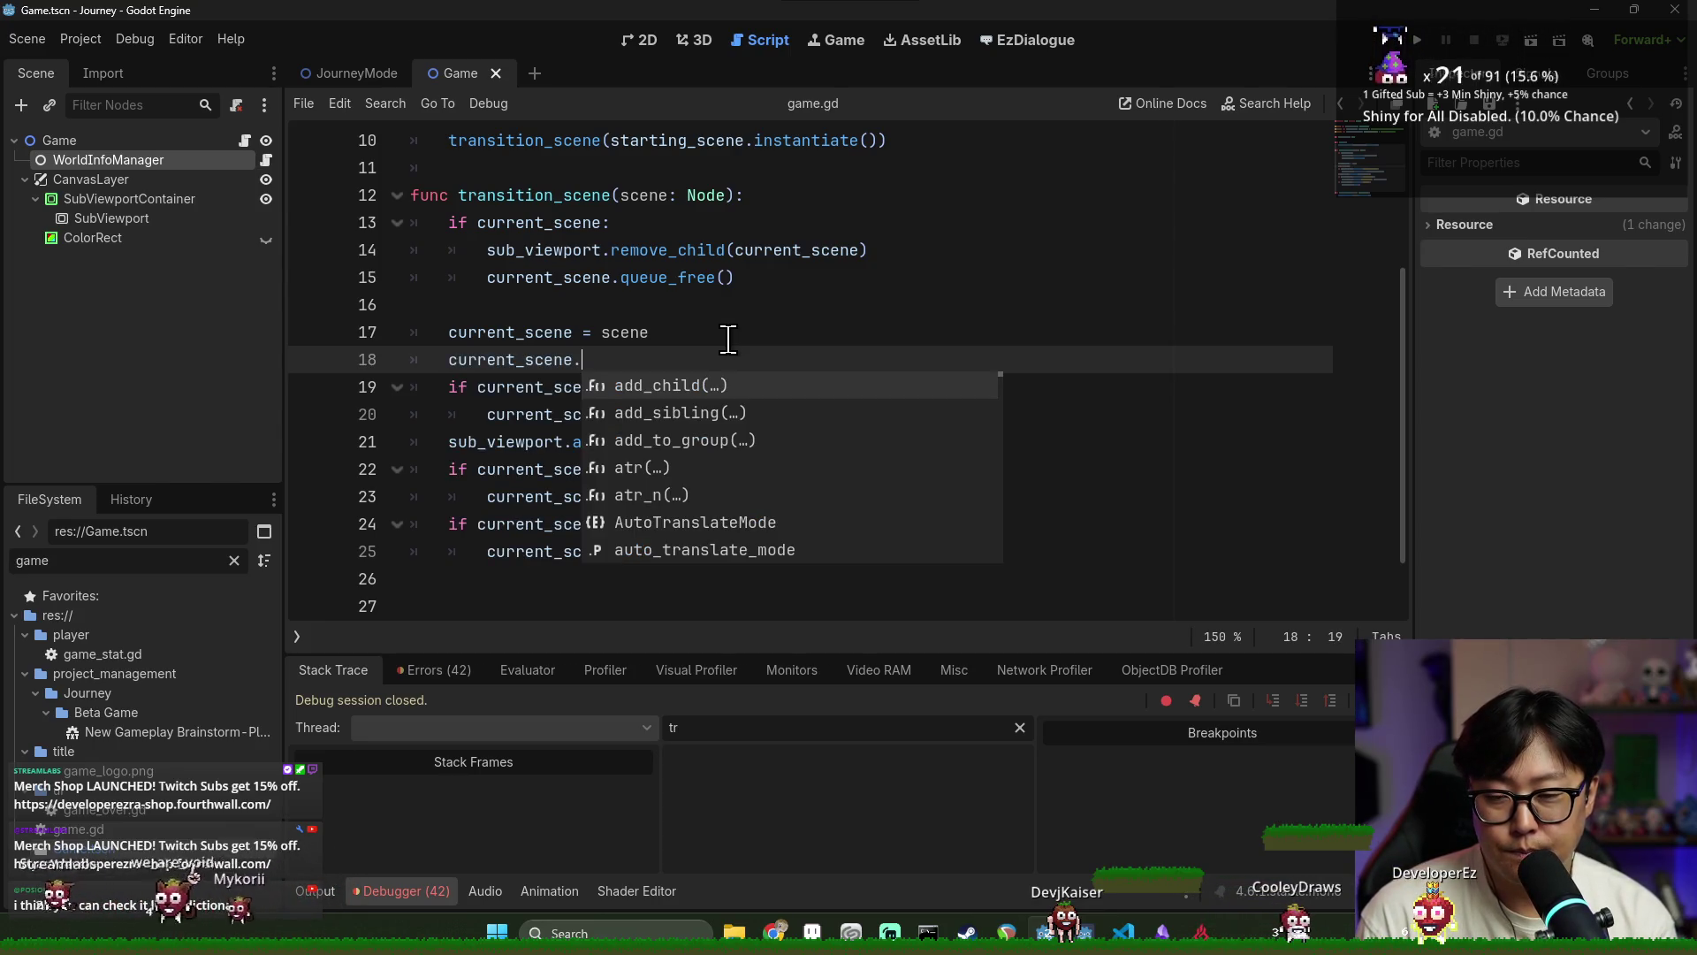
pyautogui.write('has')
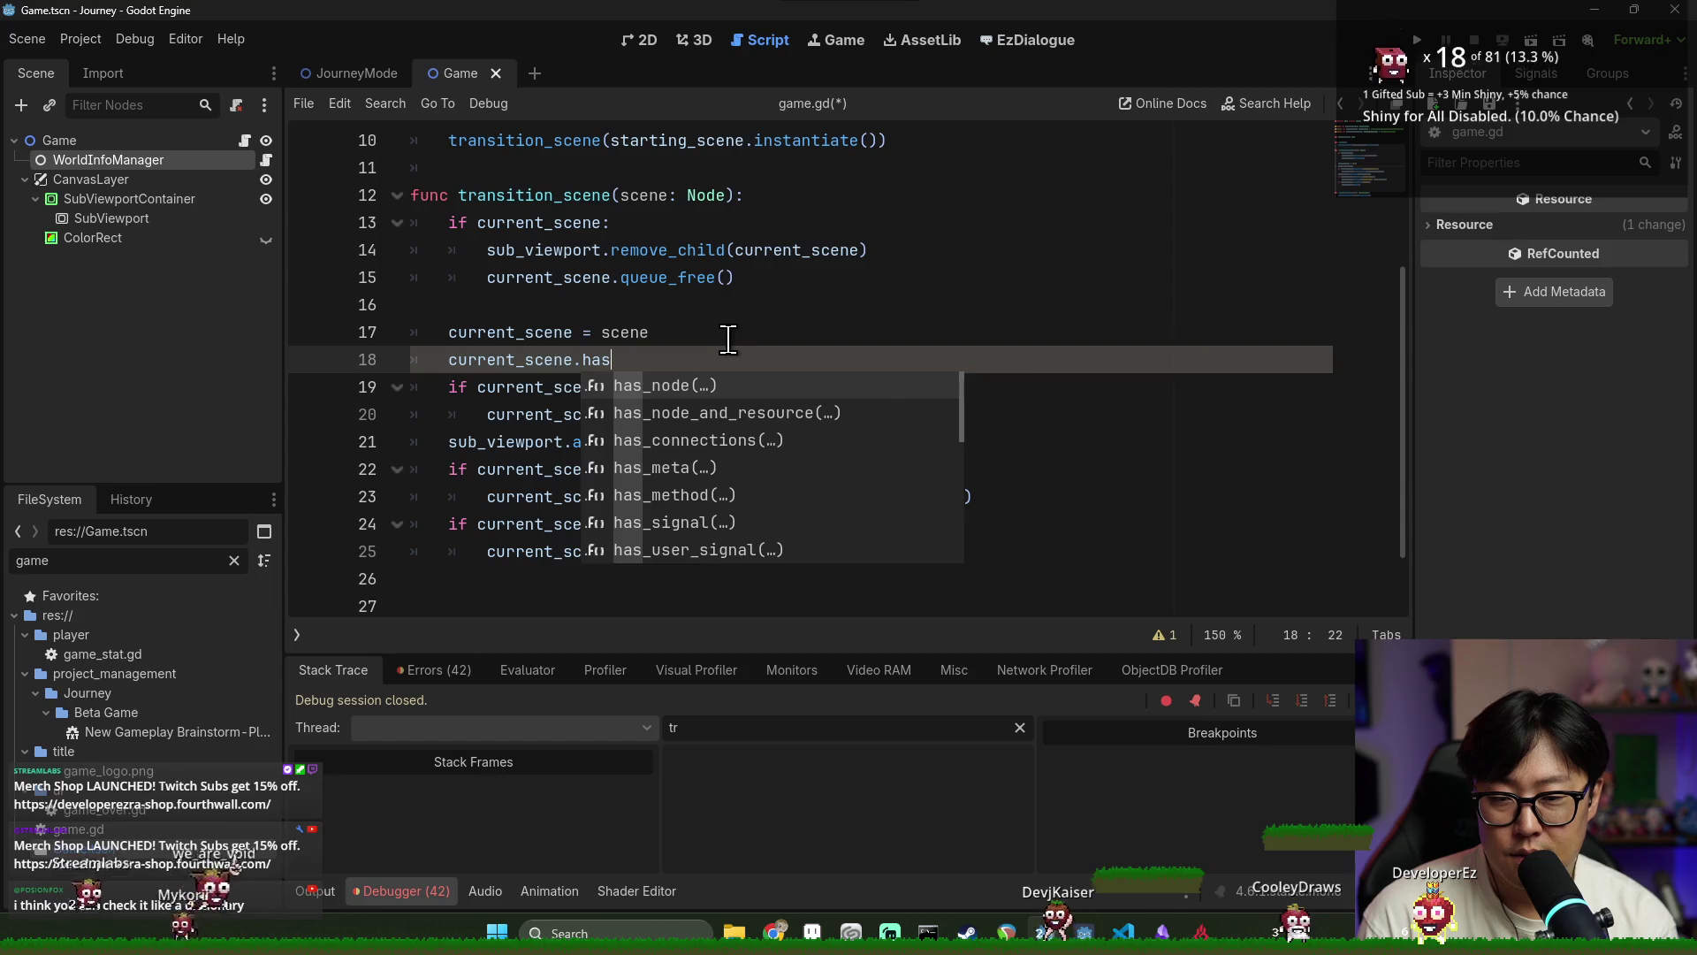
pyautogui.write('(')
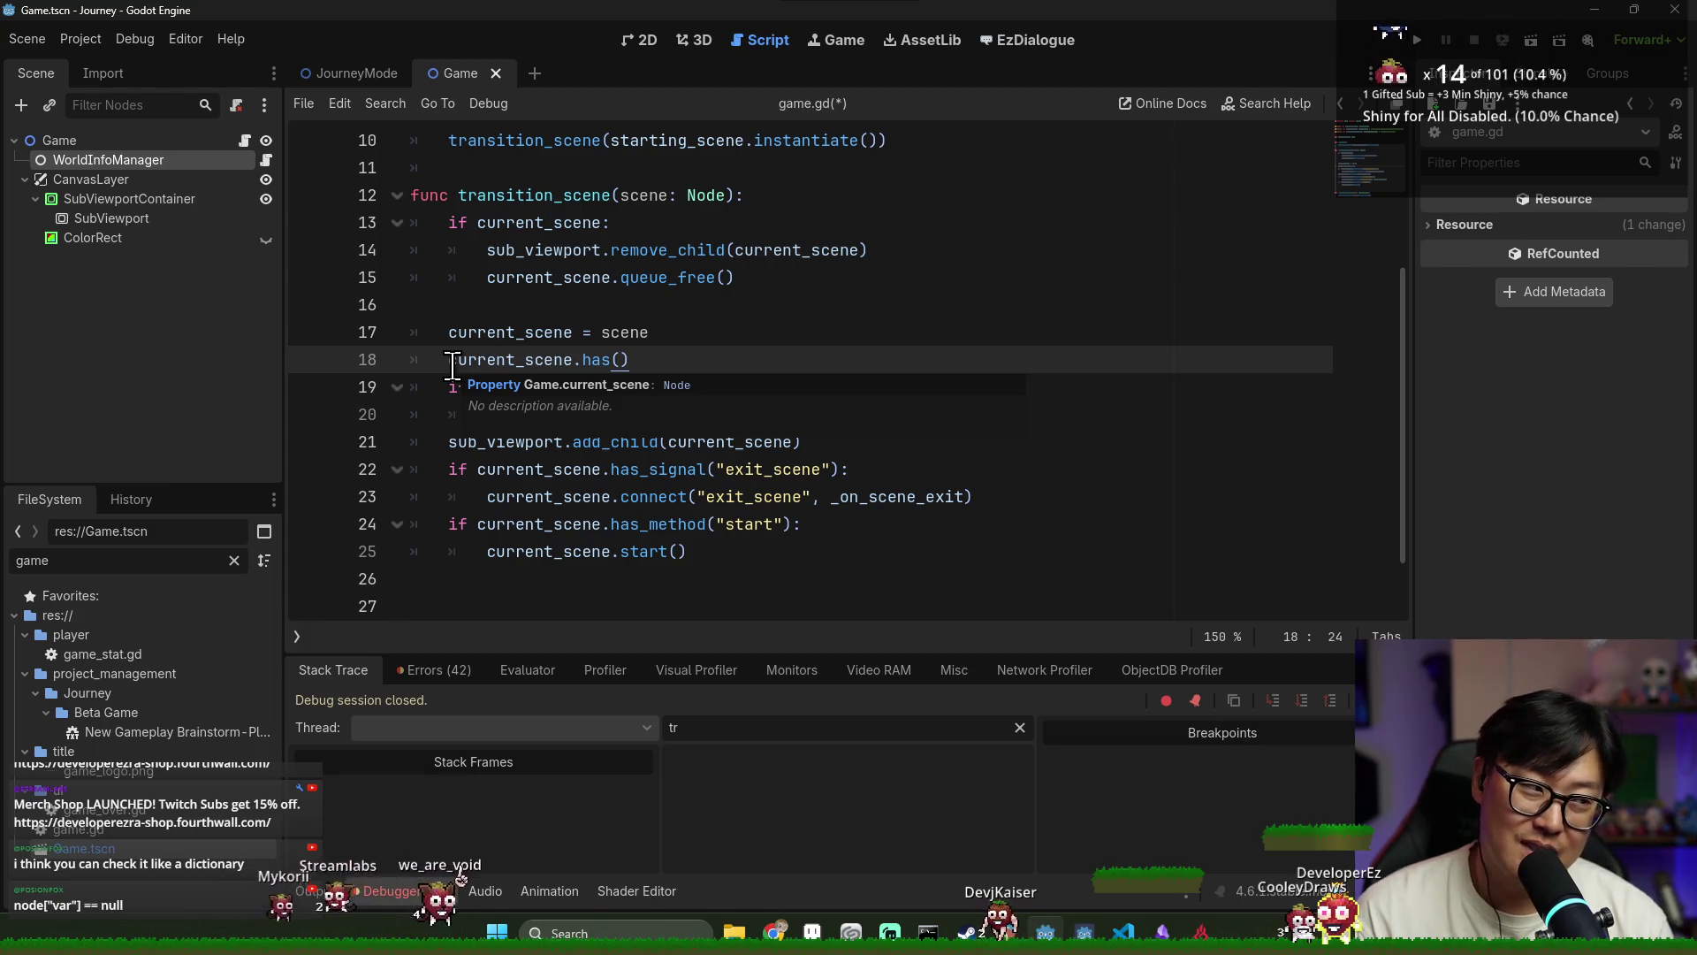
pyautogui.click(592, 342)
pyautogui.click(734, 386)
pyautogui.press('Up')
pyautogui.hotkey('ctrl', 'shift', 'k')
pyautogui.hotkey('ctrl', 's')
# Review the has_method("set_world_info") check and set_world_info(world_info_manager) call on lines 18–19
pyautogui.click(678, 370)
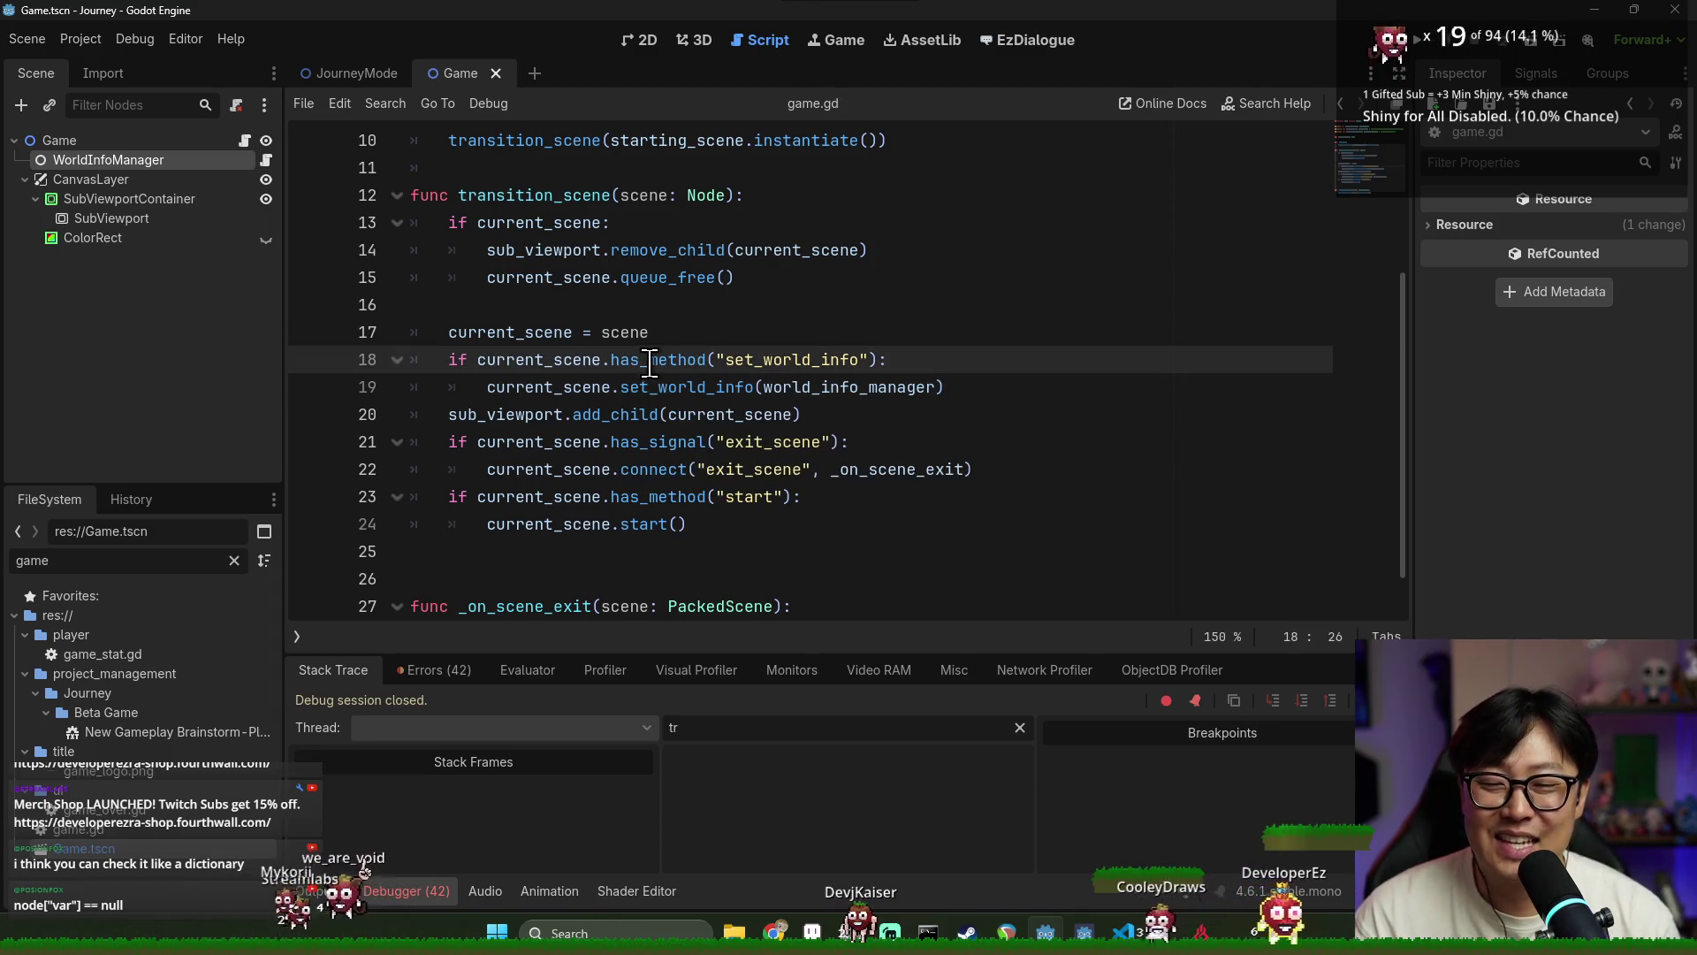
pyautogui.doubleClick(751, 363)
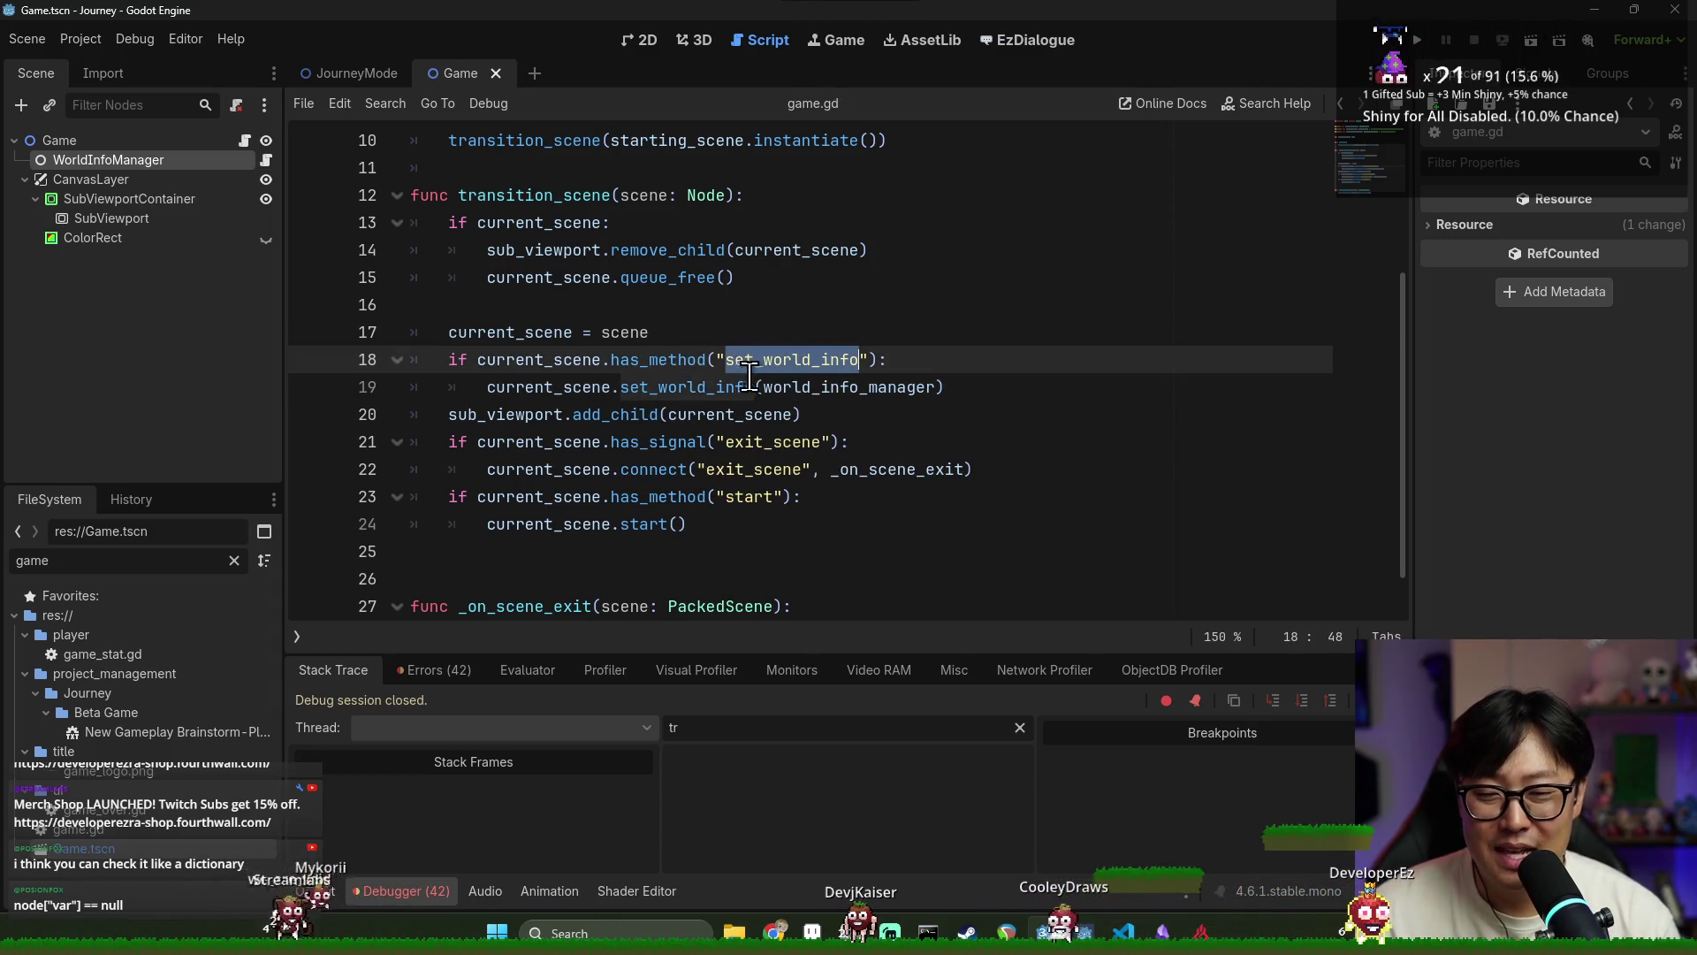
pyautogui.click(745, 364)
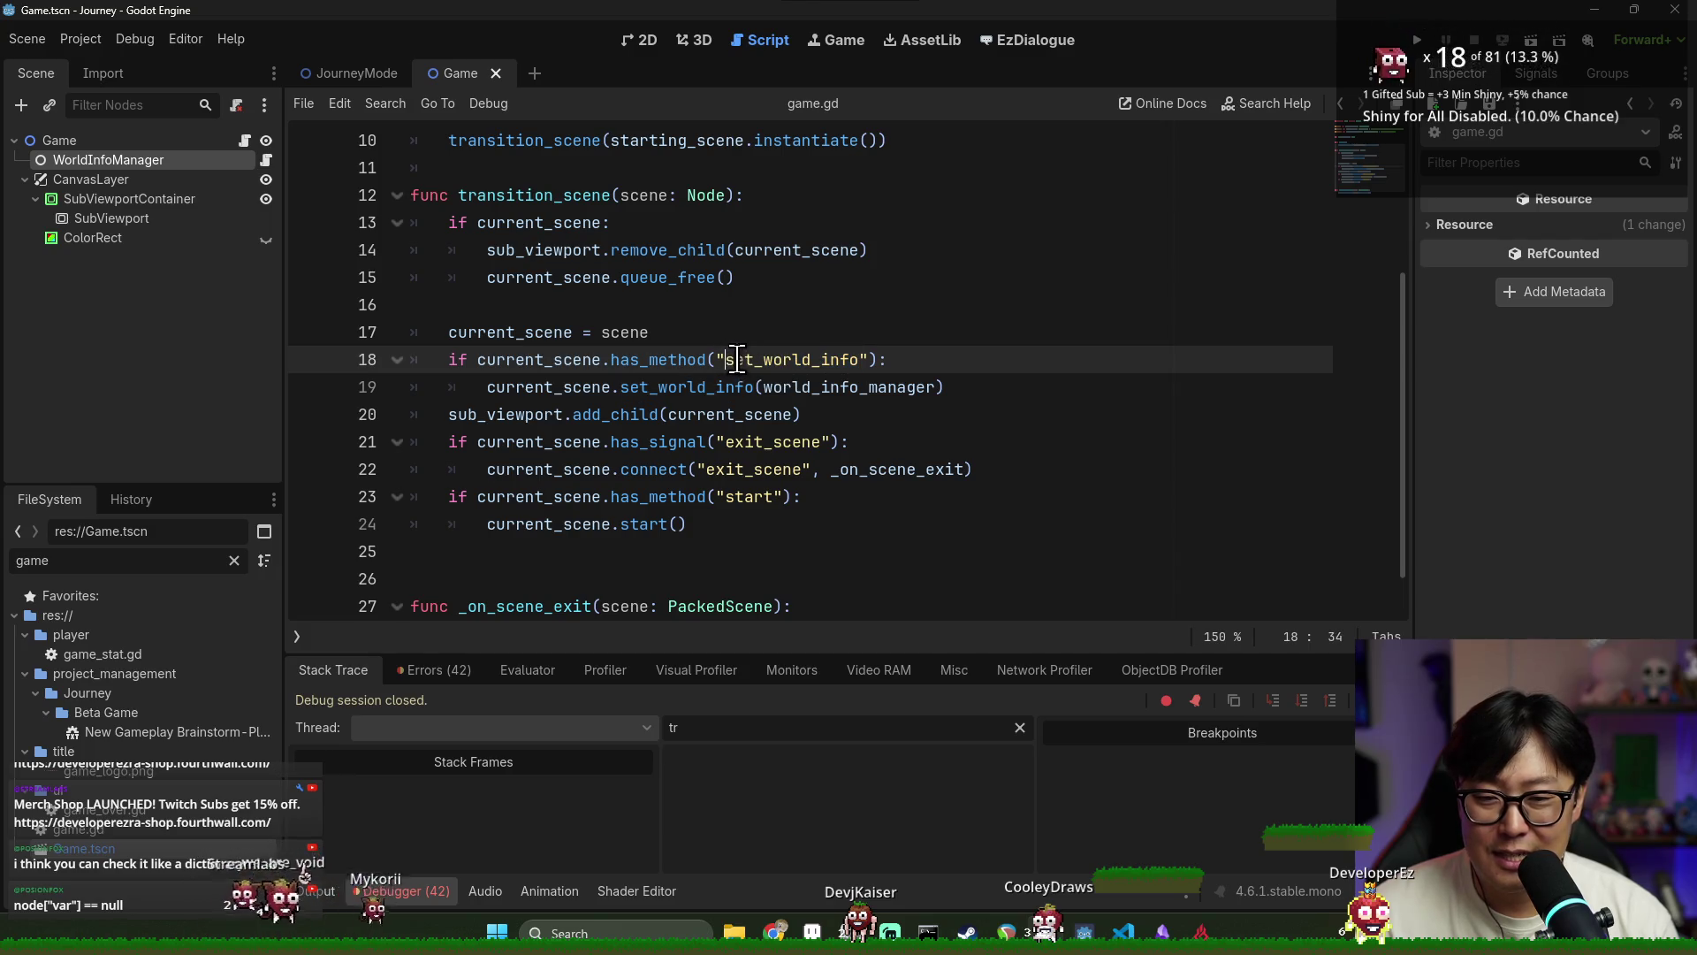
pyautogui.doubleClick(730, 360)
pyautogui.click(678, 389)
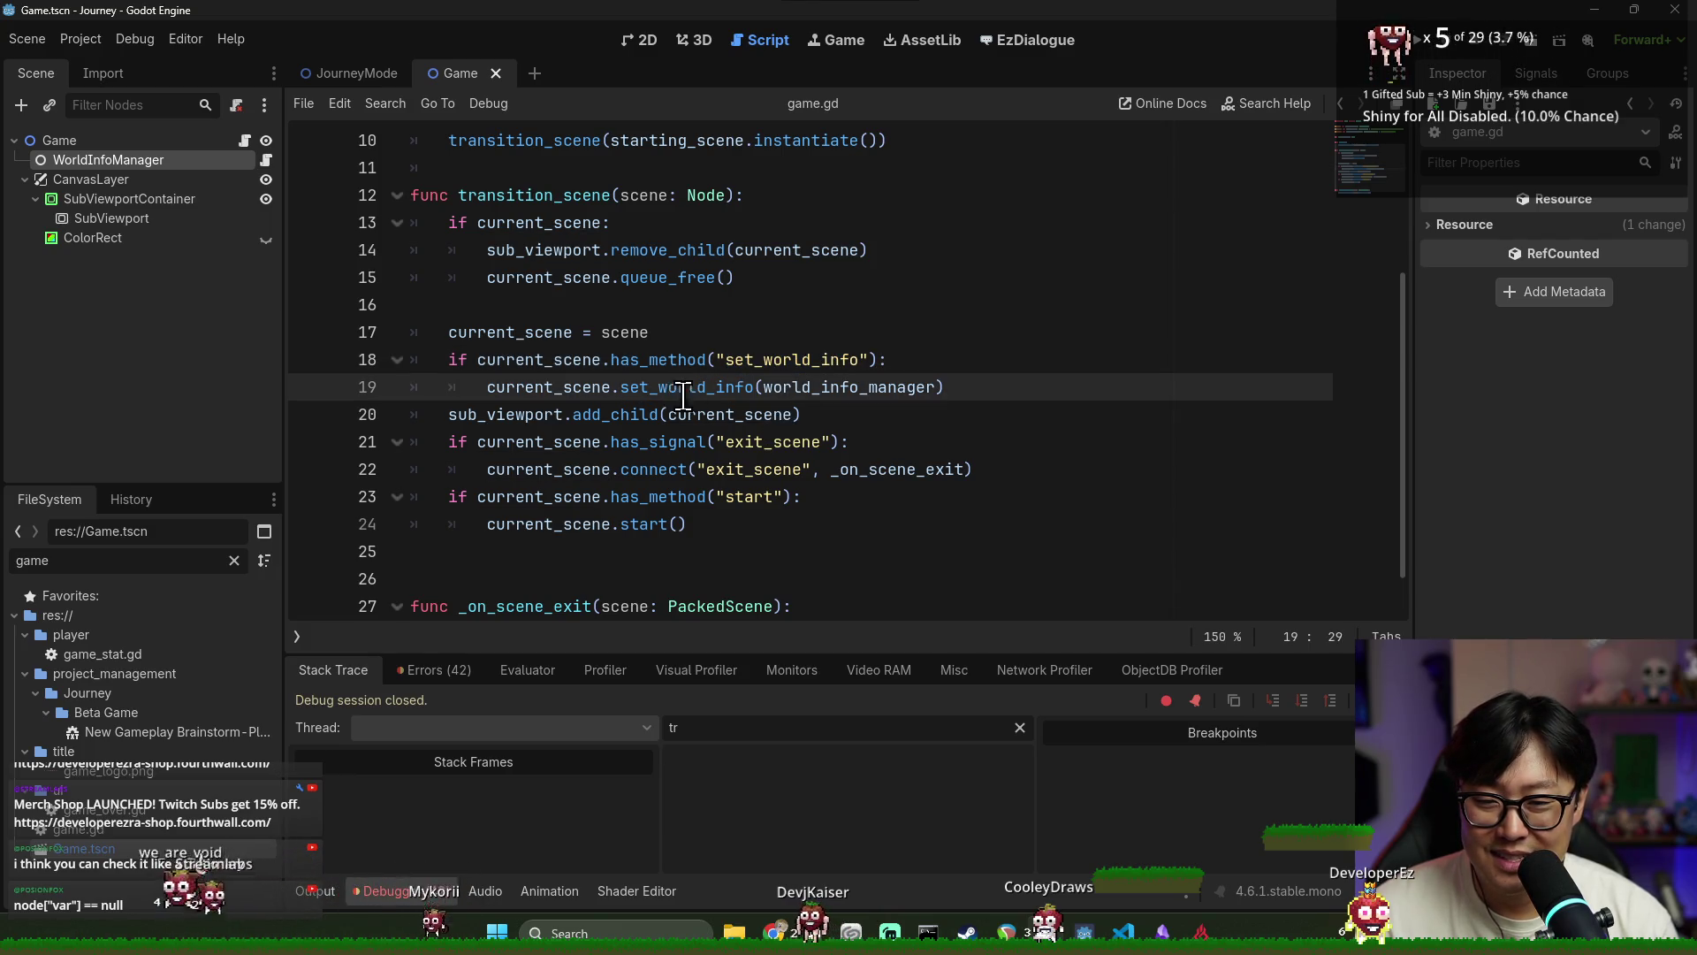
pyautogui.doubleClick(714, 389)
pyautogui.click(811, 389)
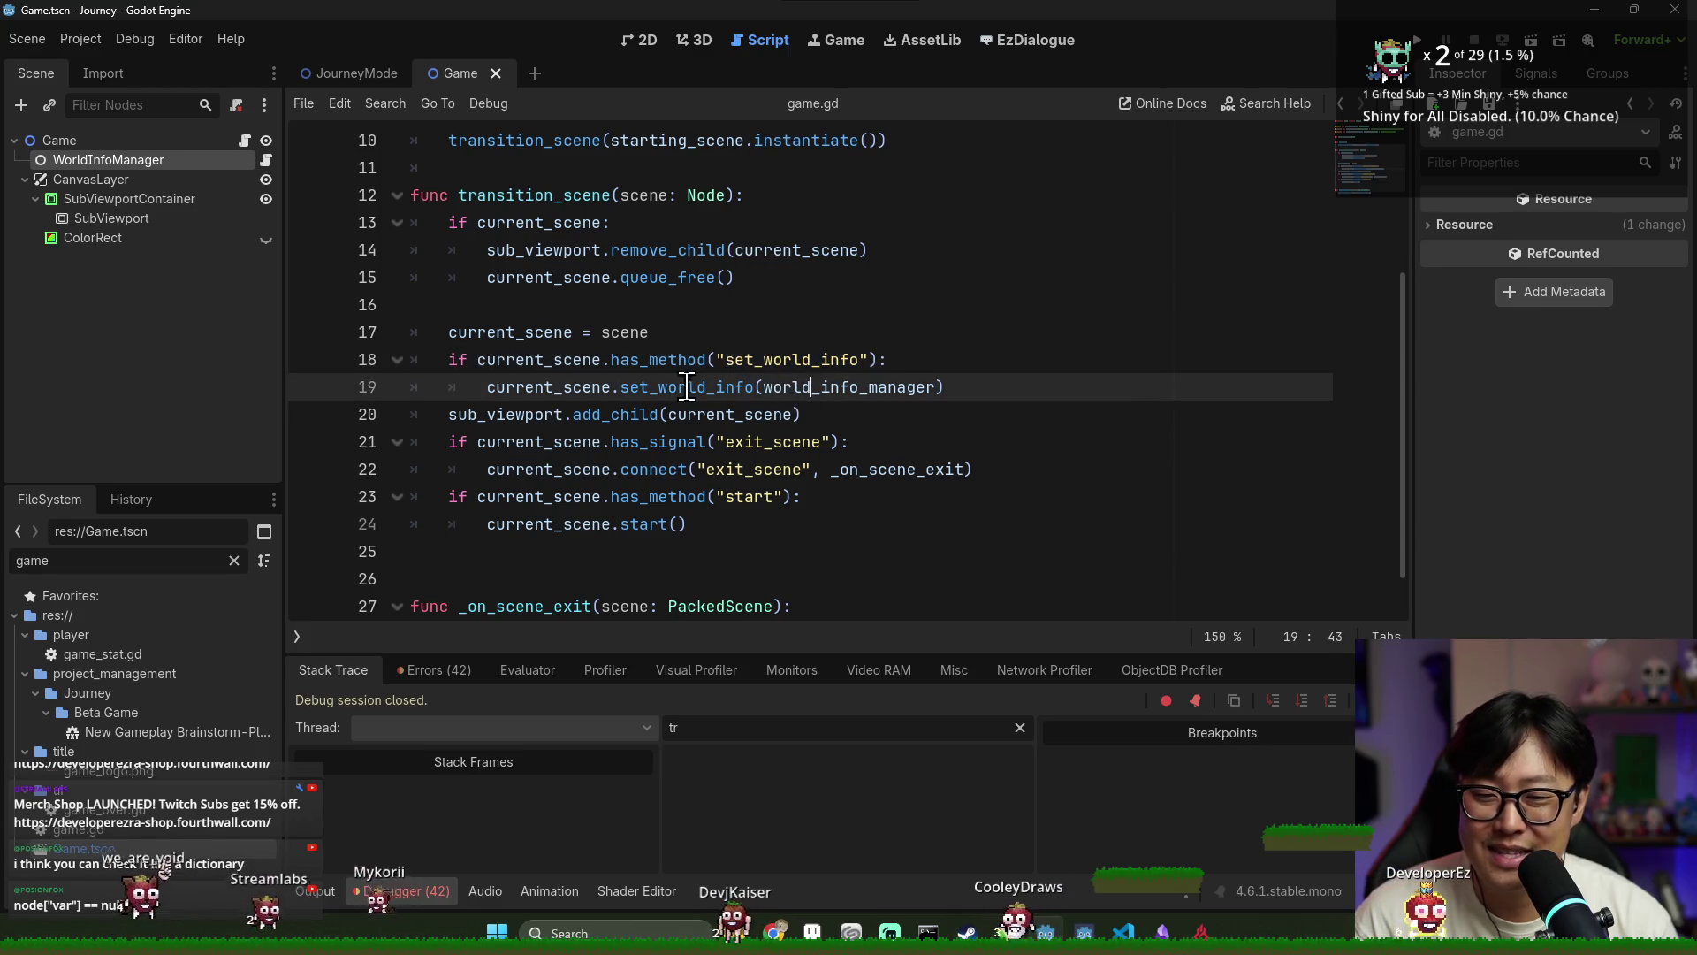
pyautogui.doubleClick(563, 389)
pyautogui.click(563, 389)
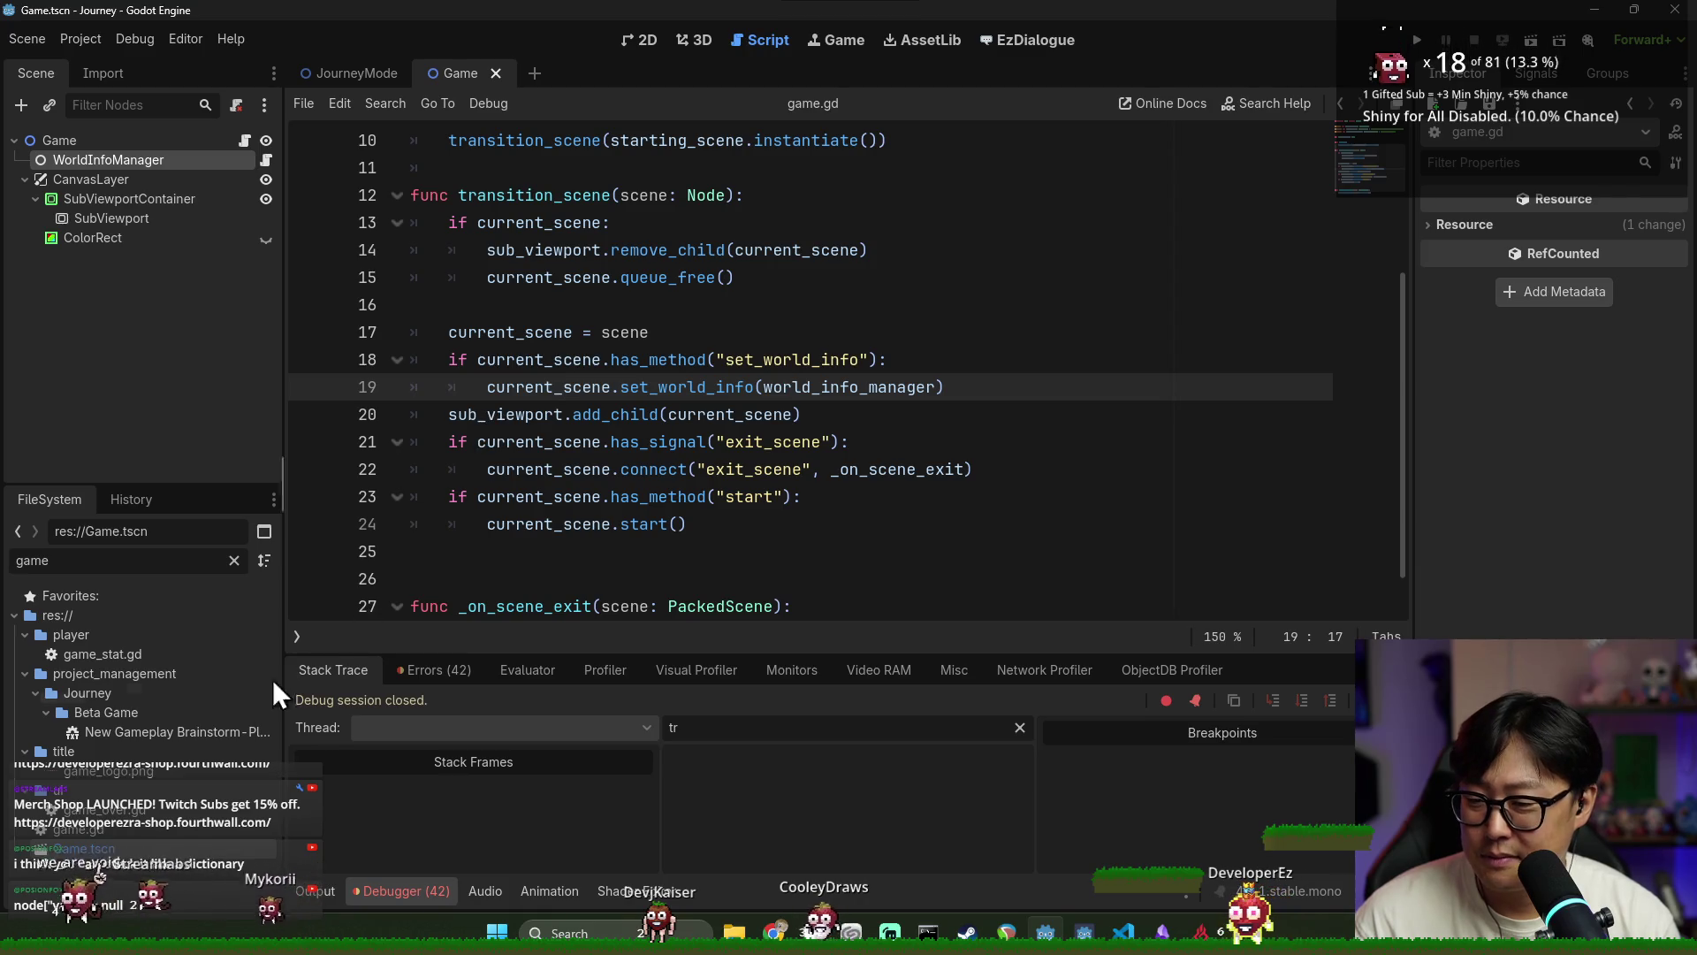
# Filter the FileSystem for 'region' and open the RegionMapMode scene's script
pyautogui.doubleClick(141, 560)
pyautogui.press('BackSpace')
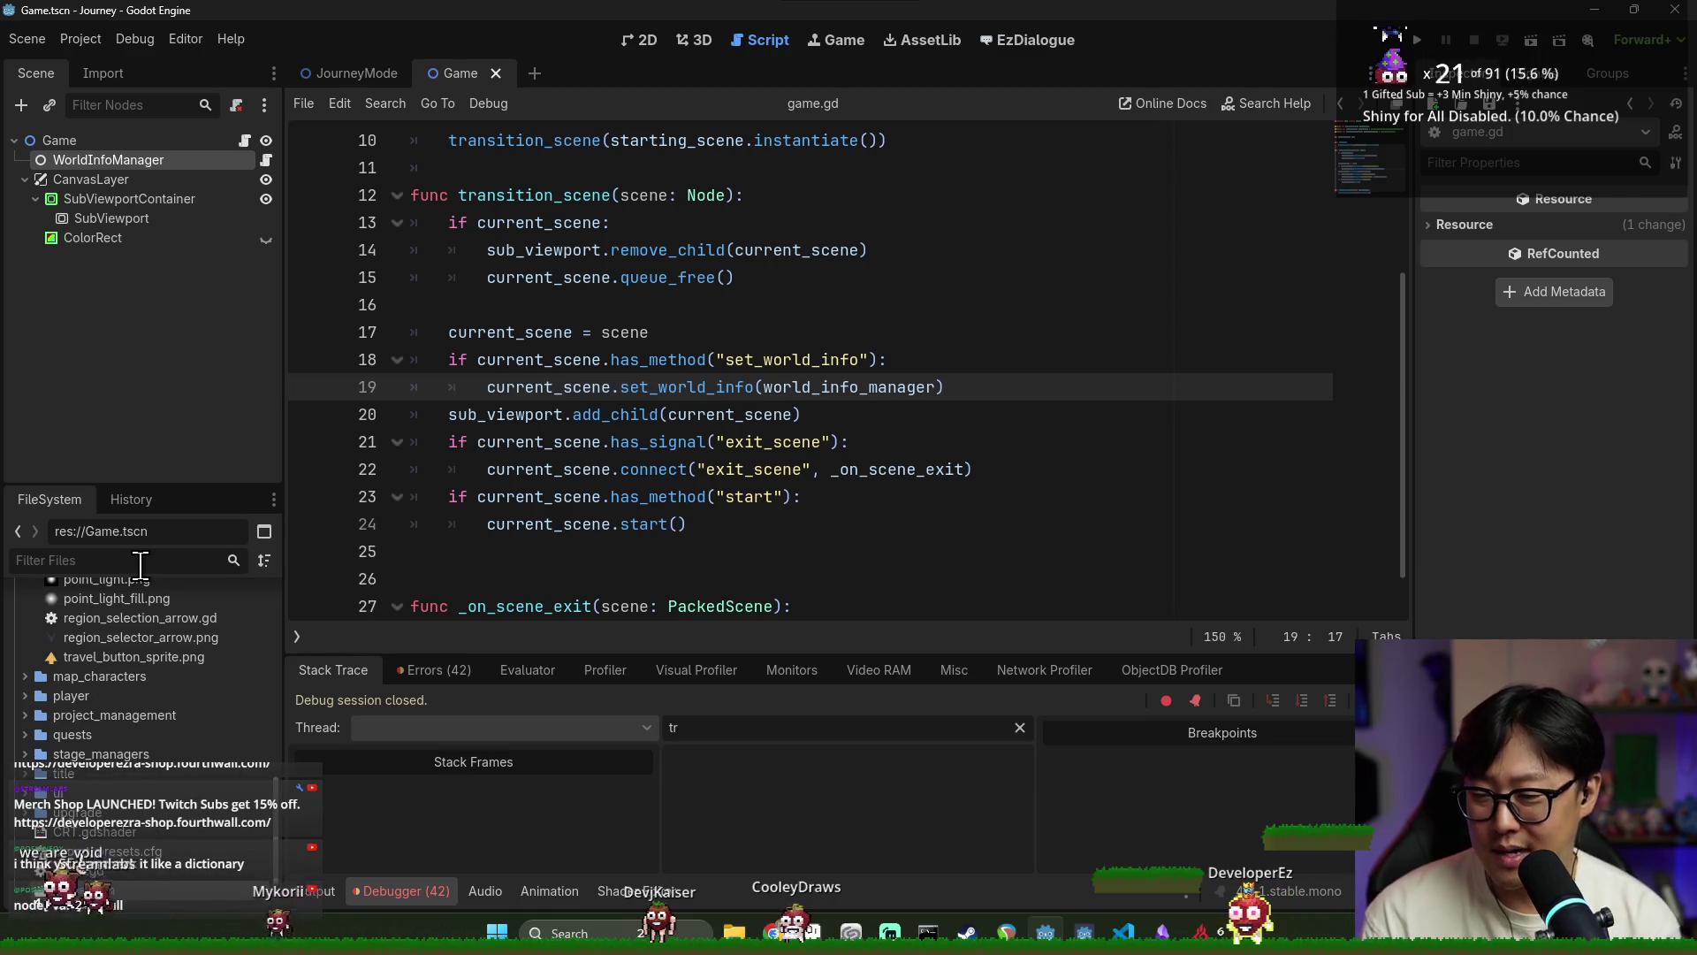
pyautogui.write('region')
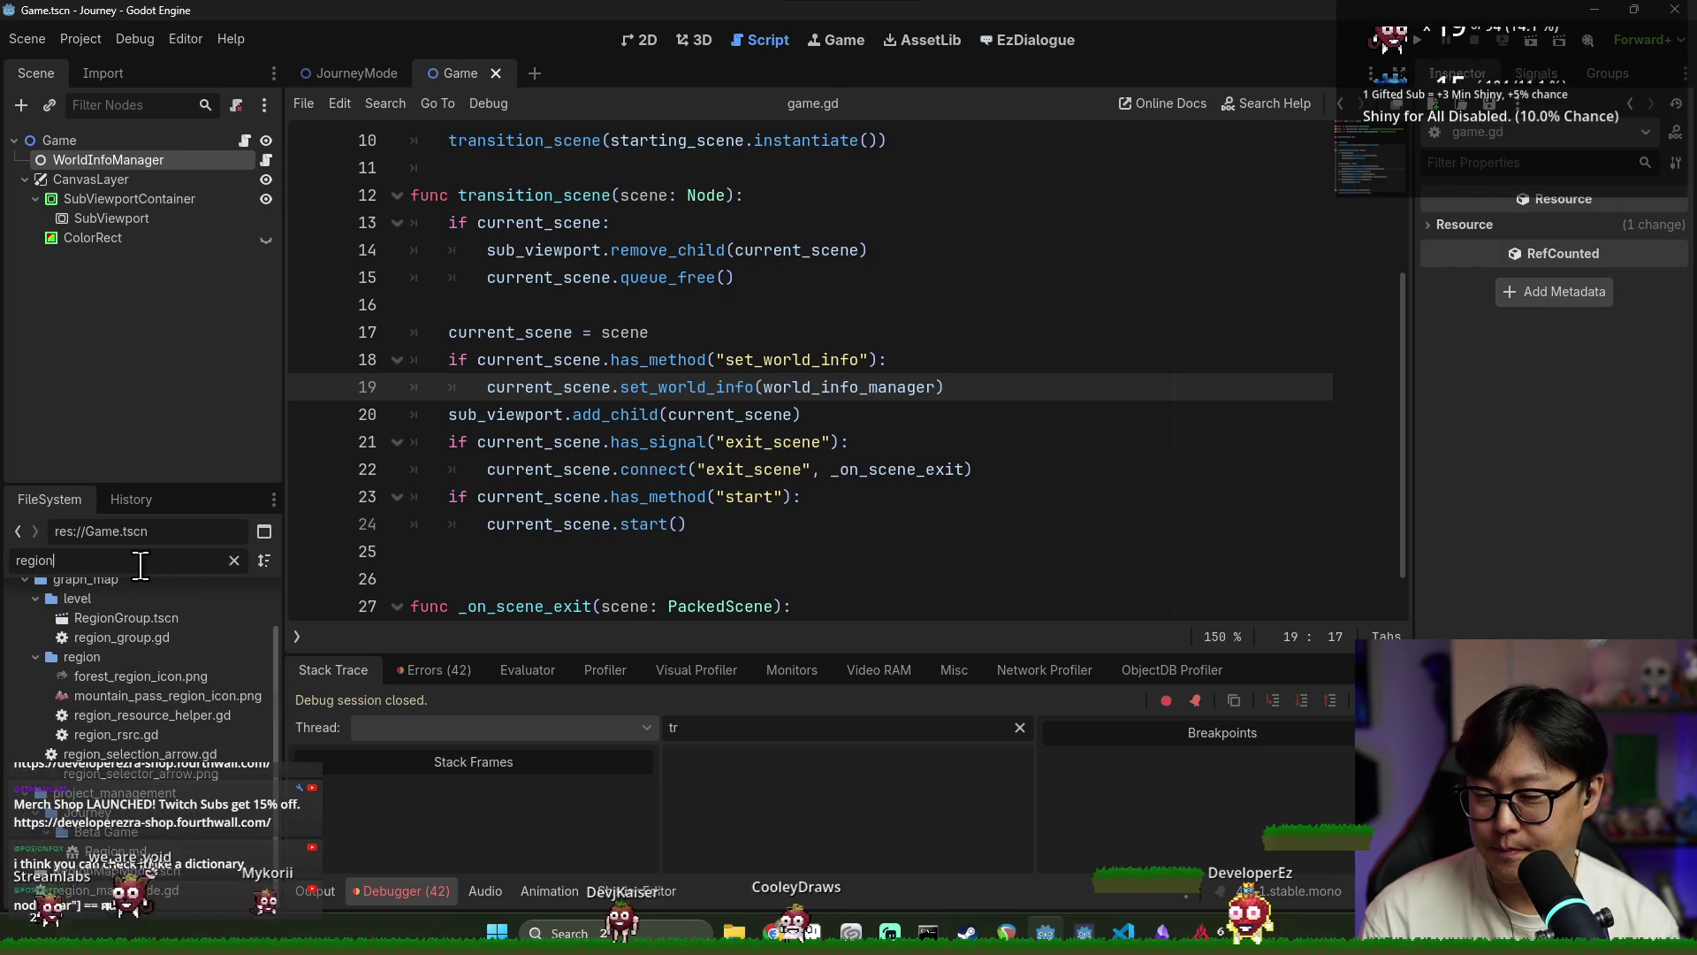
pyautogui.doubleClick(184, 867)
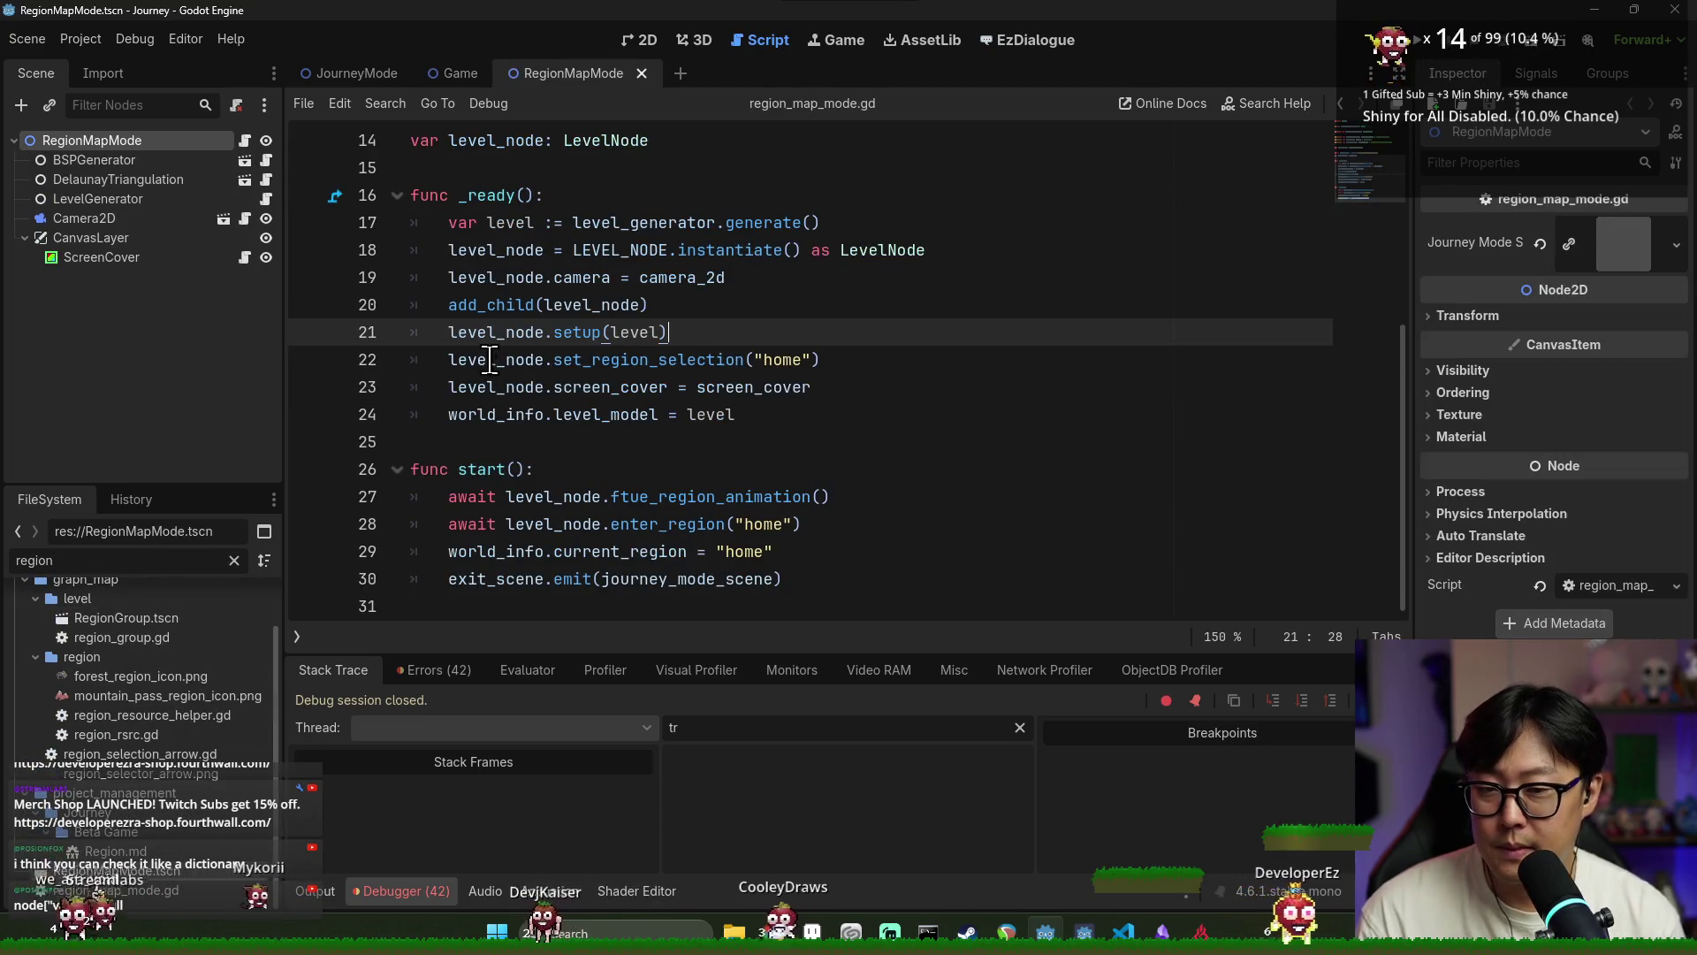
pyautogui.scroll(2, 485, 217)
# Add a stub func set_world_info(): pass below the level_node declaration and save
pyautogui.click(698, 305)
pyautogui.press('Return')
pyautogui.press('Return')
pyautogui.write('func set_world_info():')
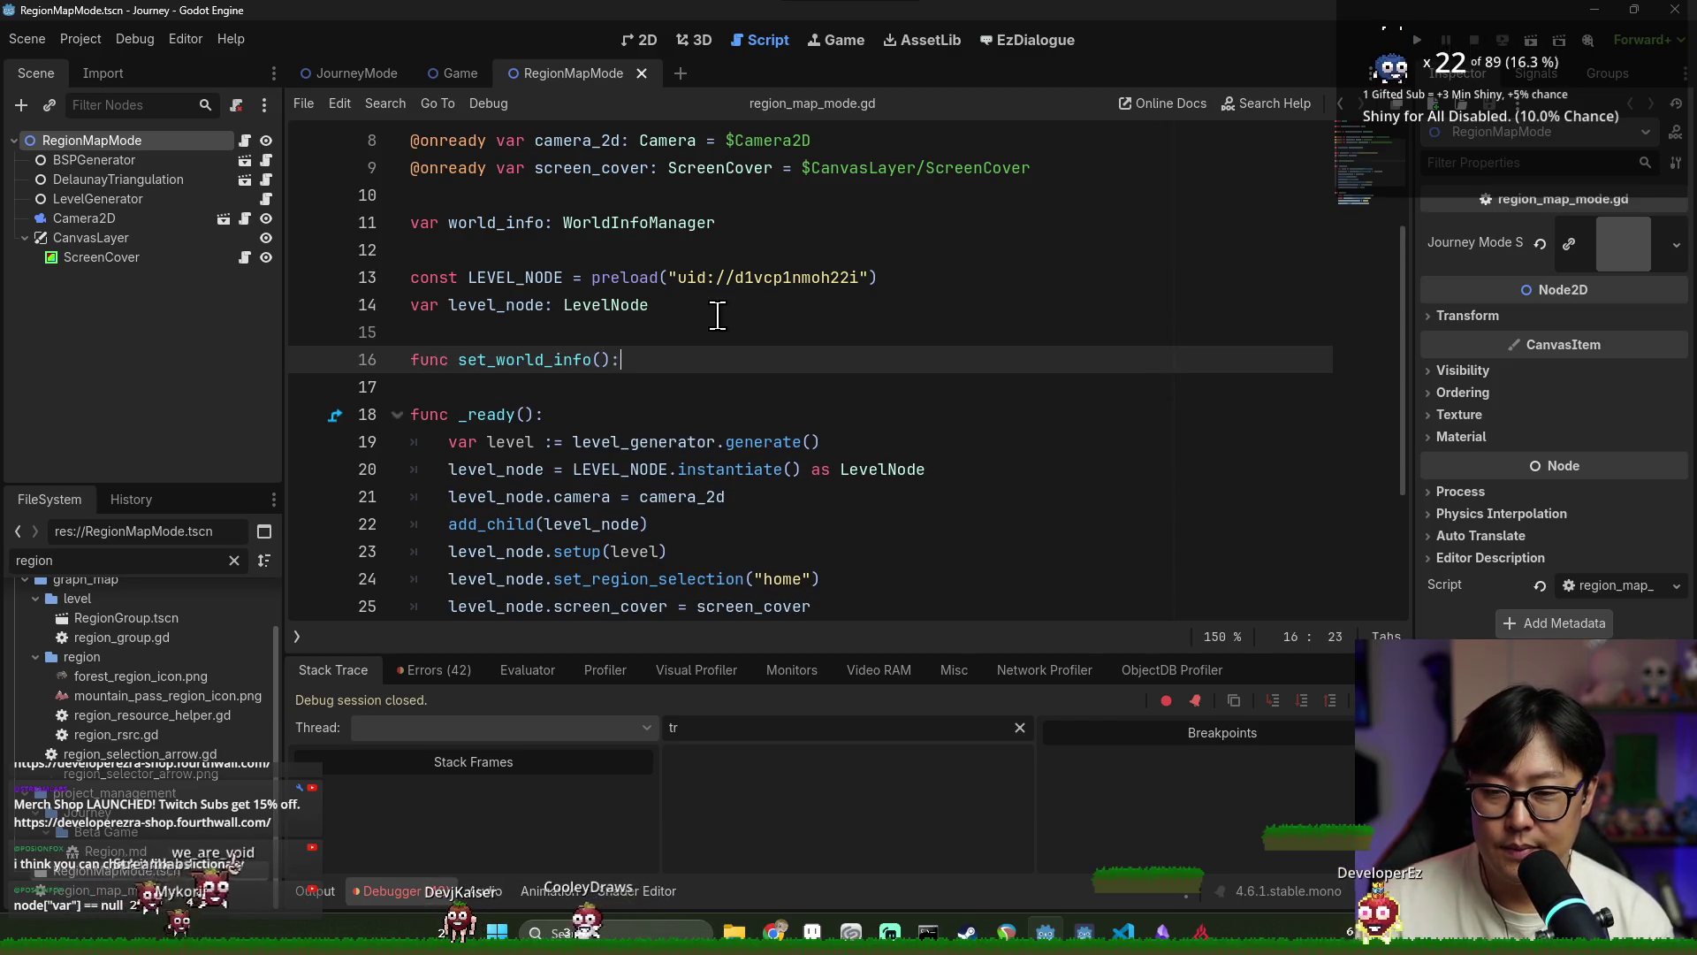
pyautogui.press('Return')
pyautogui.write('pass')
pyautogui.hotkey('ctrl', 's')
# Give set_world_info a world: WorldInfoManager parameter and body world_info = world, then save
pyautogui.click(511, 362)
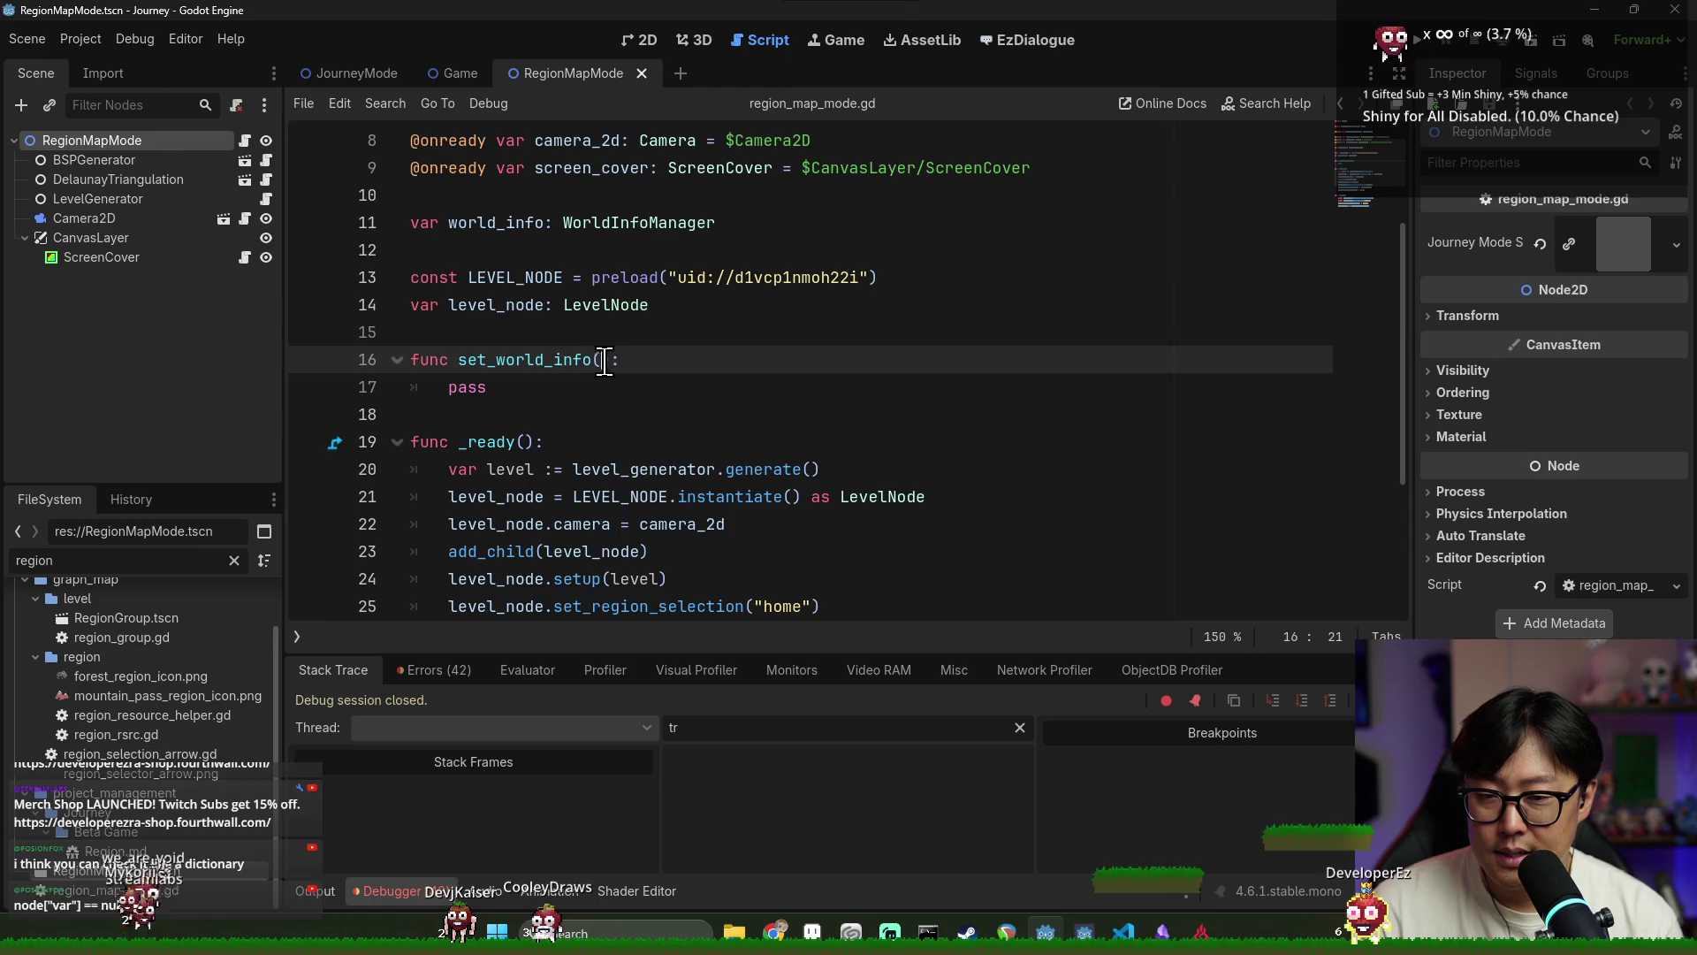
pyautogui.write('worlD')
pyautogui.press('BackSpace')
pyautogui.write('d')
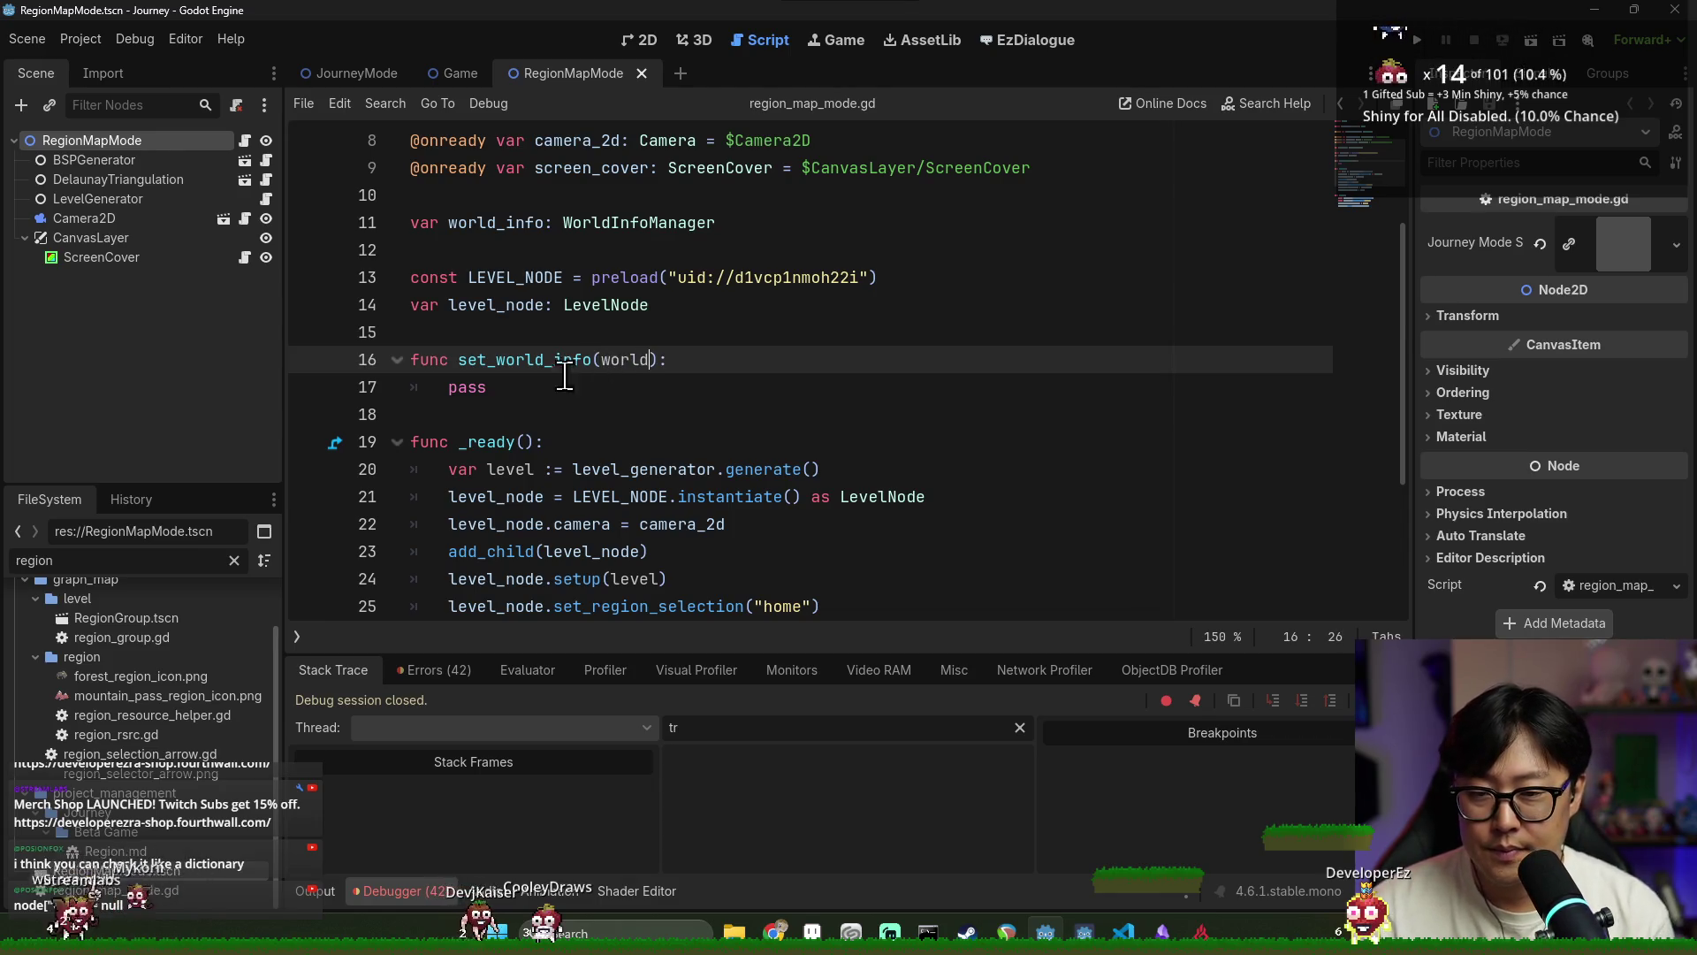
pyautogui.doubleClick(639, 223)
pyautogui.click(657, 360)
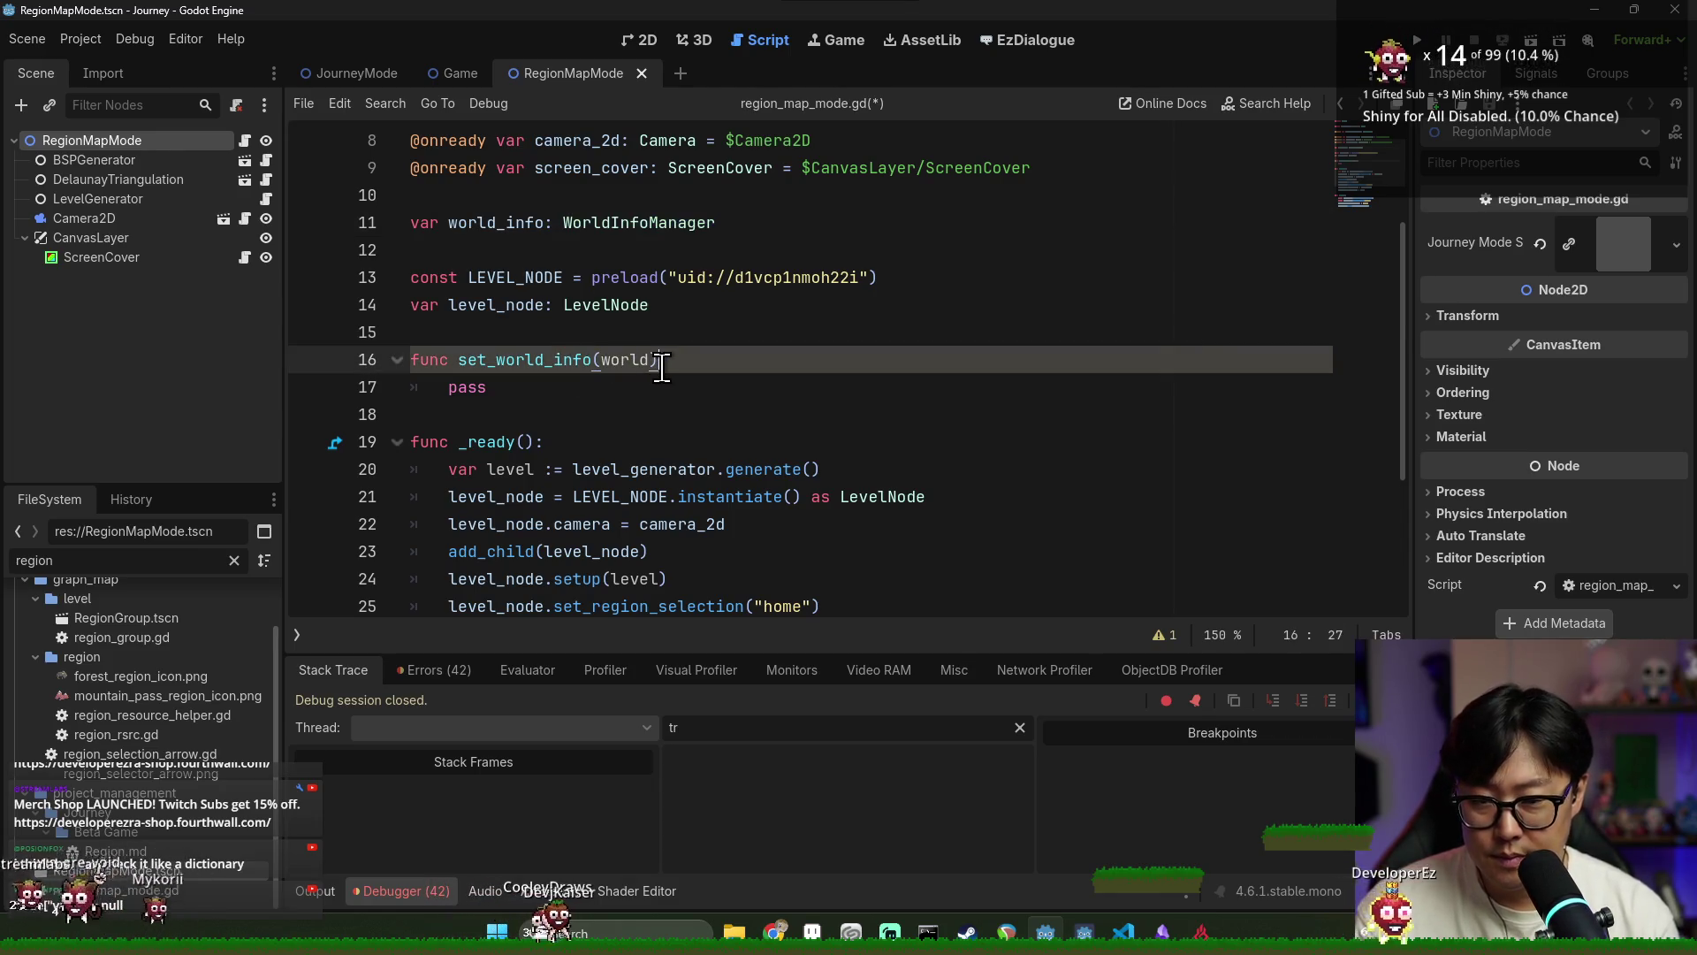
pyautogui.write(': WorldInfoManager')
pyautogui.doubleClick(495, 222)
pyautogui.hotkey('ctrl', 'c')
pyautogui.click(879, 359)
pyautogui.press('Return')
pyautogui.hotkey('ctrl', 'v')
pyautogui.write('= world')
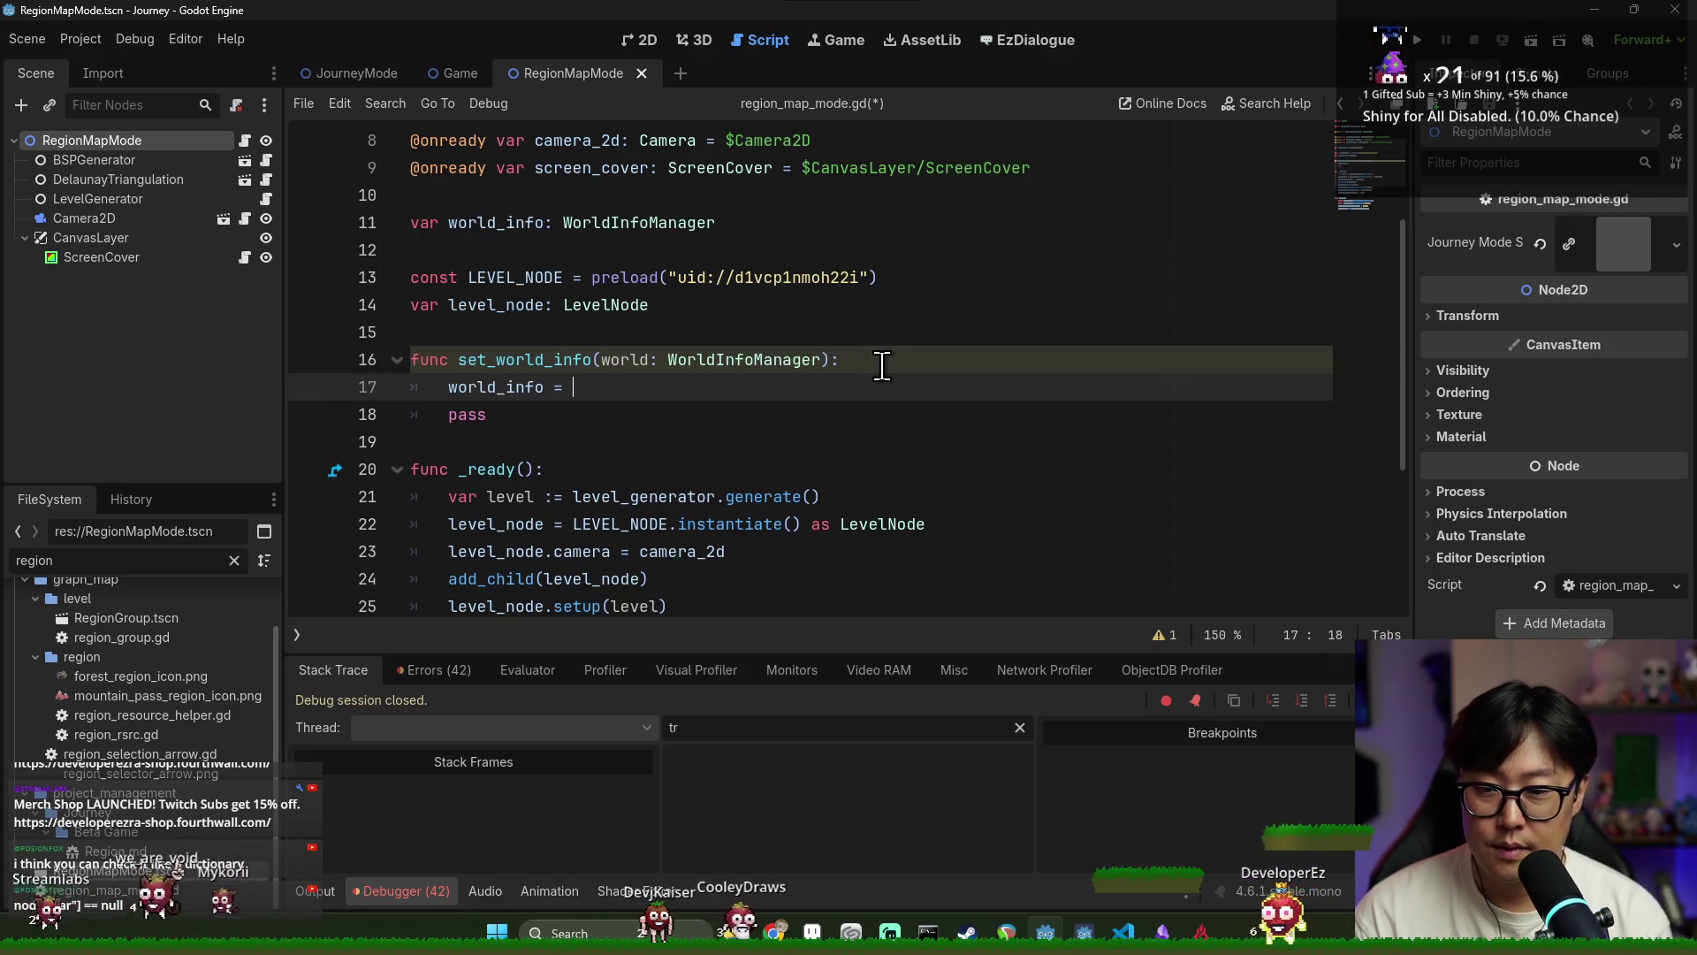
pyautogui.hotkey('ctrl', 's')
# Delete the leftover pass line, save, and take the finished function over to journey_mode.gd
pyautogui.press('Escape')
pyautogui.press('Down')
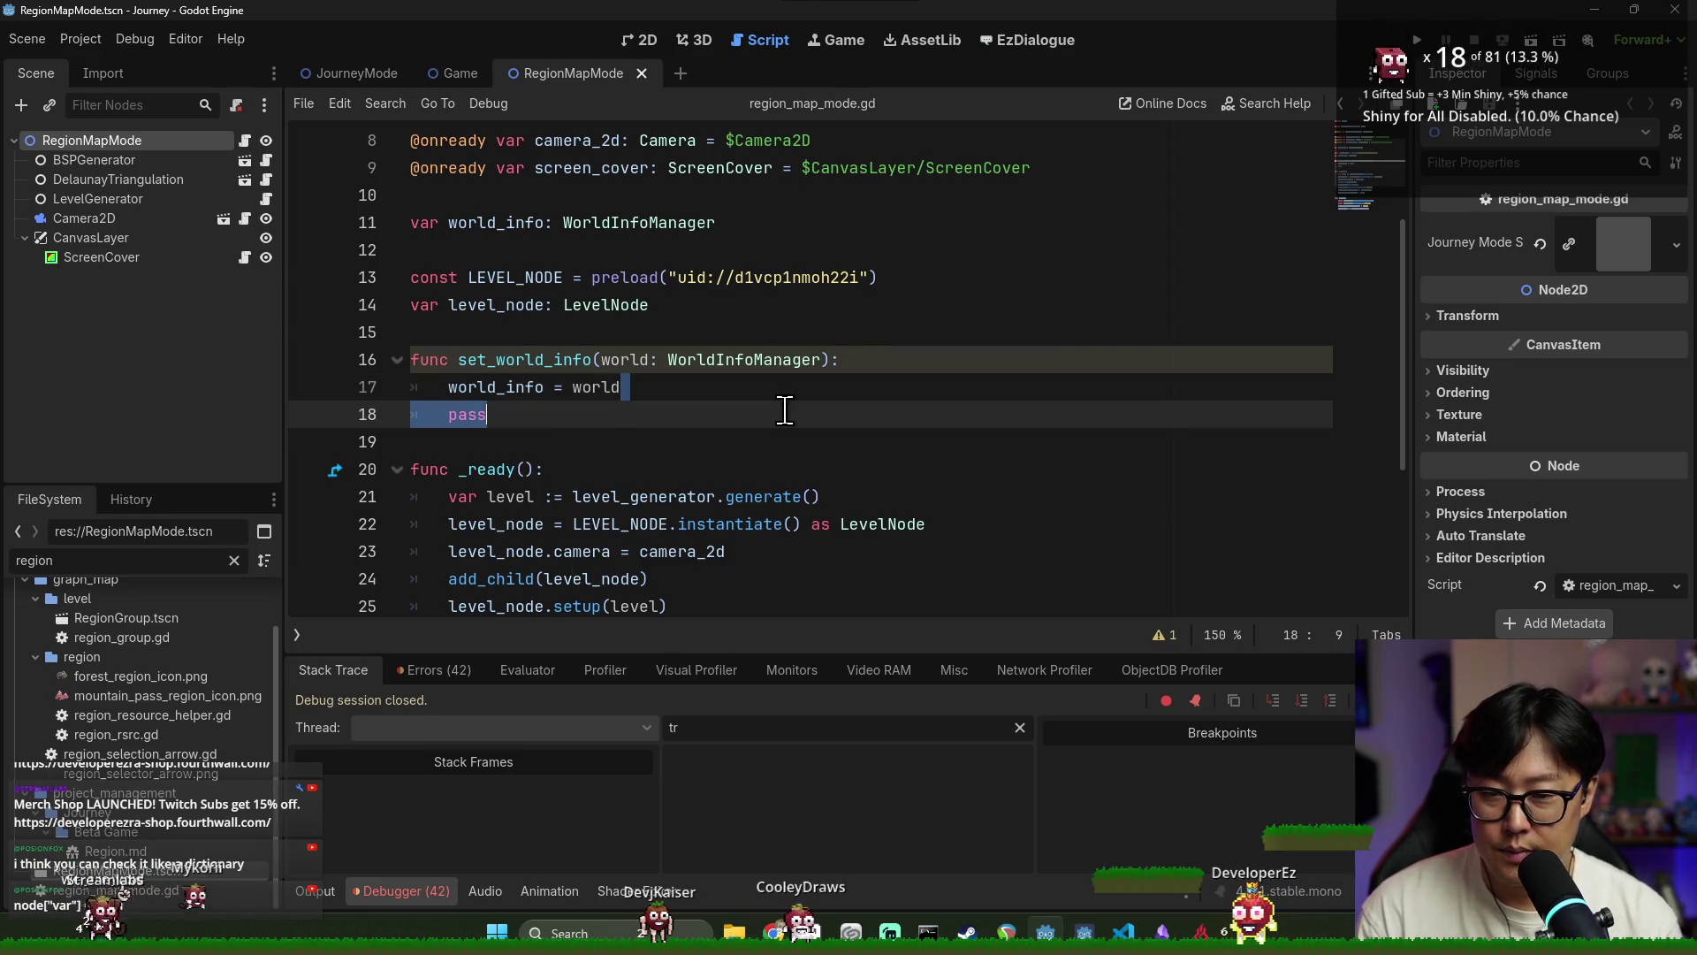
pyautogui.hotkey('ctrl', 'shift', 'k')
pyautogui.hotkey('ctrl', 's')
pyautogui.press('Up')
pyautogui.press('Up')
pyautogui.press('Up')
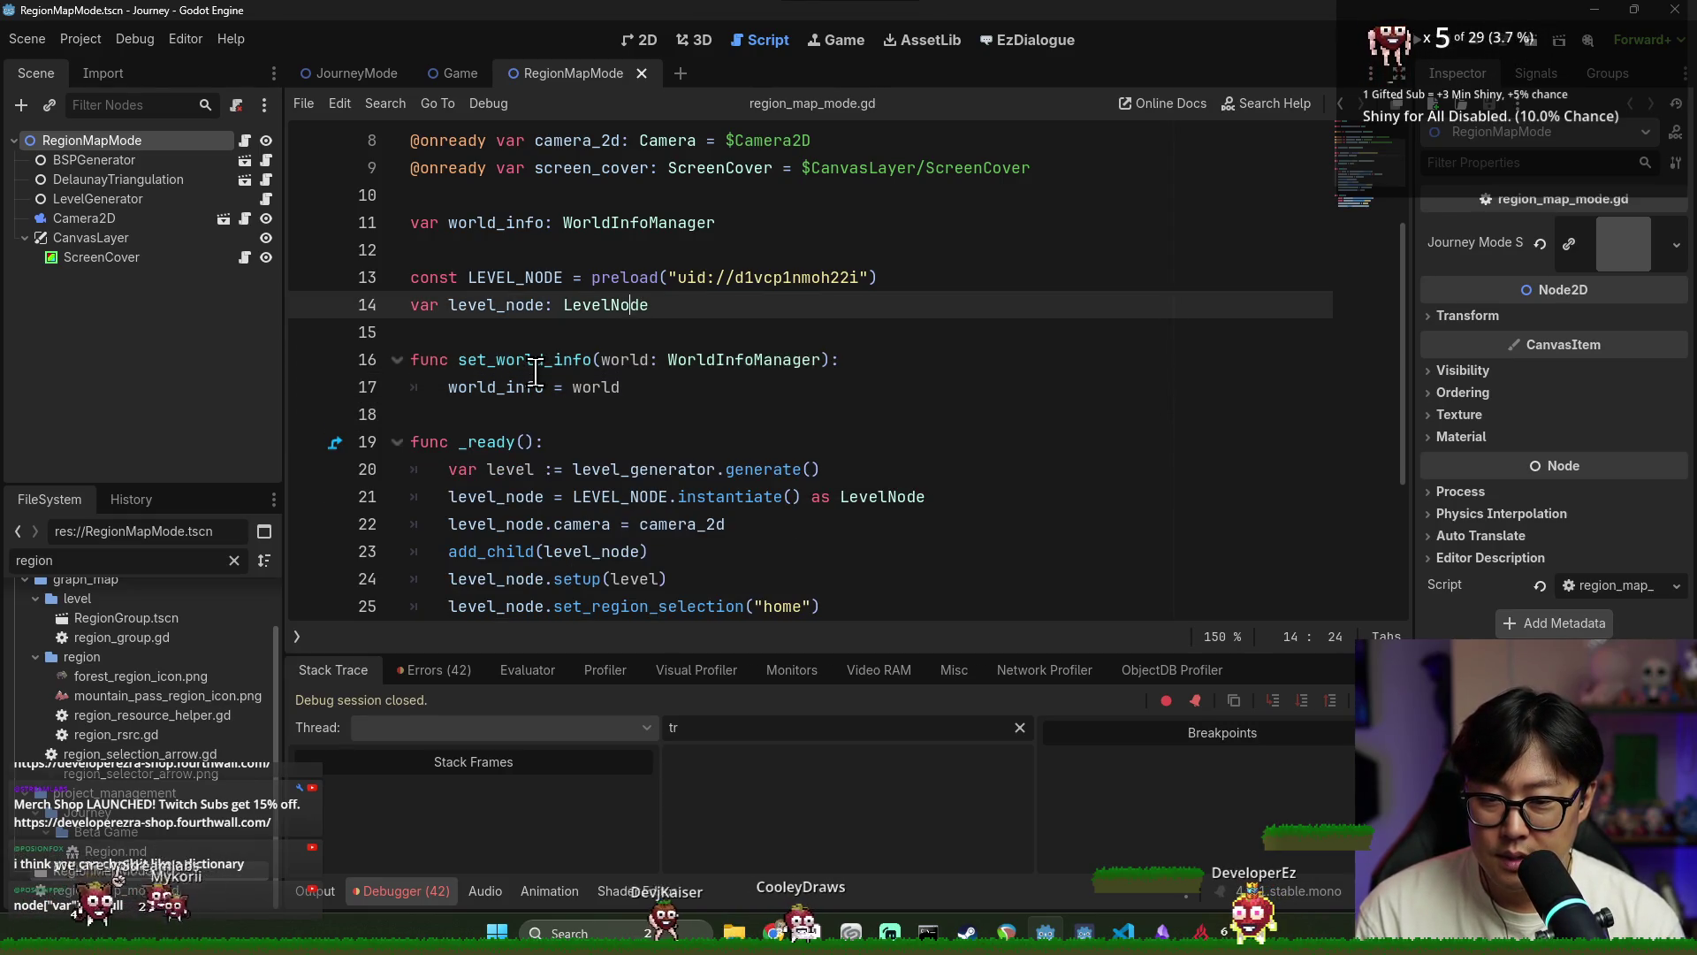
pyautogui.moveTo(410, 359)
pyautogui.mouseDown()
pyautogui.moveTo(602, 360)
pyautogui.moveTo(652, 384)
pyautogui.mouseUp()
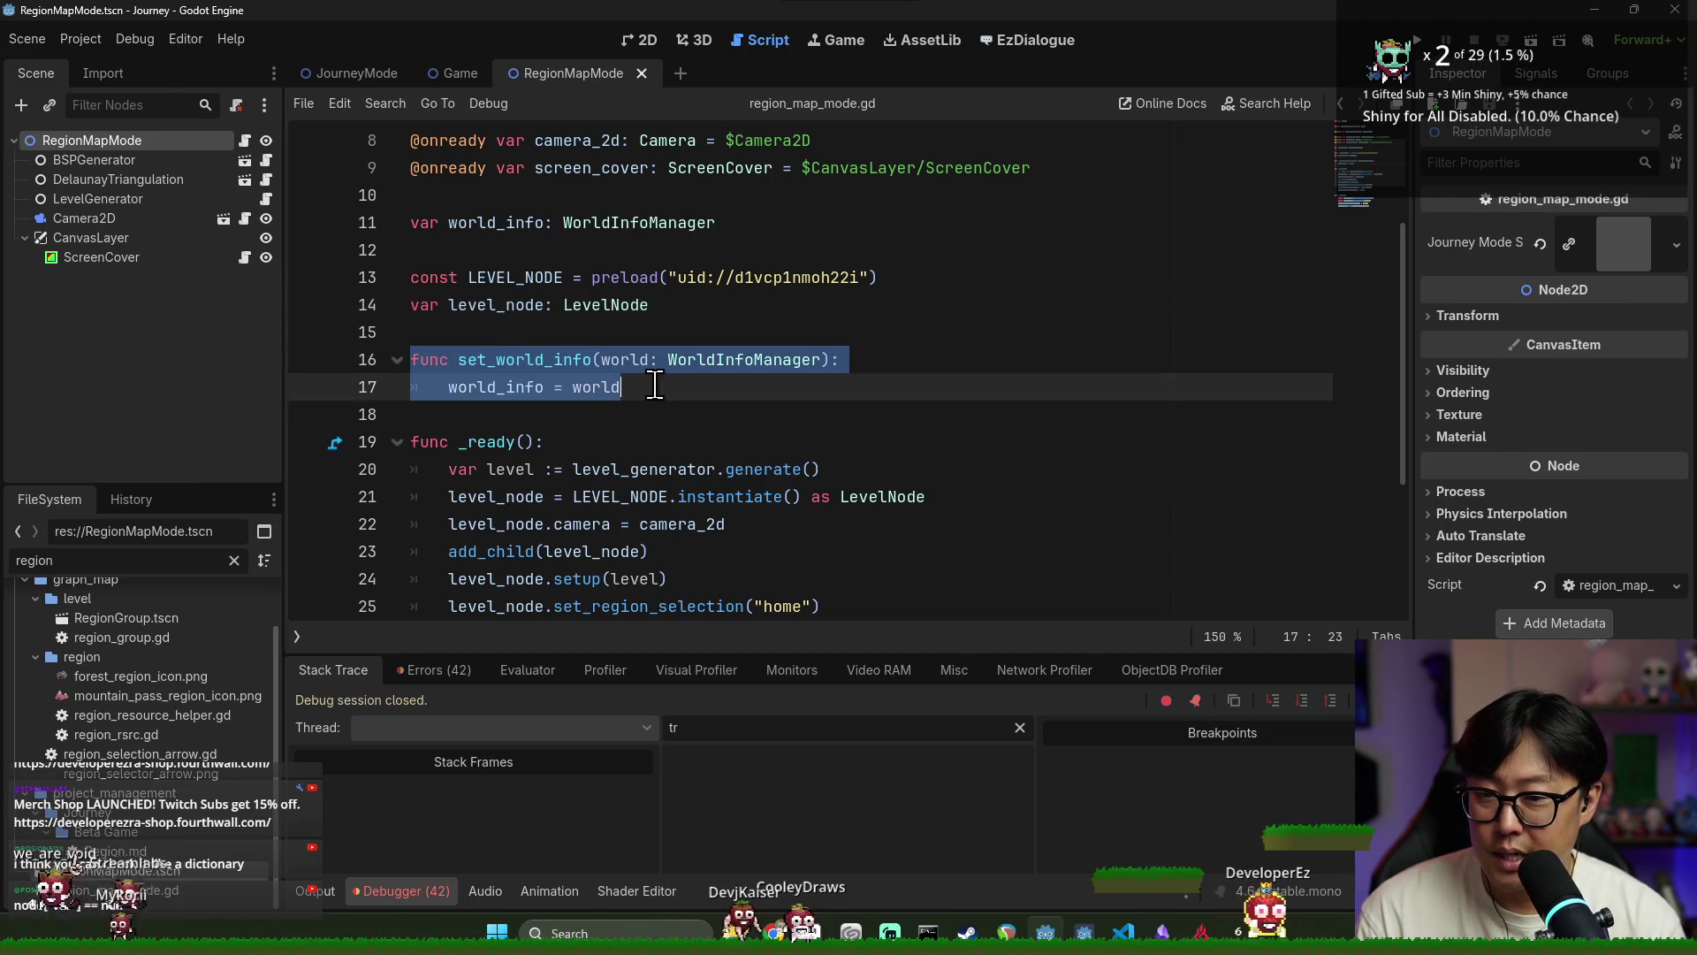
pyautogui.click(356, 72)
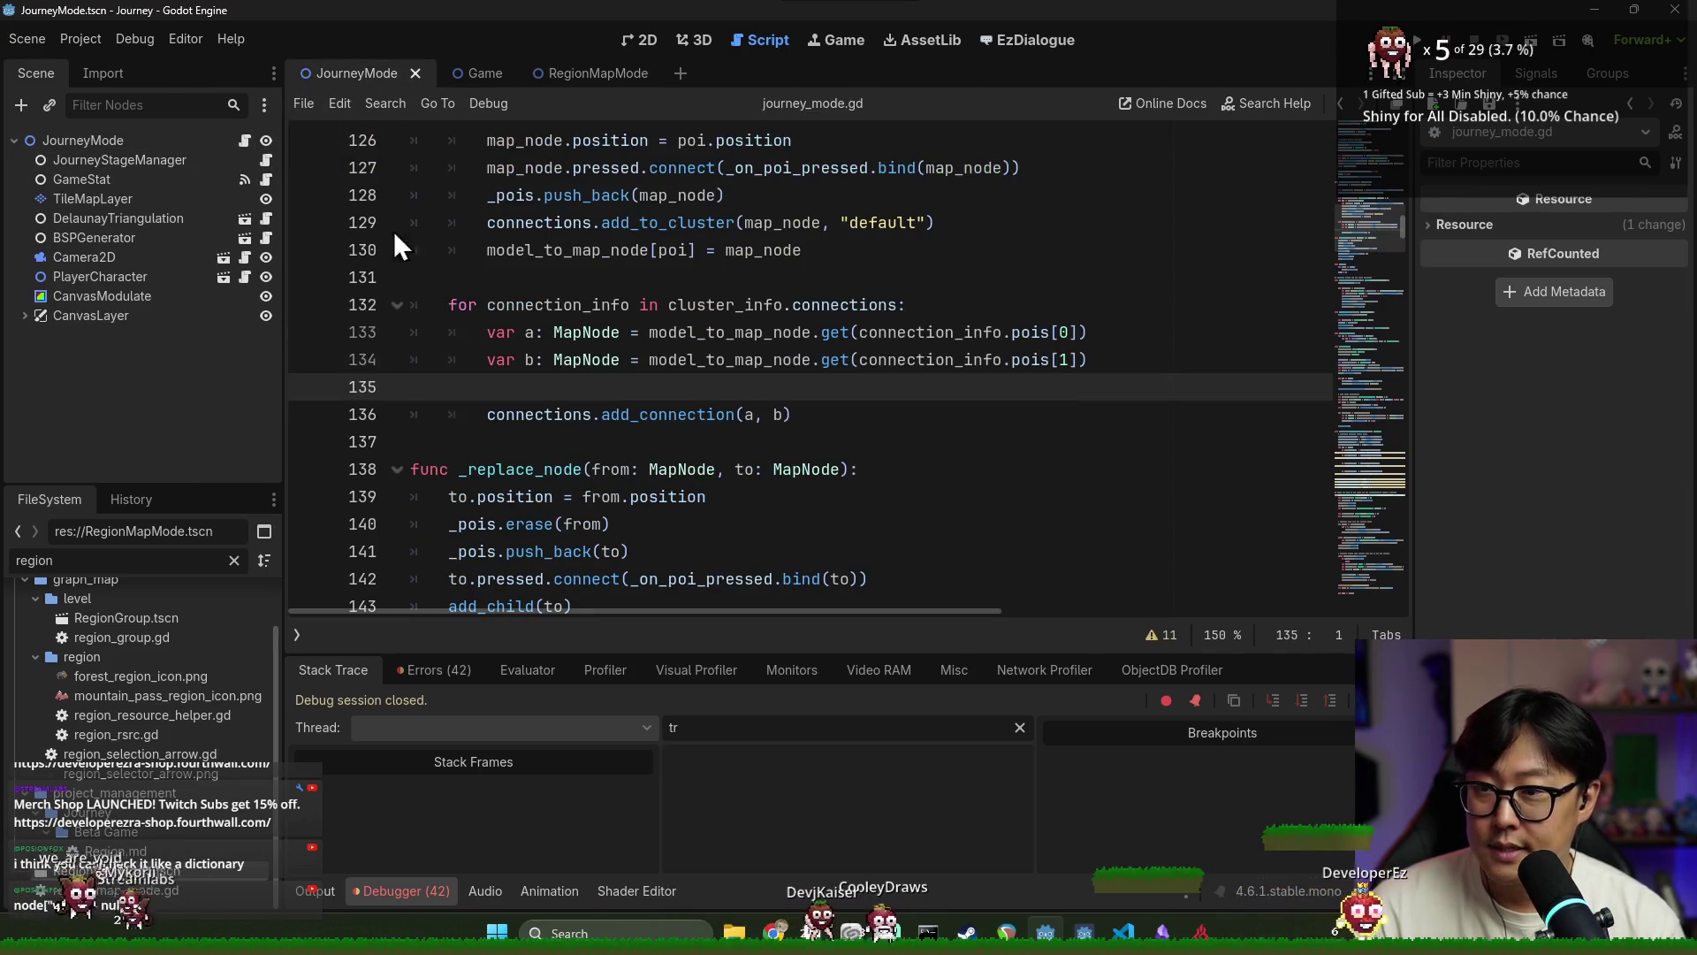
# Paste set_world_info into journey_mode.gd above start(), add blank-line spacing, and save
pyautogui.scroll(10, 631, 339)
pyautogui.scroll(9, 631, 339)
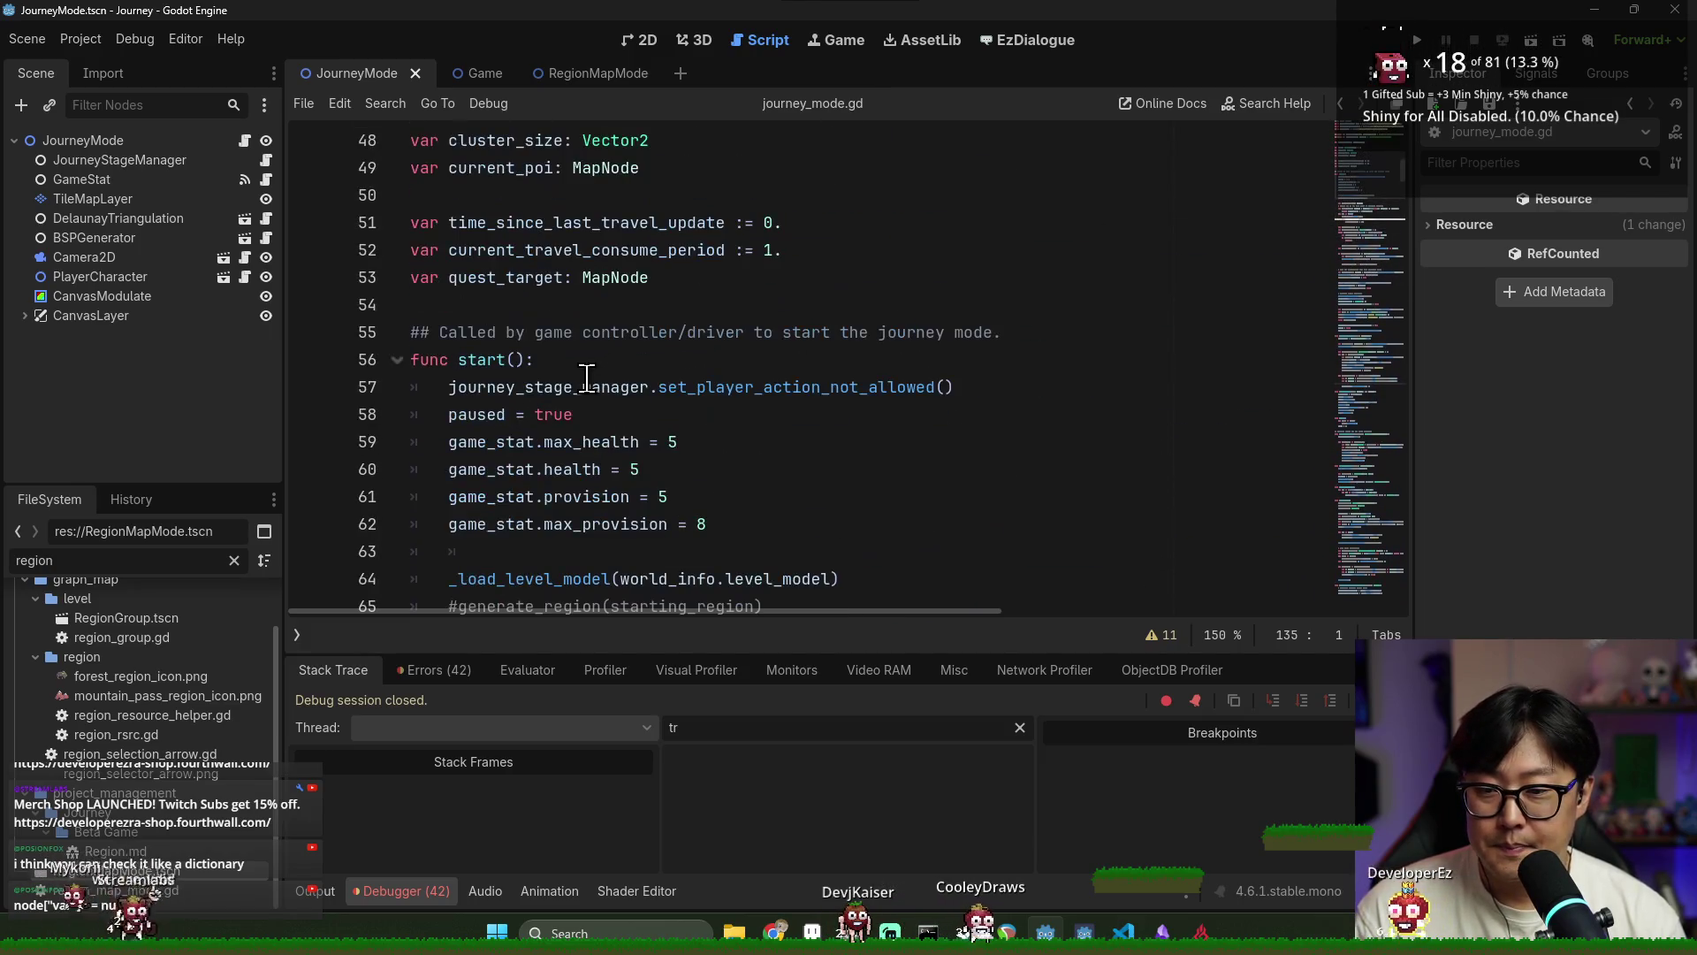
pyautogui.click(652, 389)
pyautogui.hotkey('ctrl', 'v')
pyautogui.hotkey('ctrl', 's')
pyautogui.click(733, 359)
pyautogui.press('Return')
pyautogui.click(676, 441)
pyautogui.press('Return')
pyautogui.hotkey('ctrl', 's')
# Run the project with F5 and choose New Game on the title menu
pyautogui.click(1004, 167)
pyautogui.press('F5')
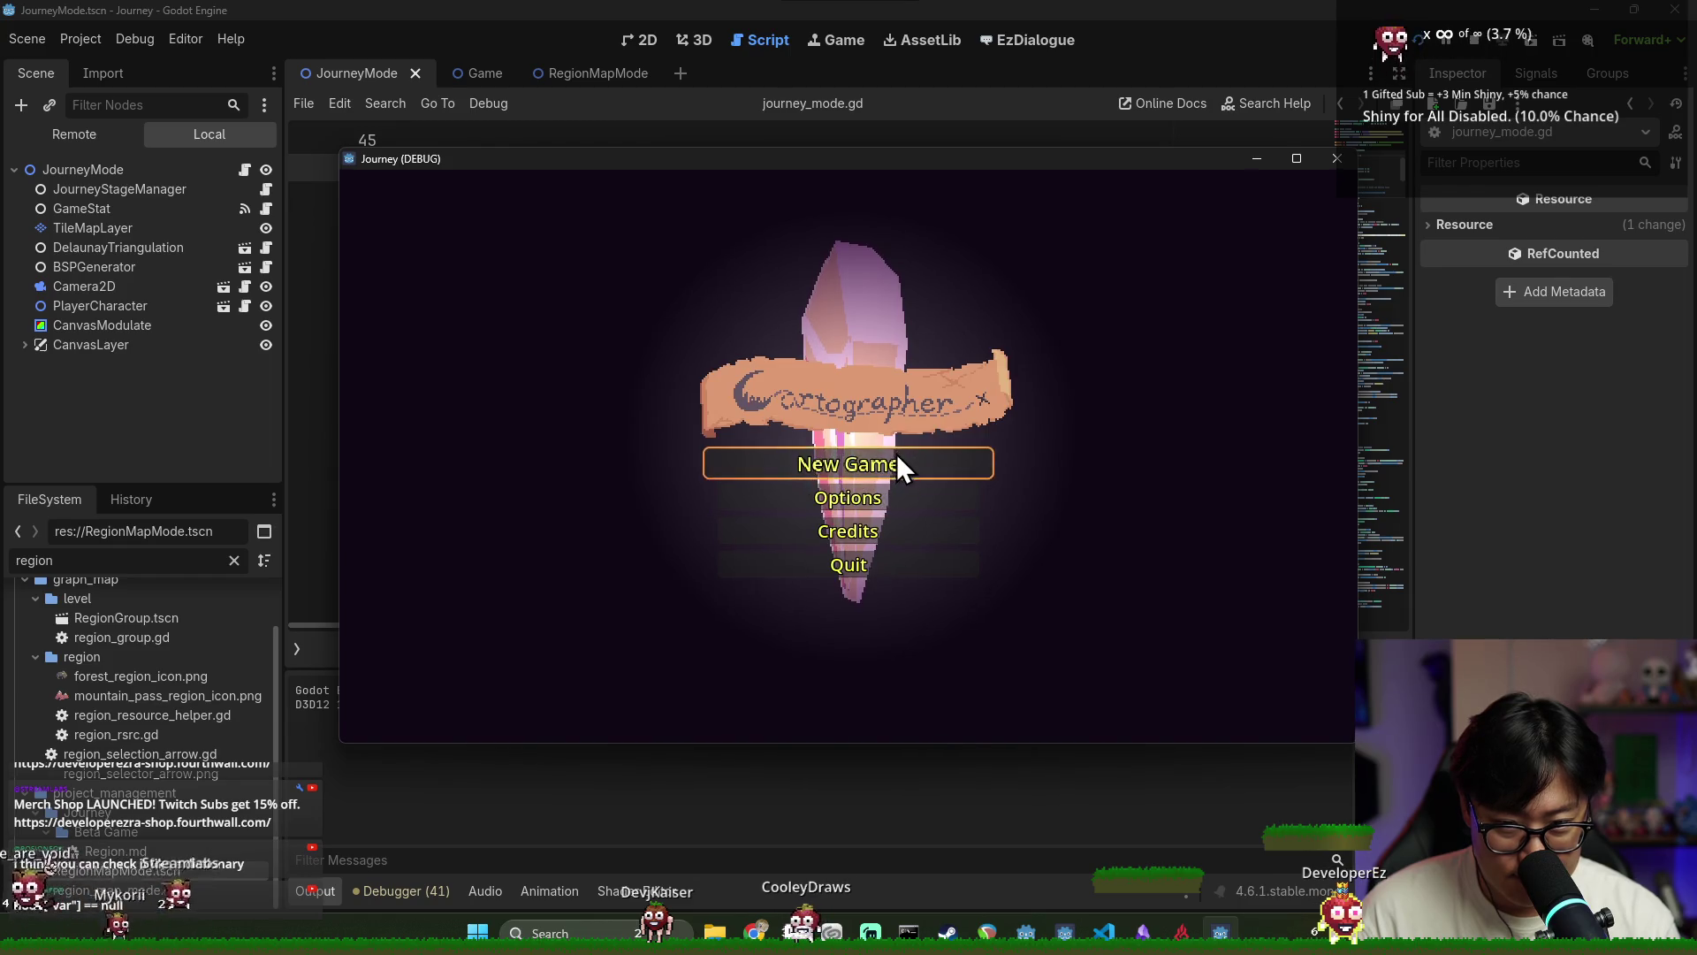
pyautogui.click(912, 466)
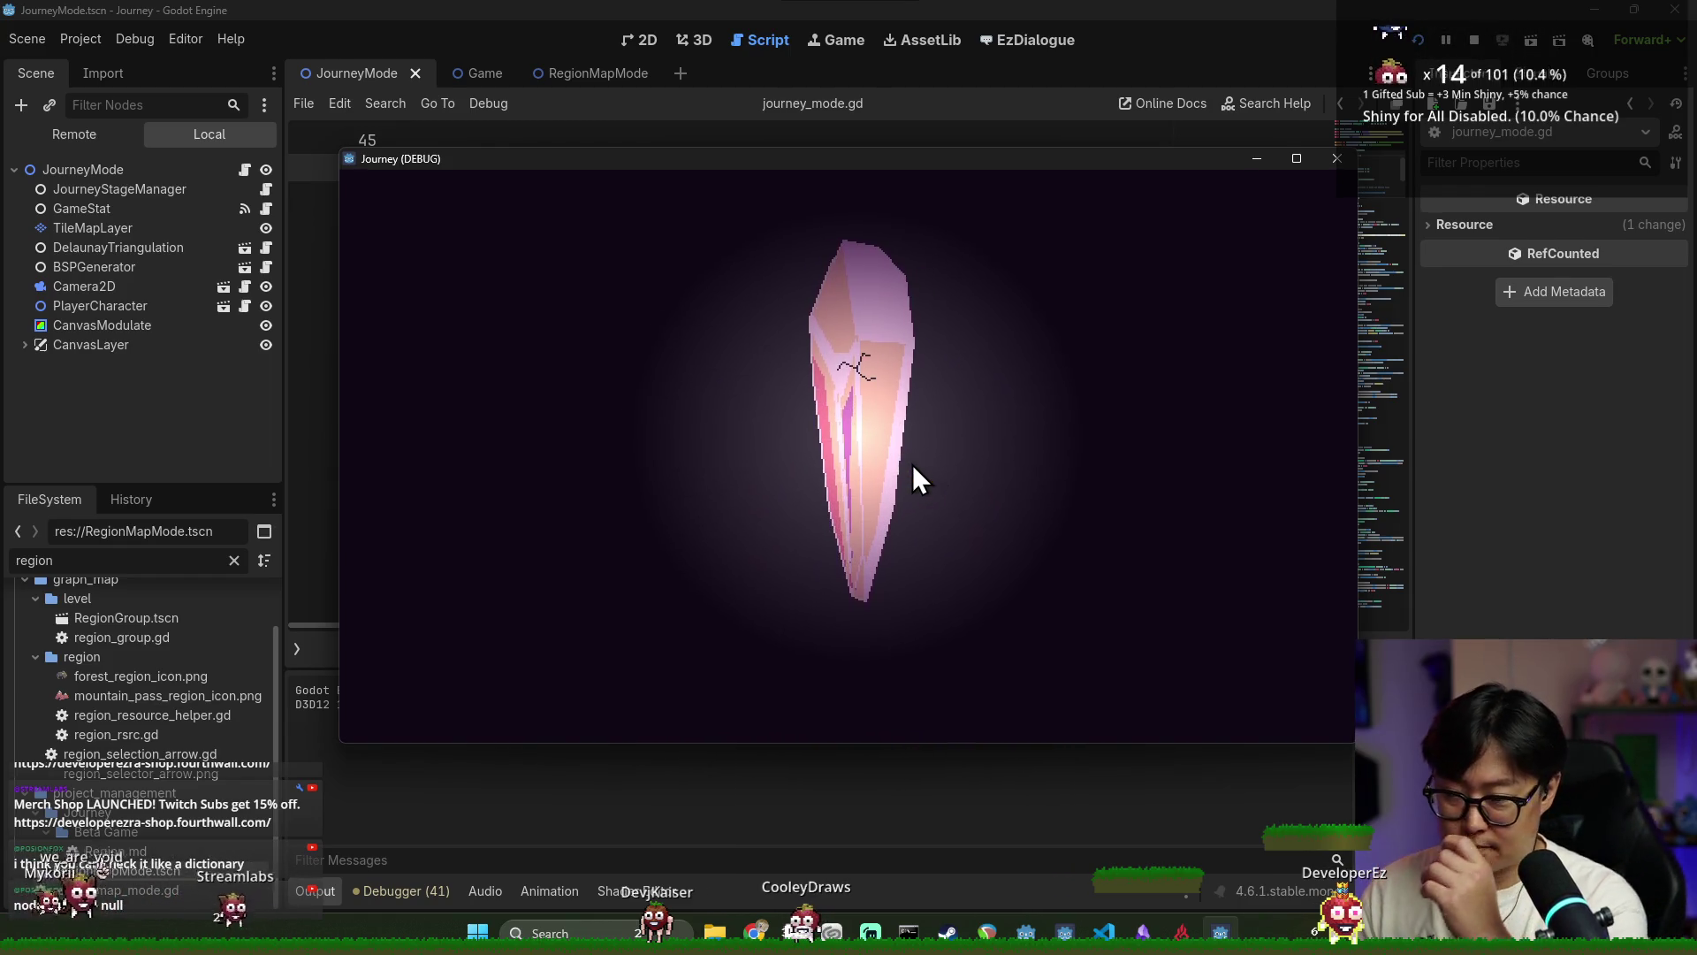
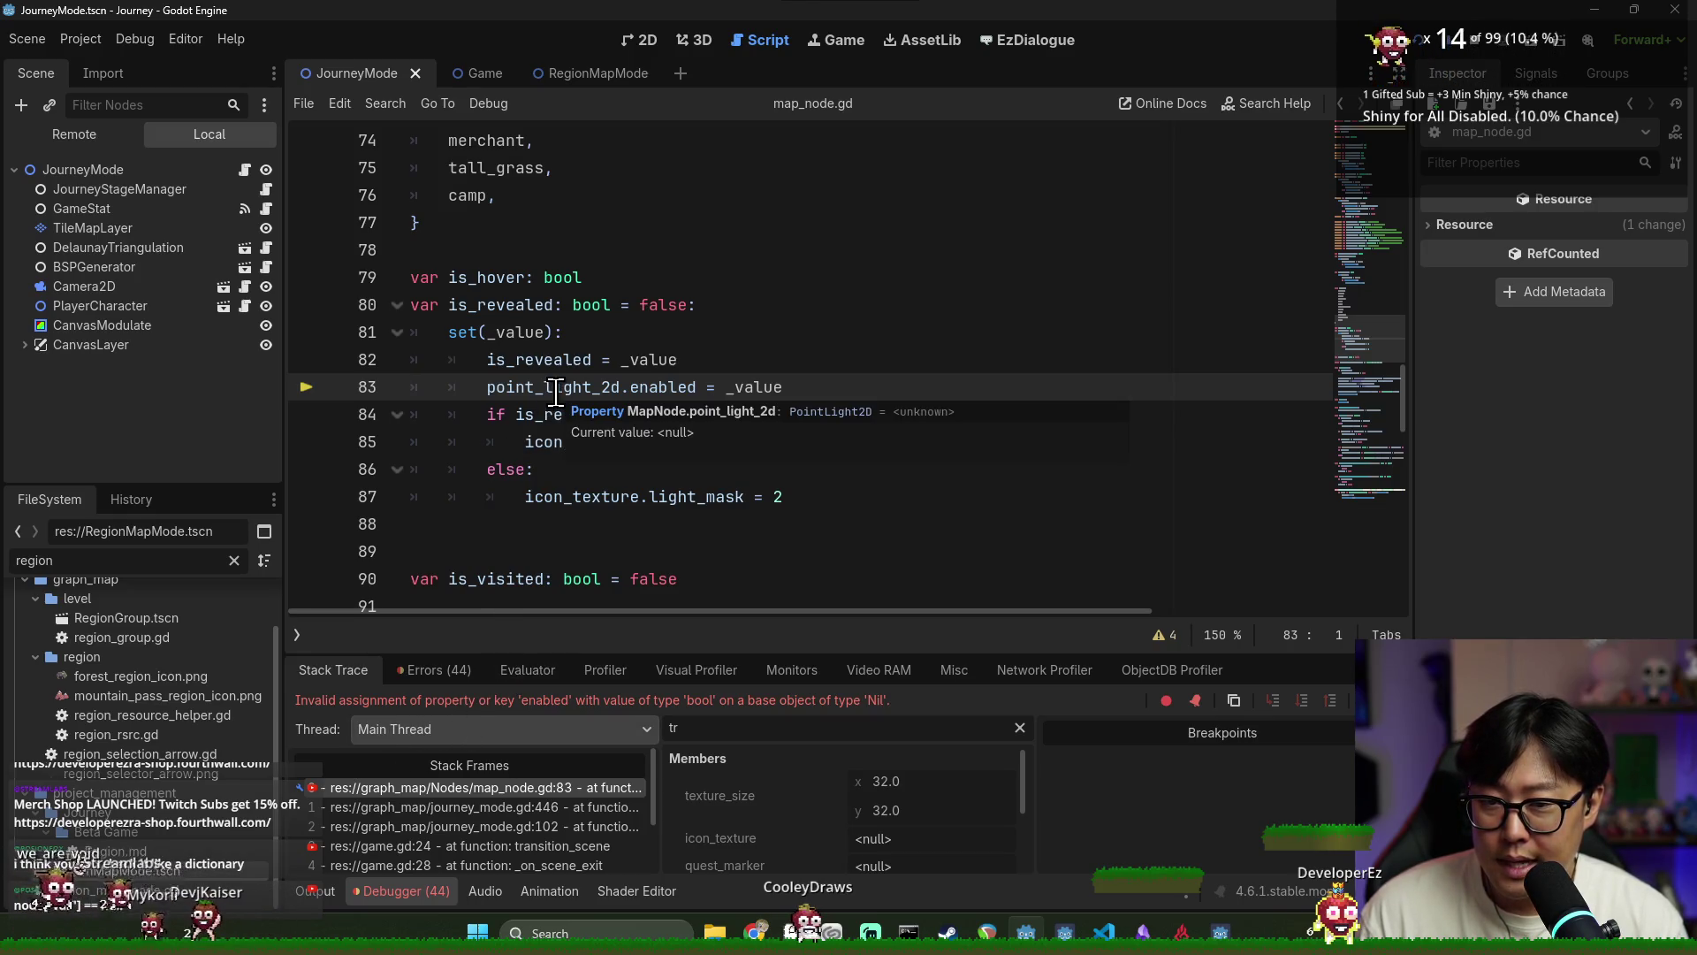
# Trace the Nil 'enabled' error via map_node.gd:83 and journey_mode.gd:446/102, then stop debugging
pyautogui.click(537, 808)
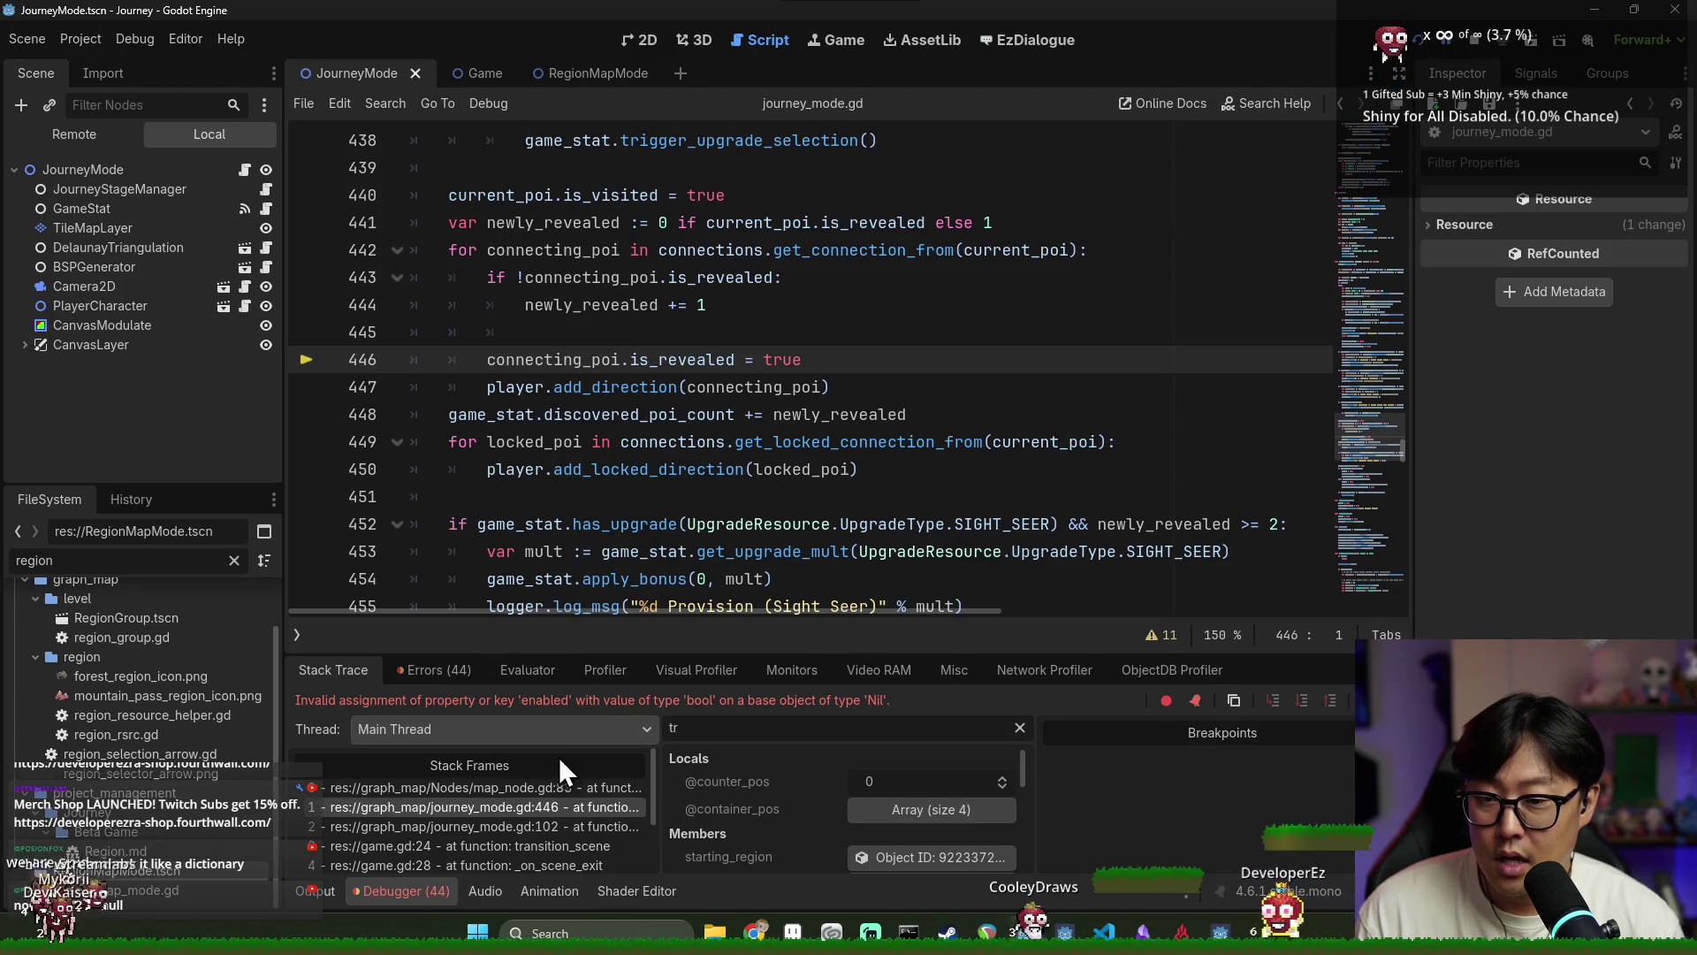
pyautogui.scroll(5, 557, 544)
pyautogui.scroll(-4, 556, 544)
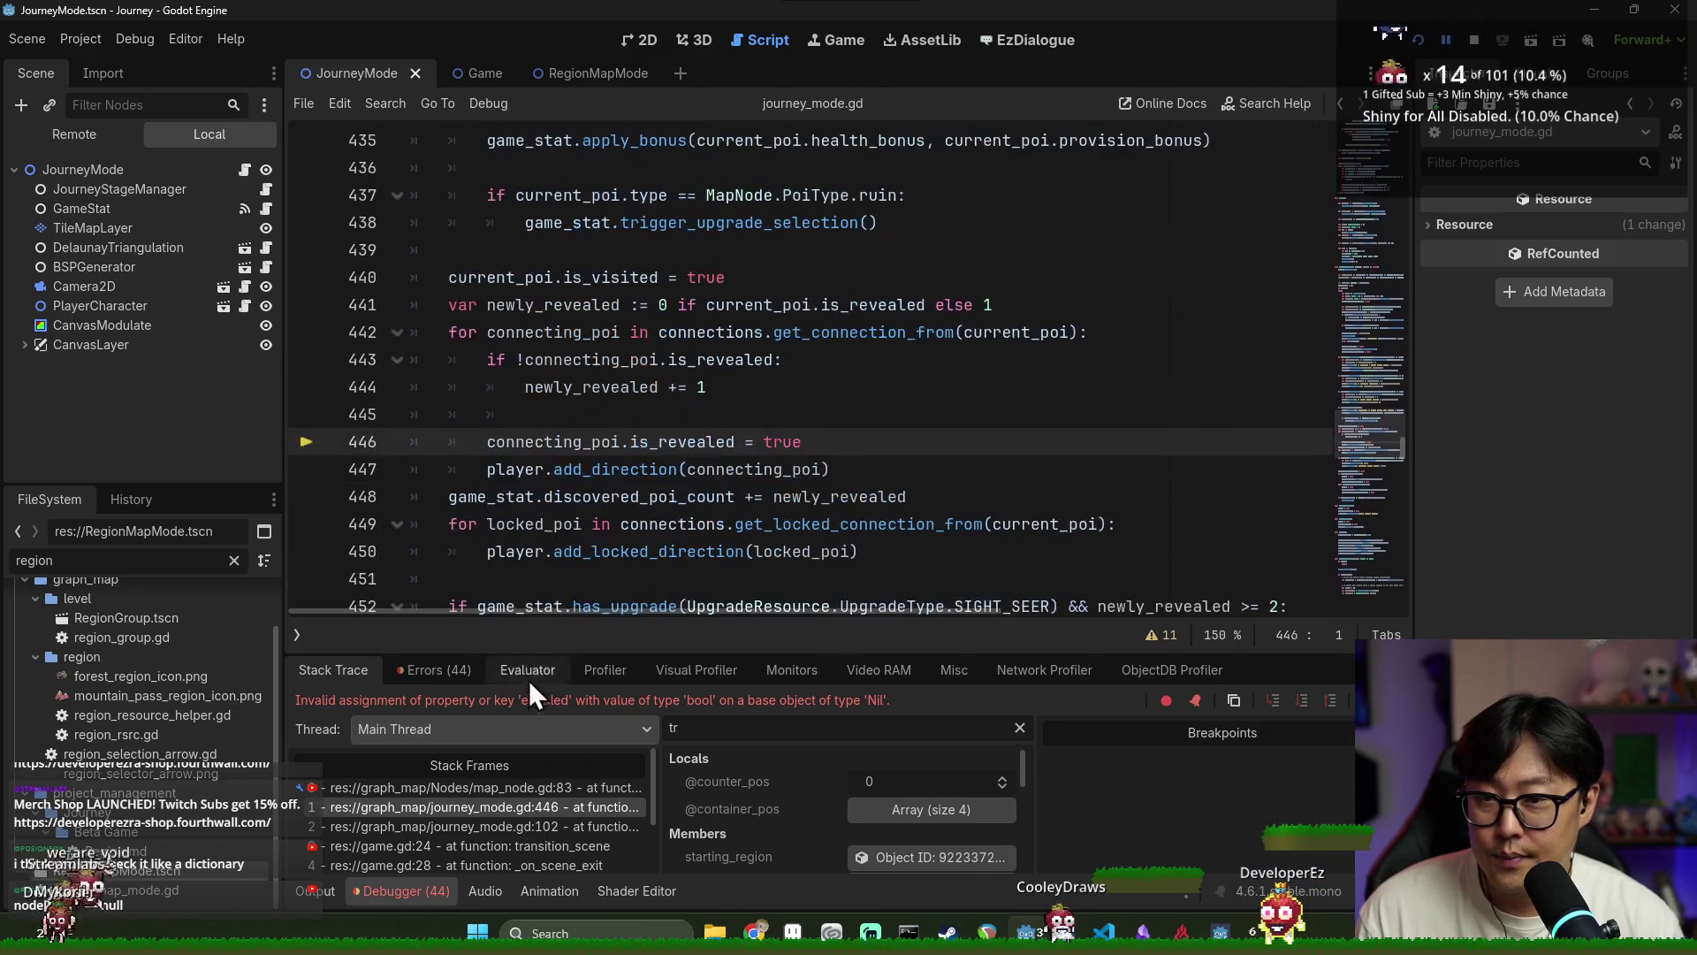
pyautogui.click(506, 795)
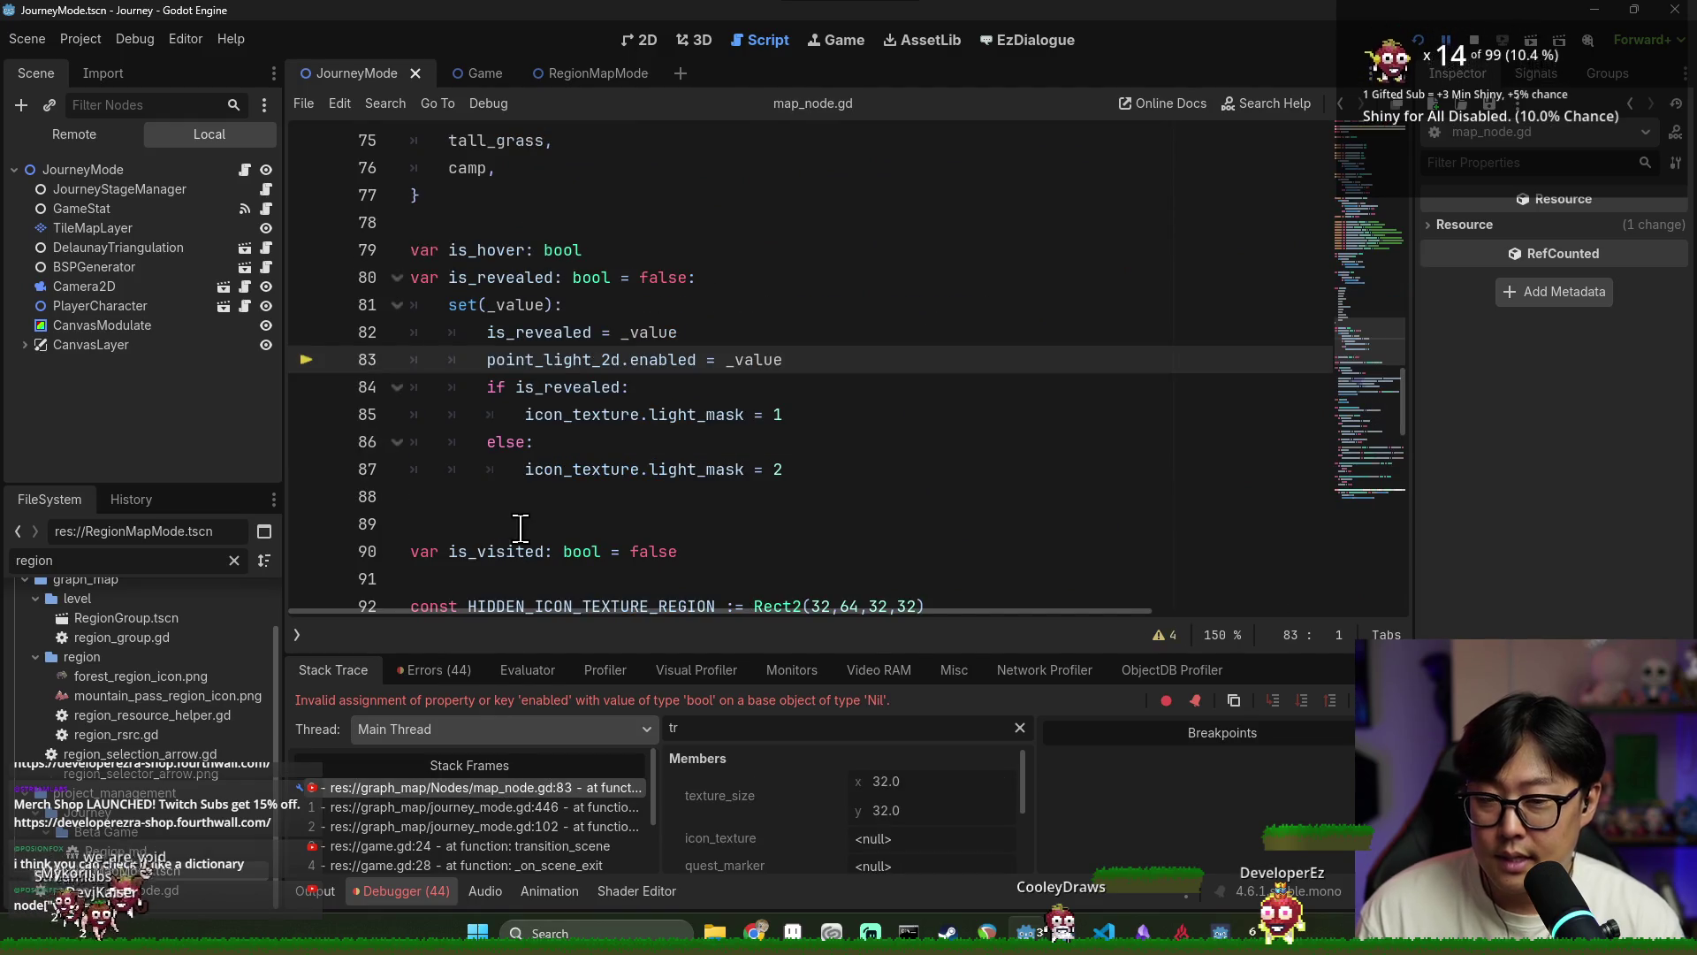
pyautogui.click(543, 827)
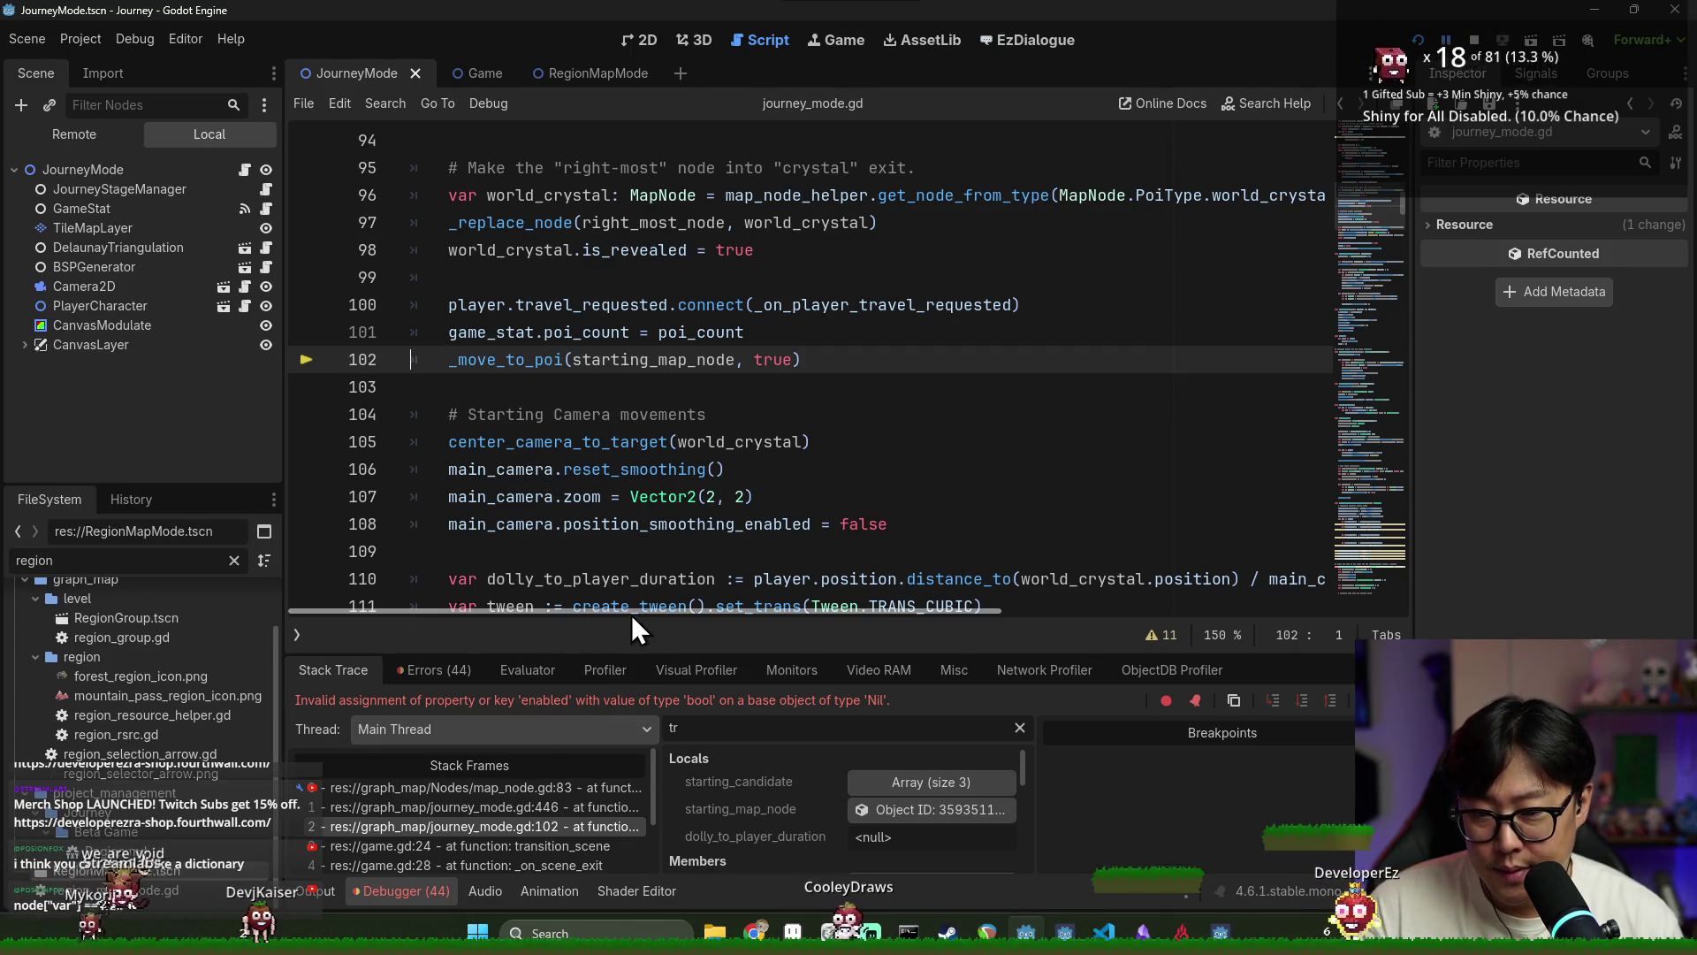
pyautogui.click(1474, 40)
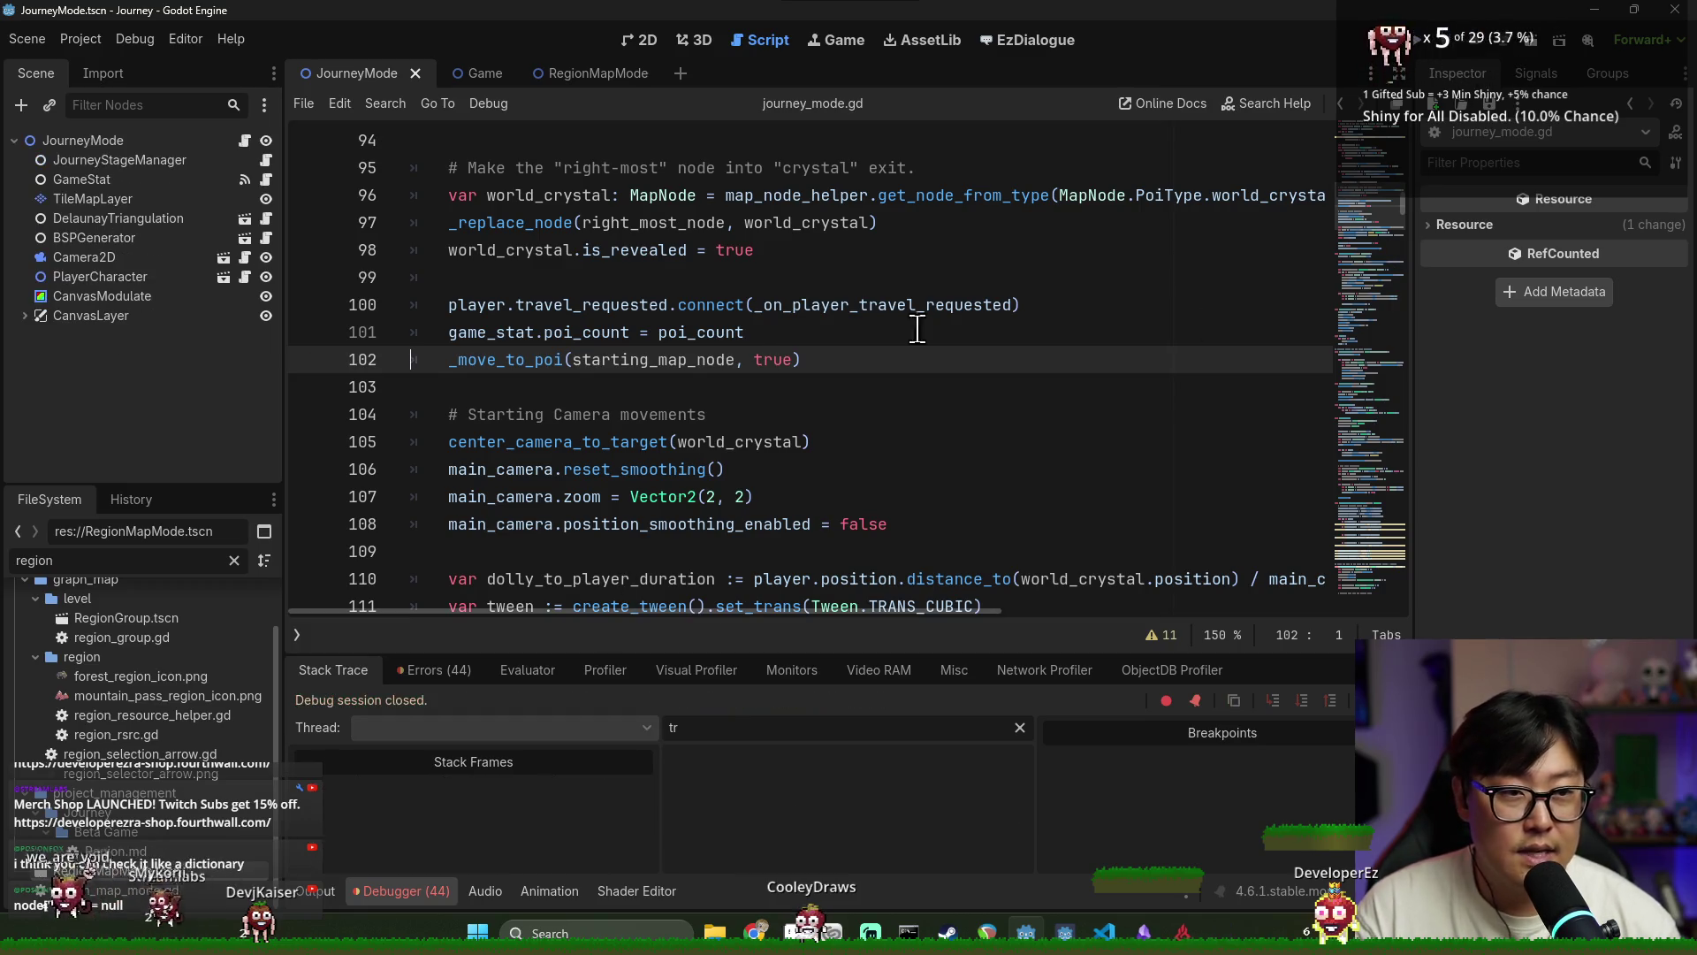
# Locate the _move_to_poi call in journey_mode.gd and return toward the top of the script
pyautogui.hotkey('ctrl', 'f')
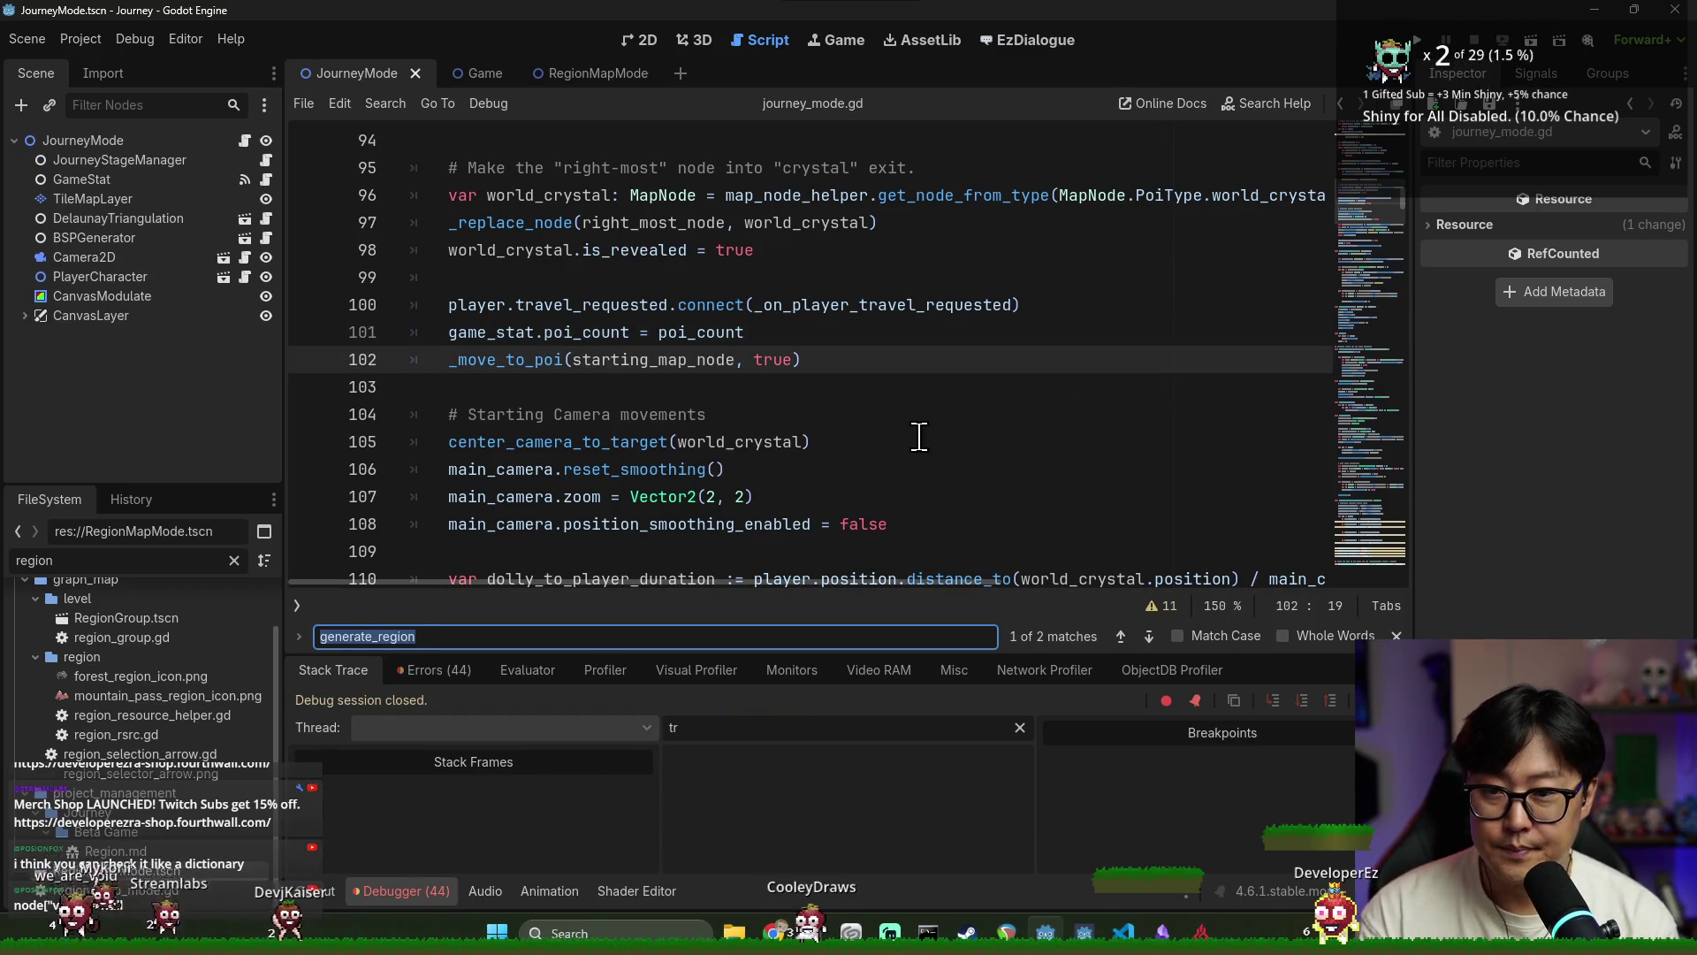
pyautogui.press('Escape')
pyautogui.scroll(-2, 778, 455)
pyautogui.scroll(2, 504, 368)
pyautogui.doubleClick(504, 359)
pyautogui.scroll(5, 725, 471)
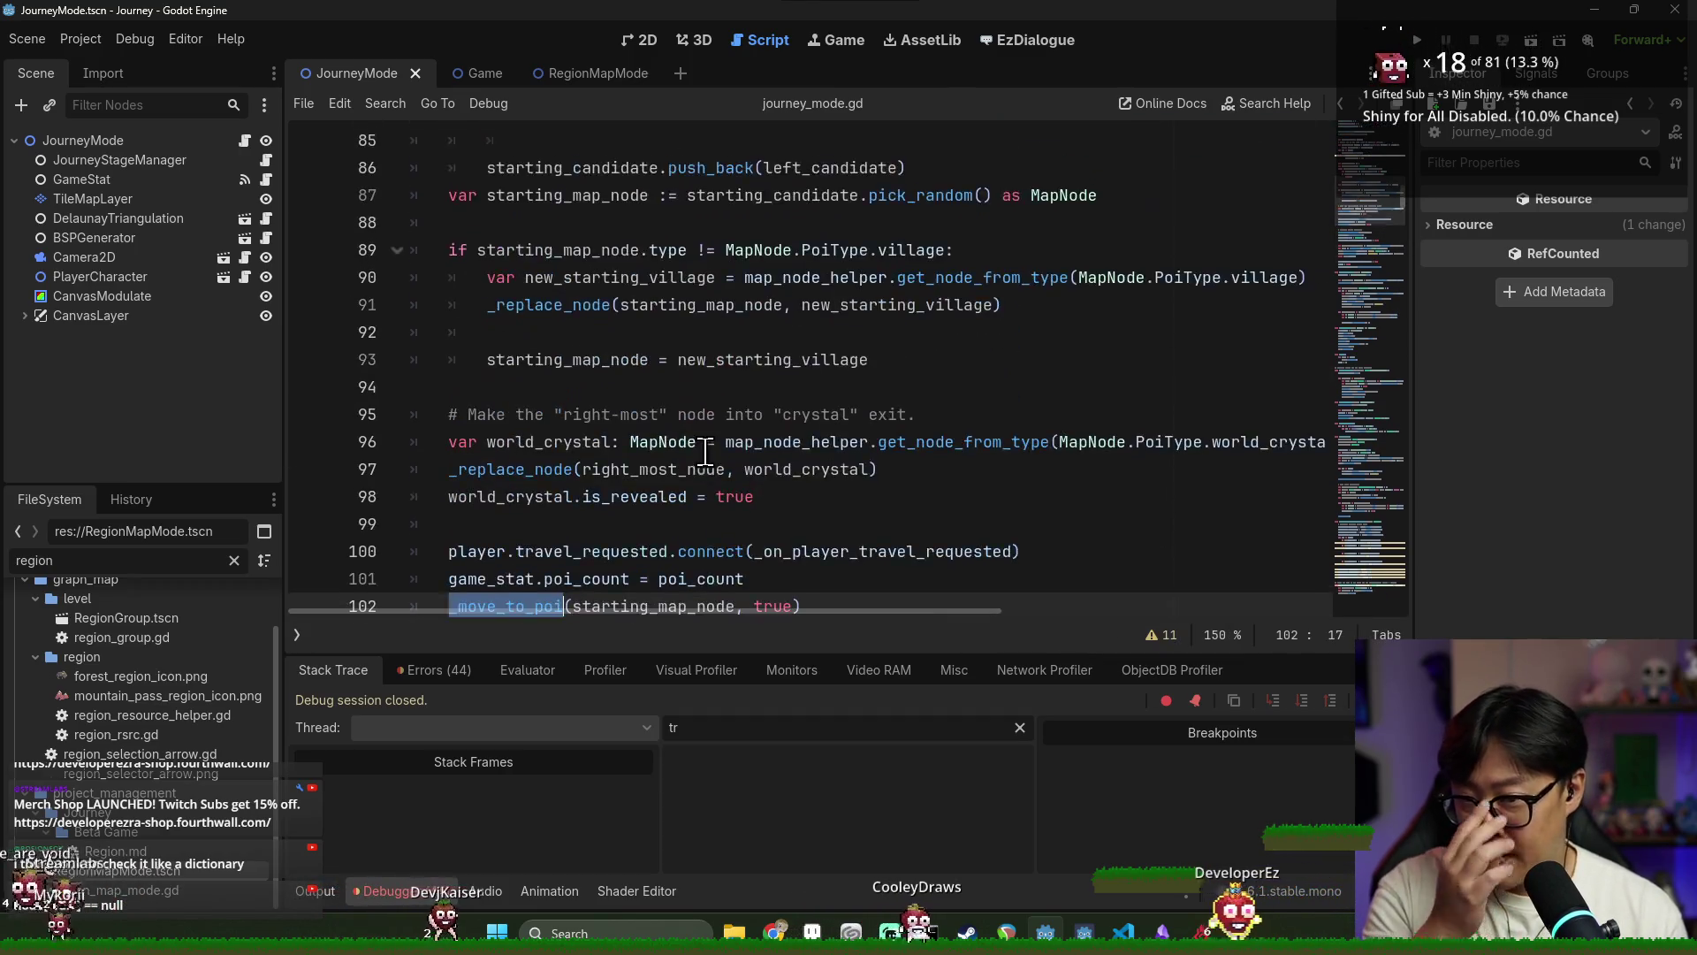
pyautogui.scroll(2, 698, 447)
pyautogui.scroll(12, 696, 448)
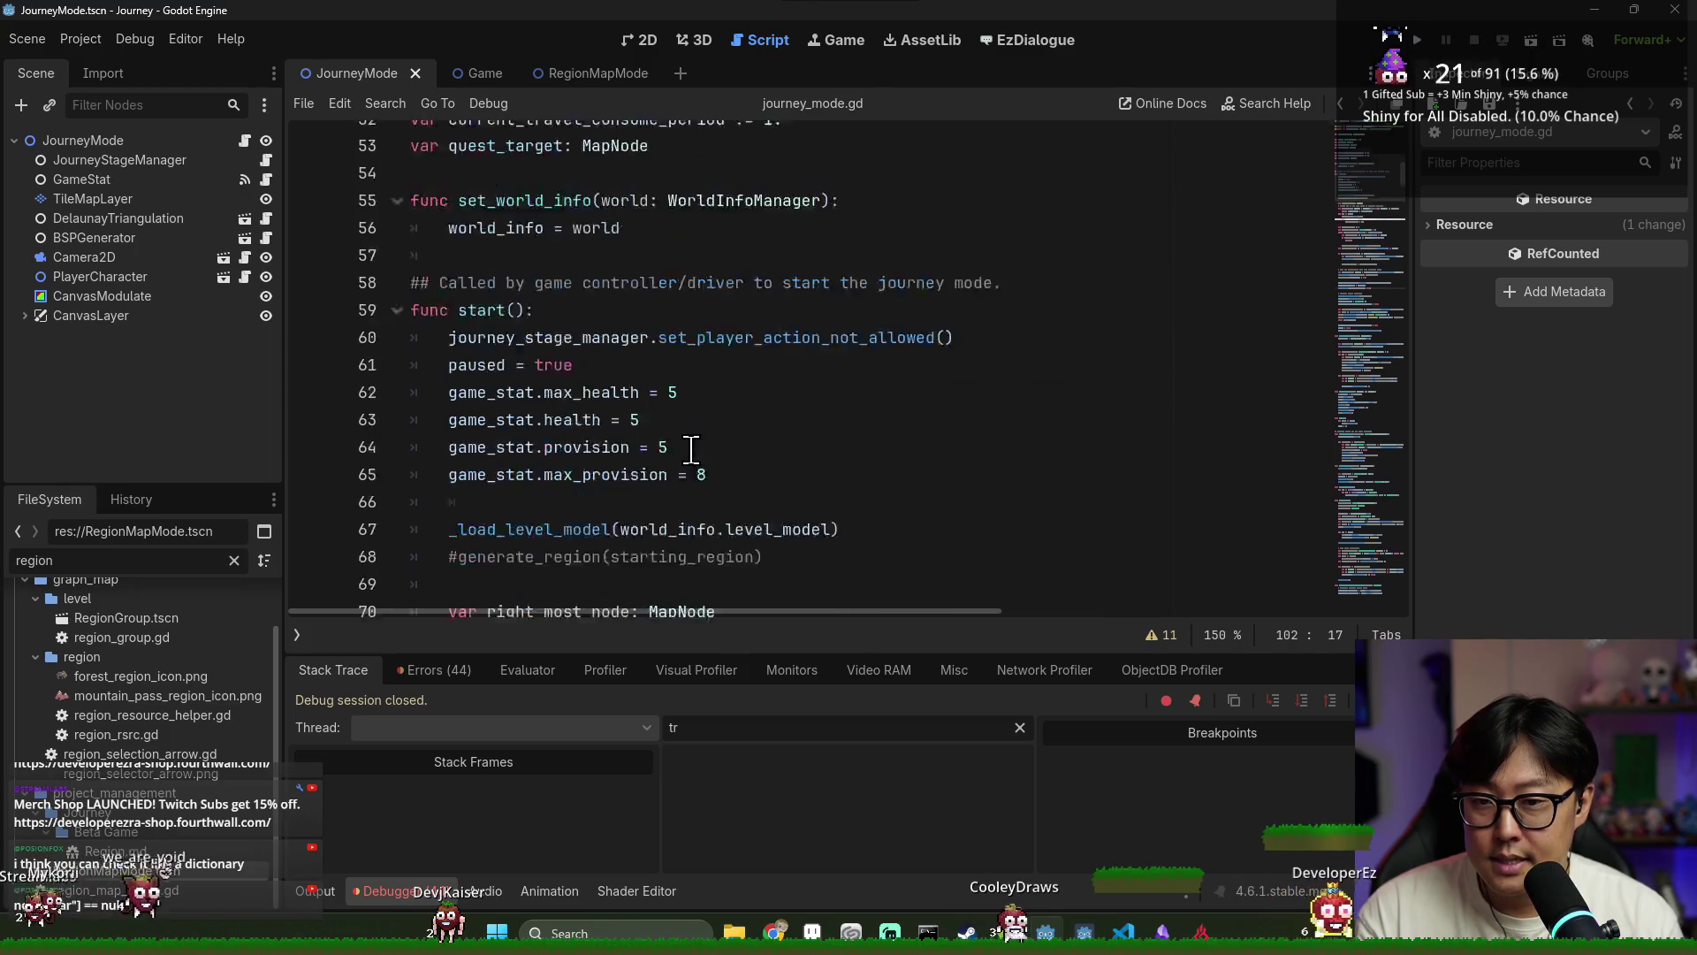
pyautogui.click(689, 445)
# Search 'load' to reach _load_level_model and inspect its poi loop
pyautogui.hotkey('ctrl', 'f')
pyautogui.write('load_')
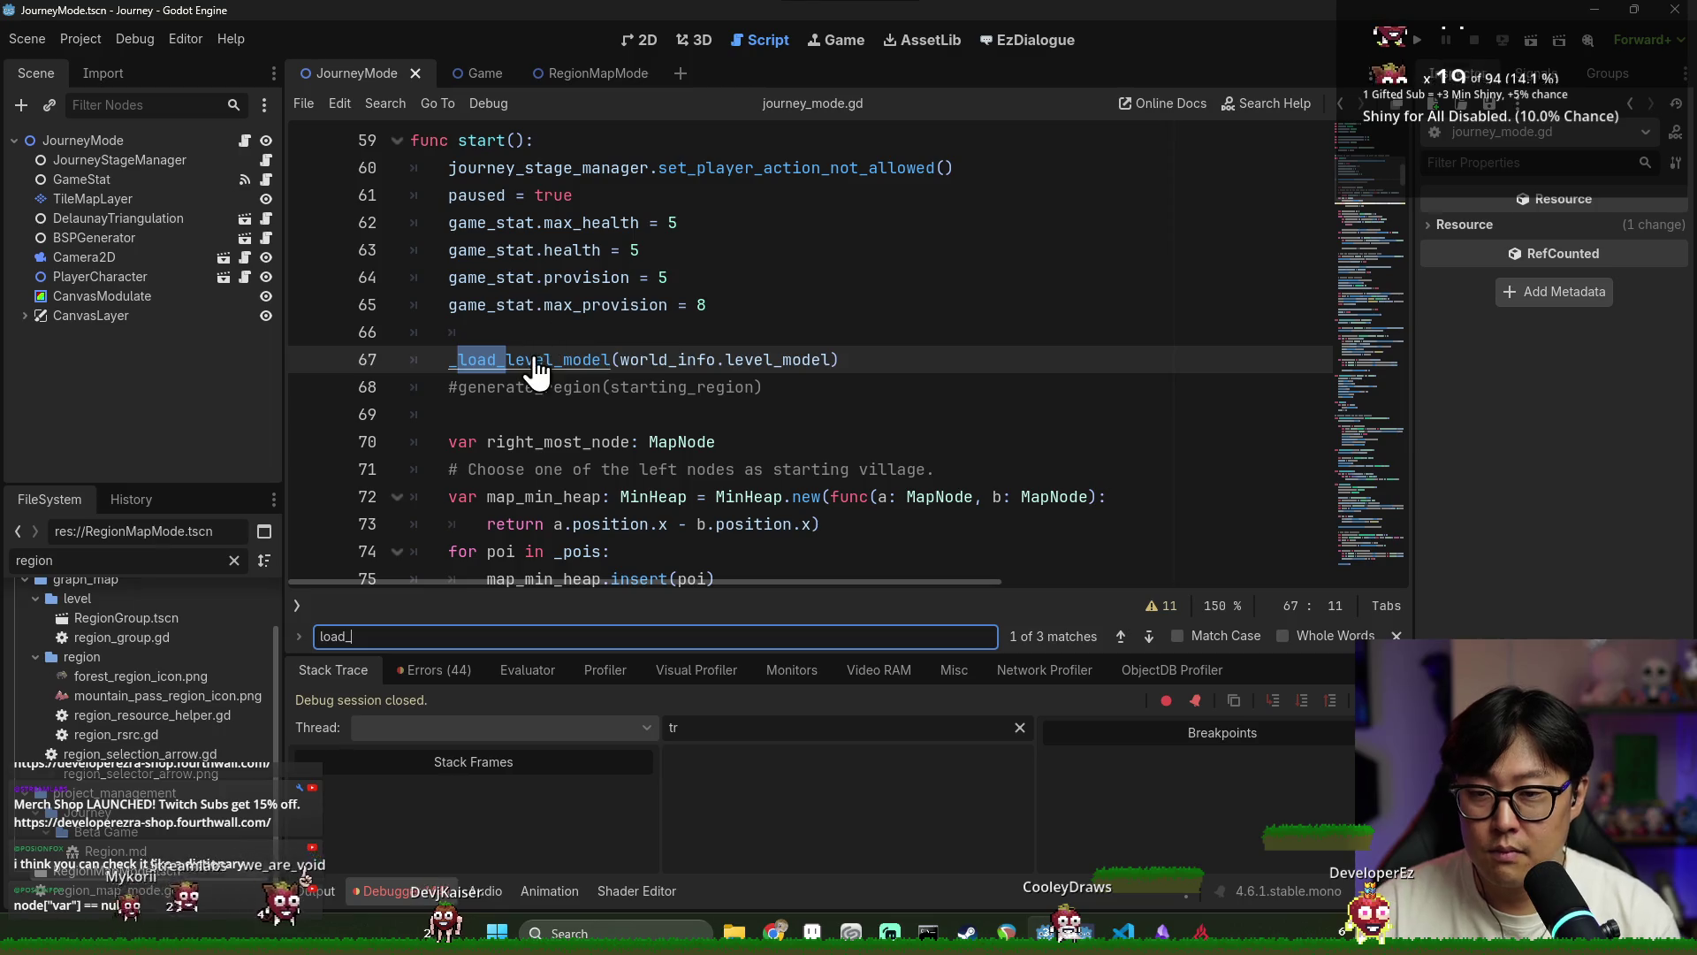
pyautogui.keyDown('ctrl'); pyautogui.click(536, 369); pyautogui.keyUp('ctrl')
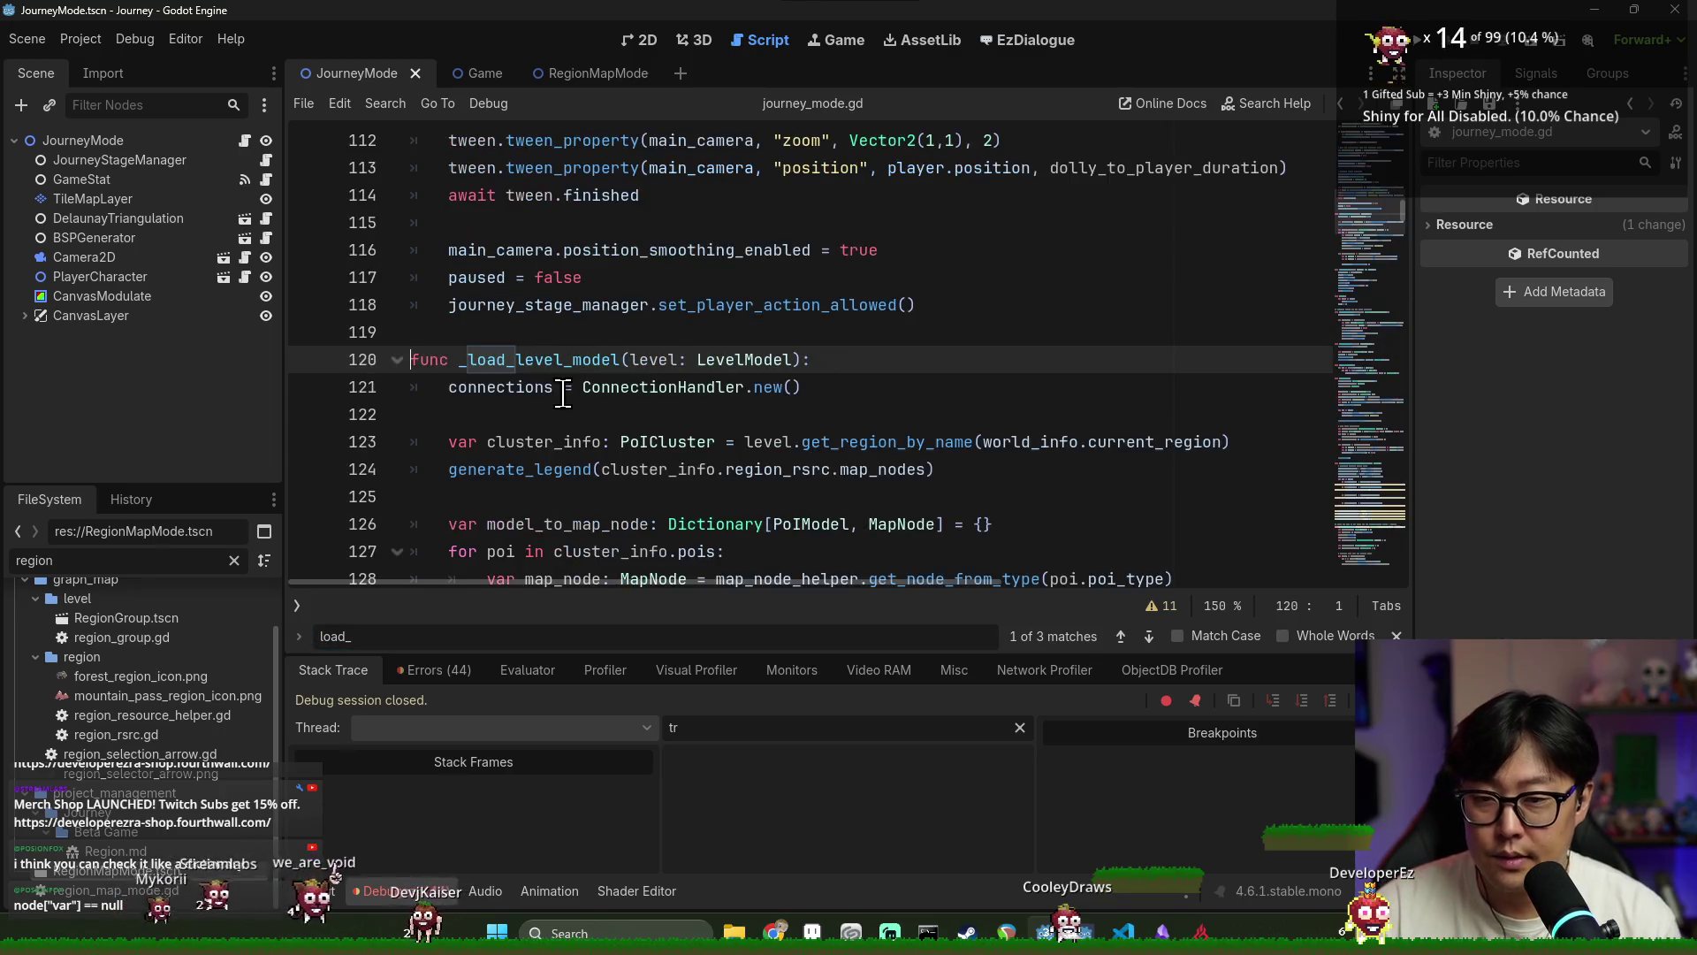
pyautogui.scroll(-3, 570, 403)
pyautogui.doubleClick(531, 470)
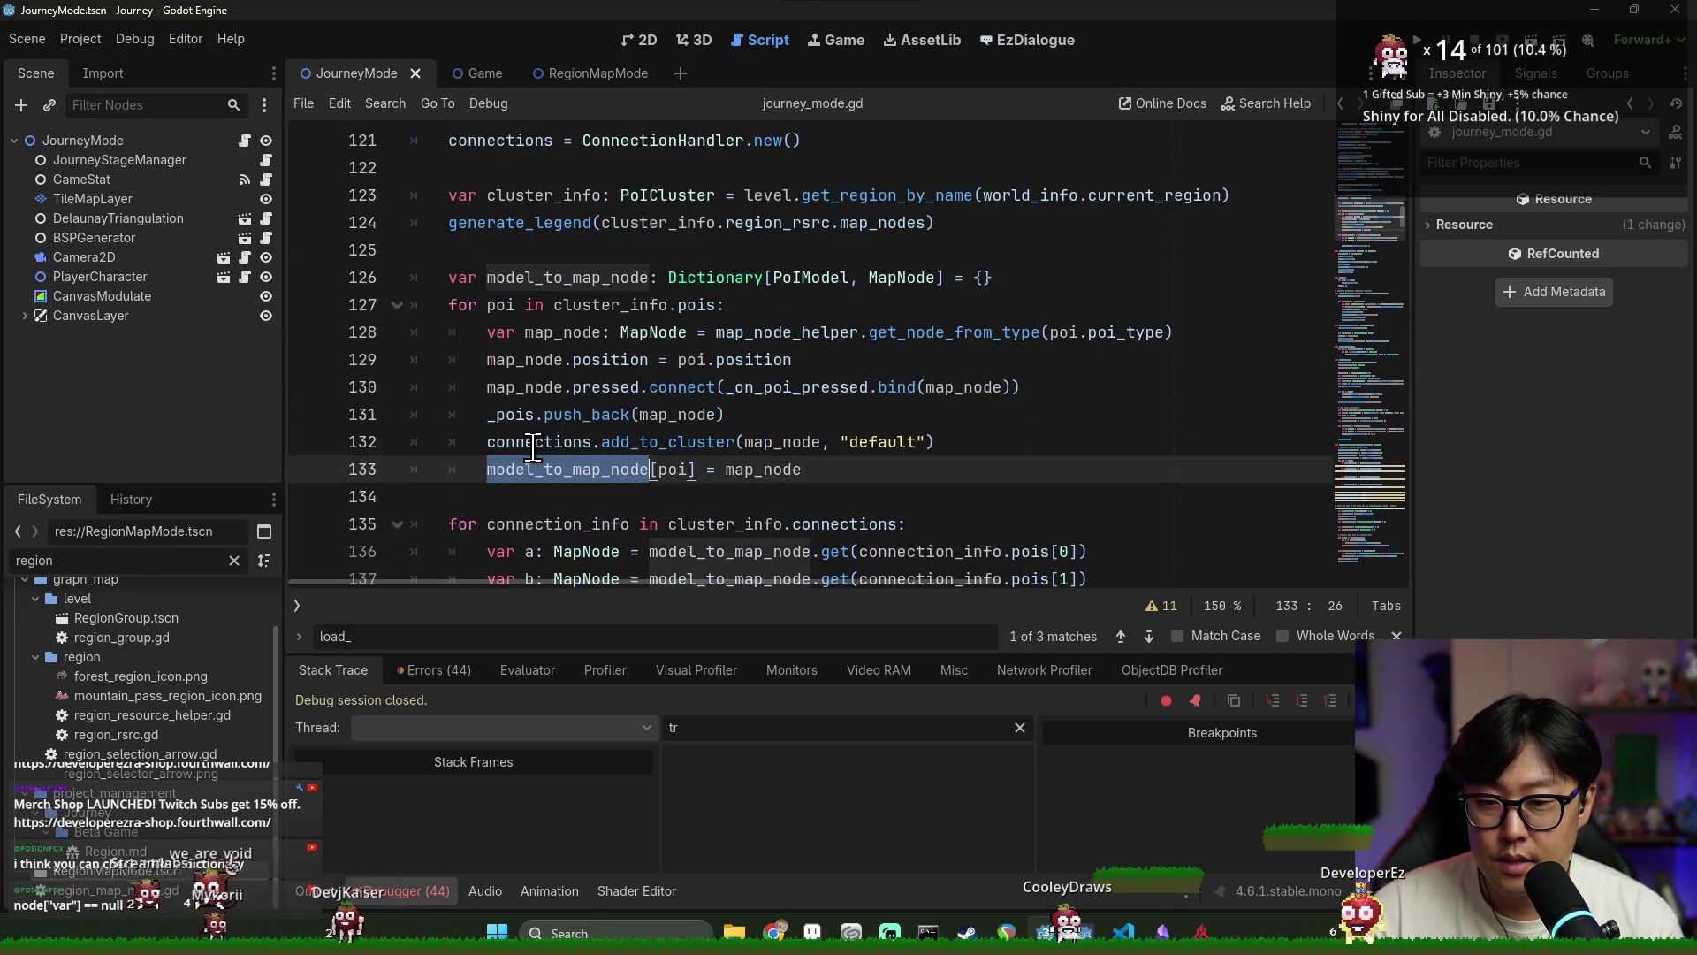
pyautogui.click(525, 415)
pyautogui.scroll(-1, 630, 444)
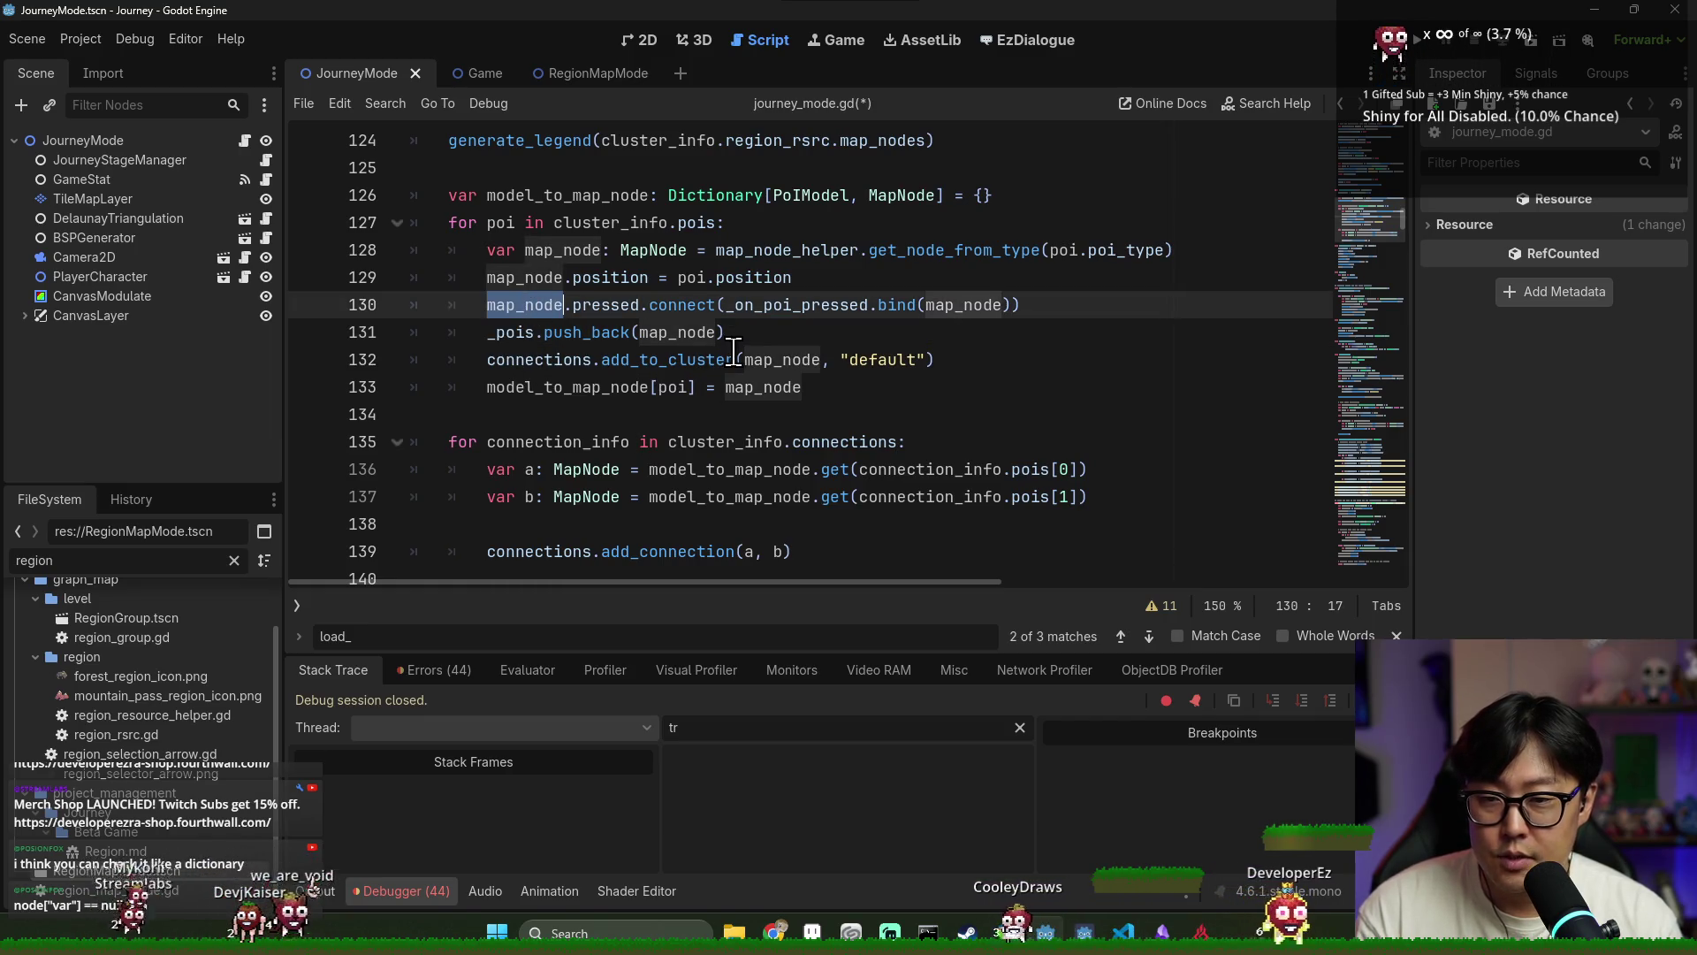
# Search for 'add_child(poi' to see how existing nodes are added as children
pyautogui.hotkey('ctrl', 'f')
pyautogui.write('add_child(')
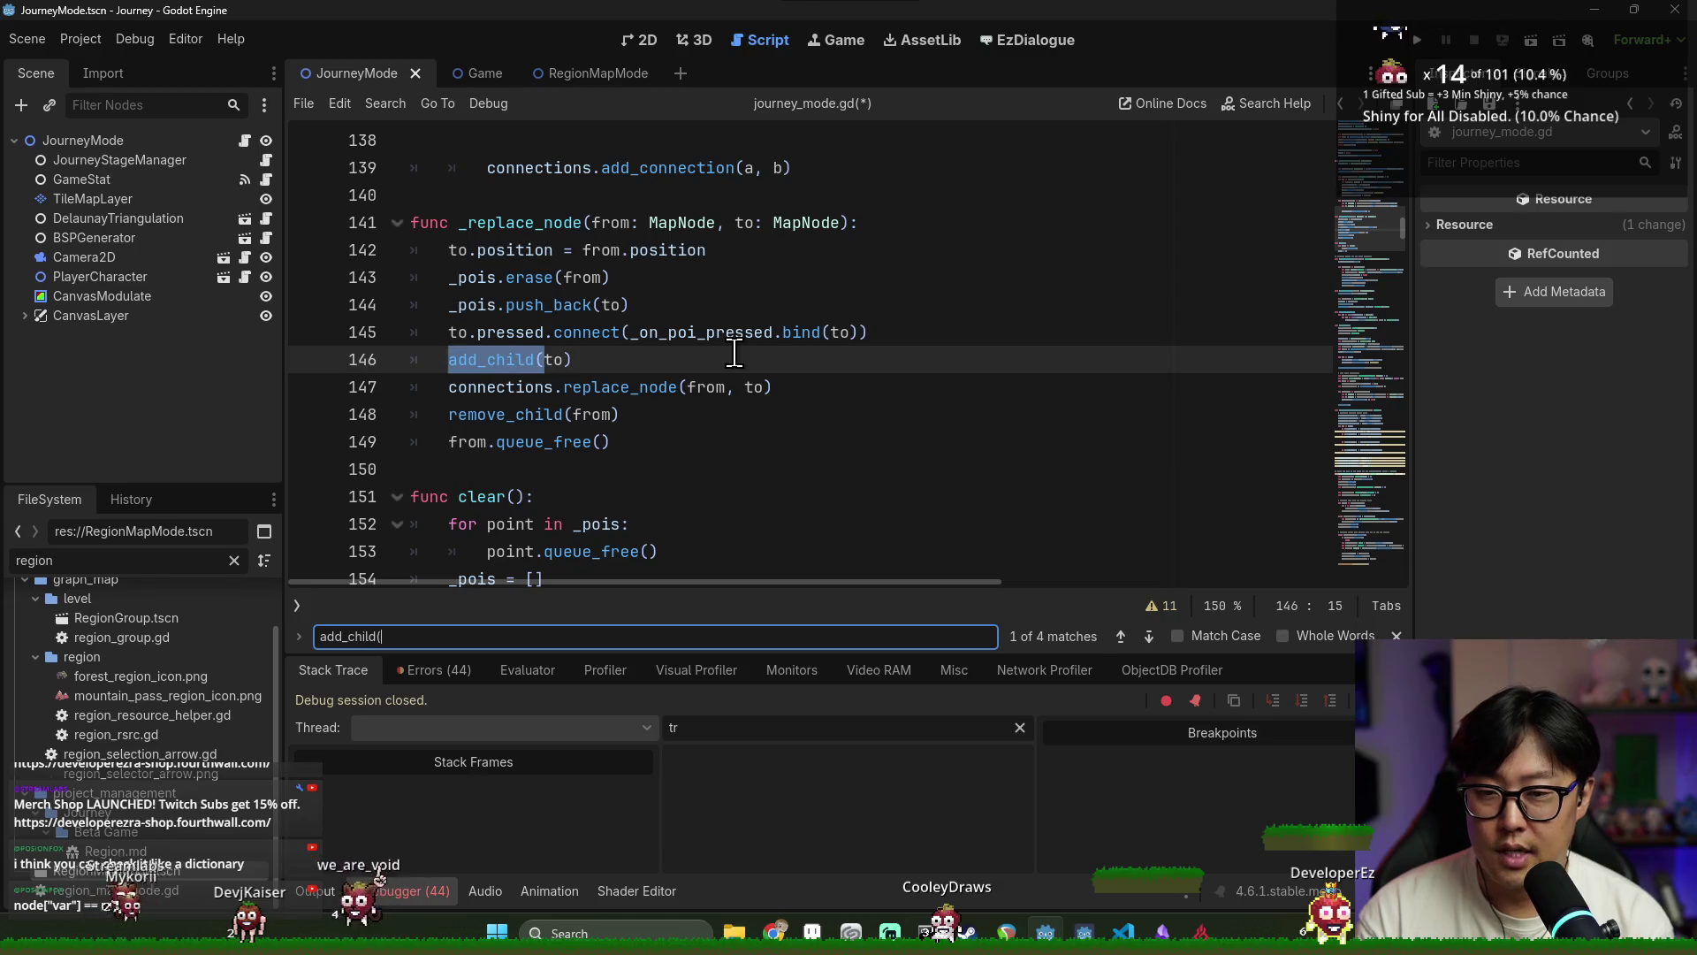
pyautogui.write('poi')
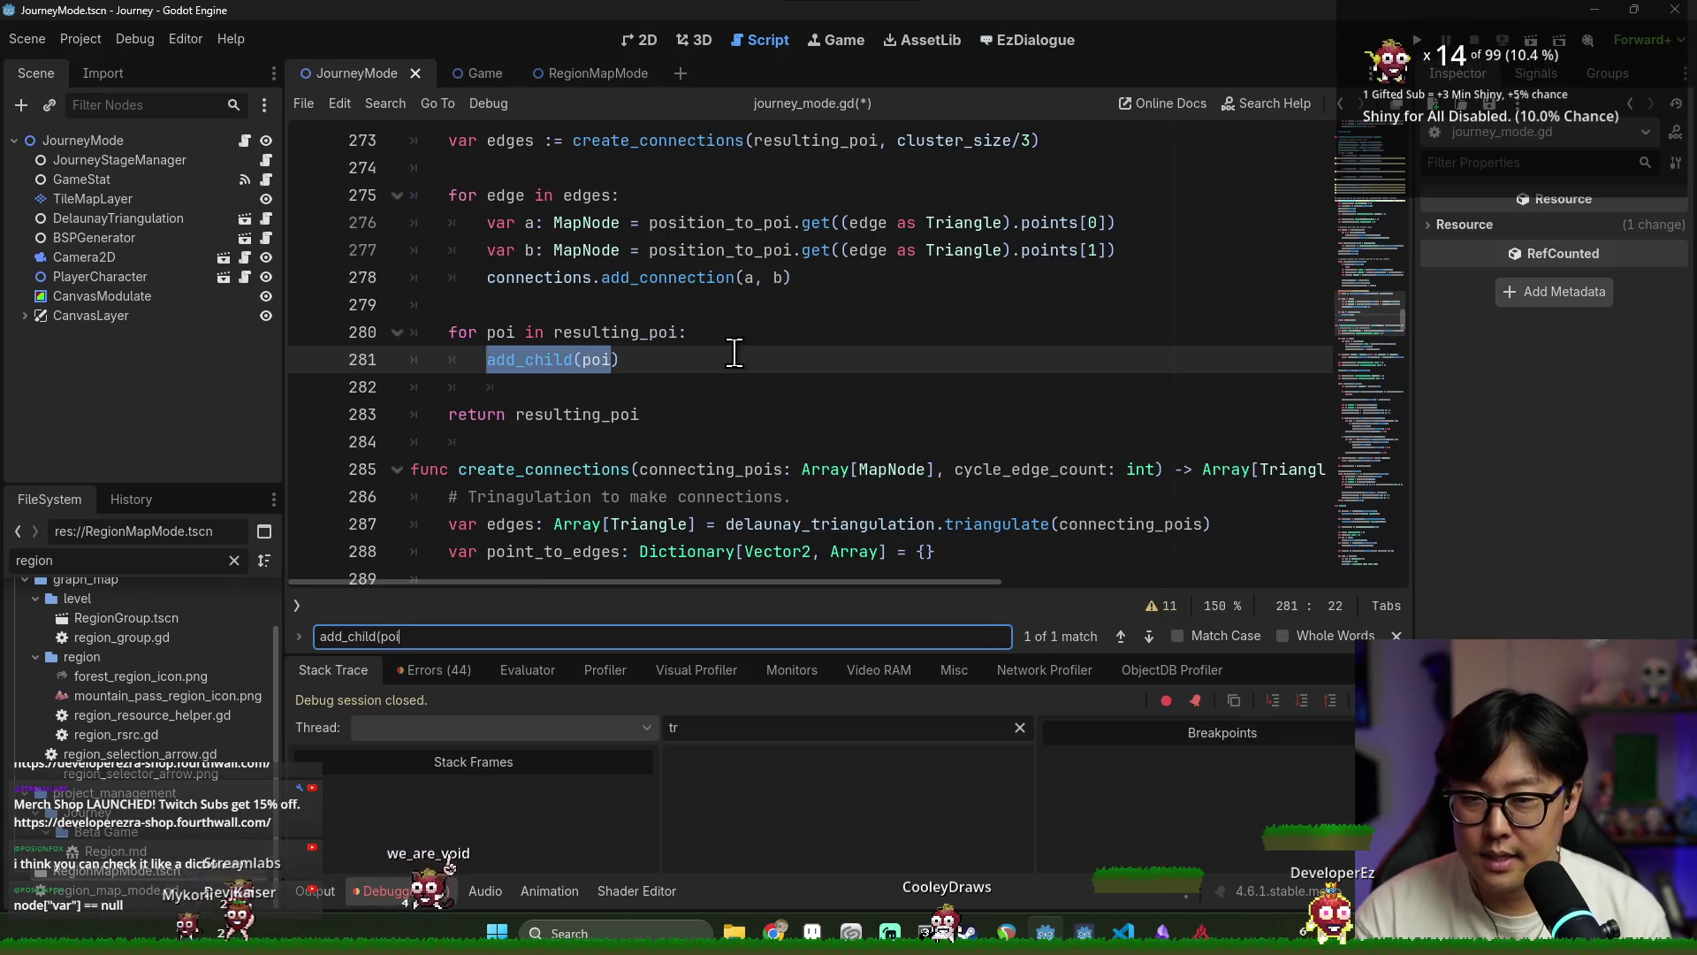
pyautogui.click(577, 317)
pyautogui.click(663, 370)
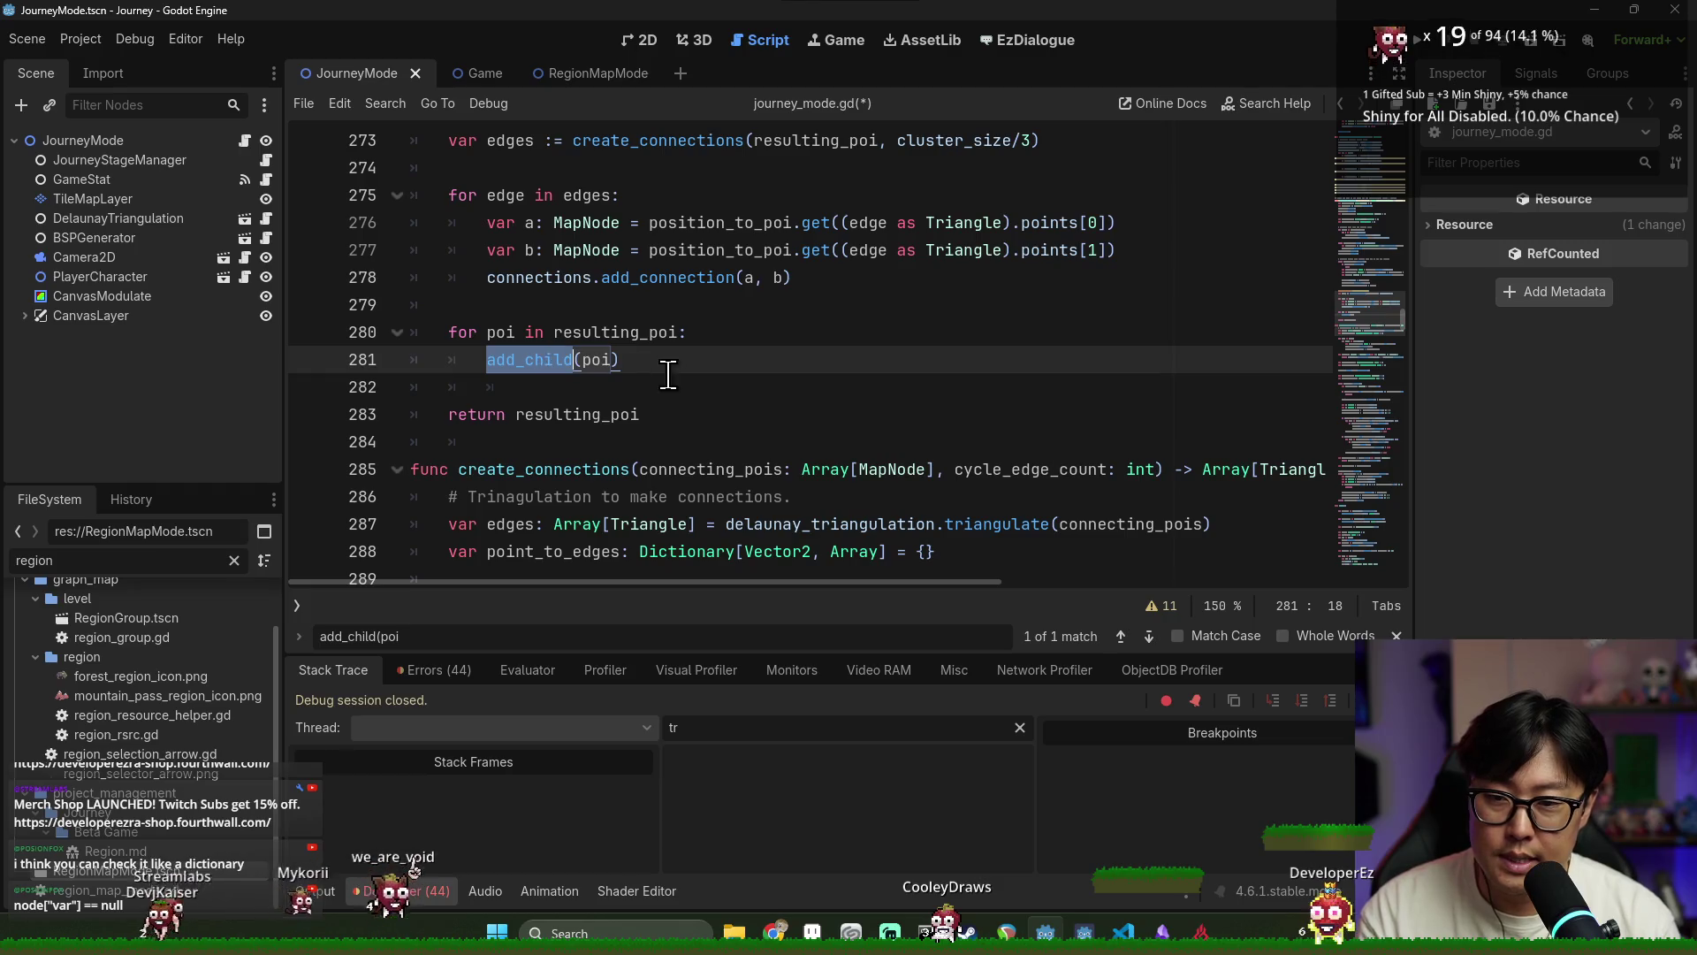
pyautogui.scroll(10, 610, 370)
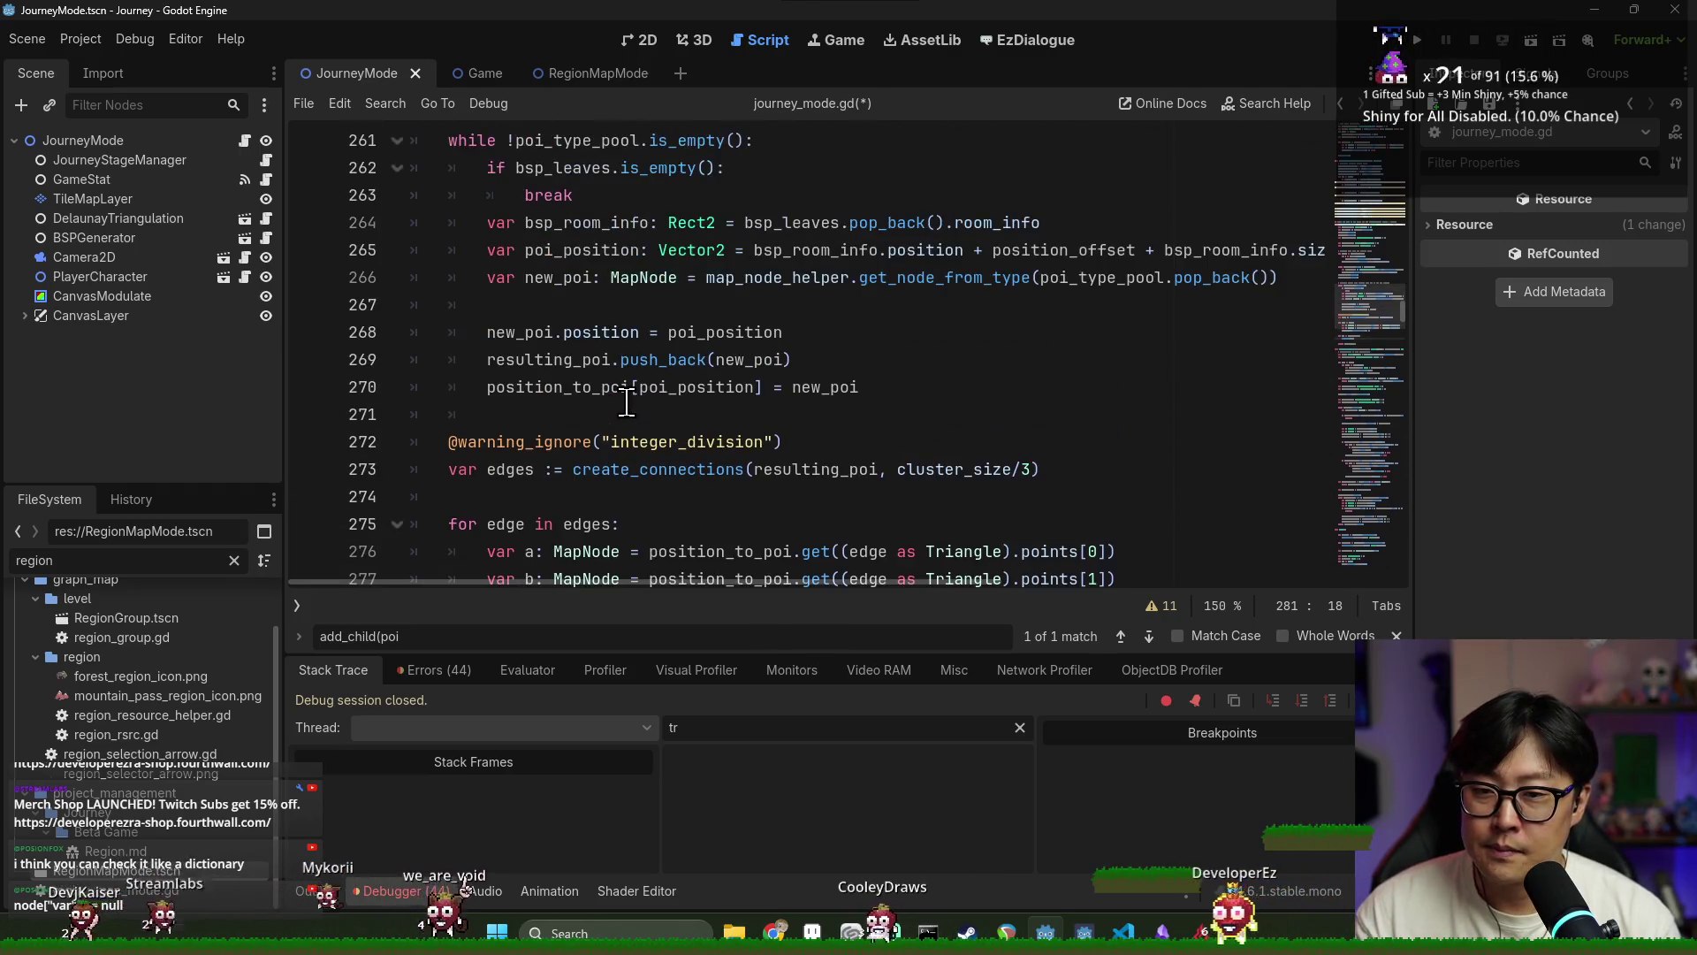
pyautogui.scroll(20, 624, 402)
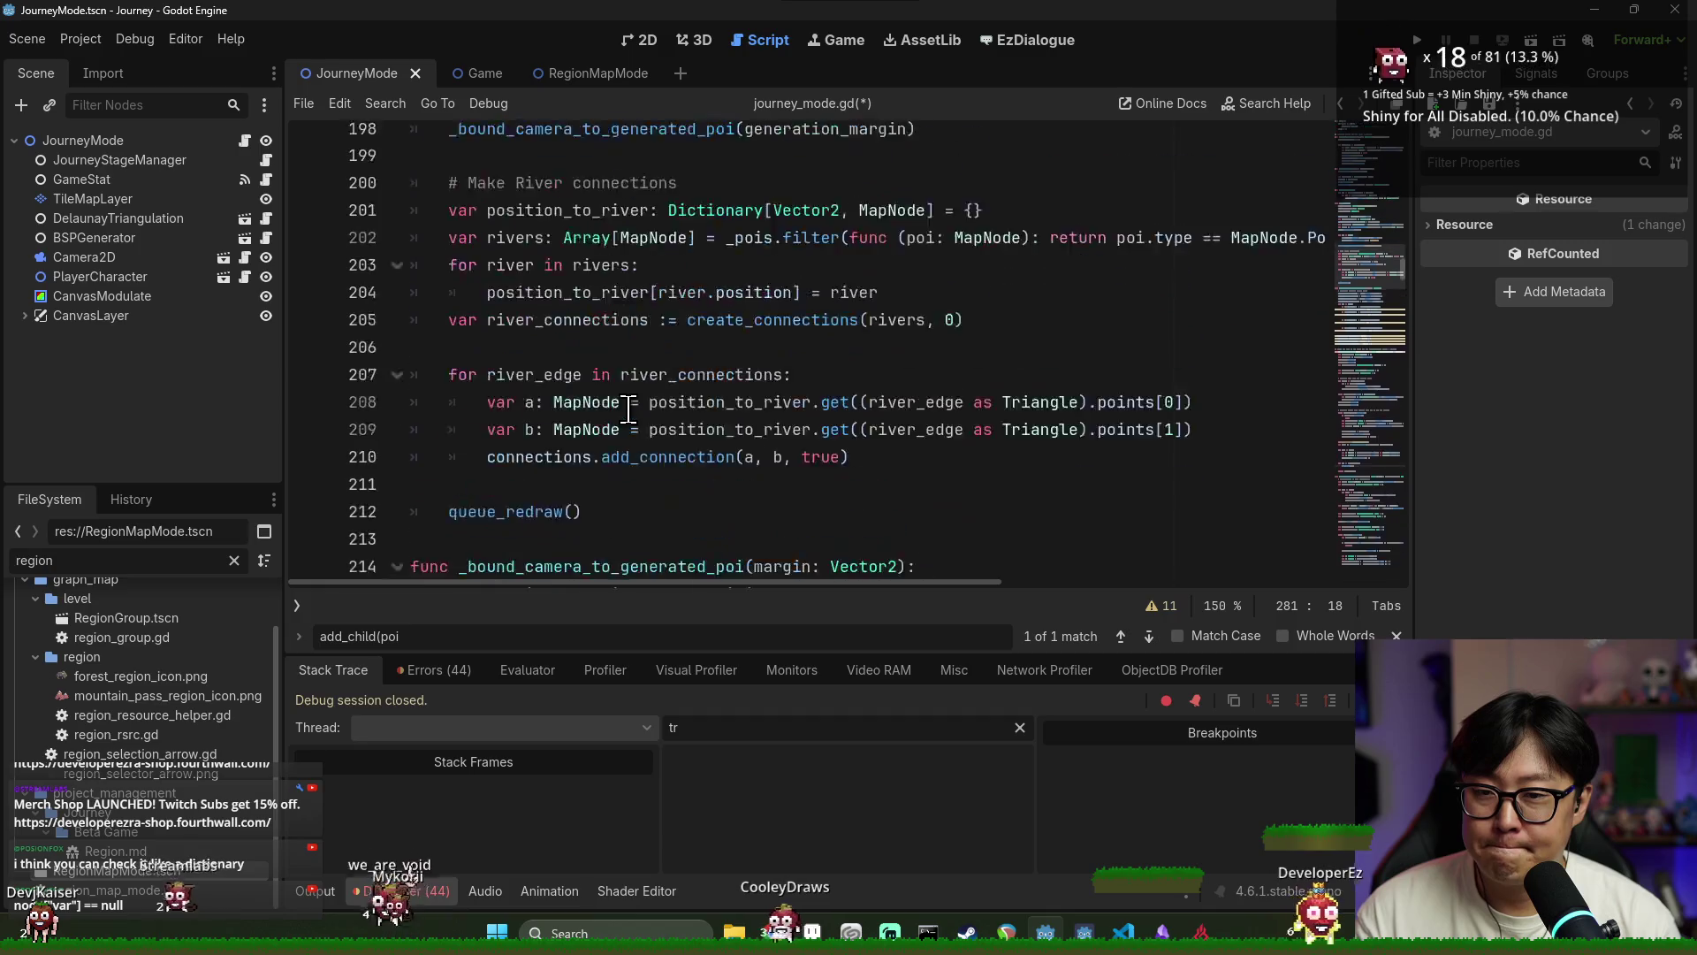
pyautogui.scroll(5, 635, 402)
pyautogui.scroll(-5, 636, 404)
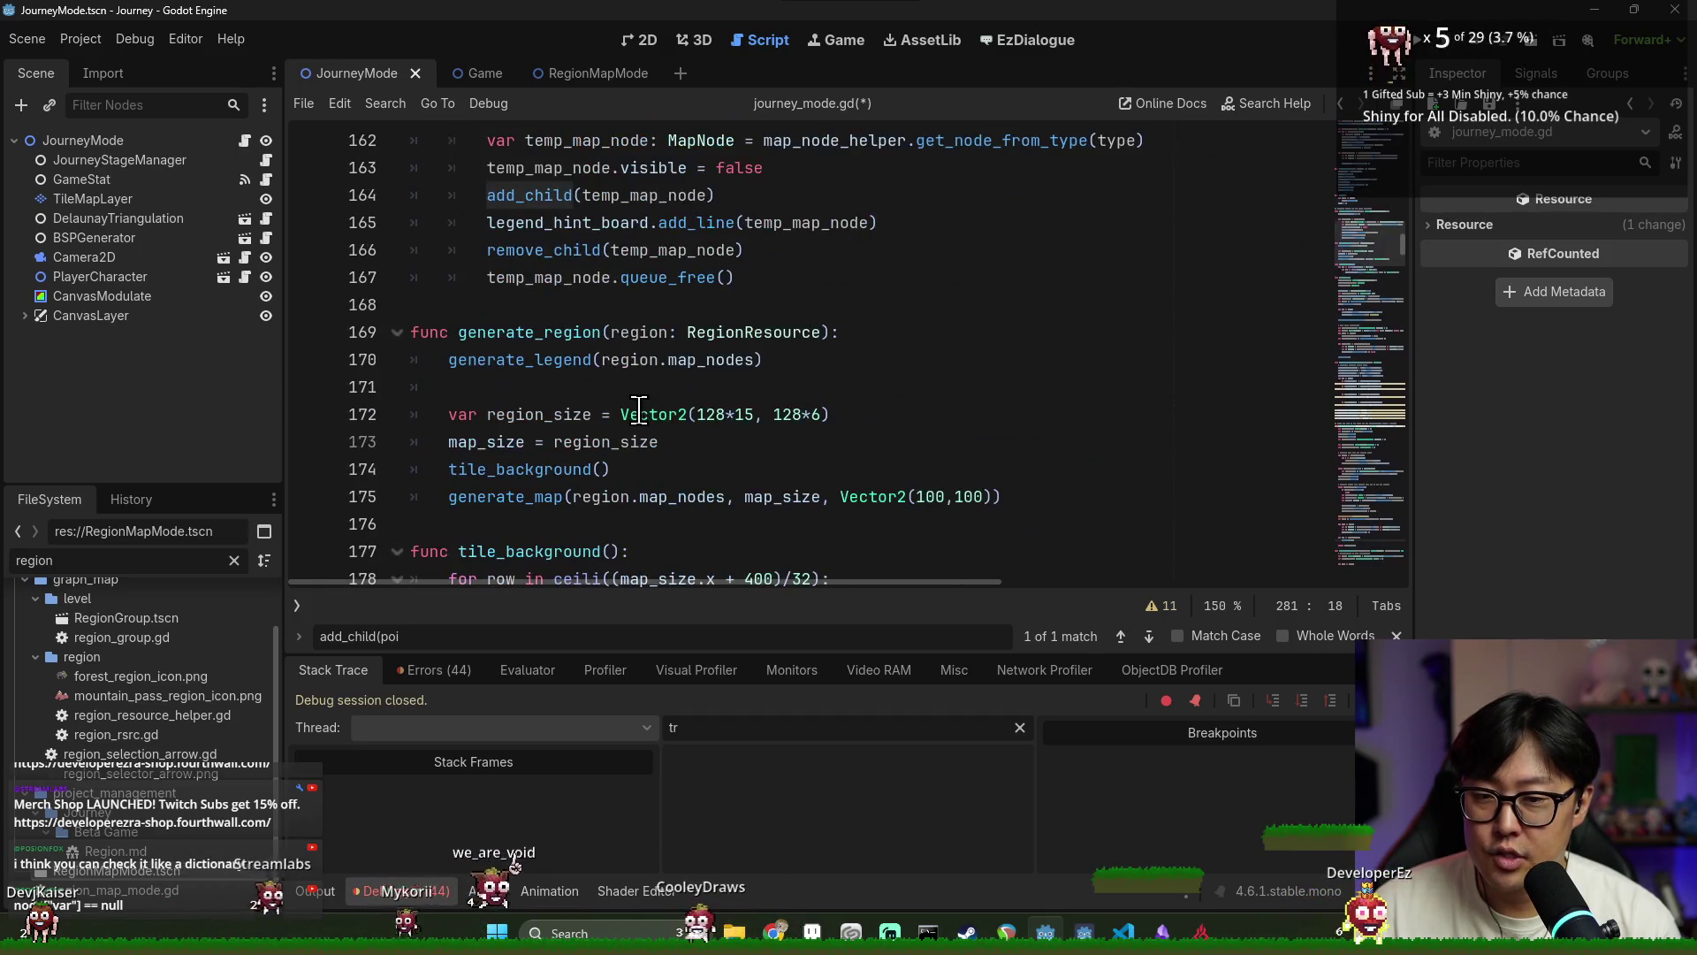
pyautogui.scroll(4, 639, 409)
# Insert add_child(map_node) after line 130 in _load_level_model, then save and run with F5
pyautogui.click(583, 389)
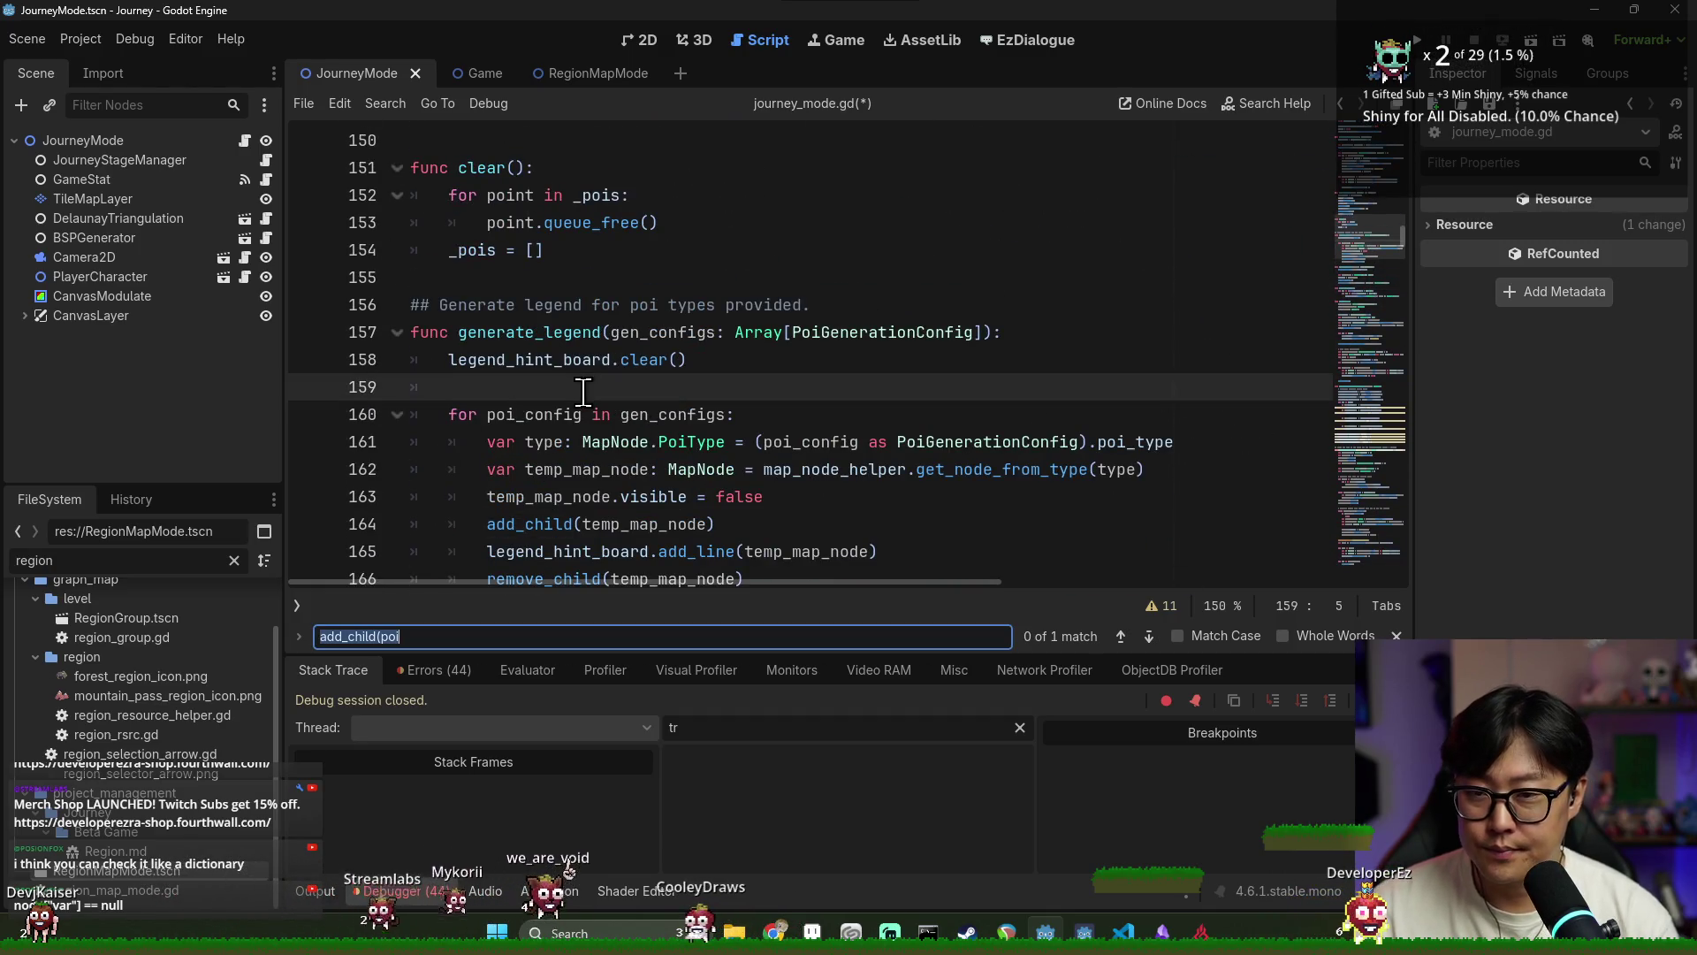
pyautogui.write('_load')
pyautogui.keyDown('ctrl'); pyautogui.click(564, 362); pyautogui.keyUp('ctrl')
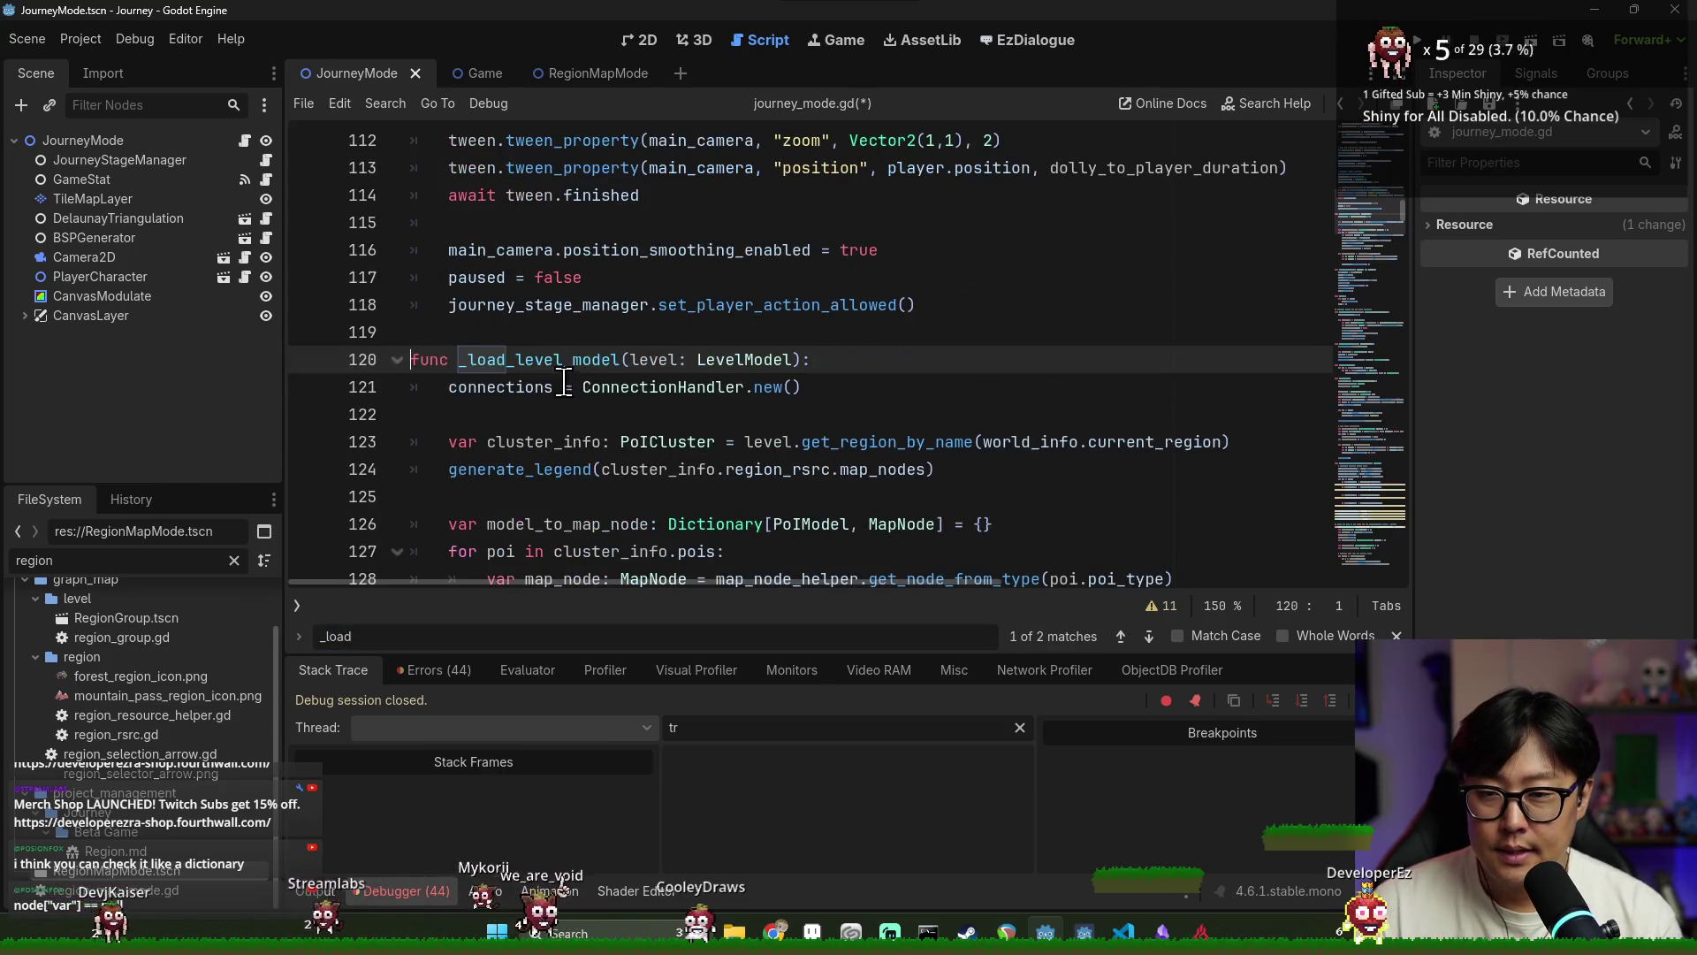
pyautogui.scroll(-4, 573, 420)
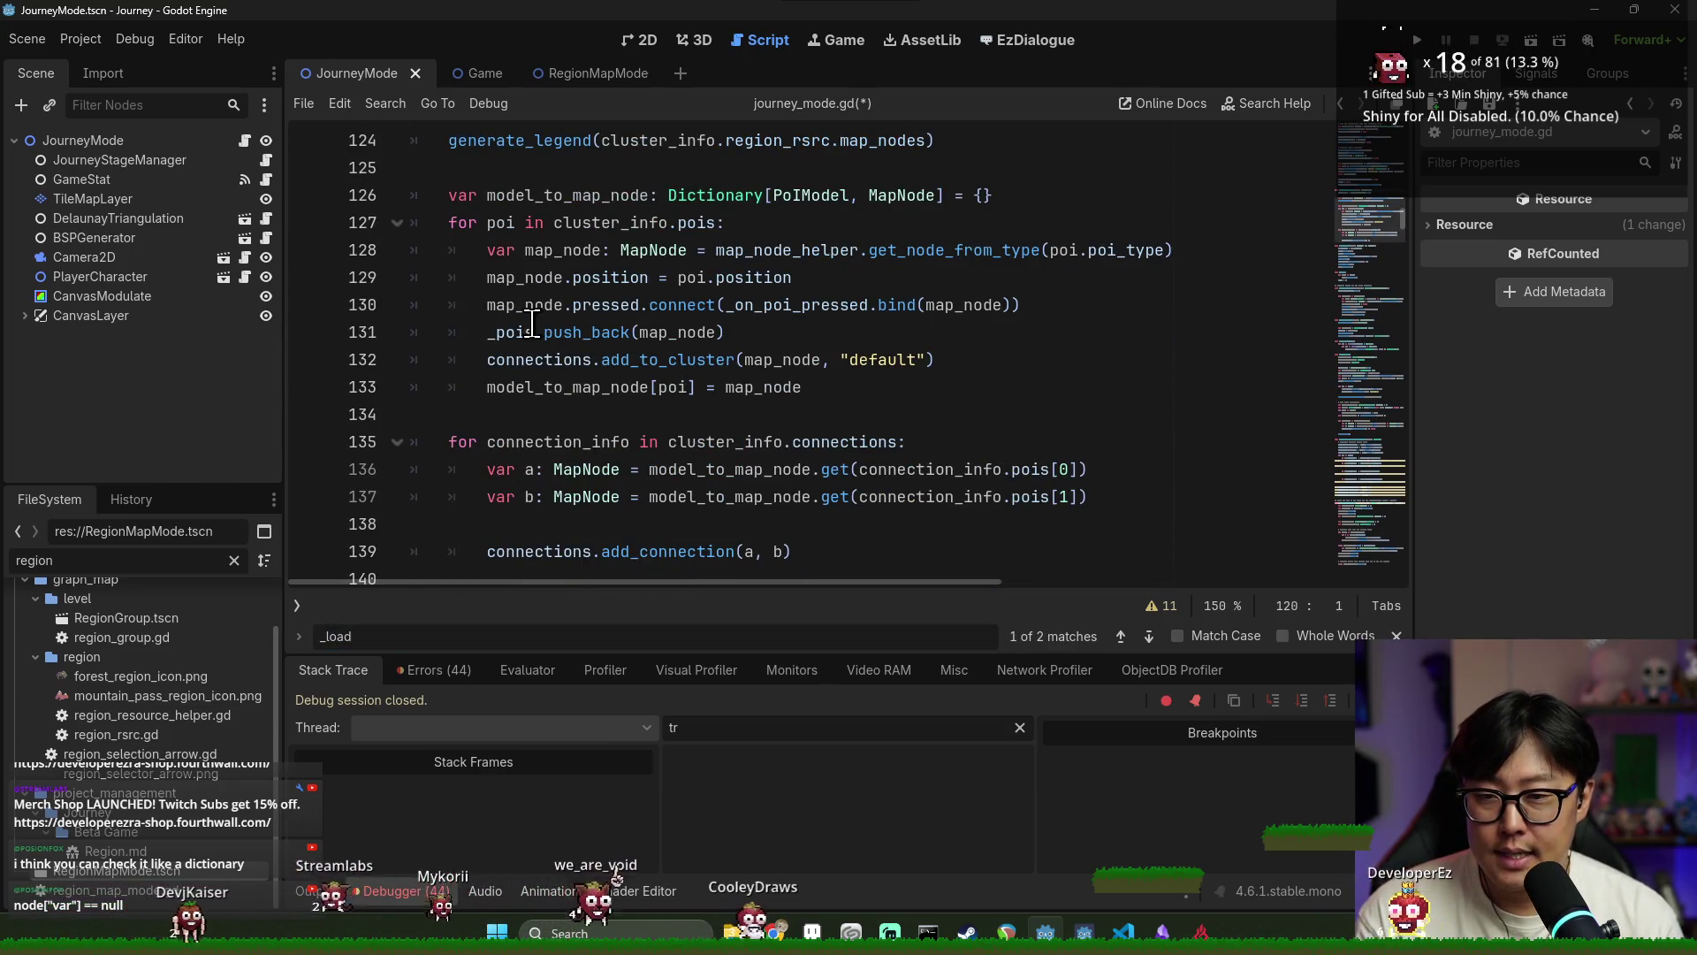
pyautogui.click(1044, 305)
pyautogui.press('Return')
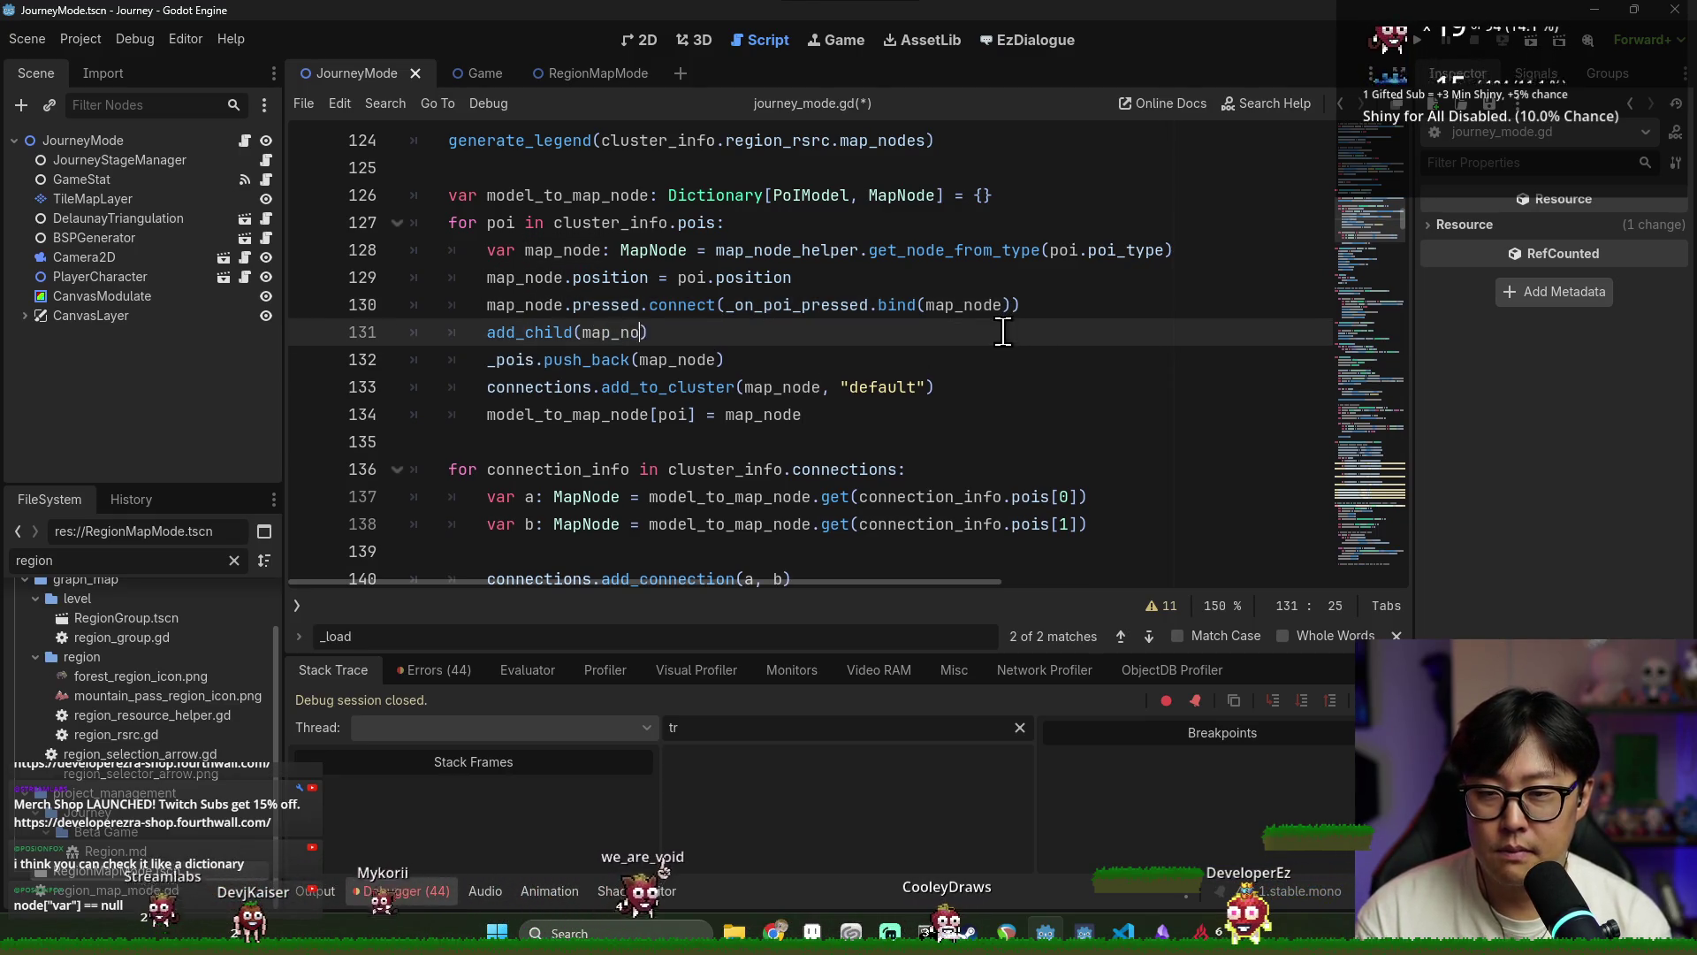
pyautogui.write('de')
pyautogui.click(993, 250)
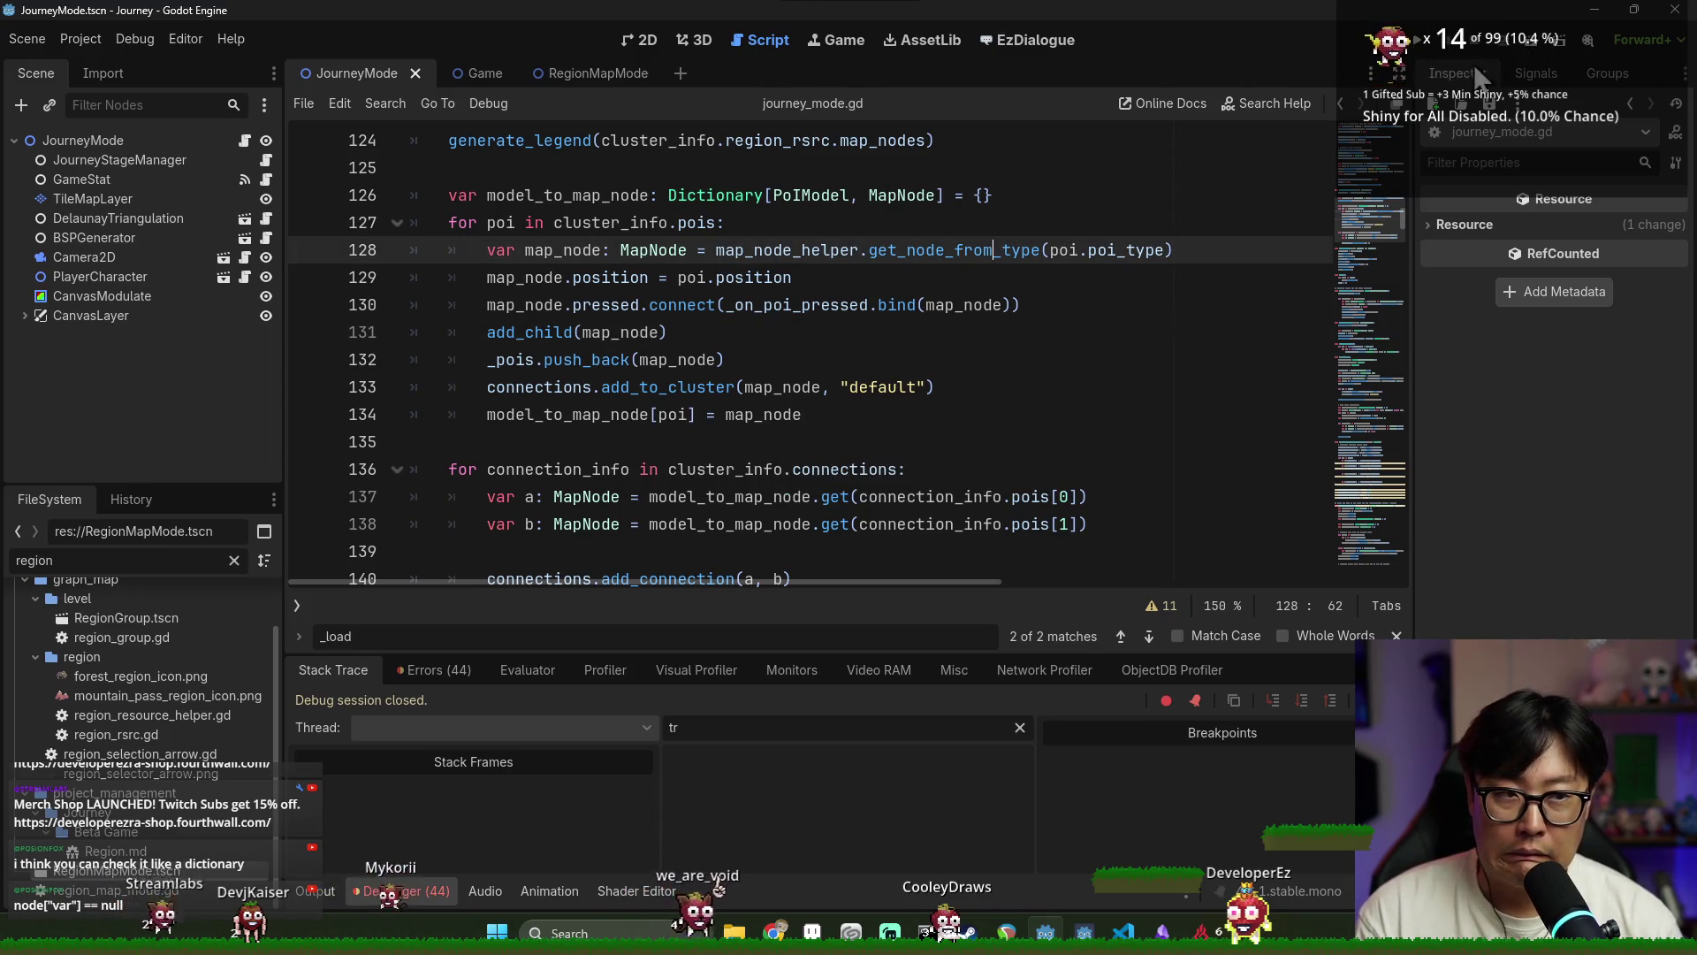
pyautogui.press('F5')
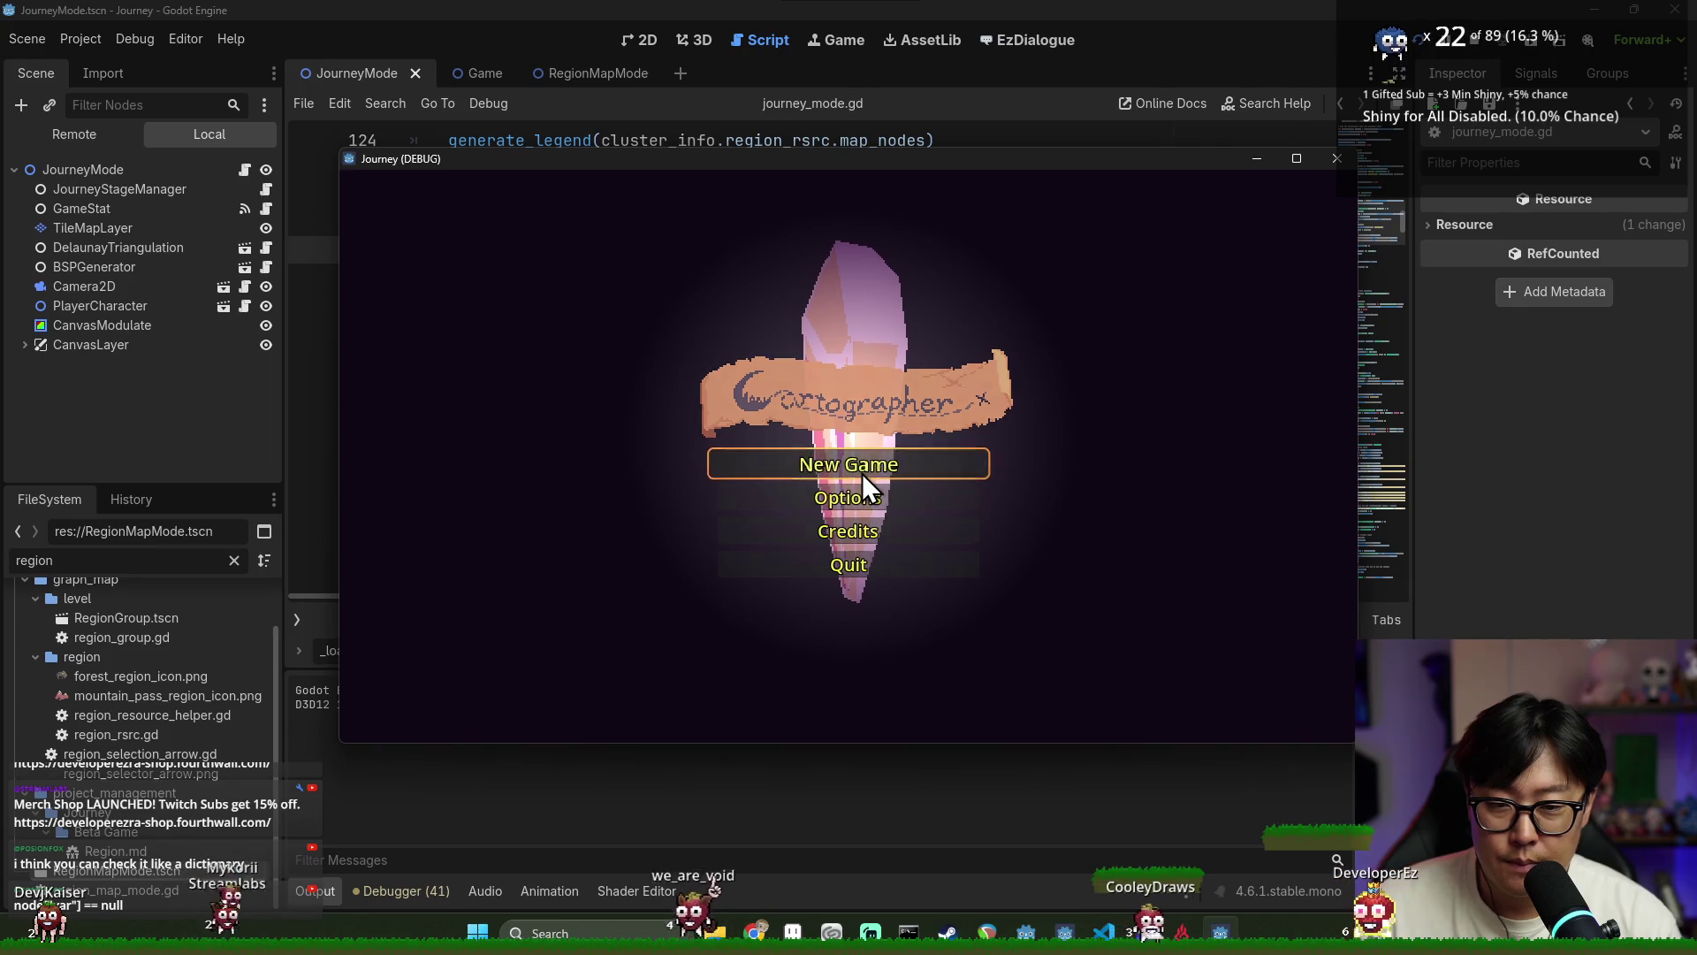
# Start a new game from the main menu to load the Journey node map
pyautogui.click(862, 473)
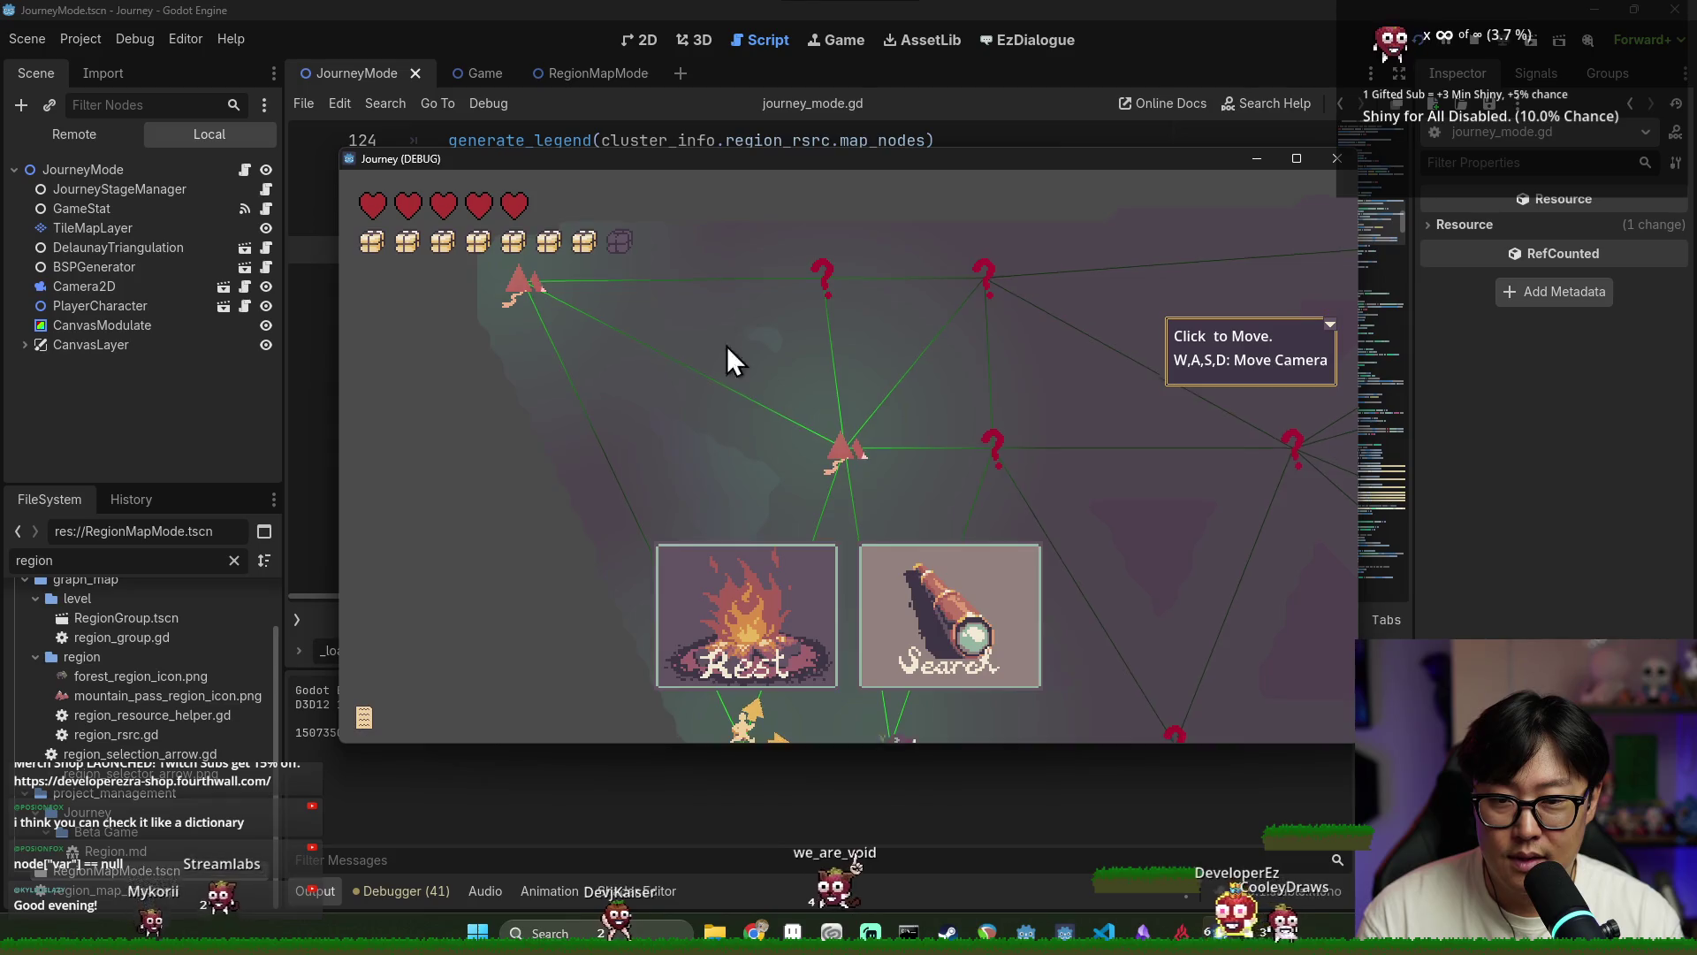
# Travel from the village to the enemy and right-hand nodes, checking the legend and searching once
pyautogui.click(818, 443)
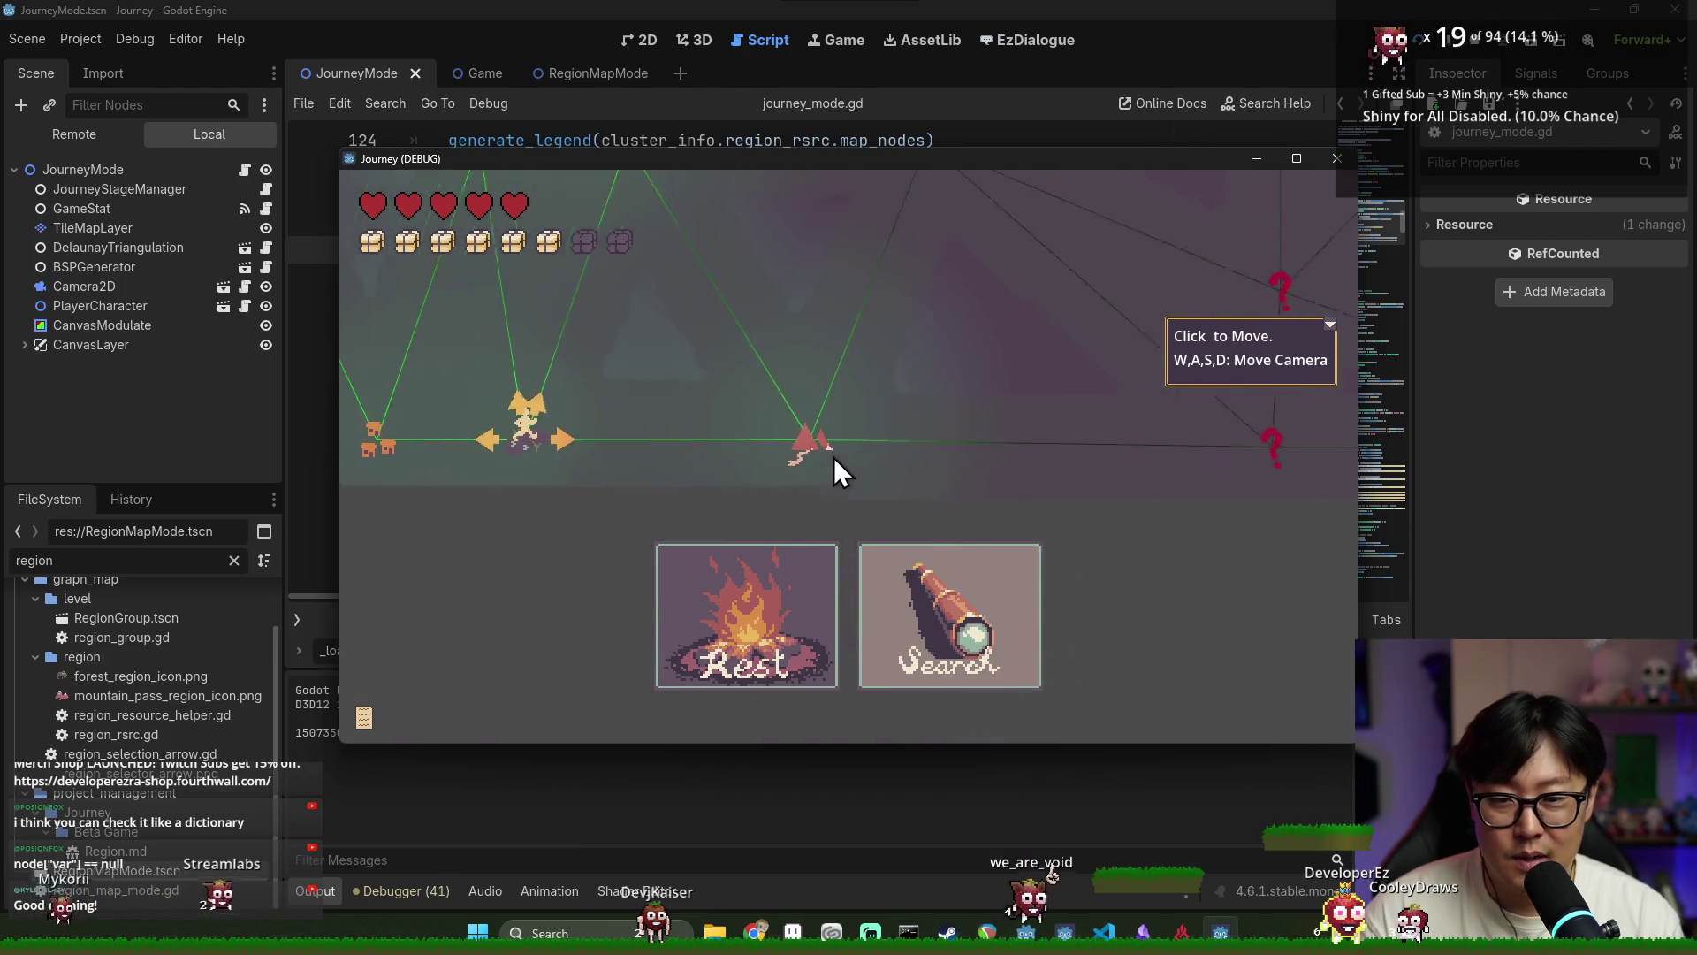
pyautogui.click(1033, 405)
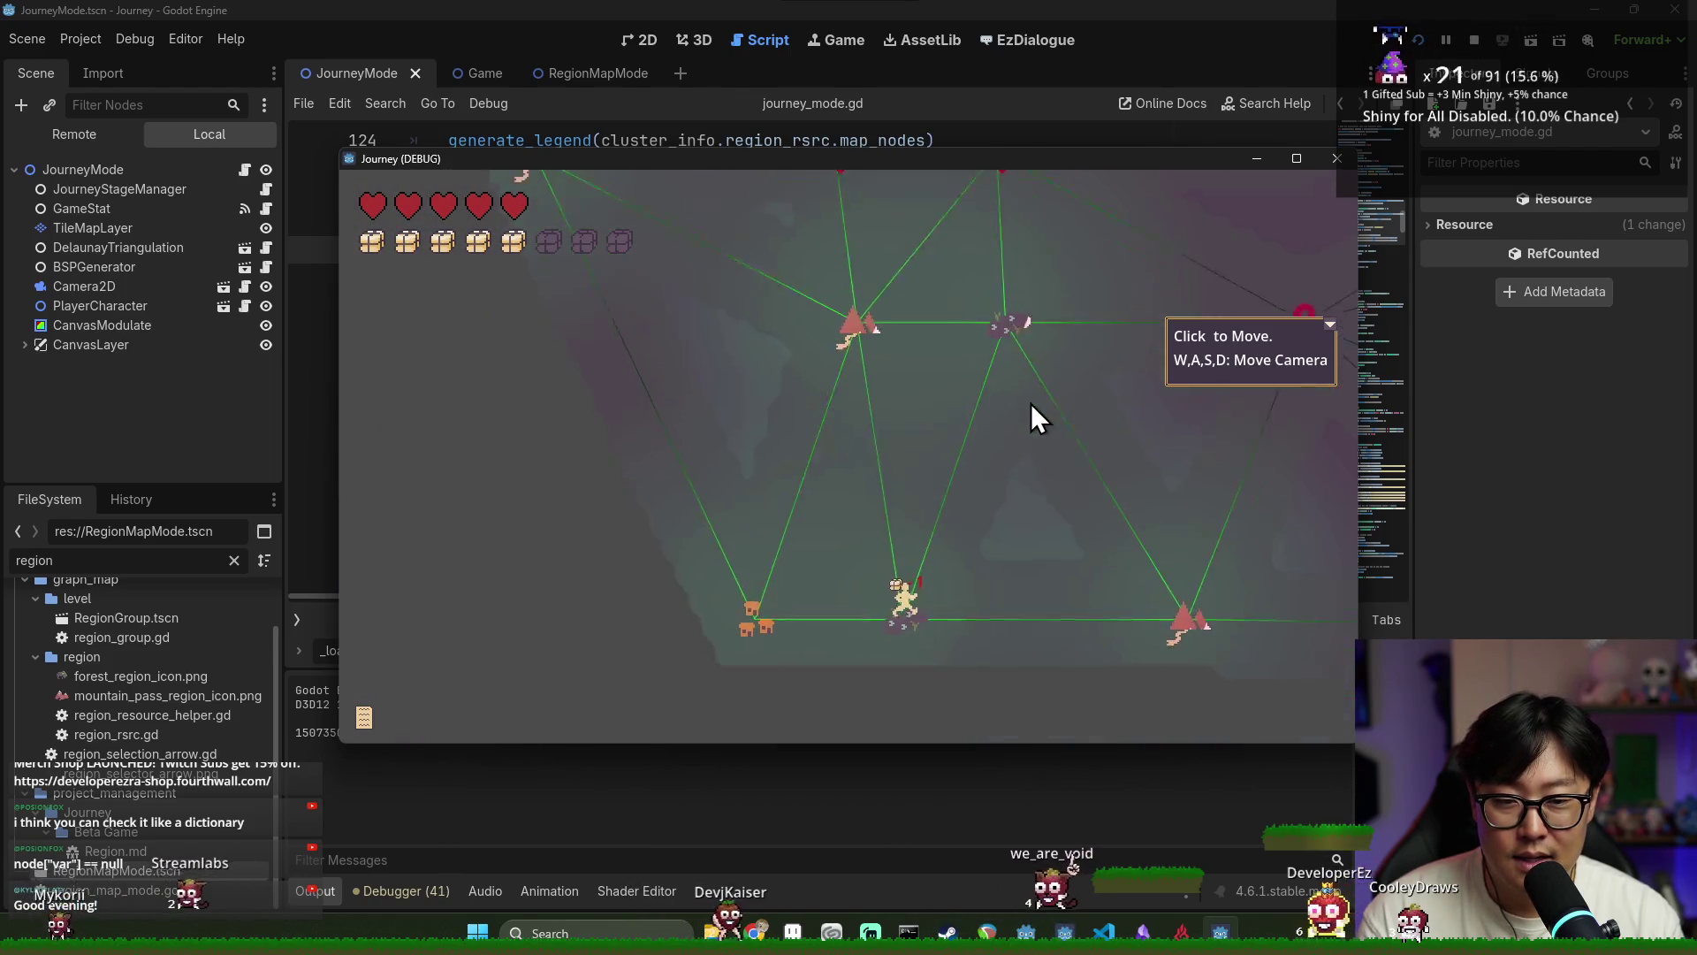
pyautogui.click(1031, 404)
pyautogui.click(1325, 326)
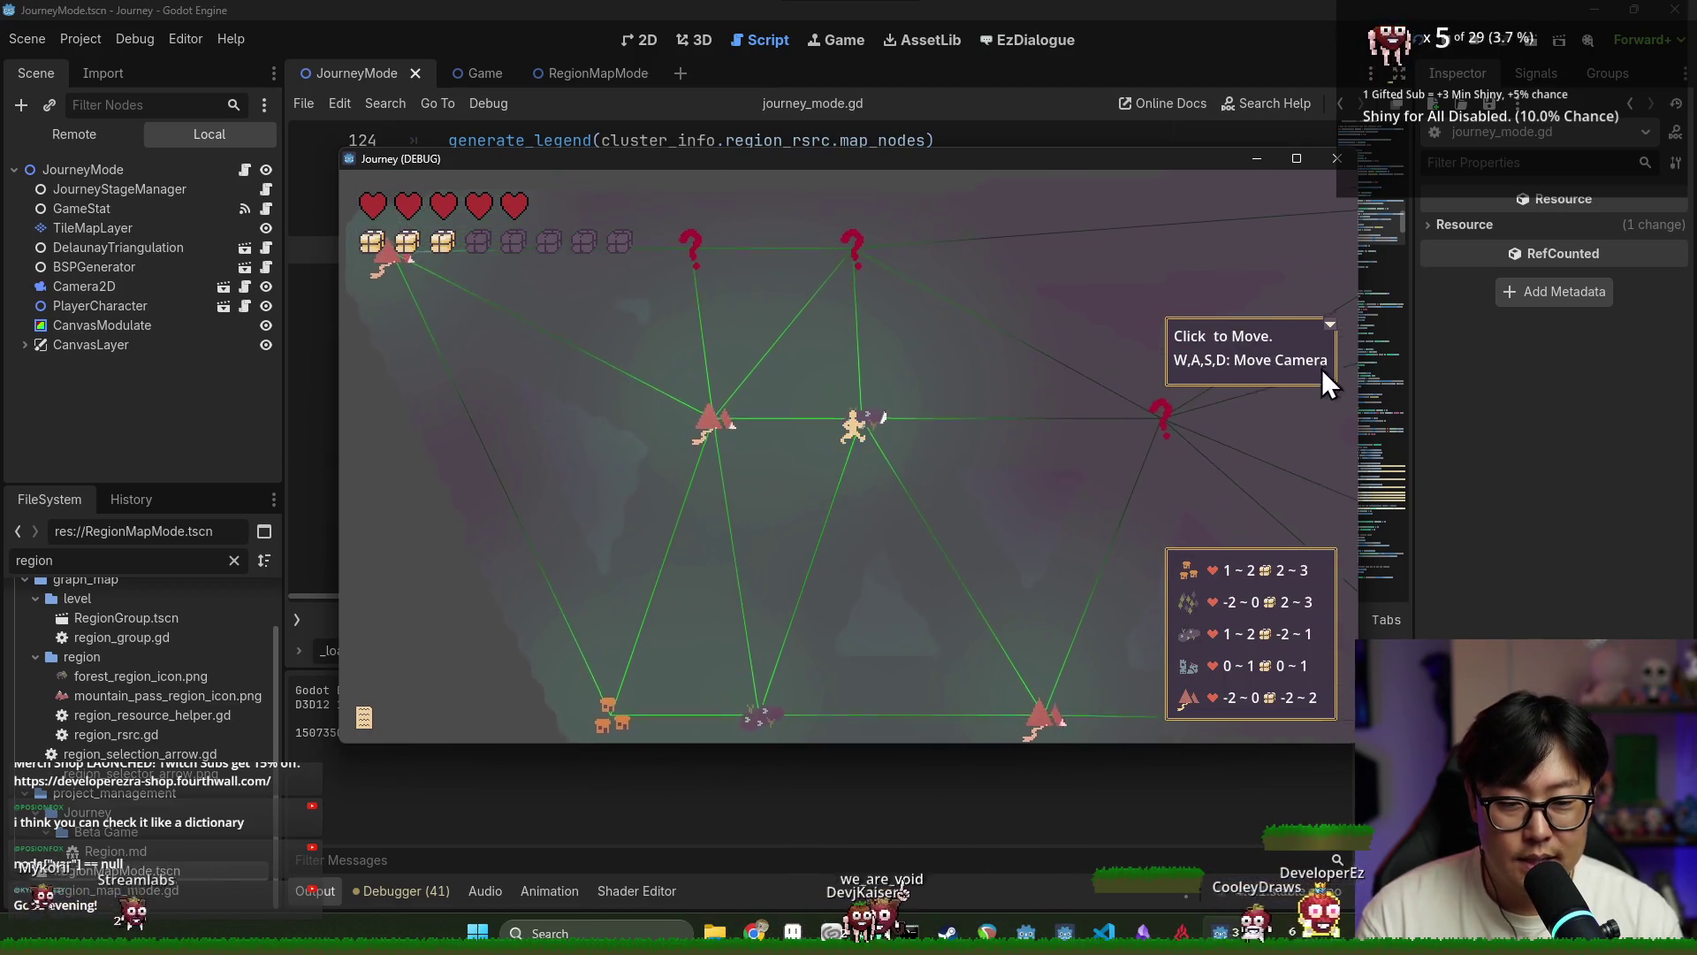
pyautogui.click(1329, 324)
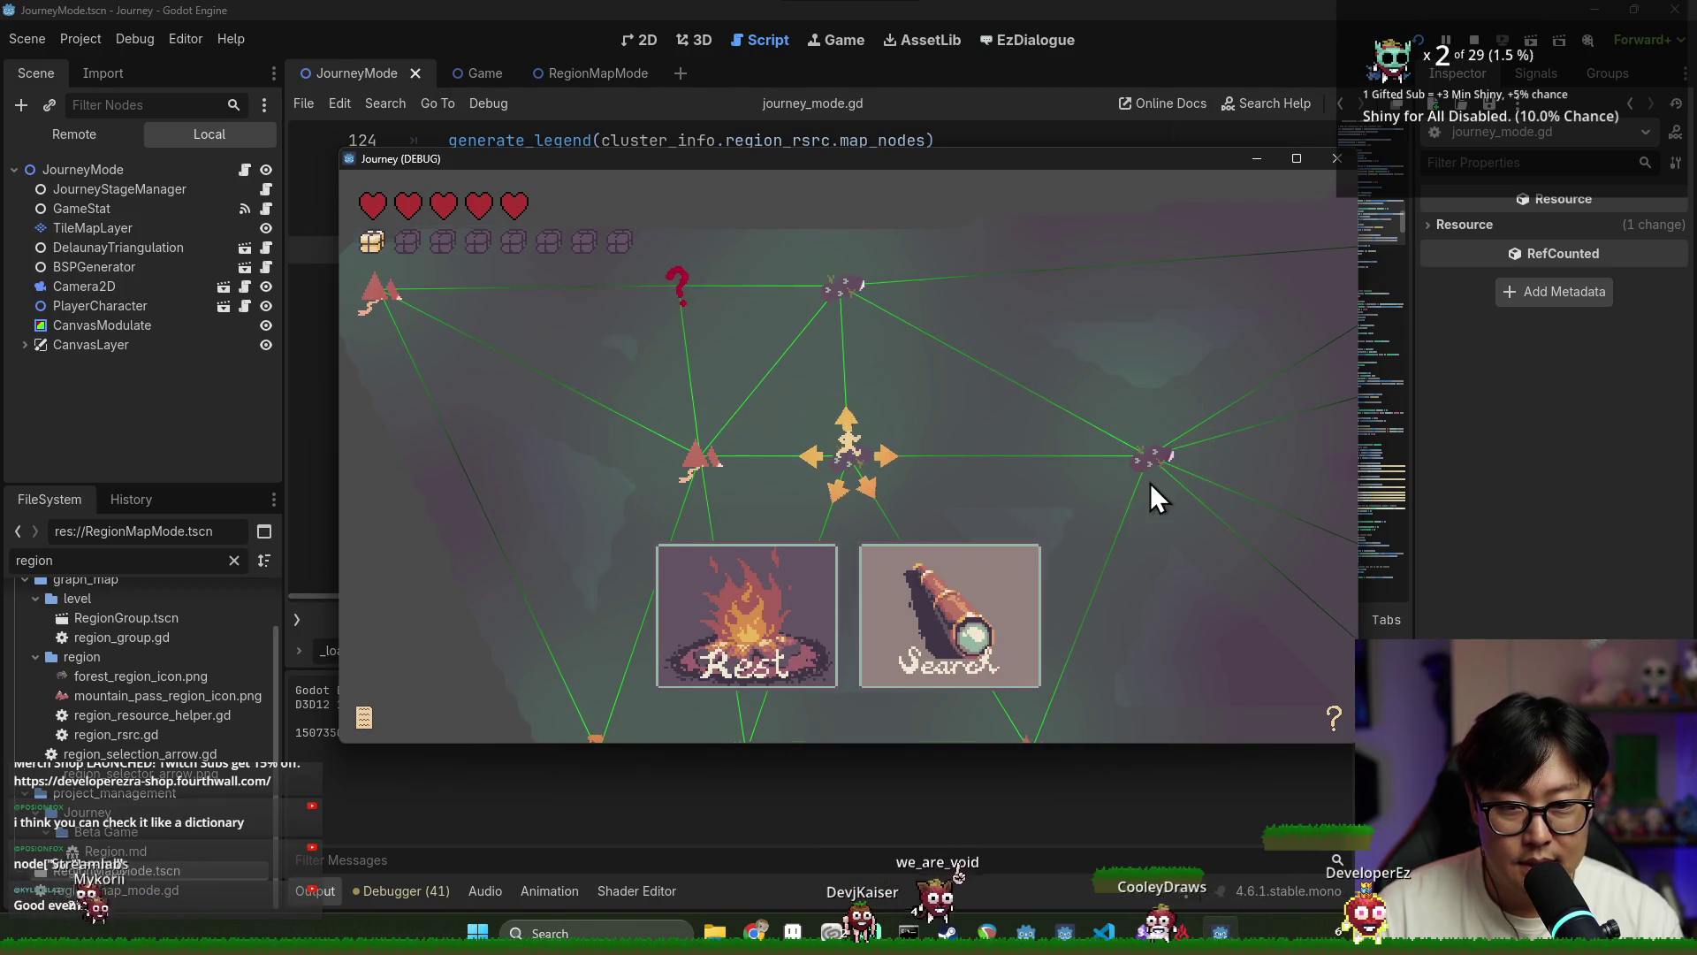
pyautogui.click(1149, 482)
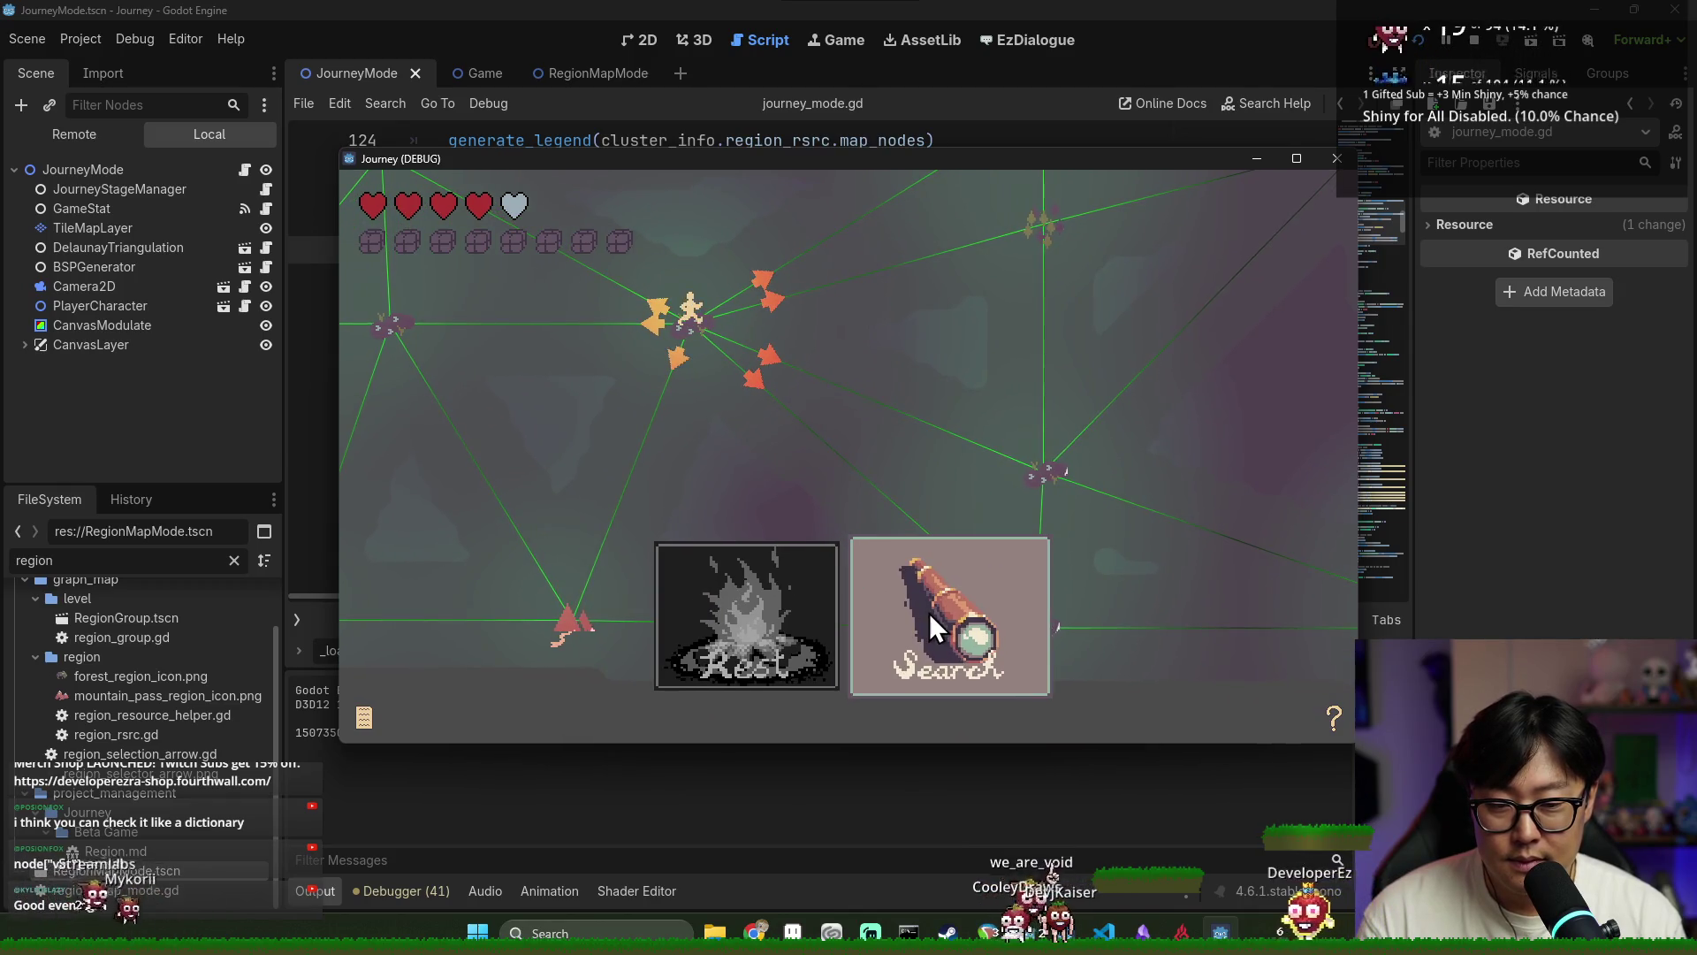
pyautogui.click(929, 615)
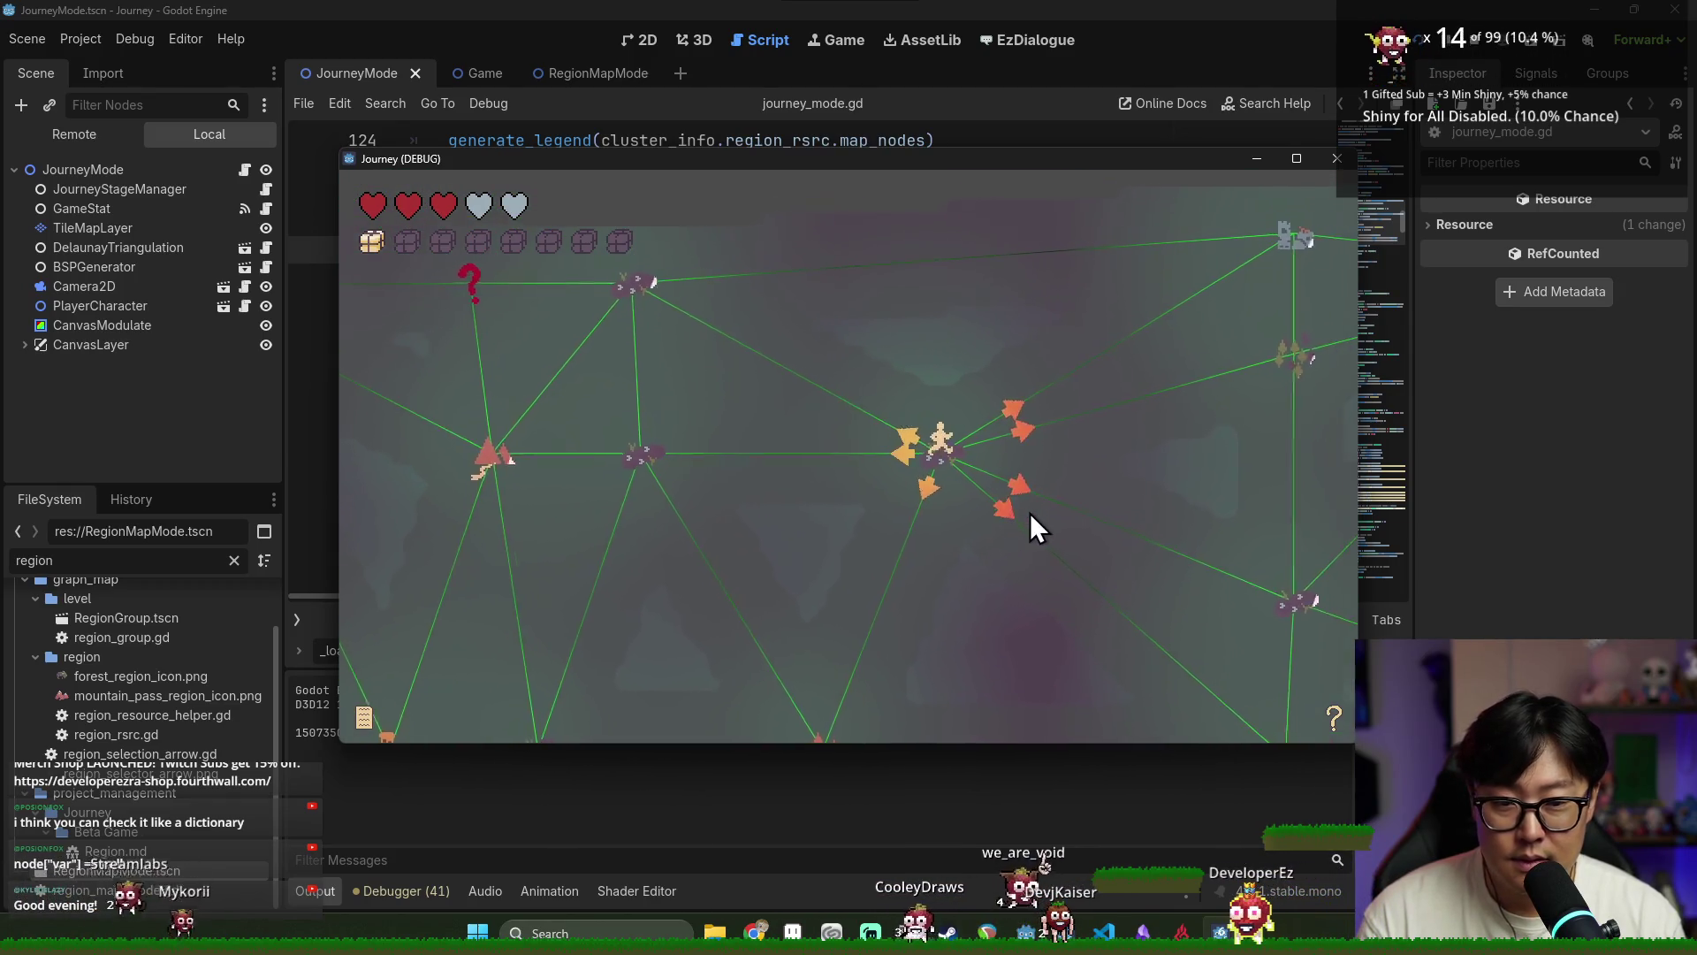
pyautogui.click(1016, 431)
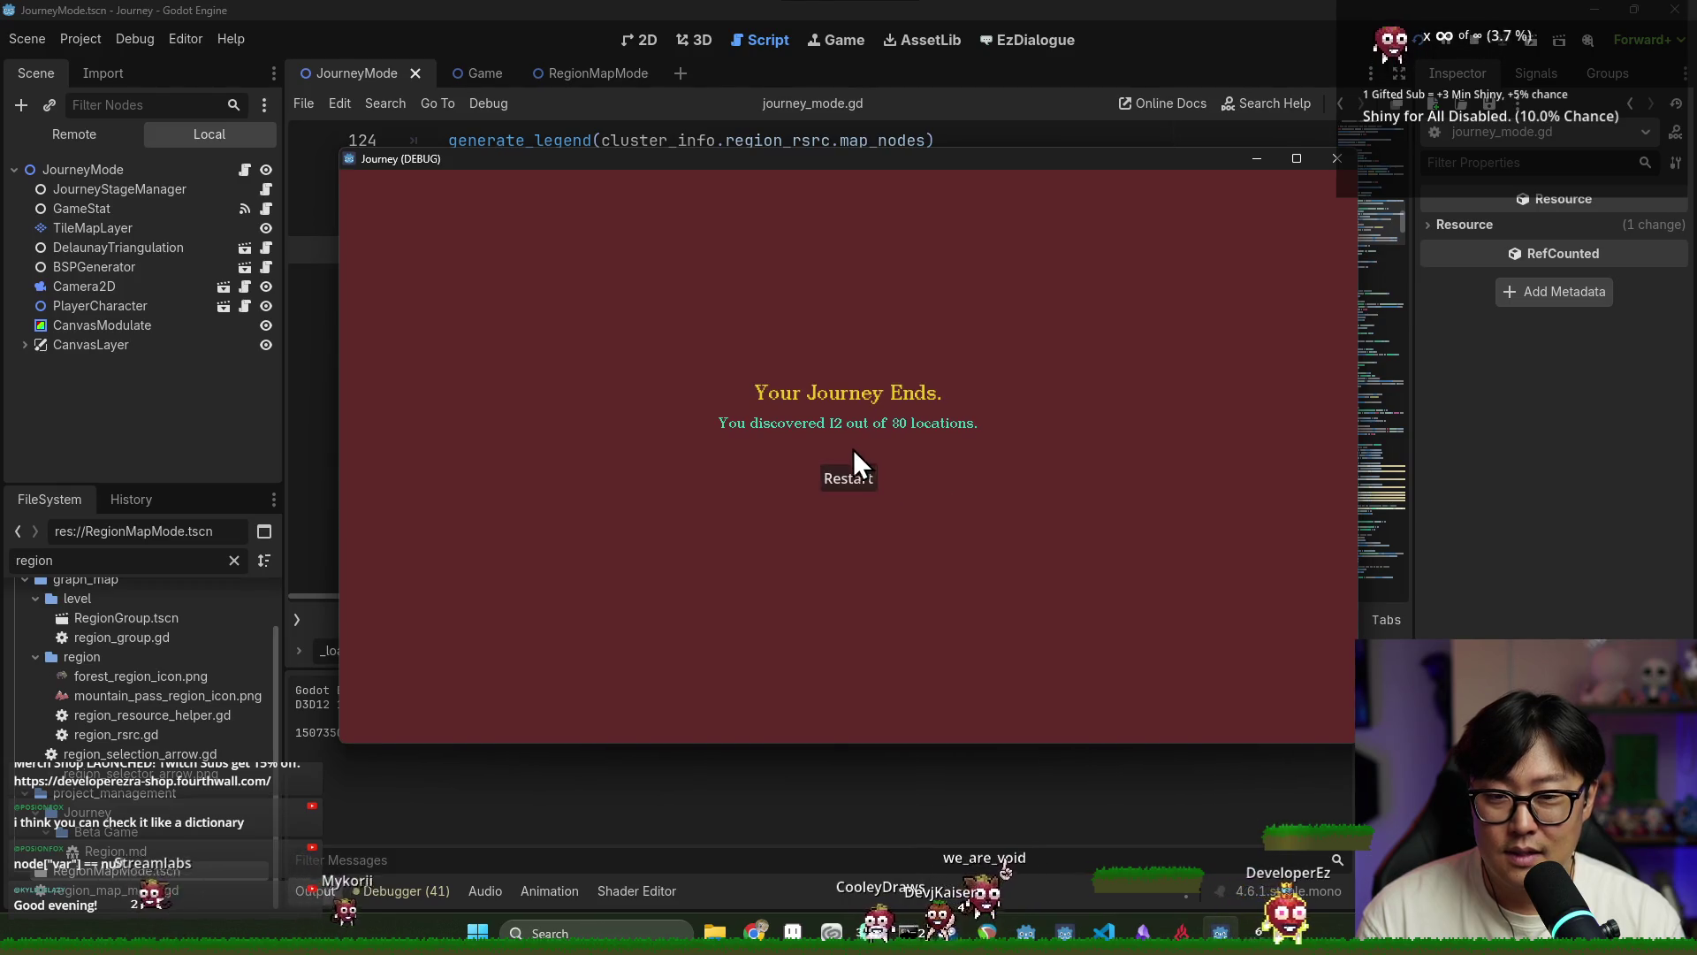
# Restart the journey, search and travel to the purple and castle nodes, then pick Climber
pyautogui.click(848, 478)
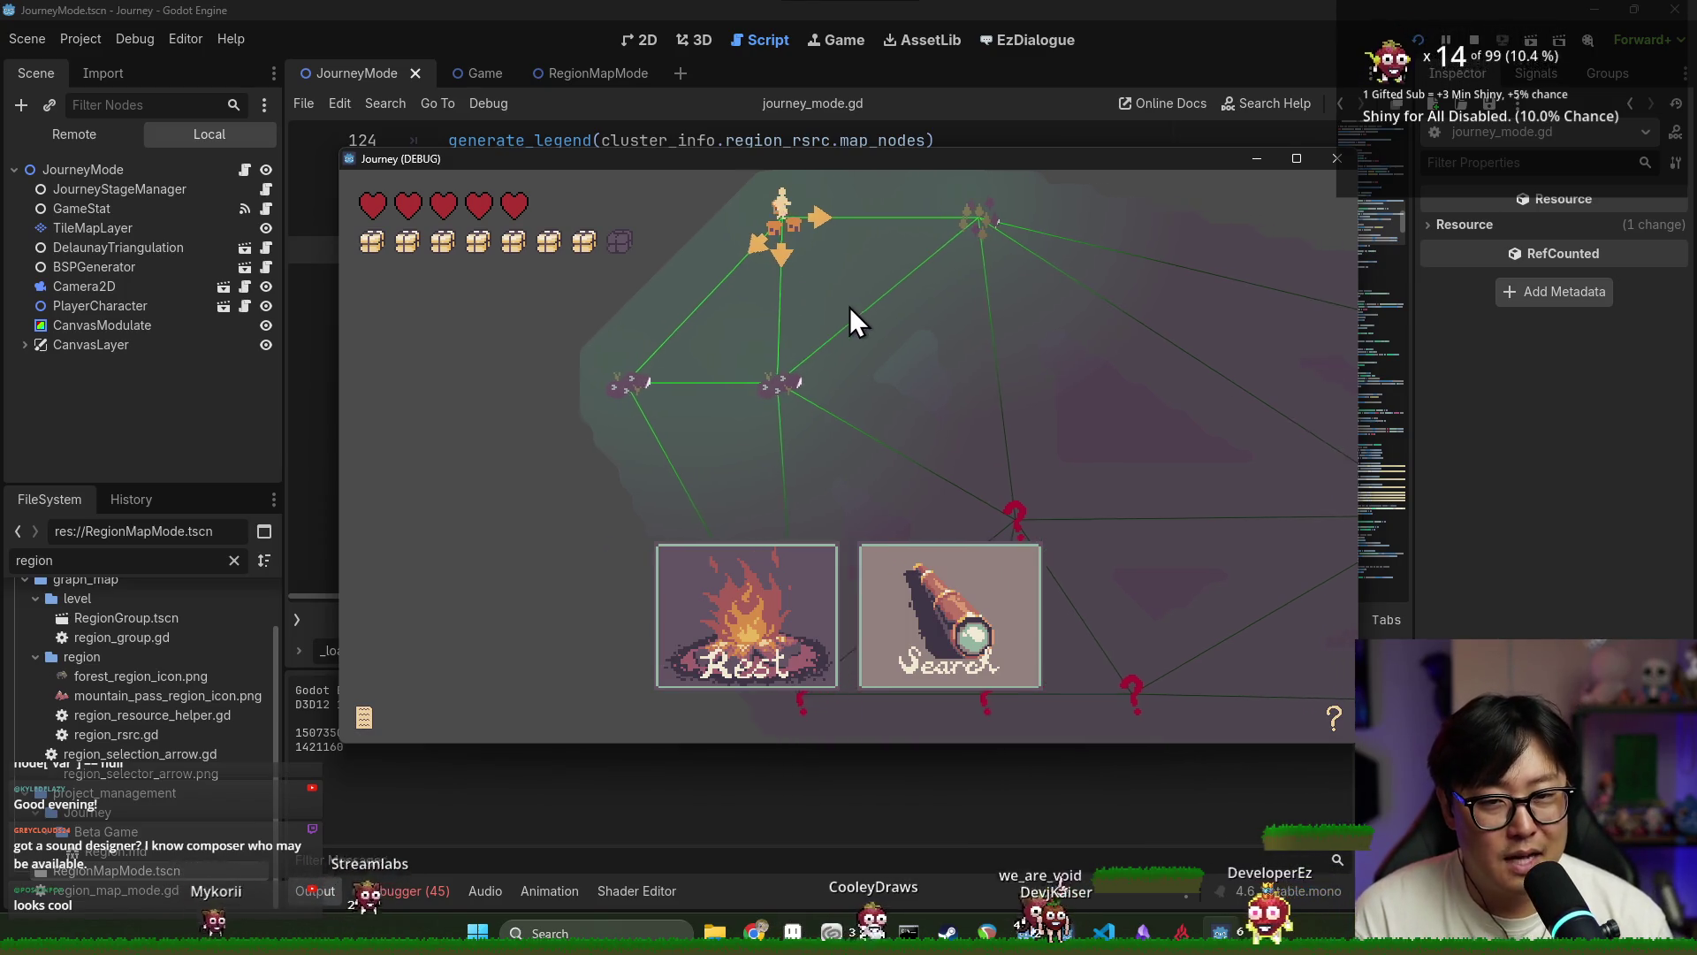
pyautogui.press('Right')
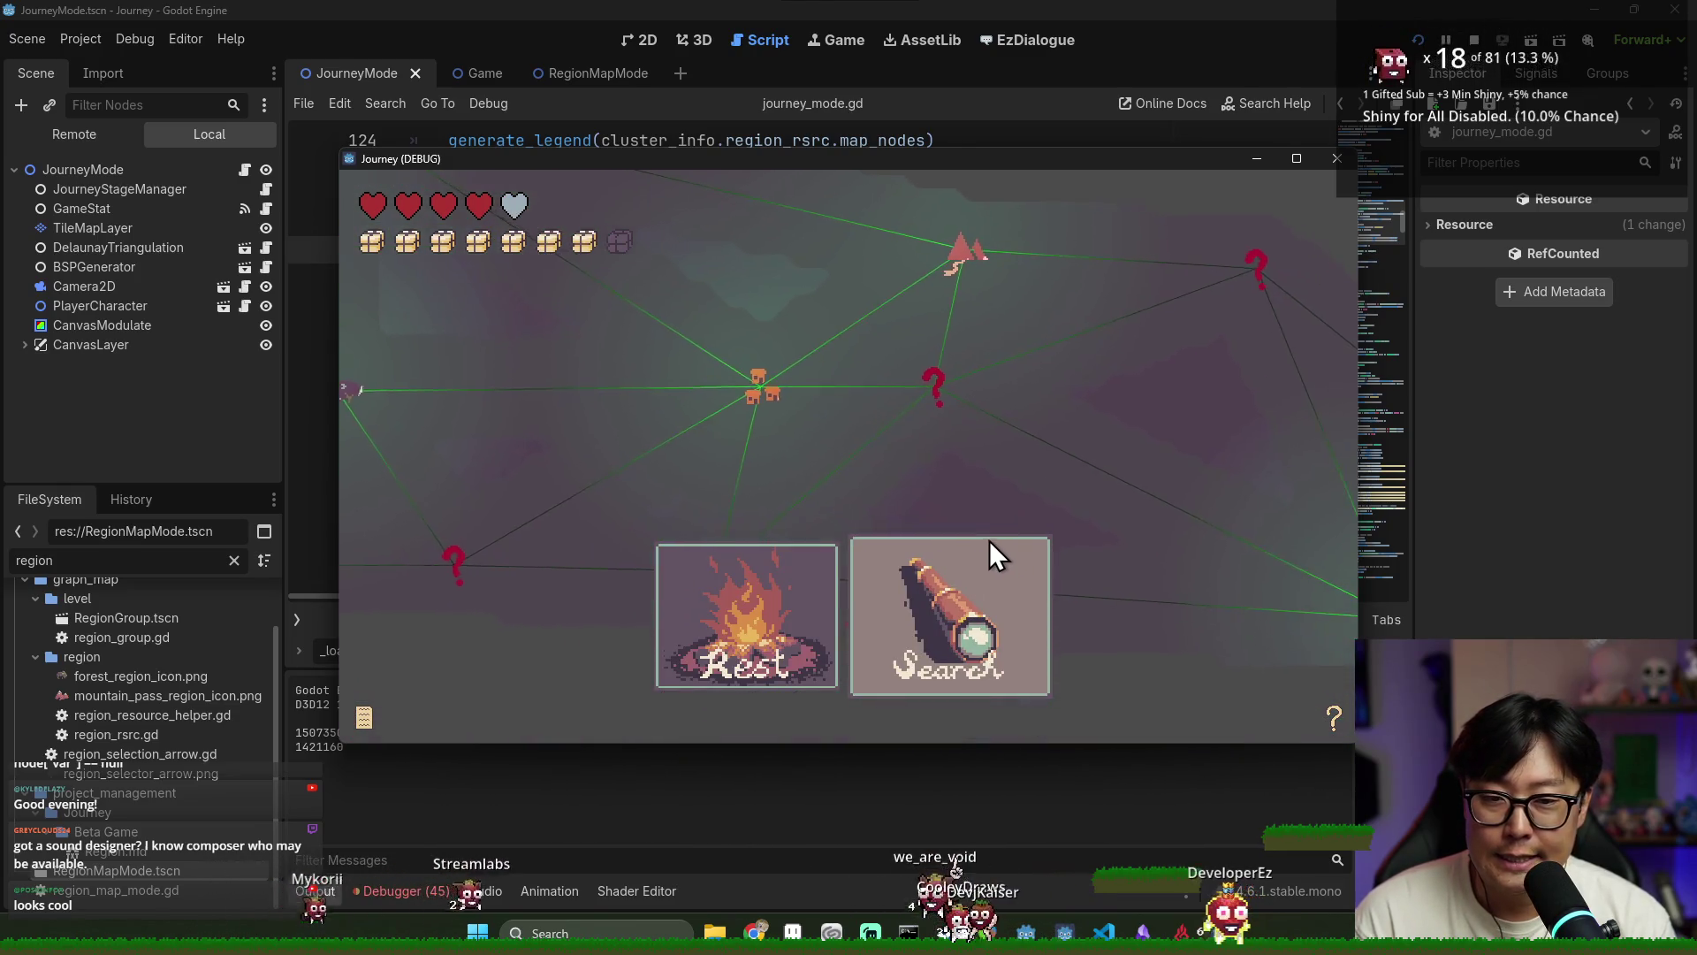
pyautogui.click(989, 541)
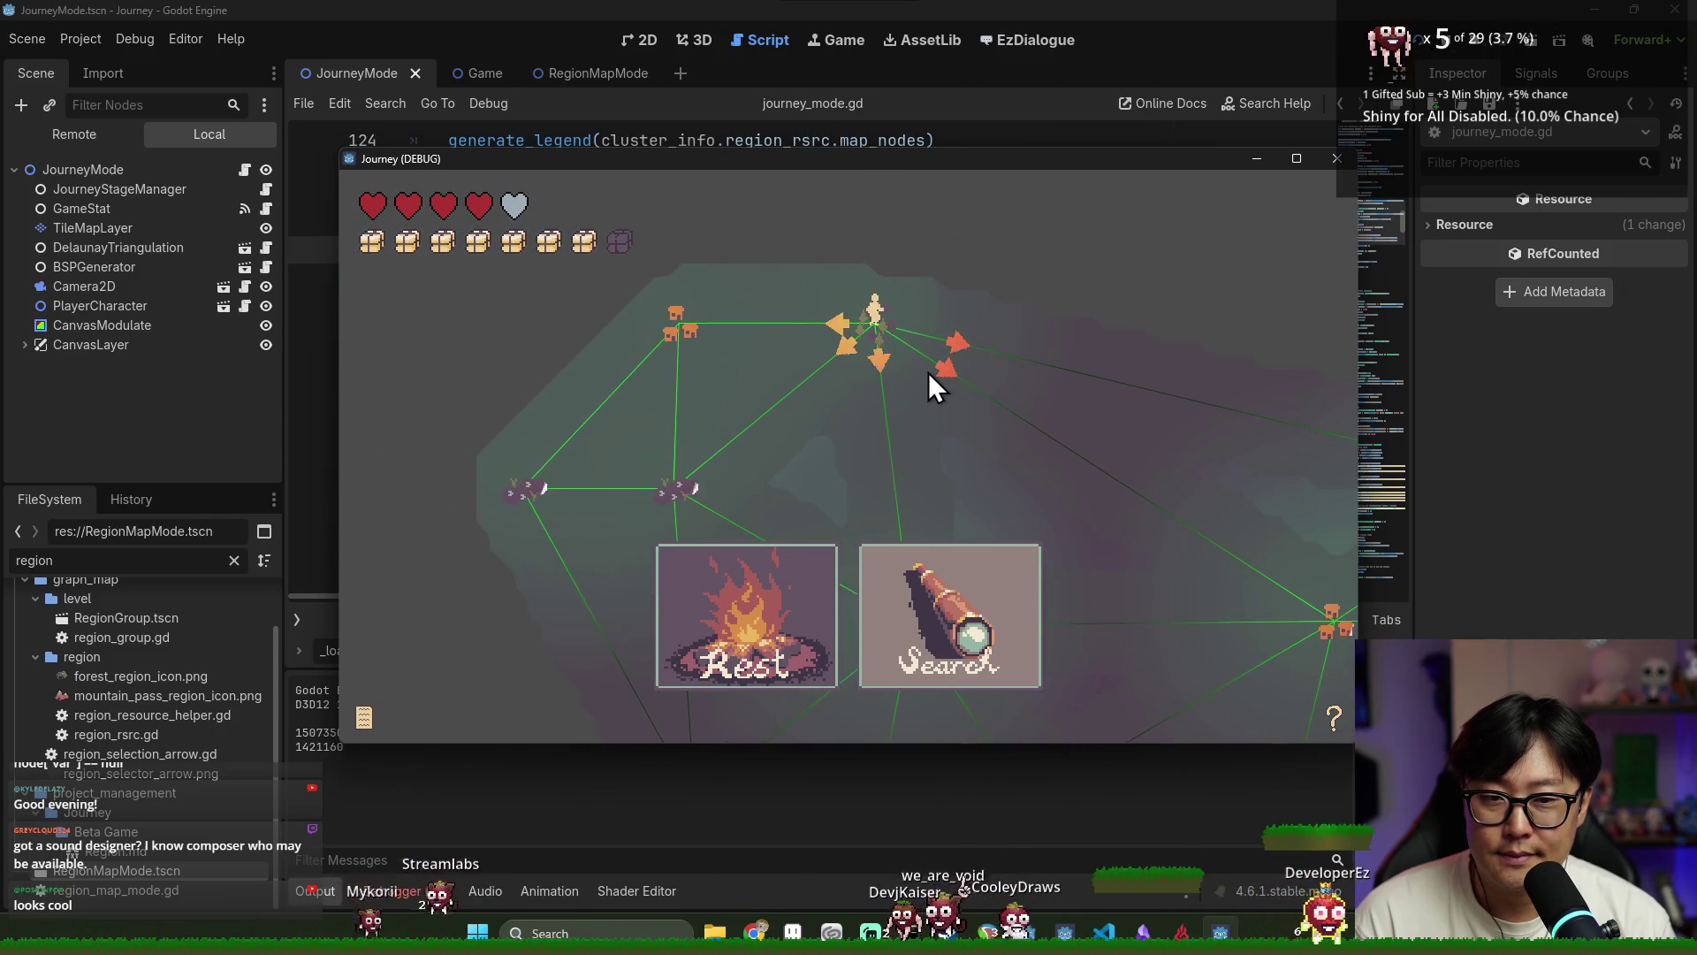
pyautogui.click(947, 370)
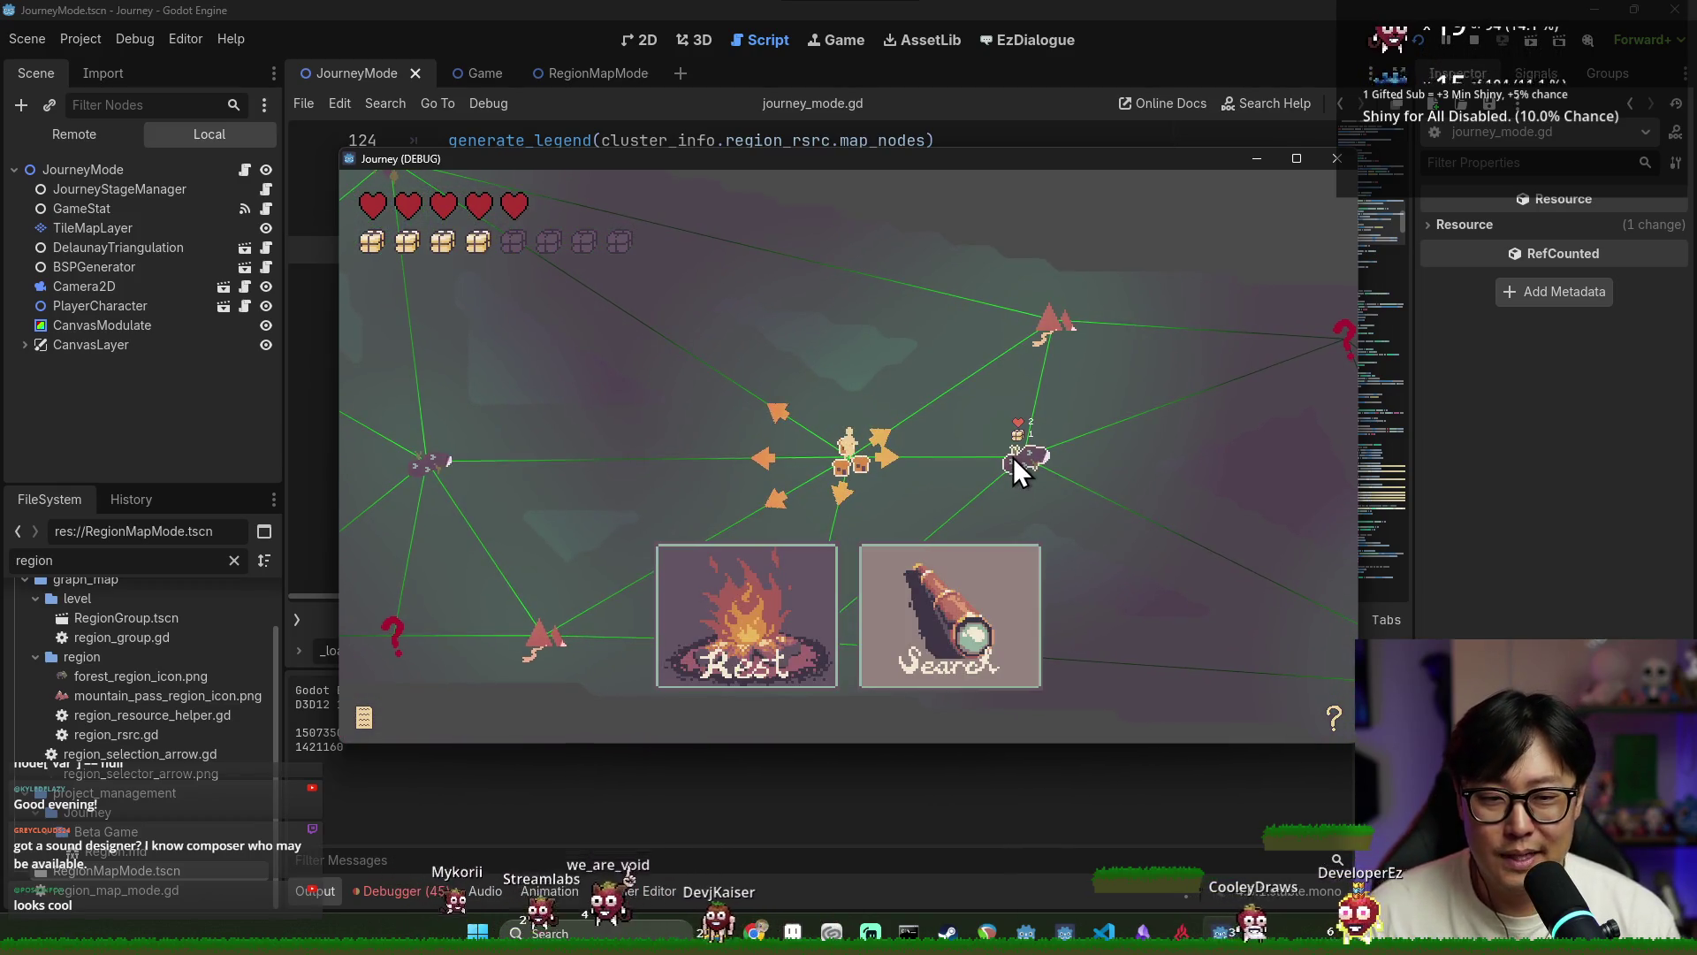
pyautogui.click(1020, 463)
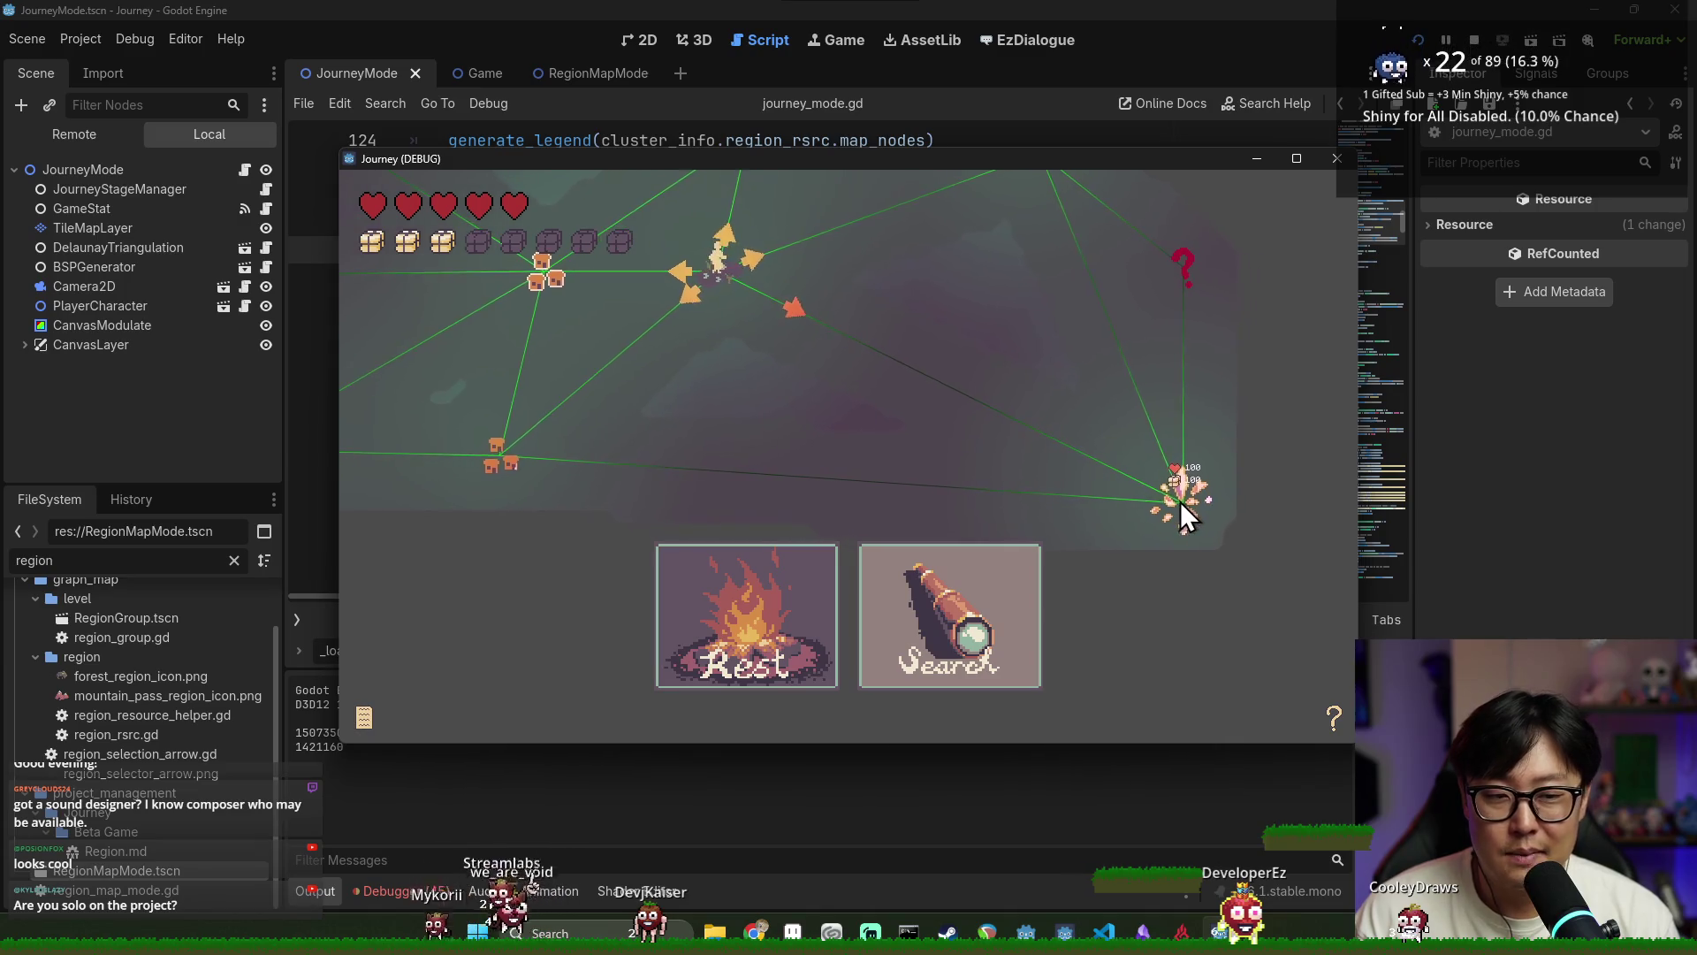
pyautogui.click(1007, 366)
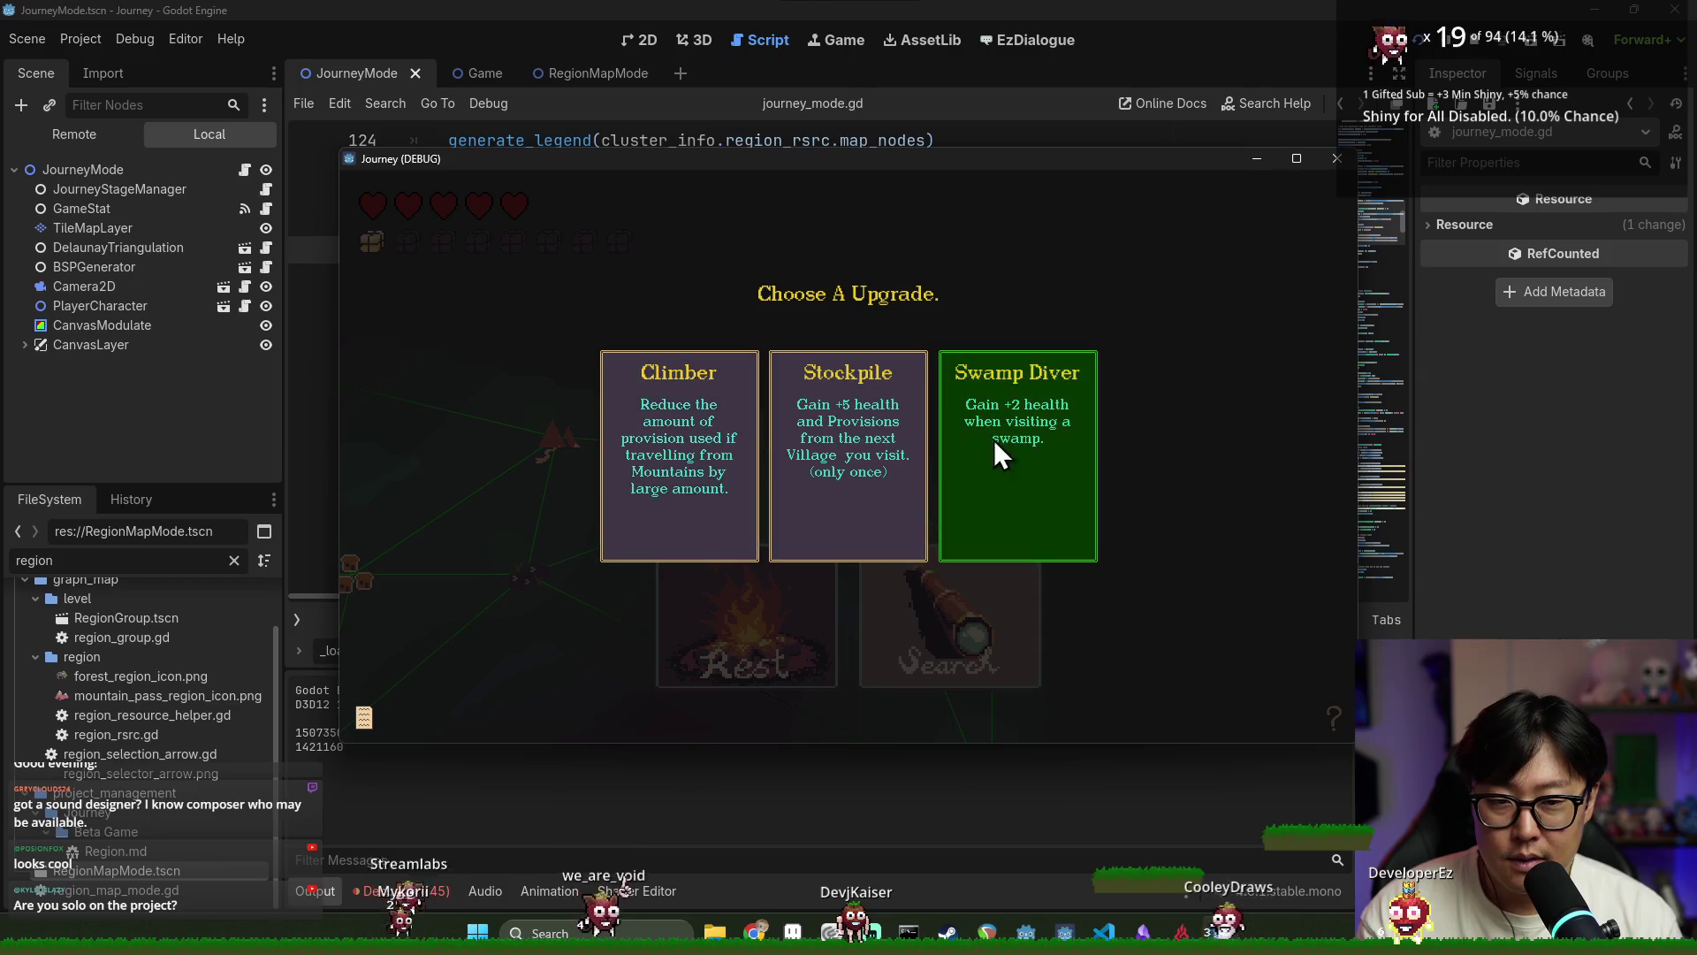
pyautogui.click(728, 454)
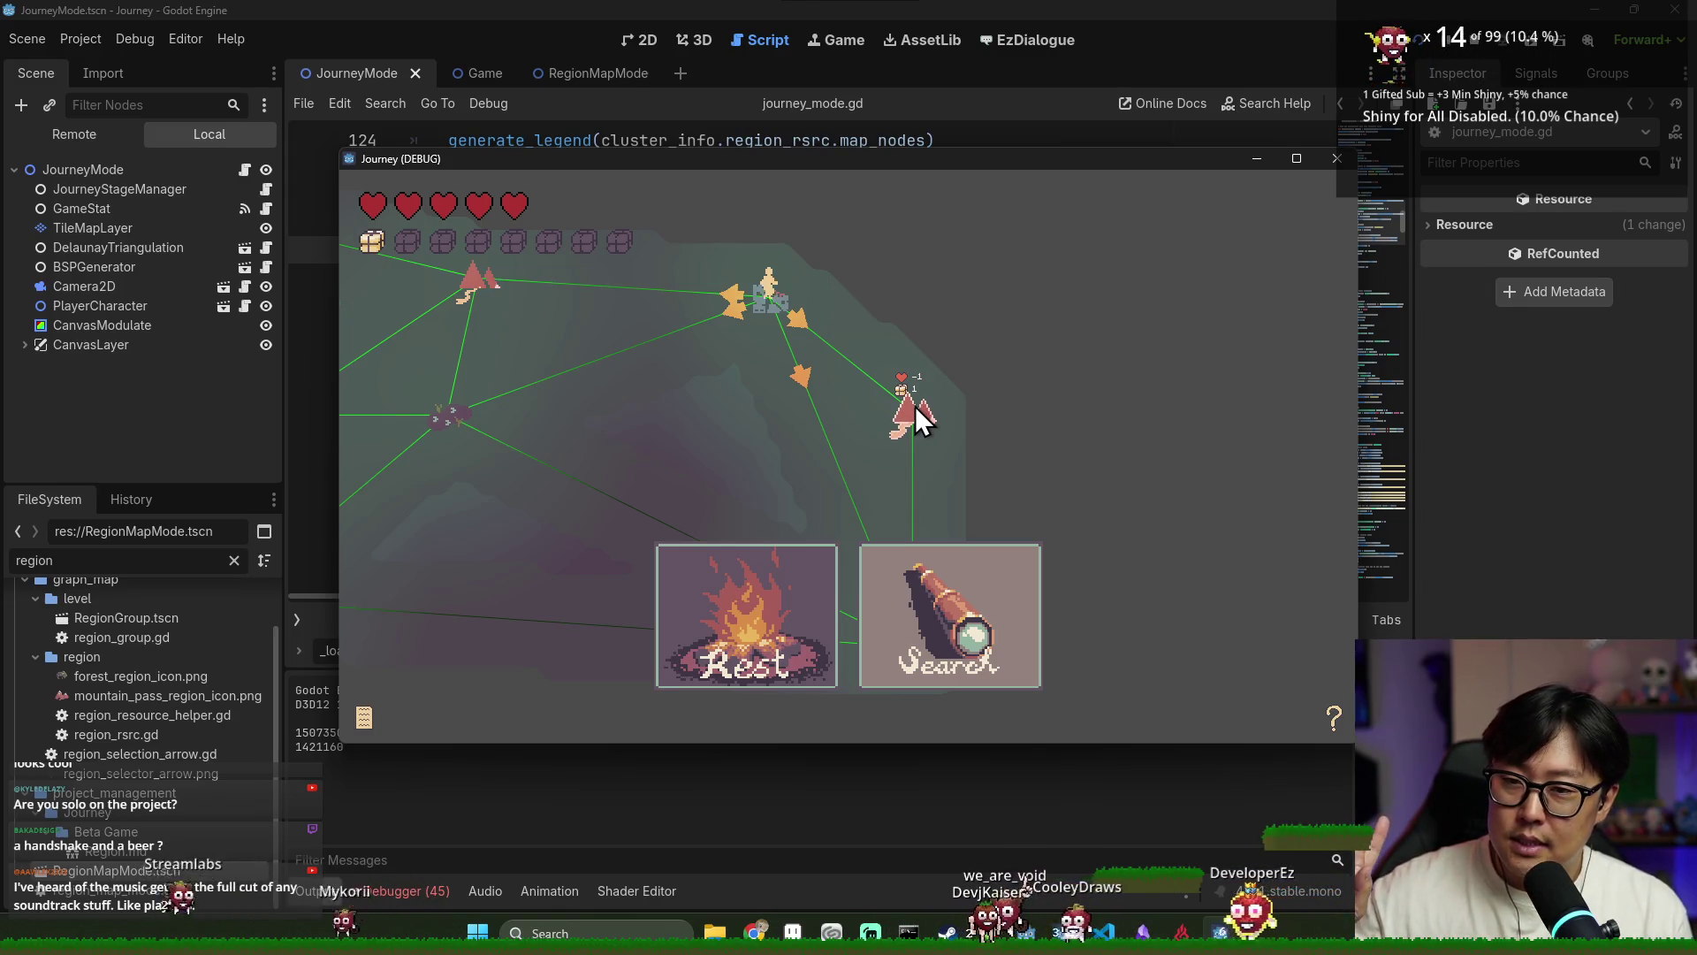
# Travel to the mountain and village nodes, searching at each, then restart when the journey ends
pyautogui.press('Left')
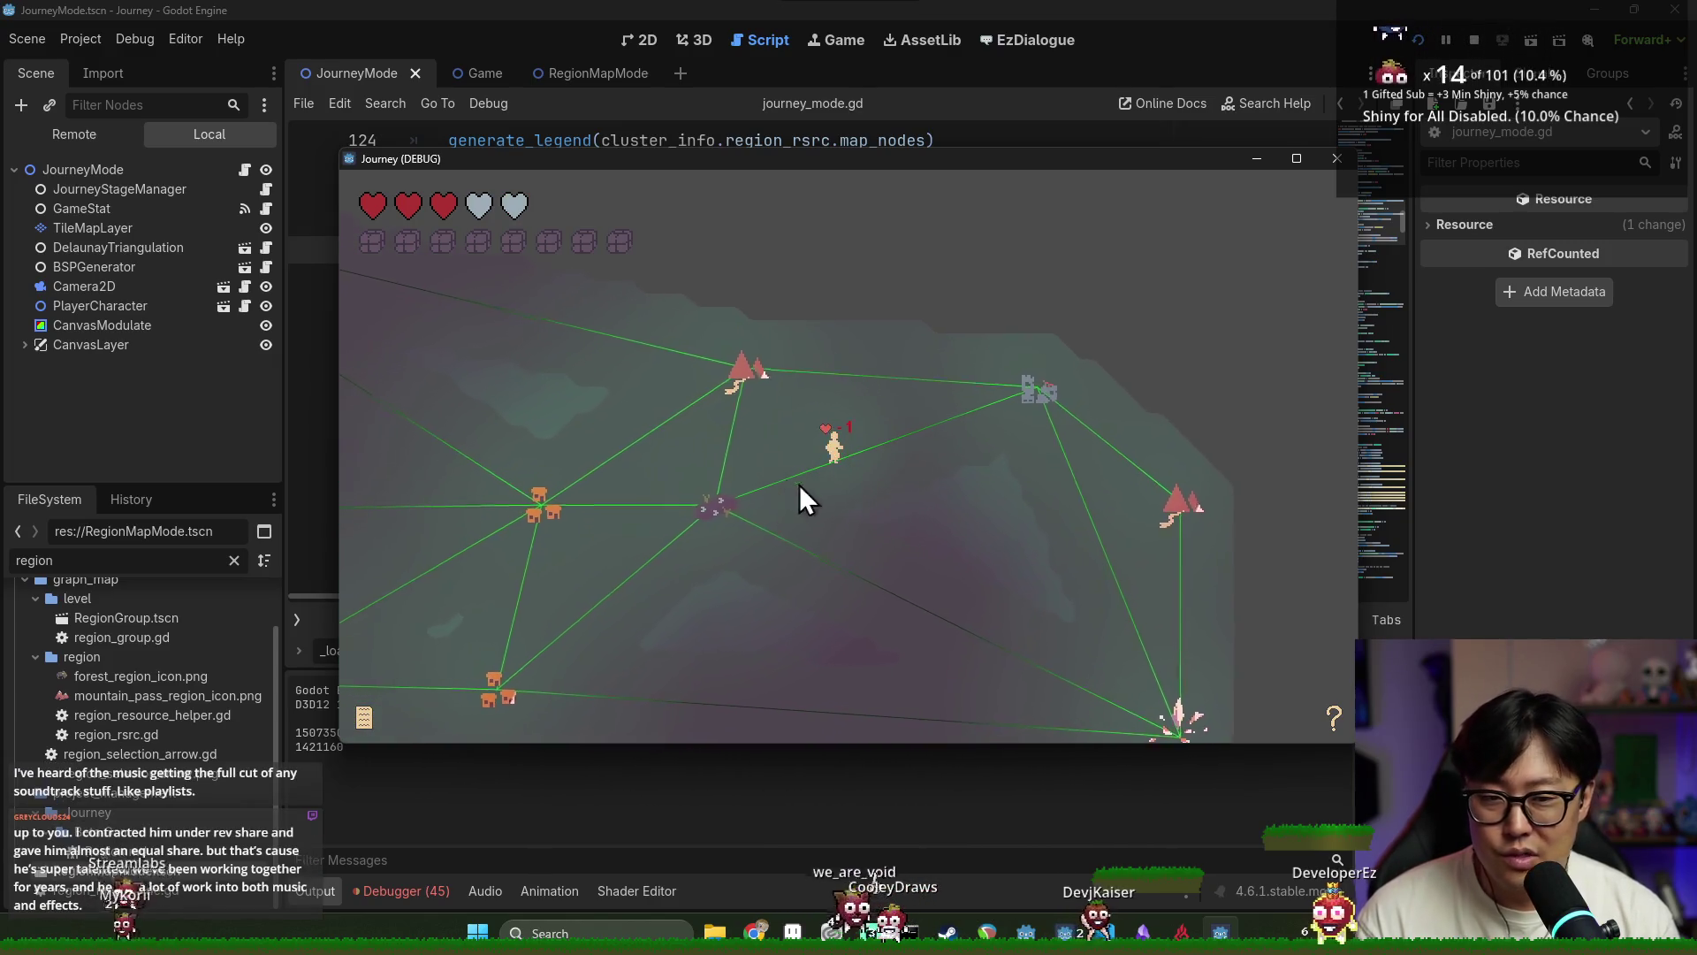
pyautogui.click(856, 331)
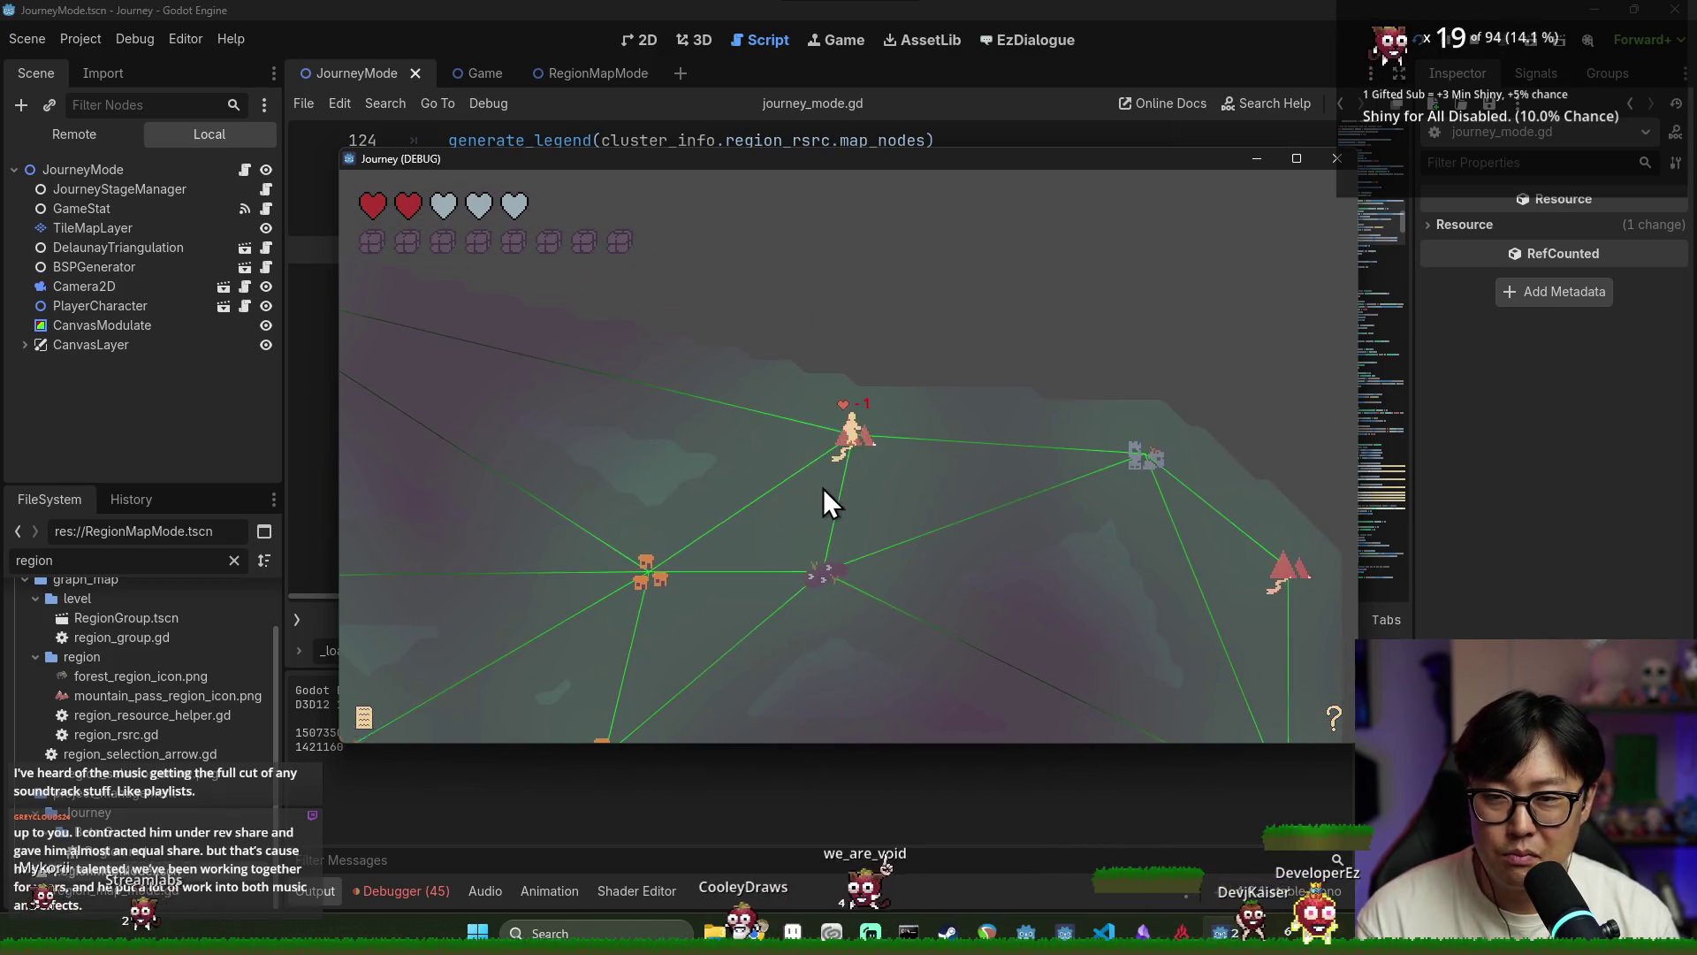
pyautogui.click(936, 635)
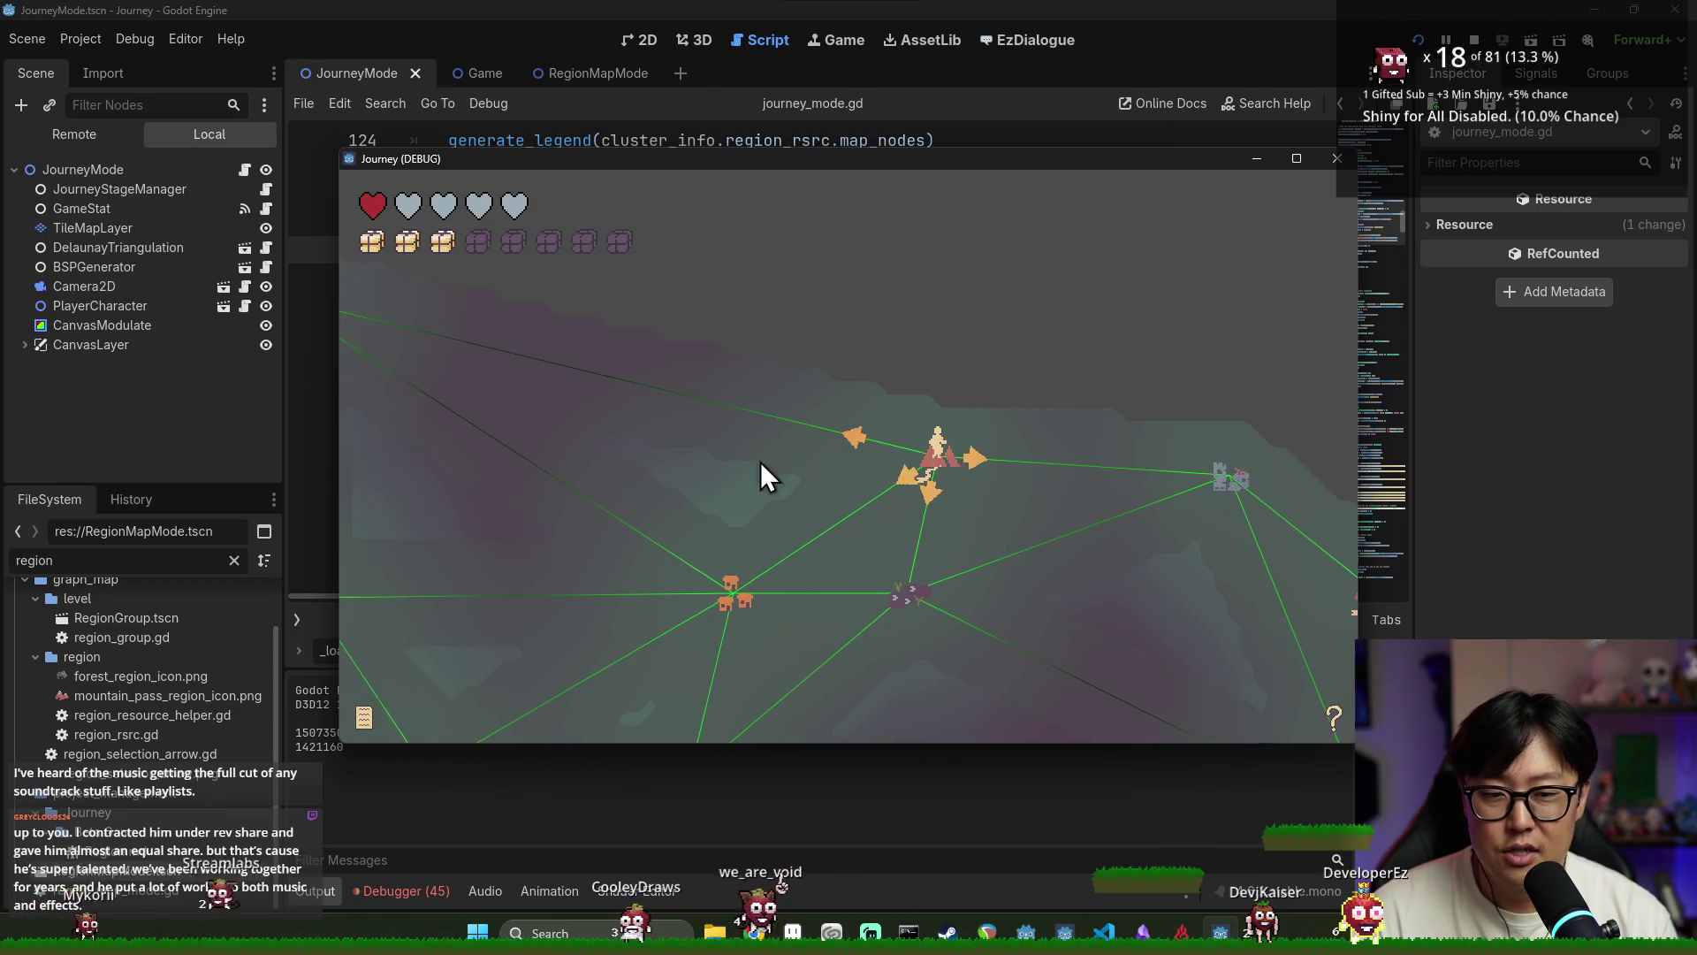
pyautogui.click(1112, 597)
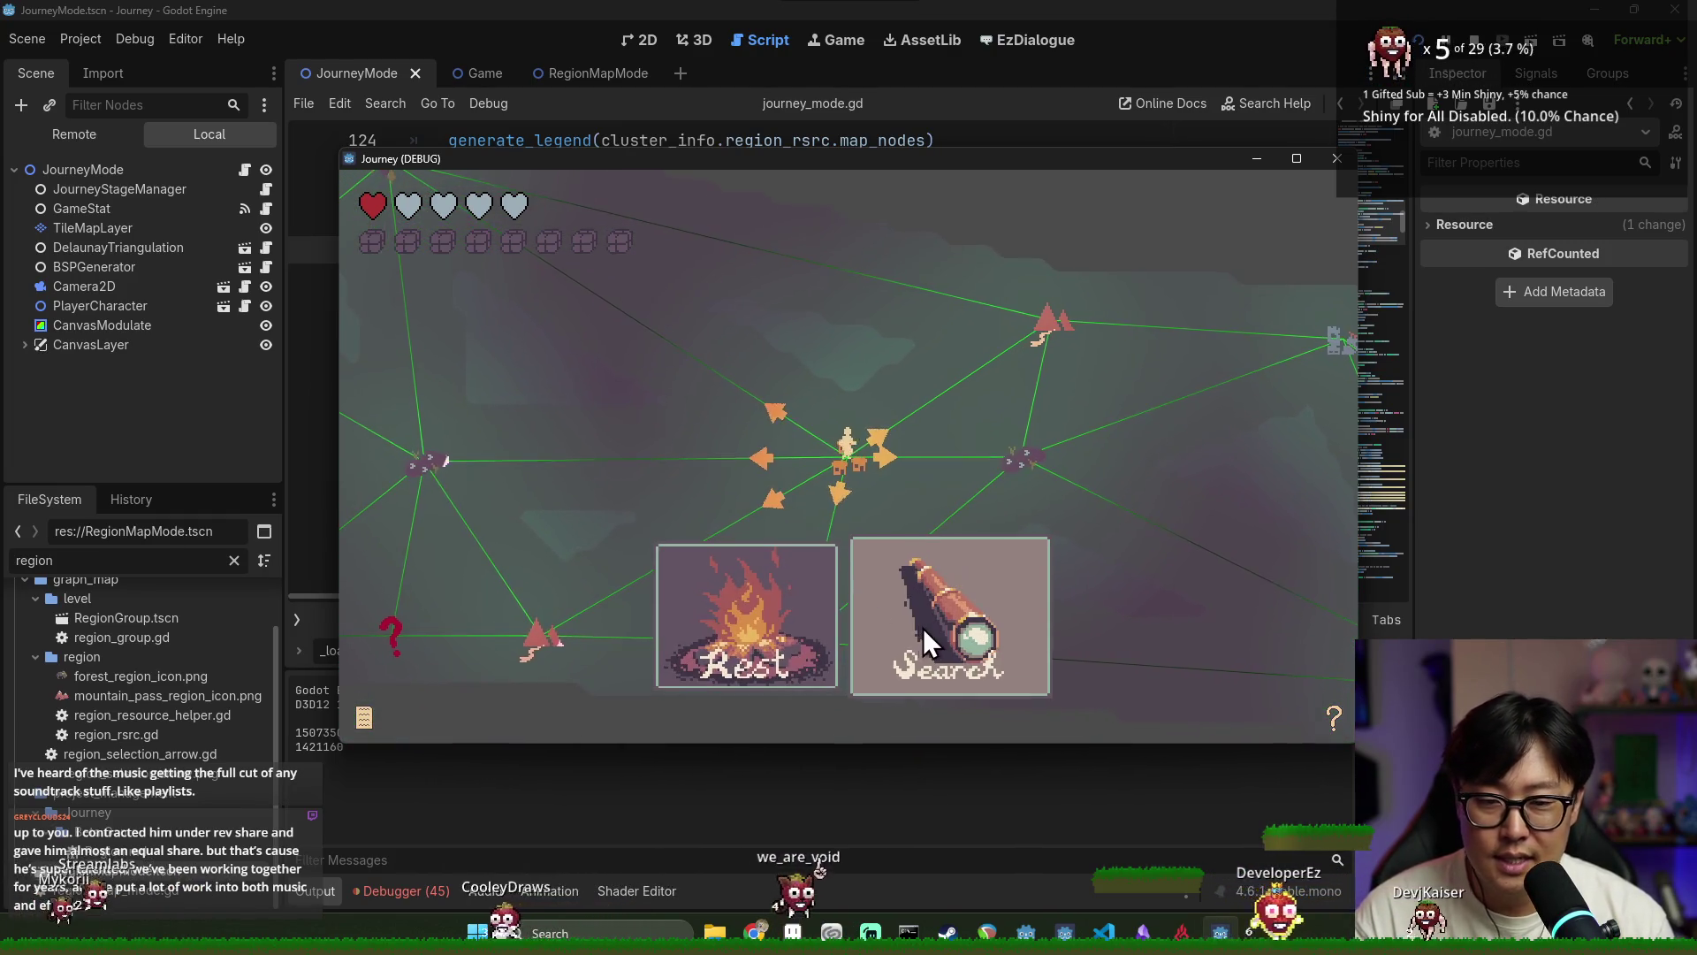
pyautogui.click(932, 624)
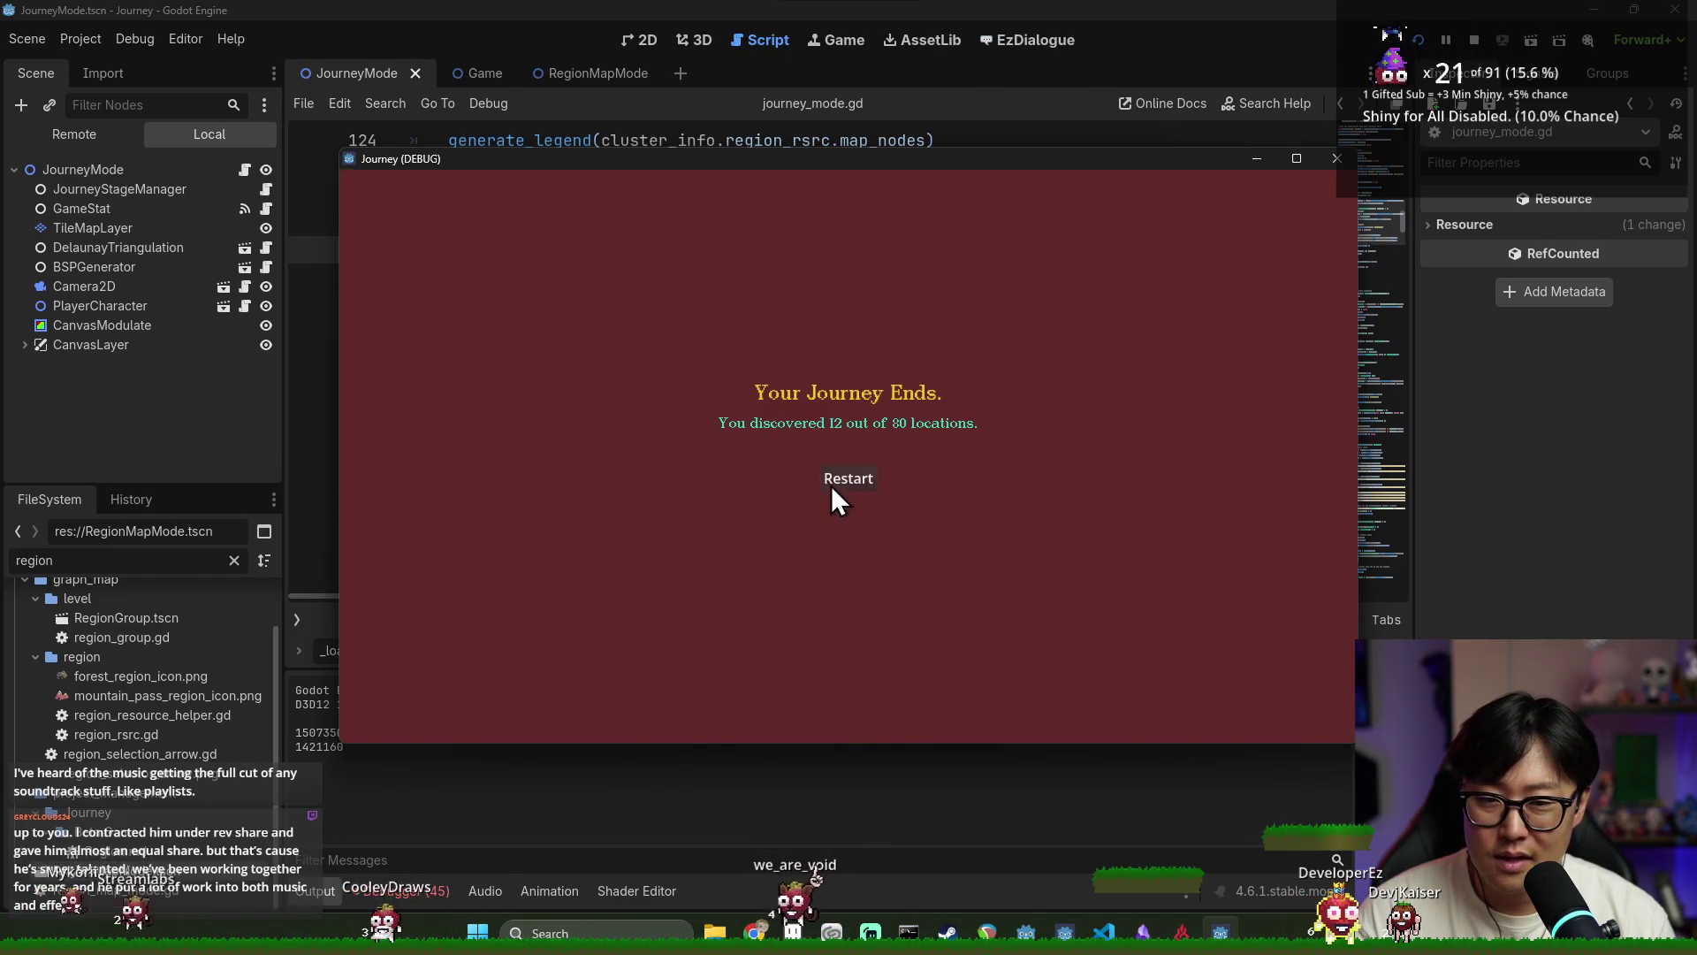
pyautogui.click(833, 487)
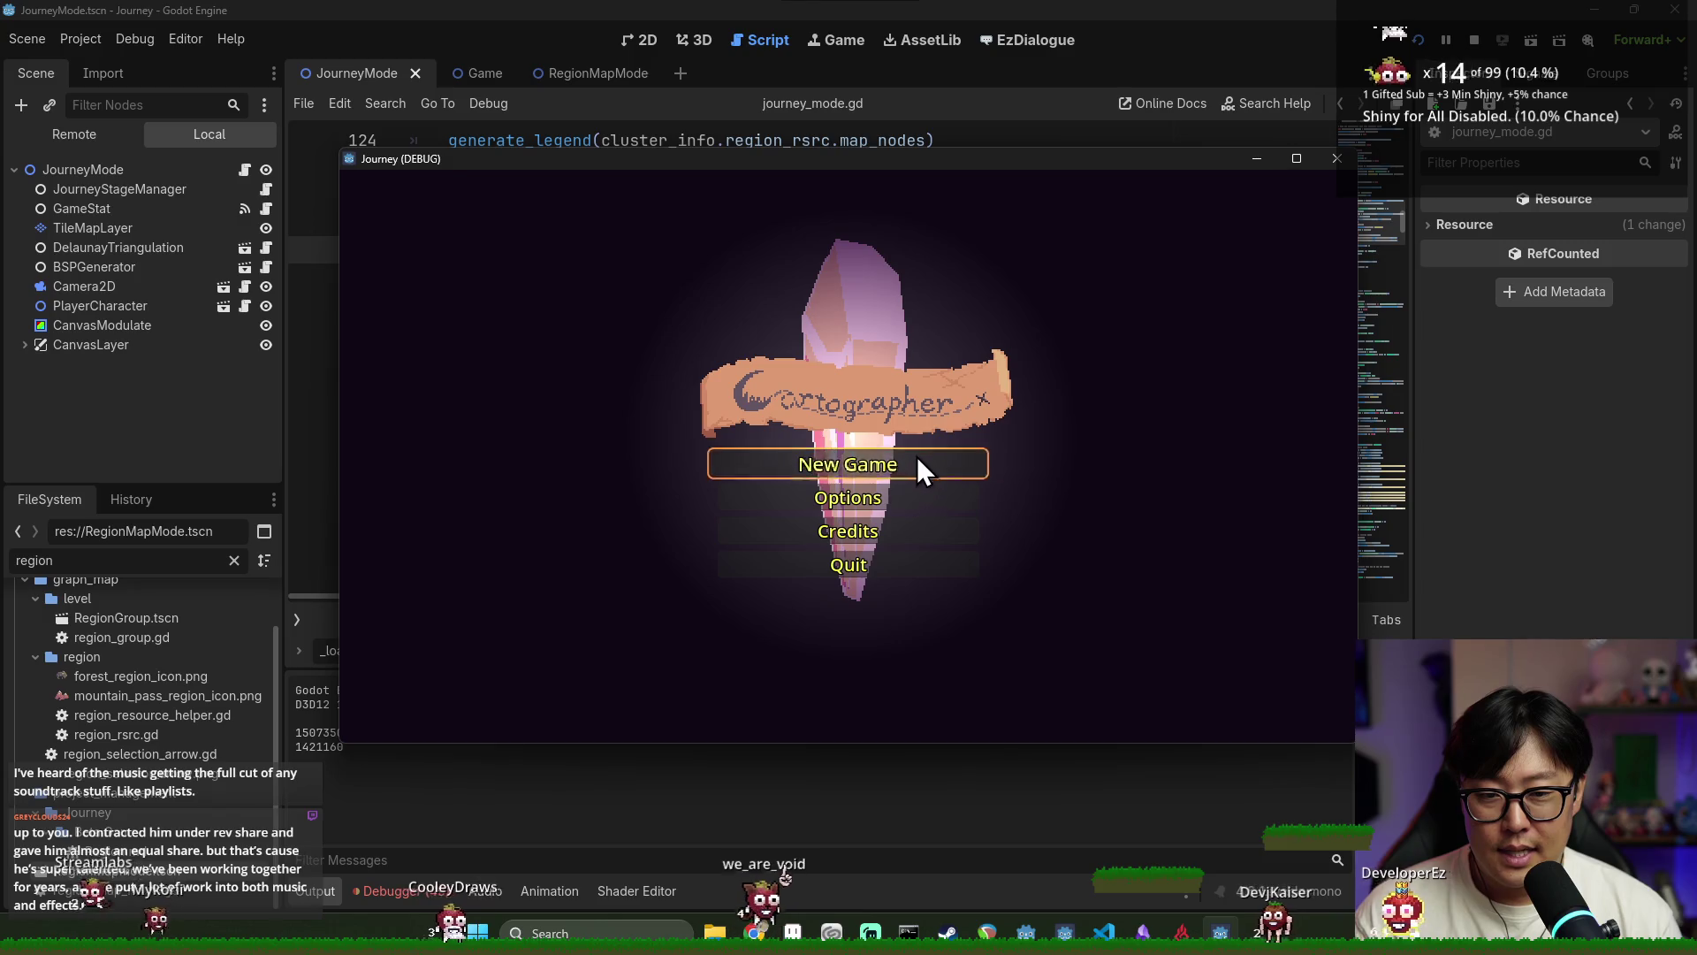
# Start a new game, enter the forest region, and travel to the top-left map node
pyautogui.click(916, 460)
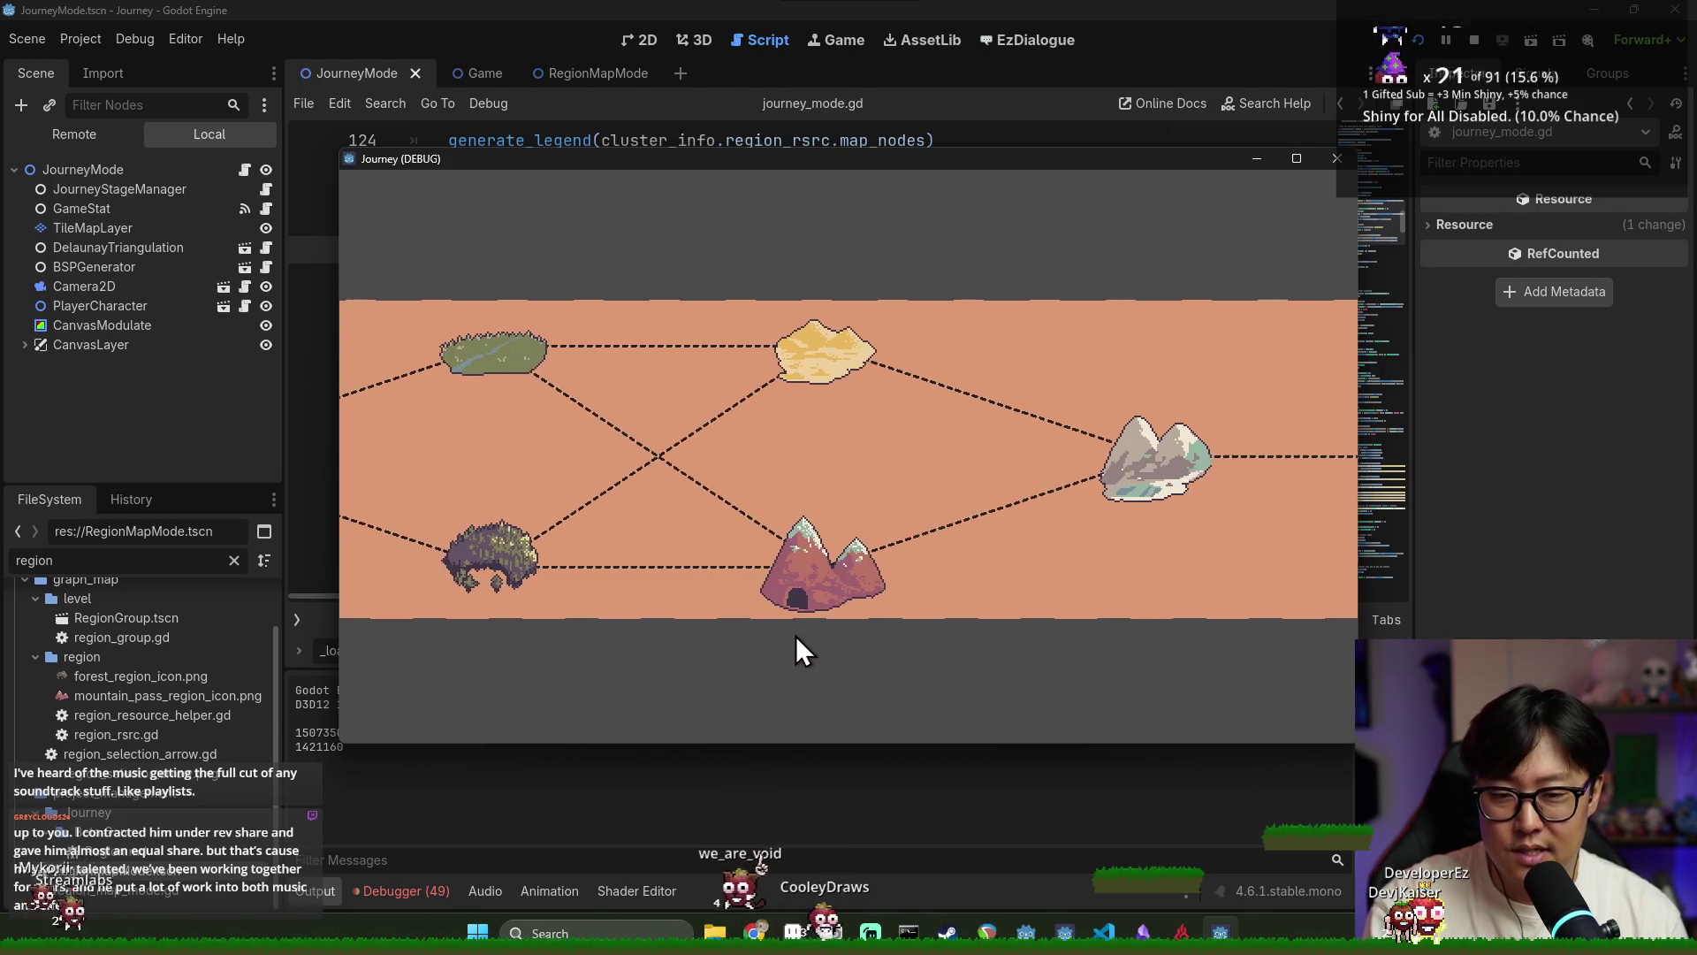
pyautogui.click(822, 564)
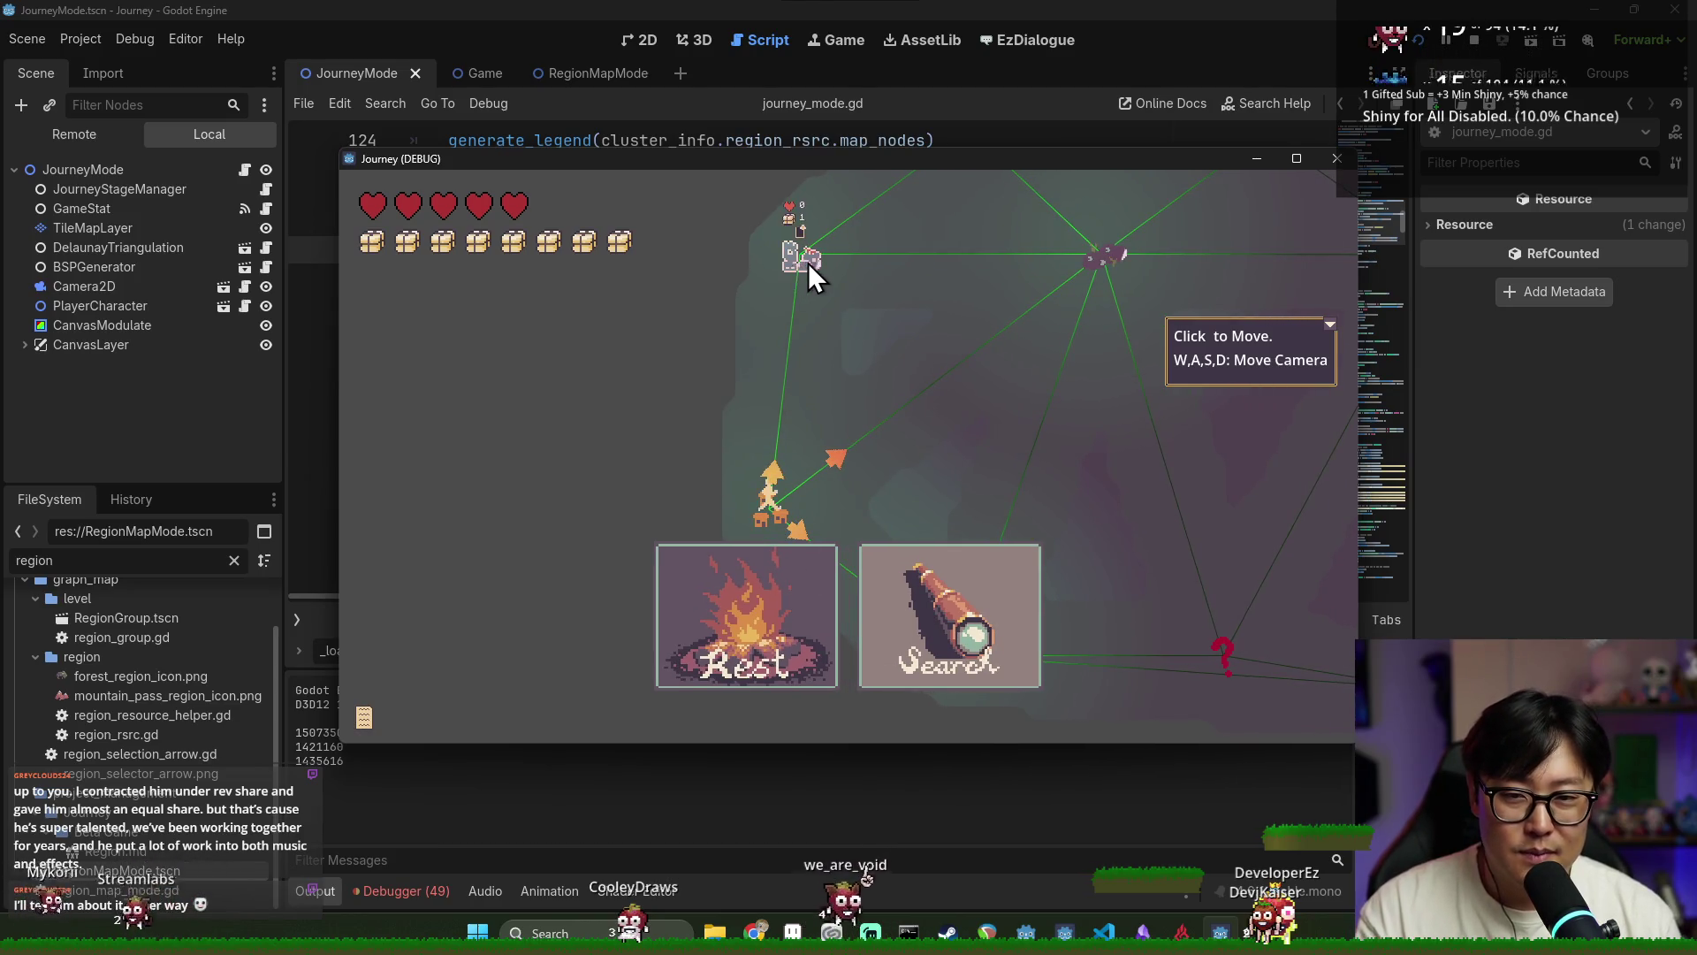
pyautogui.click(804, 266)
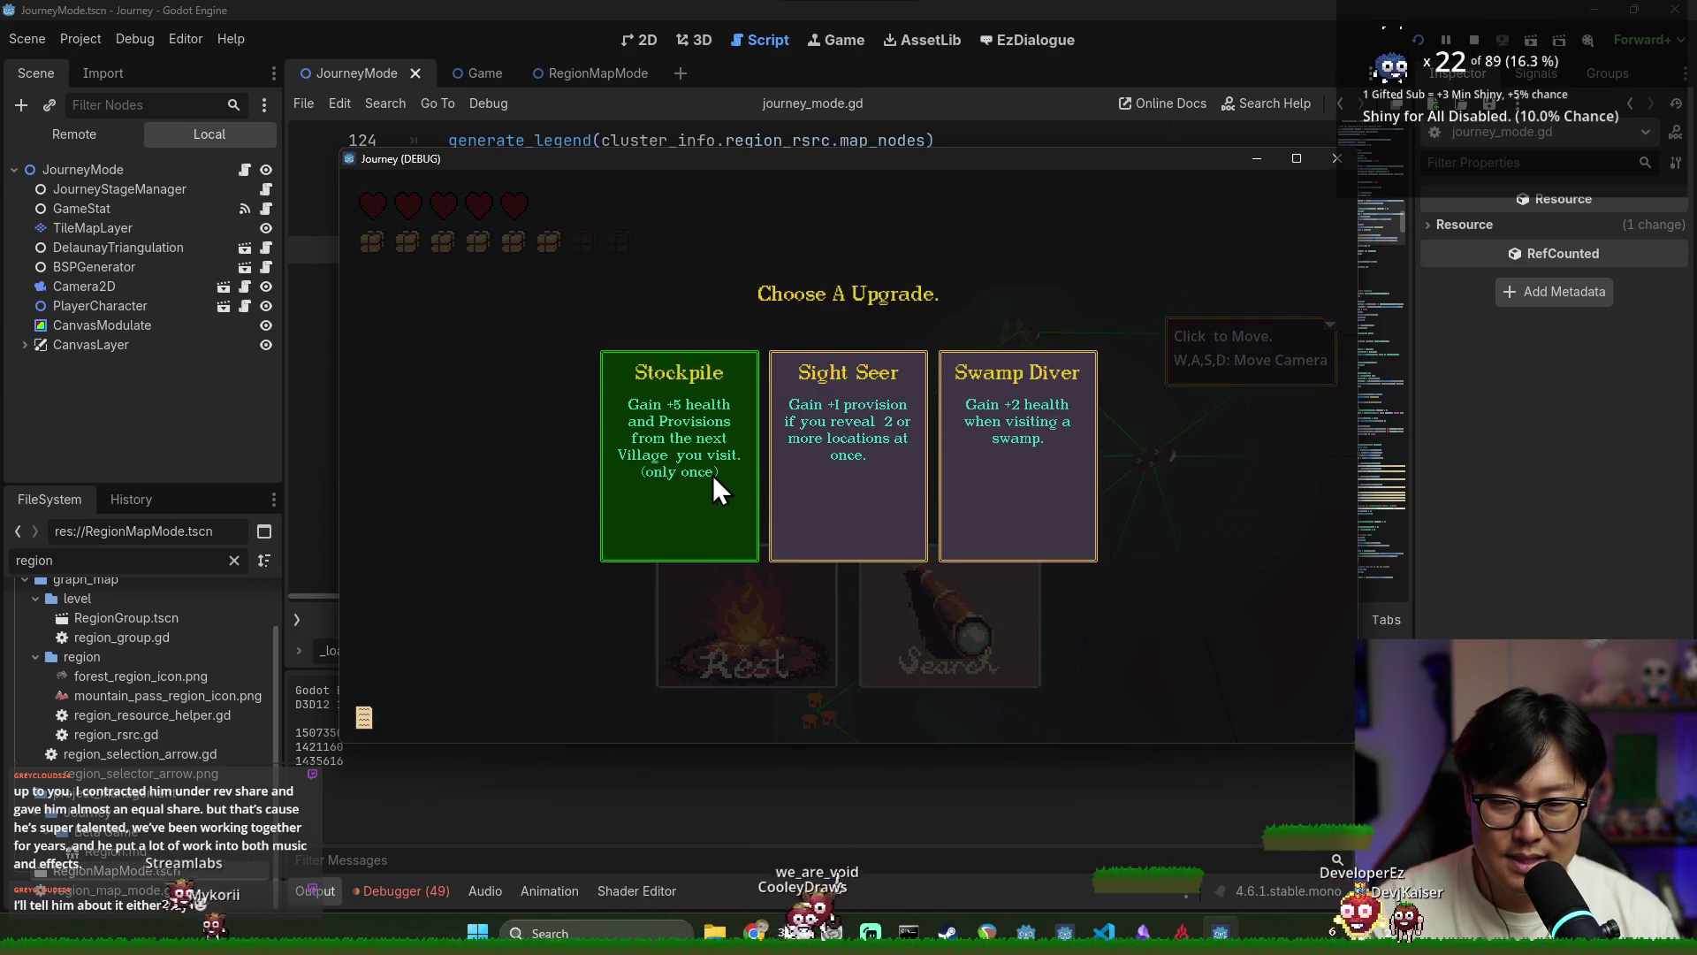
# Choose the Stockpile upgrade on the Choose A Upgrade screen
pyautogui.click(713, 475)
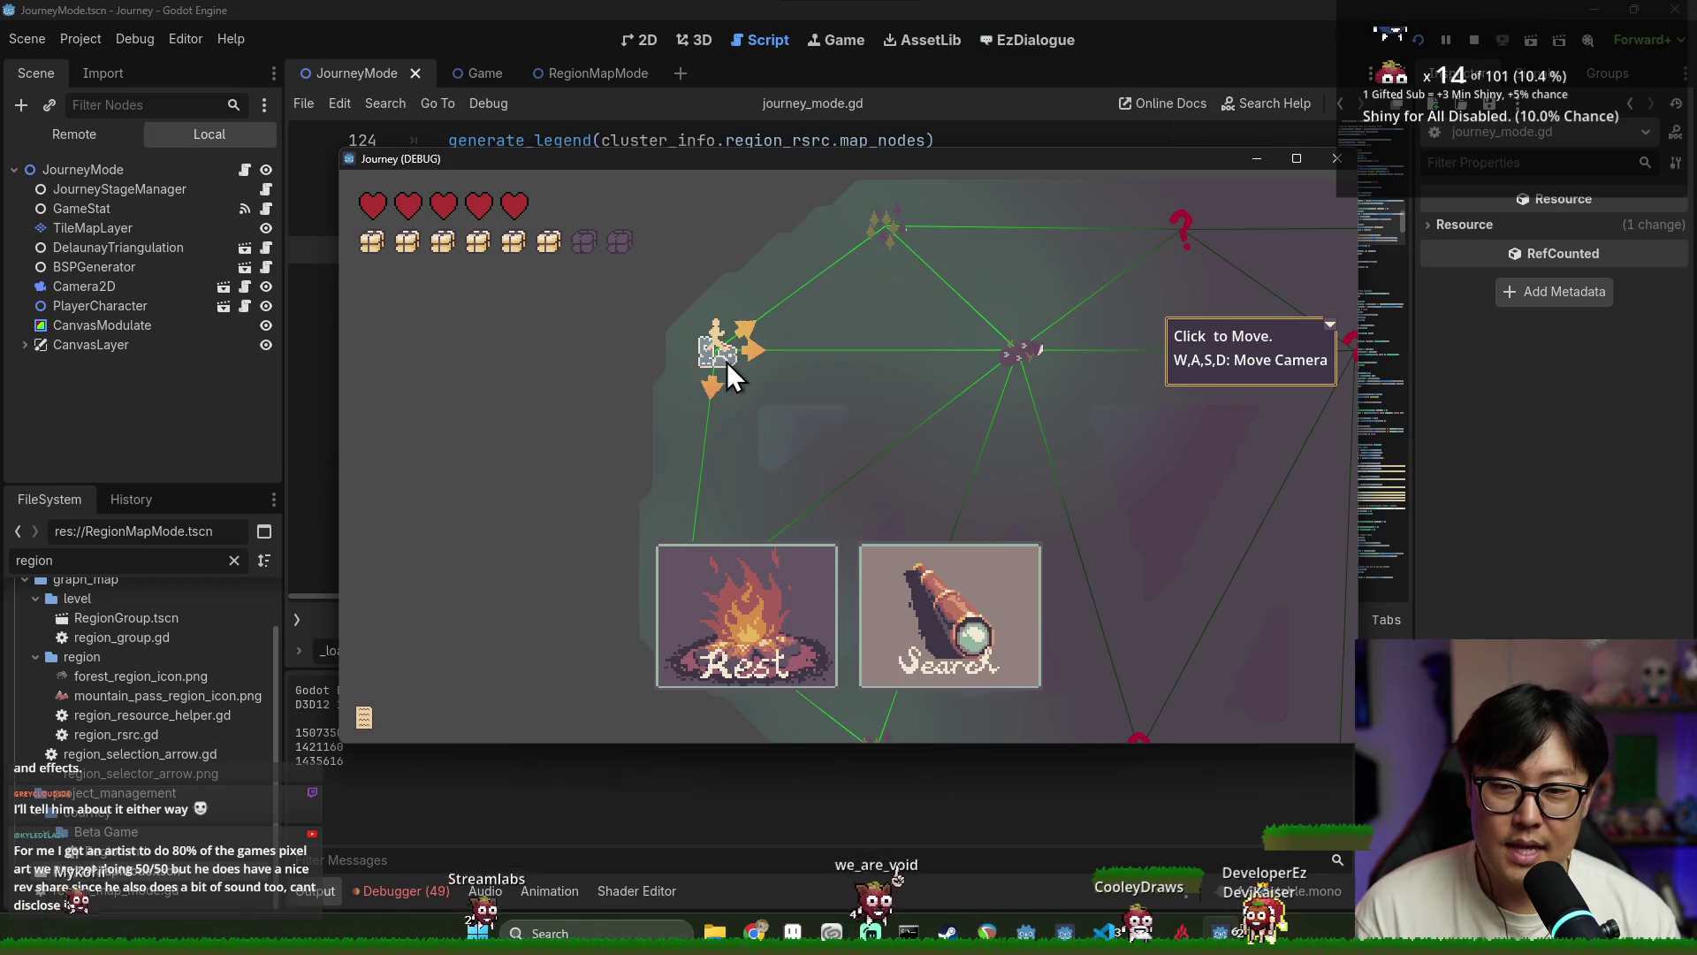
# Pan right, travel to the enemy node and toward the mountain, then restart after the journey ends
pyautogui.press('d')
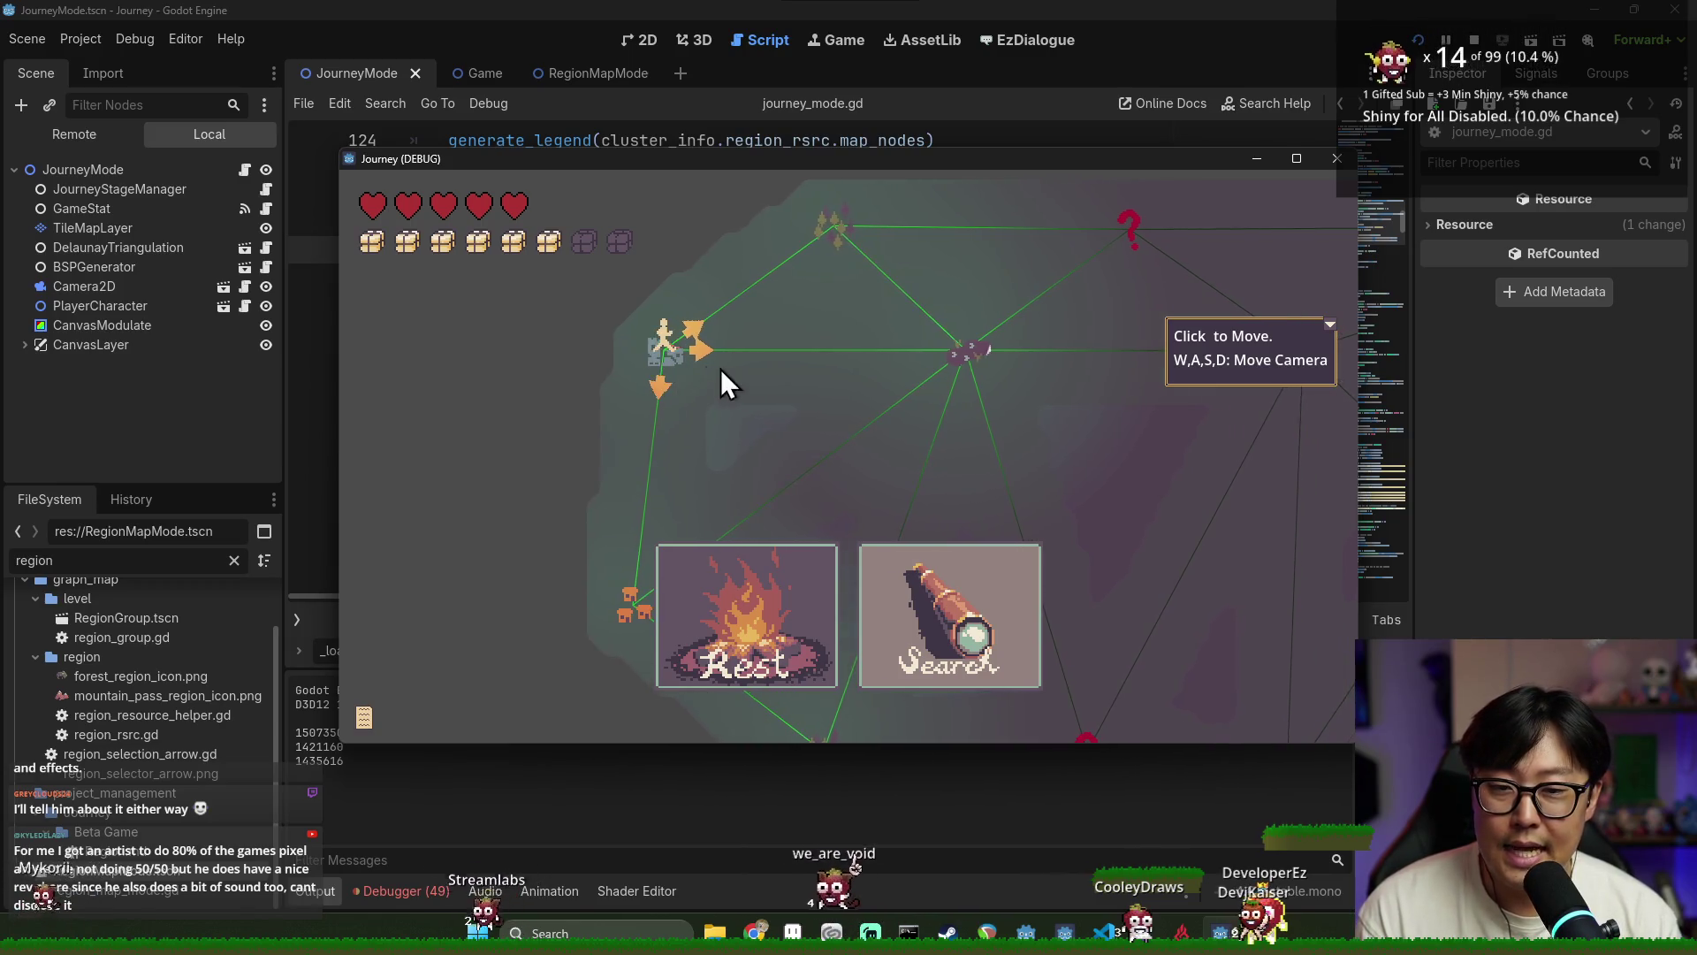
pyautogui.click(1327, 325)
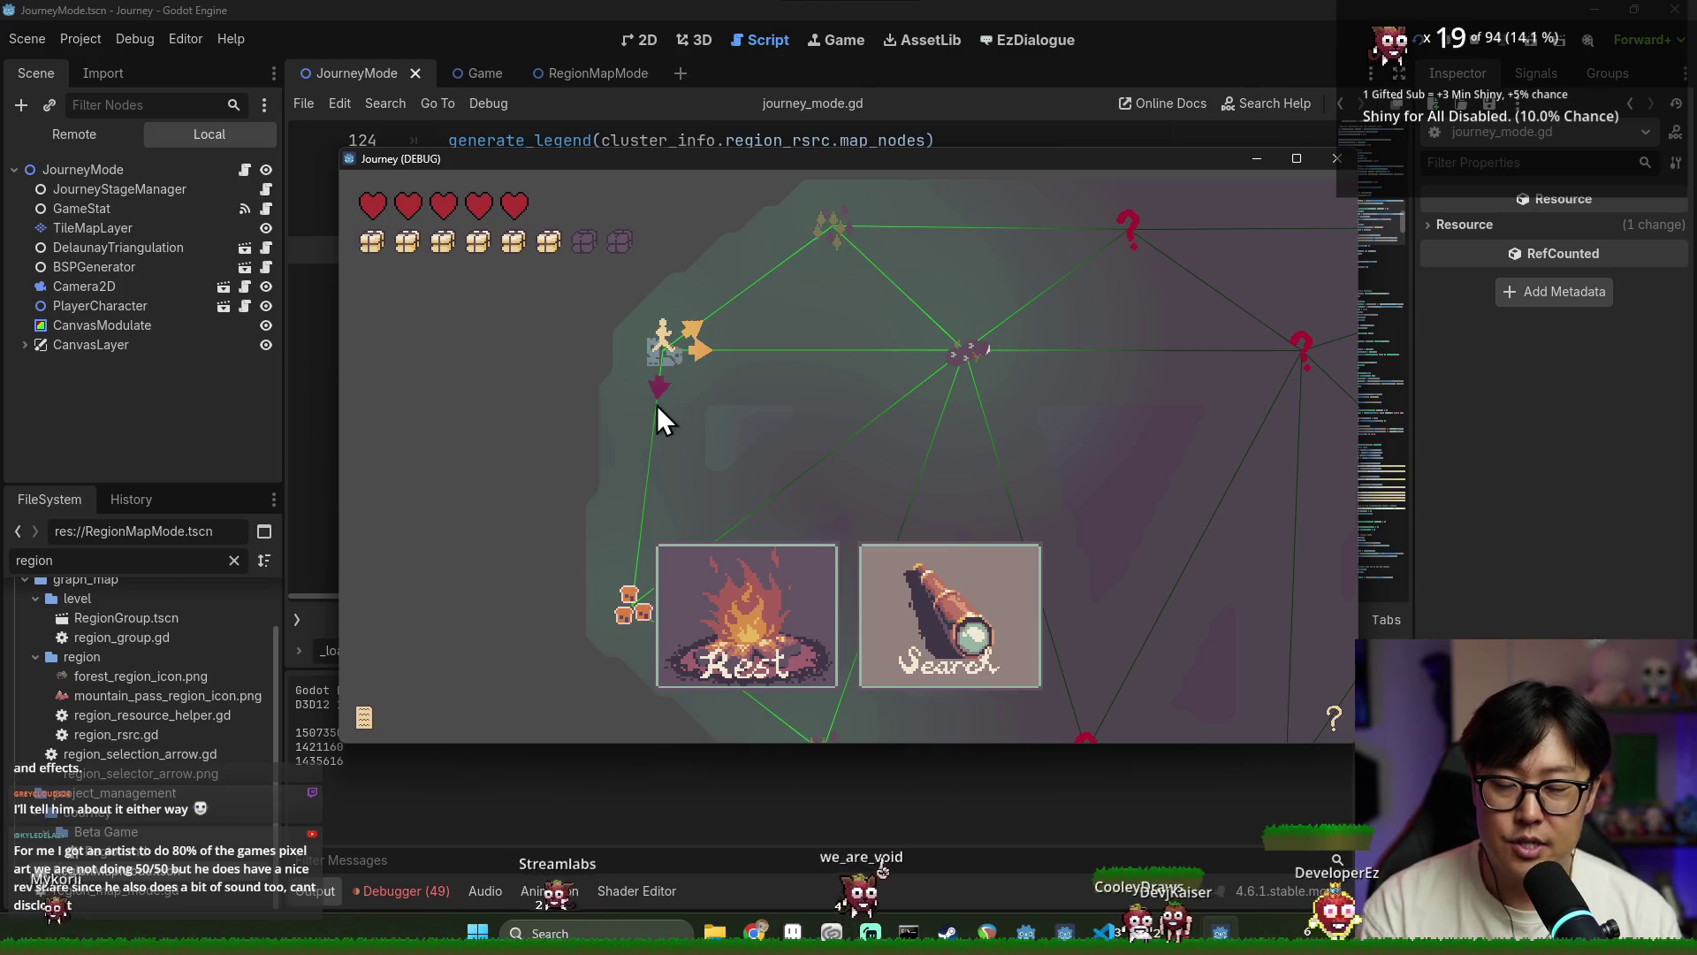
pyautogui.press('d')
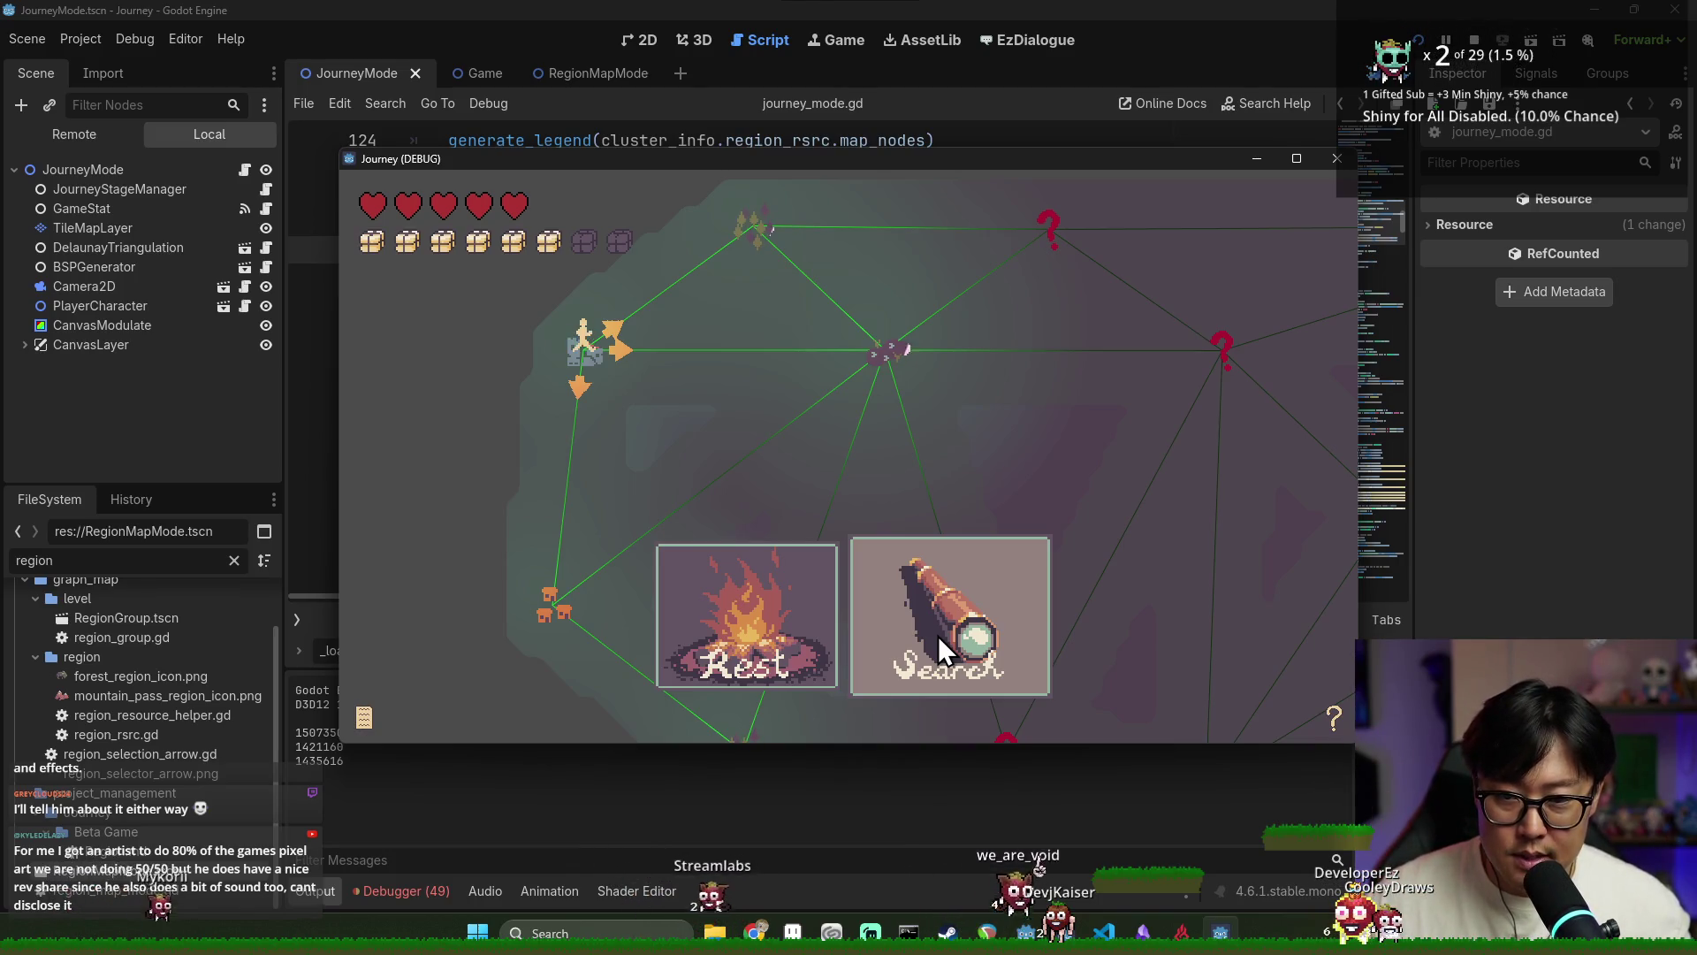
pyautogui.press('d')
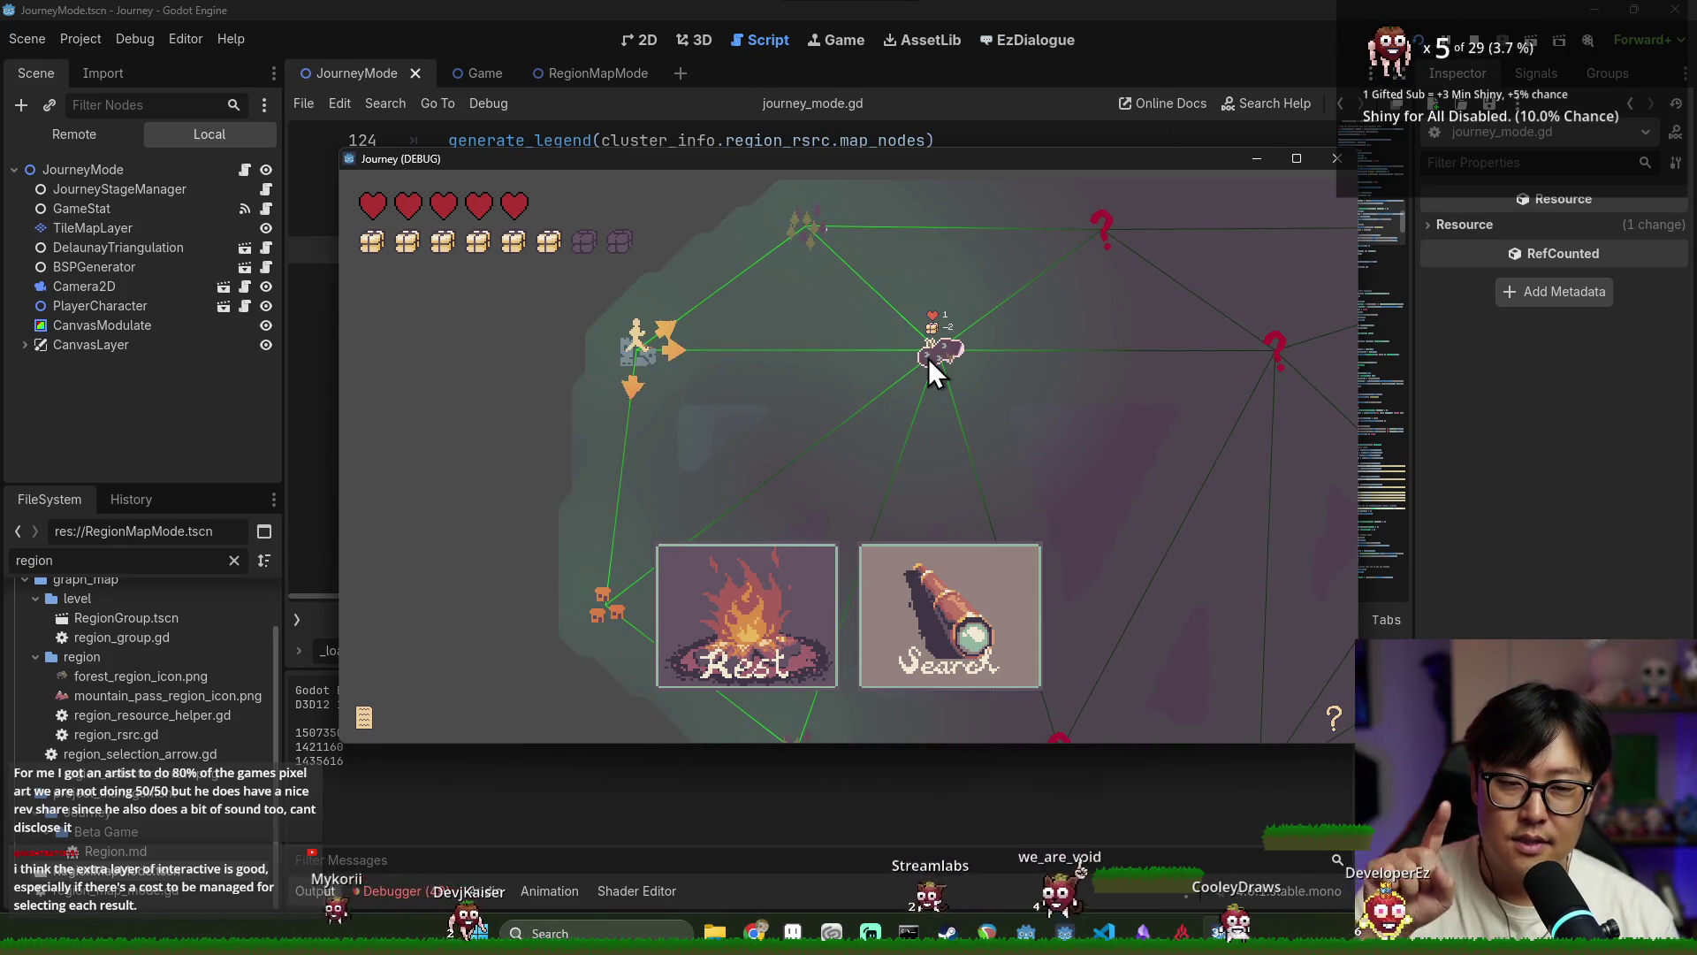
pyautogui.click(928, 358)
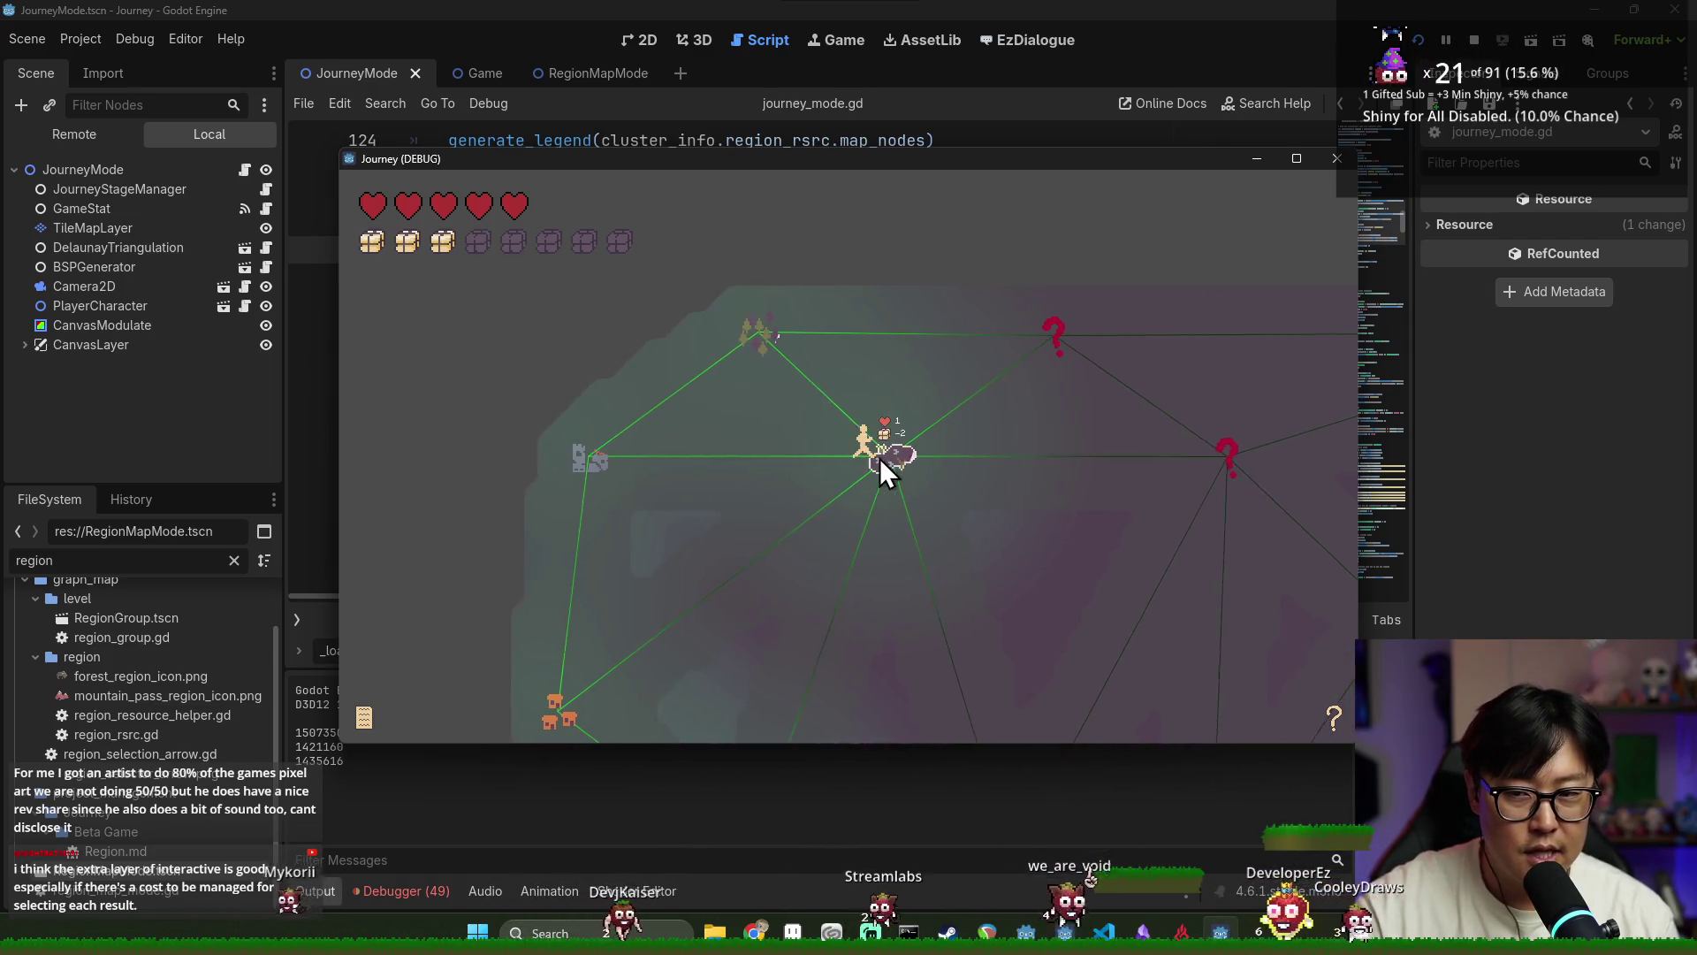
pyautogui.click(1177, 461)
pyautogui.click(1177, 461)
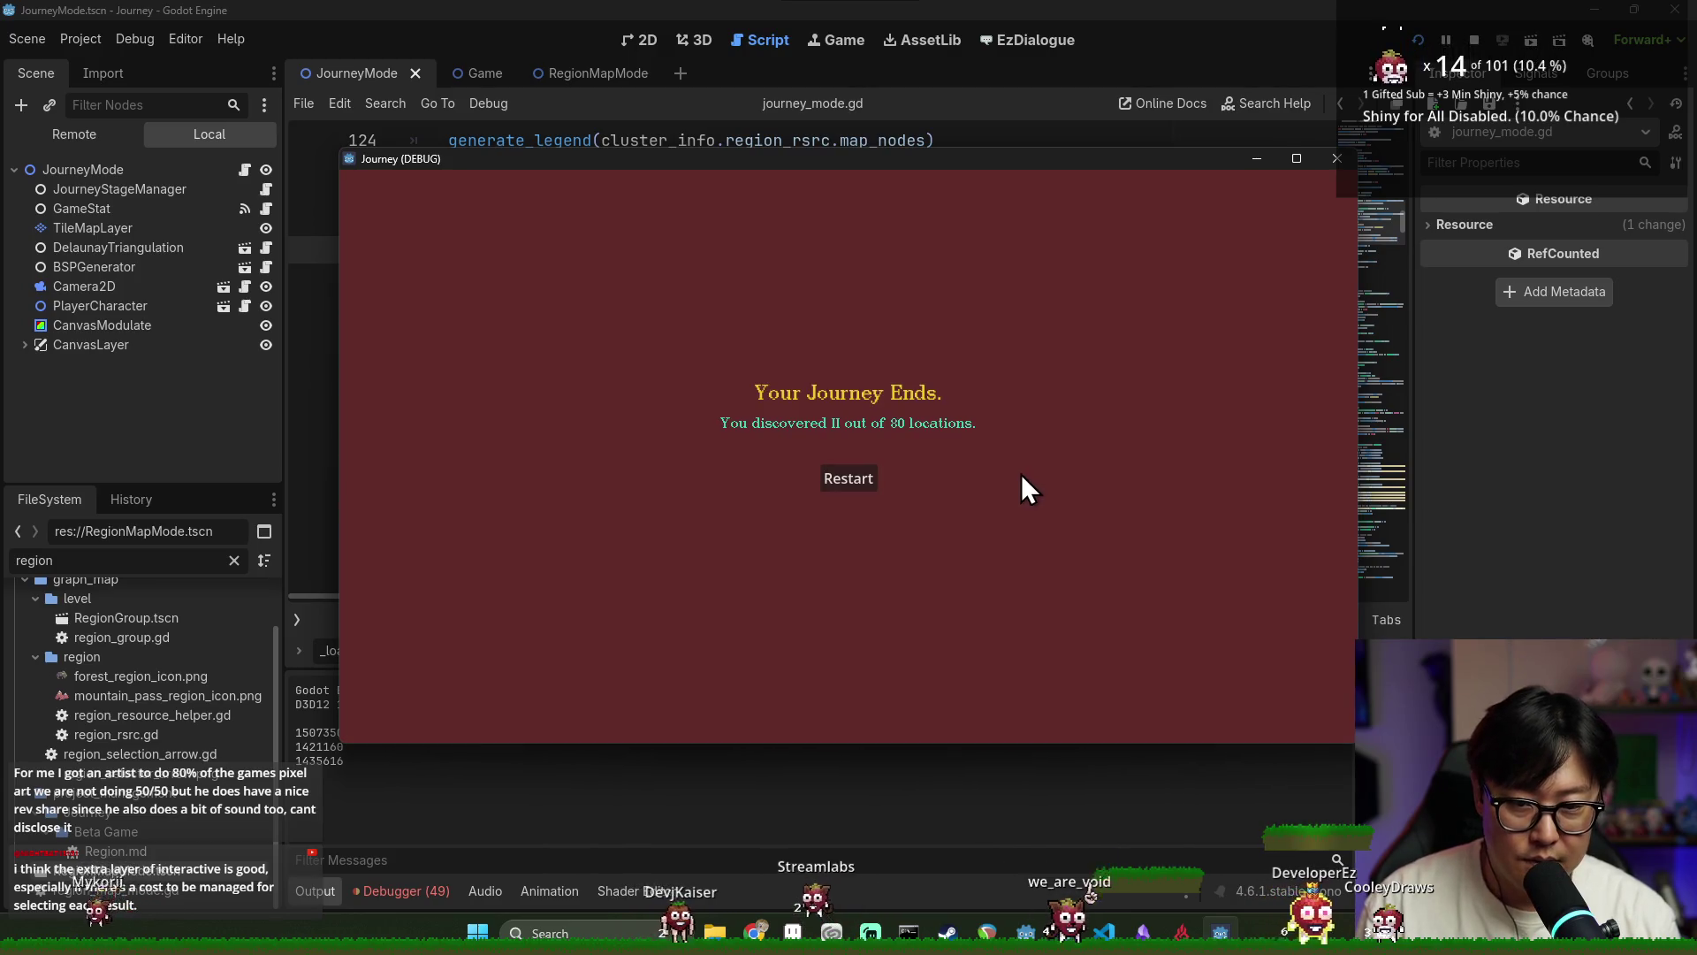
pyautogui.click(845, 479)
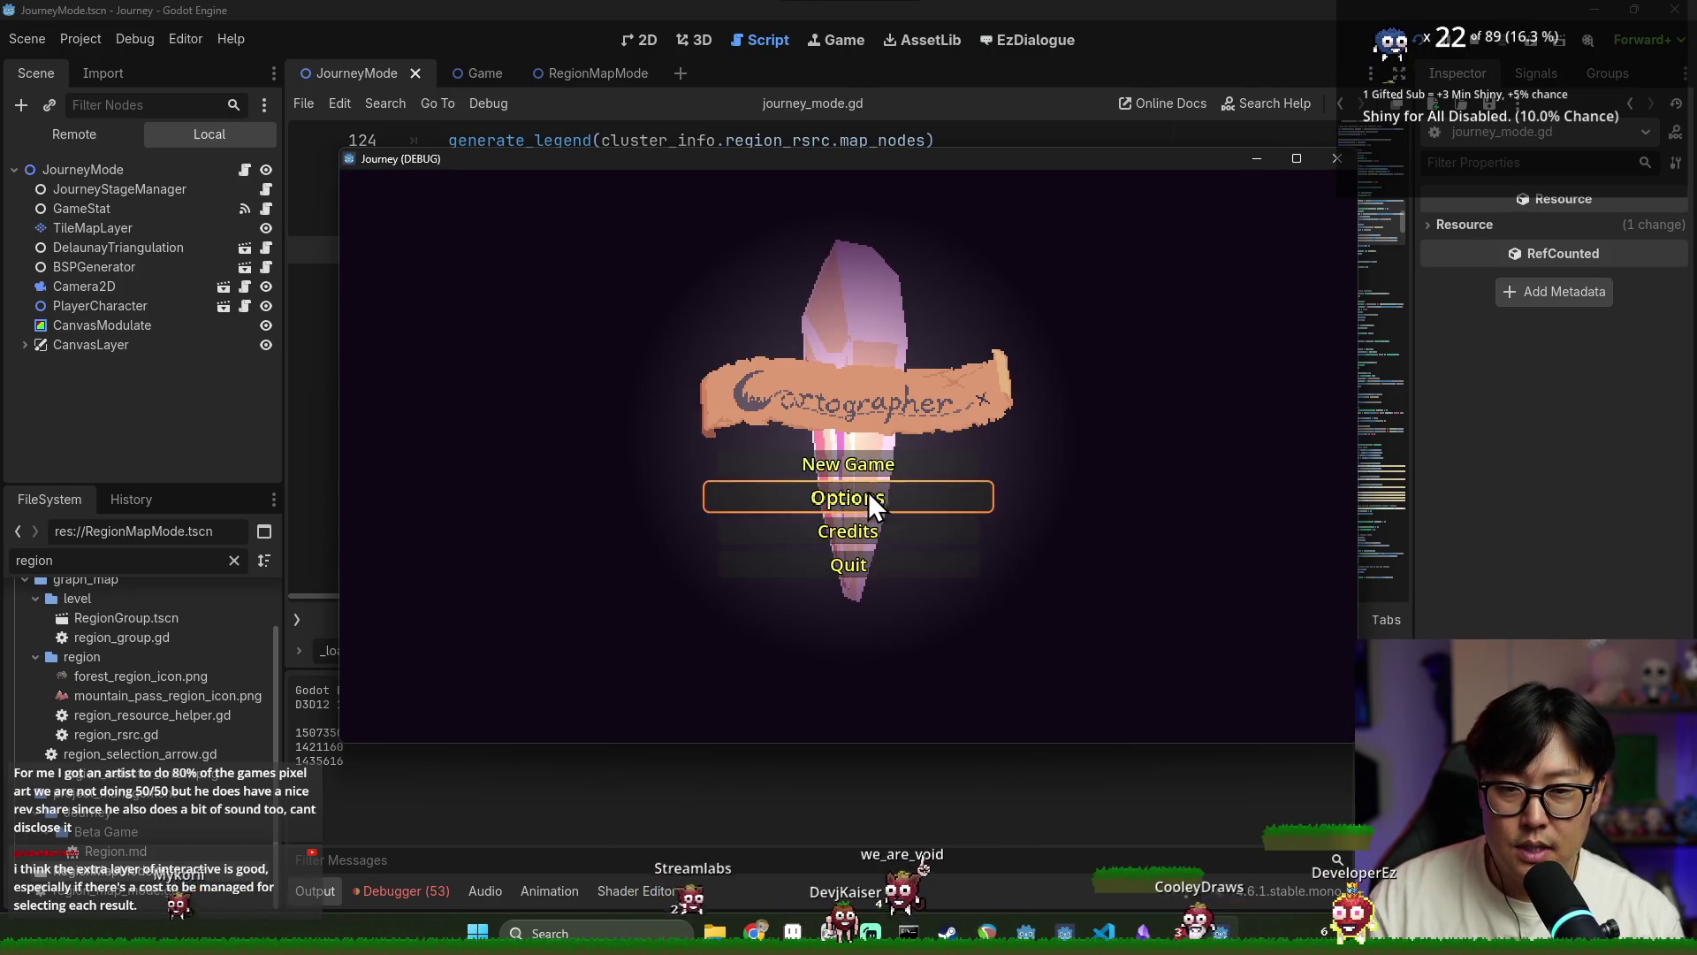
# Begin a new journey, pan the map, travel to a node, then stop the running game
pyautogui.click(865, 474)
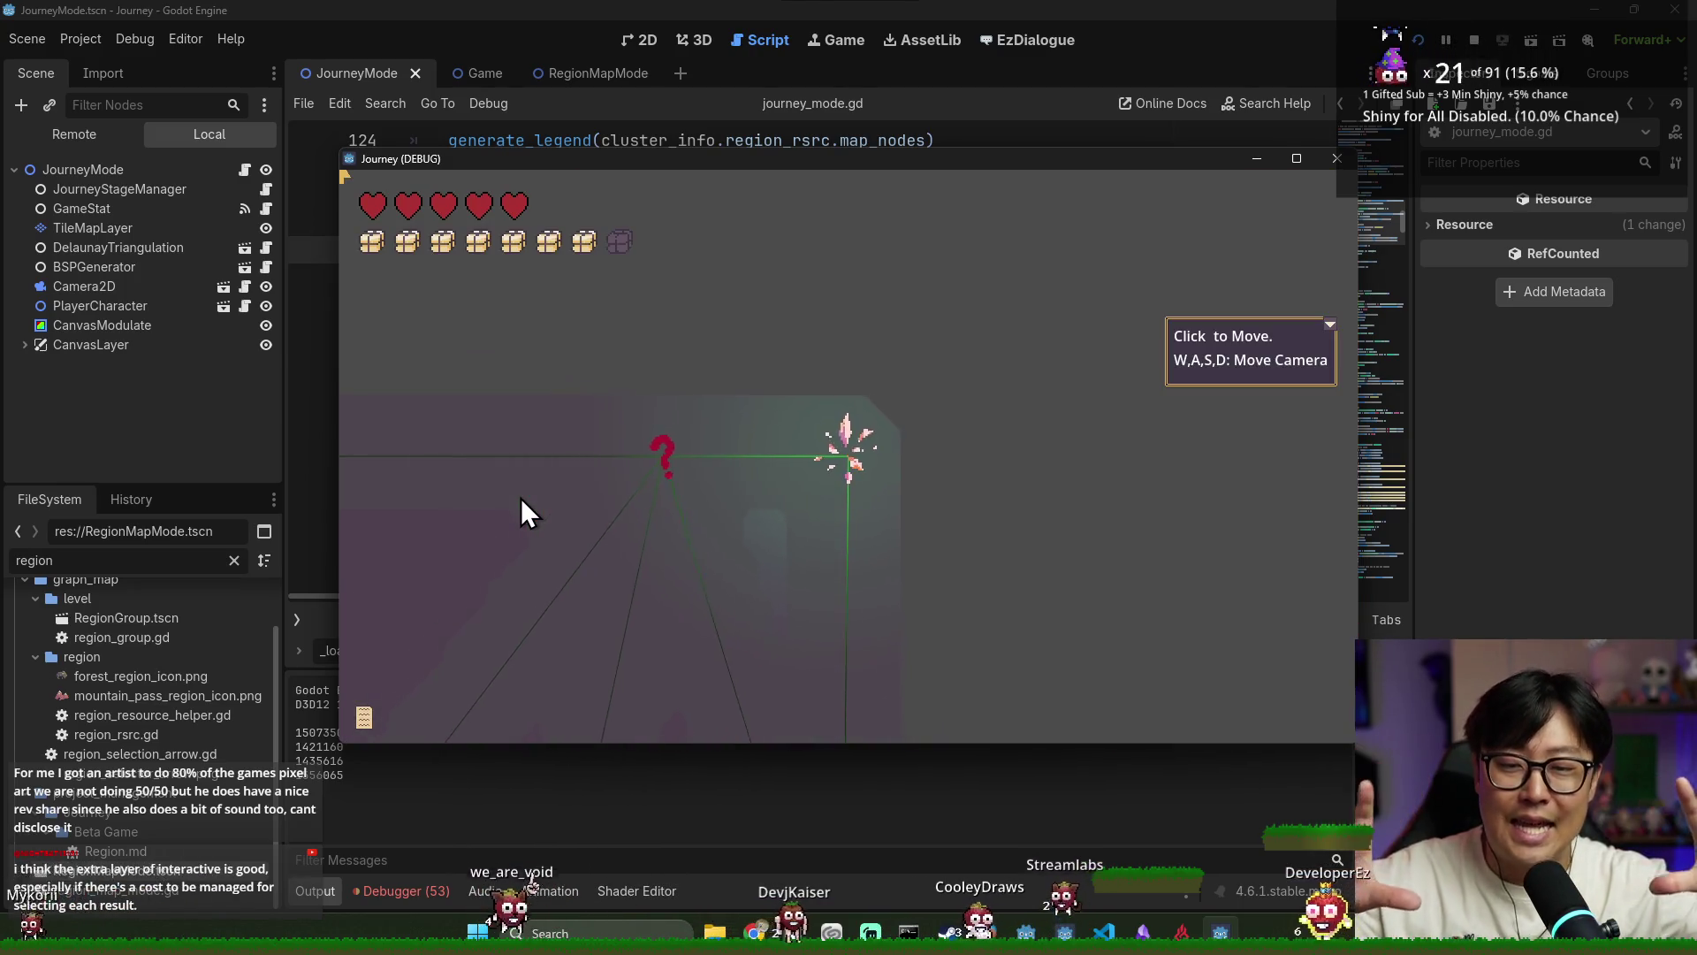
pyautogui.press('a')
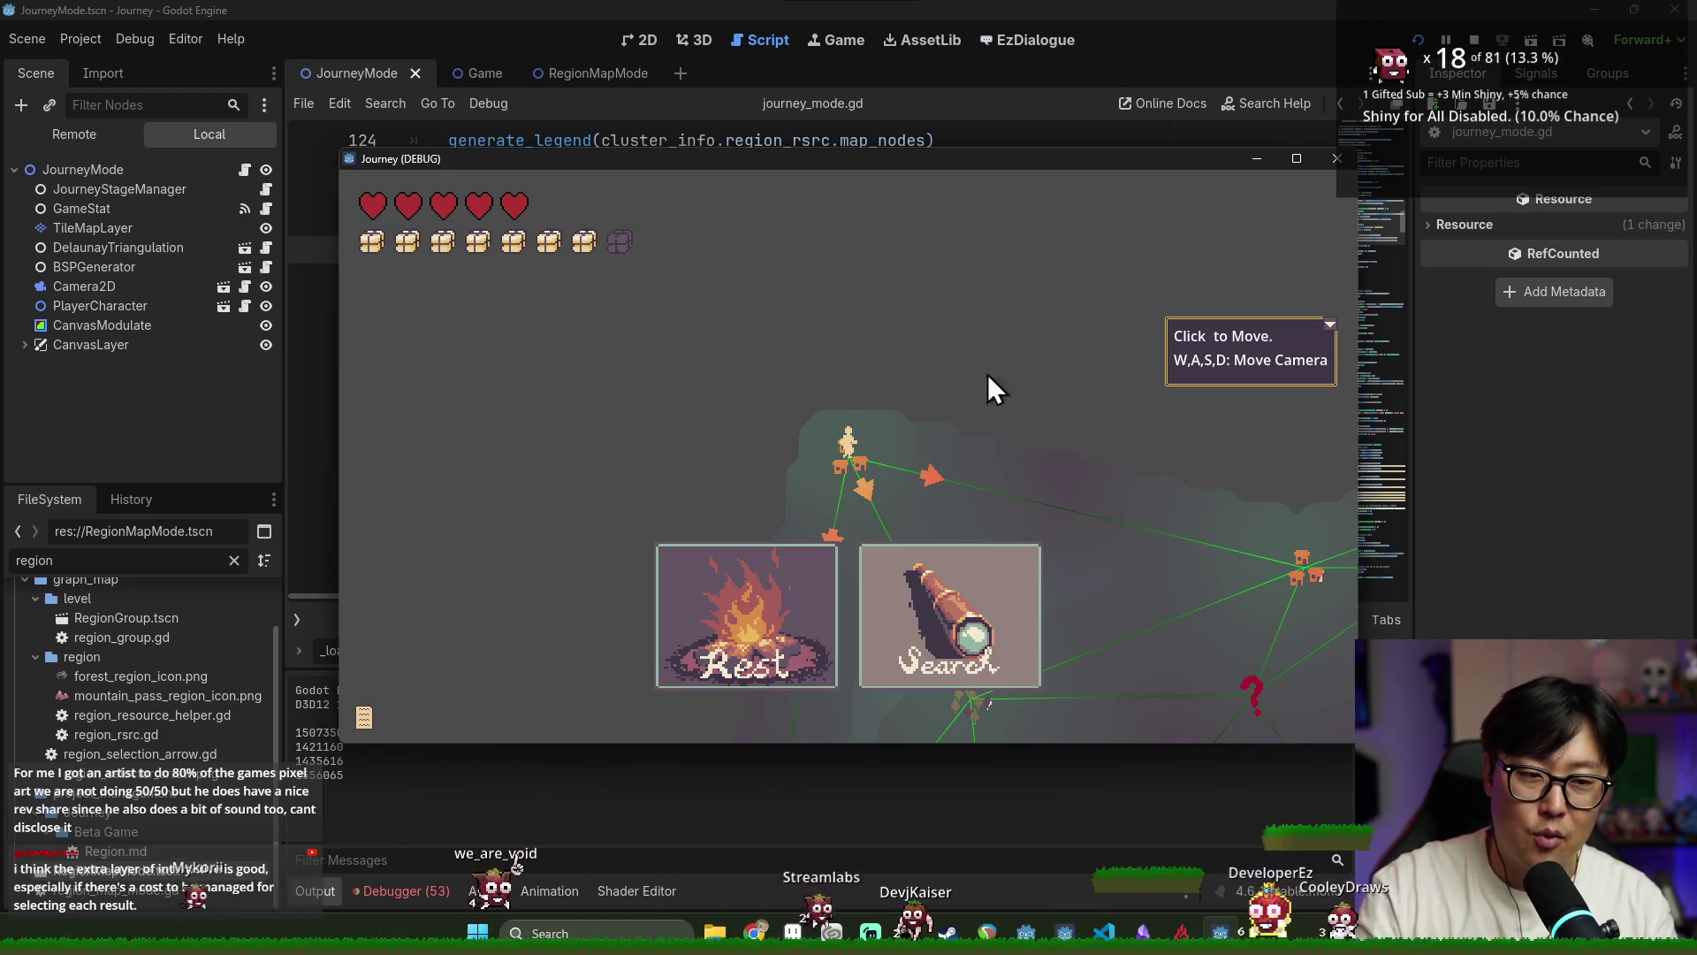
pyautogui.click(1329, 323)
pyautogui.press('d')
pyautogui.press('s')
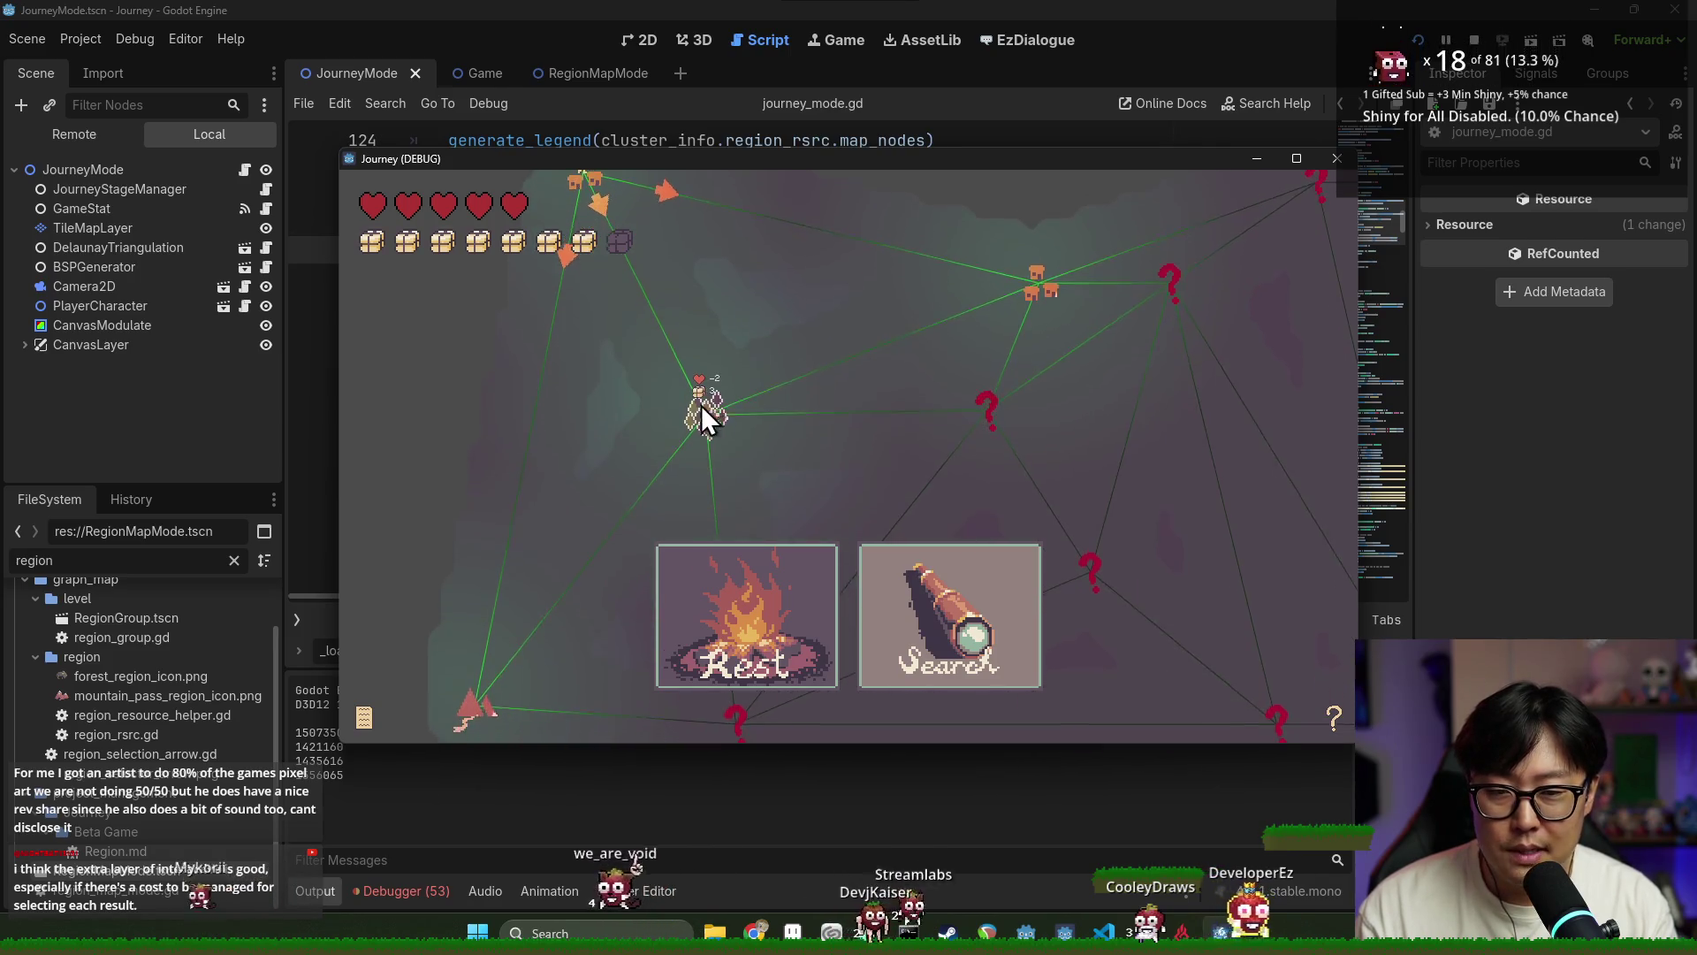
pyautogui.click(1030, 284)
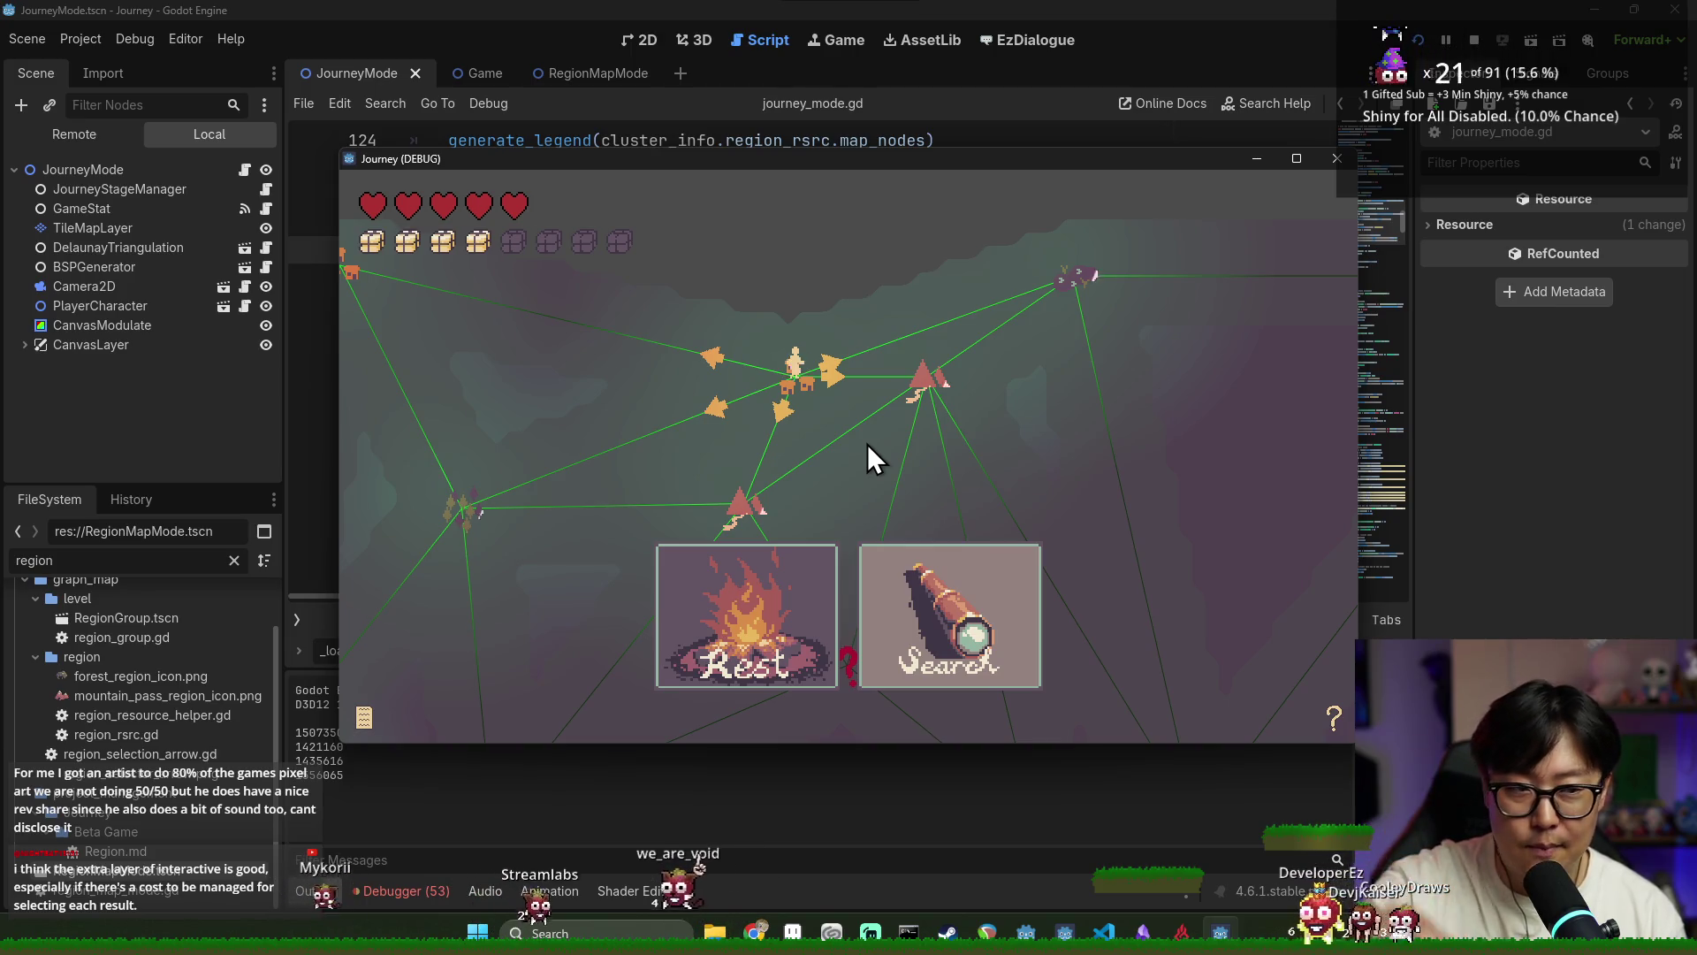
pyautogui.click(1474, 40)
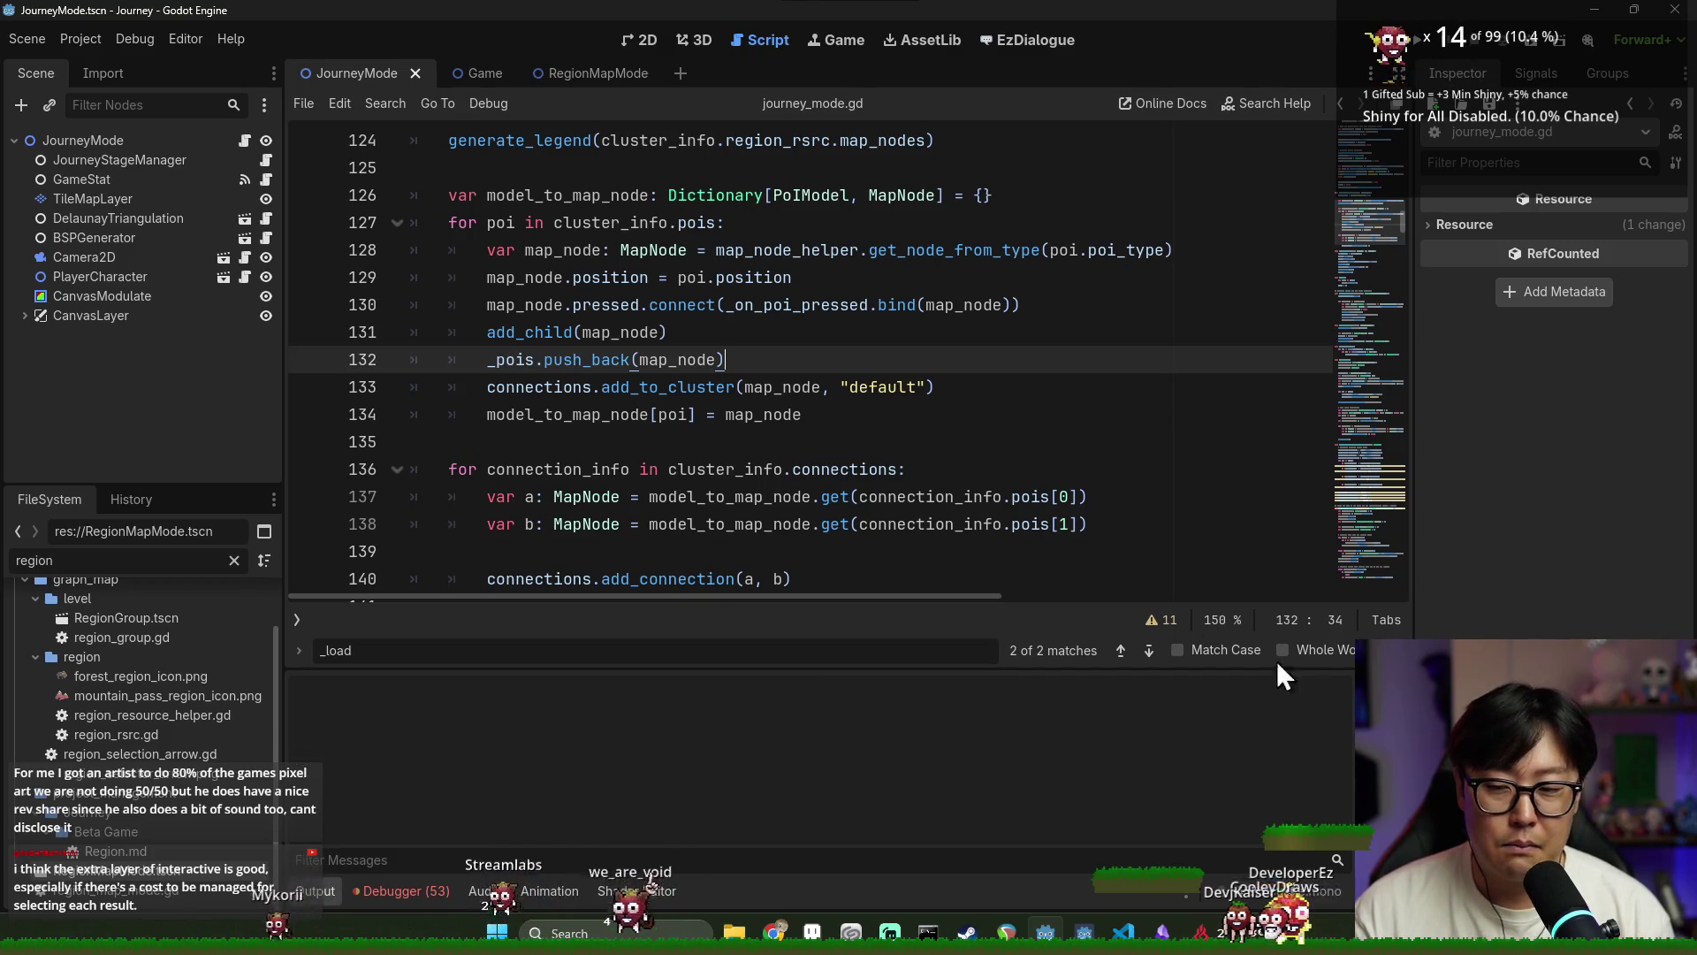
# Review lines 136 and 138 of the connection loop and close the find bar
pyautogui.click(928, 468)
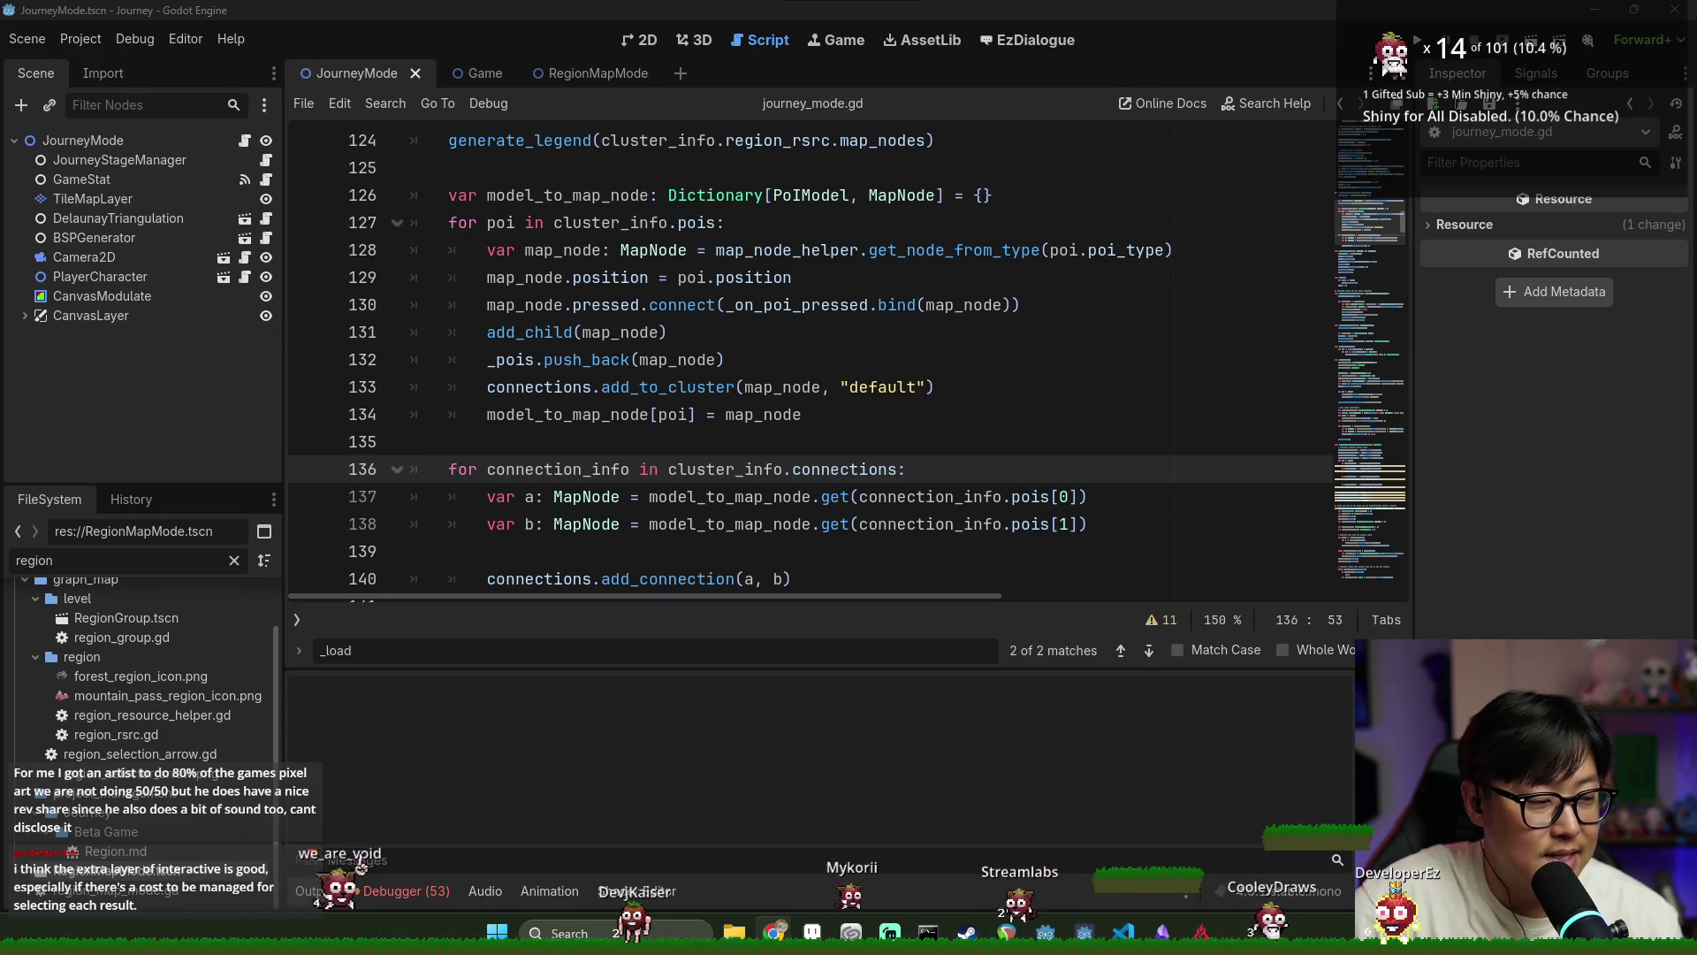
pyautogui.click(1131, 522)
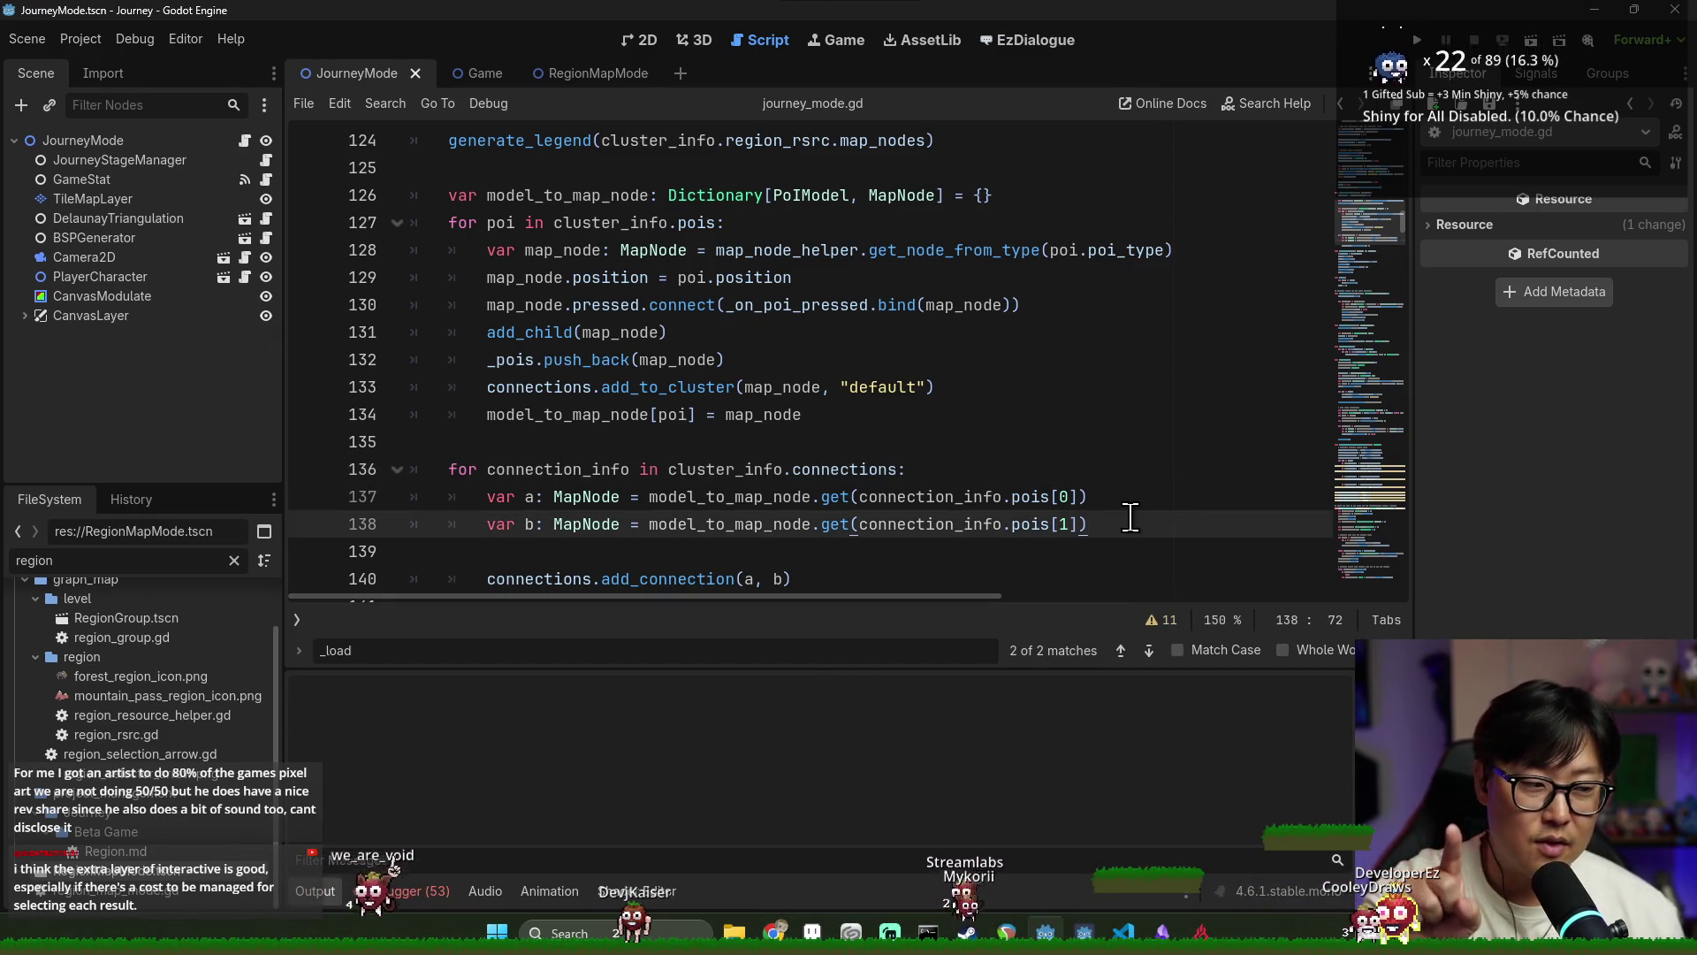
pyautogui.press('Escape')
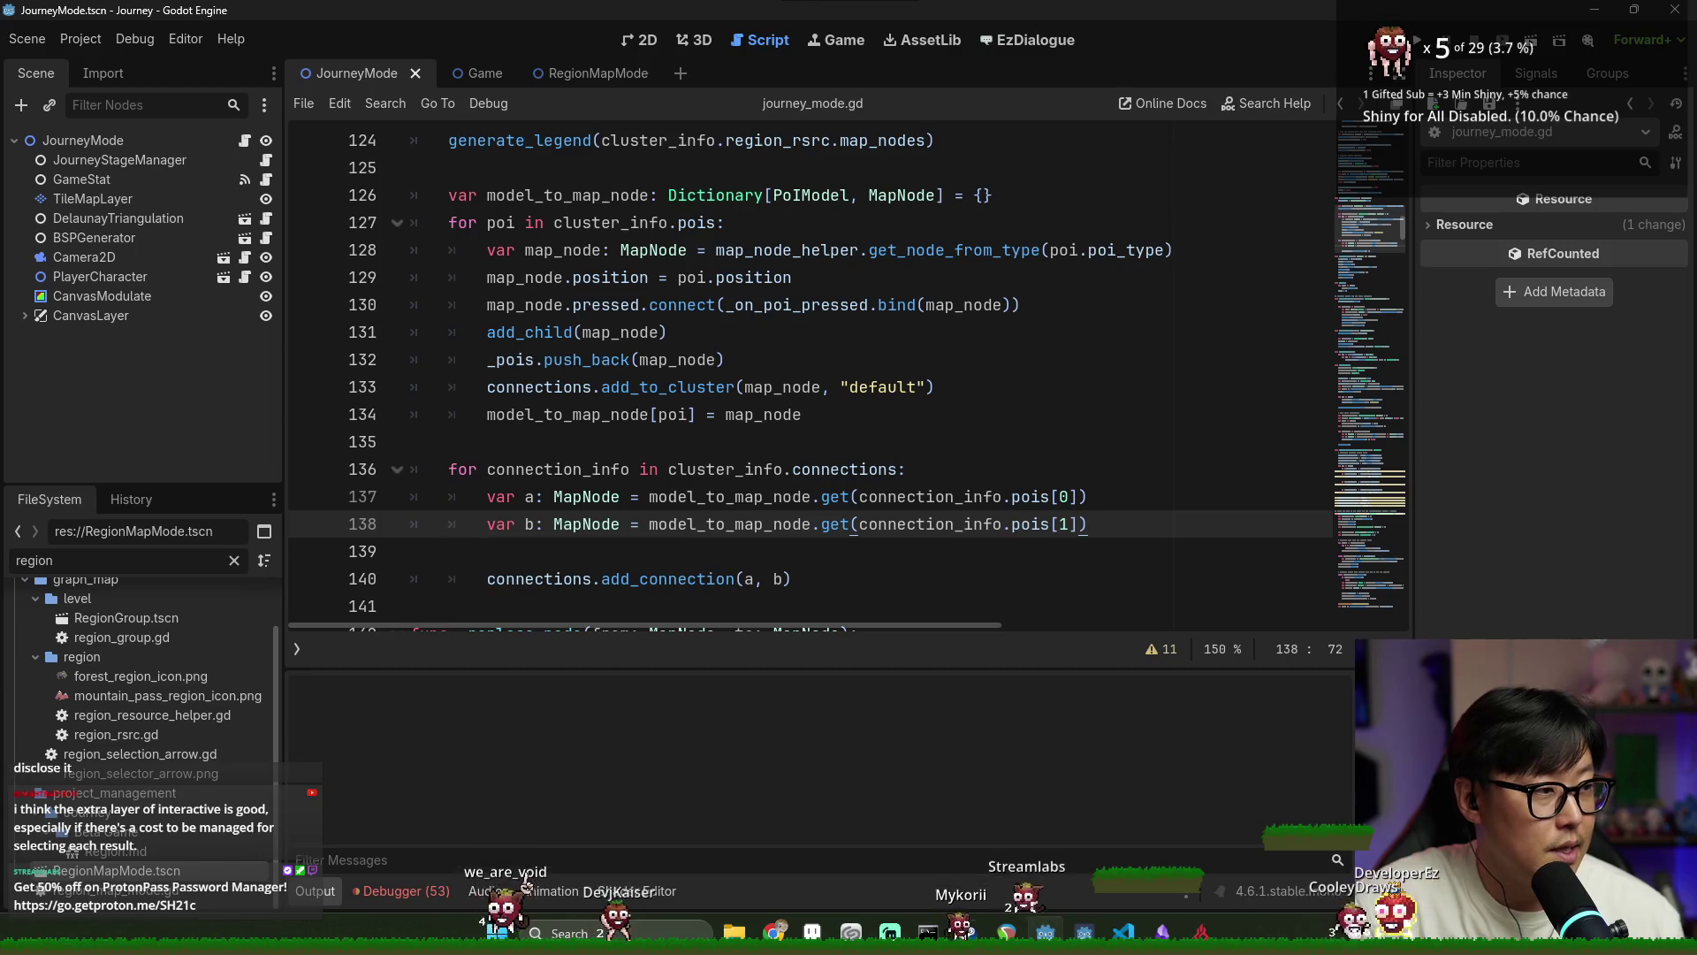
pyautogui.click(1274, 425)
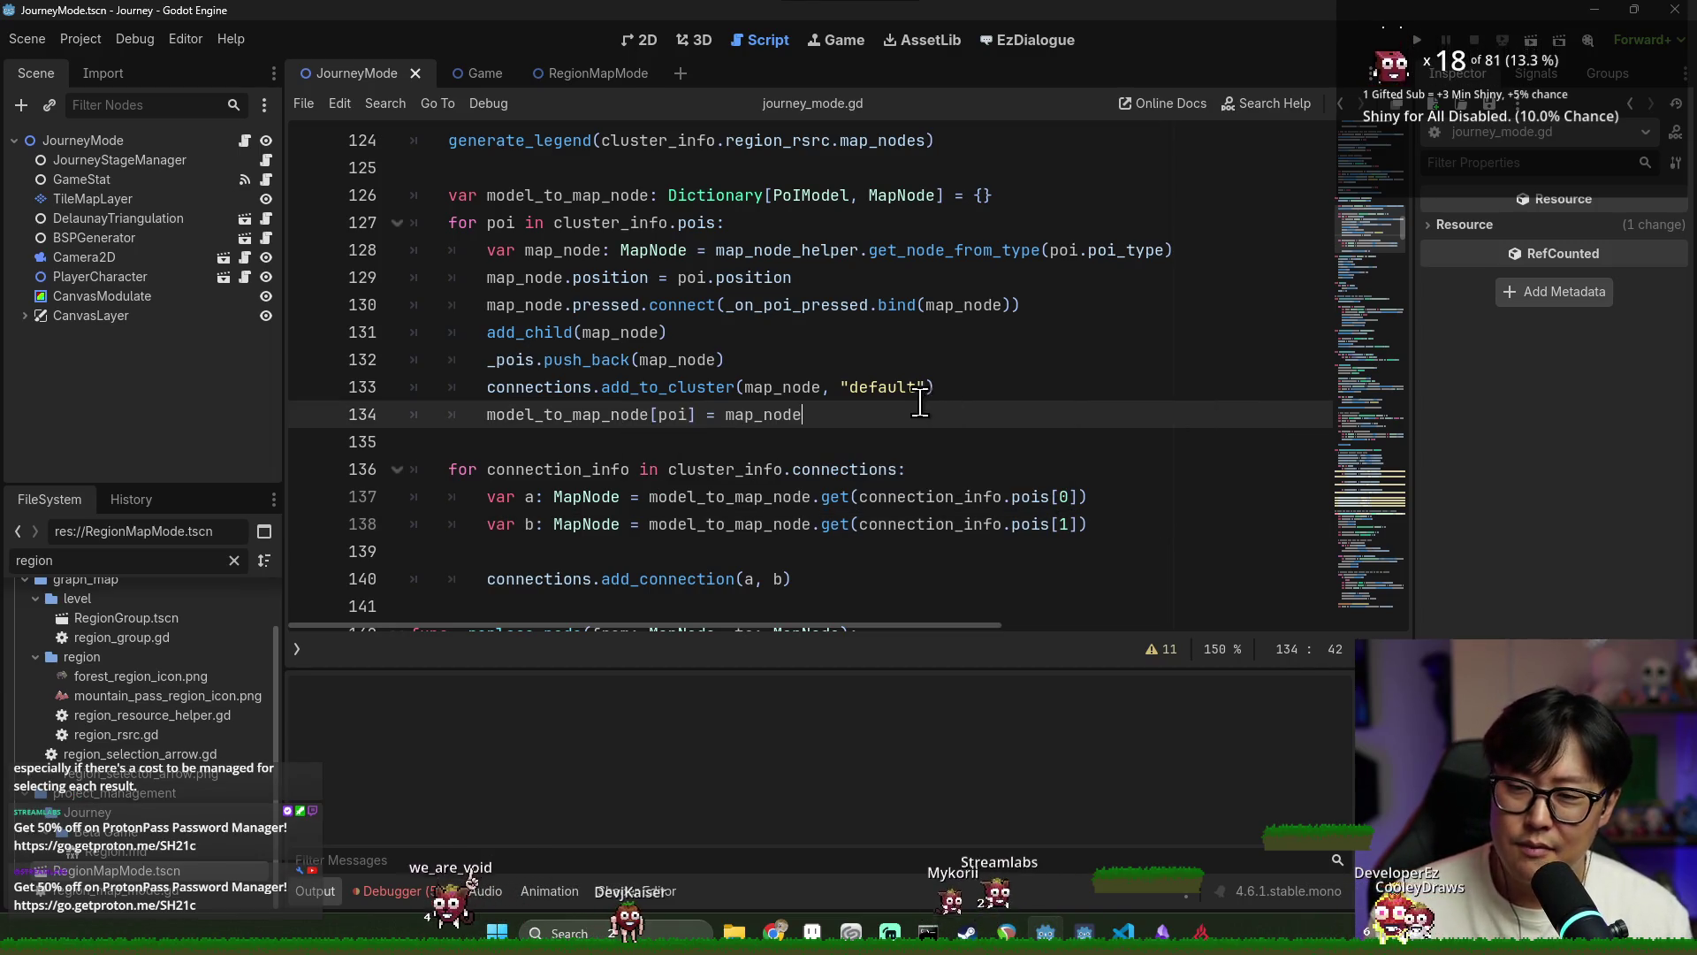
pyautogui.scroll(10, 920, 406)
pyautogui.scroll(20, 915, 415)
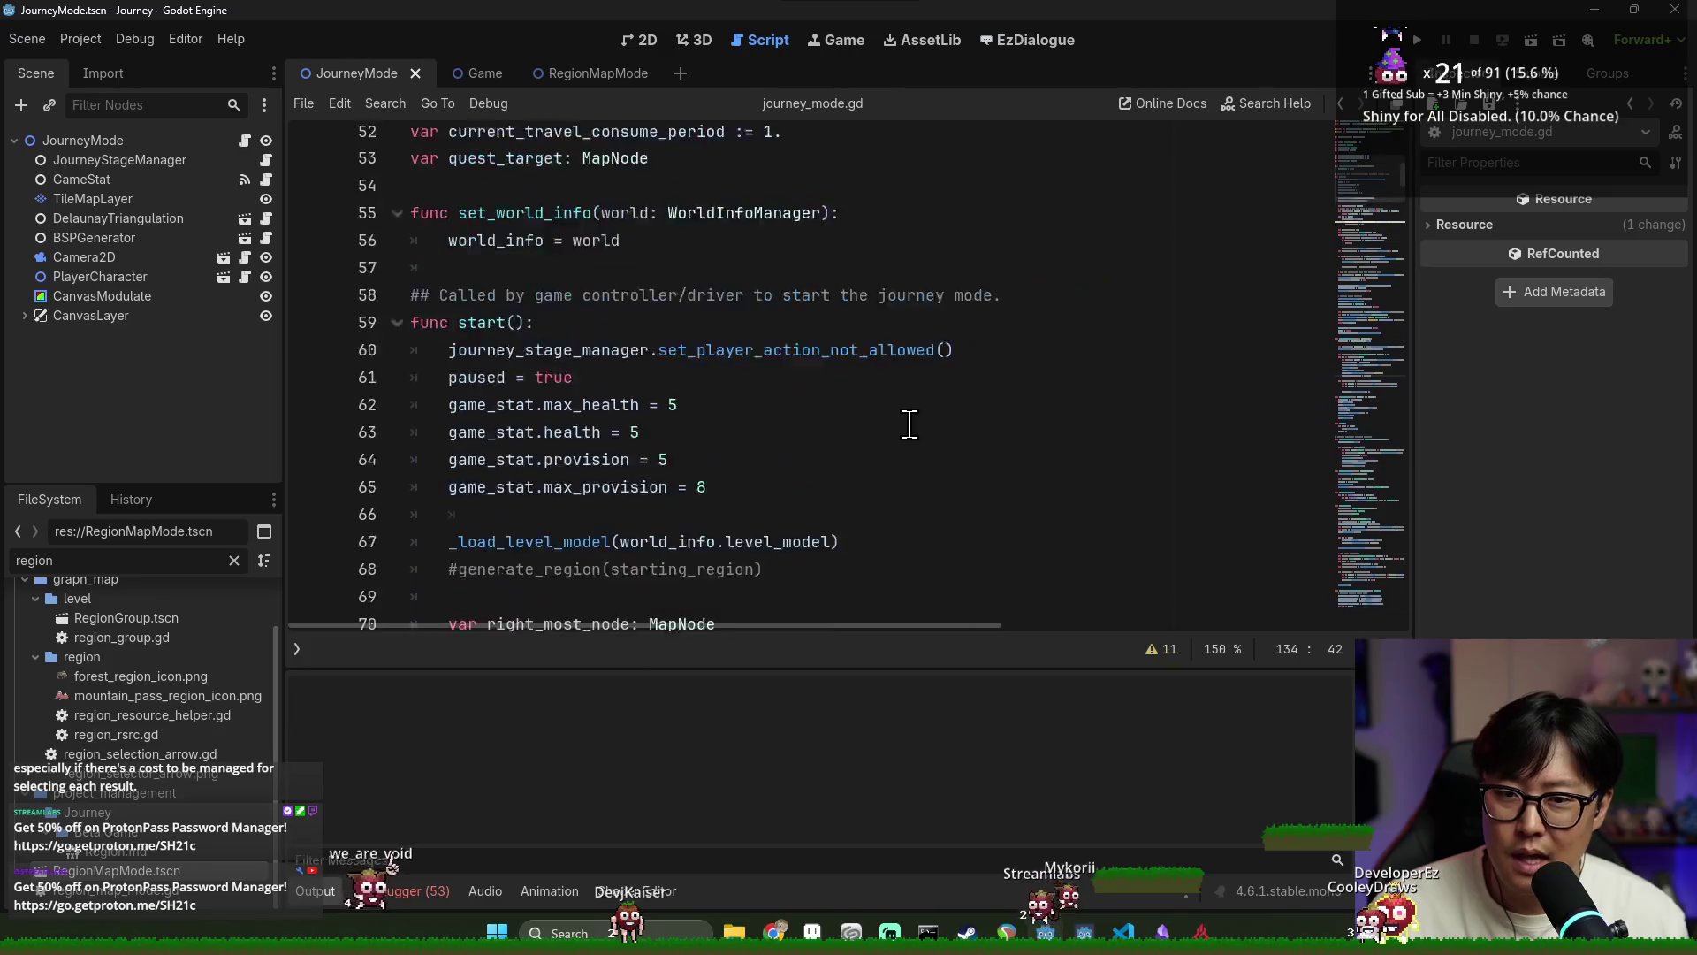
pyautogui.hotkey('alt', 'Tab')
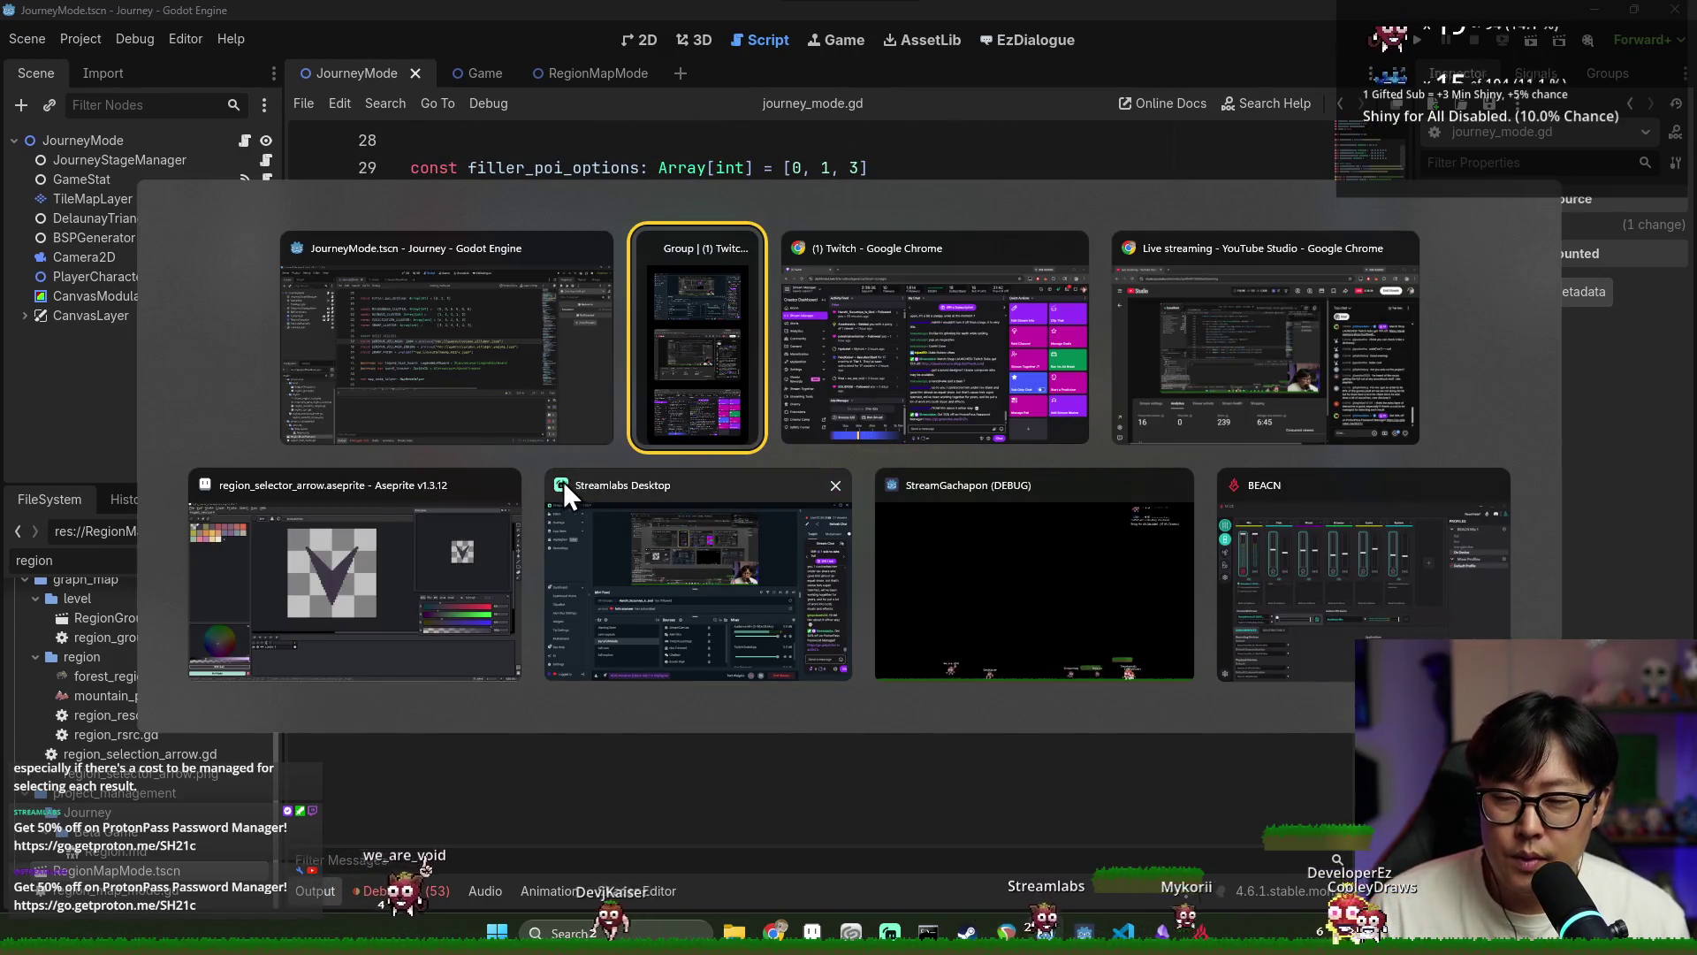
pyautogui.click(479, 515)
pyautogui.hotkey('alt', 'Tab')
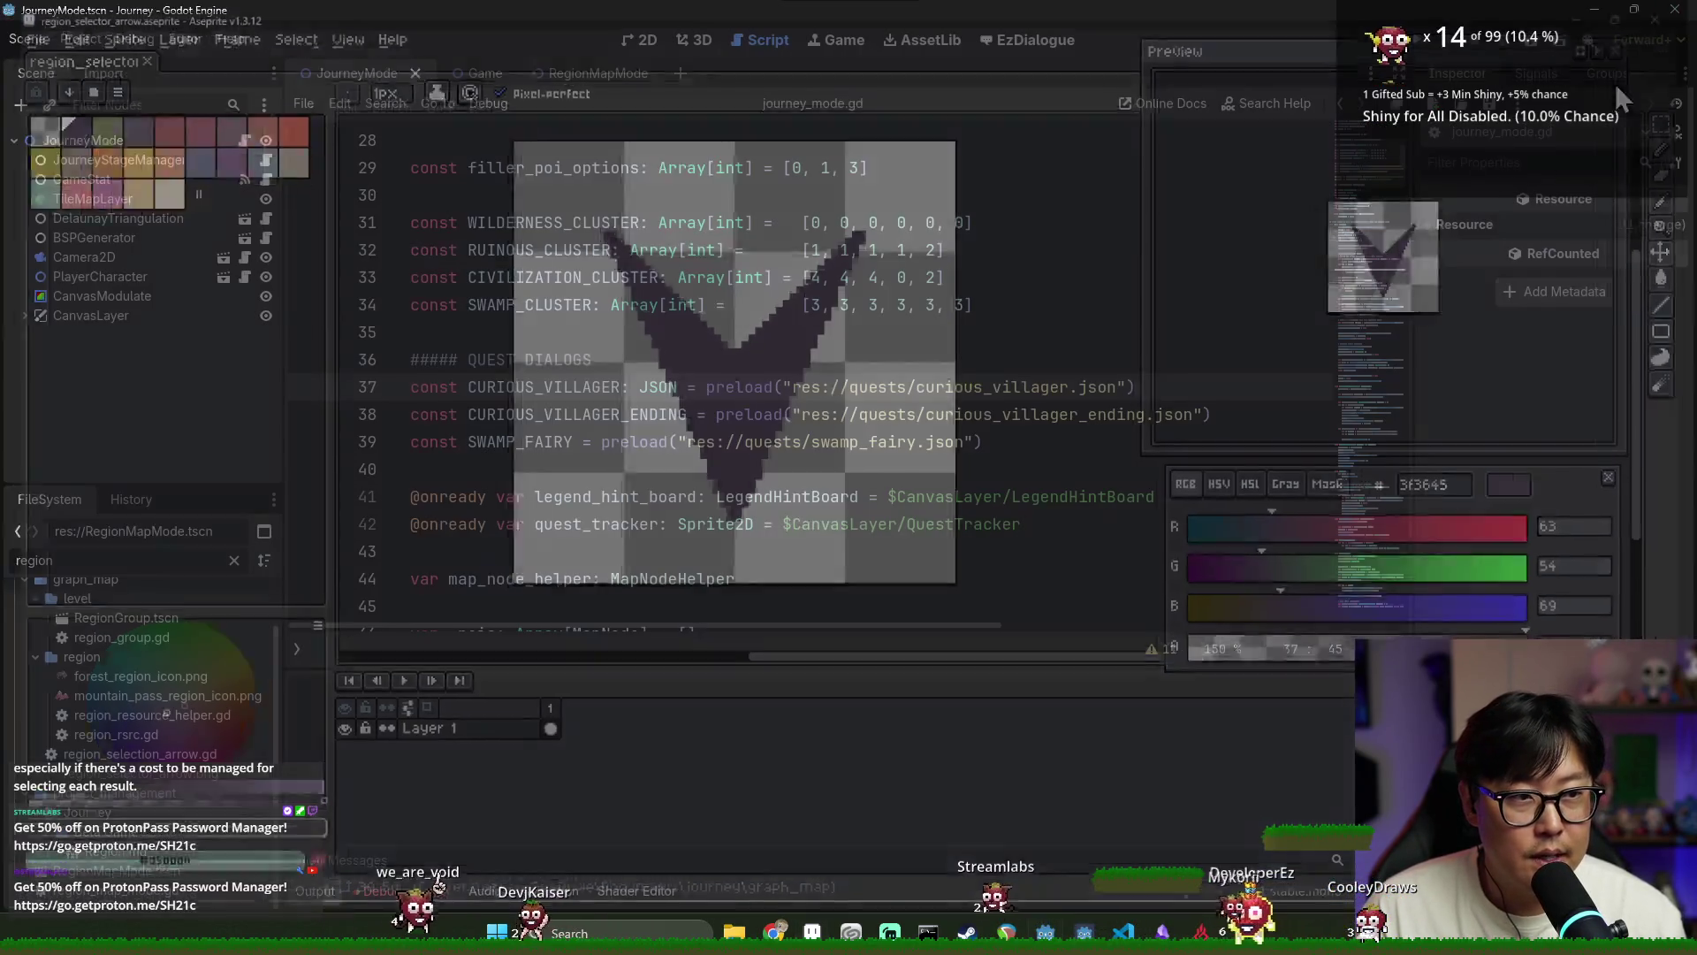
pyautogui.click(1001, 331)
pyautogui.hotkey('ctrl', 's')
pyautogui.click(881, 248)
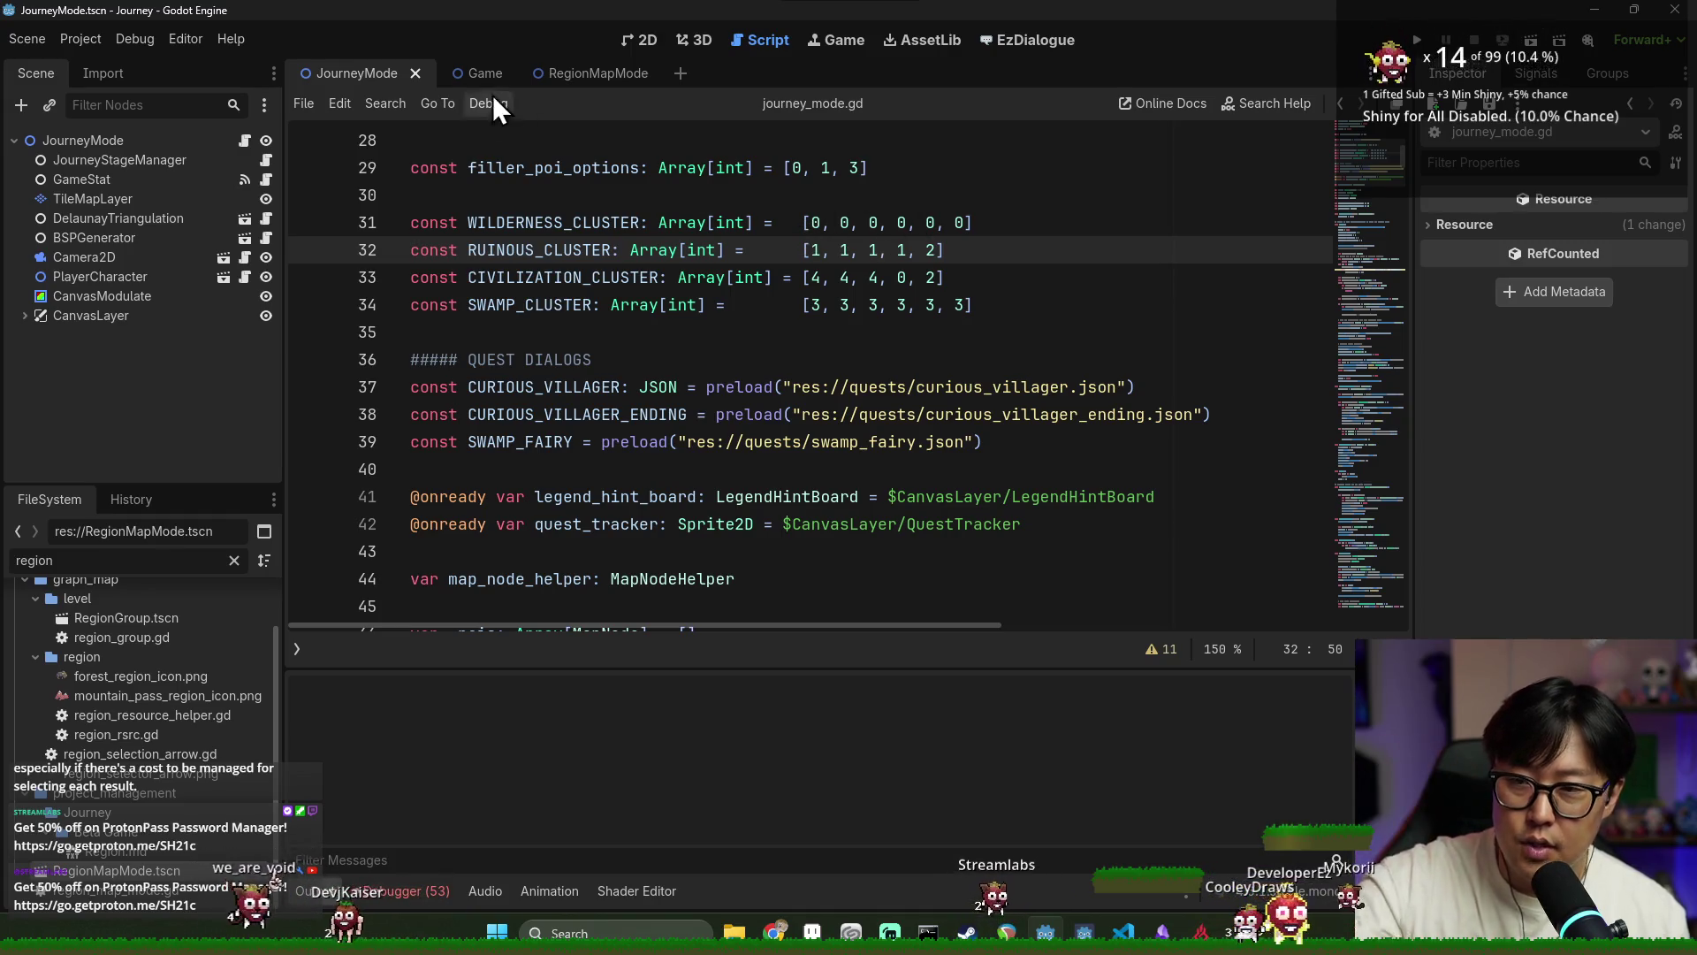
pyautogui.scroll(-7, 659, 367)
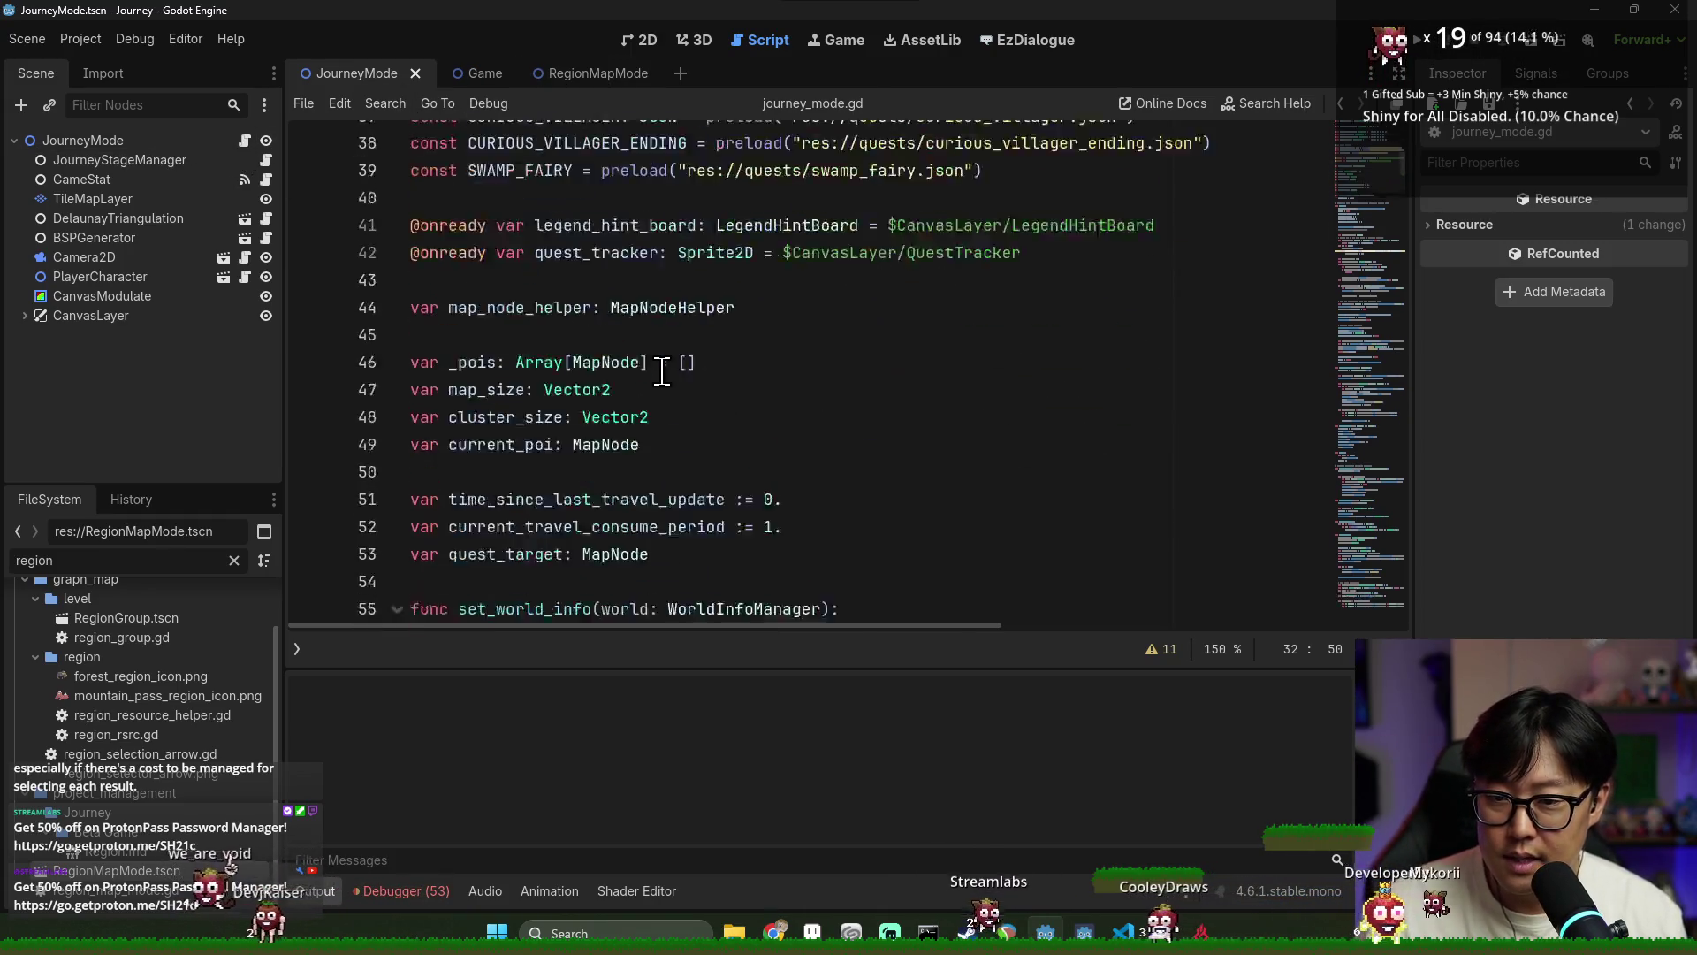
# Find, fold and delete the generate_region function in journey_mode.gd, then save
pyautogui.scroll(-6, 661, 371)
pyautogui.scroll(2, 618, 336)
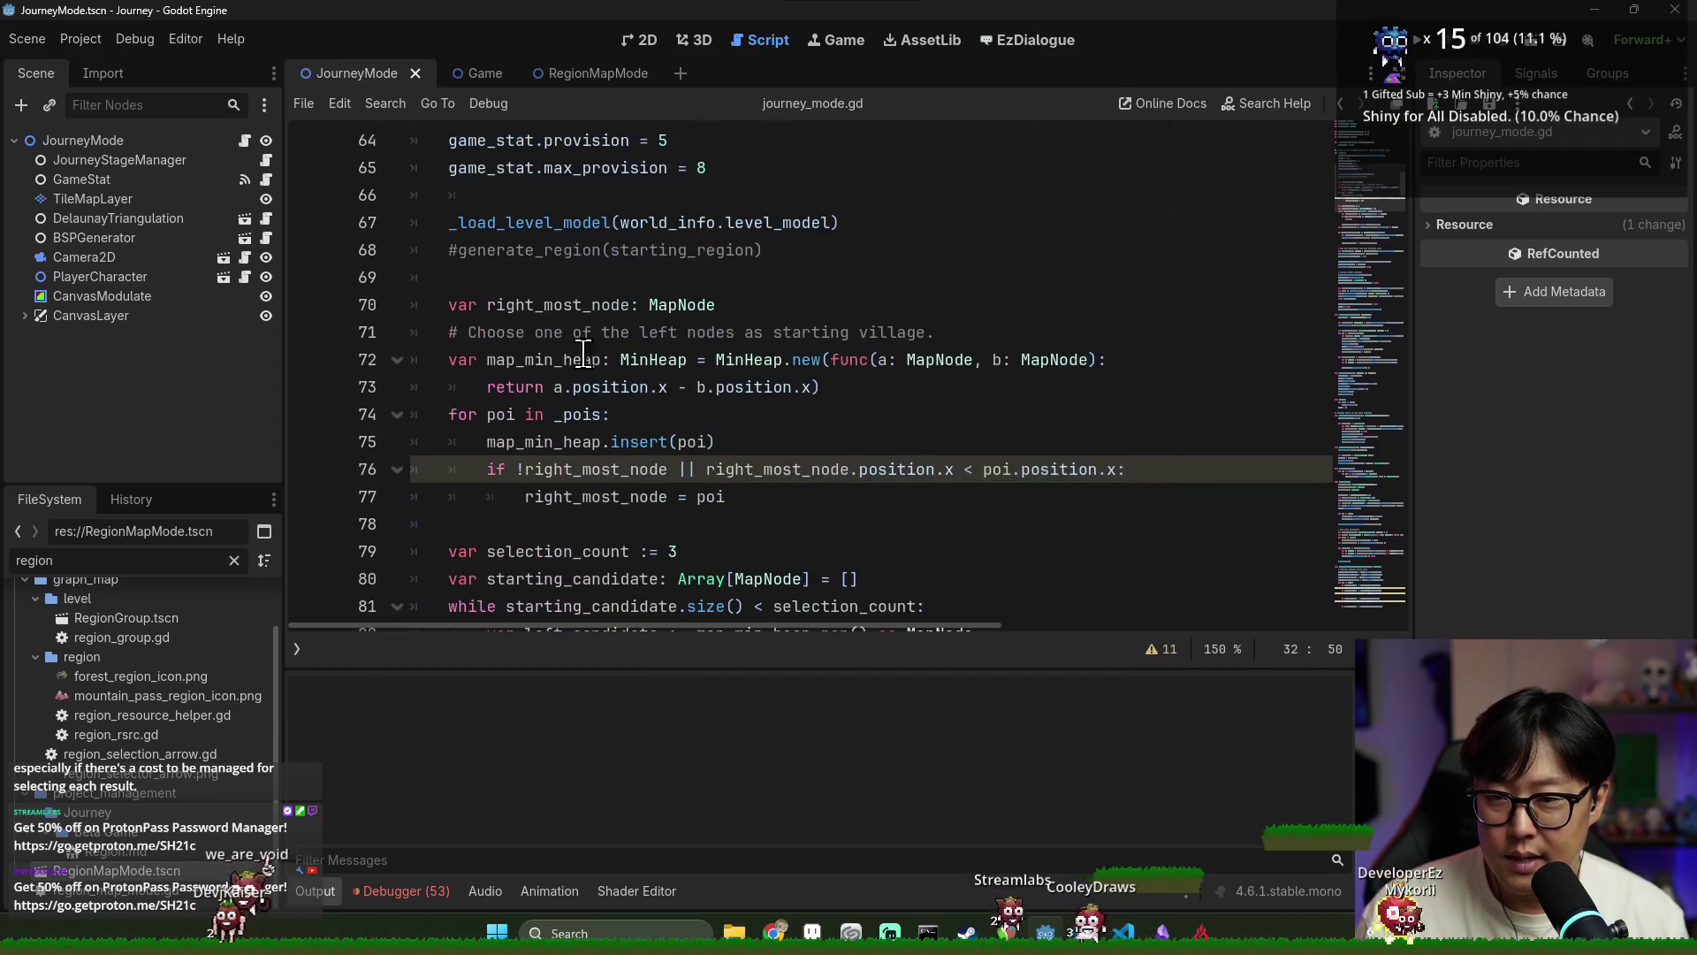
pyautogui.doubleClick(566, 252)
pyautogui.hotkey('ctrl', 'f')
pyautogui.press('Return')
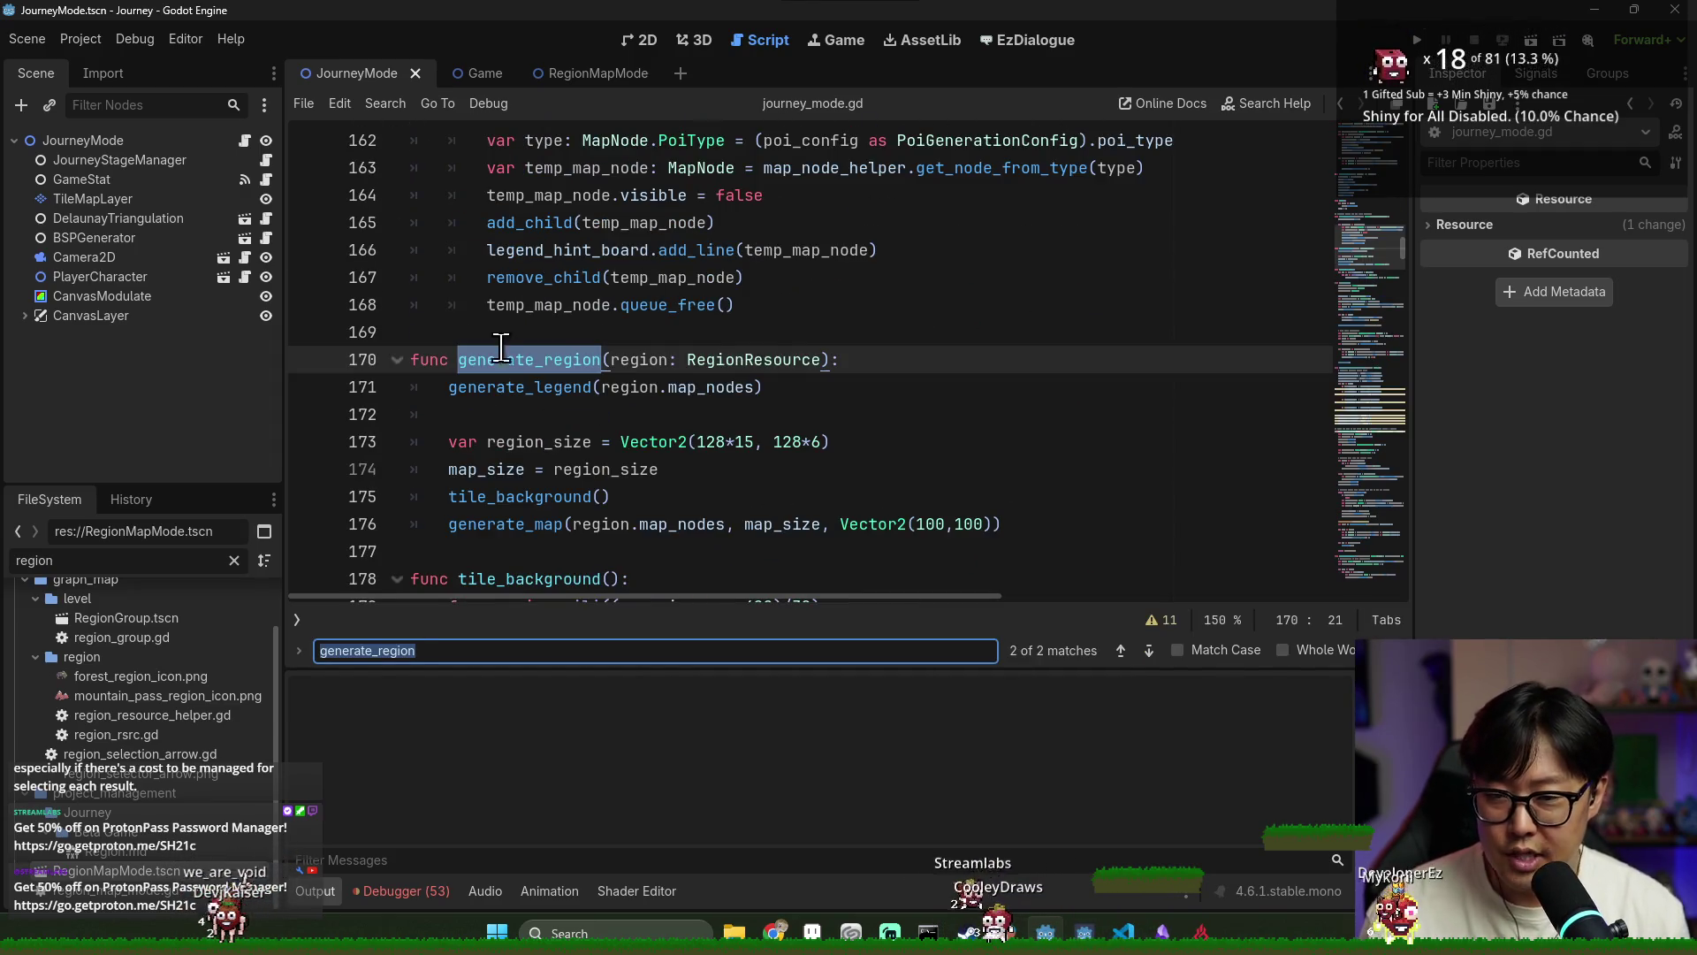
pyautogui.click(396, 359)
pyautogui.moveTo(884, 359); pyautogui.dragTo(411, 331)
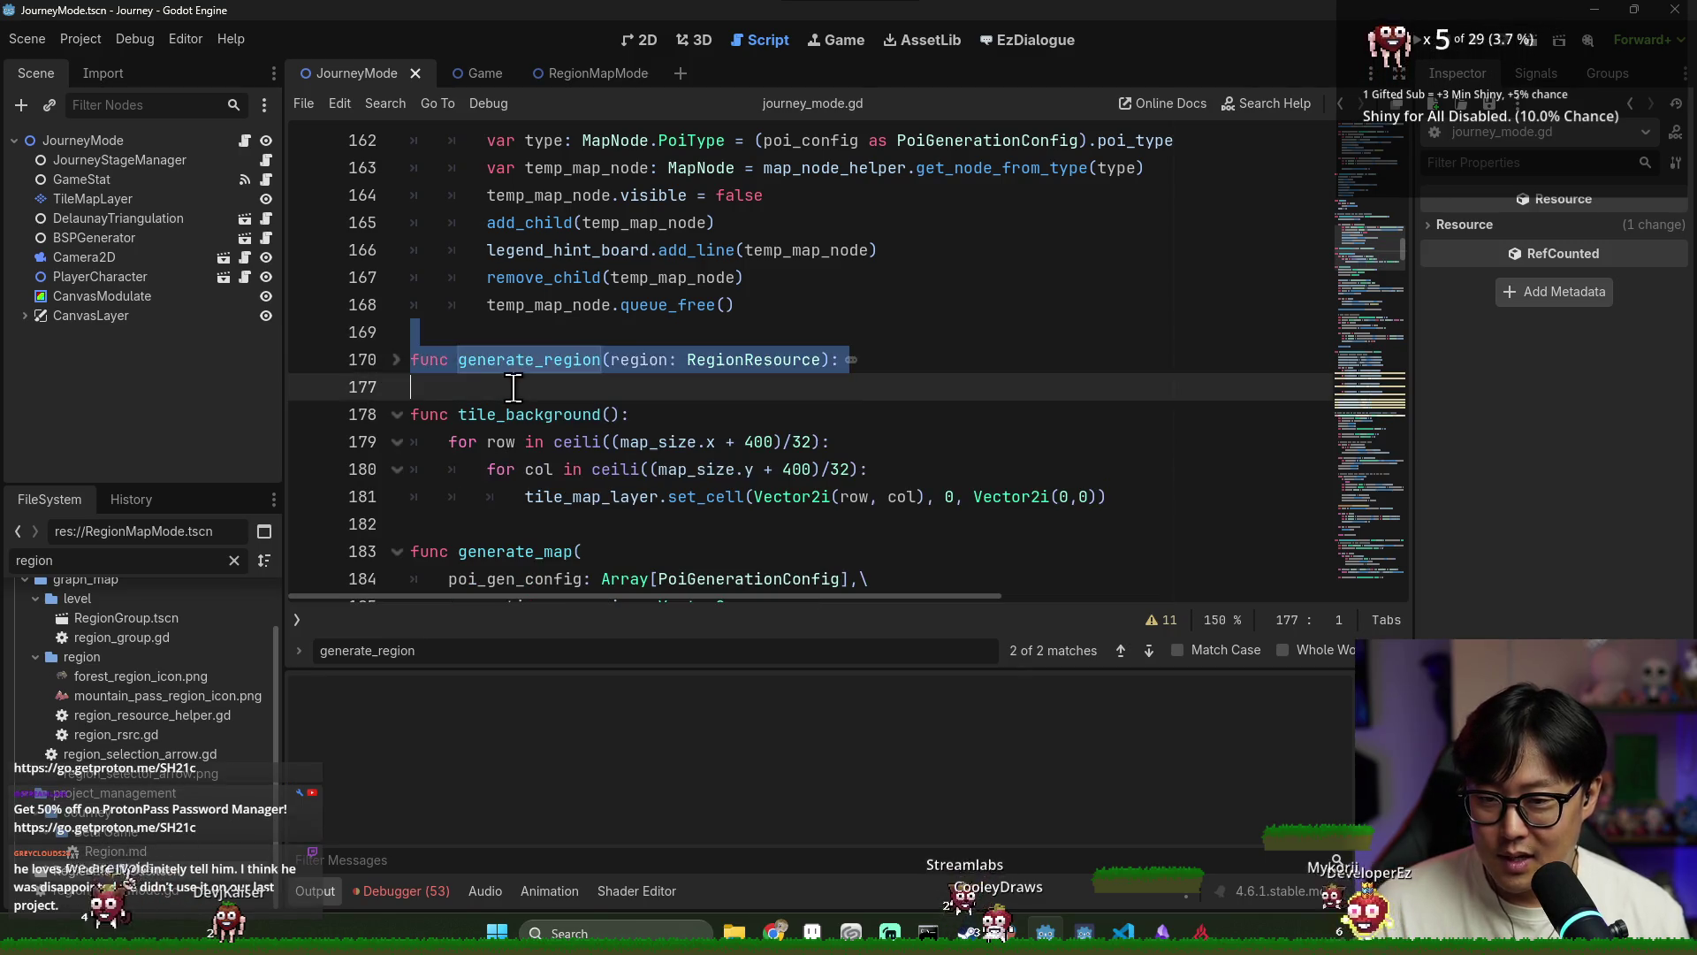
pyautogui.press('BackSpace')
pyautogui.hotkey('ctrl', 's')
# Fold and delete the generate_map function, then save the script
pyautogui.scroll(-3, 486, 480)
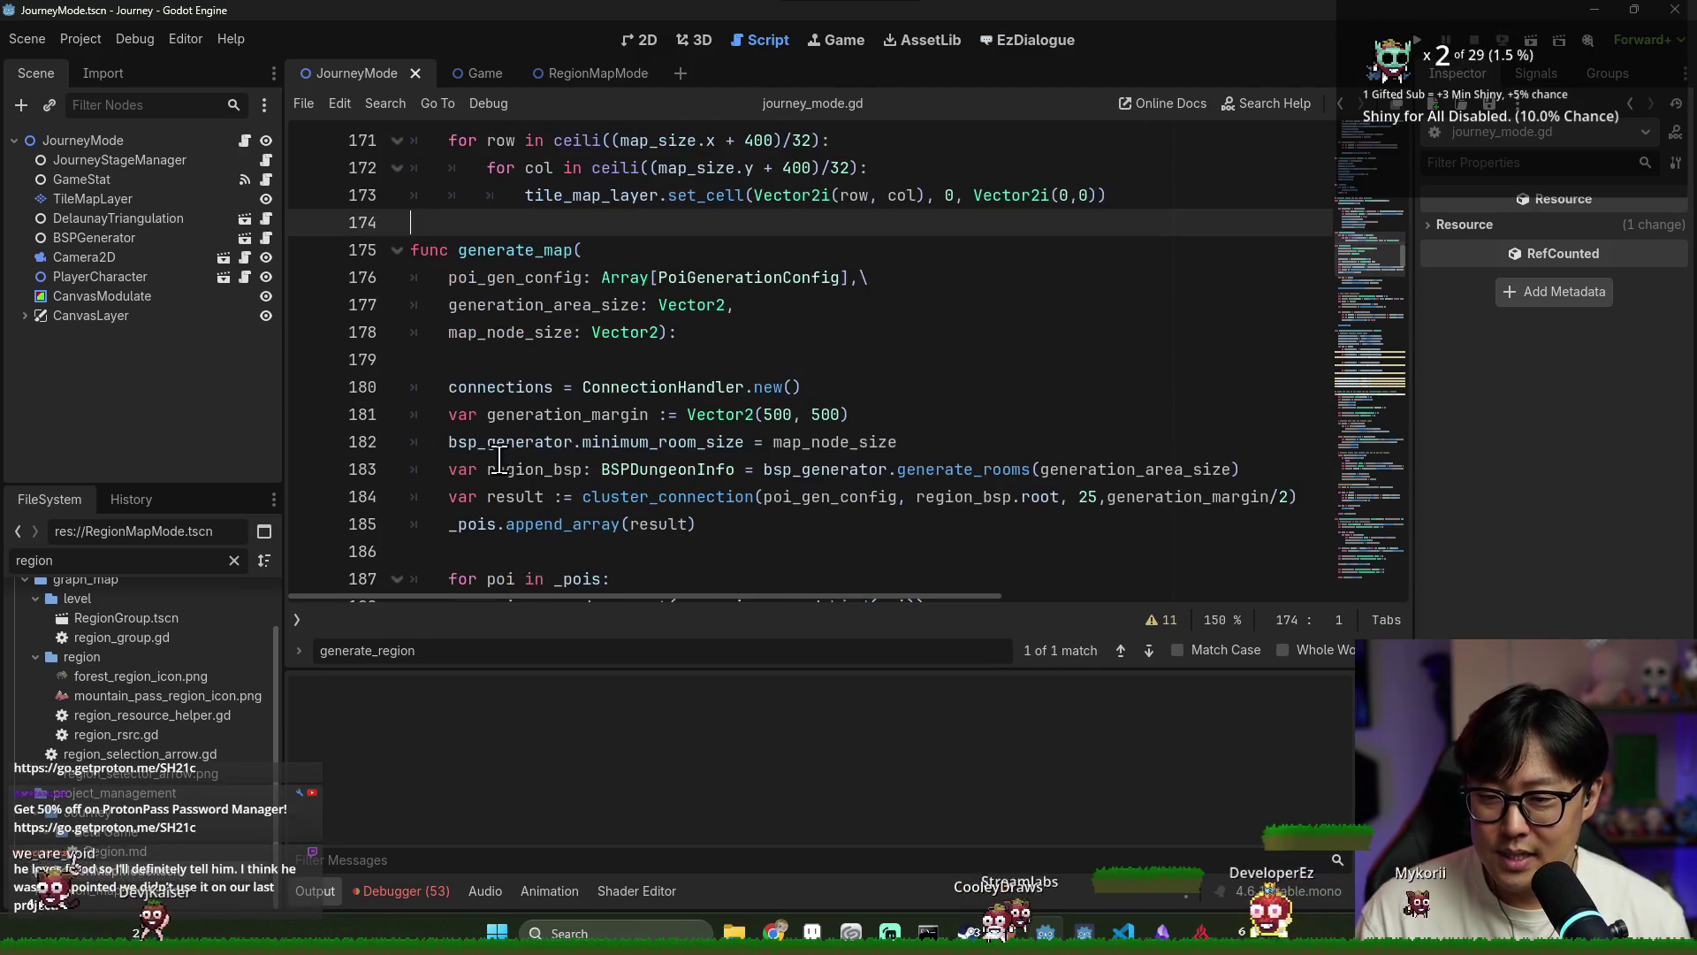
pyautogui.click(397, 250)
pyautogui.moveTo(412, 222); pyautogui.dragTo(500, 277)
pyautogui.press('BackSpace')
pyautogui.hotkey('ctrl', 's')
# Close the text search and hide the output log to enlarge the code area
pyautogui.scroll(3, 523, 330)
pyautogui.scroll(-2, 528, 336)
pyautogui.scroll(5, 527, 336)
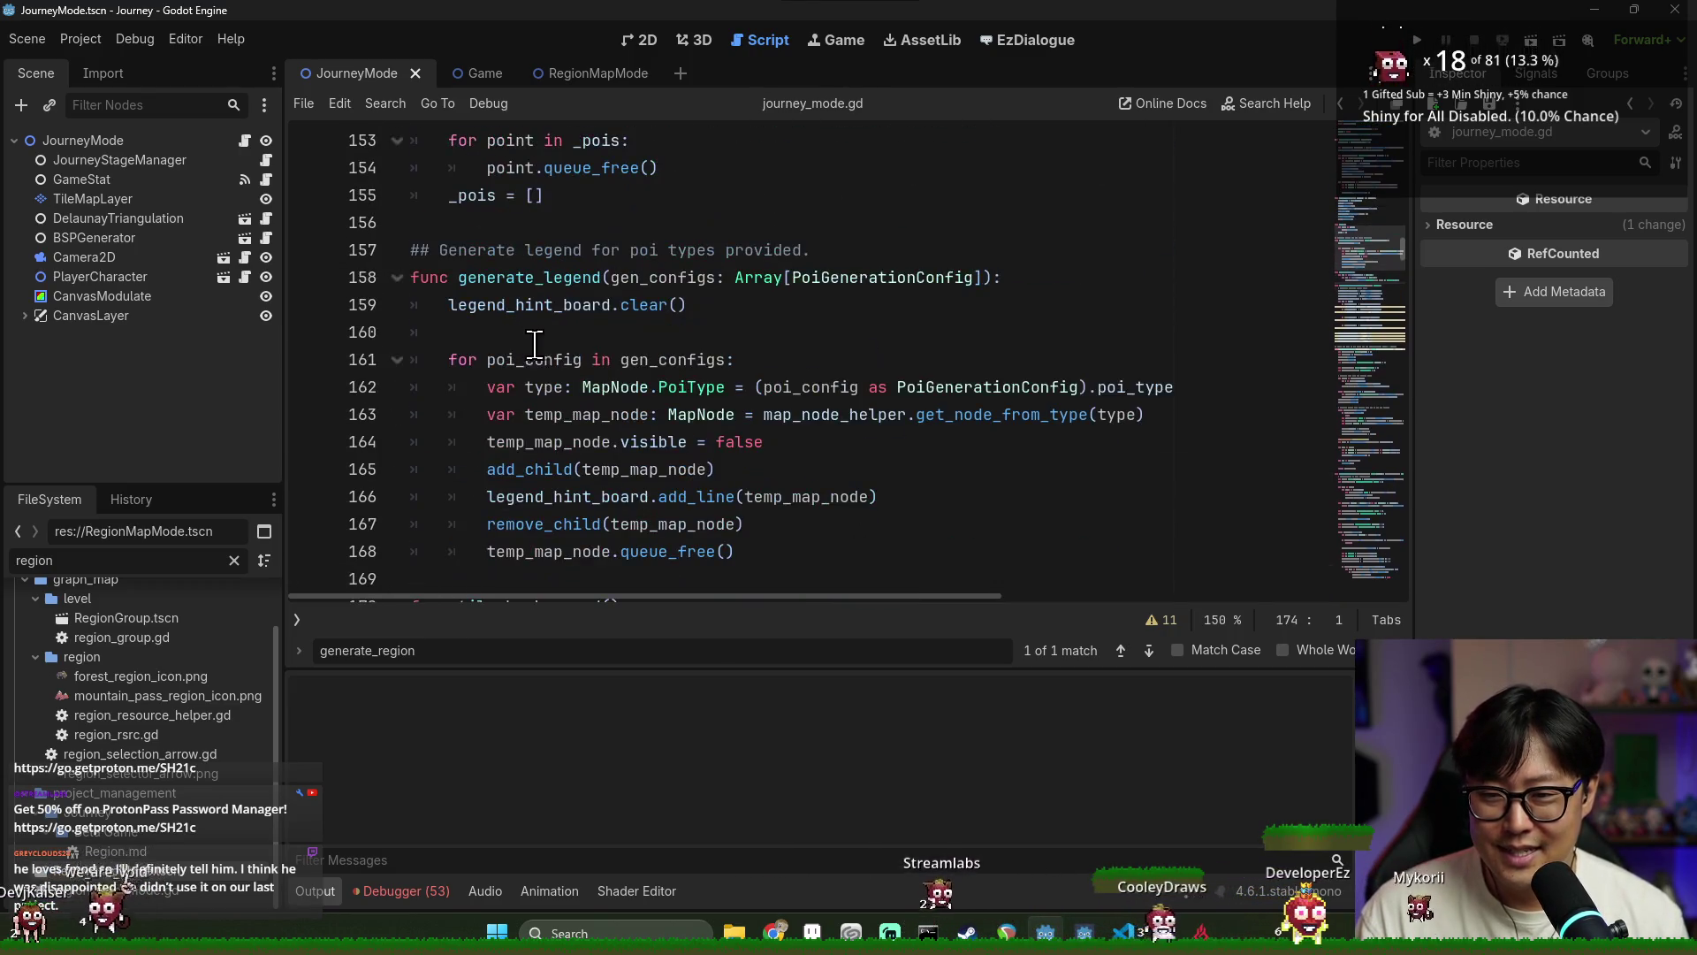
pyautogui.scroll(-10, 540, 348)
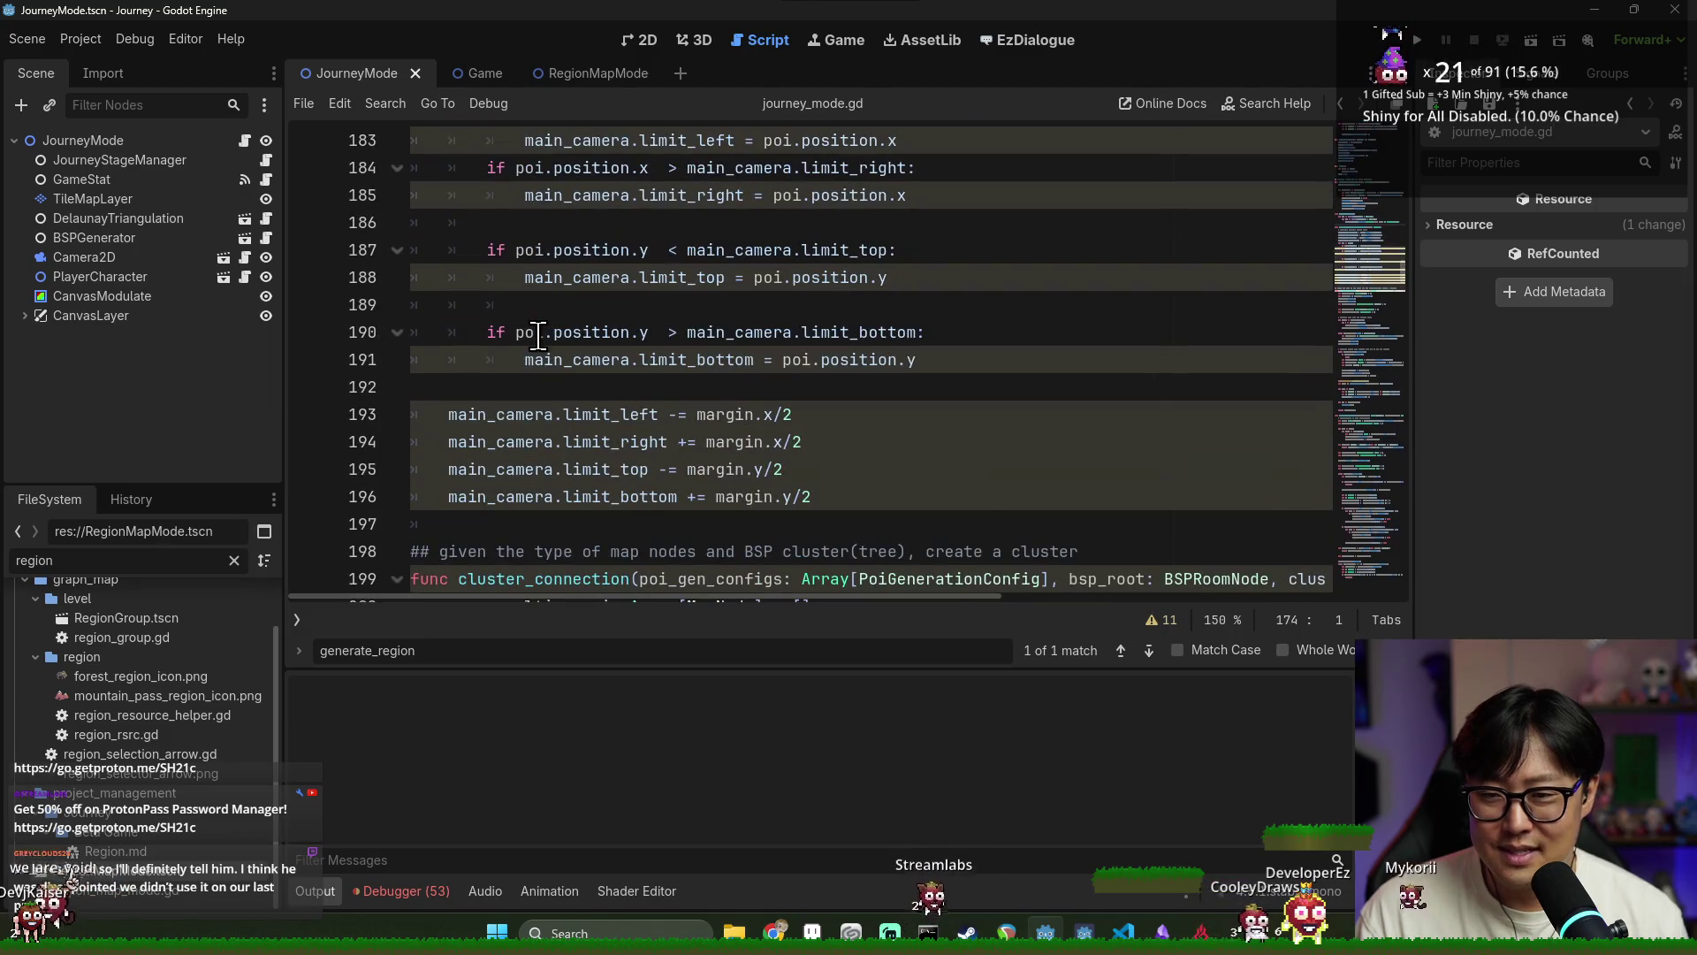
pyautogui.press('Escape')
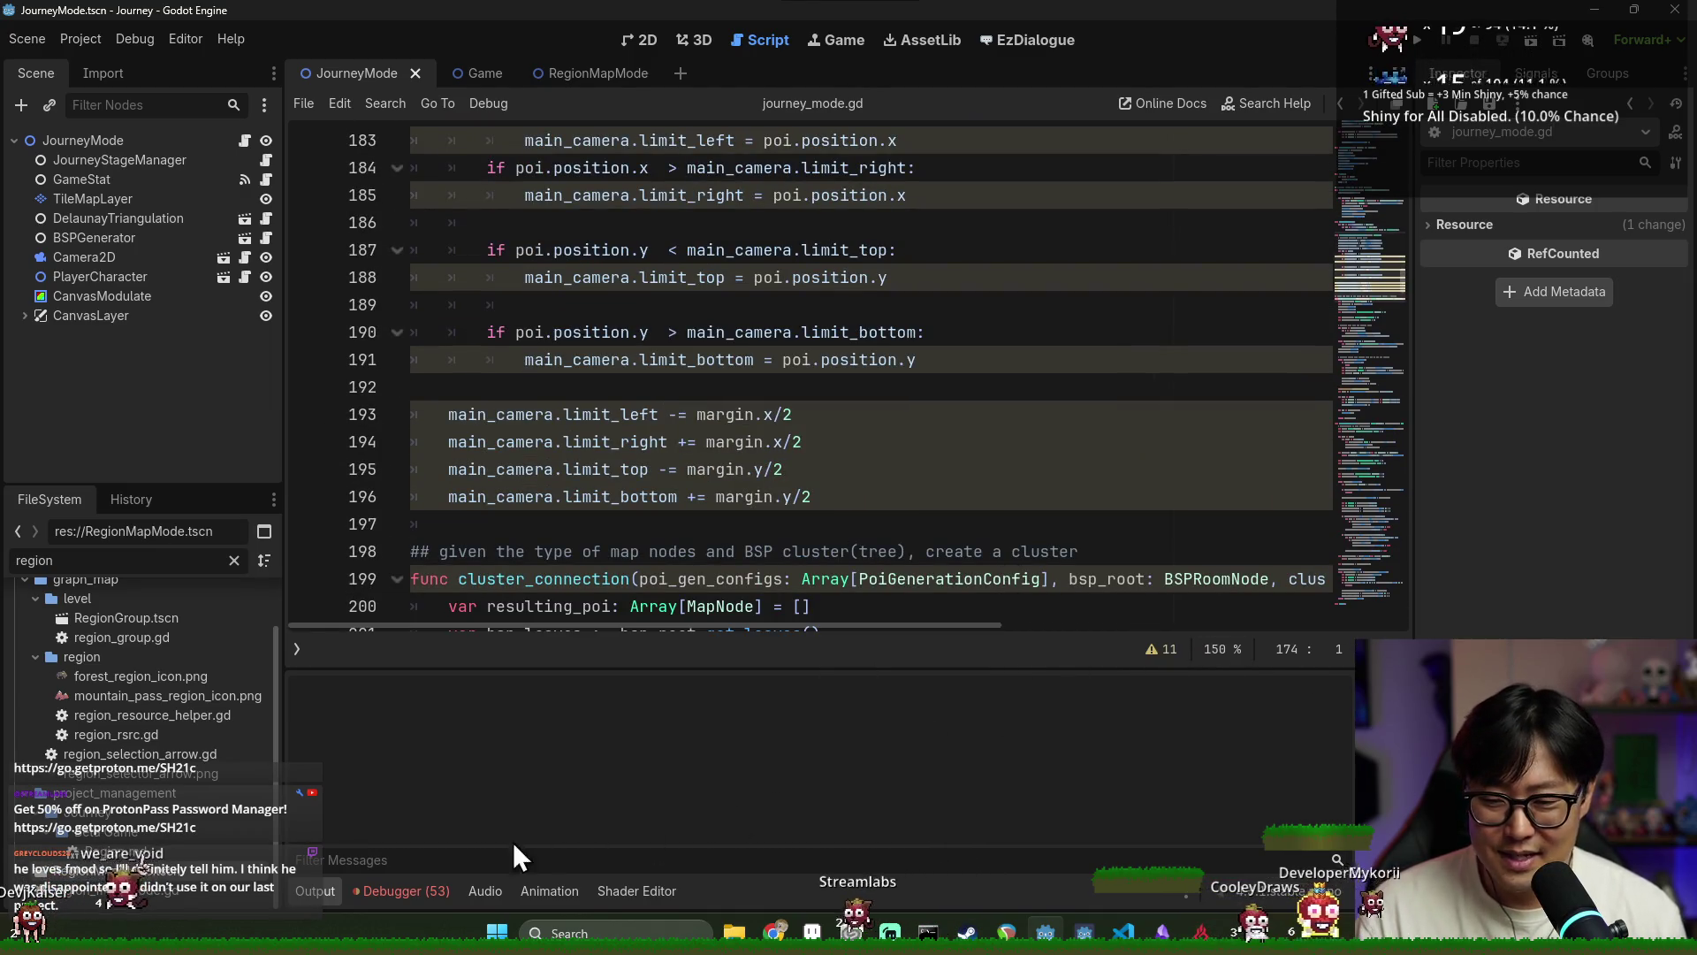
pyautogui.click(327, 888)
# Delete the folded cluster_connection function with its comment line, then fold and select create_connections
pyautogui.scroll(-4, 575, 590)
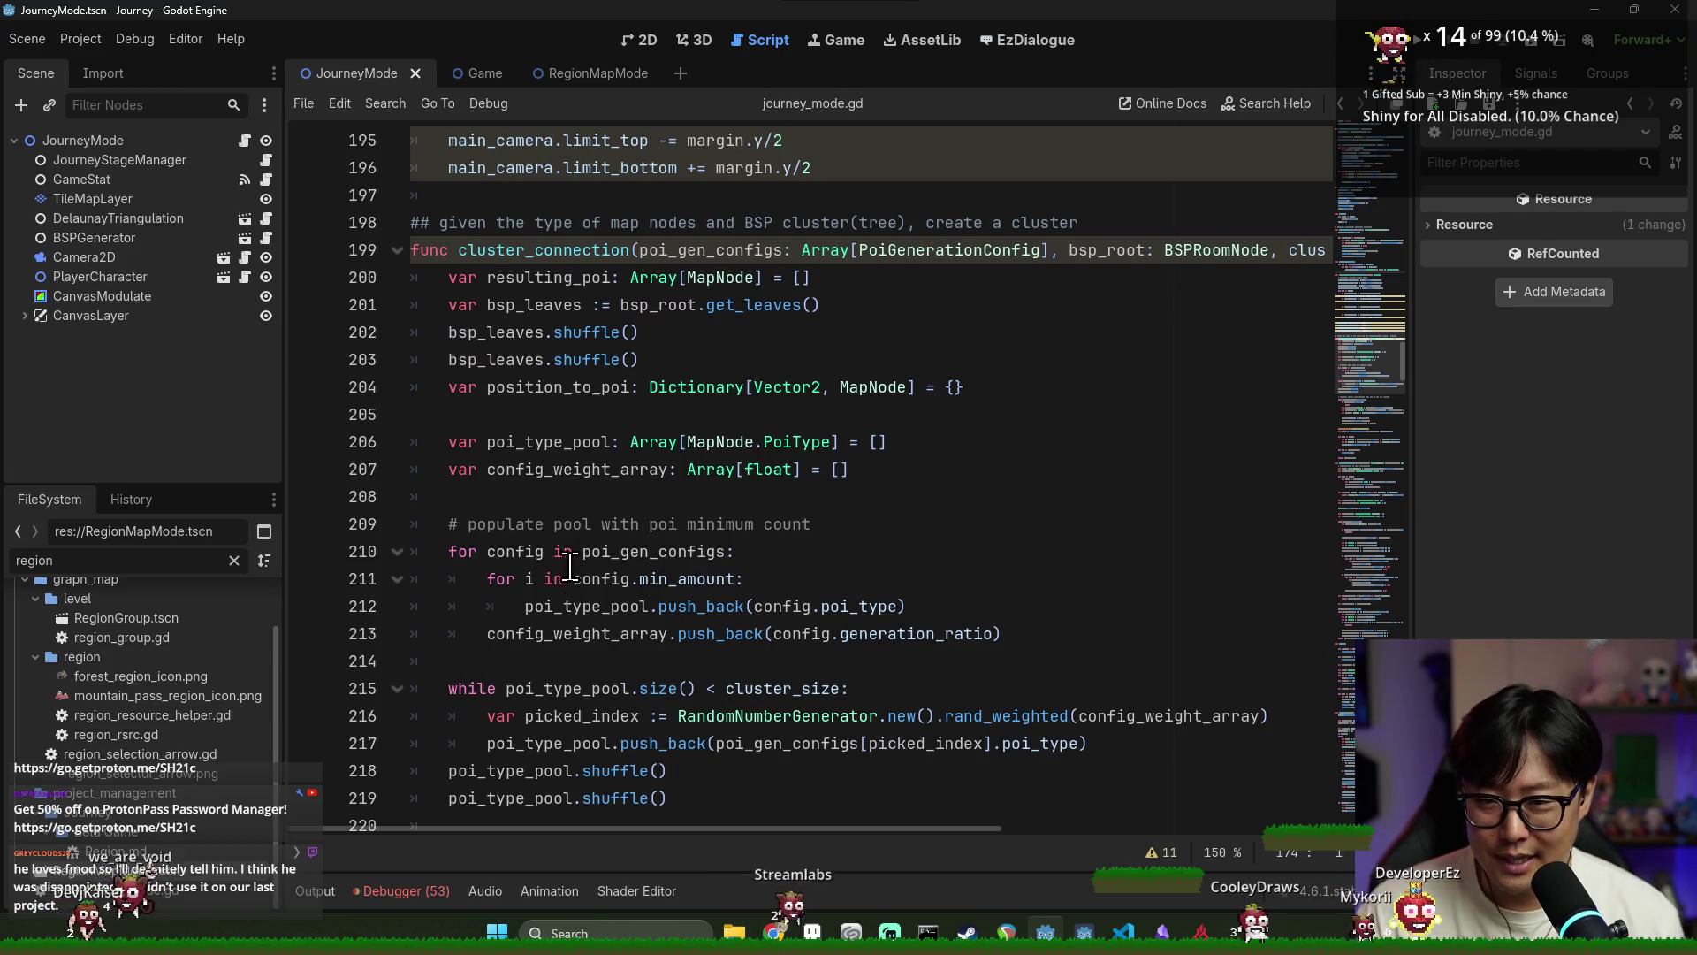
pyautogui.scroll(3, 530, 486)
pyautogui.click(397, 497)
pyautogui.click(451, 442)
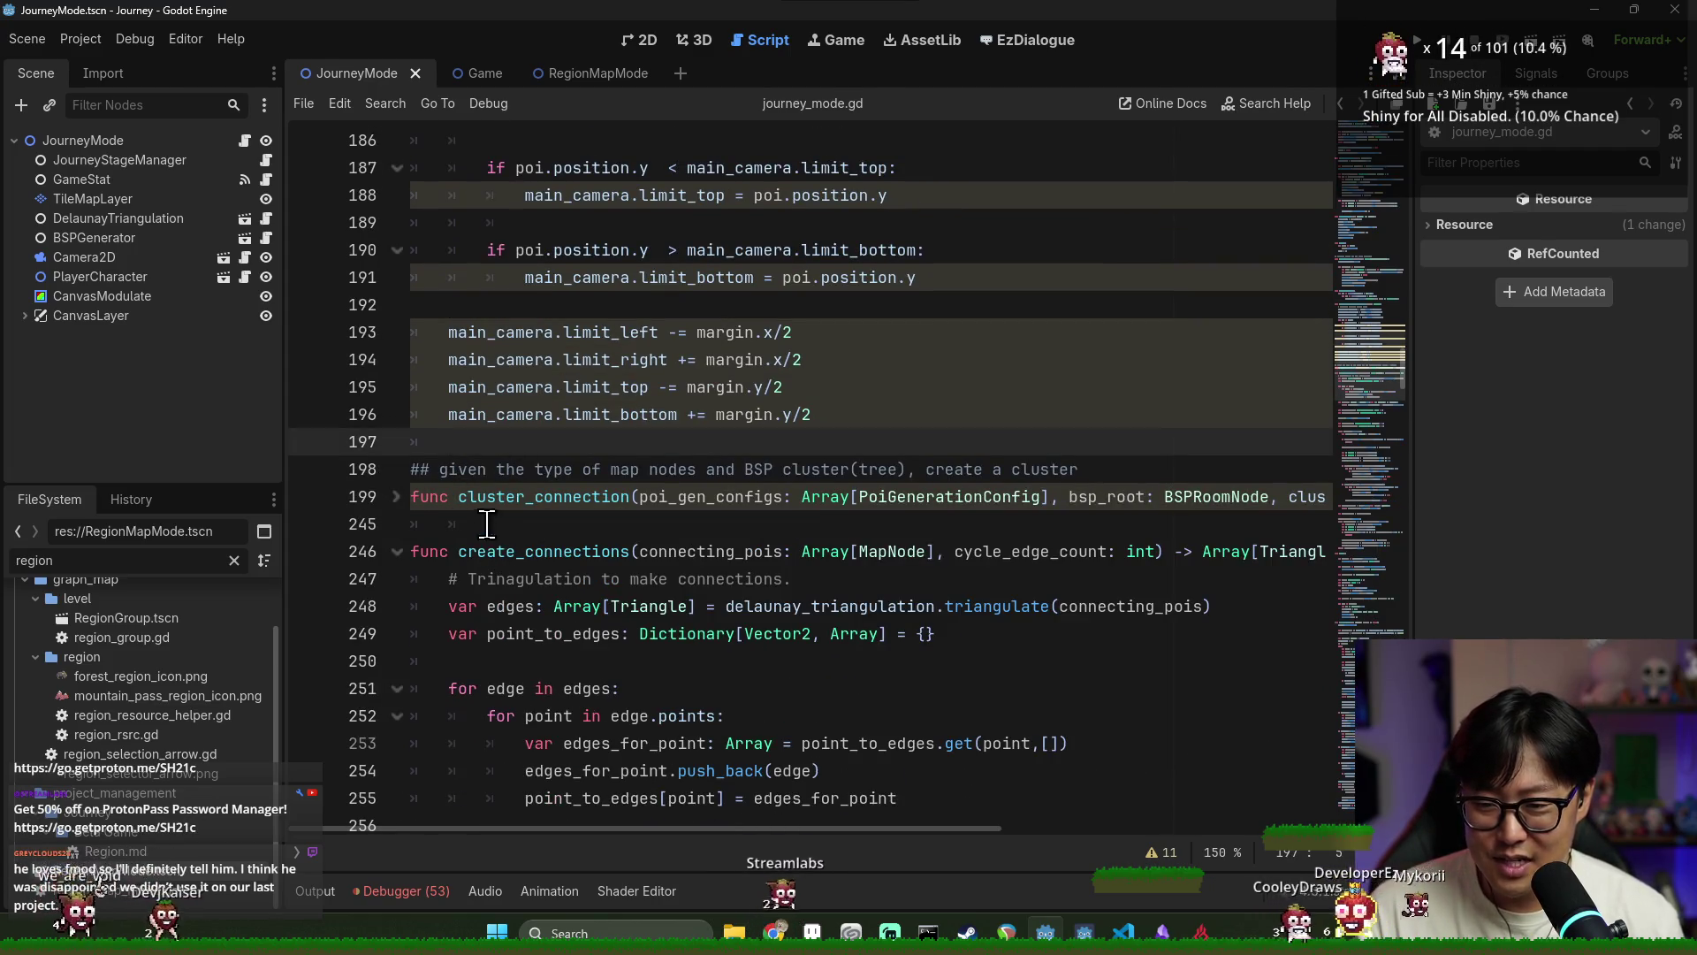
pyautogui.keyDown('shift'); pyautogui.click(522, 525); pyautogui.keyUp('shift')
pyautogui.press('Delete')
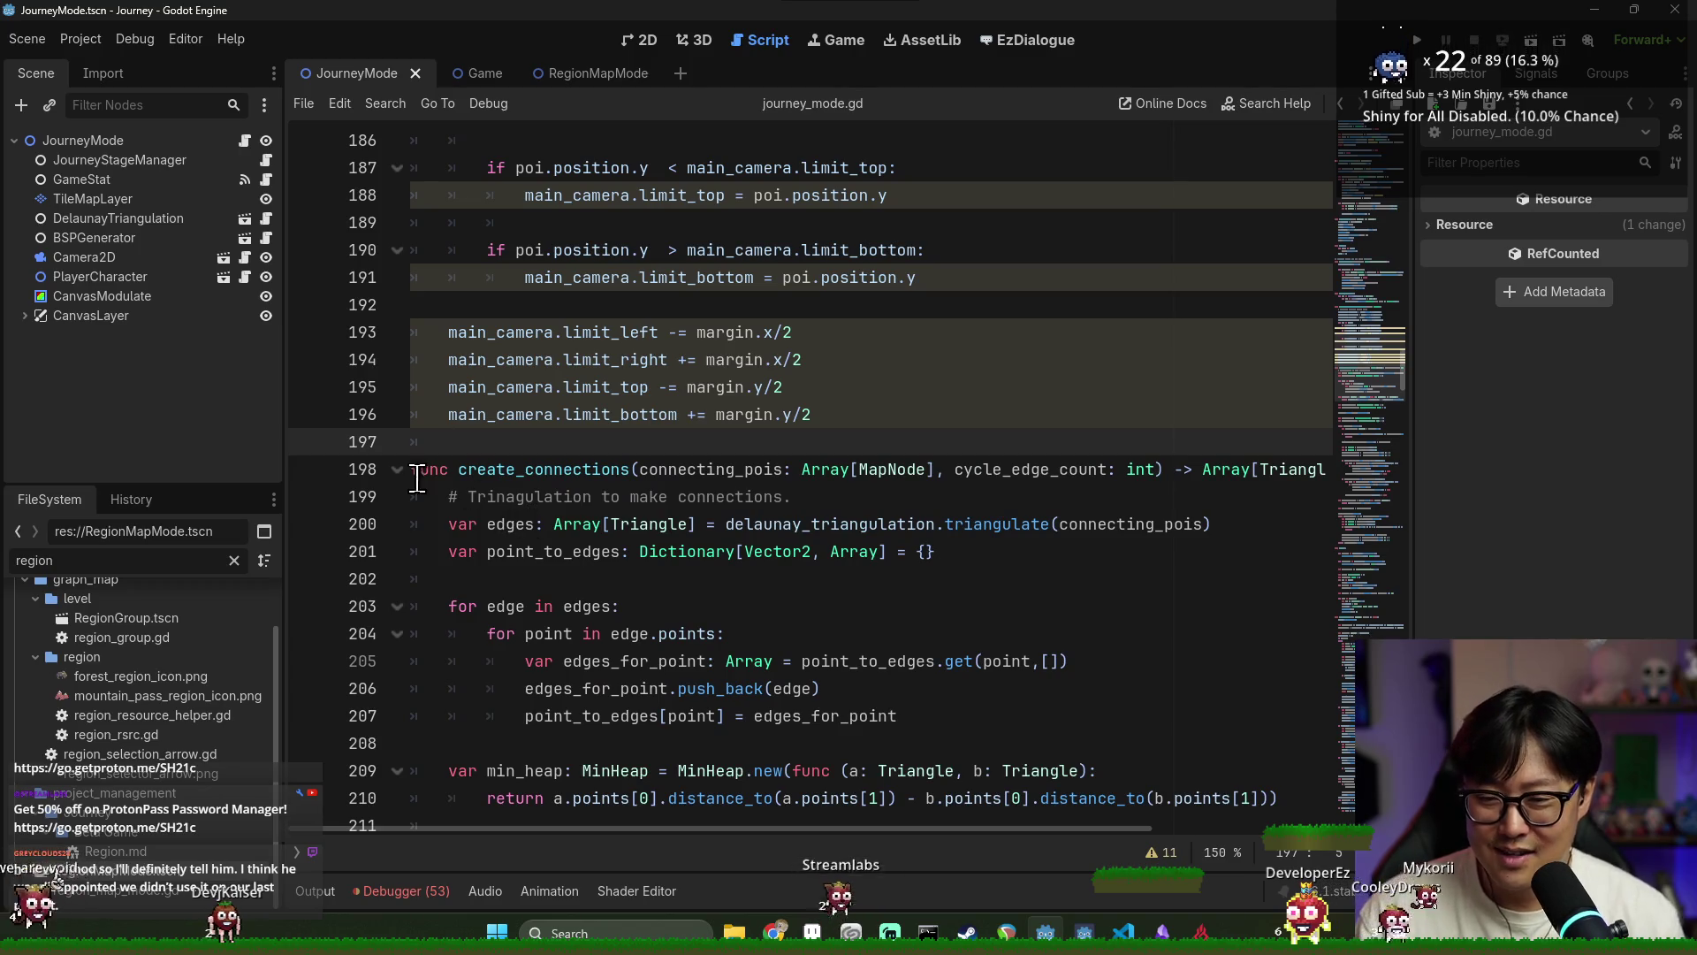
pyautogui.click(390, 481)
pyautogui.click(397, 470)
# Delete the folded create_connections function and save journey_mode.gd
pyautogui.hotkey('shift', 'Down')
pyautogui.press('Delete')
pyautogui.hotkey('ctrl', 's')
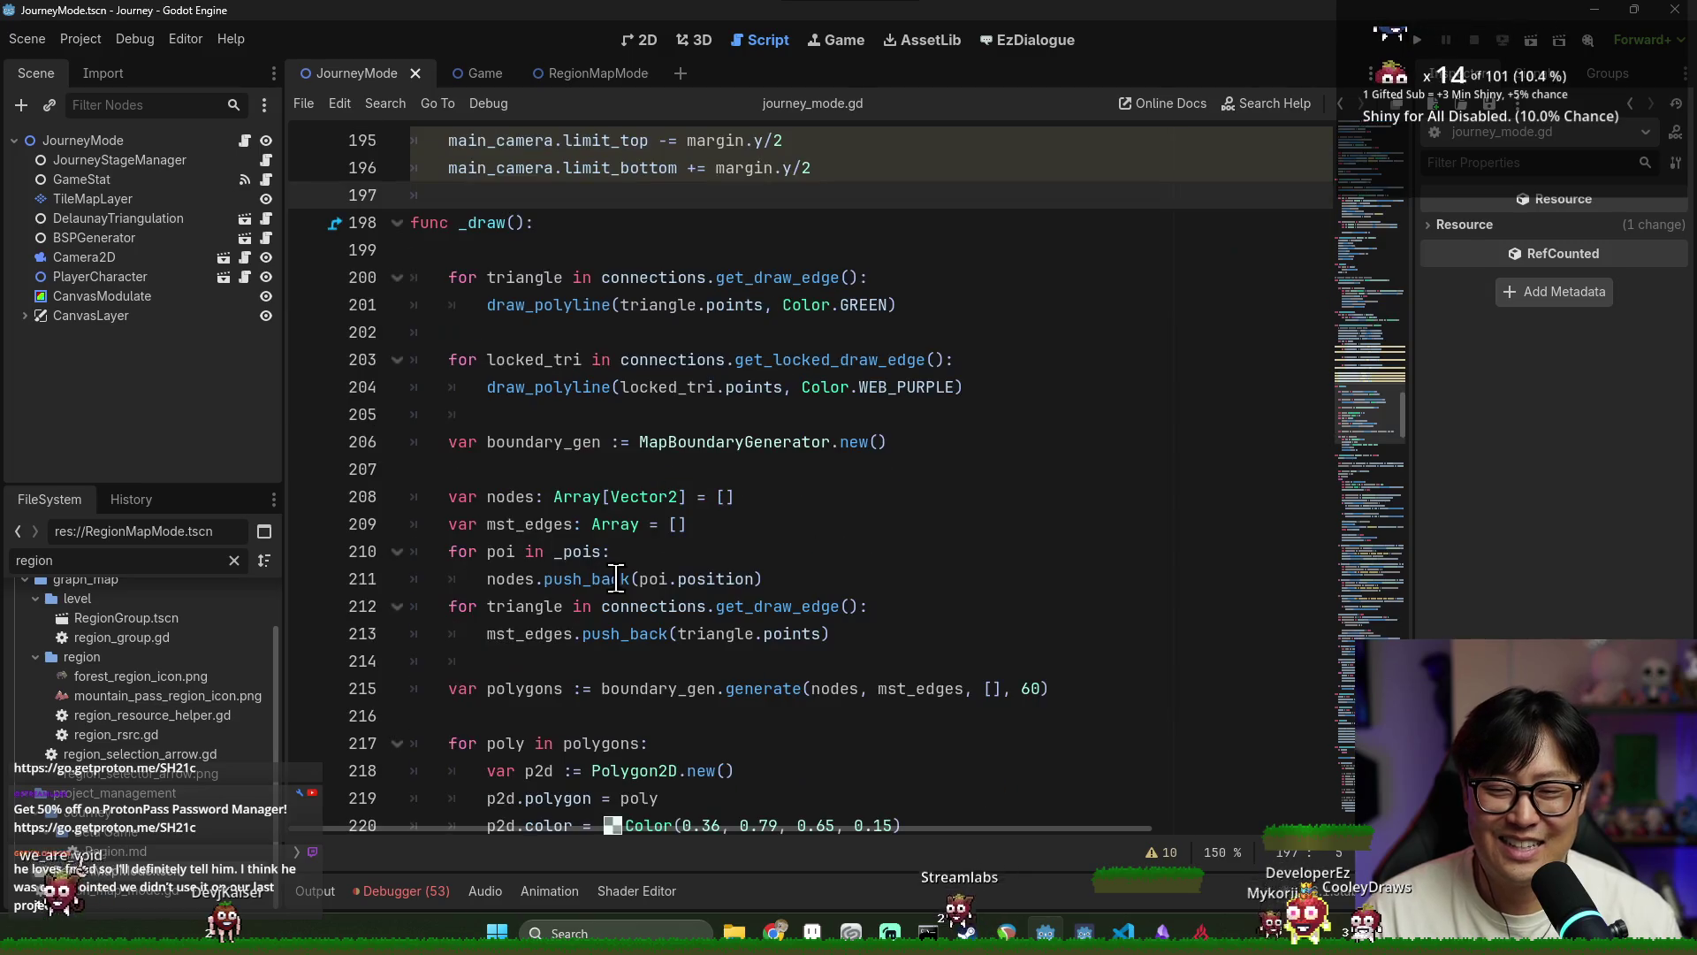
pyautogui.scroll(5, 612, 574)
pyautogui.hotkey('ctrl', 's')
# Remove the commented-out '#generate_region(starting_region)' line near line 68 and show the script list
pyautogui.scroll(4, 537, 551)
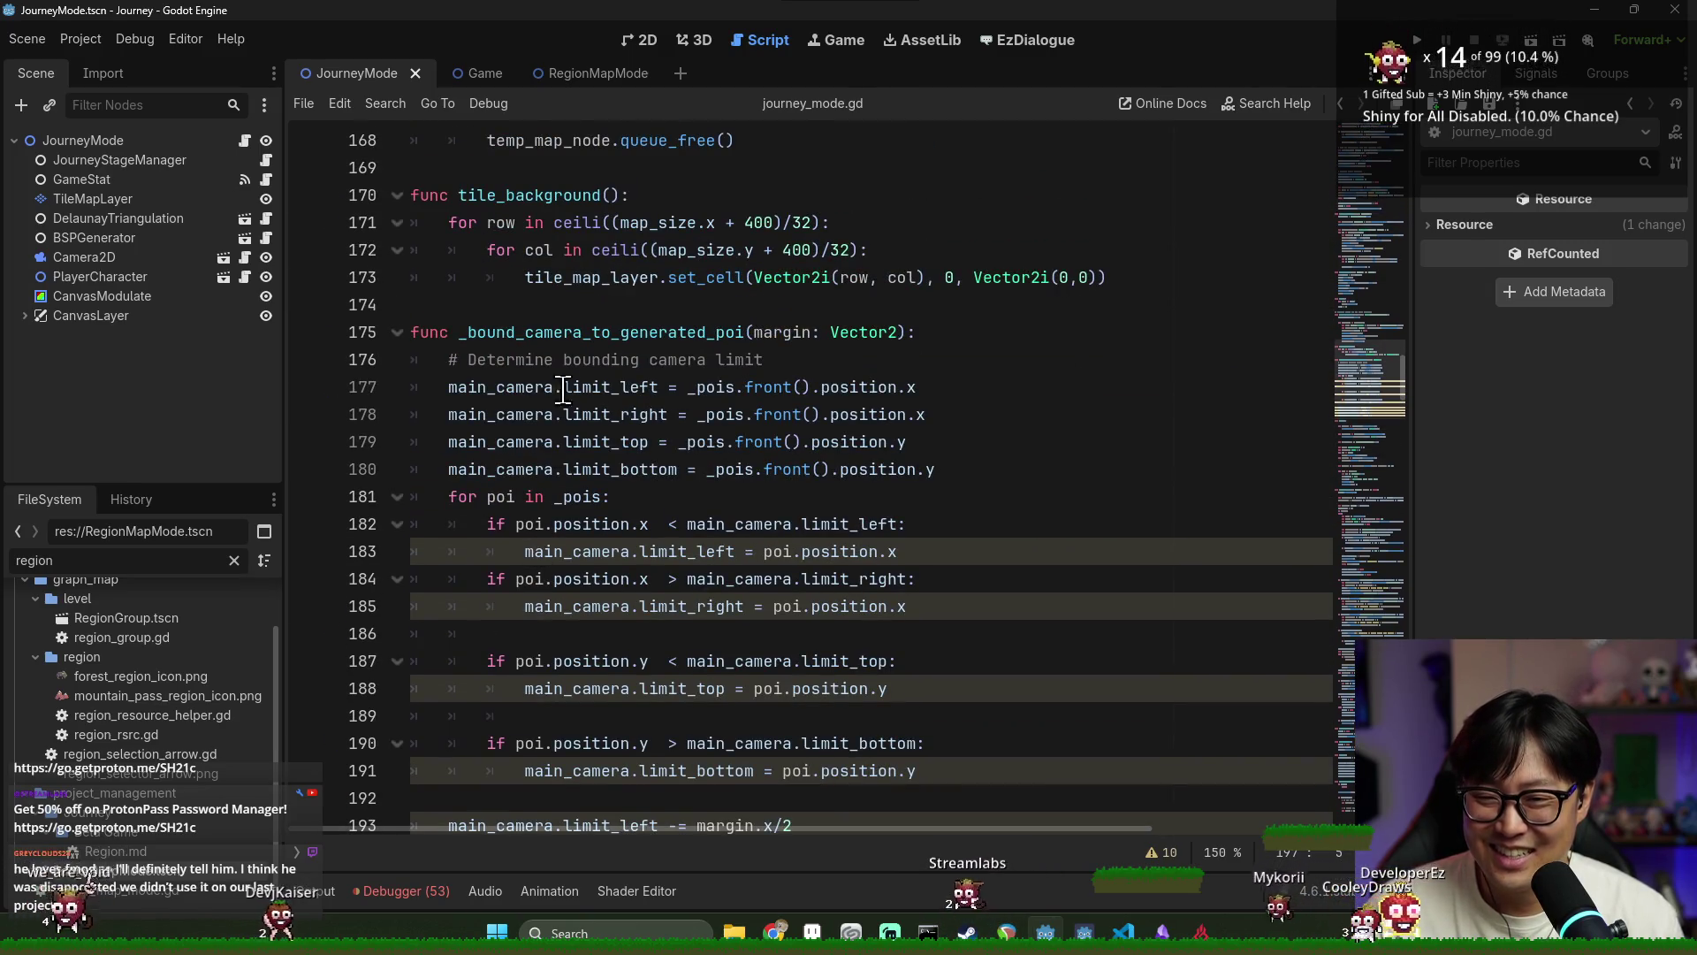
pyautogui.scroll(3, 574, 380)
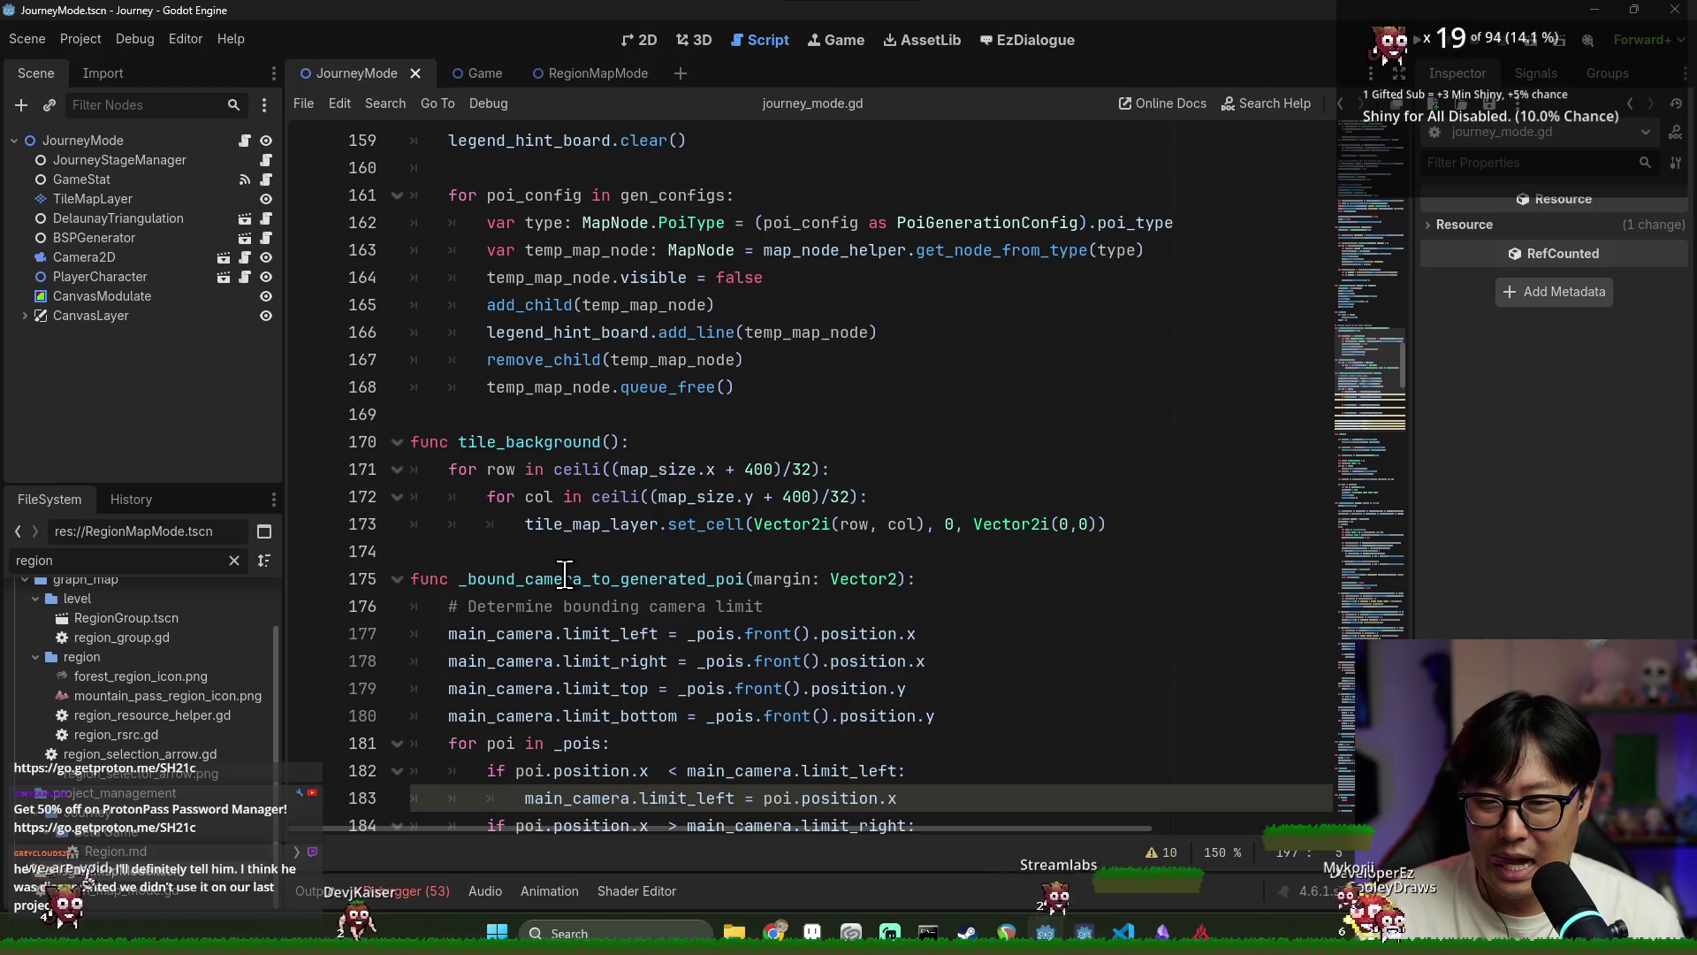
pyautogui.scroll(18, 564, 573)
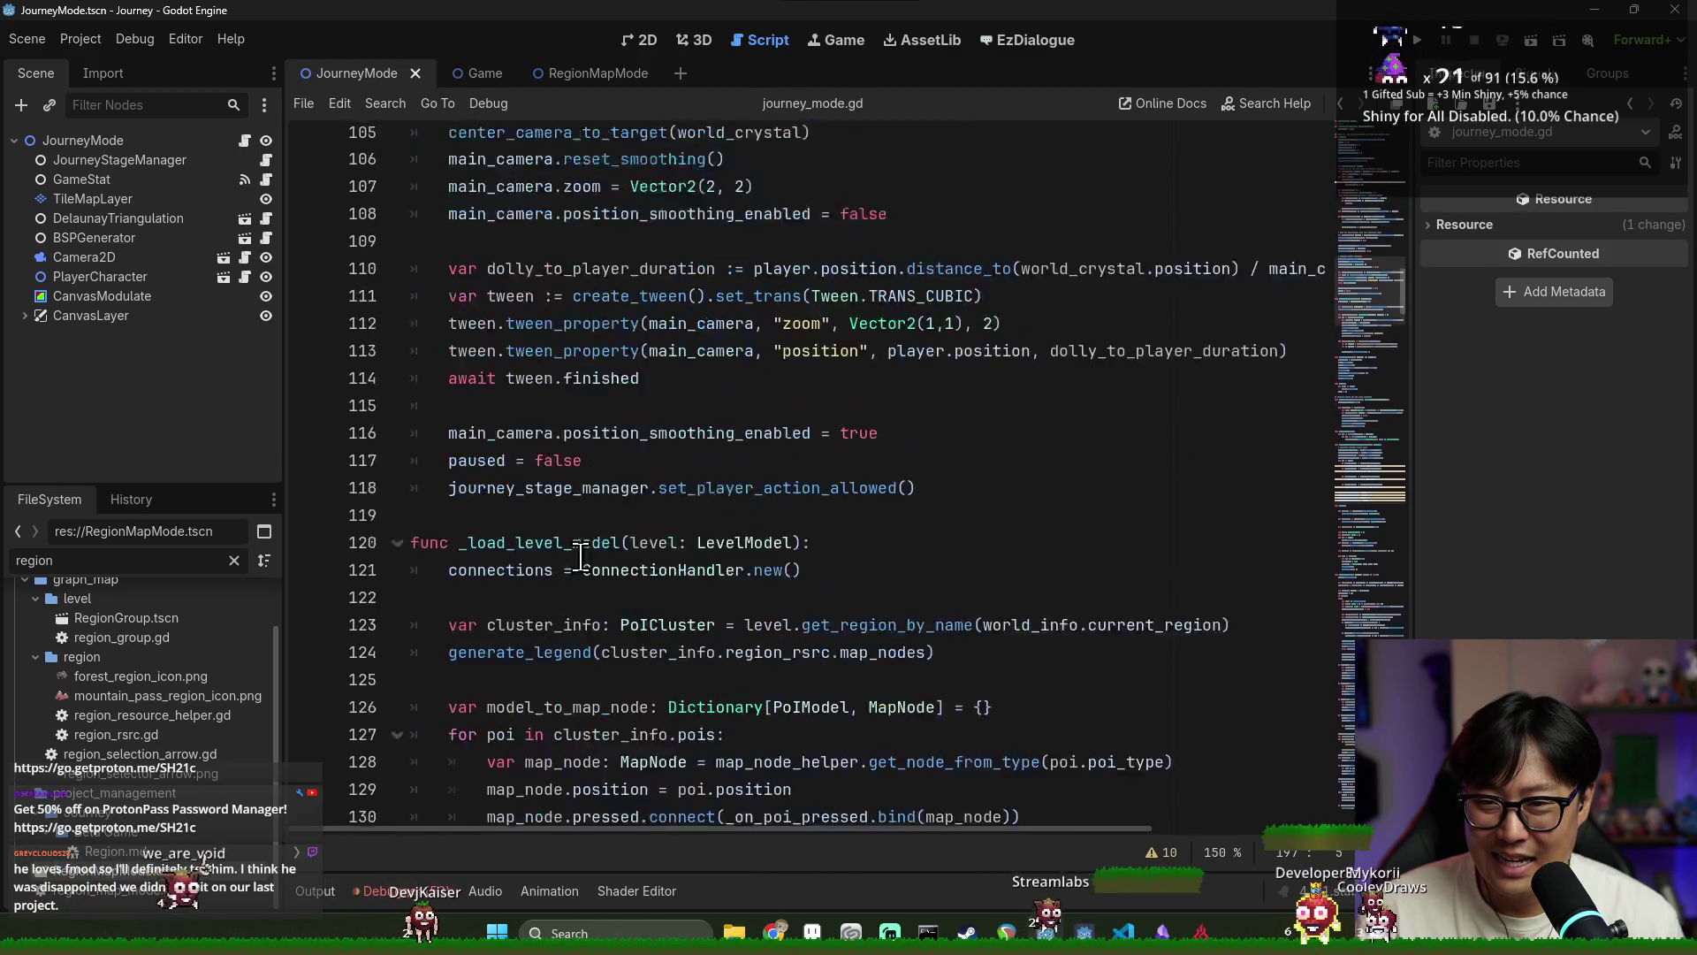
pyautogui.scroll(1, 580, 557)
pyautogui.doubleClick(577, 633)
pyautogui.scroll(8, 973, 758)
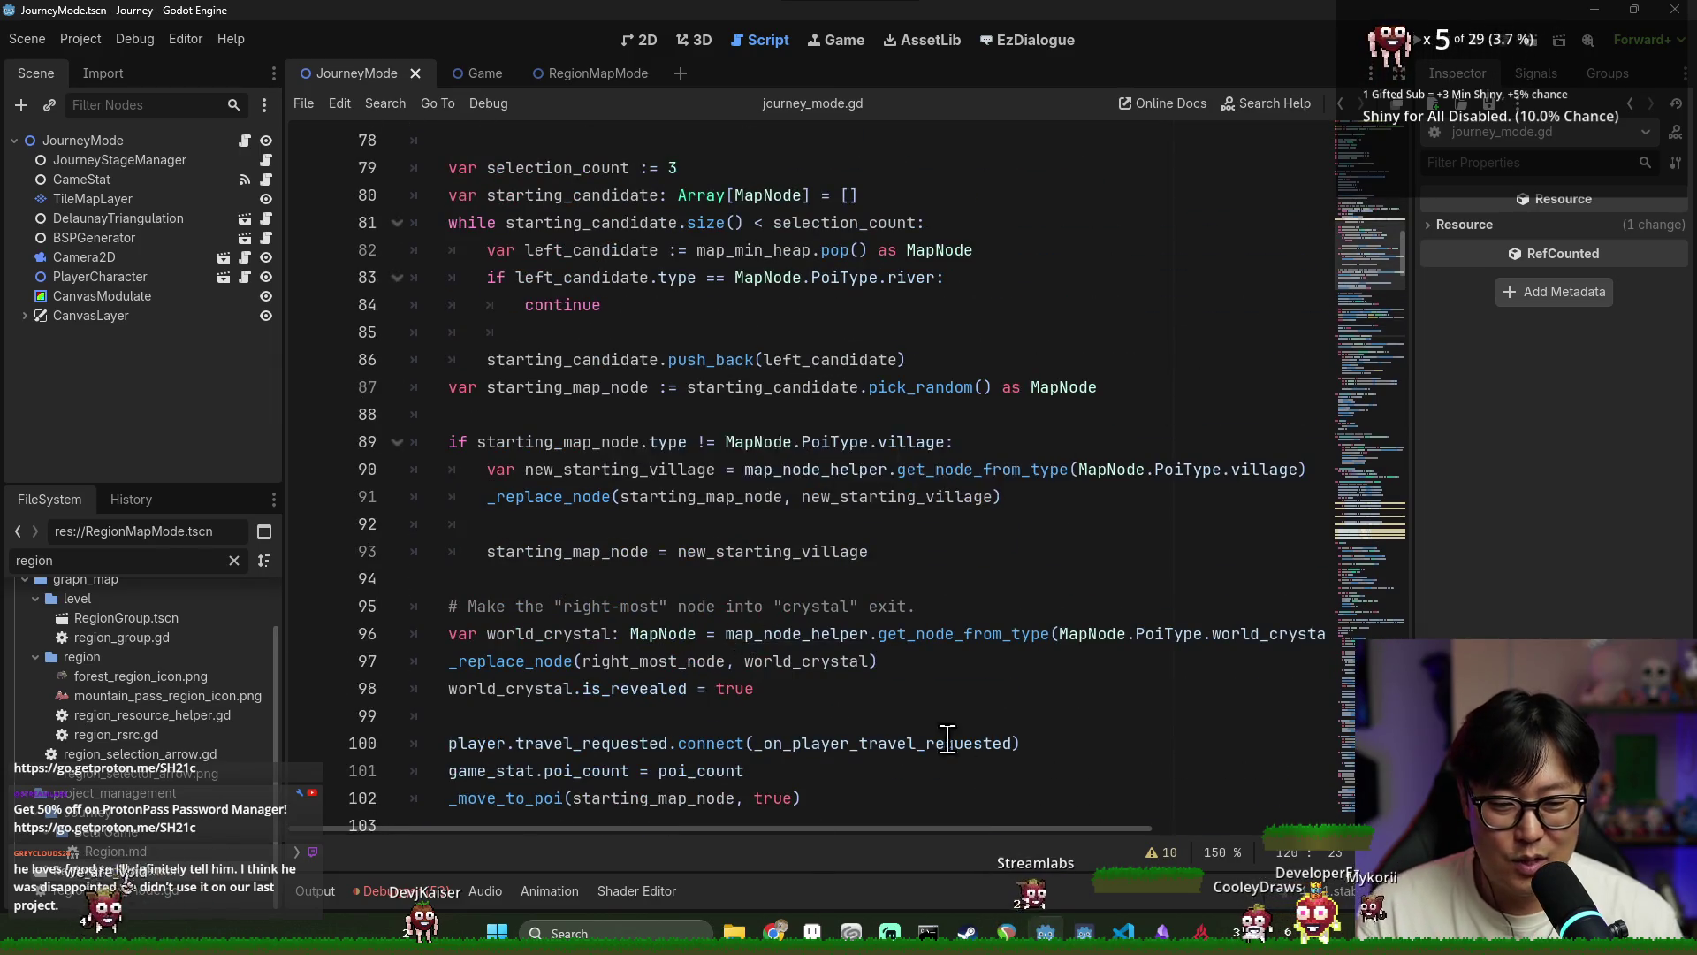
pyautogui.scroll(8, 796, 530)
pyautogui.scroll(-2, 663, 397)
pyautogui.click(622, 359)
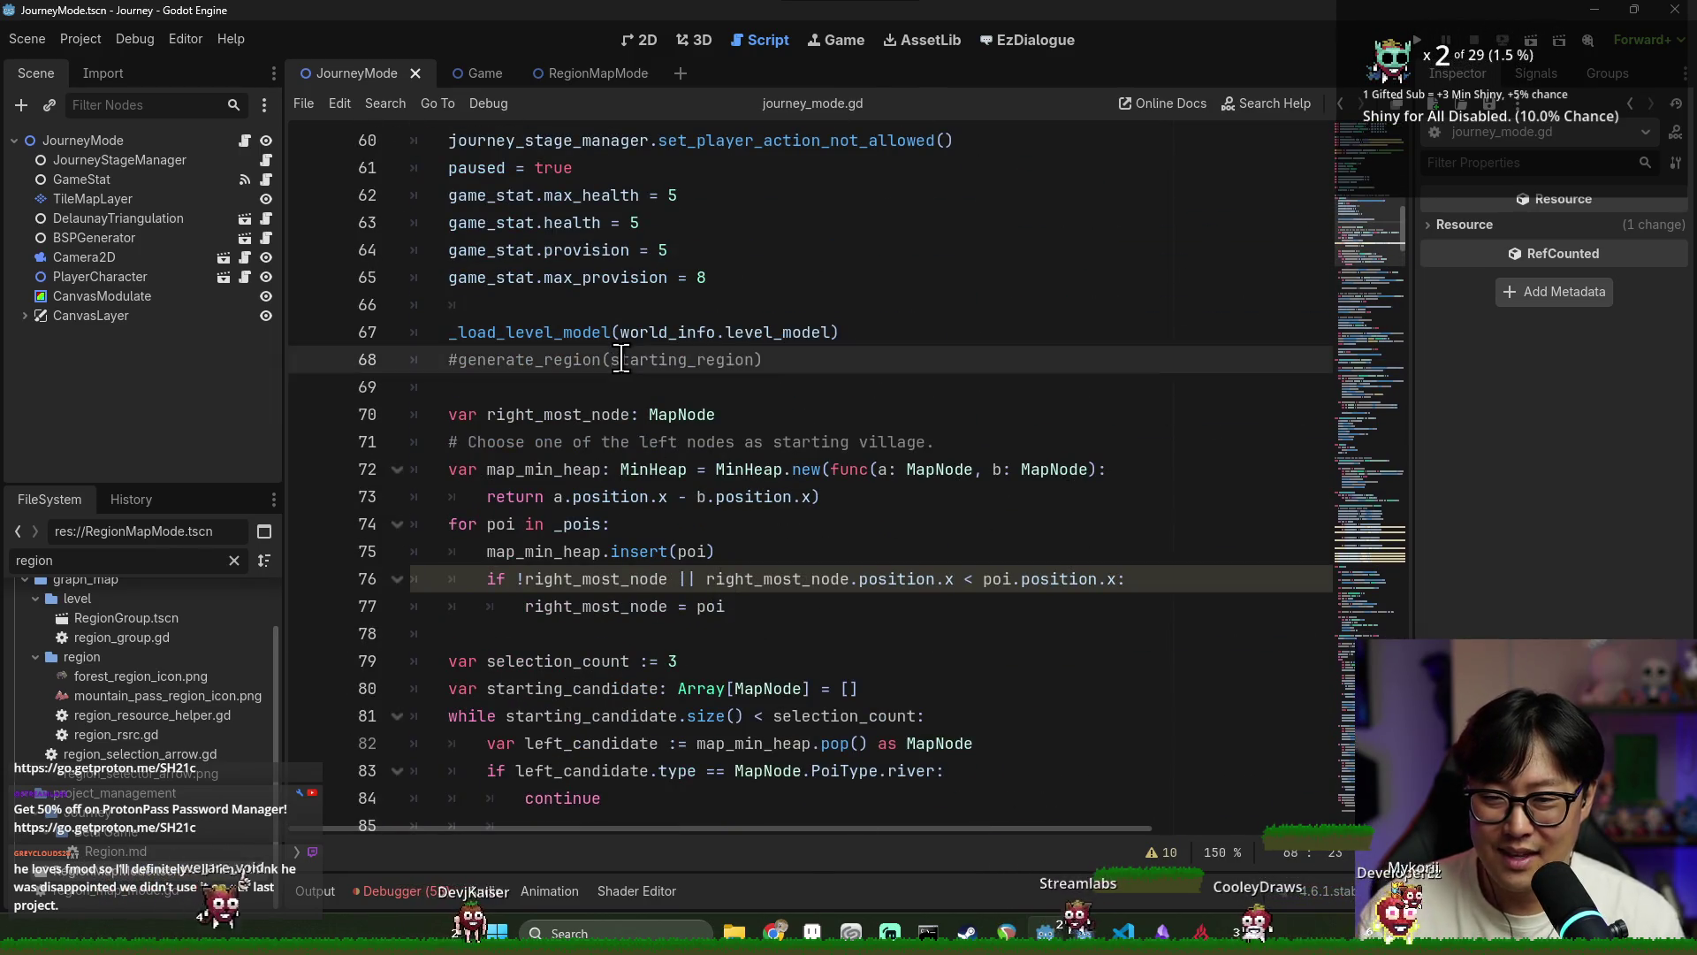
pyautogui.hotkey('ctrl', 'x')
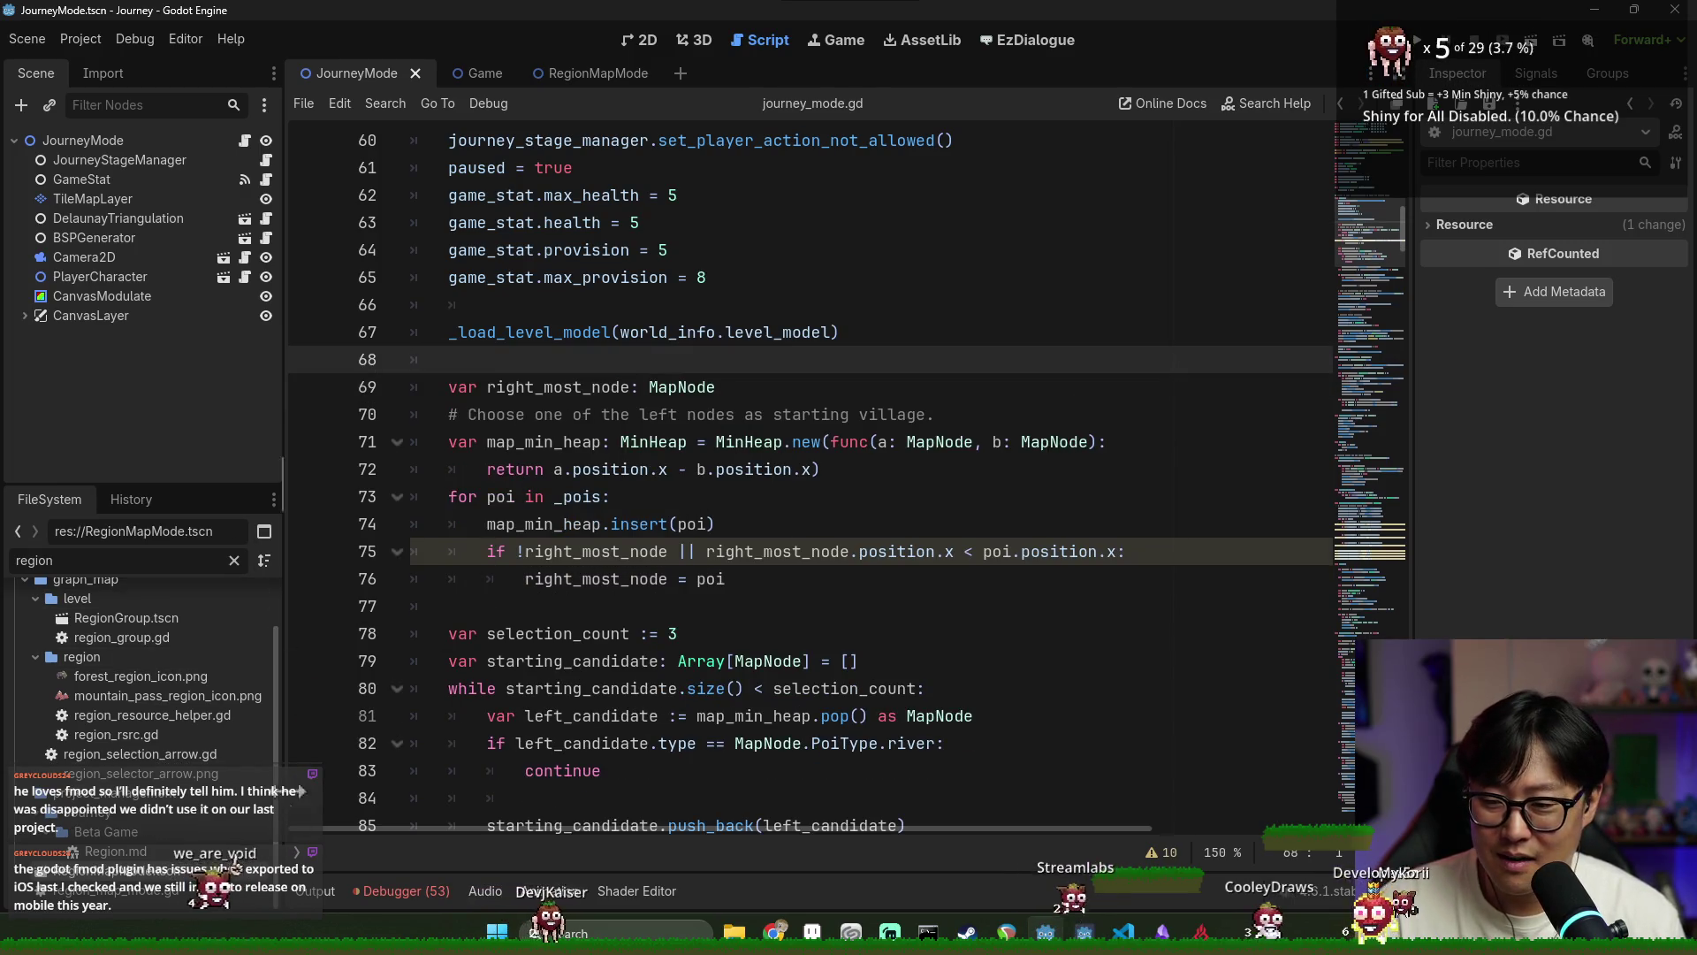
pyautogui.hotkey('ctrl', '\\')
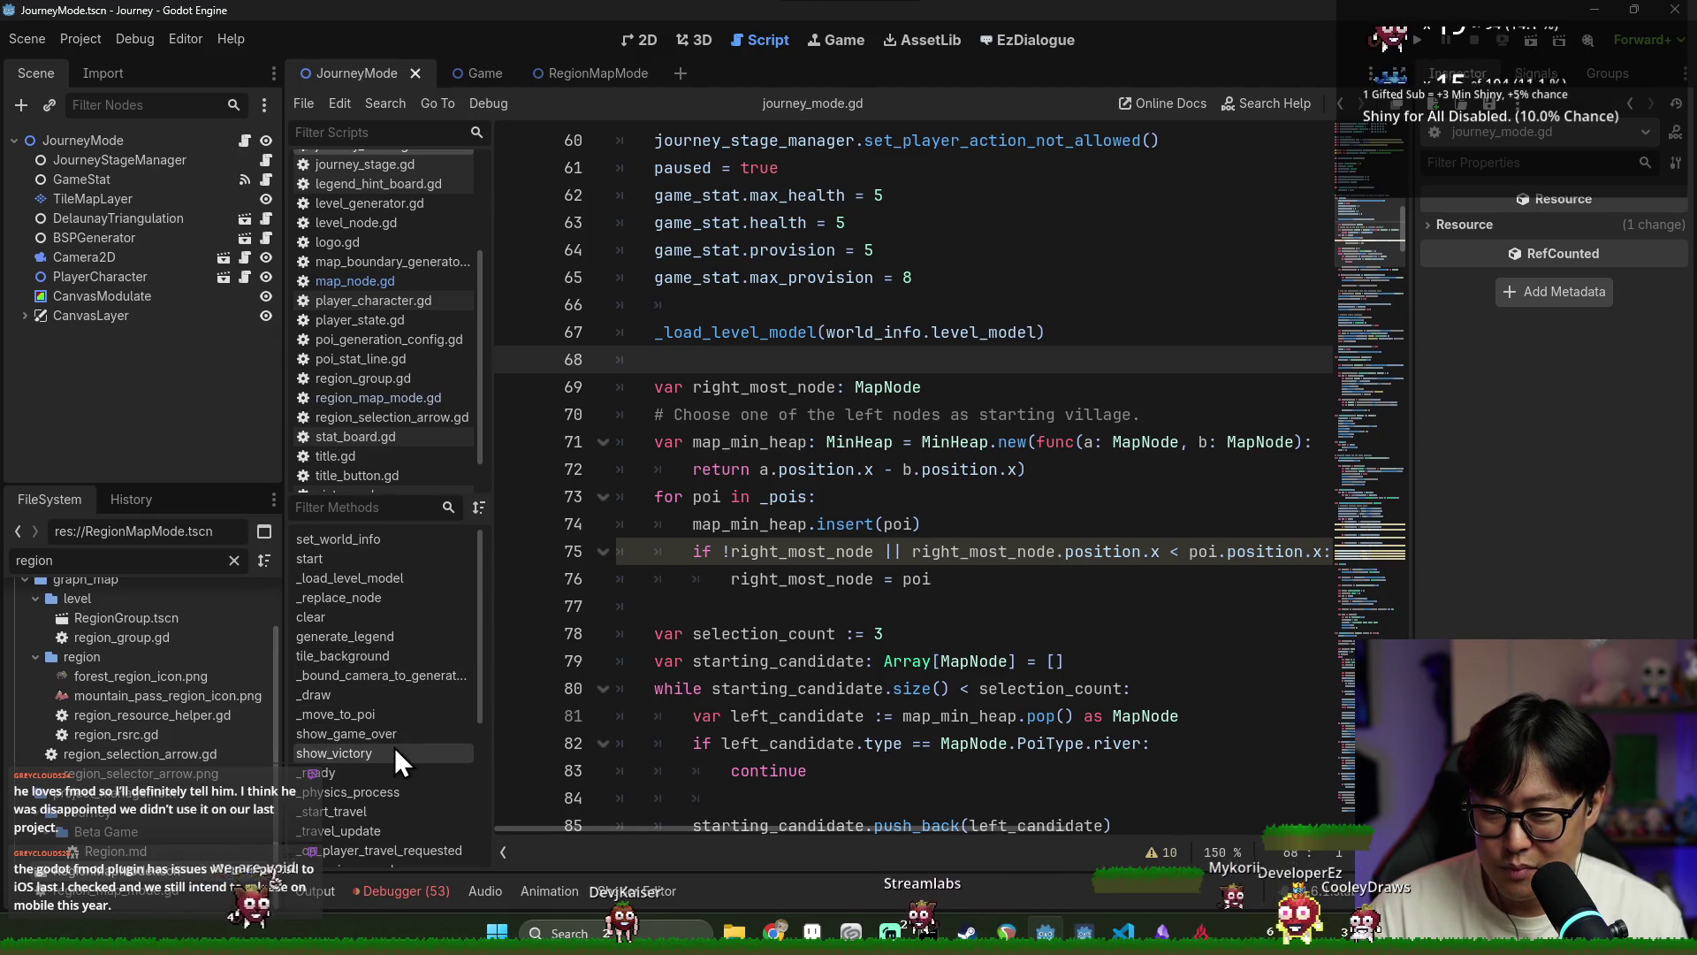
# Check the method outline runs set_world_info to center_camera, then run the project with F5
pyautogui.scroll(-1, 348, 762)
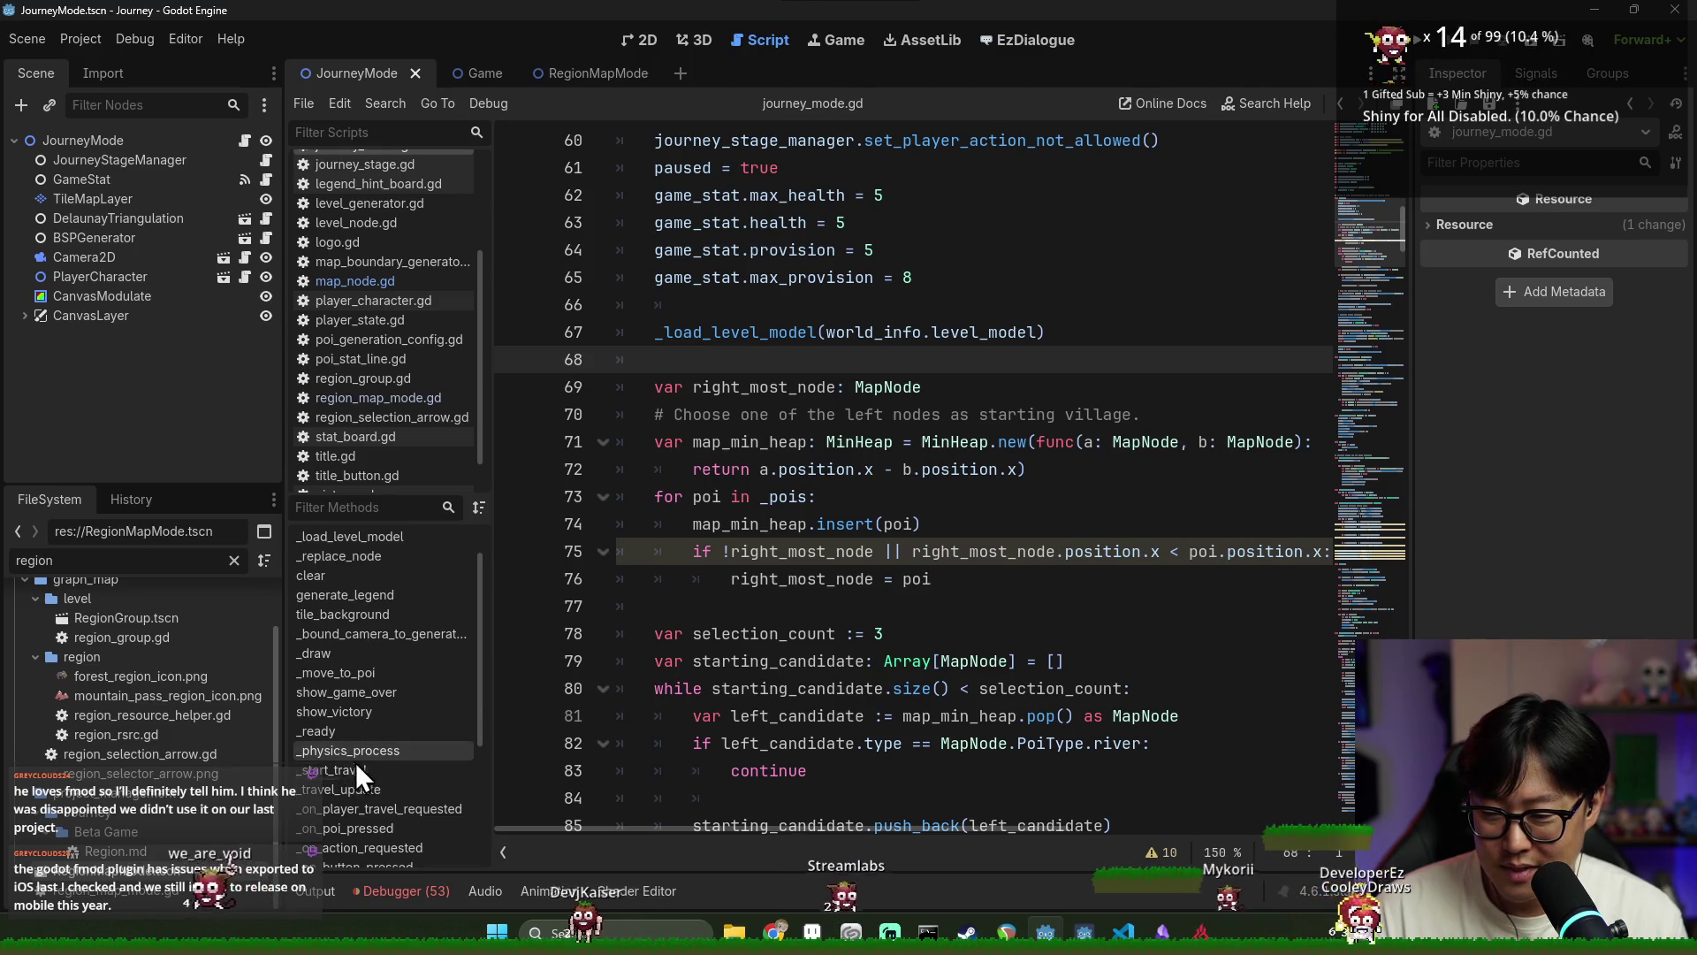
pyautogui.scroll(-3, 364, 781)
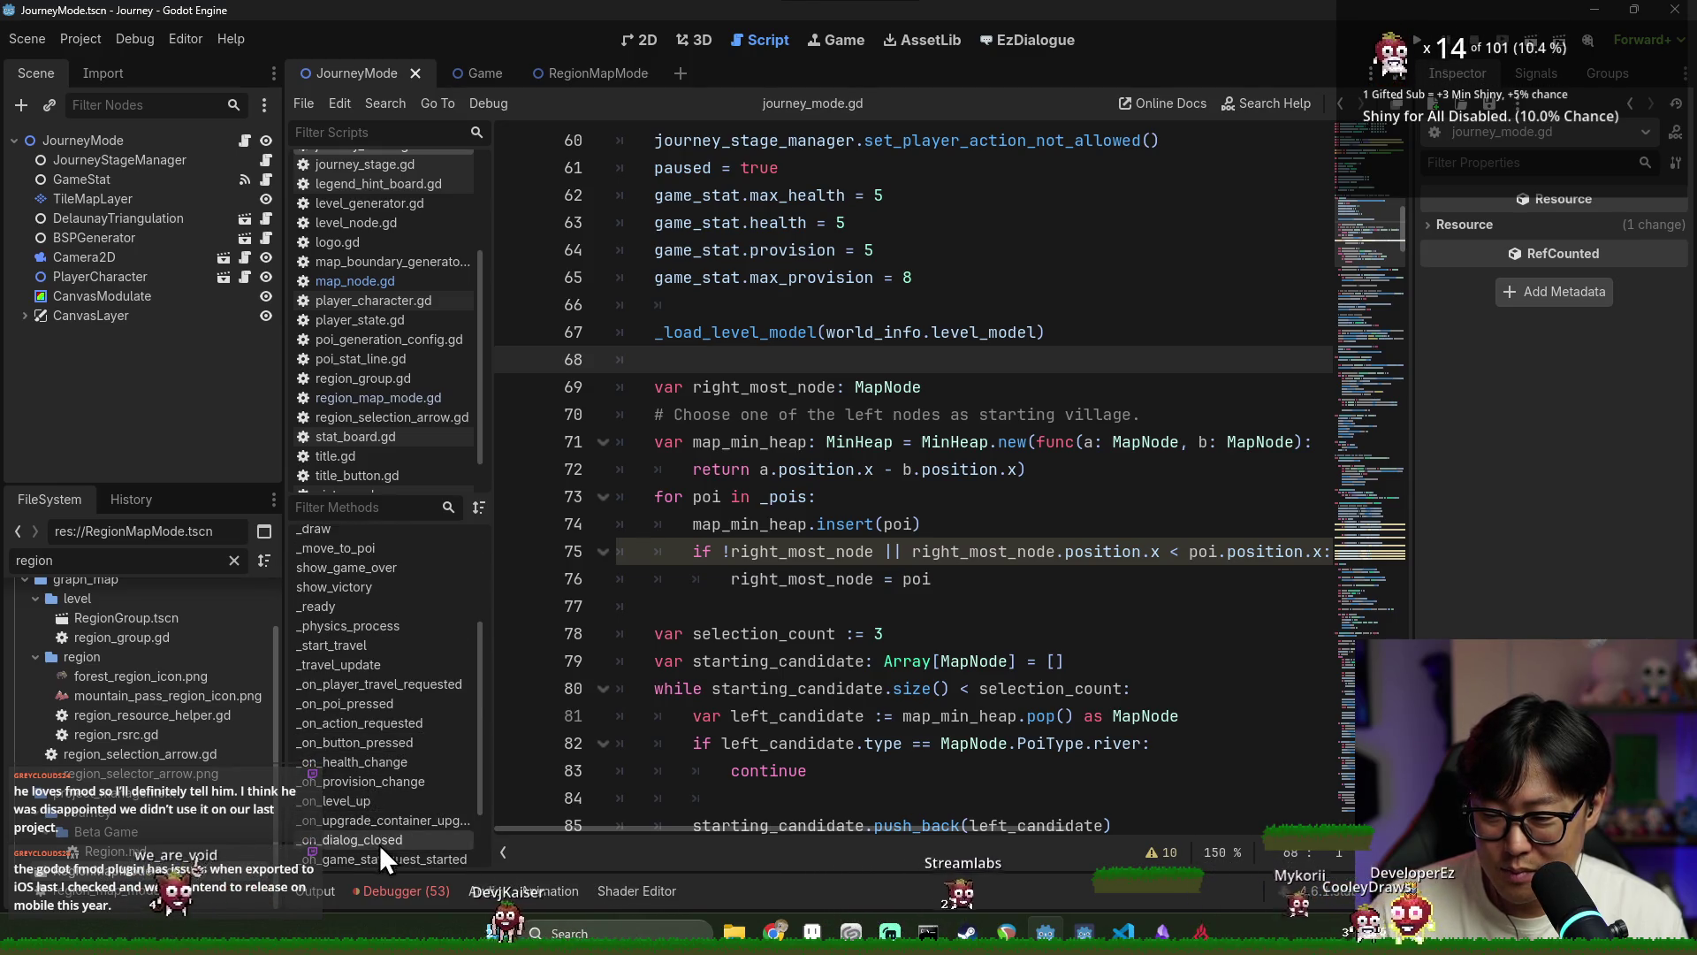
pyautogui.scroll(-2, 380, 845)
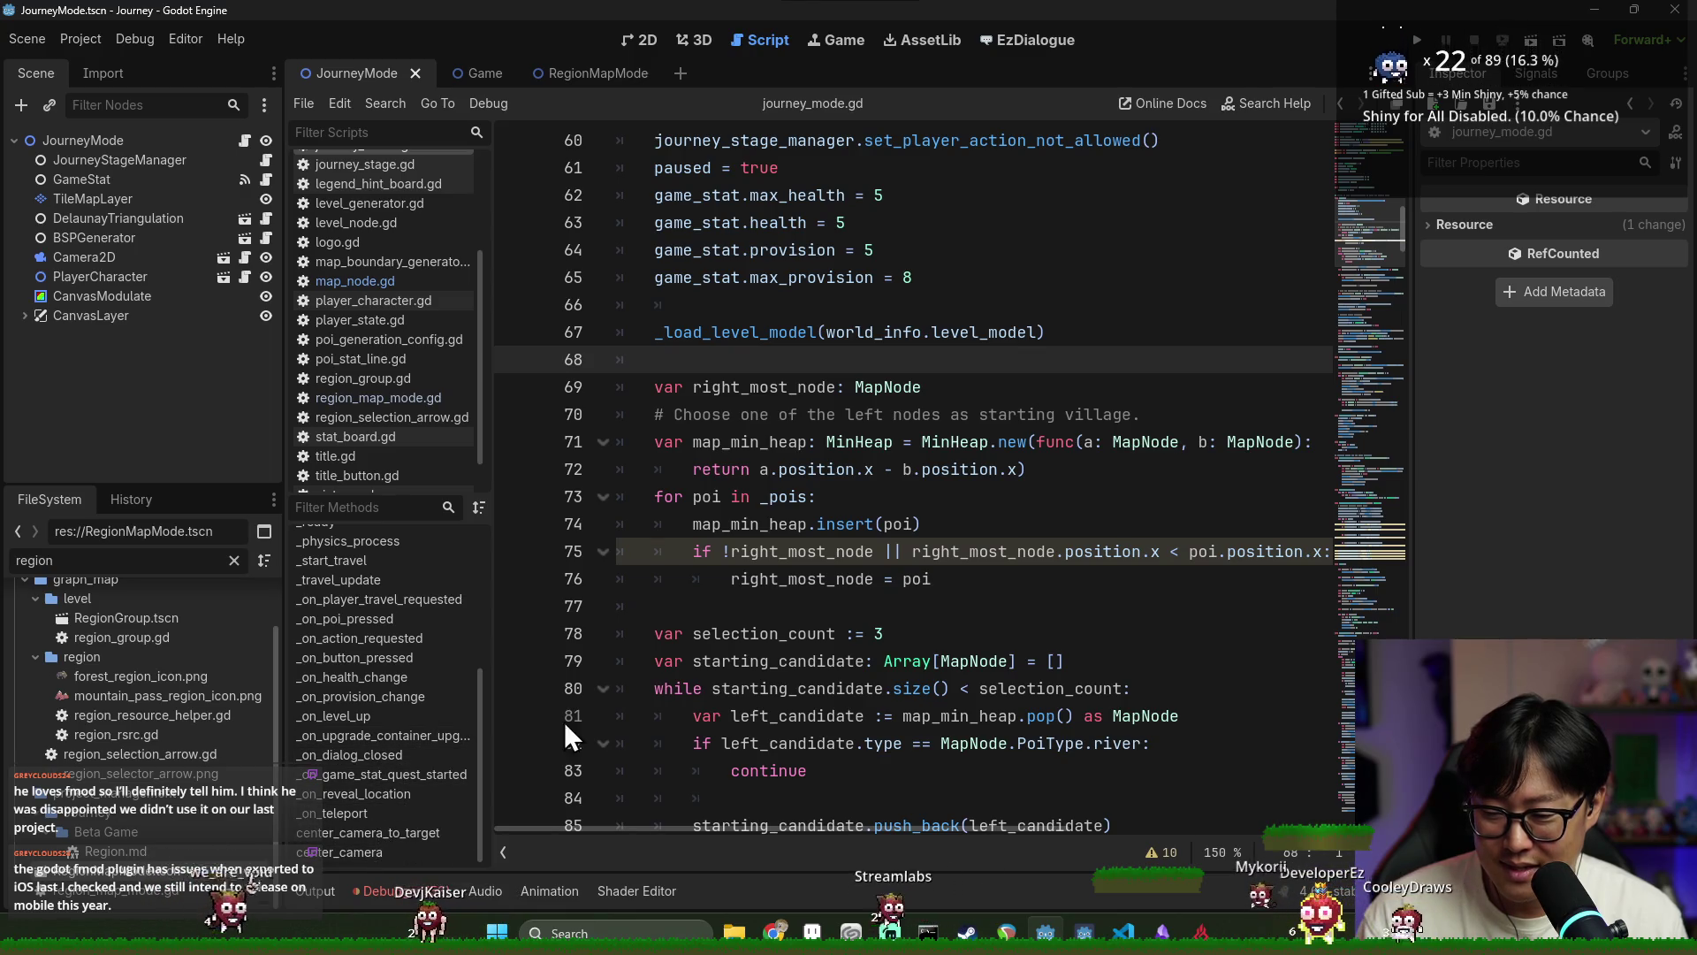
pyautogui.click(778, 578)
pyautogui.press('F5')
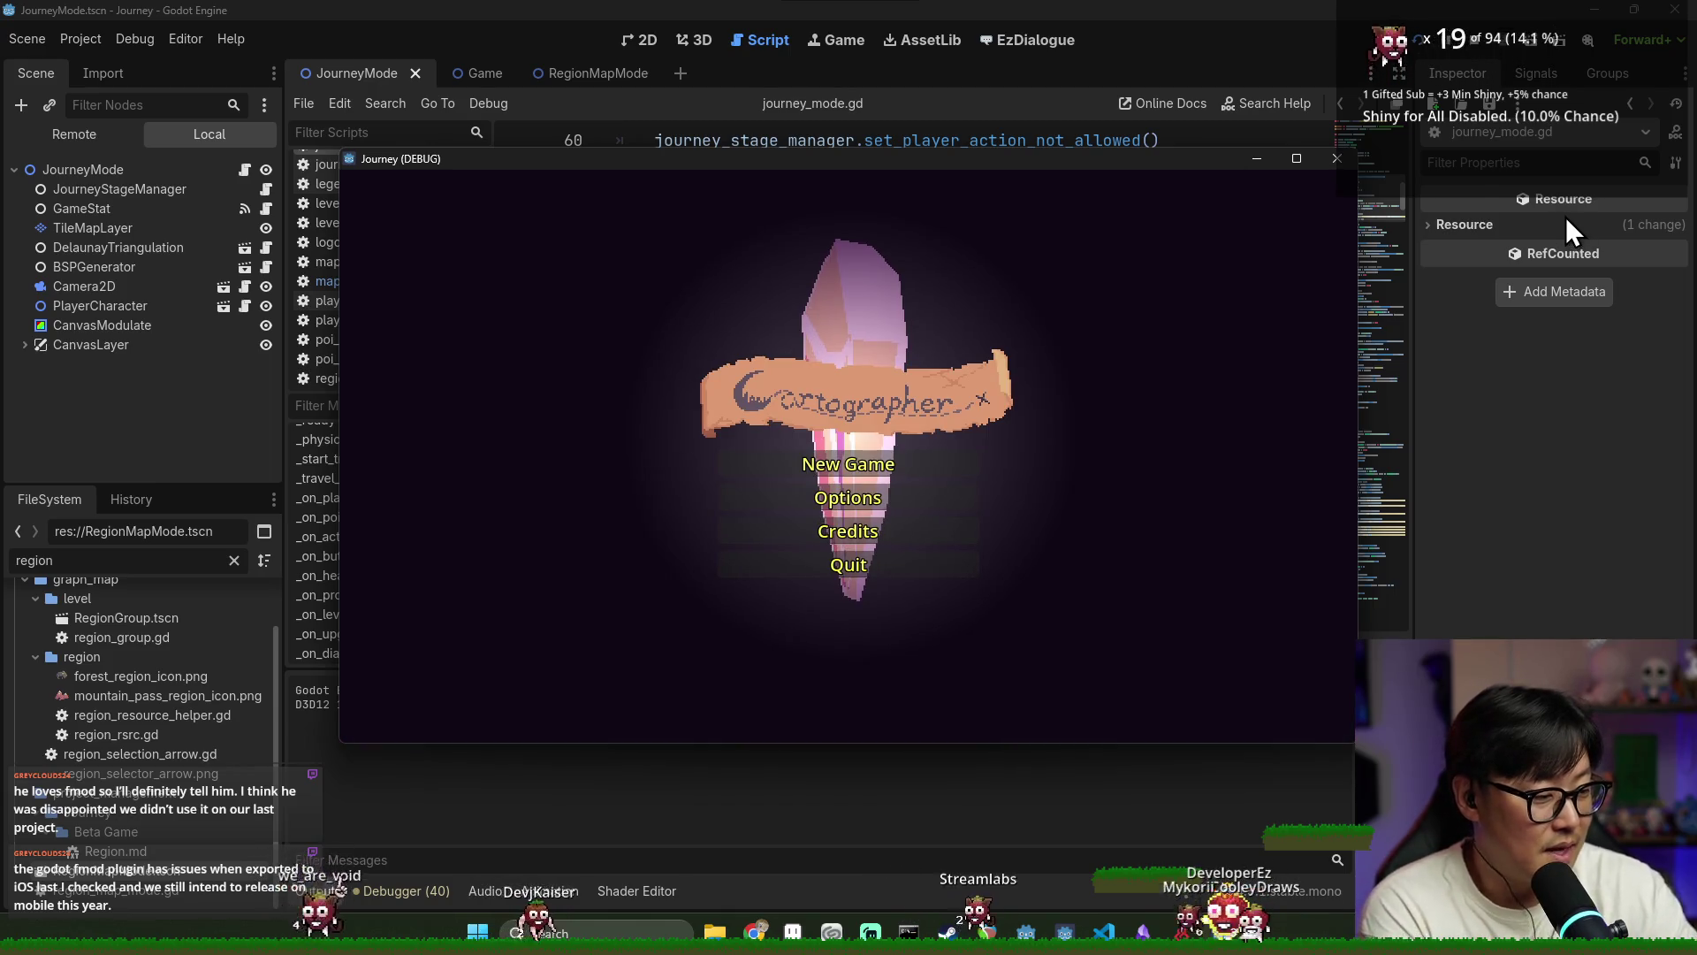
# Start a new game and travel between several connected map nodes, including the bridge node
pyautogui.click(893, 465)
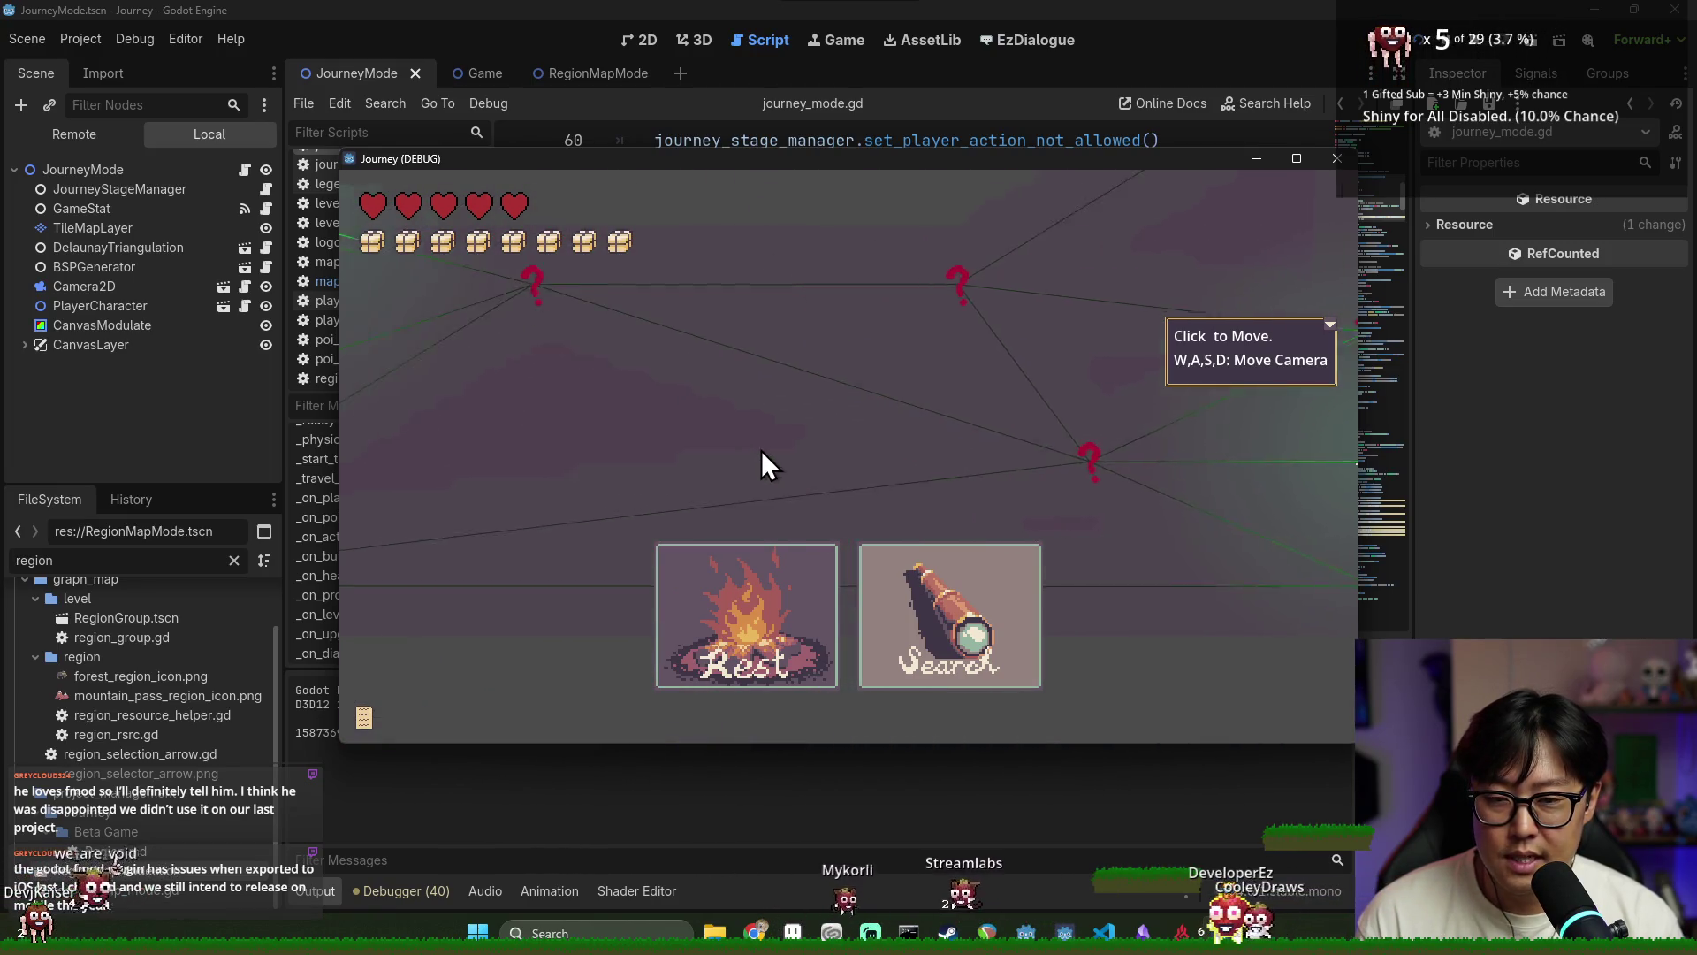
pyautogui.click(773, 405)
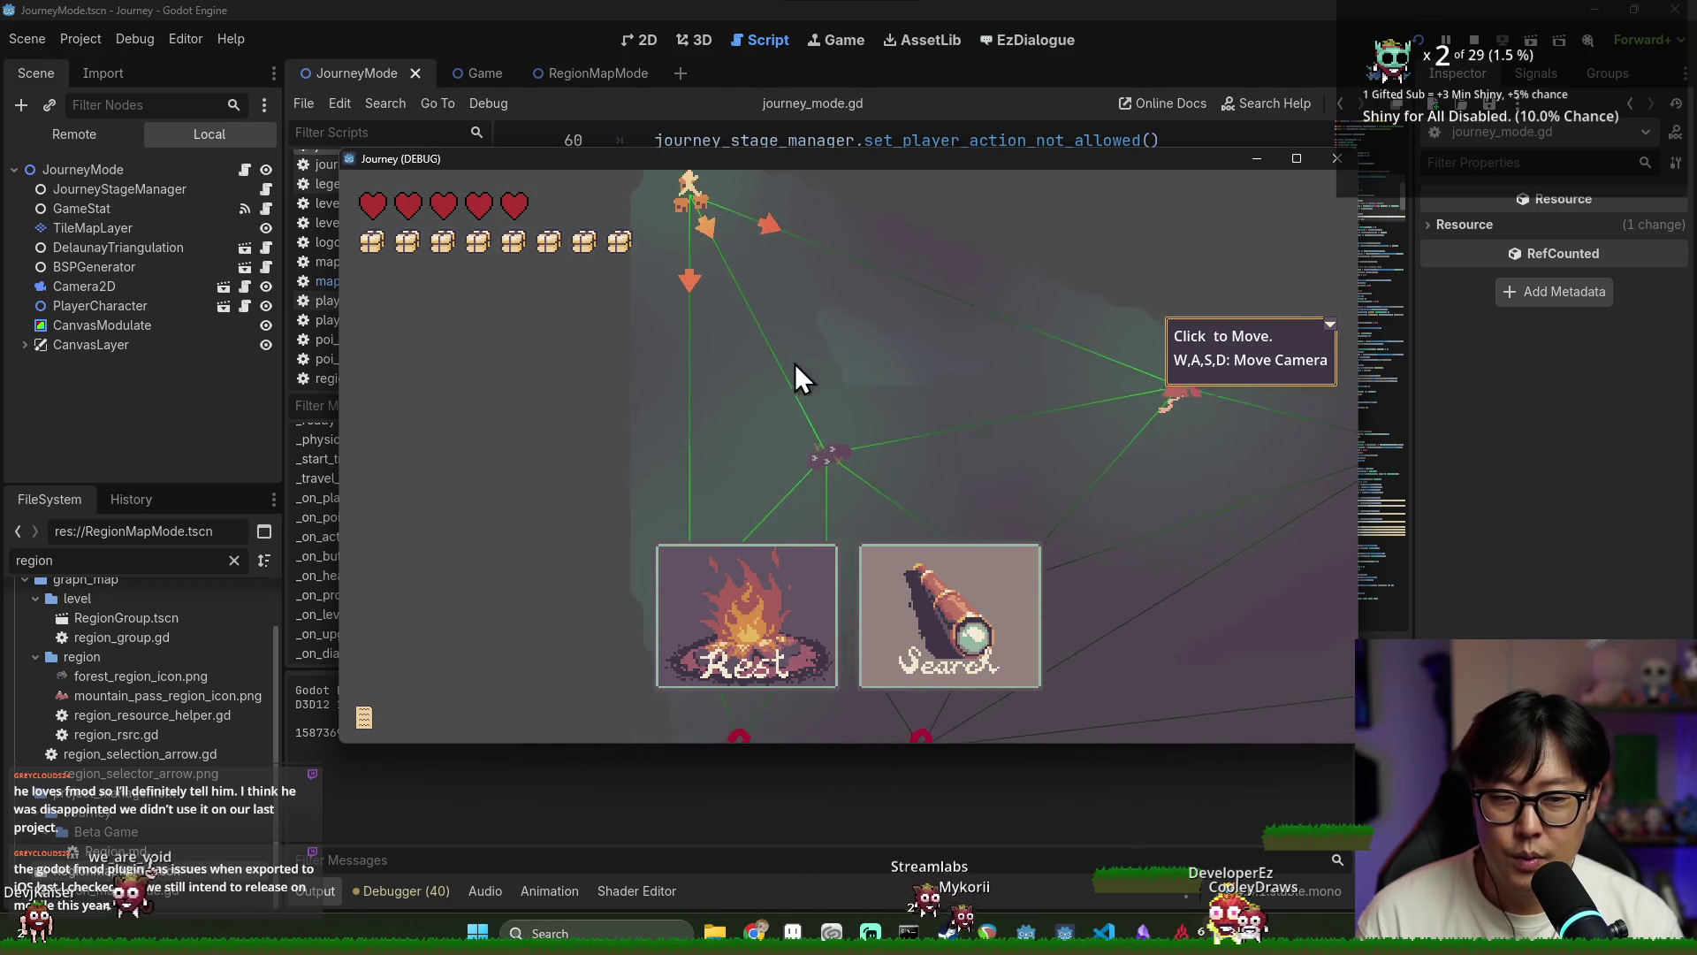
pyautogui.click(962, 675)
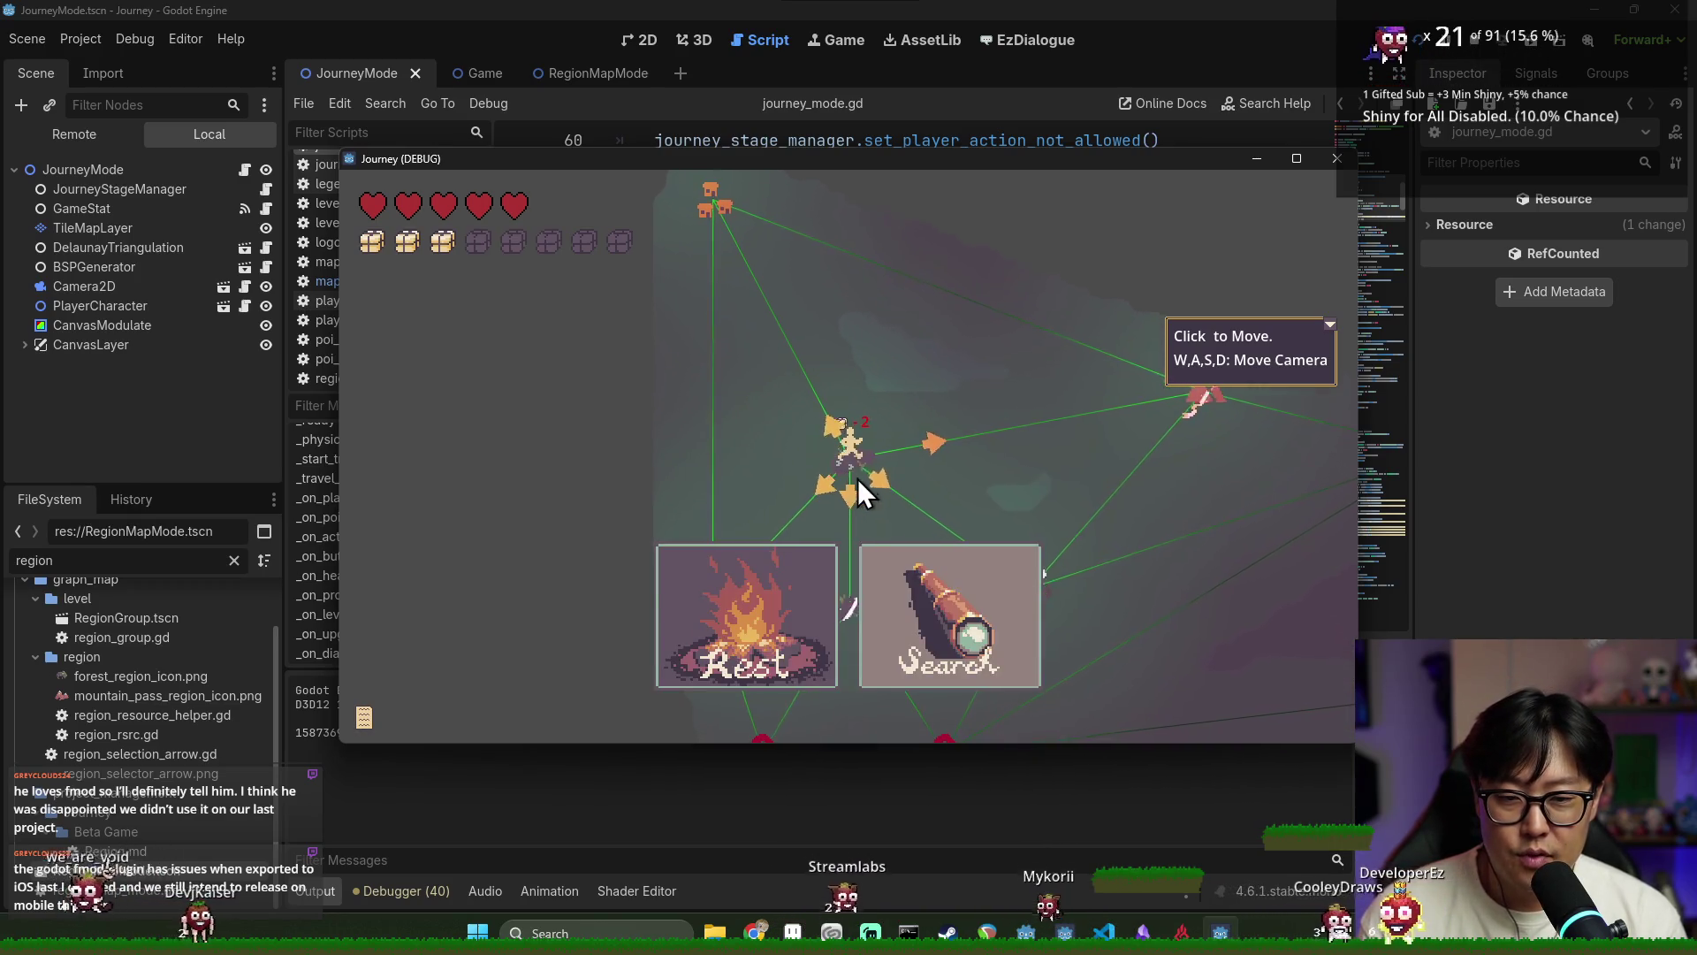
pyautogui.click(857, 479)
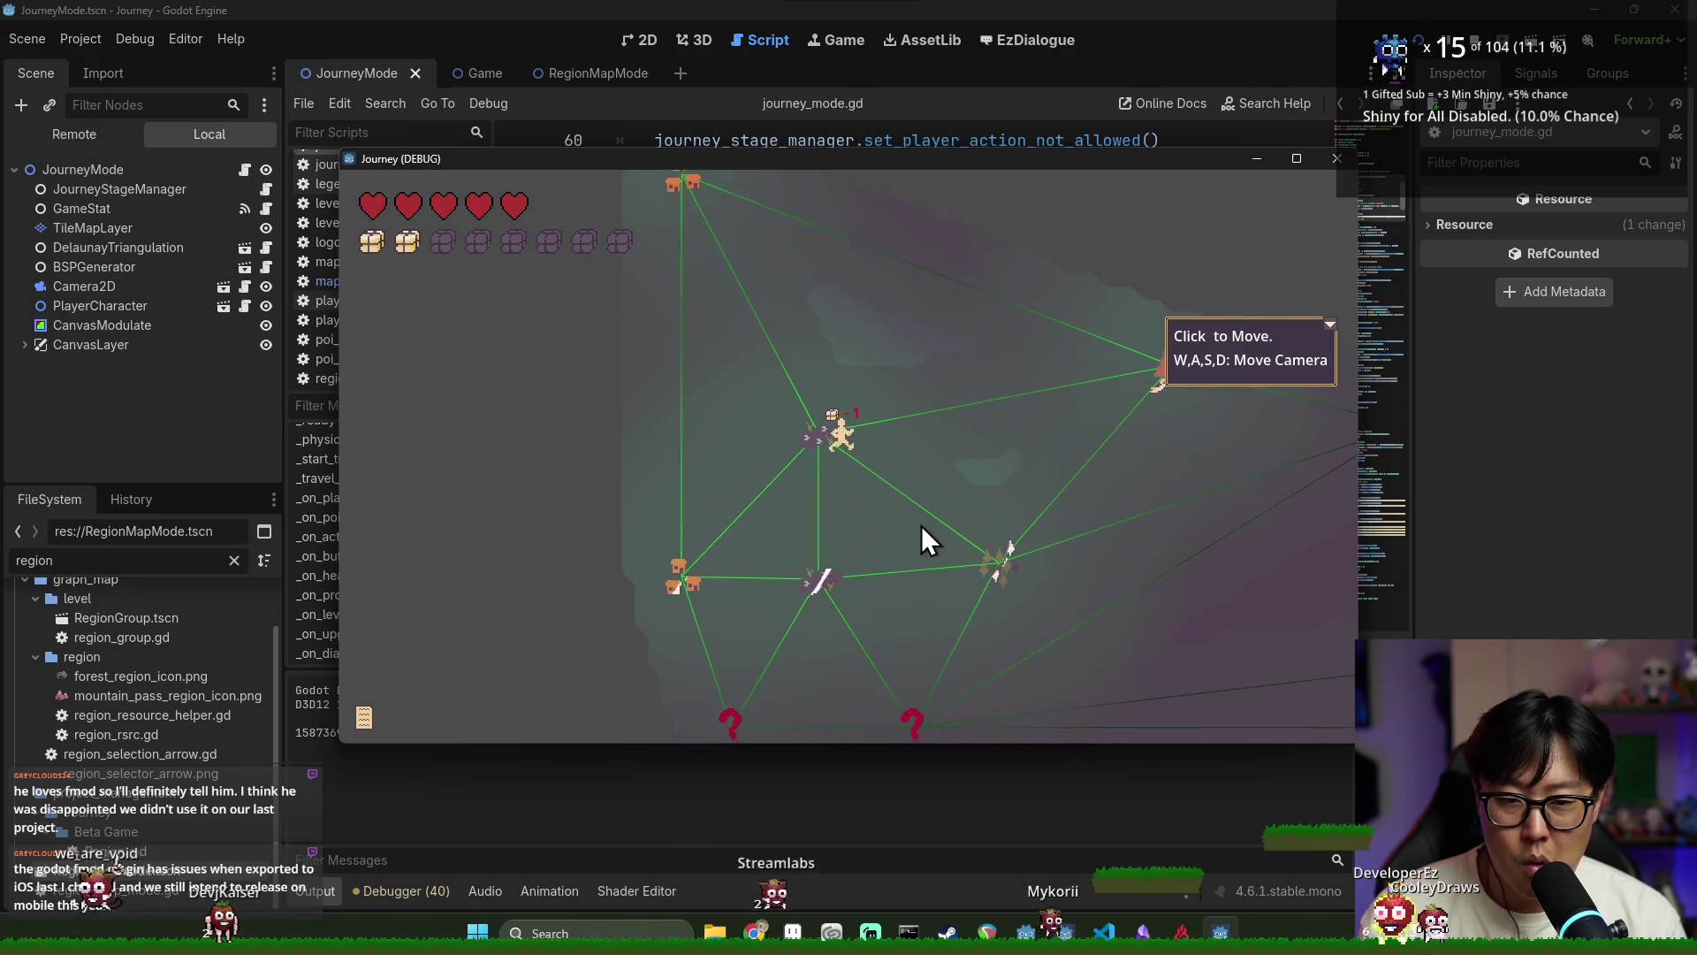
pyautogui.click(937, 539)
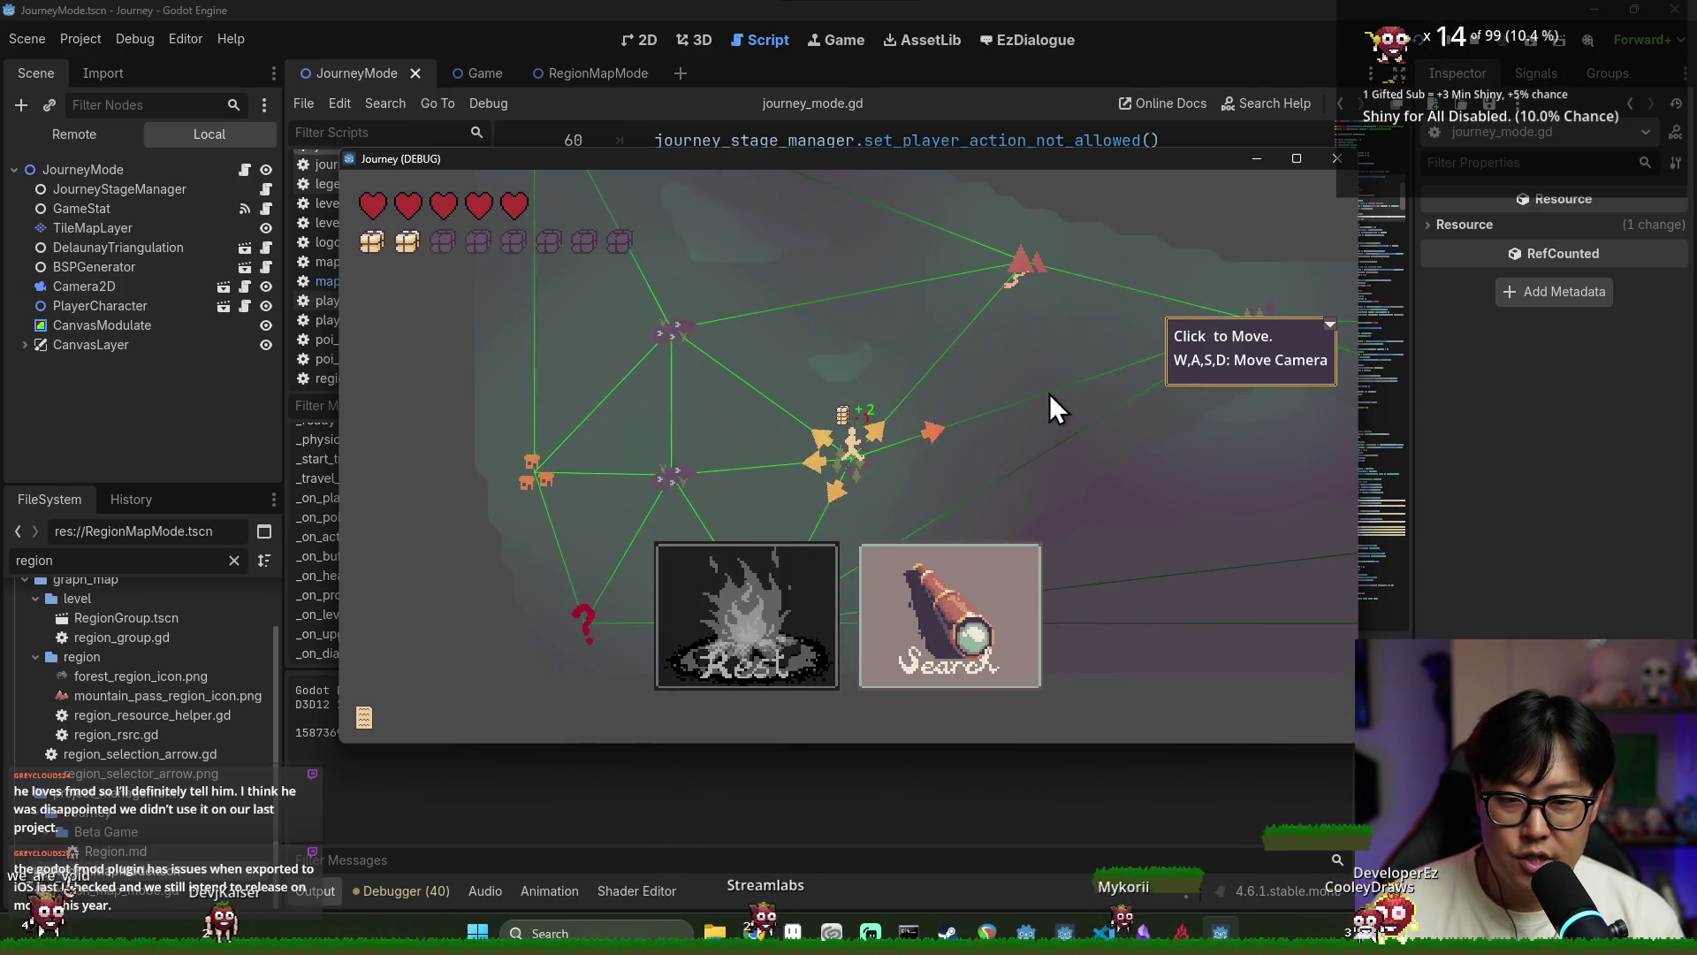
pyautogui.click(1043, 336)
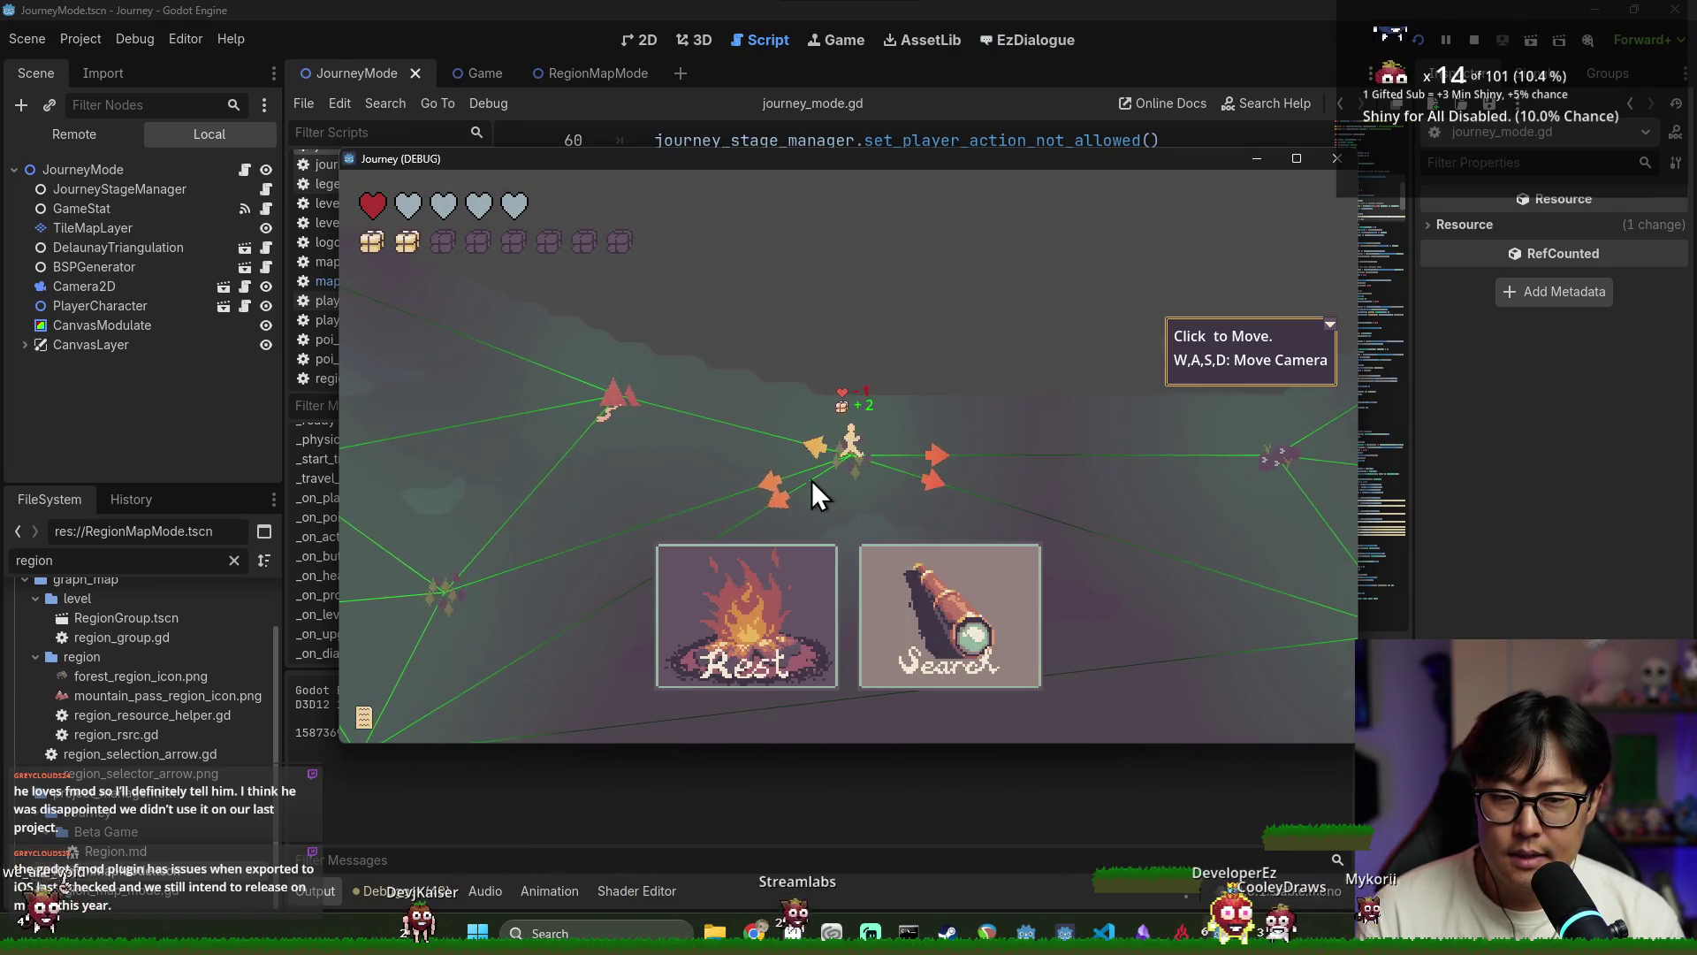
# Pan the map view with WASD keys and dismiss the movement help box
pyautogui.press('a')
pyautogui.press('s')
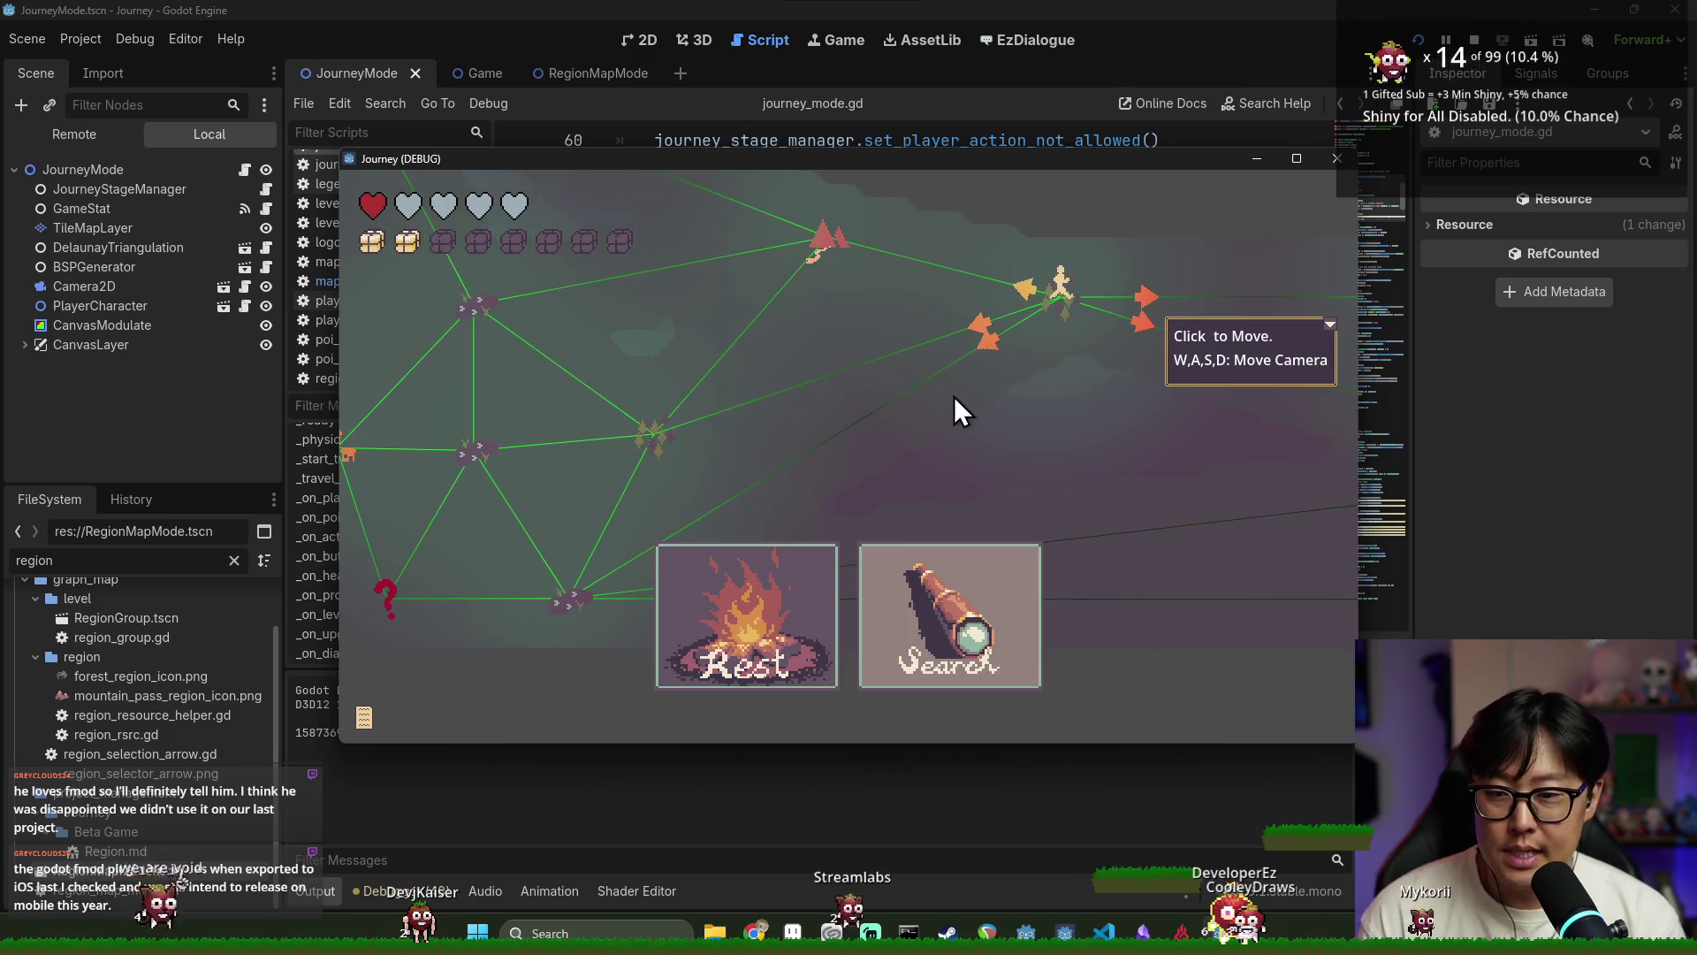
pyautogui.click(1330, 323)
pyautogui.press('w')
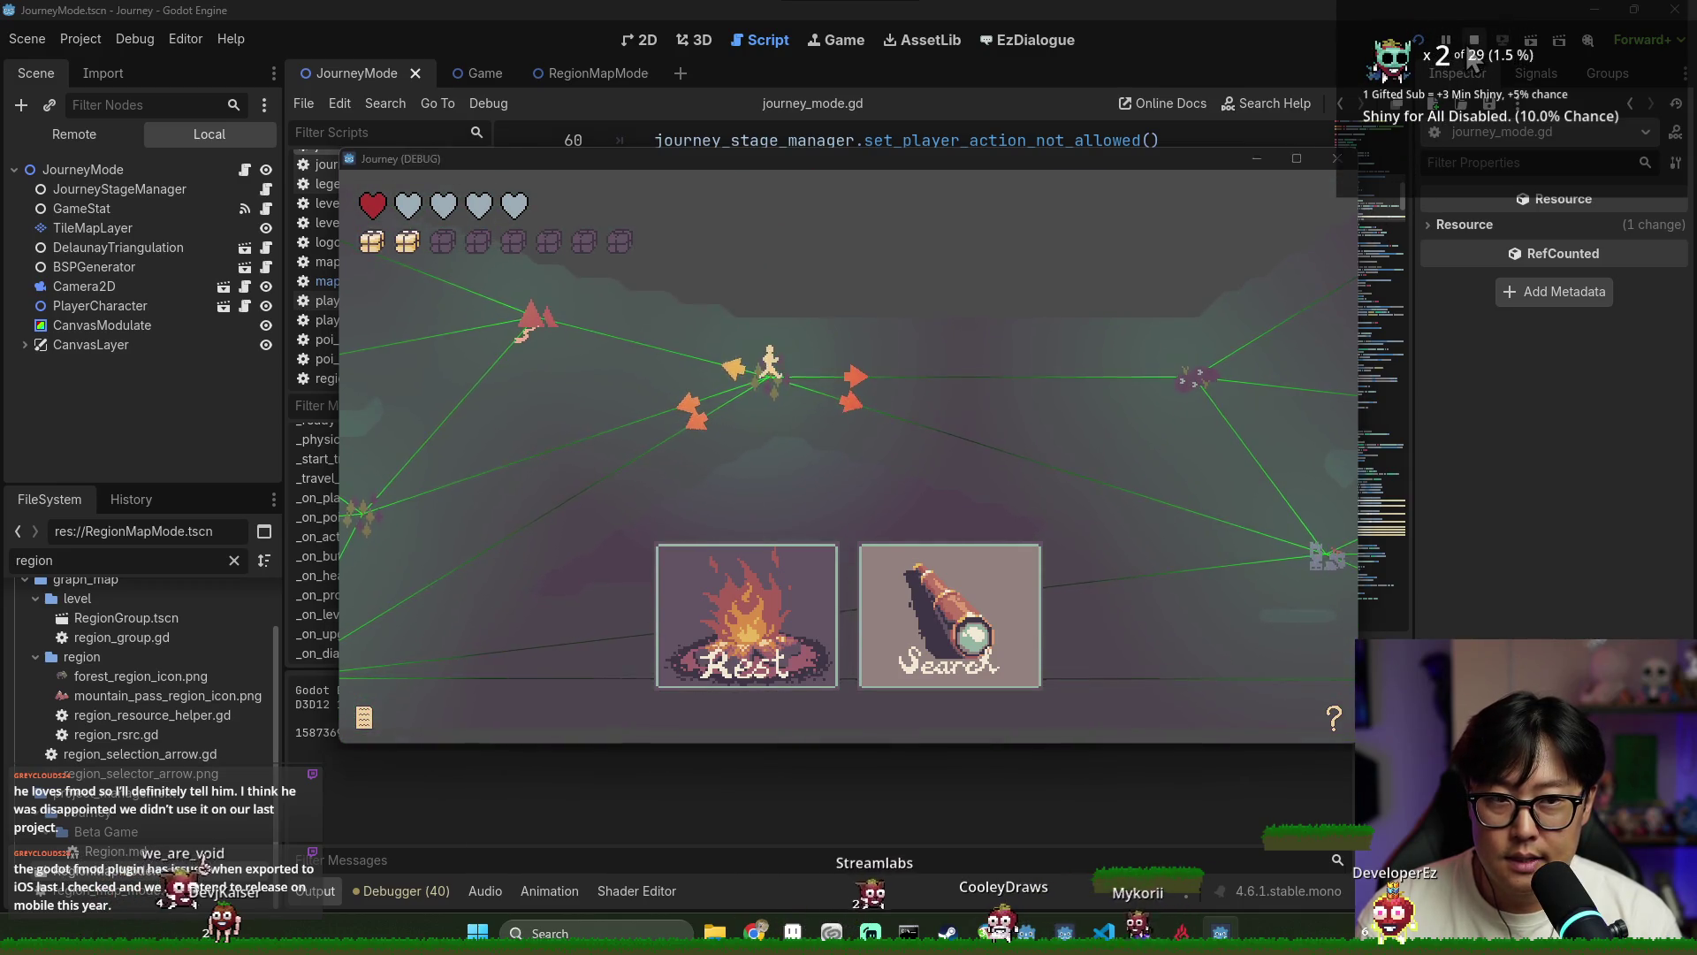
# Close the running game and return to journey_mode.gd to save the scene
pyautogui.click(1474, 41)
pyautogui.click(950, 386)
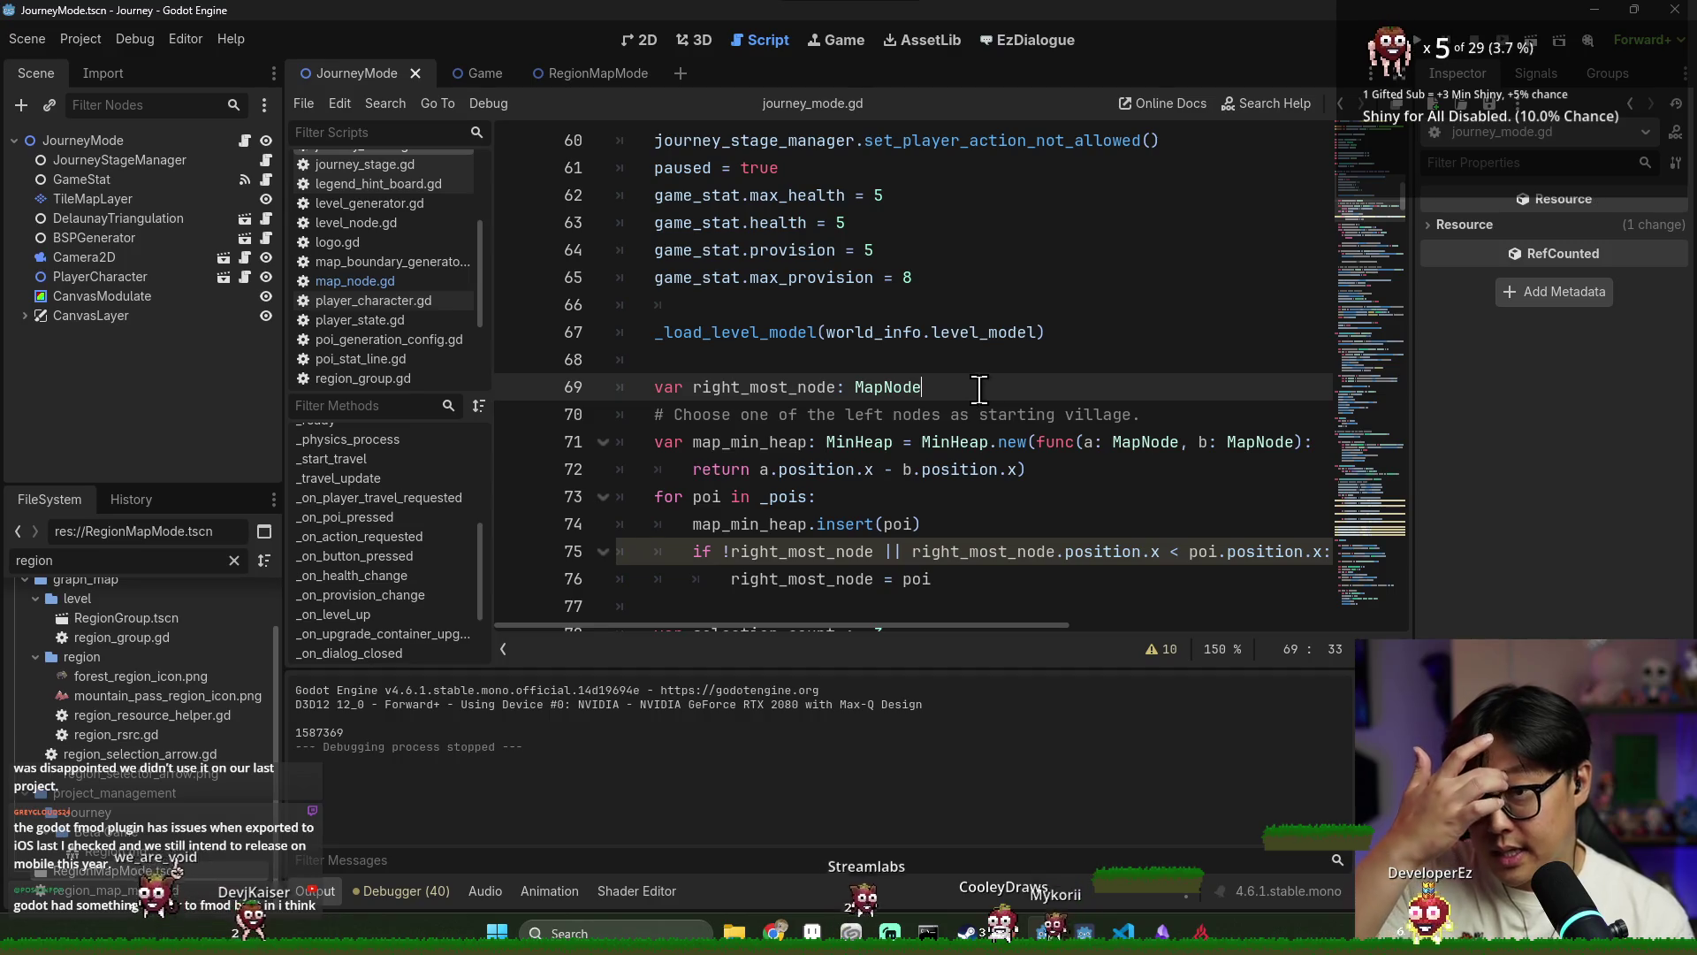
pyautogui.click(936, 485)
pyautogui.press('F5')
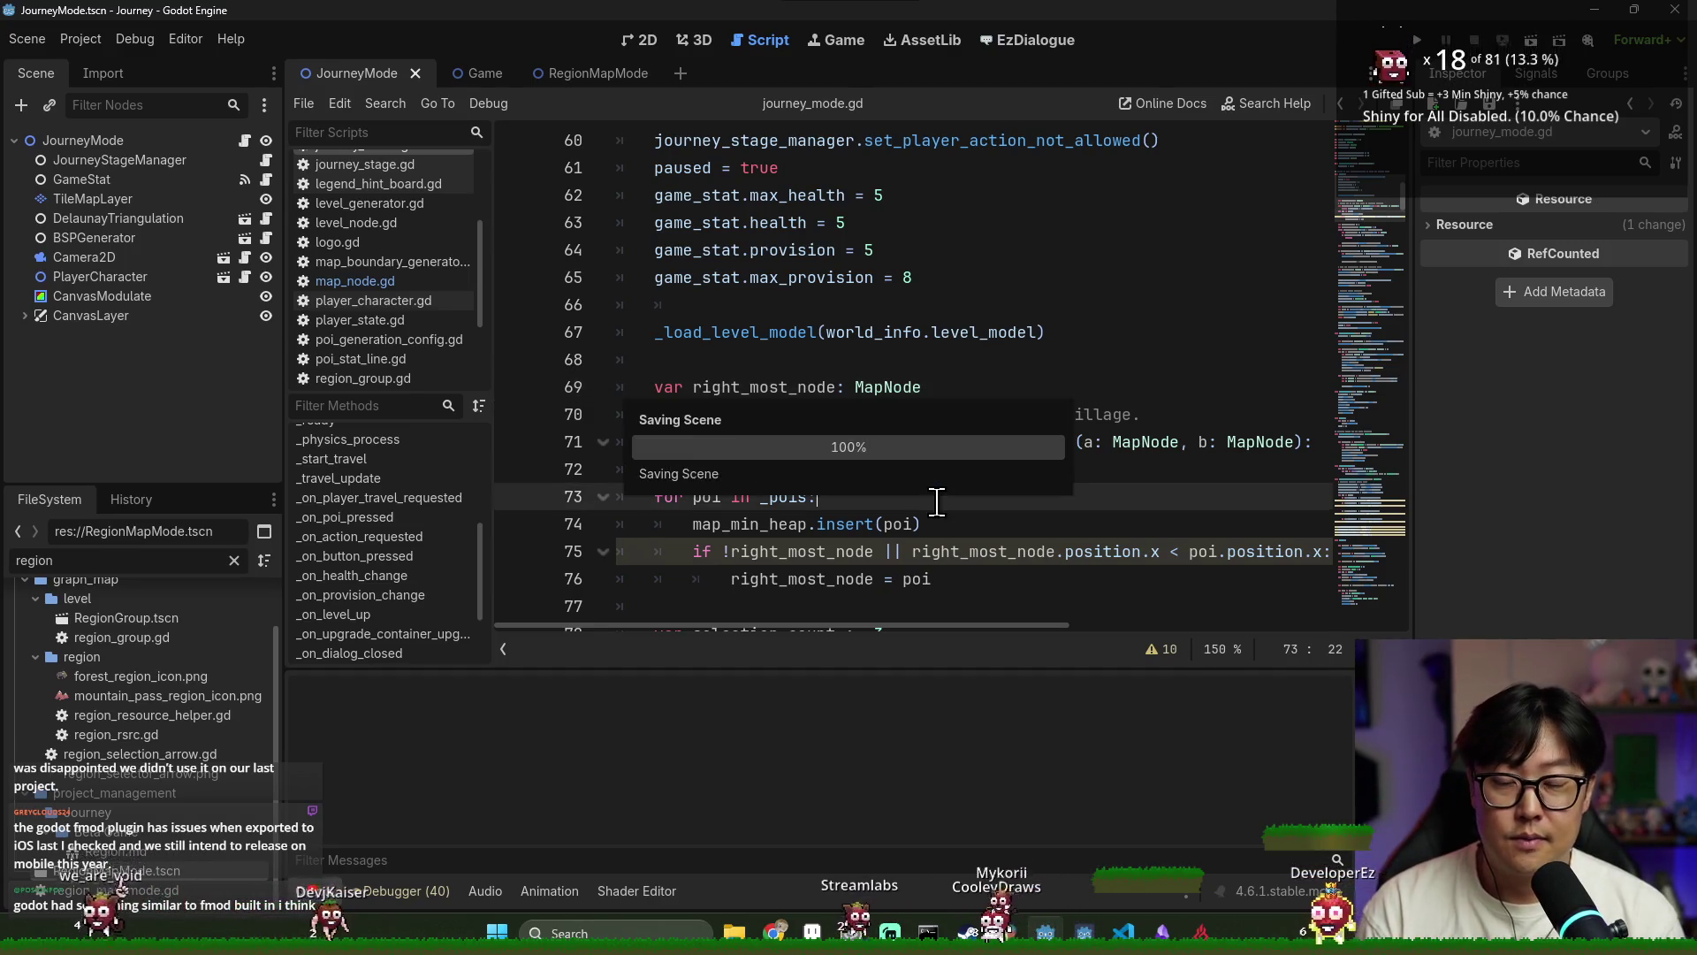